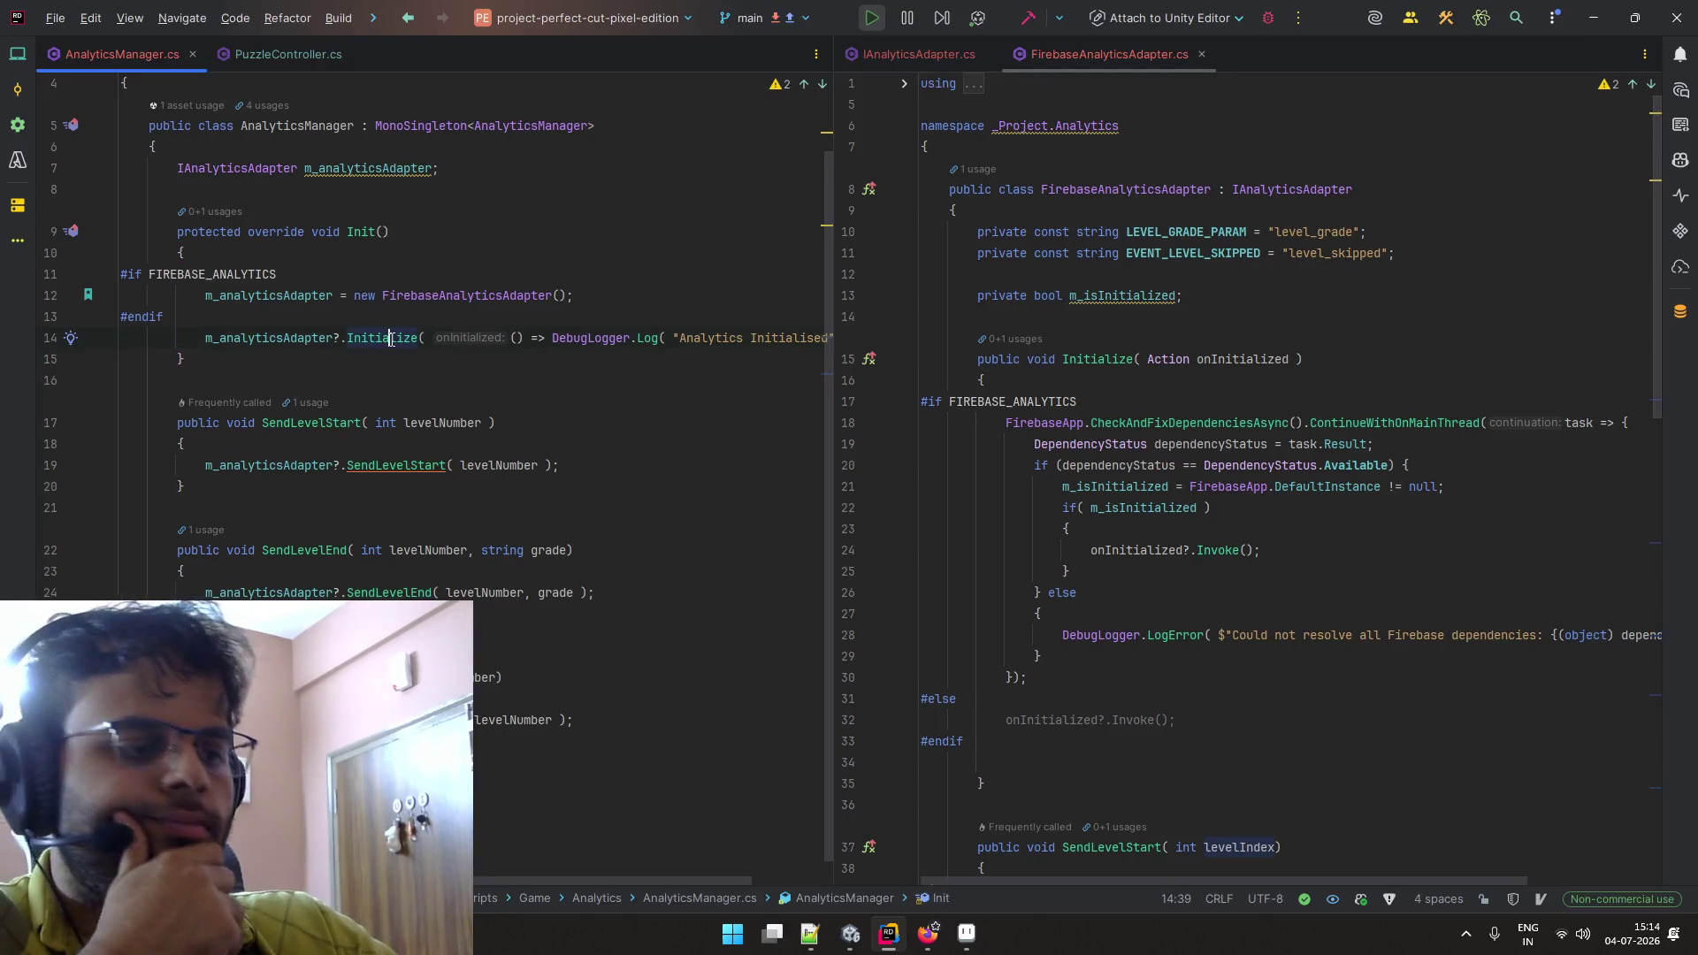
# Search YouTube for 'mujhko rana ji maaf karna', play the first result, and return to Rider.
pyautogui.click(391, 339)
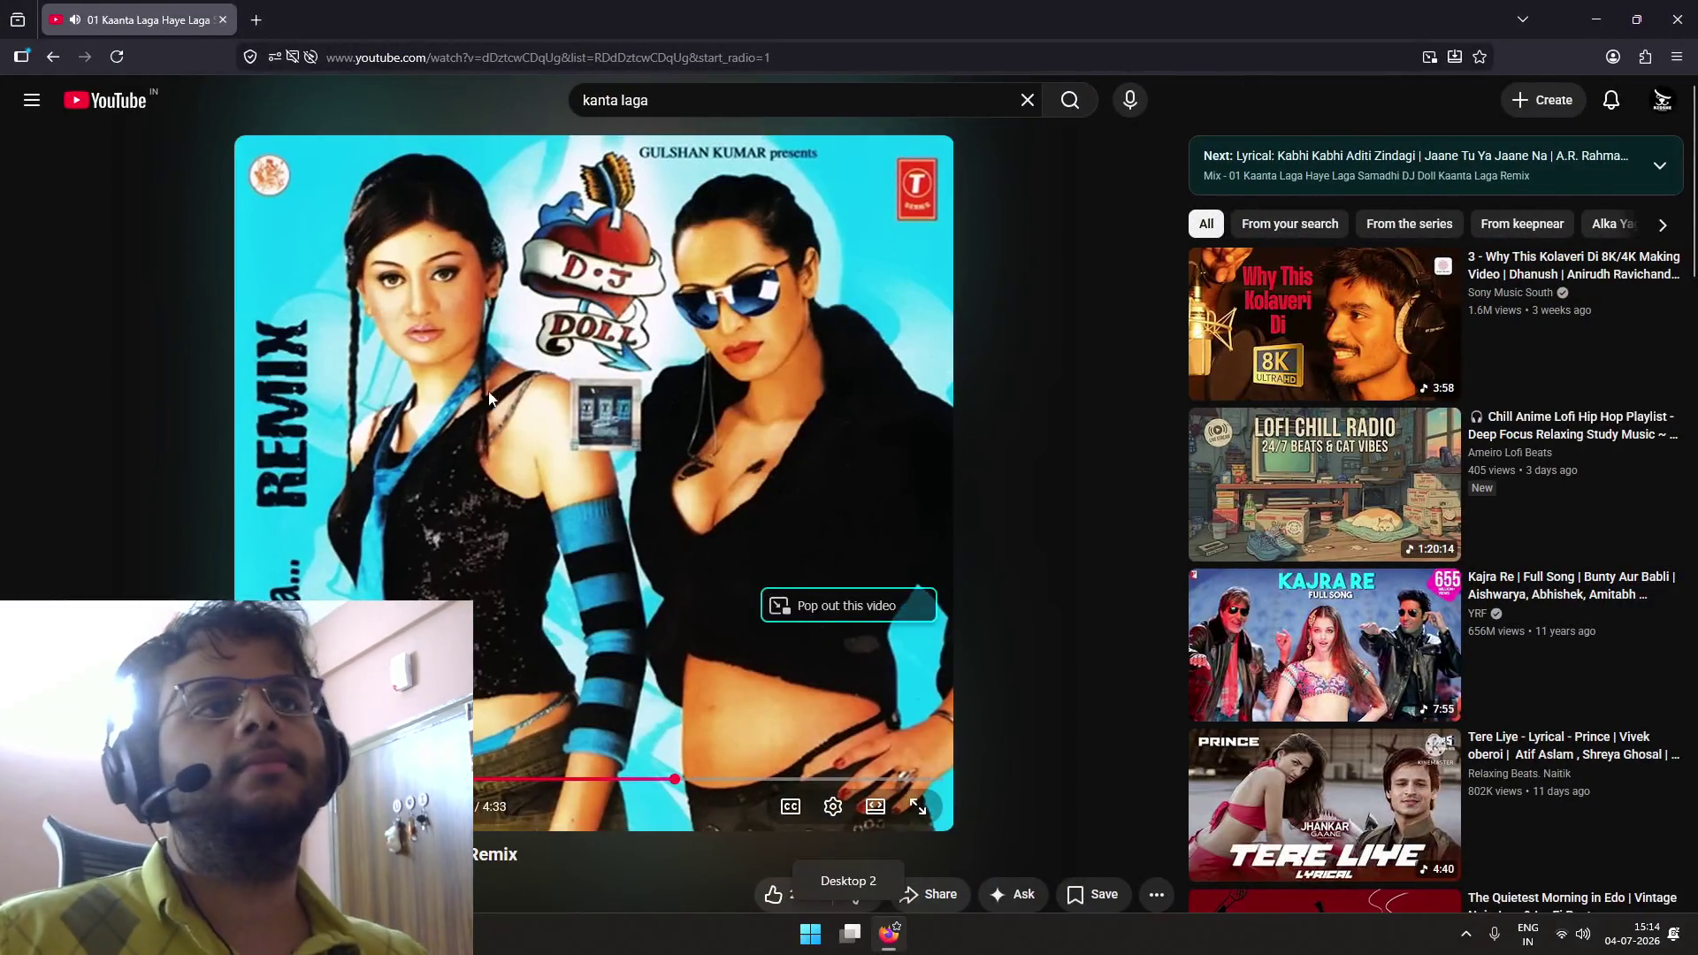
pyautogui.press('/')
pyautogui.write('muj')
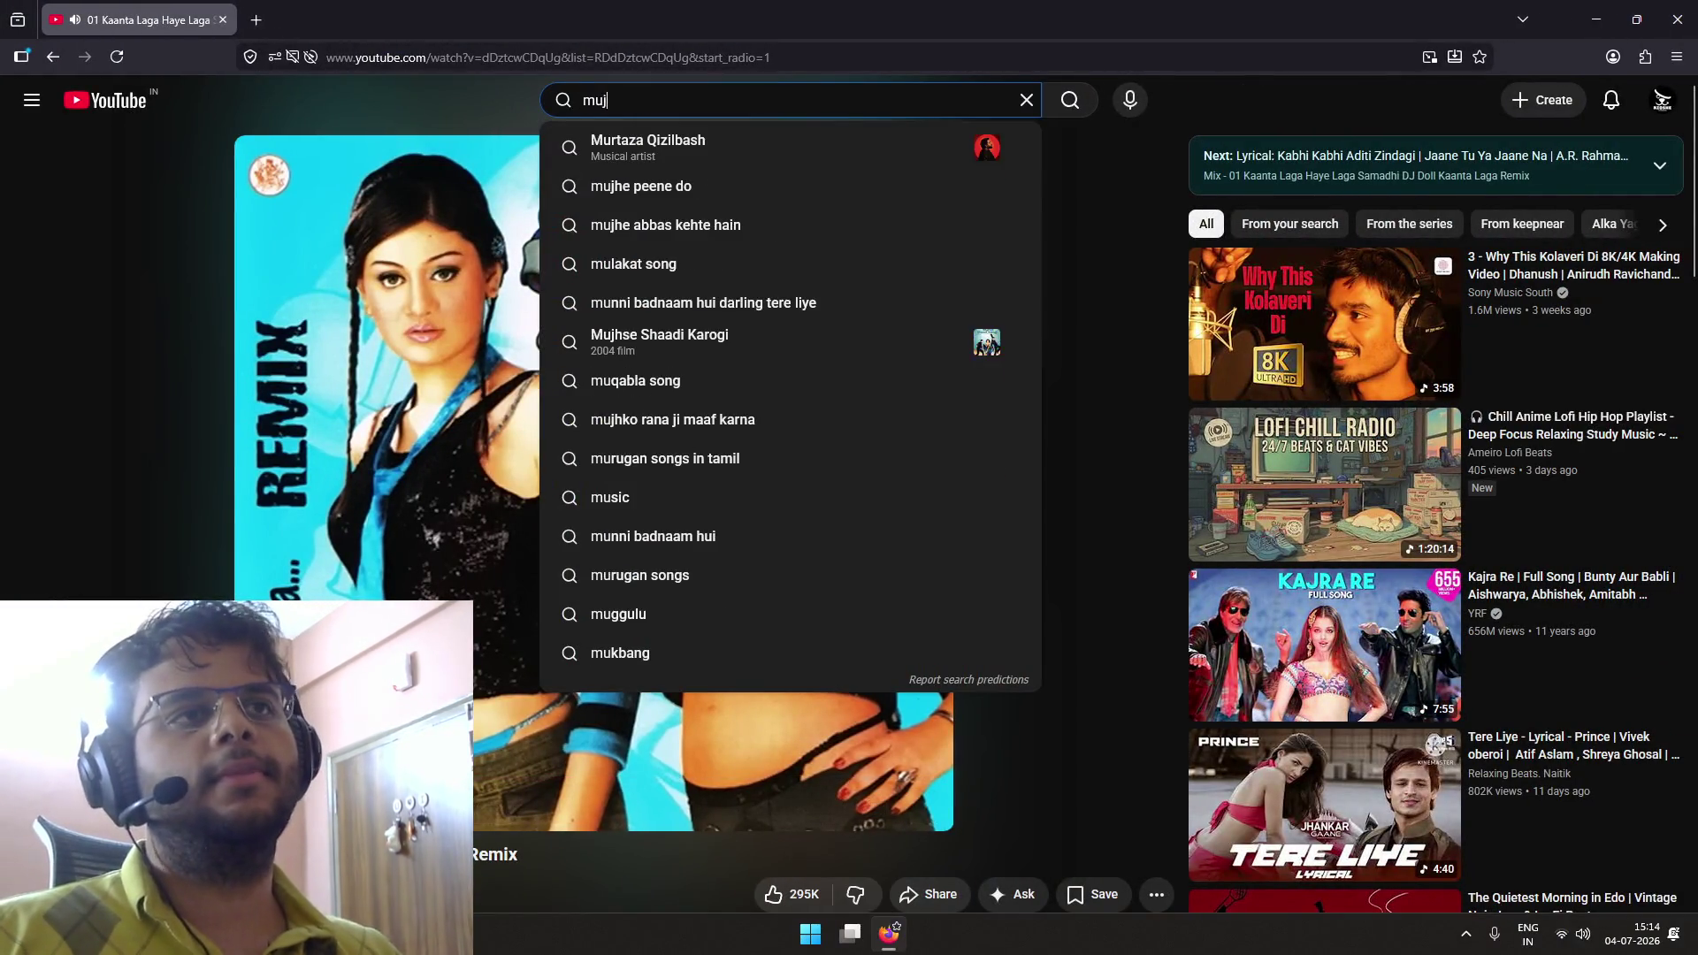
pyautogui.write('hko')
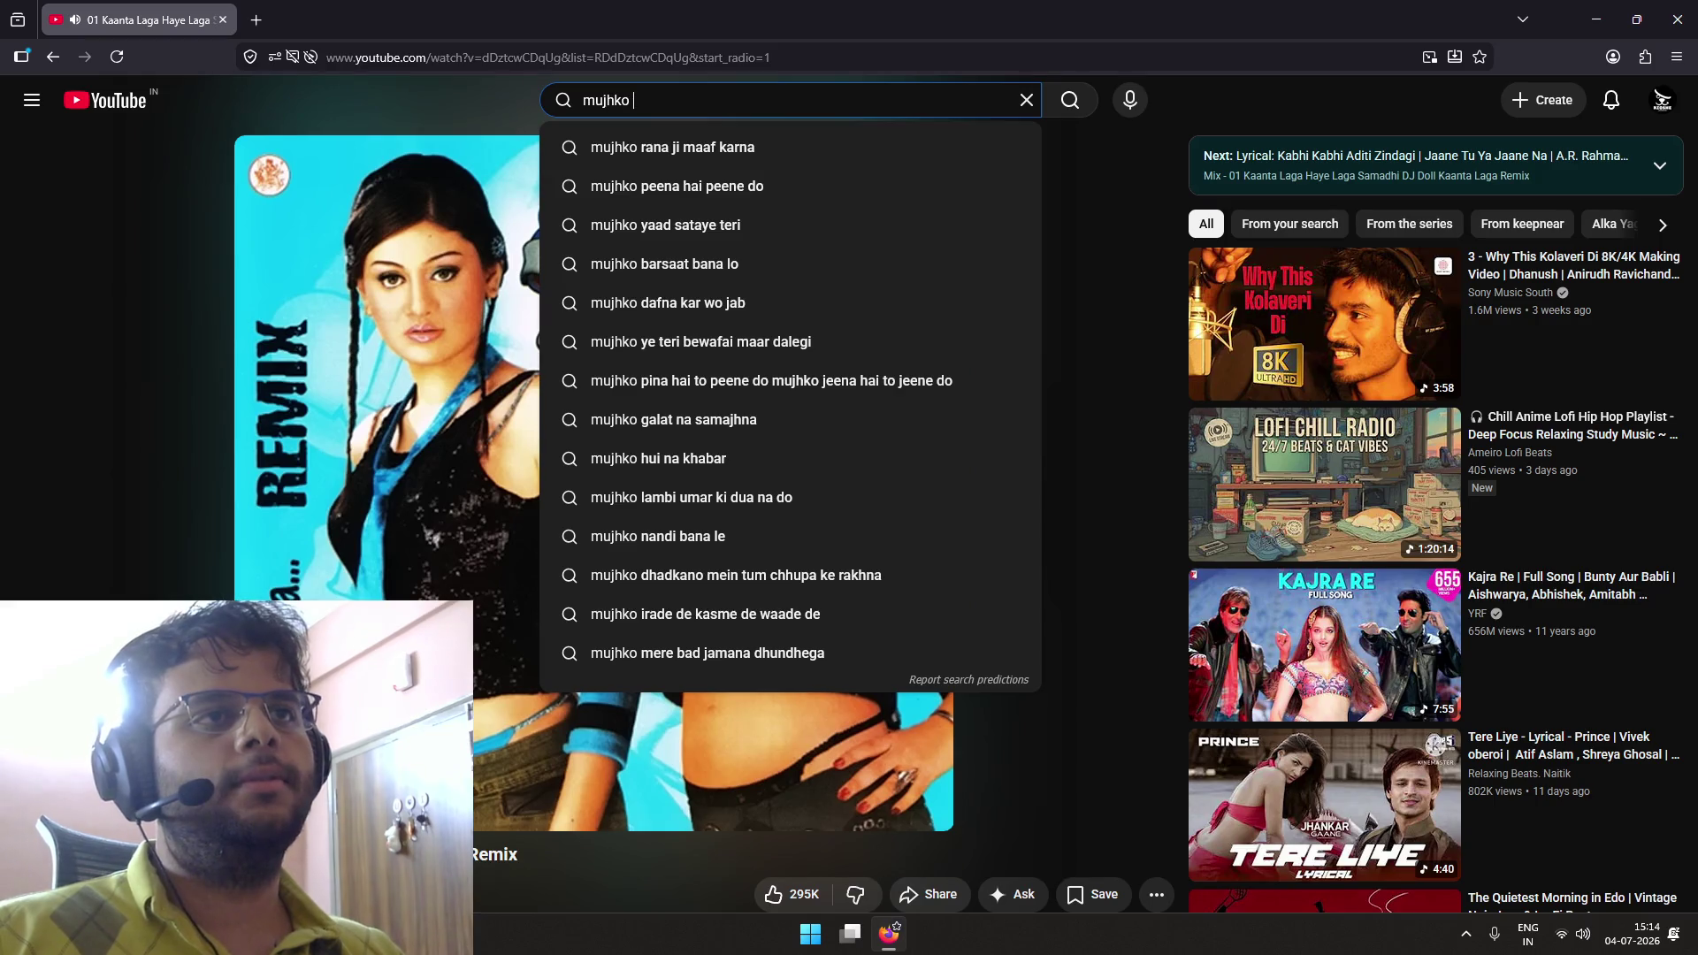
pyautogui.press('Down')
pyautogui.press('Return')
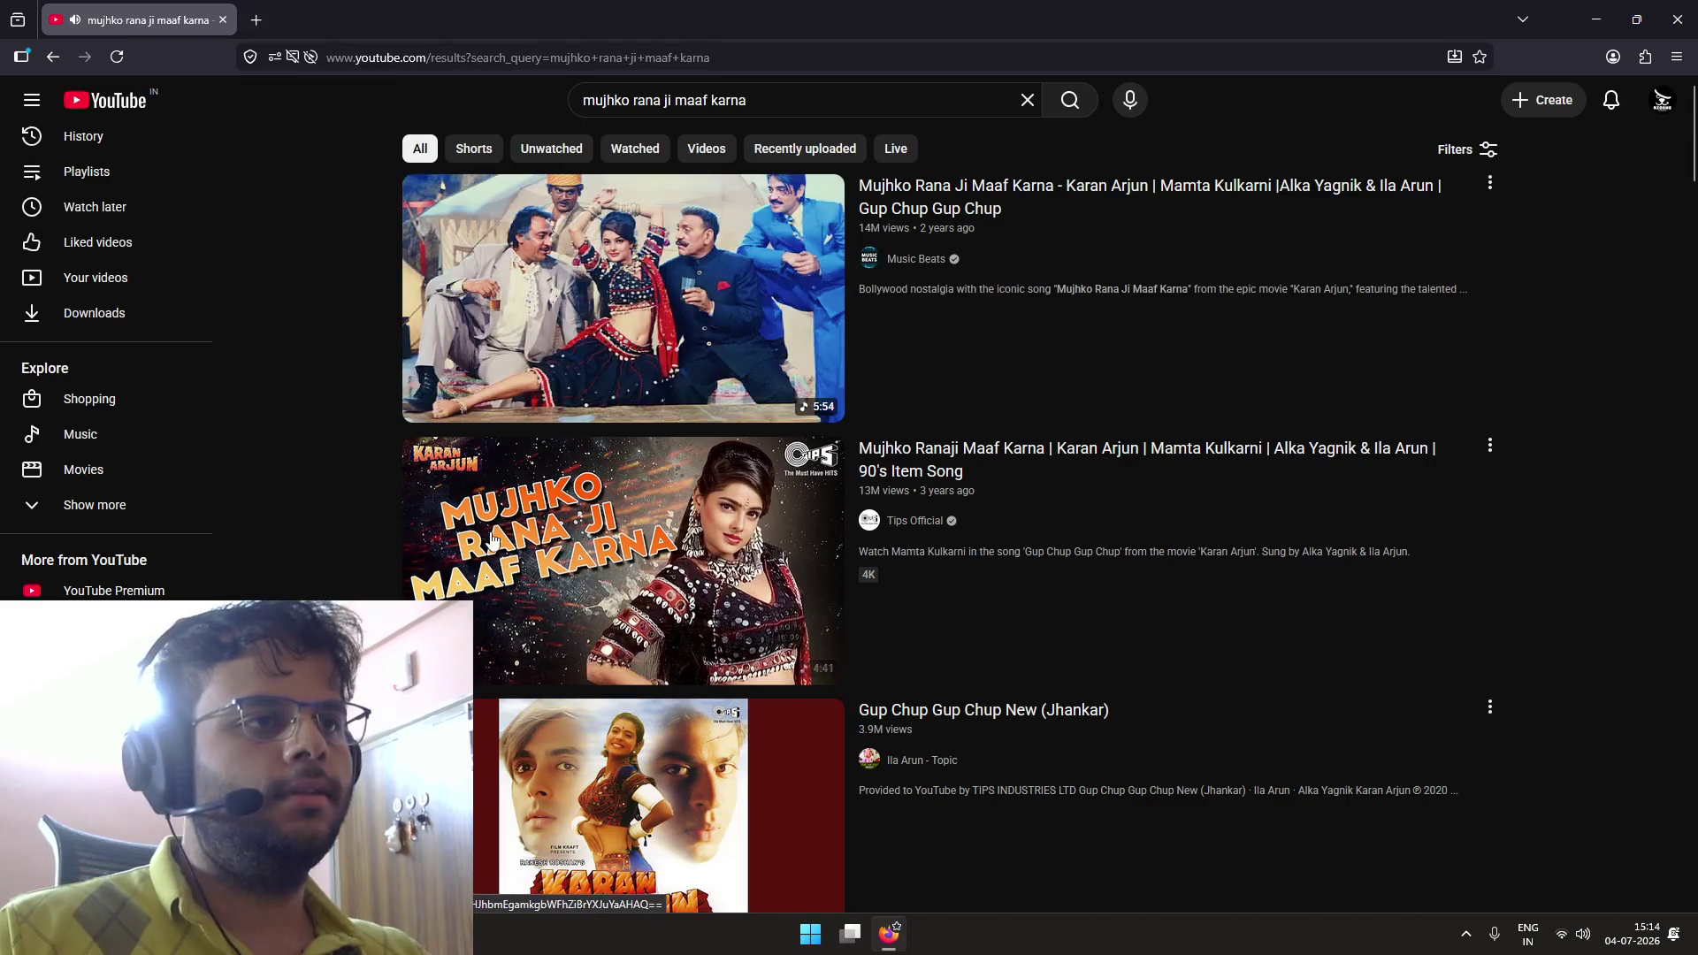
pyautogui.click(630, 372)
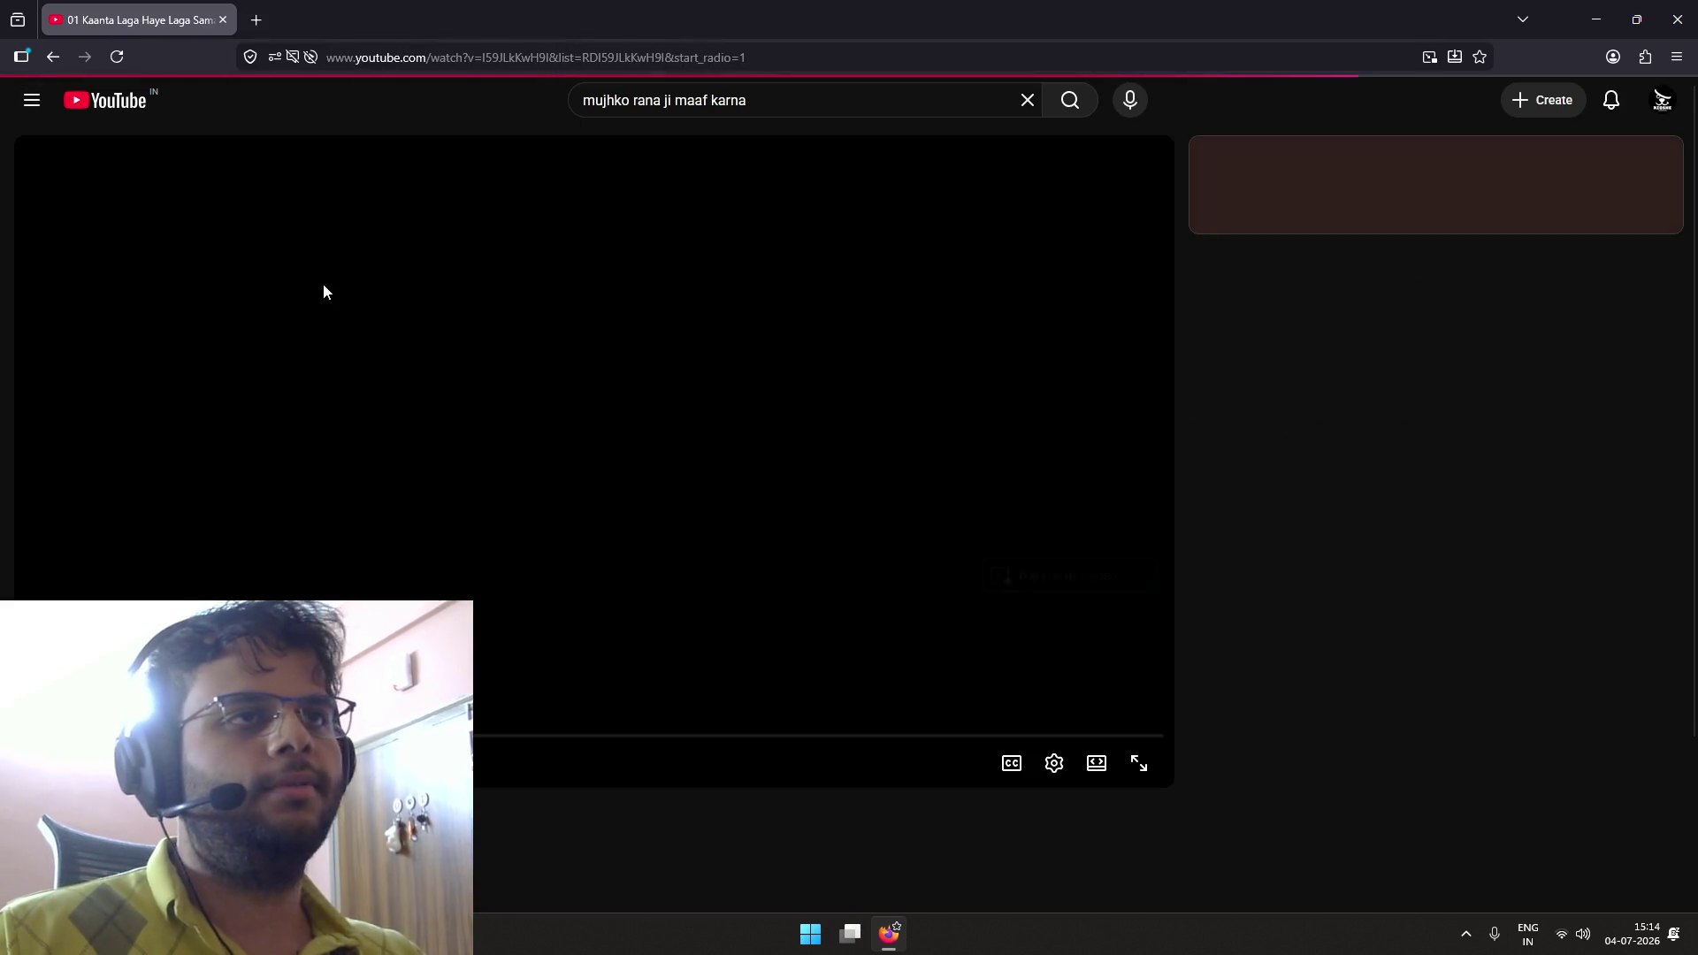
pyautogui.press('ctrl+super+Left')
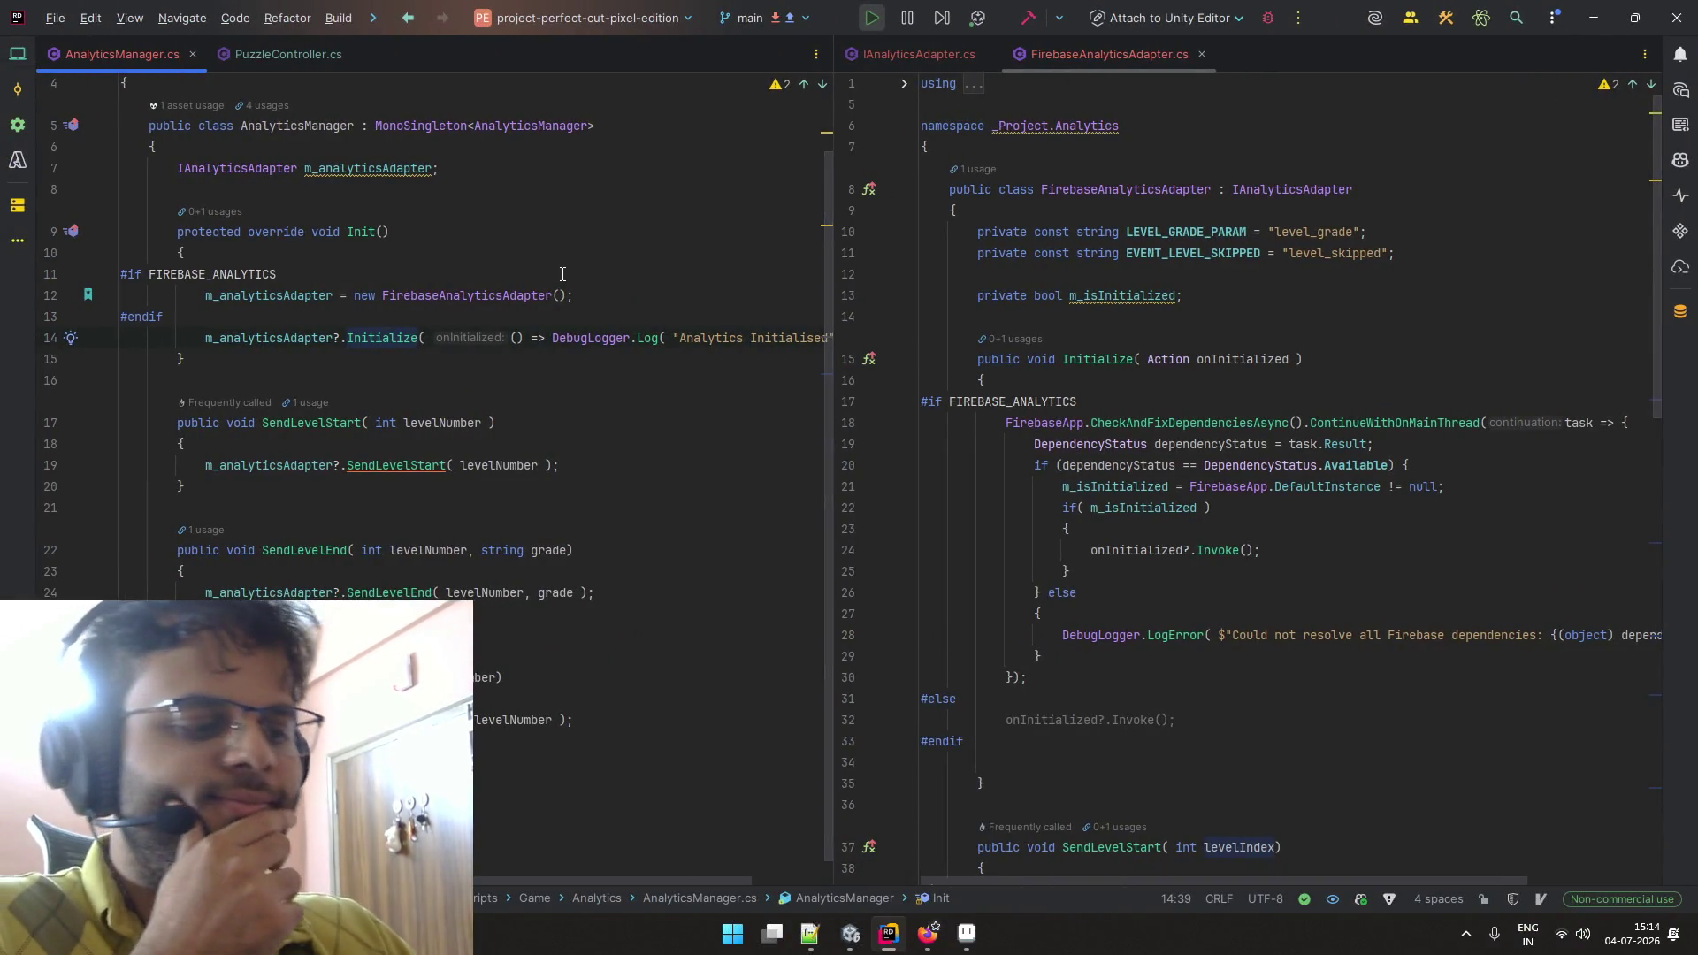
# Look over FirebaseAnalyticsAdapter.cs and select its SendLevelStart method name.
pyautogui.scroll(-1, 562, 275)
pyautogui.scroll(2, 562, 275)
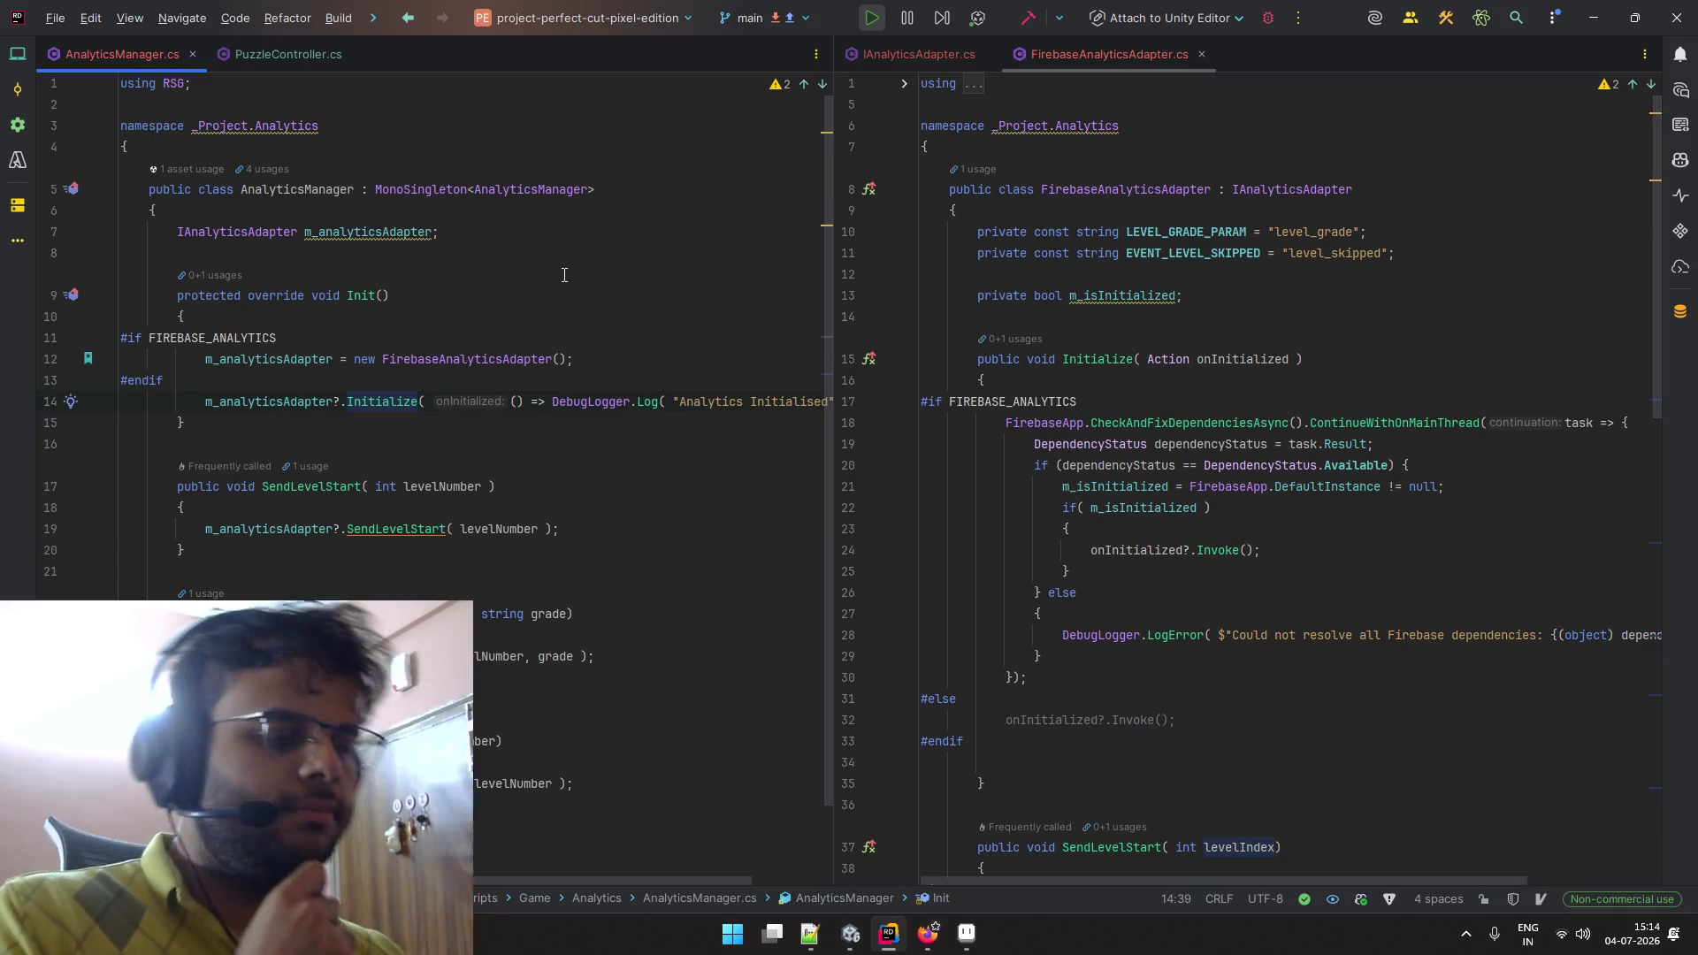
pyautogui.moveTo(1068, 345)
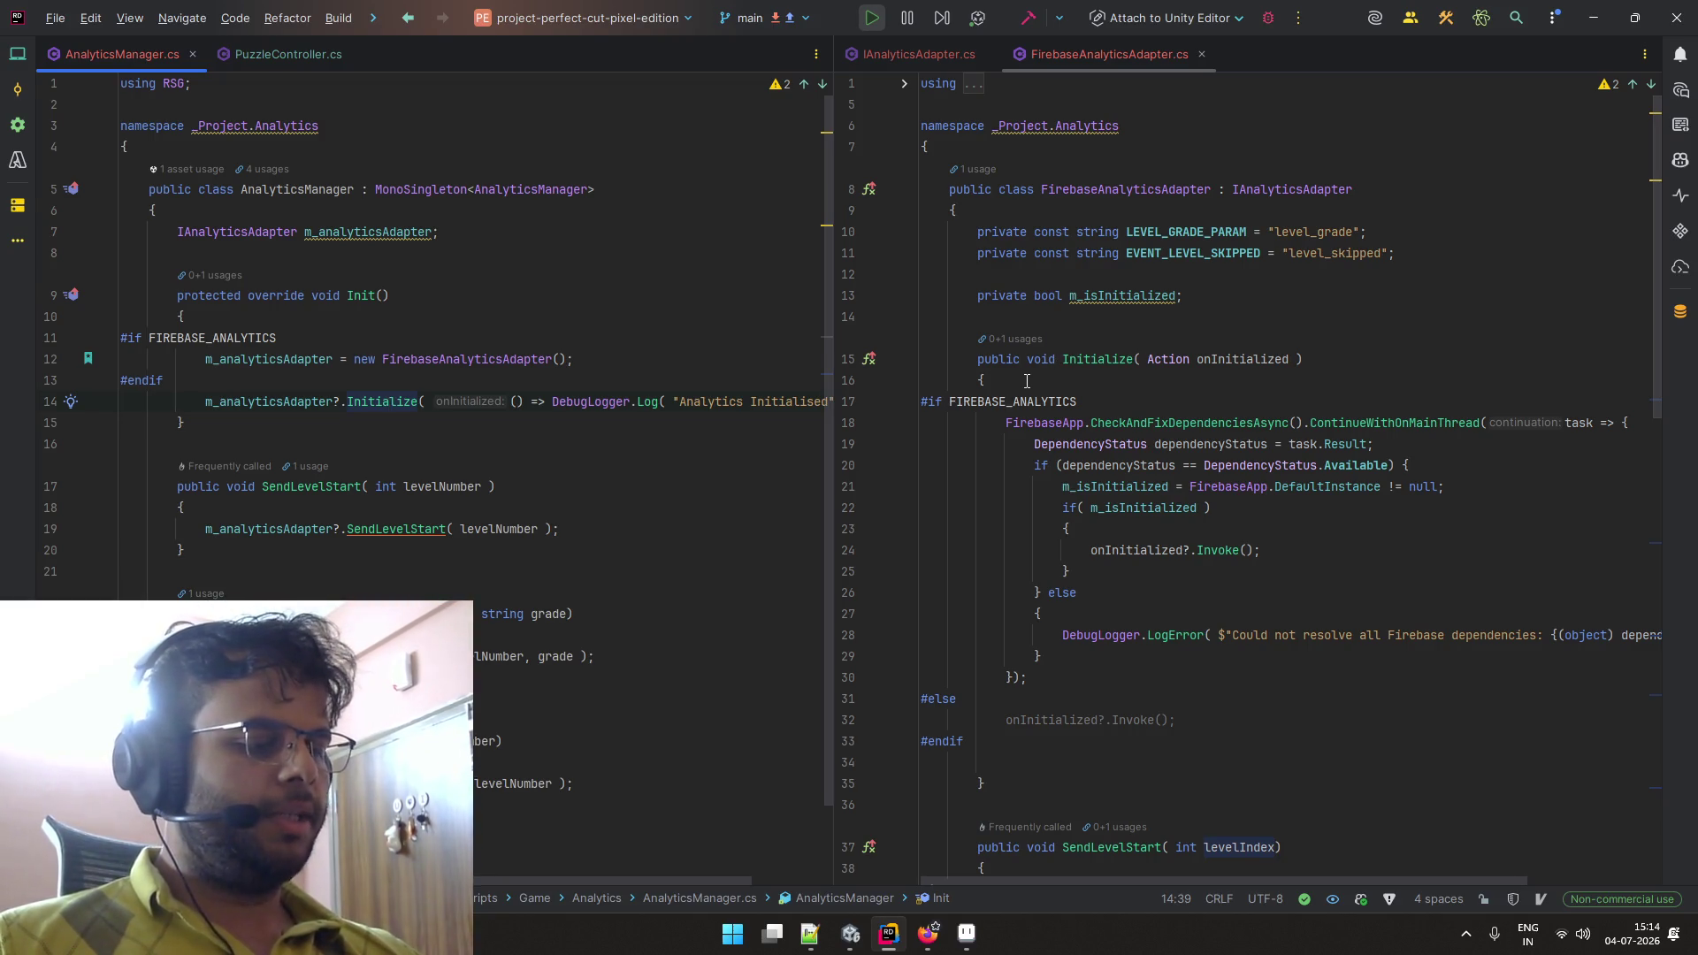
pyautogui.scroll(-7, 1030, 390)
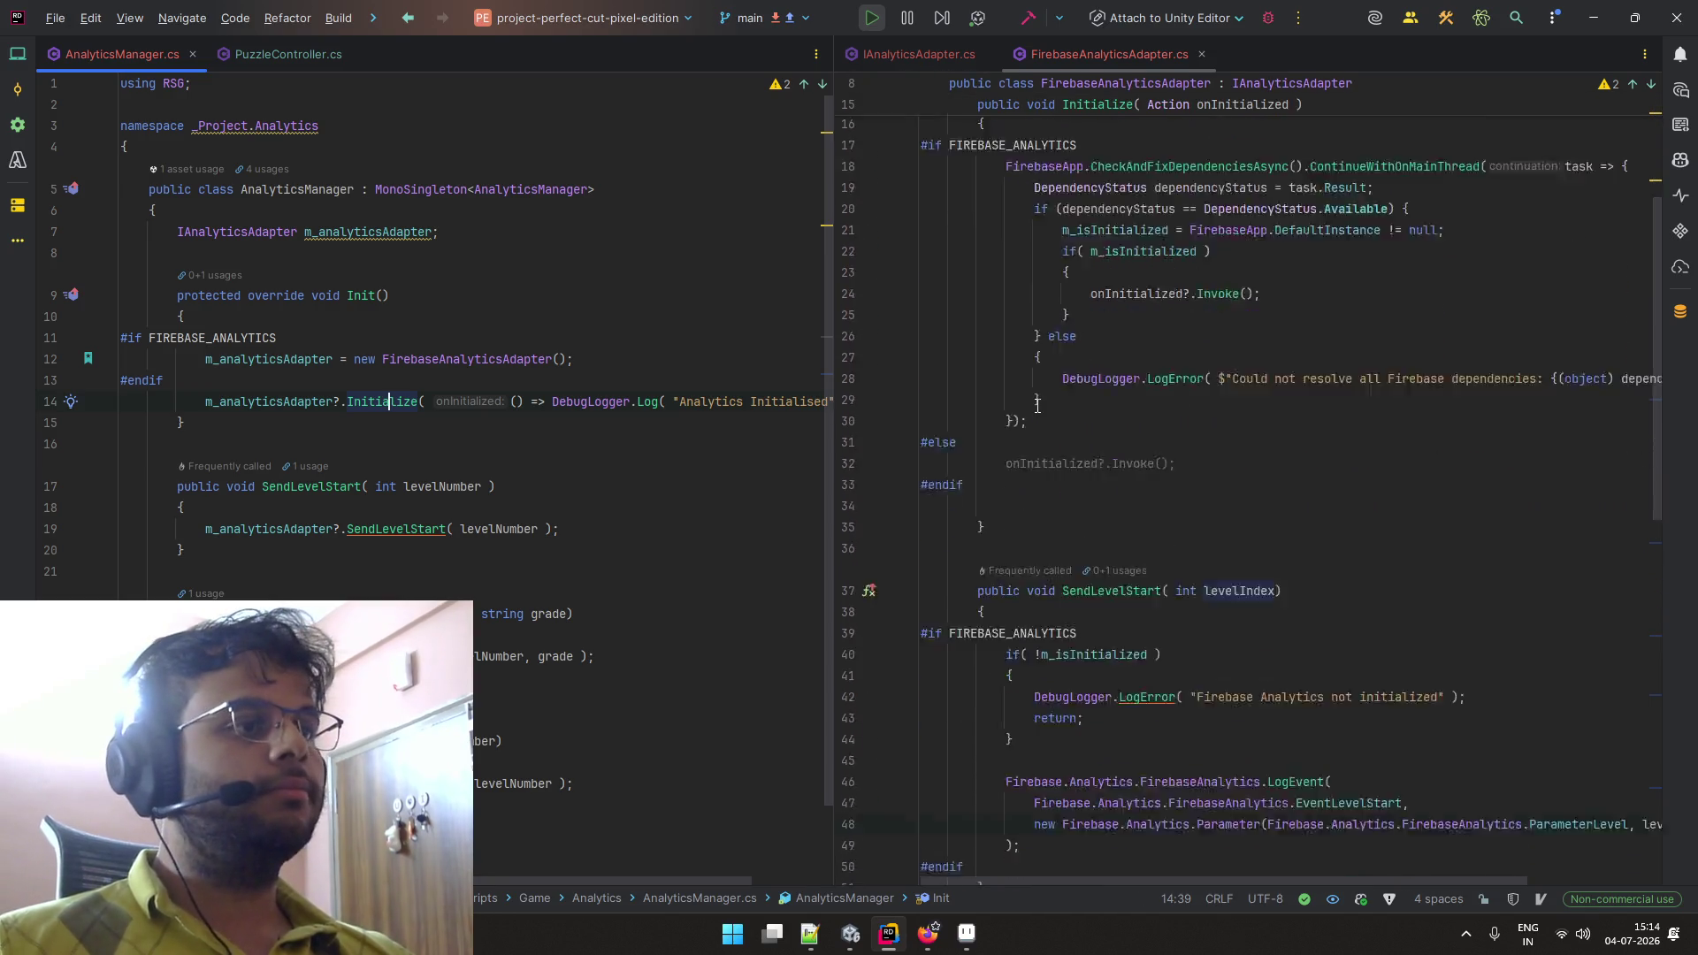
pyautogui.doubleClick(1086, 399)
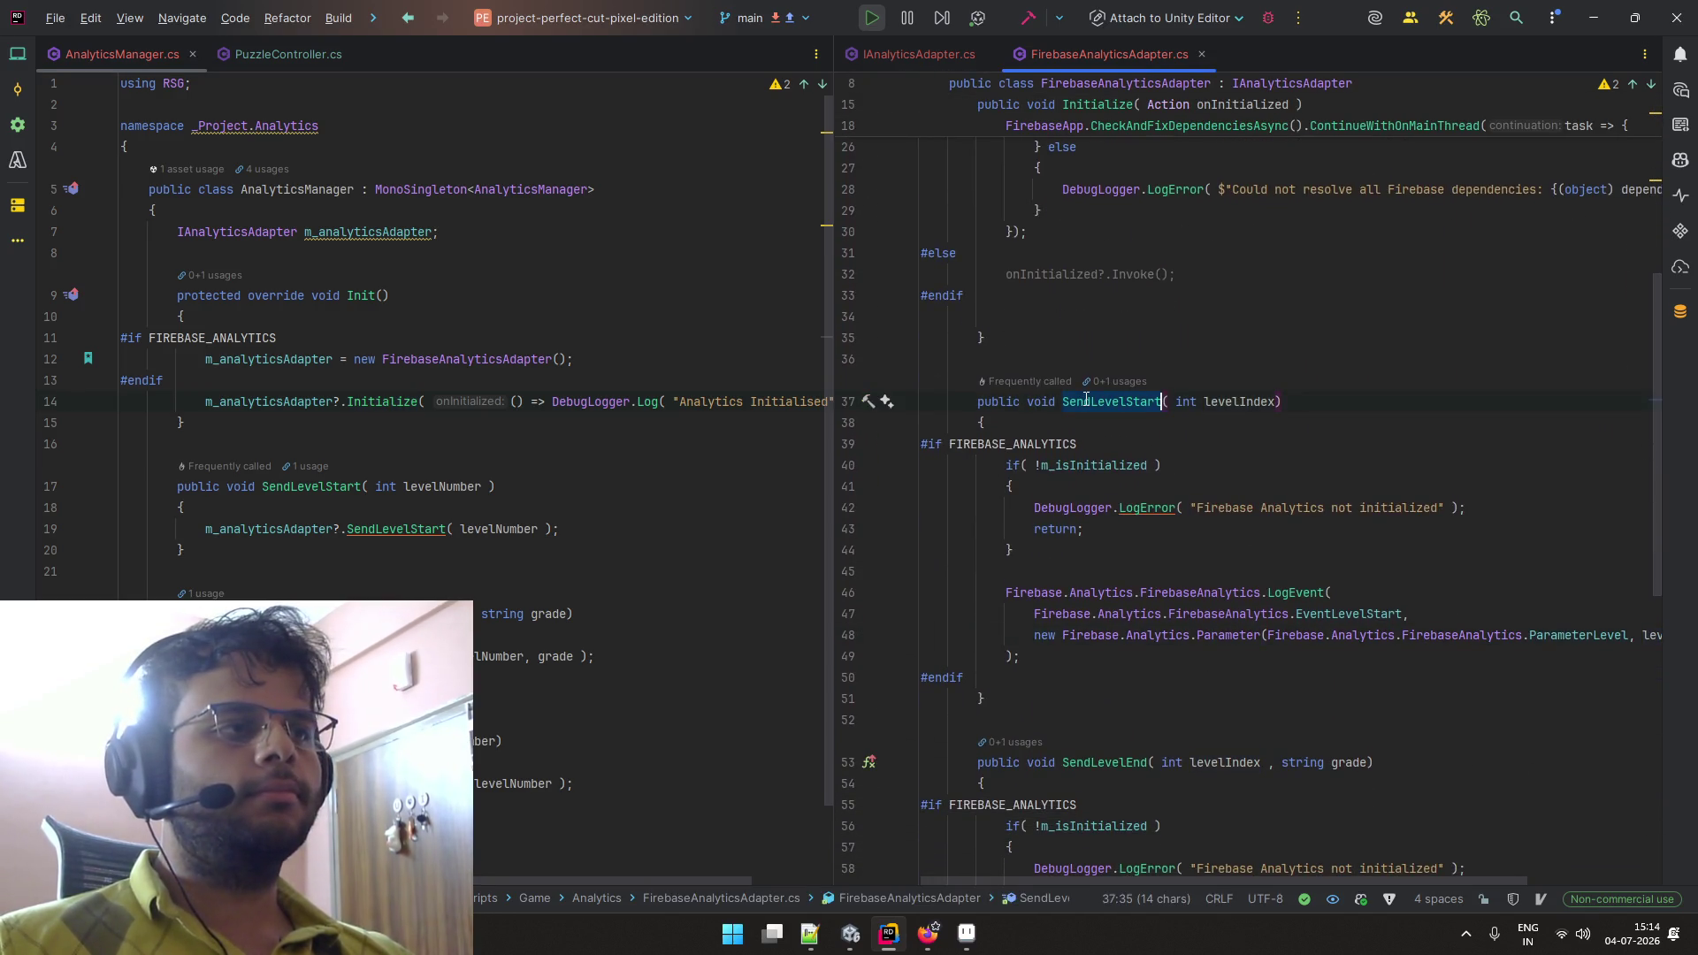
# Scroll through the rest of the adapter, then close the FirebaseAnalyticsAdapter.cs and IAnalyticsAdapter.cs tabs.
pyautogui.scroll(-3, 1164, 397)
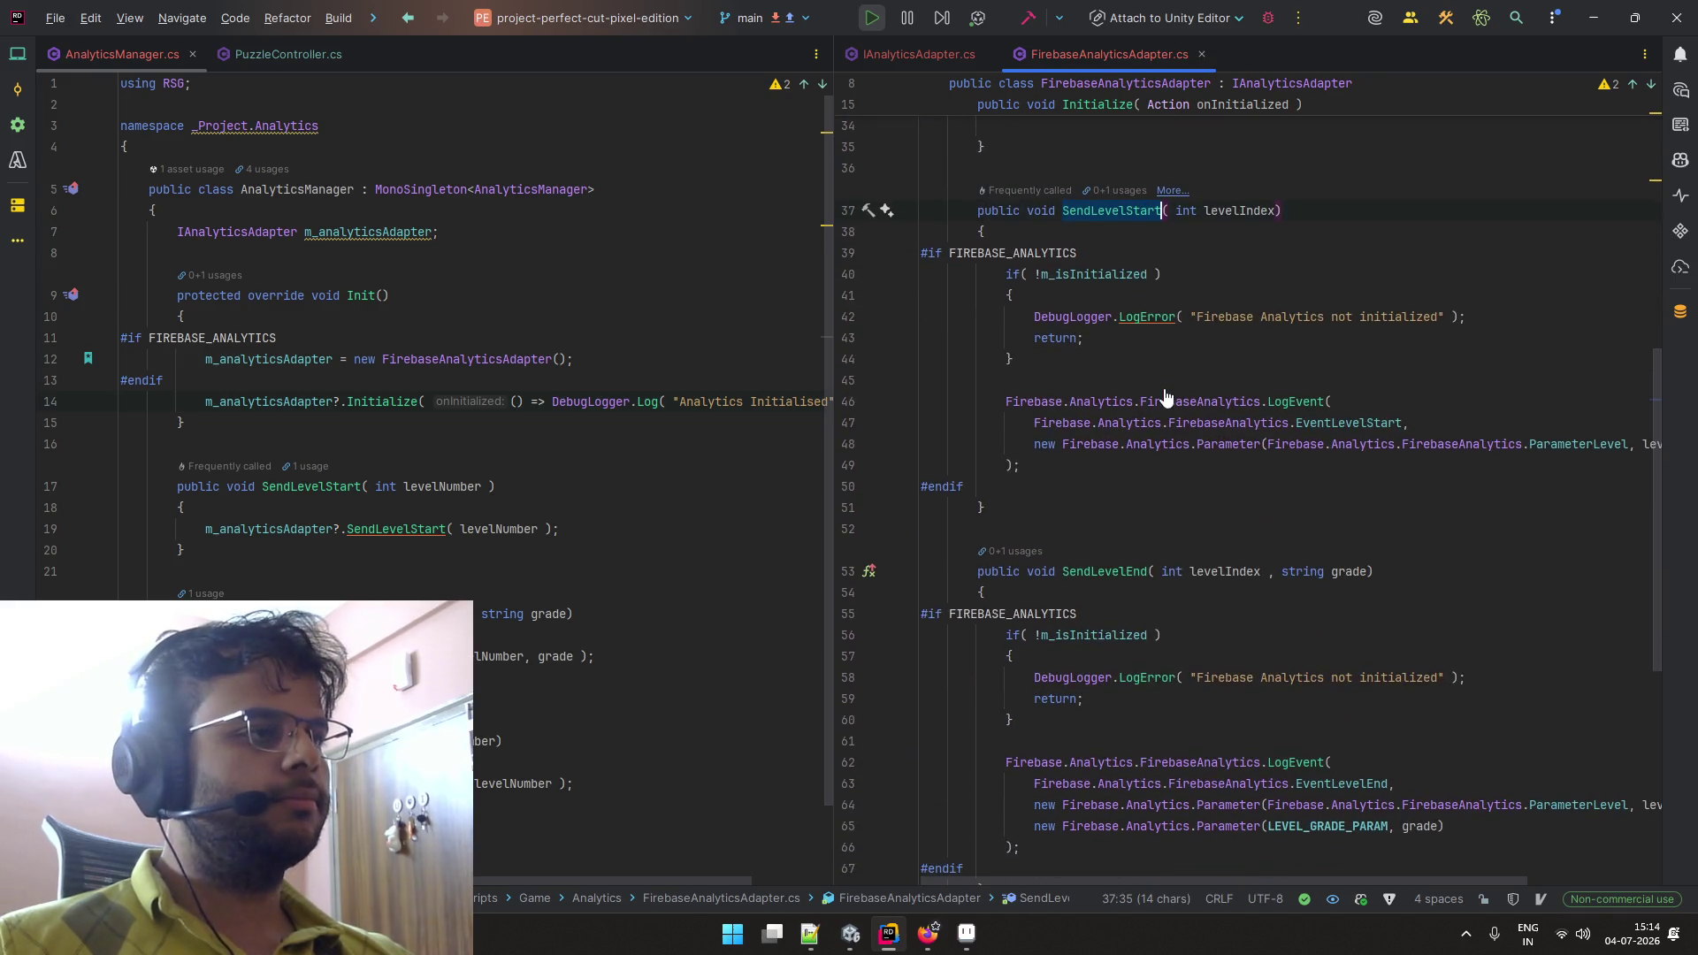
pyautogui.scroll(-4, 1164, 396)
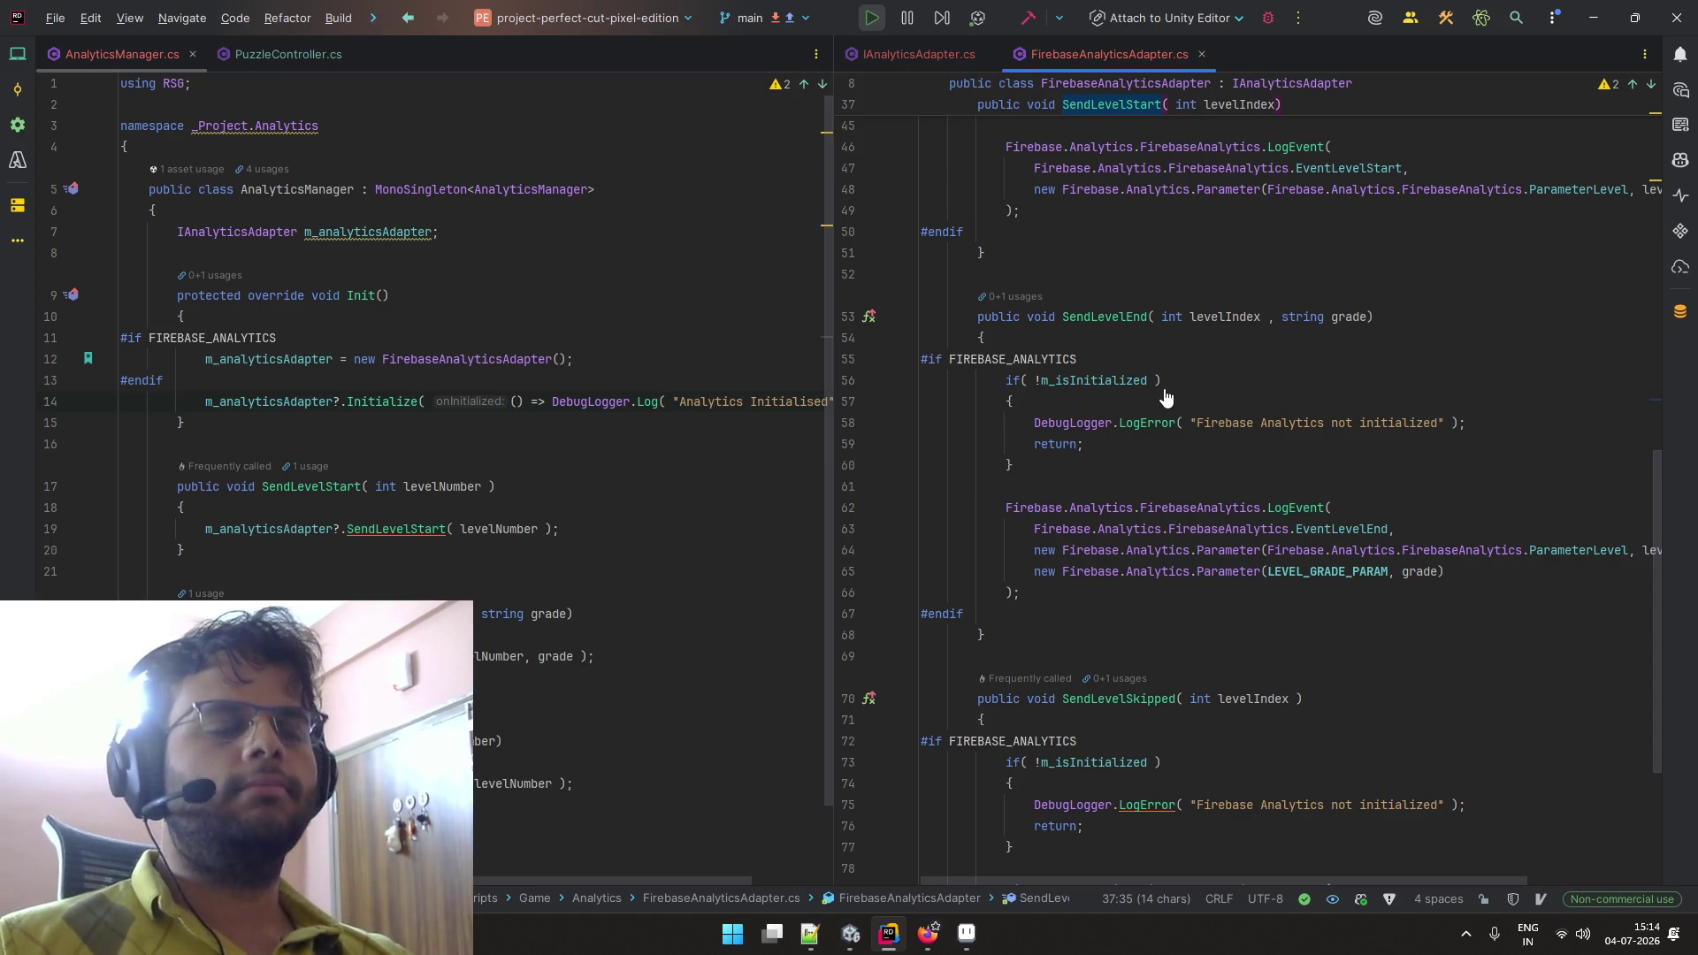
pyautogui.scroll(-2, 1166, 396)
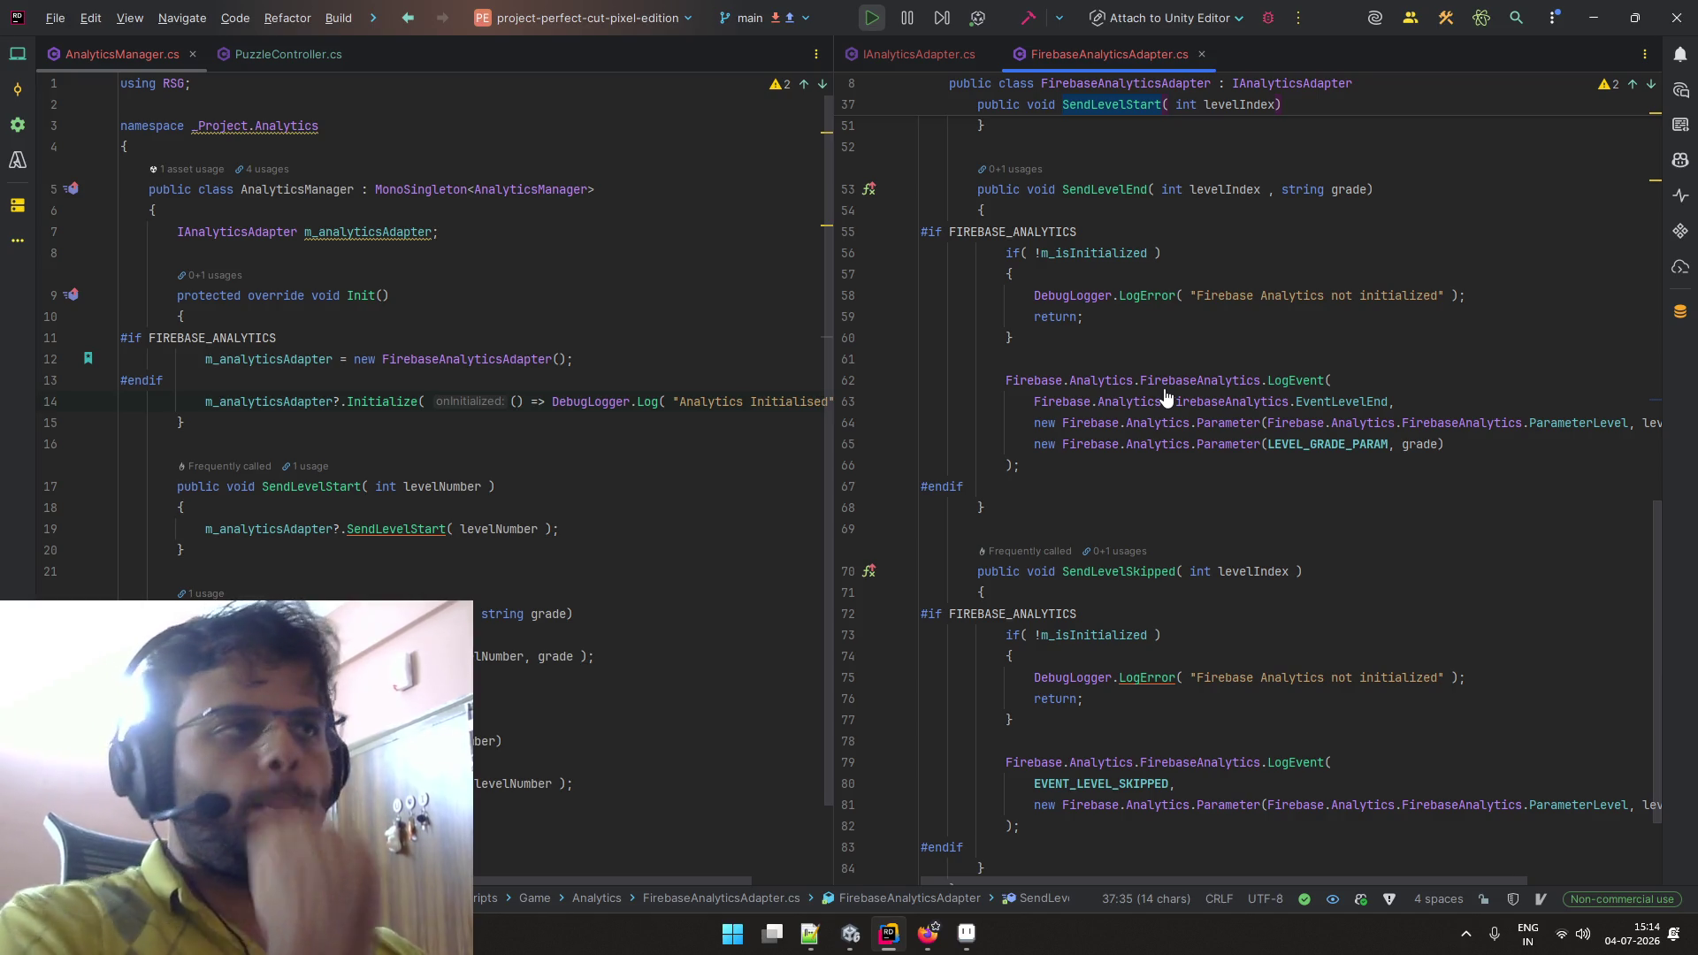
pyautogui.scroll(-3, 1166, 396)
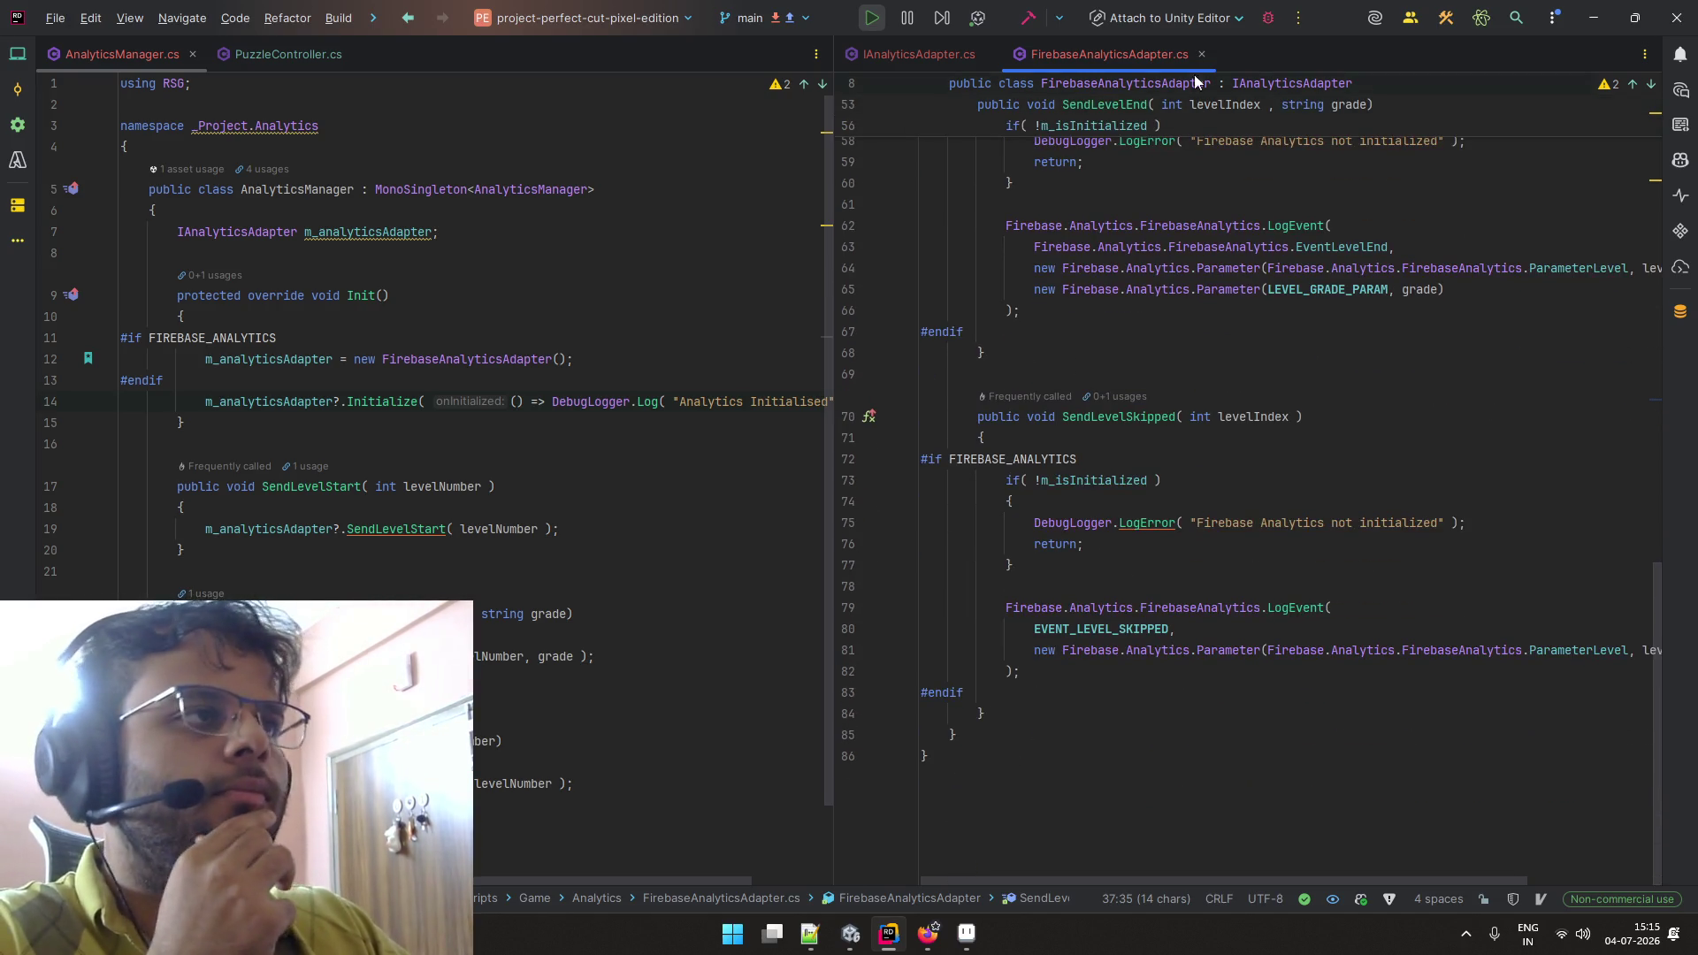
pyautogui.click(1201, 54)
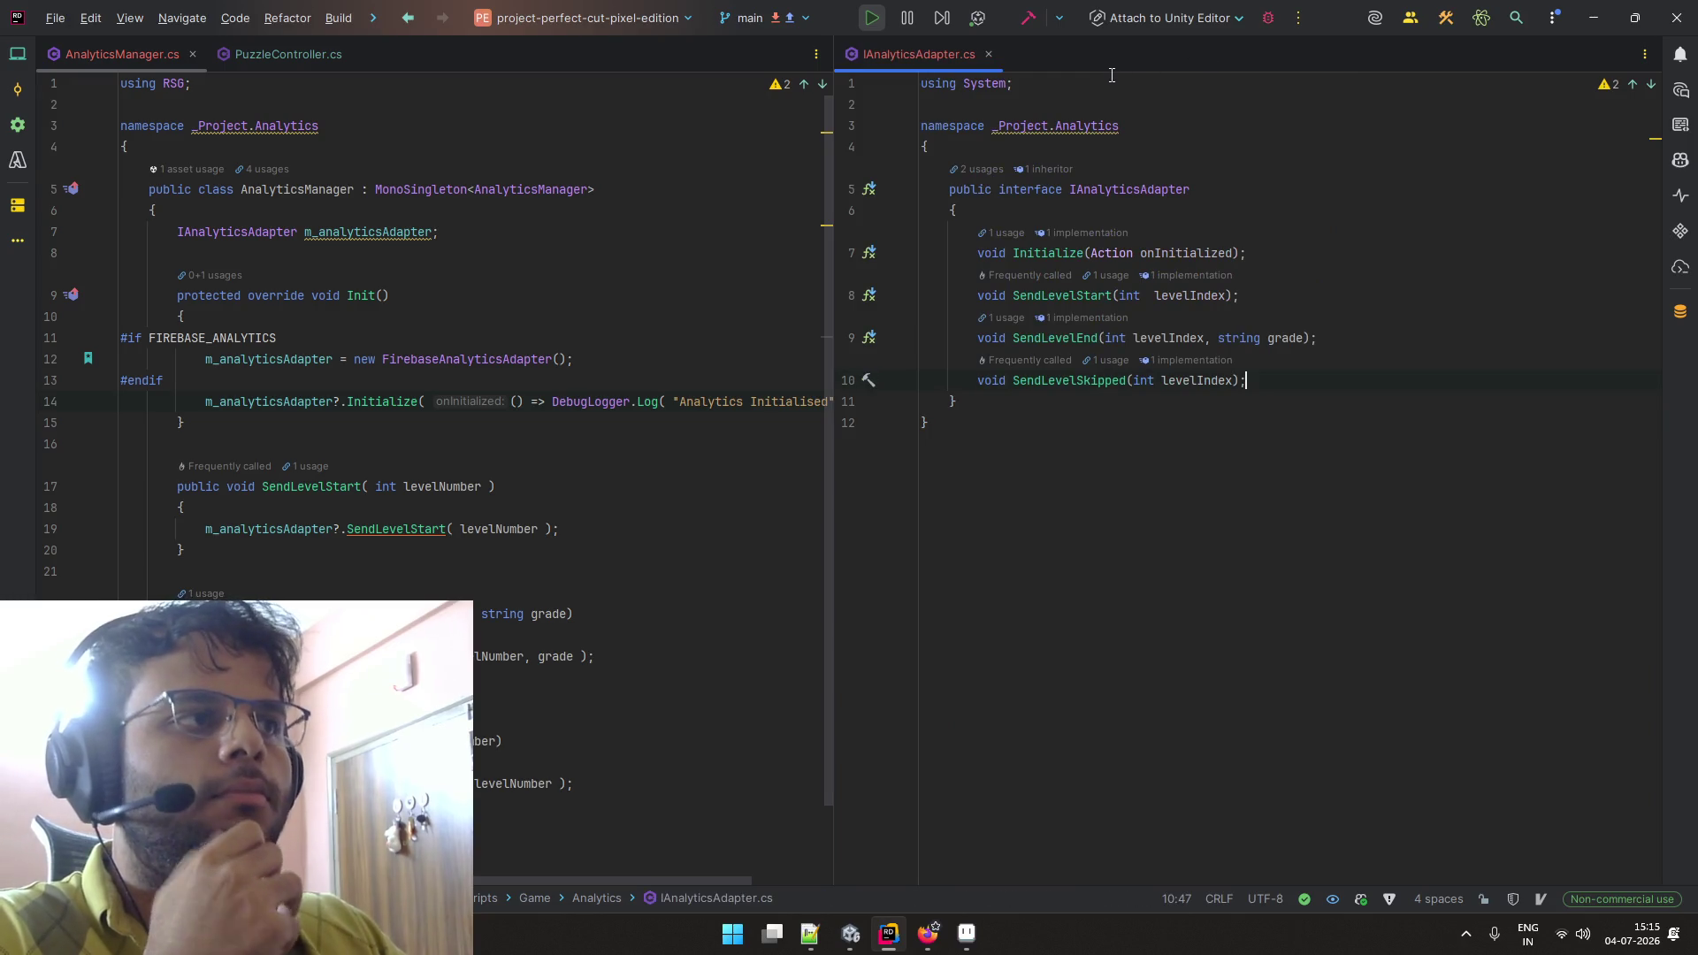
pyautogui.click(988, 54)
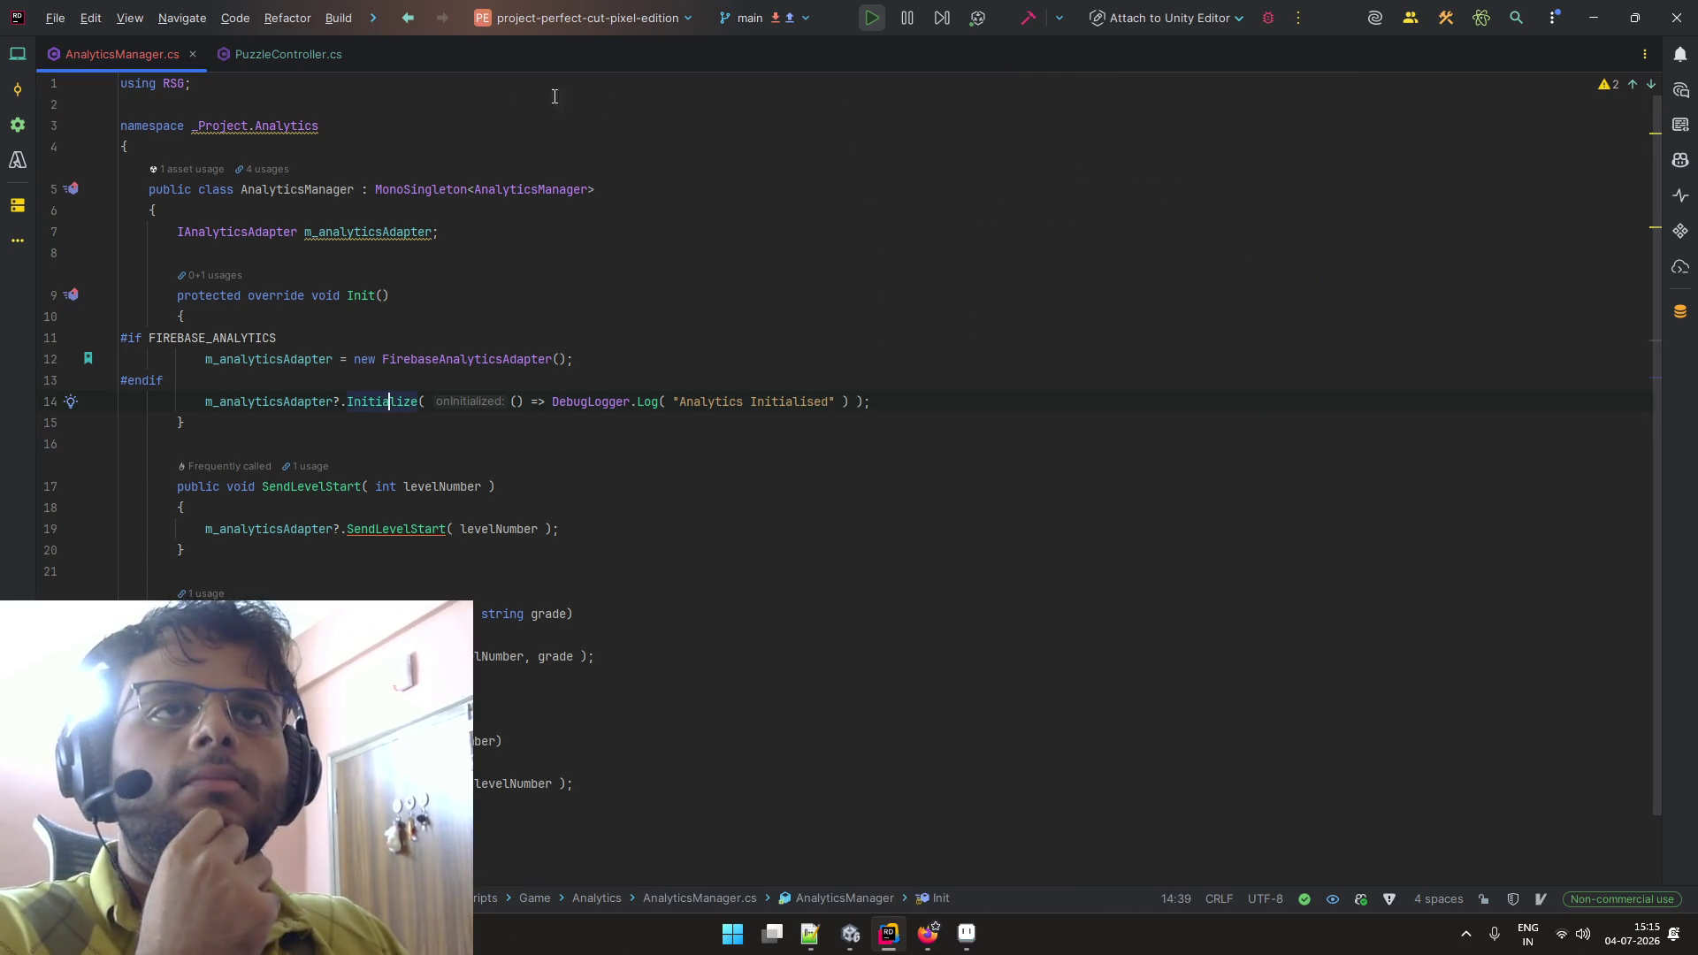
# Rename SendLevelStart's levelNumber parameter and its use to levelIndex.
pyautogui.hotkey('alt', '1')
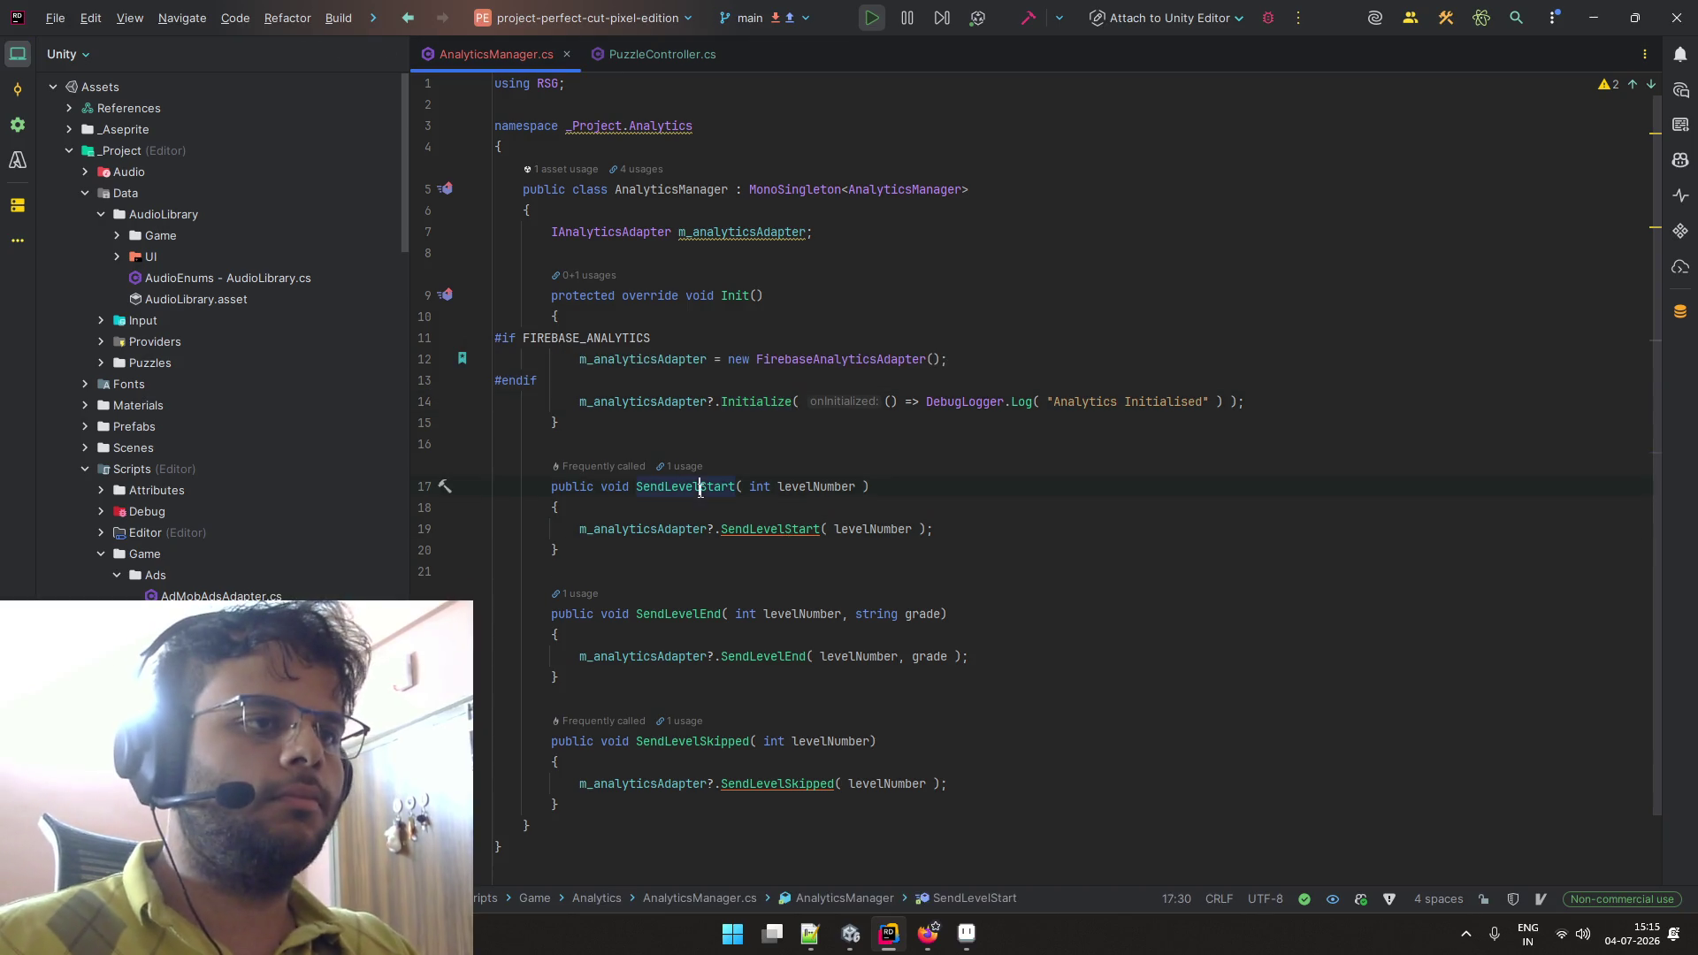
pyautogui.doubleClick(813, 485)
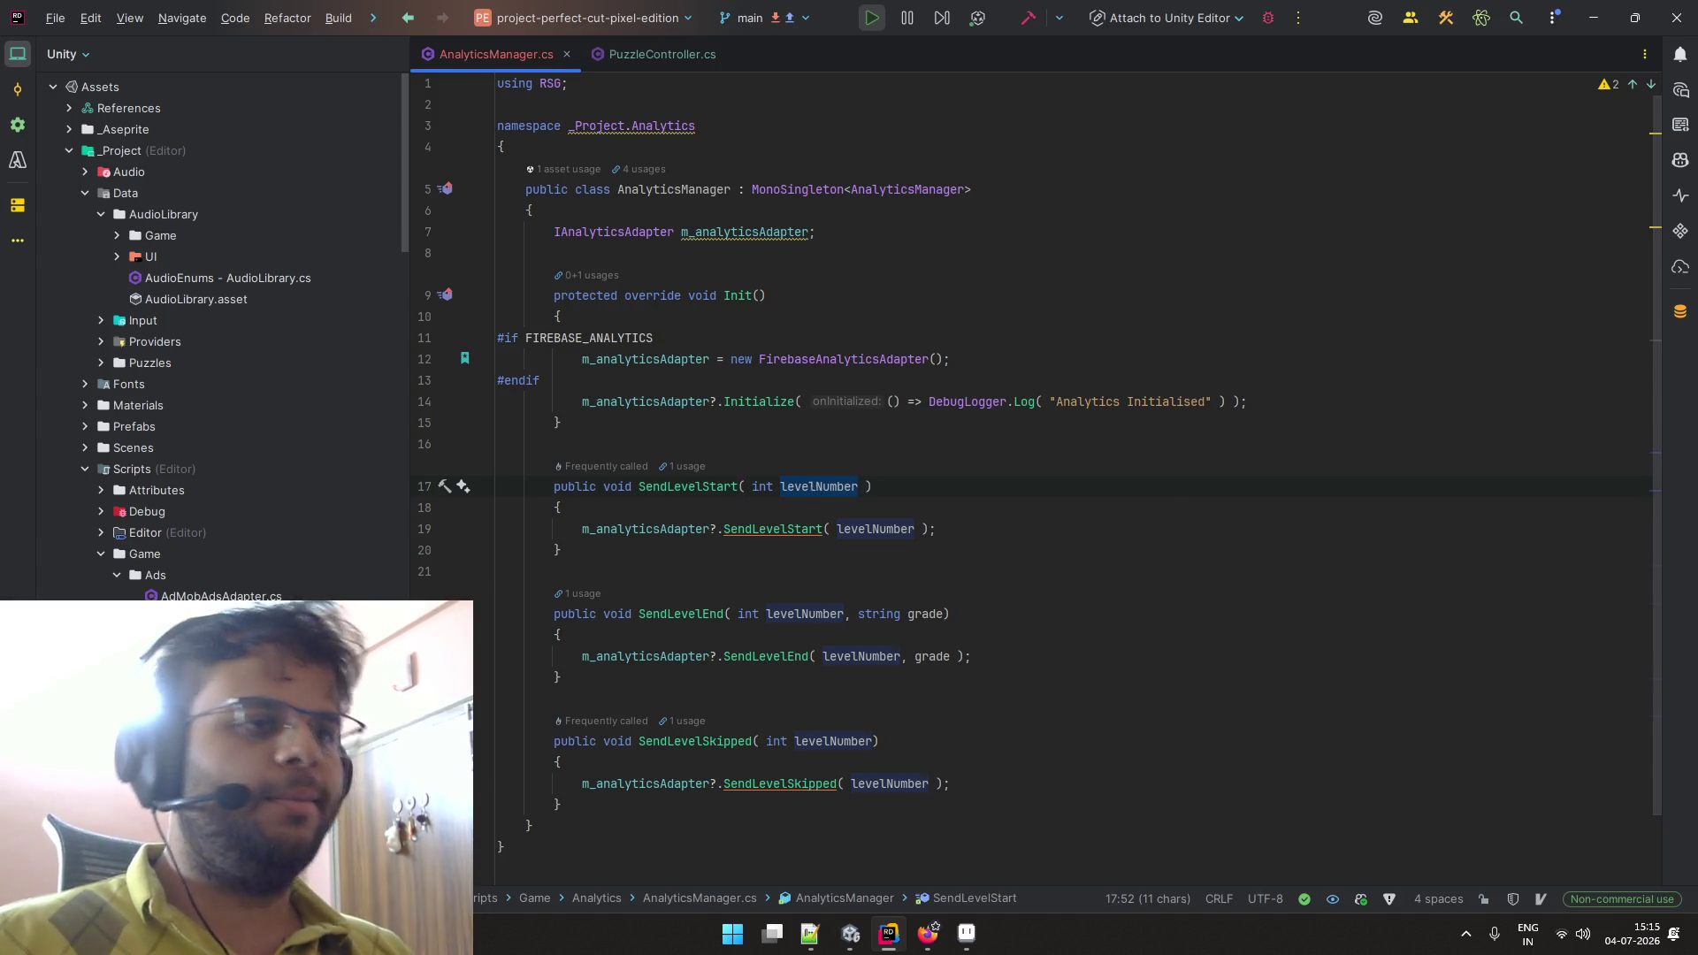
pyautogui.write('level')
pyautogui.press('Tab')
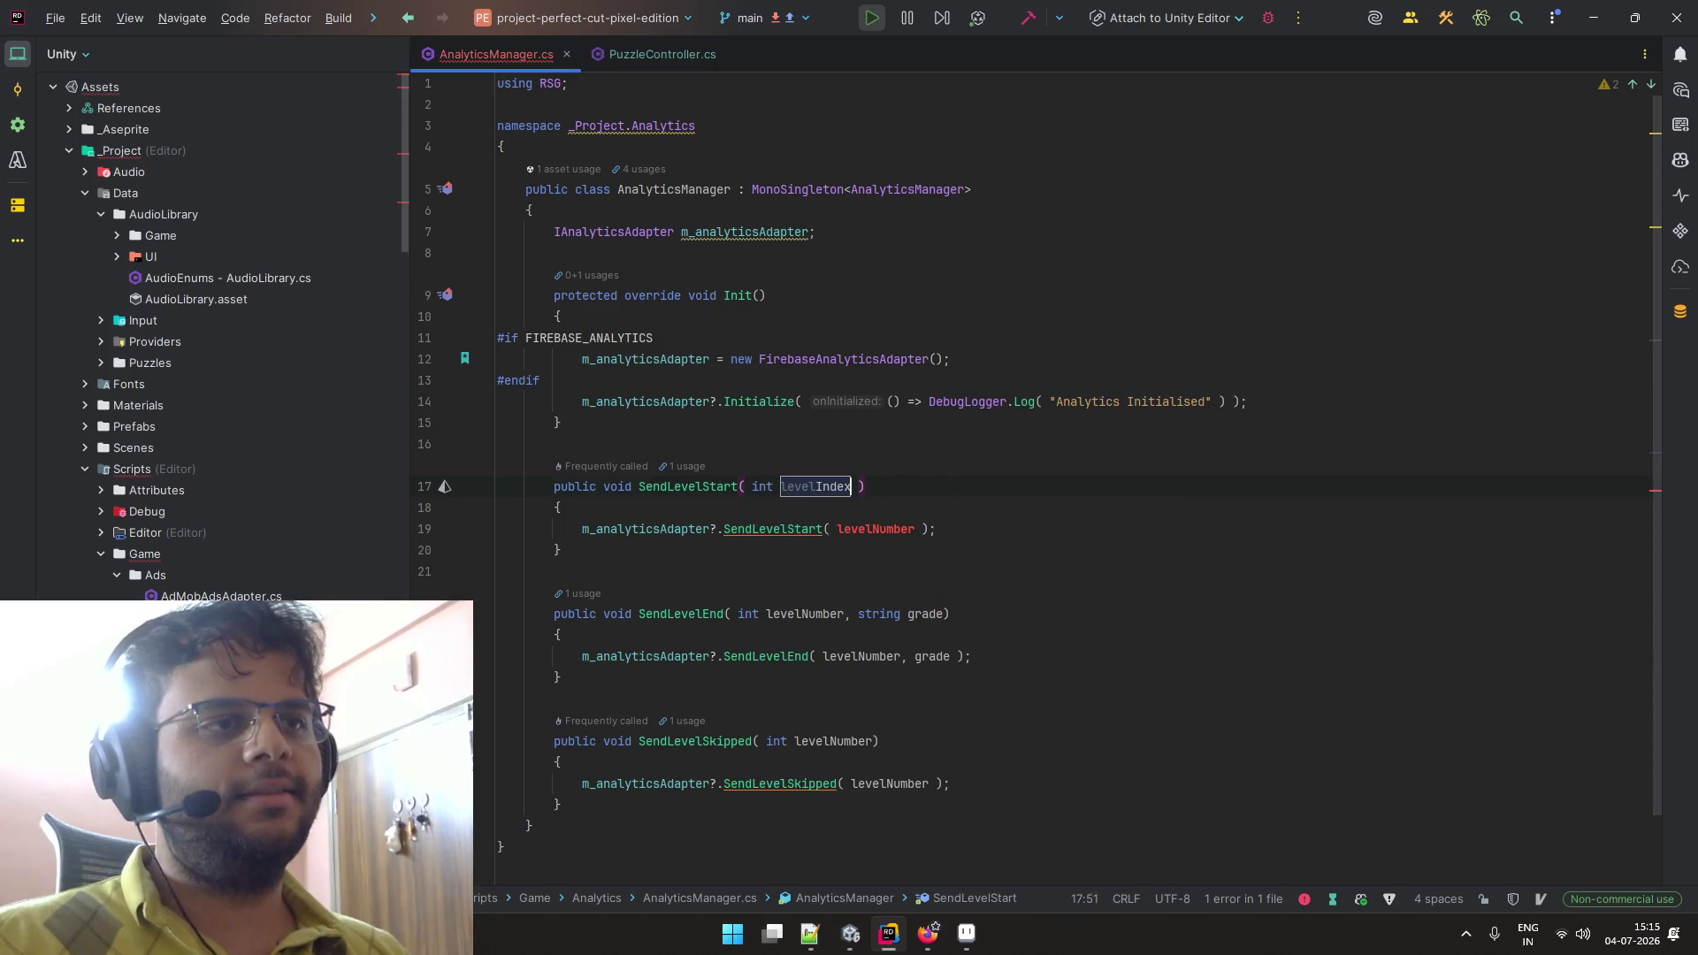
pyautogui.doubleClick(813, 485)
pyautogui.hotkey('ctrl', 'c')
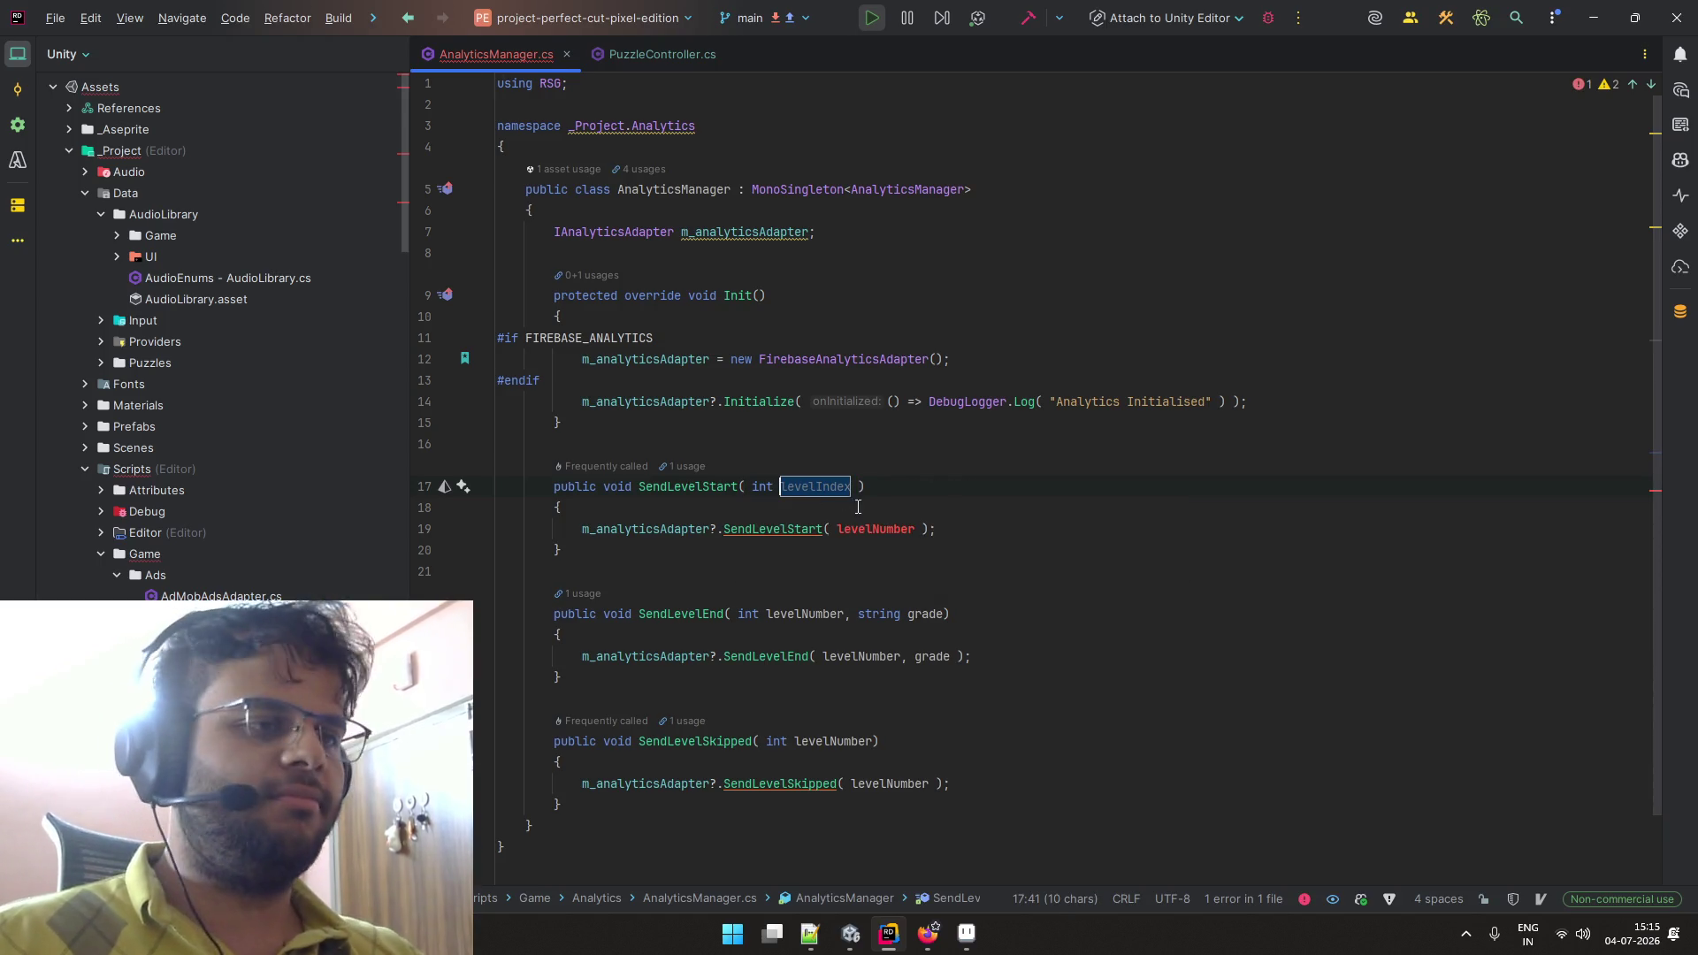
pyautogui.doubleClick(876, 529)
pyautogui.hotkey('ctrl', 'v')
# Replace levelNumber with levelIndex in the SendLevelEnd and SendLevelSkipped parameters and calls.
pyautogui.doubleClick(785, 613)
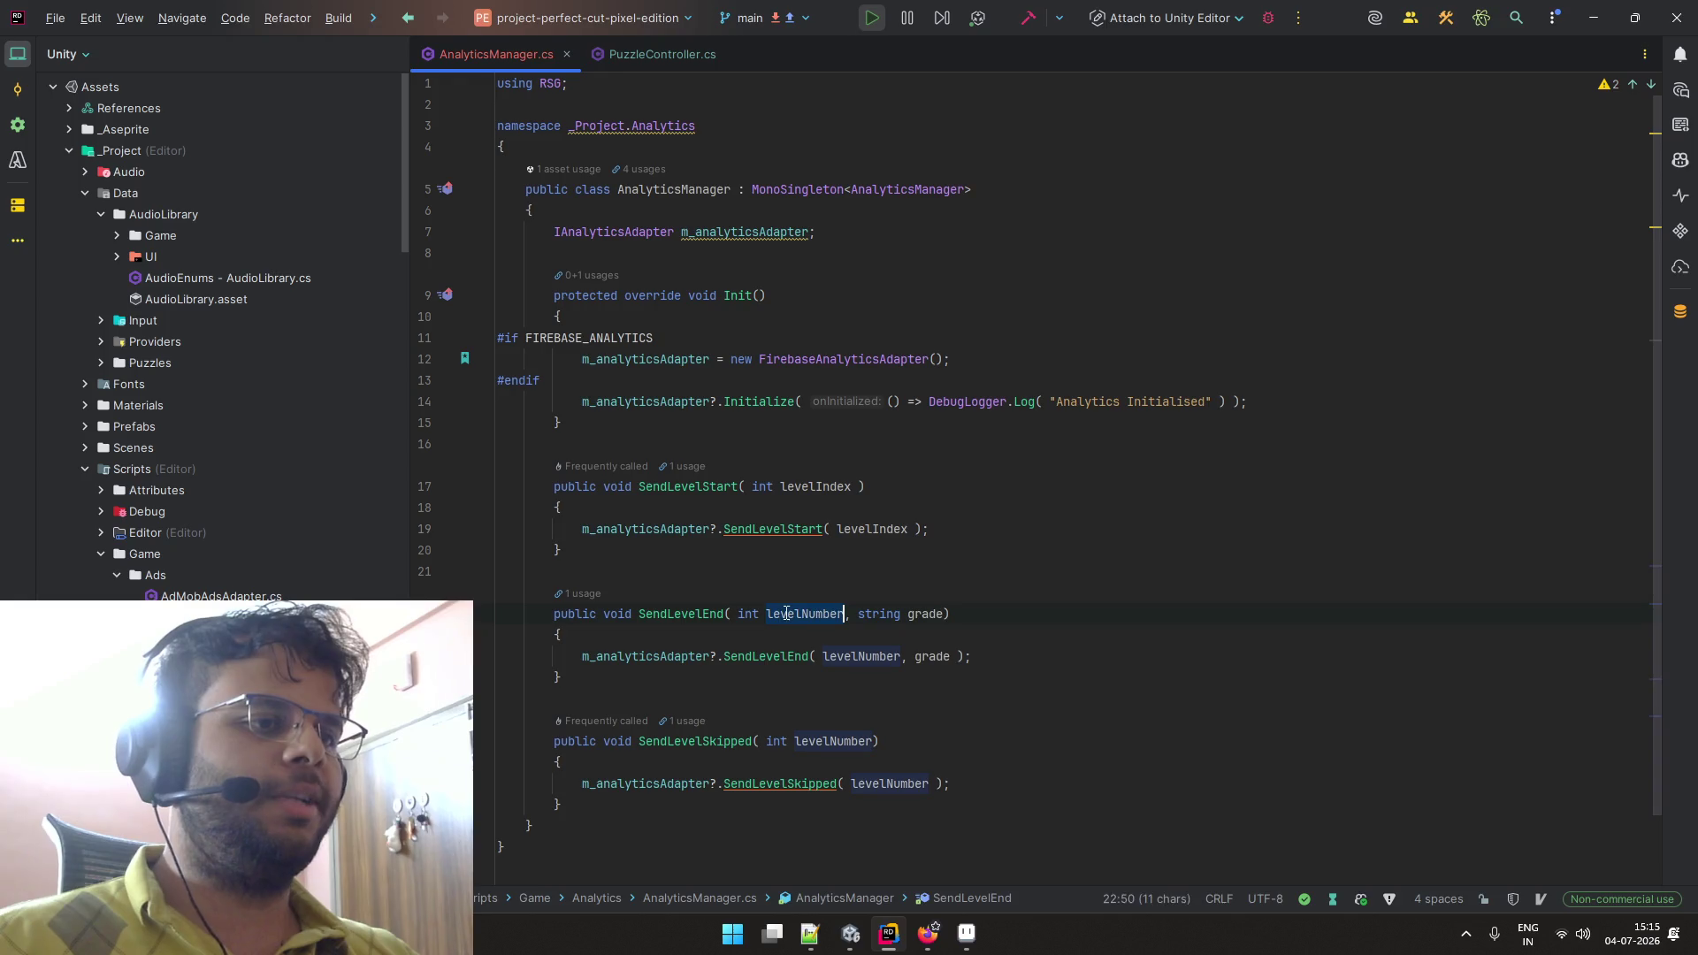
pyautogui.hotkey('ctrl', 'v')
pyautogui.doubleClick(858, 657)
pyautogui.hotkey('ctrl', 'v')
pyautogui.click(841, 756)
pyautogui.doubleClick(835, 741)
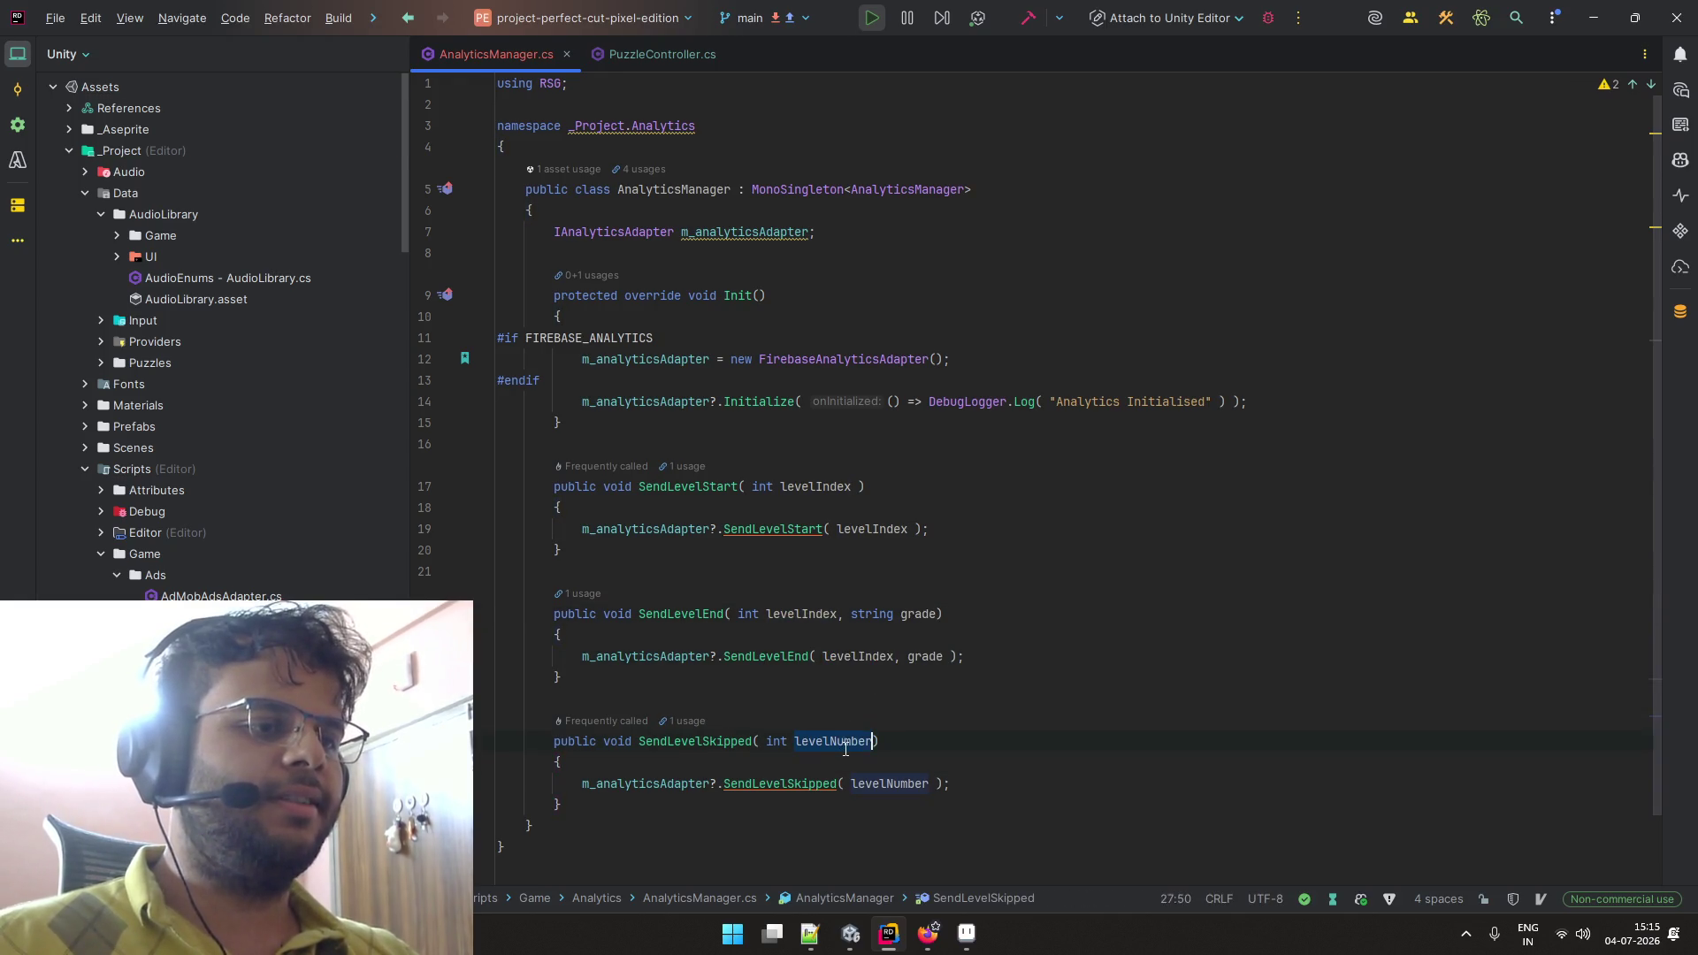
pyautogui.hotkey('ctrl', 'v')
pyautogui.doubleClick(889, 783)
pyautogui.hotkey('ctrl', 'v')
# Jump from SendLevelStart to its caller in PuzzleController.cs.
pyautogui.click(1036, 766)
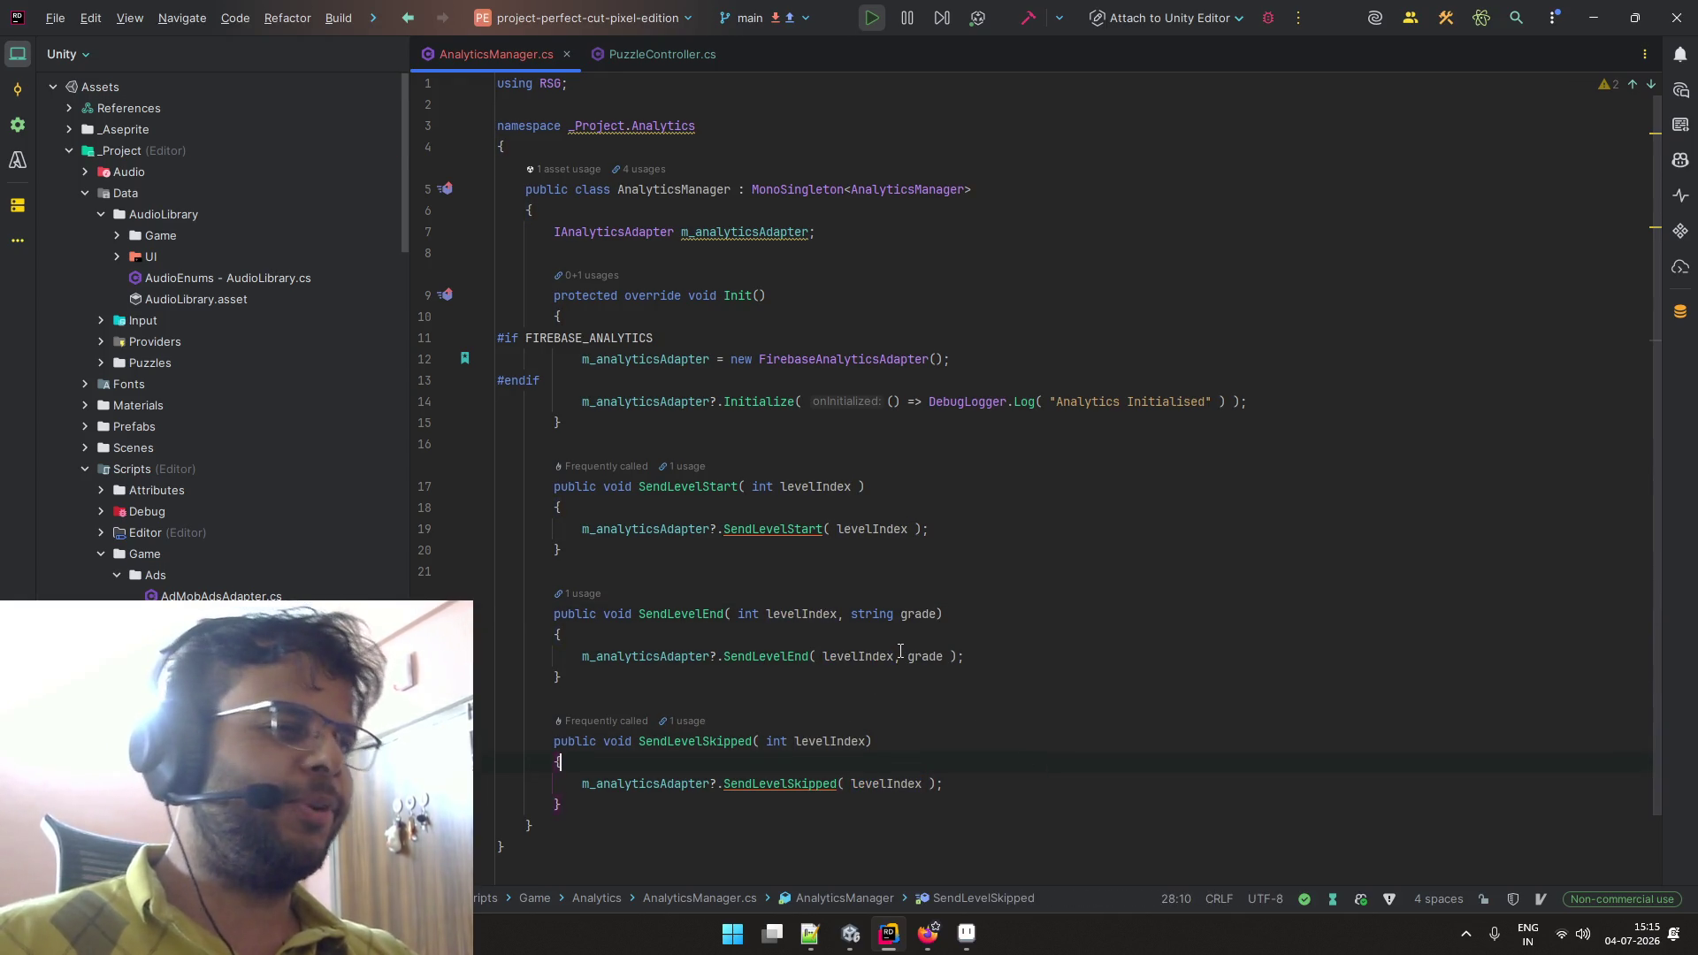
pyautogui.click(606, 467)
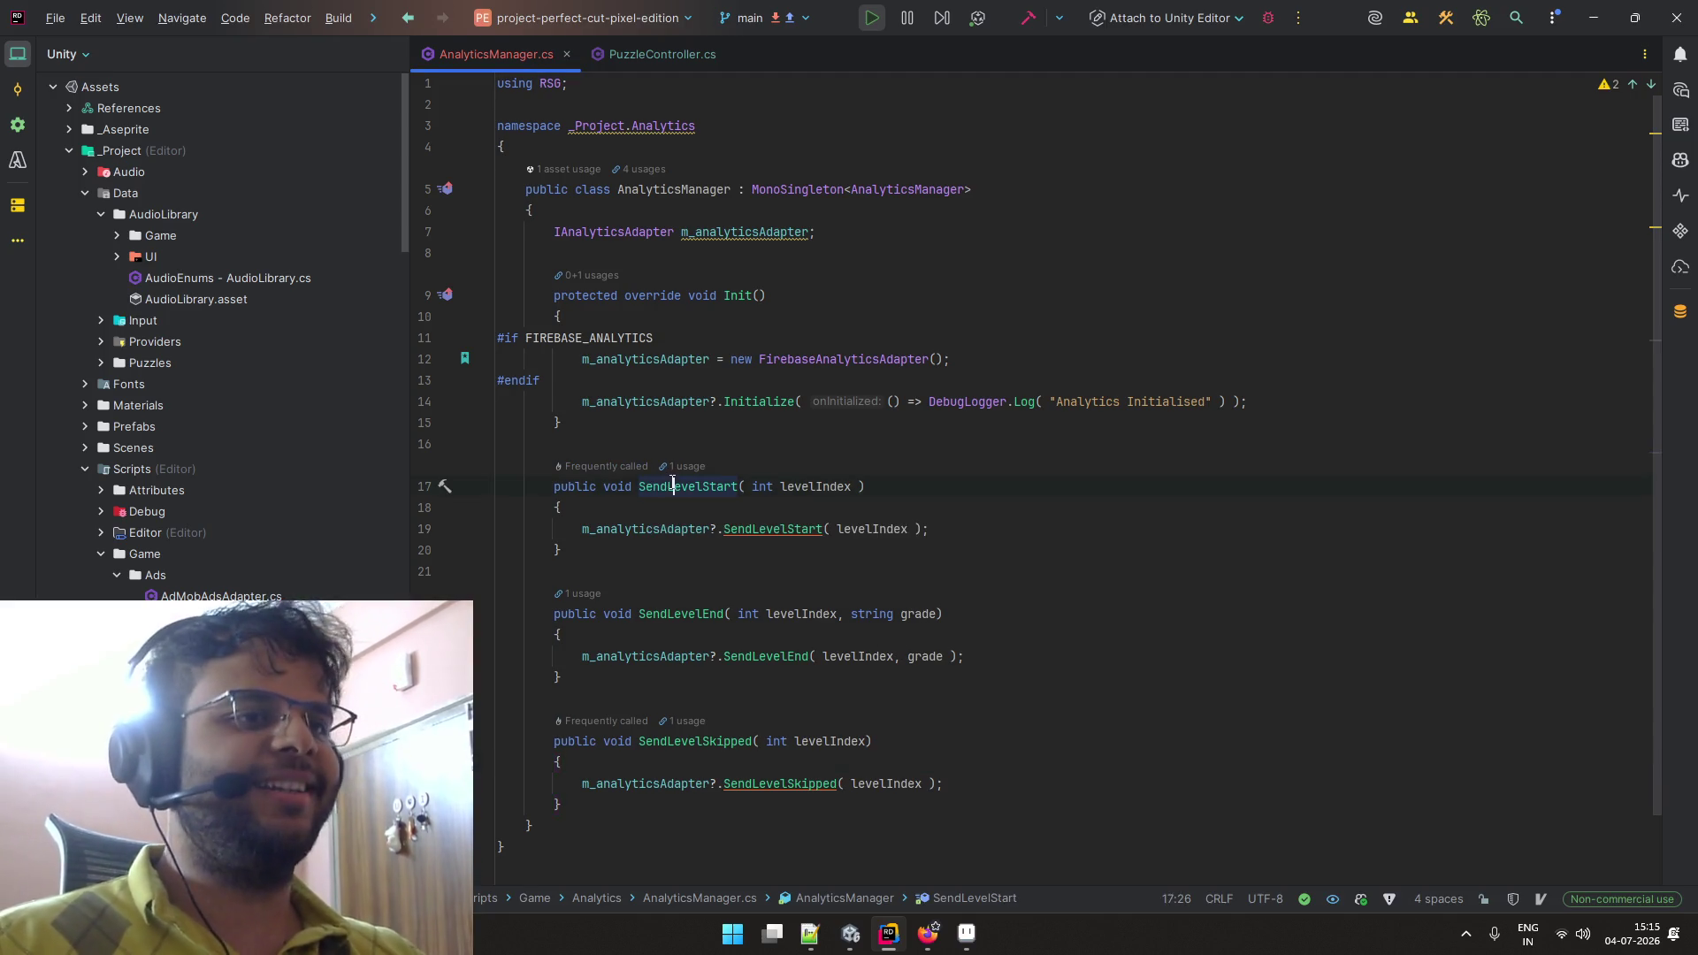
pyautogui.keyDown('ctrl'); pyautogui.click(672, 486); pyautogui.keyUp('ctrl')
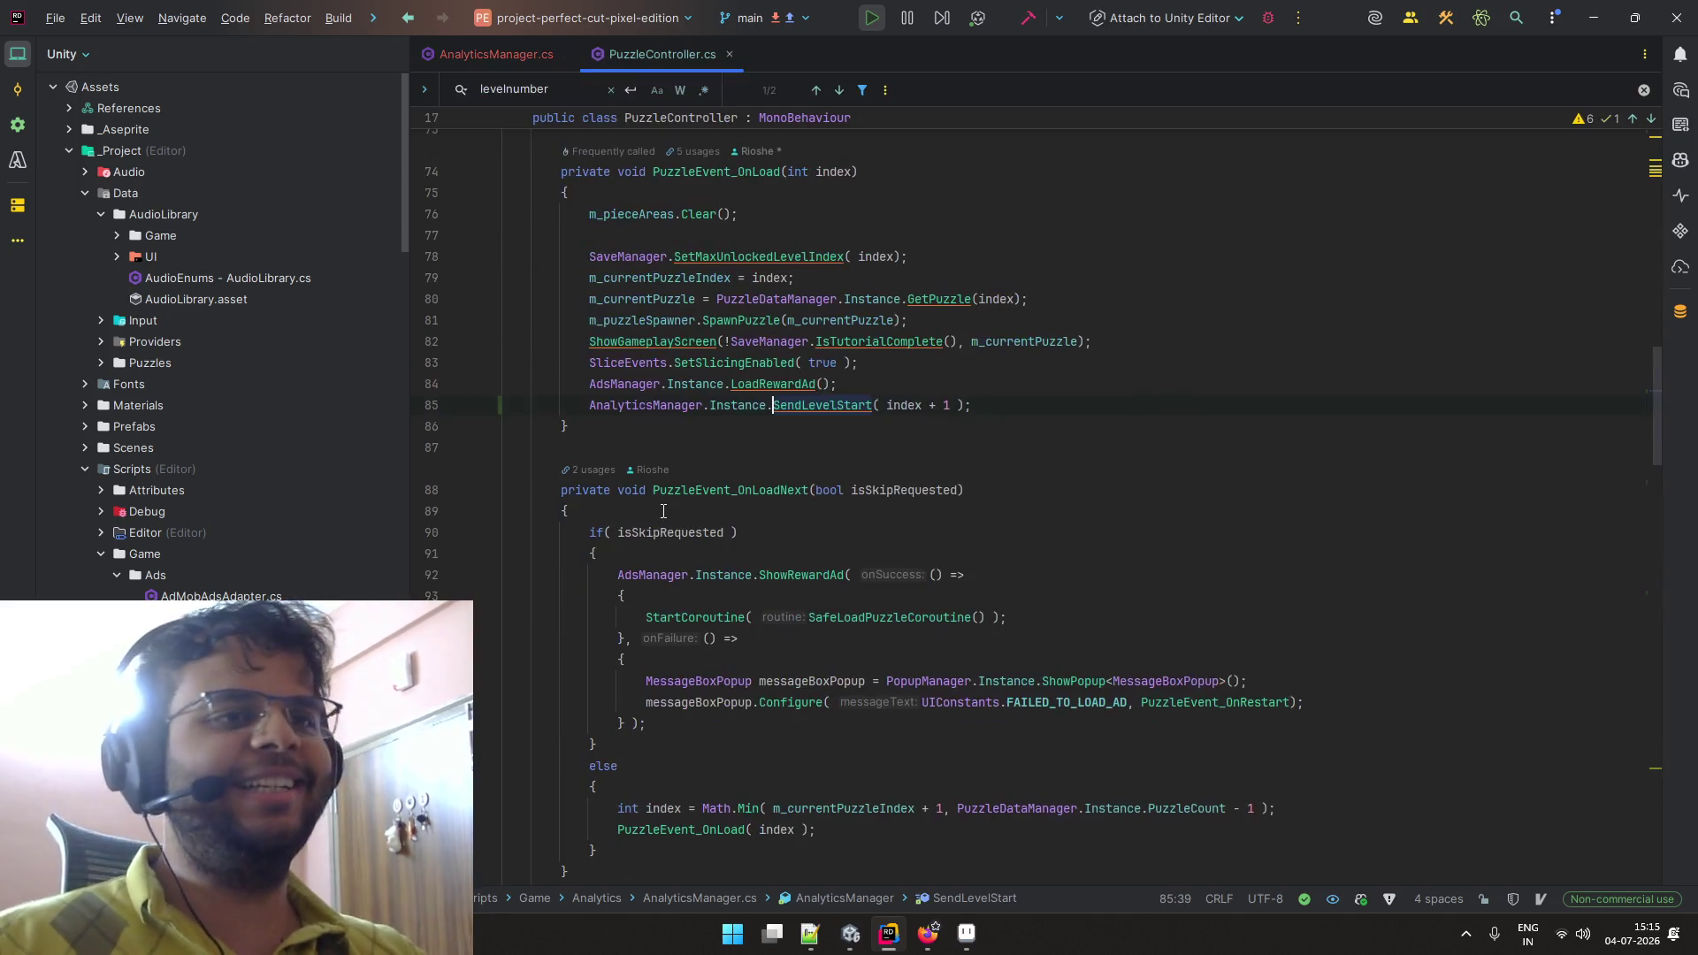
# Remove the '+ 1' so SendLevelStart on line 85 receives index directly.
pyautogui.click(960, 404)
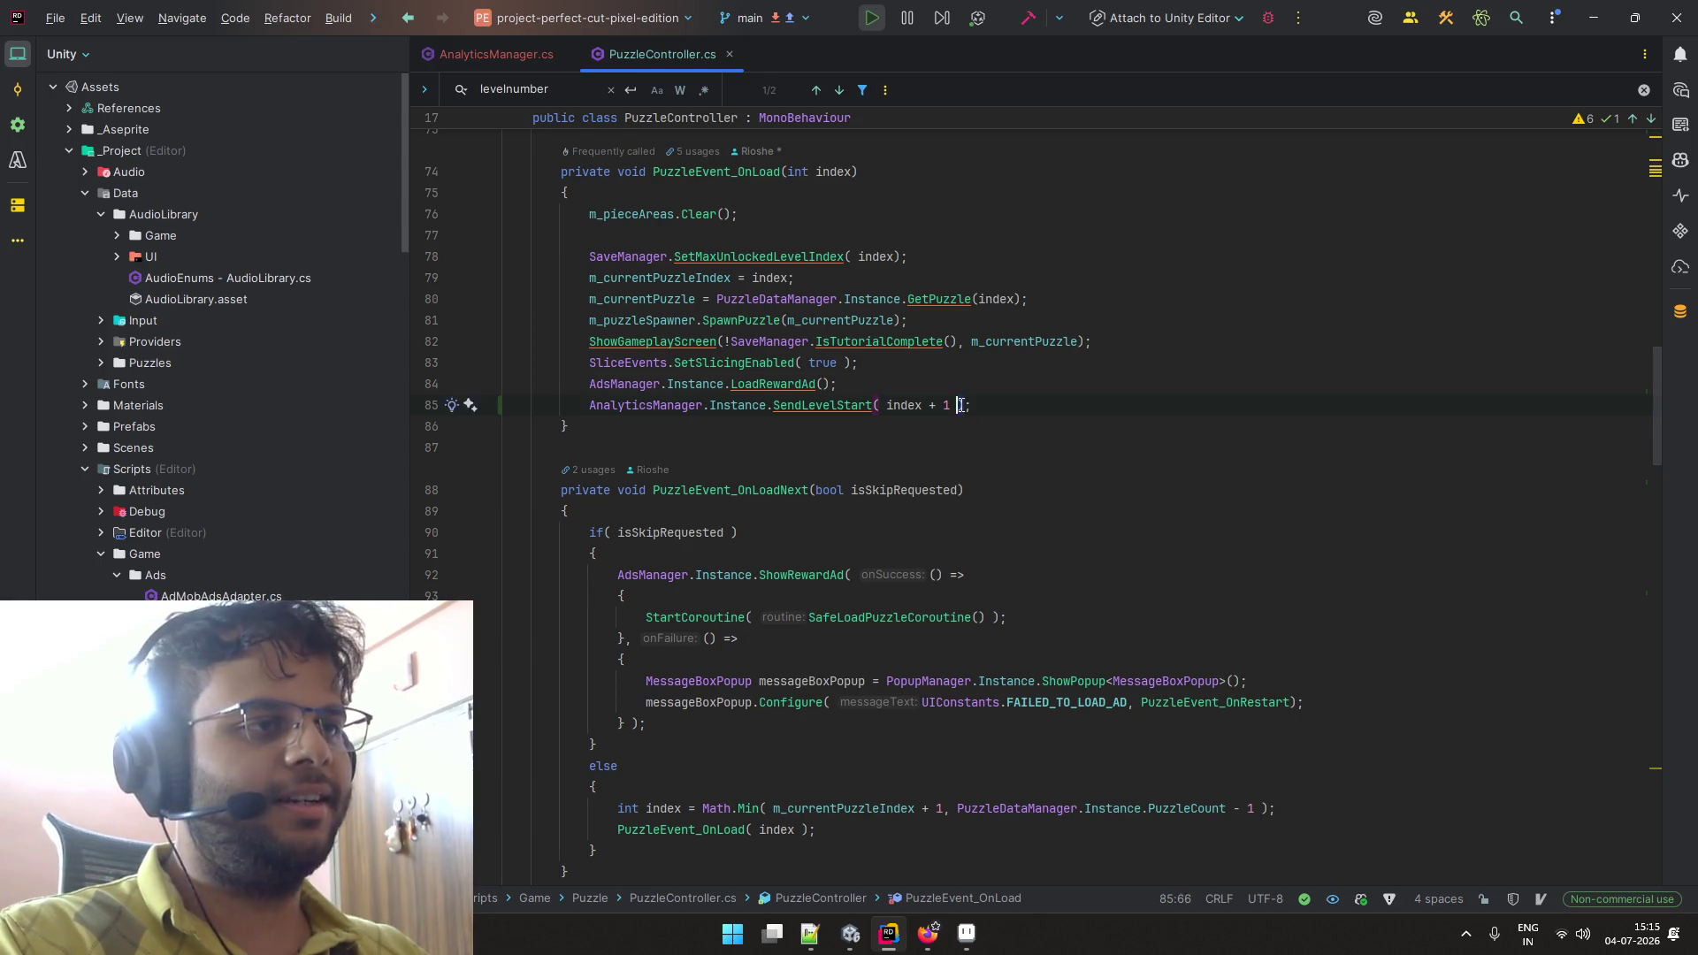
pyautogui.hotkey('shift', 'Left')
pyautogui.hotkey('shift', 'Left')
pyautogui.hotkey('shift', 'Left')
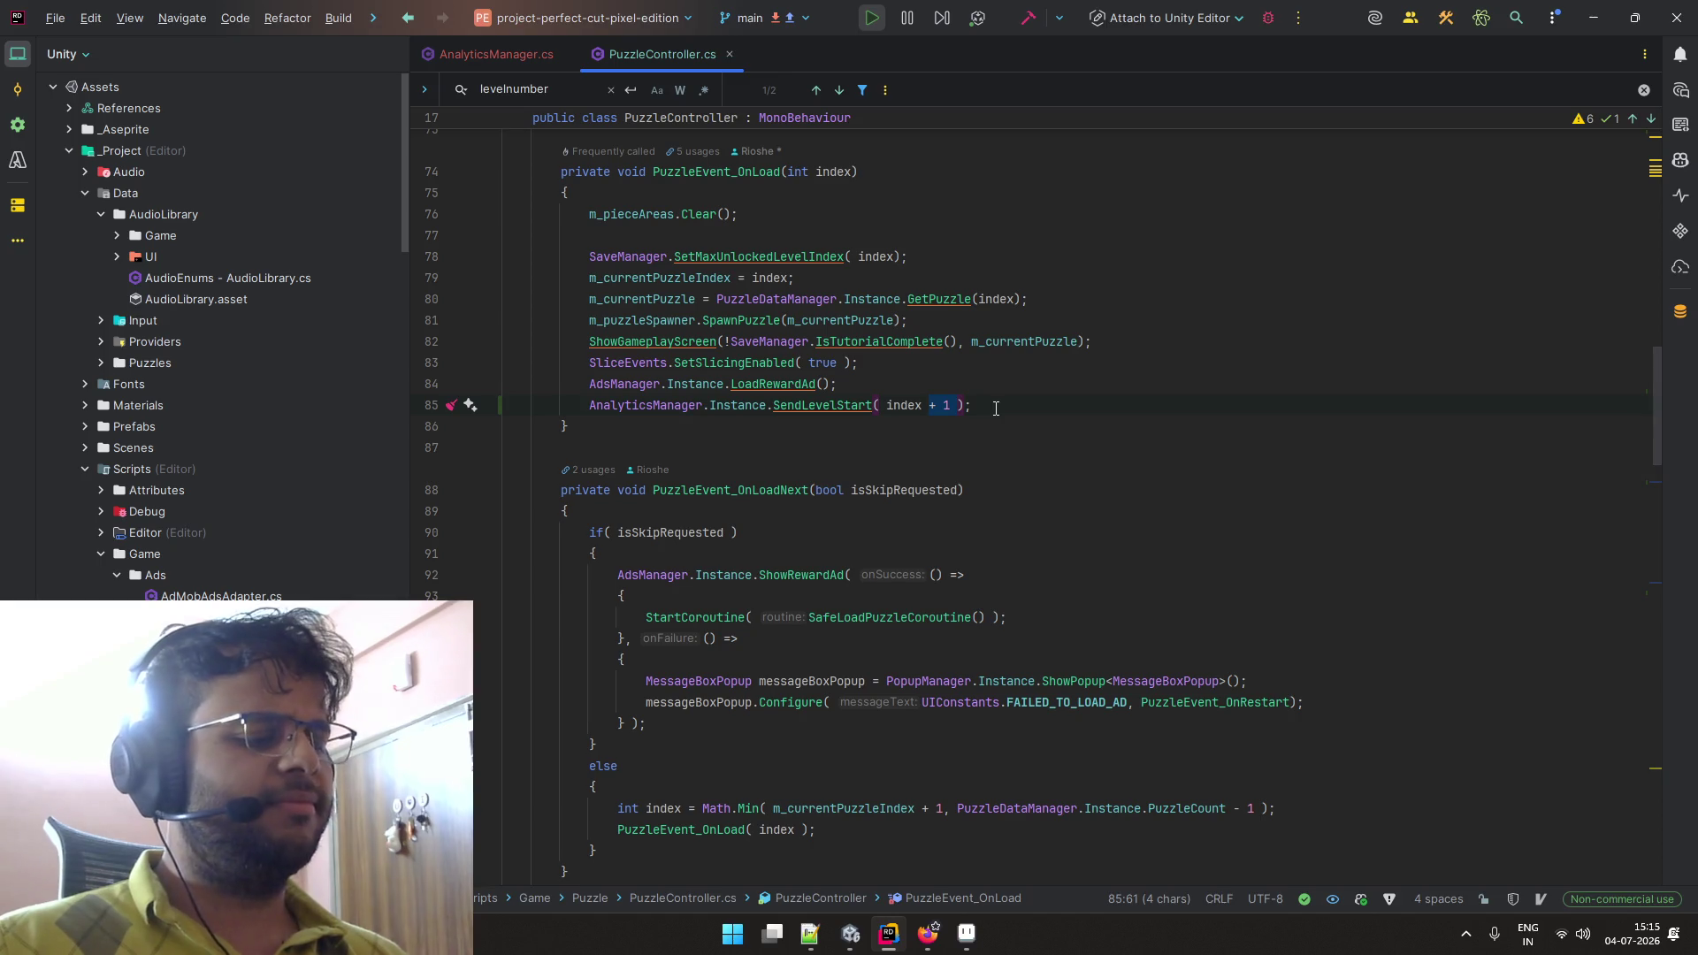
pyautogui.press('BackSpace')
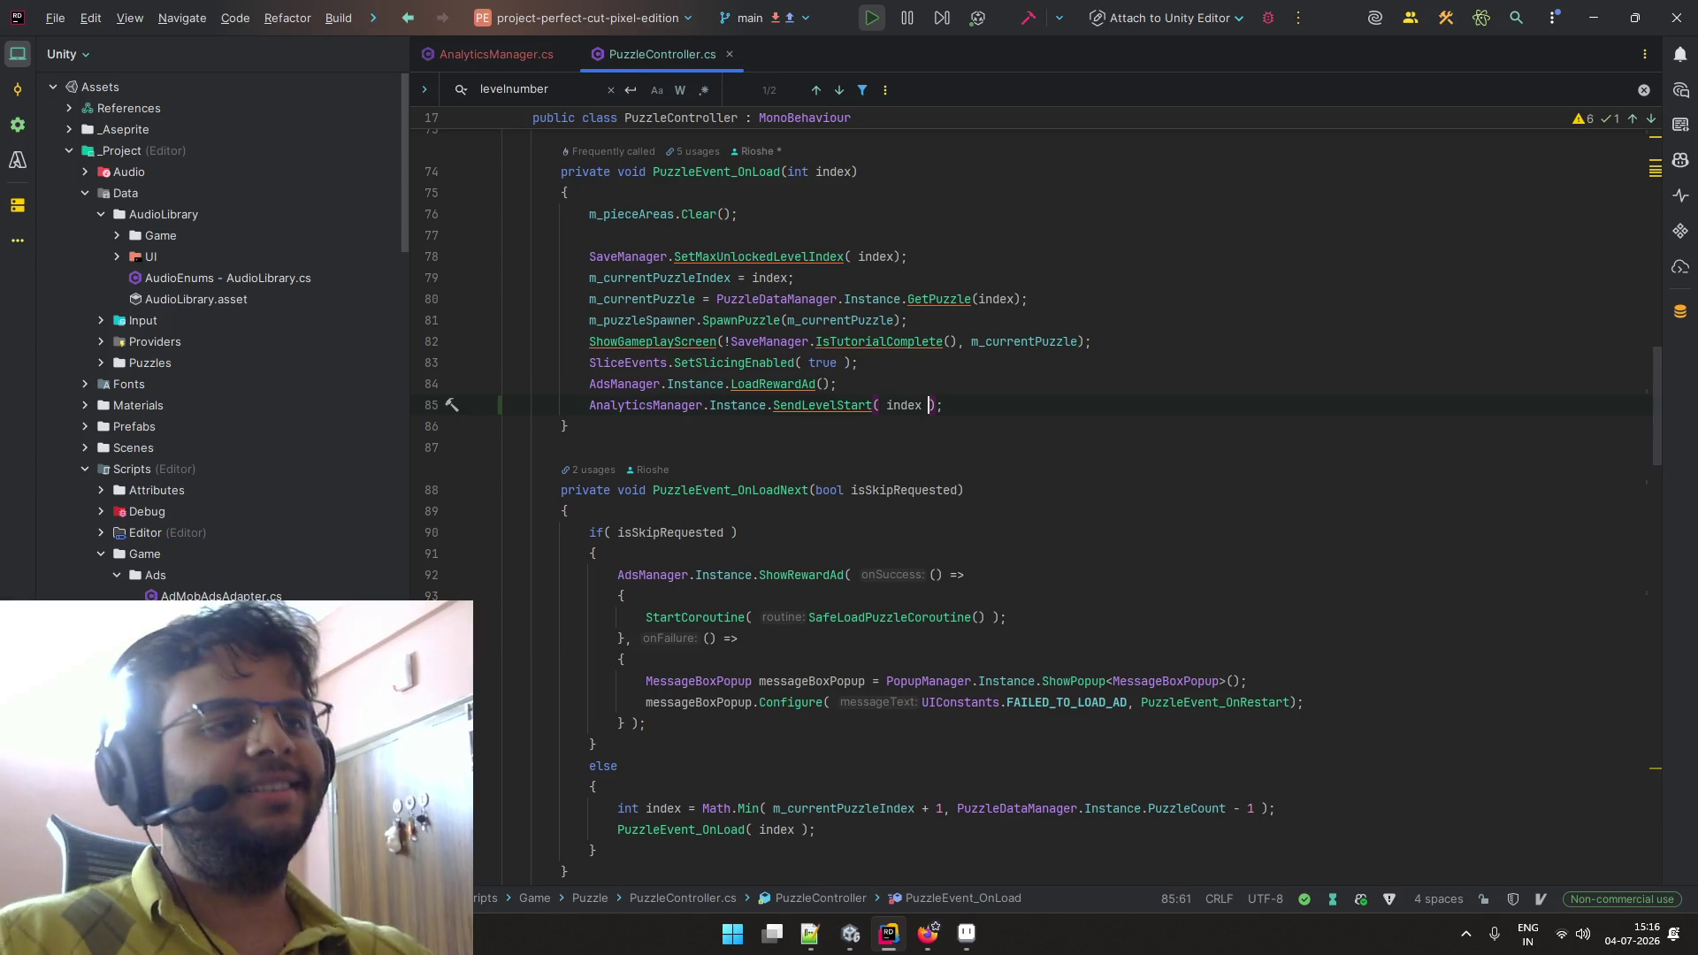
pyautogui.click(822, 384)
pyautogui.click(1059, 406)
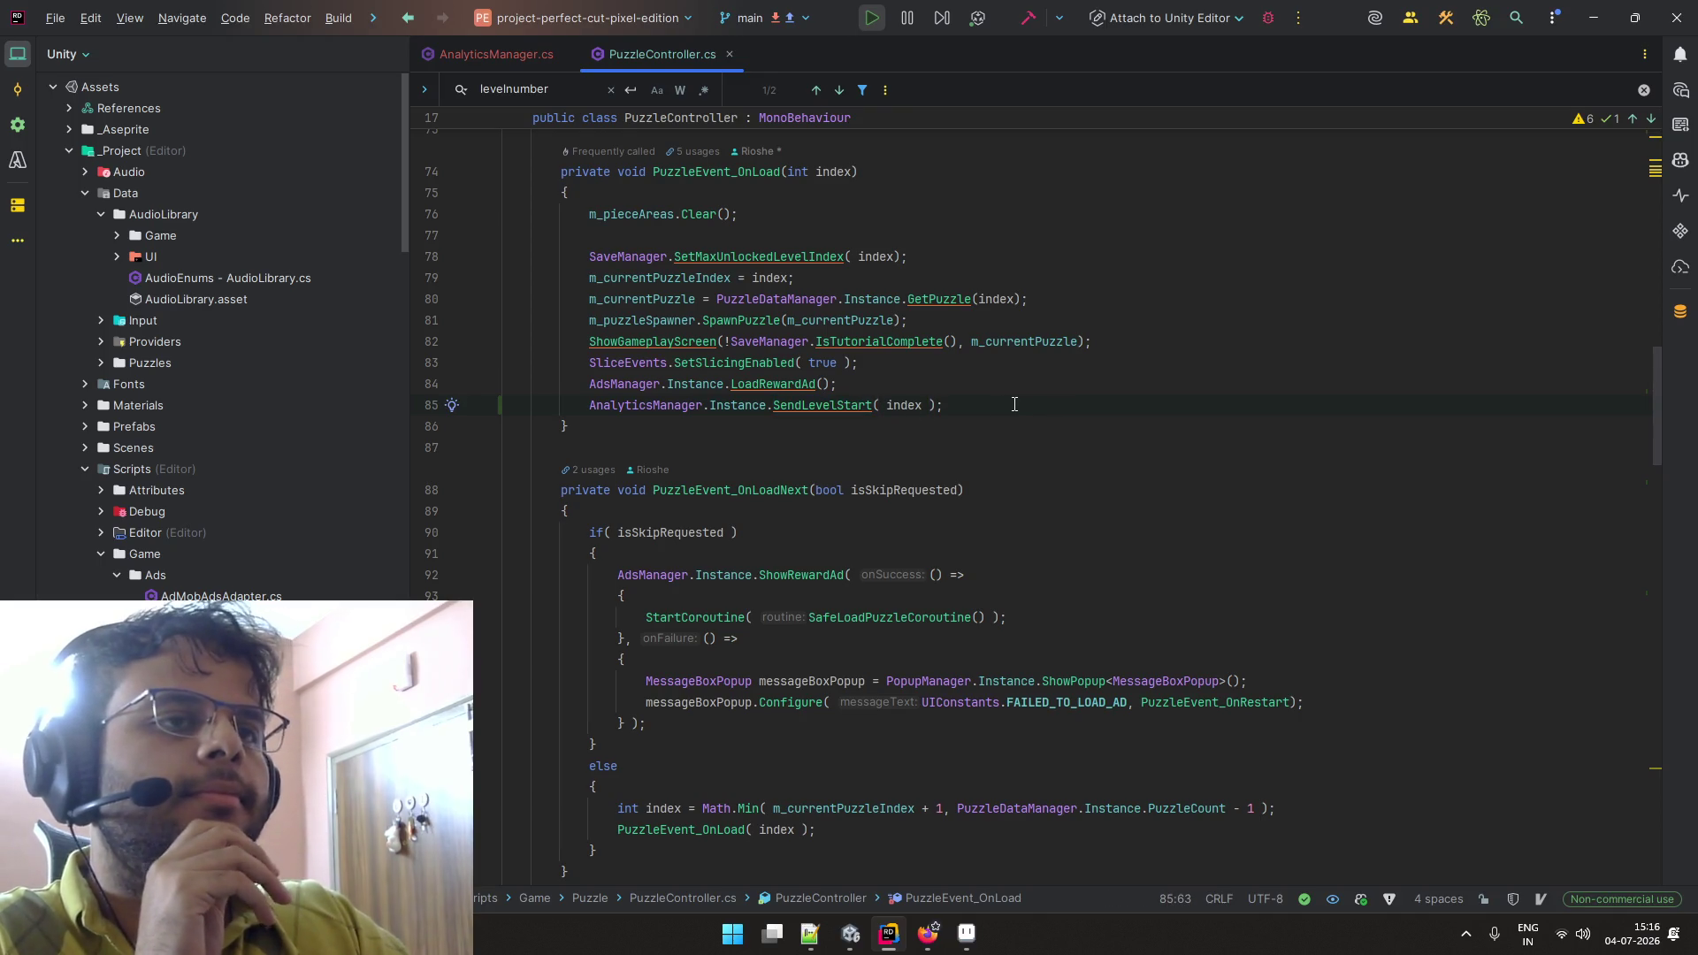
# Go from the line 85 SendLevelStart call to its declaration in AnalyticsManager.cs.
pyautogui.click(850, 406)
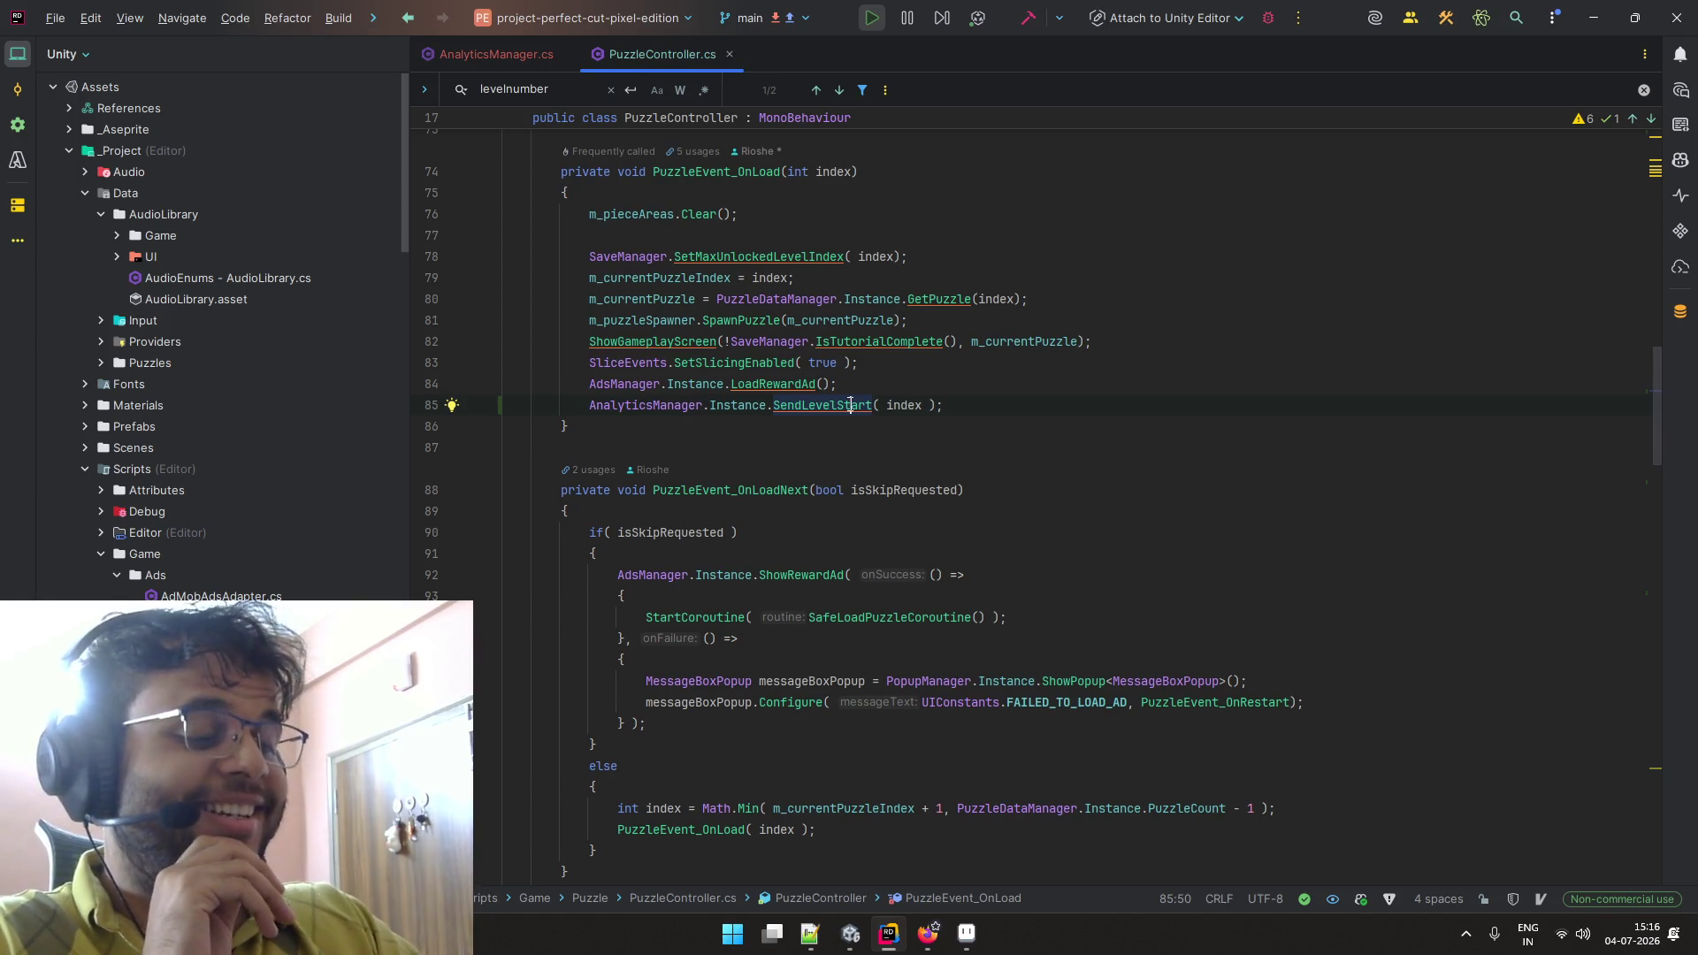
pyautogui.click(812, 405)
pyautogui.click(818, 407)
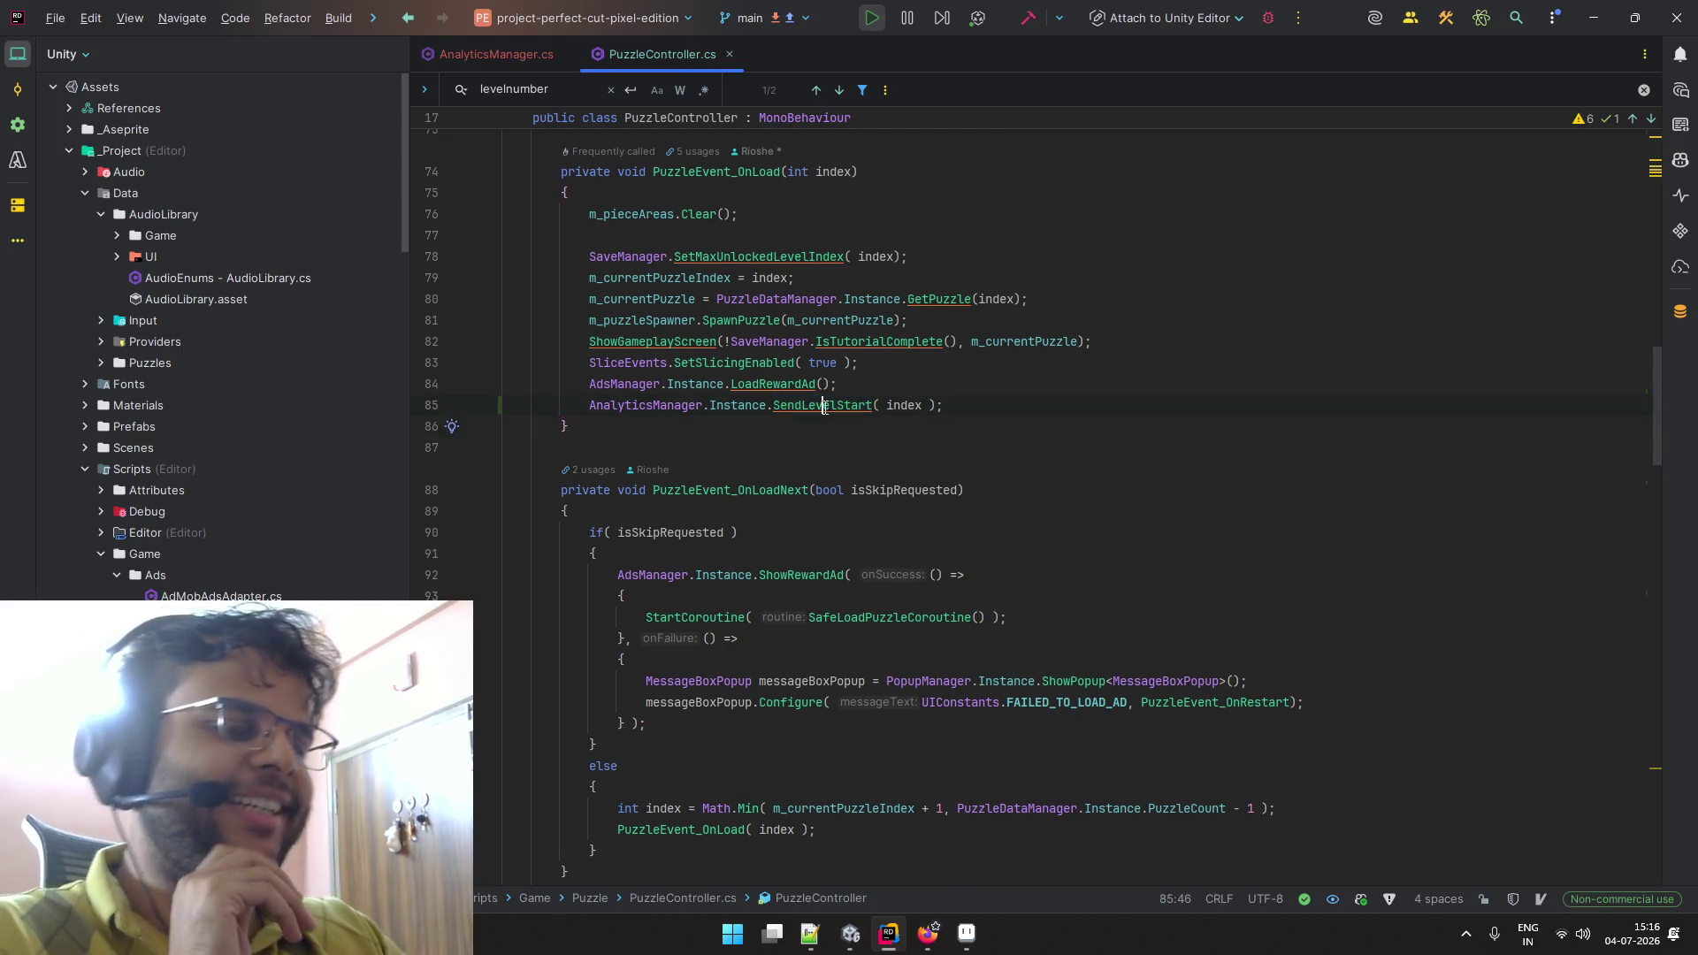
pyautogui.keyDown('ctrl'); pyautogui.click(818, 408); pyautogui.keyUp('ctrl')
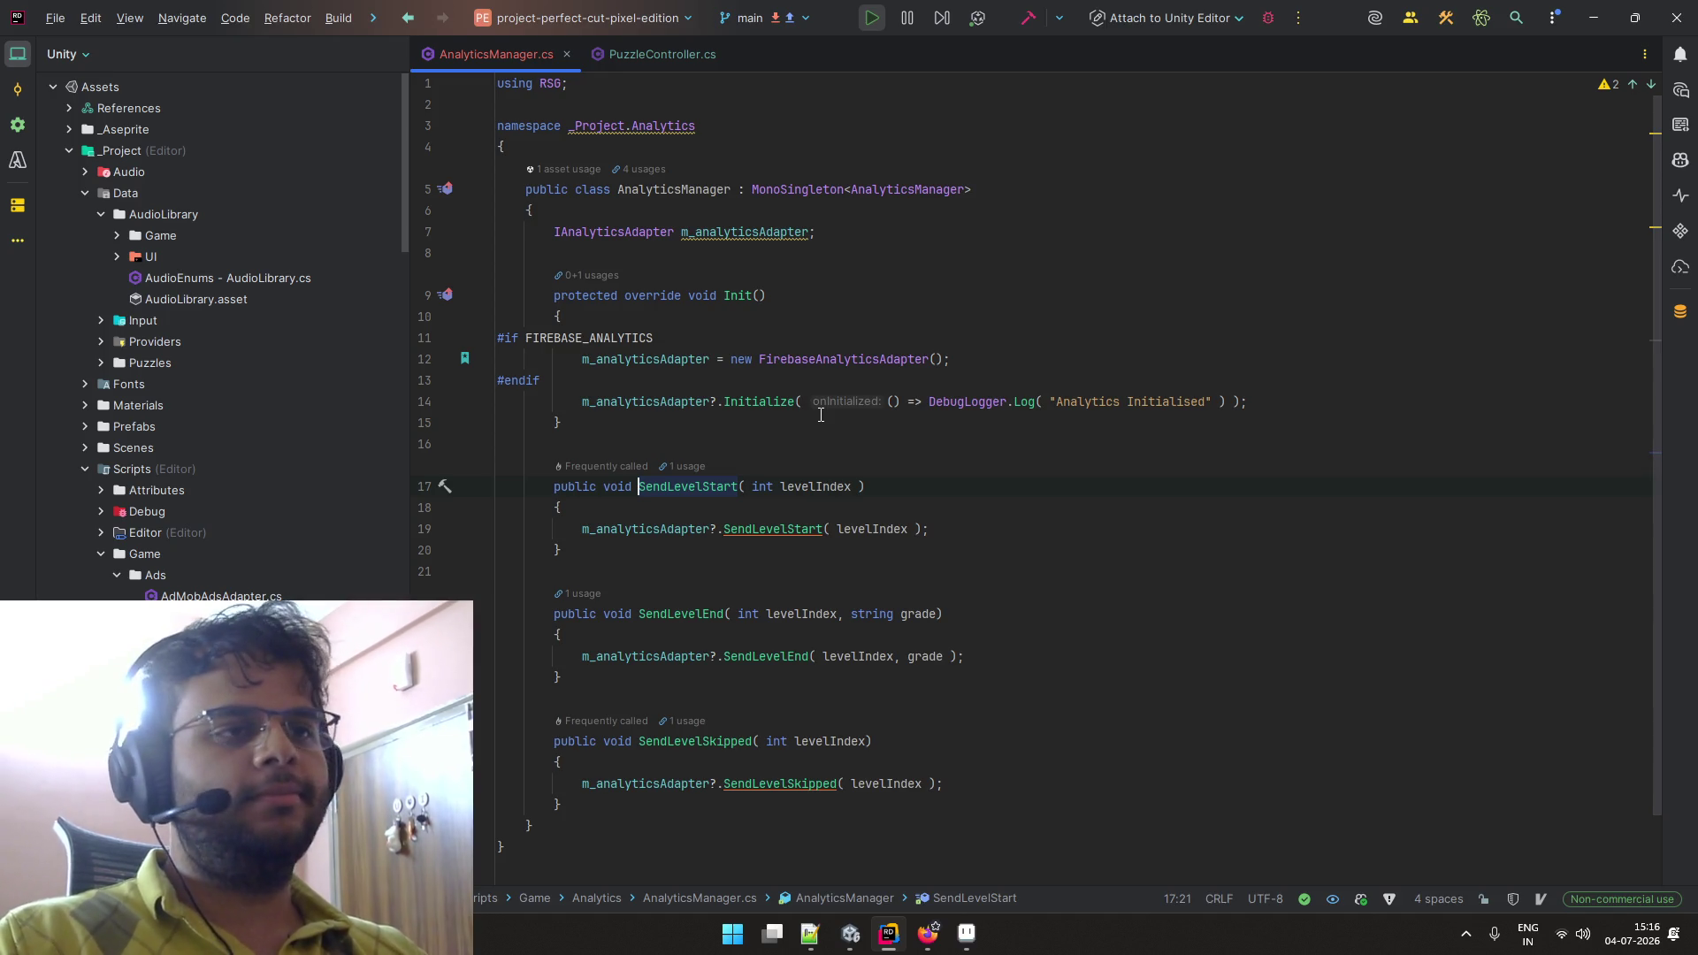
# Follow SendLevelStart from PuzzleController into AnalyticsManager and IAnalyticsAdapter, then return to PuzzleController.cs.
pyautogui.hotkey('ctrl', 'alt', 'Left')
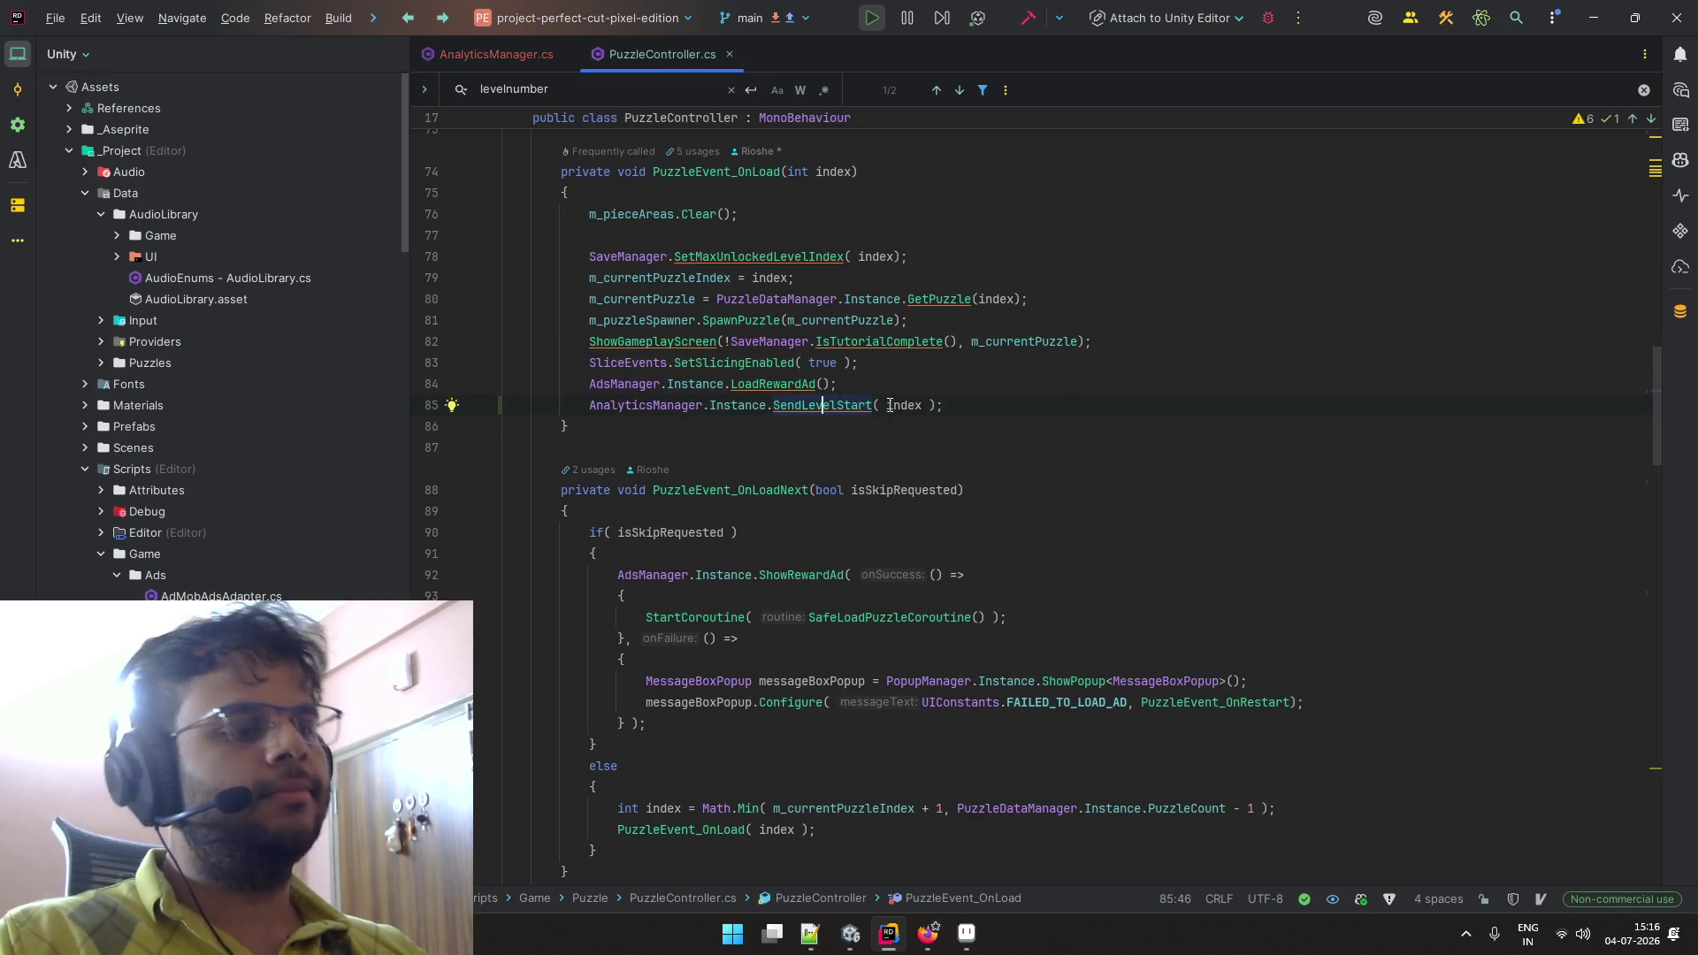
pyautogui.moveTo(887, 405)
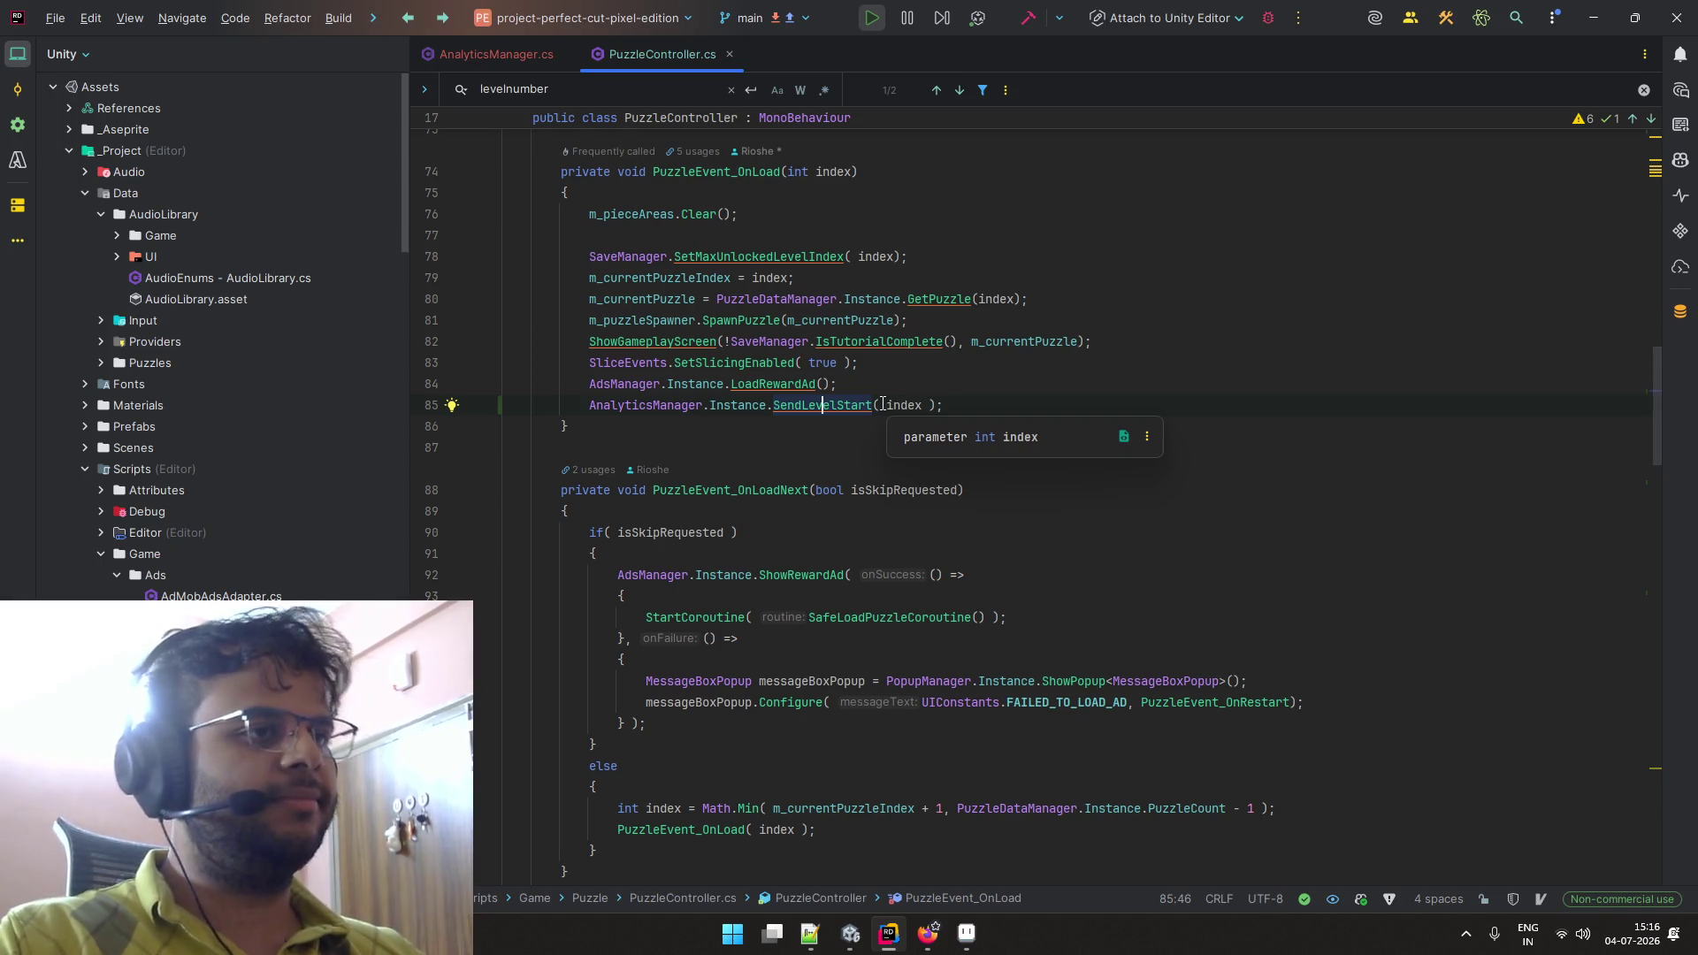
pyautogui.keyDown('ctrl'); pyautogui.click(838, 405); pyautogui.keyUp('ctrl')
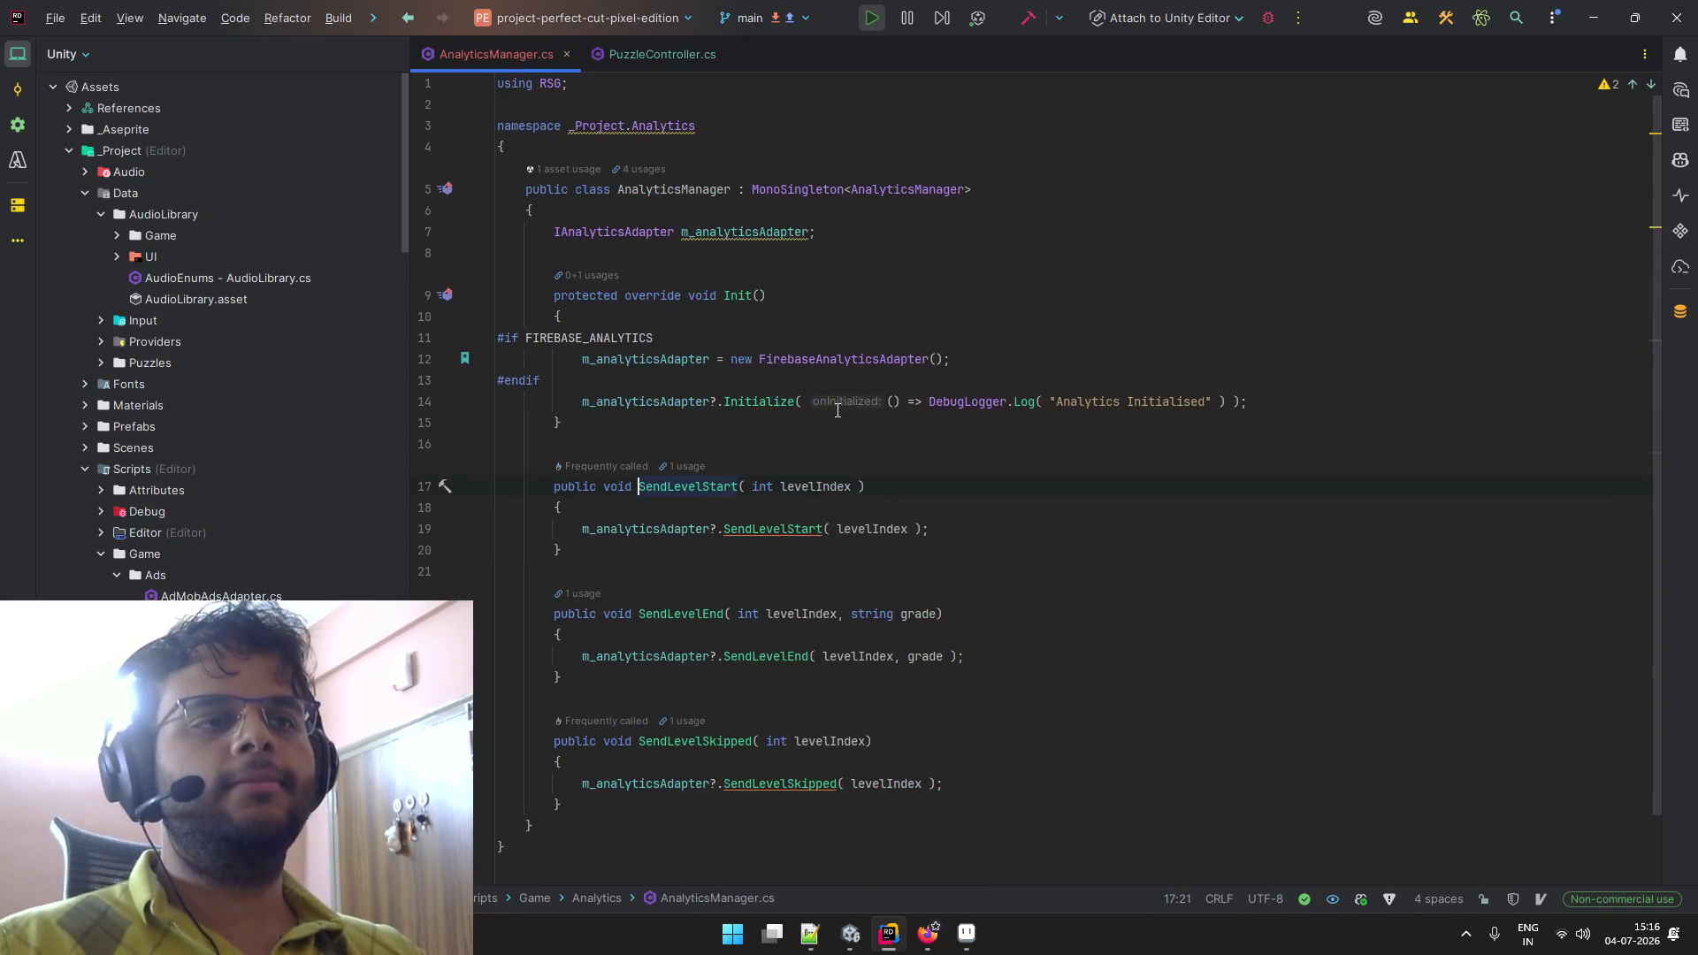
pyautogui.keyDown('ctrl'); pyautogui.click(778, 530); pyautogui.keyUp('ctrl')
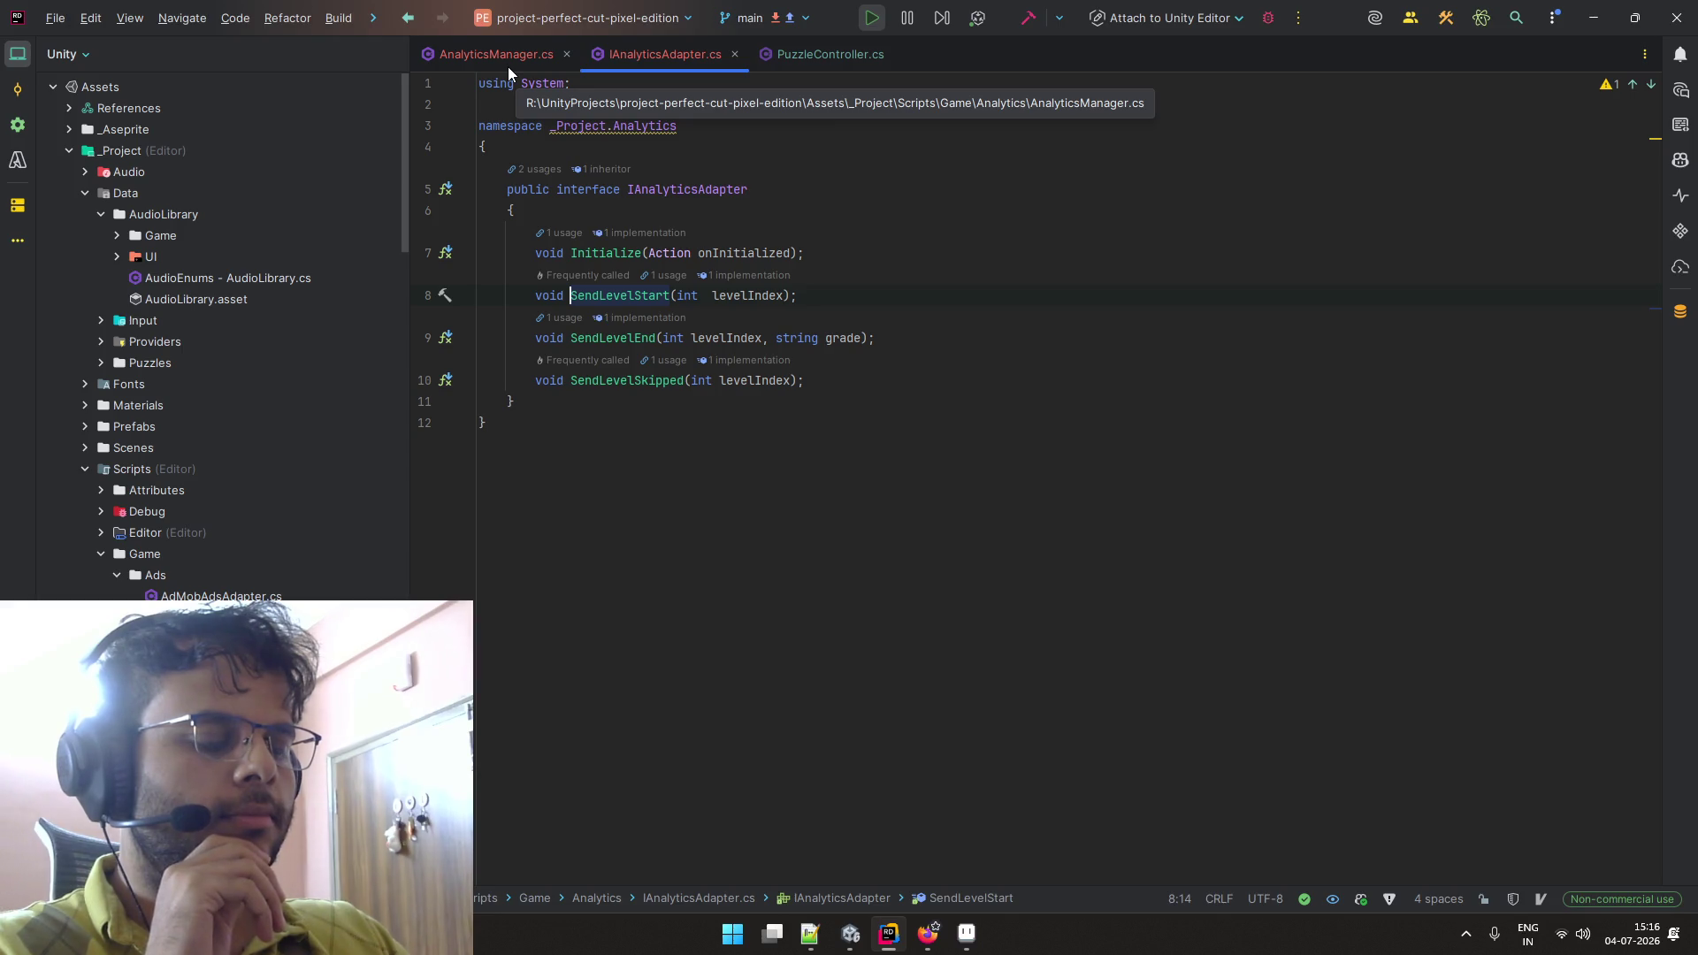
pyautogui.click(508, 66)
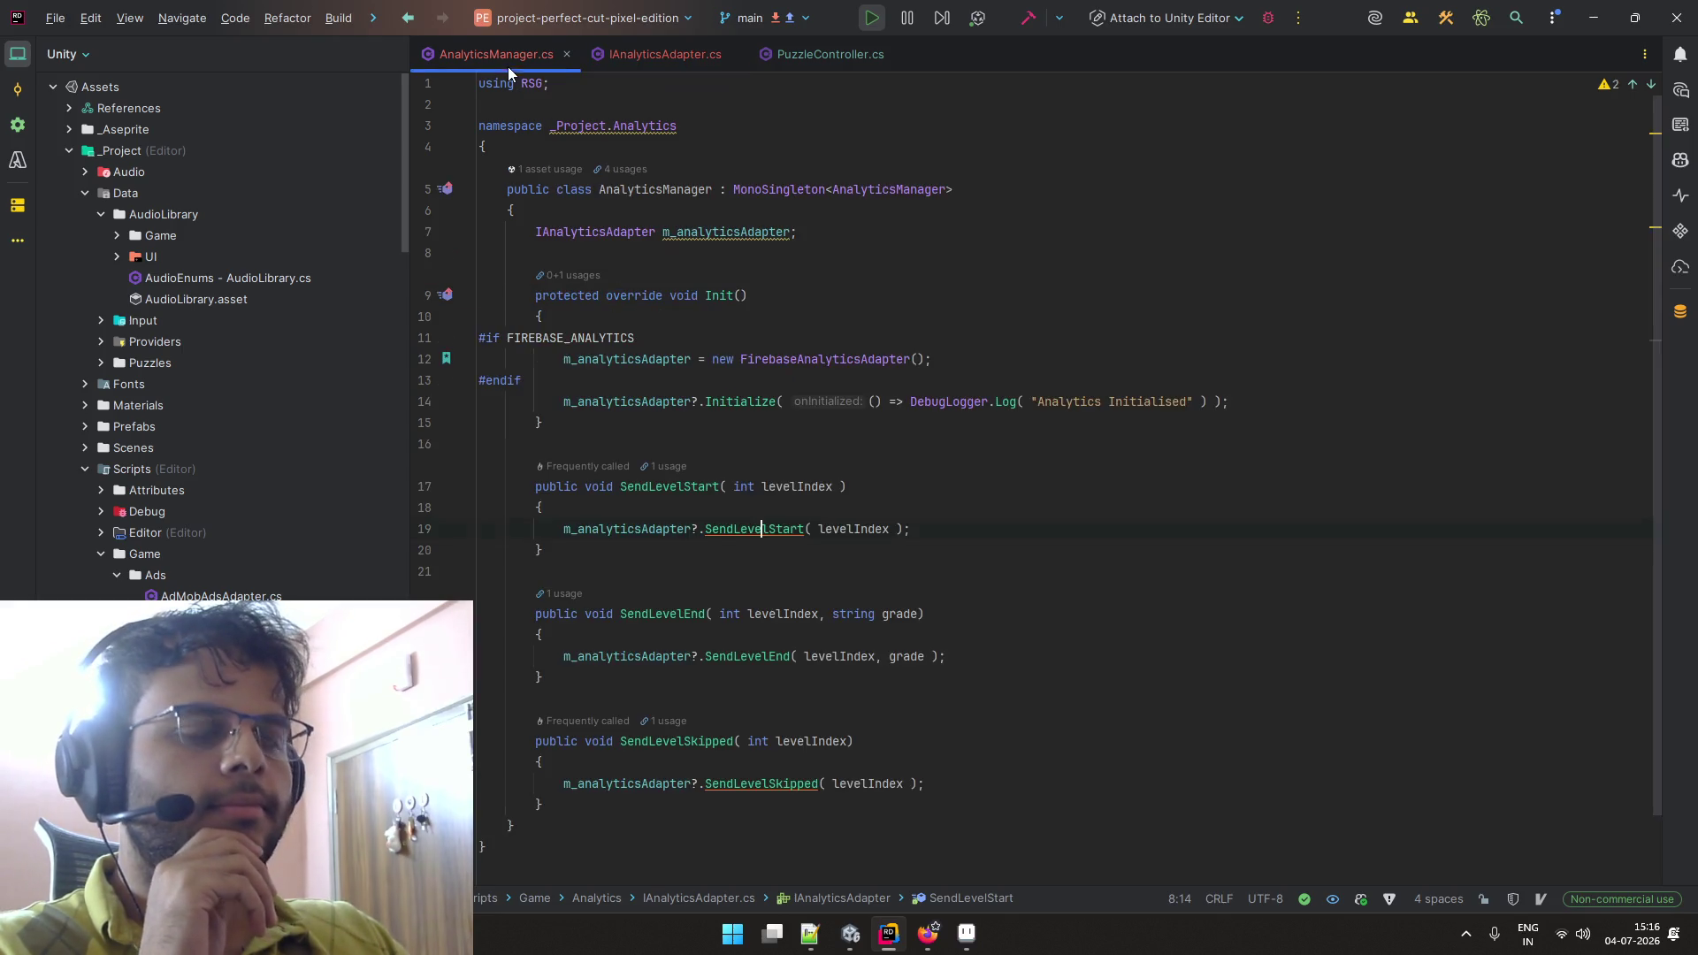
pyautogui.click(665, 55)
pyautogui.click(821, 55)
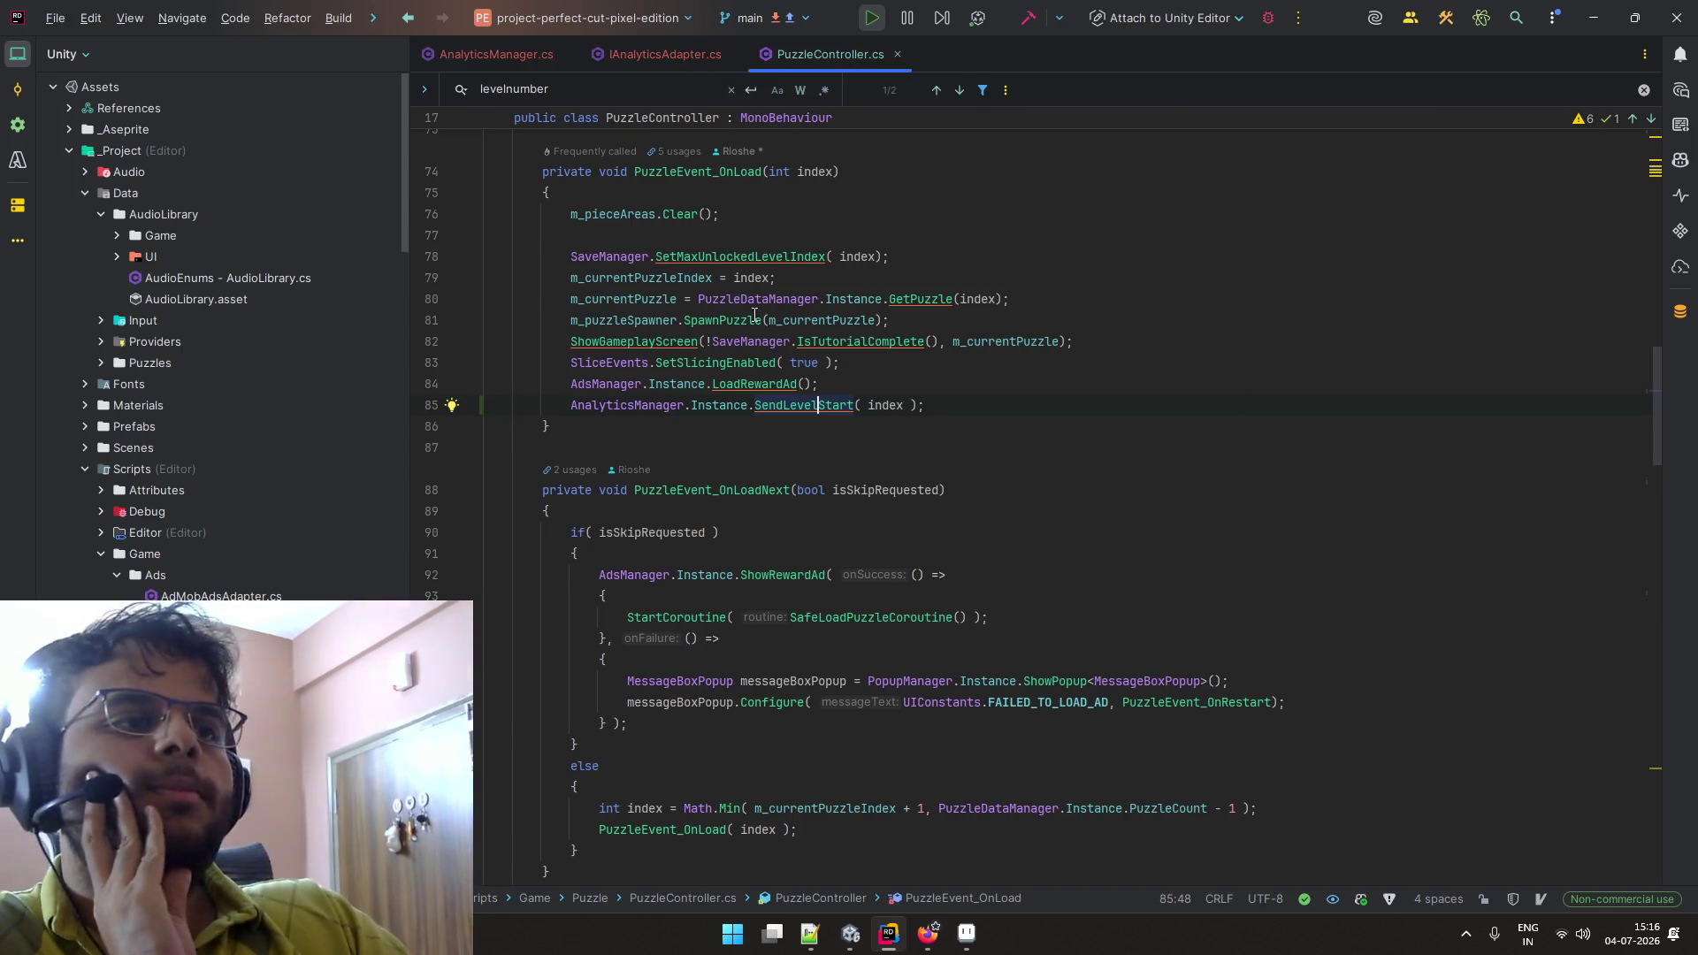
# Inspect PuzzleEvent_OnLoad, selecting the index argument and SaveManager.IsTutorialComplete on line 82.
pyautogui.doubleClick(813, 406)
pyautogui.scroll(-2, 818, 403)
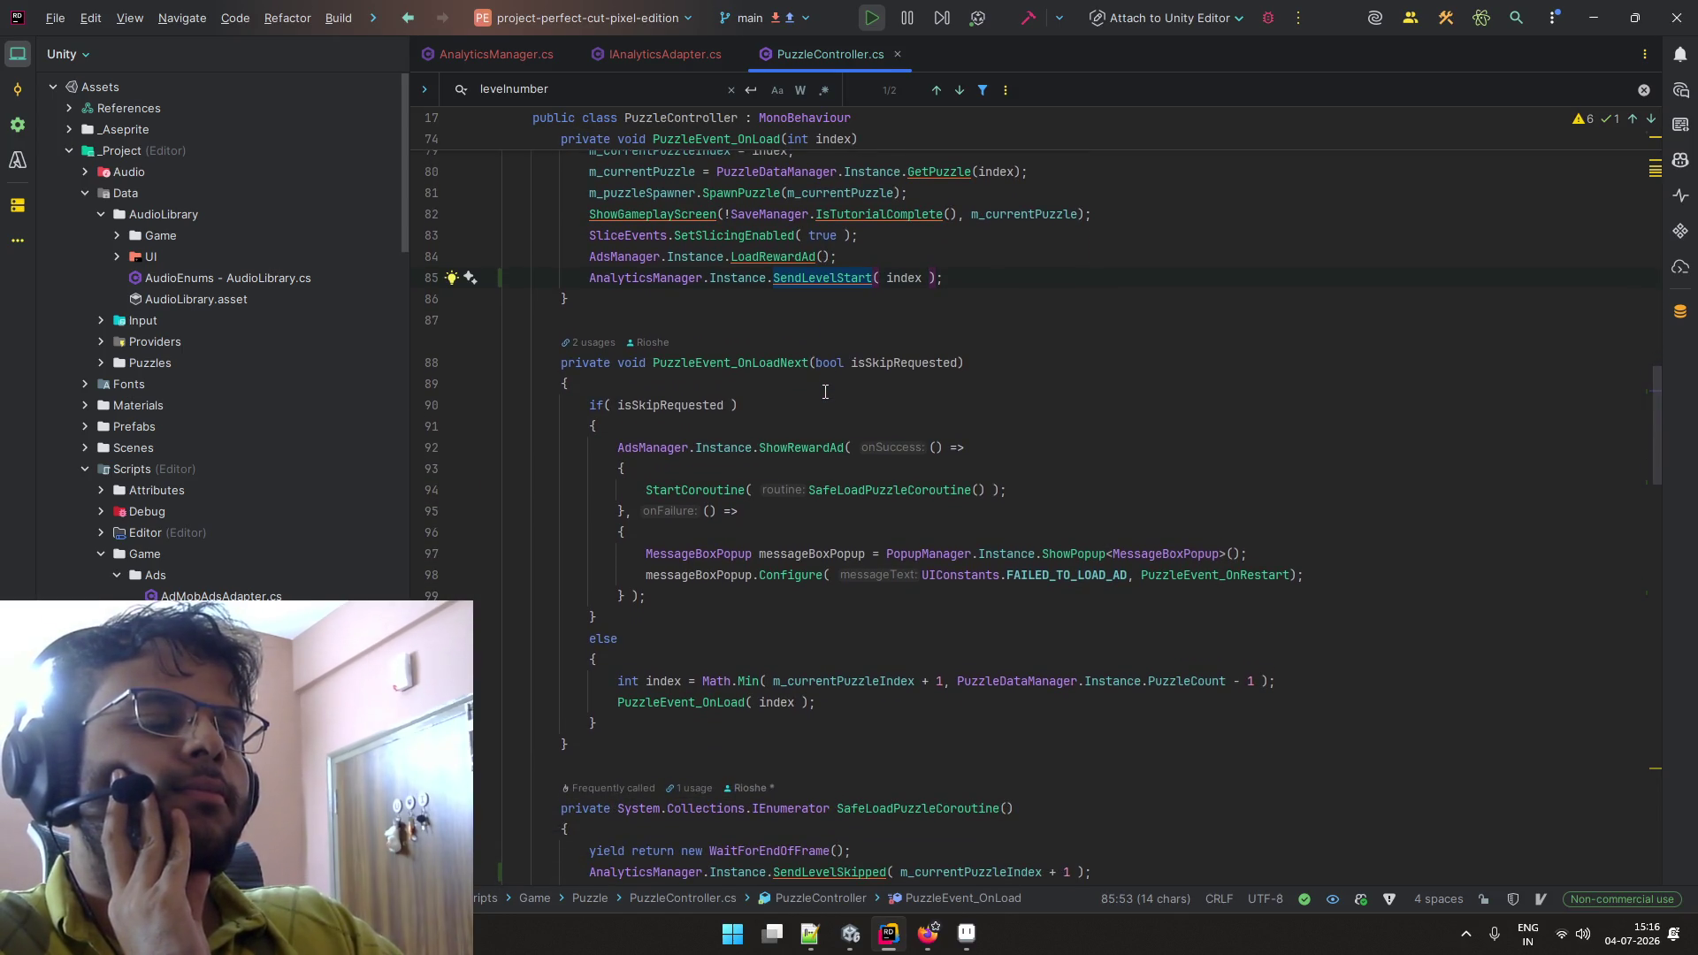
pyautogui.click(845, 278)
pyautogui.scroll(2, 913, 400)
pyautogui.doubleClick(913, 399)
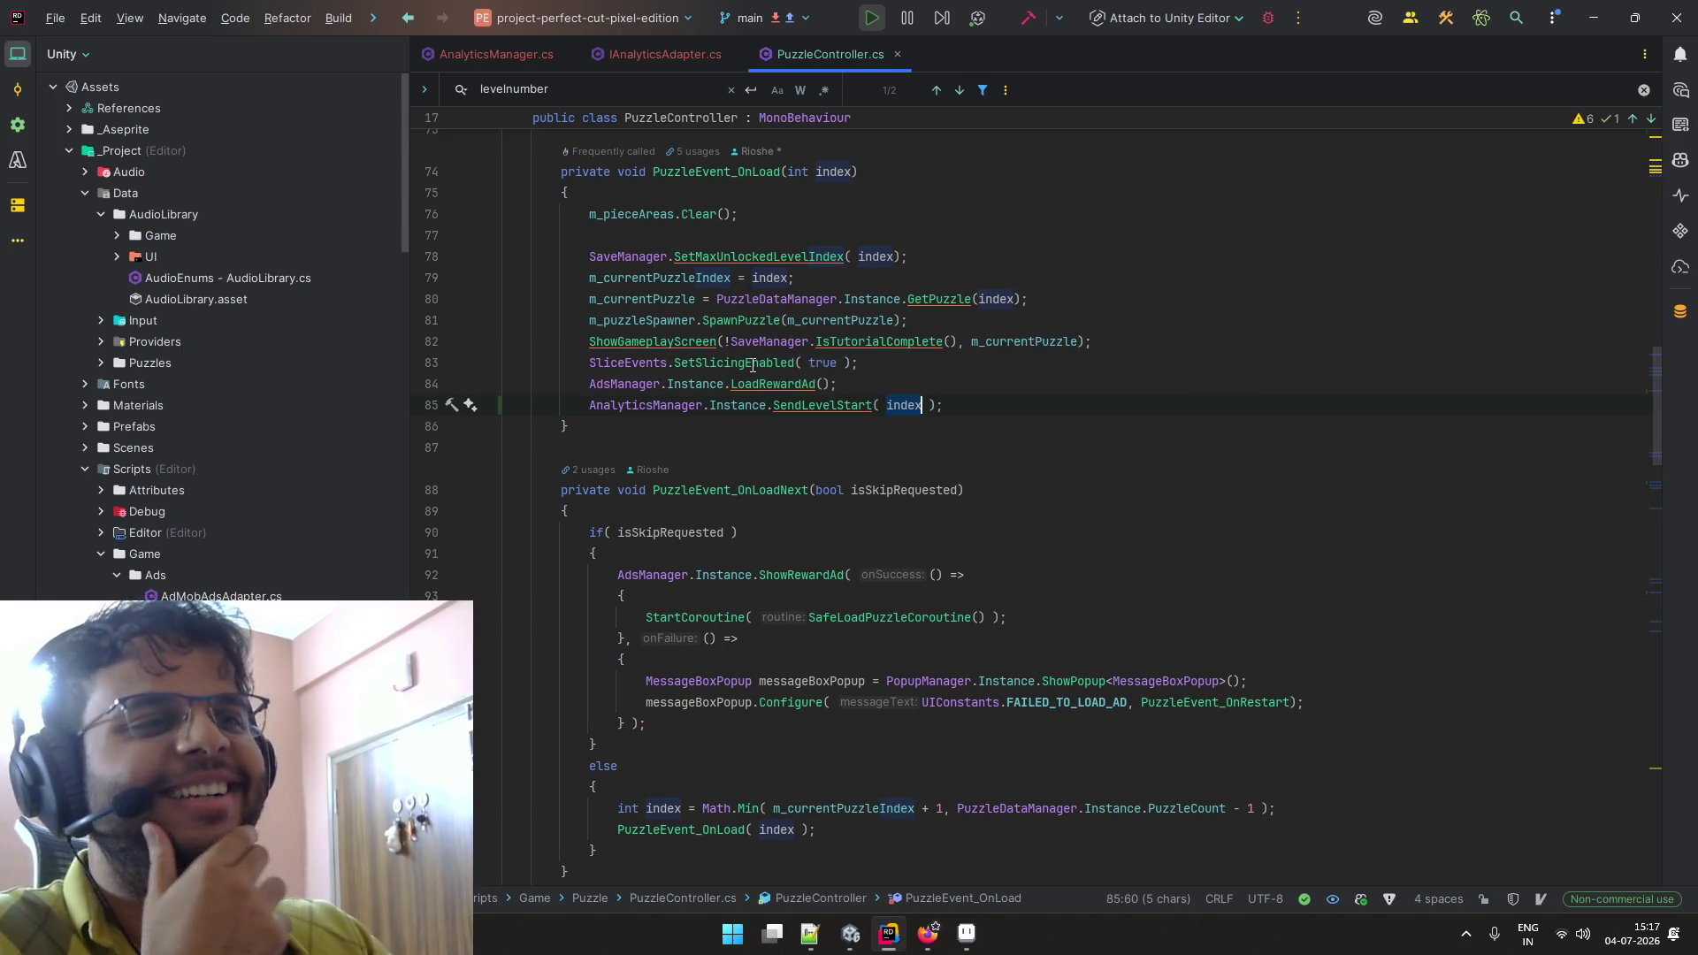
pyautogui.click(902, 299)
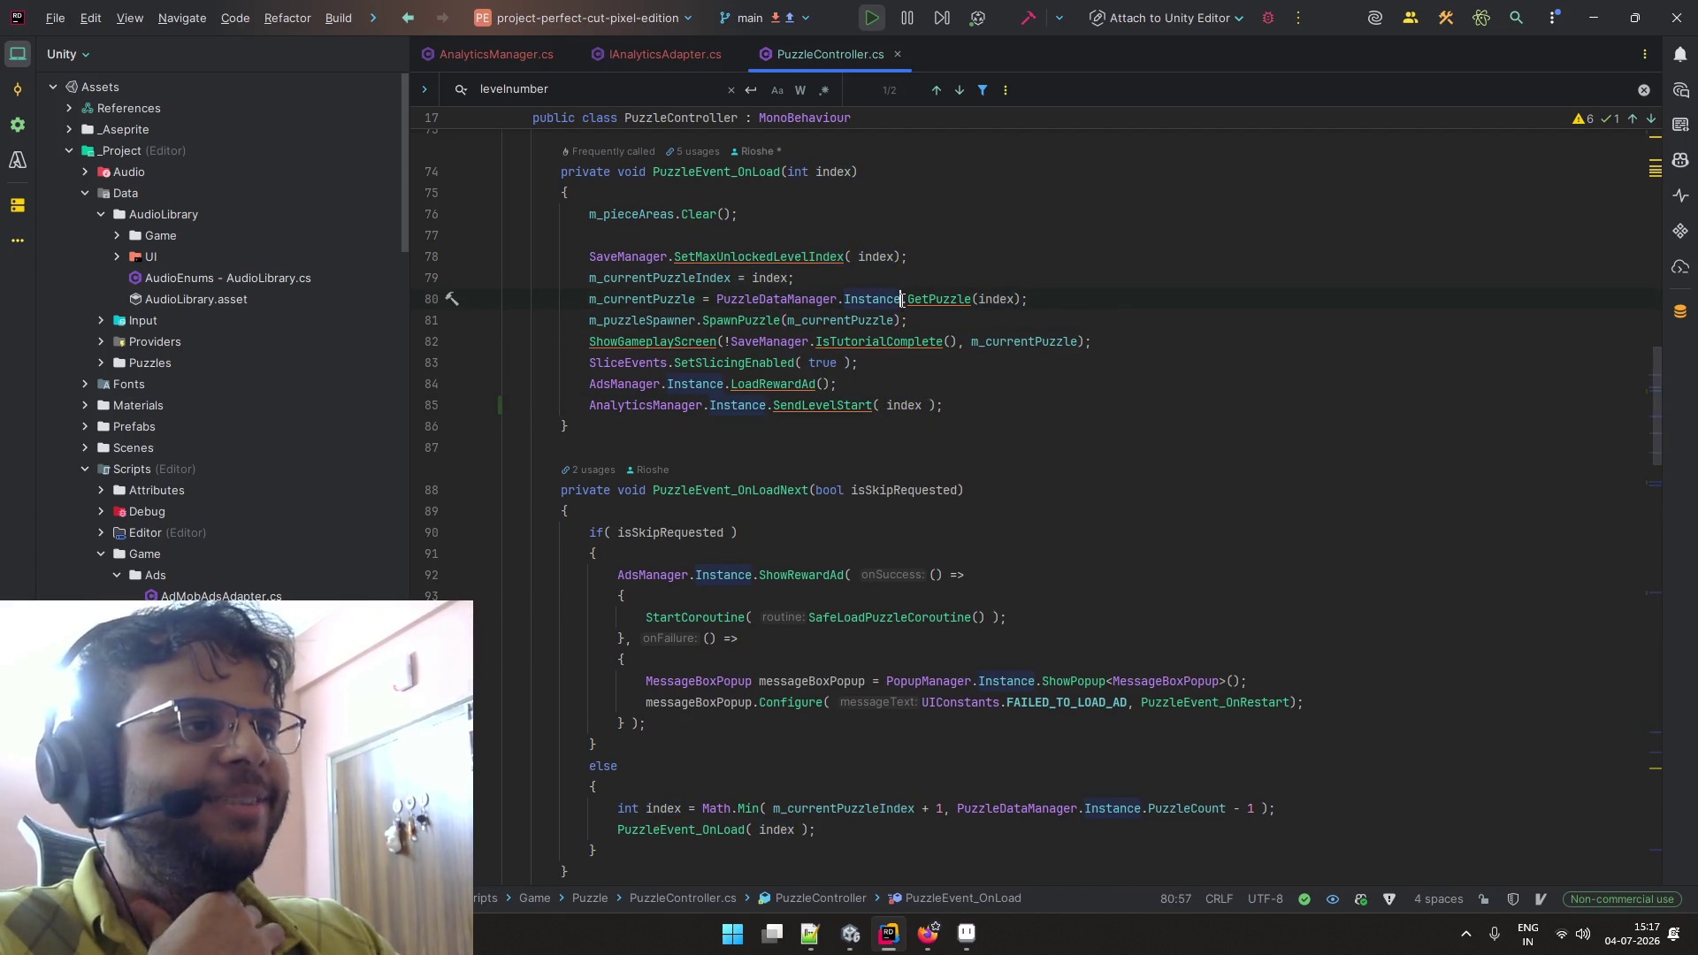
pyautogui.click(911, 299)
pyautogui.click(908, 320)
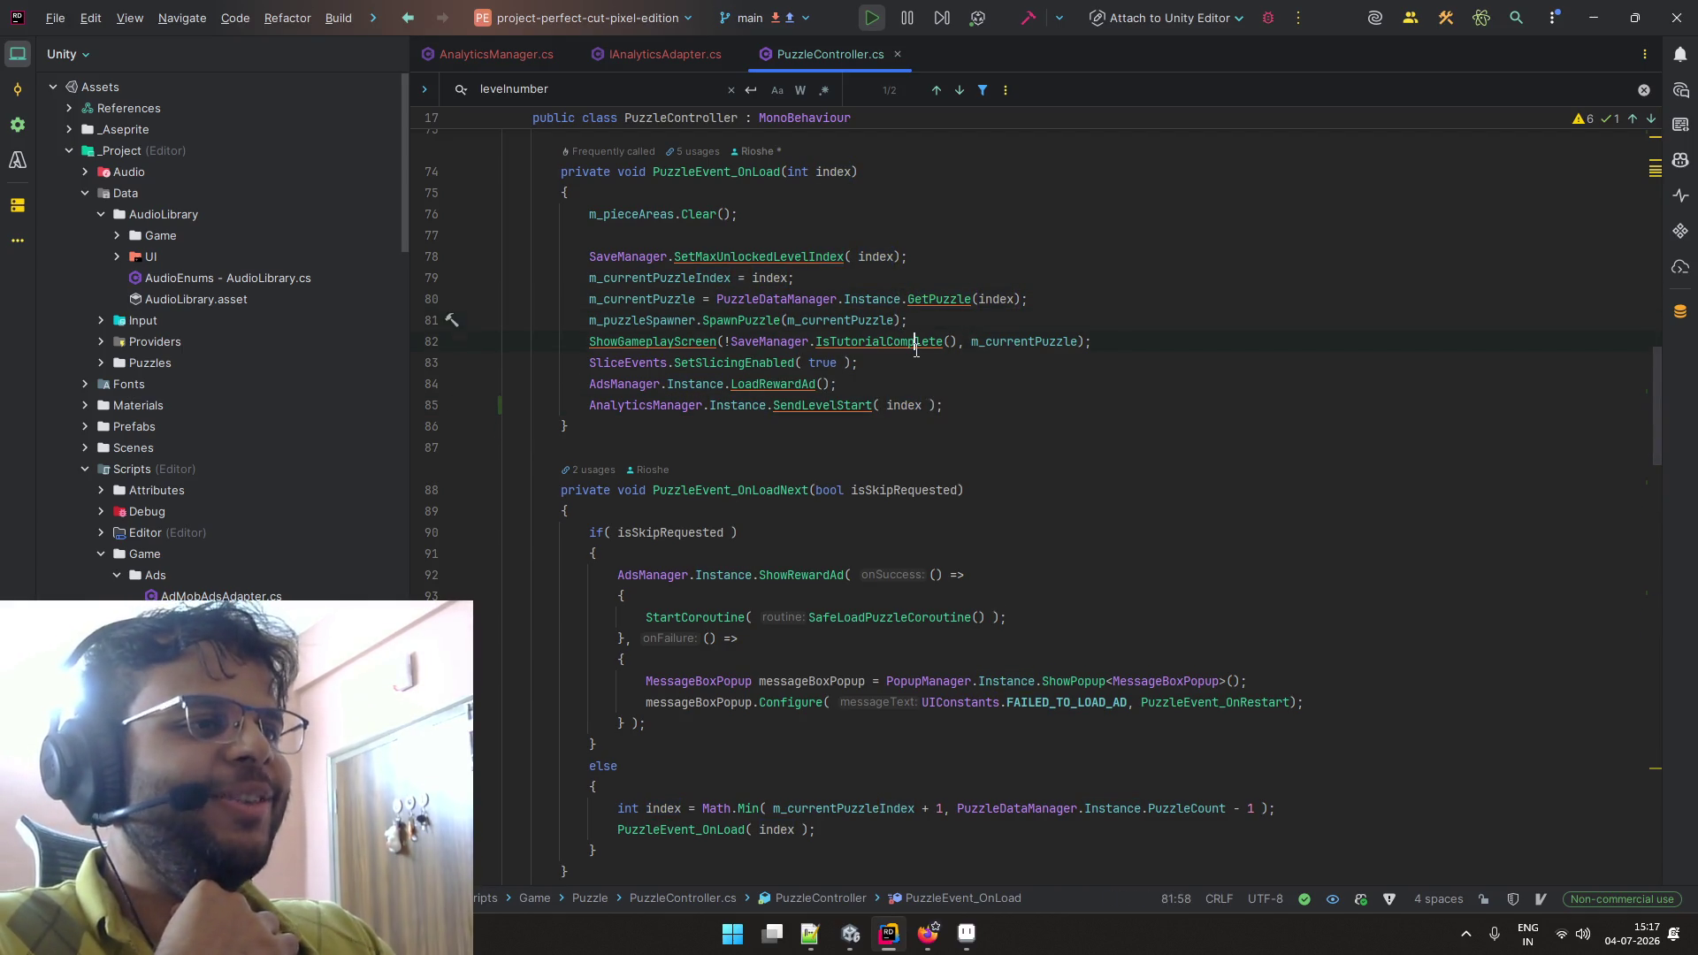
pyautogui.moveTo(943, 345); pyautogui.dragTo(745, 347)
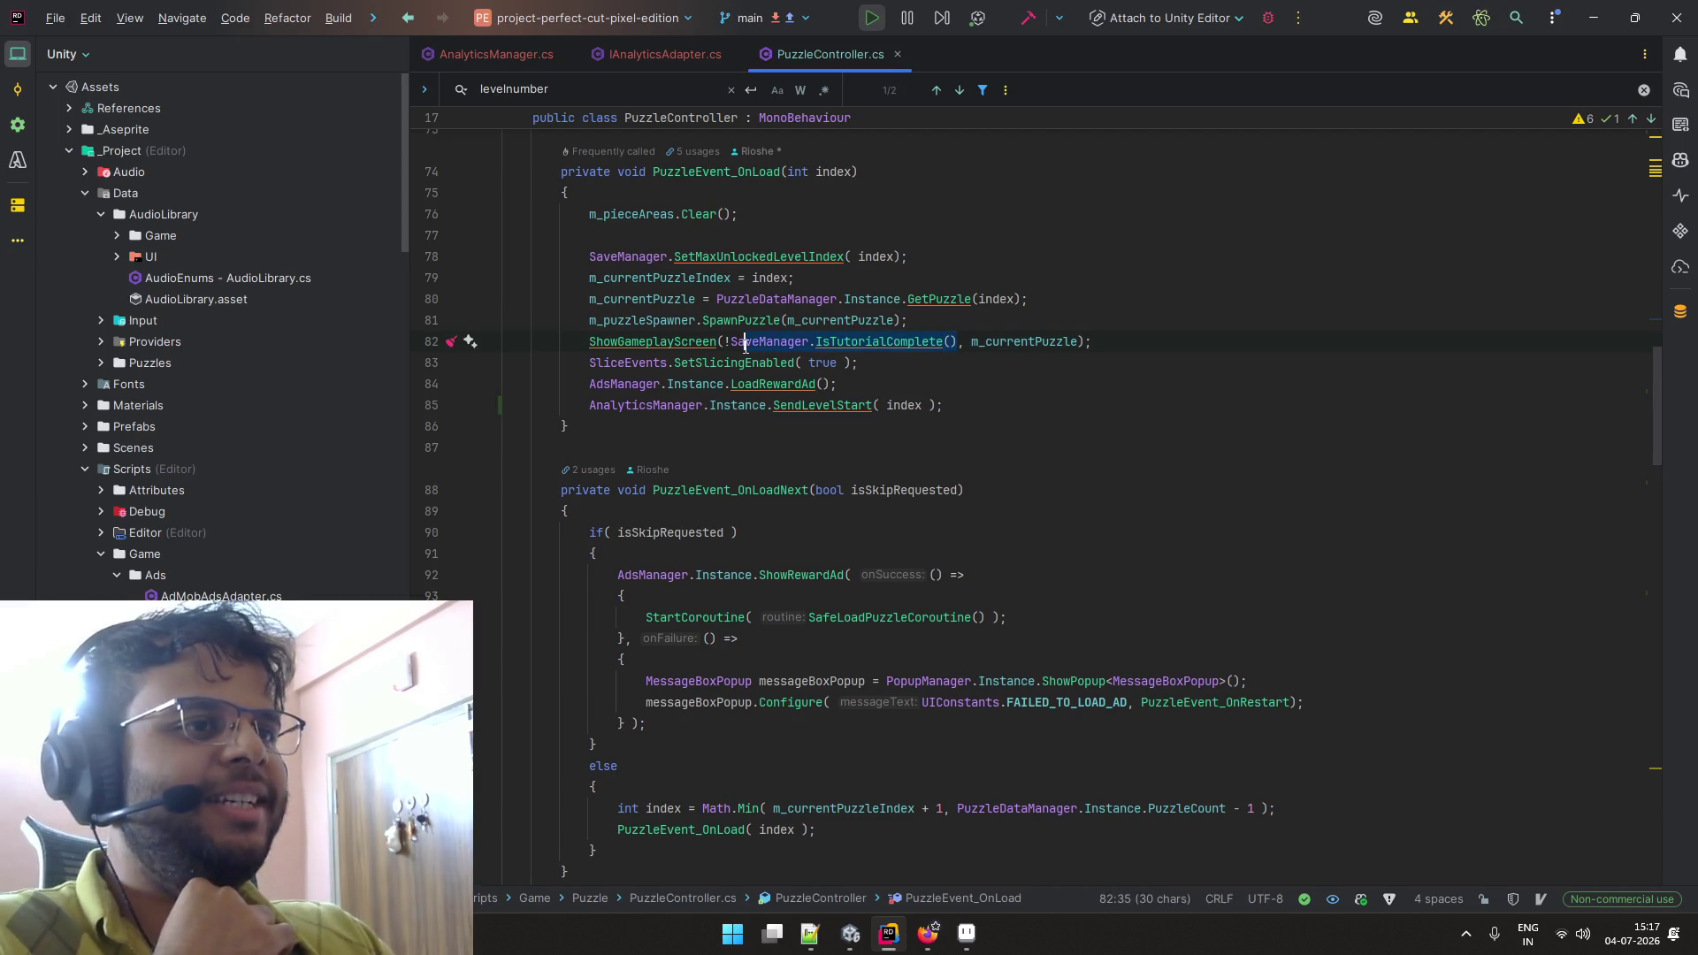
# Check the SendLevelStart call on line 85 and the uses of index.
pyautogui.click(866, 405)
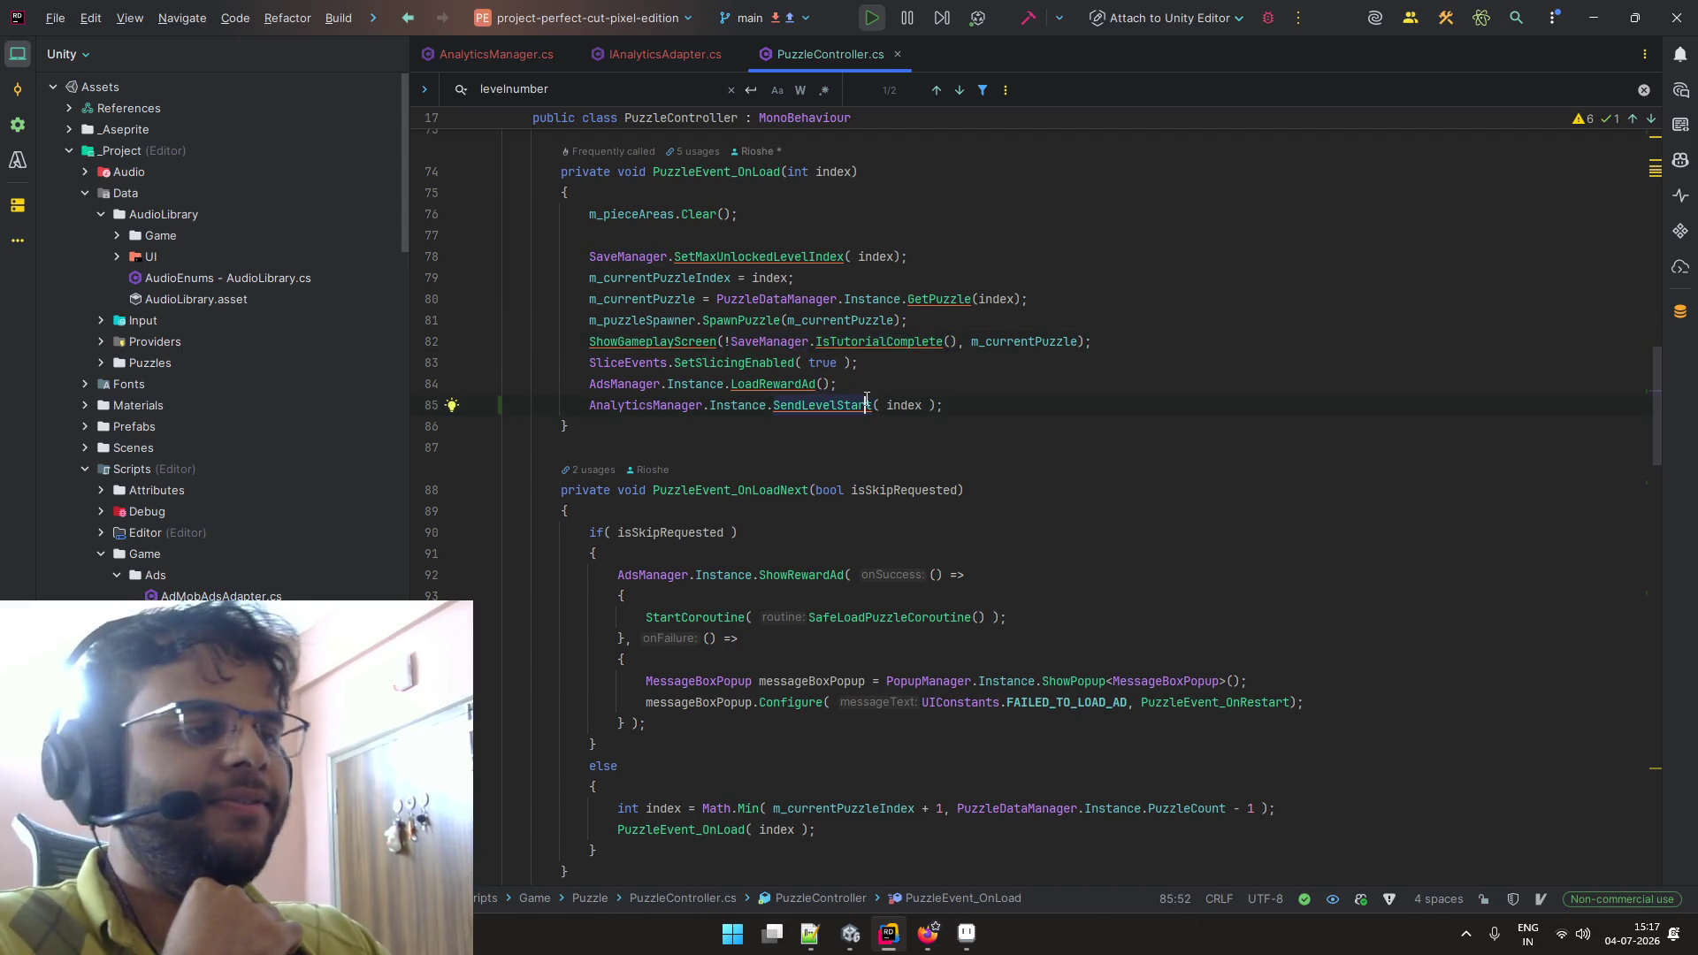
pyautogui.click(893, 405)
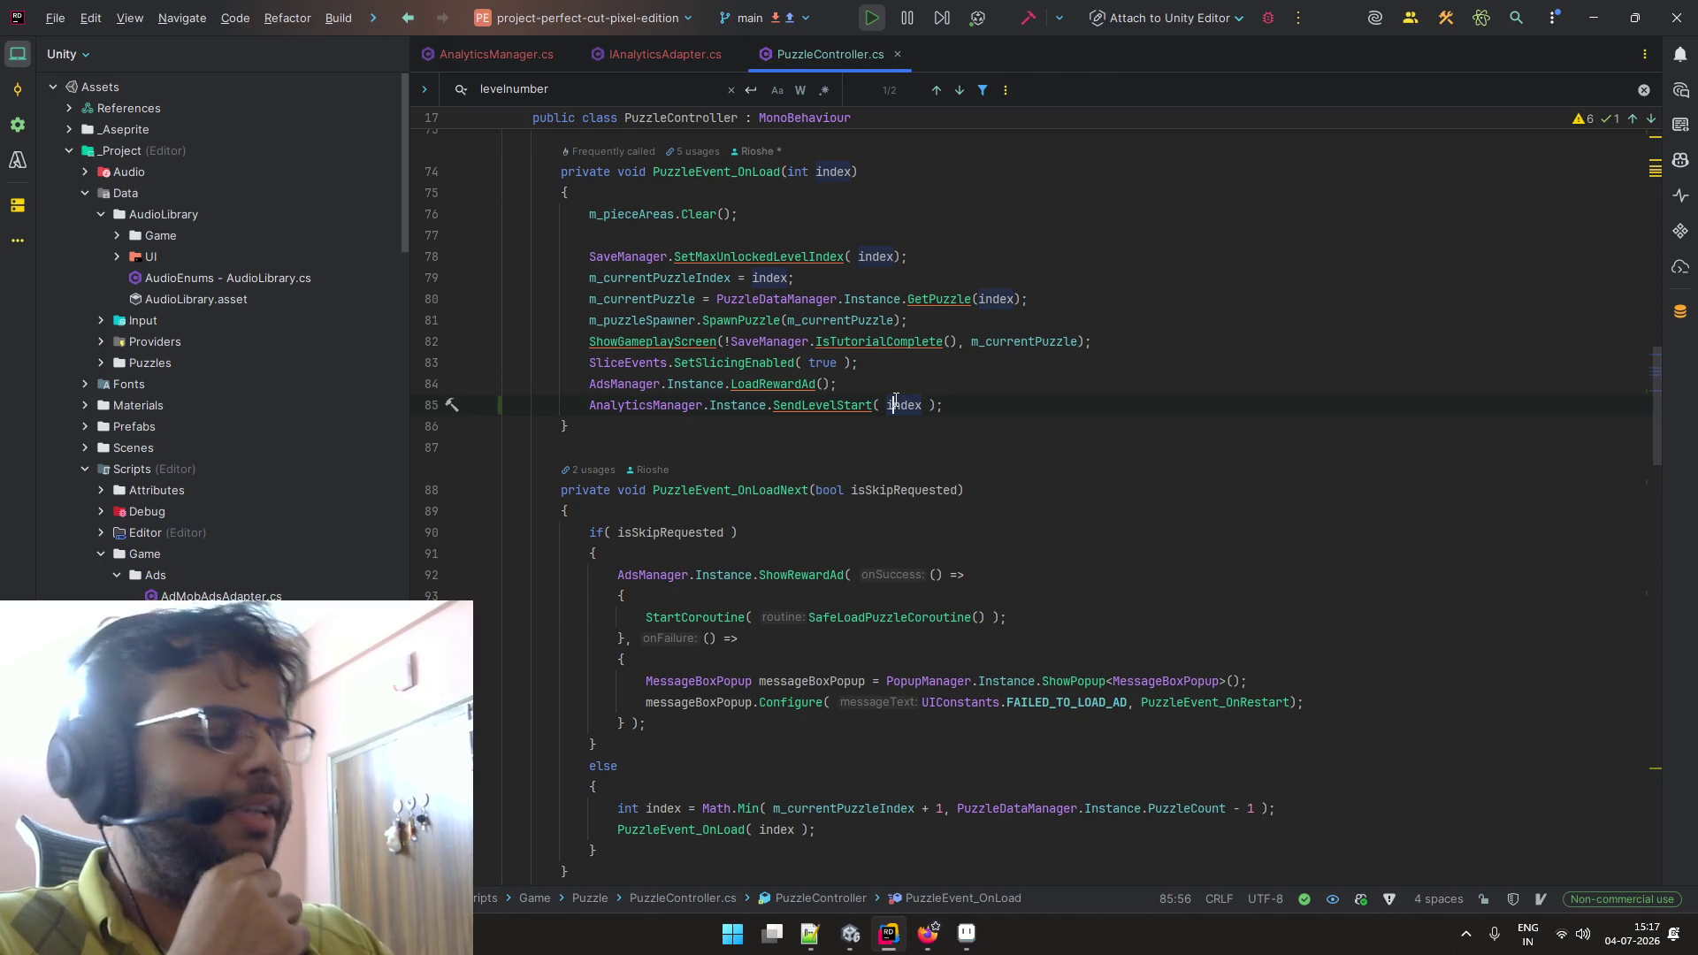
pyautogui.click(952, 396)
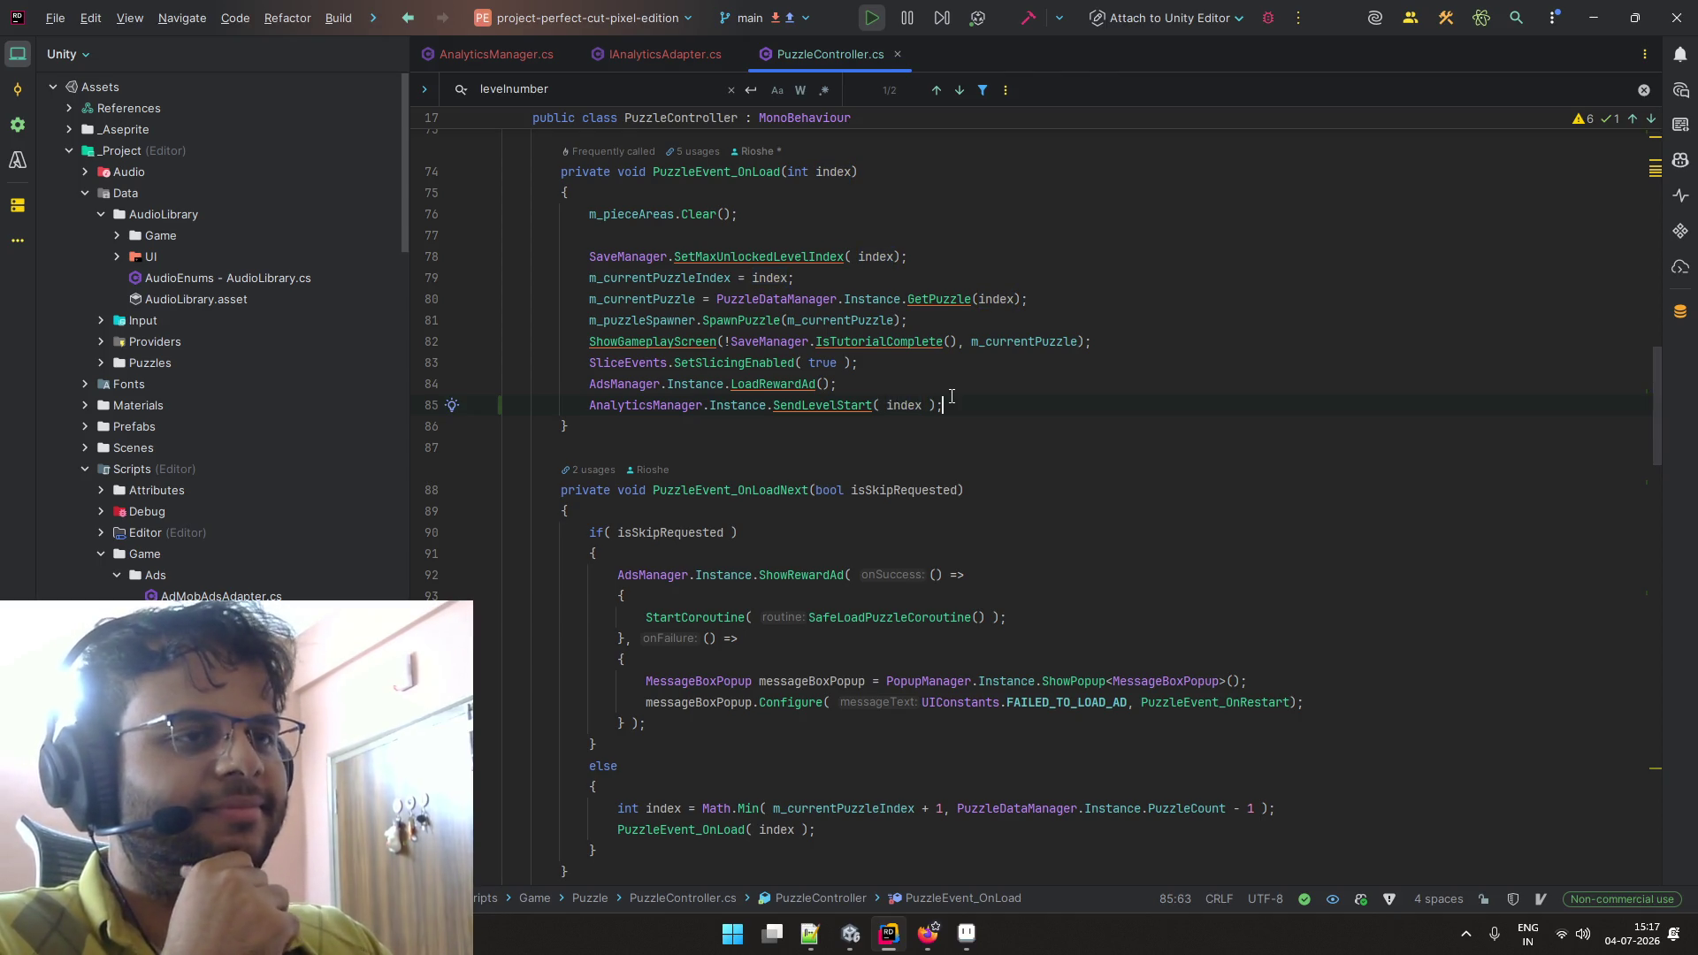
pyautogui.moveTo(598, 406); pyautogui.dragTo(589, 405)
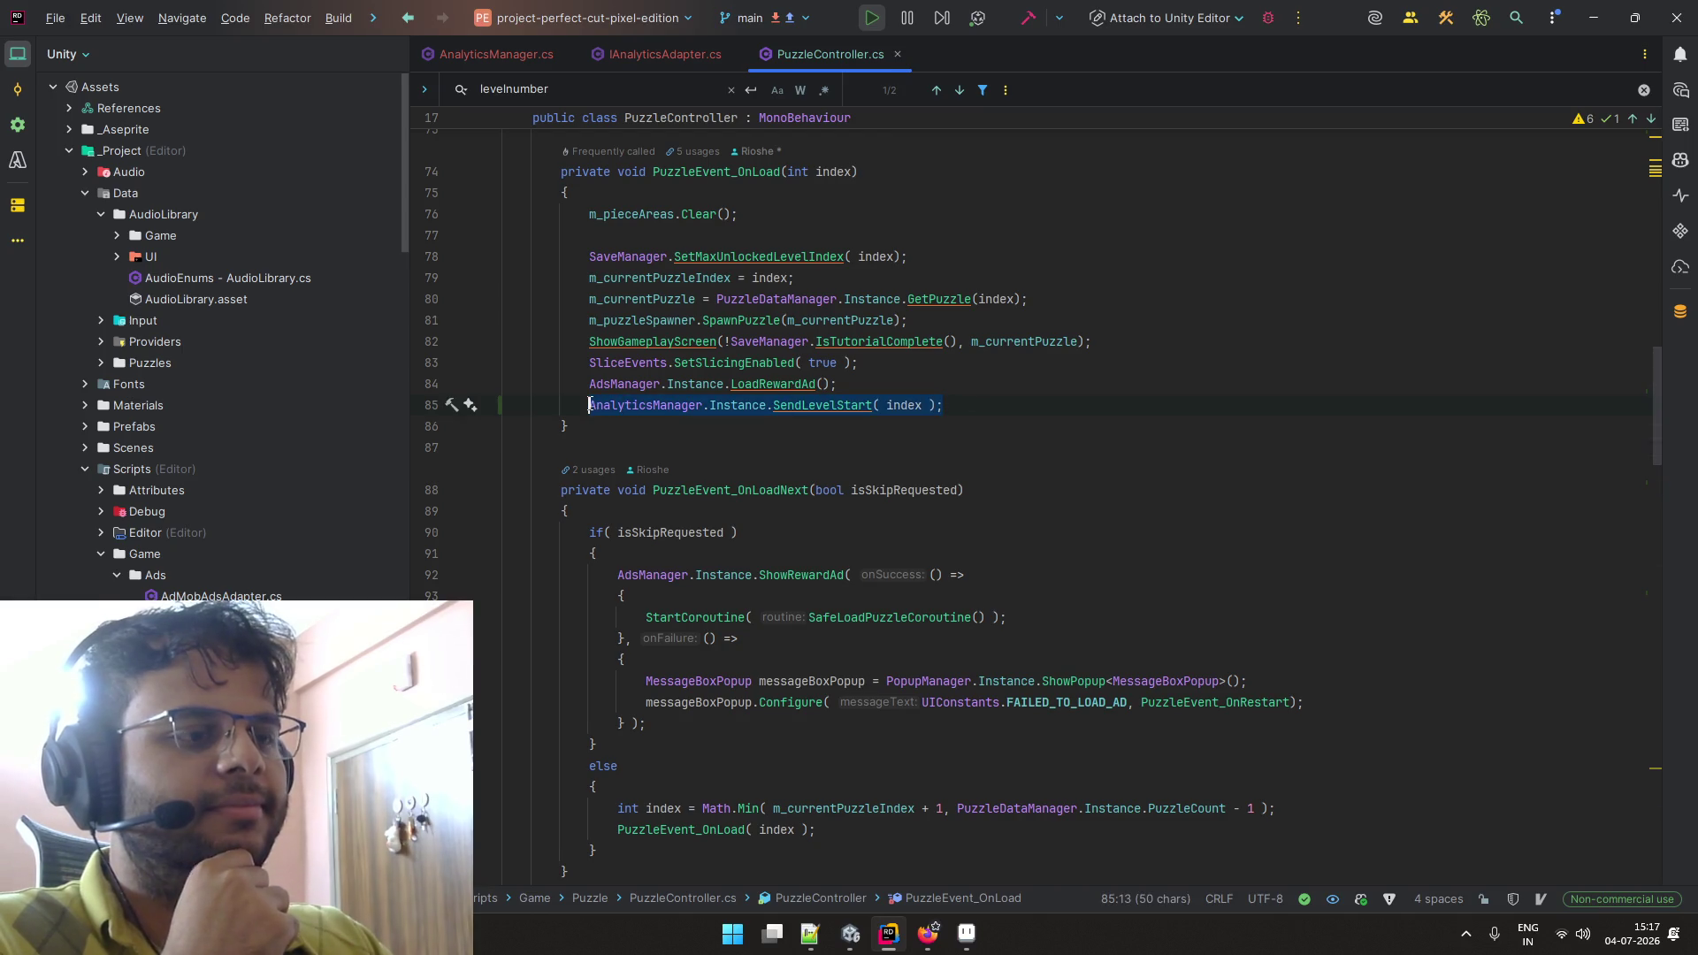
pyautogui.click(766, 387)
pyautogui.scroll(-1, 766, 389)
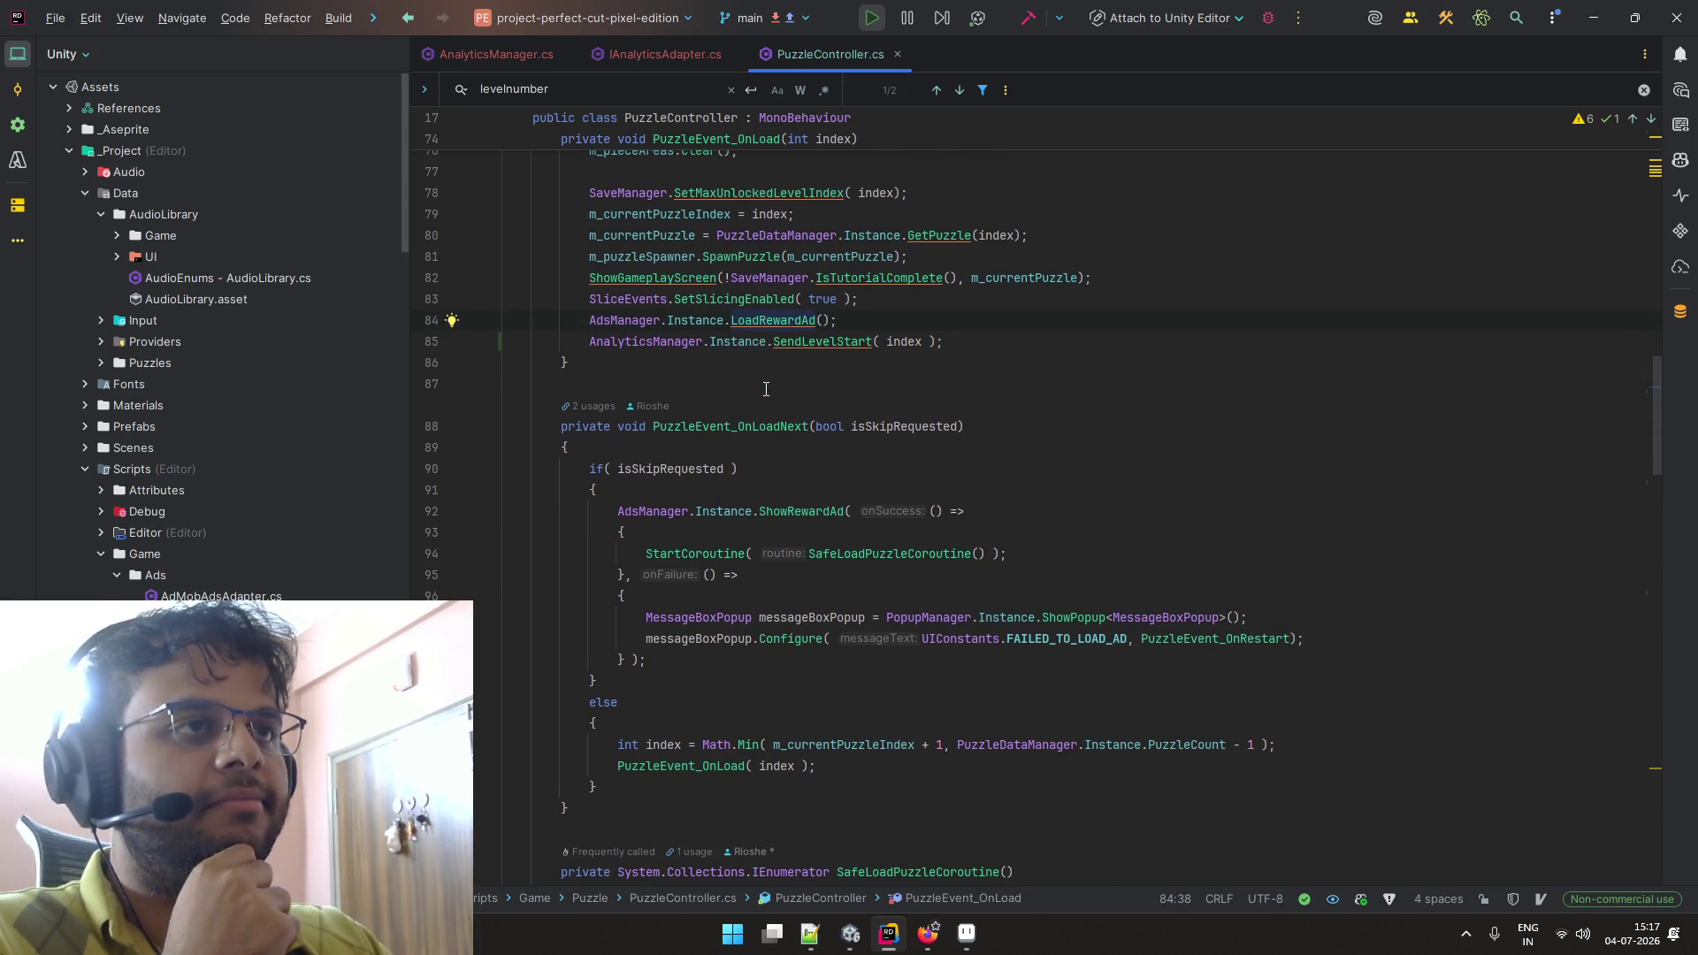
pyautogui.scroll(-2, 766, 389)
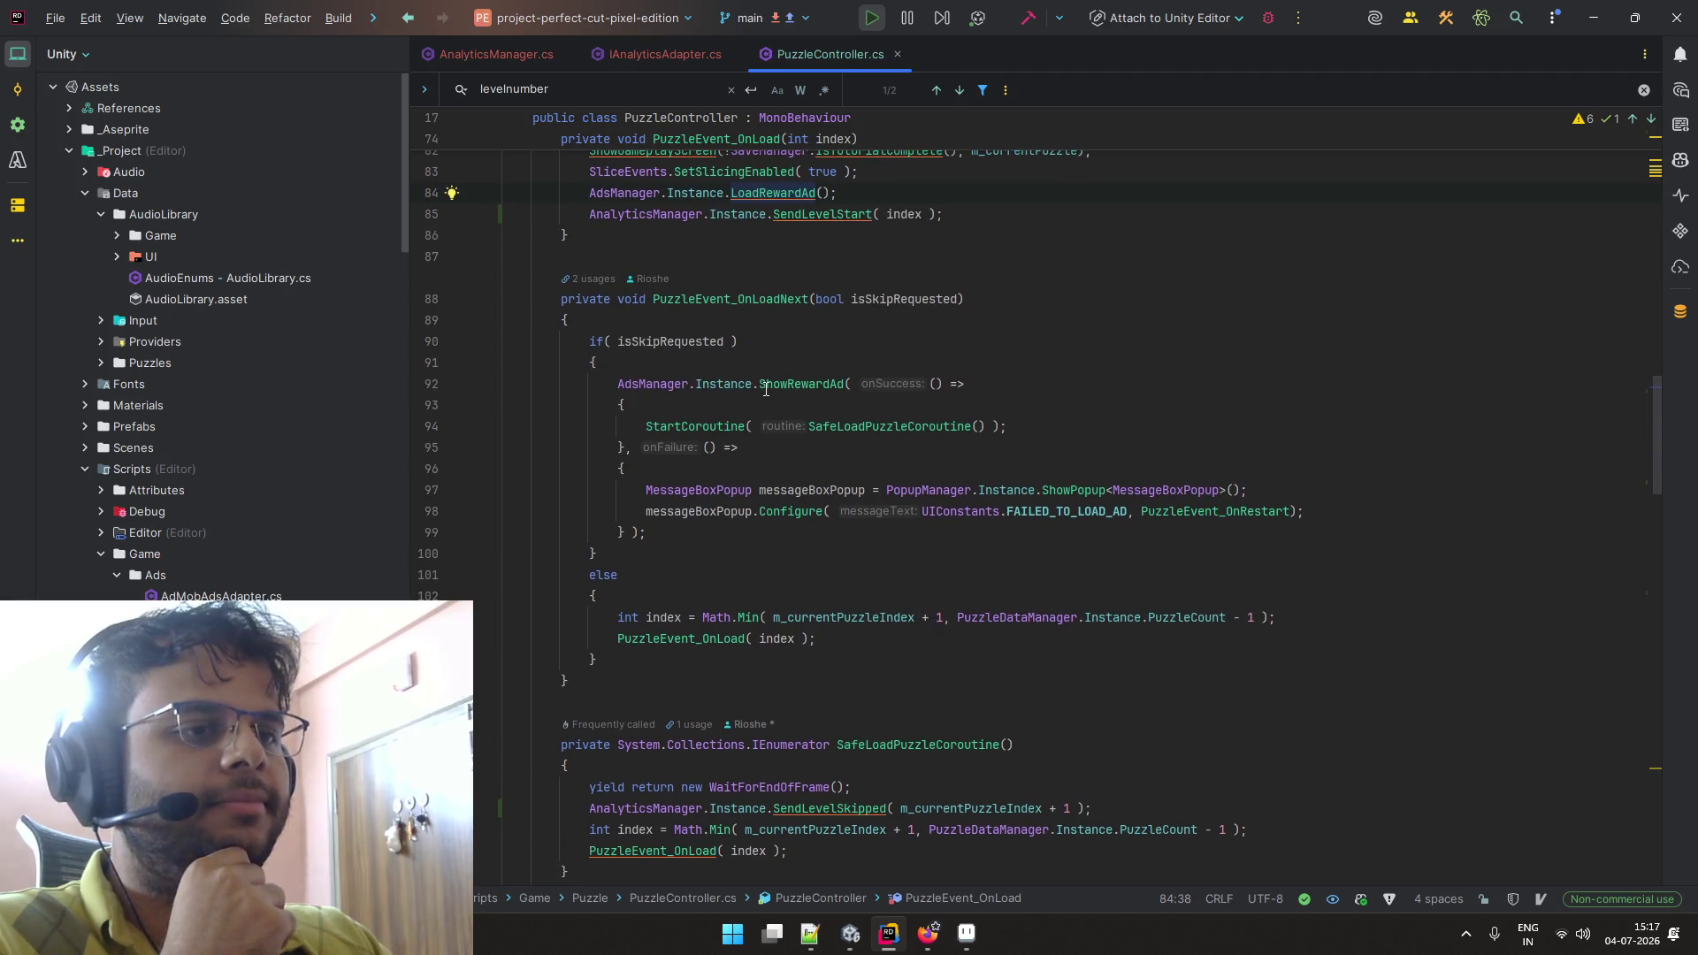
pyautogui.scroll(1, 766, 389)
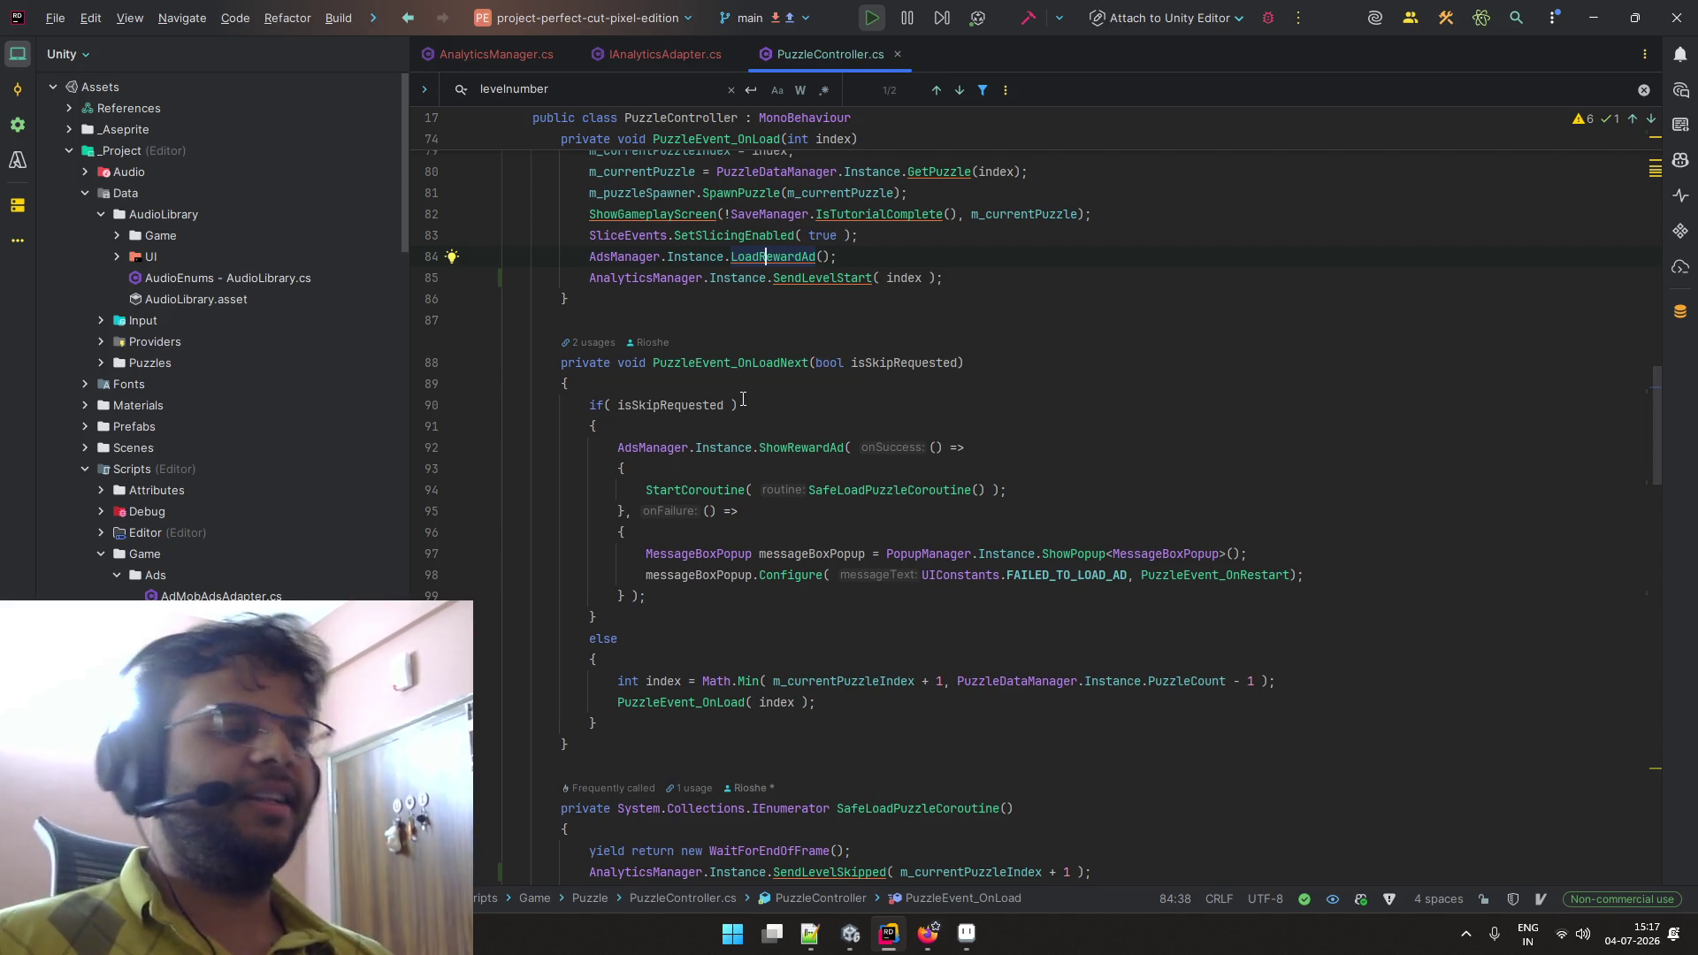
# Select AnalyticsManager.Instance.SendLevelStart on line 85 and review the end of the OnLoad method.
pyautogui.click(815, 280)
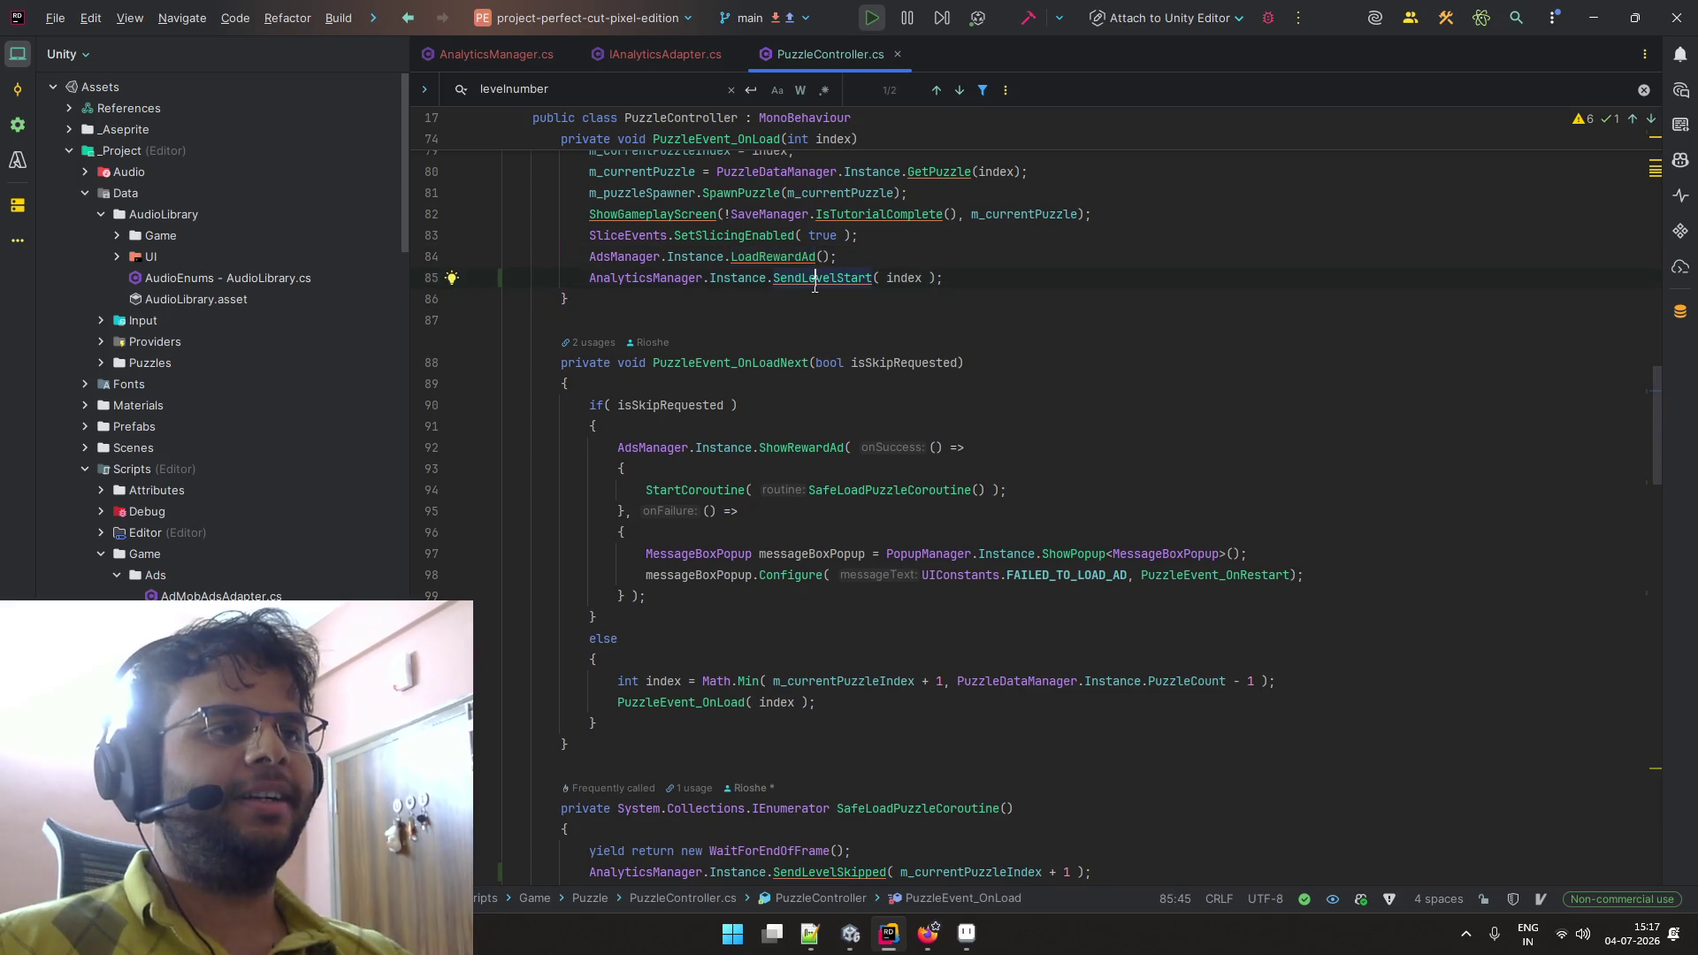
pyautogui.scroll(2, 814, 286)
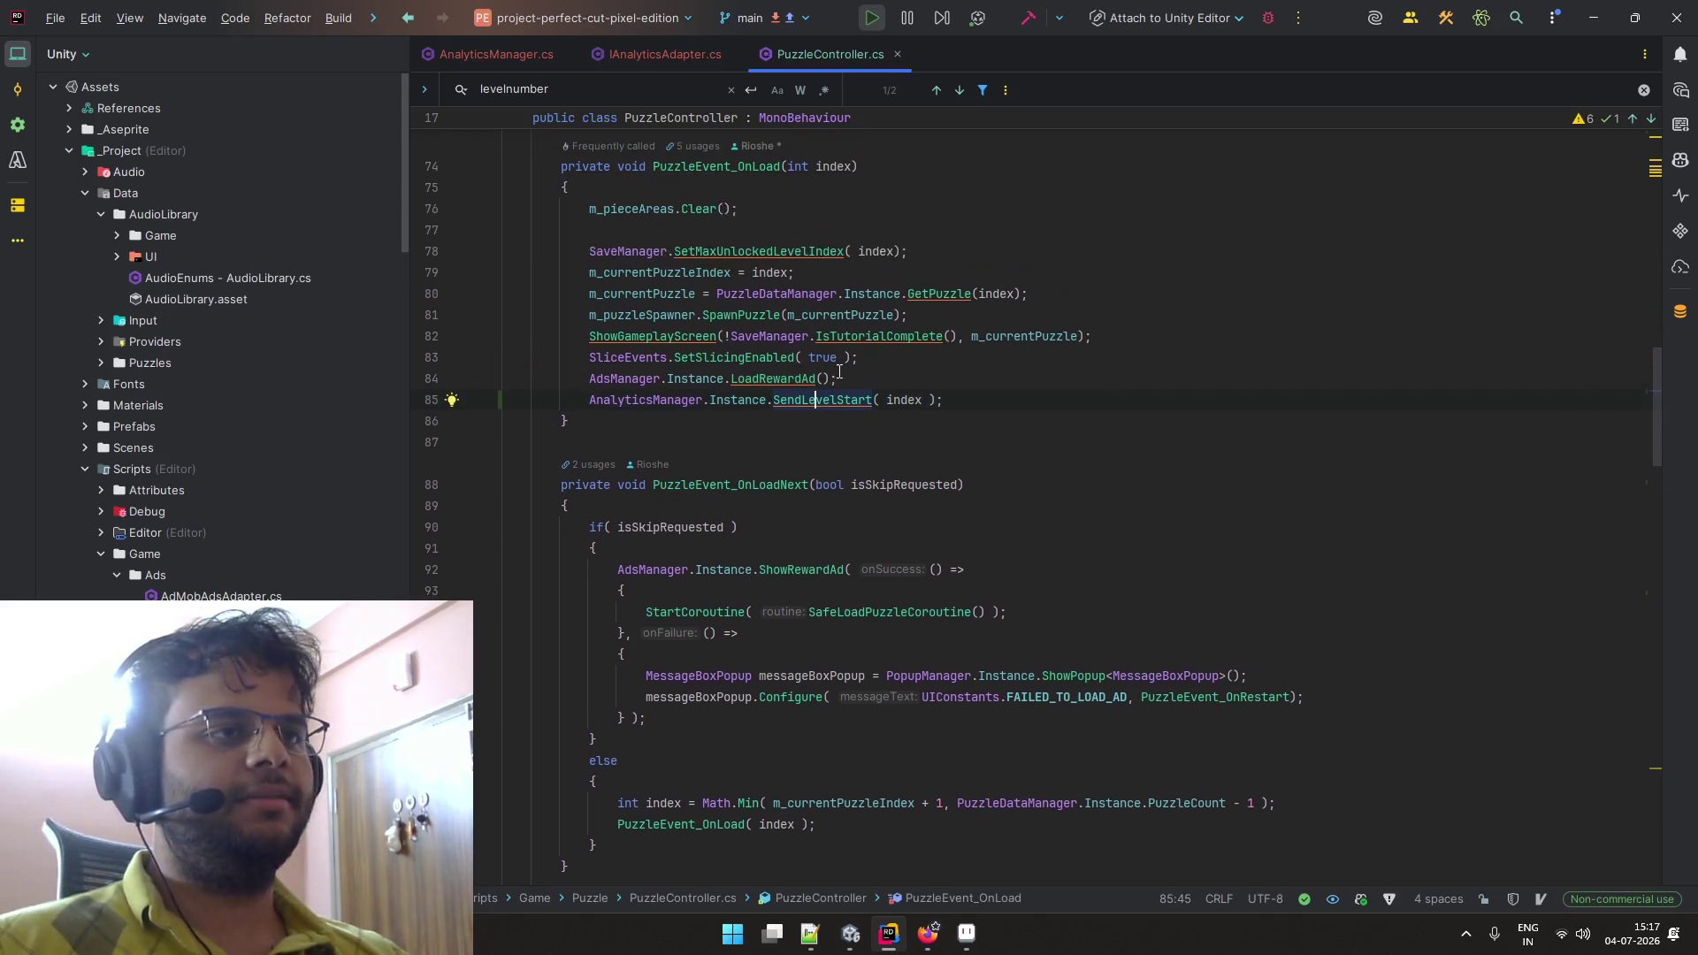
pyautogui.click(832, 405)
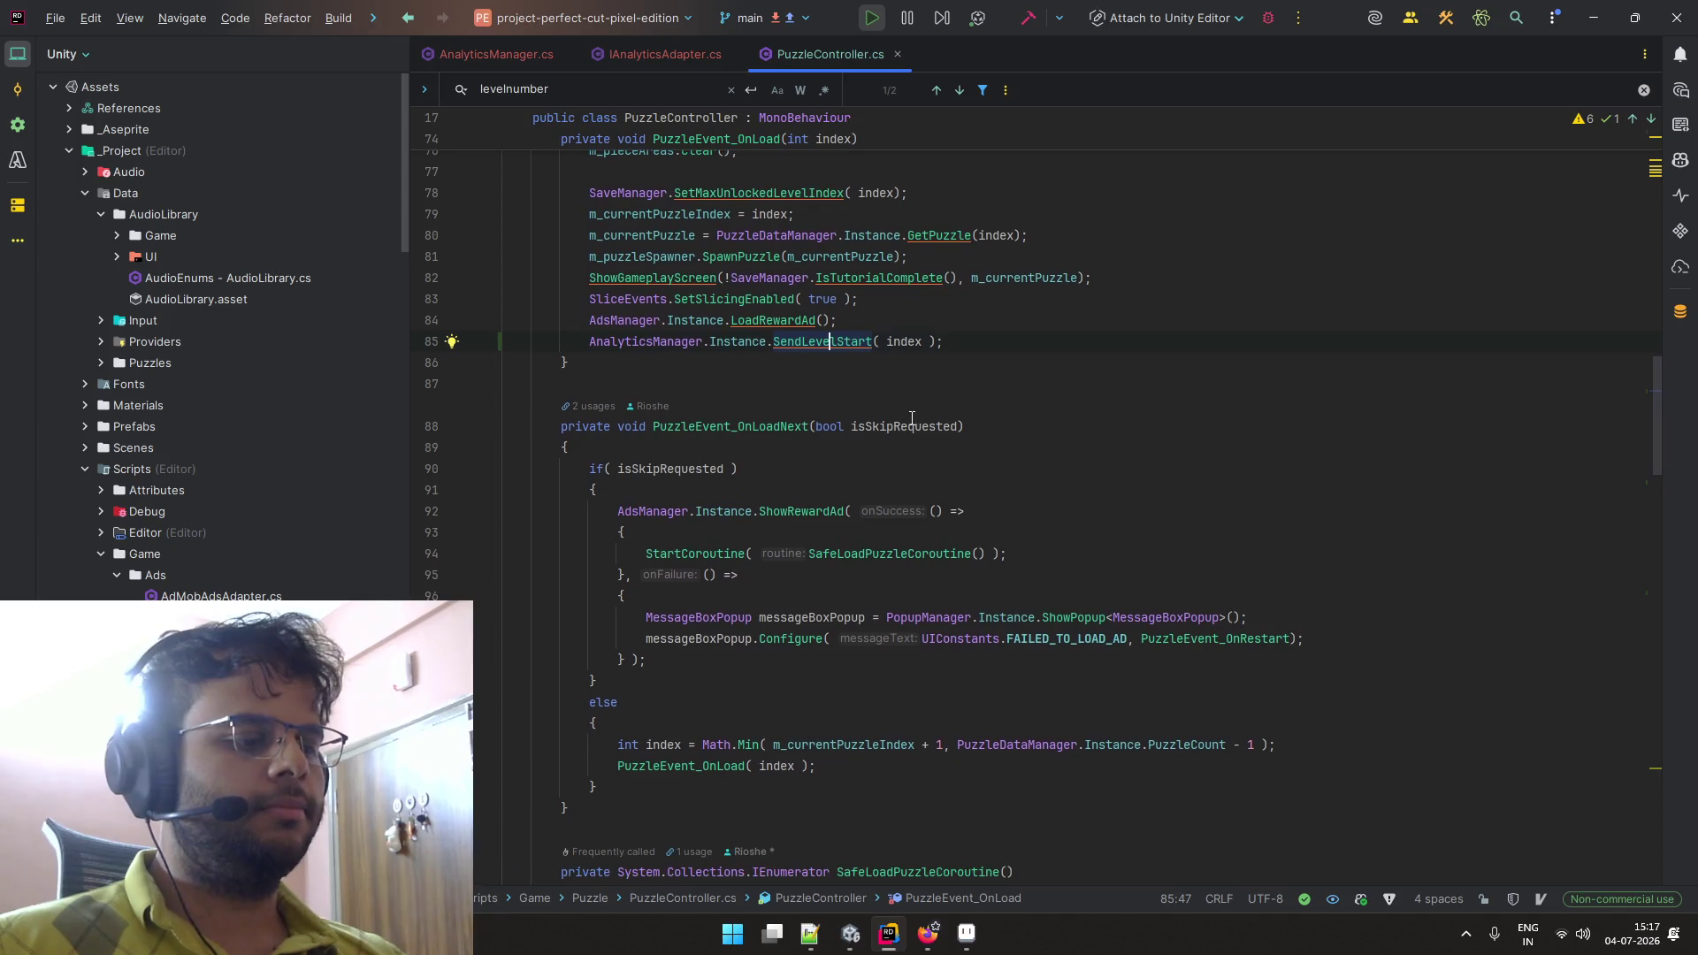
pyautogui.click(815, 406)
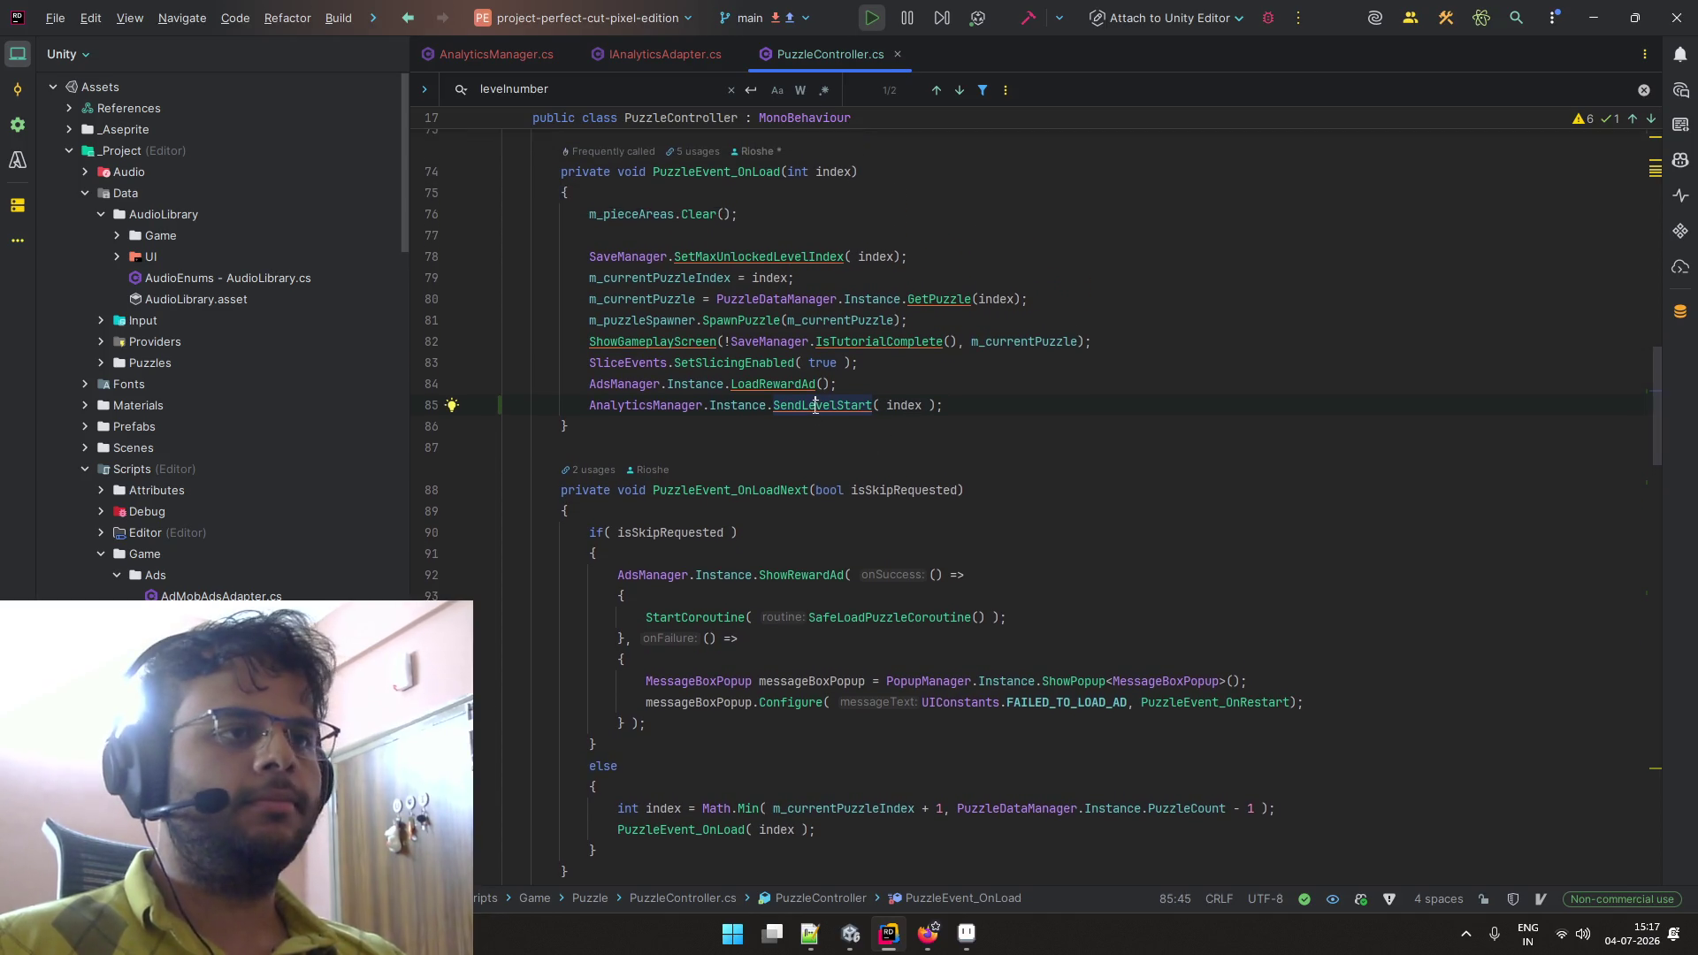
pyautogui.moveTo(584, 405); pyautogui.dragTo(873, 407)
pyautogui.click(873, 407)
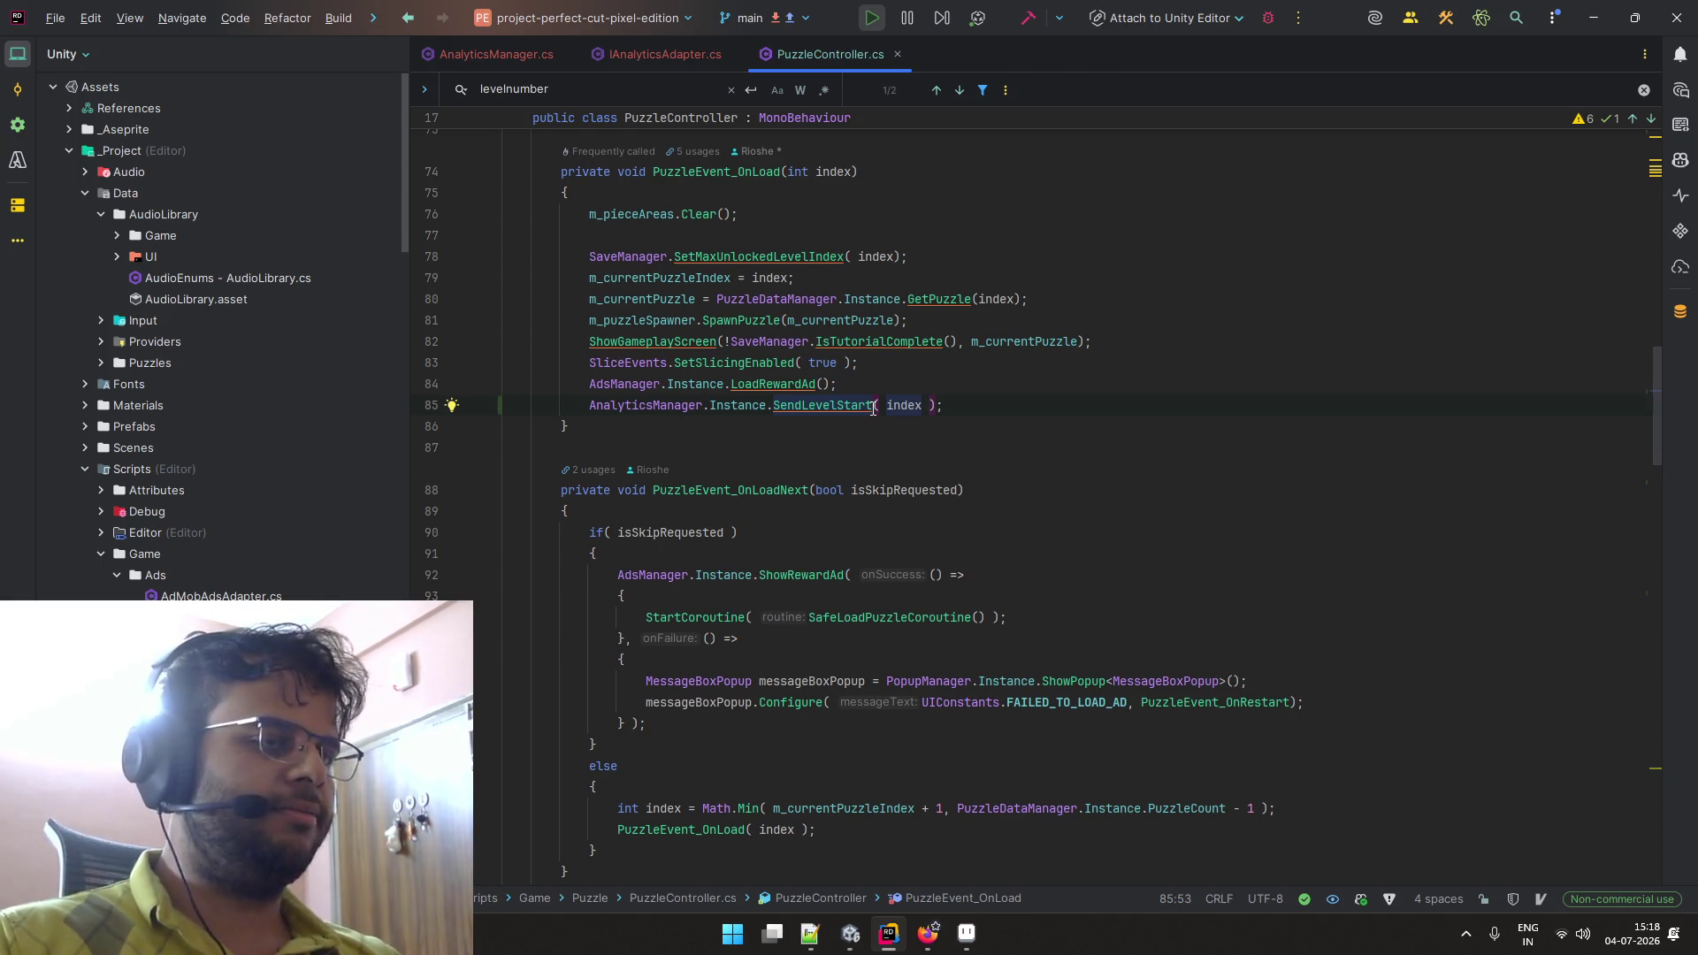
pyautogui.press('Down')
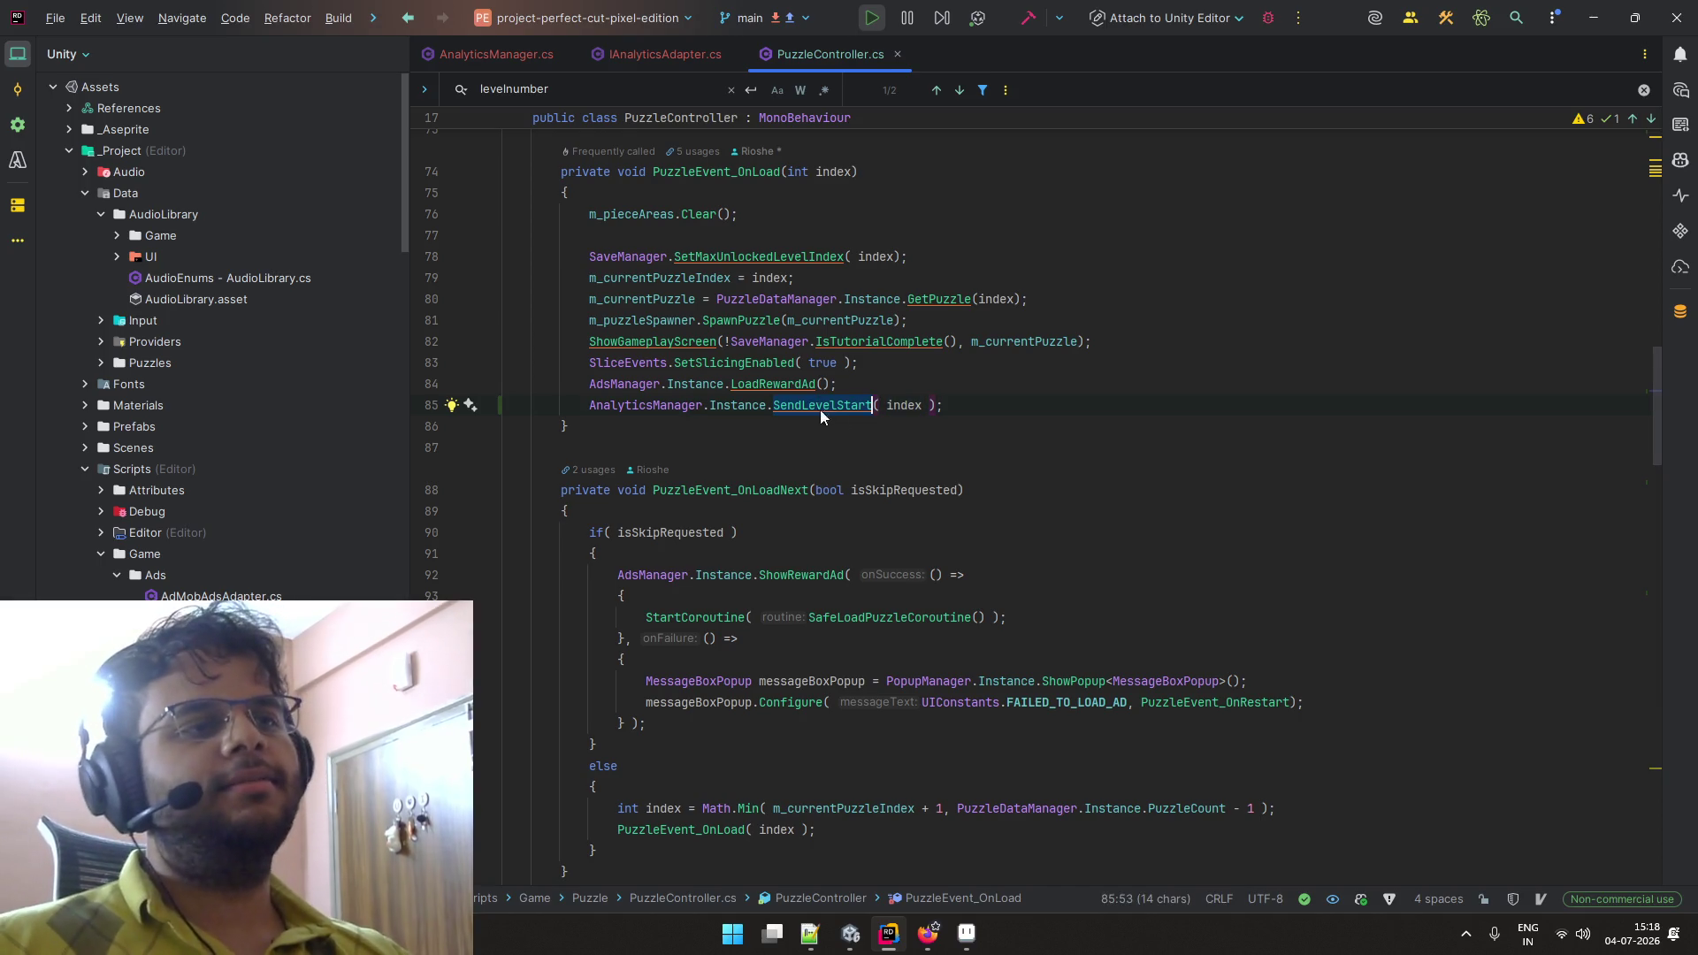
pyautogui.moveTo(873, 405)
pyautogui.mouseDown()
pyautogui.moveTo(581, 405)
pyautogui.moveTo(875, 407)
pyautogui.mouseUp()
# Search the file for 'AnalyticsManager.Instance.' and jump to its next usage.
pyautogui.click(842, 407)
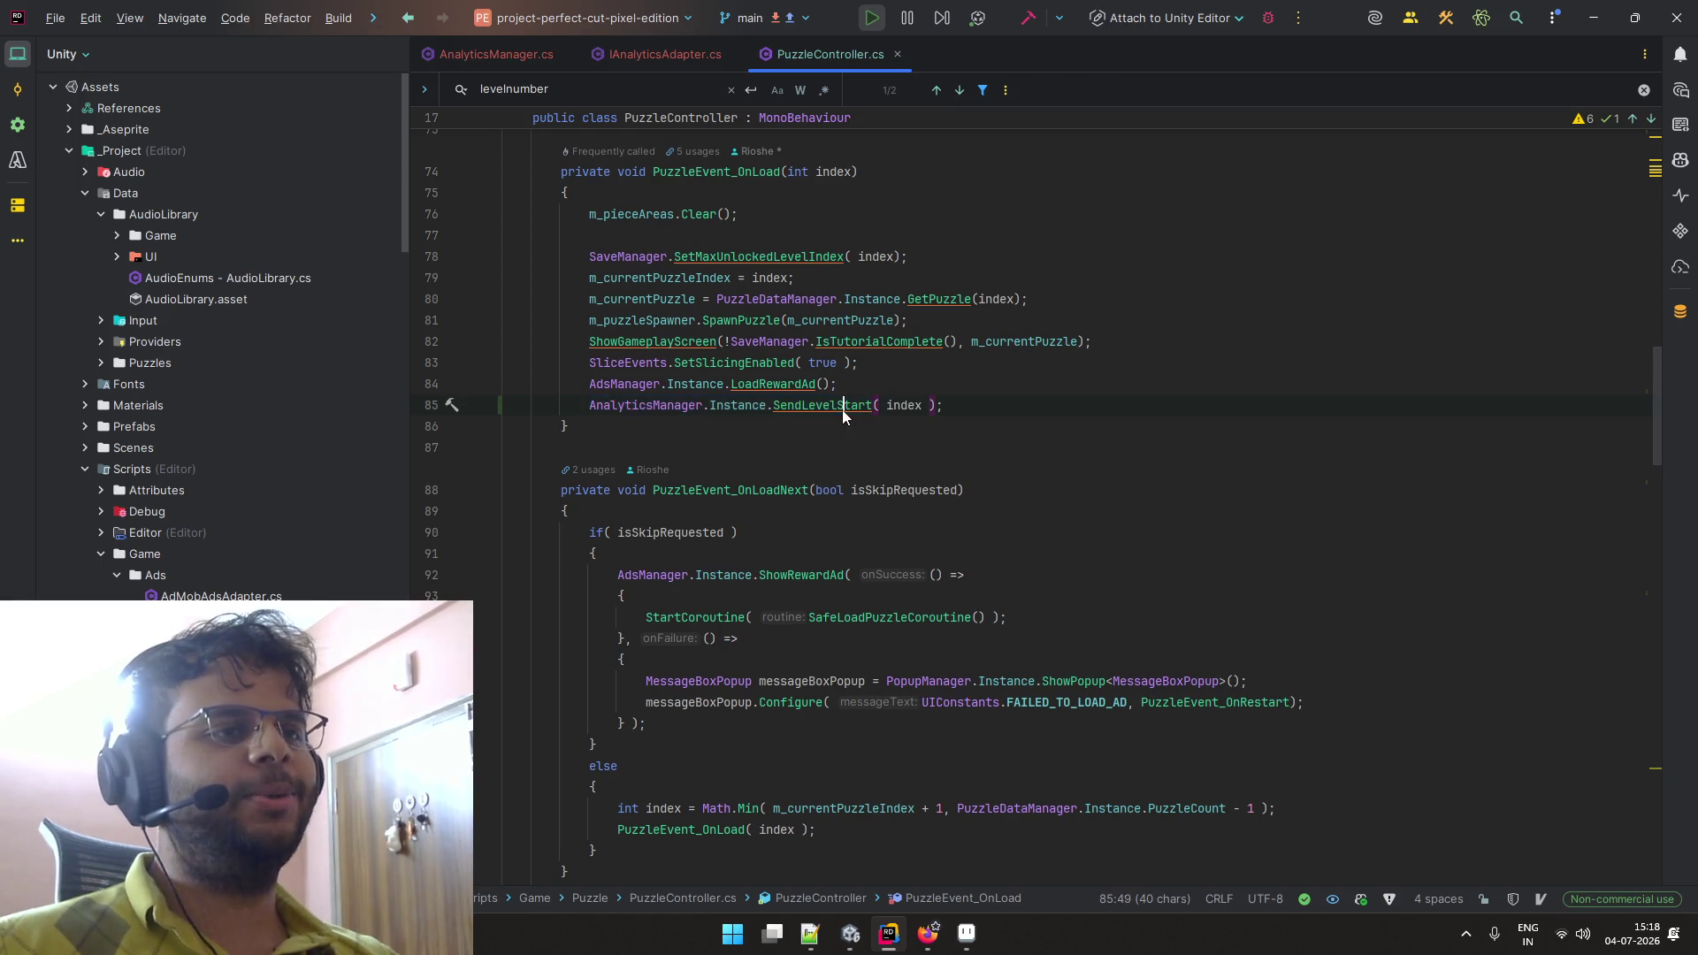
pyautogui.click(751, 407)
pyautogui.moveTo(770, 407); pyautogui.dragTo(591, 406)
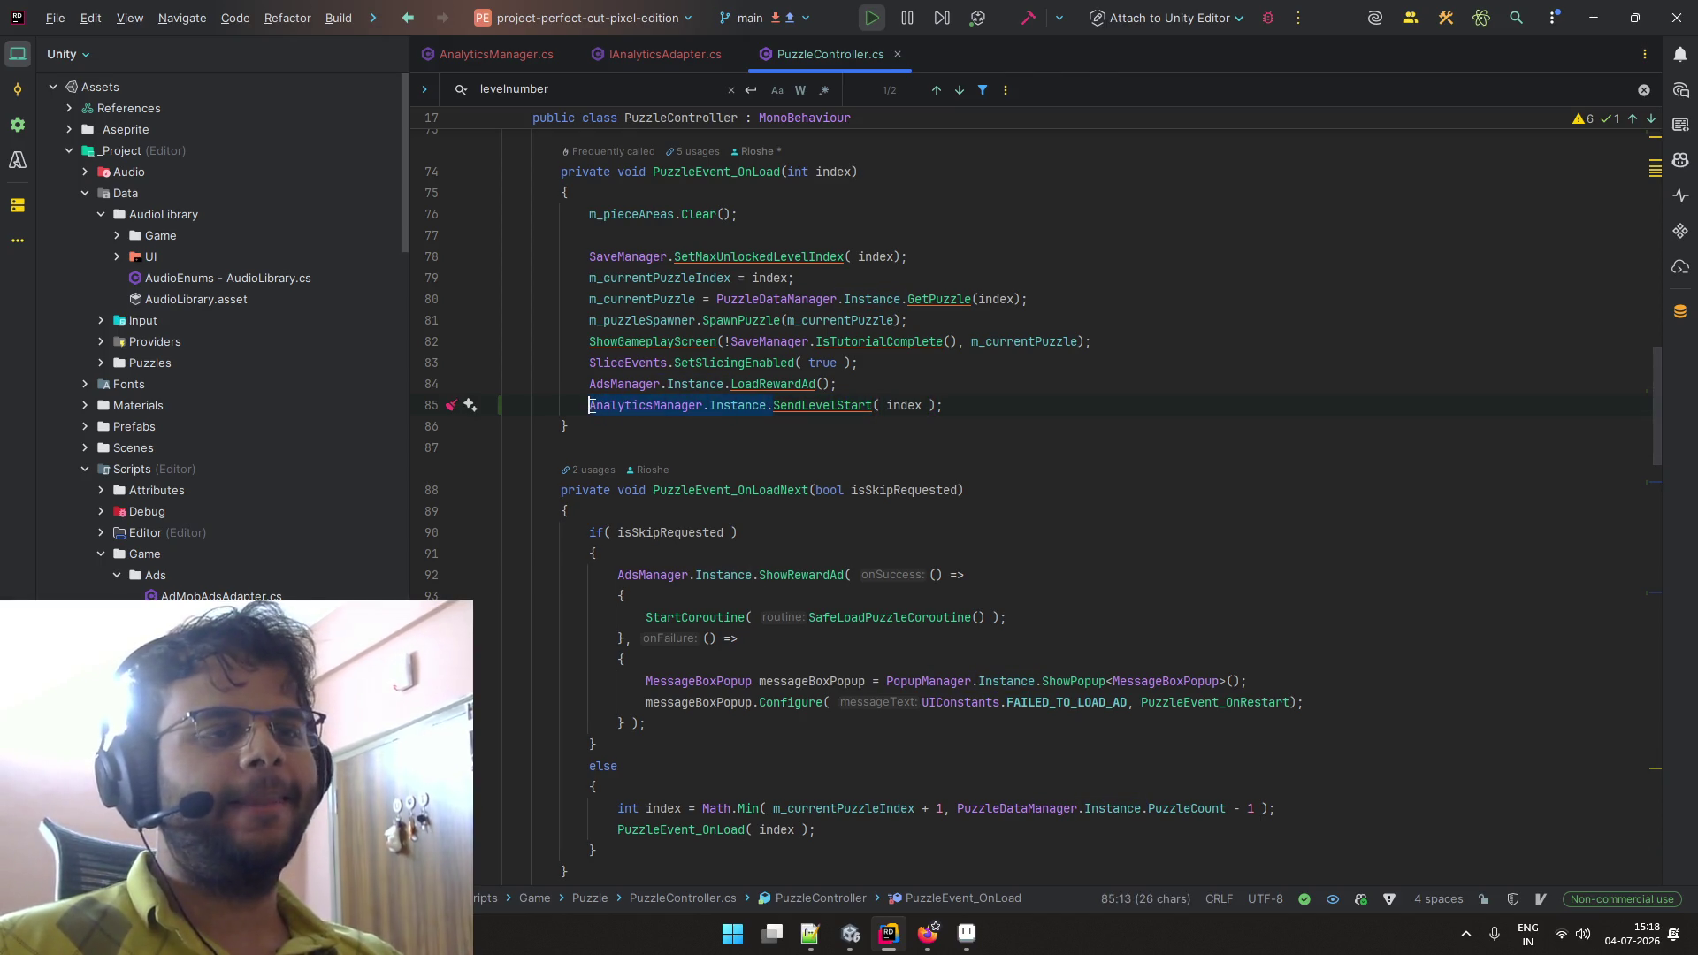
pyautogui.hotkey('ctrl', 'f')
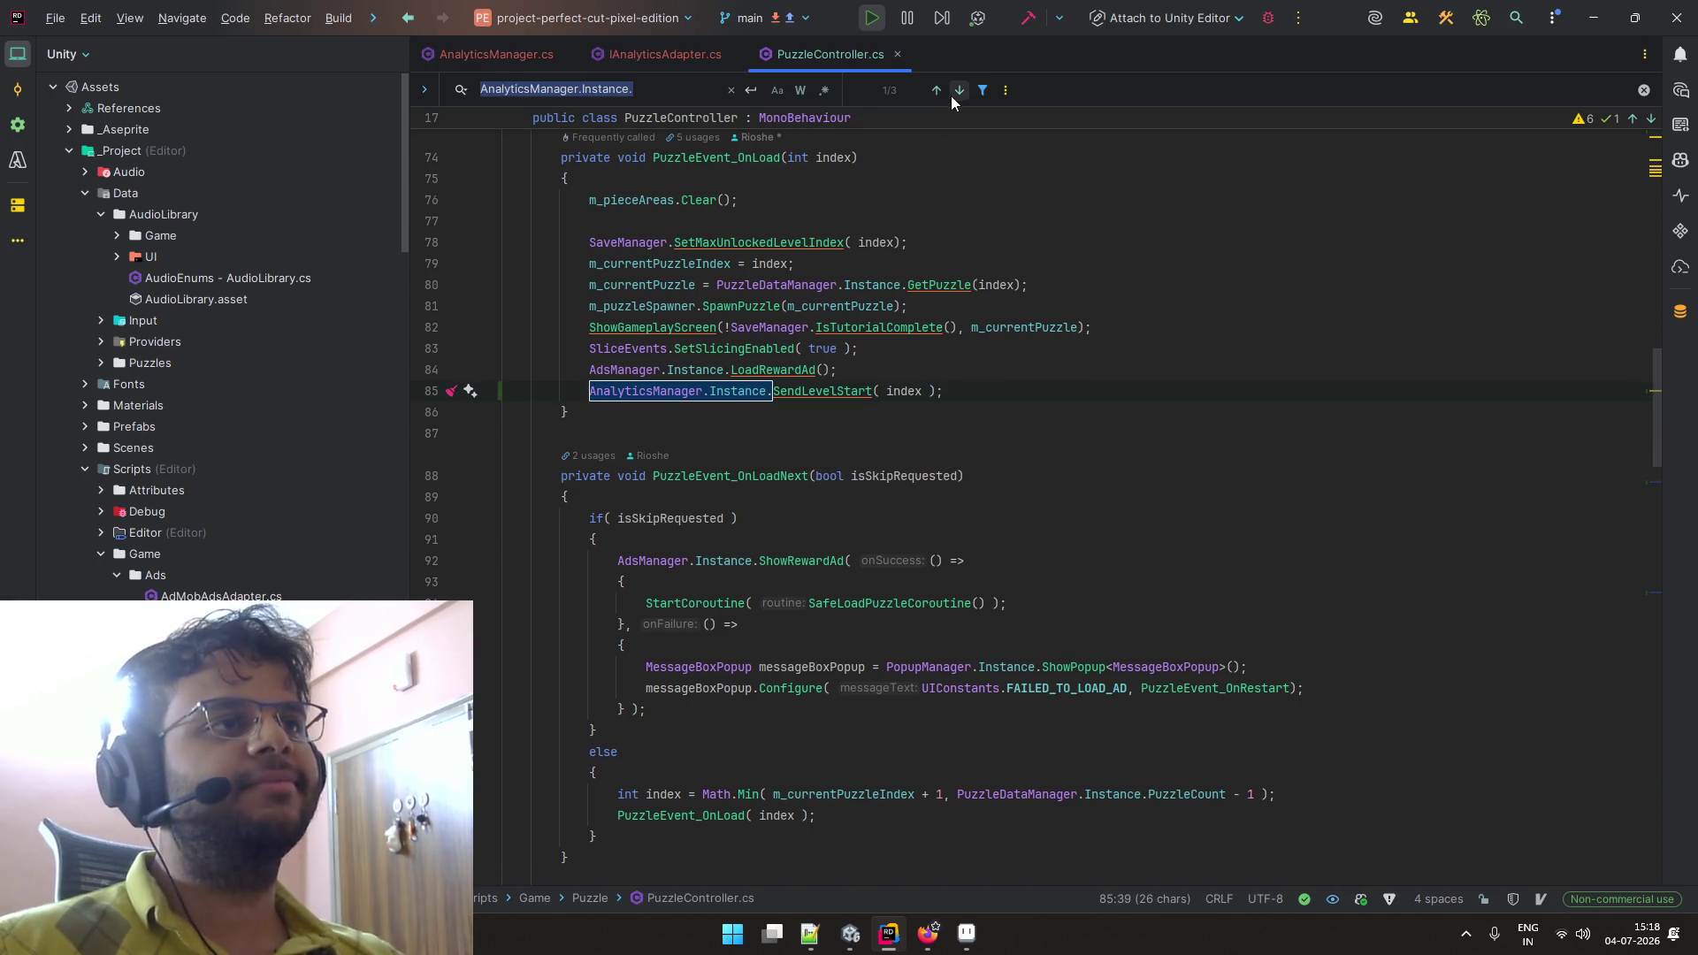
pyautogui.click(954, 94)
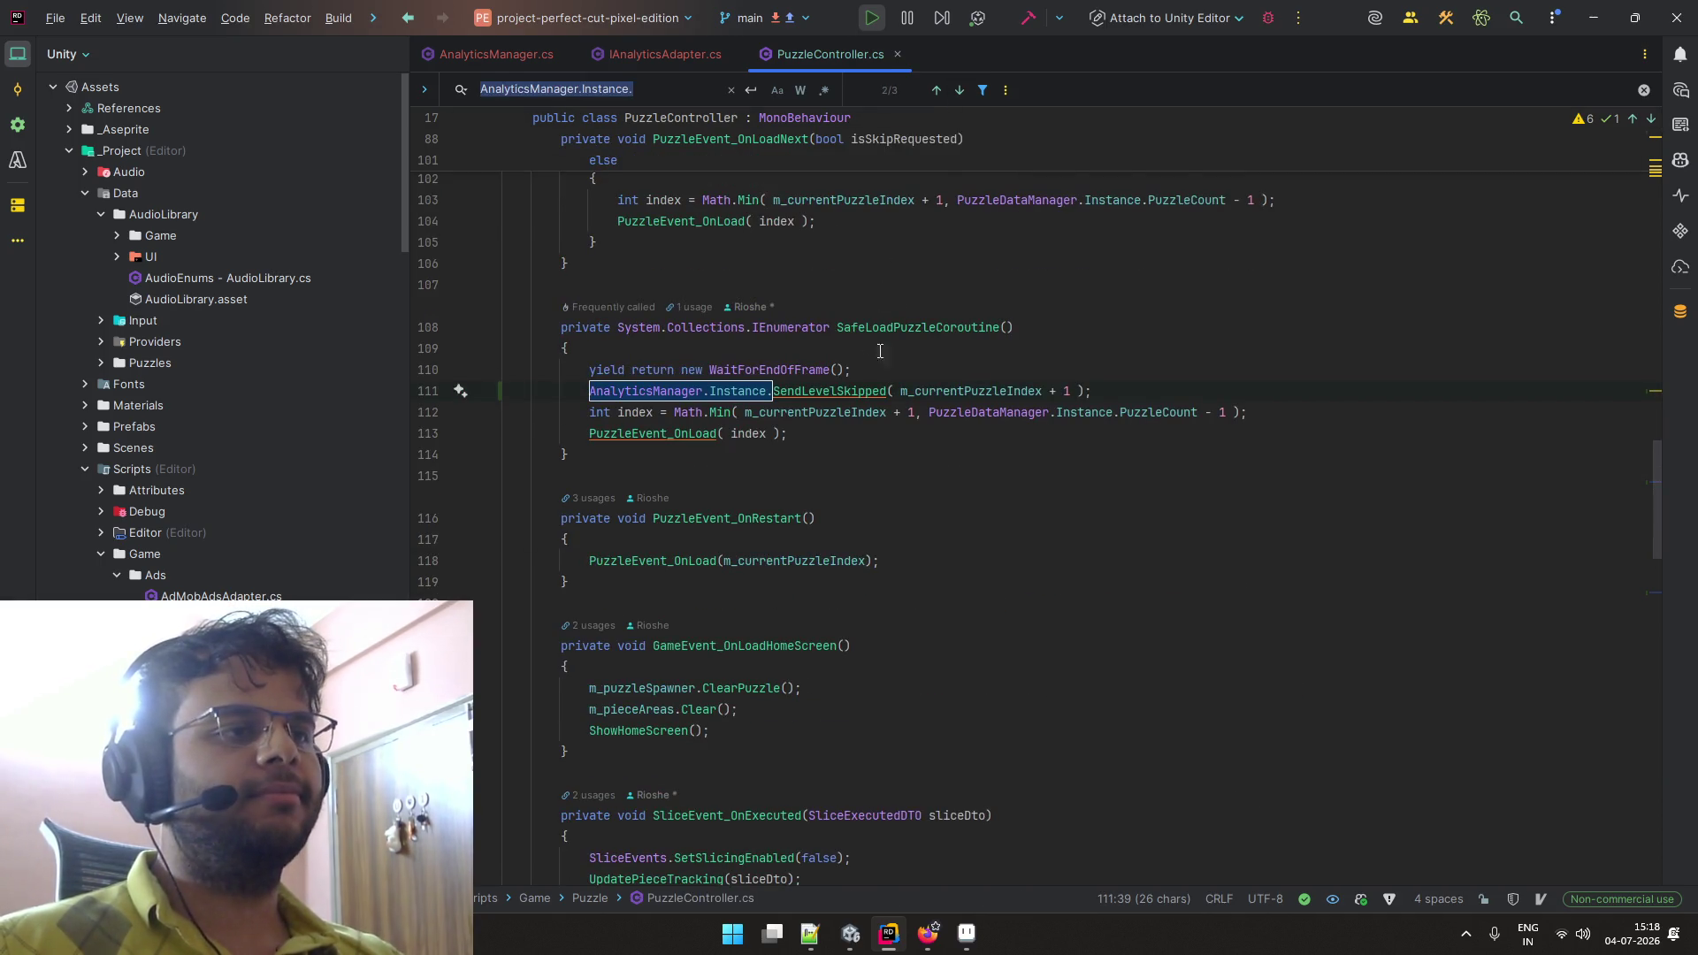
# Delete ' + 1' and the extra space from SendLevelSkipped's argument on line 111, closing Find.
pyautogui.click(985, 390)
pyautogui.scroll(1, 1061, 442)
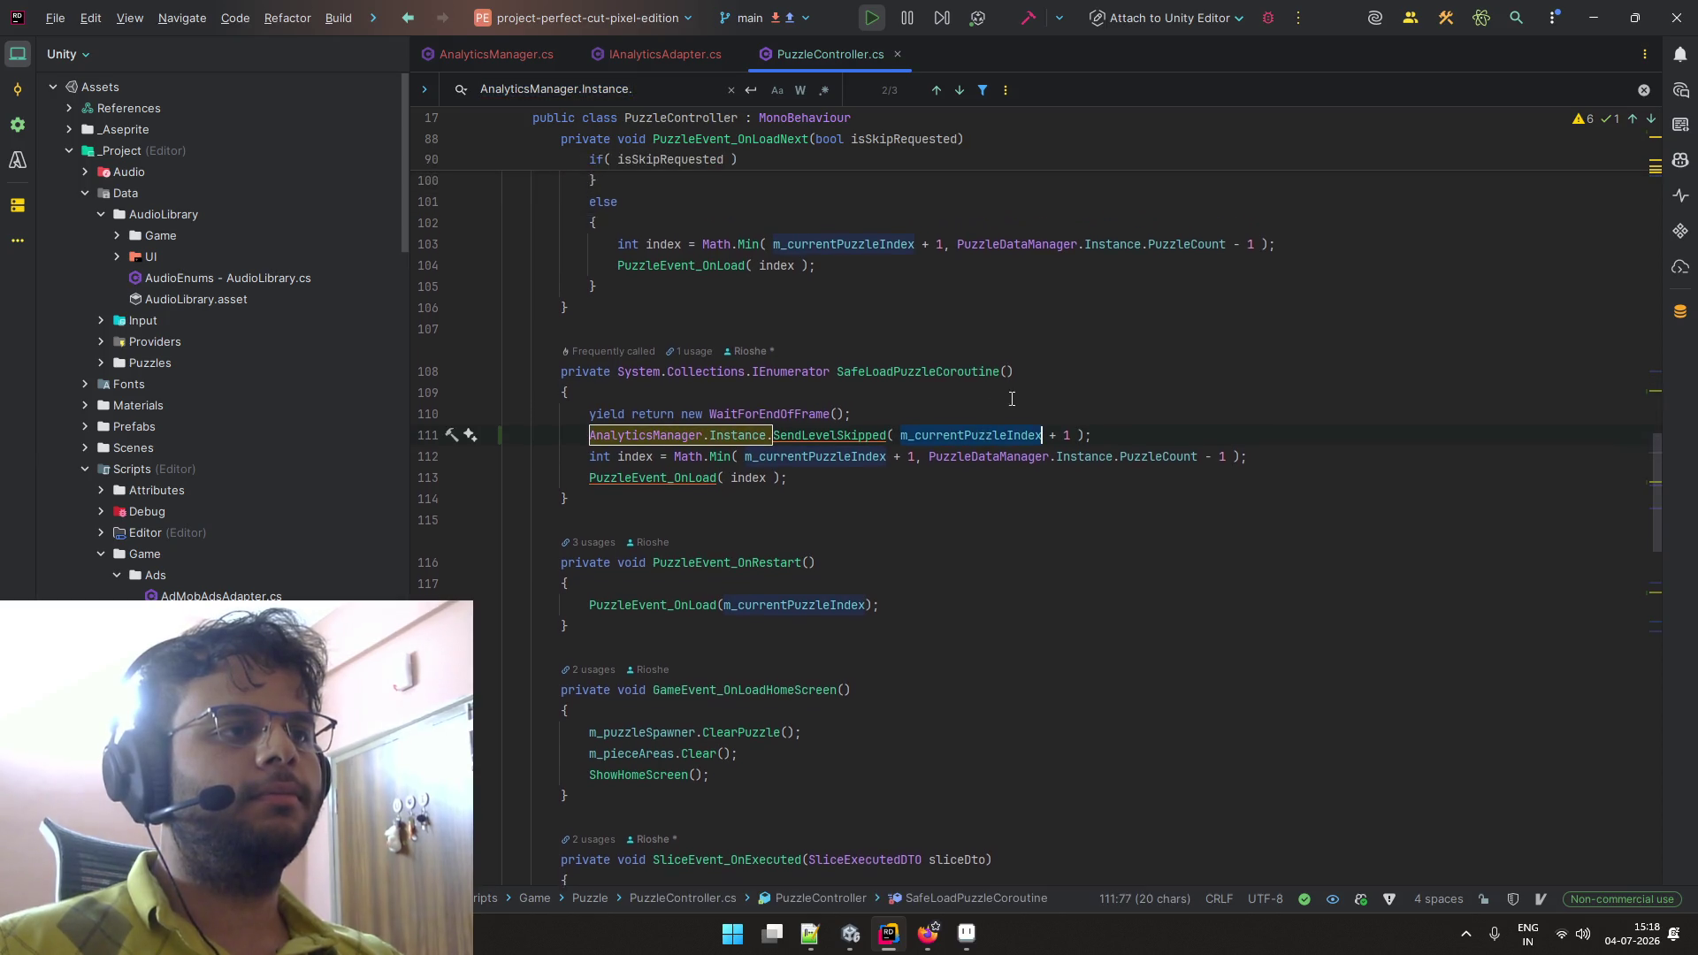
pyautogui.click(1077, 455)
pyautogui.press('BackSpace')
pyautogui.press('BackSpace')
pyautogui.press('BackSpace')
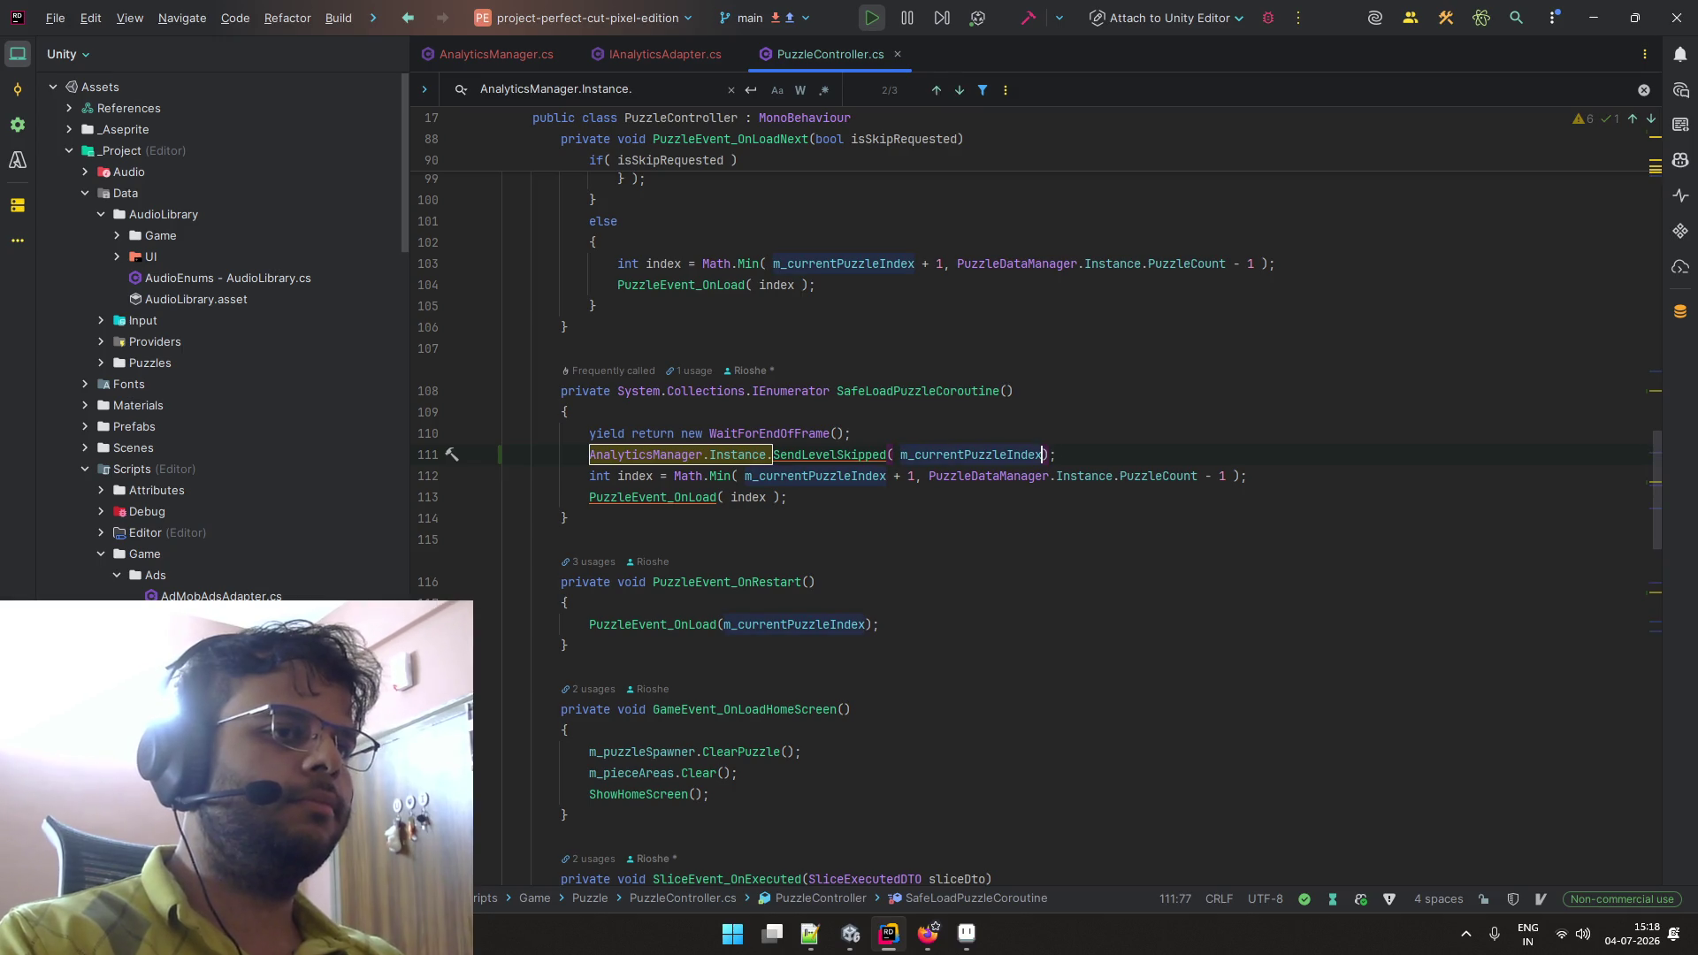
pyautogui.press('BackSpace')
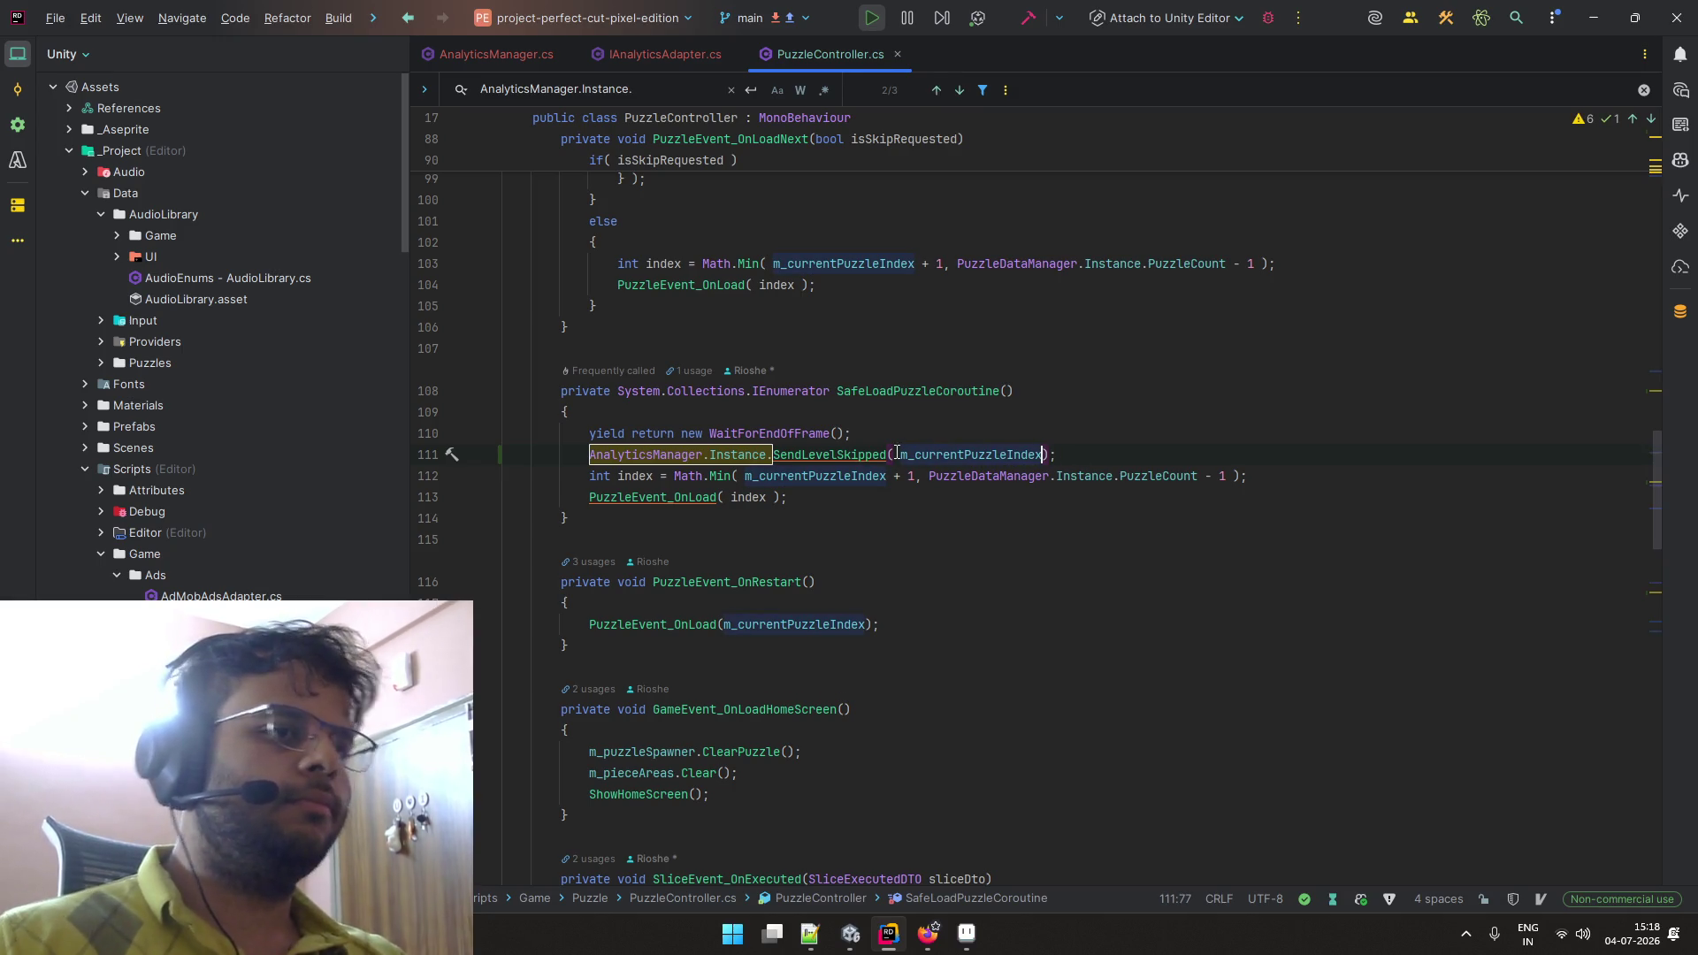
pyautogui.press('Escape')
# Review the edited line 111, then switch to the YouTube desktop.
pyautogui.tripleClick(784, 457)
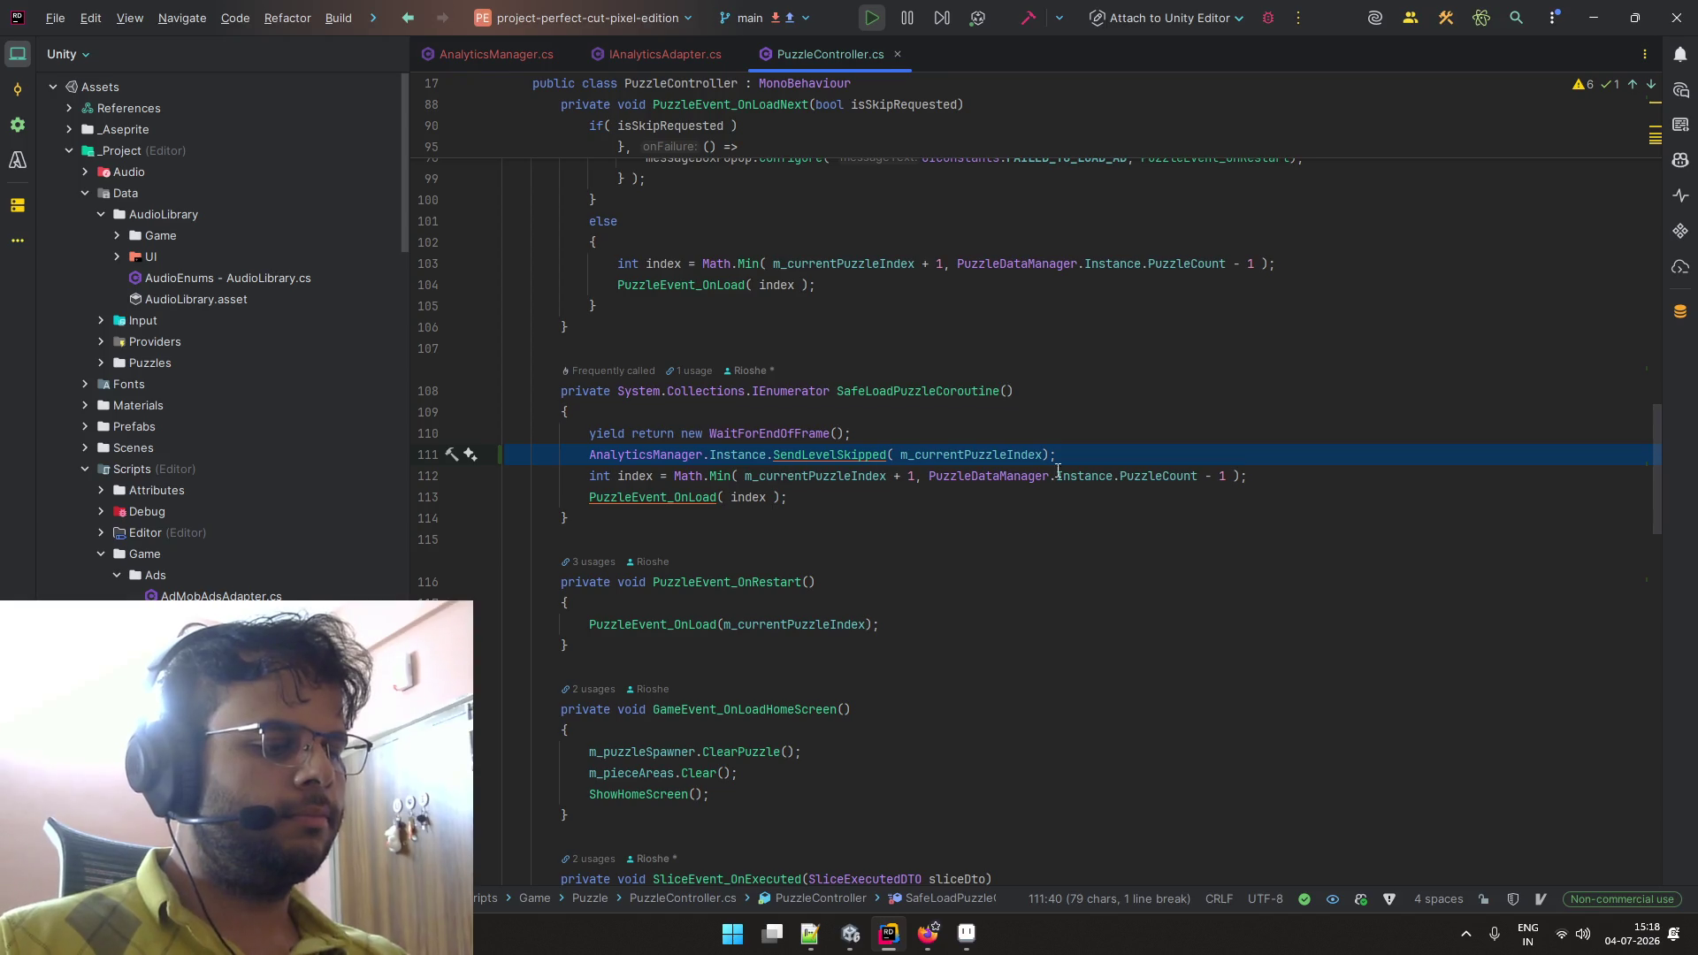
pyautogui.moveTo(1061, 472)
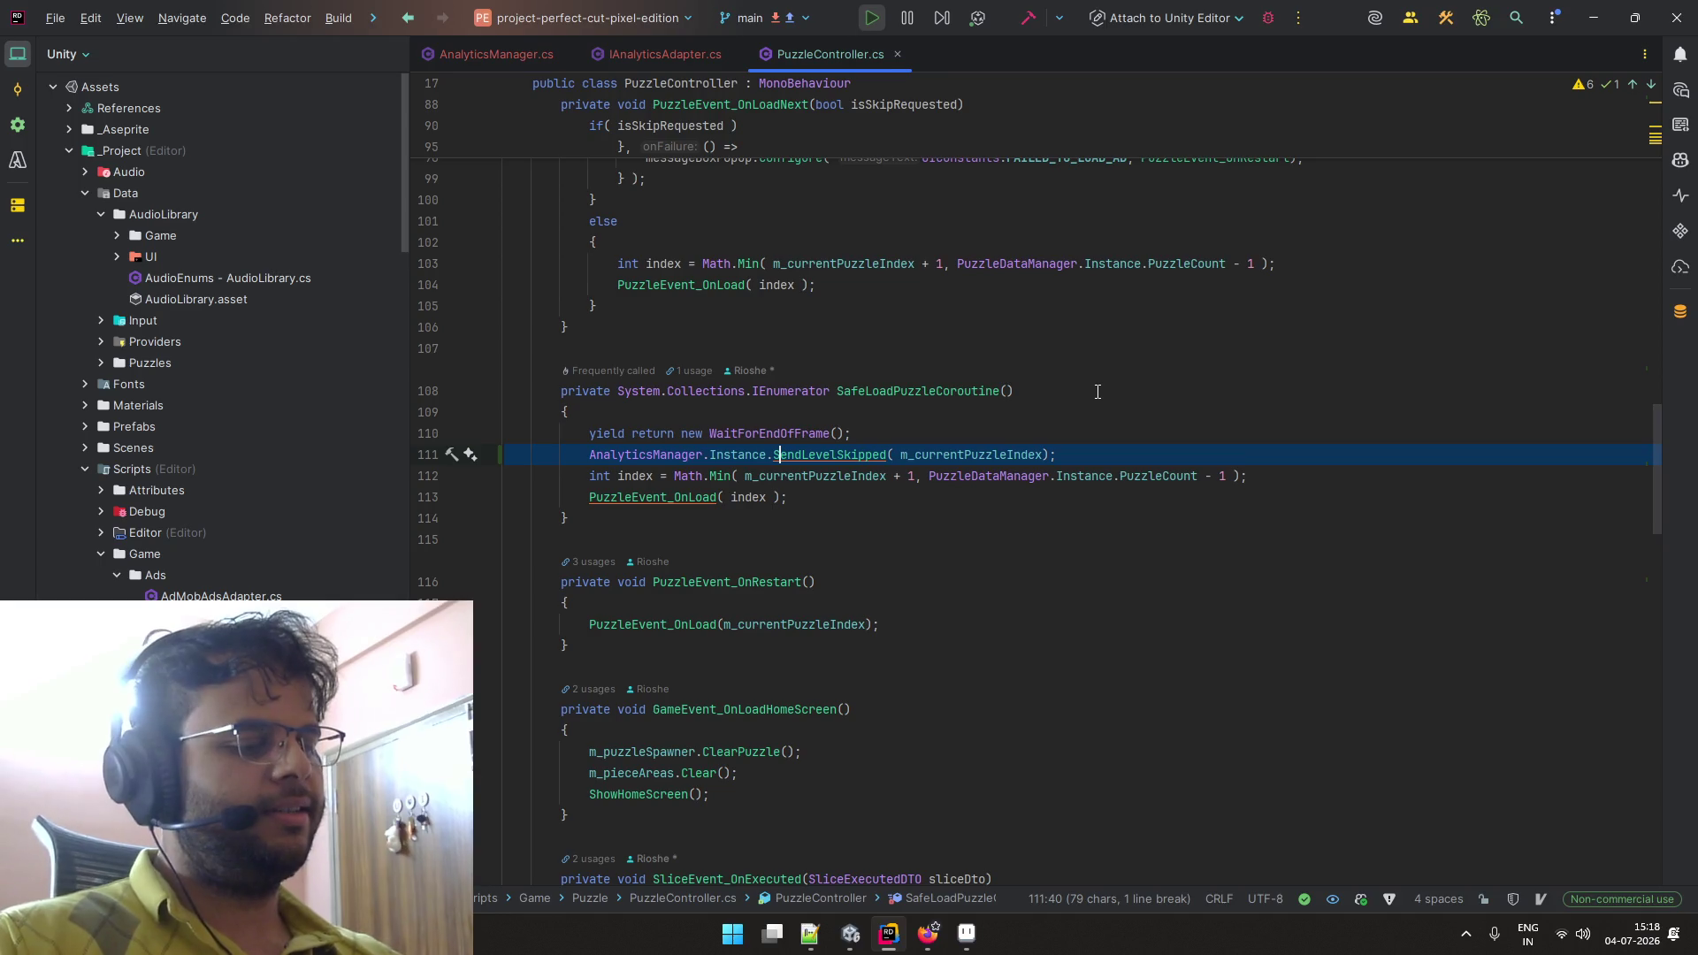
pyautogui.click(991, 432)
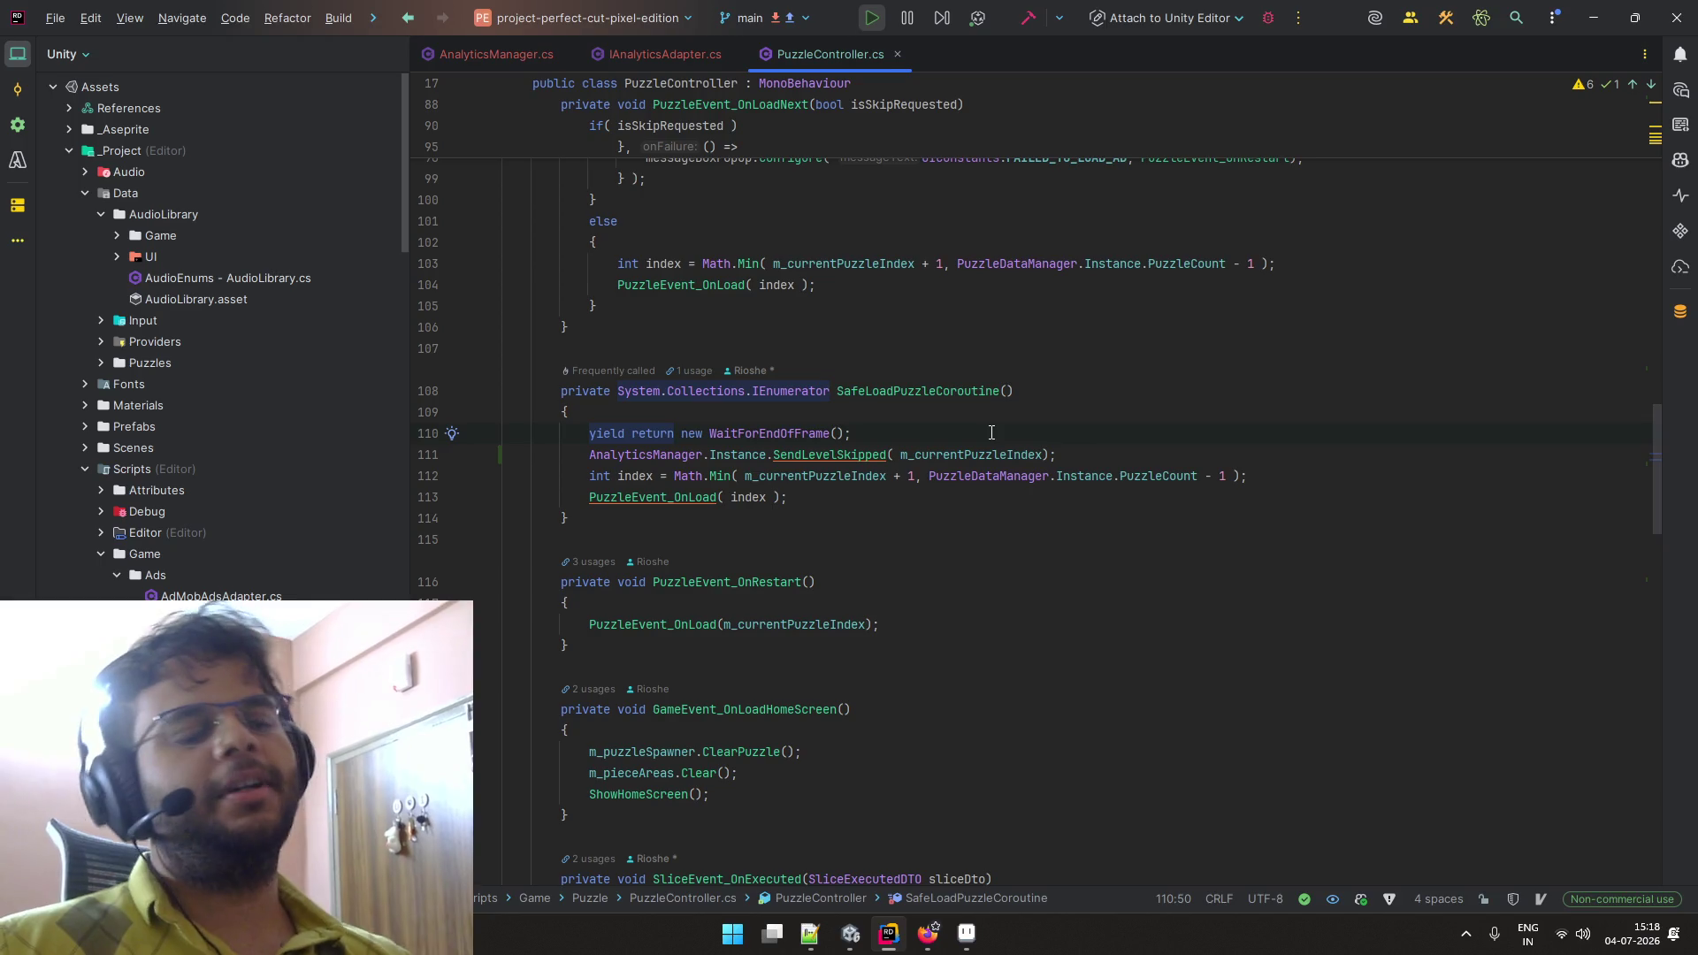
pyautogui.press('ctrl+super+Right')
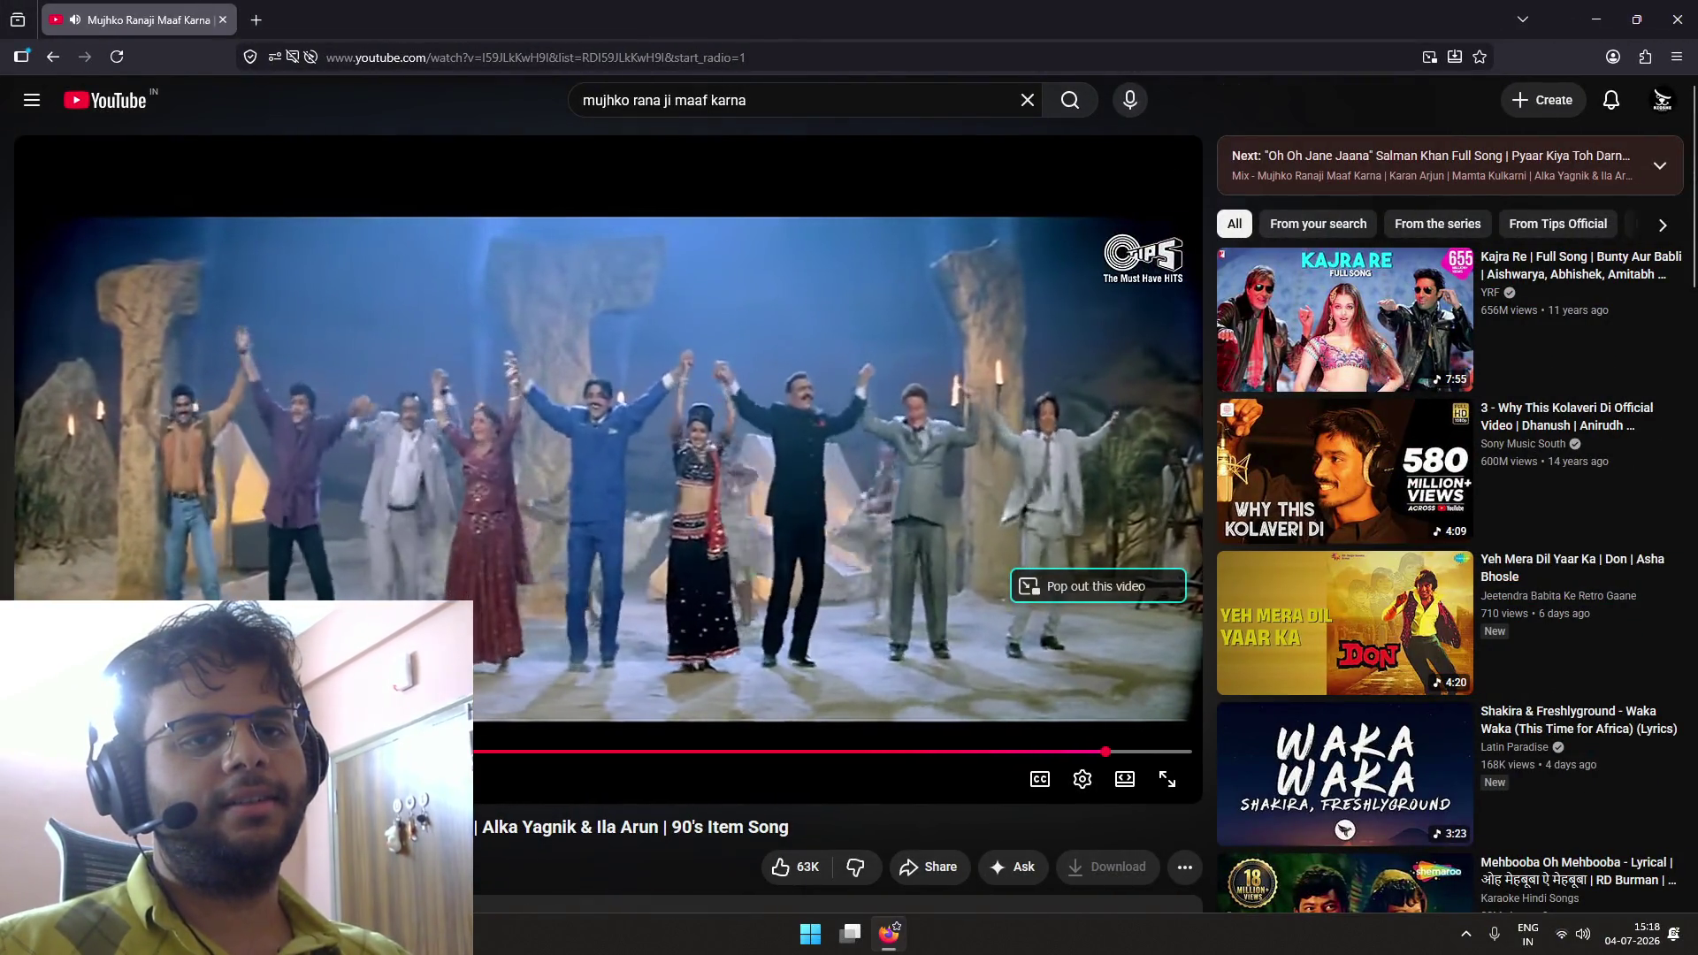
# Return from the YouTube video to PuzzleController.cs in Rider.
pyautogui.press('ctrl+super+Left')
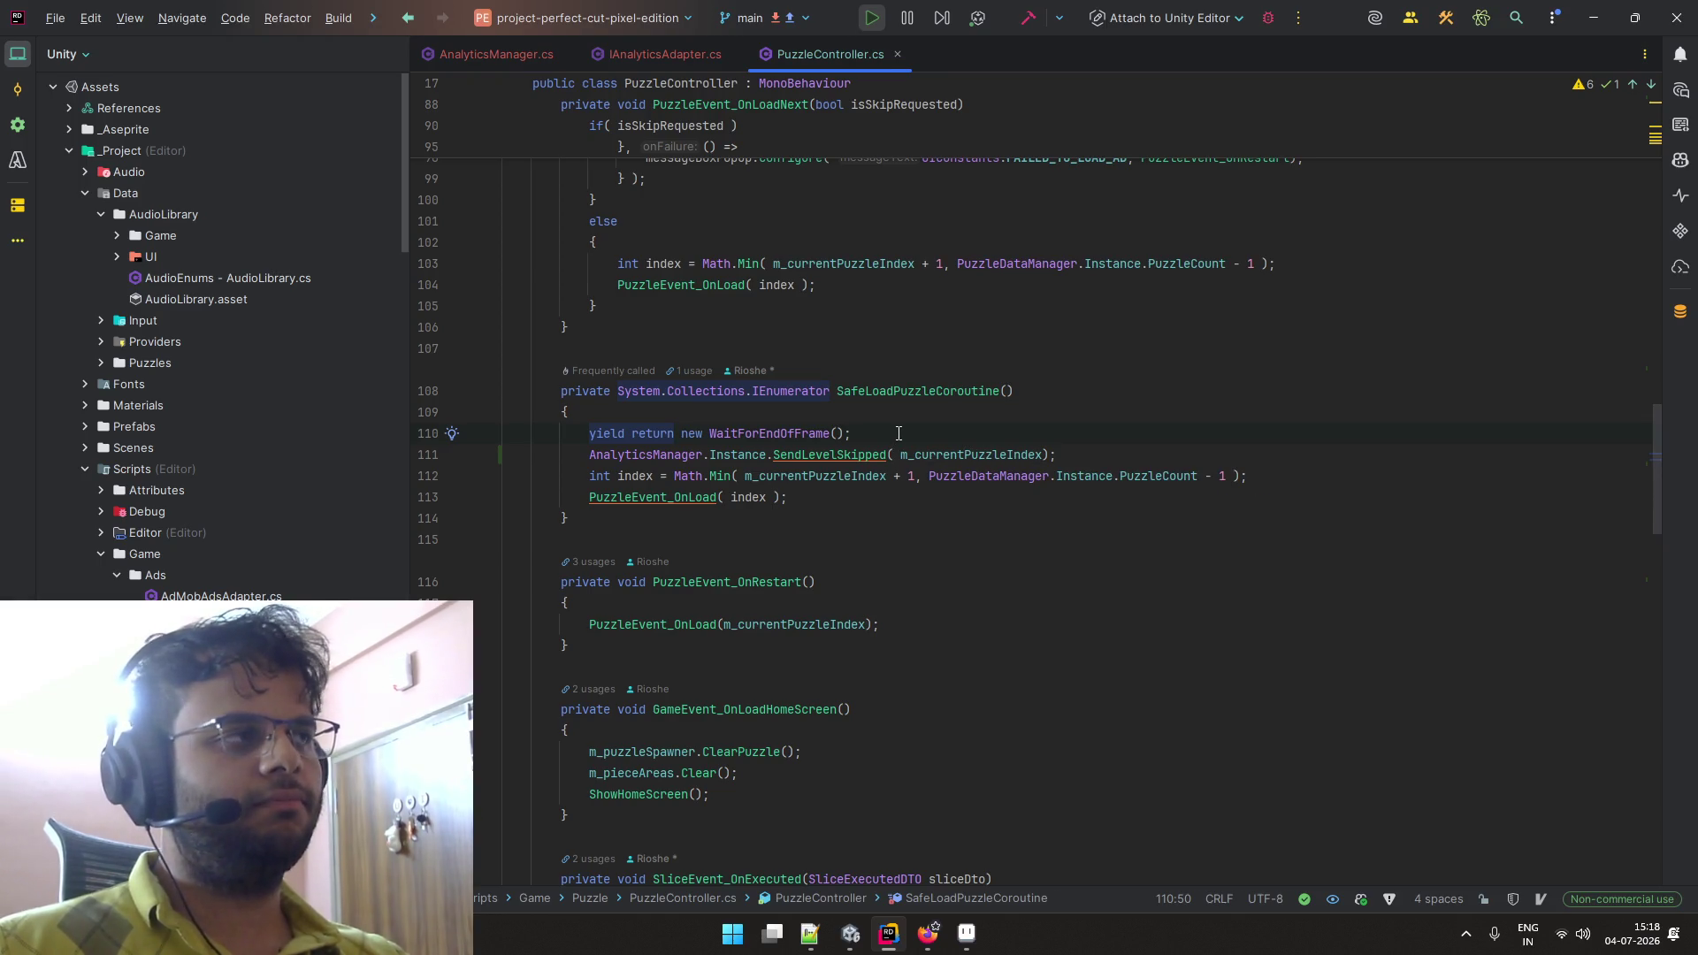
# Stop the running game in the Unity Editor.
pyautogui.scroll(4, 899, 434)
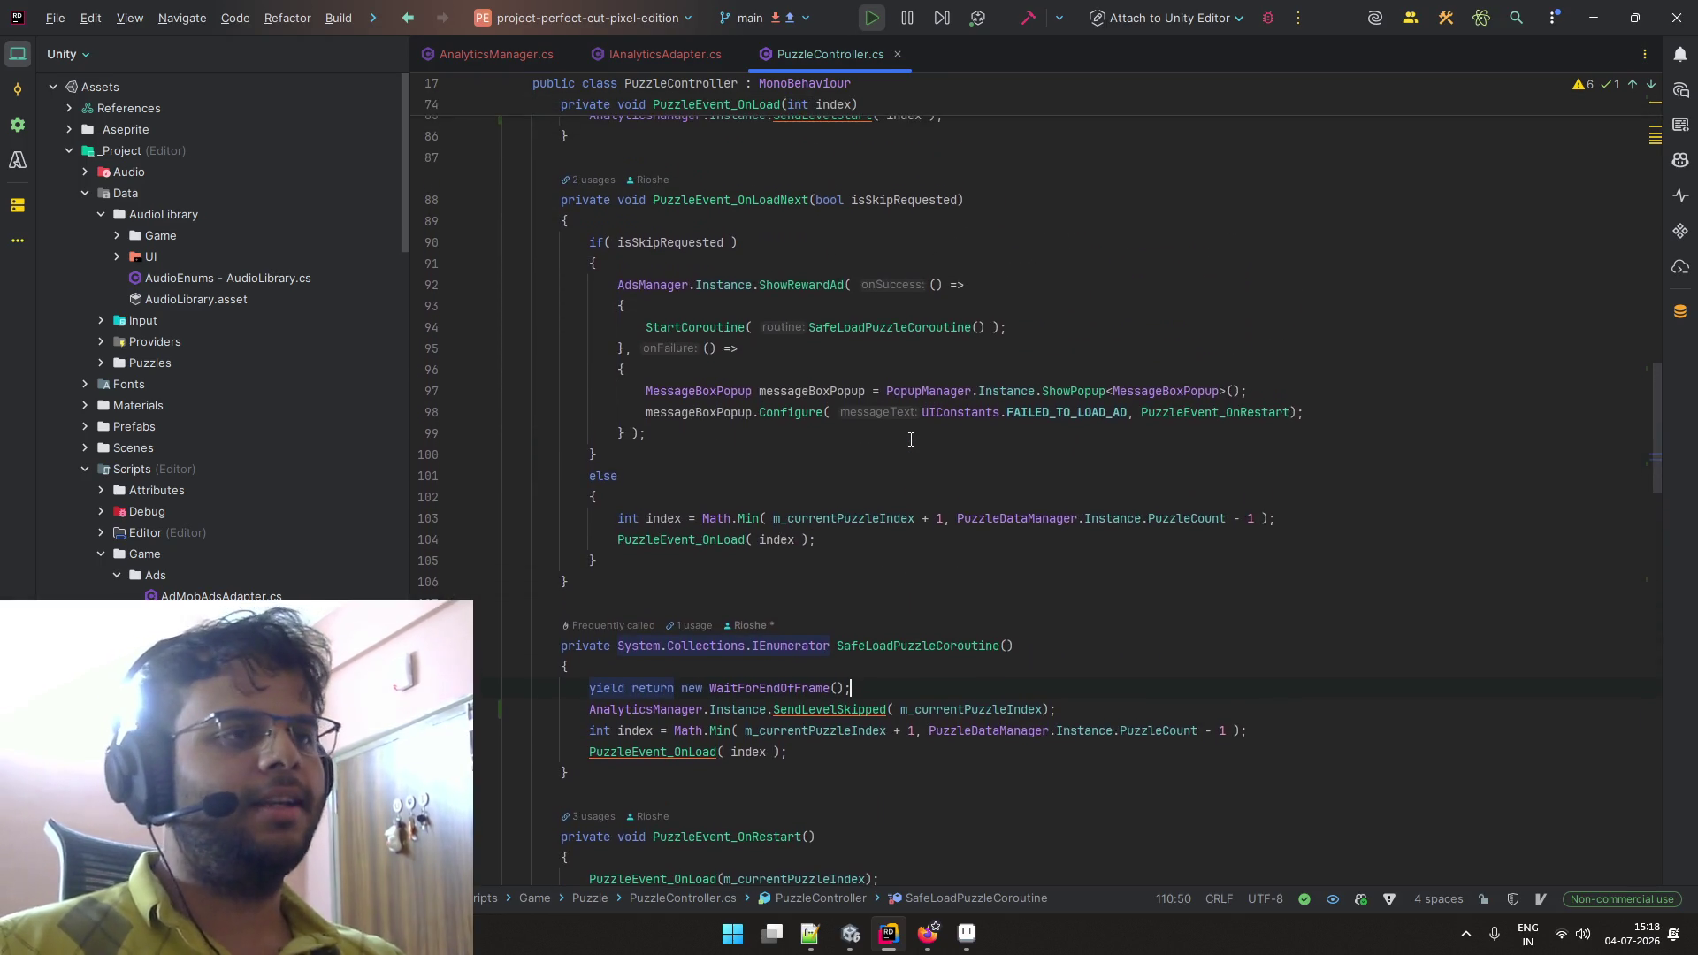
pyautogui.hotkey('alt', 'Tab')
pyautogui.hotkey('alt', 'Tab')
pyautogui.hotkey('alt', 'Tab')
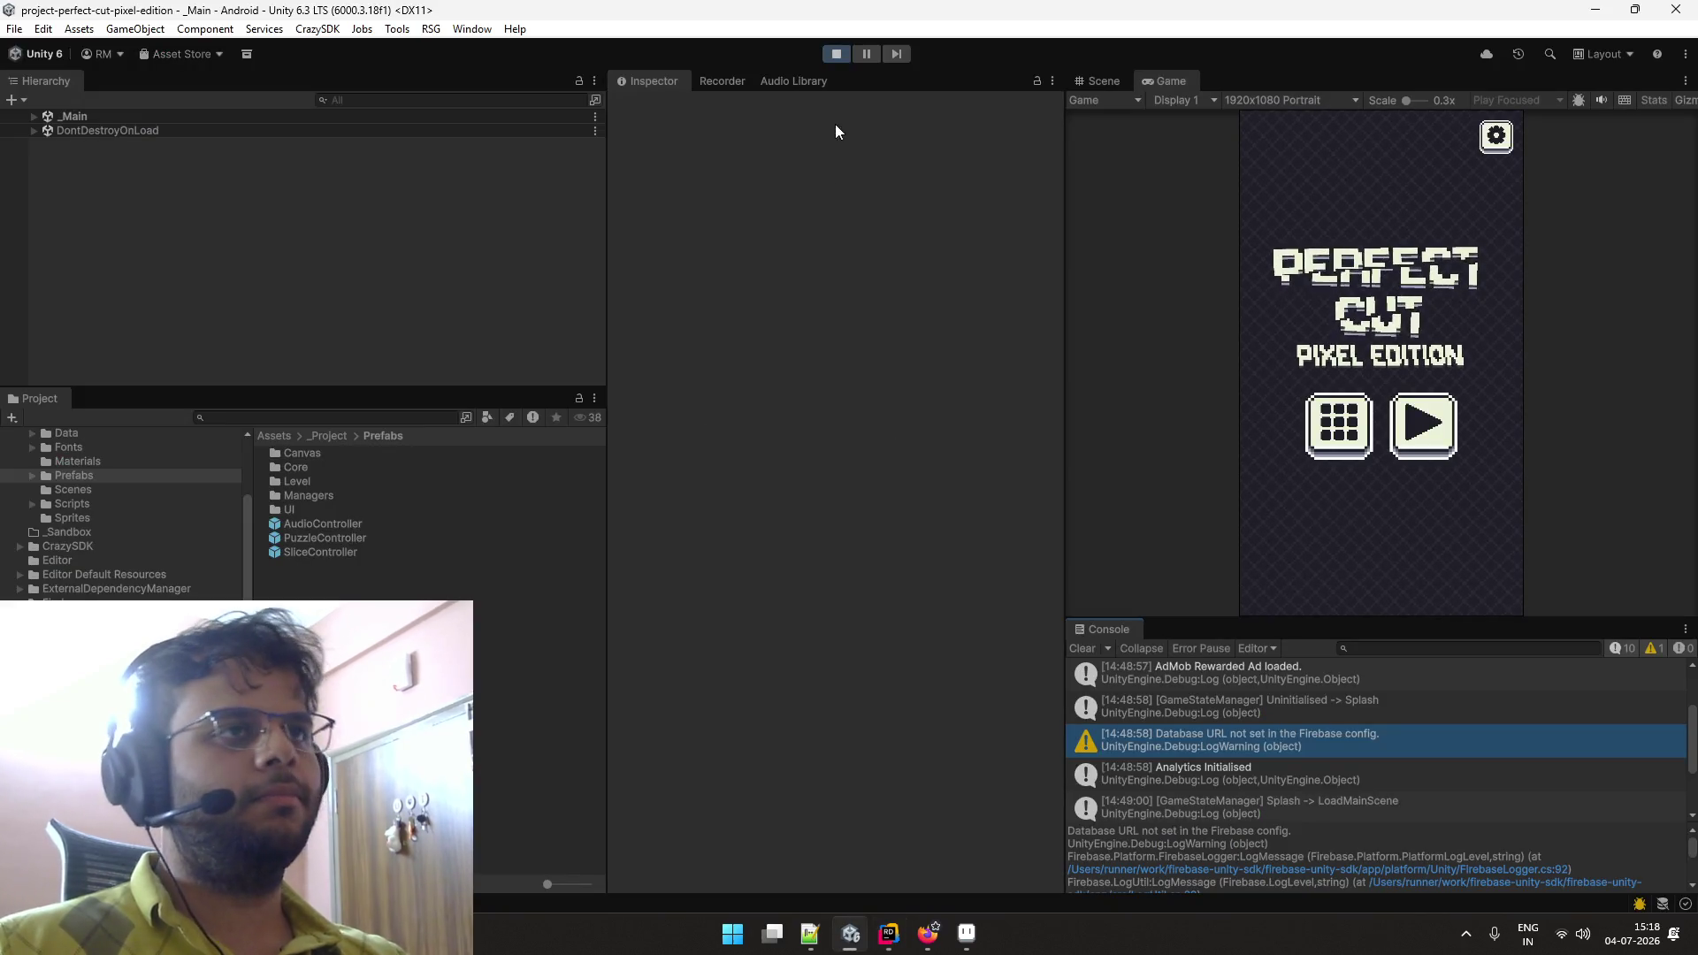
pyautogui.click(836, 53)
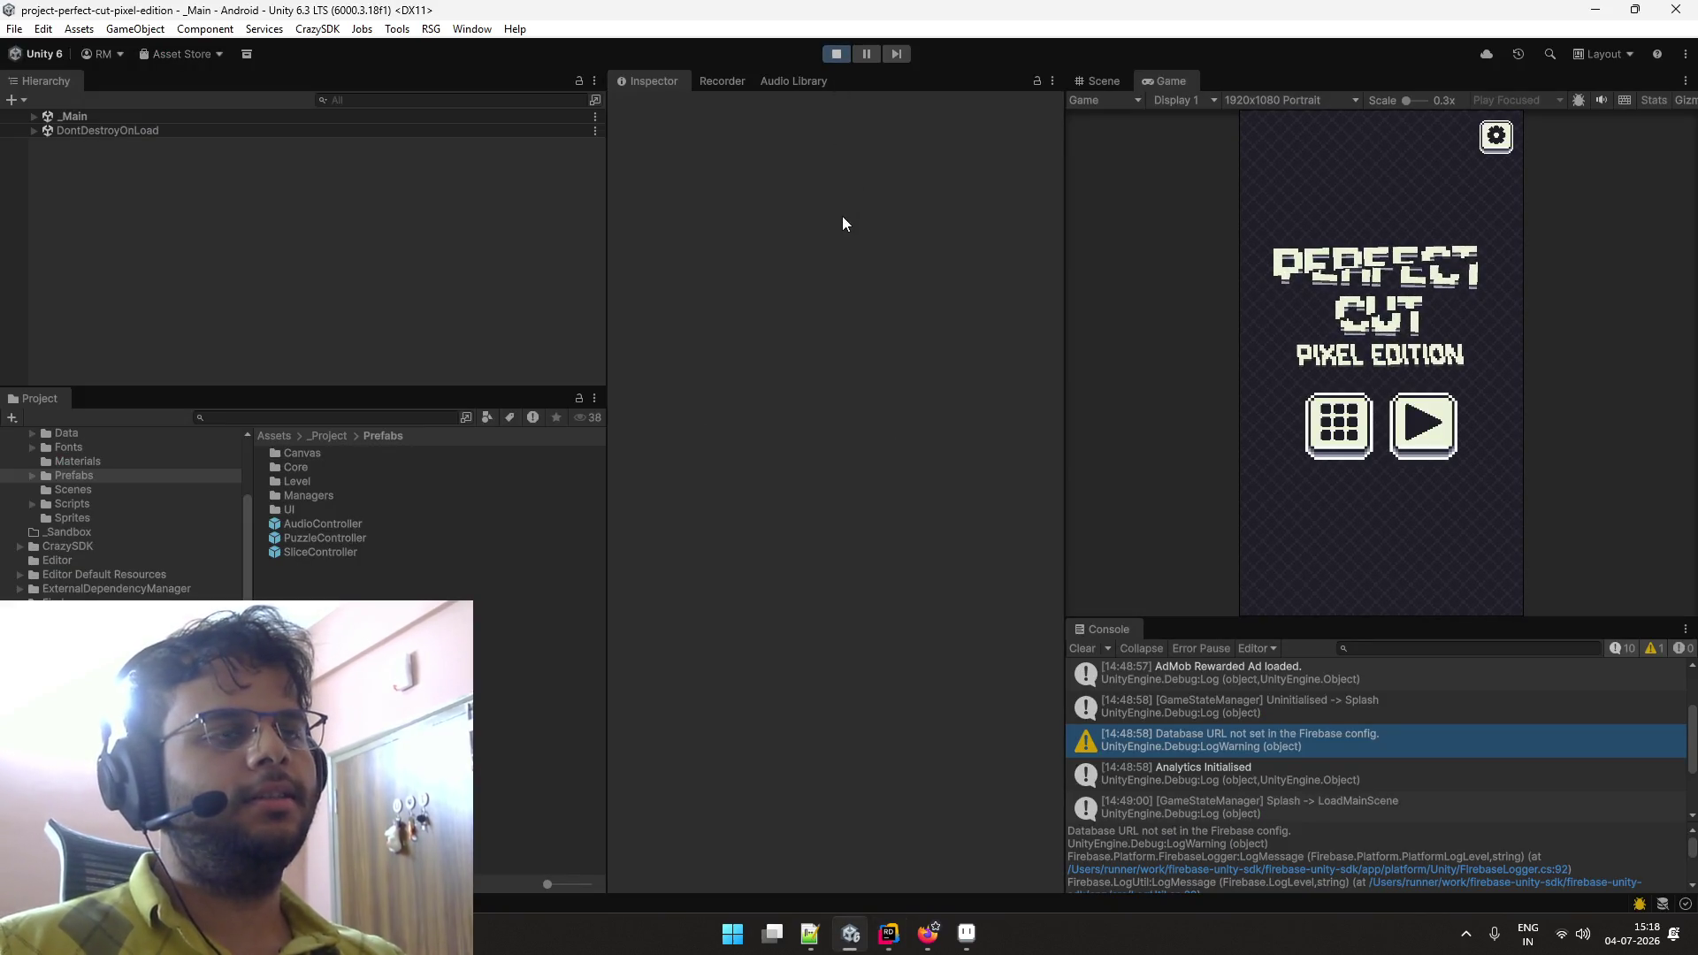
pyautogui.hotkey('alt', 'Tab')
pyautogui.hotkey('alt', 'Tab')
pyautogui.hotkey('alt', 'Tab')
pyautogui.hotkey('alt', 'Tab')
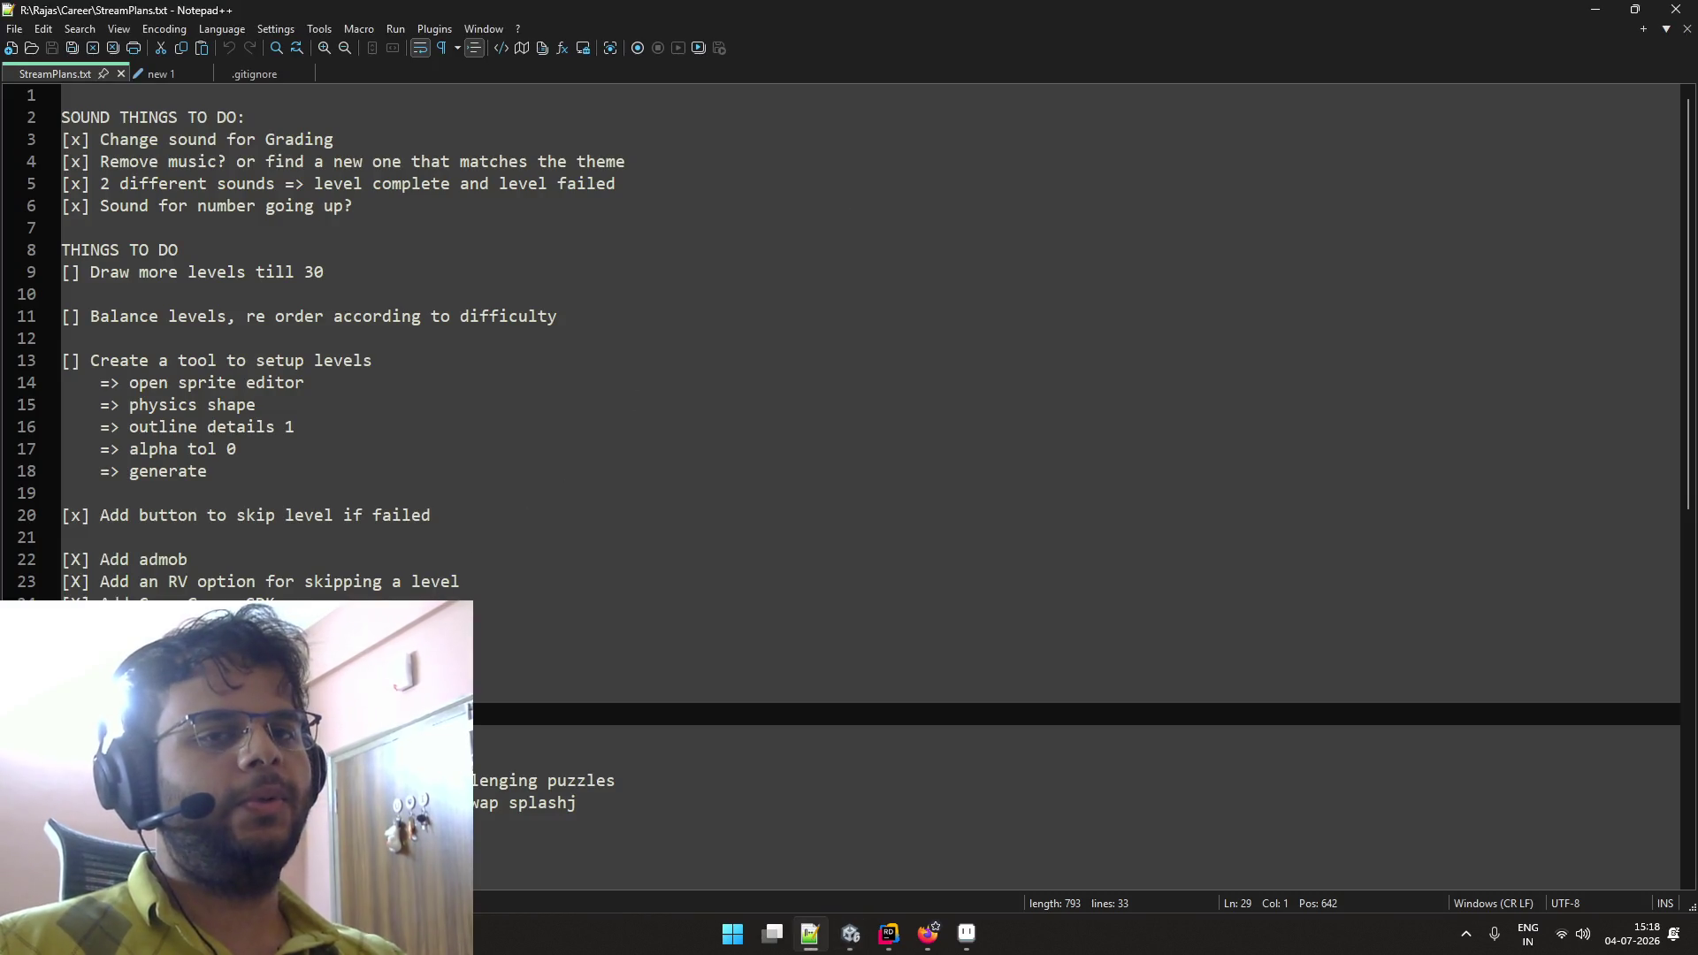
# Review the StreamPlans.txt tasks in Notepad++, including 'Draw more levels till 30', then go to YouTube.
pyautogui.moveTo(177, 647); pyautogui.dragTo(276, 603)
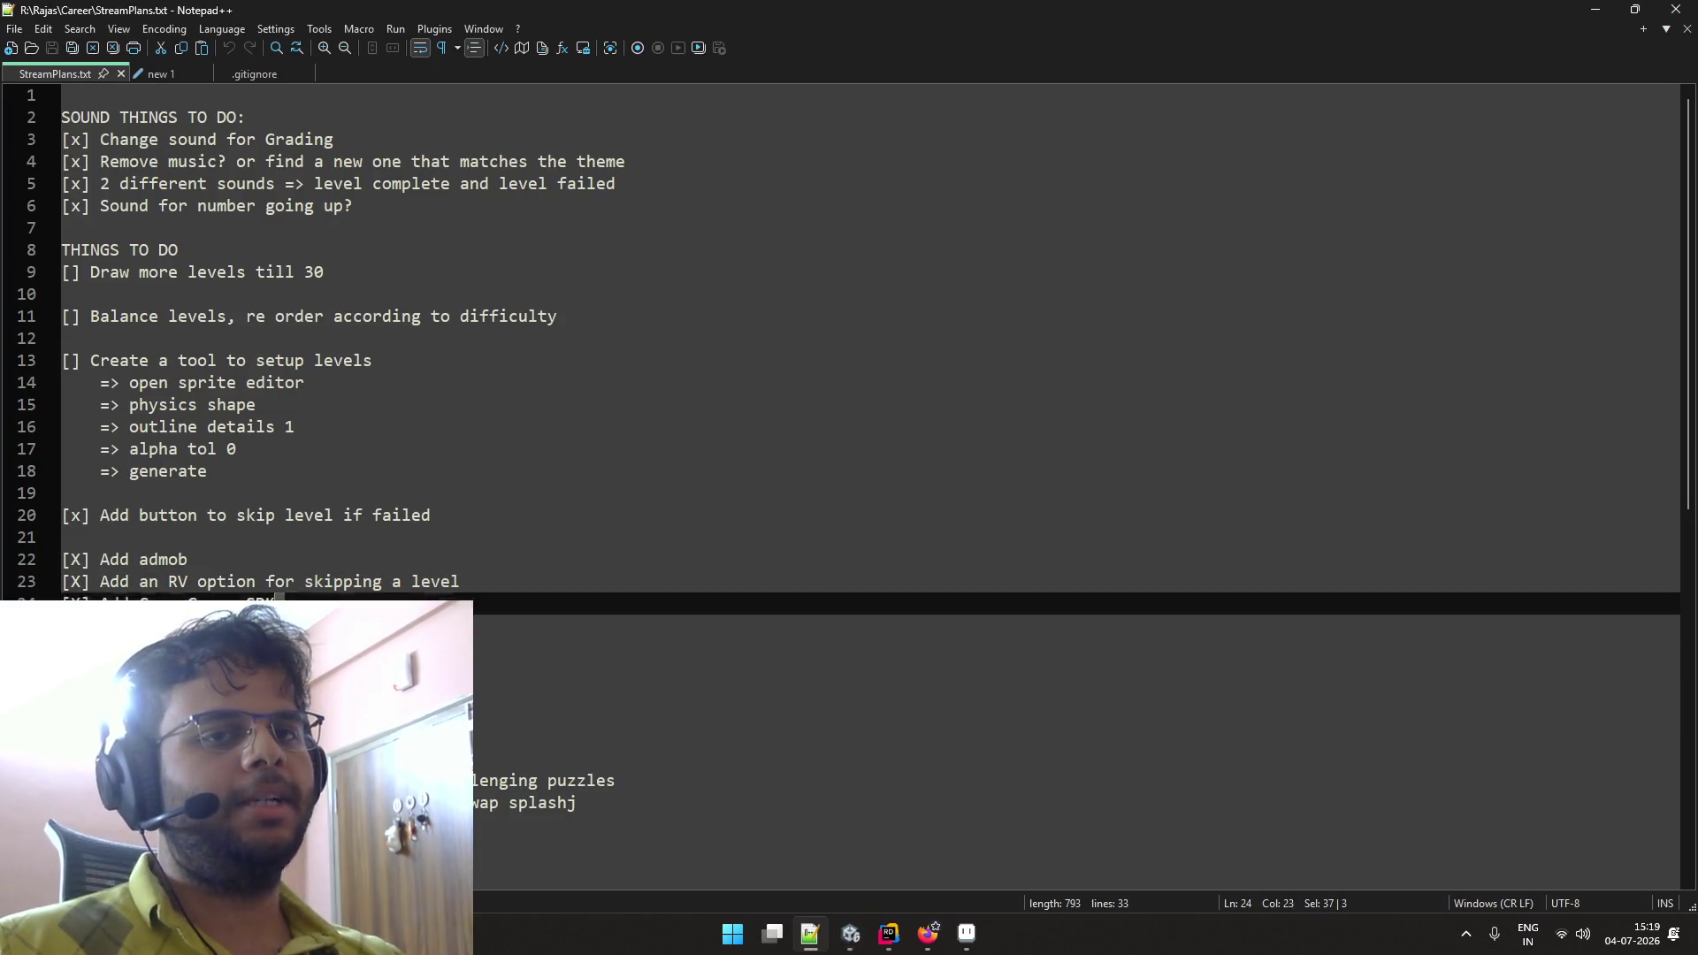
pyautogui.click(380, 692)
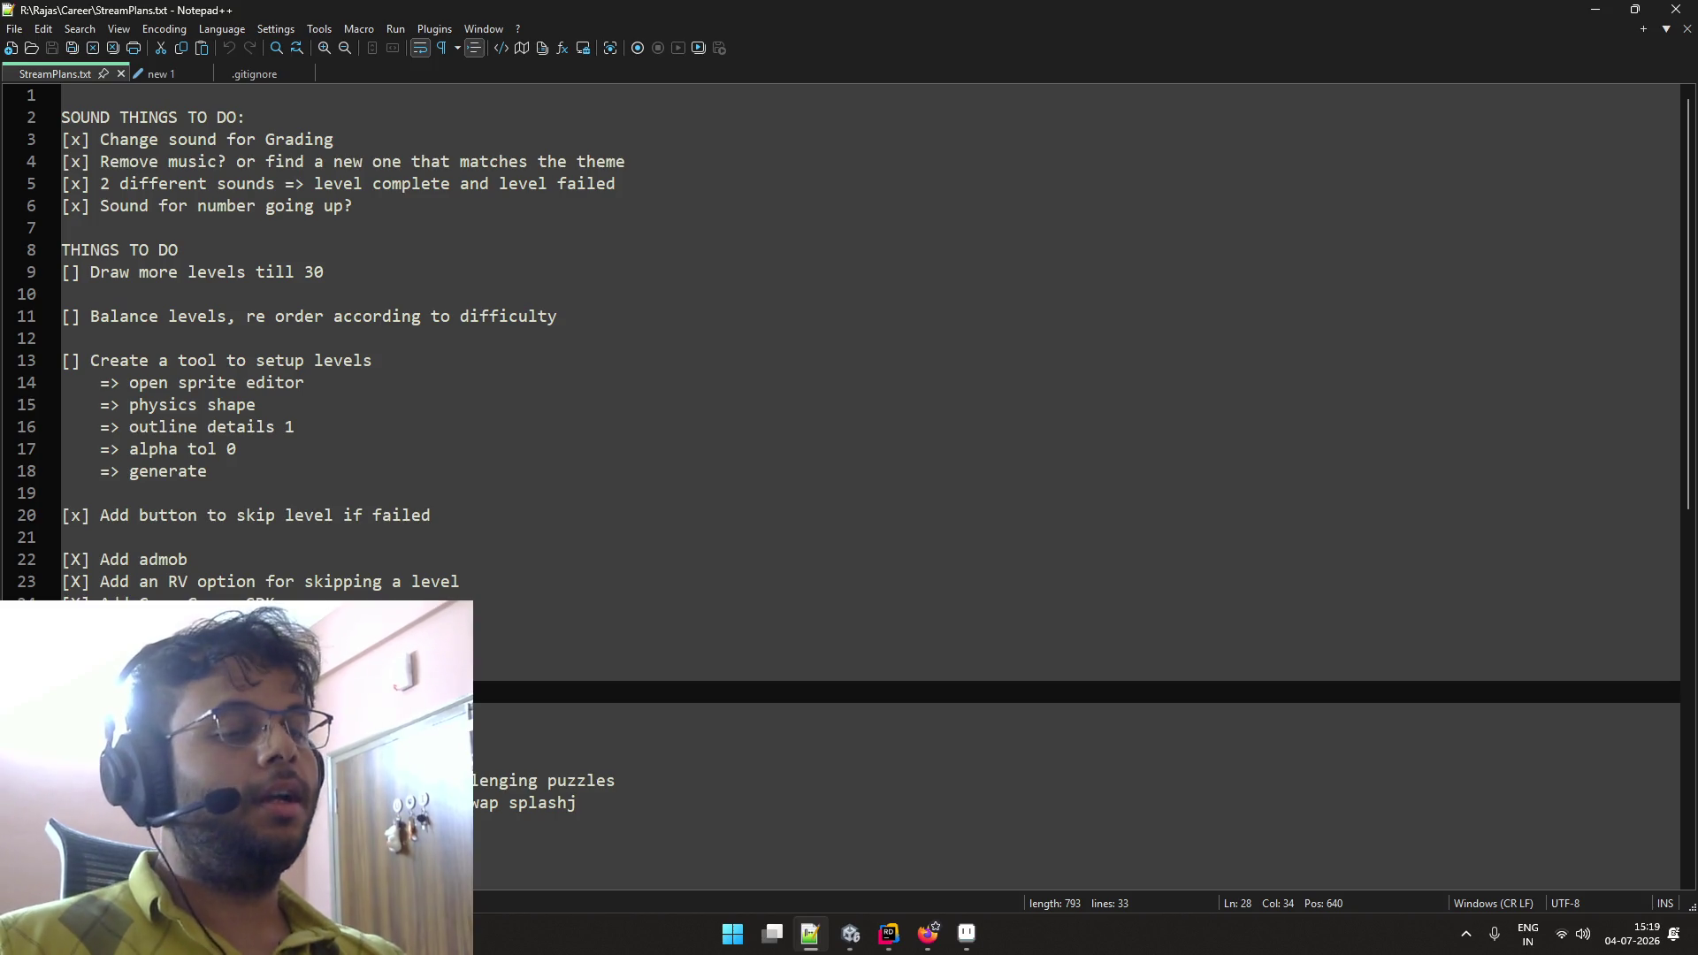
pyautogui.moveTo(380, 648)
pyautogui.mouseDown()
pyautogui.moveTo(385, 713)
pyautogui.moveTo(380, 692)
pyautogui.mouseUp()
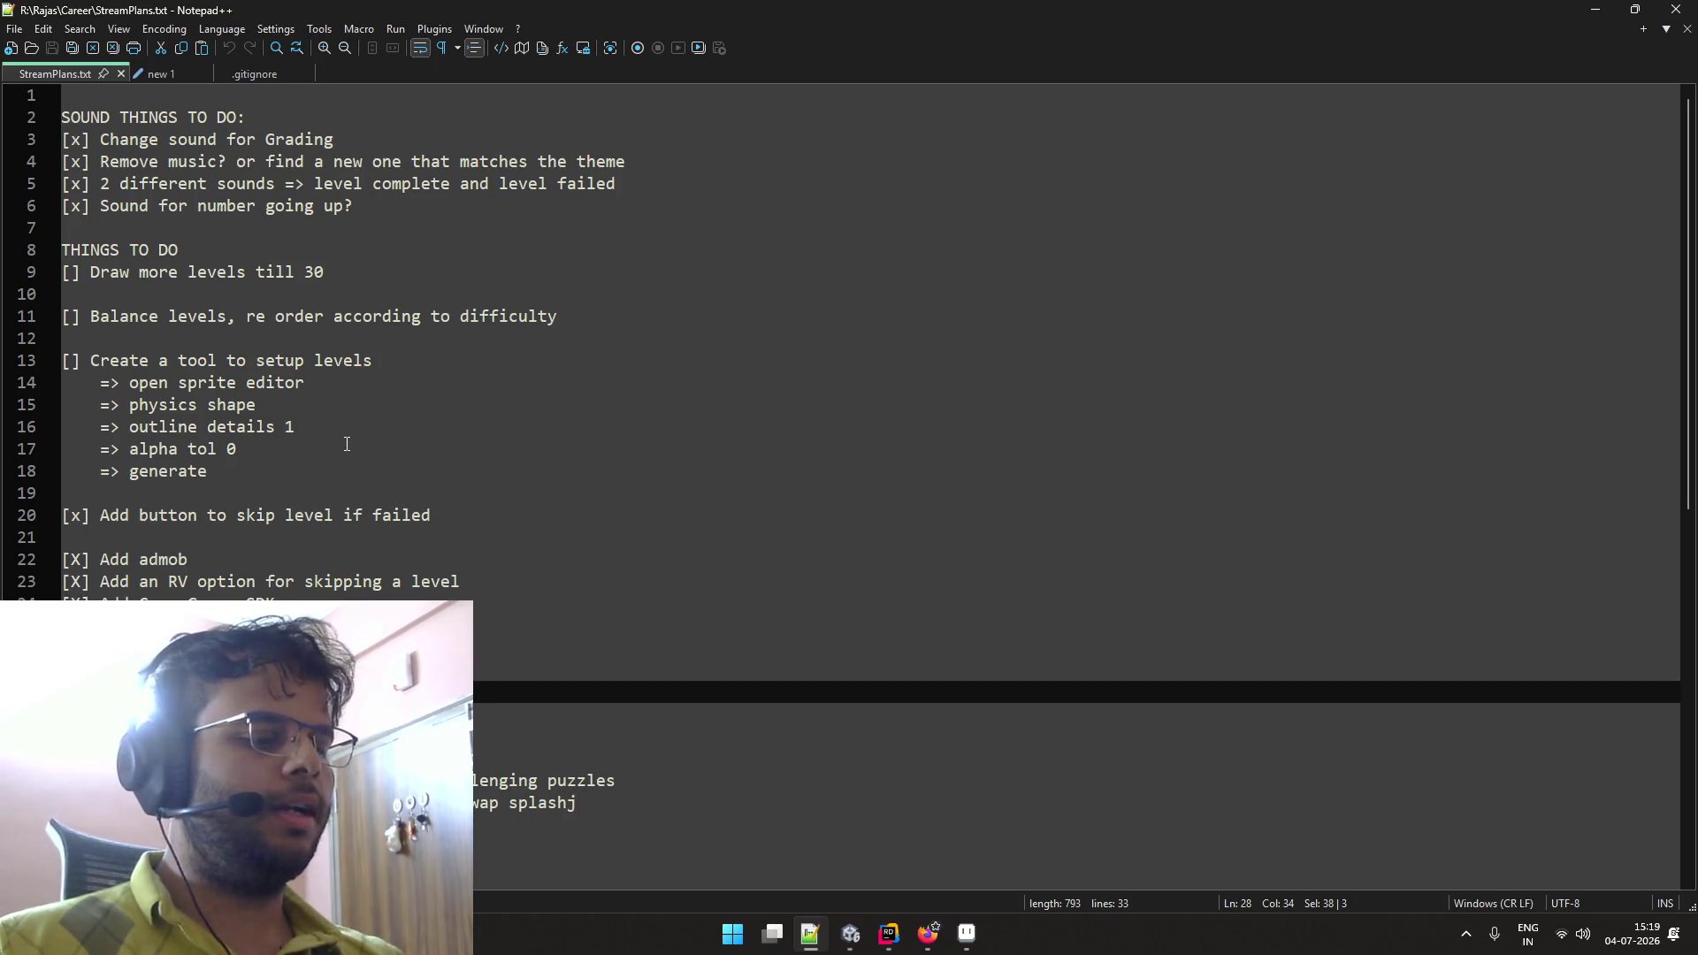
pyautogui.moveTo(53, 295); pyautogui.dragTo(54, 267)
pyautogui.click(349, 285)
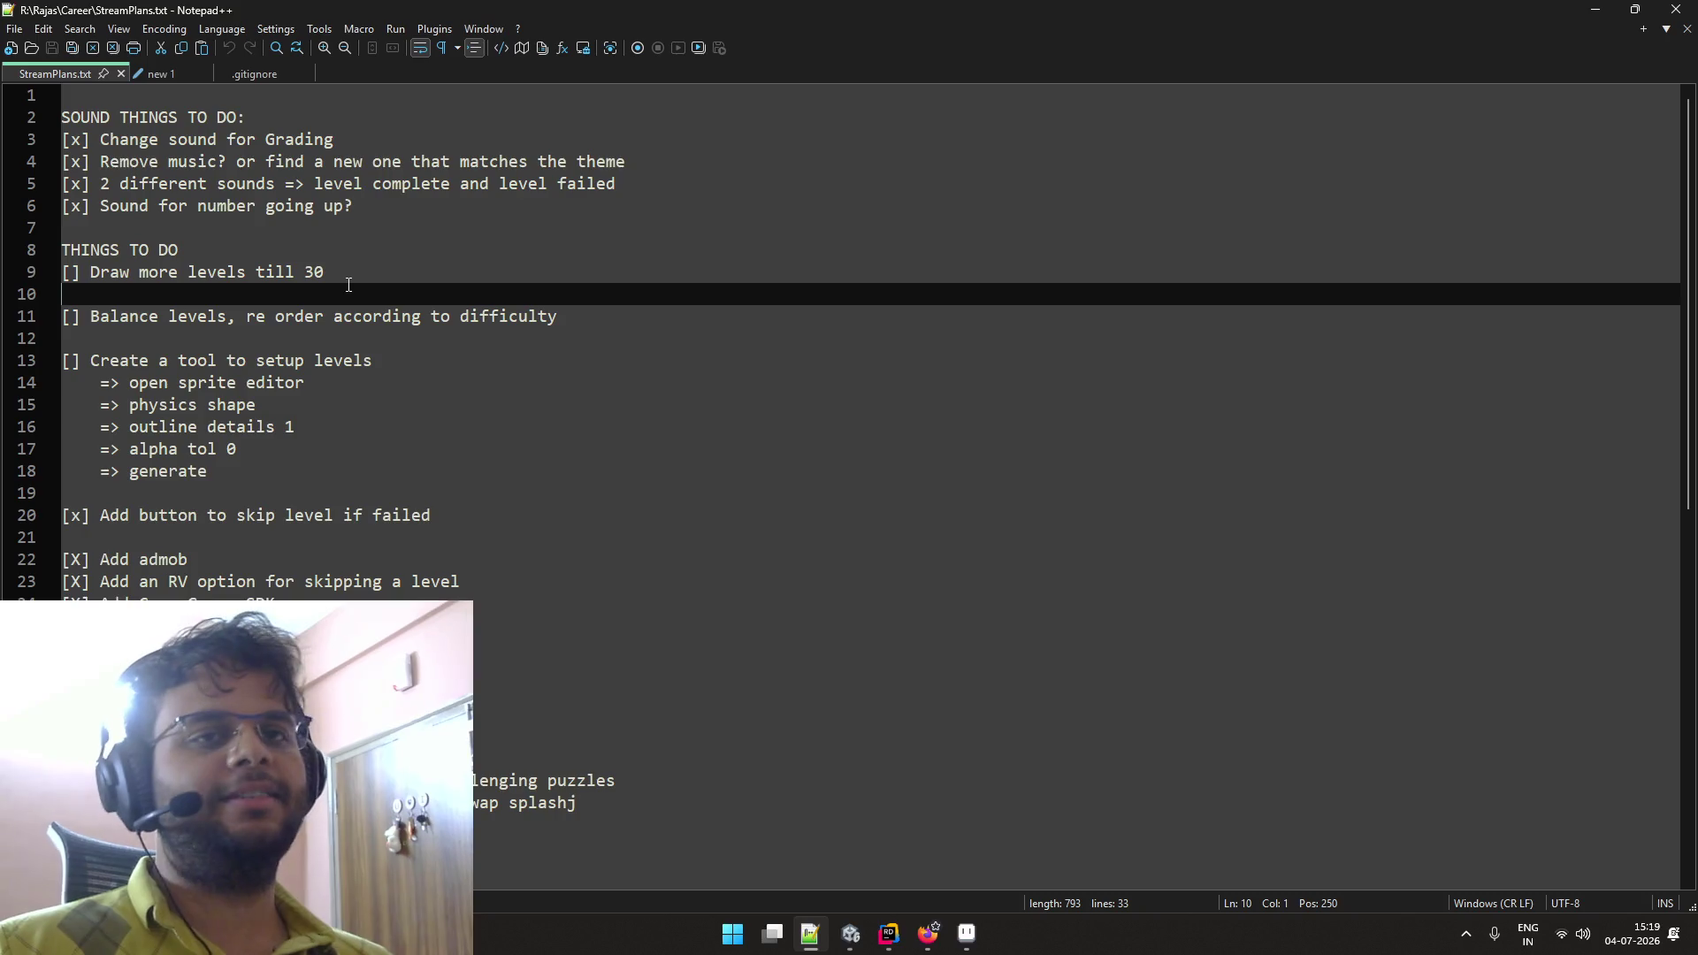
pyautogui.press('ctrl+super+Right')
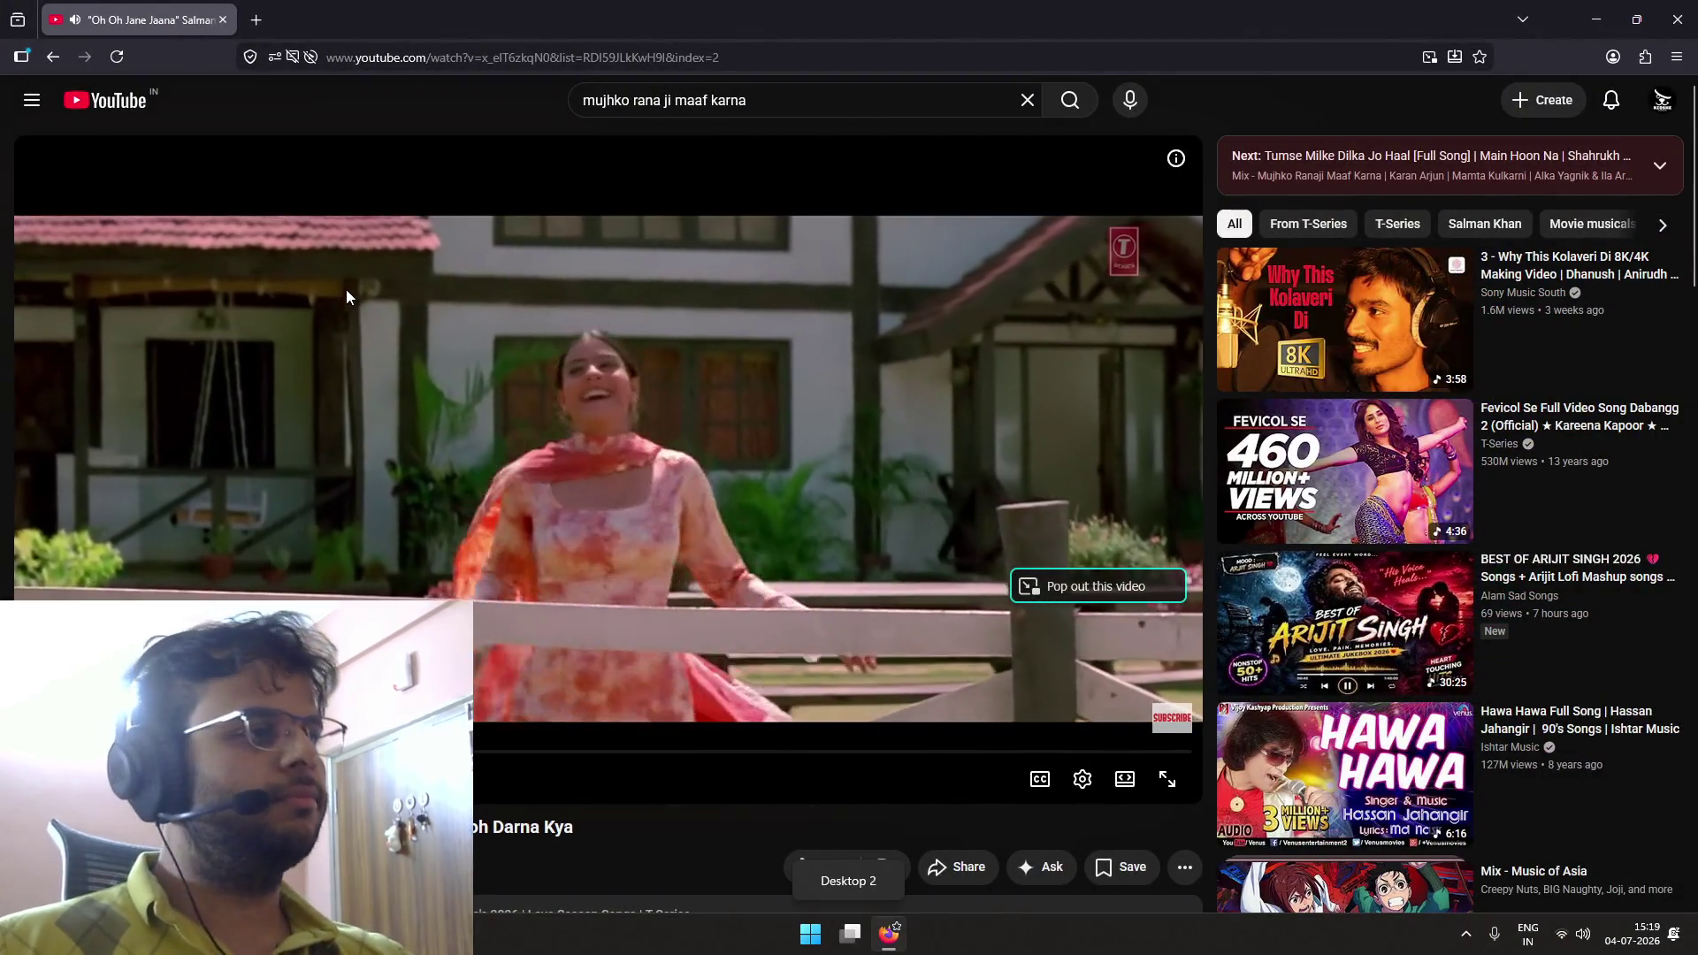
# Scroll the YouTube mix page as the Dandadan 'Otonoke' opening plays, then return to Notepad++.
pyautogui.scroll(-6, 643, 302)
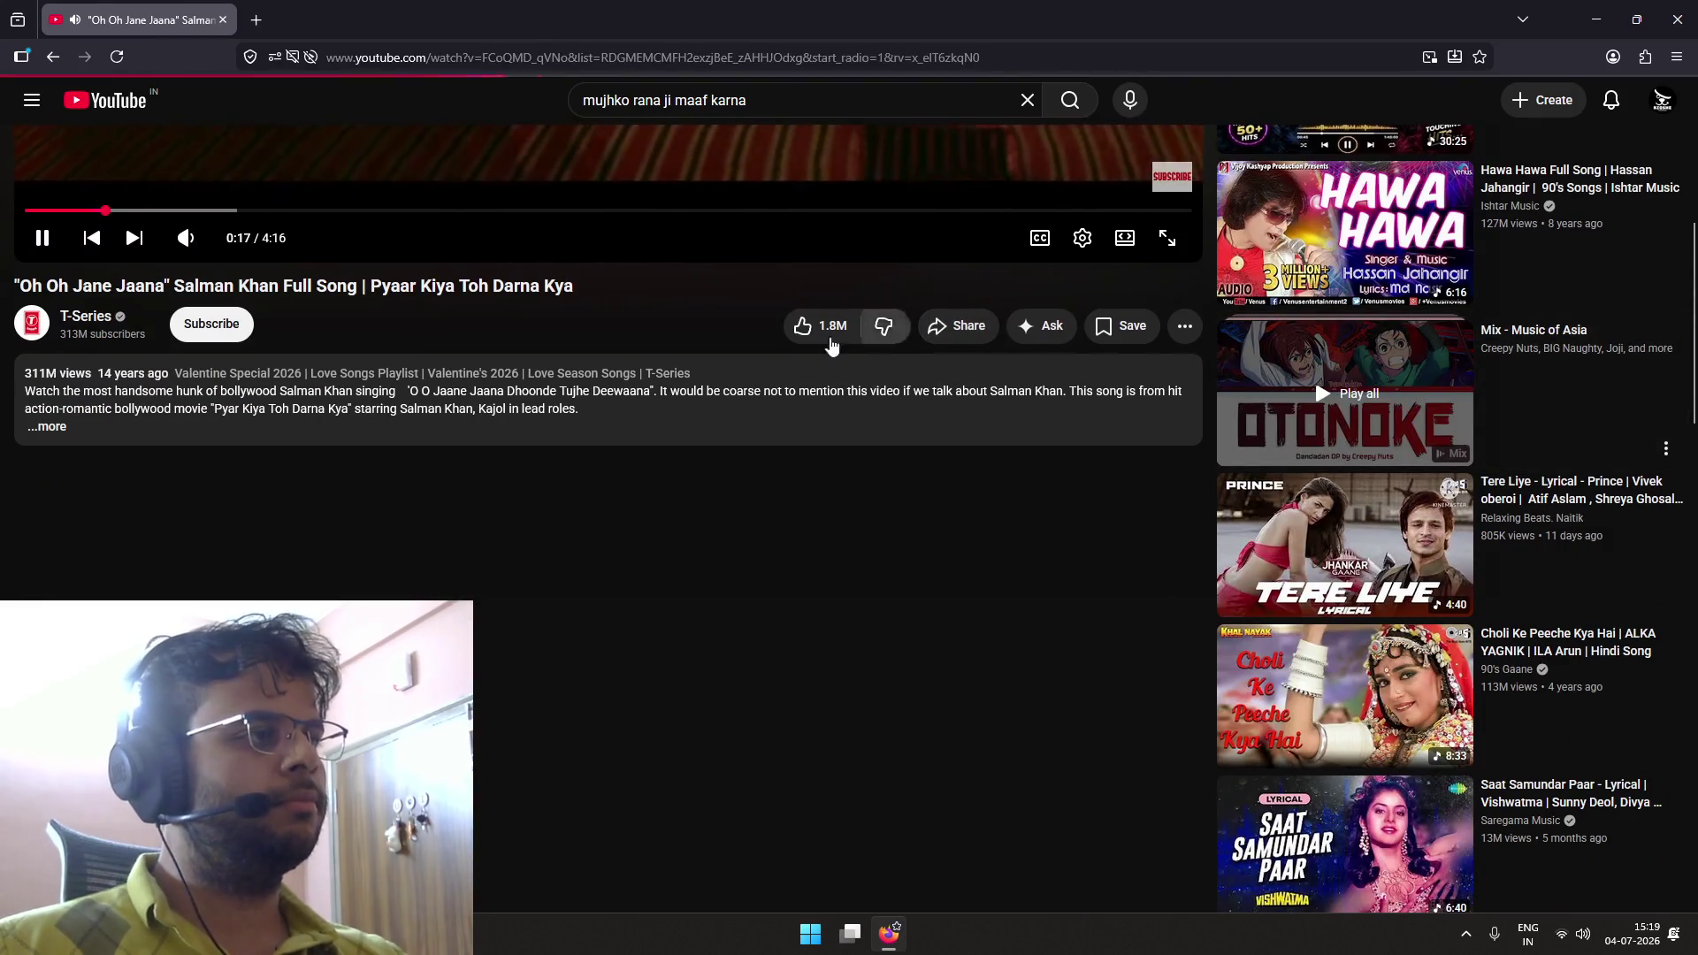
pyautogui.scroll(4, 771, 352)
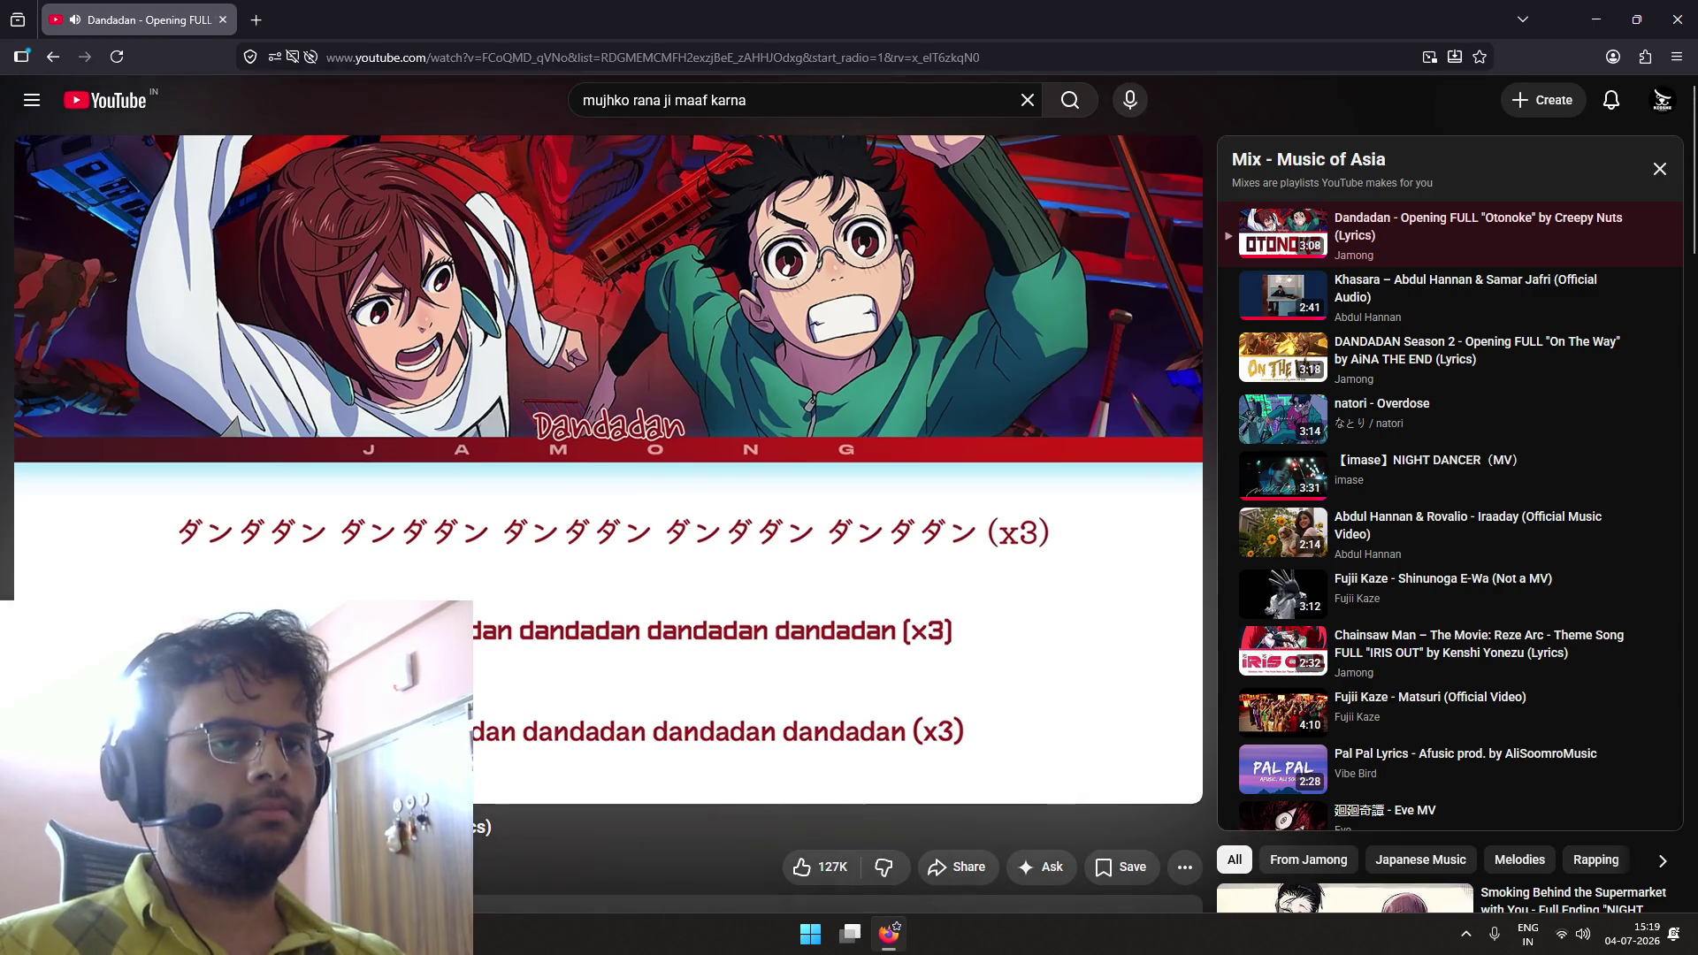
pyautogui.press('ctrl+super+Left')
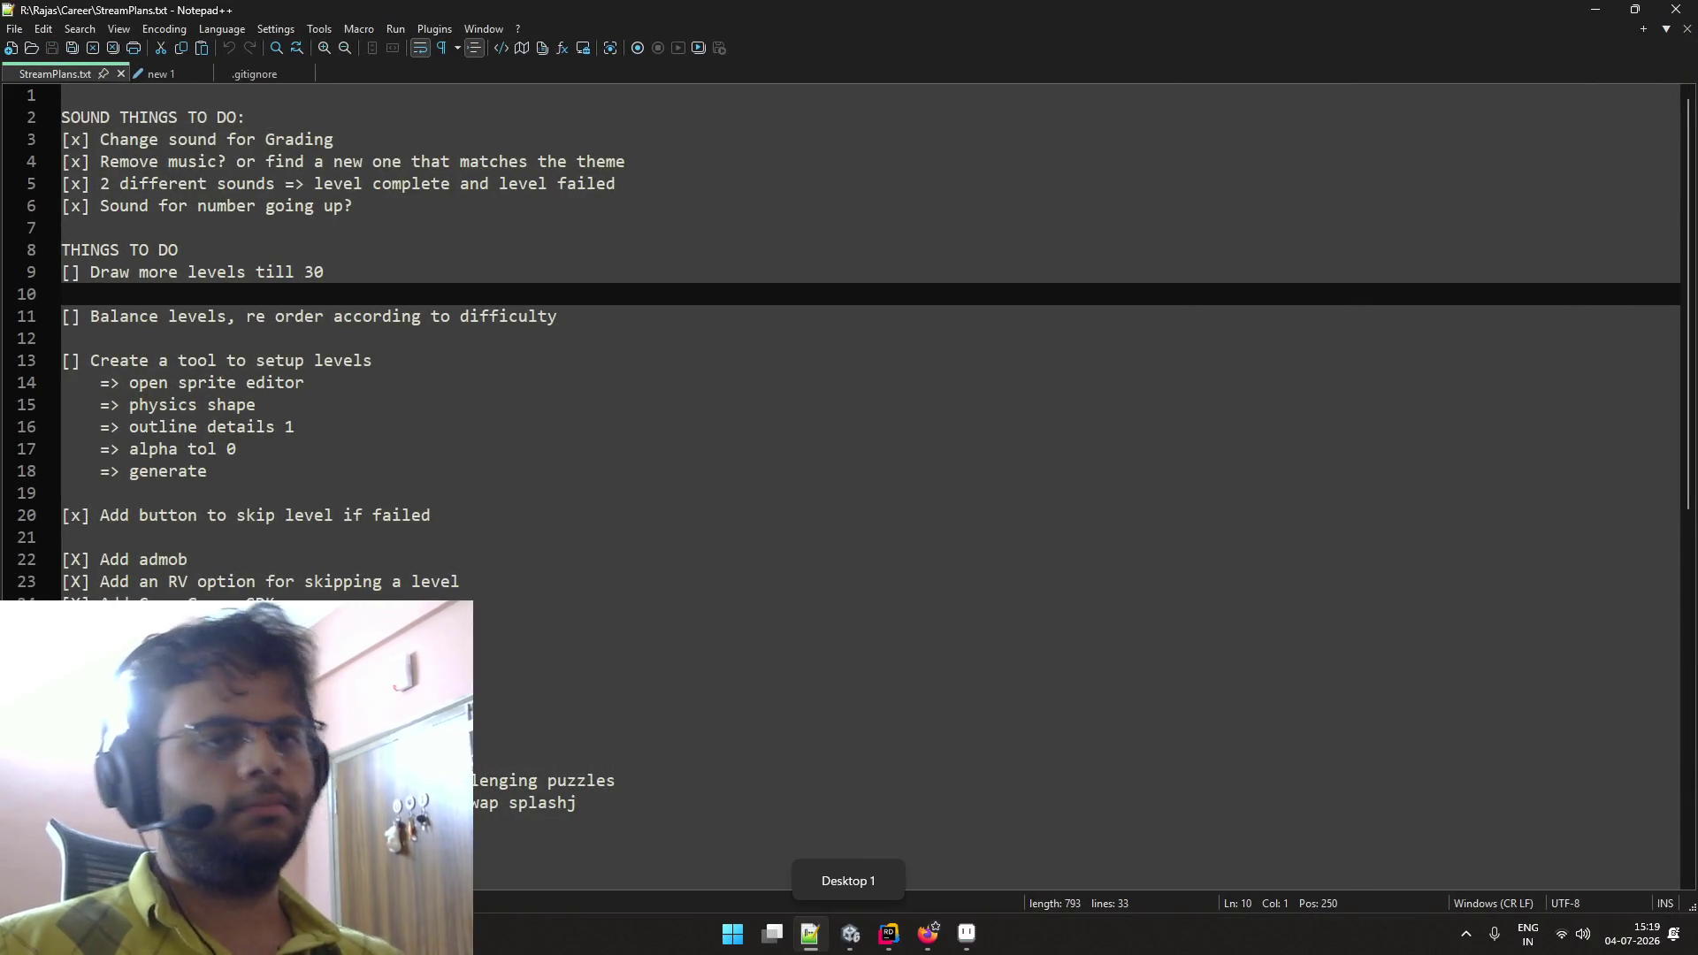
# Back in Rider, inspect the SendLevelStart call on line 85 and select AnalyticsManager.Instance.
pyautogui.hotkey('alt', 'Tab')
pyautogui.hotkey('alt', 'Tab')
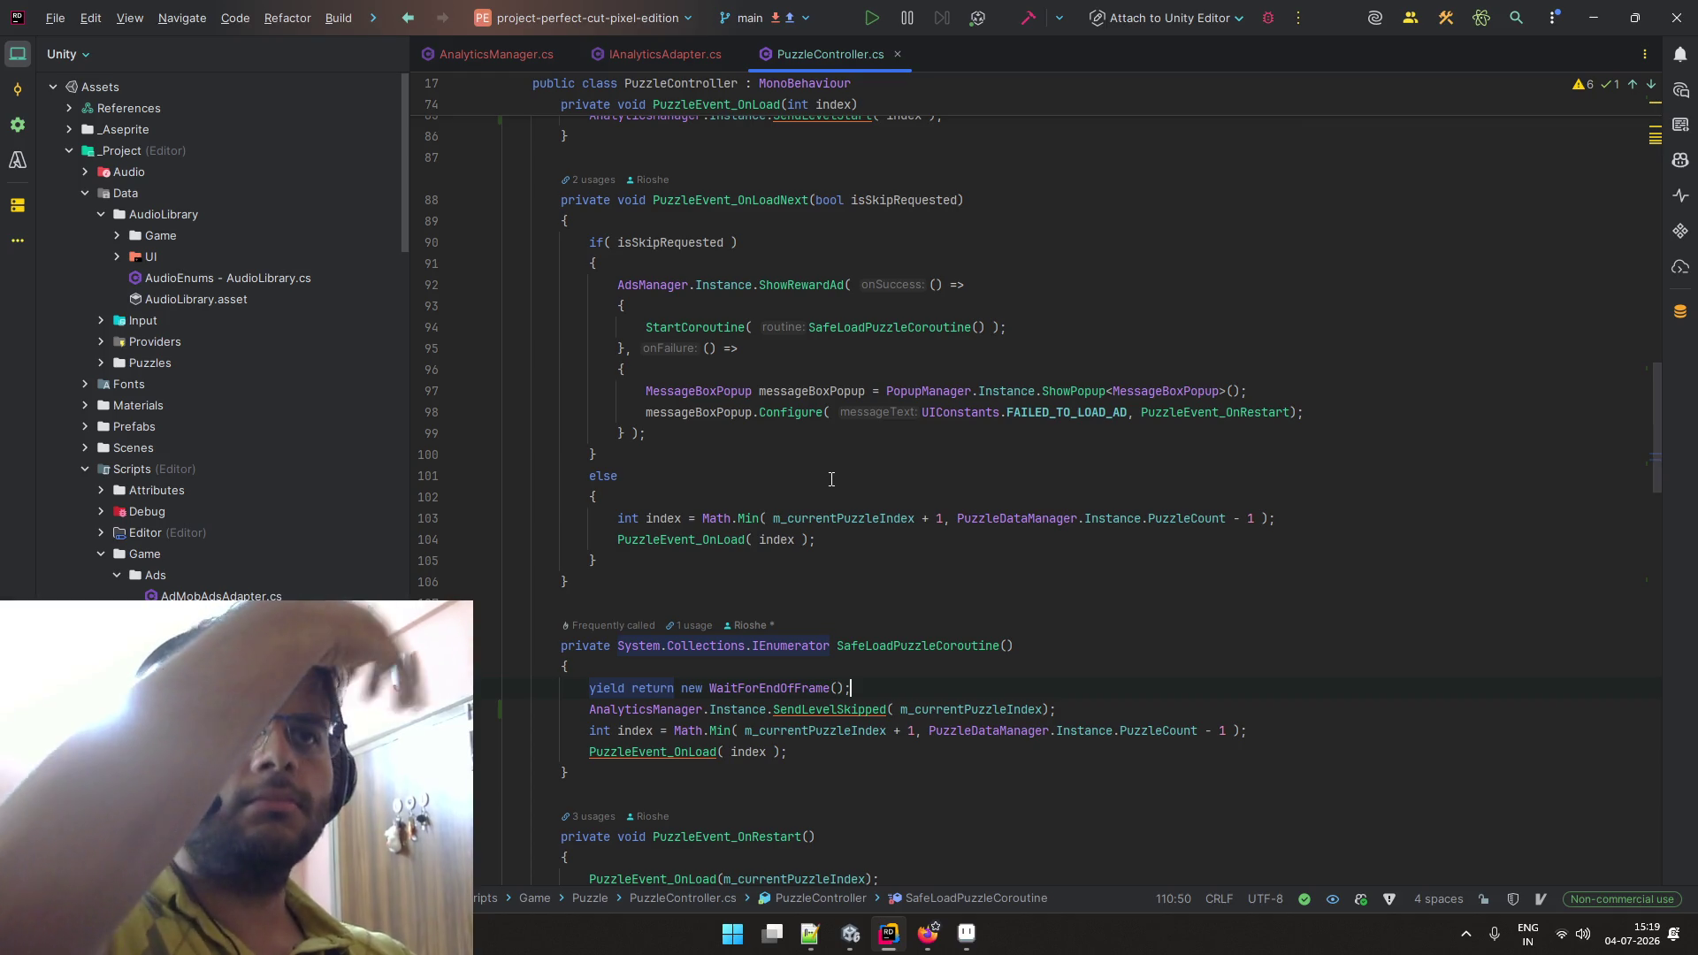
pyautogui.scroll(4, 813, 442)
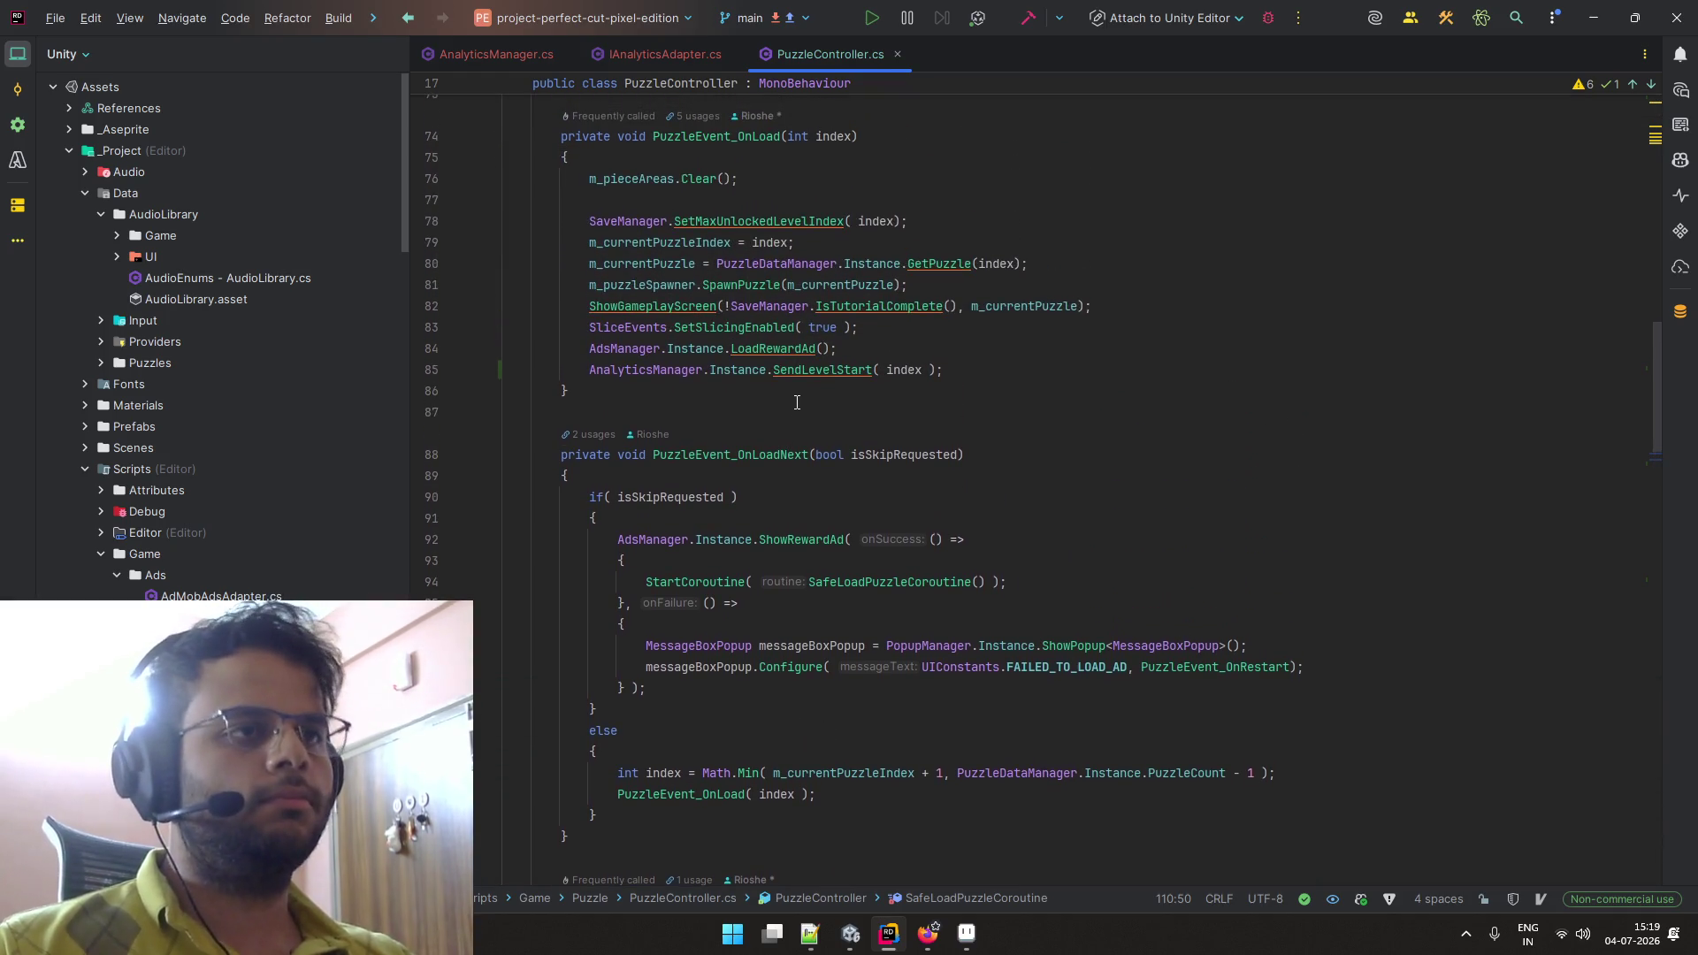
pyautogui.click(800, 370)
pyautogui.click(1008, 377)
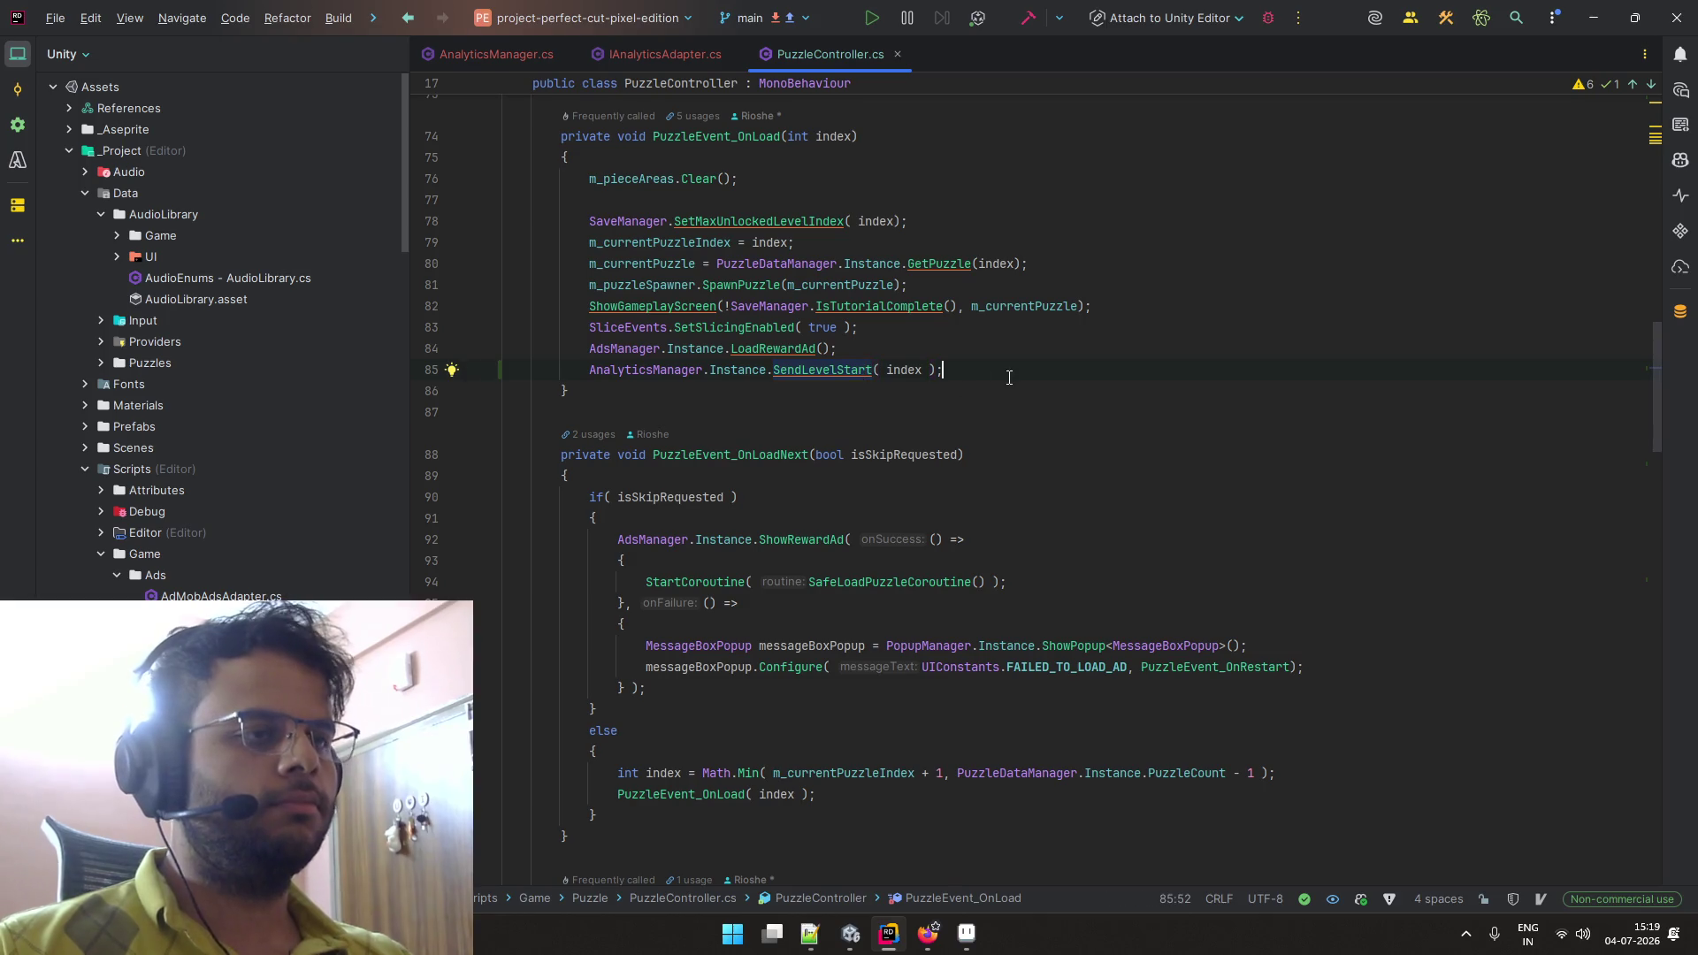
pyautogui.moveTo(1008, 377)
pyautogui.mouseDown()
pyautogui.moveTo(591, 371)
pyautogui.moveTo(871, 375)
pyautogui.mouseUp()
pyautogui.click(604, 370)
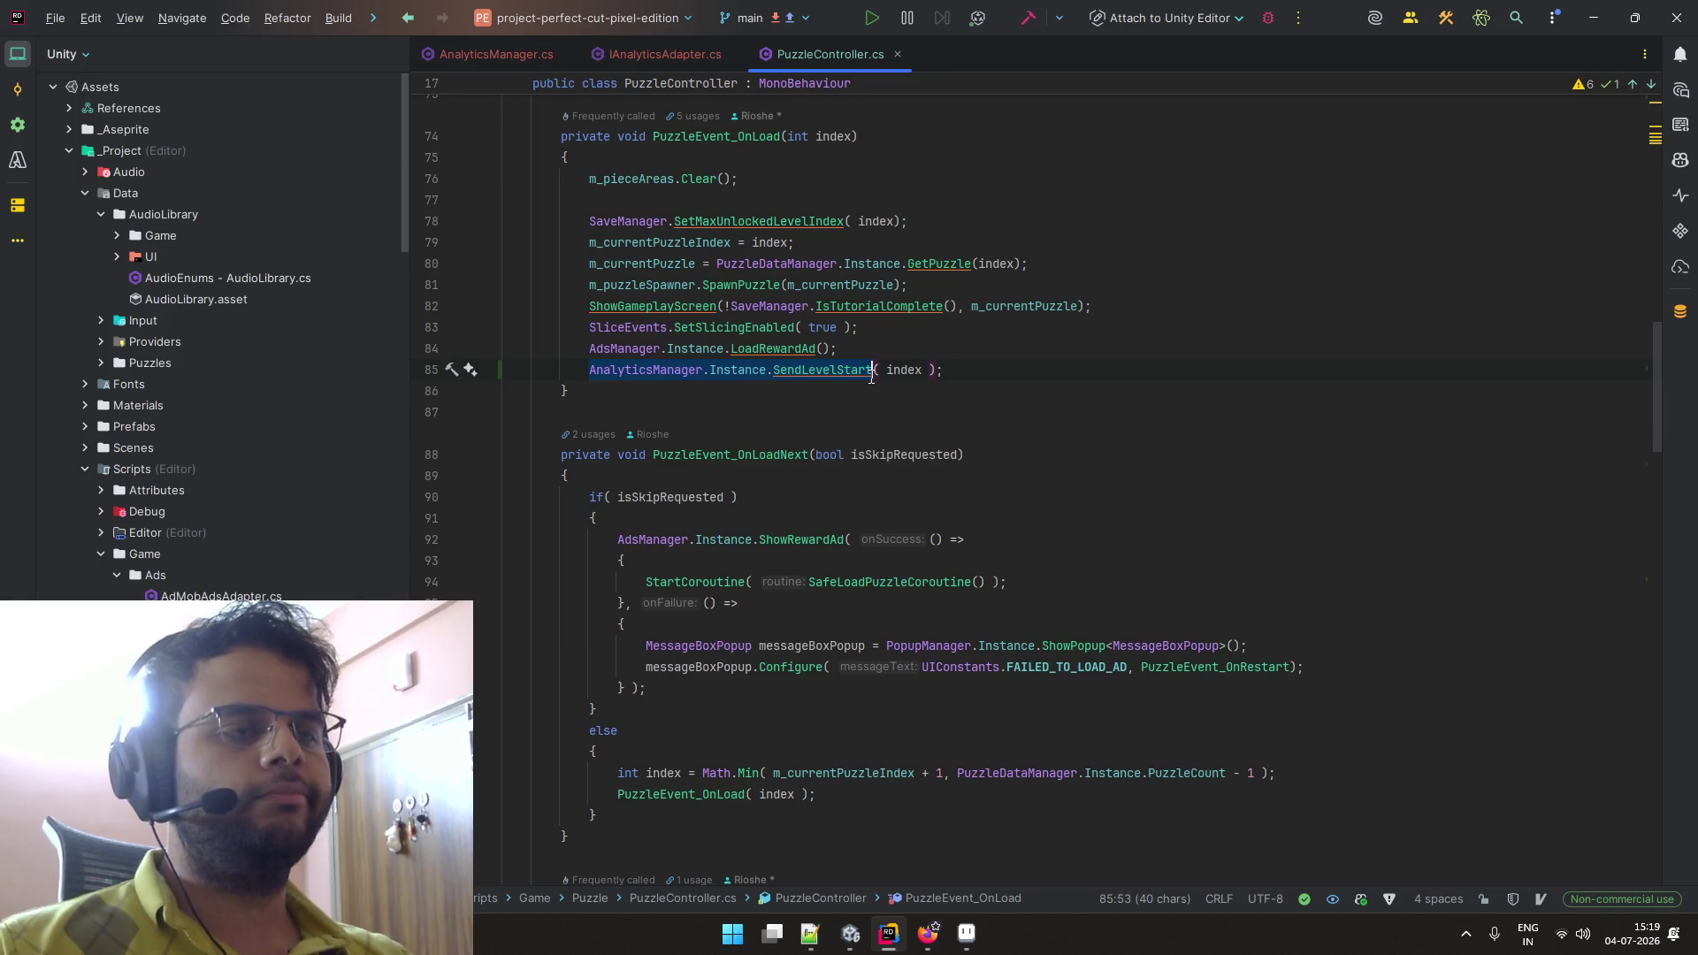
pyautogui.doubleClick(871, 376)
pyautogui.scroll(-2, 761, 263)
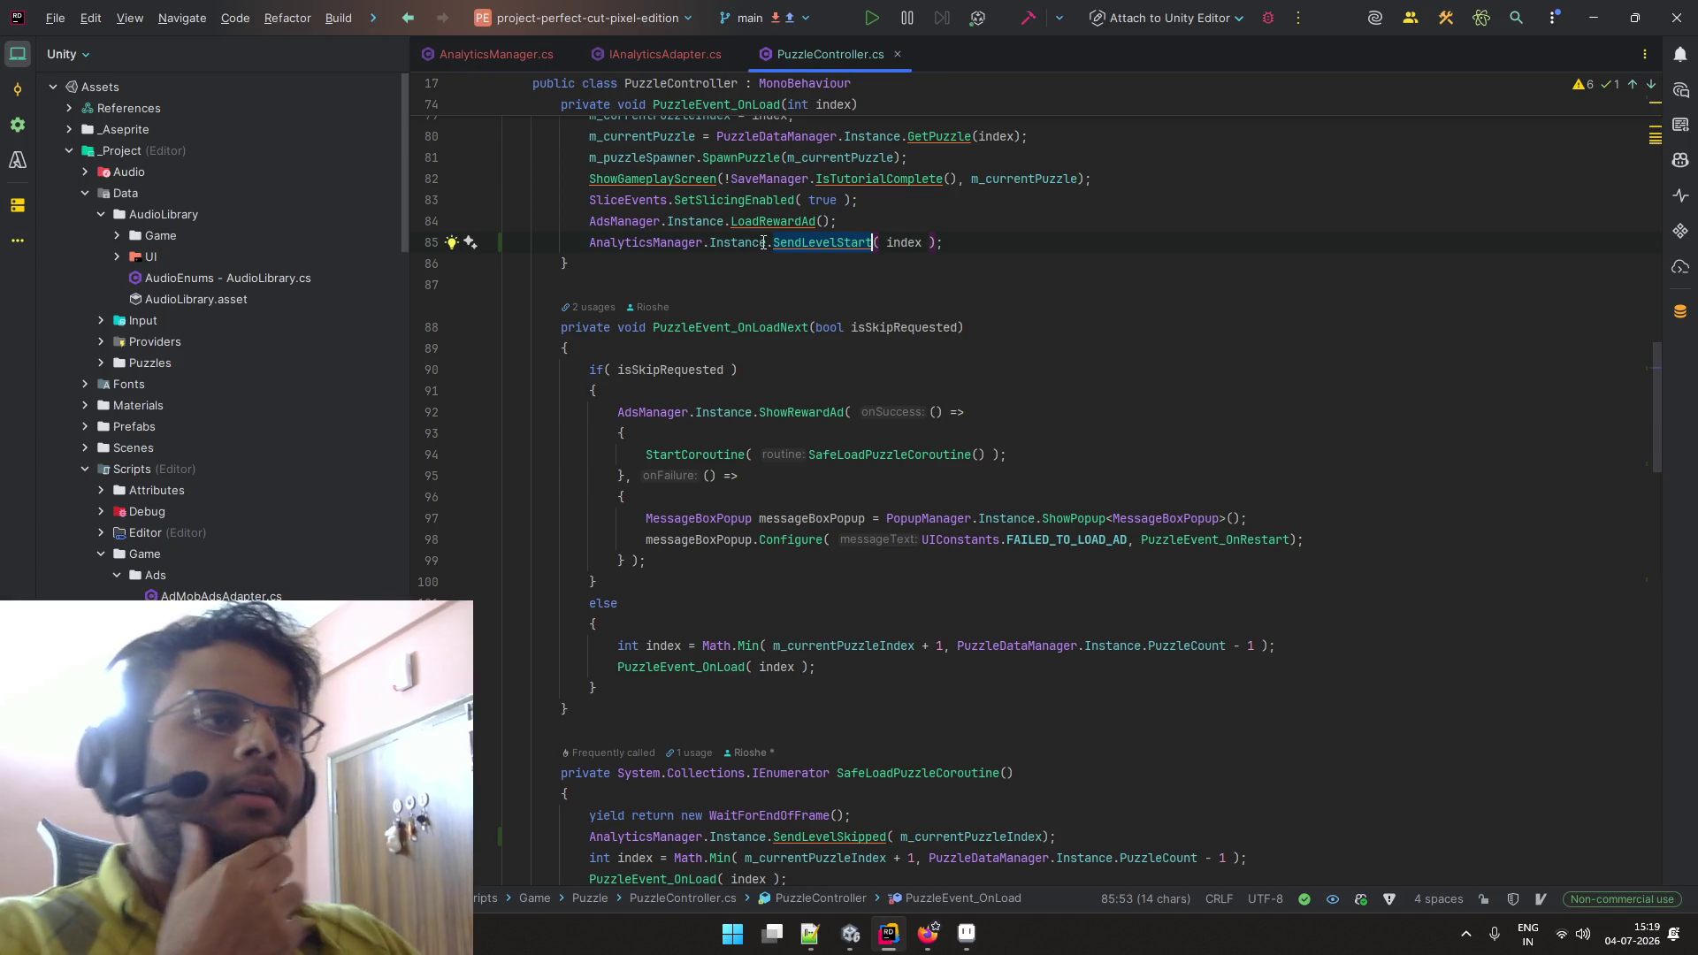
pyautogui.moveTo(766, 242); pyautogui.dragTo(590, 235)
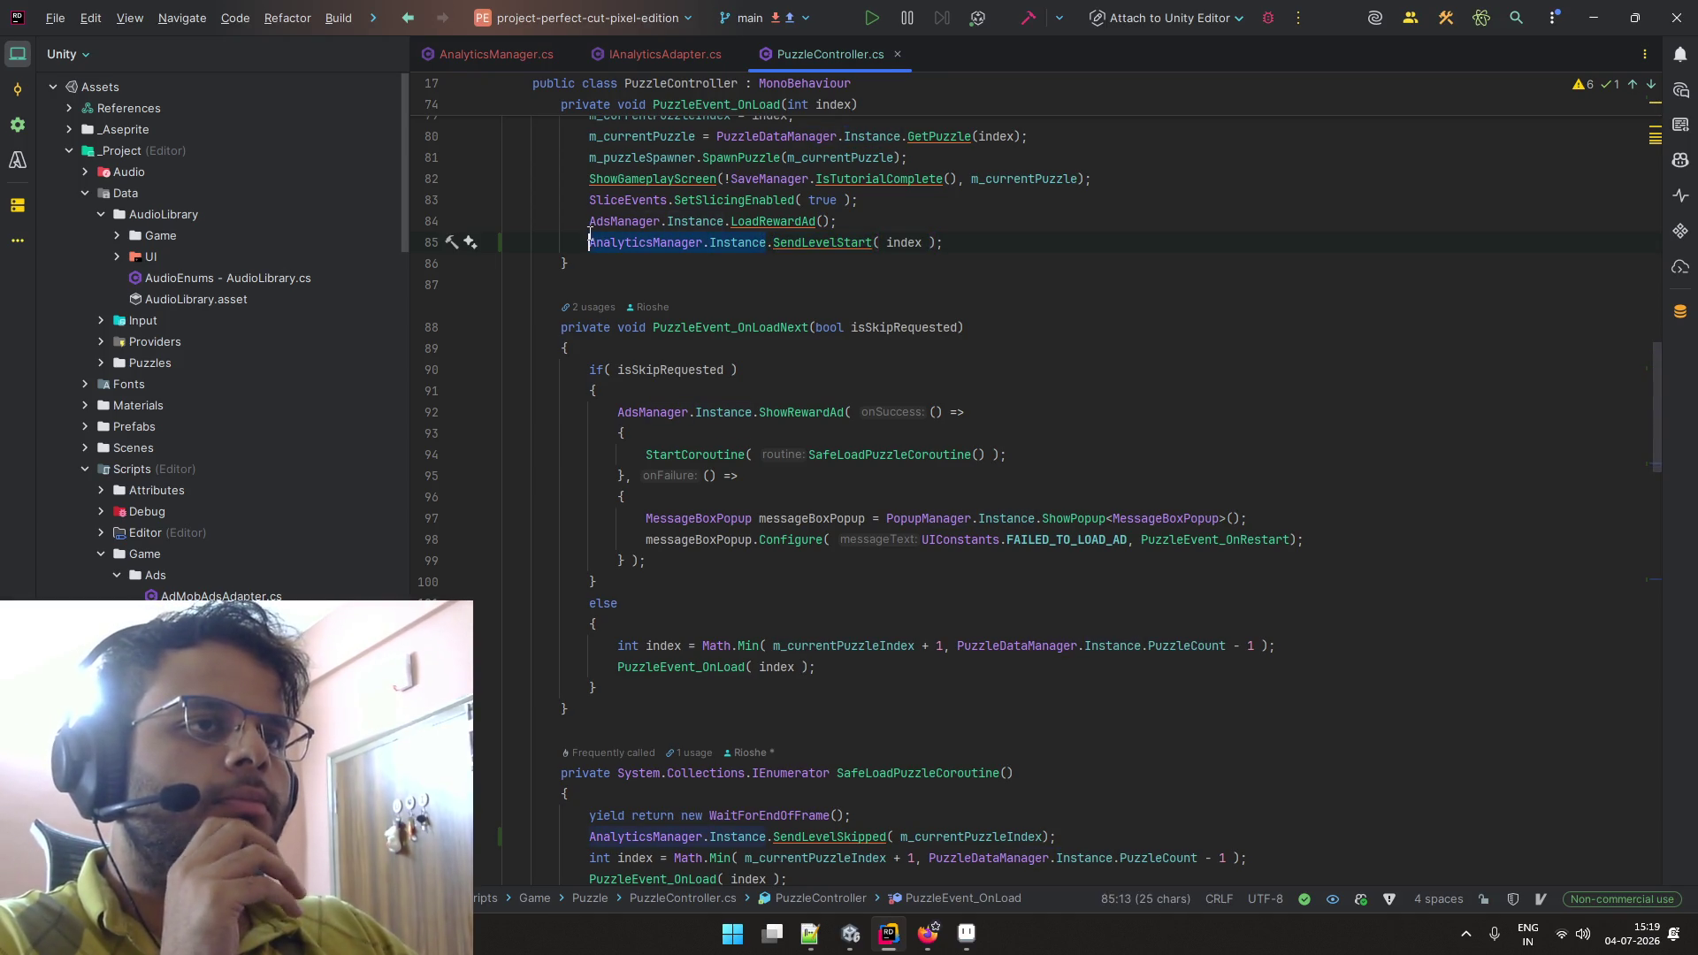
# Step through AnalyticsManager.Instance usages to SendLevelEnd in SliceEvent_OnExecuted, close Find, and switch to Unity.
pyautogui.hotkey('ctrl', 'f')
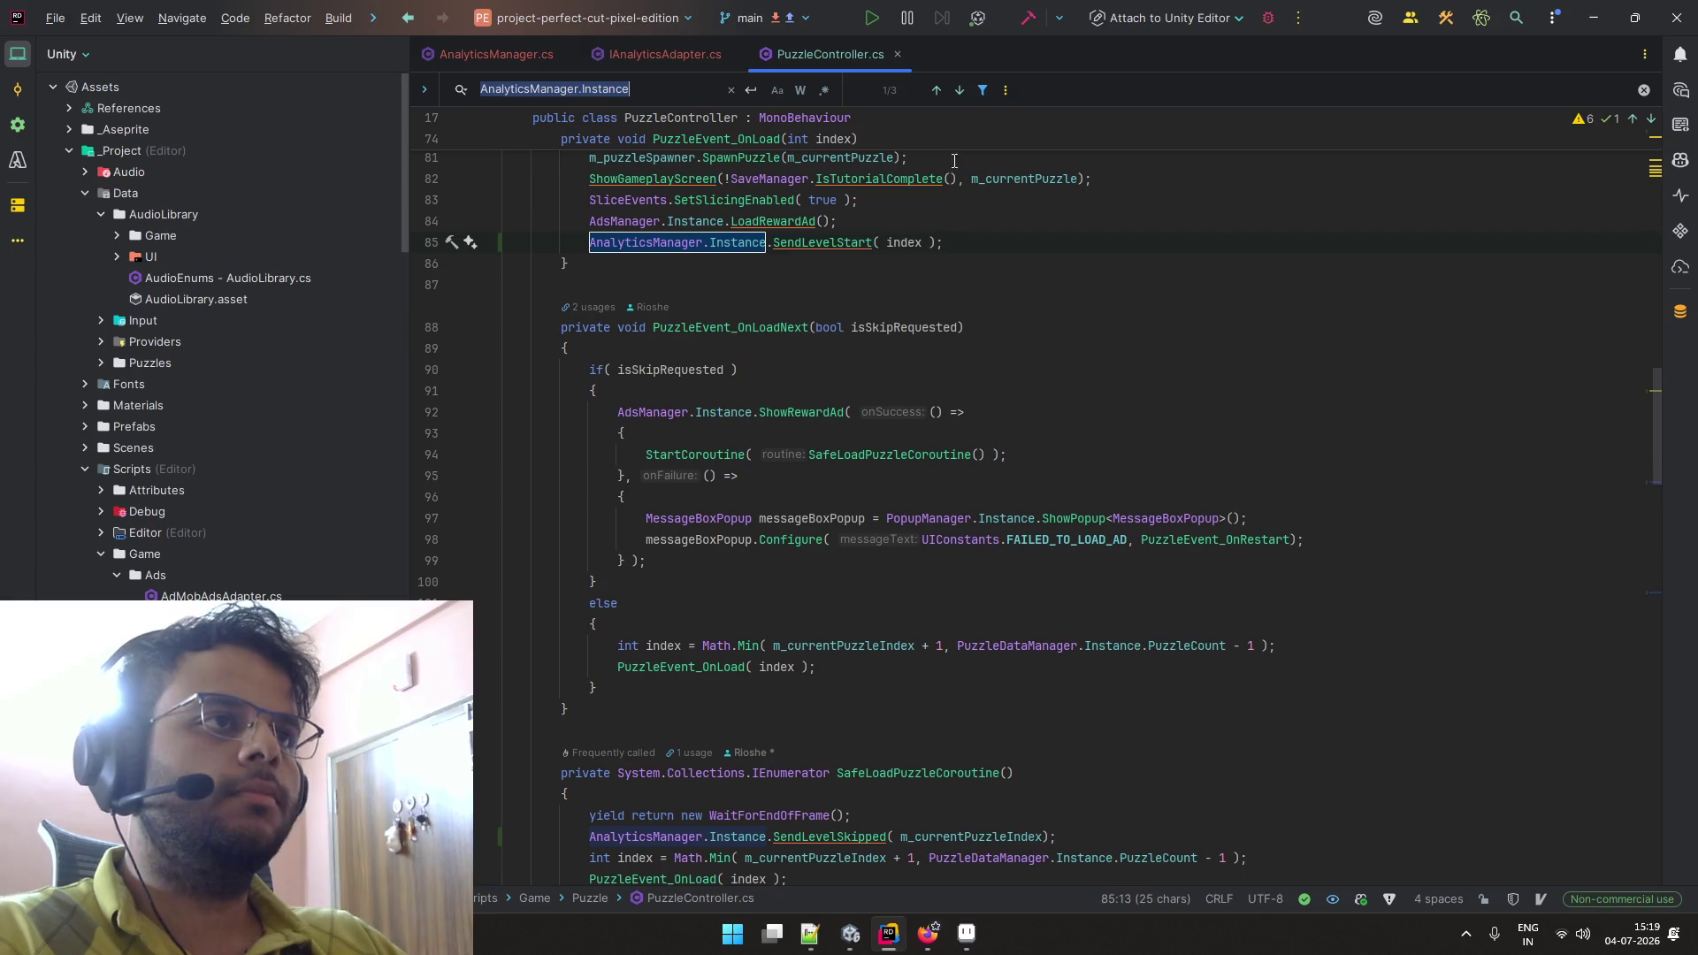
pyautogui.click(955, 93)
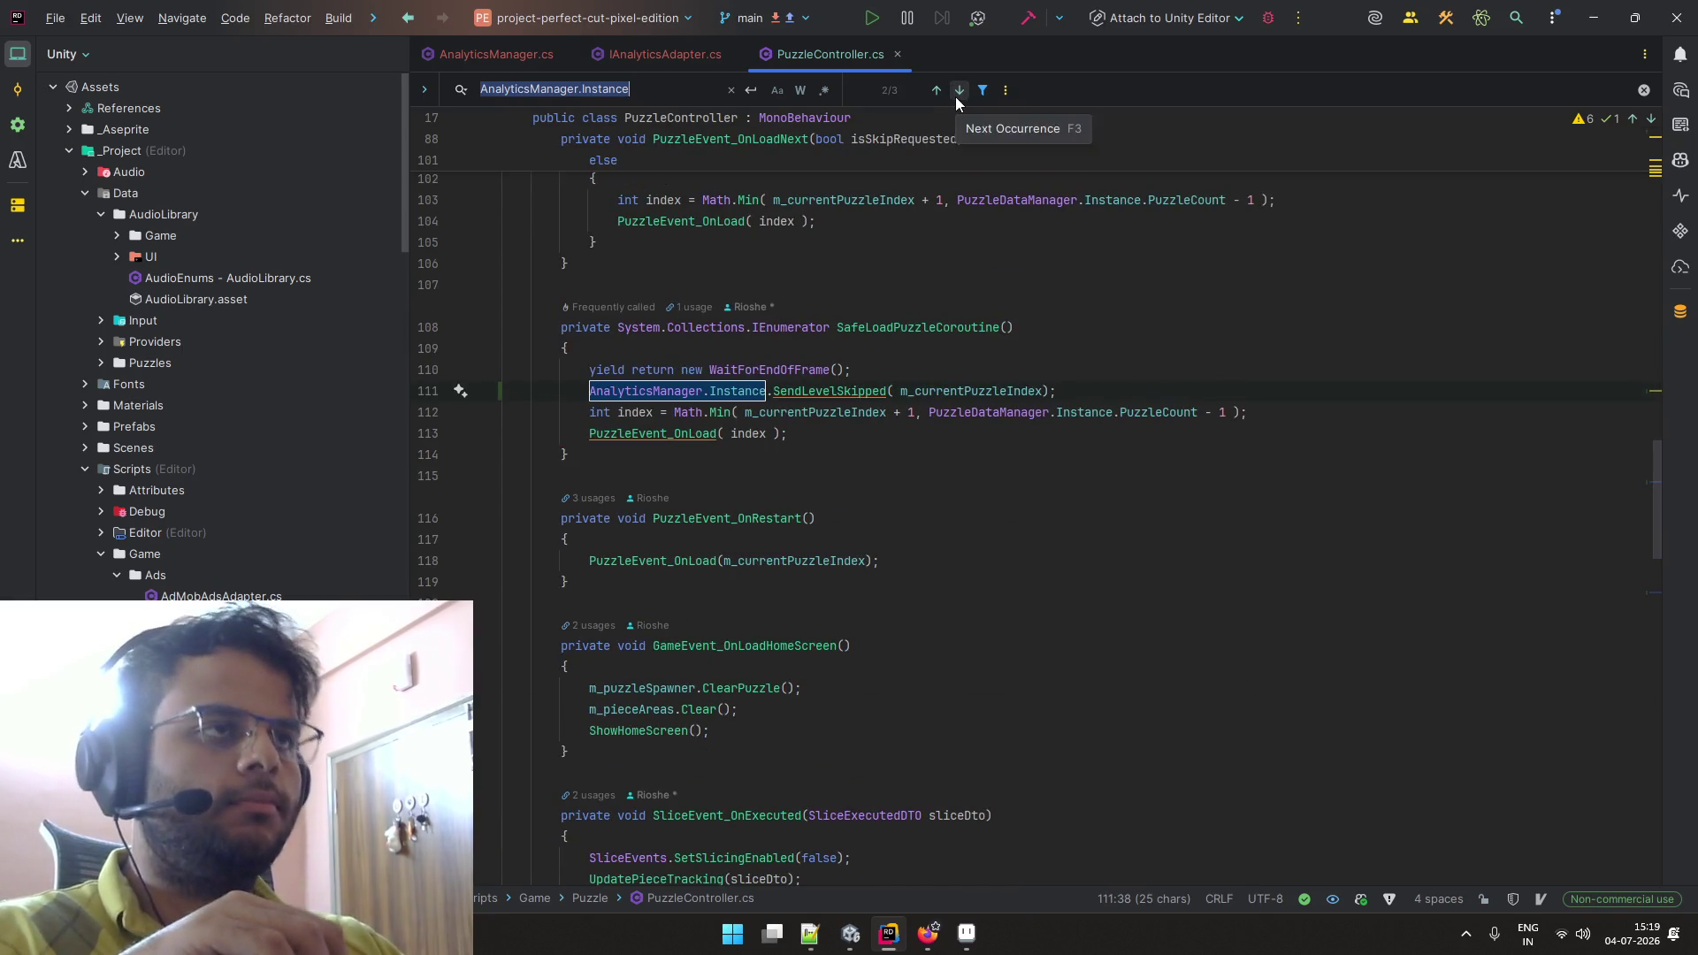
pyautogui.click(955, 93)
pyautogui.scroll(2, 940, 403)
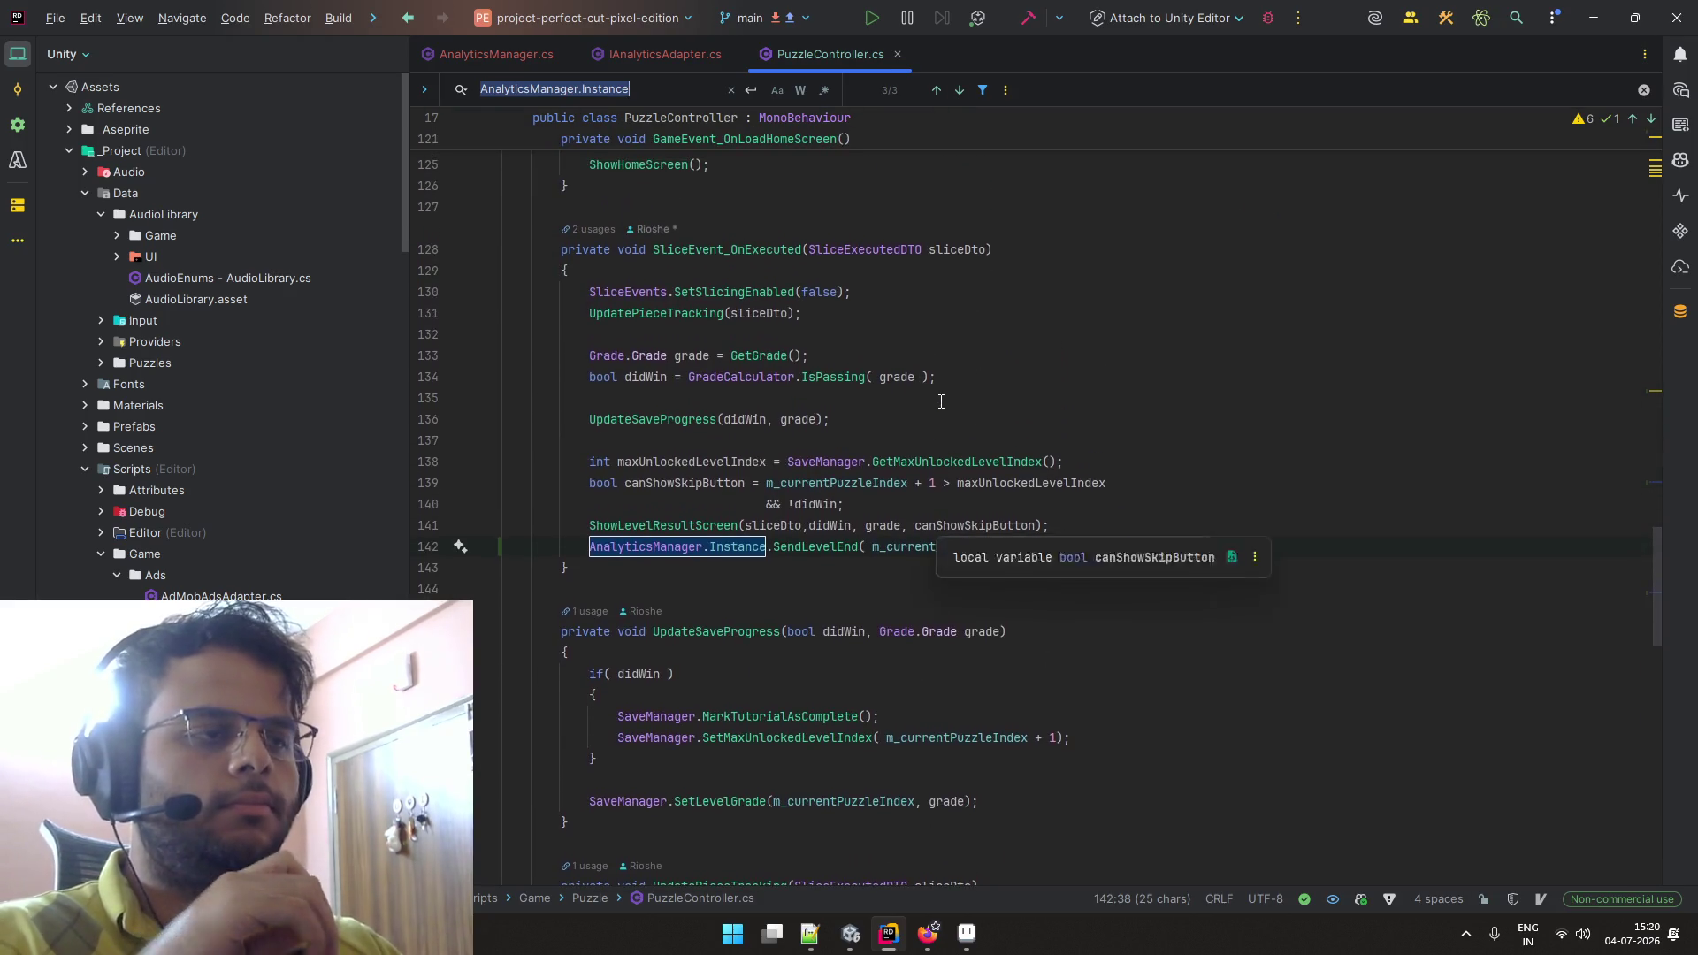
pyautogui.click(1154, 389)
pyautogui.press('Escape')
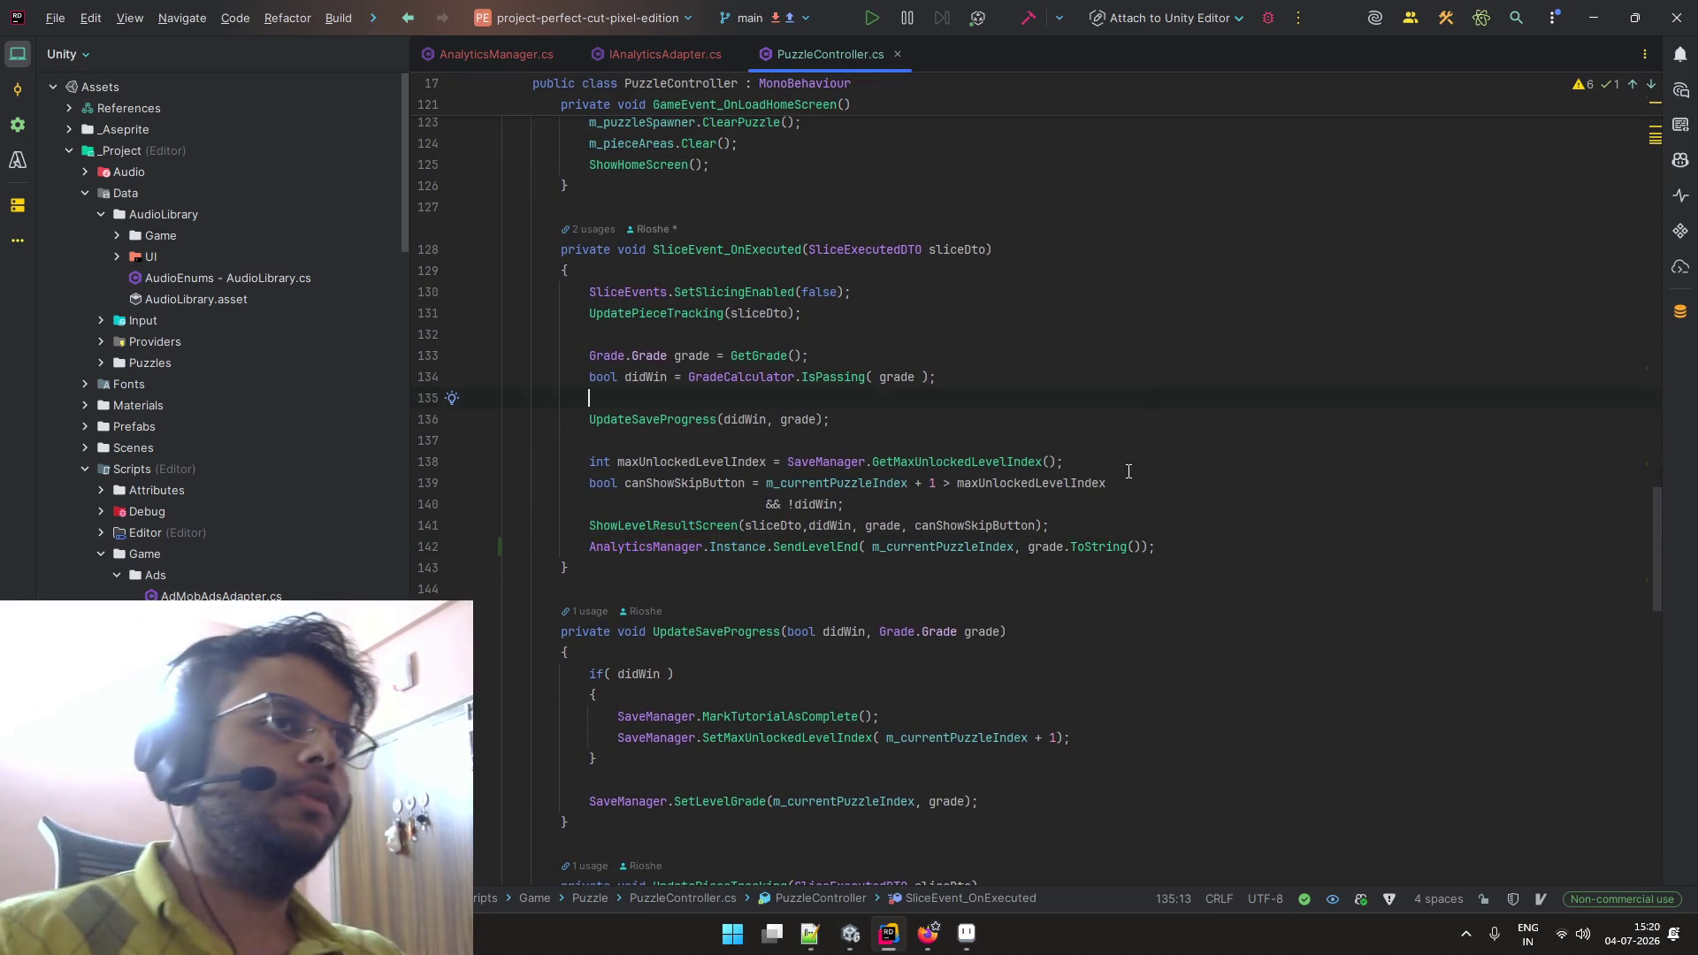
pyautogui.hotkey('alt', 'Tab')
pyautogui.hotkey('alt', 'Tab')
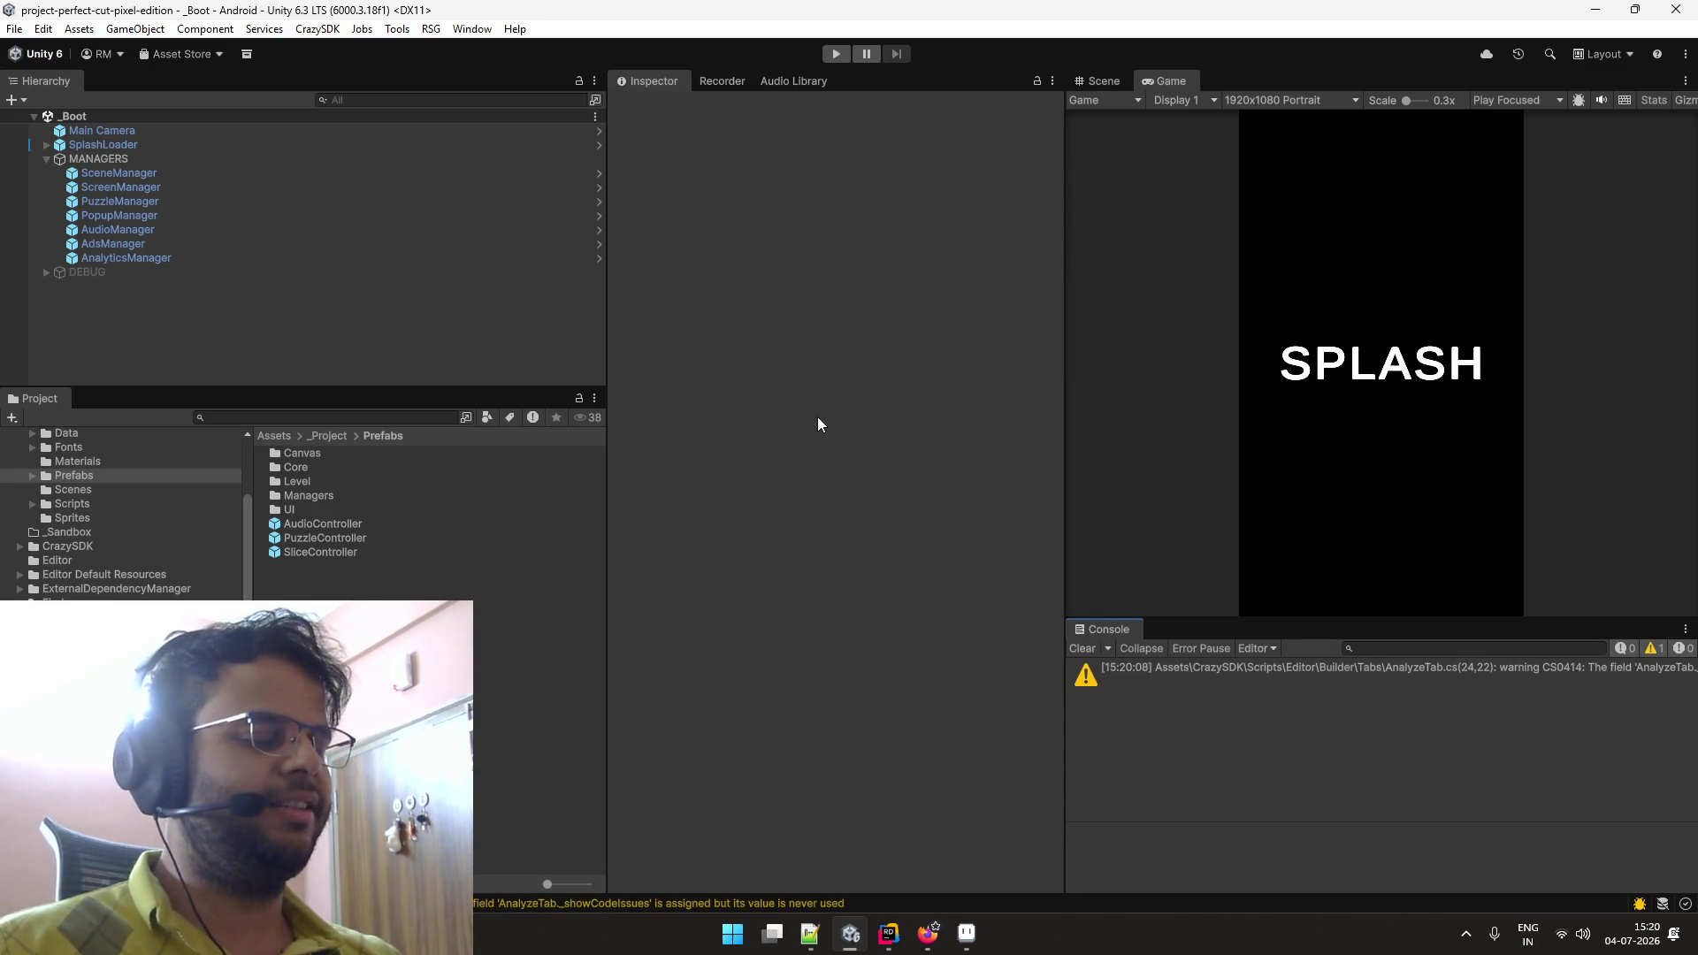
# Clear the CS0414 warning from Unity's Console and glance at the Scene view.
pyautogui.click(1078, 649)
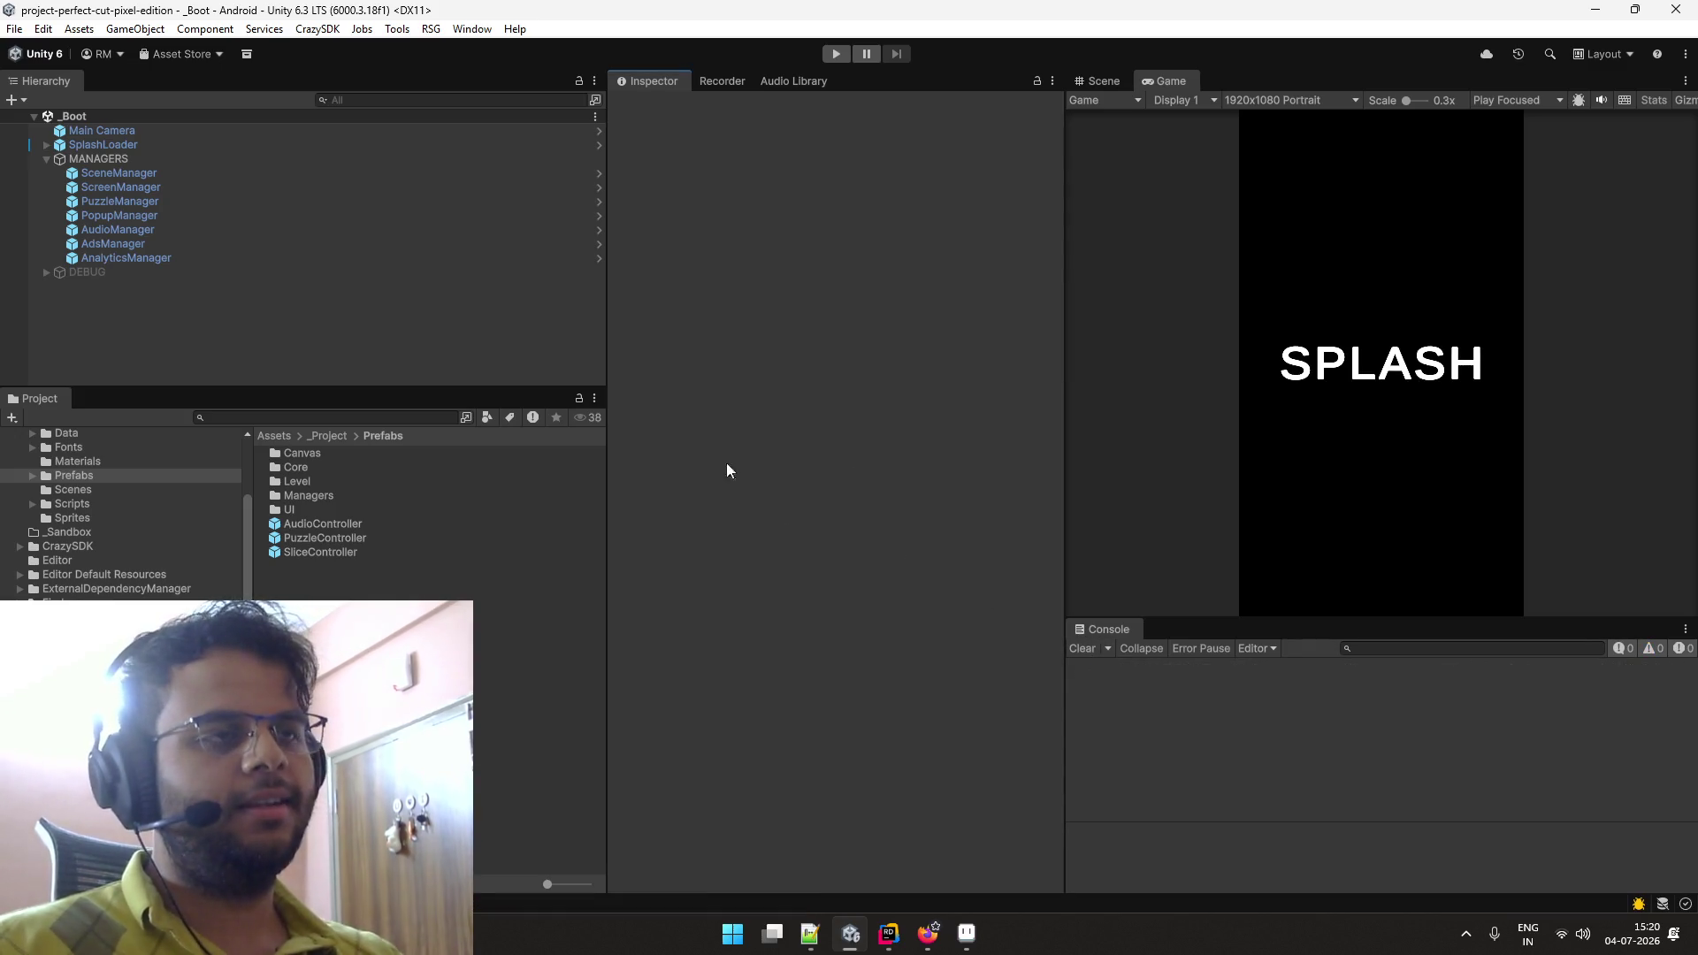
pyautogui.click(1118, 79)
pyautogui.hotkey('ctrl', '2')
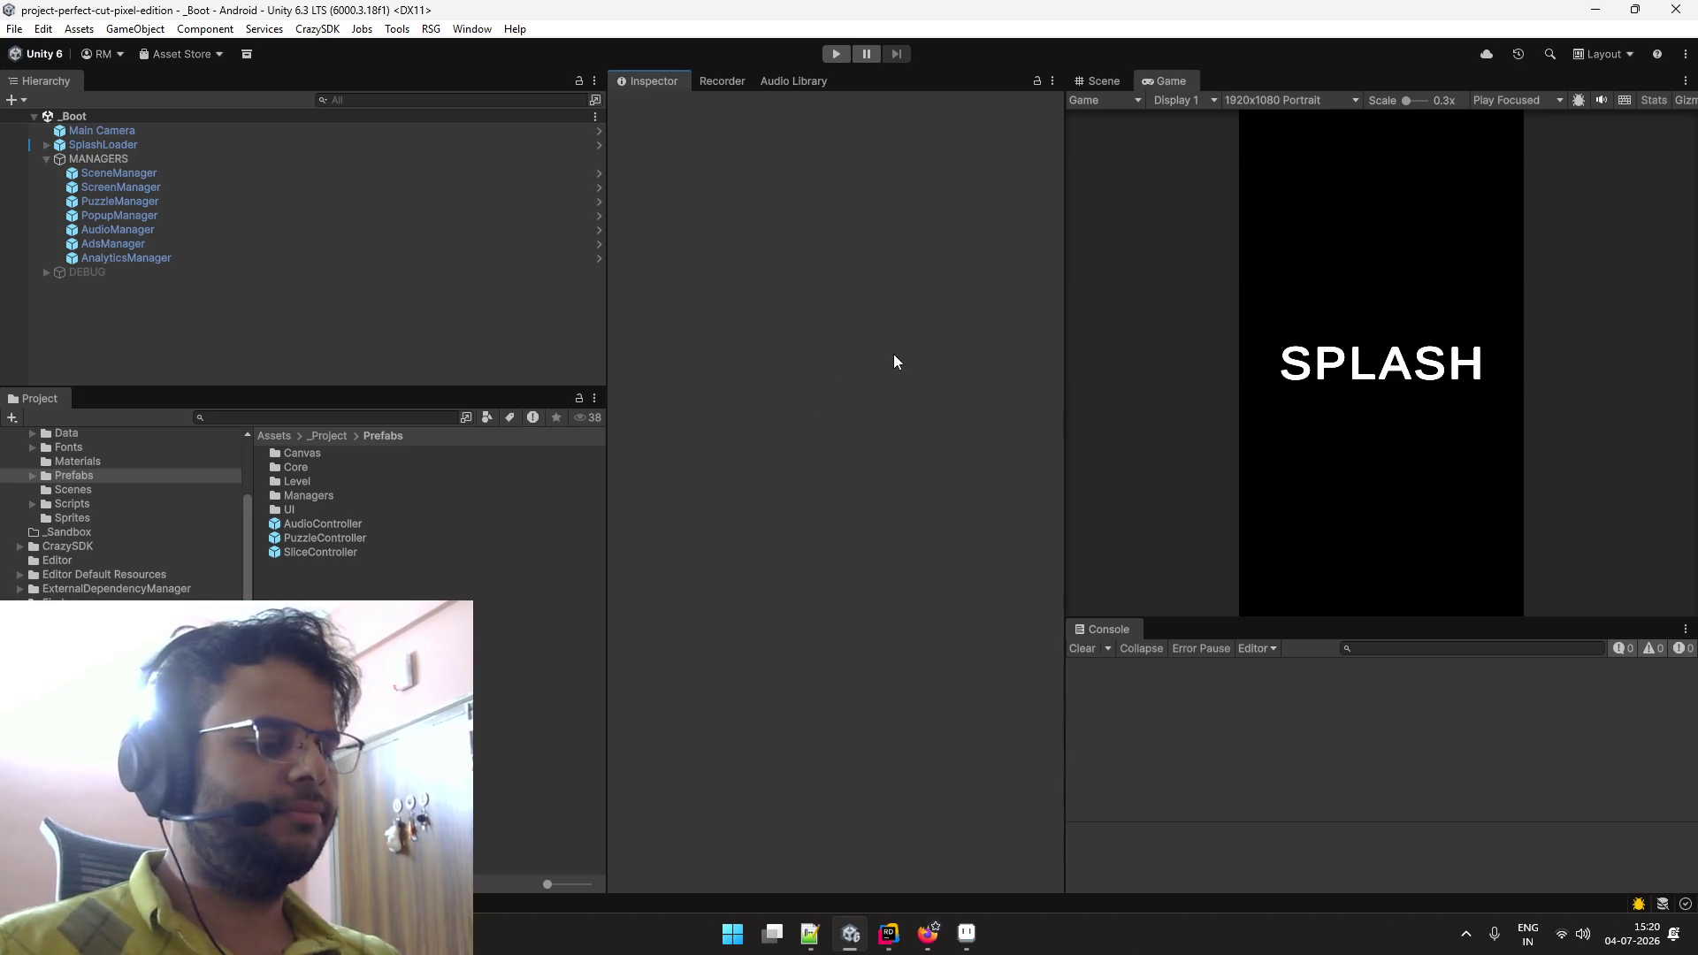
pyautogui.hotkey('alt', 'Tab')
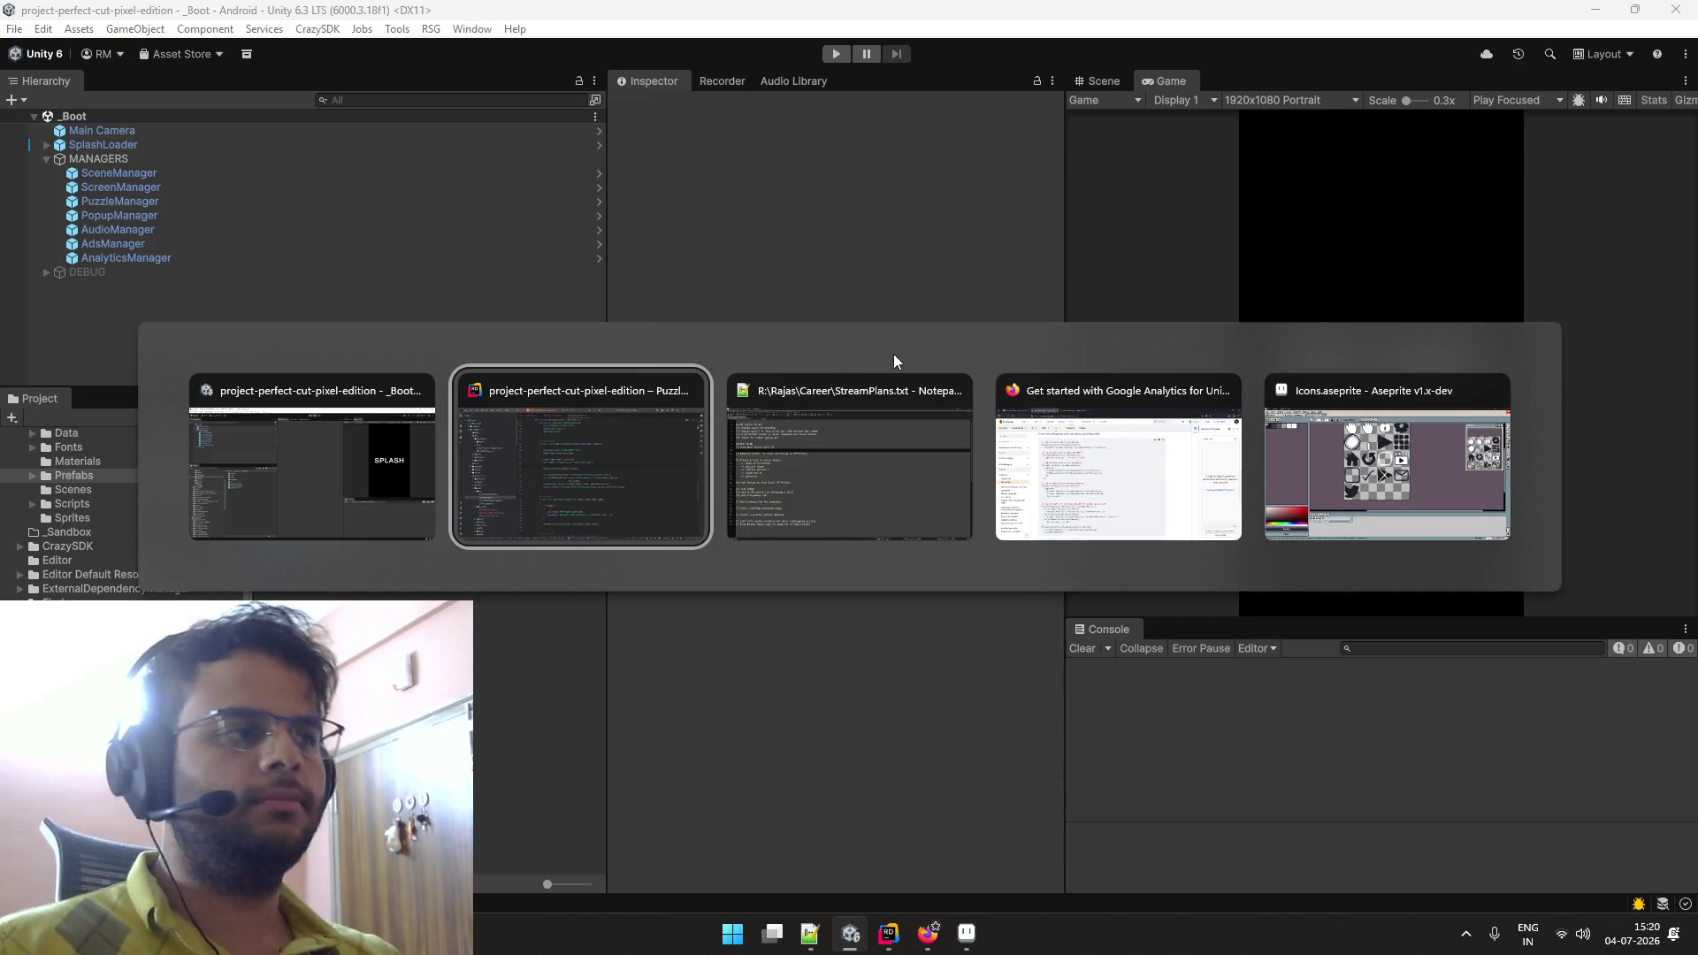
# Scroll the Firebase Get started page and open the events guide in a new tab.
pyautogui.press('Tab')
pyautogui.press('Tab')
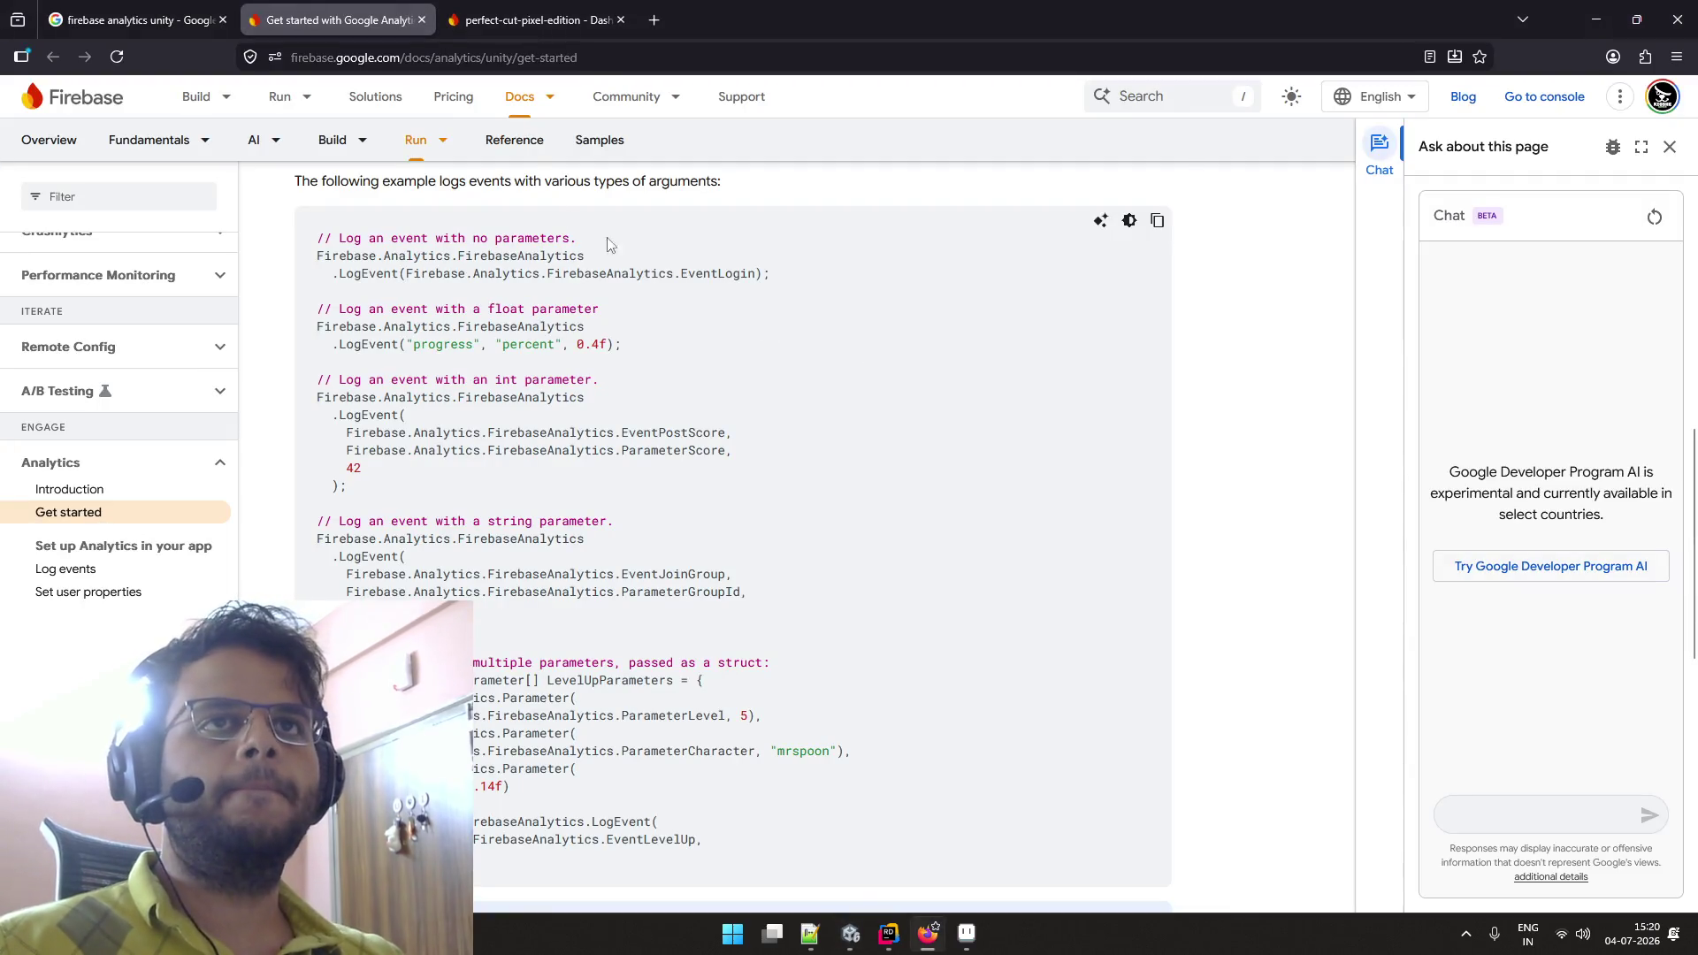
pyautogui.scroll(-15, 522, 316)
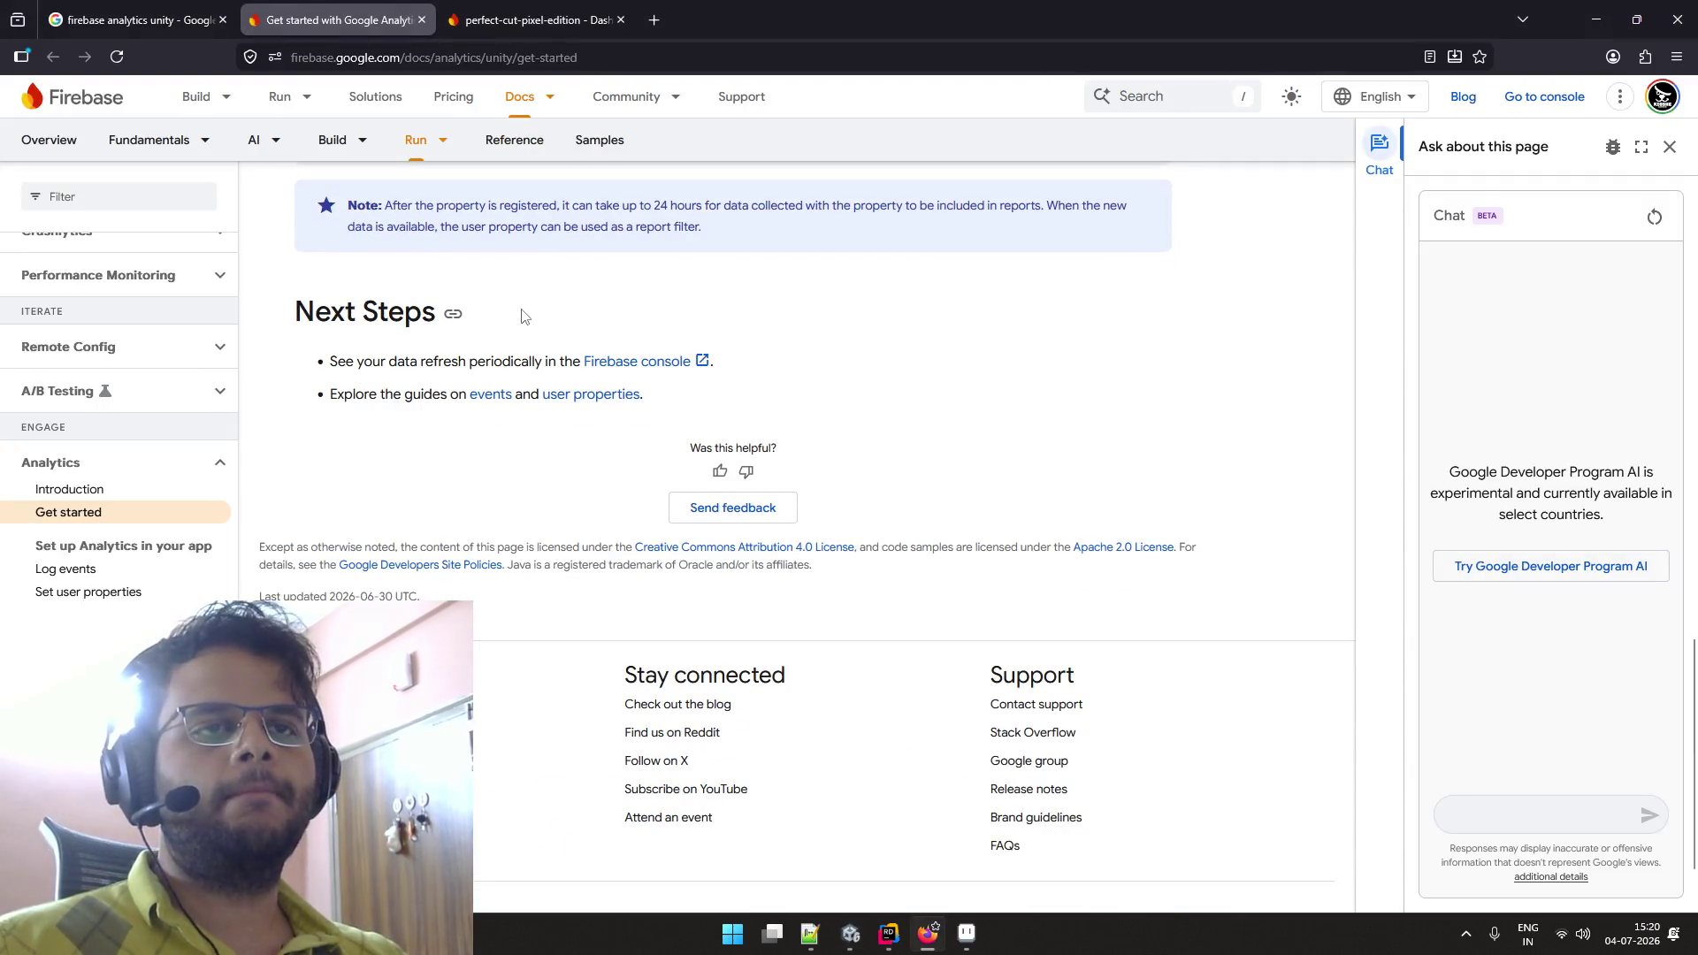
pyautogui.scroll(1, 522, 316)
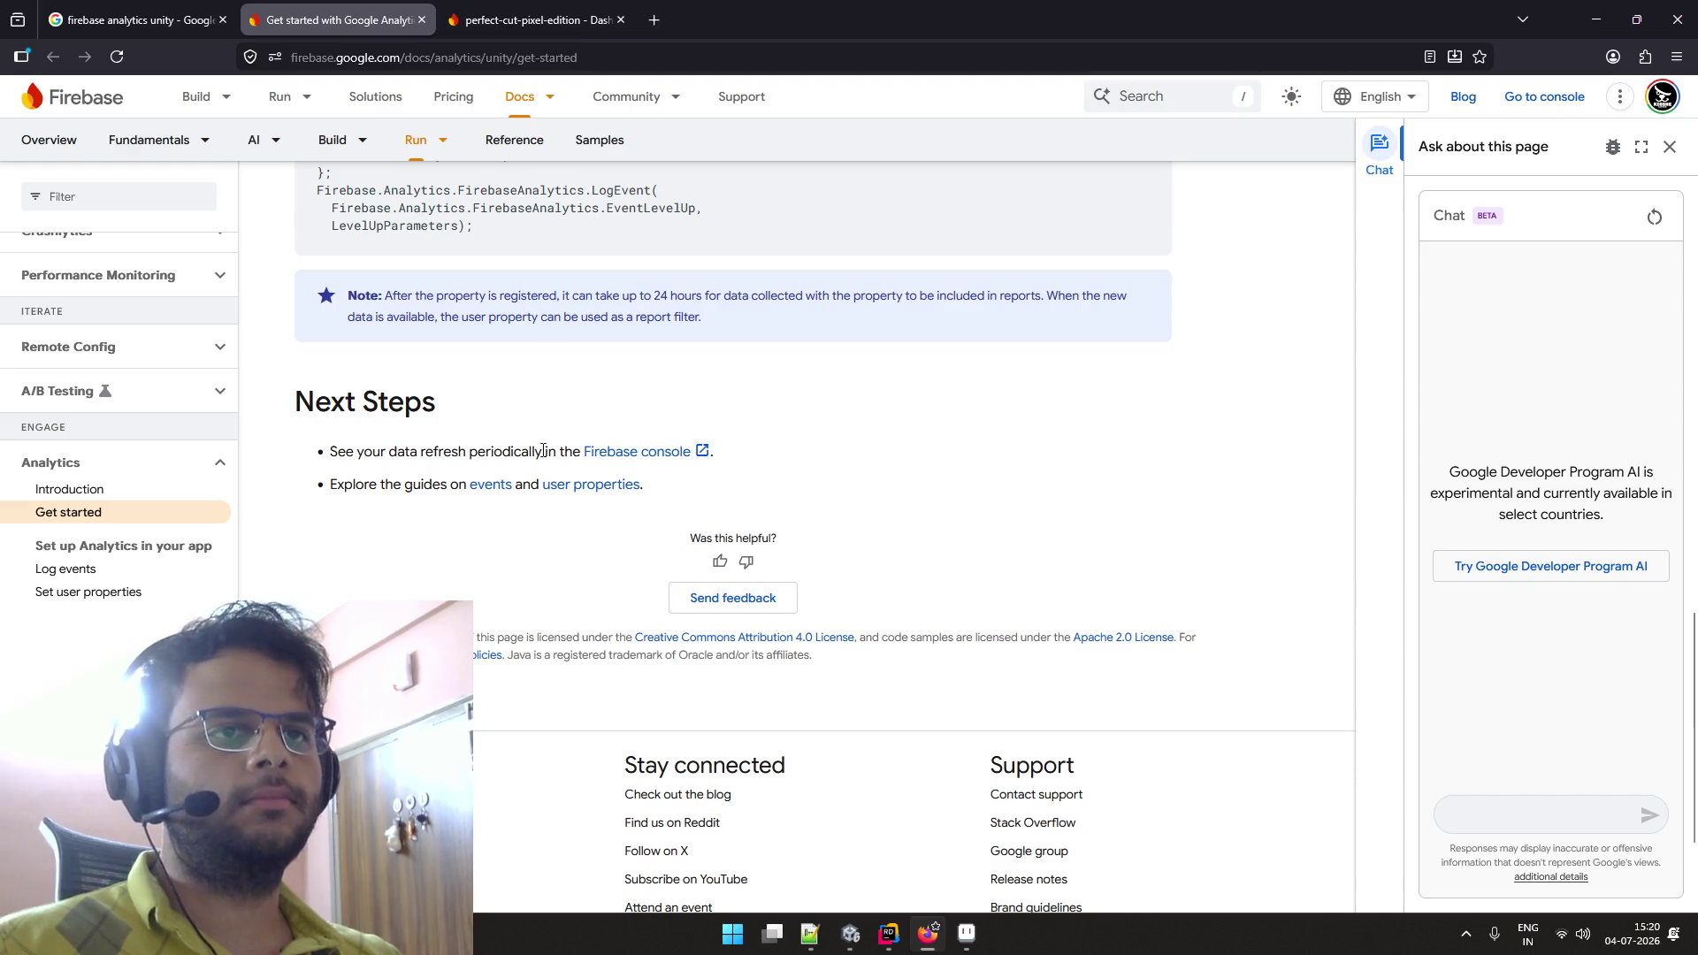
pyautogui.middleClick(493, 488)
pyautogui.click(488, 20)
# Back in Unity, start the game in play mode and clear the Console log.
pyautogui.hotkey('alt', 'Tab')
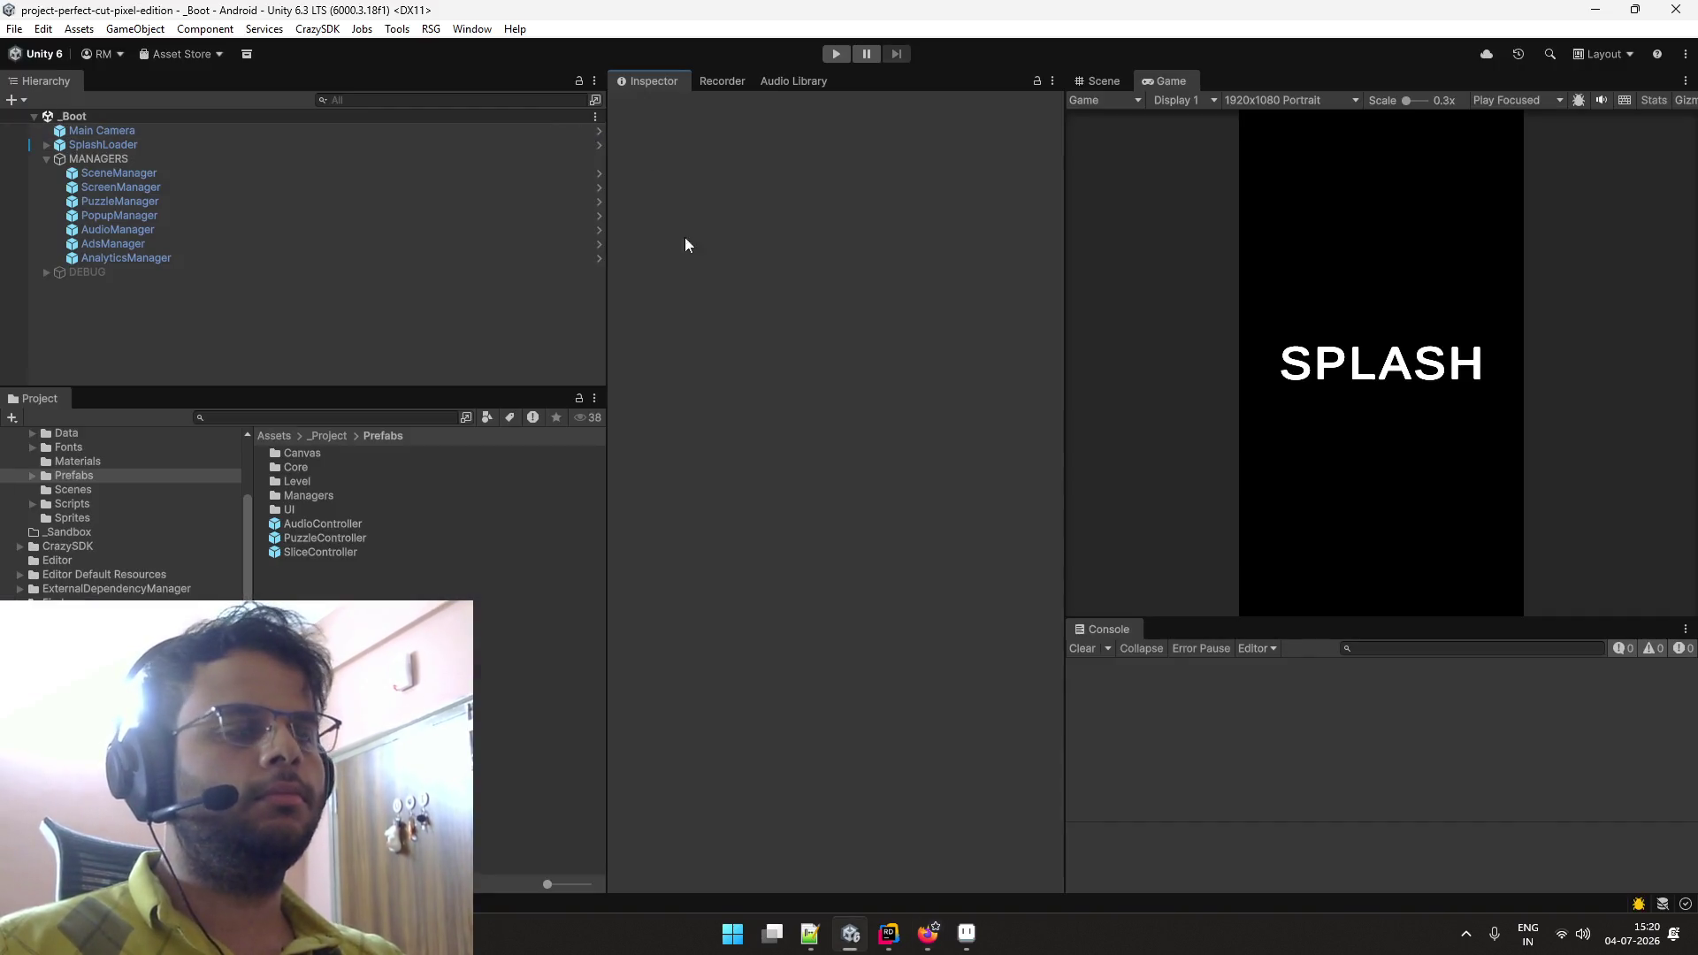
pyautogui.doubleClick(1192, 83)
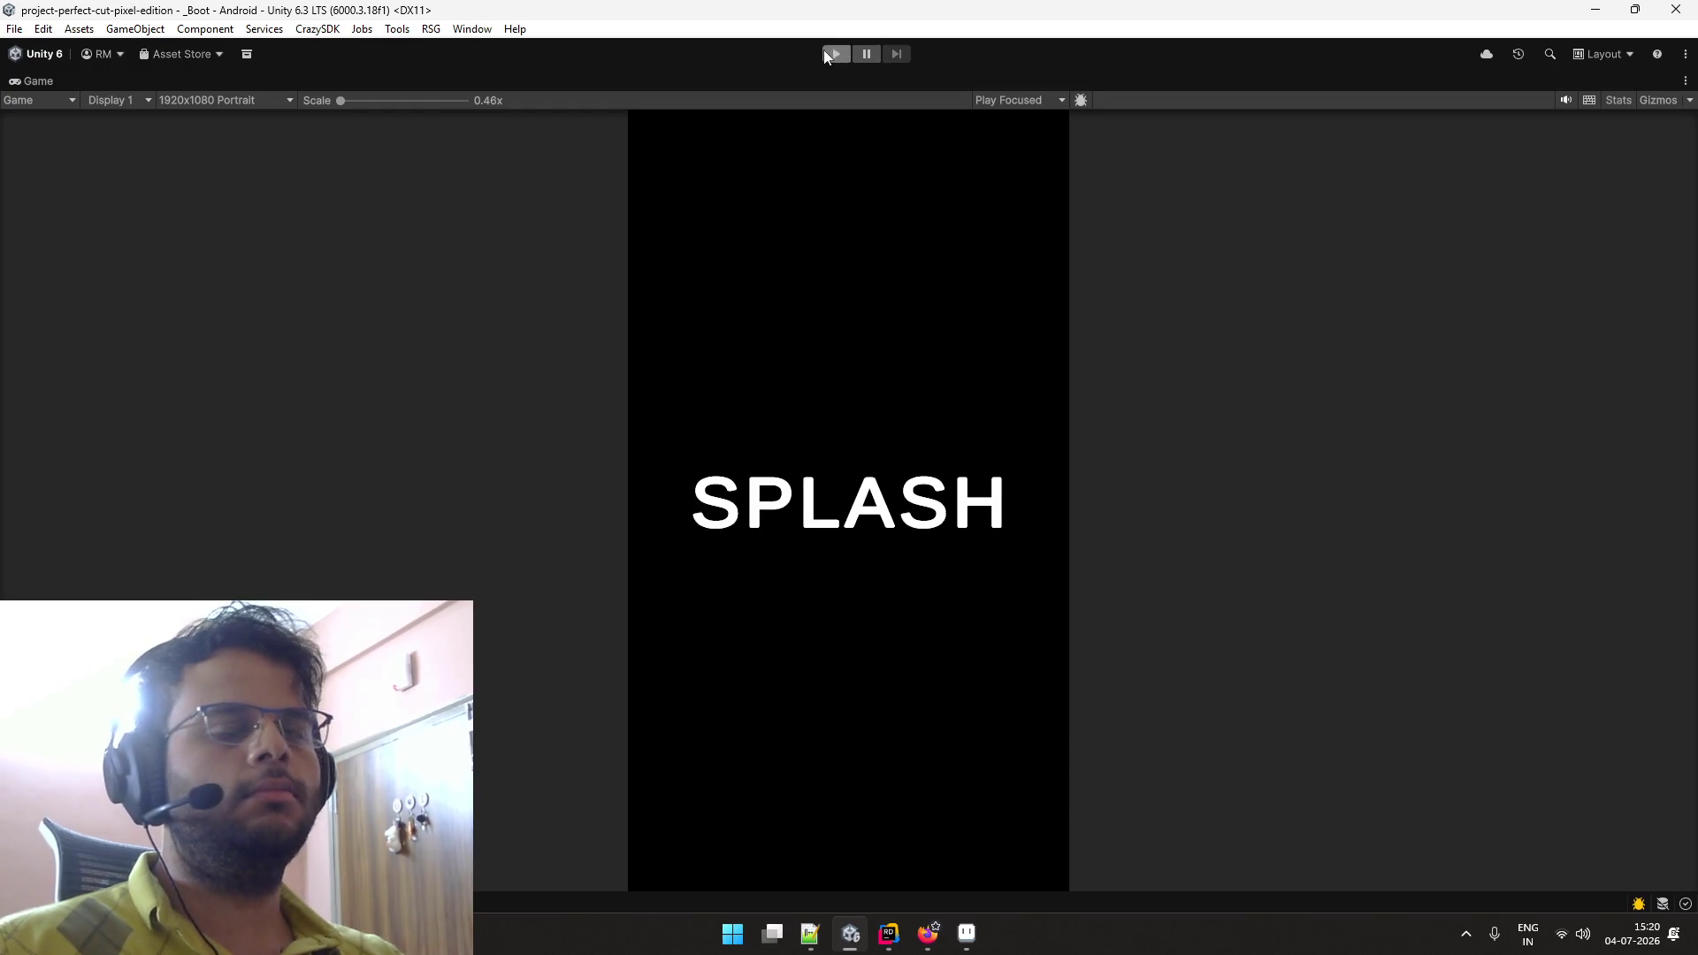
pyautogui.doubleClick(82, 79)
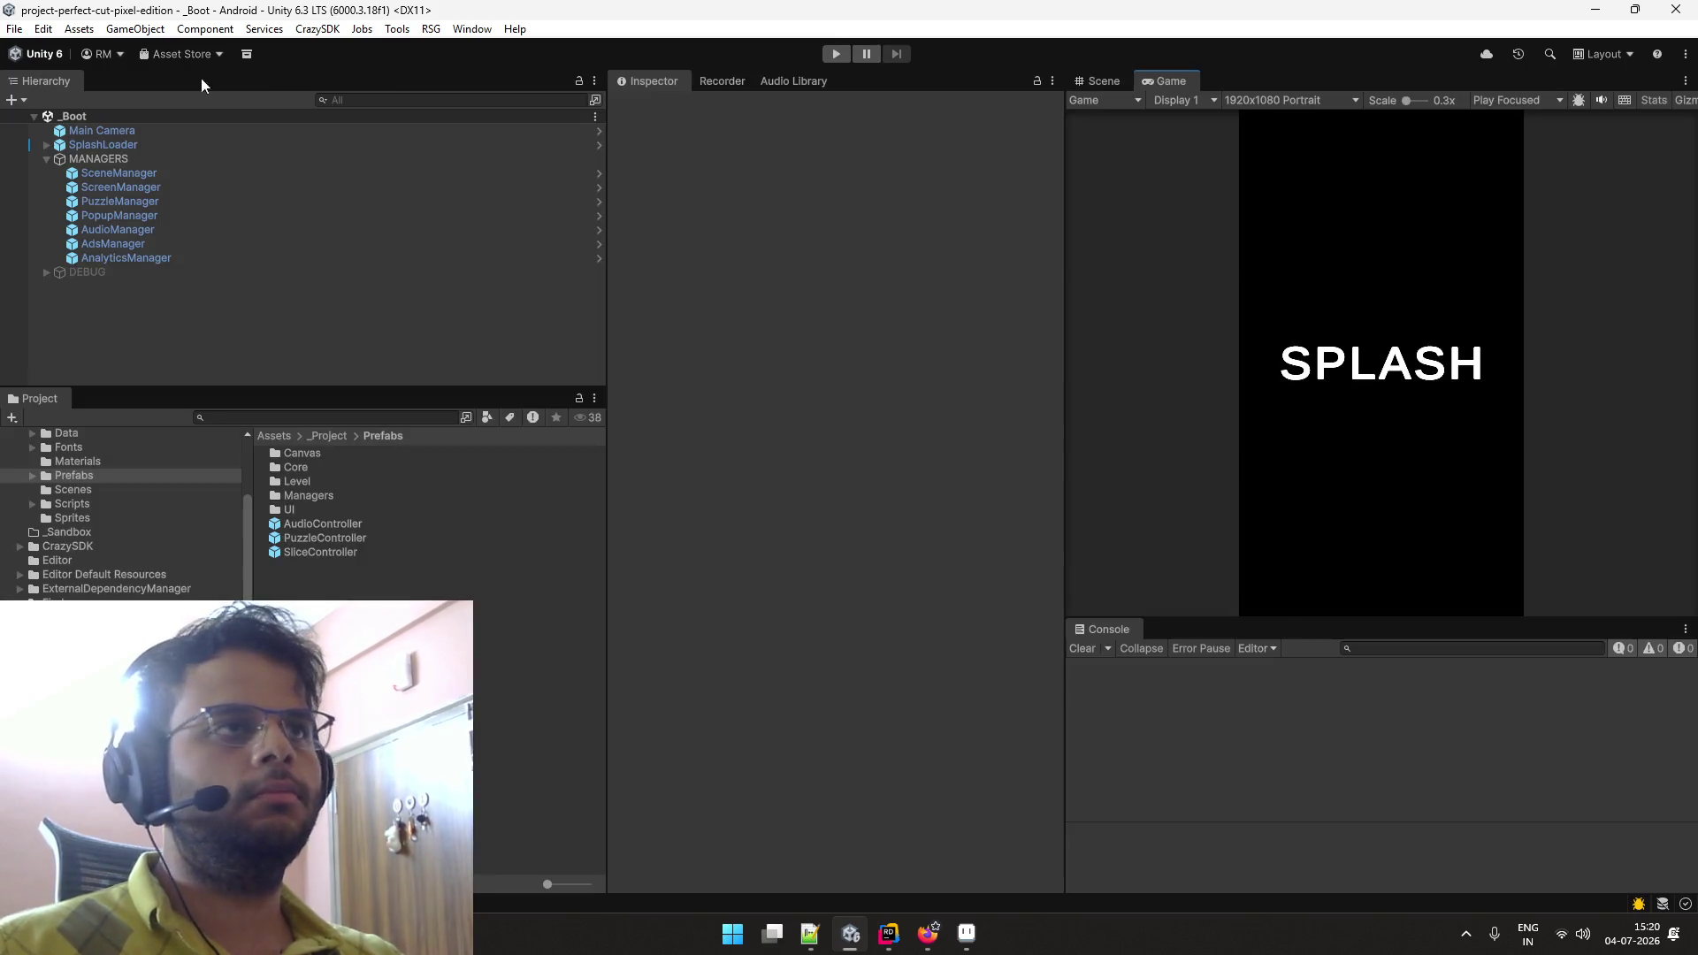
pyautogui.click(836, 53)
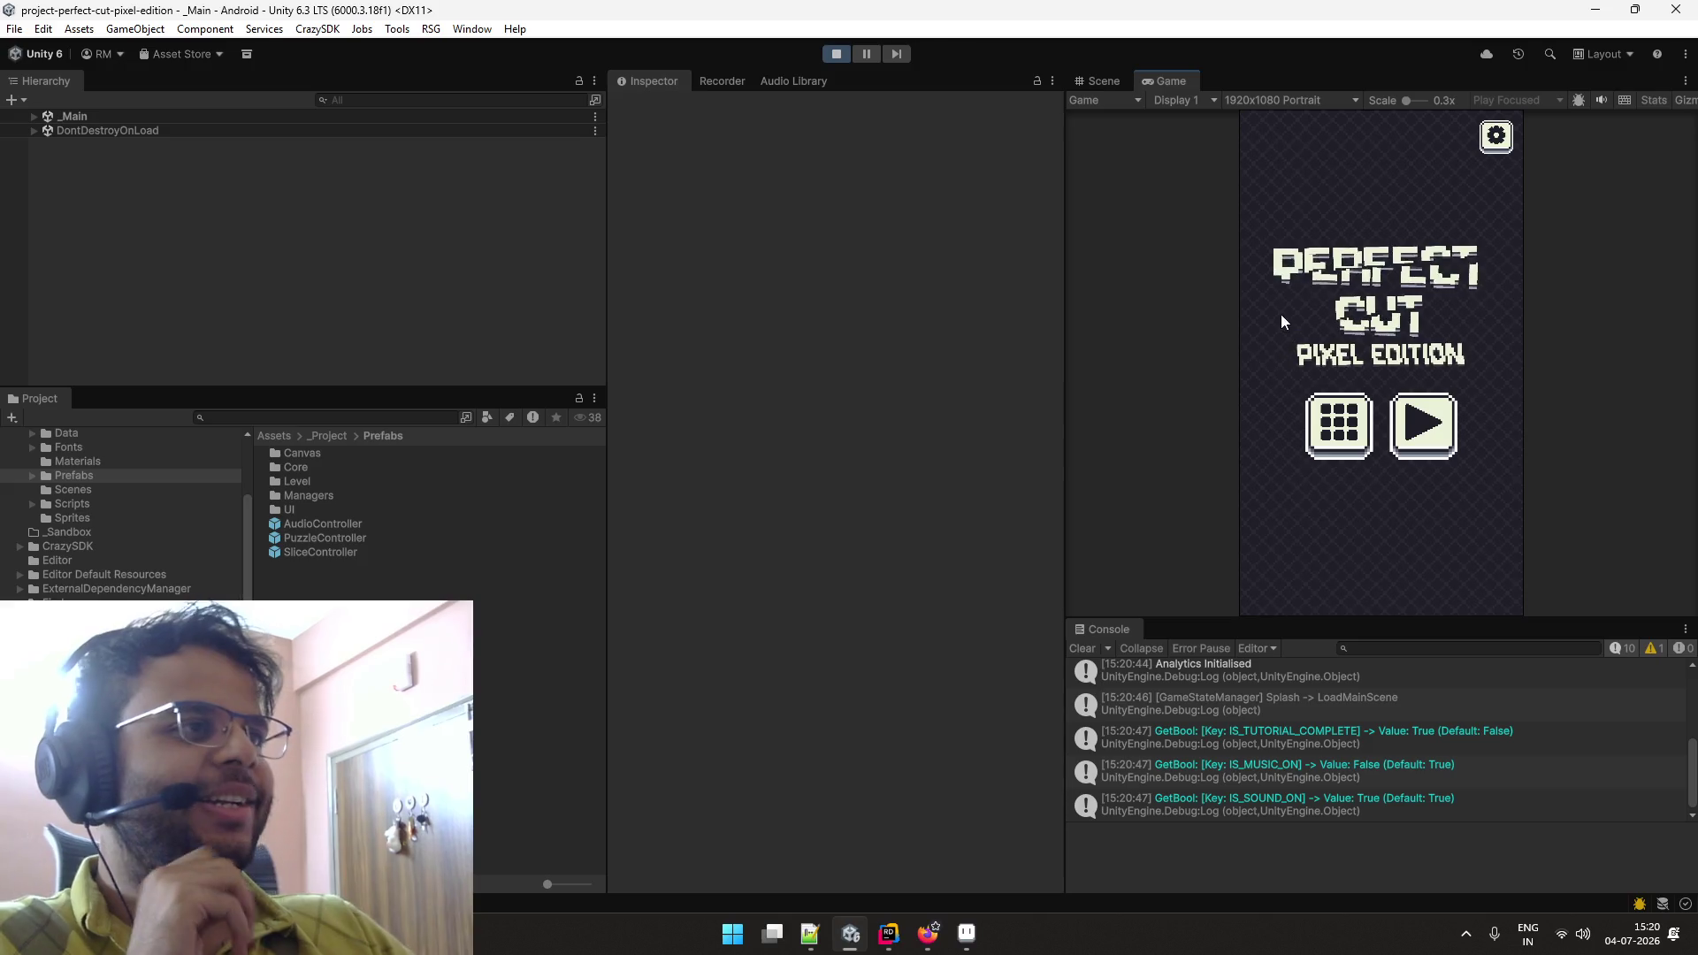
pyautogui.click(1083, 649)
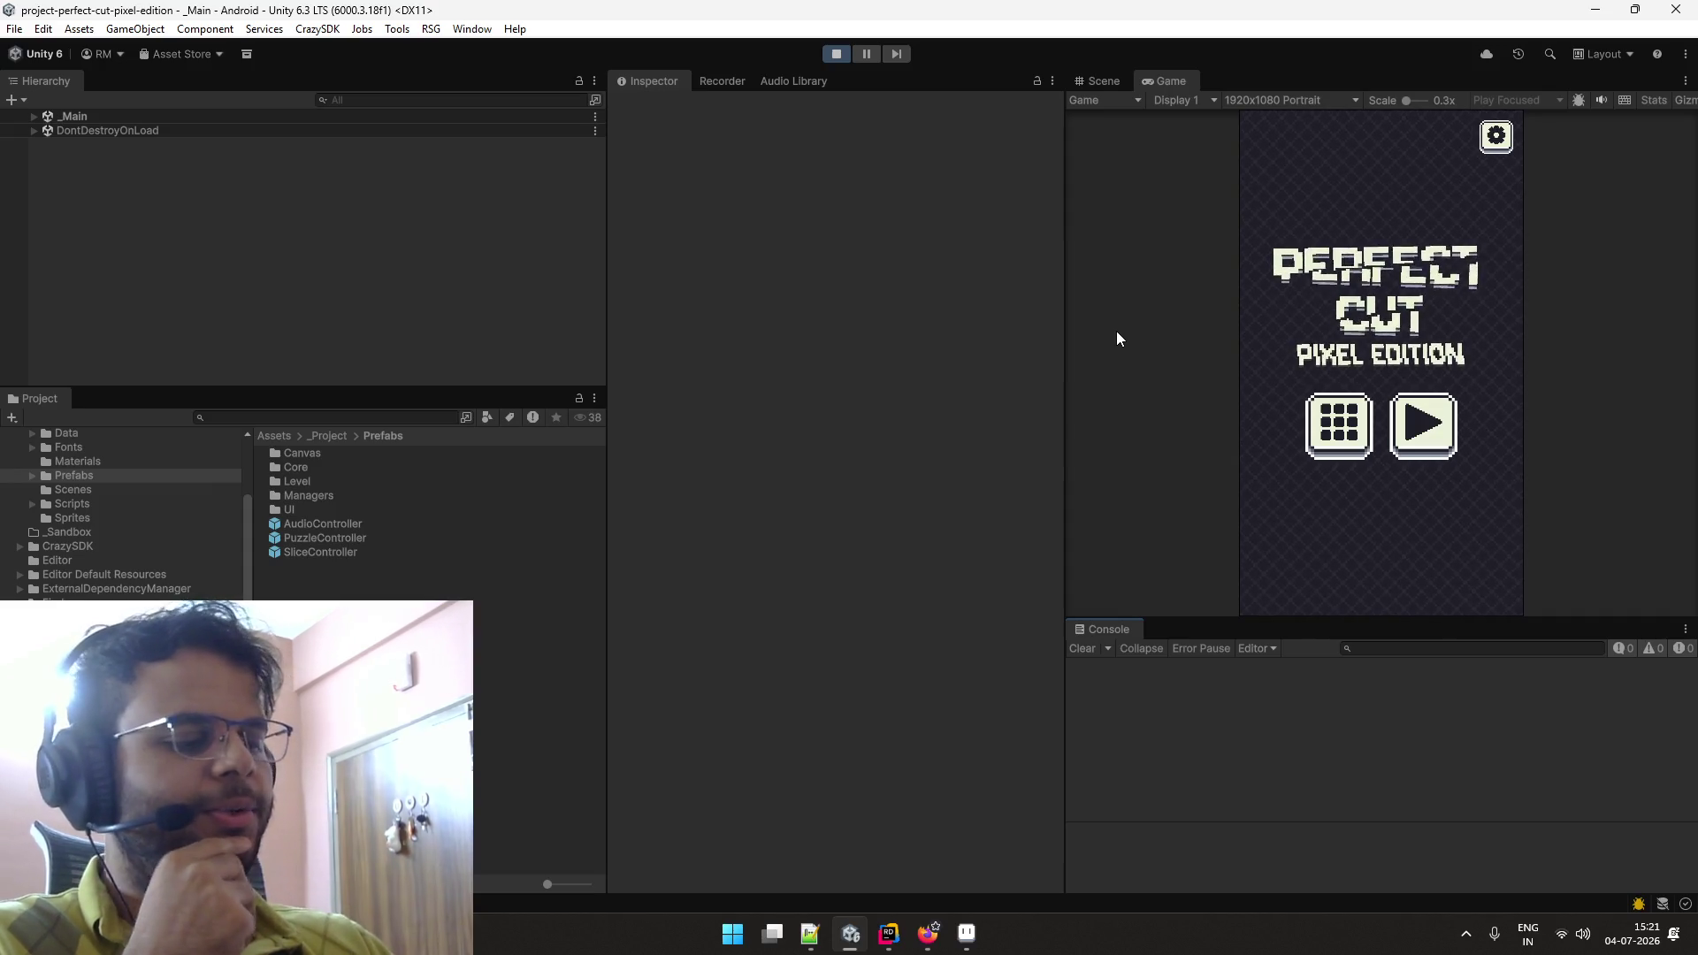
# With the Game view maximized, open and close the Levels and Settings panels.
pyautogui.doubleClick(1166, 79)
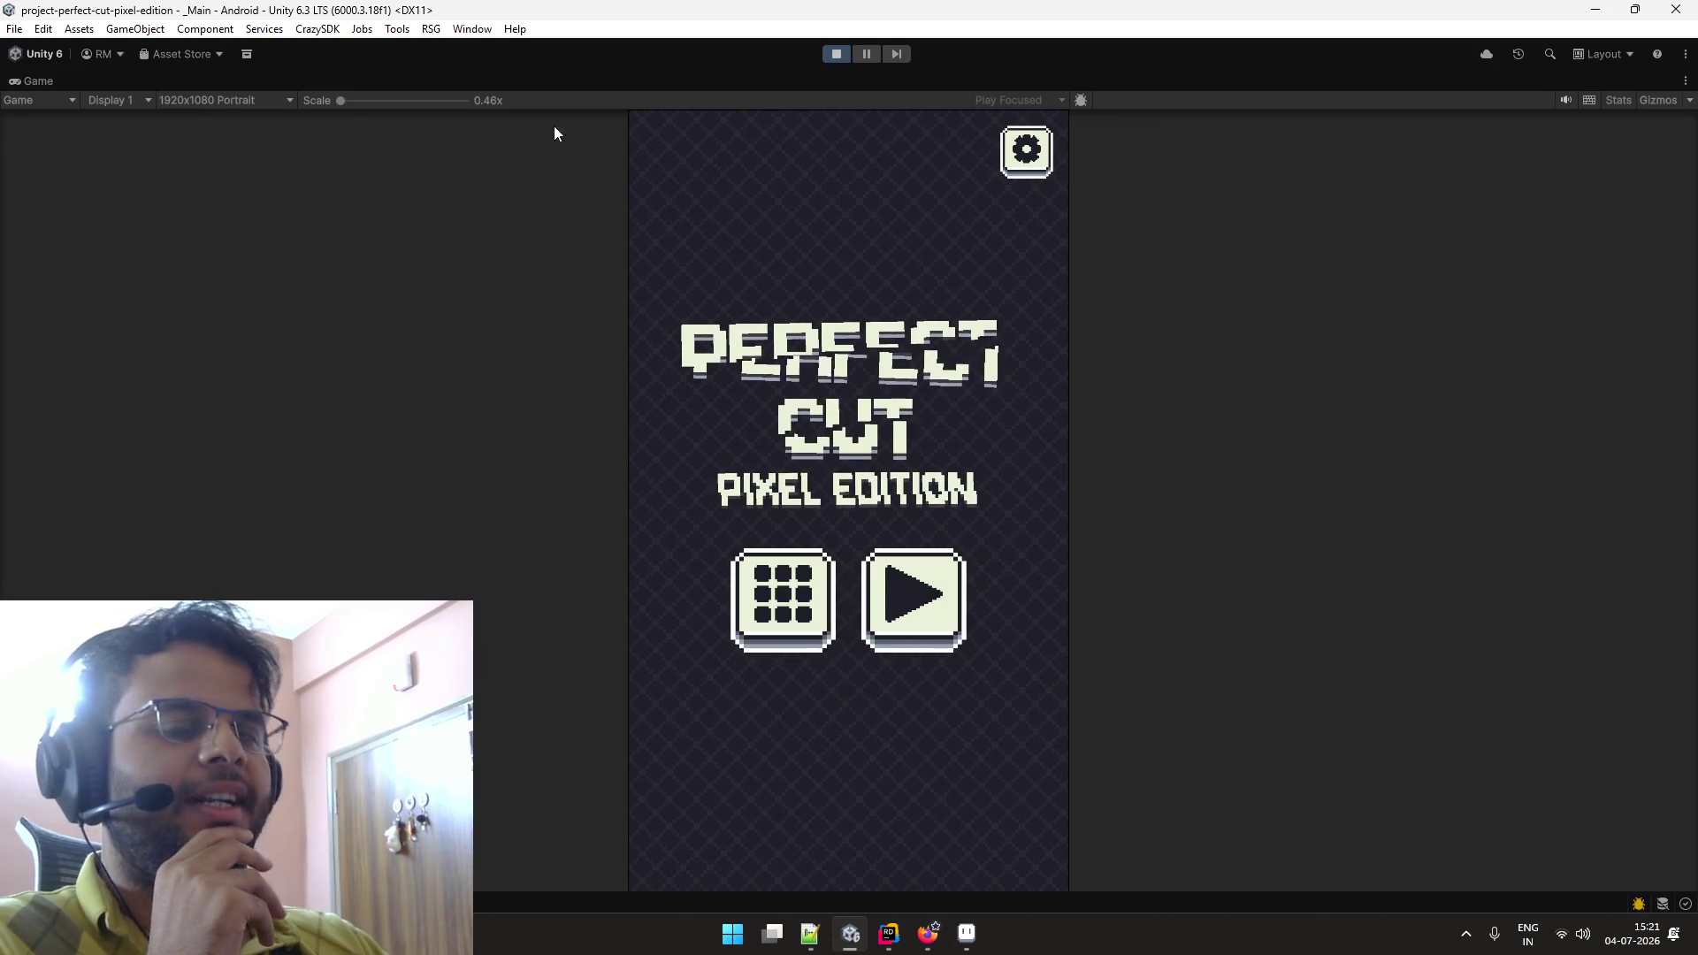
pyautogui.doubleClick(53, 80)
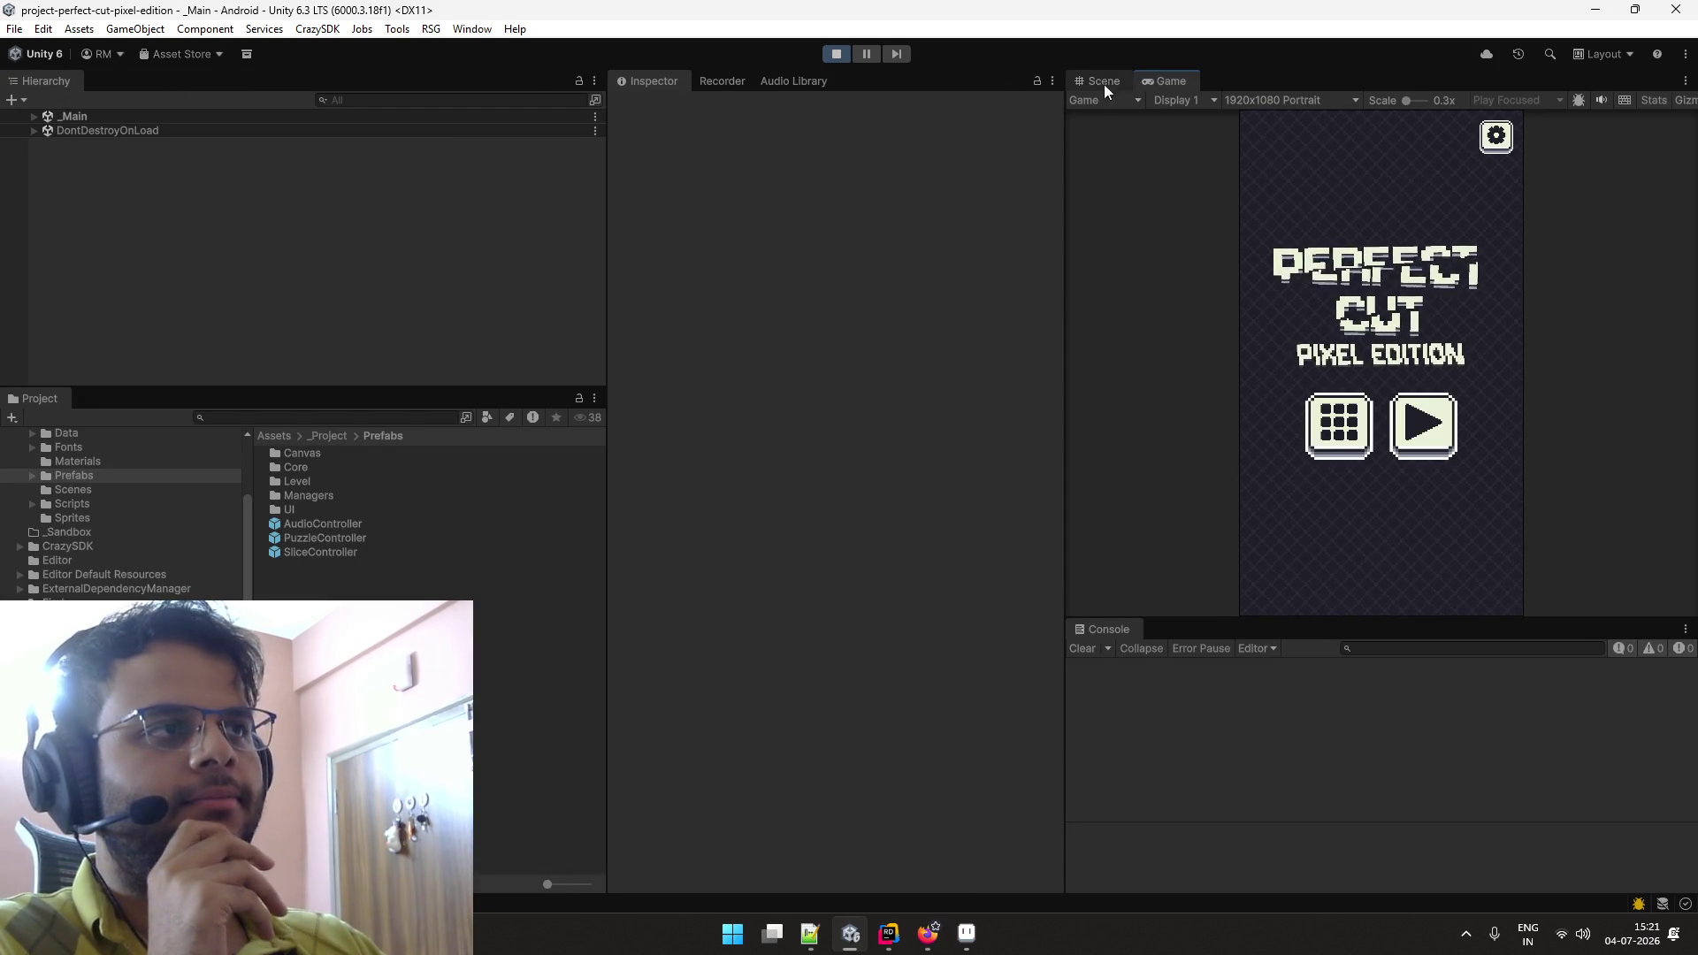
pyautogui.doubleClick(1166, 78)
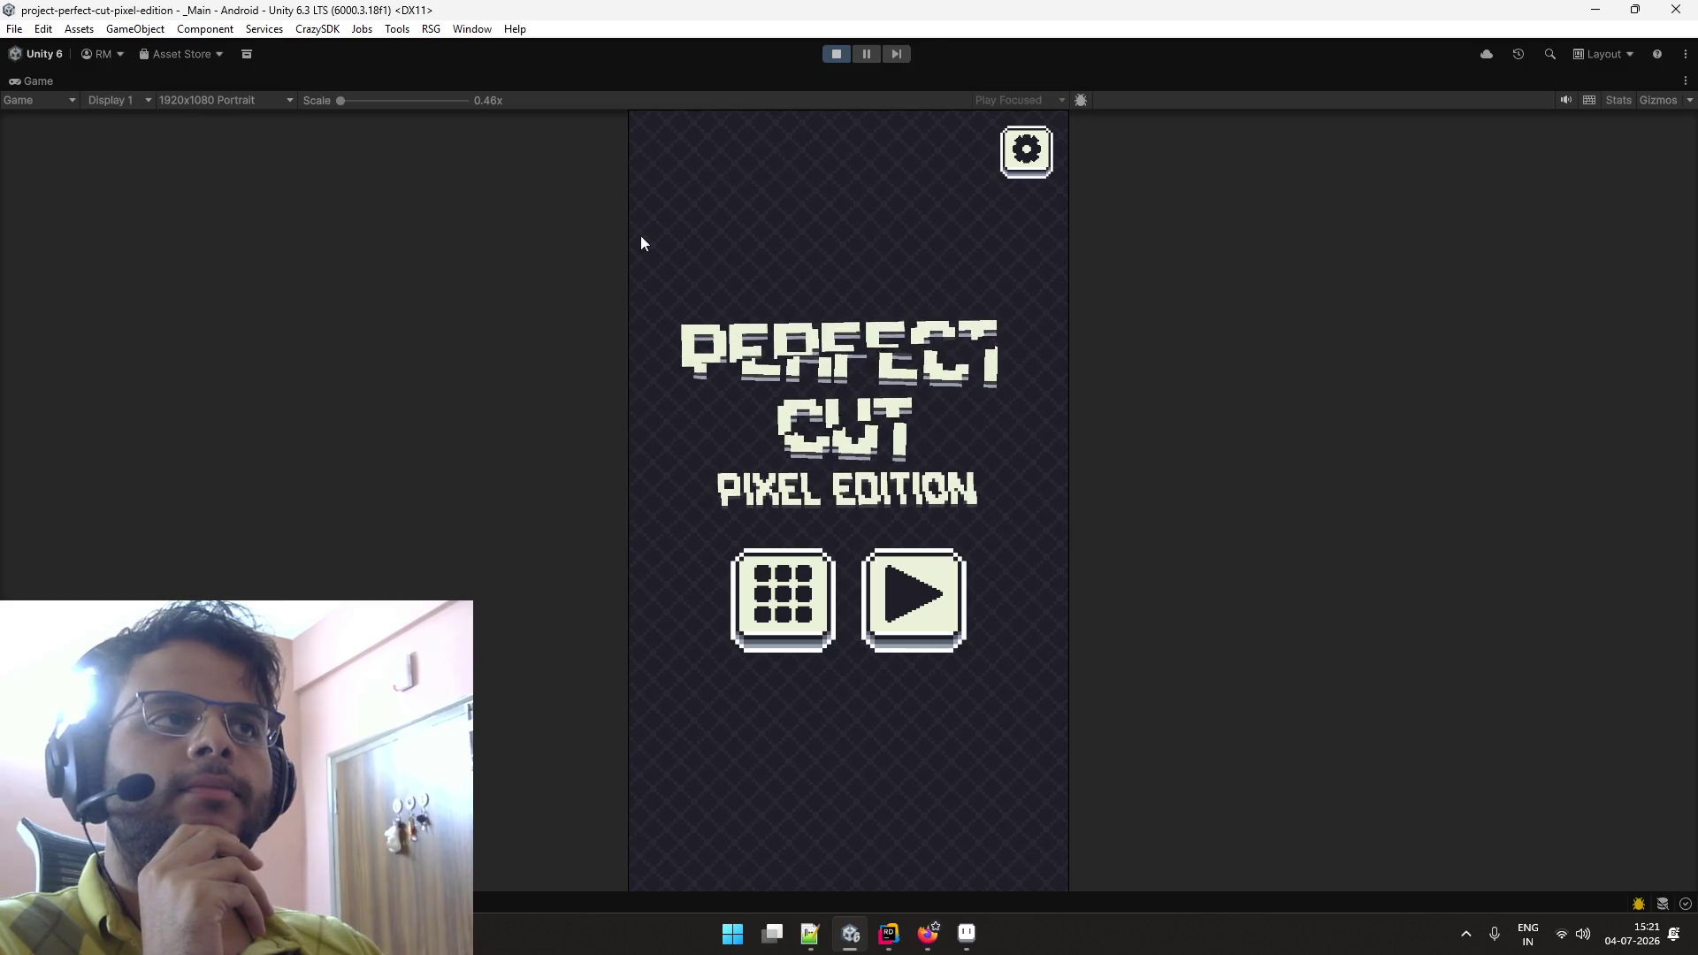
pyautogui.click(783, 600)
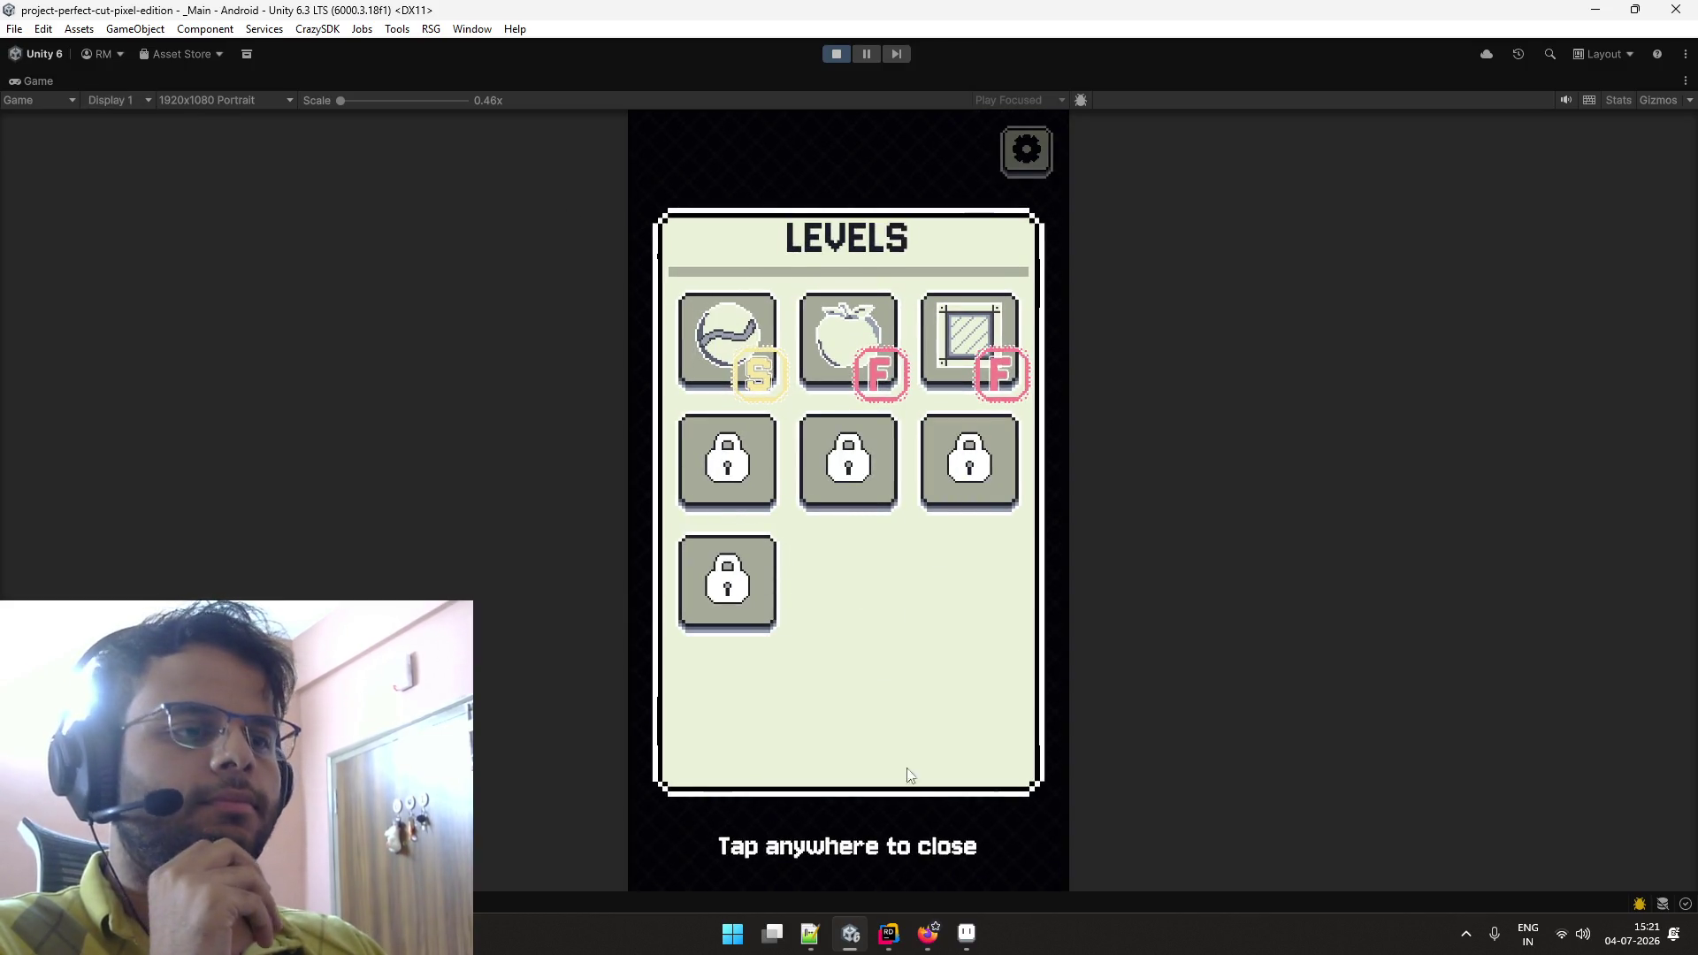
pyautogui.click(920, 826)
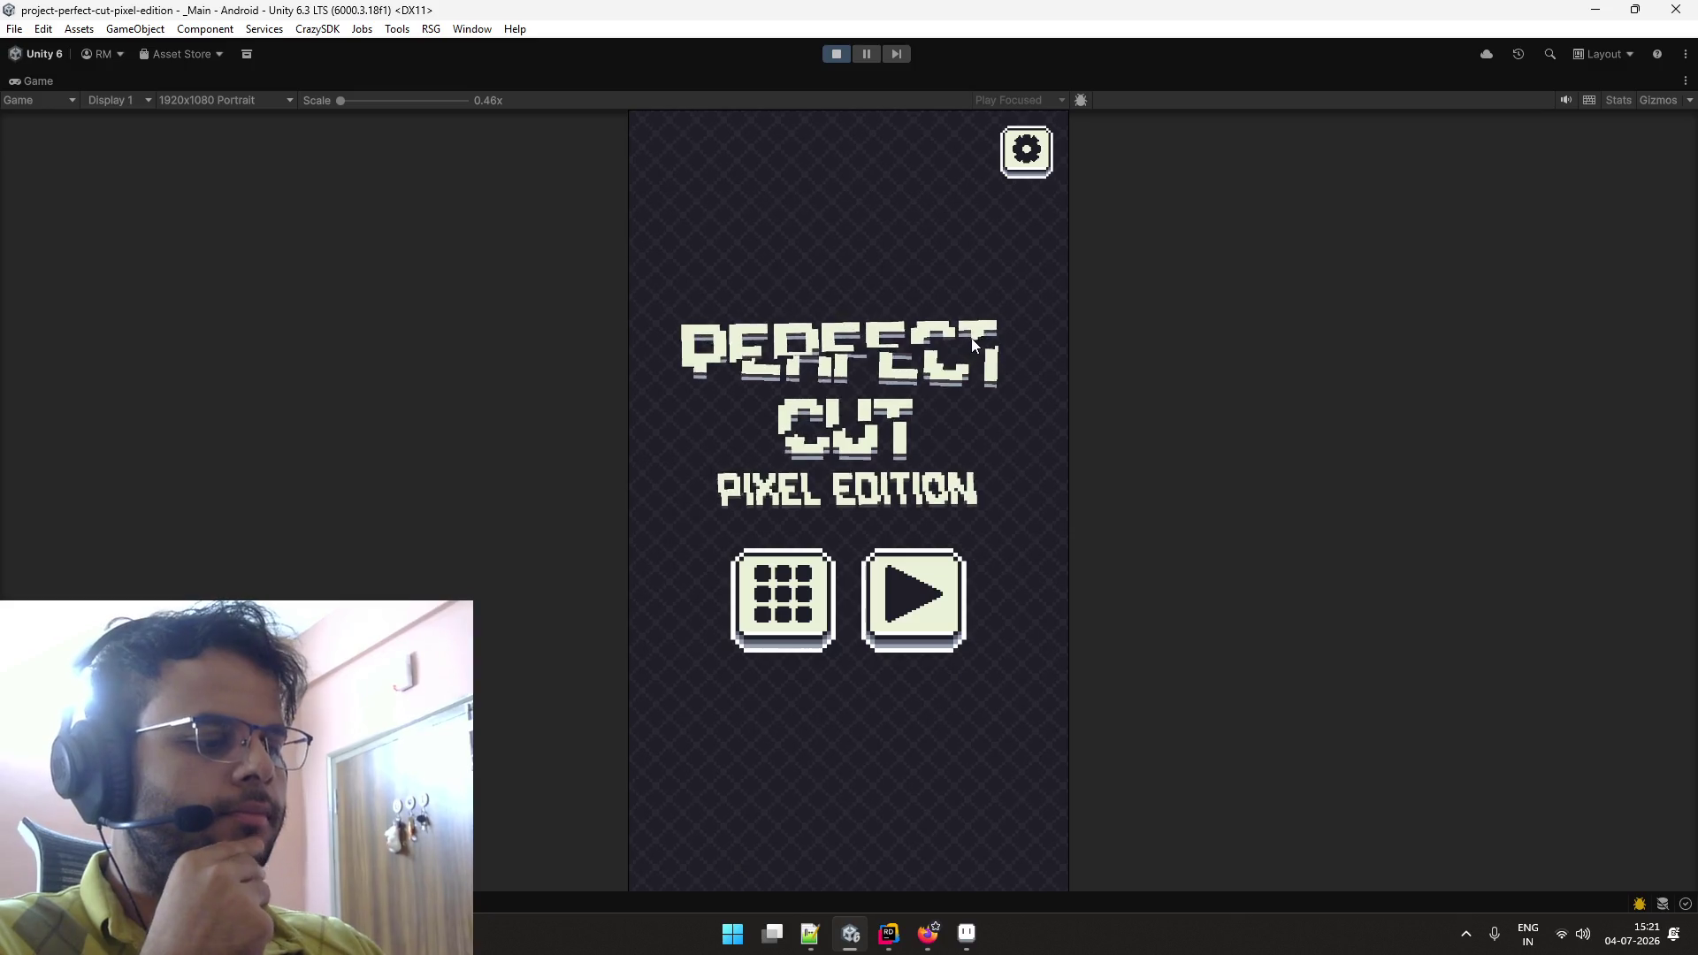
pyautogui.click(1014, 161)
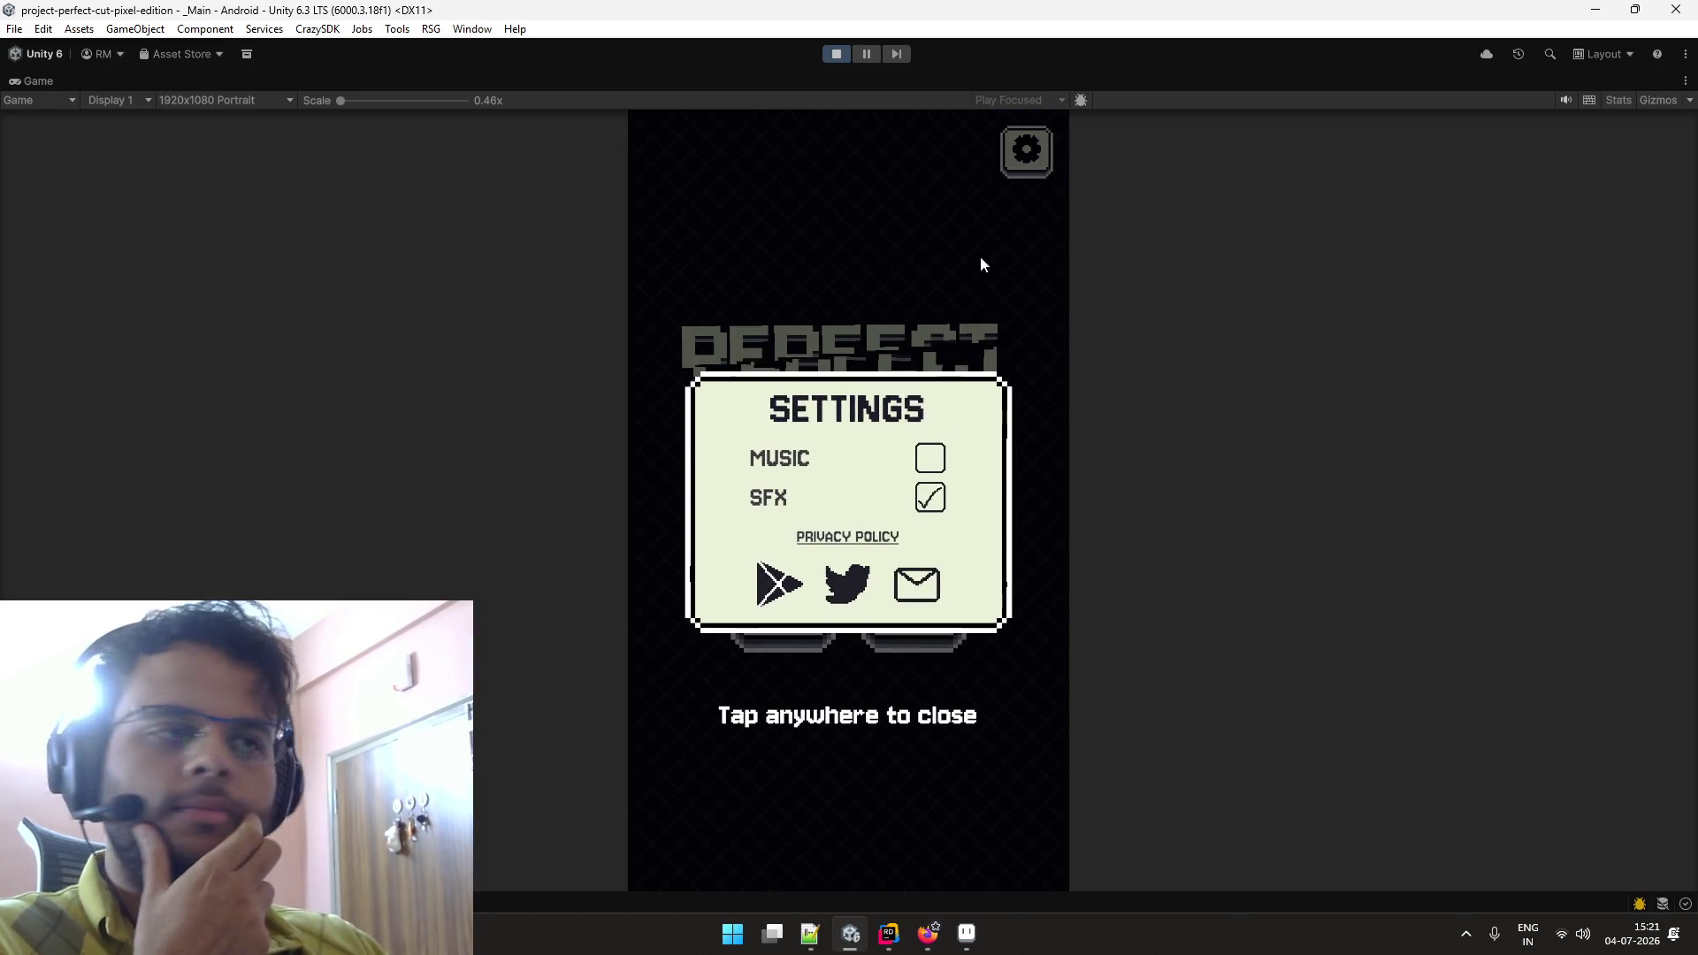
pyautogui.click(903, 704)
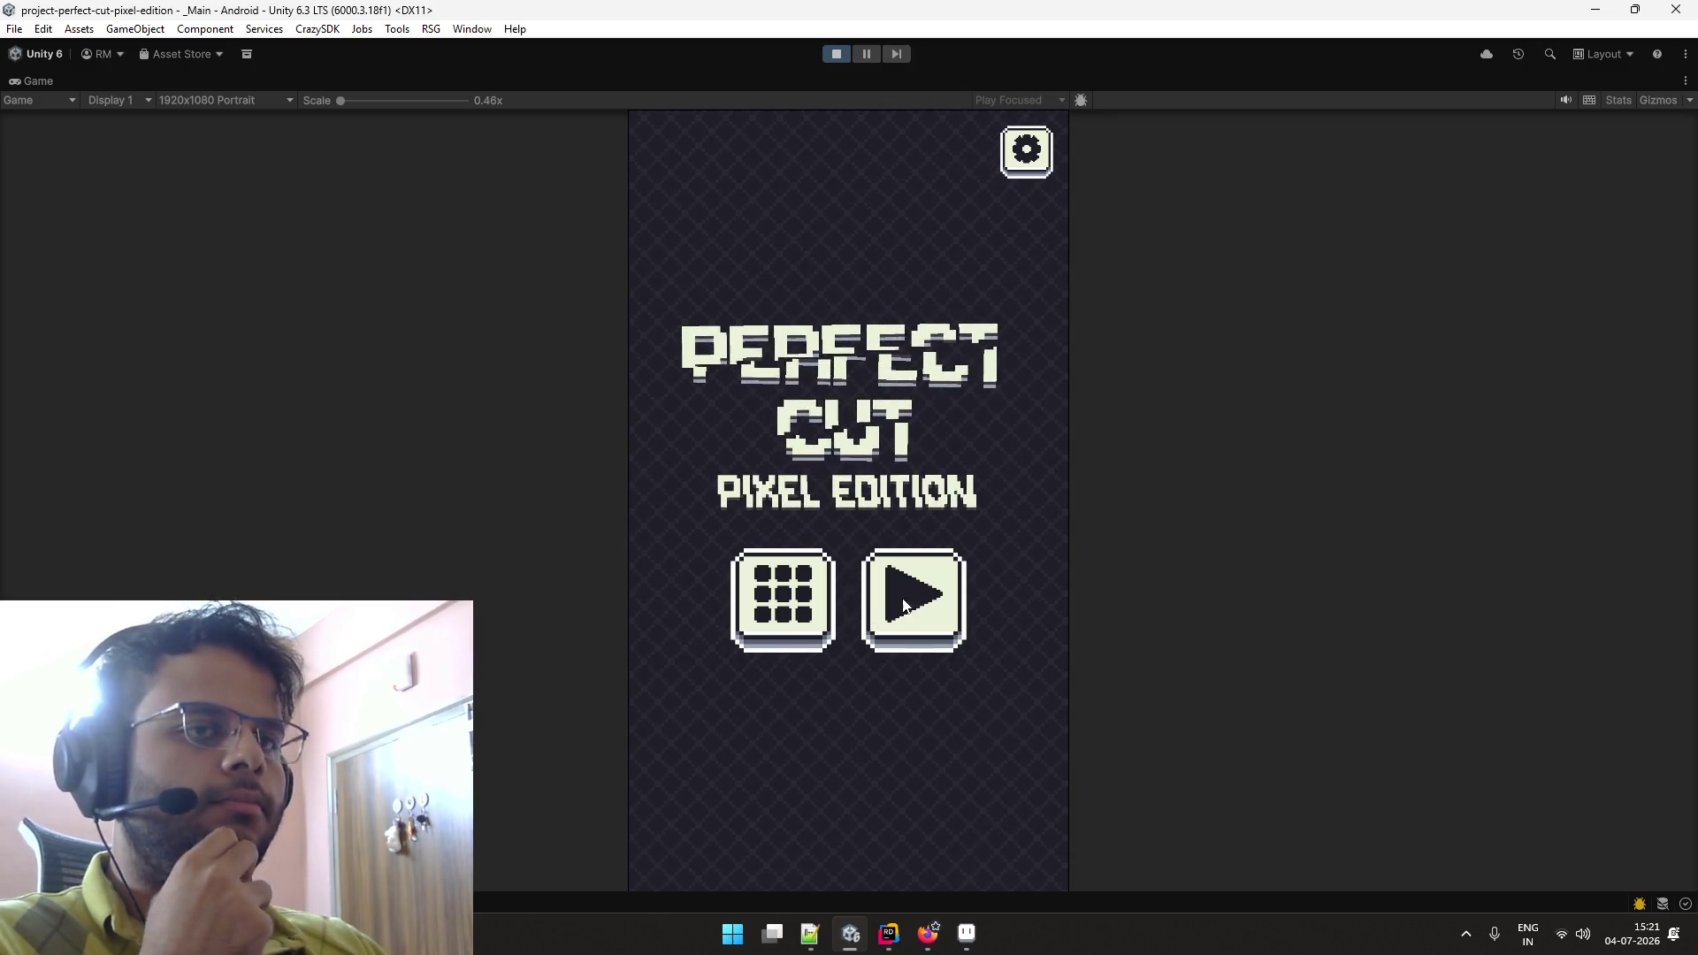
pyautogui.doubleClick(35, 80)
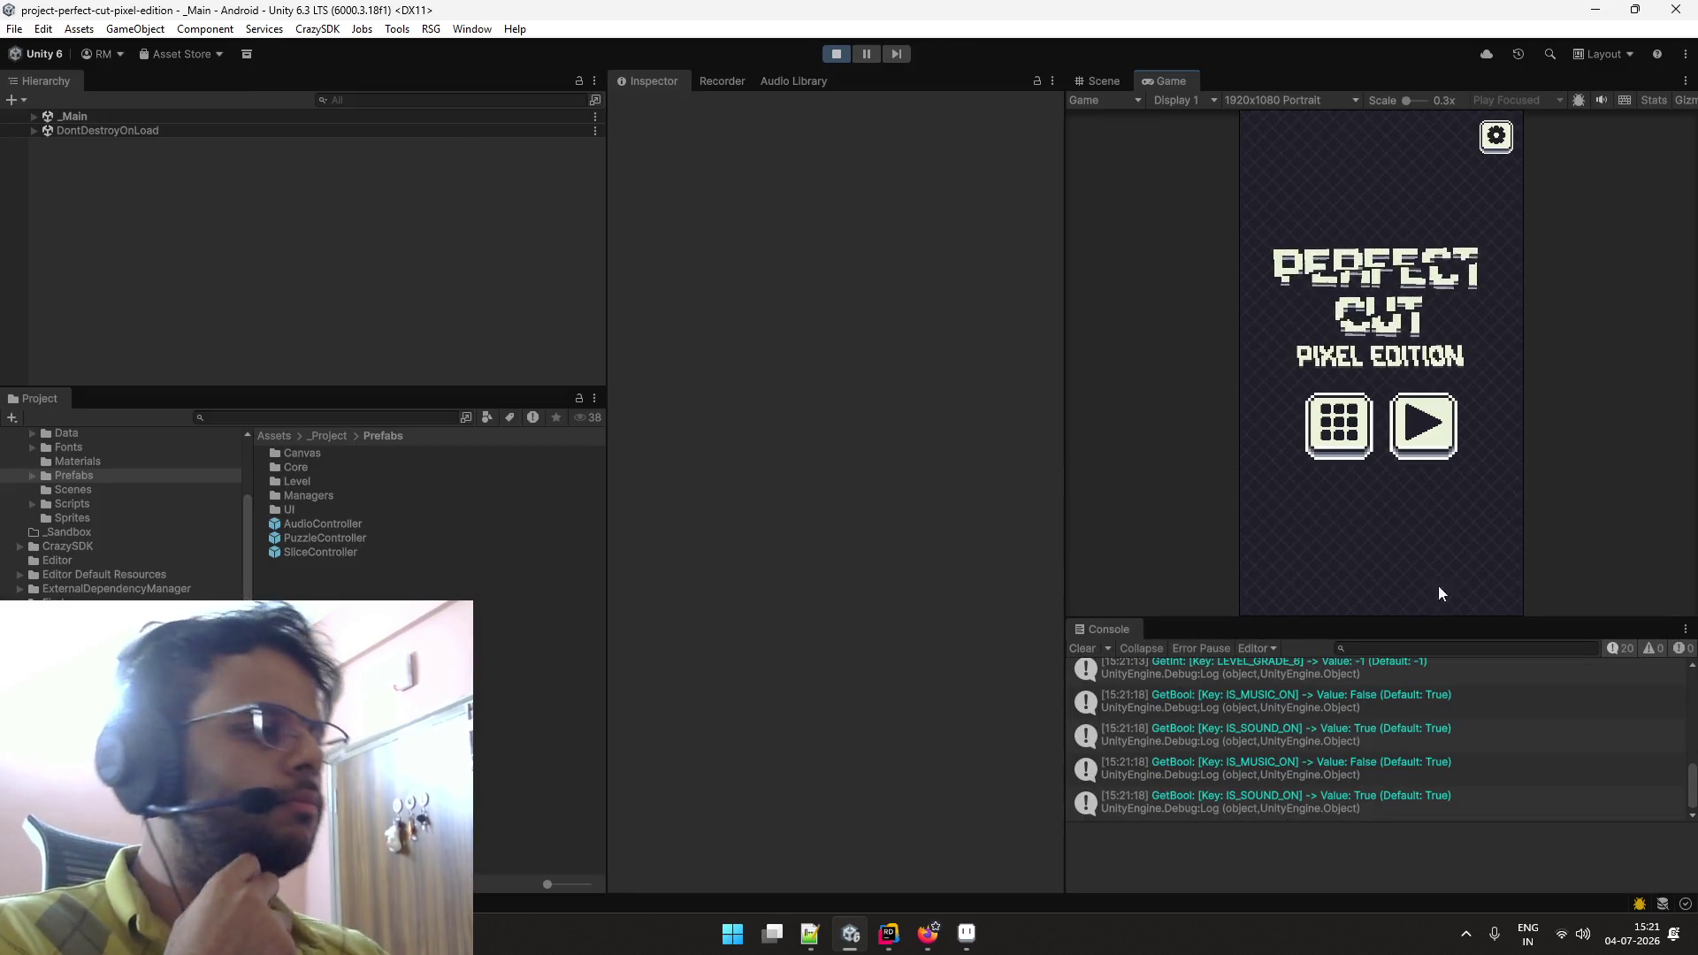
# Start a puzzle to load Level 3, then stop play mode.
pyautogui.scroll(10, 1434, 676)
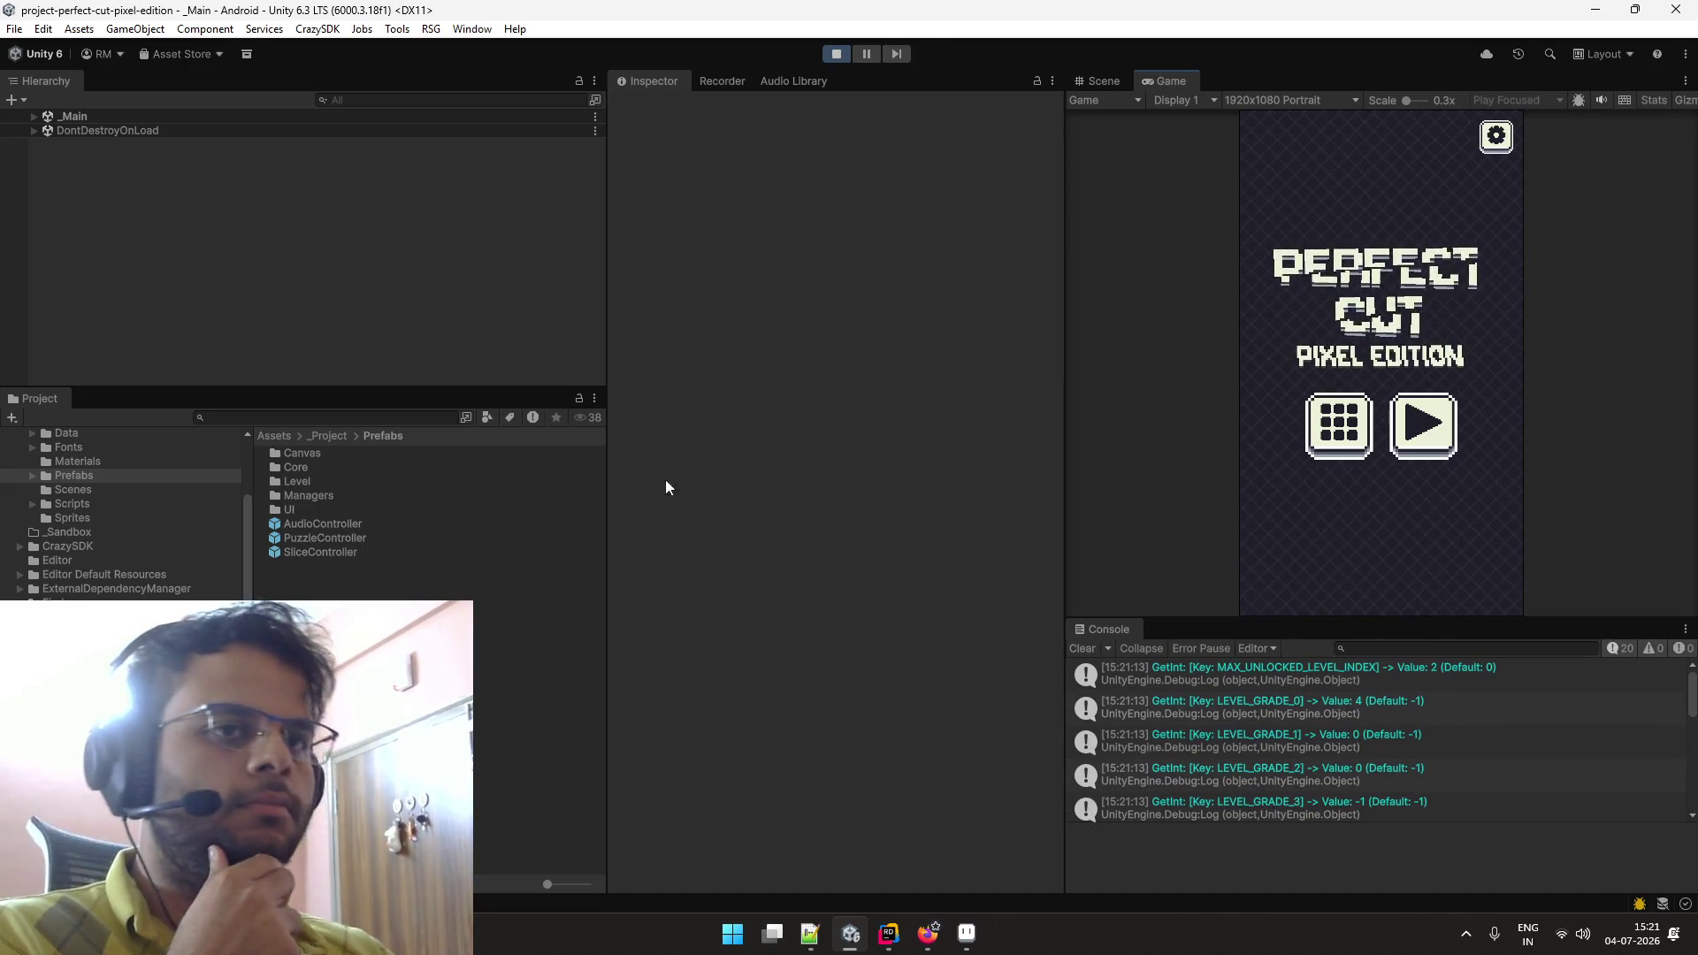
pyautogui.click(1429, 437)
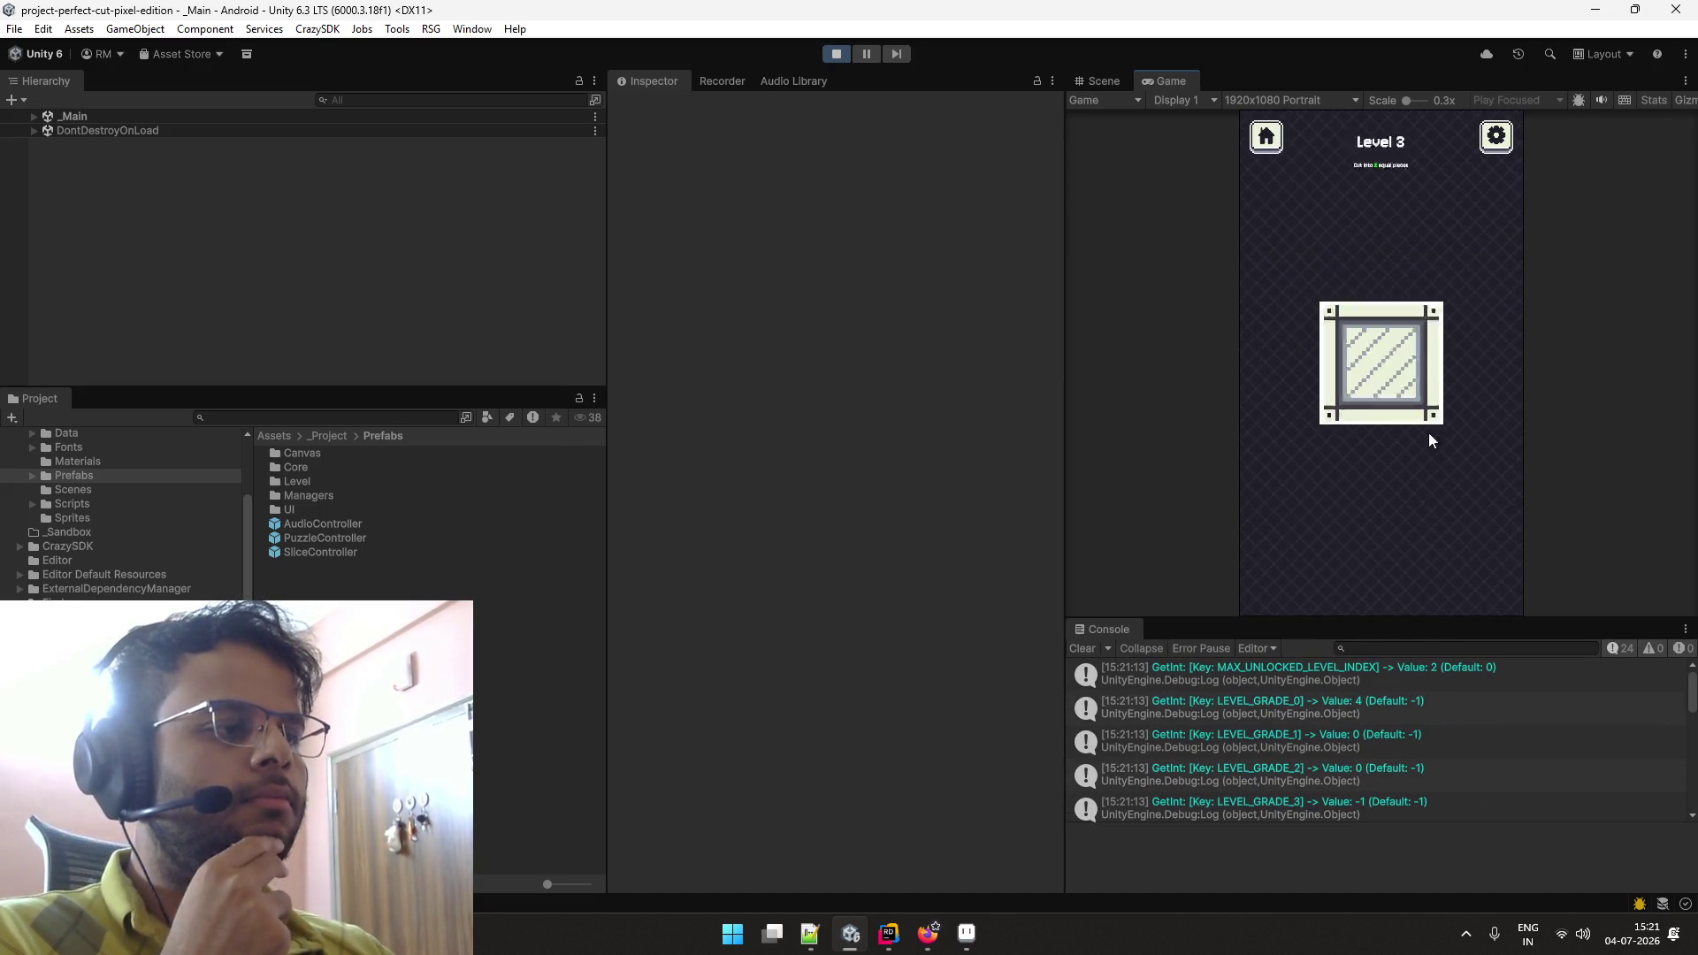
pyautogui.scroll(-10, 1495, 752)
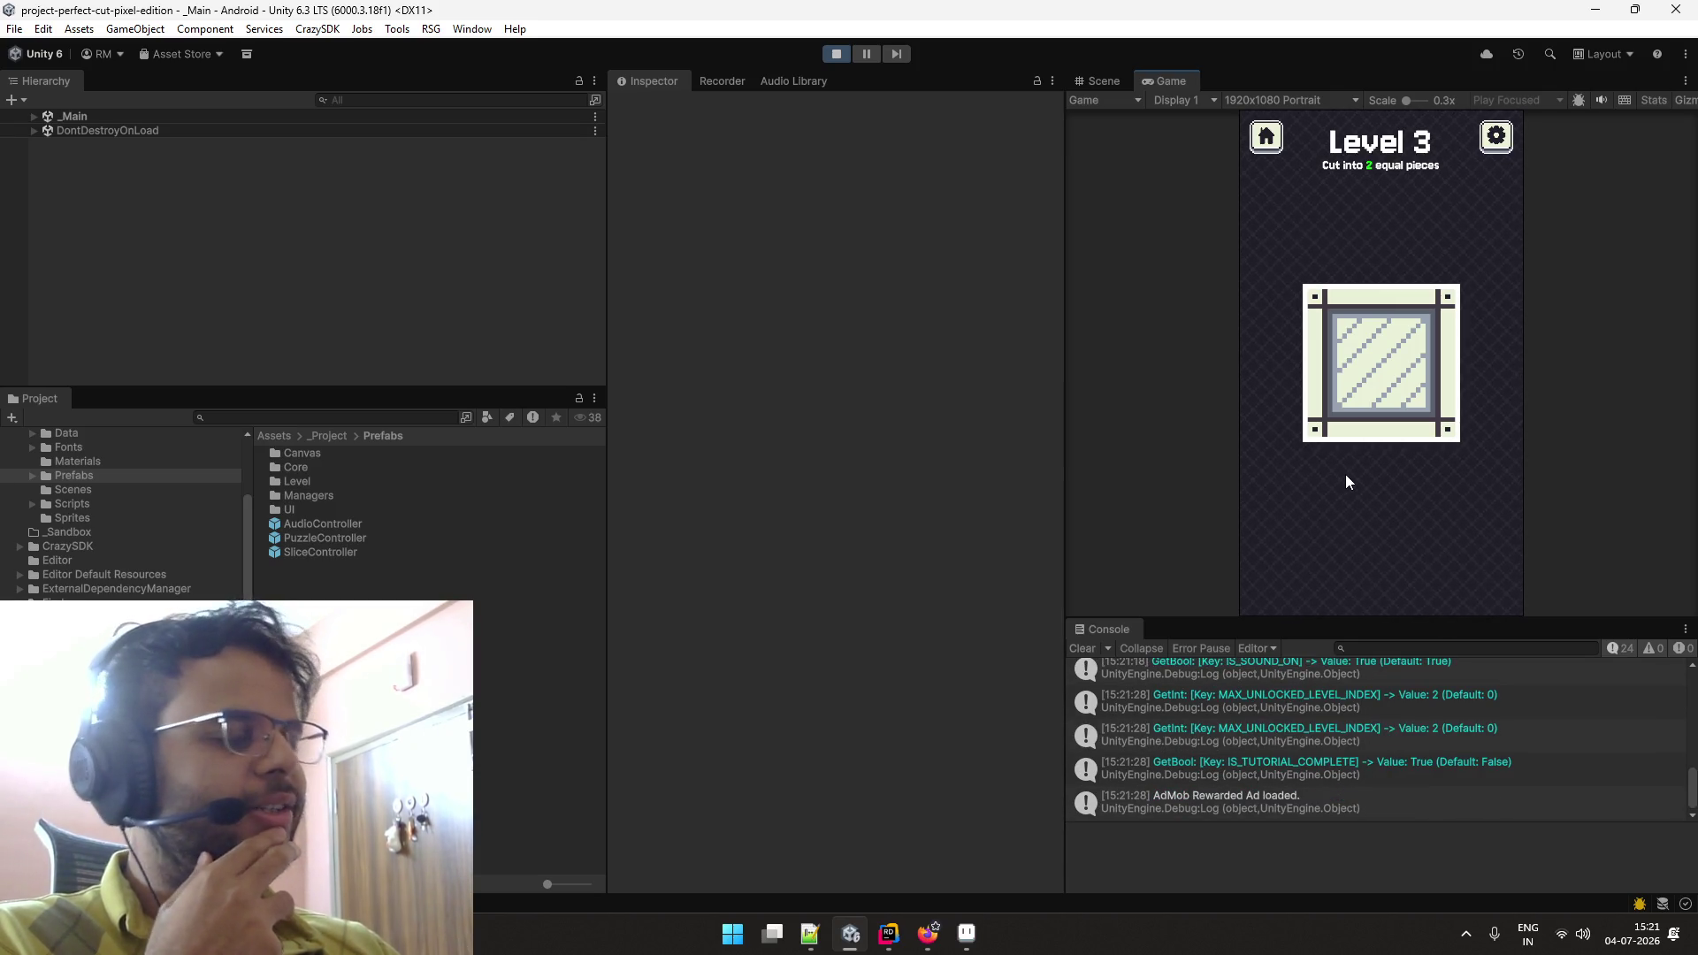
pyautogui.click(842, 51)
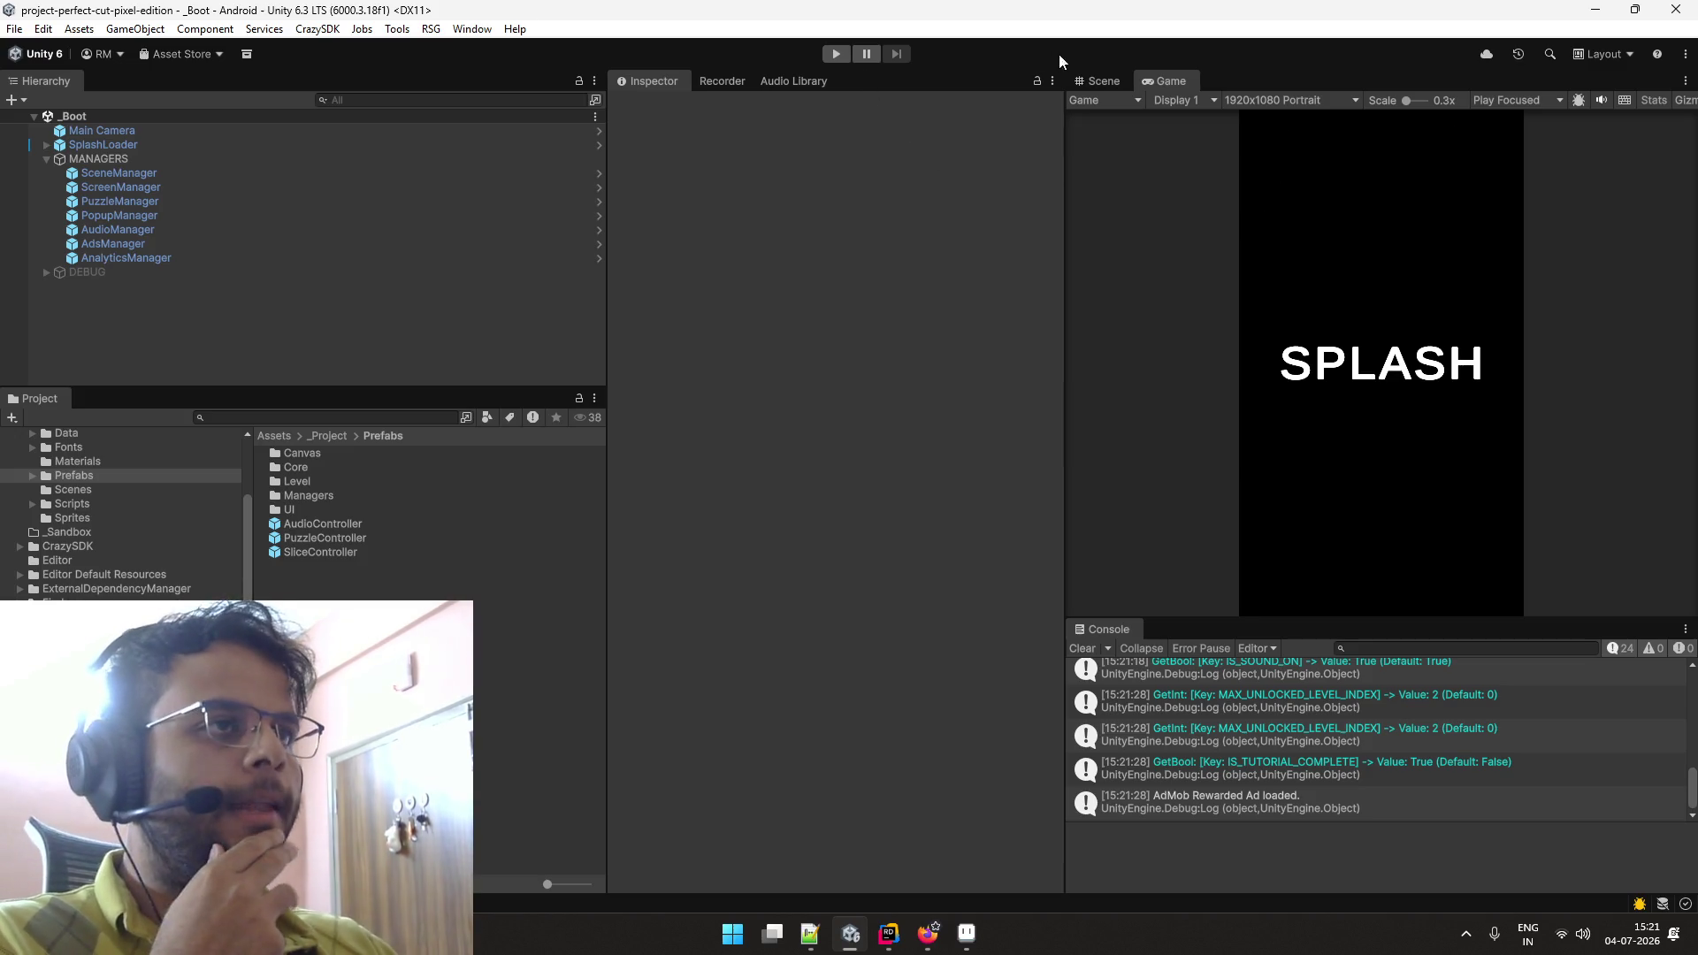
# Collapse MANAGERS in the Hierarchy, clear the Console and make it taller.
pyautogui.click(46, 160)
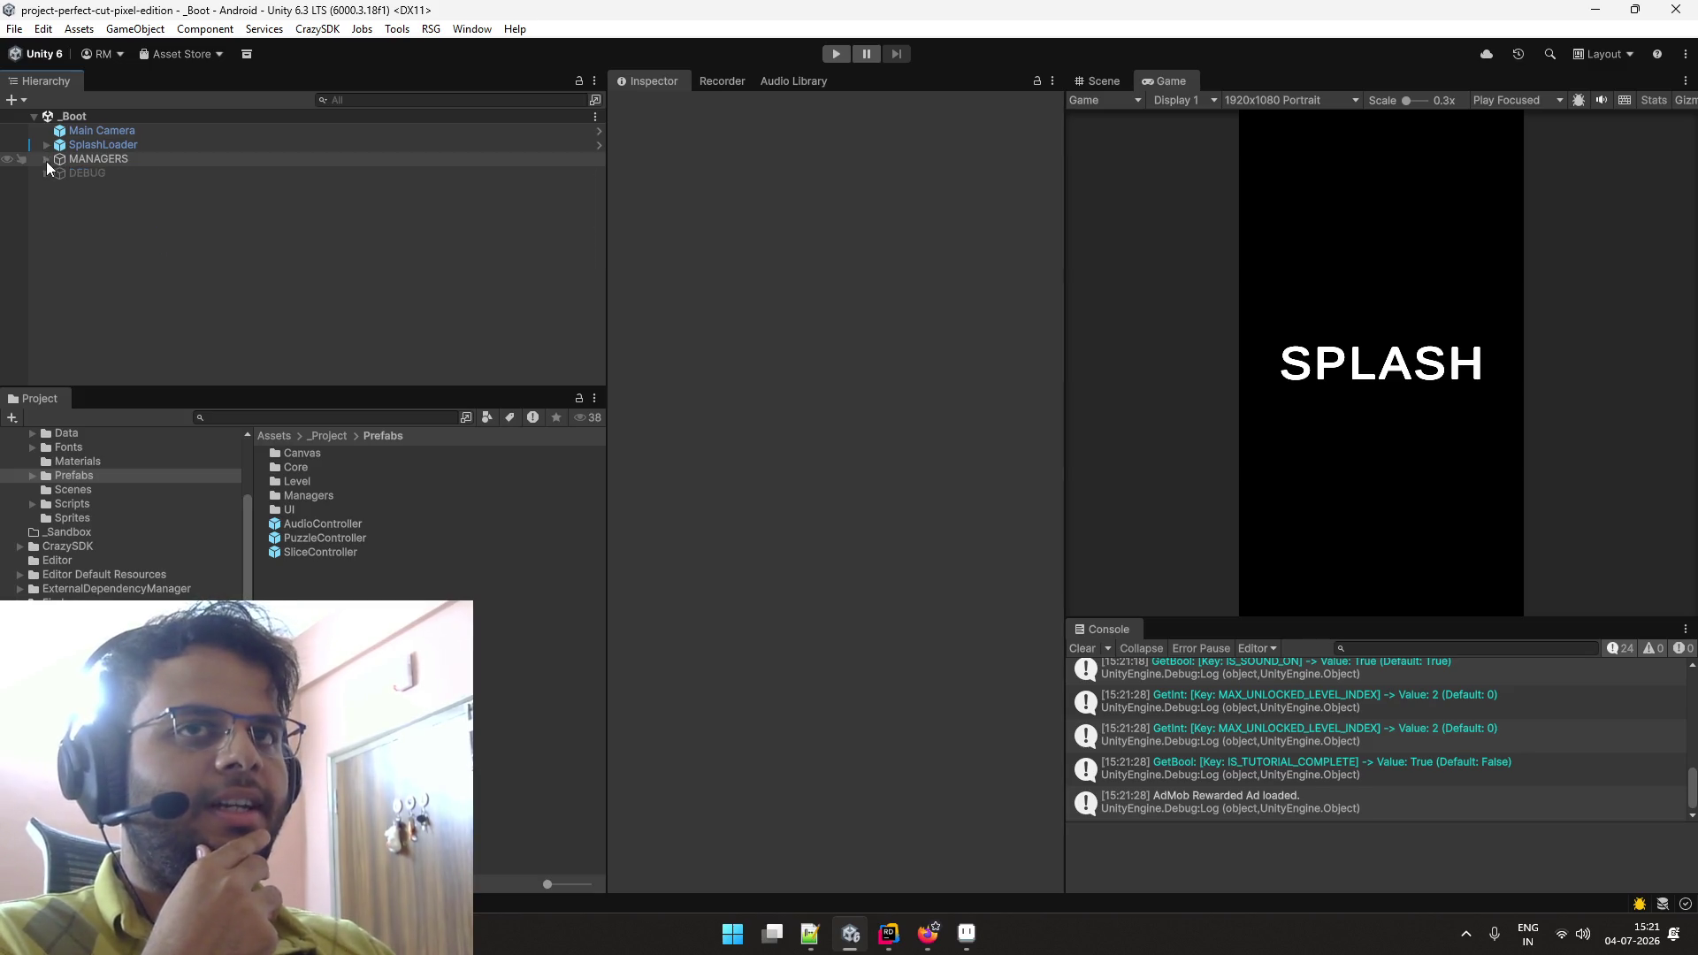
pyautogui.click(1090, 649)
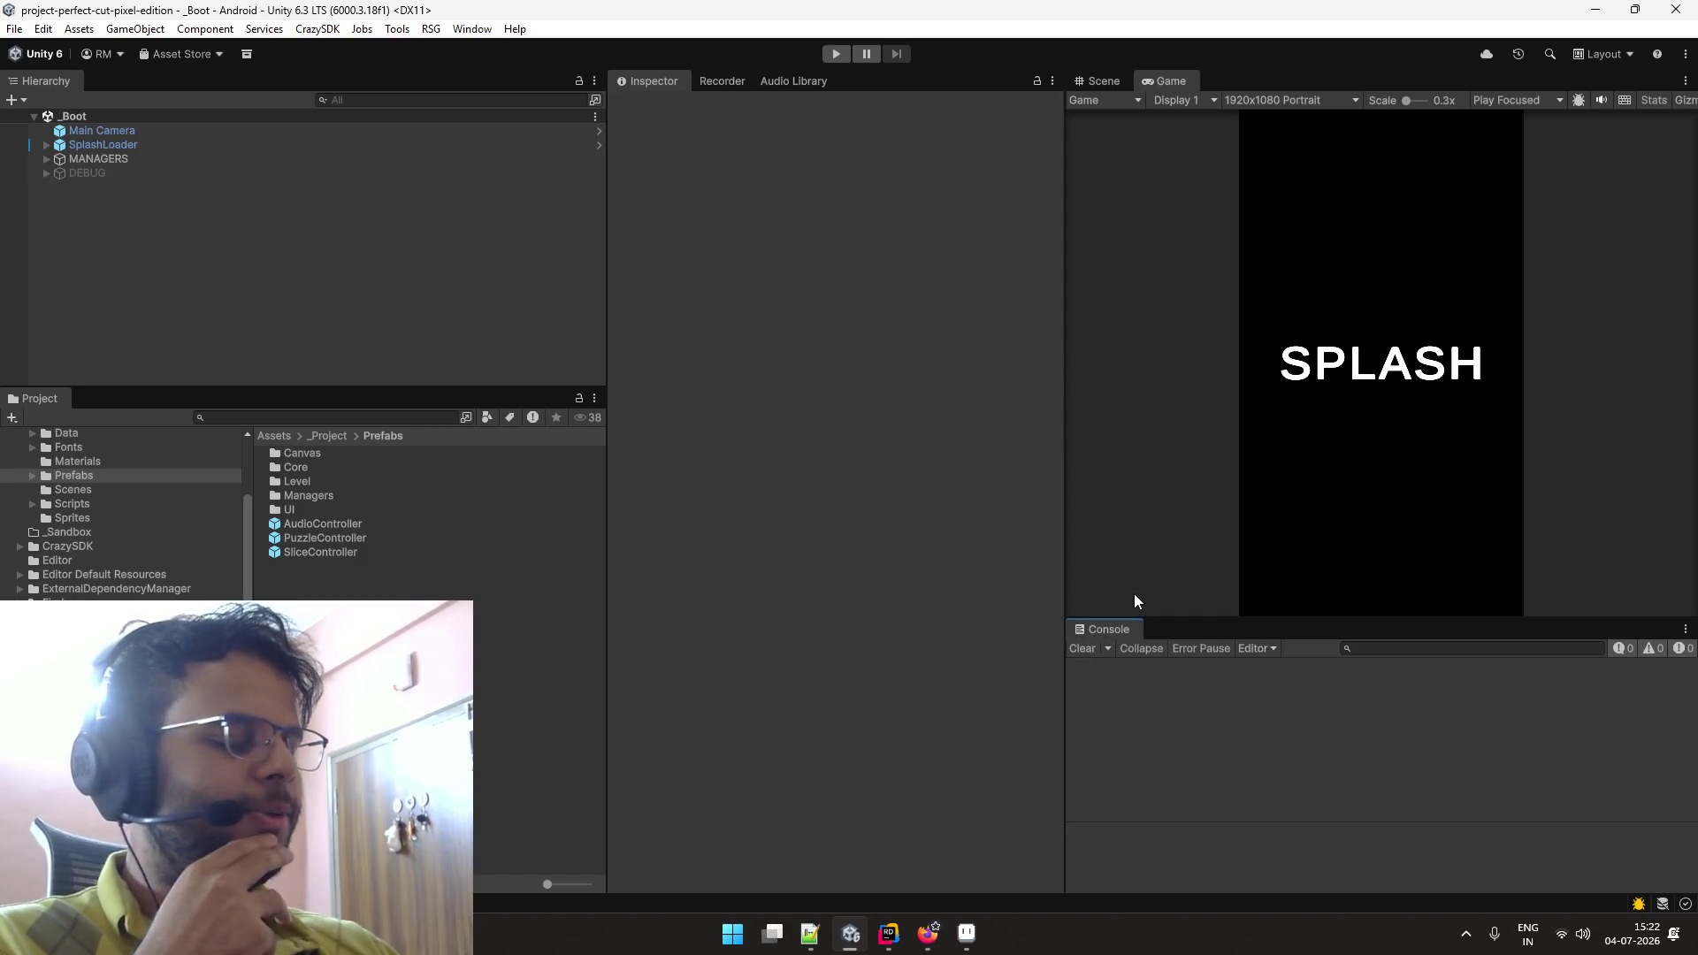
pyautogui.moveTo(1200, 616); pyautogui.dragTo(1217, 581)
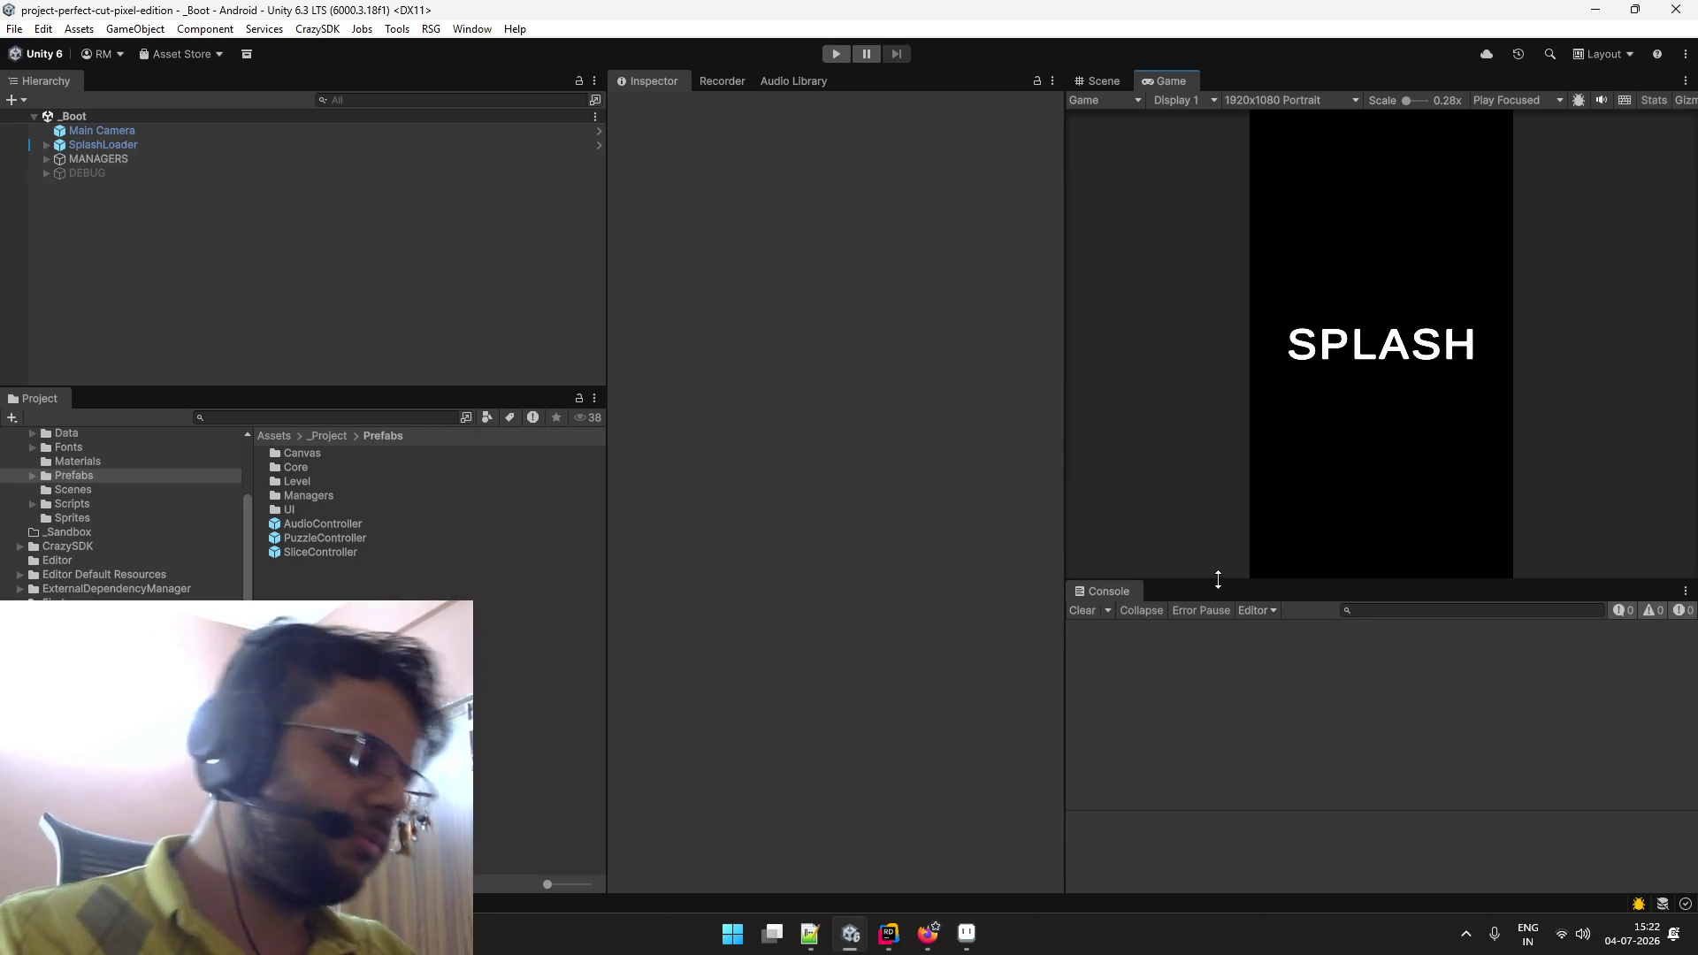
pyautogui.hotkey('alt', 'Tab')
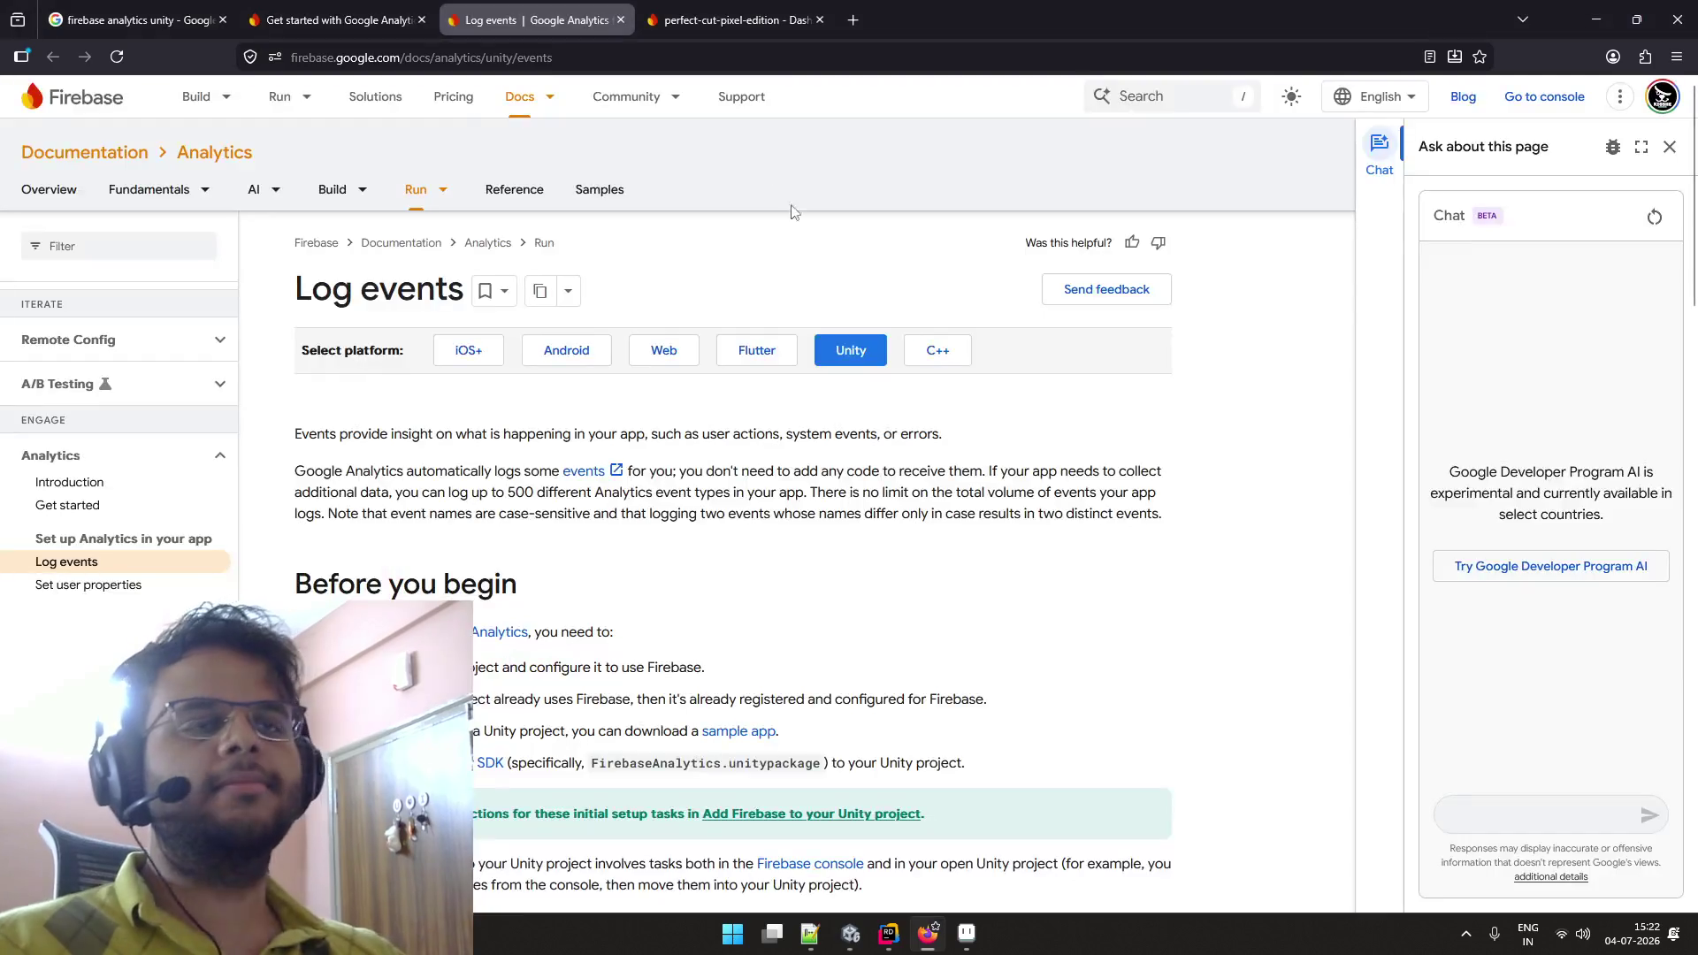
# Scroll through the Log events code example, then switch to the YouTube desktop.
pyautogui.scroll(-5, 631, 419)
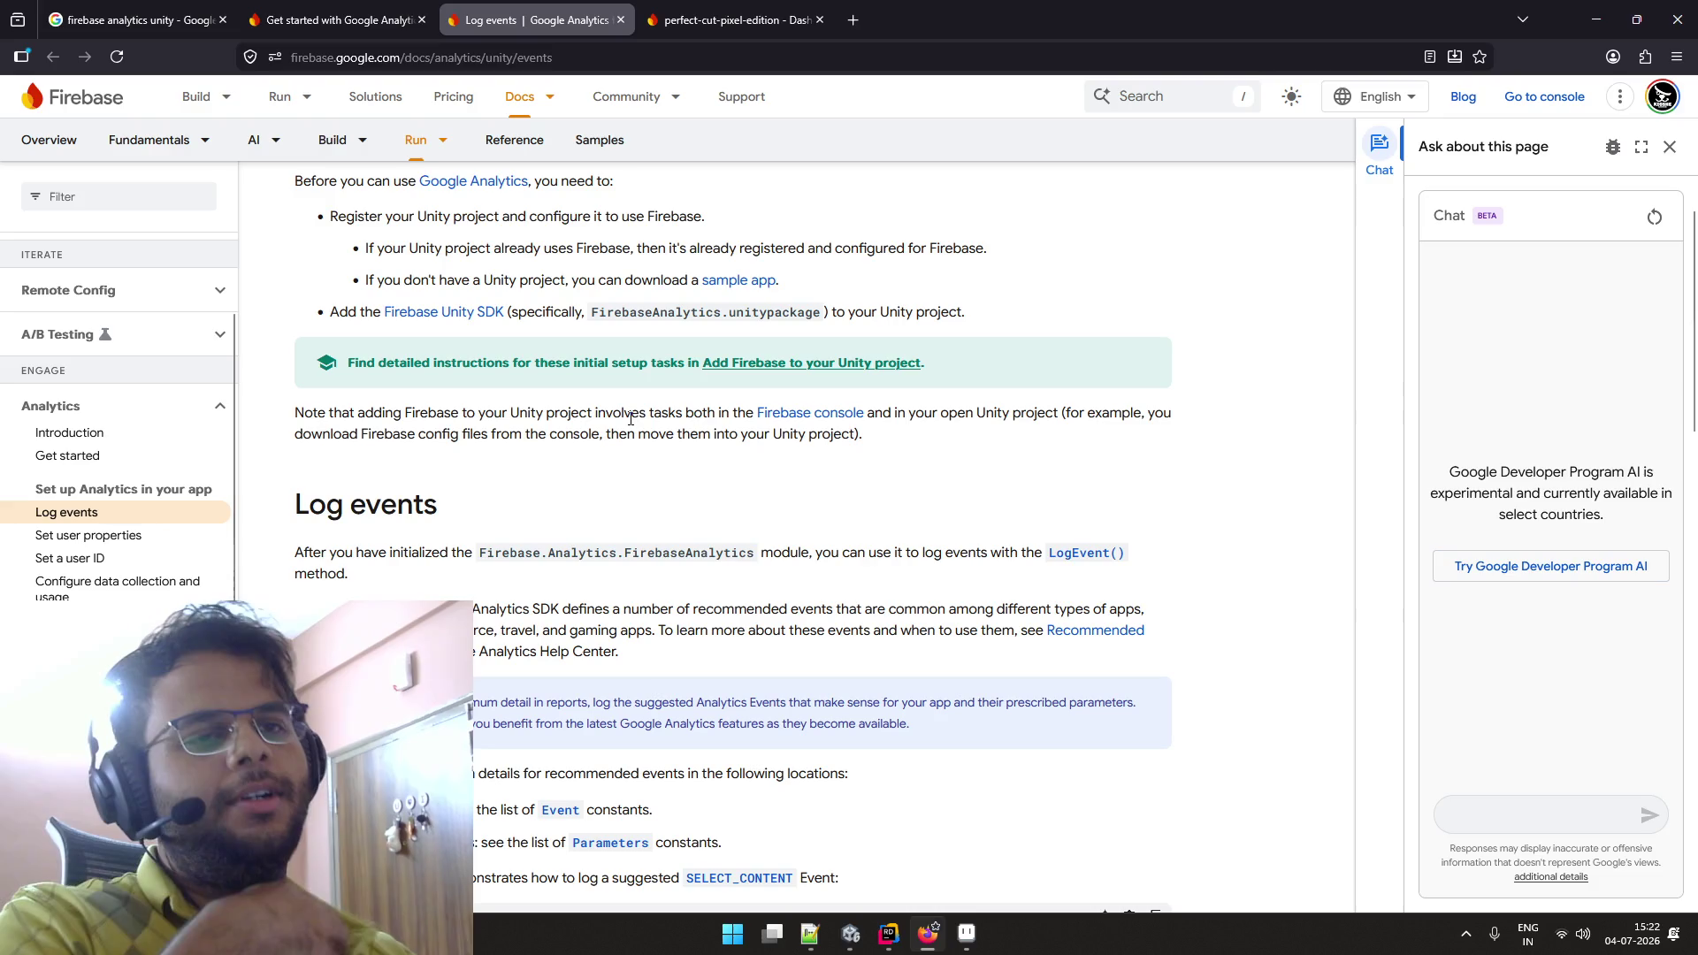
pyautogui.scroll(-6, 631, 420)
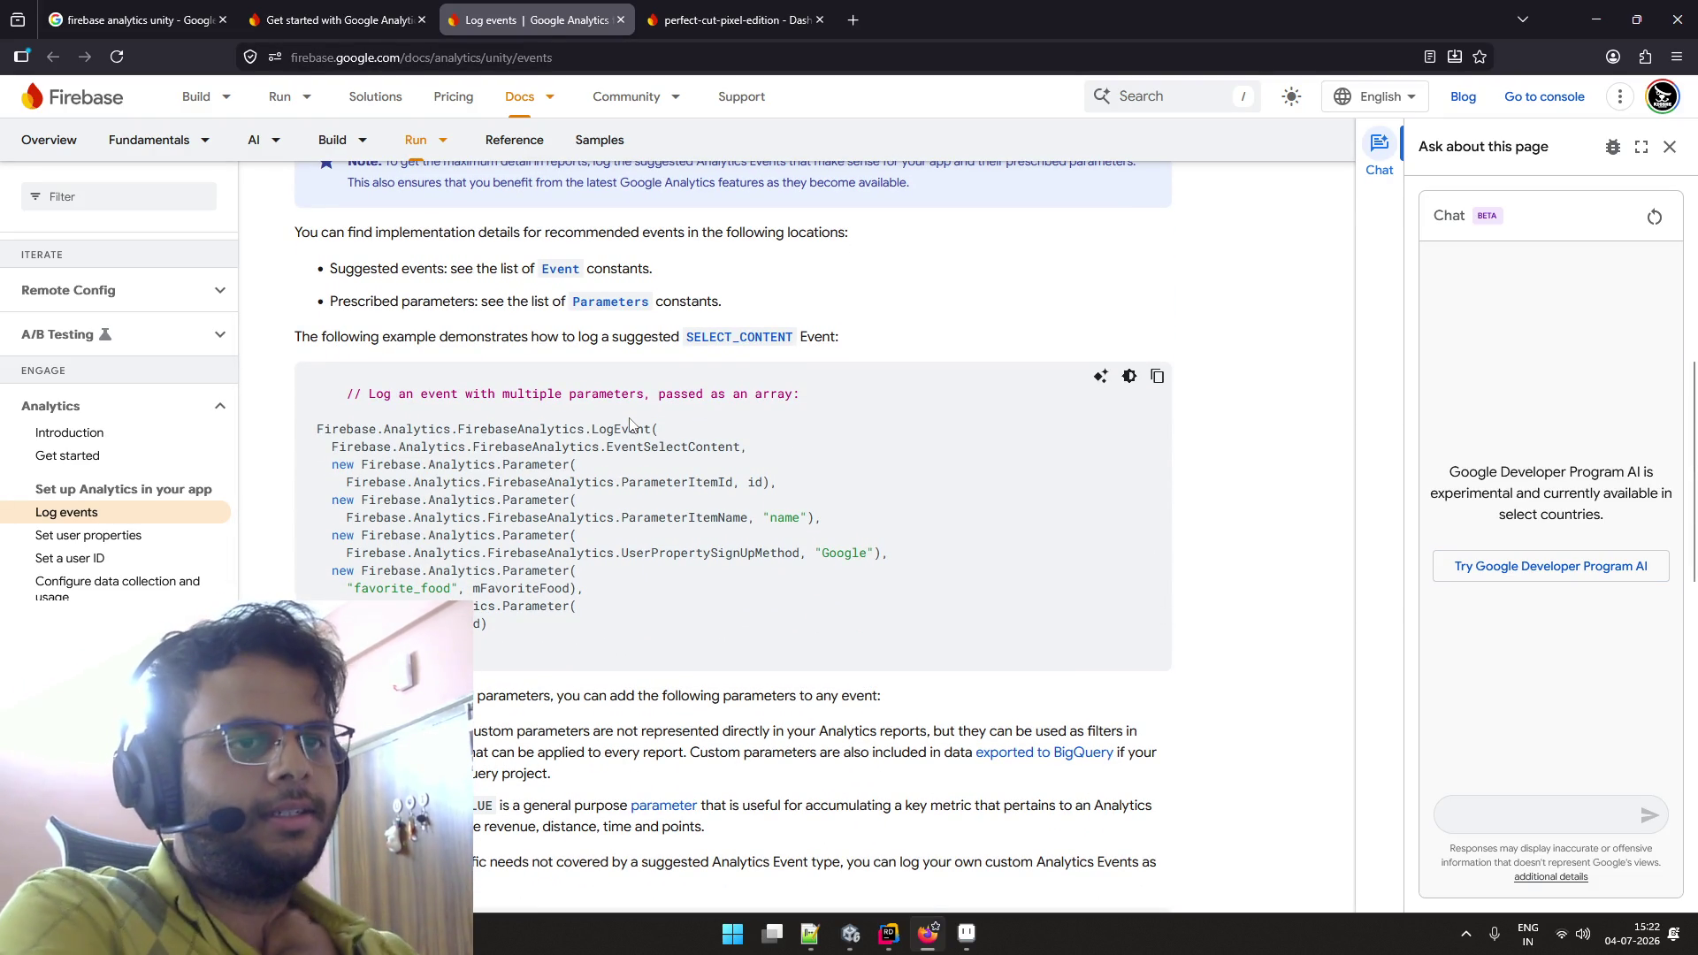
pyautogui.scroll(-2, 631, 422)
pyautogui.press('ctrl+super+Right')
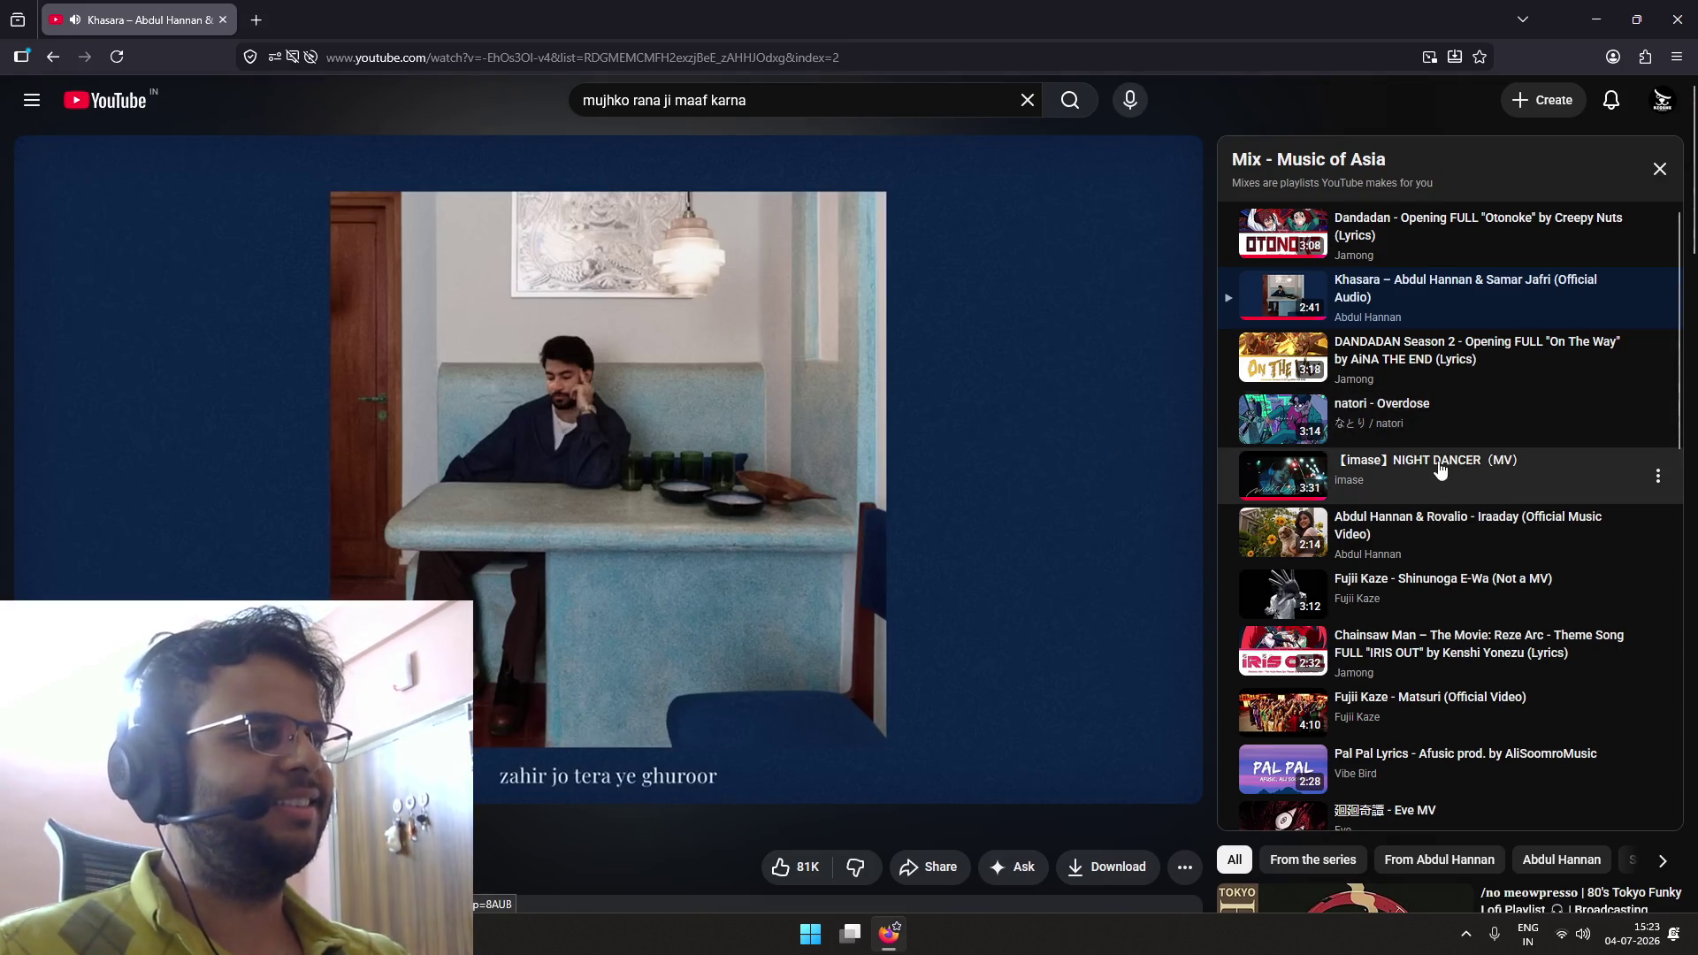
# Scroll through the YouTube Mix playlist, then return to the Firebase docs desktop.
pyautogui.scroll(-1, 1441, 493)
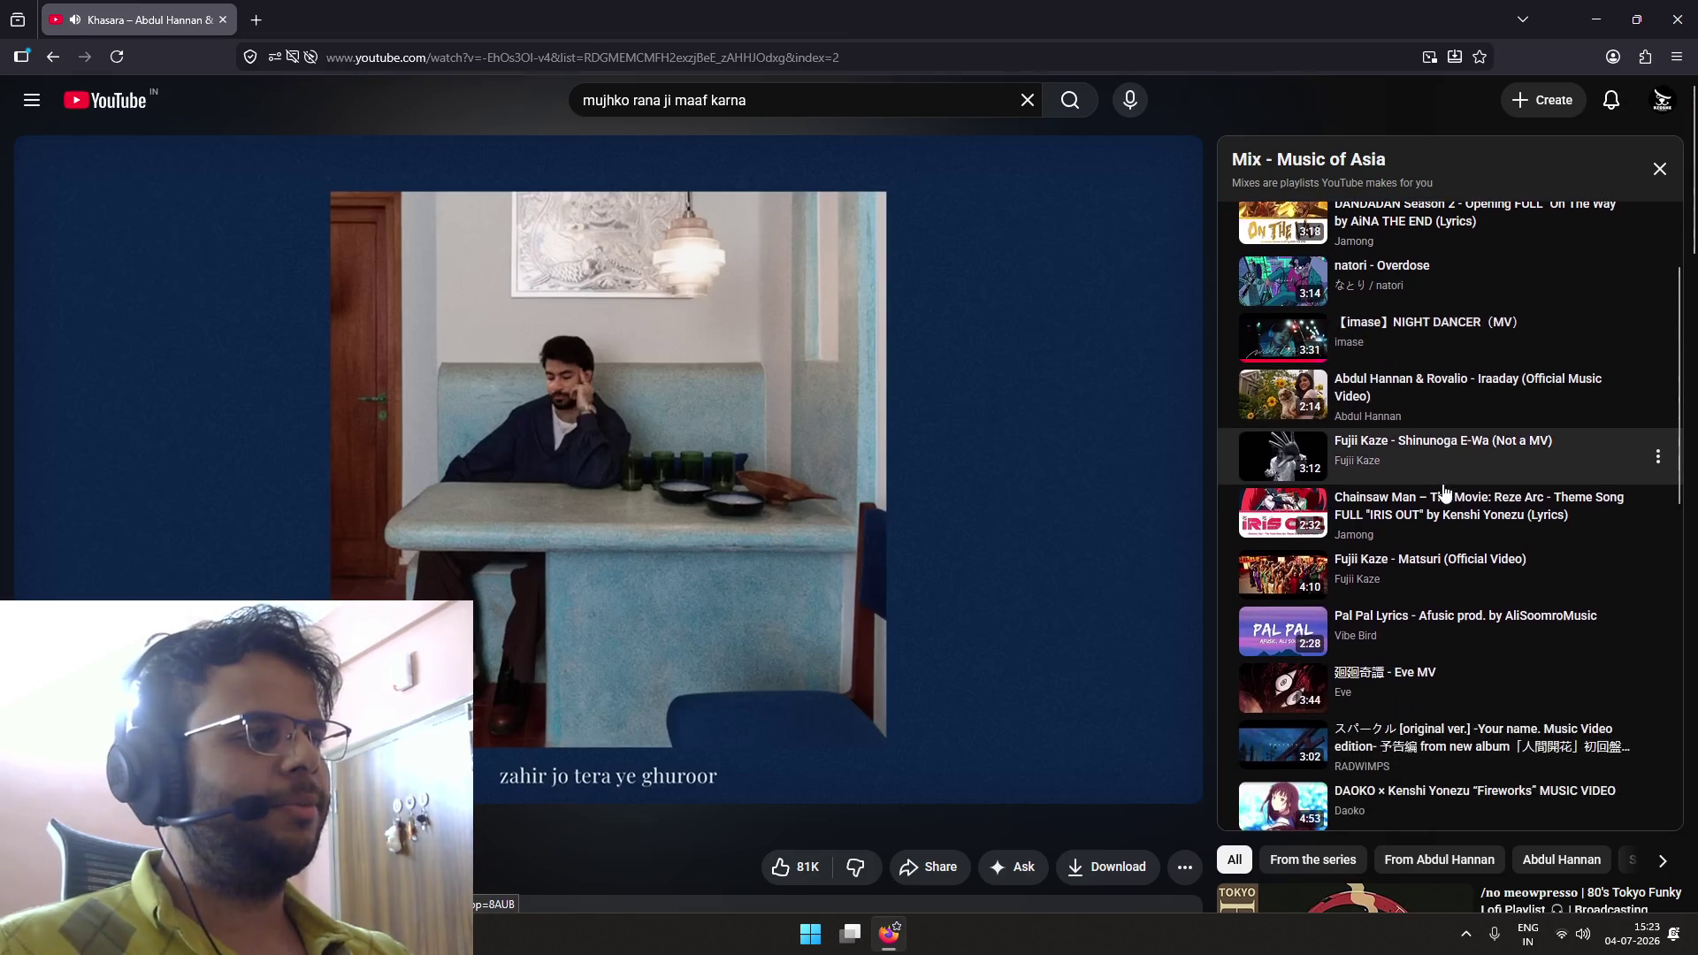
pyautogui.scroll(-2, 1402, 499)
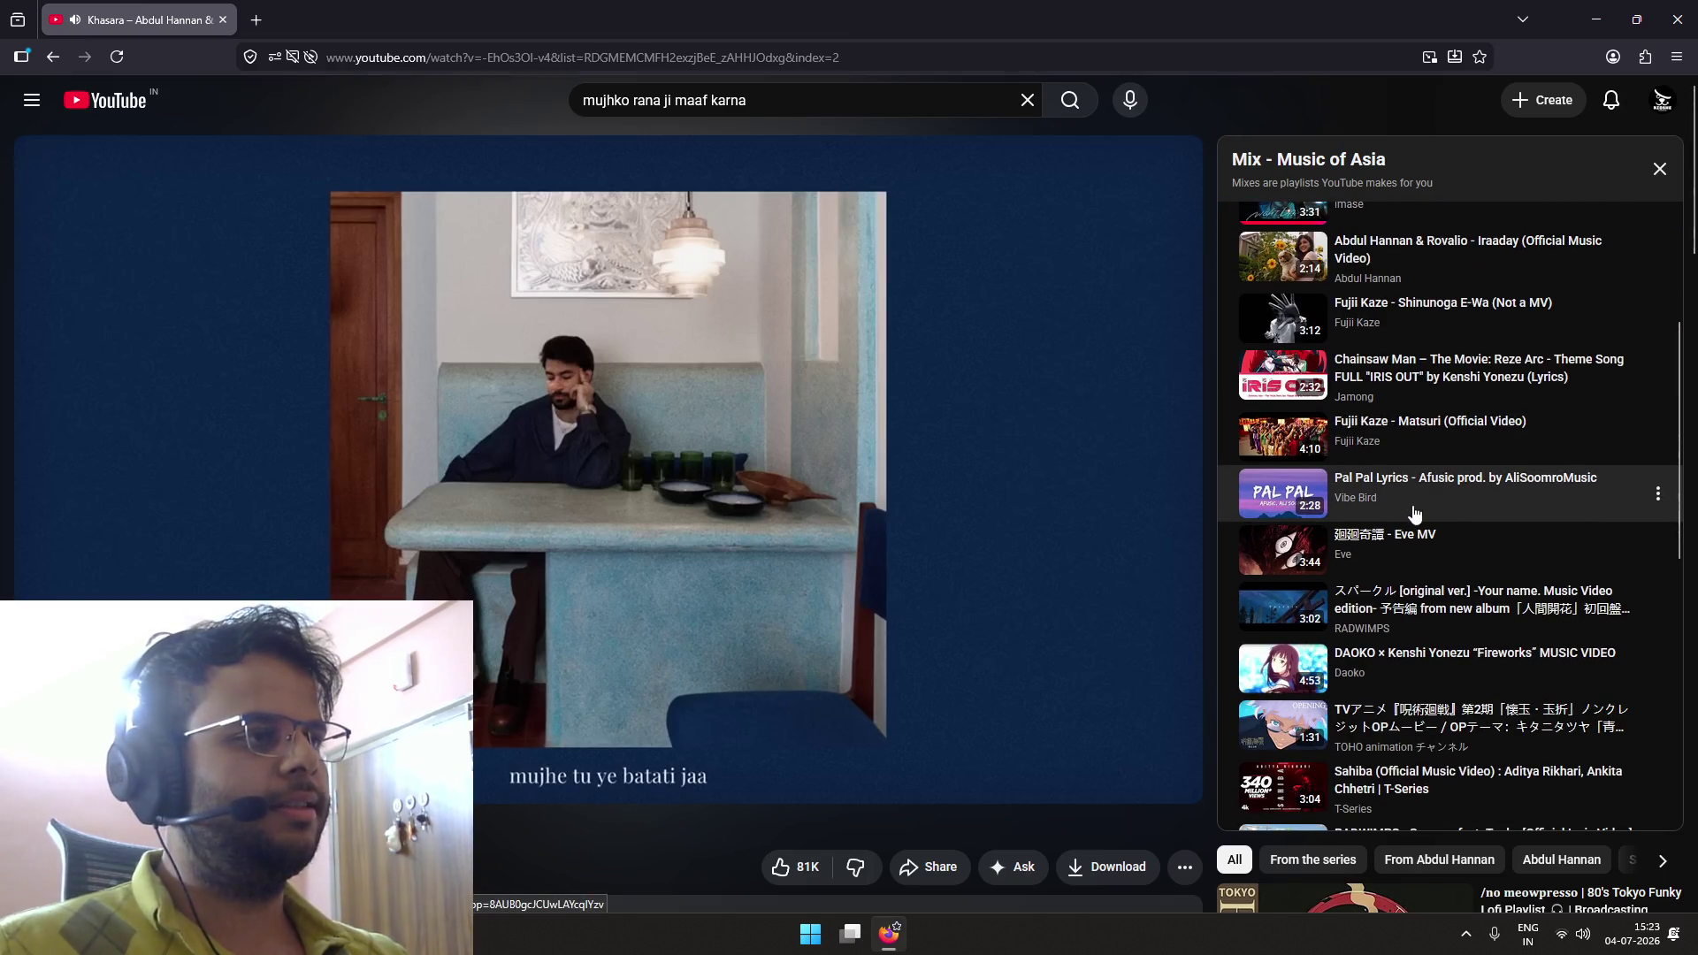
pyautogui.scroll(-5, 1476, 398)
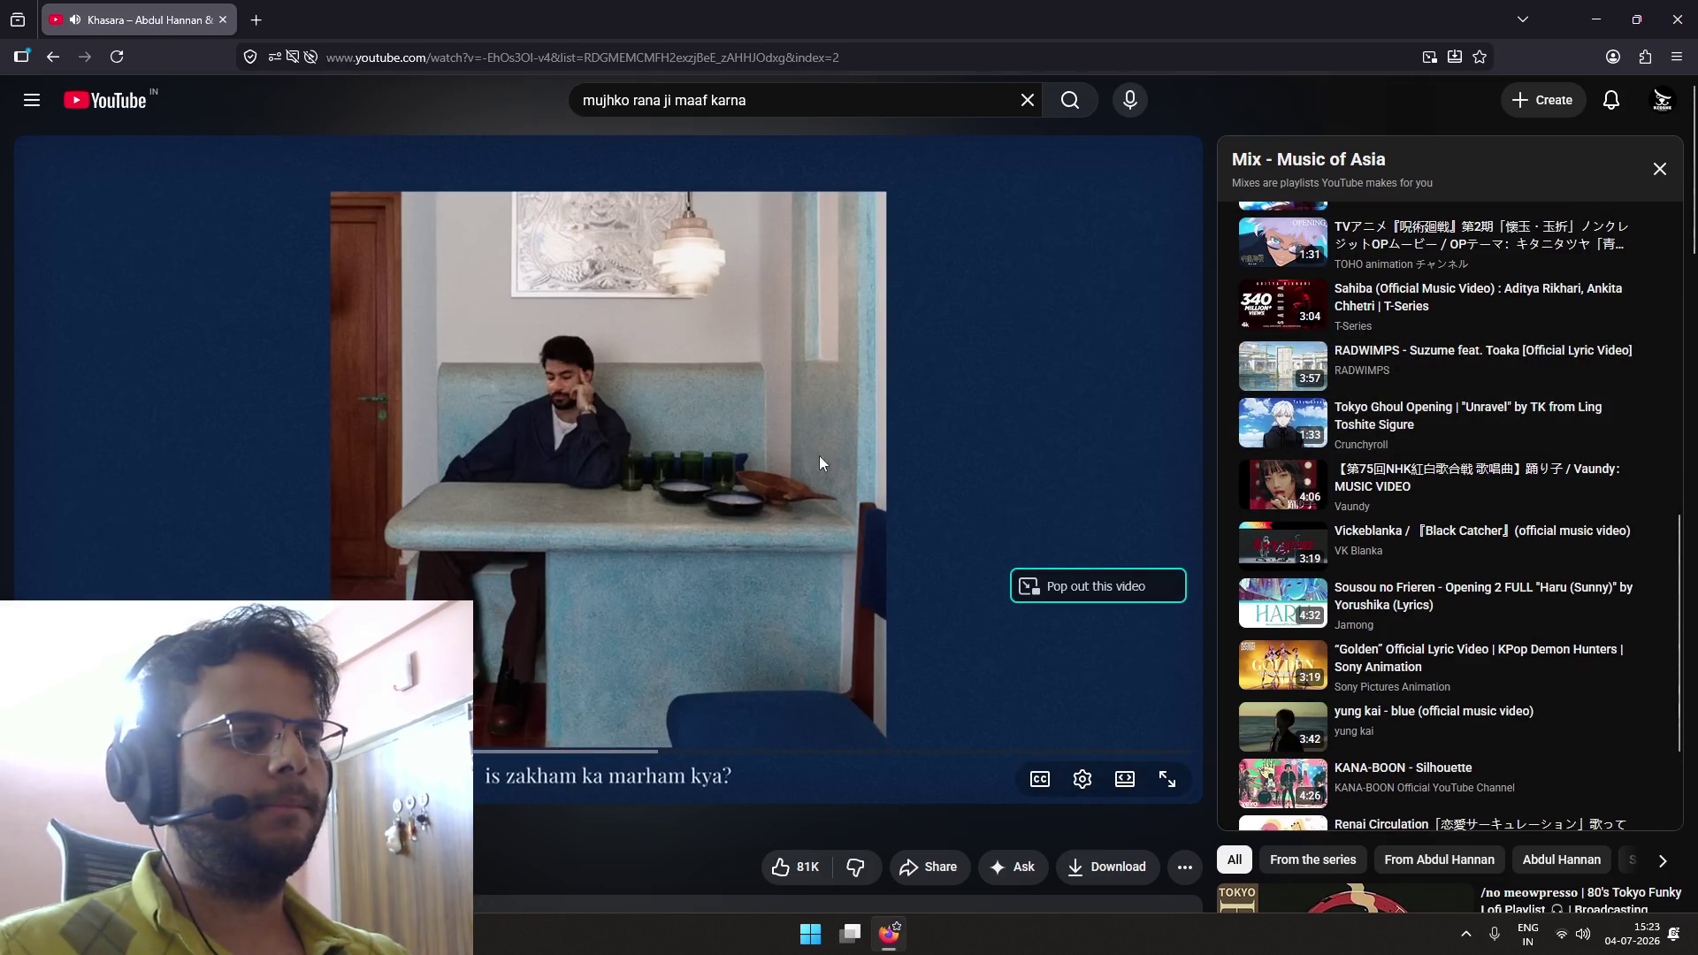
pyautogui.scroll(-4, 1058, 636)
pyautogui.scroll(-1, 1059, 639)
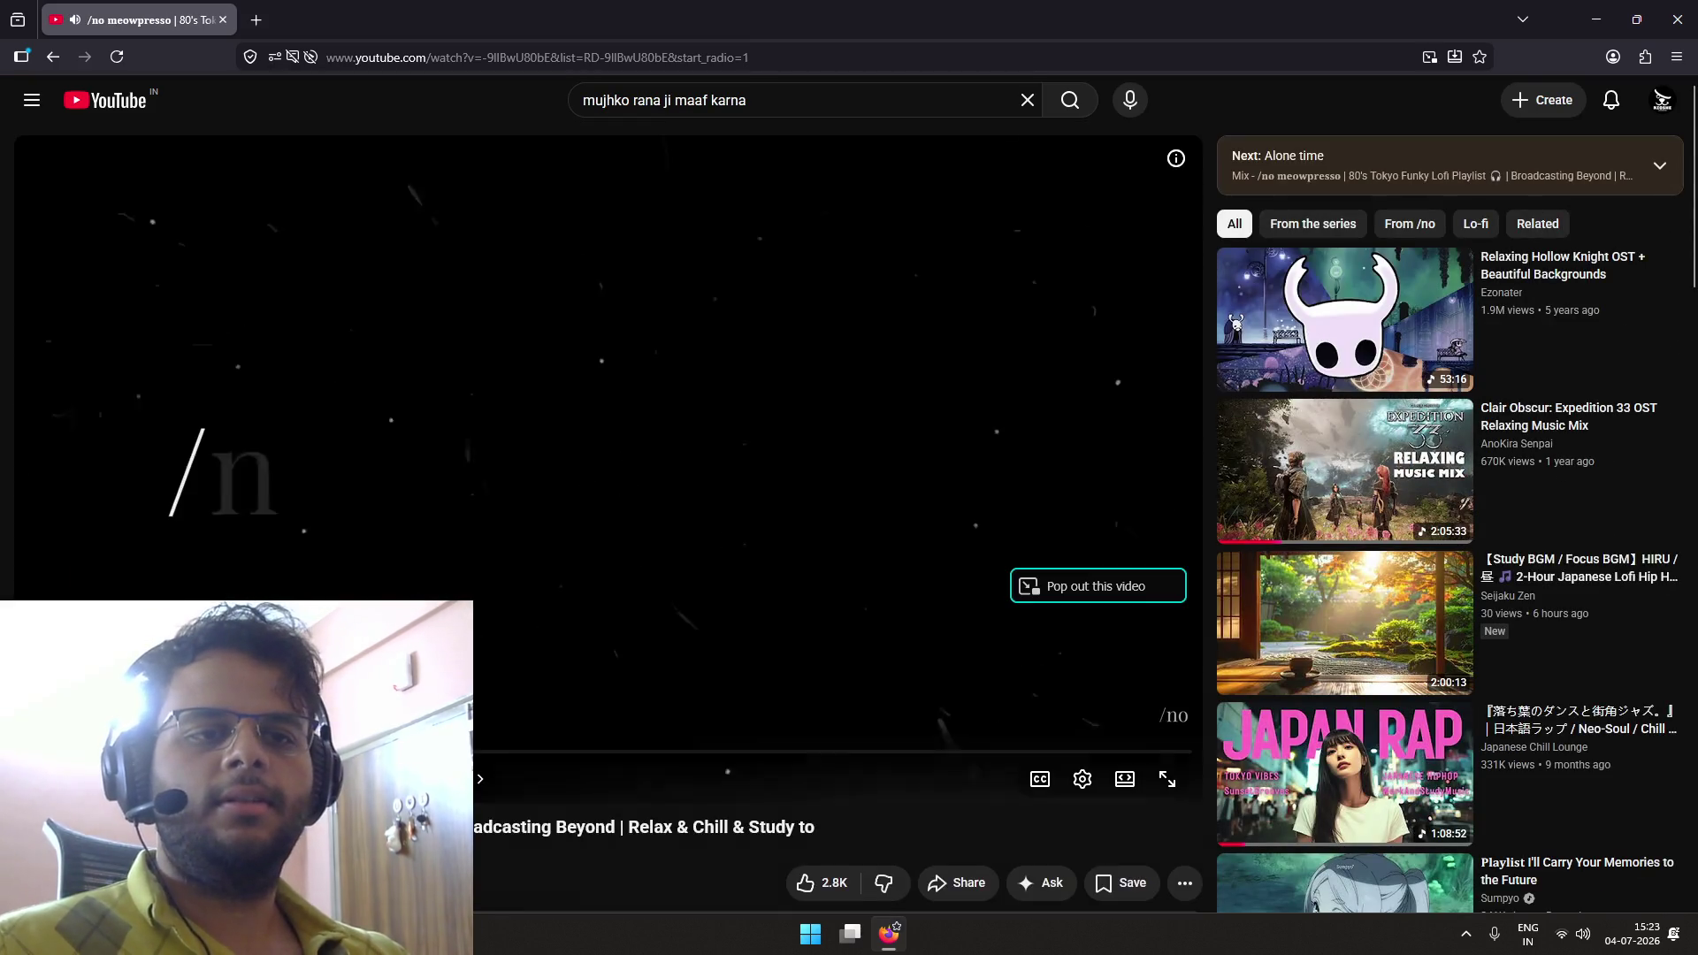
pyautogui.press('ctrl+super+Left')
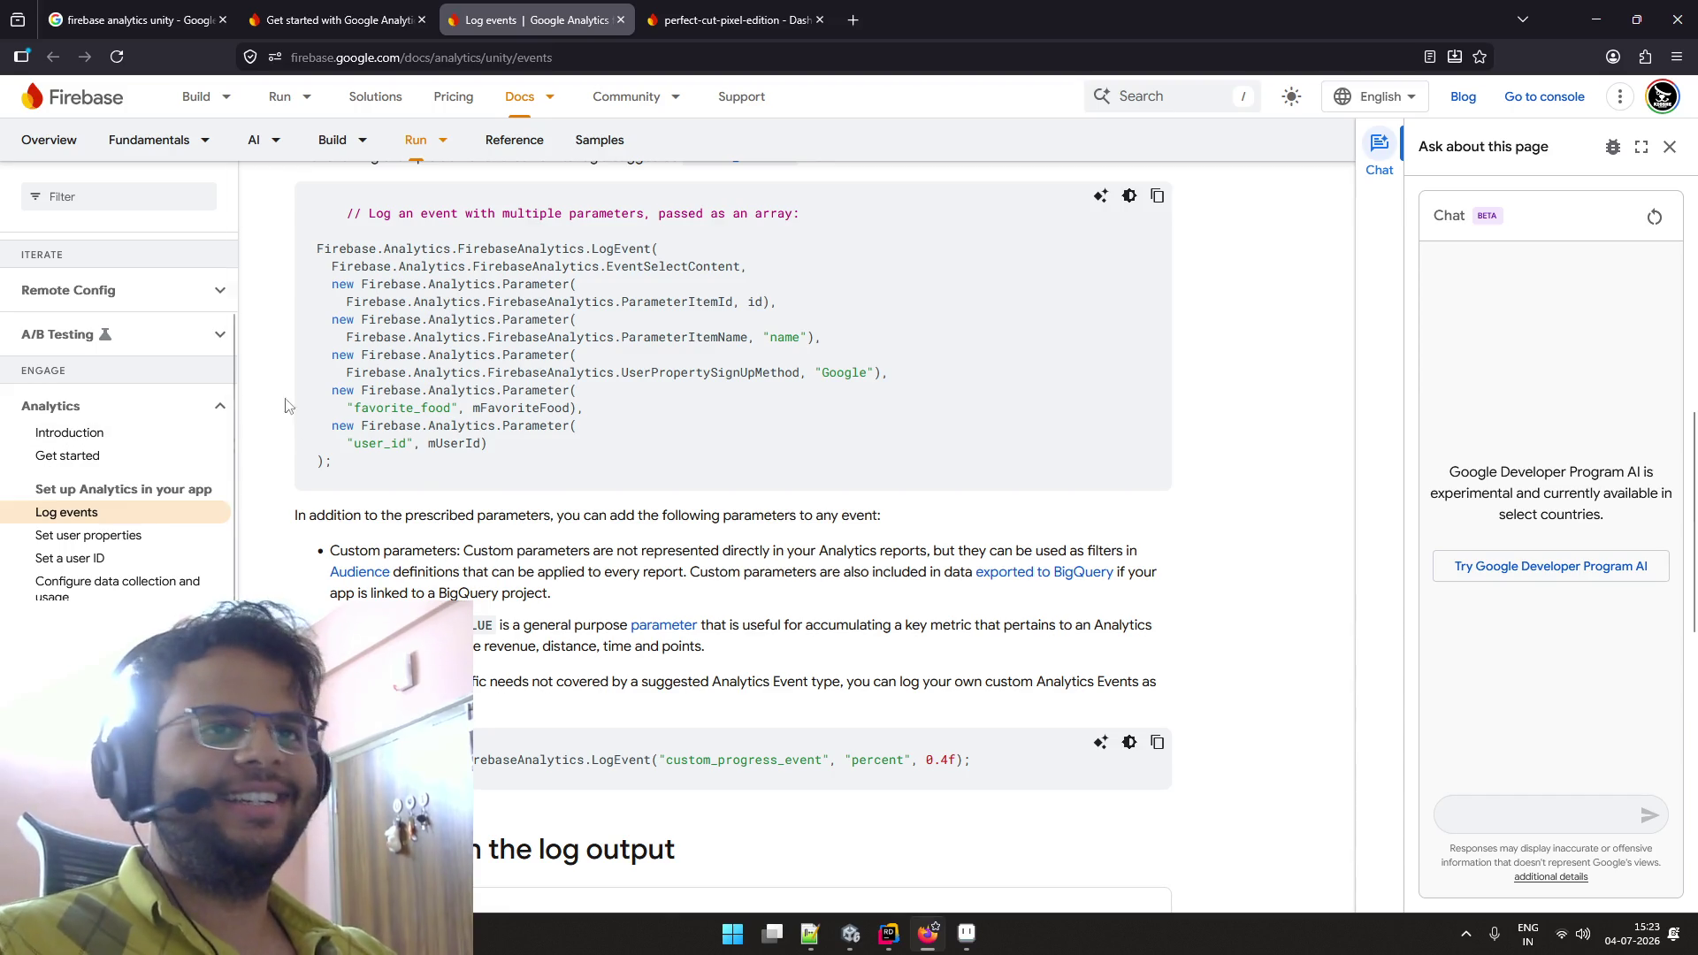
# Scroll to the top of Log events and glance at the Get started guide.
pyautogui.scroll(10, 290, 406)
pyautogui.scroll(4, 489, 397)
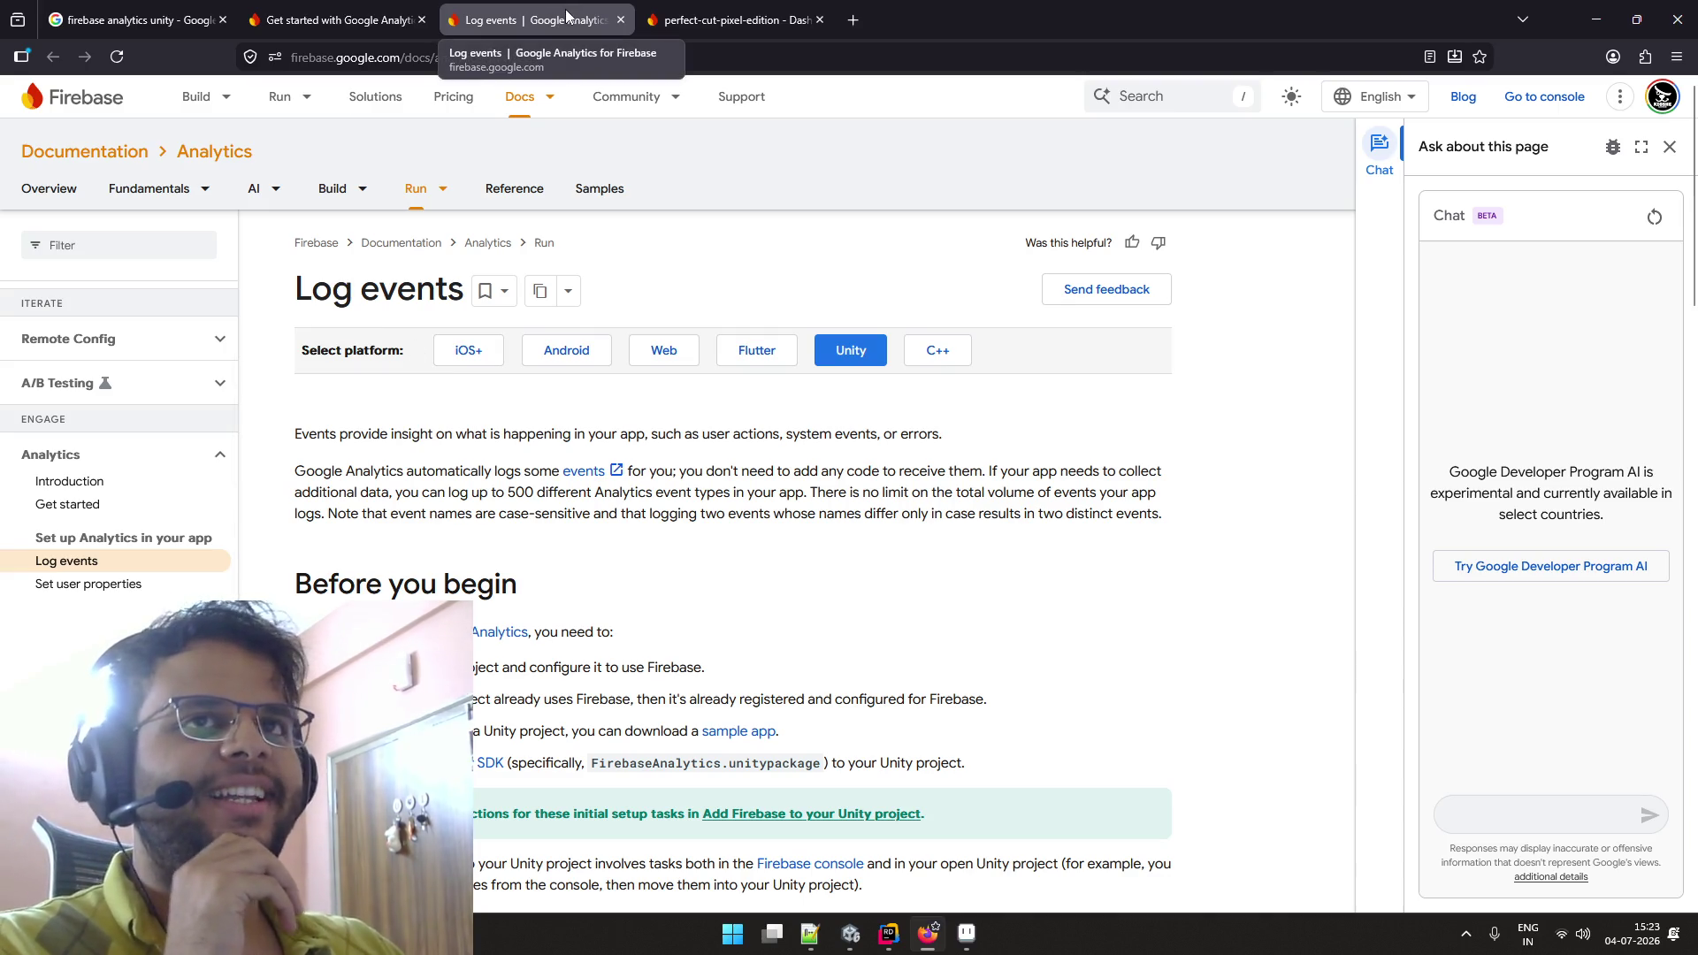
pyautogui.click(340, 19)
pyautogui.click(517, 24)
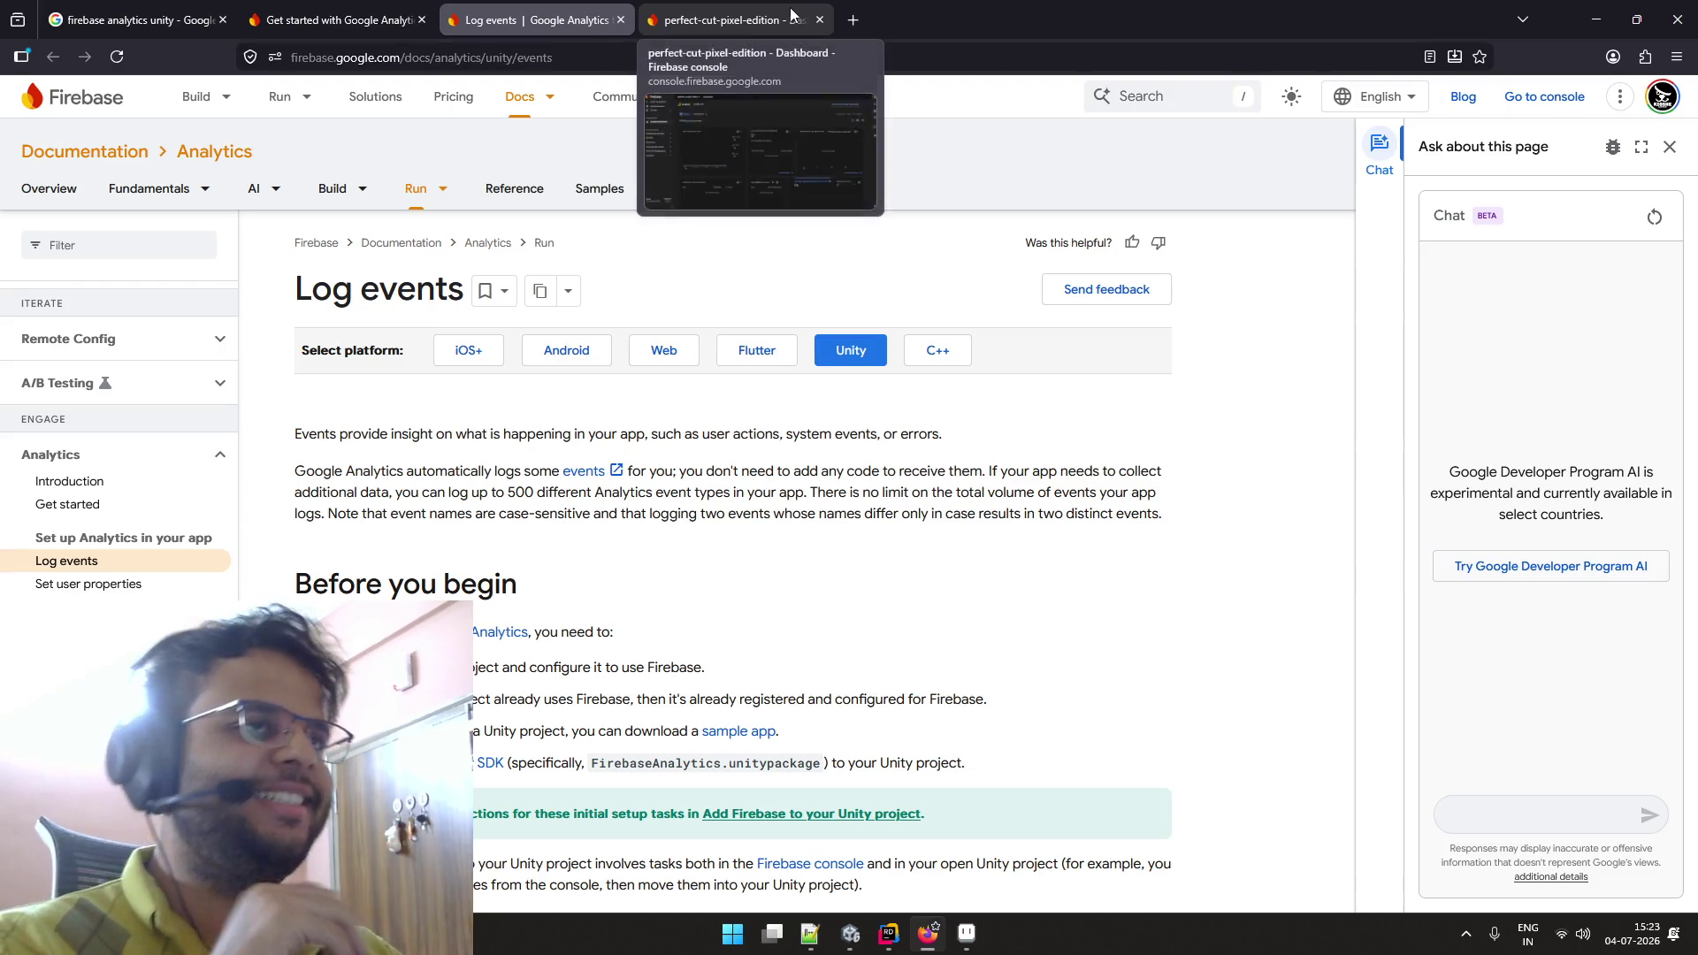
# Open and close the Firebase console dashboard tab, then return to Unity.
pyautogui.click(724, 19)
pyautogui.click(819, 20)
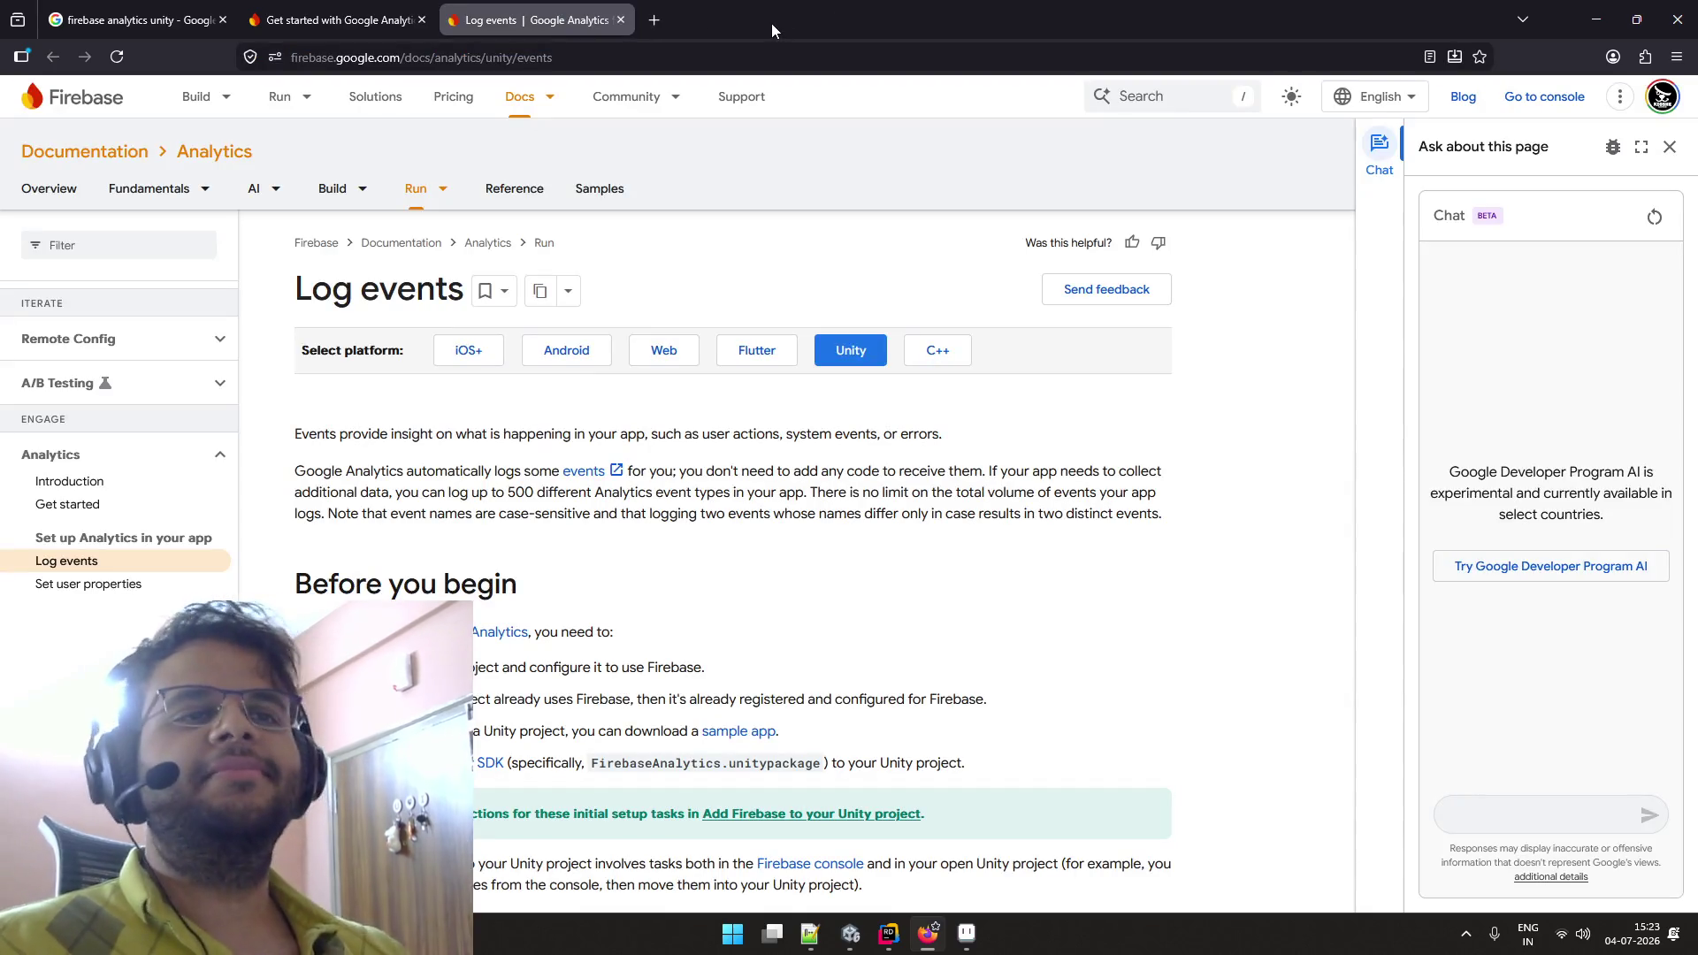
pyautogui.hotkey('alt', 'Tab')
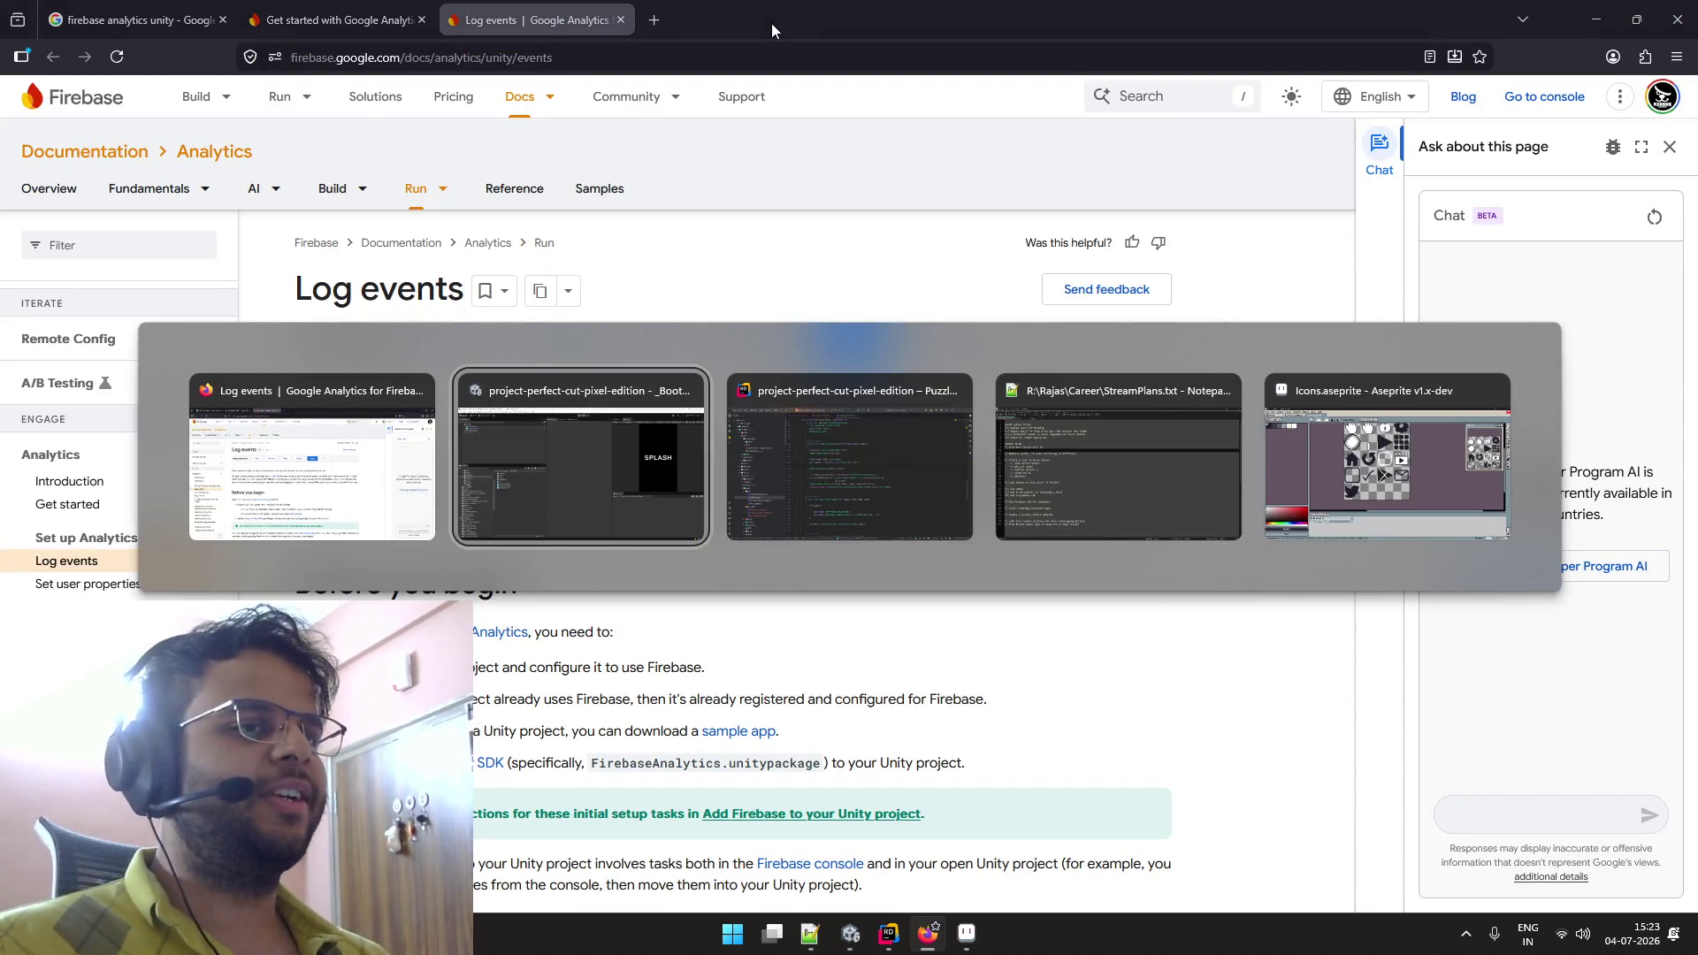
pyautogui.press('Tab')
pyautogui.press('Tab')
pyautogui.press('Tab')
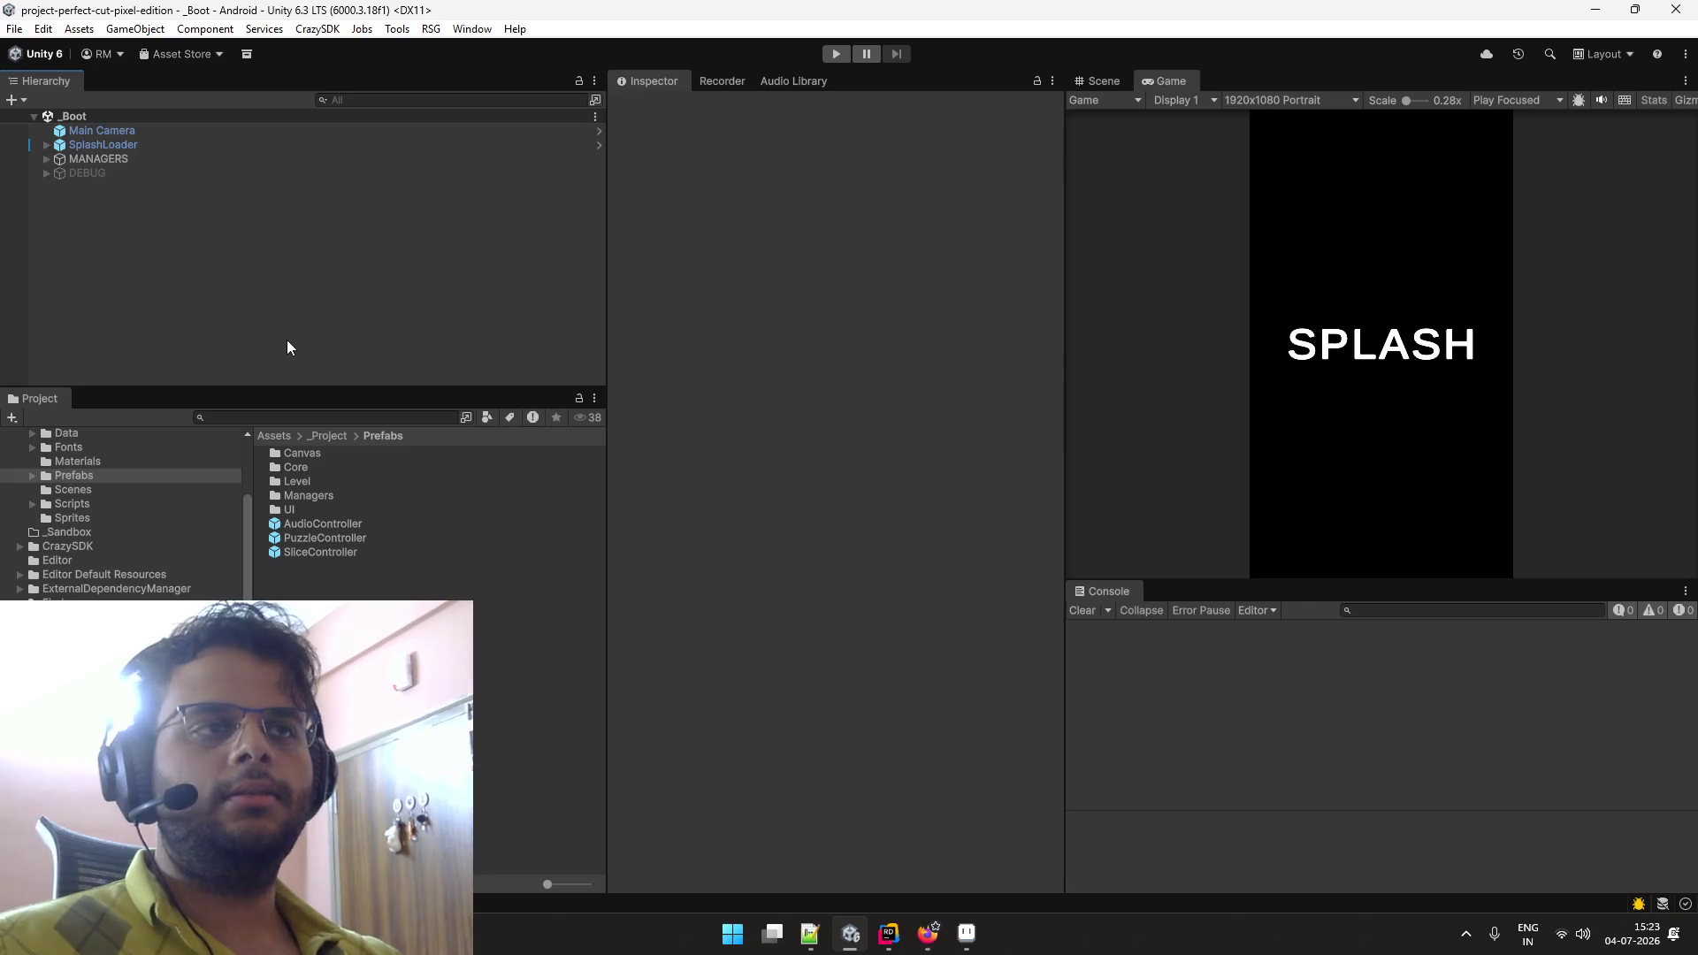
# Glance at the YouTube desktop and Rider's PuzzleController.cs before returning to Unity.
pyautogui.press('ctrl+super+Right')
pyautogui.press('ctrl+super+Left')
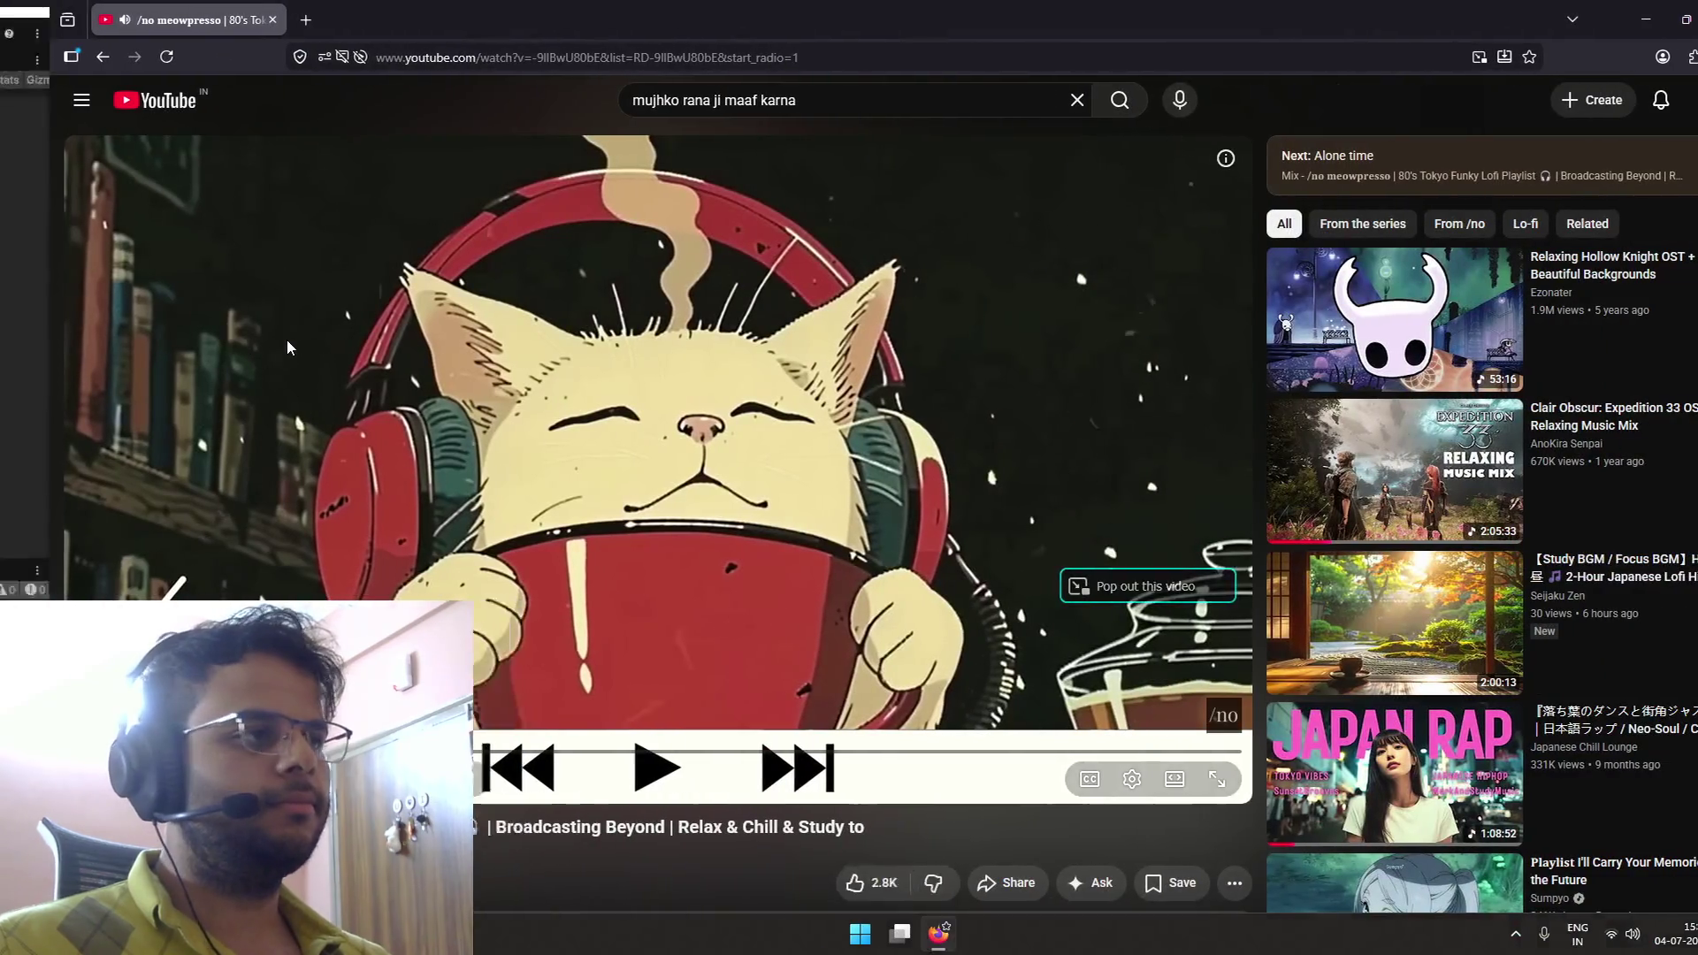
pyautogui.hotkey('alt', 'Tab')
pyautogui.hotkey('alt', 'Tab')
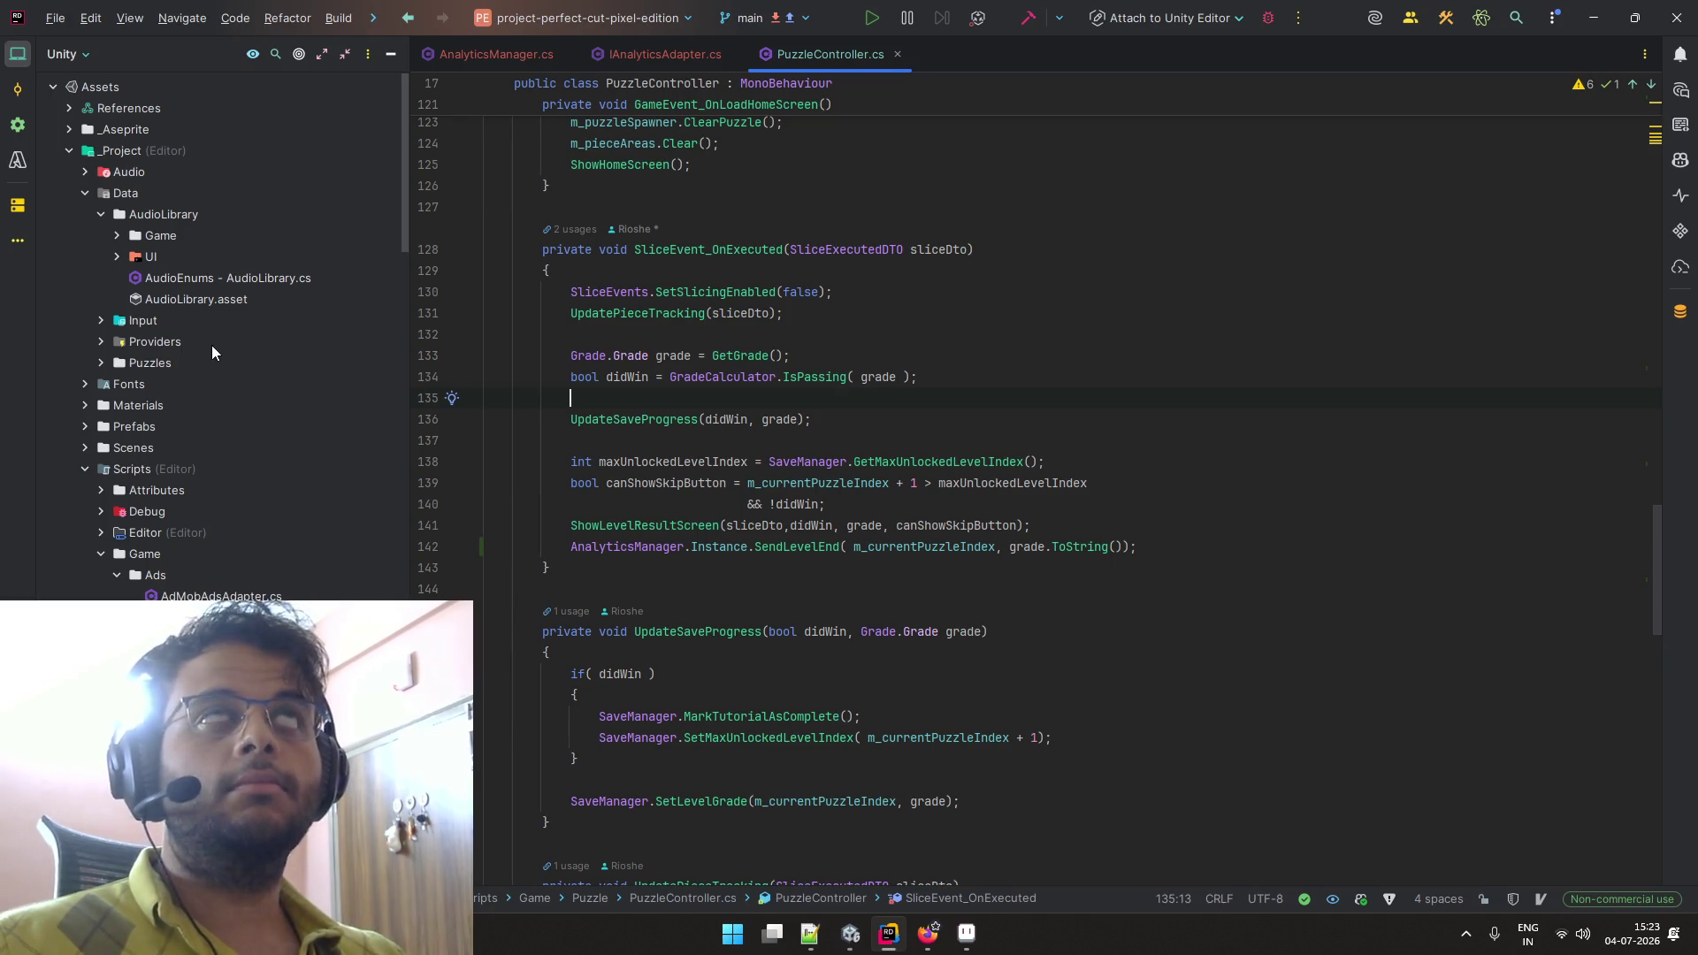
pyautogui.hotkey('alt', 'Tab')
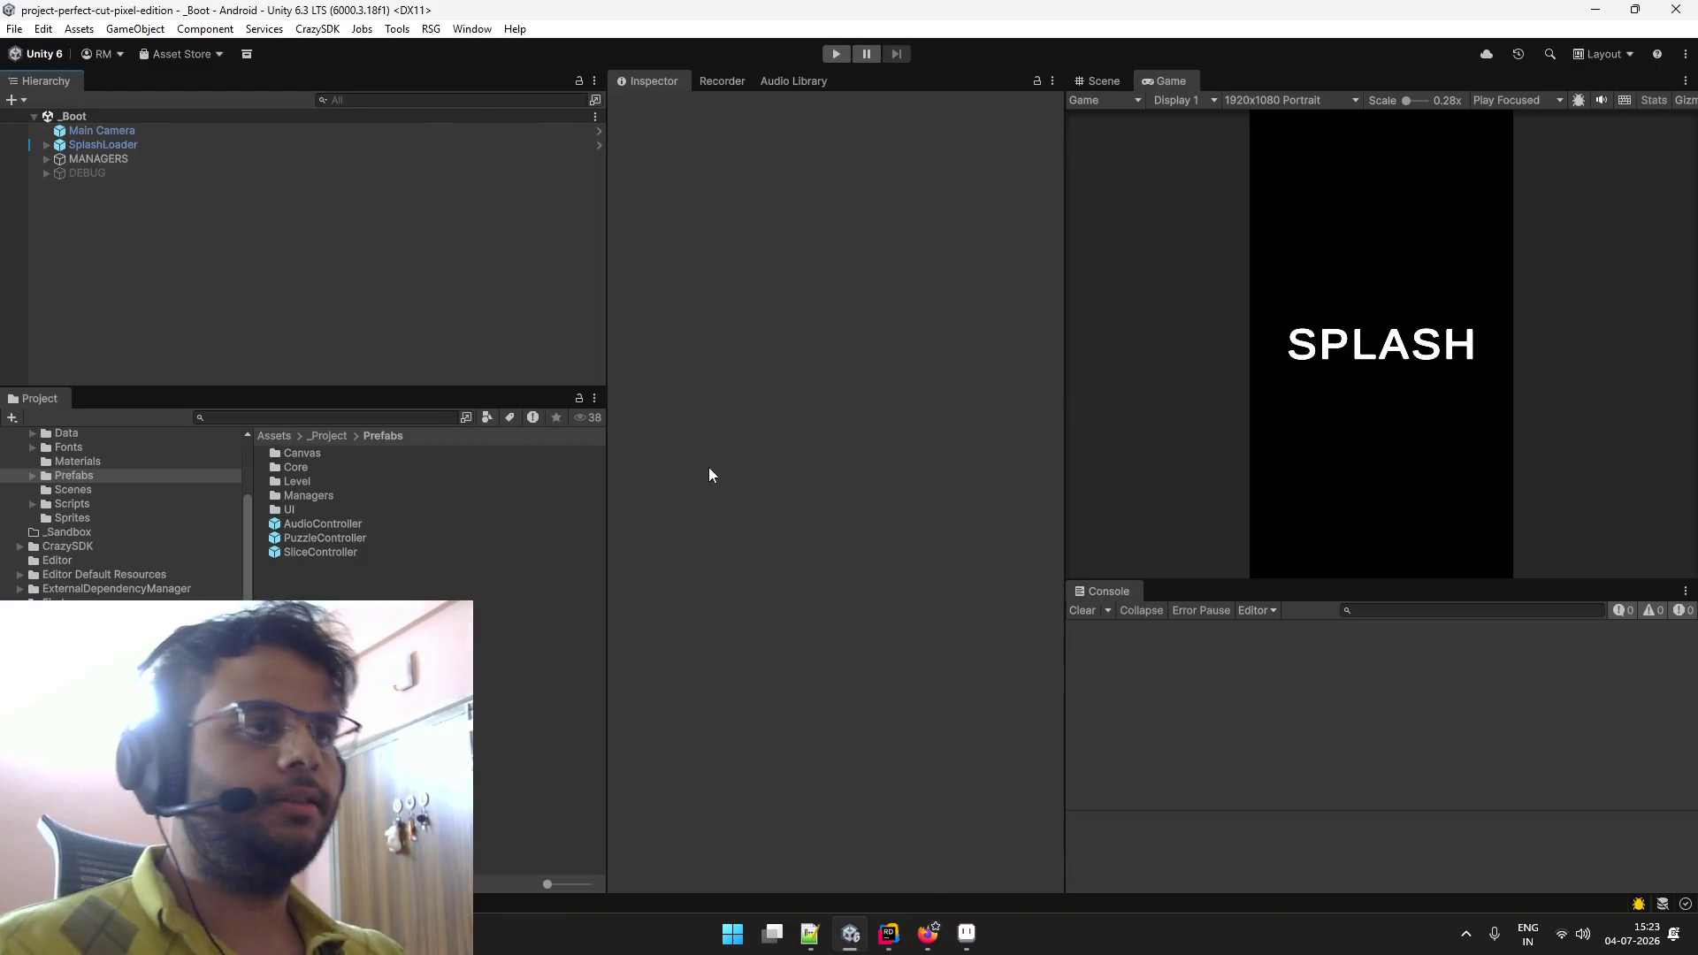
pyautogui.hotkey('alt', 'Tab')
pyautogui.hotkey('alt', 'Tab')
# Expand MANAGERS, select AnalyticsManager, and open its script in Rider to check m_analyticsAdapter usages.
pyautogui.click(106, 161)
pyautogui.press('Right')
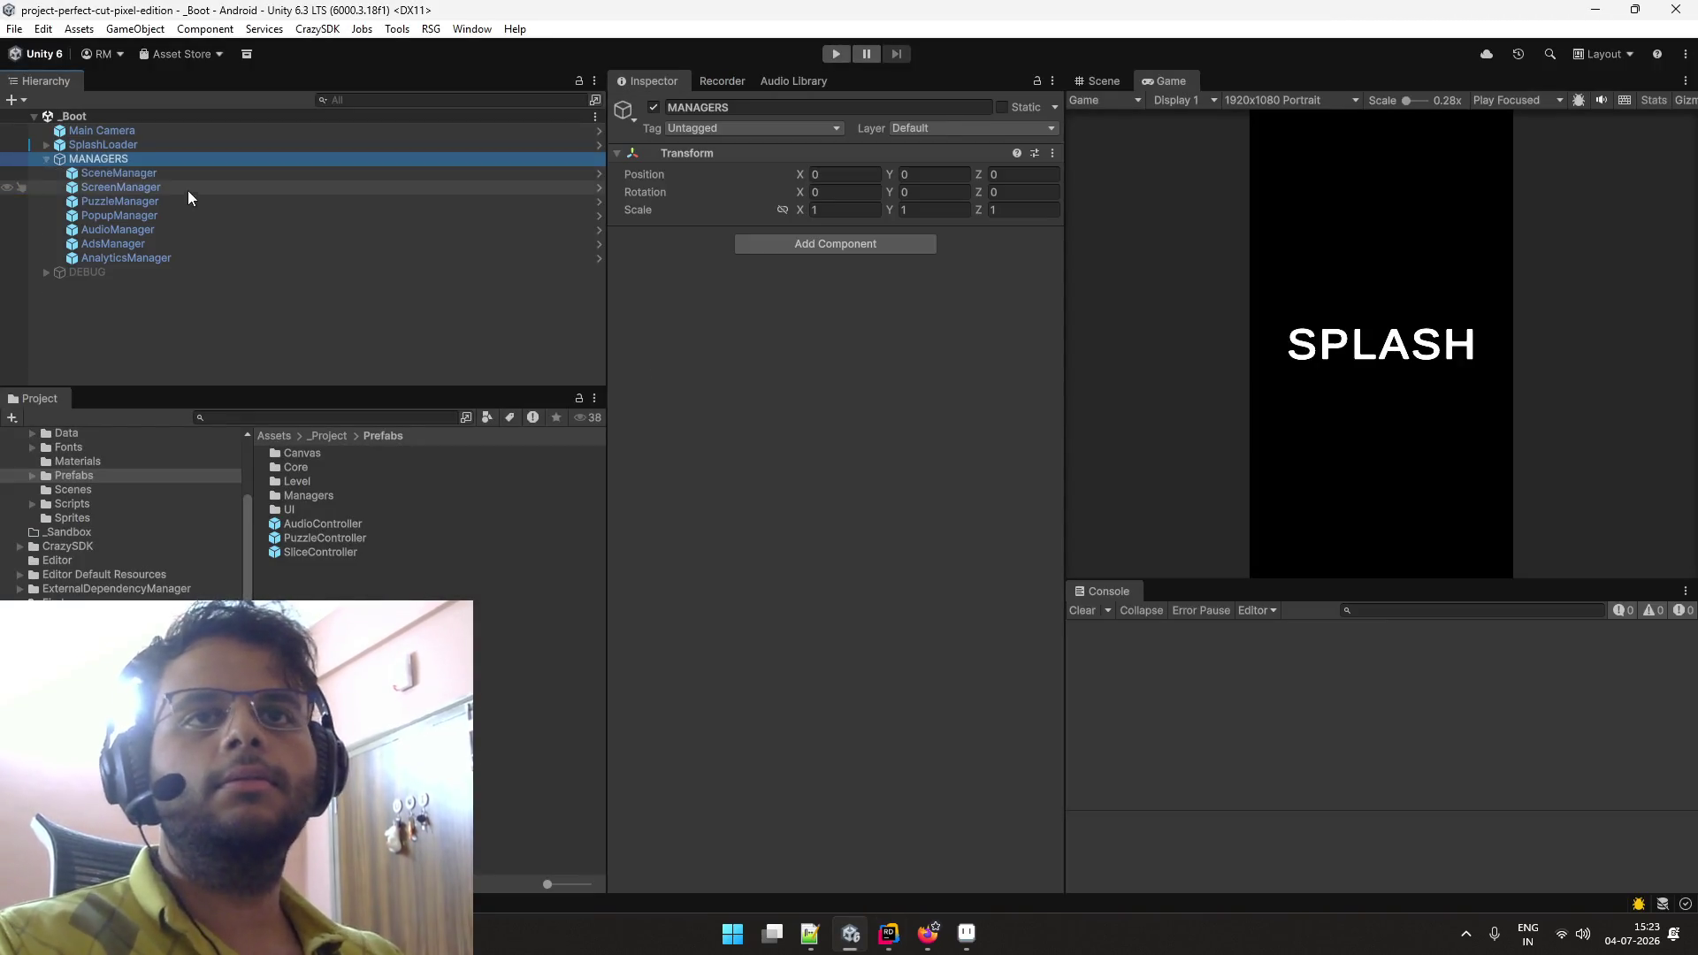
pyautogui.press('Down')
pyautogui.press('Down')
pyautogui.press('Down')
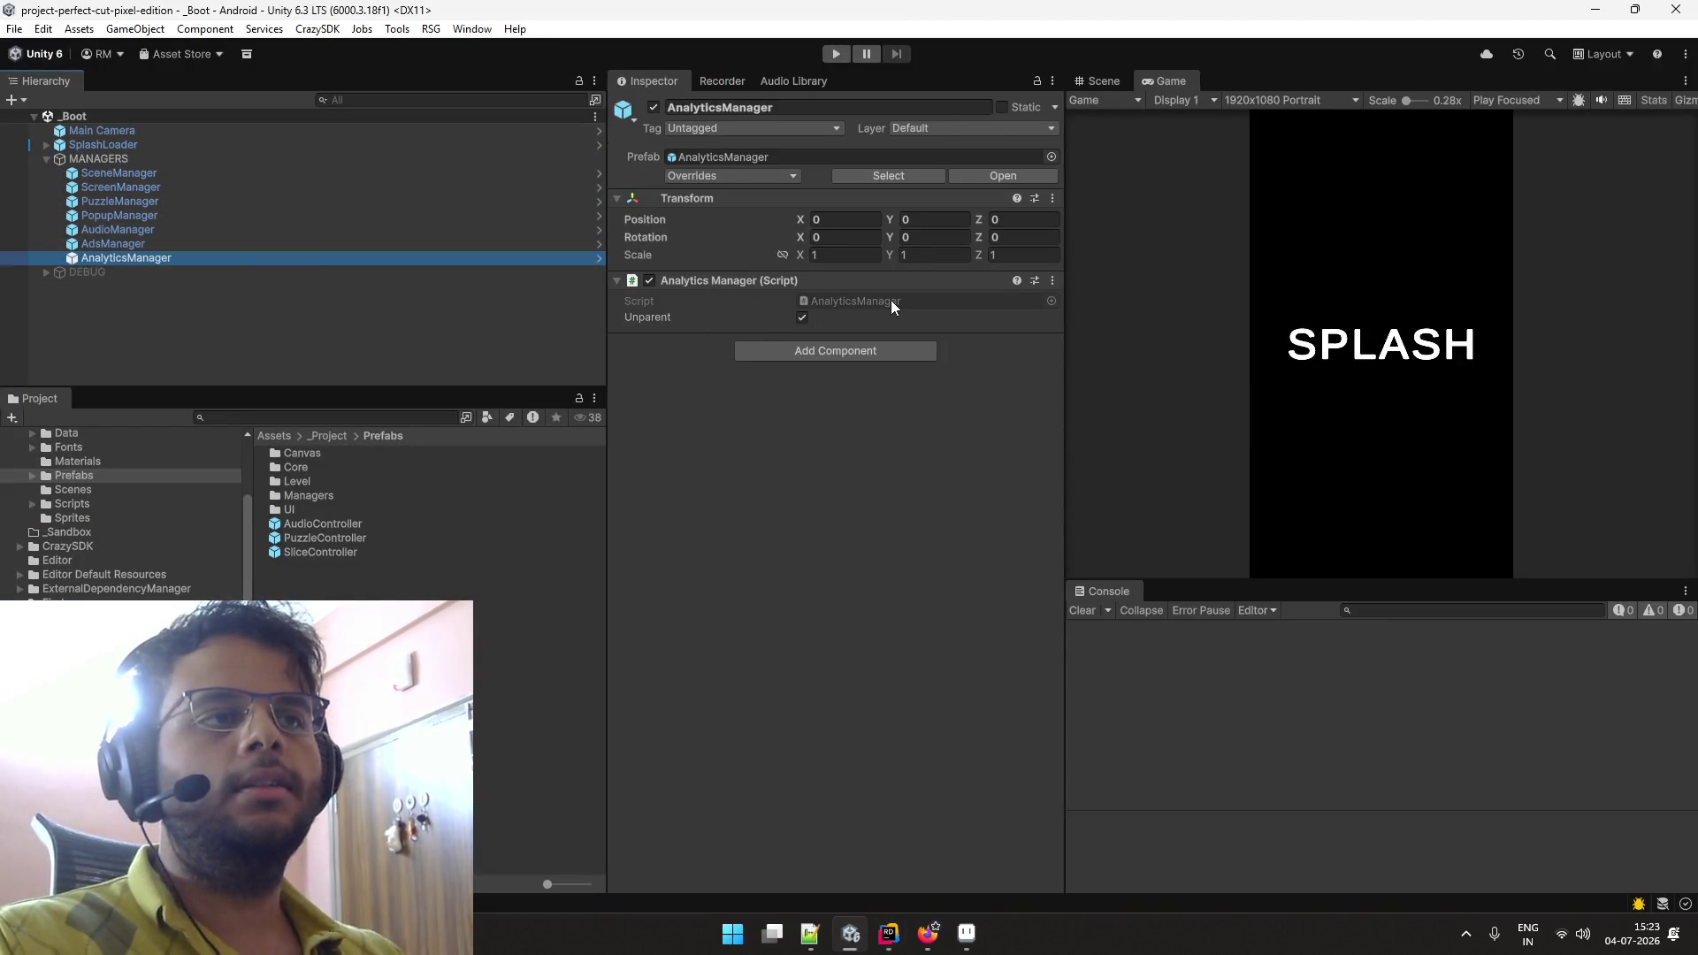
pyautogui.doubleClick(890, 300)
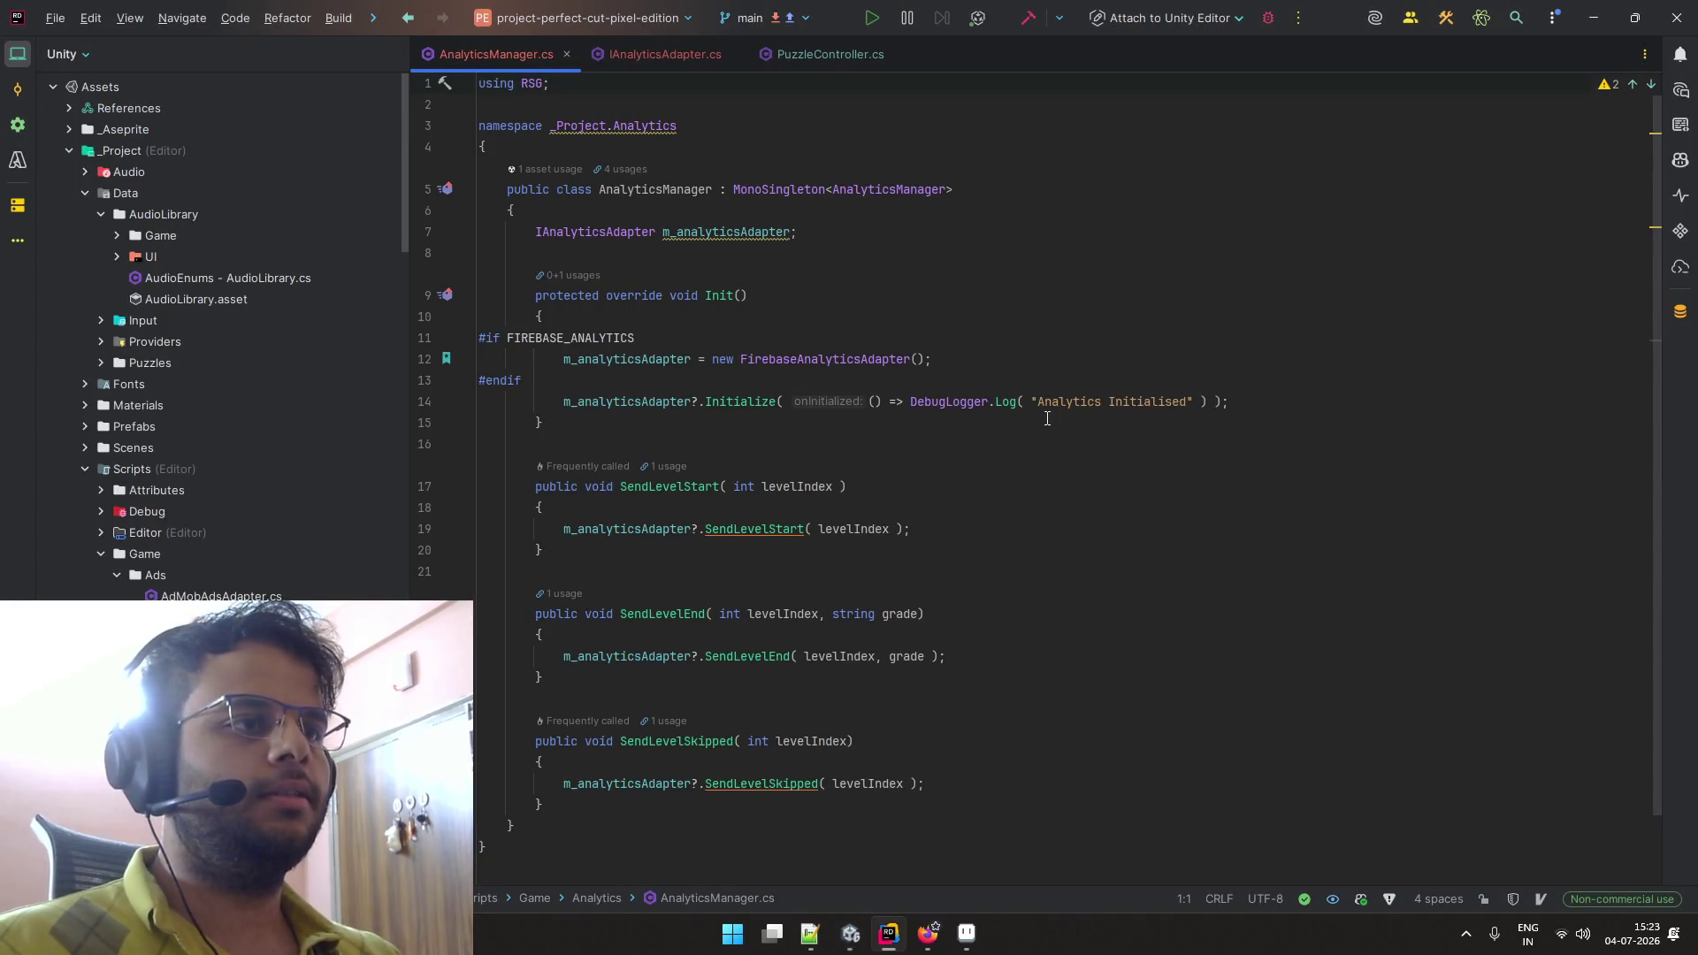
pyautogui.click(868, 403)
pyautogui.click(644, 403)
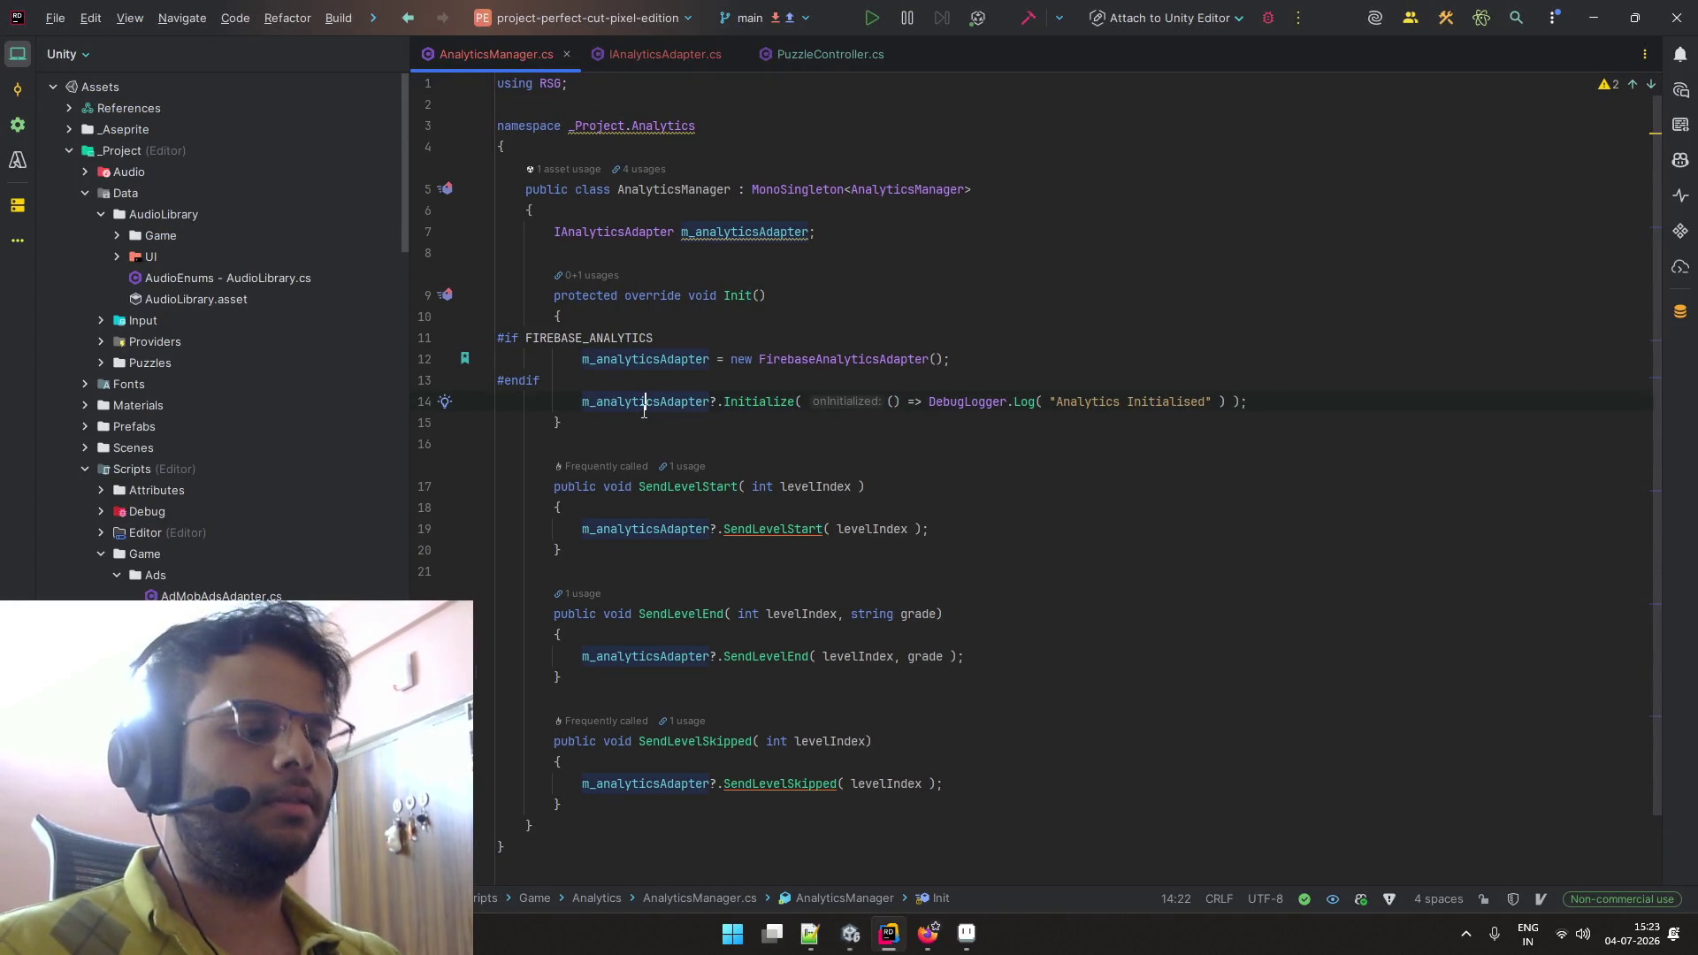
pyautogui.hotkey('alt', 'Tab')
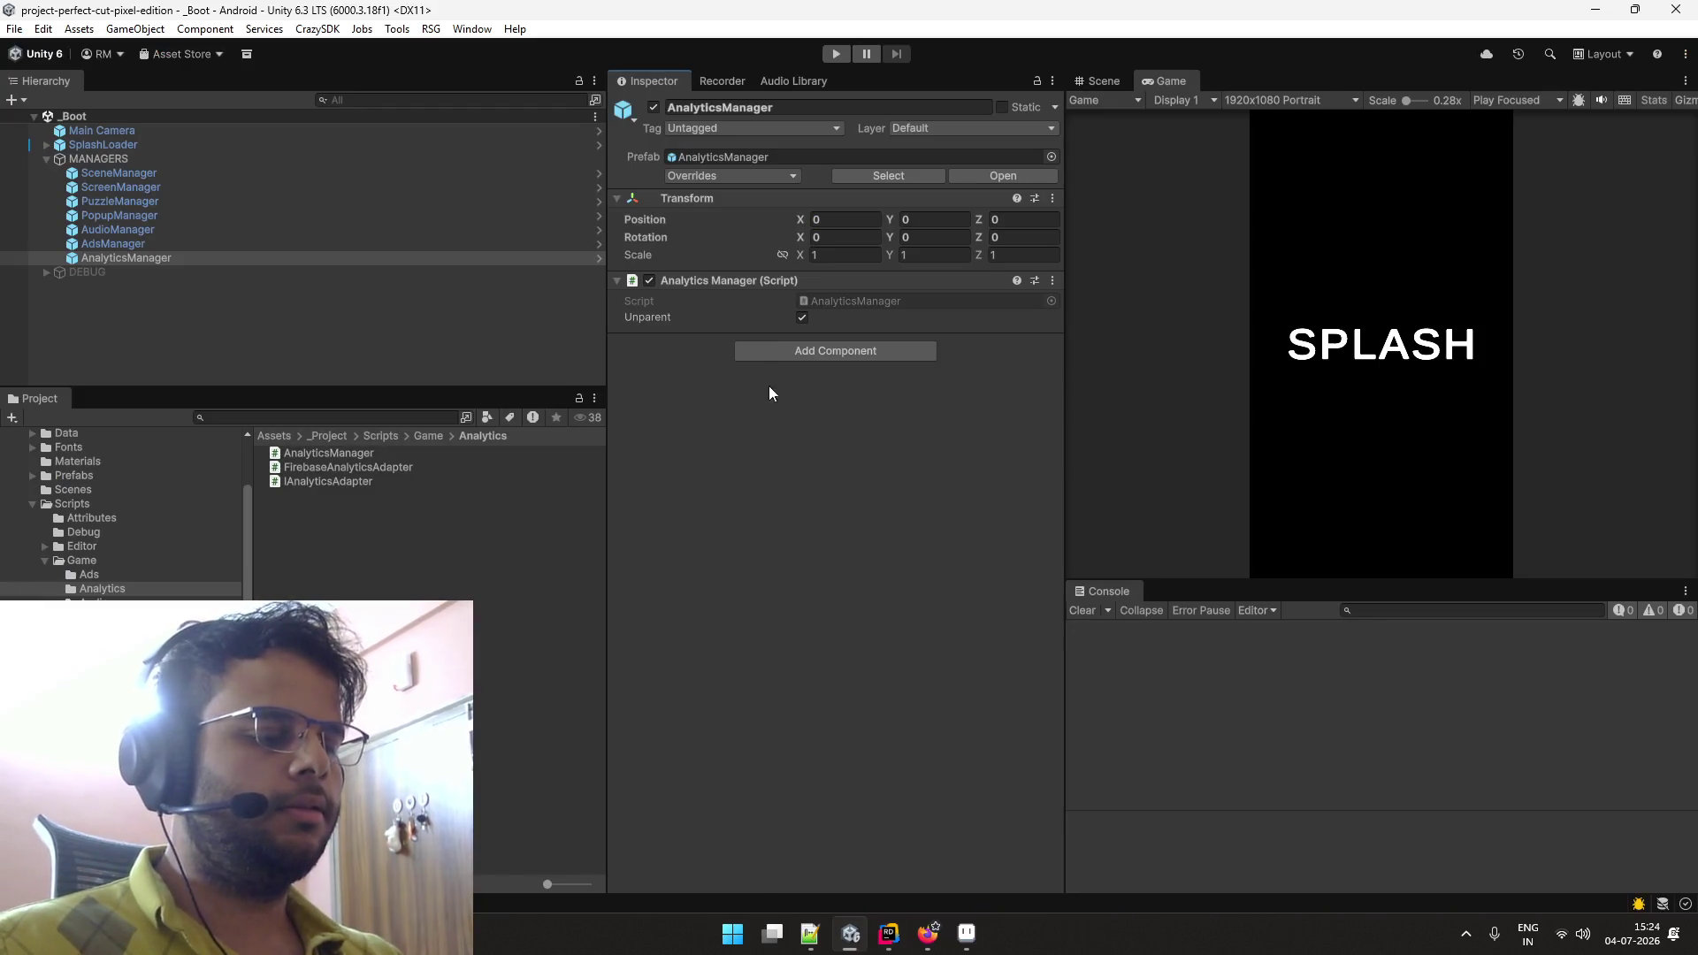
# Run the game in play mode and expand the Scripts folder's subfolders.
pyautogui.click(826, 56)
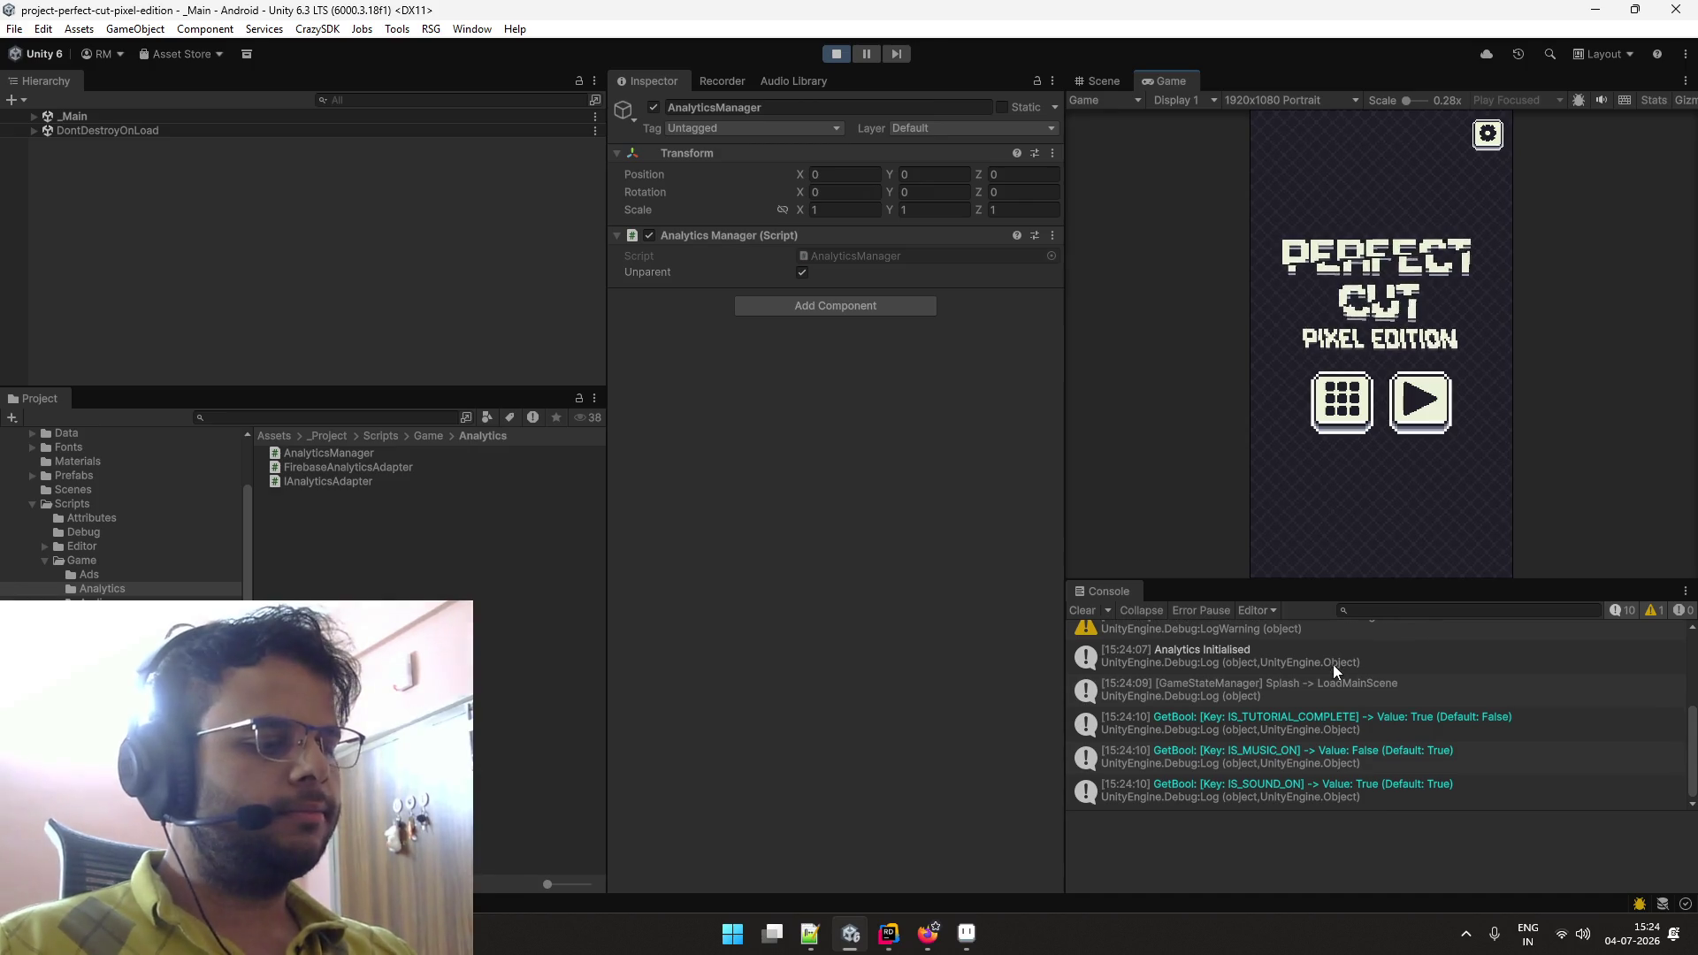
pyautogui.scroll(-1, 1334, 665)
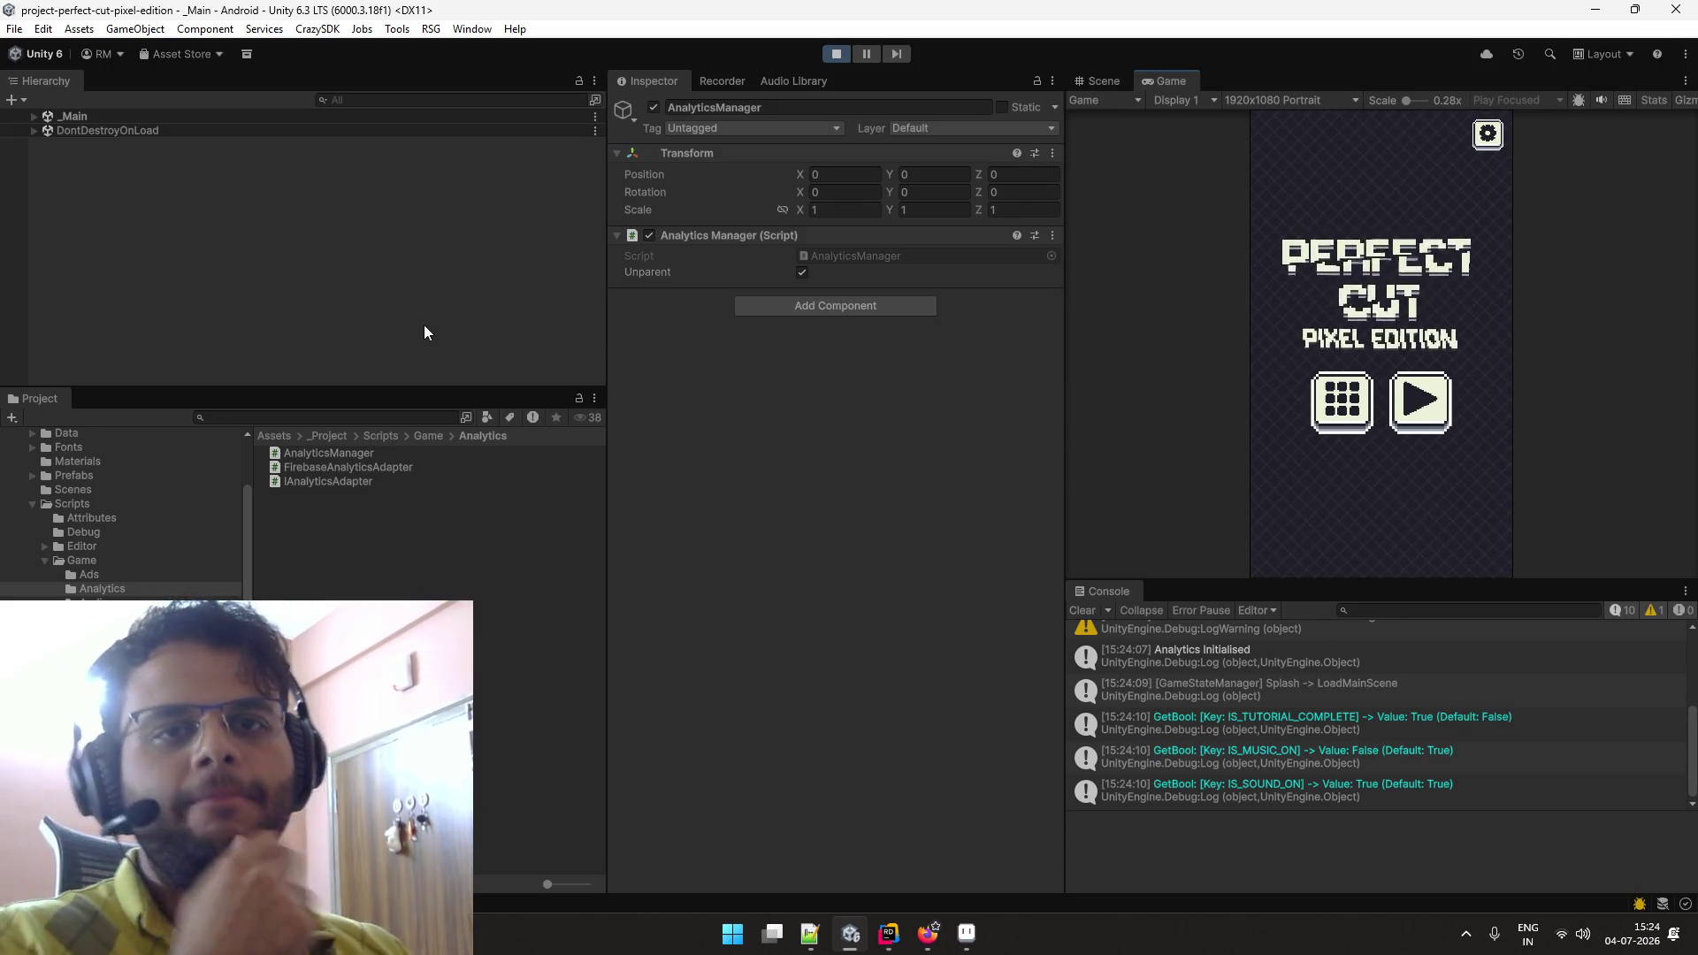
pyautogui.scroll(4, 147, 535)
pyautogui.scroll(1, 145, 535)
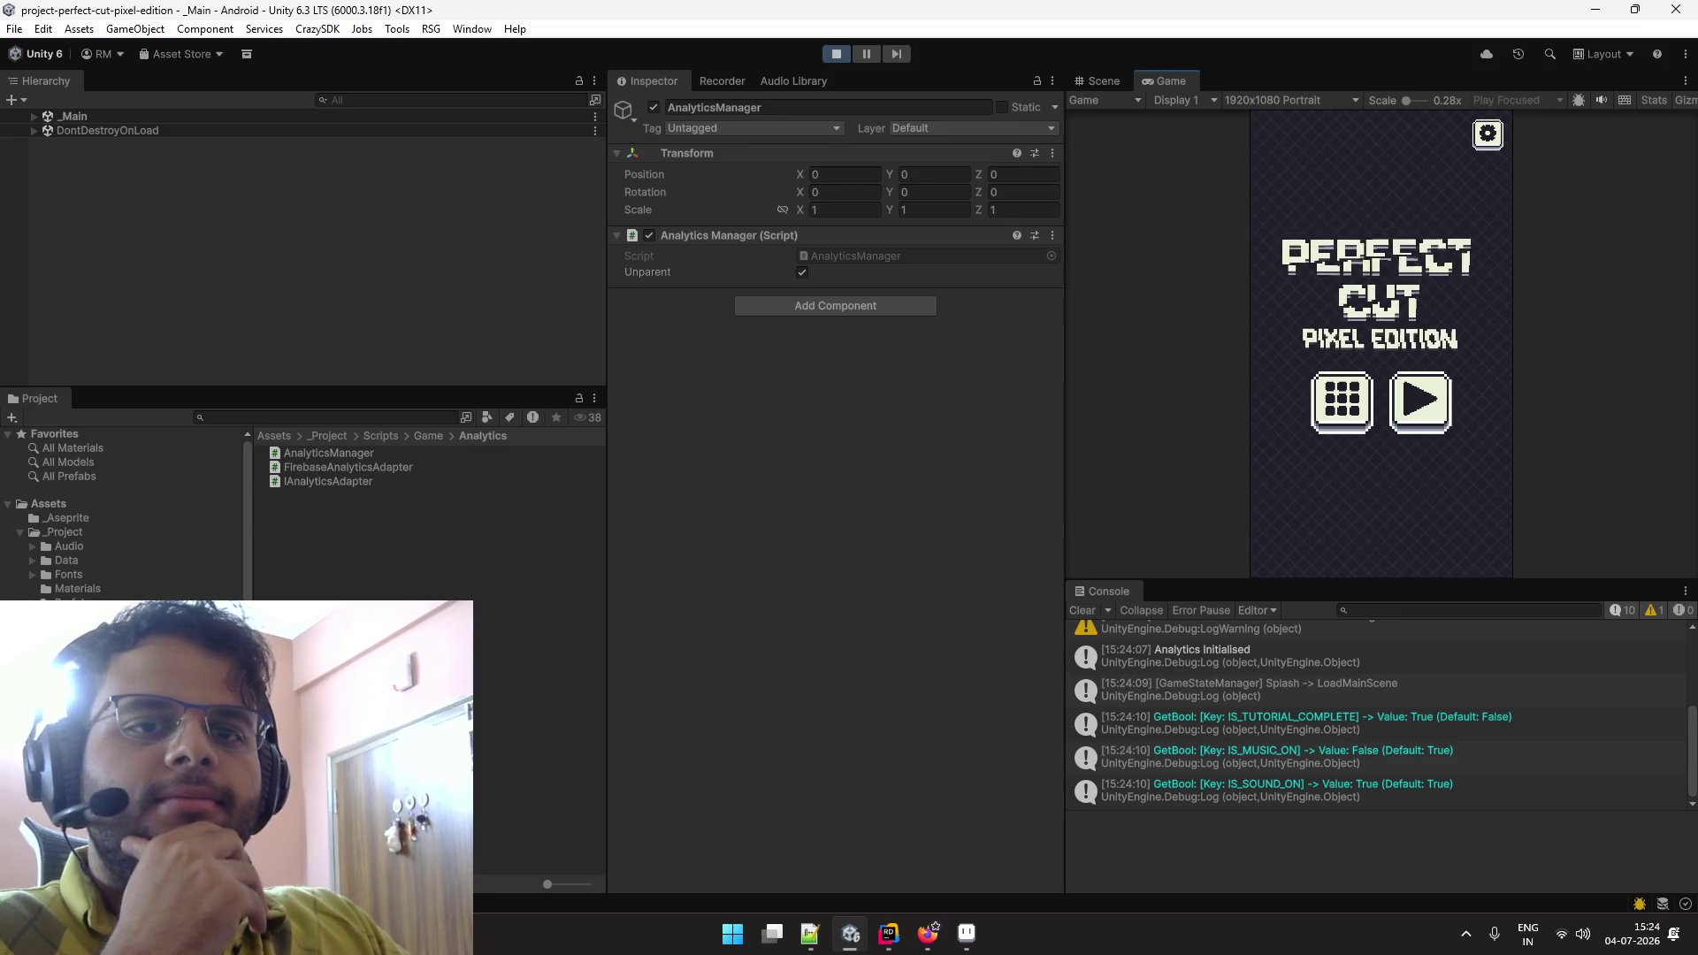
pyautogui.click(71, 630)
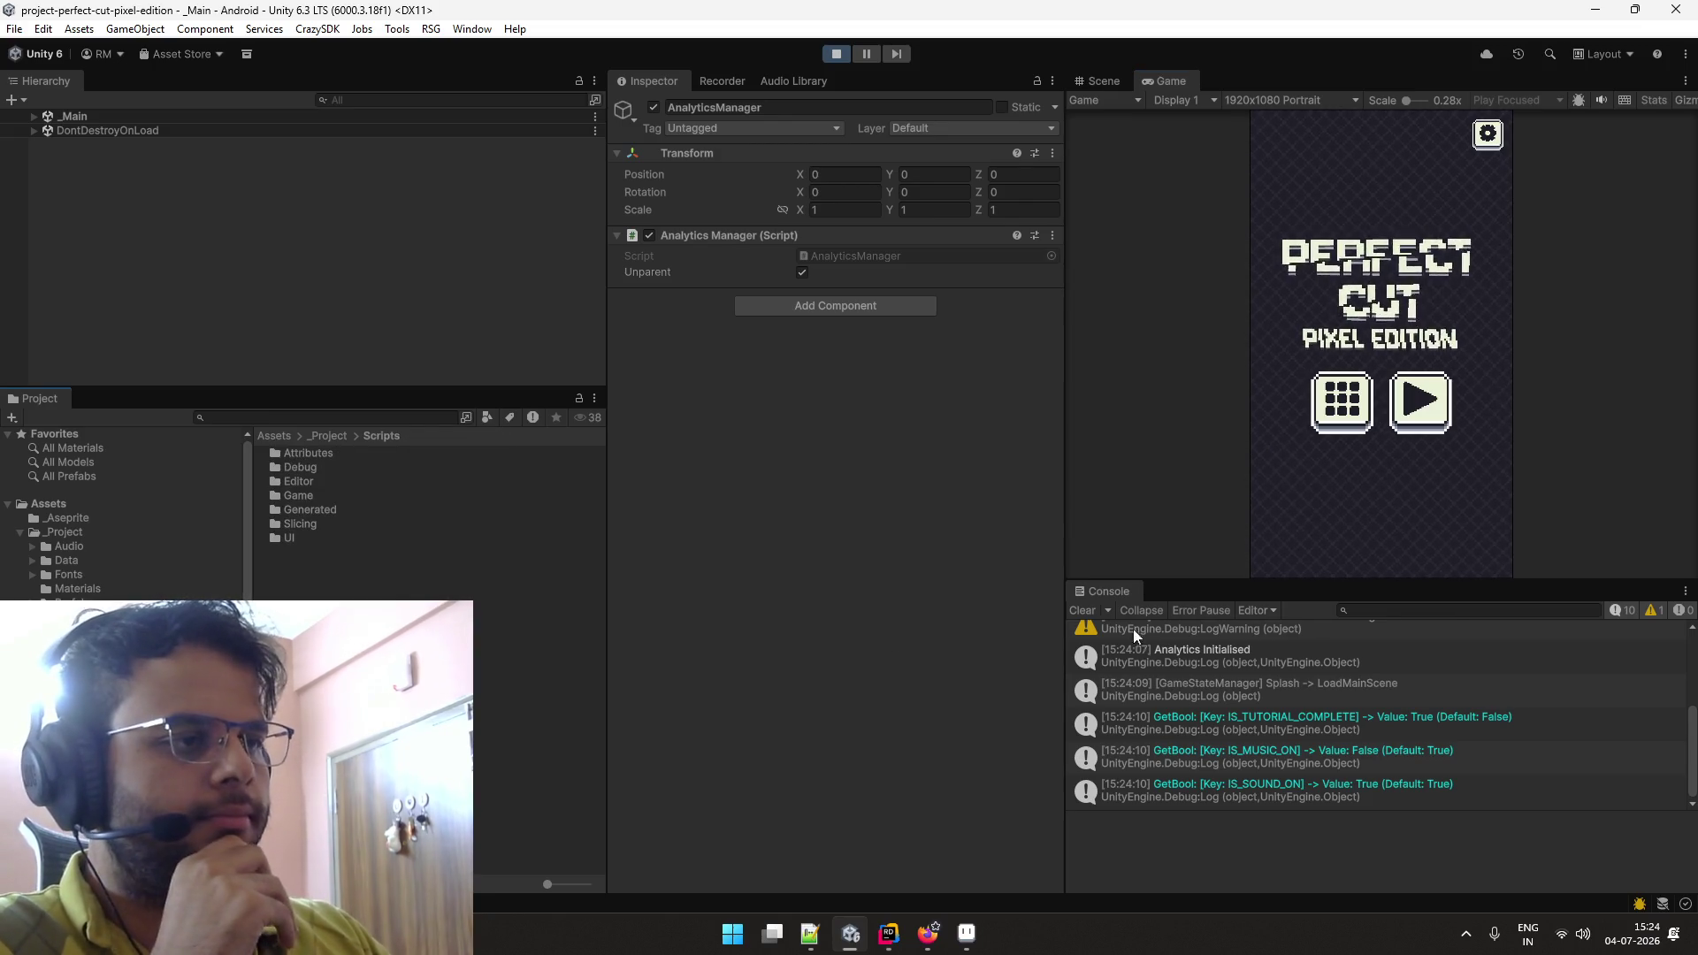
pyautogui.scroll(3, 1192, 659)
# Inspect the Database URL warning's stack trace and the IS_TUTORIAL_COMPLETE log entry.
pyautogui.click(1244, 725)
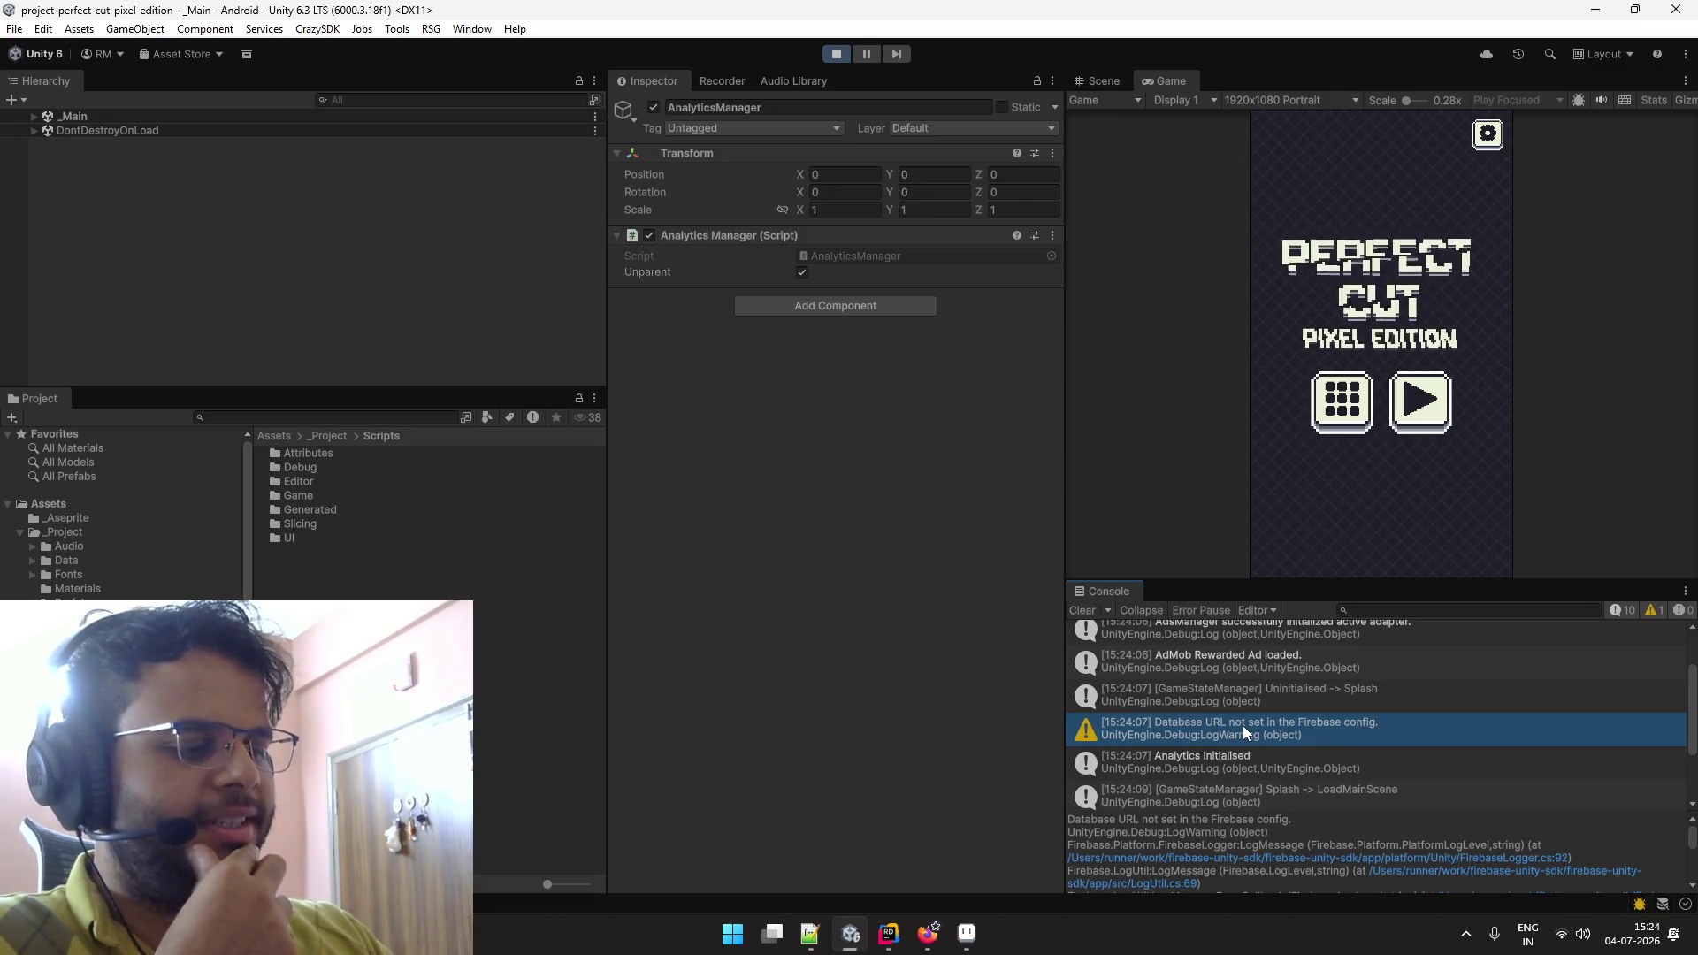
pyautogui.scroll(-3, 1243, 725)
pyautogui.click(1245, 725)
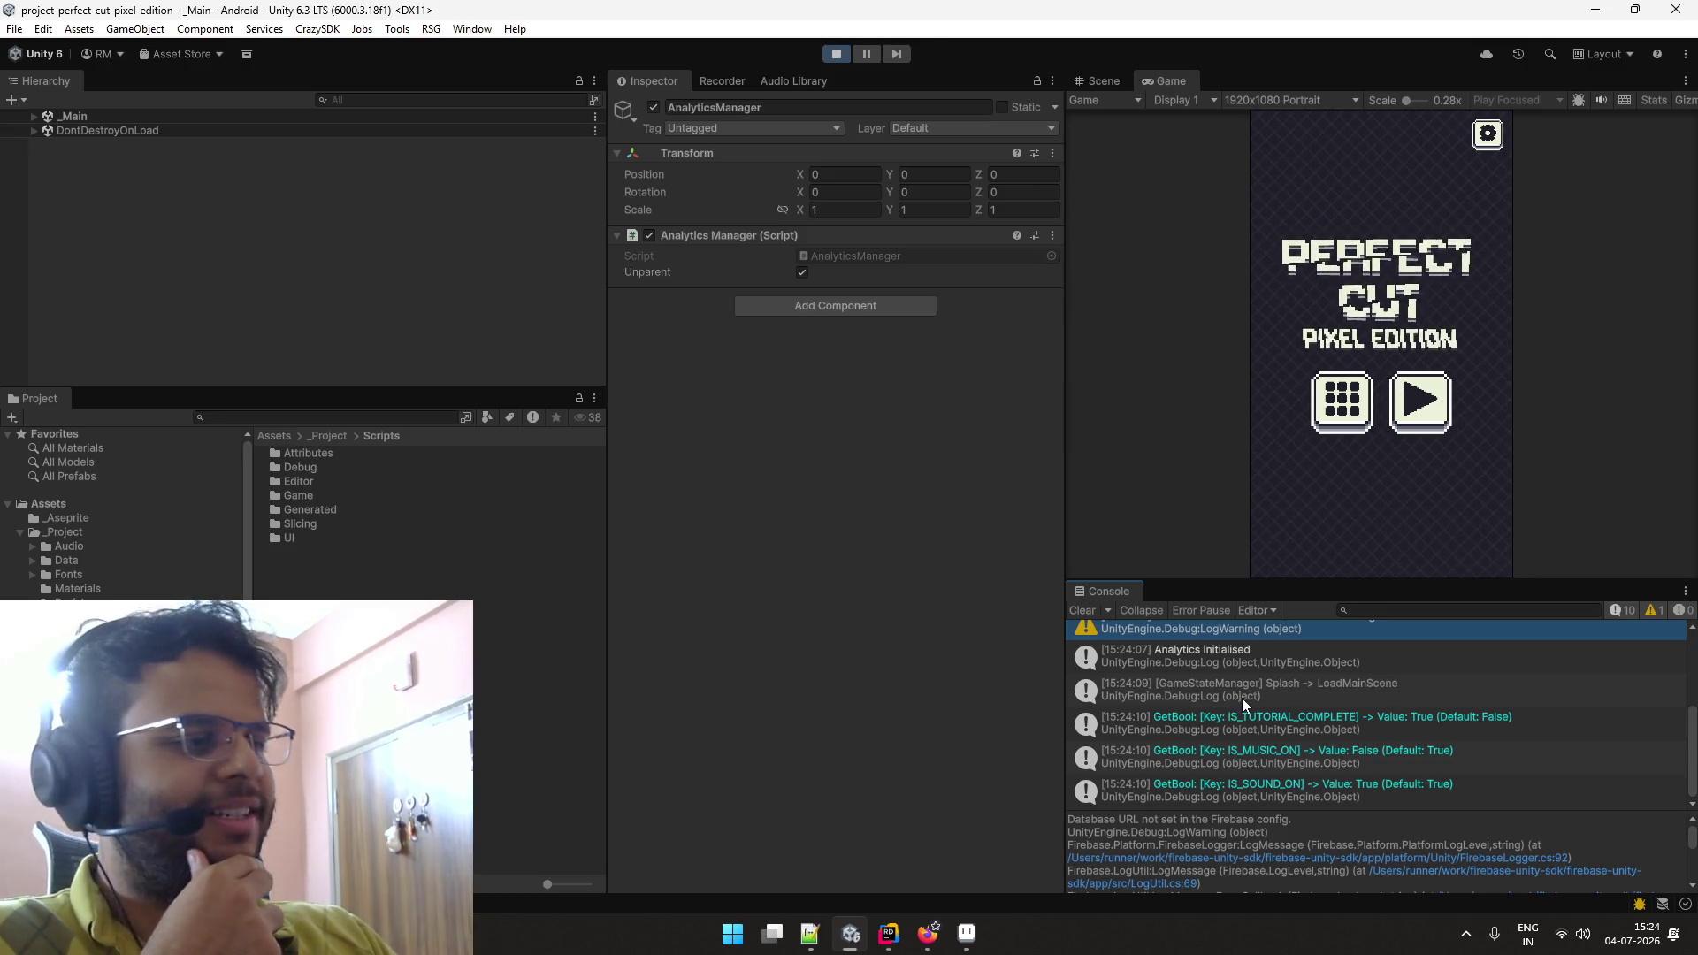
pyautogui.scroll(3, 1406, 778)
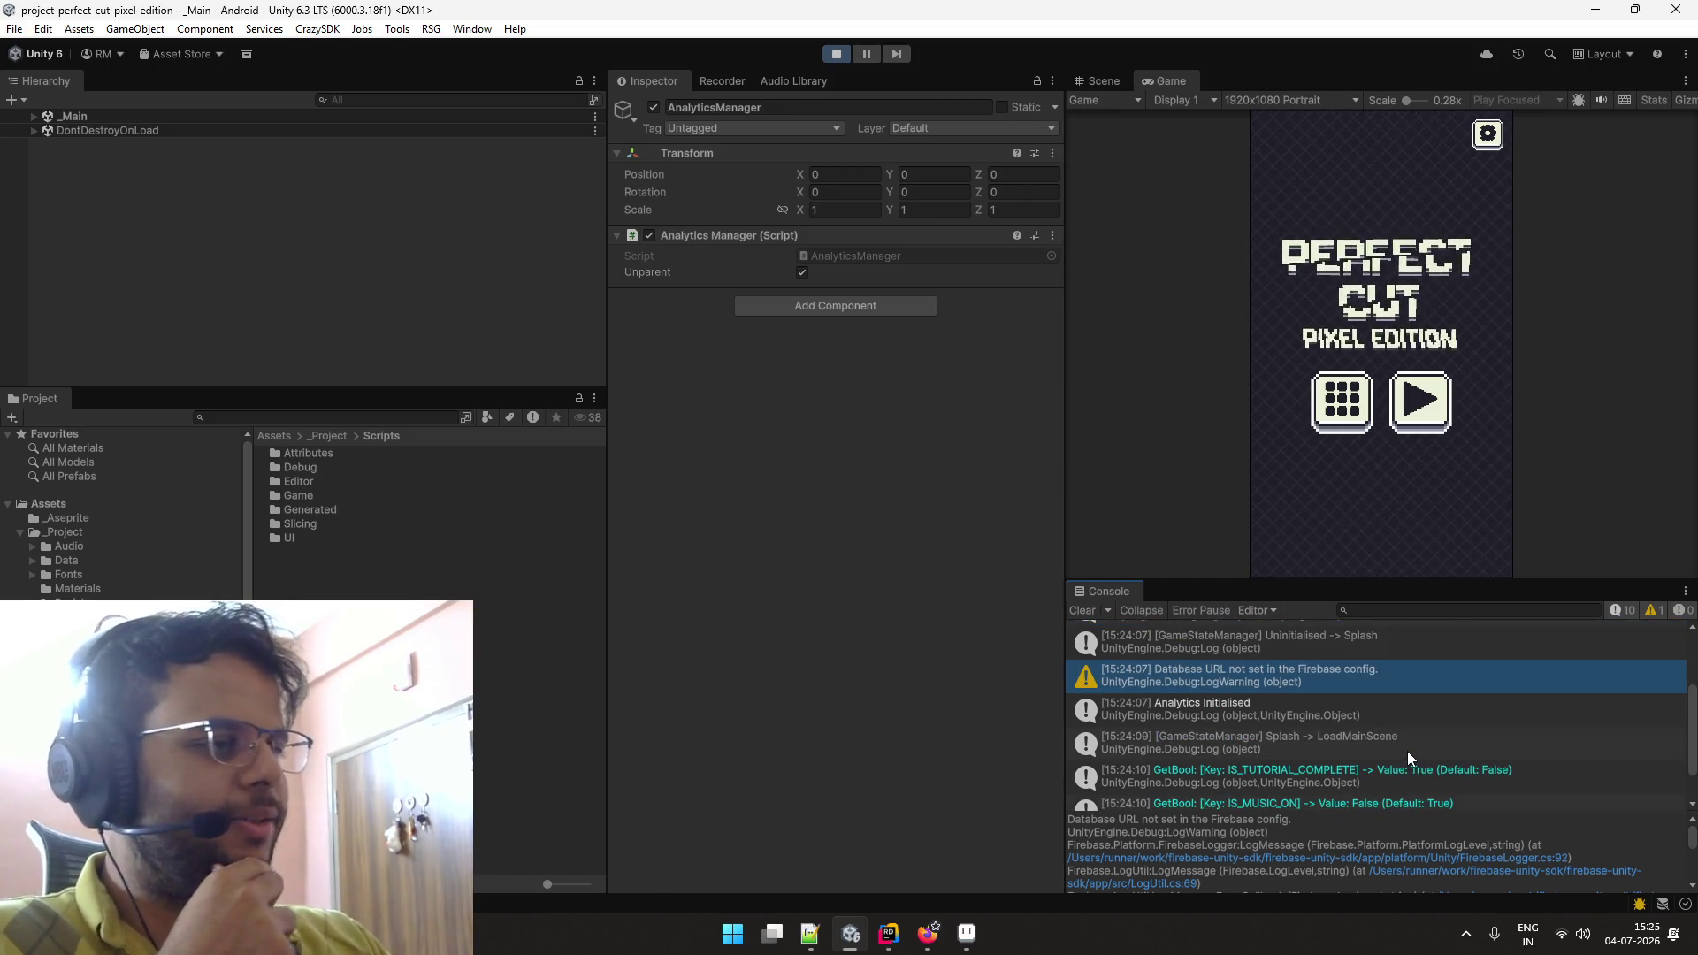
pyautogui.scroll(-3, 1412, 755)
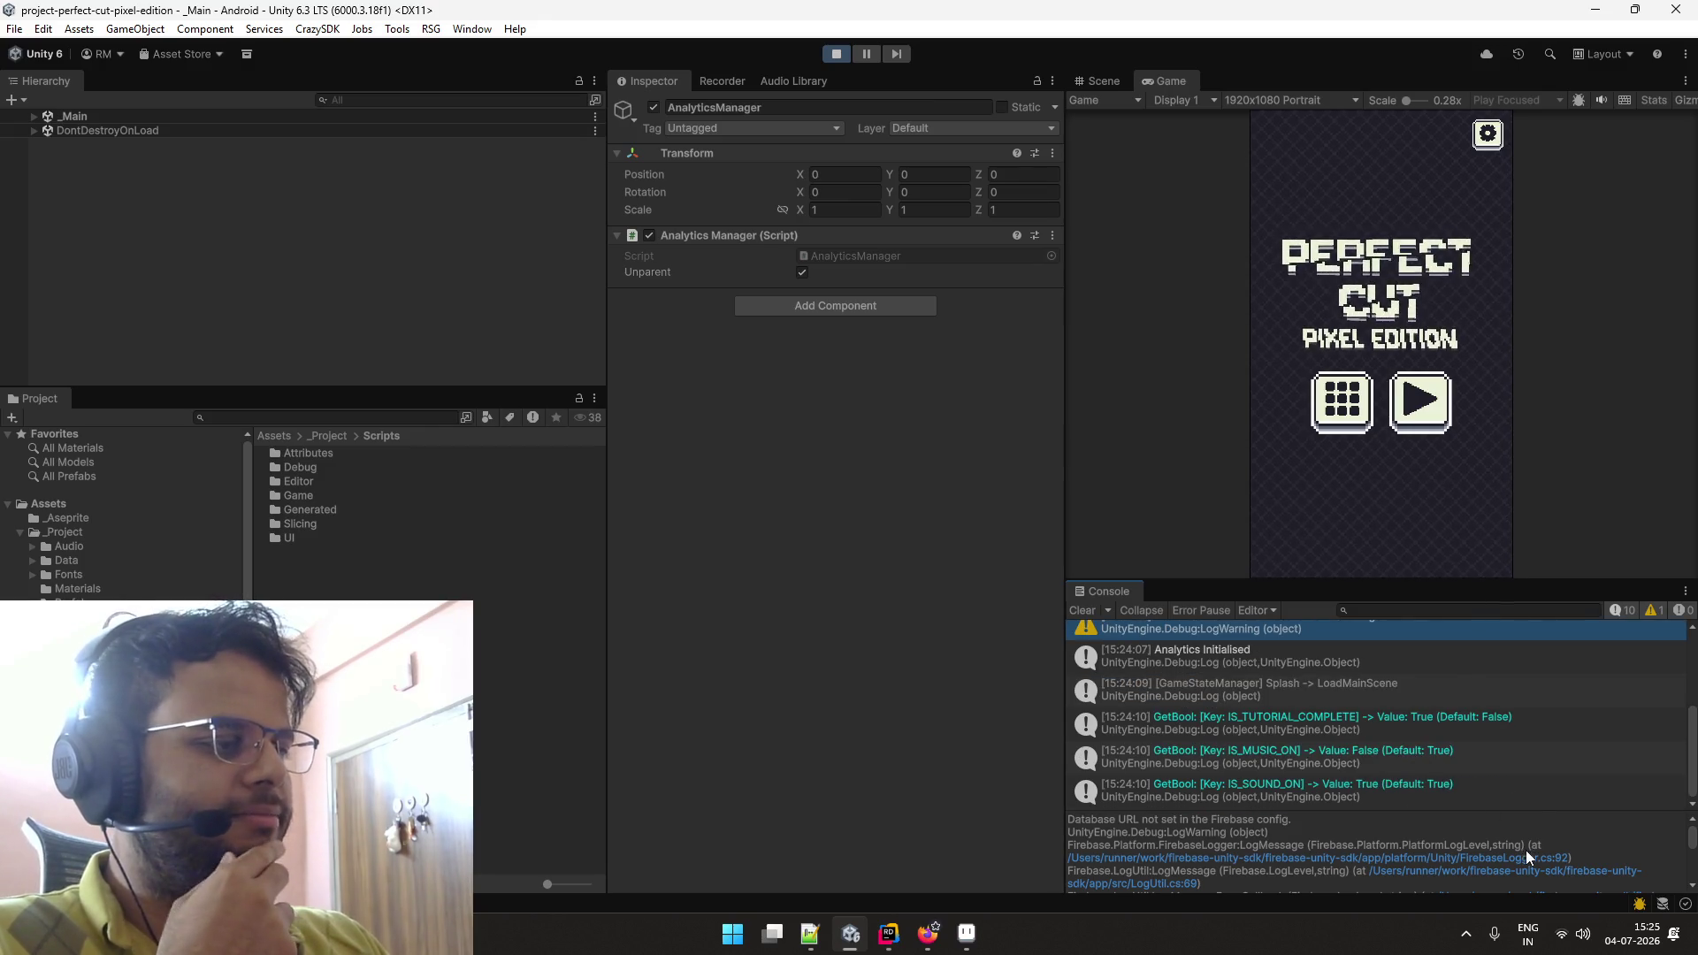
pyautogui.scroll(-2, 1526, 851)
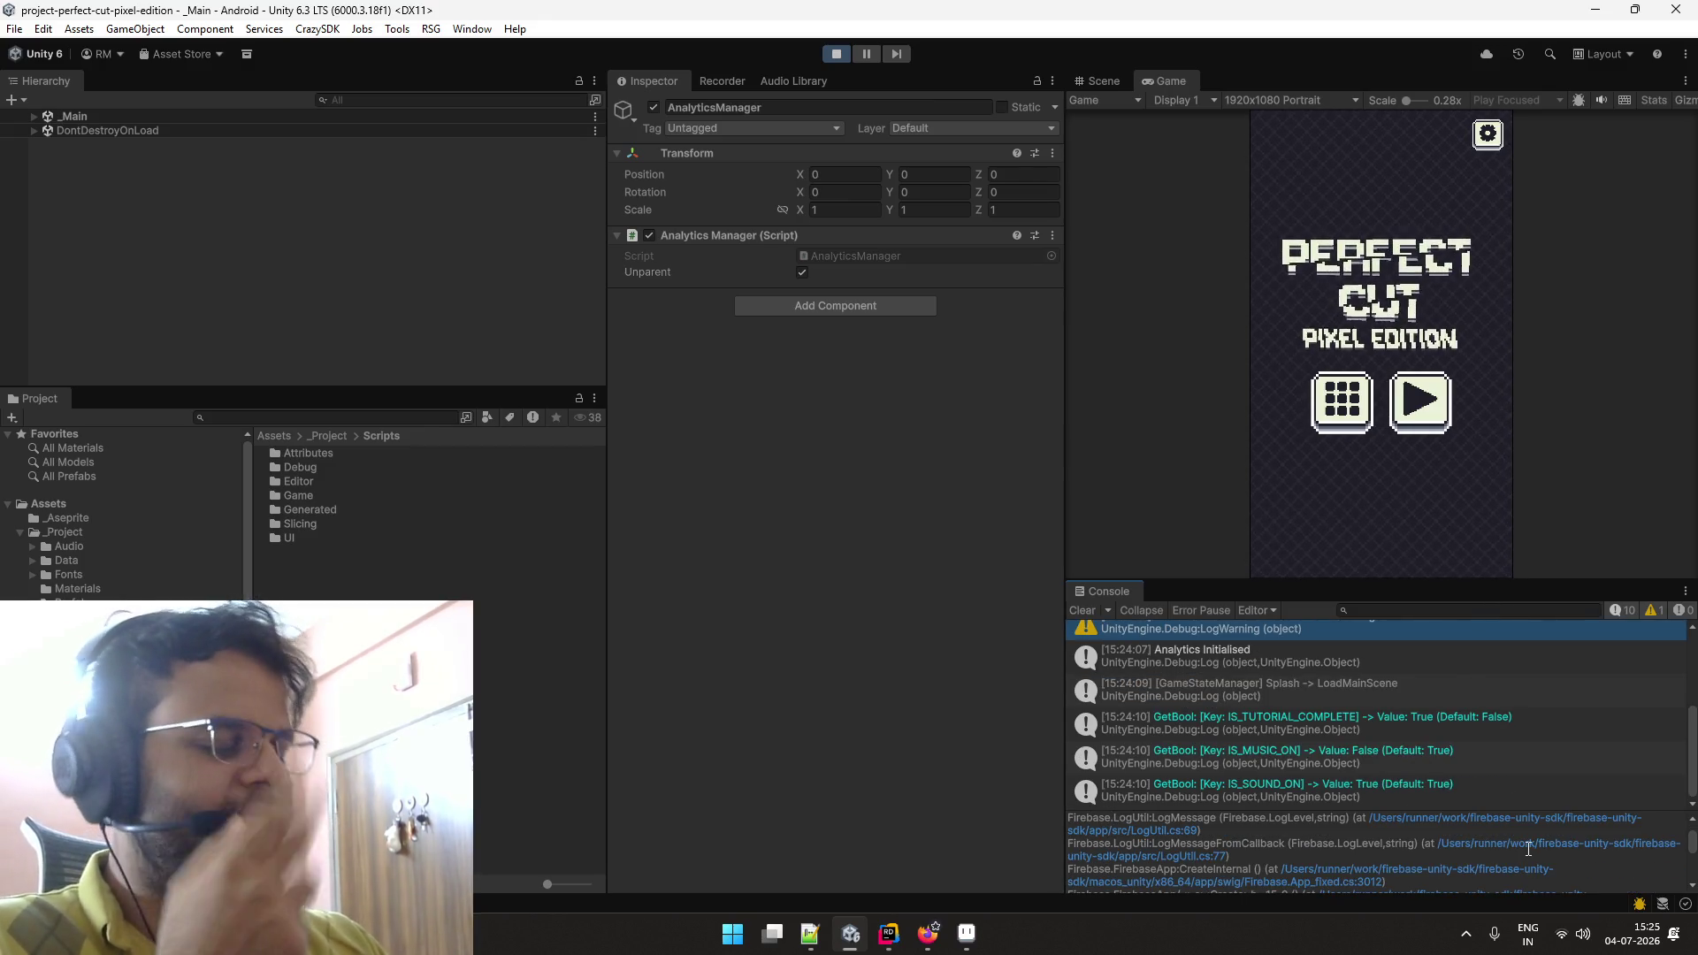
pyautogui.scroll(-1, 1528, 849)
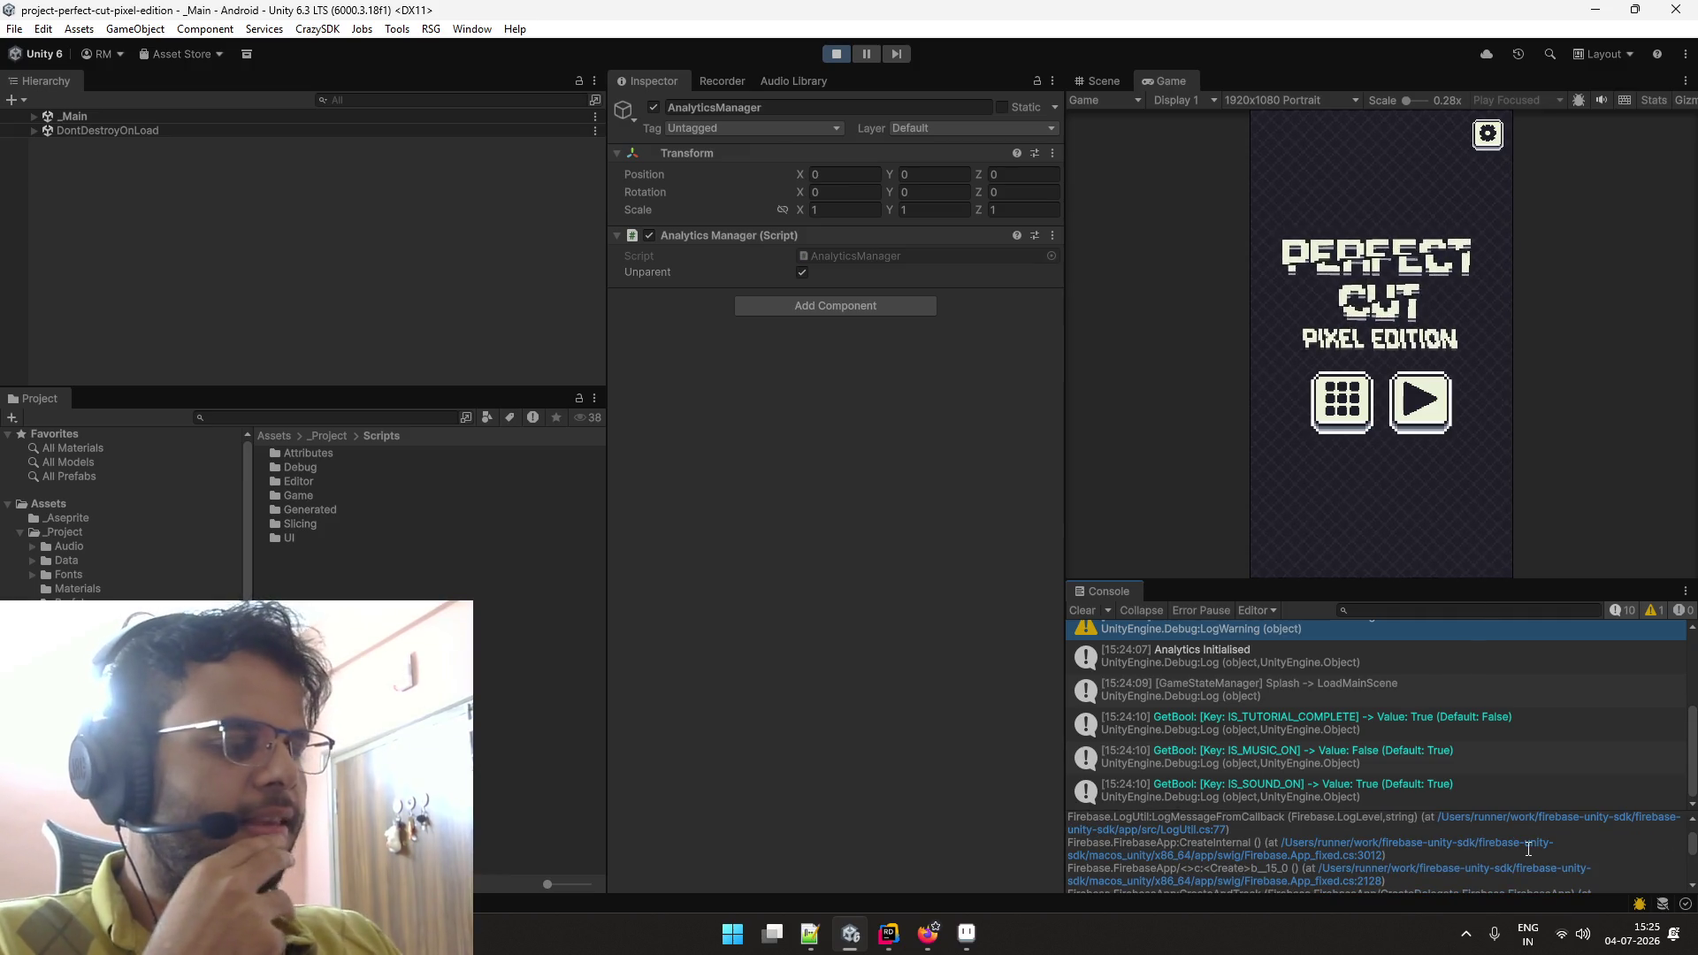
pyautogui.scroll(2, 1528, 849)
pyautogui.scroll(4, 1404, 725)
# Reselect the Firebase database URL warning and select its full message text.
pyautogui.click(1403, 726)
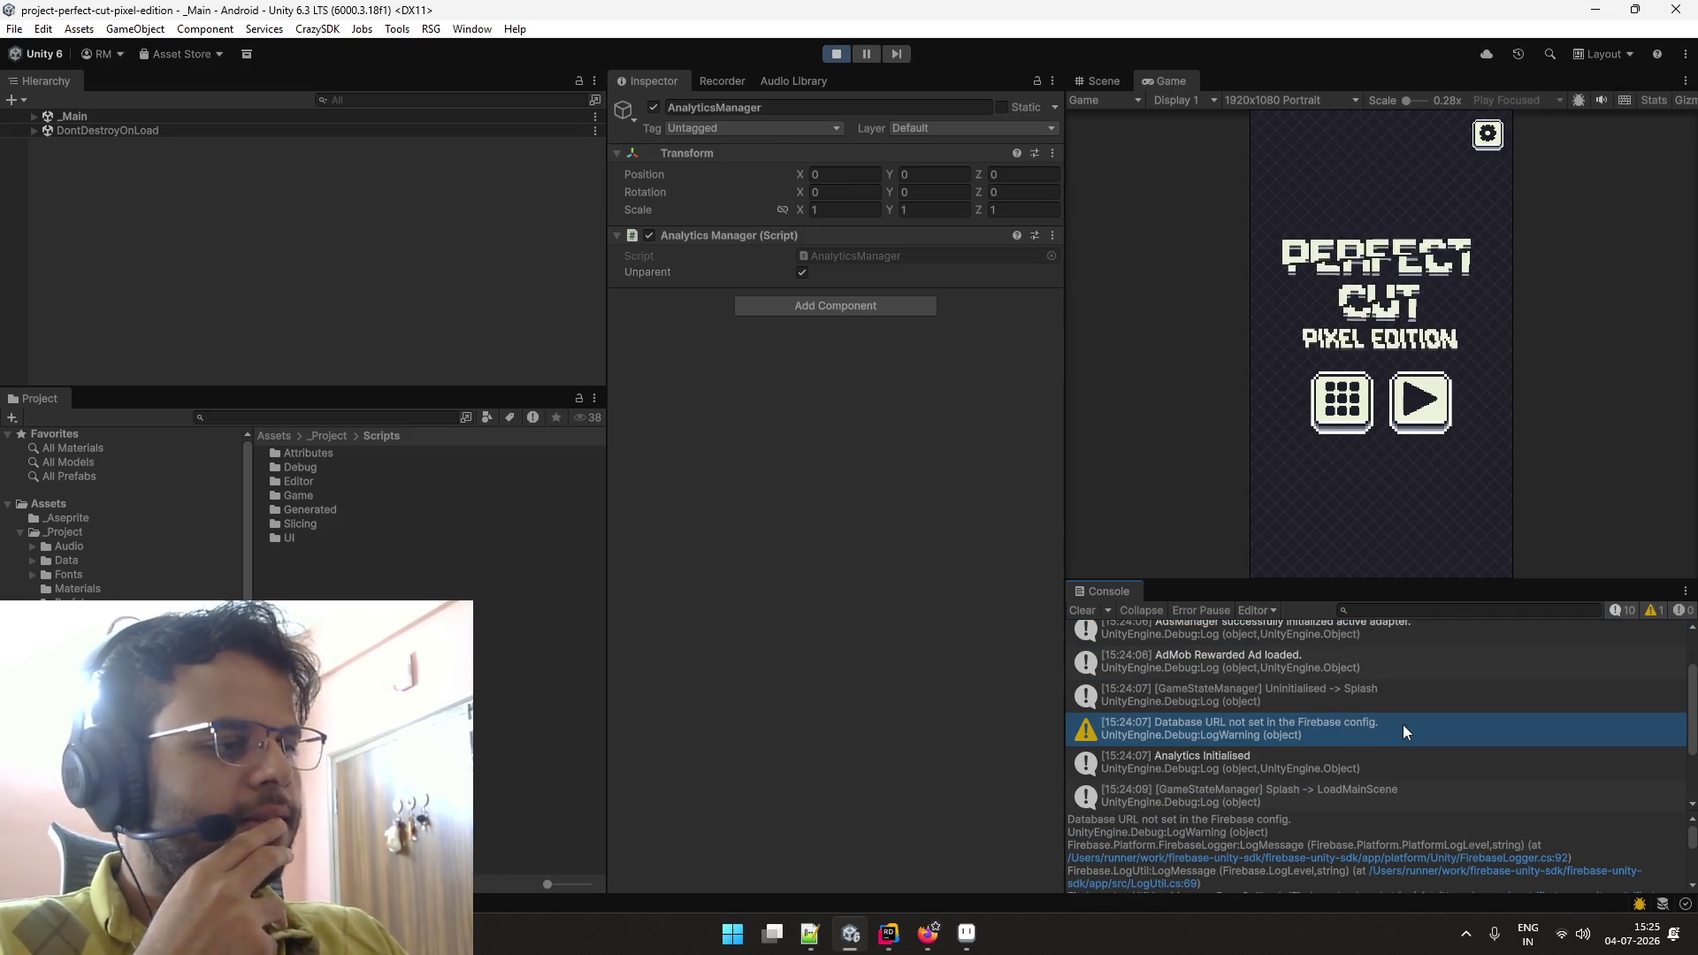
pyautogui.click(1313, 805)
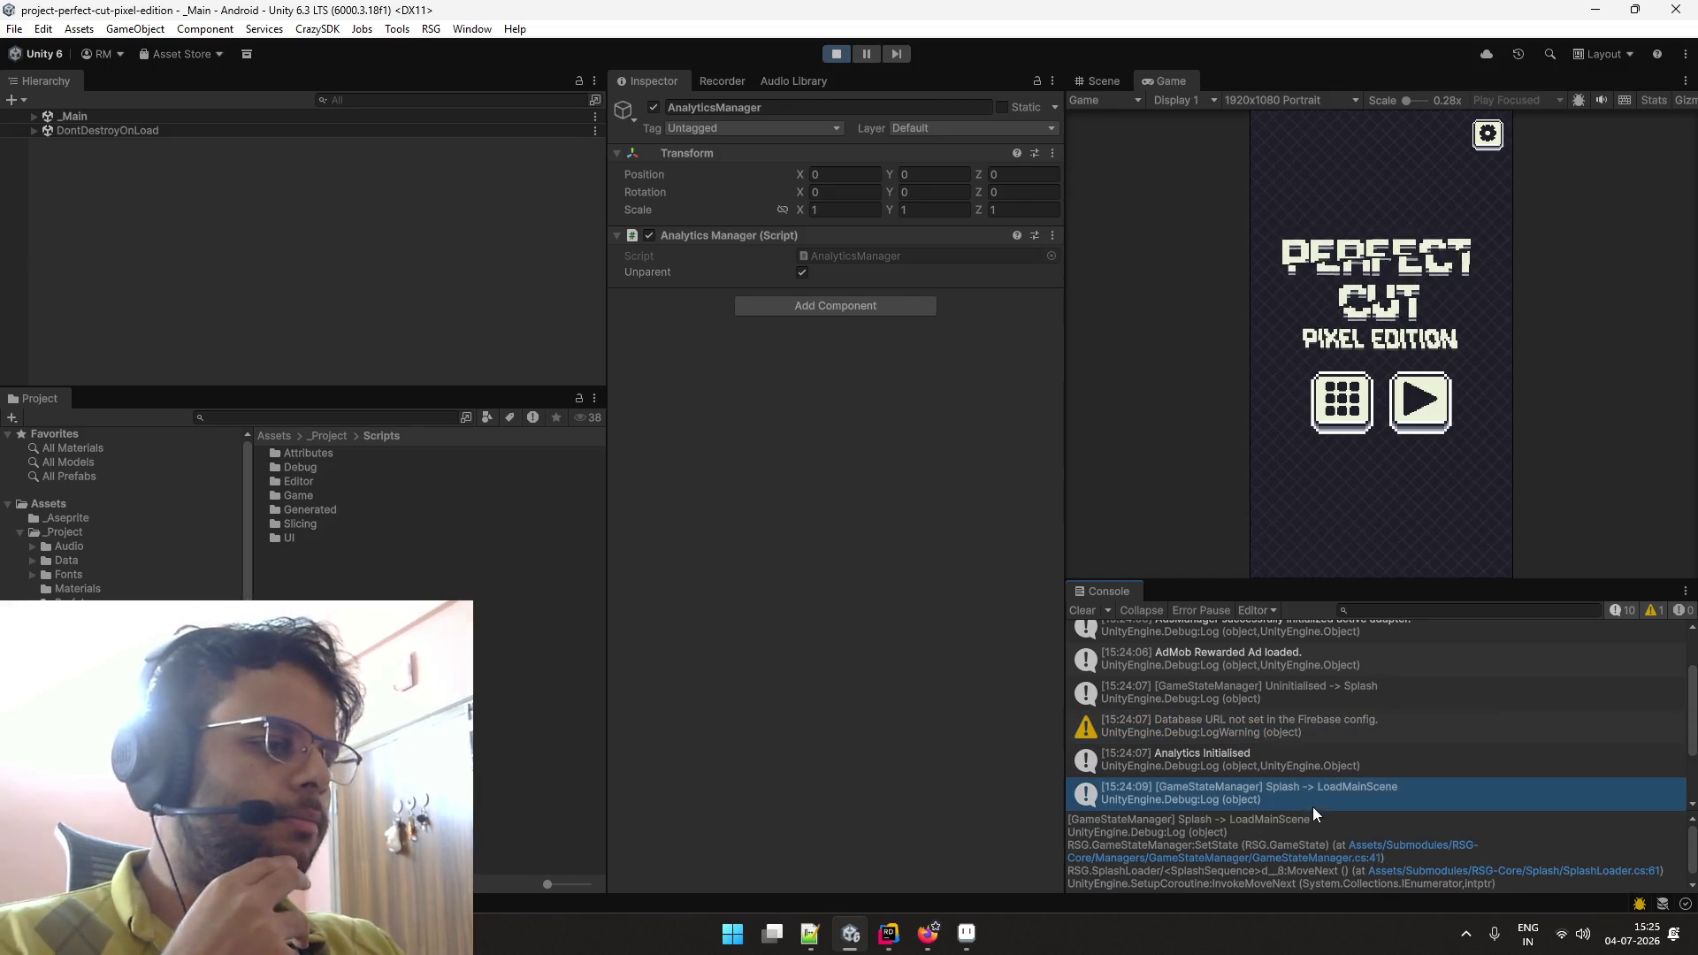
pyautogui.press('Up')
pyautogui.press('Up')
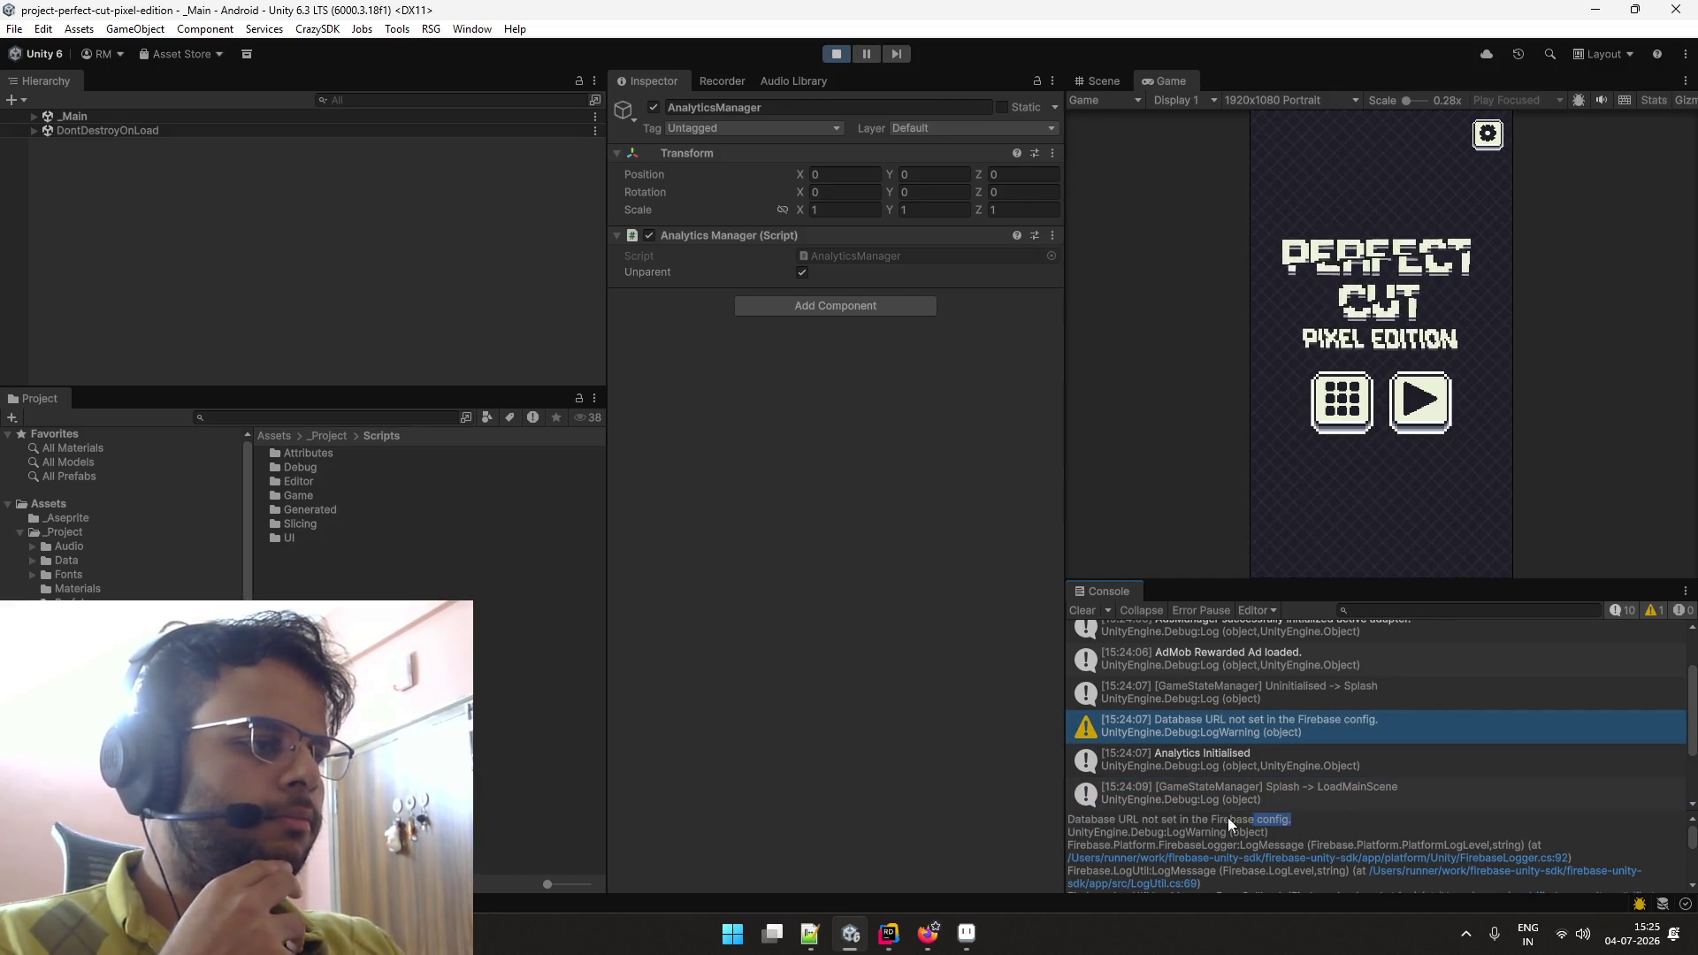
pyautogui.moveTo(1227, 819); pyautogui.dragTo(938, 825)
pyautogui.hotkey('alt', 'Tab')
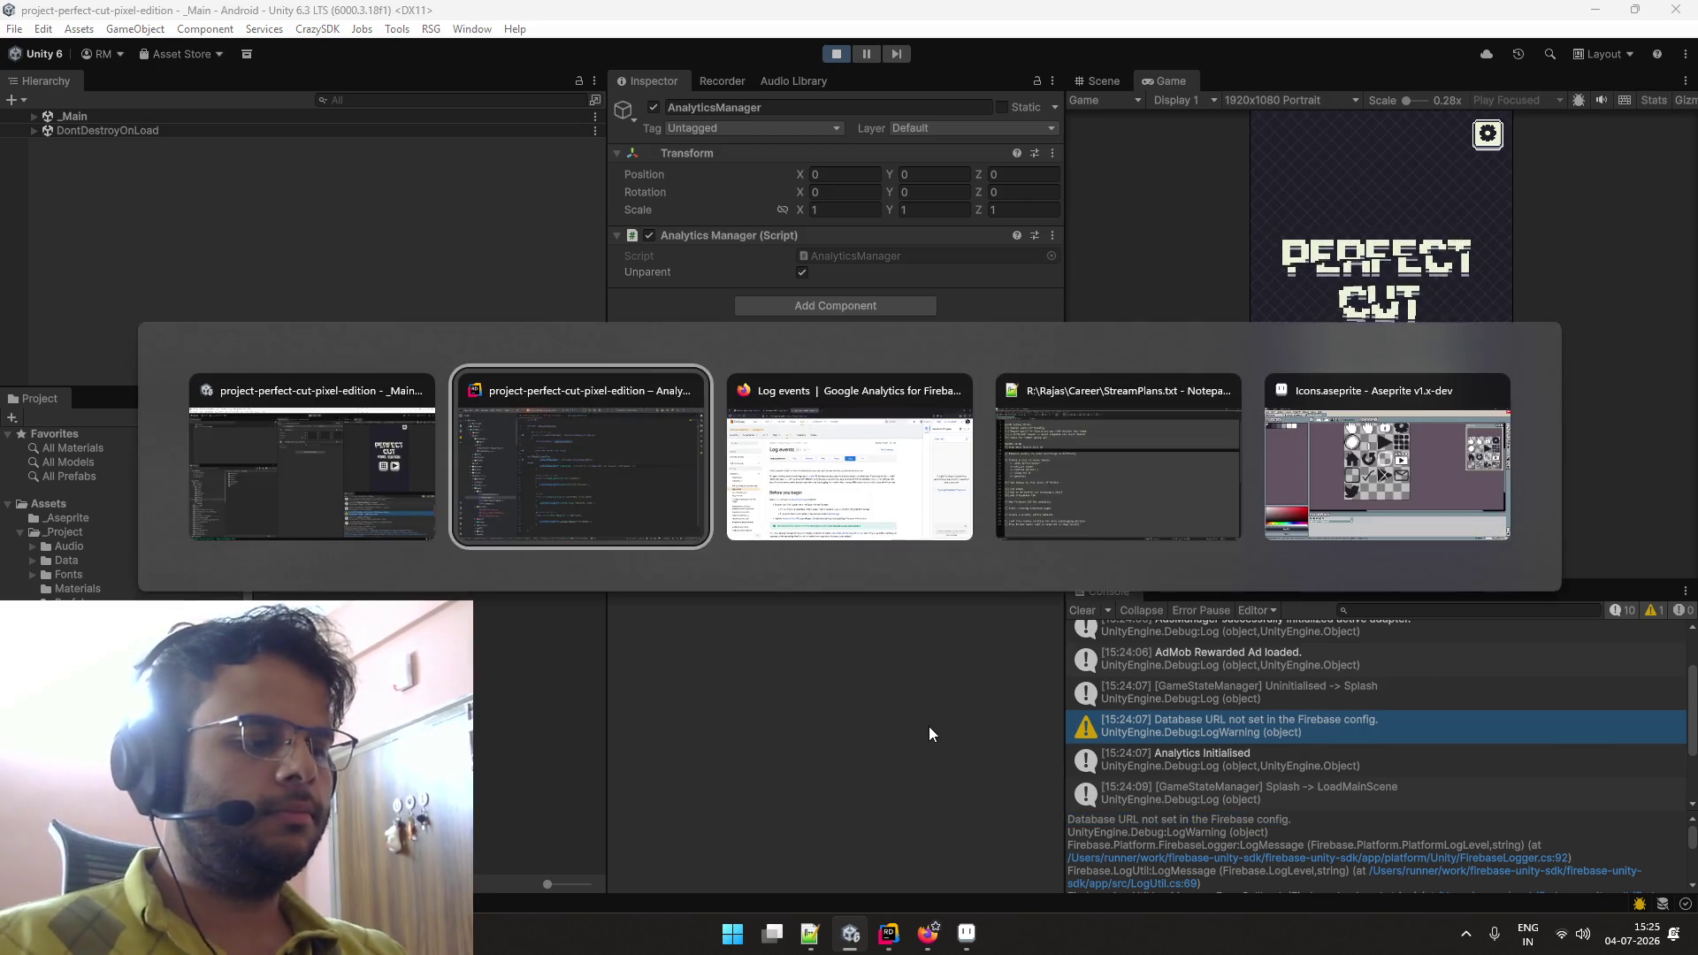
# Search Google for the pasted 'Database URL not set' warning with 'unity' appended.
pyautogui.click(814, 513)
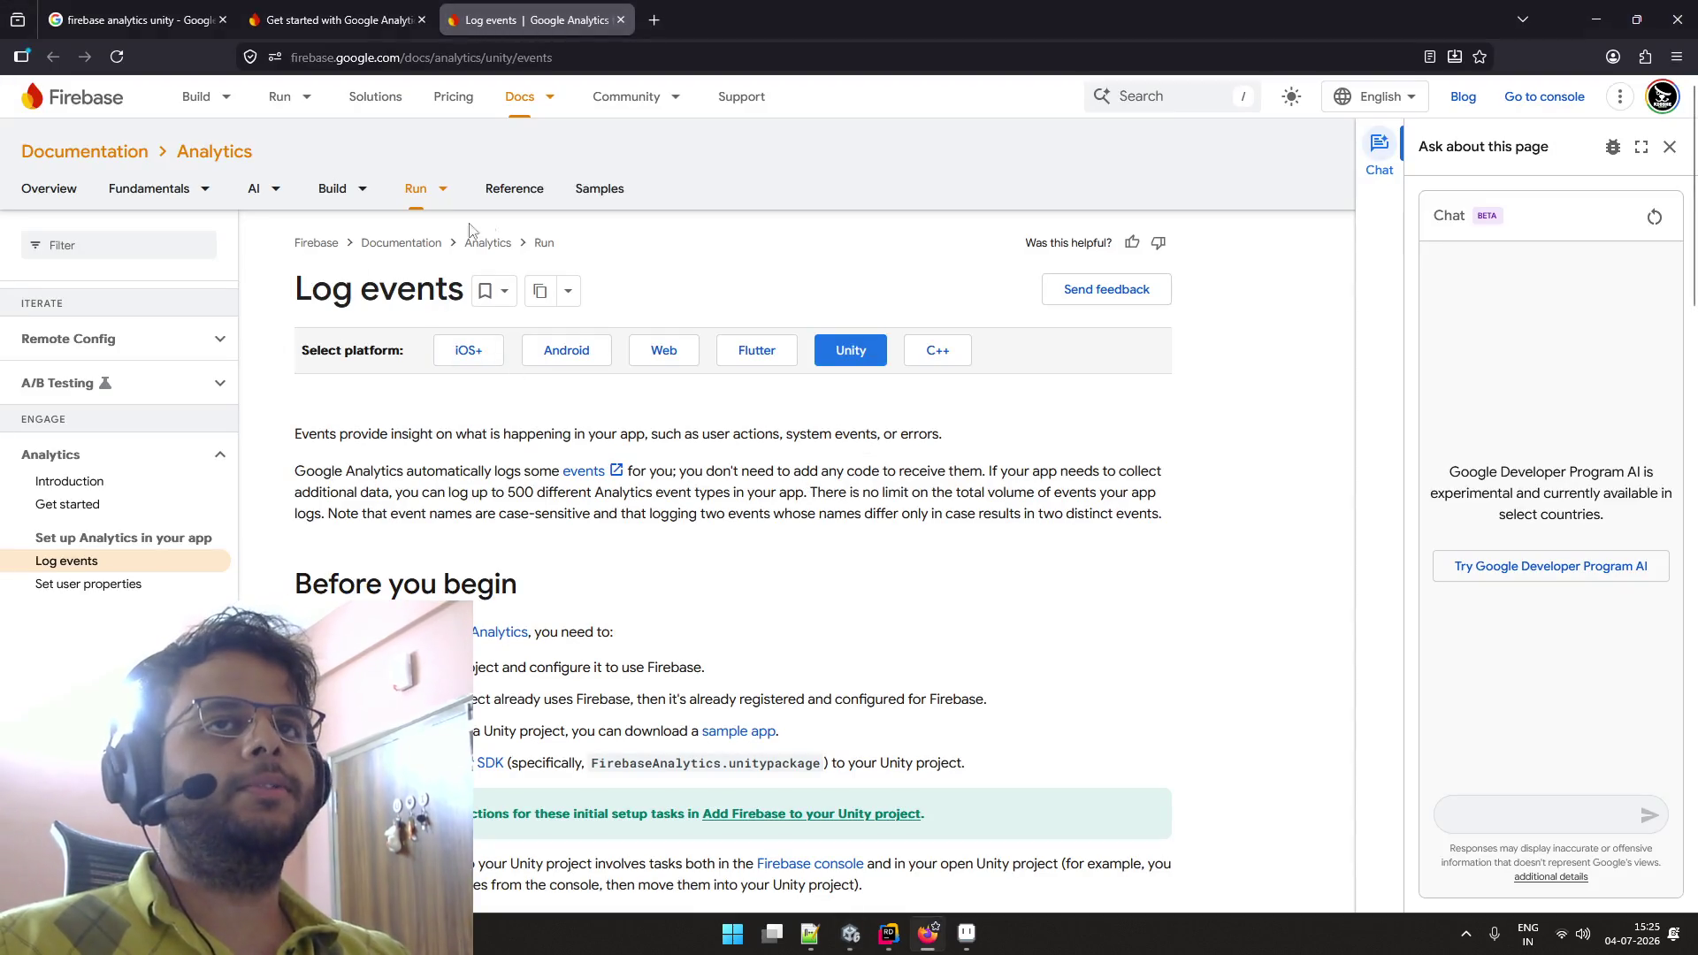
pyautogui.click(98, 19)
pyautogui.moveTo(356, 120); pyautogui.dragTo(184, 119)
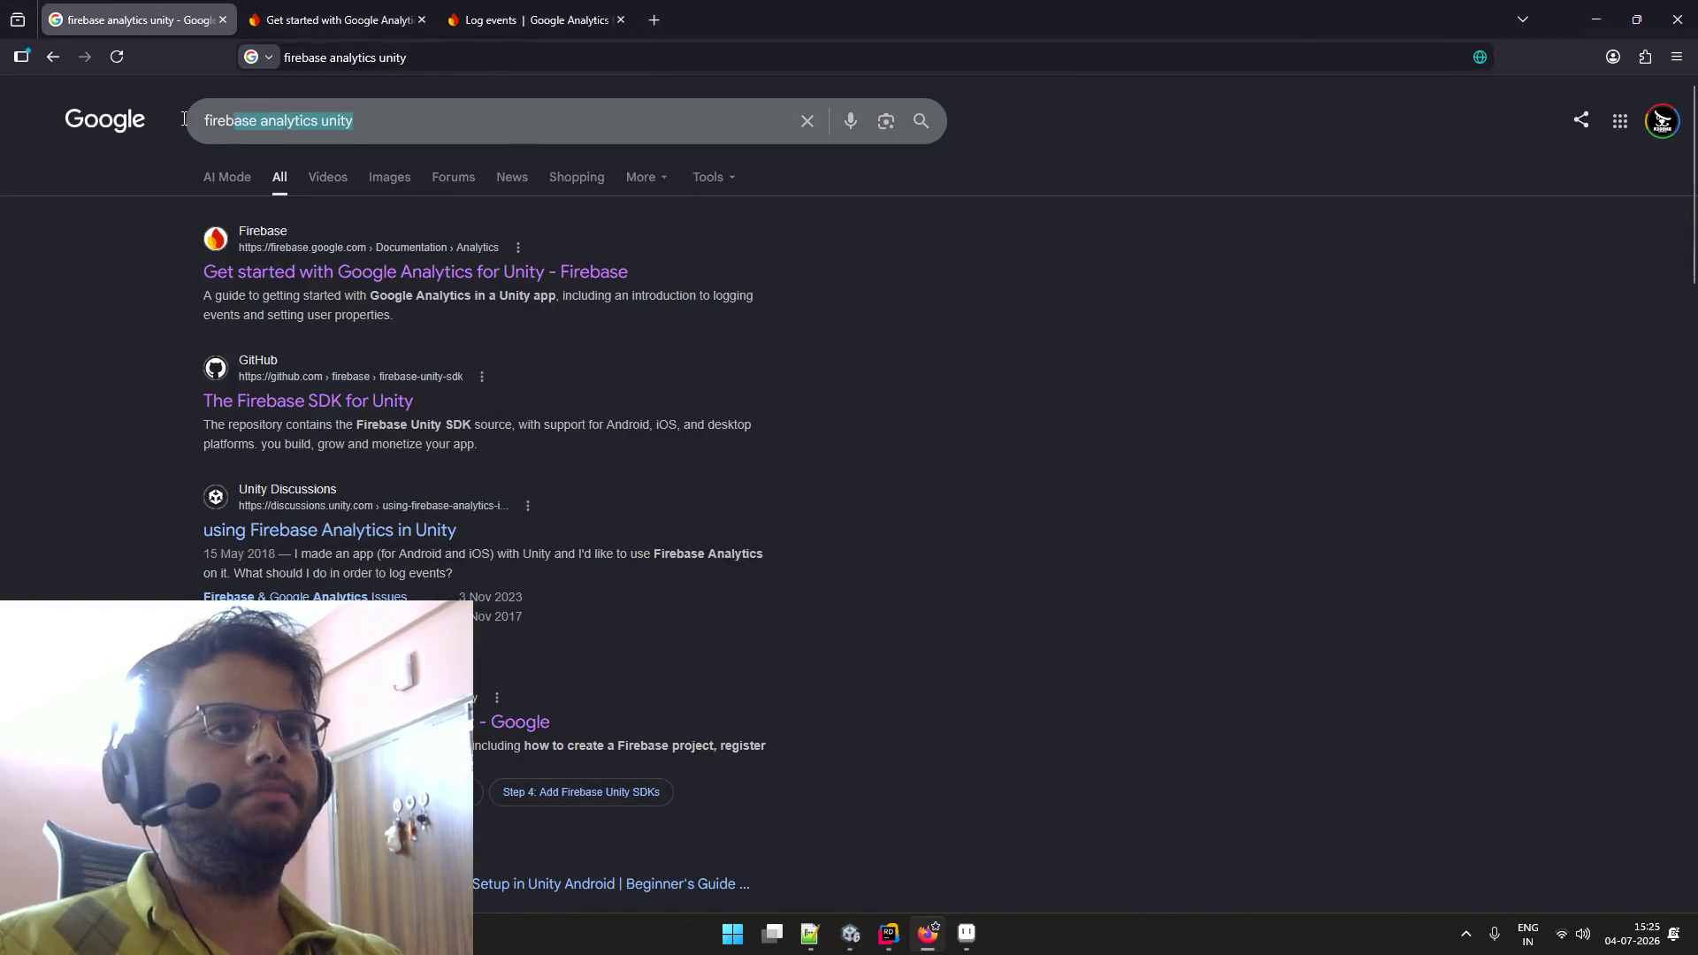
pyautogui.write('Database URL not set in the Firebase config.')
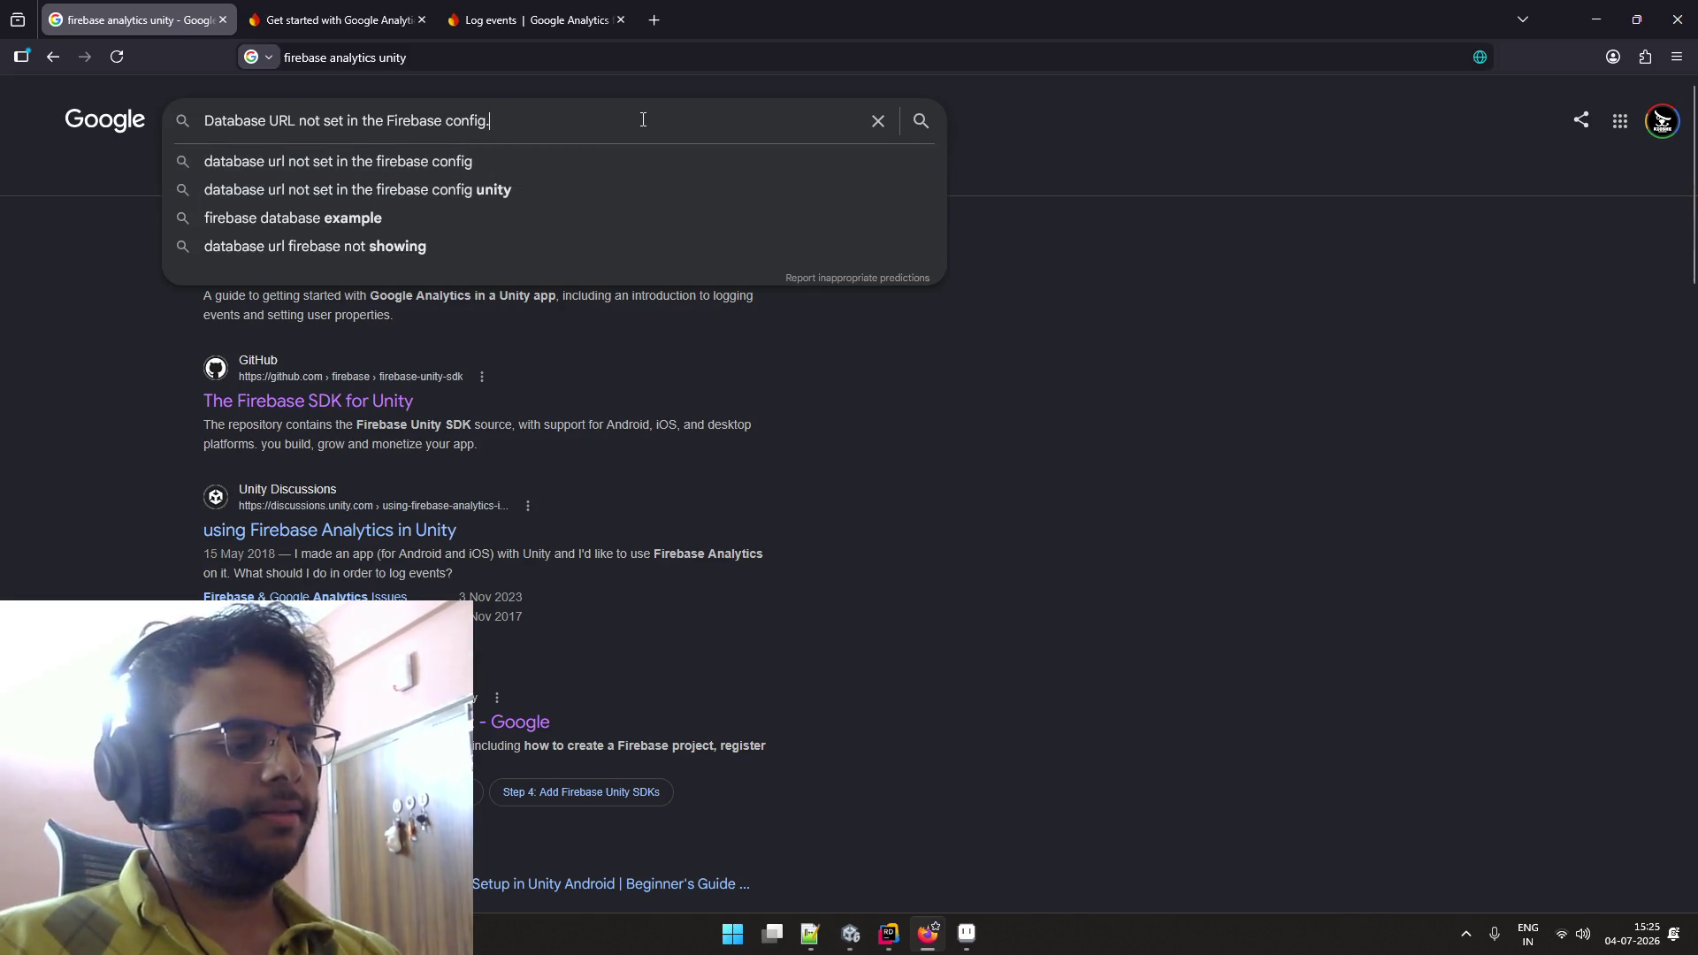
pyautogui.press('BackSpace')
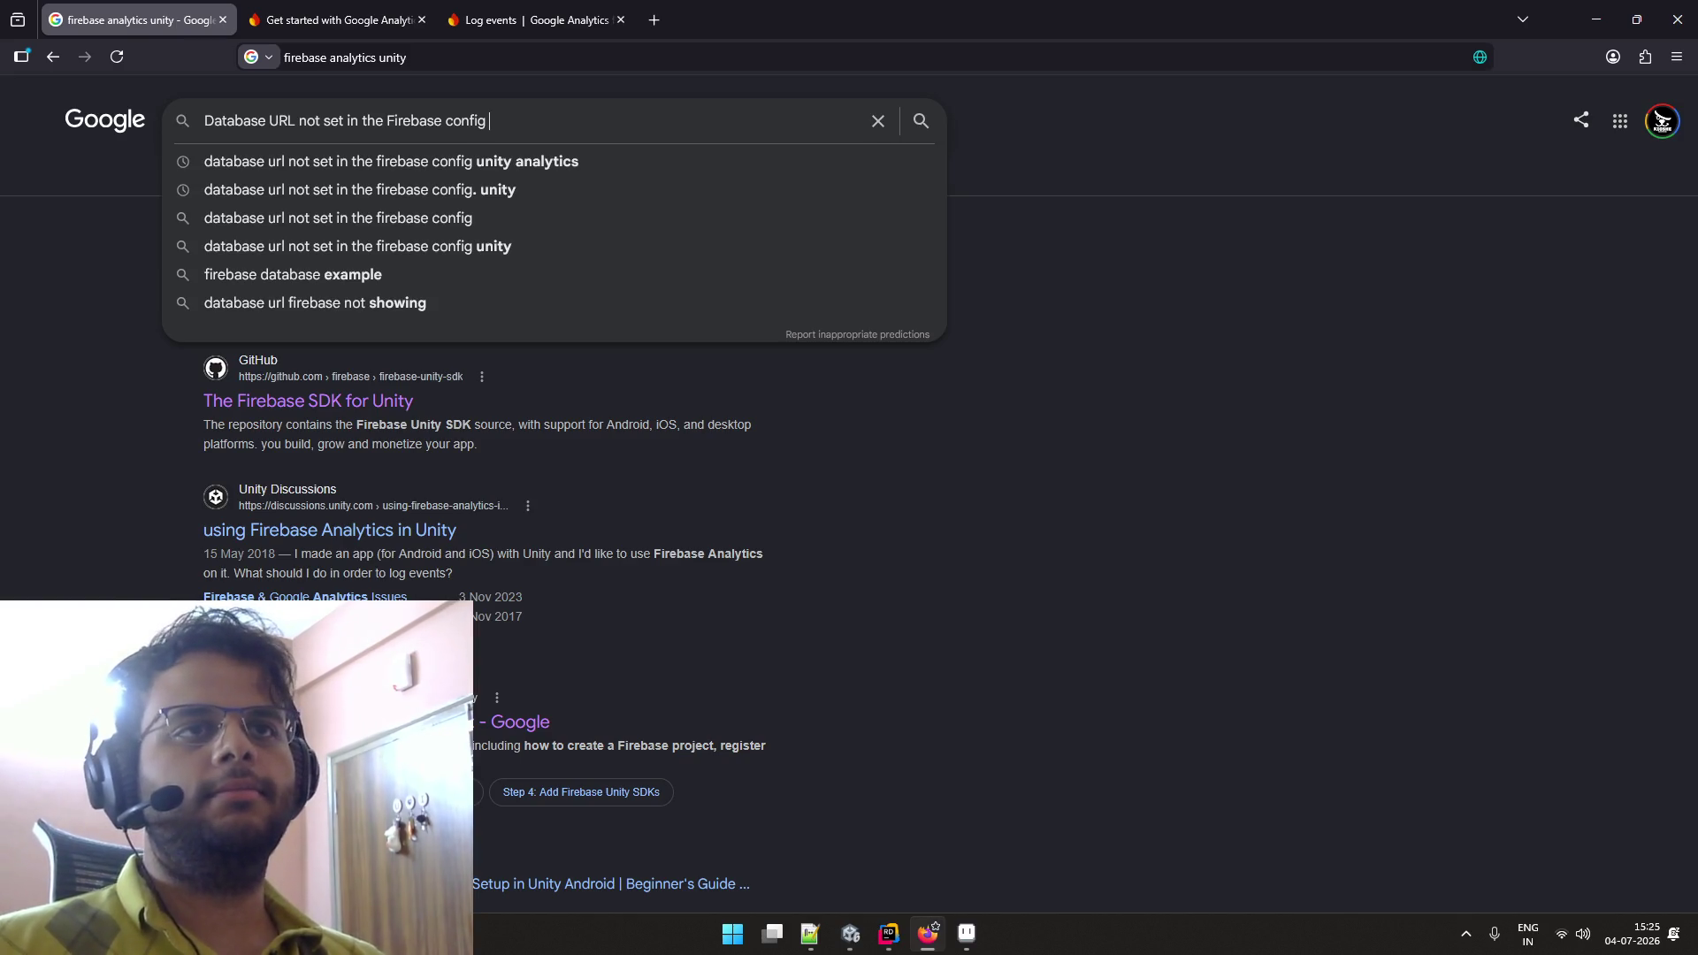
pyautogui.write('unity')
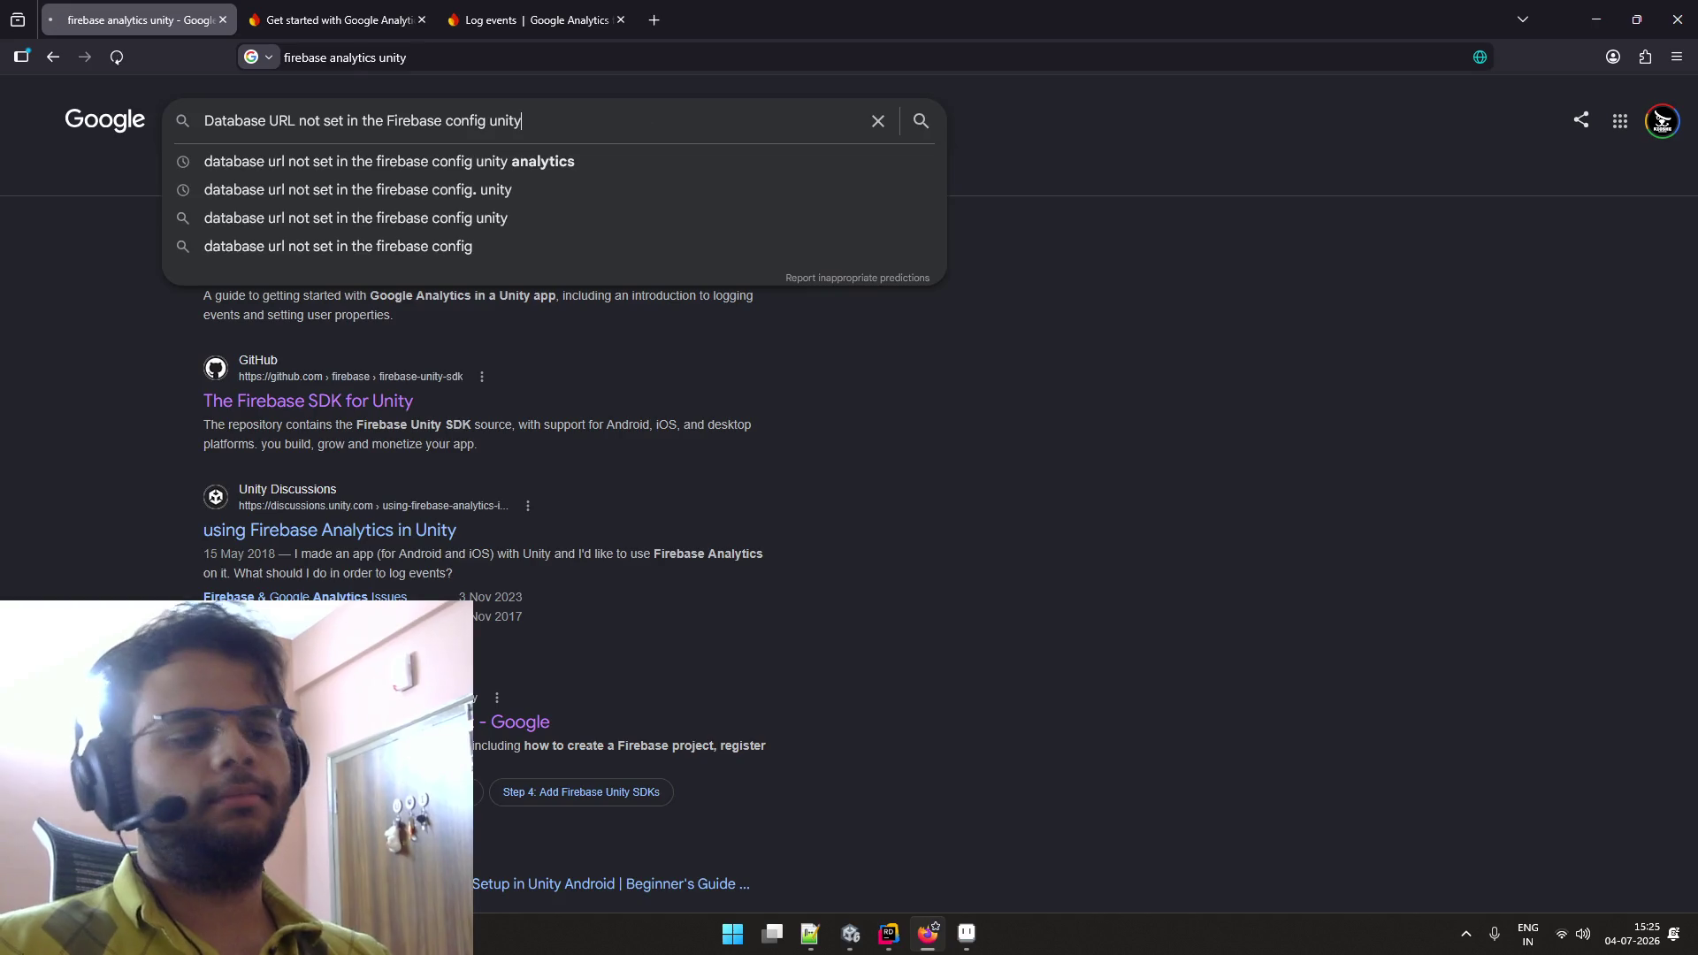
pyautogui.press('Return')
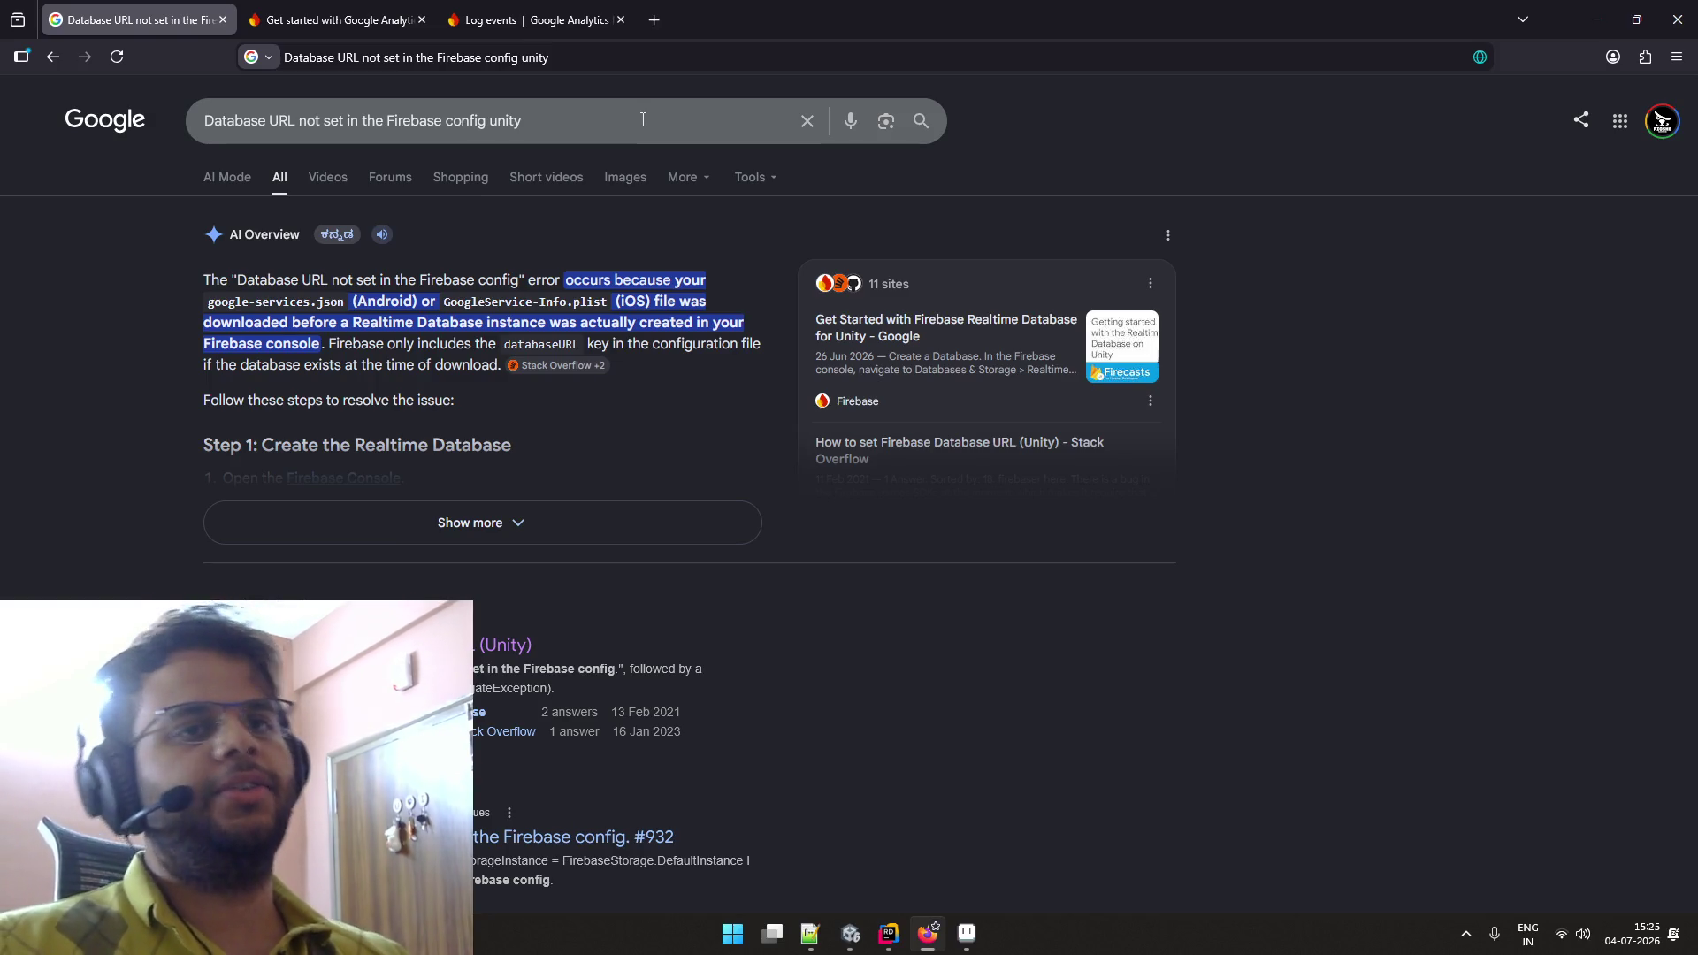
# Expand the AI Overview to read the fix, then select the whole search query.
pyautogui.click(495, 523)
pyautogui.scroll(-2, 622, 465)
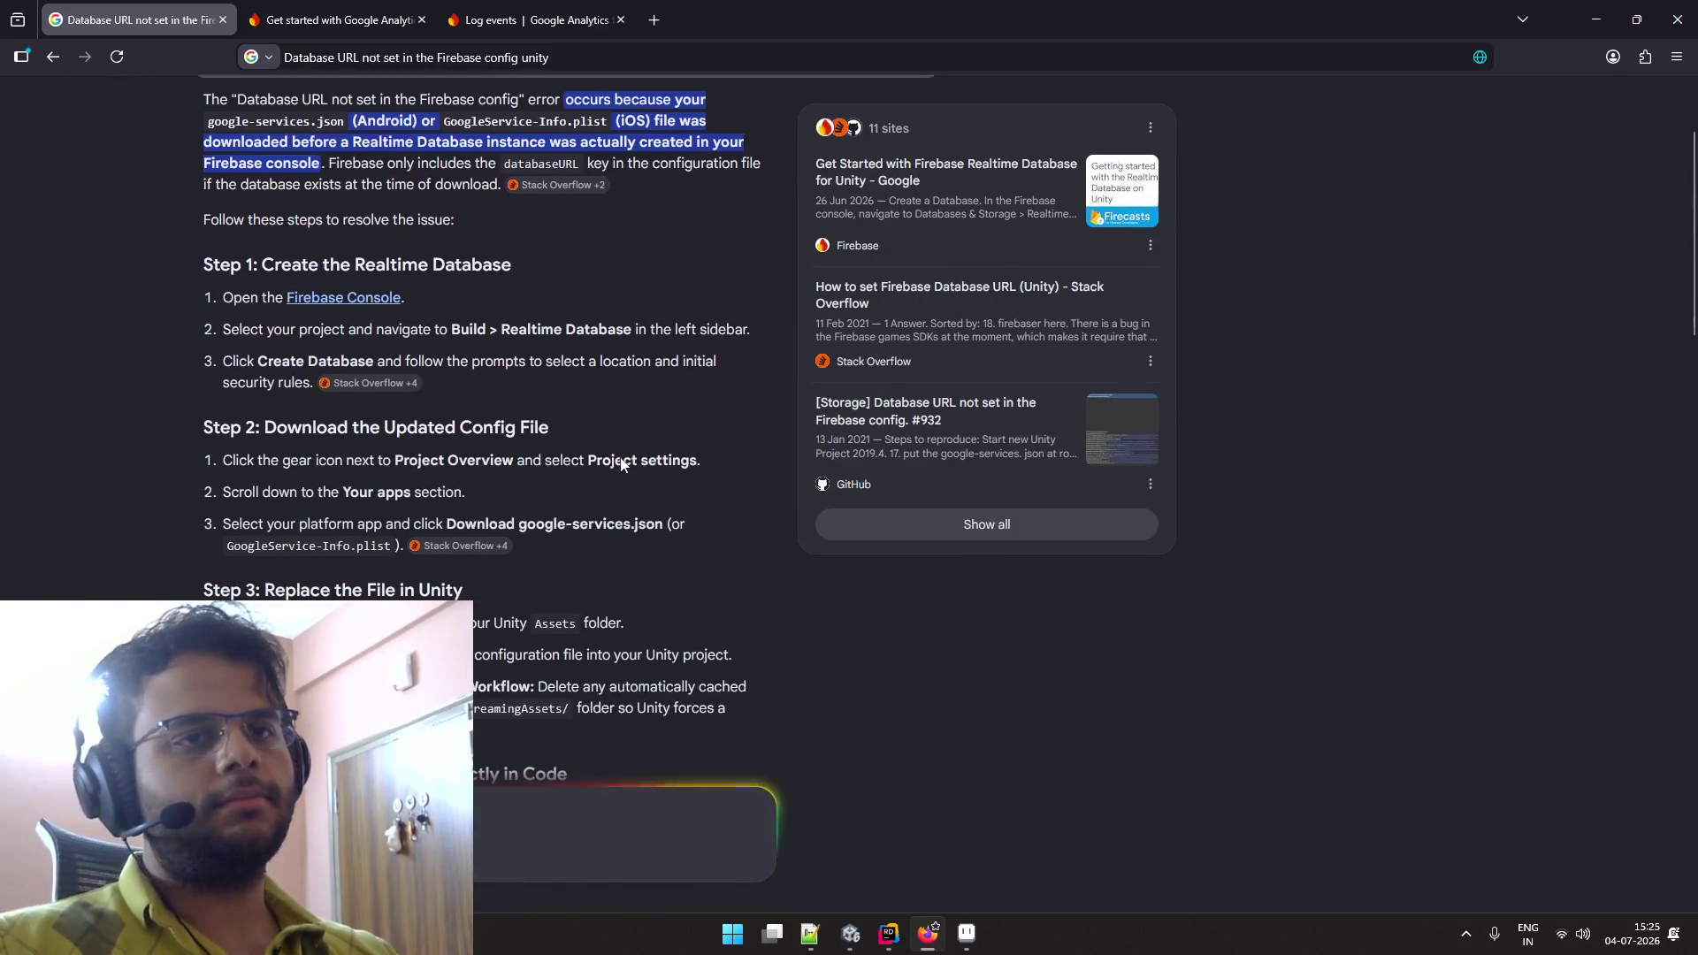
pyautogui.scroll(-2, 621, 458)
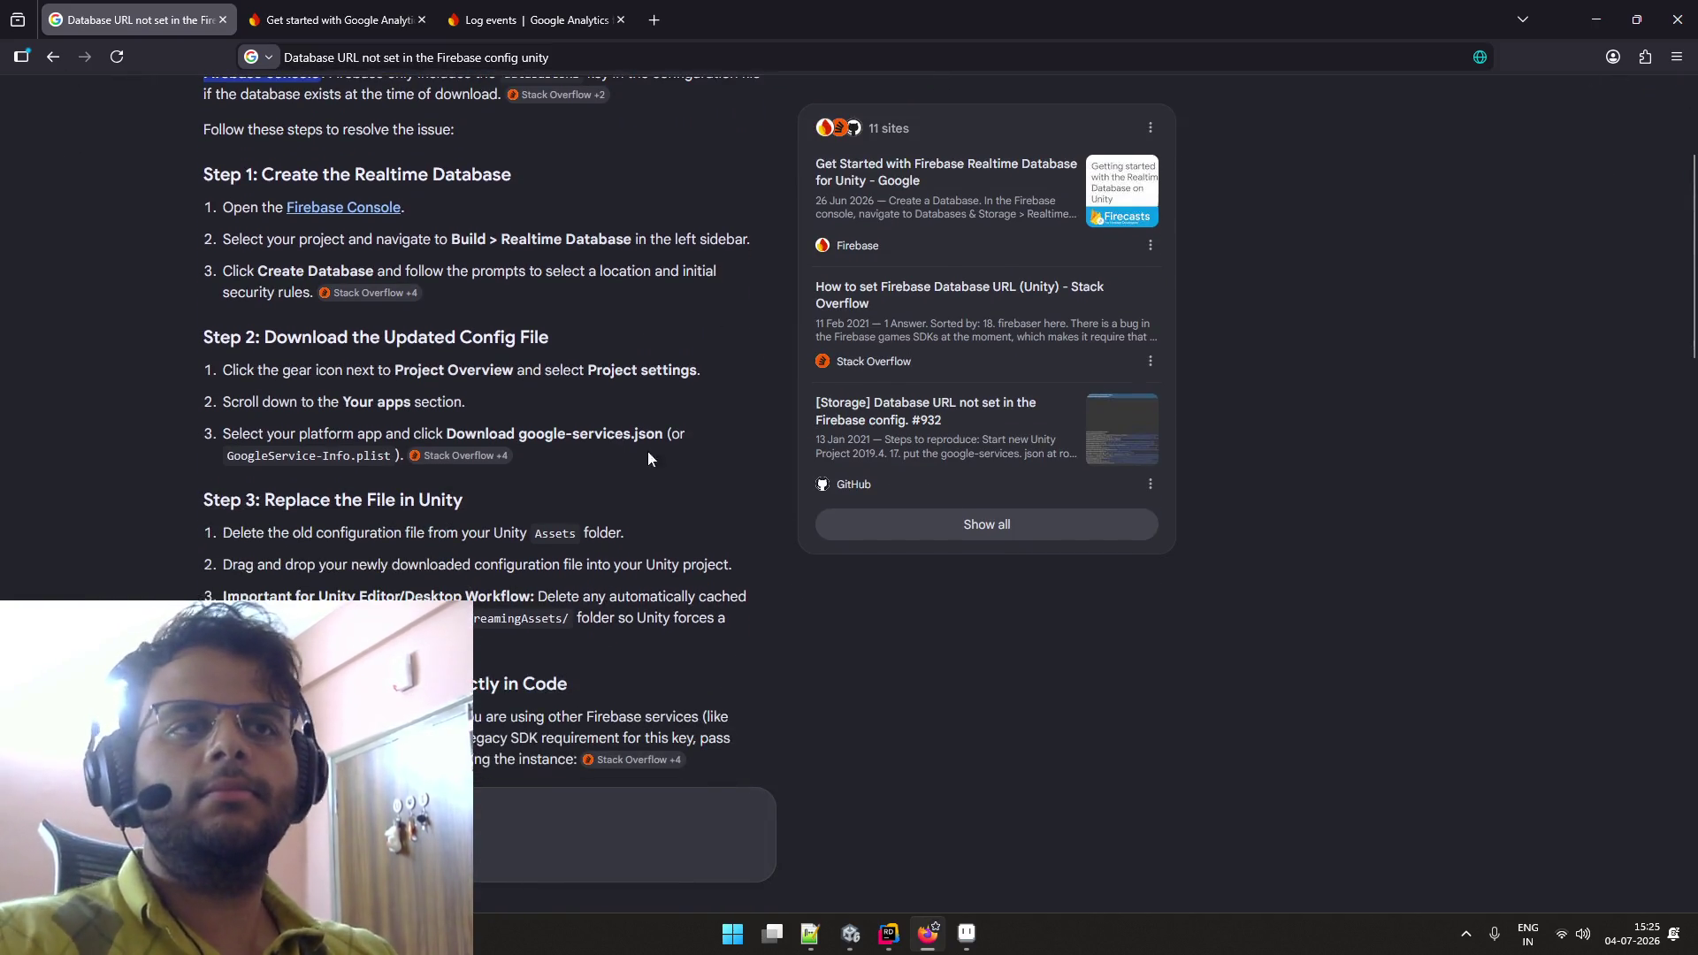
pyautogui.scroll(2, 575, 398)
pyautogui.scroll(2, 522, 329)
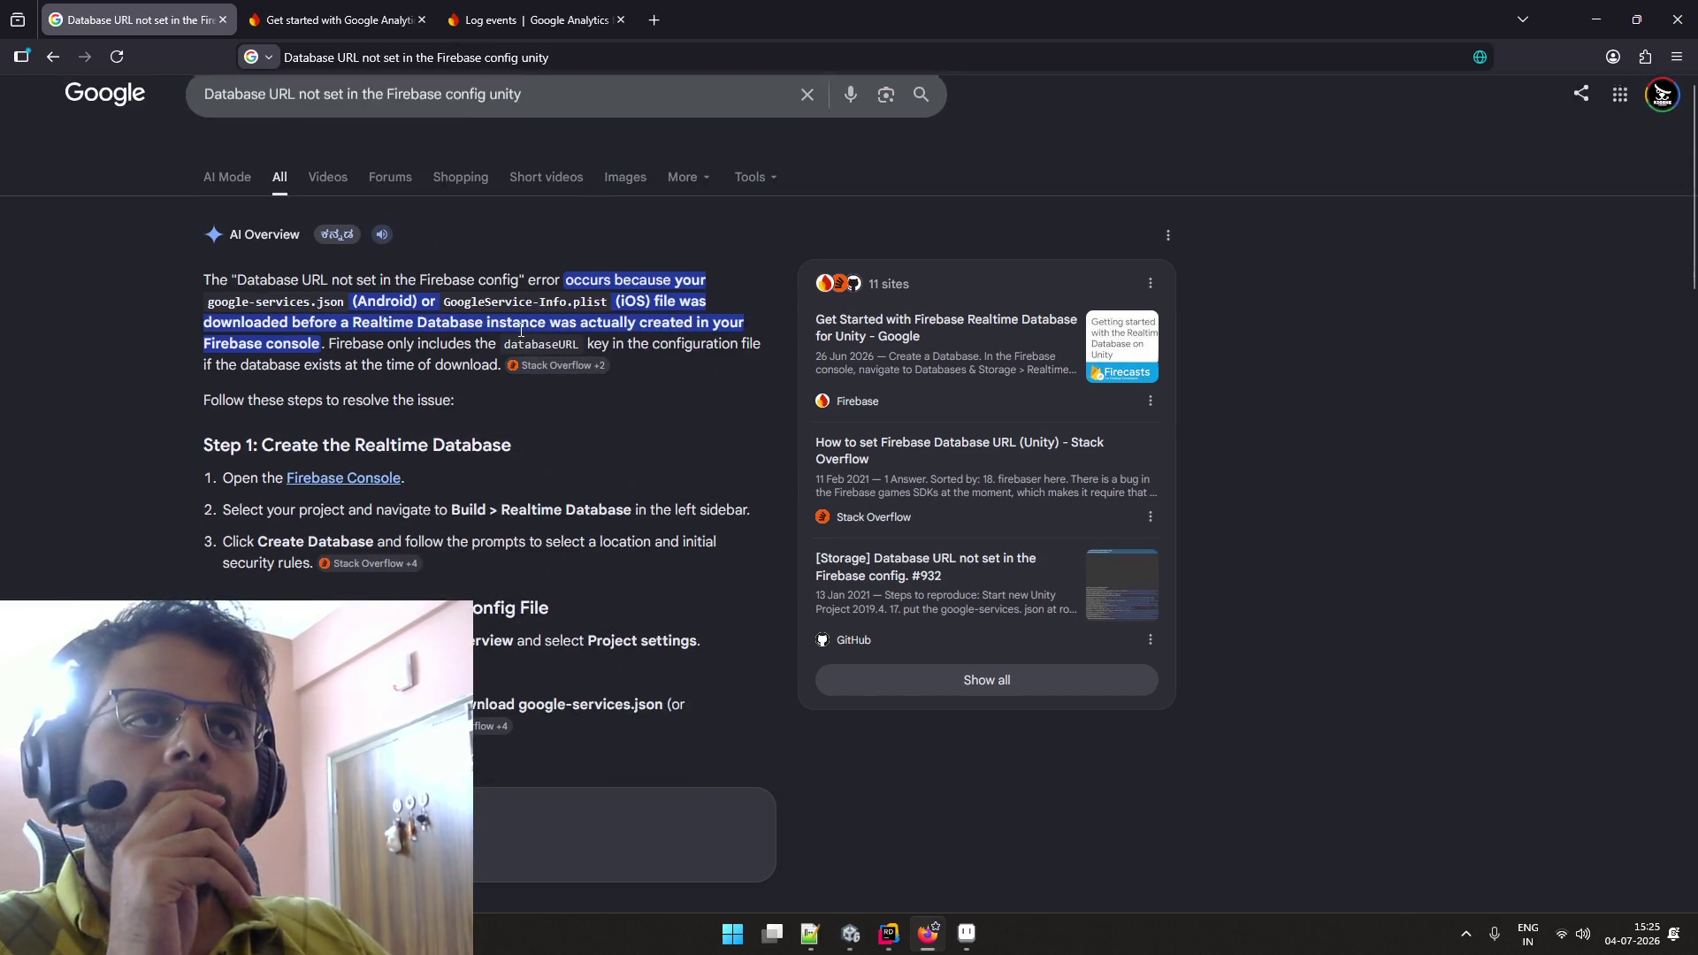
pyautogui.click(597, 116)
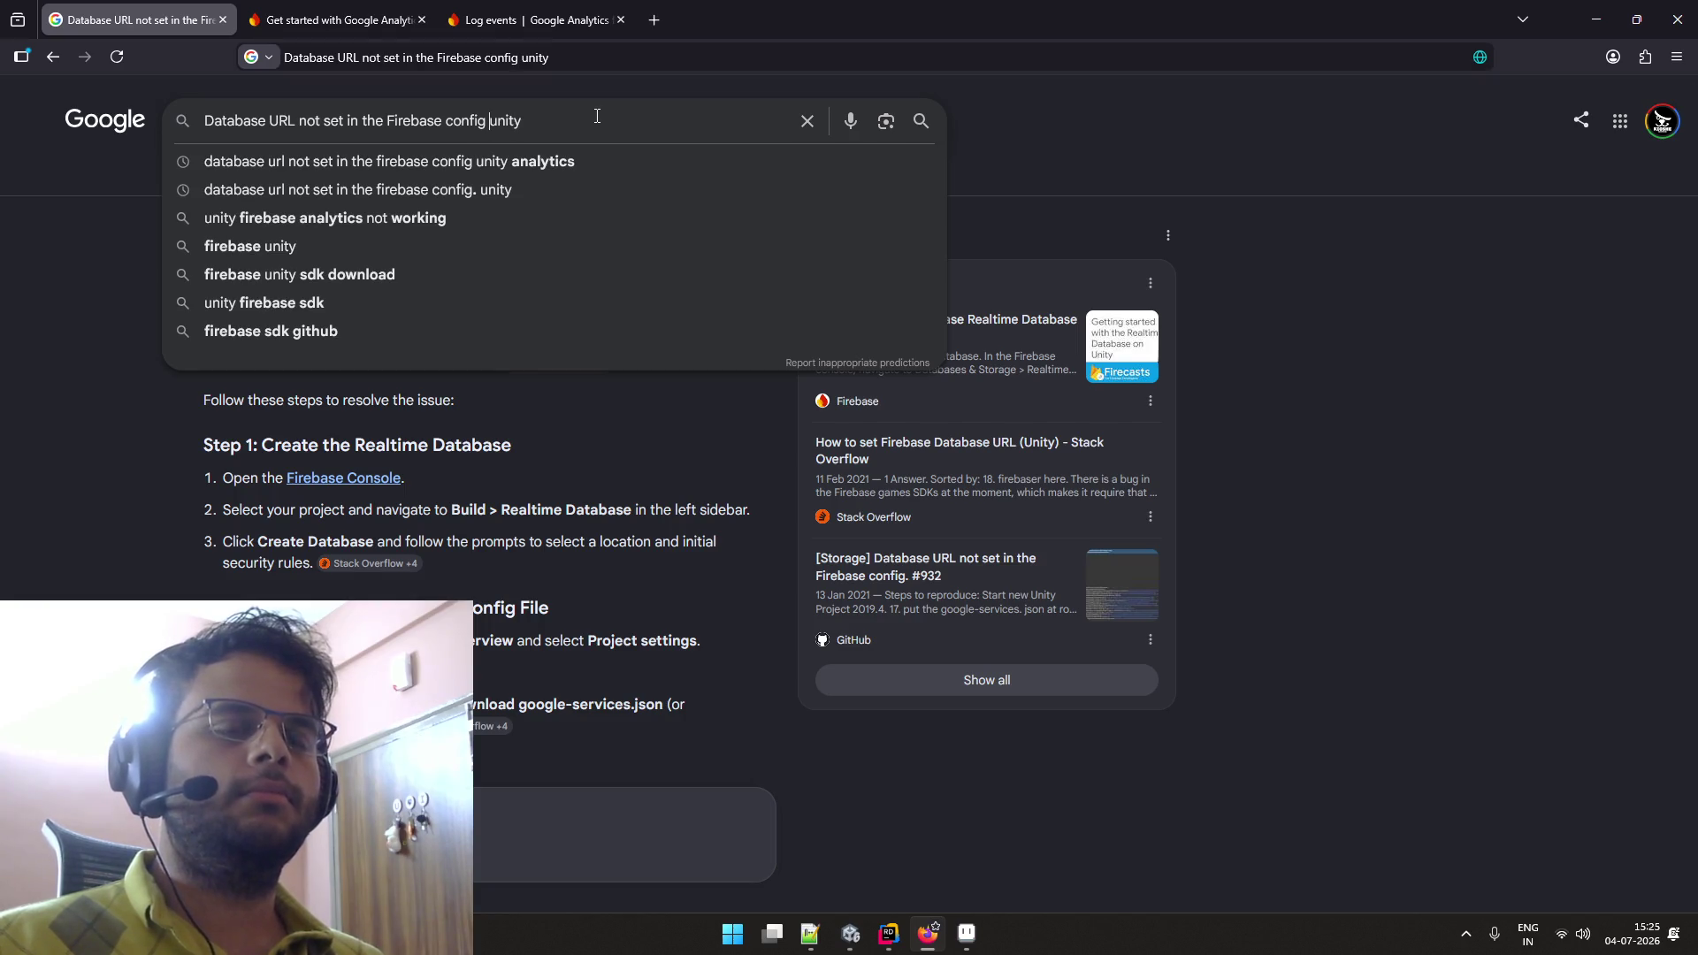
pyautogui.hotkey('ctrl', 'a')
pyautogui.hotkey('ctrl', 'c')
# Open gemini.google.com in a new browser tab.
pyautogui.hotkey('ctrl', 't')
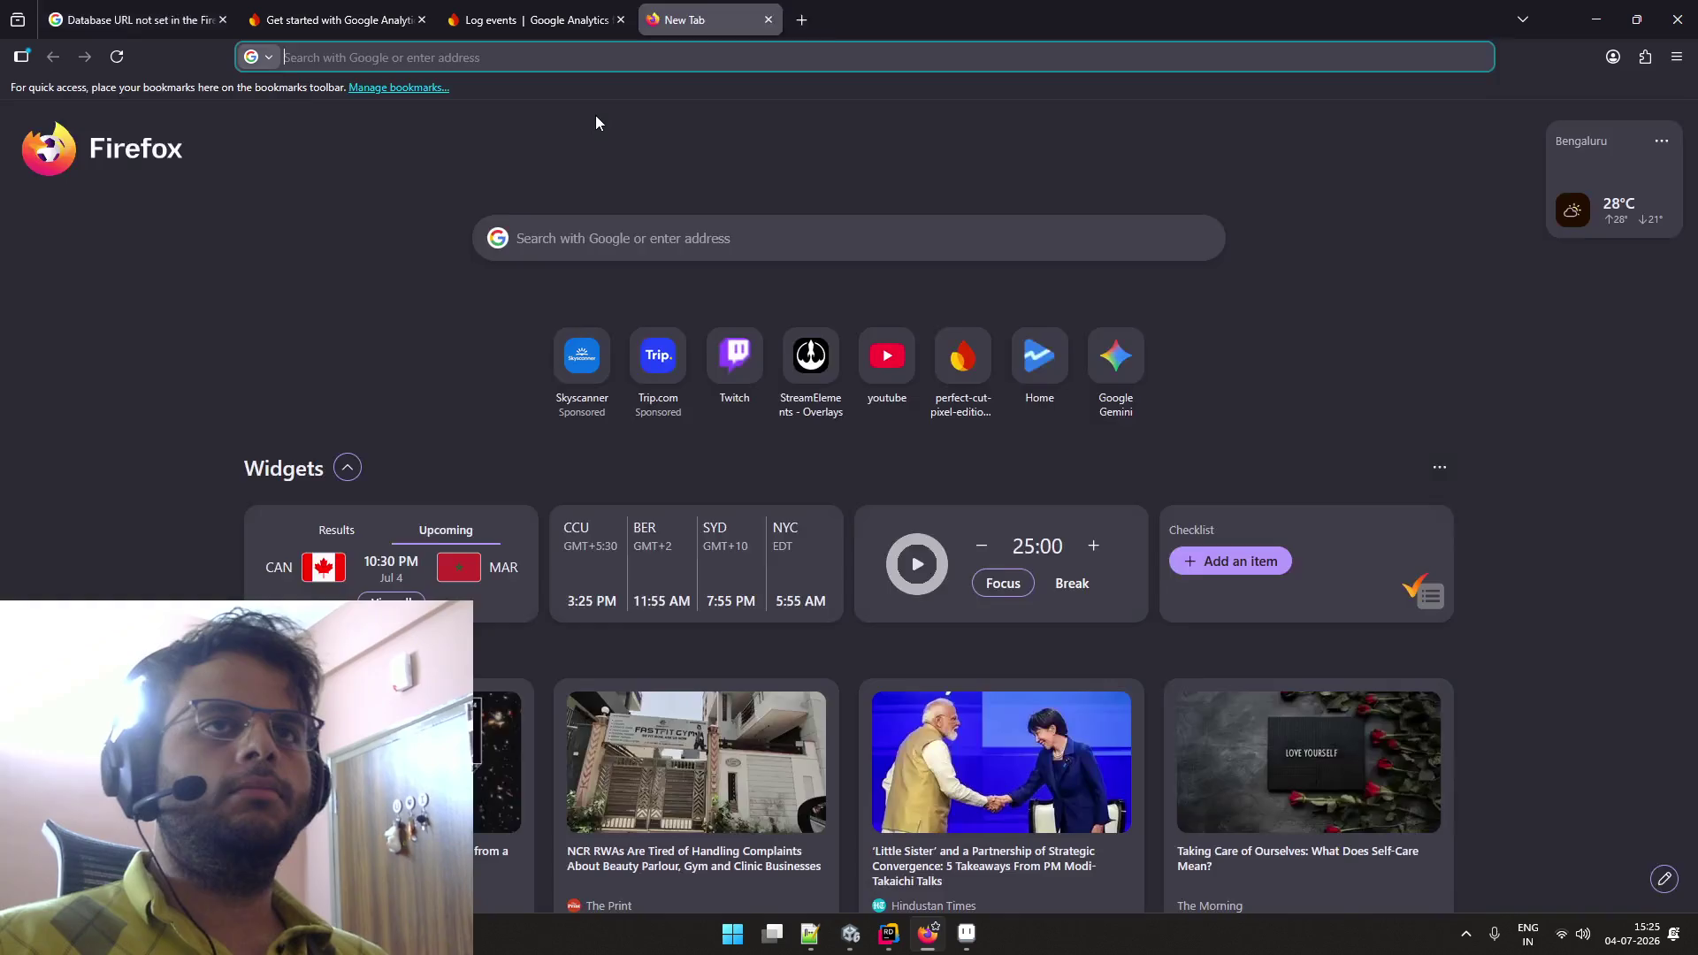
pyautogui.write('gemin')
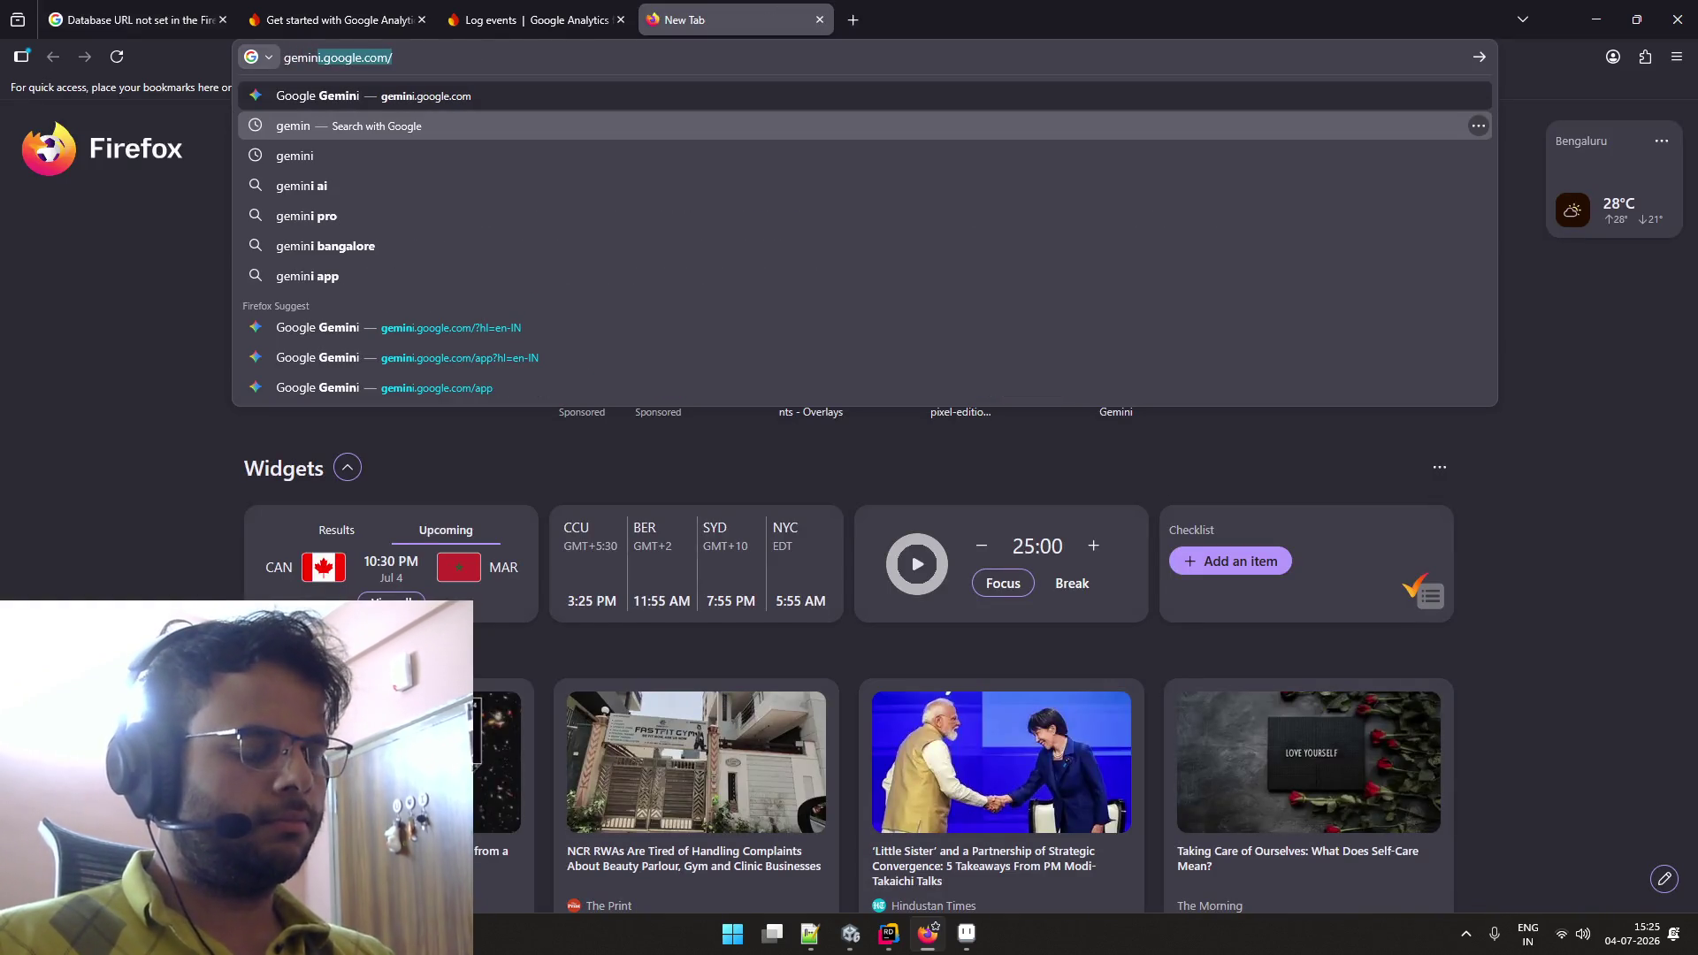
pyautogui.press('Return')
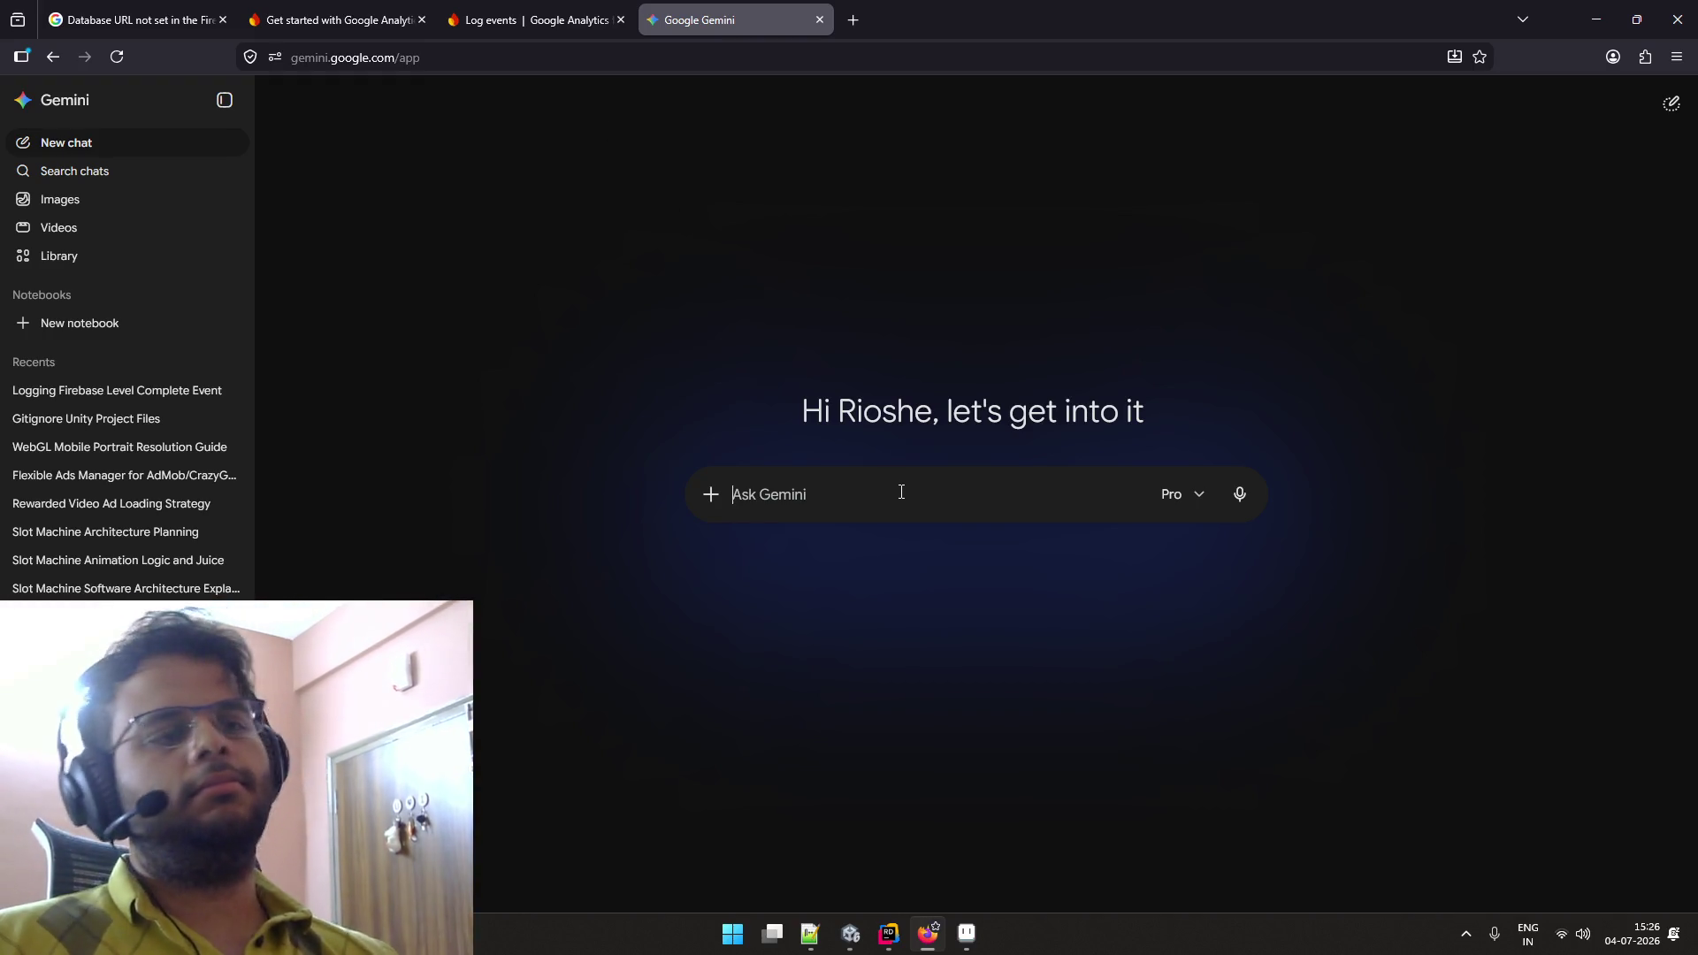
# Paste the Database URL warning, add 'but I am only using firebase analytics' on a new line, and send it.
pyautogui.hotkey('ctrl', 'v')
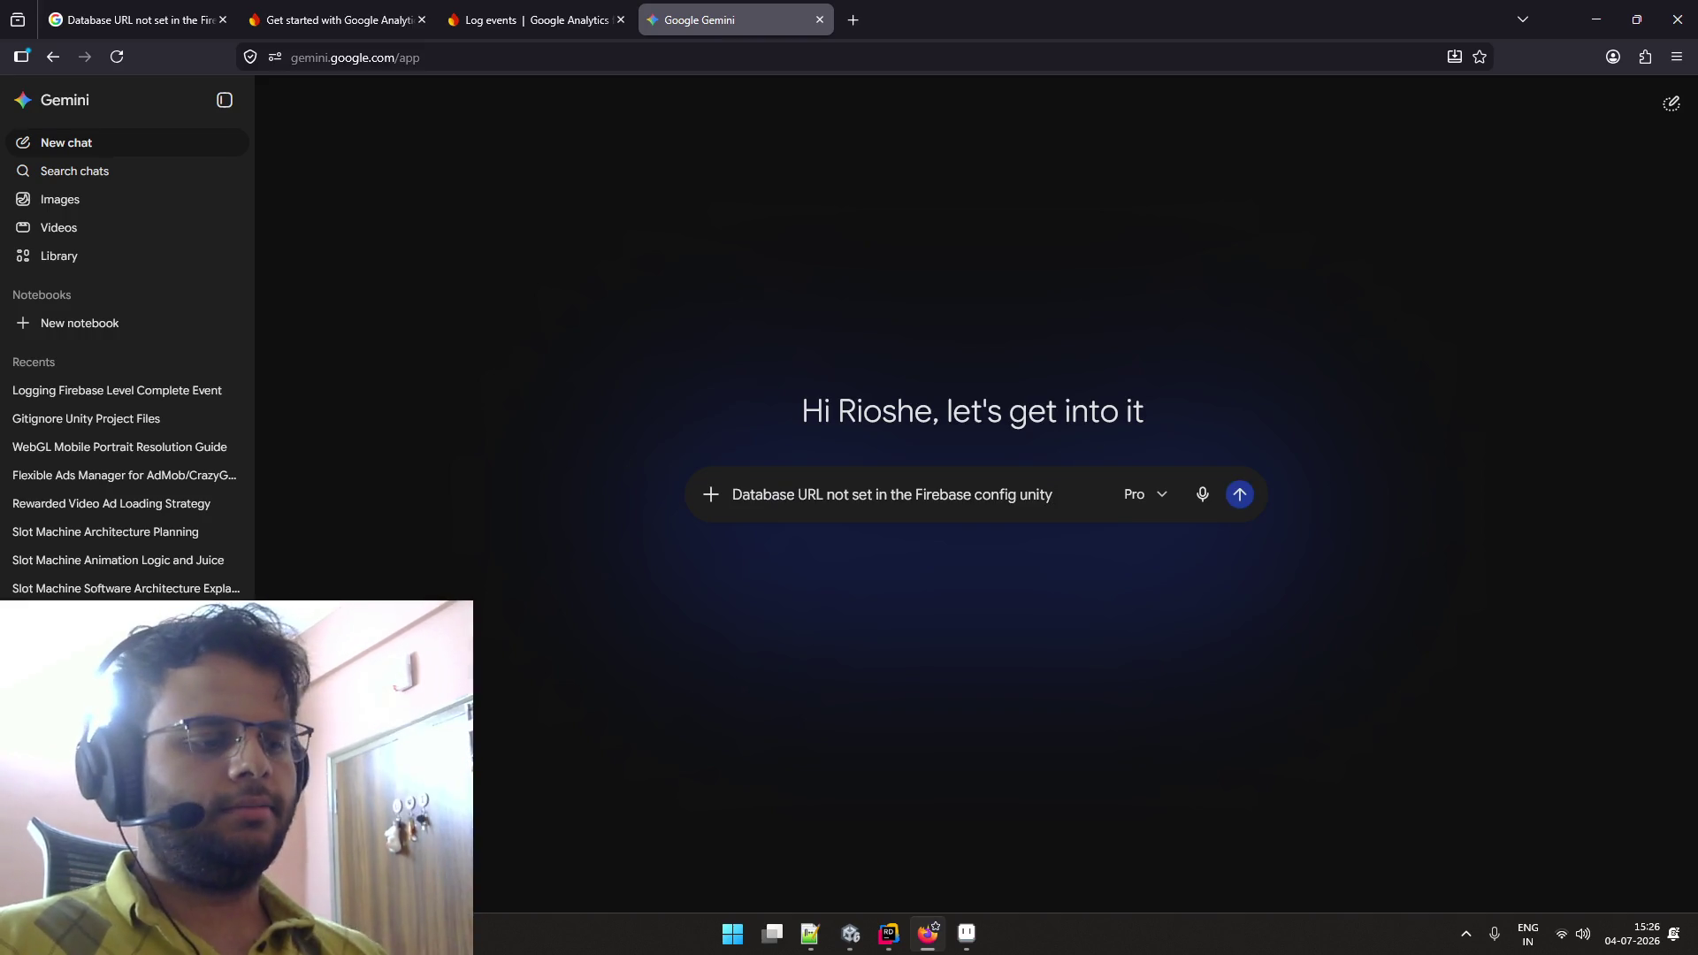
pyautogui.hotkey('shift', 'Return')
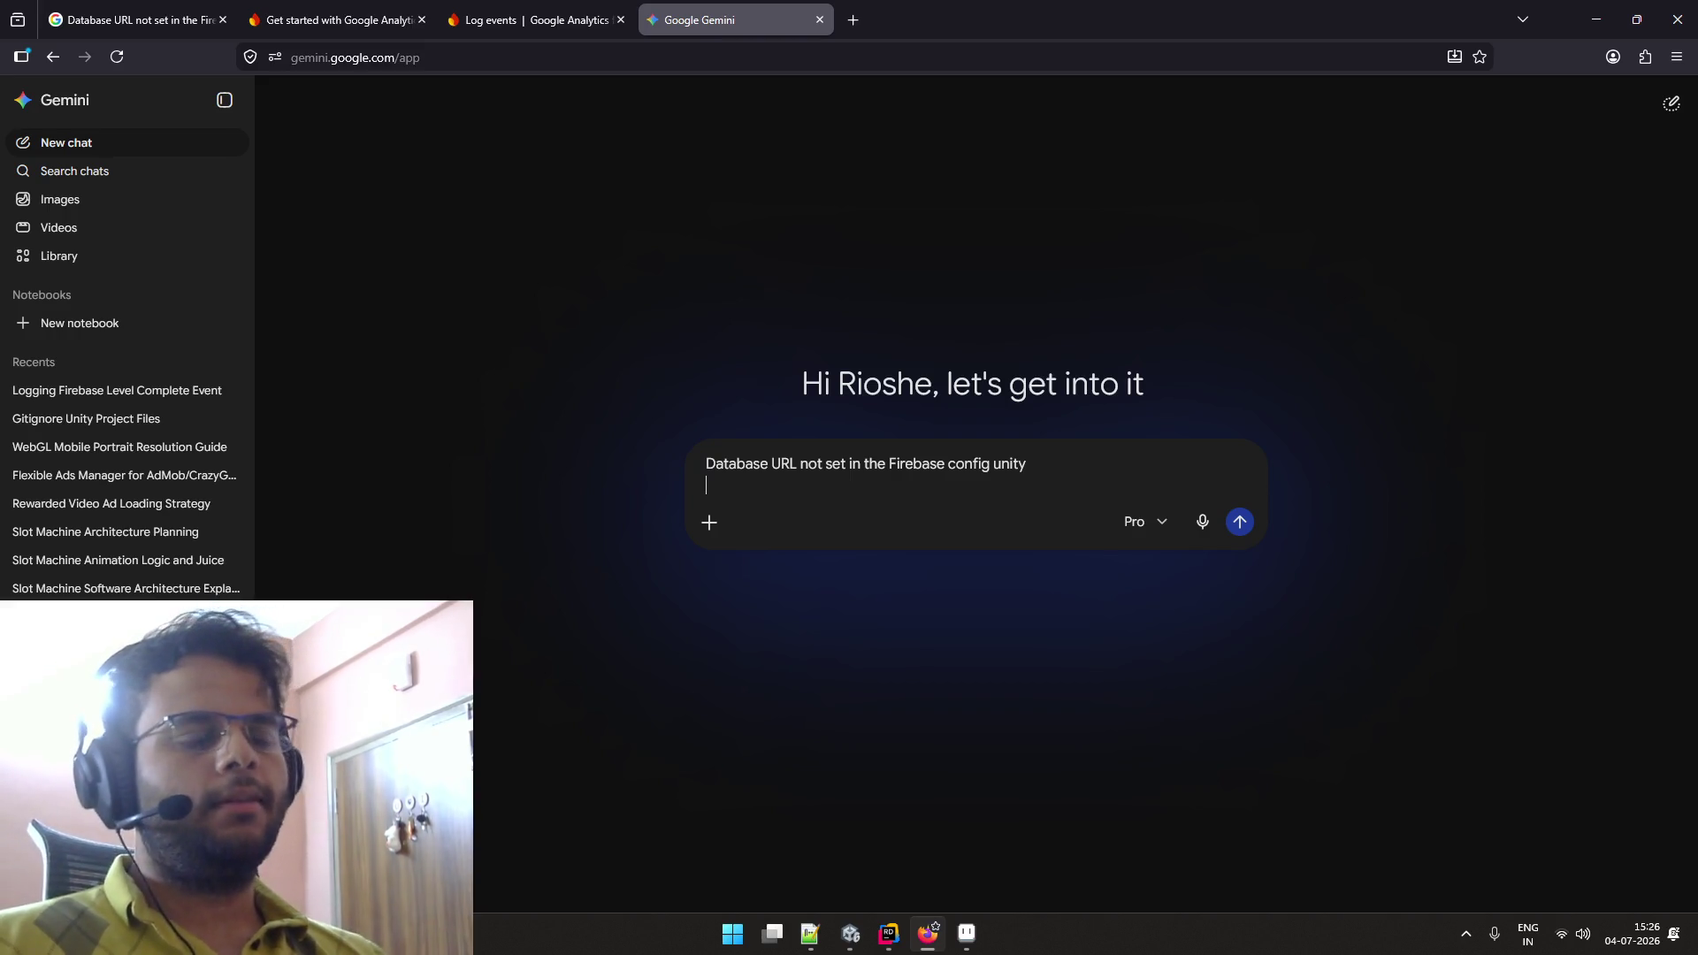
pyautogui.write('but I ')
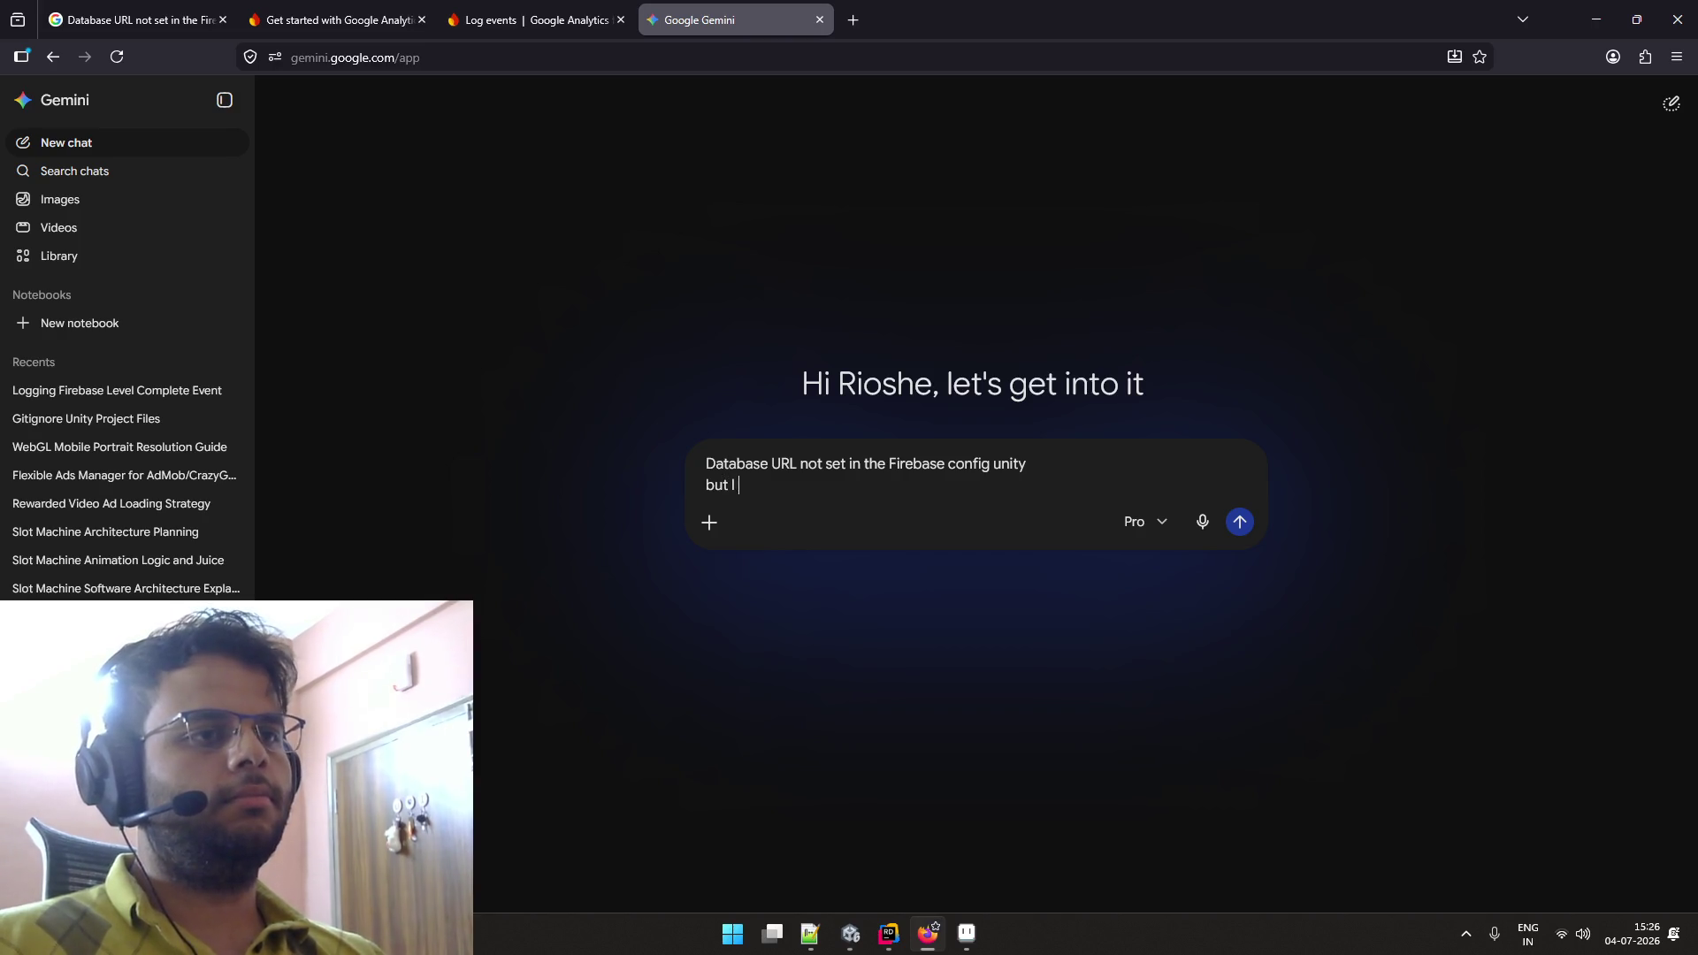
pyautogui.write('am ')
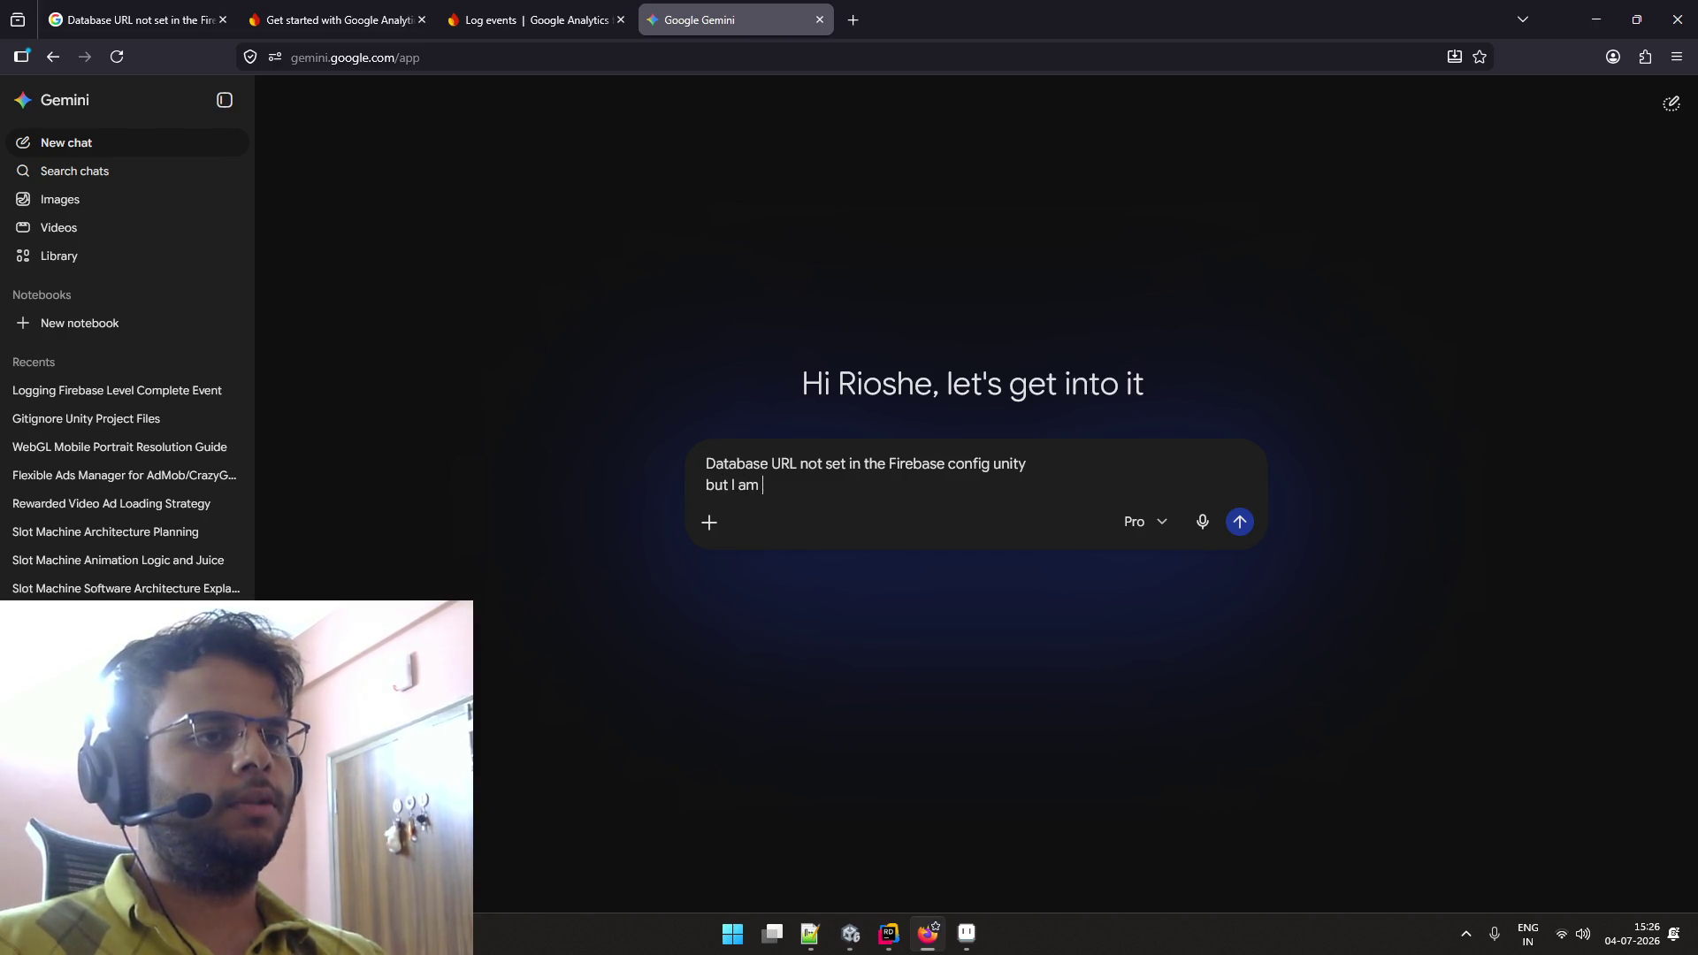
pyautogui.write('onl')
pyautogui.press('BackSpace')
pyautogui.write('y usi')
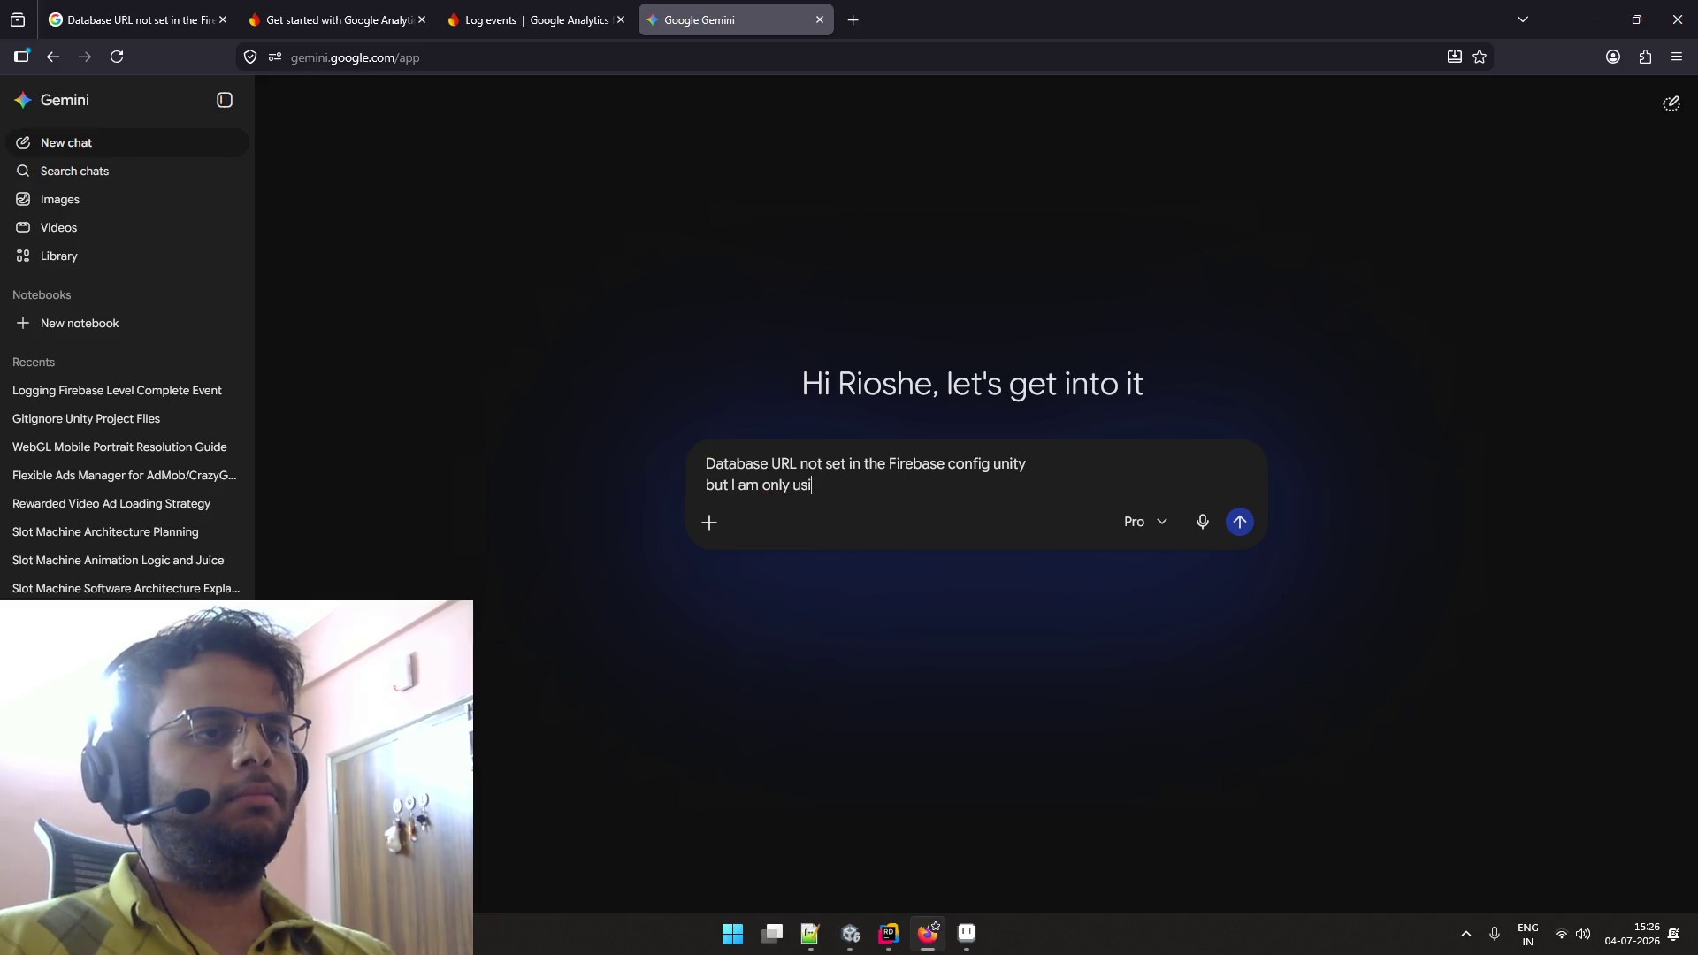
pyautogui.write('ng firebase ')
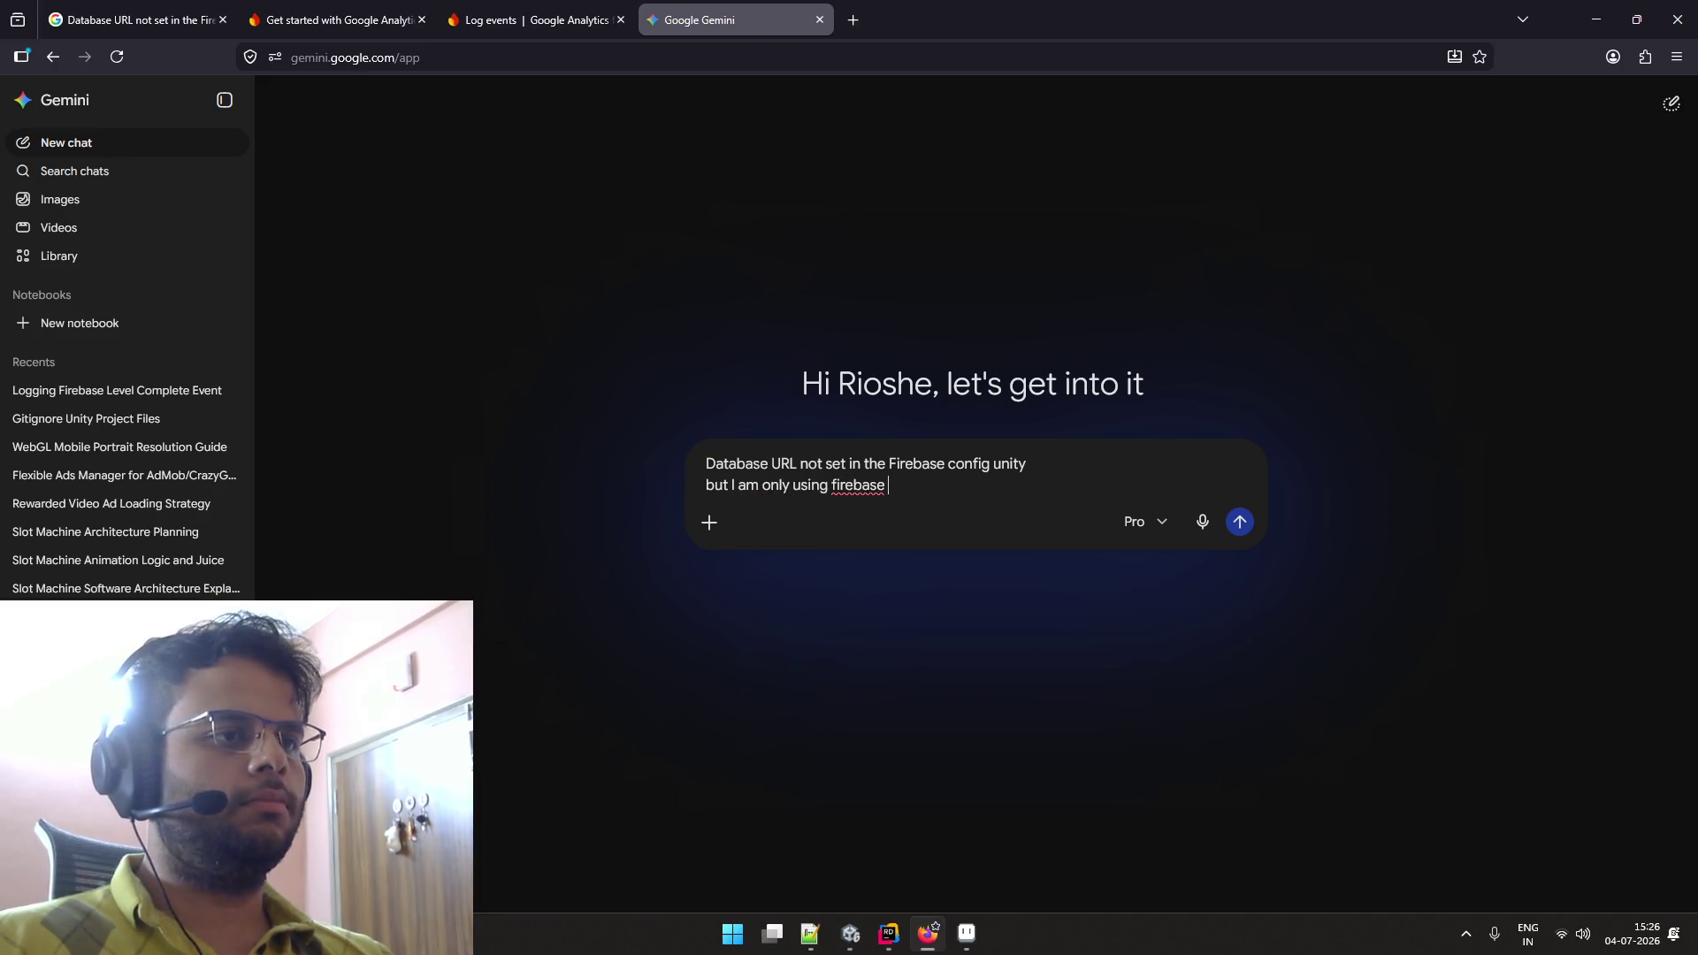
pyautogui.write('analytics')
pyautogui.press('Return')
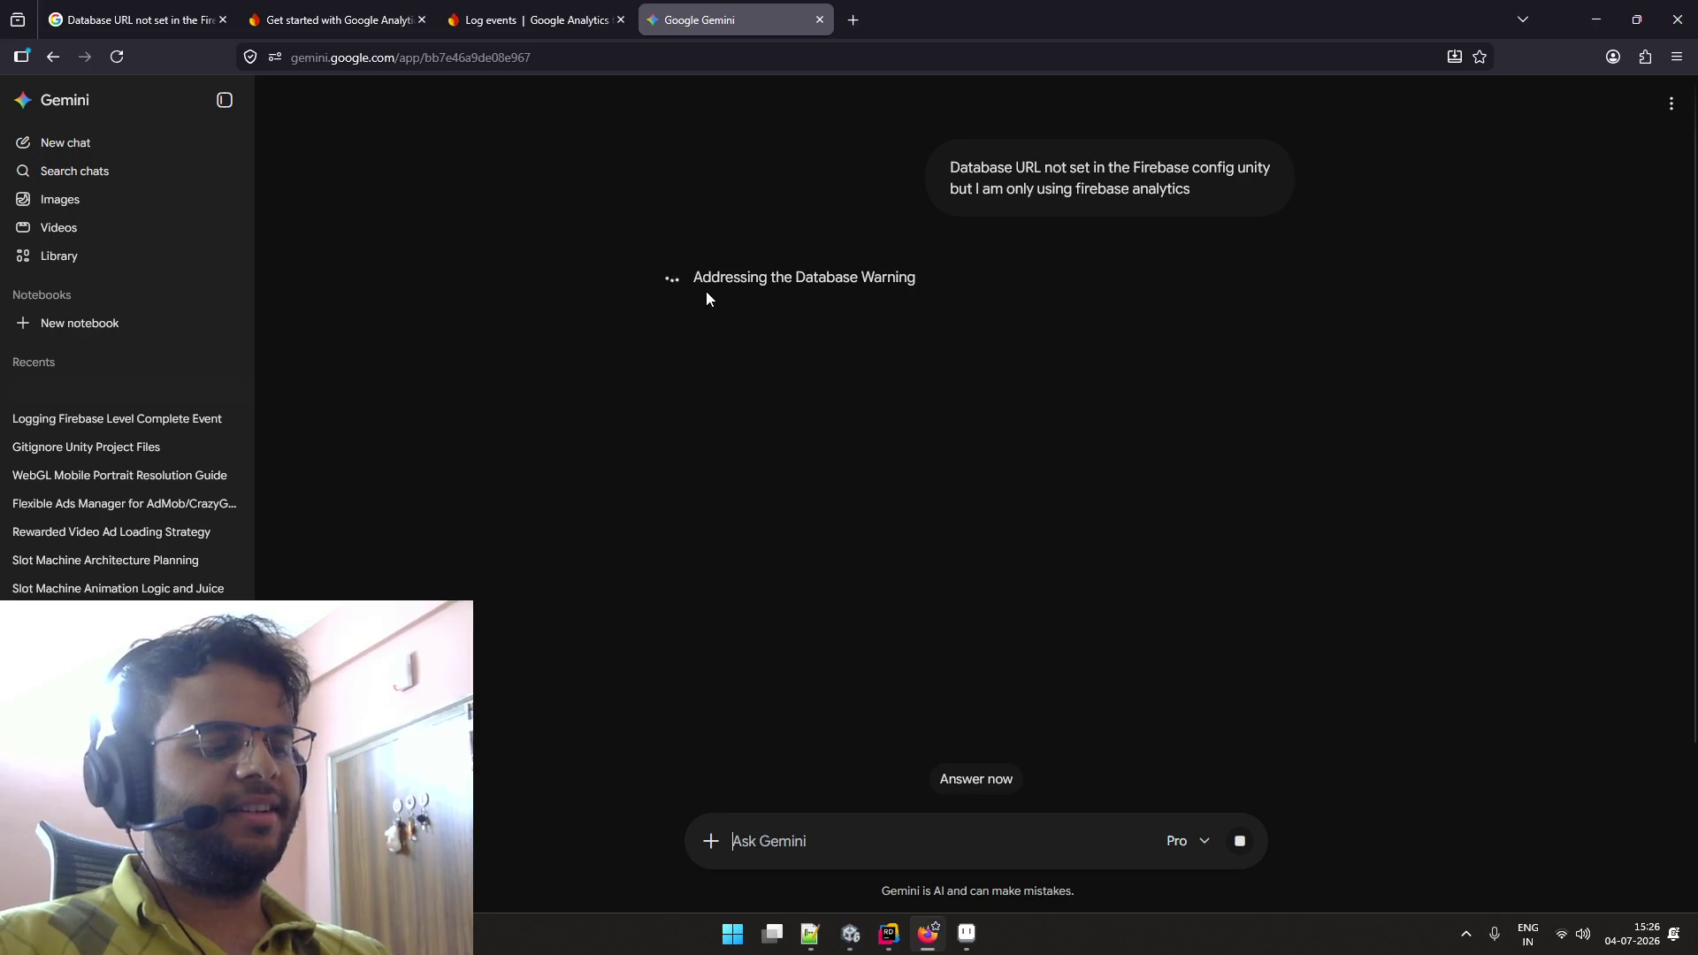
# Glance at the Log events docs tab, then come back to Gemini's answer.
pyautogui.click(575, 28)
pyautogui.click(747, 13)
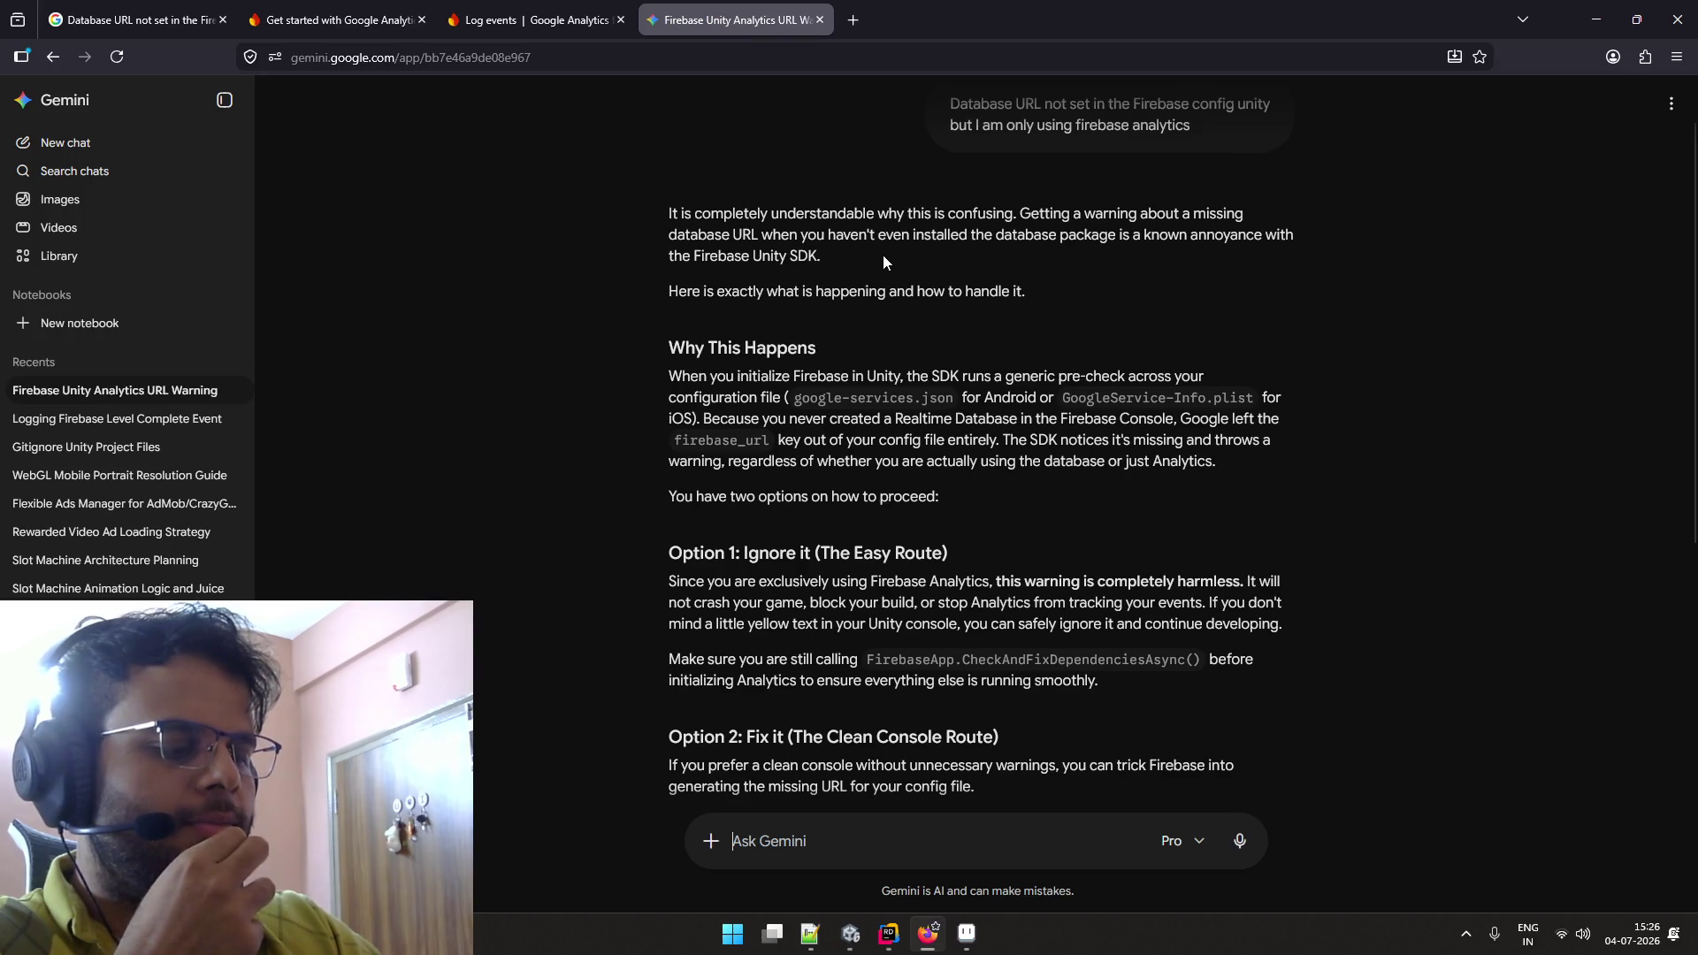
pyautogui.scroll(3, 885, 255)
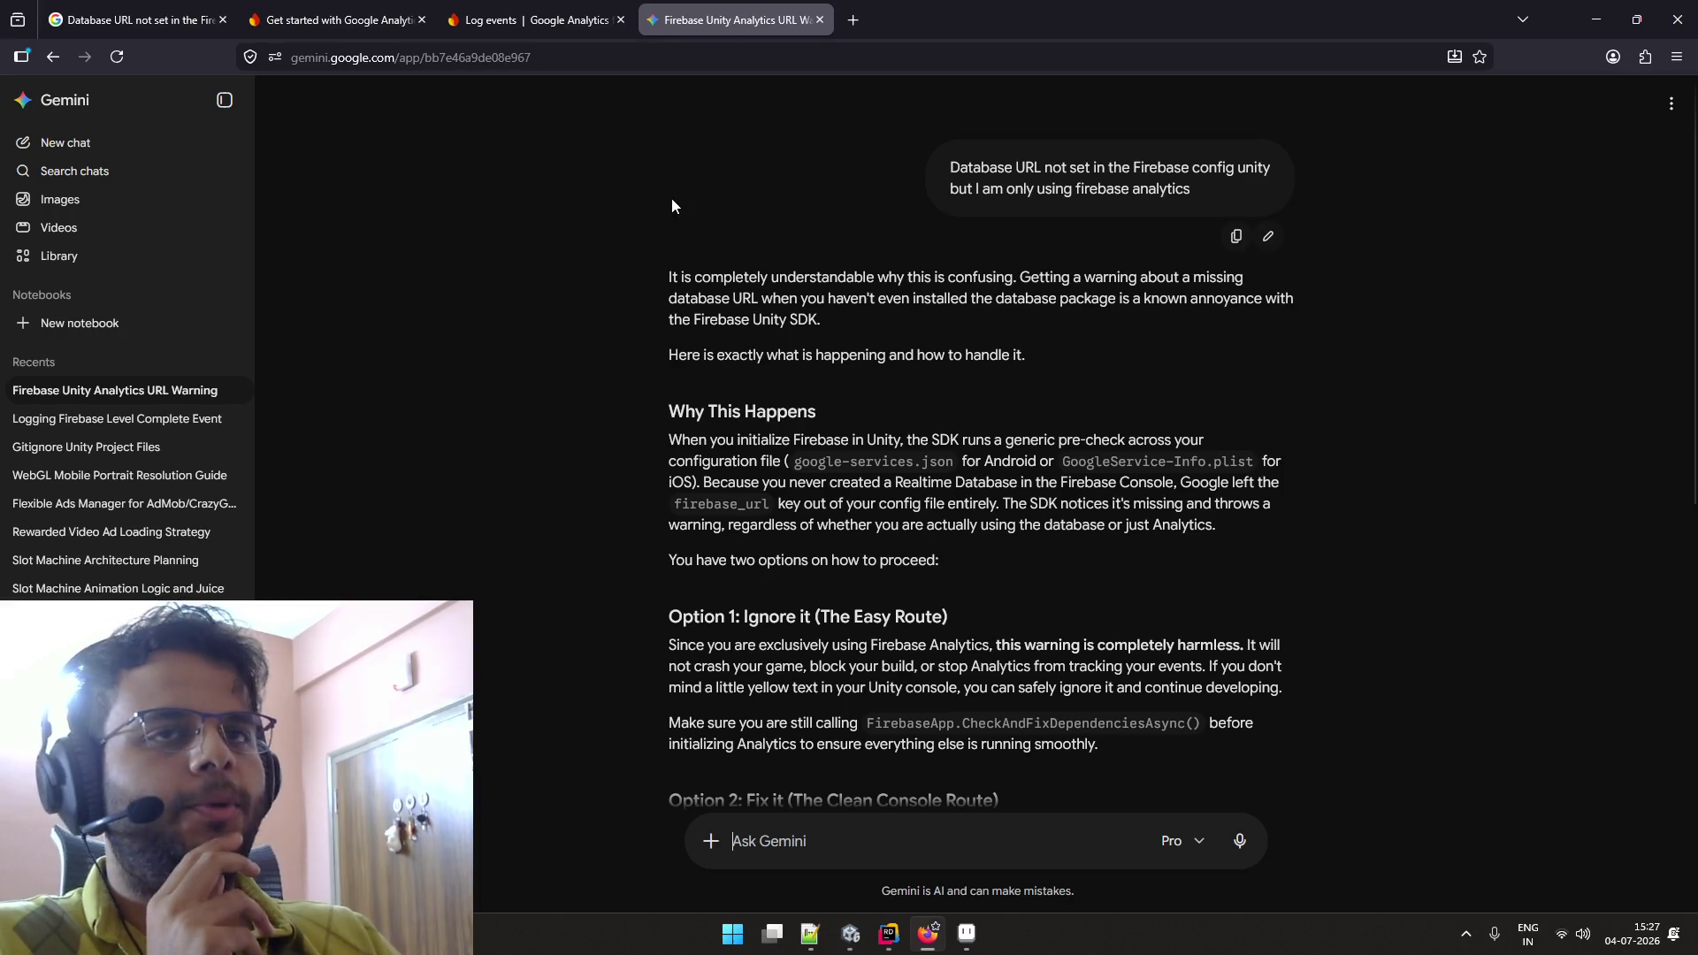
pyautogui.click(28, 920)
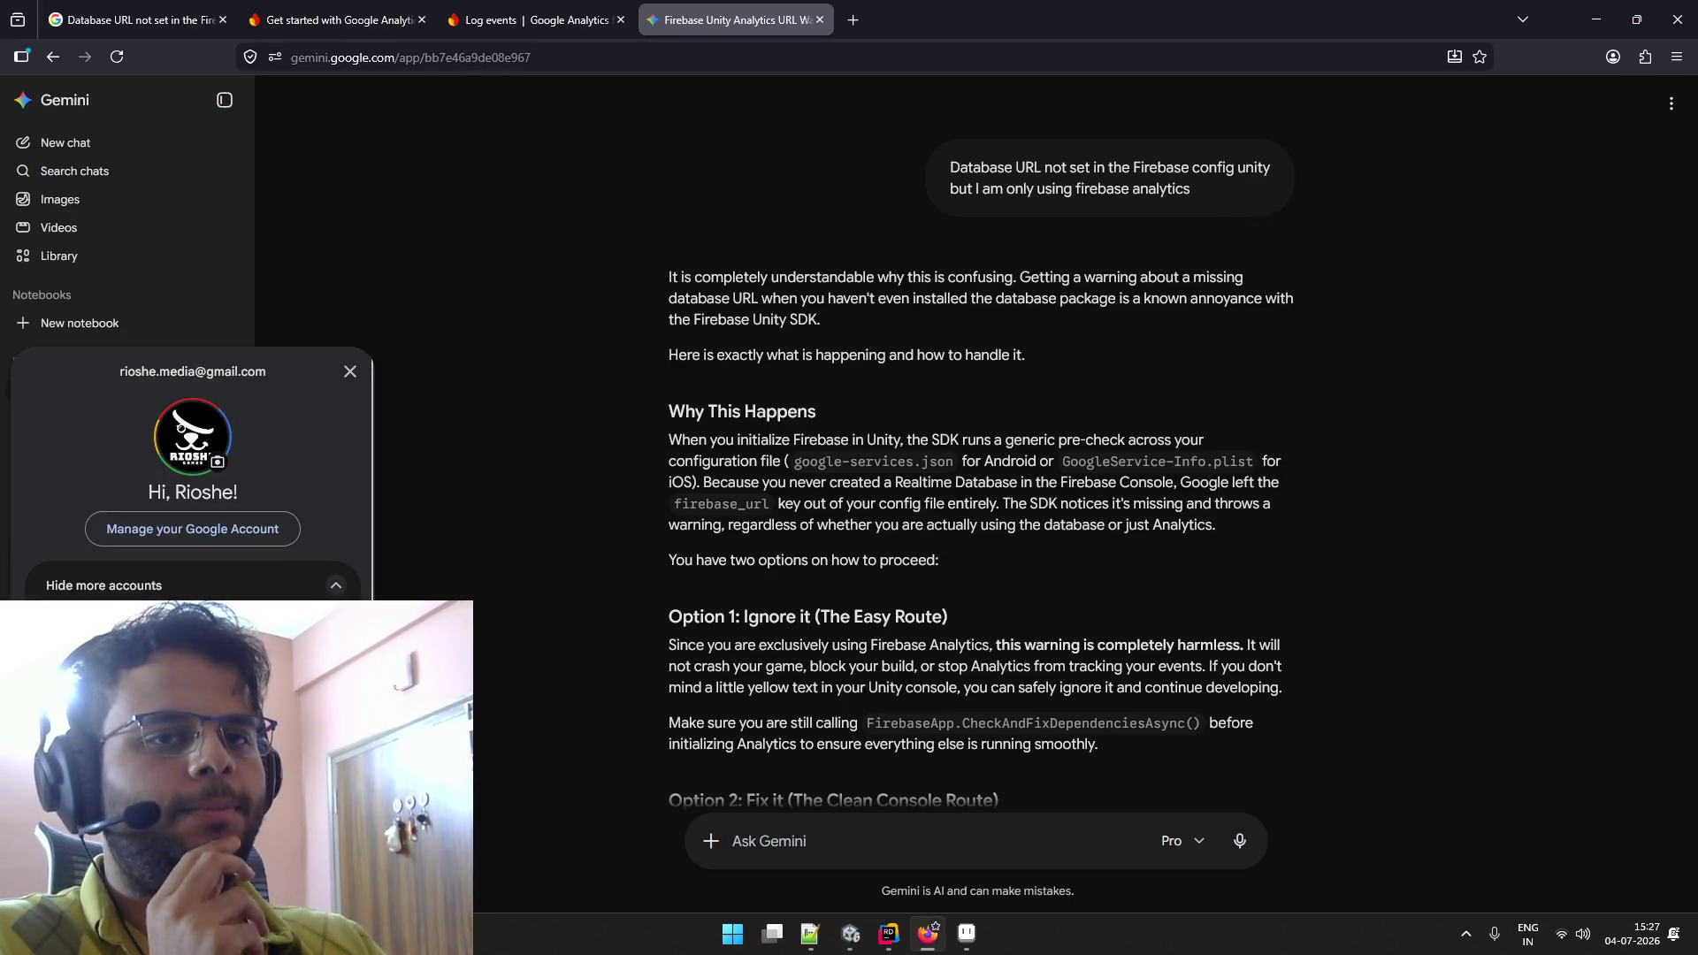
pyautogui.click(520, 604)
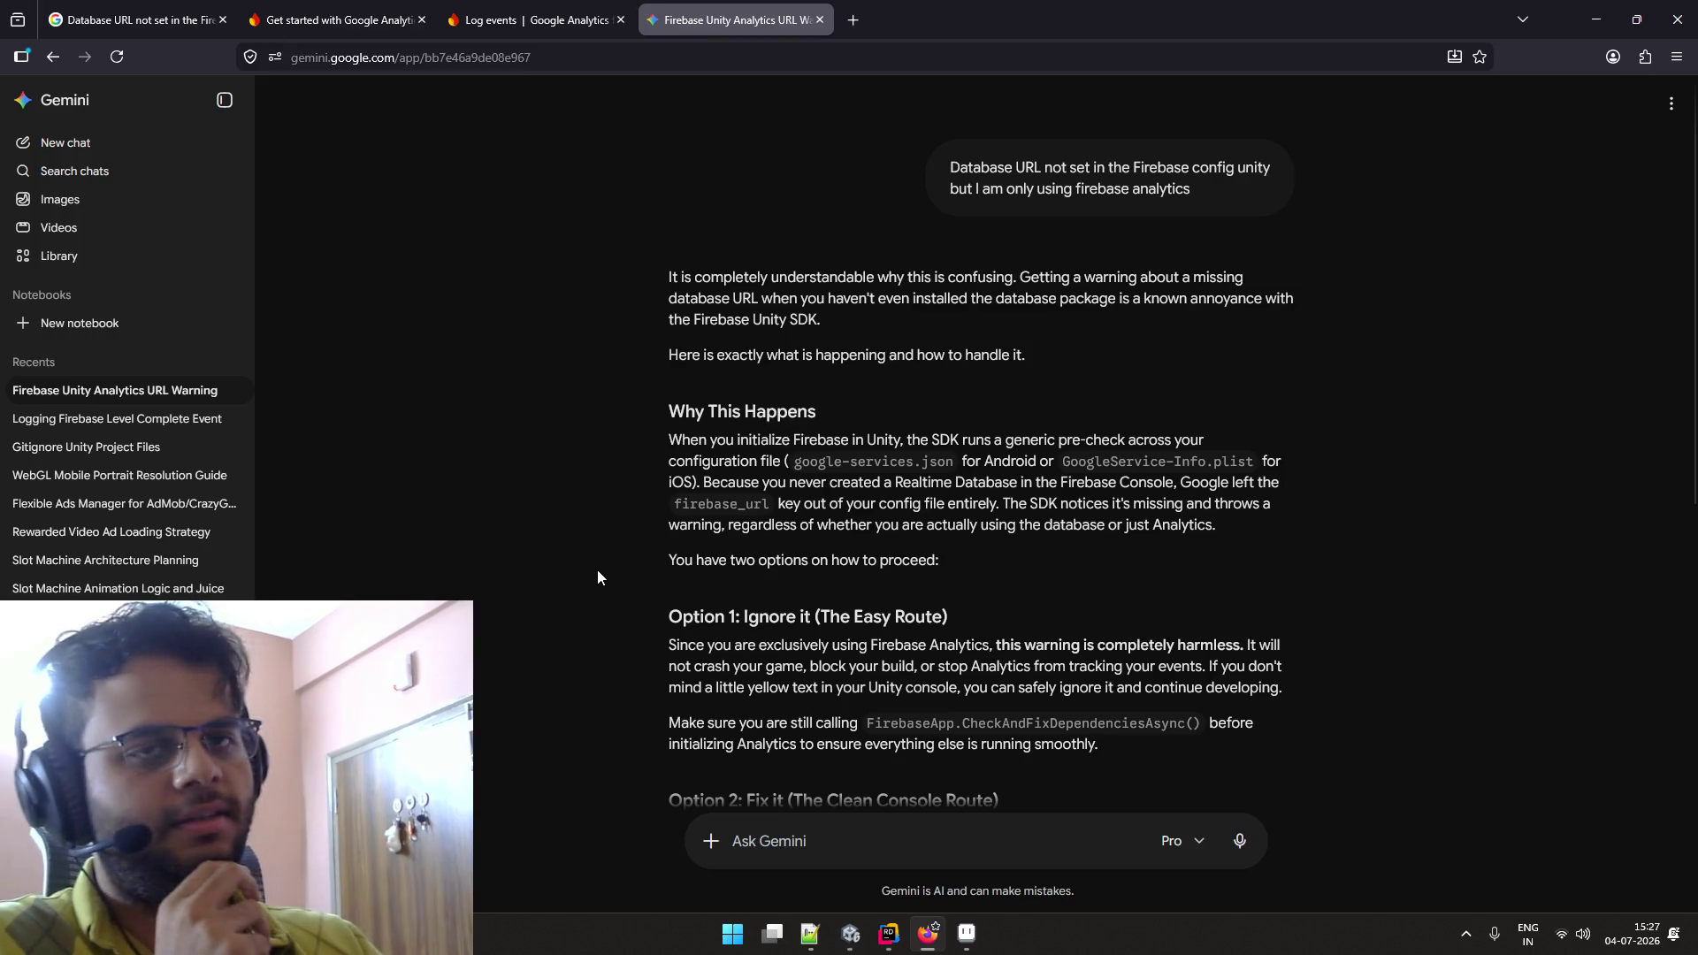
# Scroll to Gemini's Option 2 steps and open the Firebase Console link in a background tab.
pyautogui.scroll(-4, 814, 534)
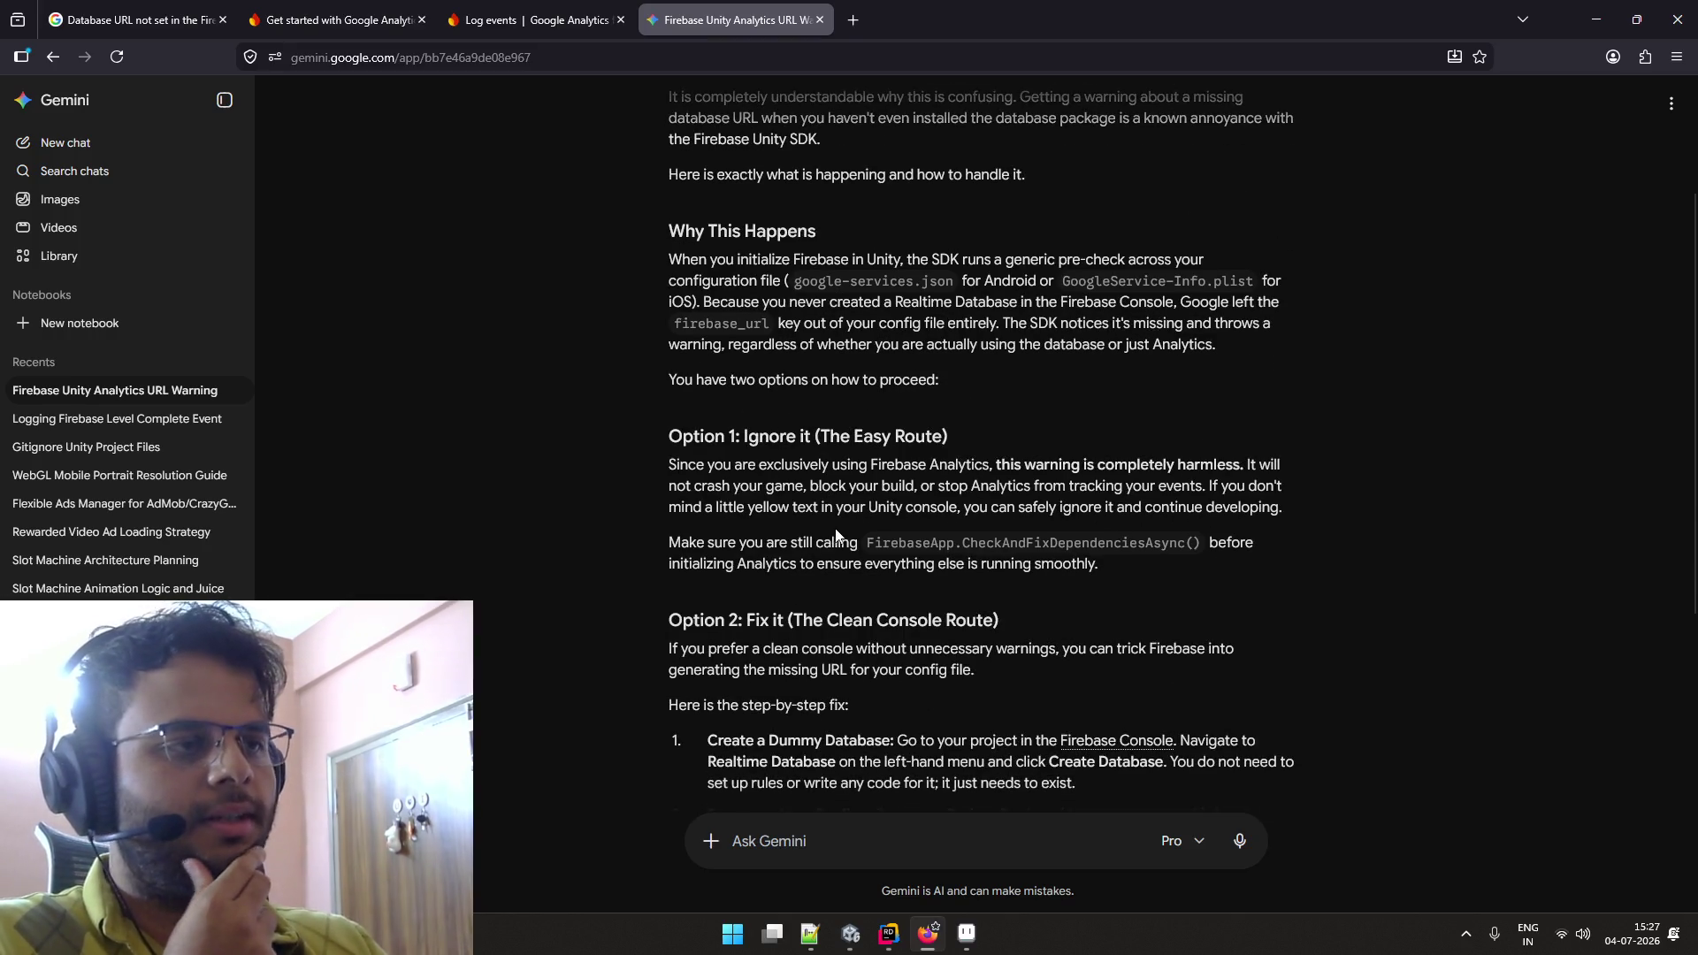
pyautogui.scroll(4, 836, 529)
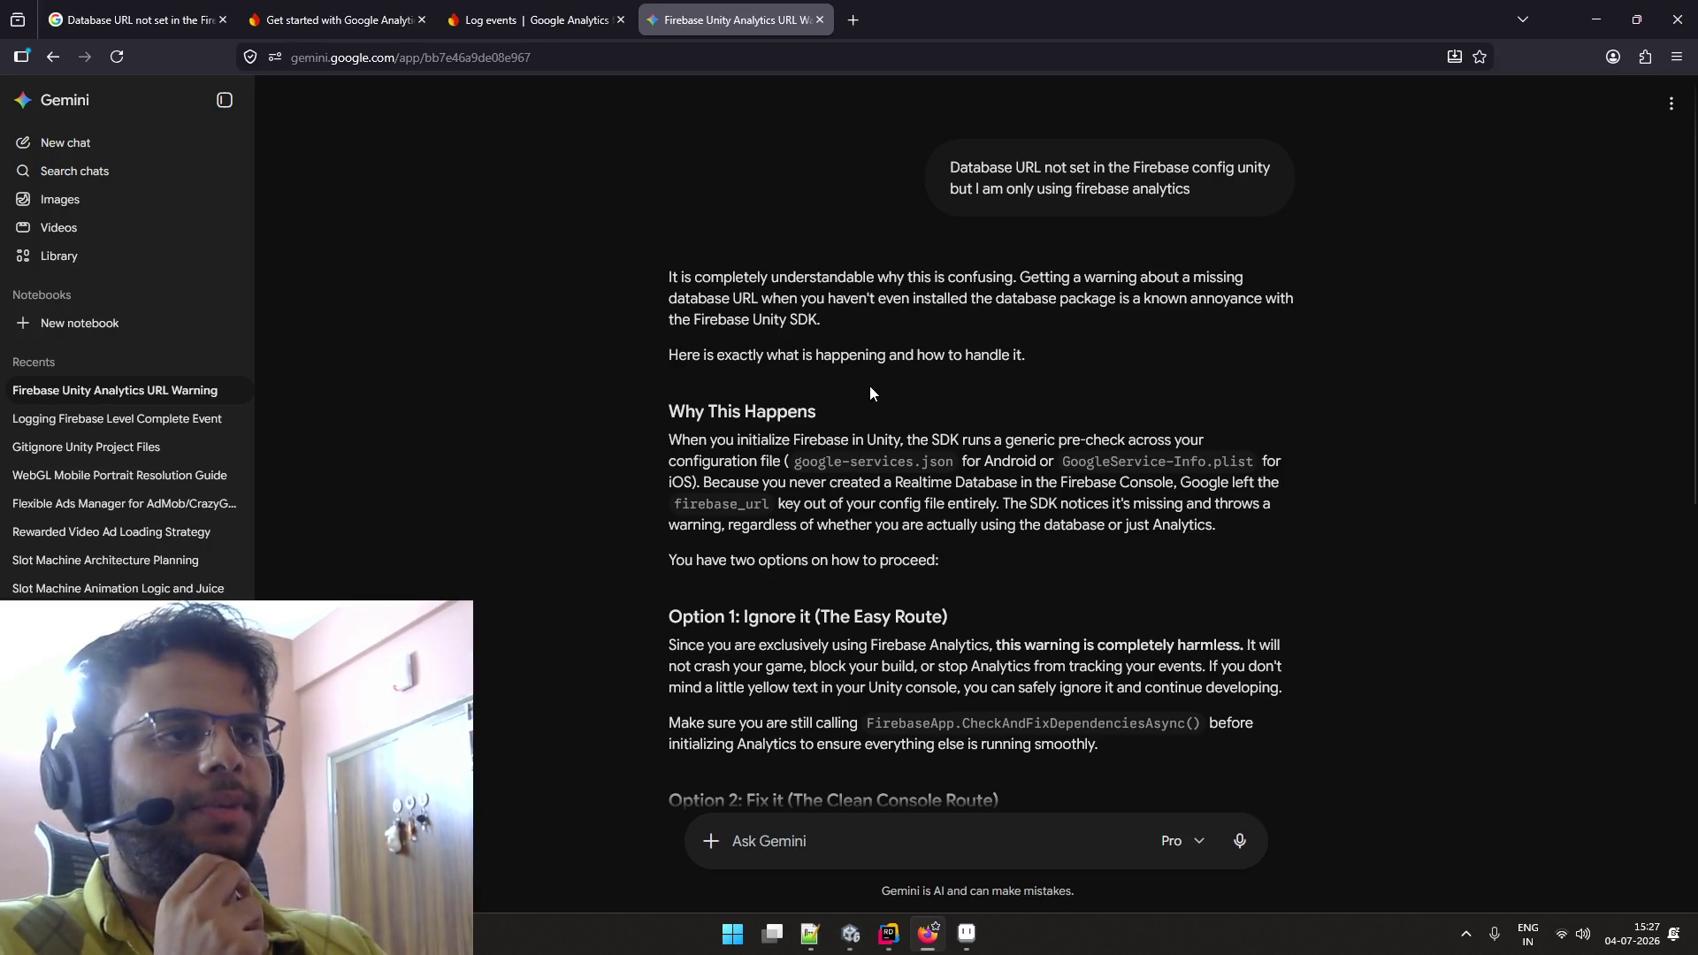
pyautogui.scroll(-2, 871, 394)
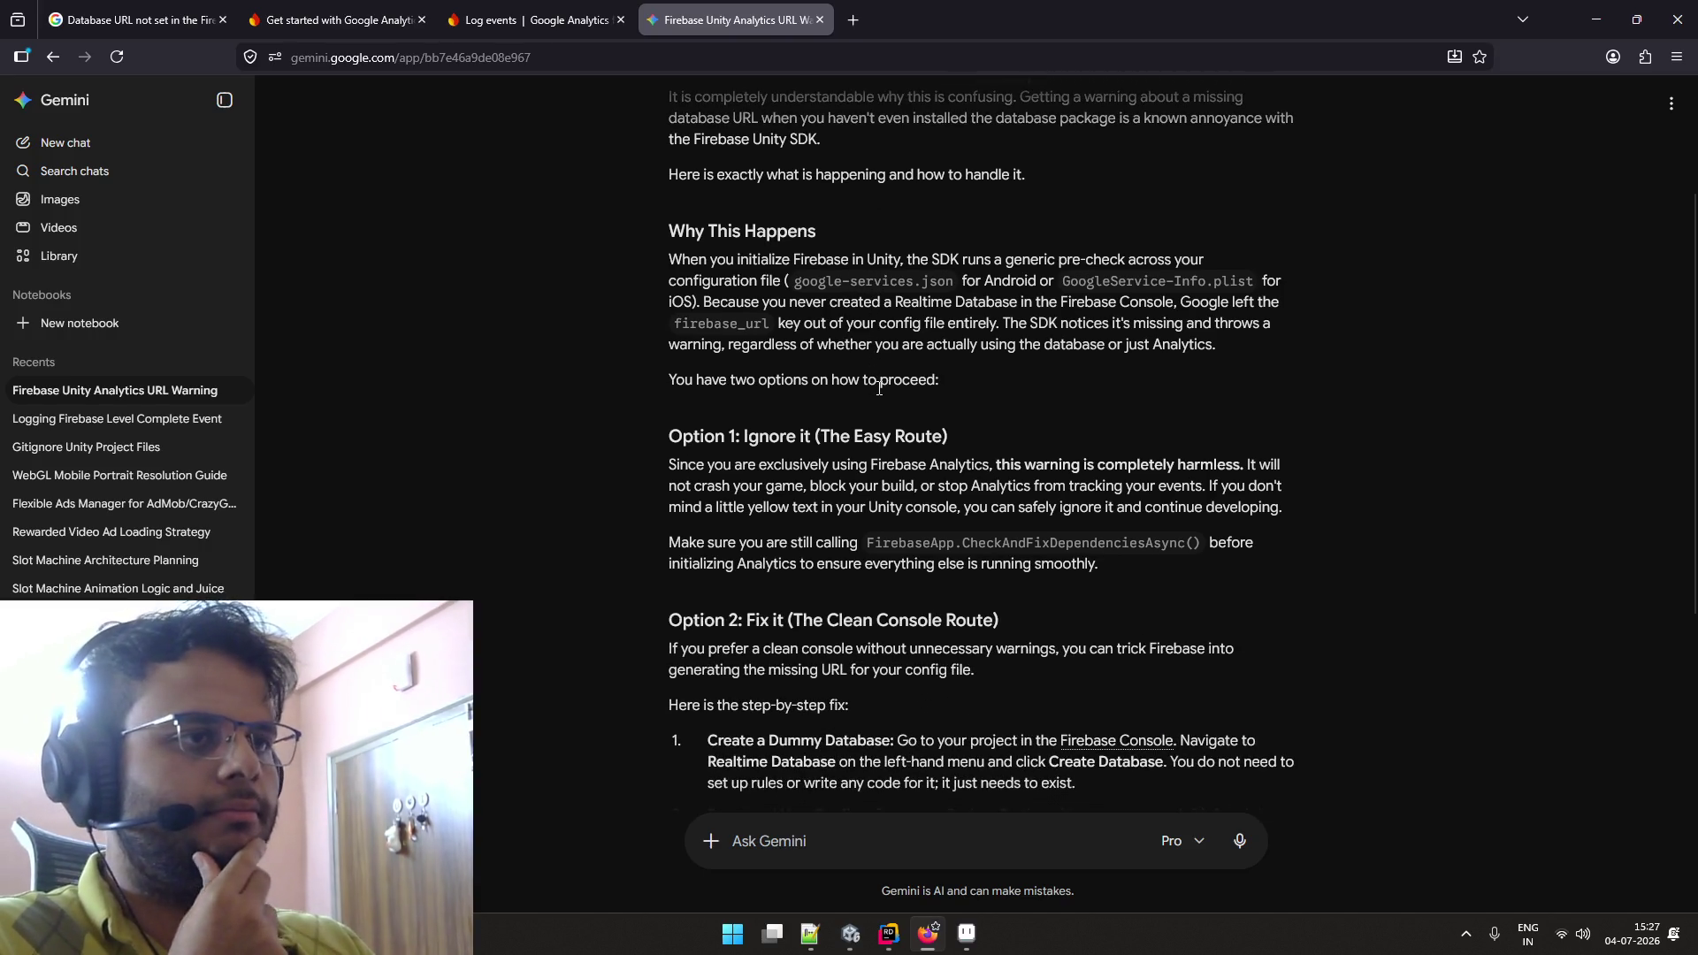
pyautogui.scroll(-1, 790, 371)
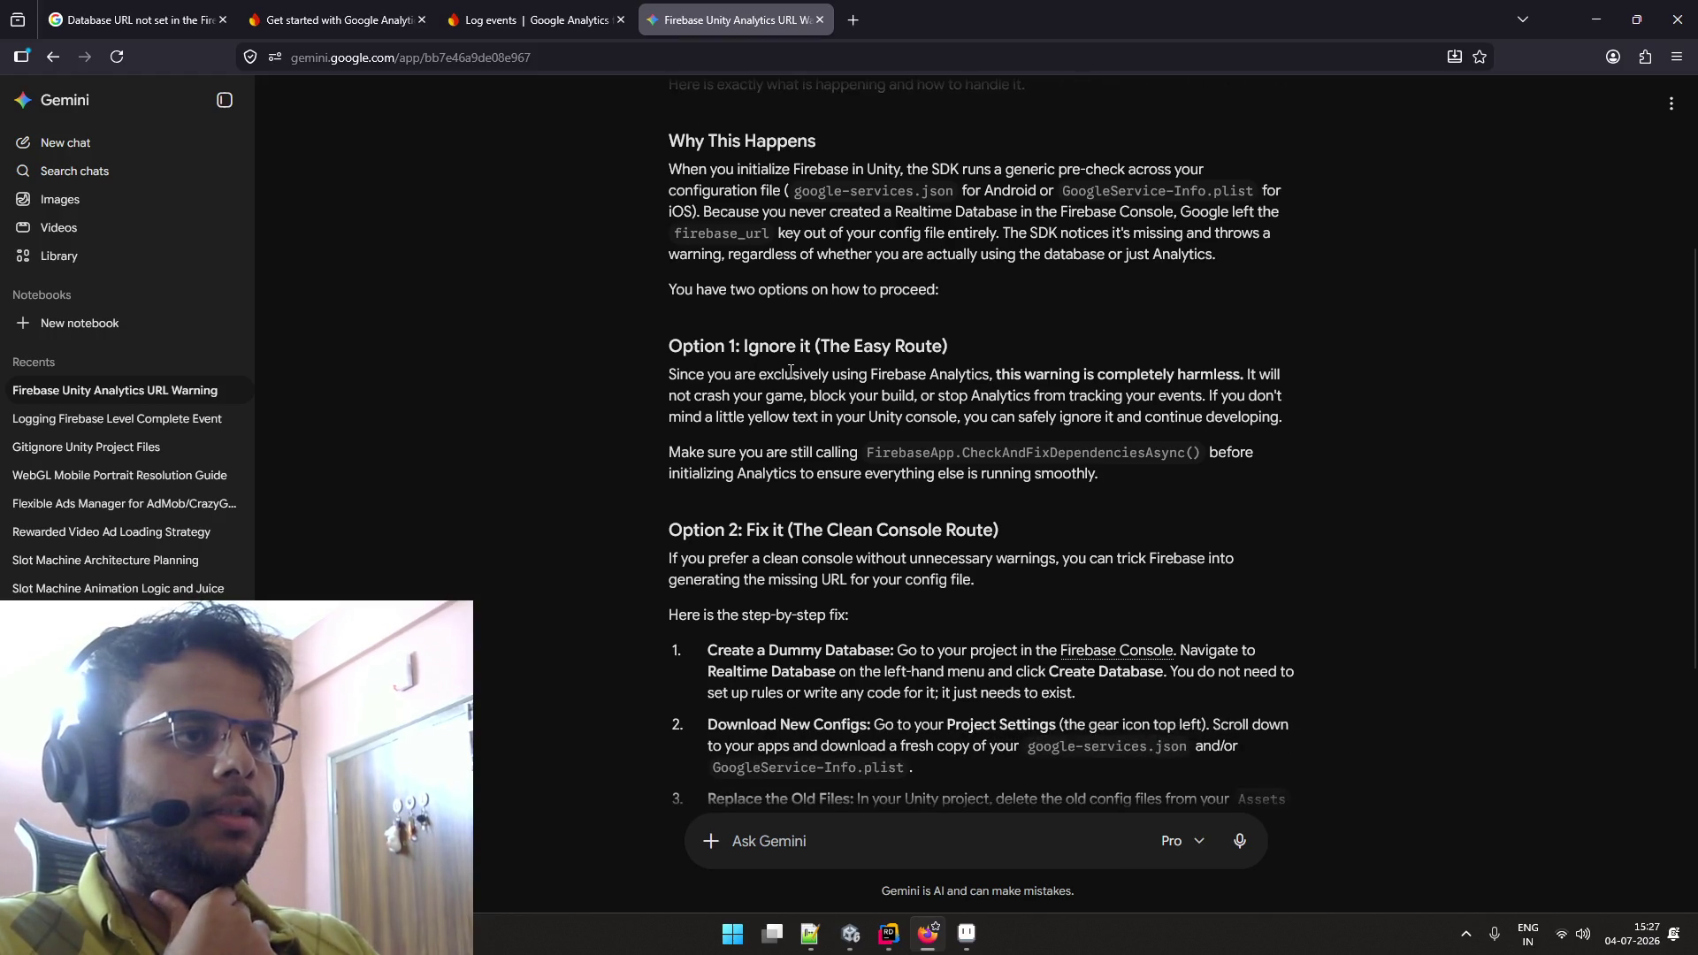
pyautogui.scroll(-2, 790, 371)
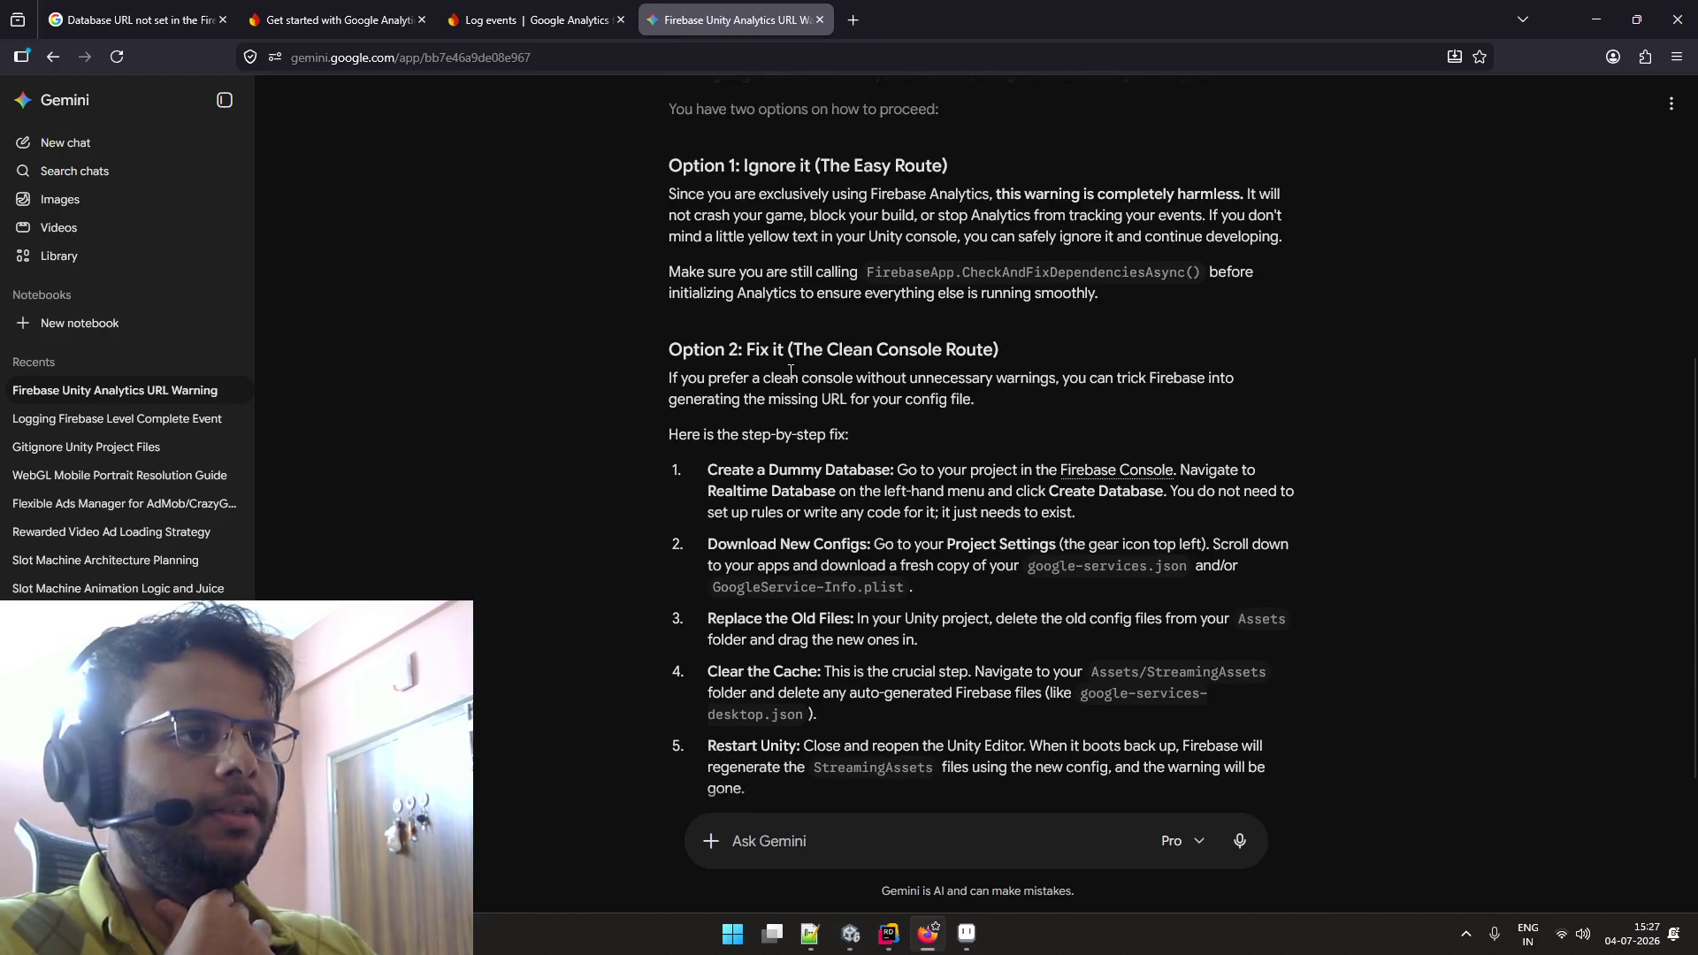
pyautogui.scroll(-1, 791, 372)
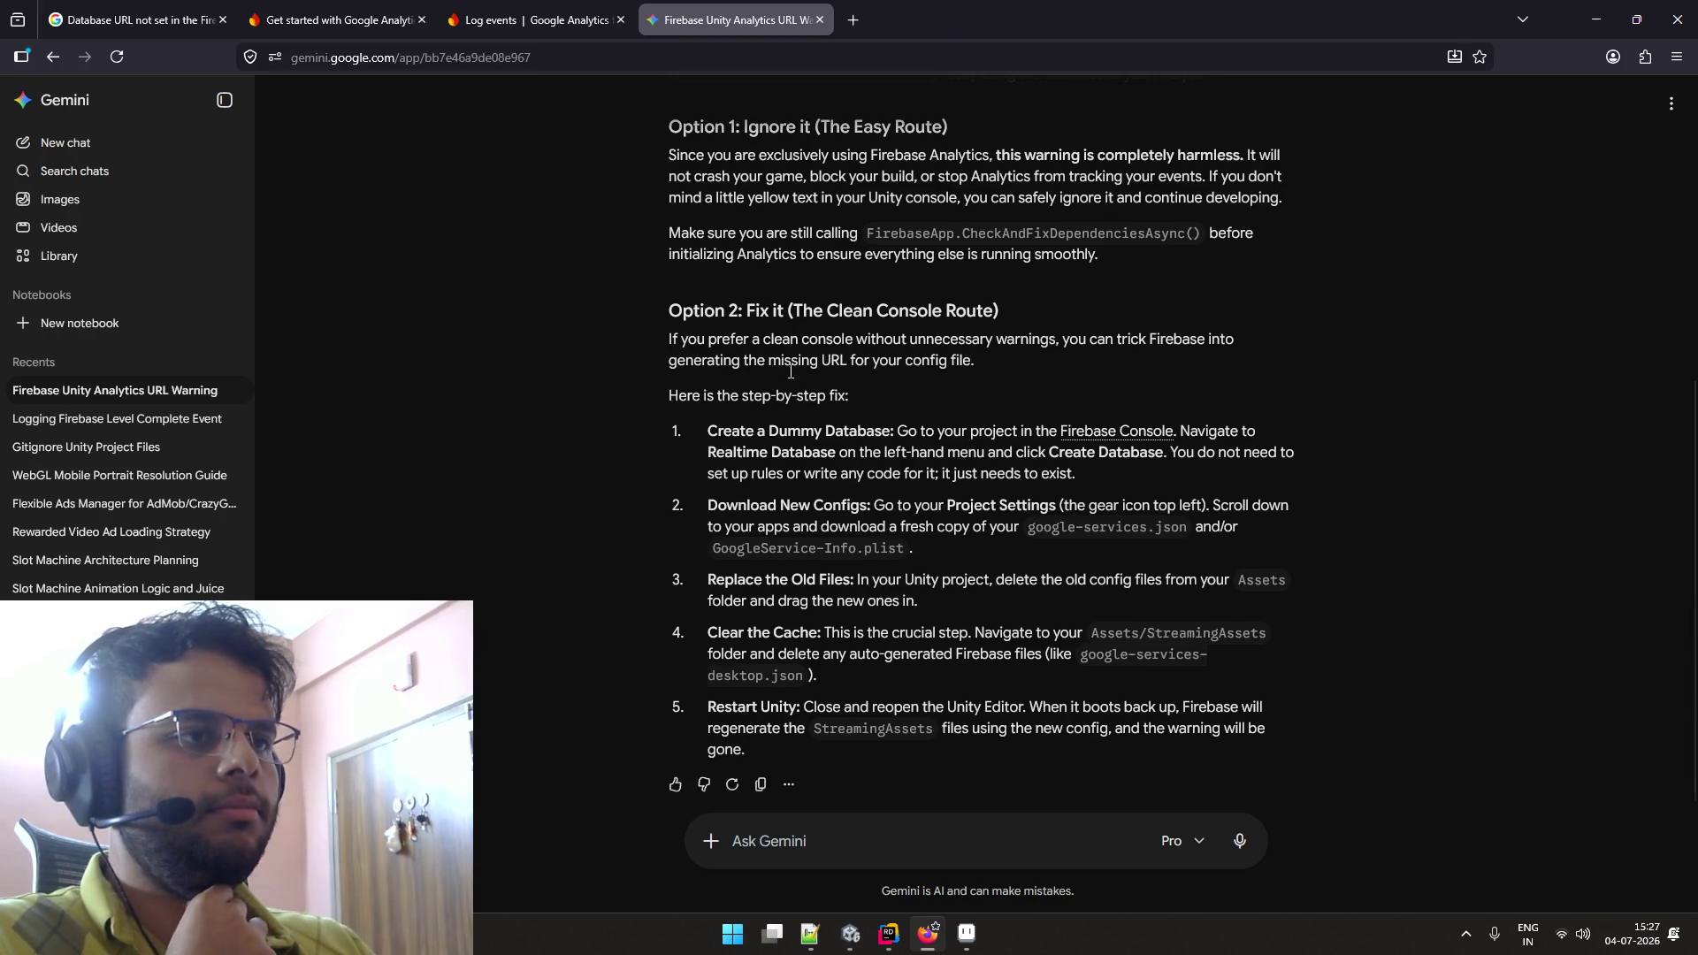
pyautogui.middleClick(1105, 431)
# Open the perfect-cut-pixel-edition project in the Firebase console and close the Firebase docs tabs.
pyautogui.click(909, 28)
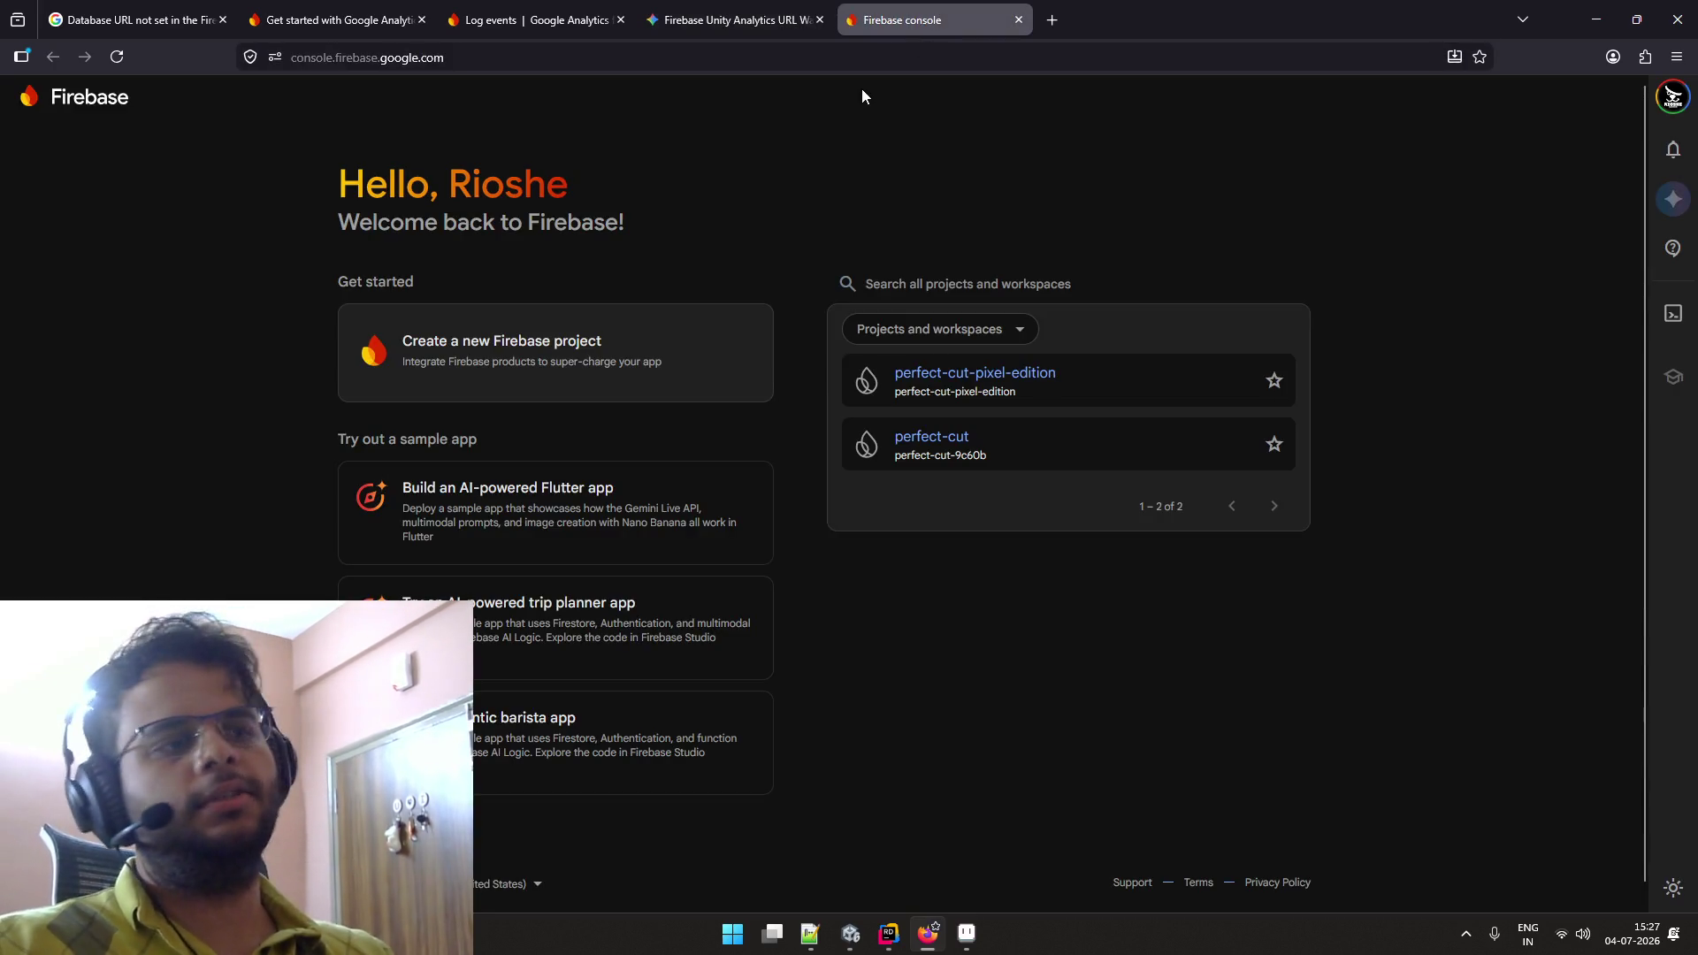
pyautogui.click(1017, 372)
pyautogui.click(334, 7)
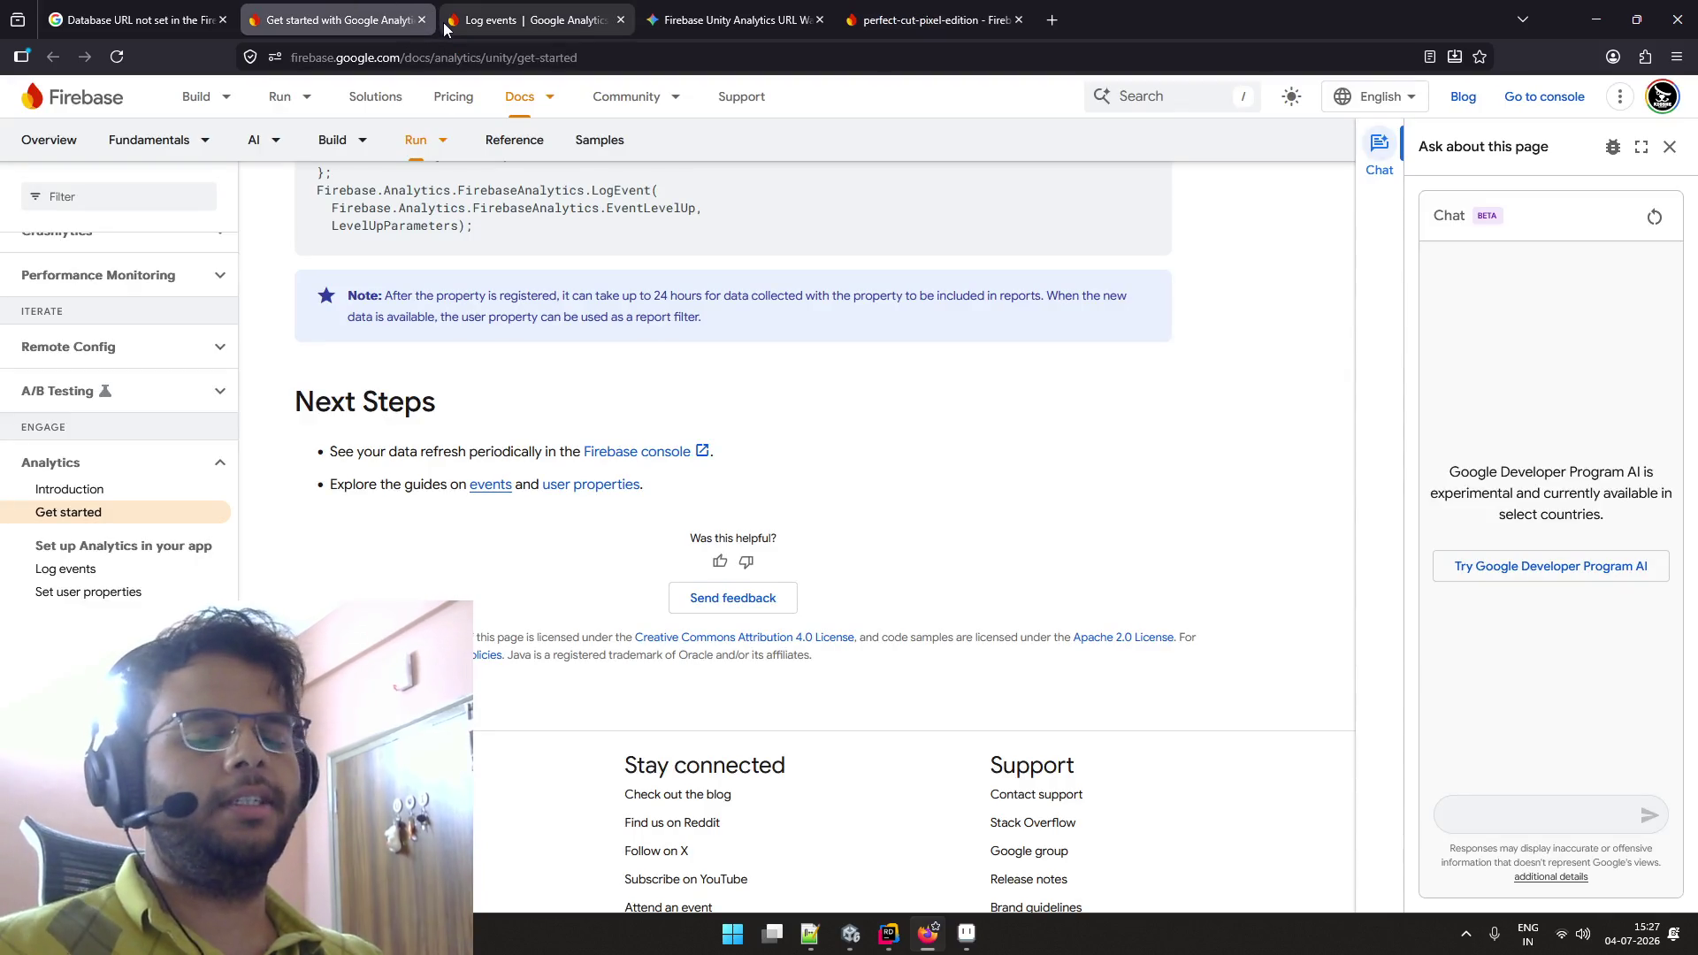
pyautogui.hotkey('ctrl', 'w')
pyautogui.hotkey('ctrl', 'w')
# Look at AnalyticsManager in Rider and review earlier Gemini chats, then bring back the Firebase project tab.
pyautogui.hotkey('alt', 'Tab')
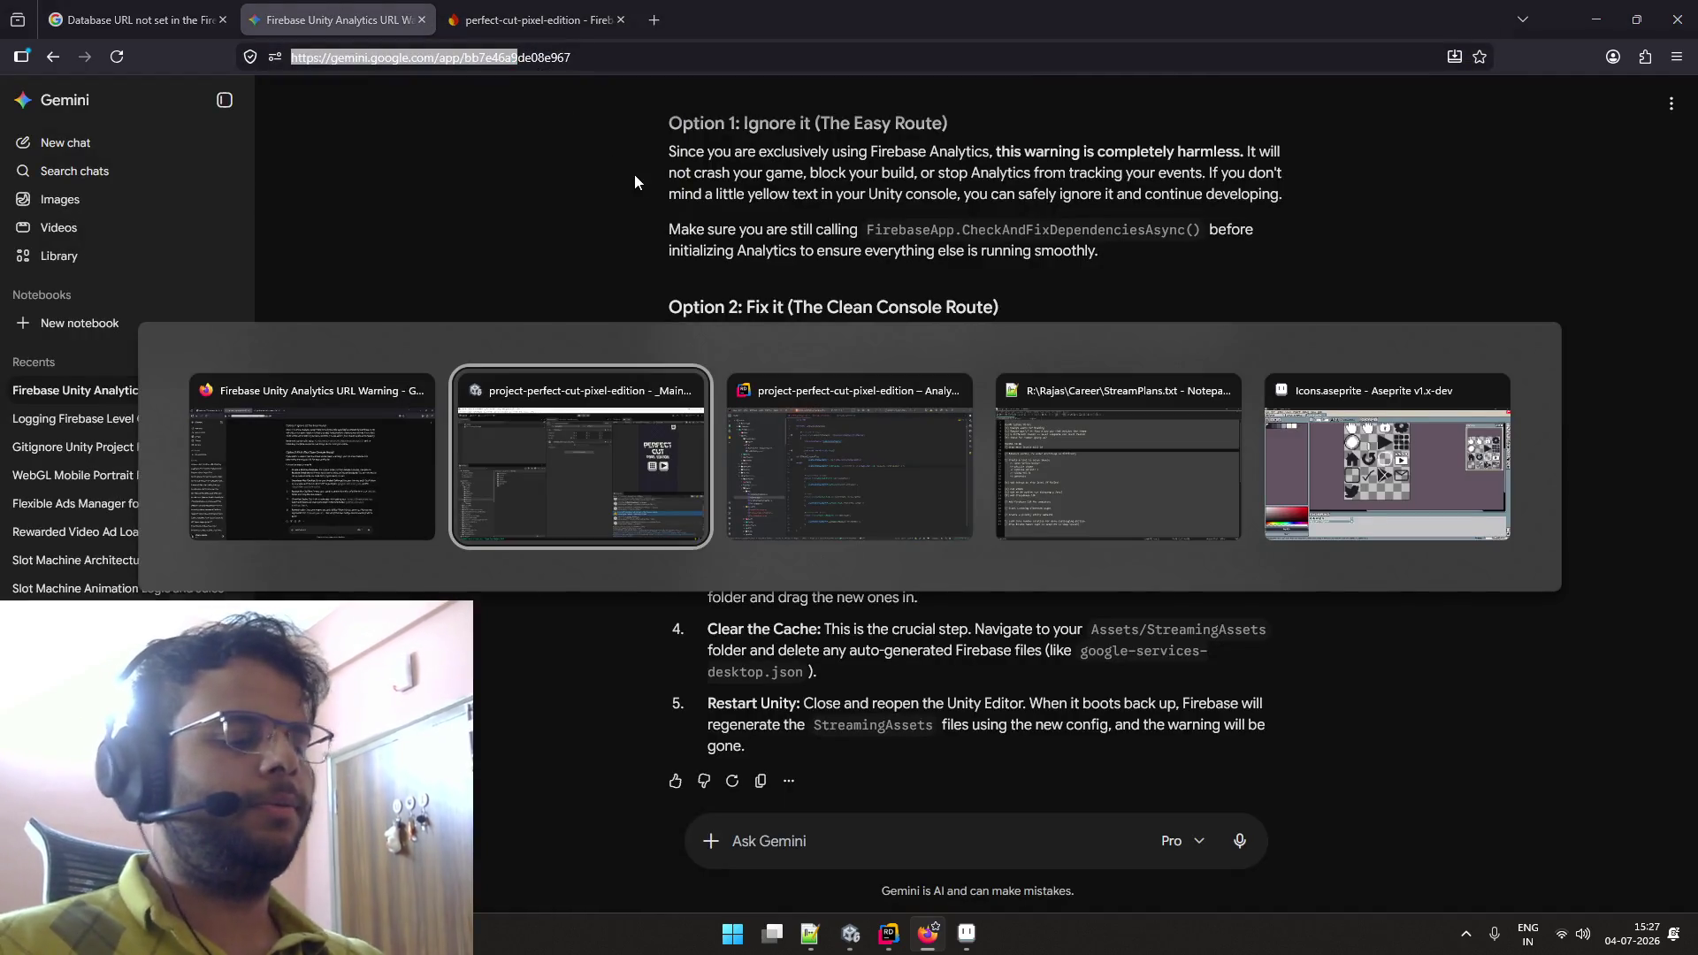
pyautogui.press('Tab')
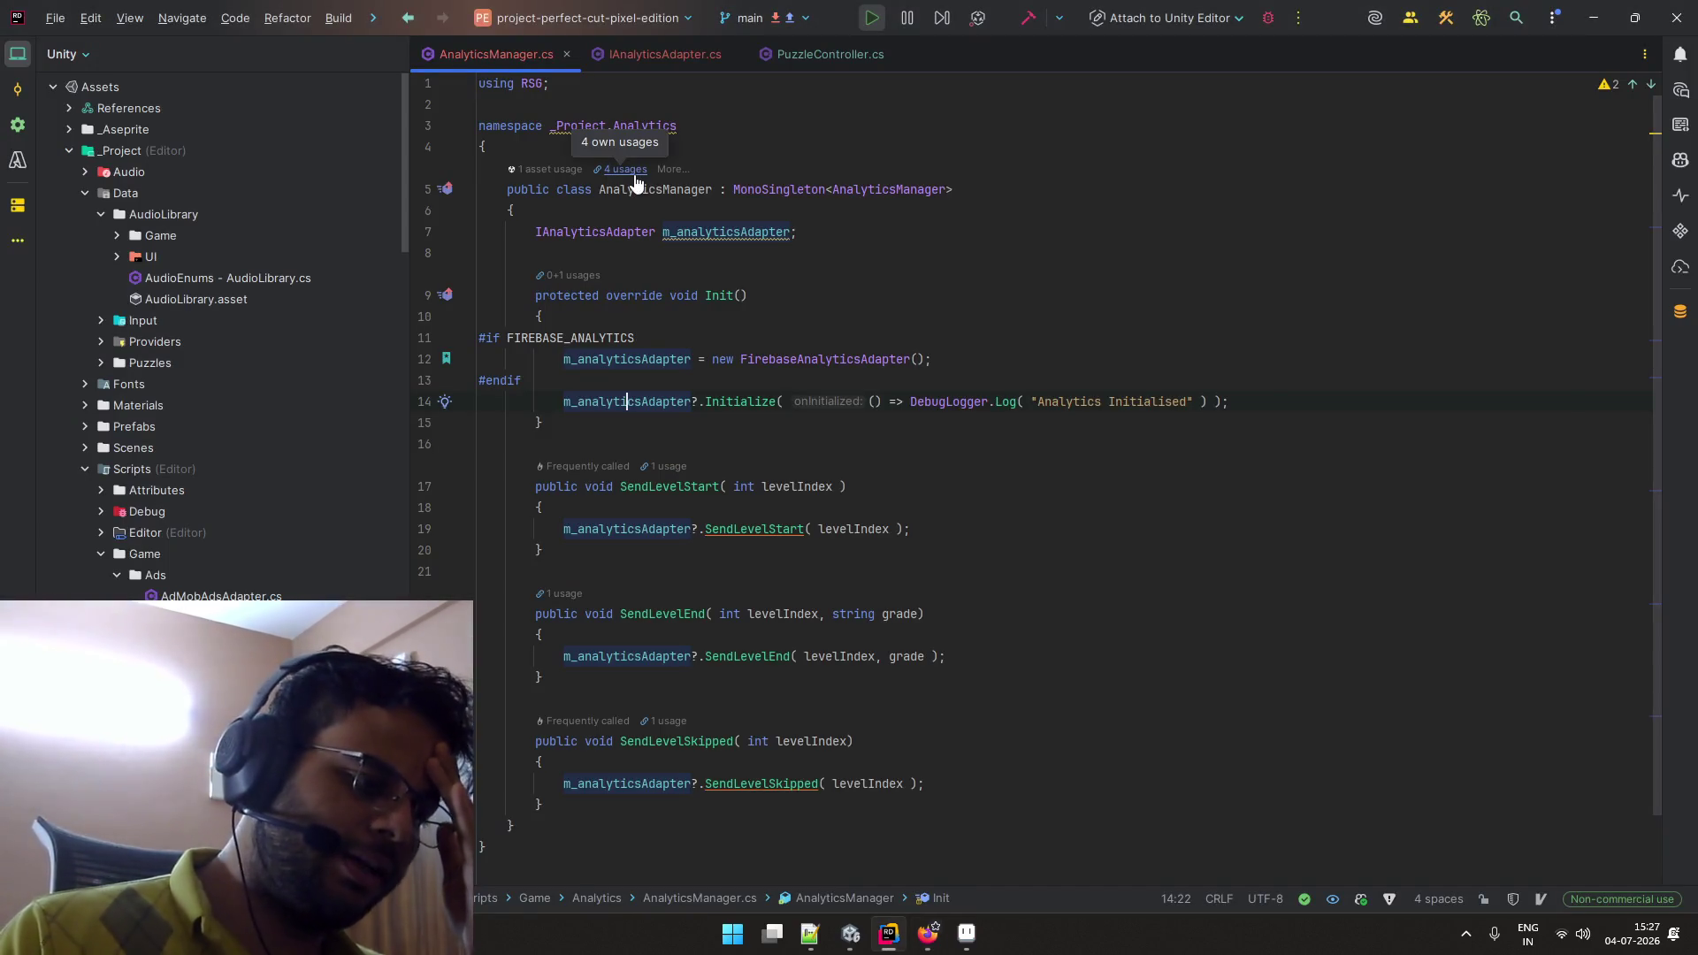
pyautogui.hotkey('alt', 'Tab')
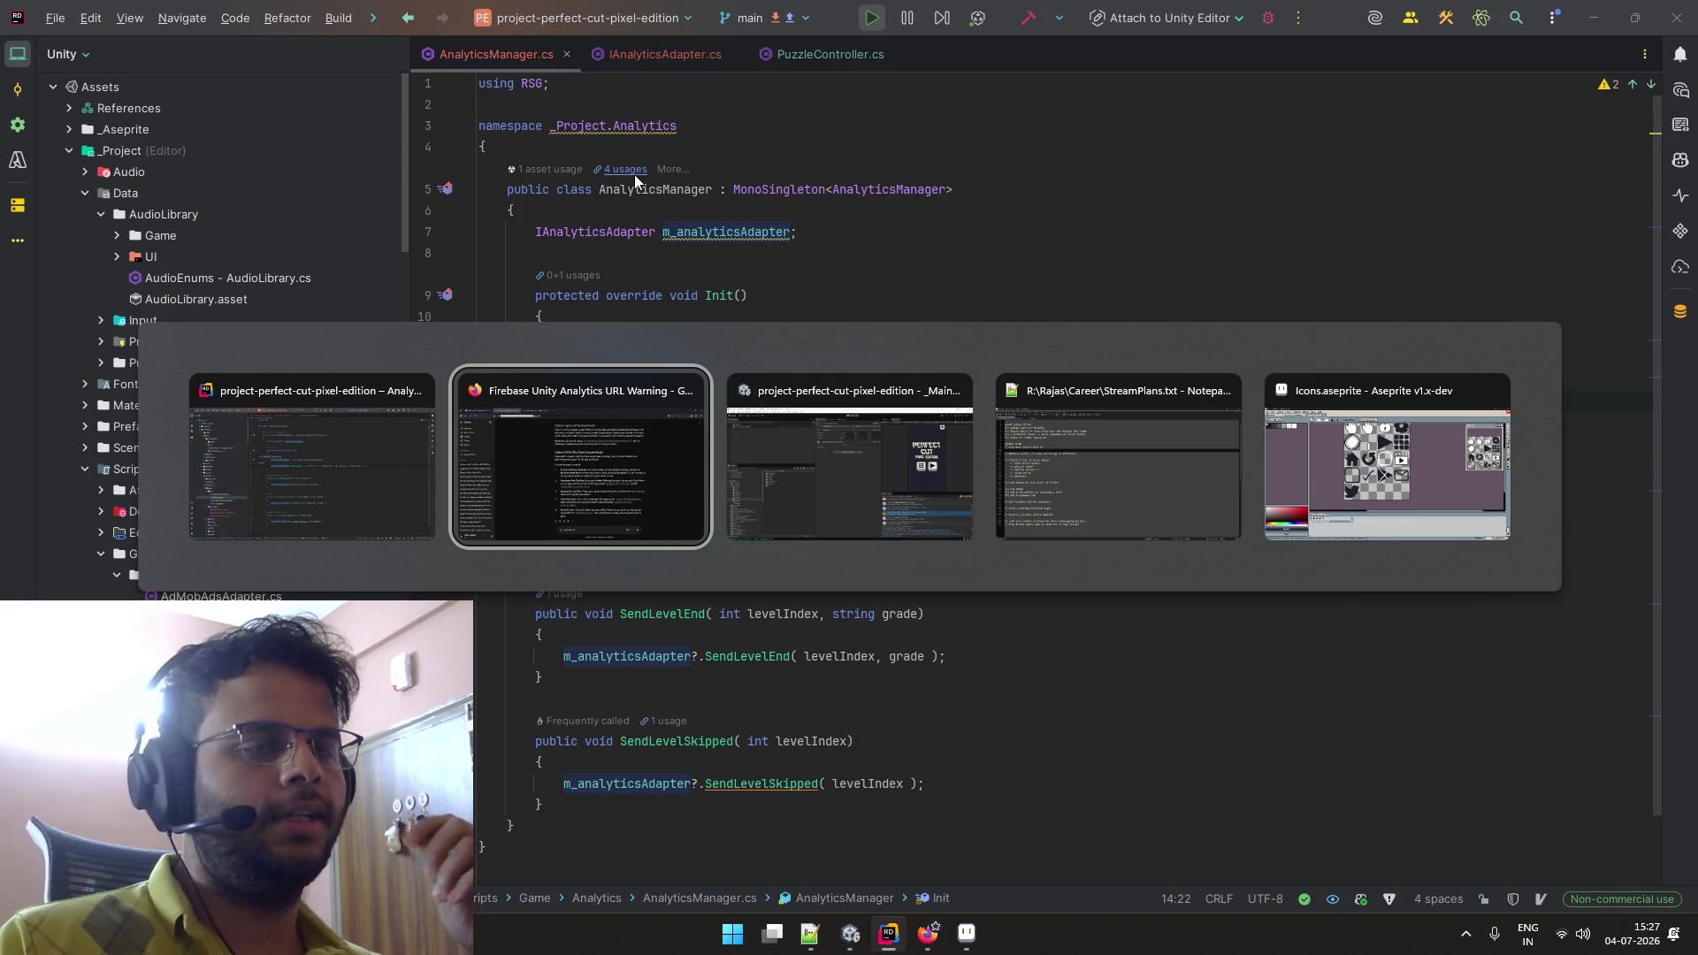
pyautogui.hotkey('alt', 'Tab')
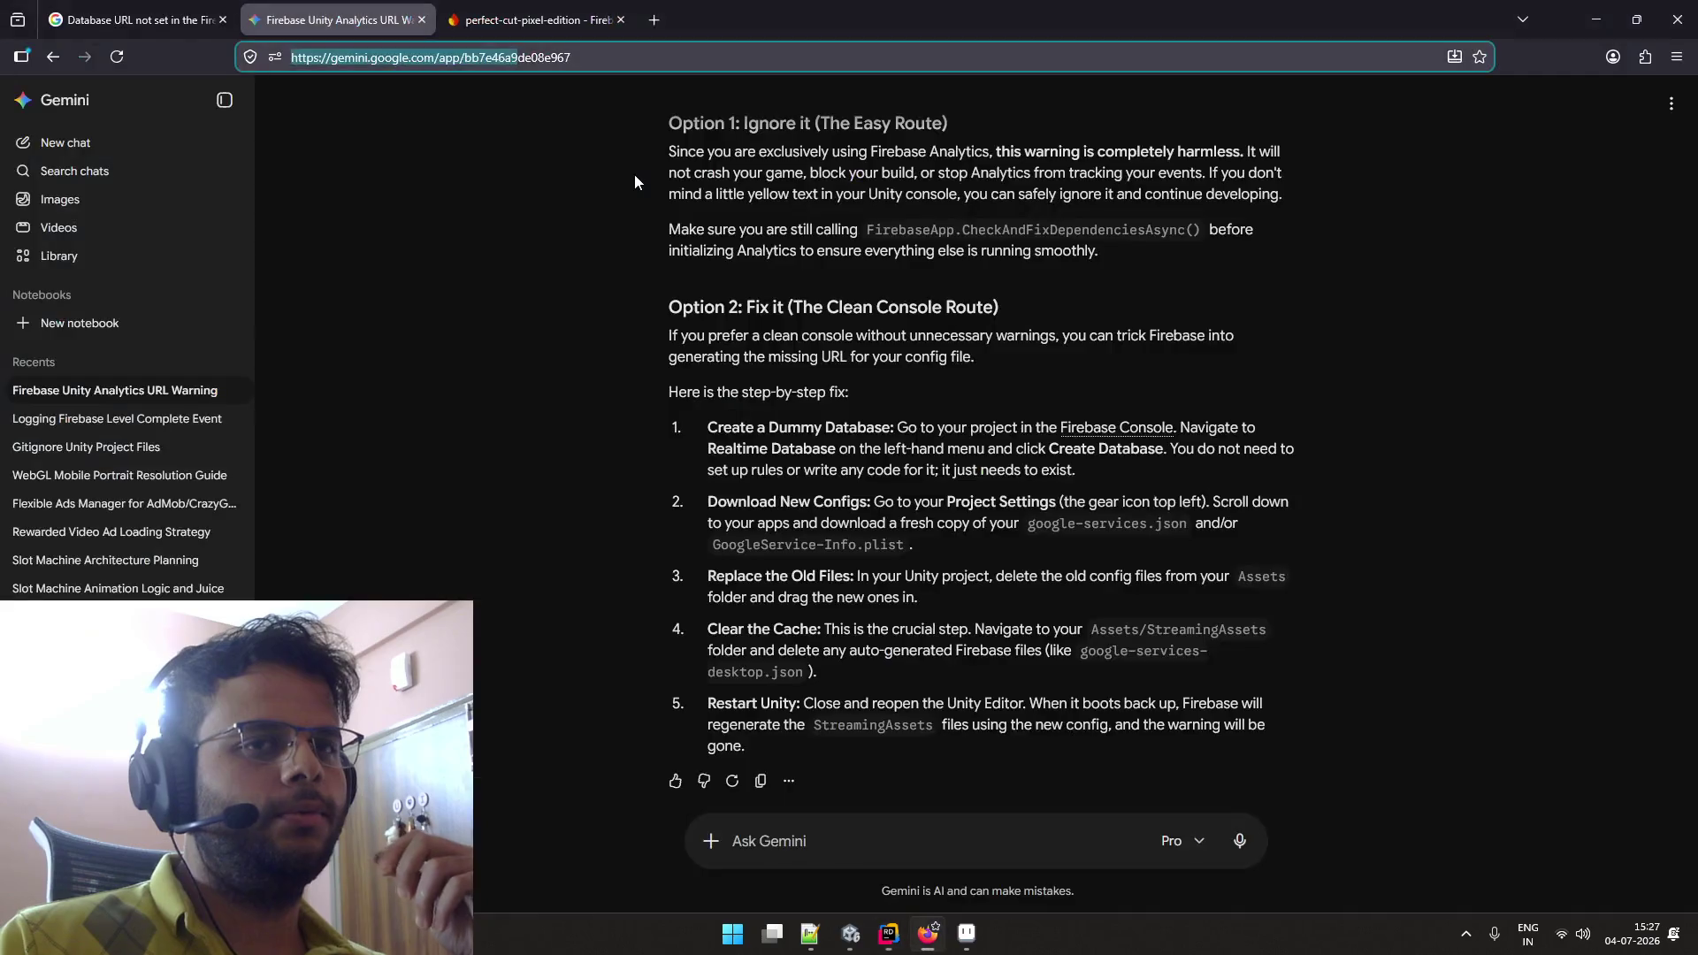
pyautogui.click(133, 418)
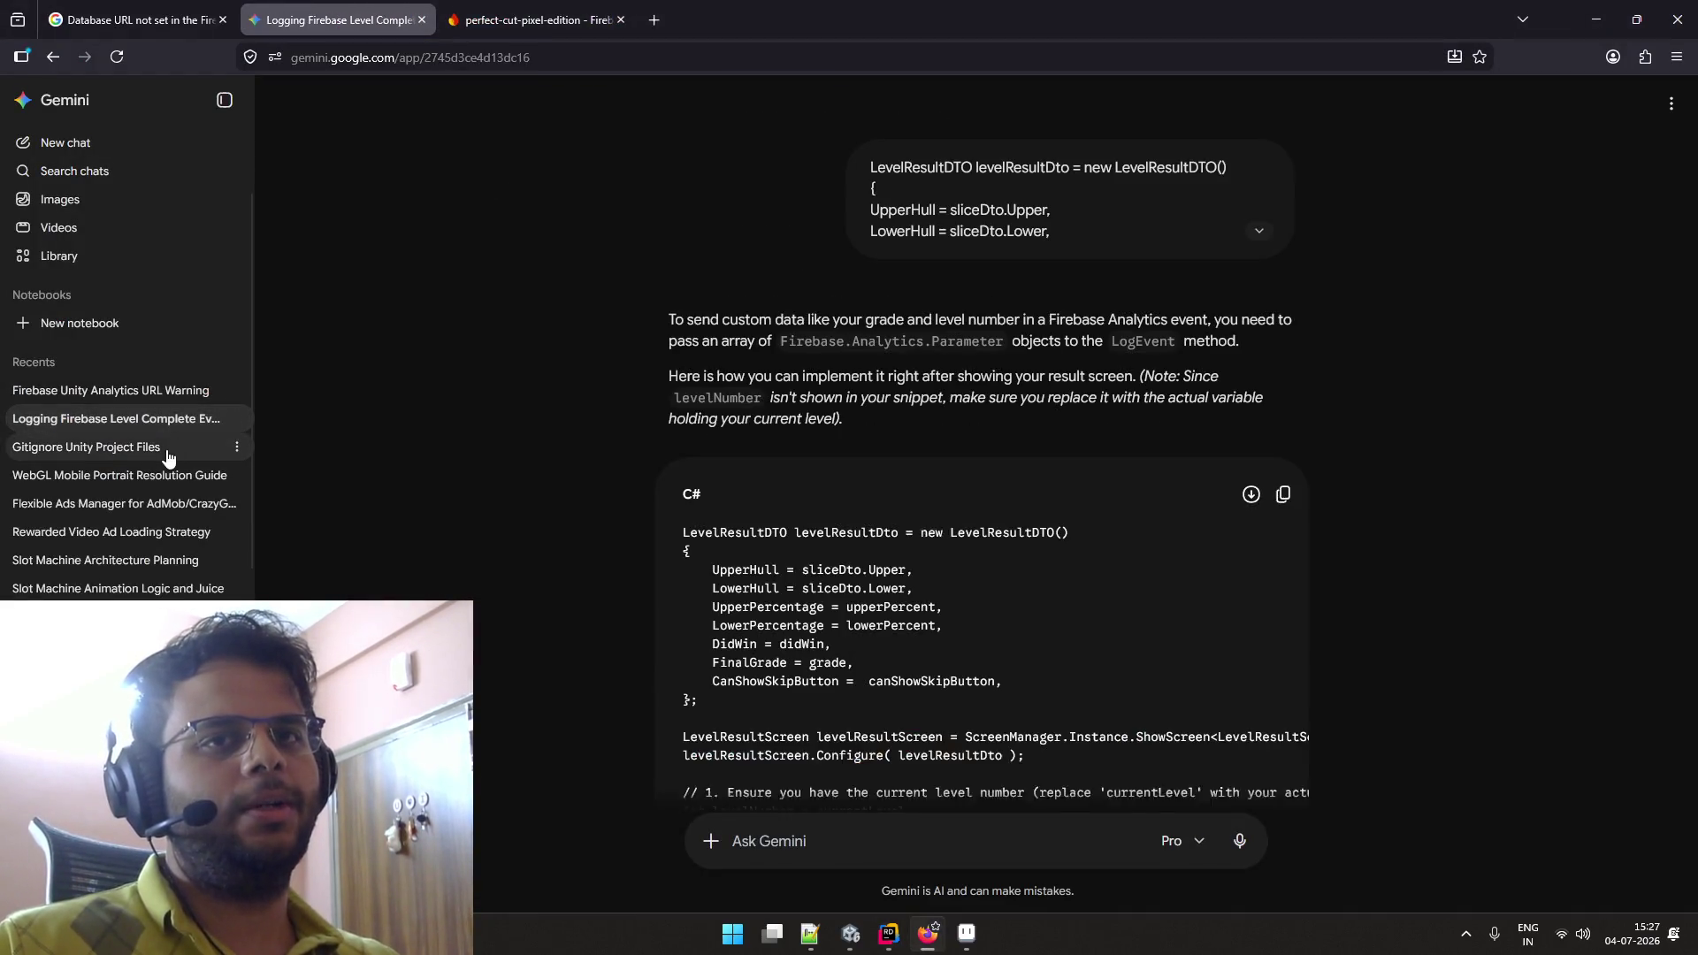
pyautogui.click(141, 446)
pyautogui.click(212, 390)
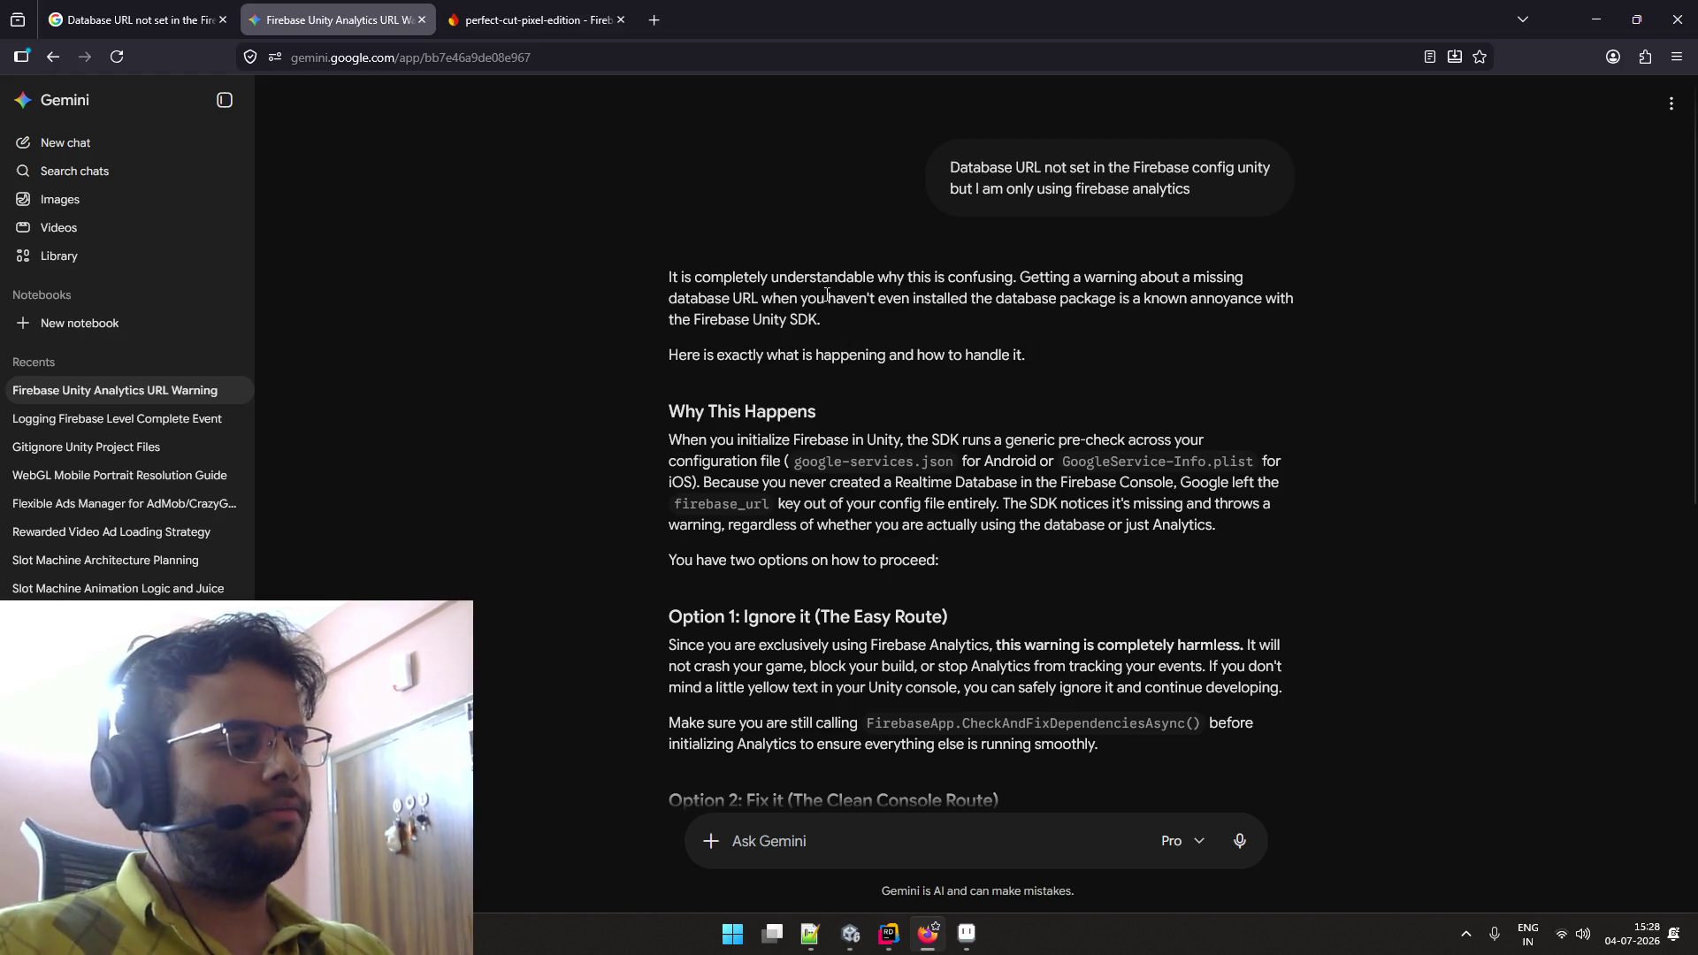
pyautogui.click(584, 25)
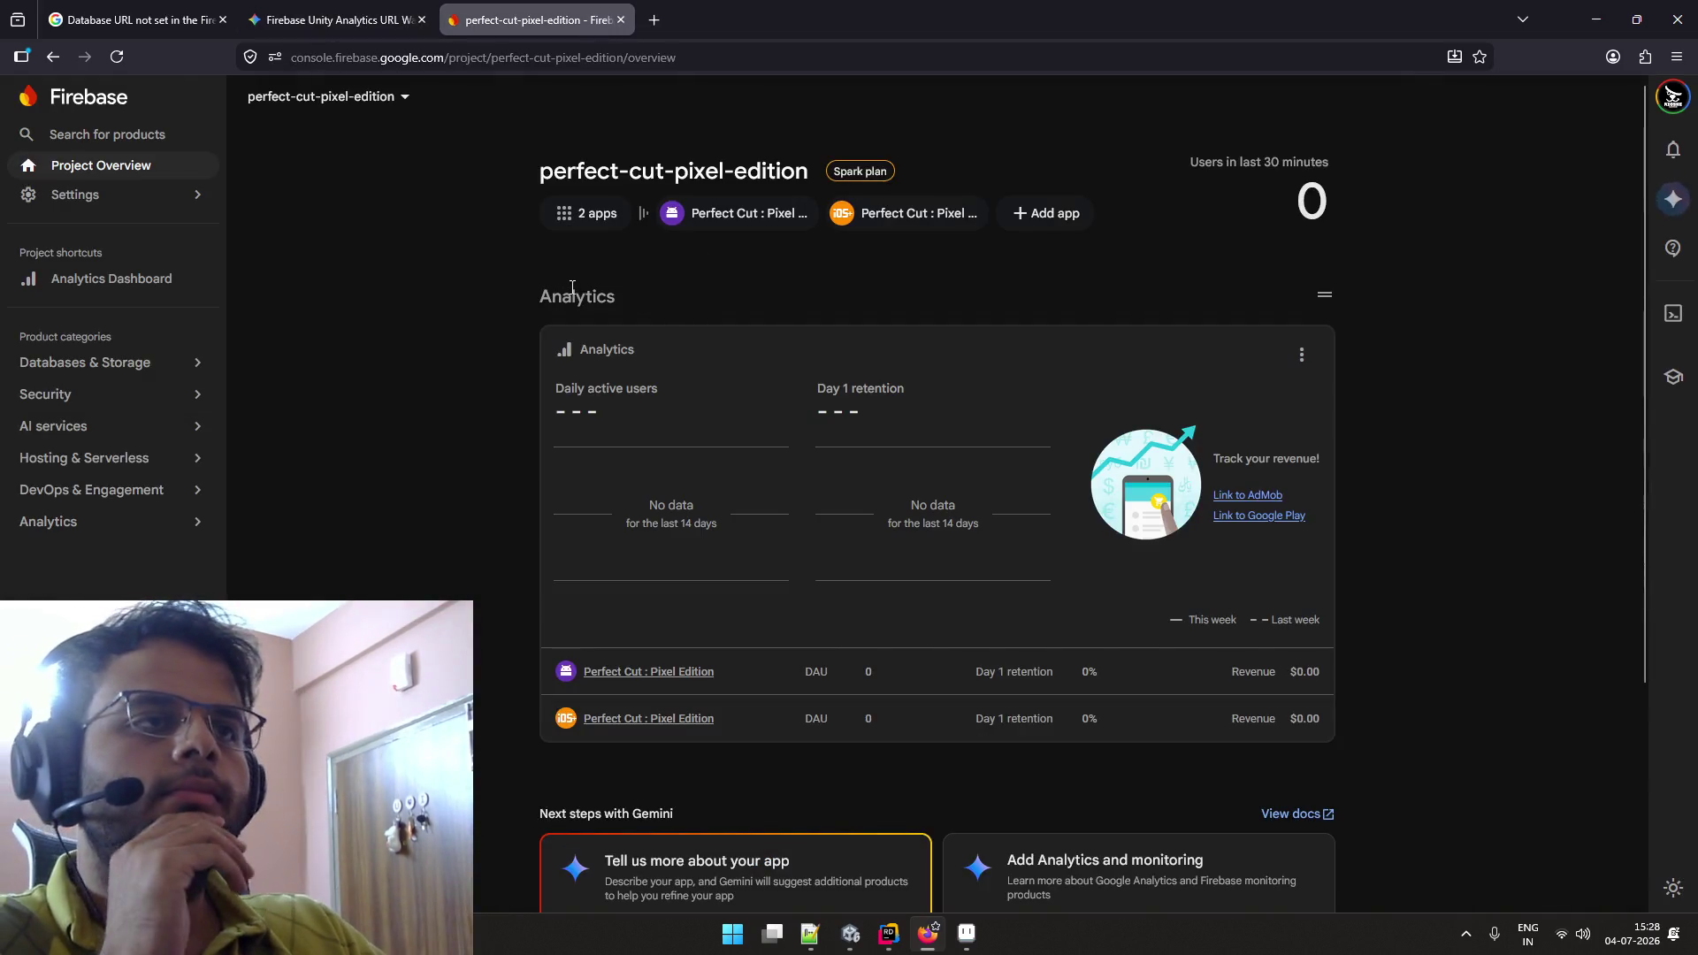
# Open the Android Perfect Cut : Pixel Edition app's Analytics Dashboard, then return to Gemini's answer.
pyautogui.click(684, 674)
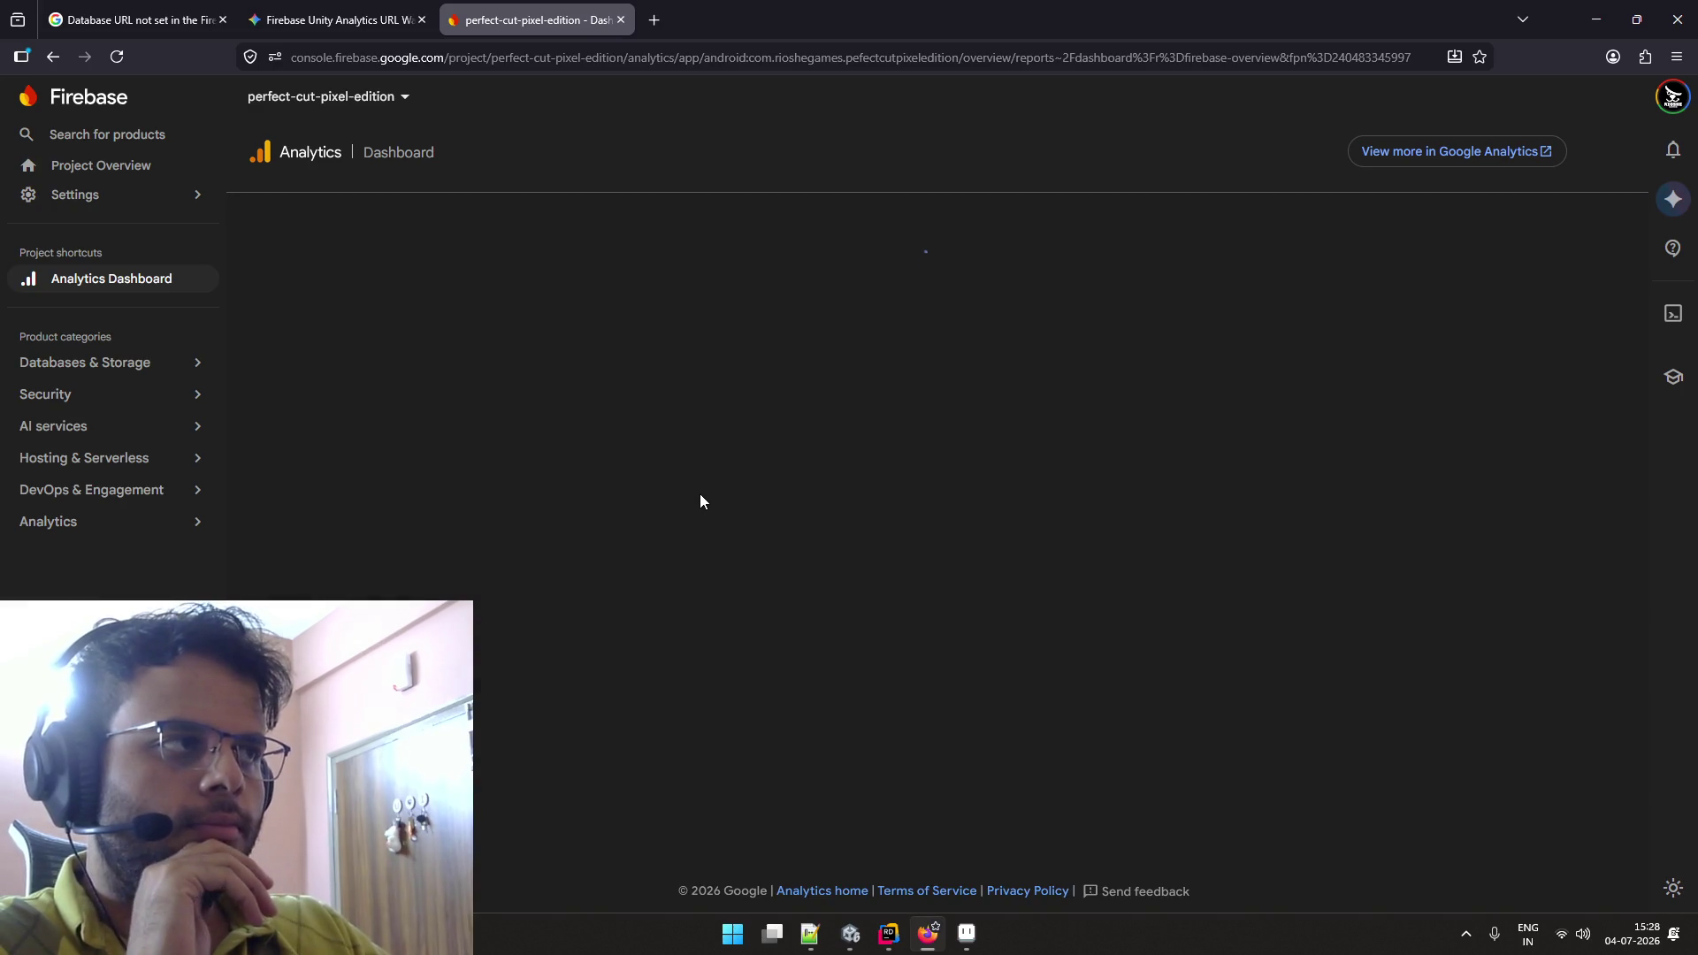
pyautogui.hotkey('ctrl', 'shift', 'Tab')
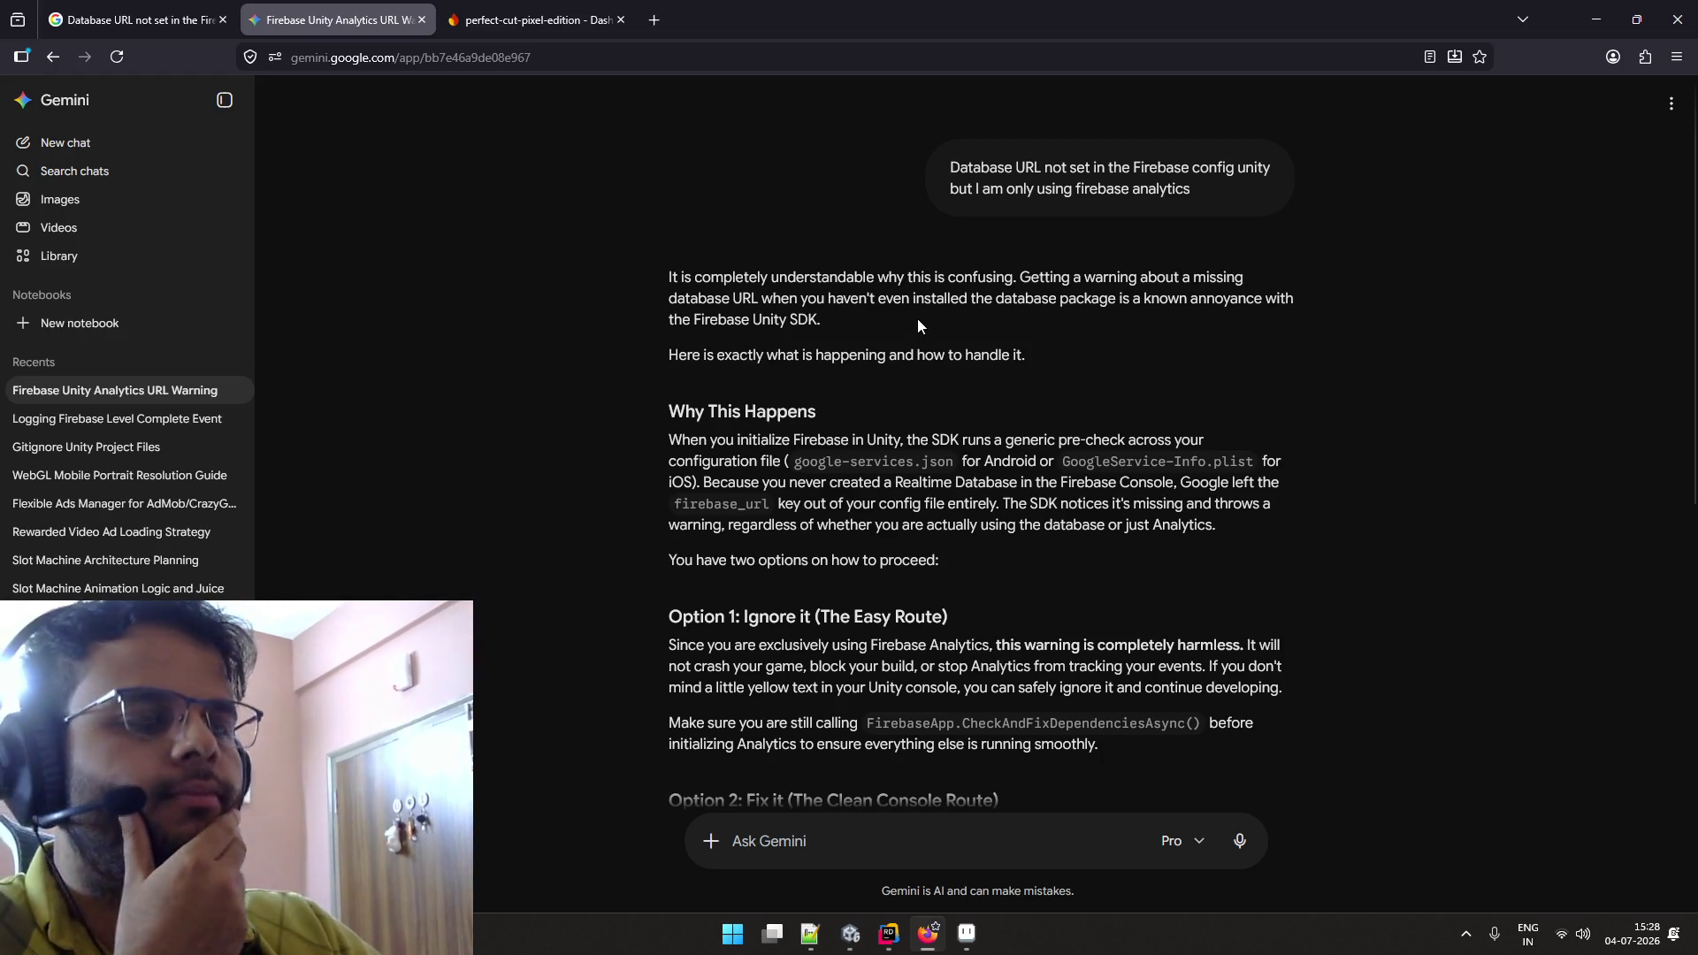
pyautogui.click(553, 19)
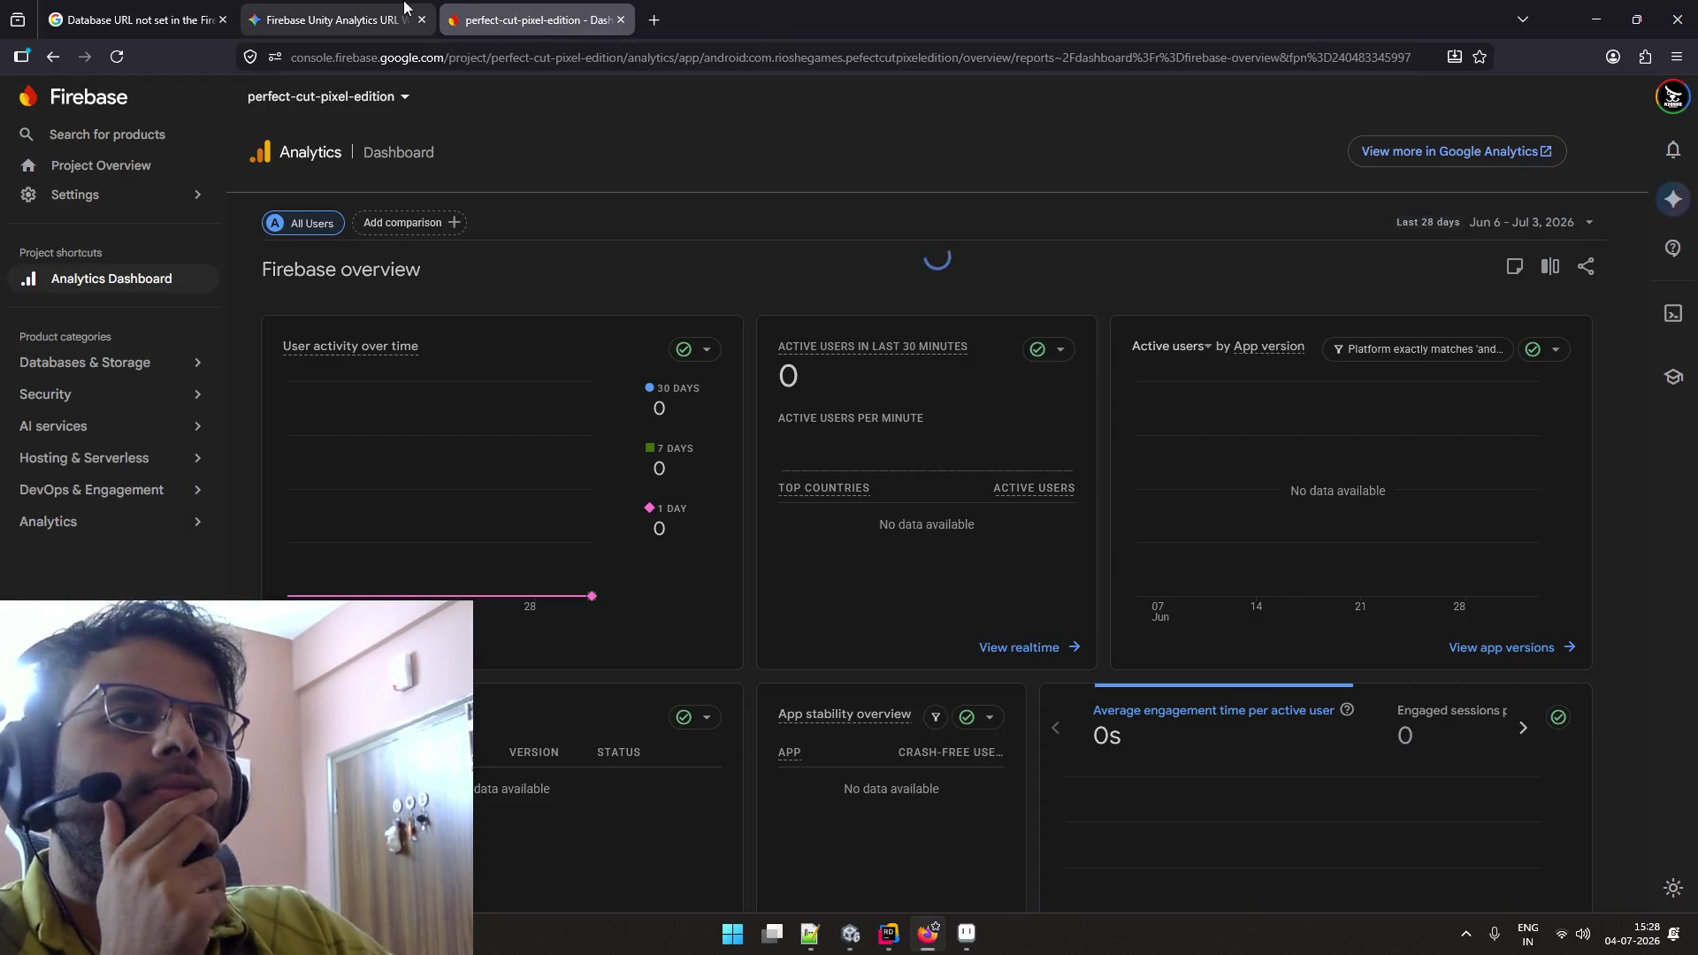
pyautogui.click(376, 9)
pyautogui.scroll(-5, 883, 366)
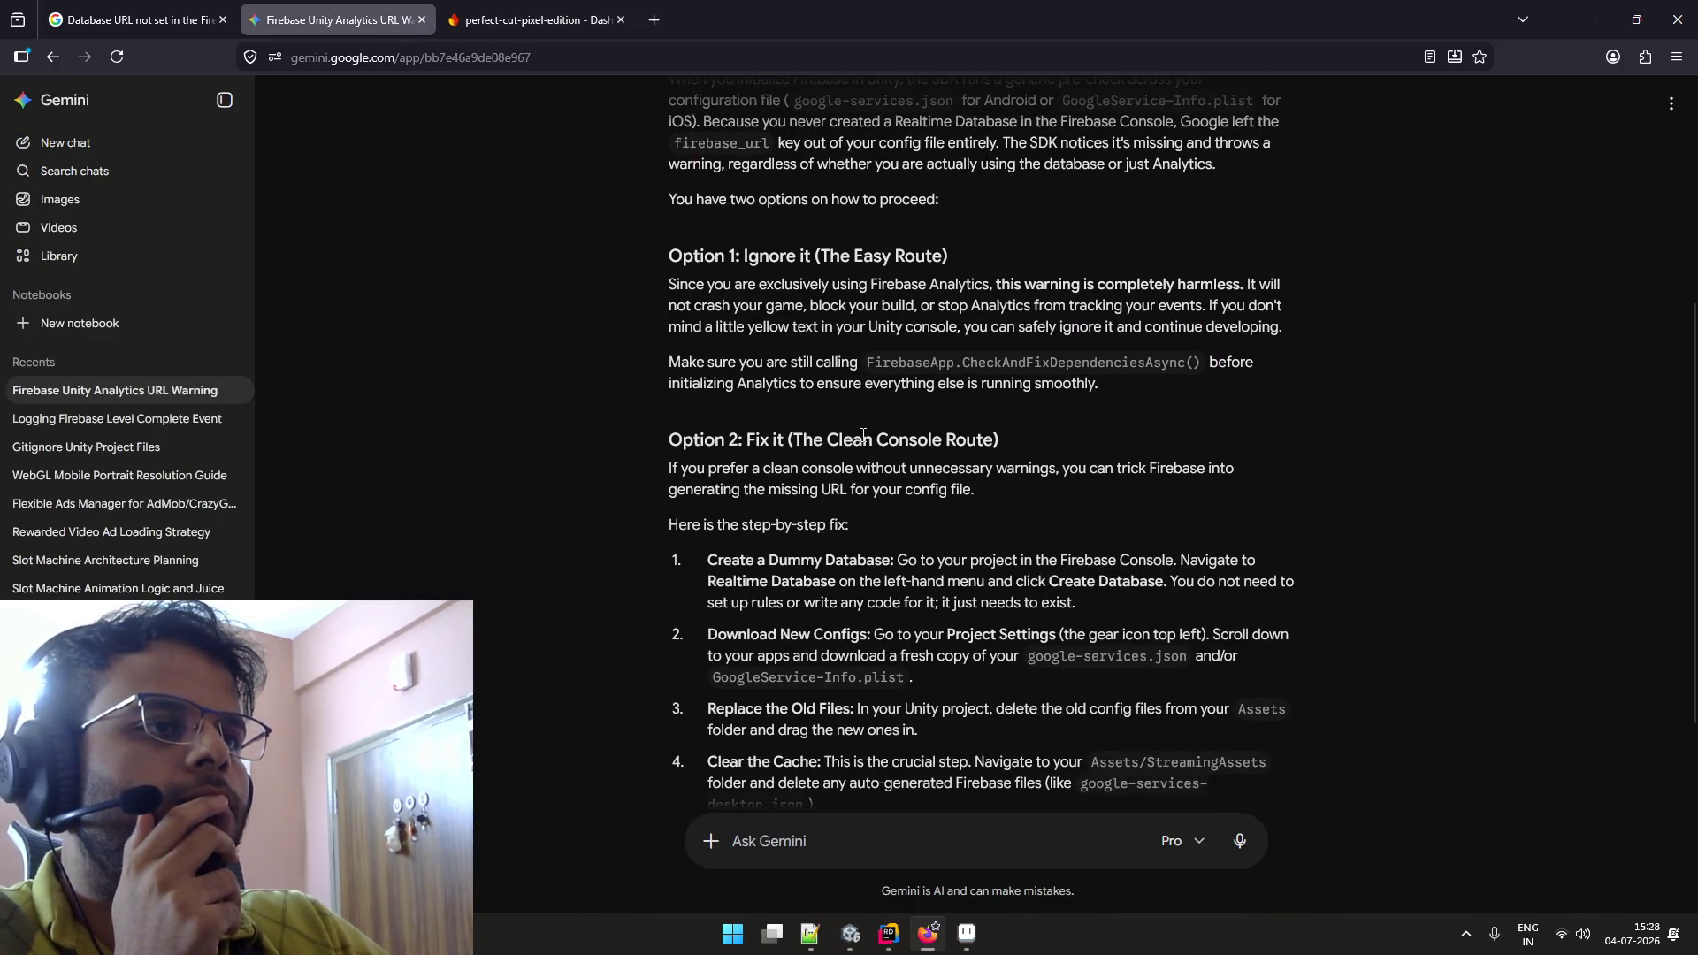
pyautogui.scroll(-2, 863, 431)
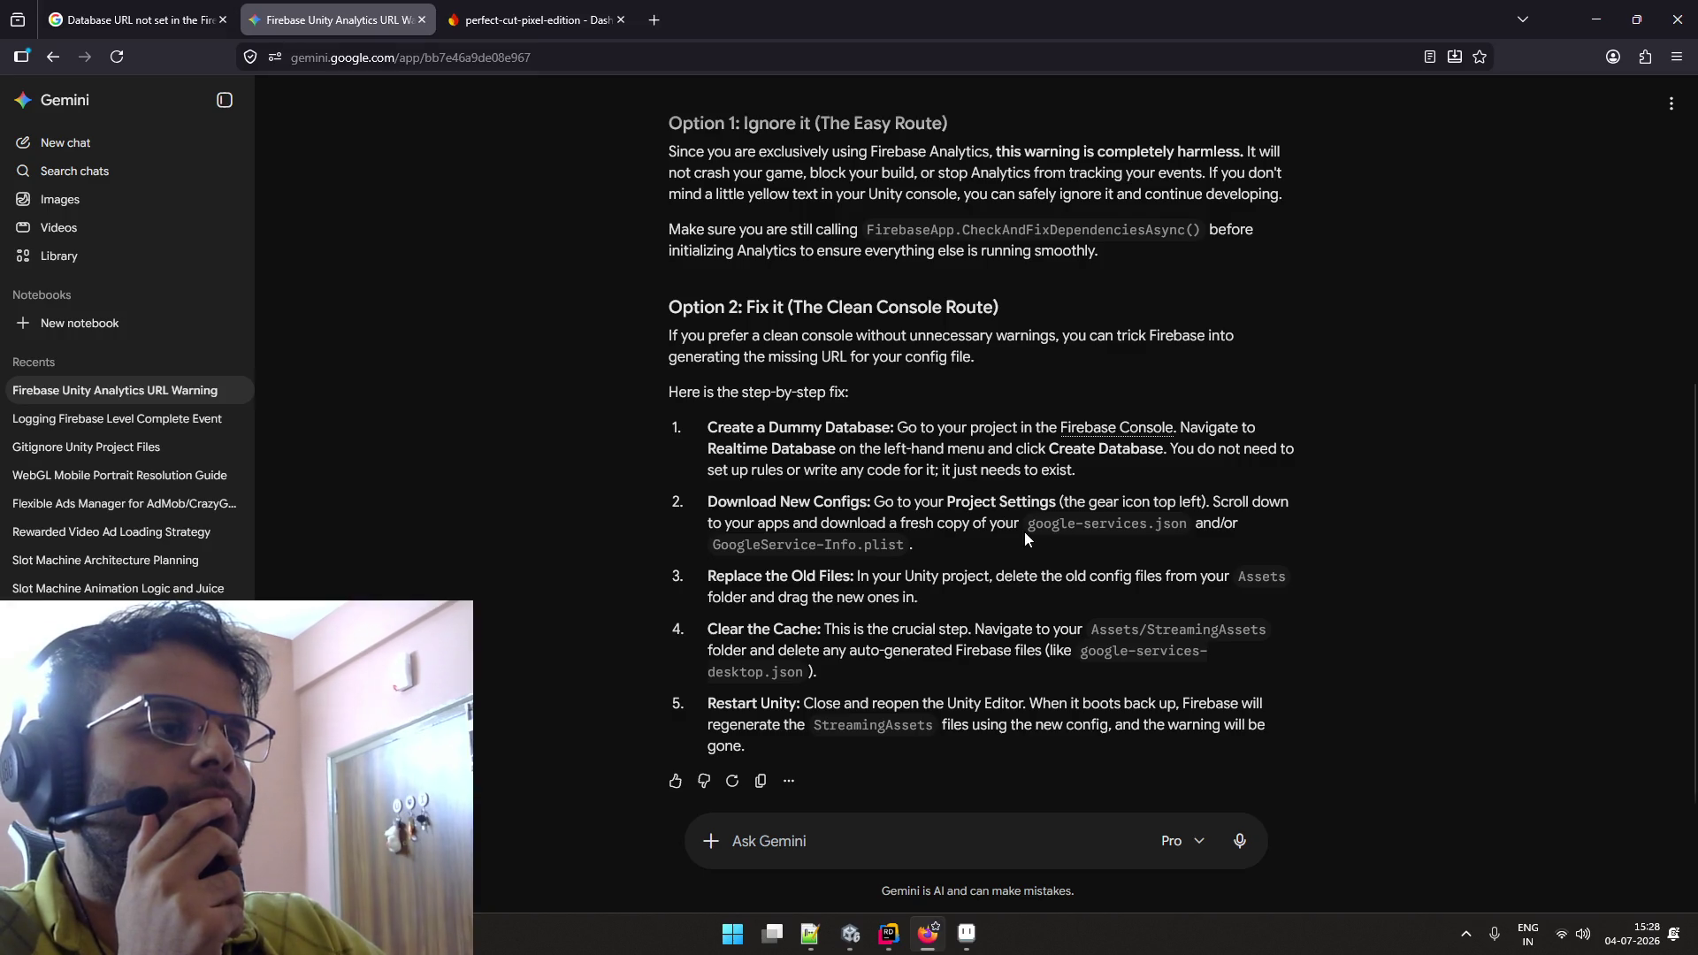
# Create a locked-mode Realtime Database in Singapore (asia-southeast1) from the Realtime Database page.
pyautogui.click(583, 16)
pyautogui.moveTo(162, 376)
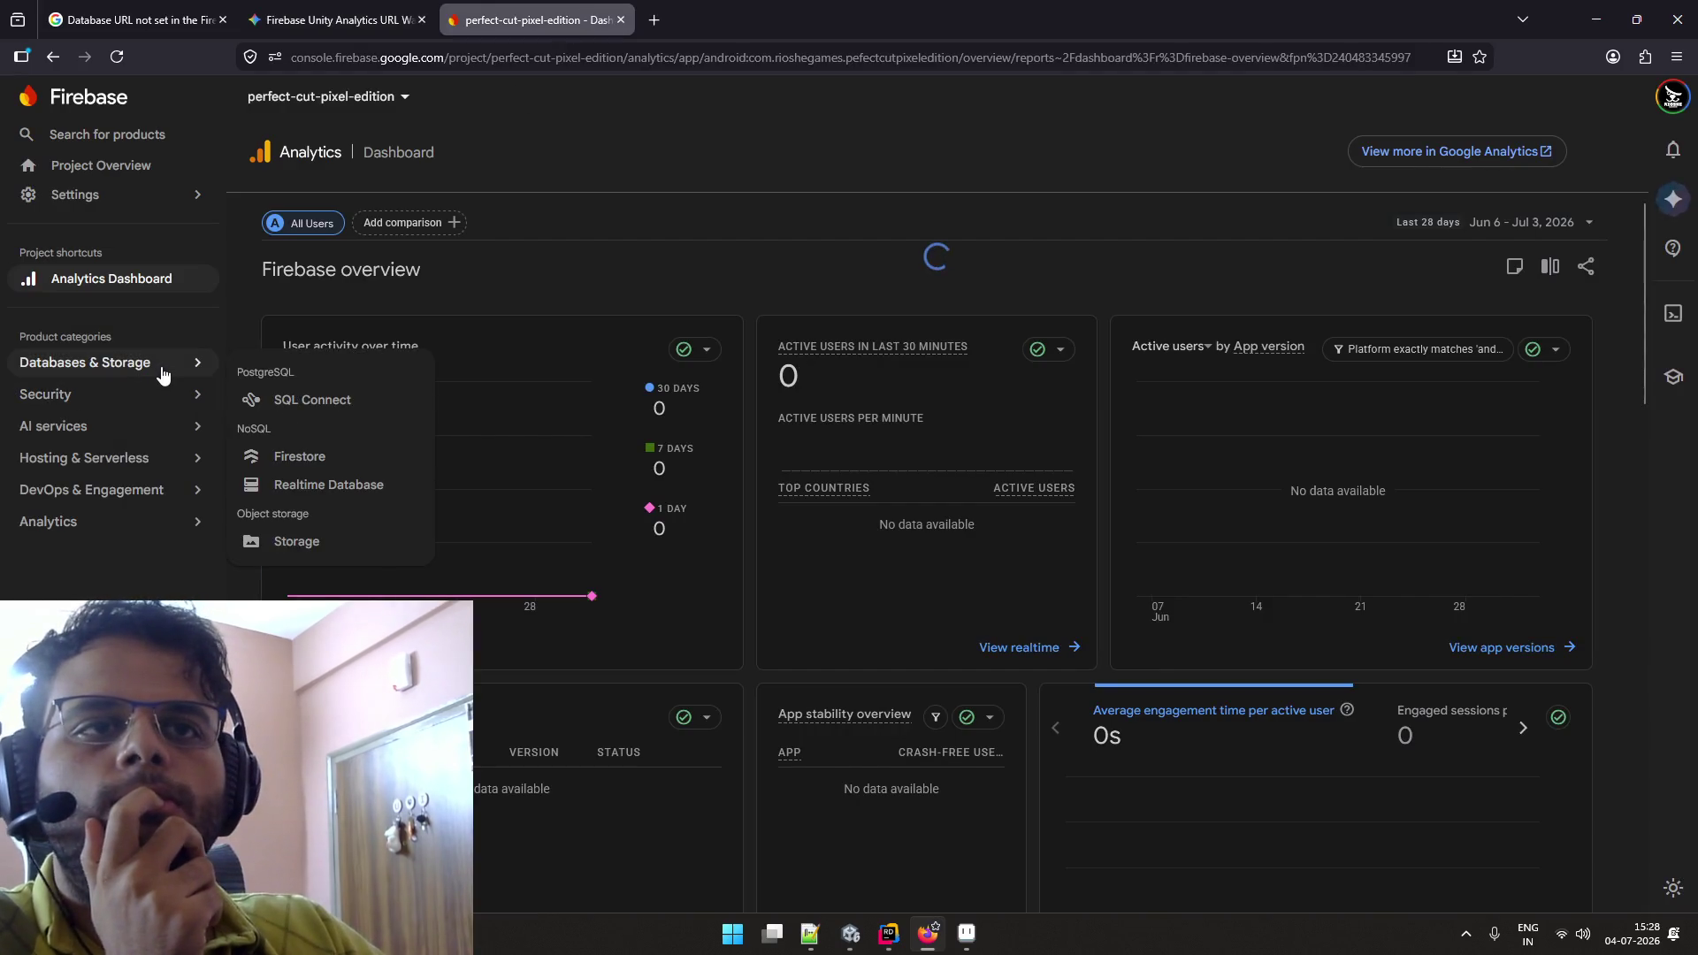
pyautogui.click(323, 485)
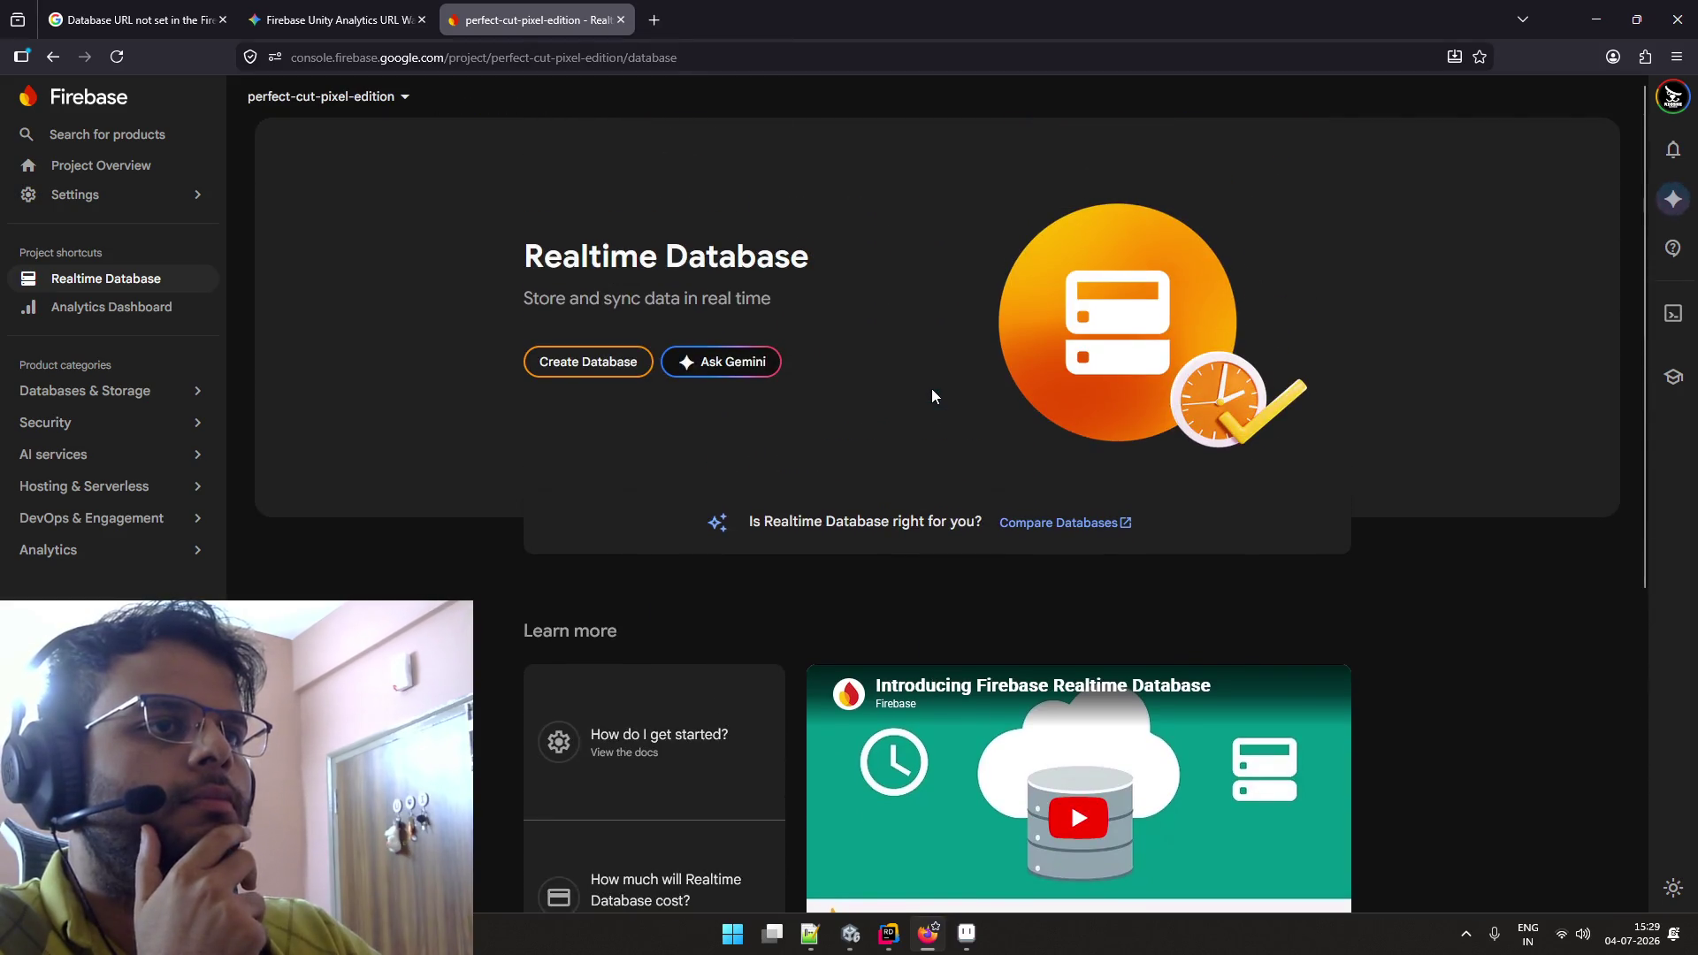
pyautogui.click(580, 363)
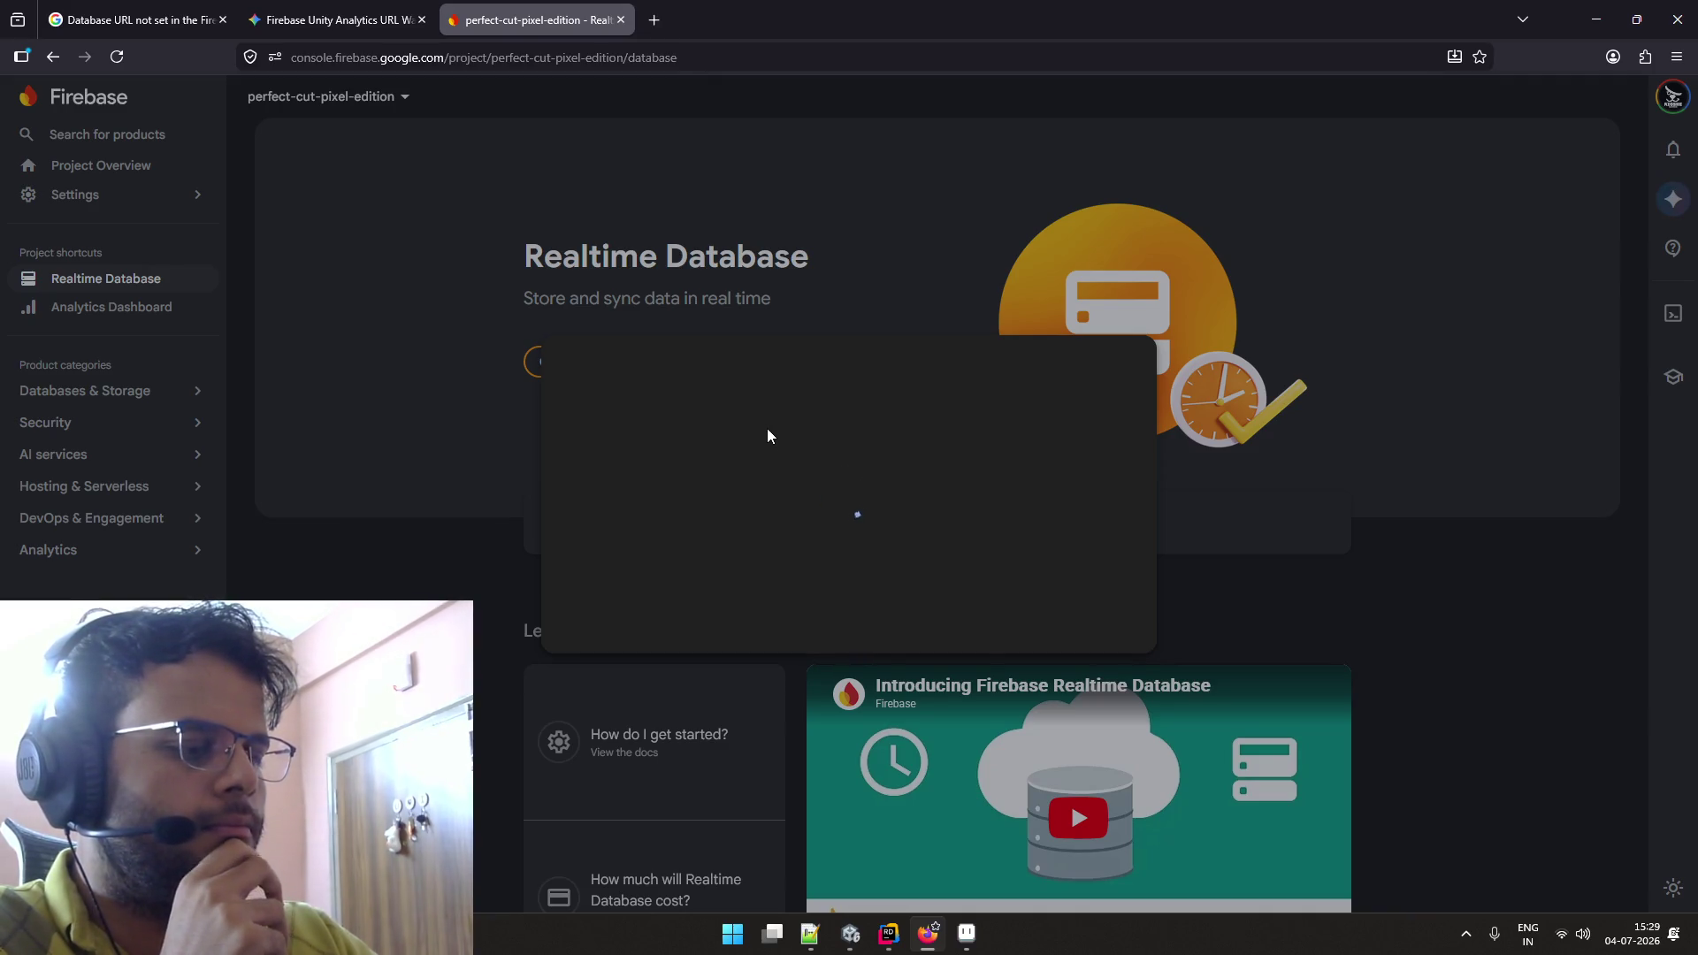
pyautogui.press('Return')
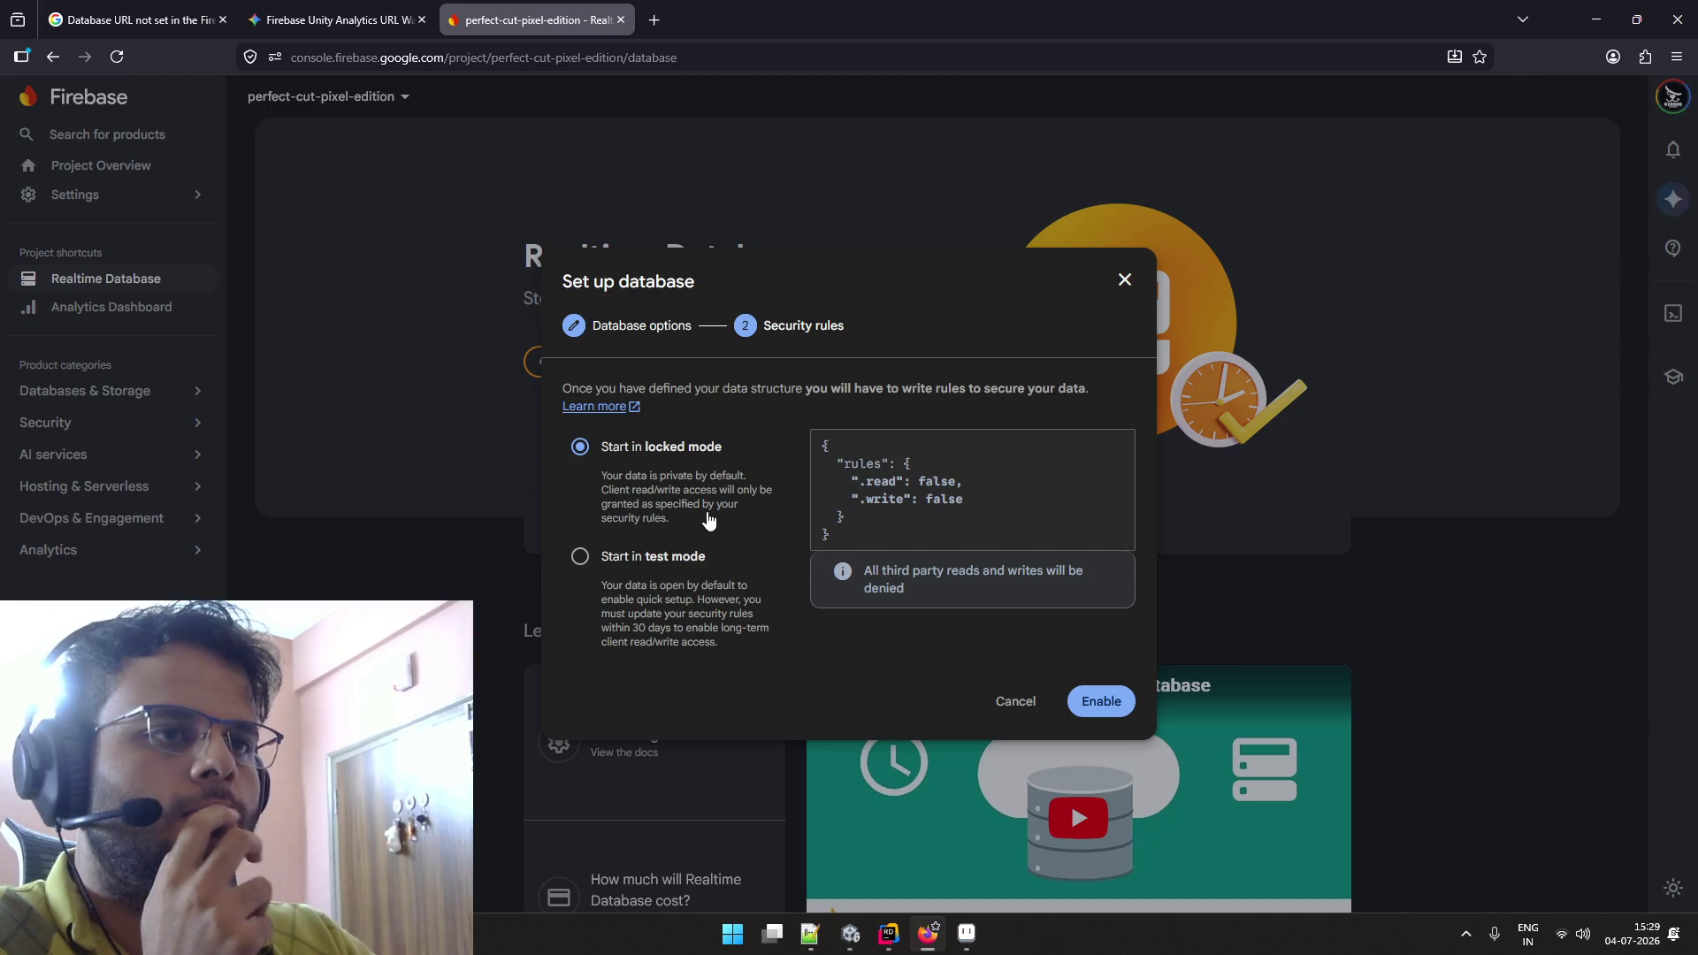
pyautogui.click(1104, 700)
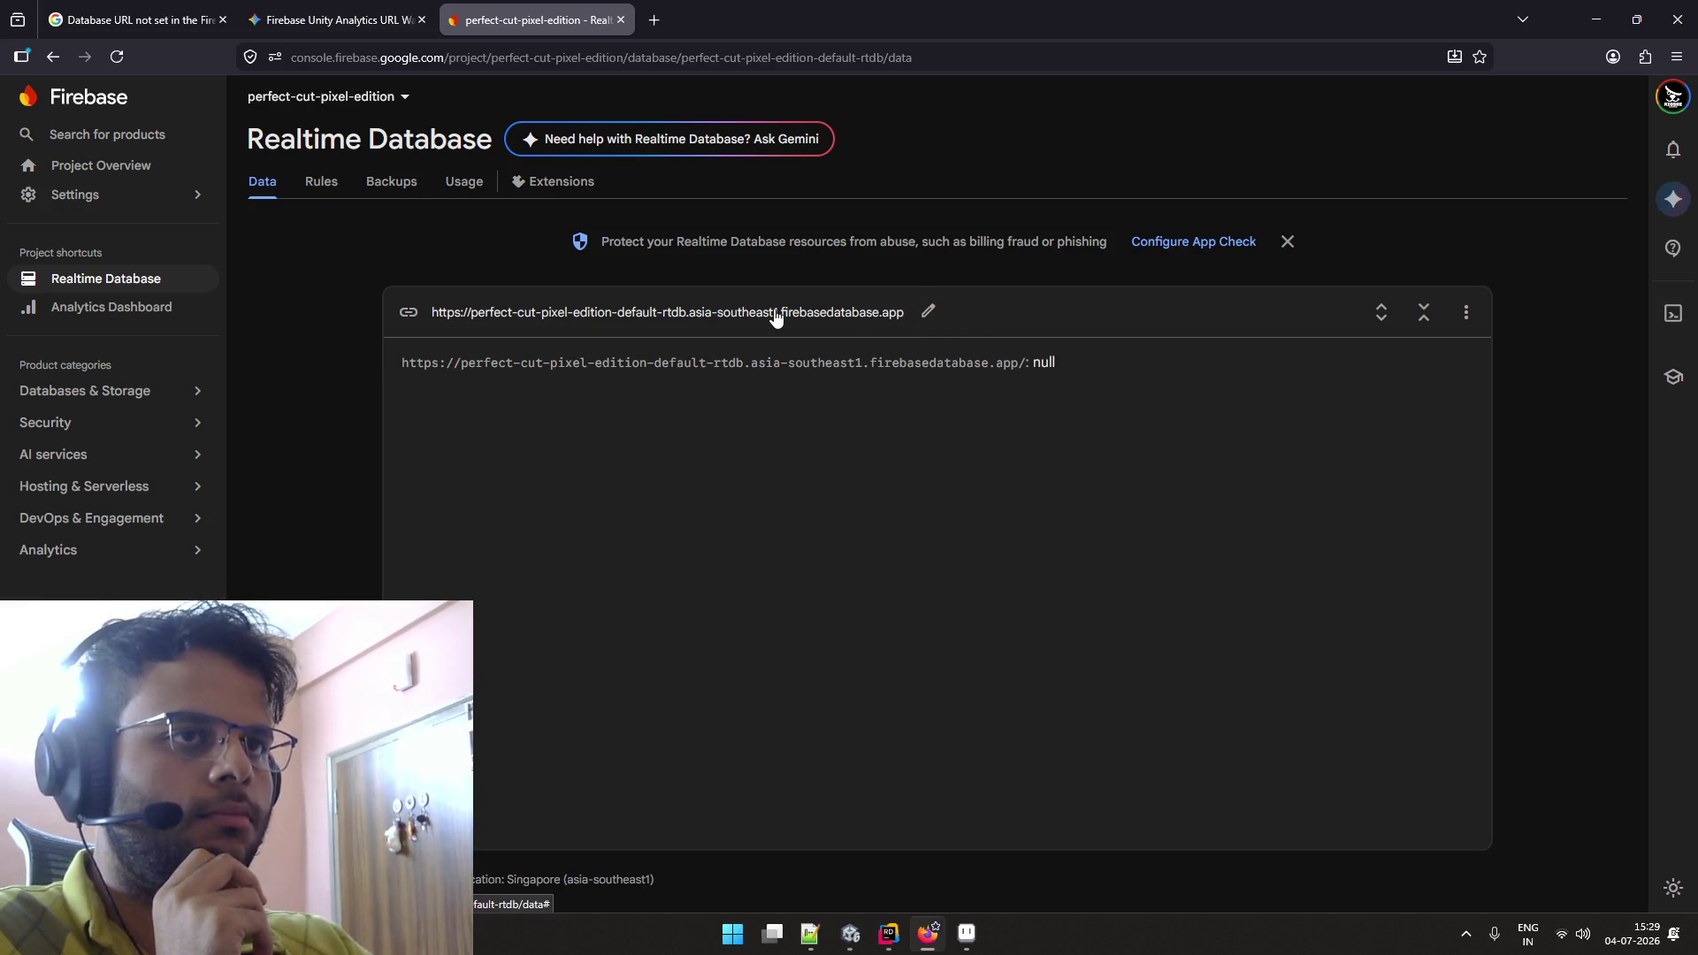
# Copy the new Realtime Database URL, dismiss the feedback survey, and return to Project Overview.
pyautogui.click(408, 312)
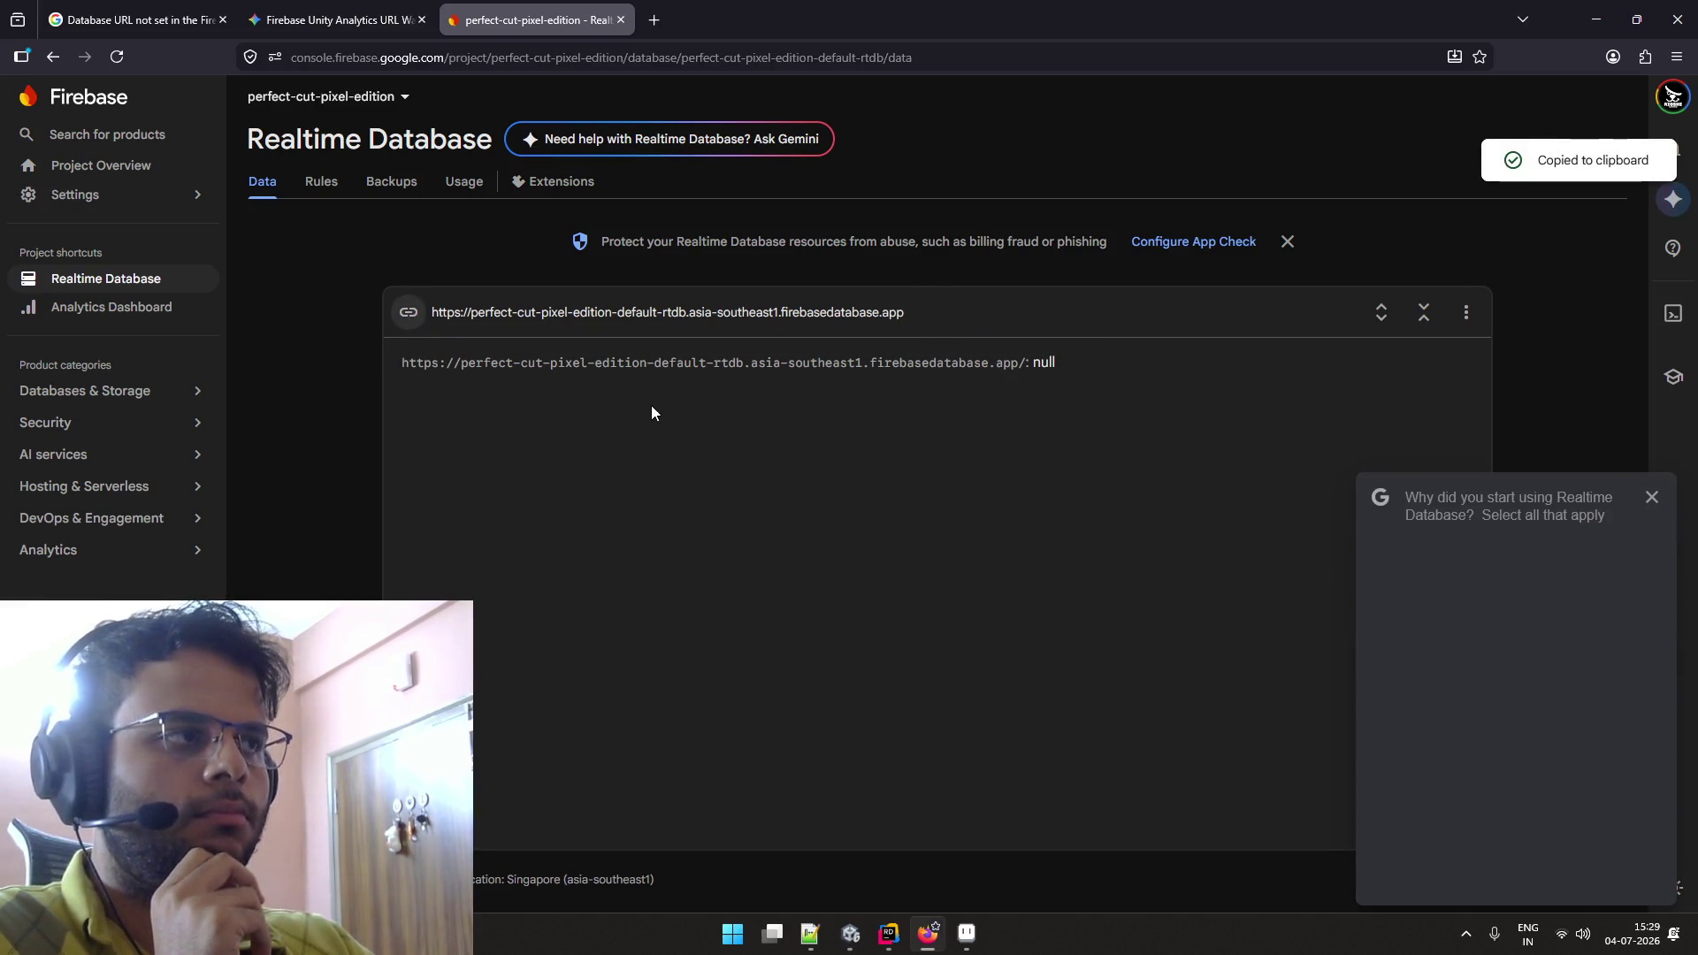
pyautogui.click(1643, 503)
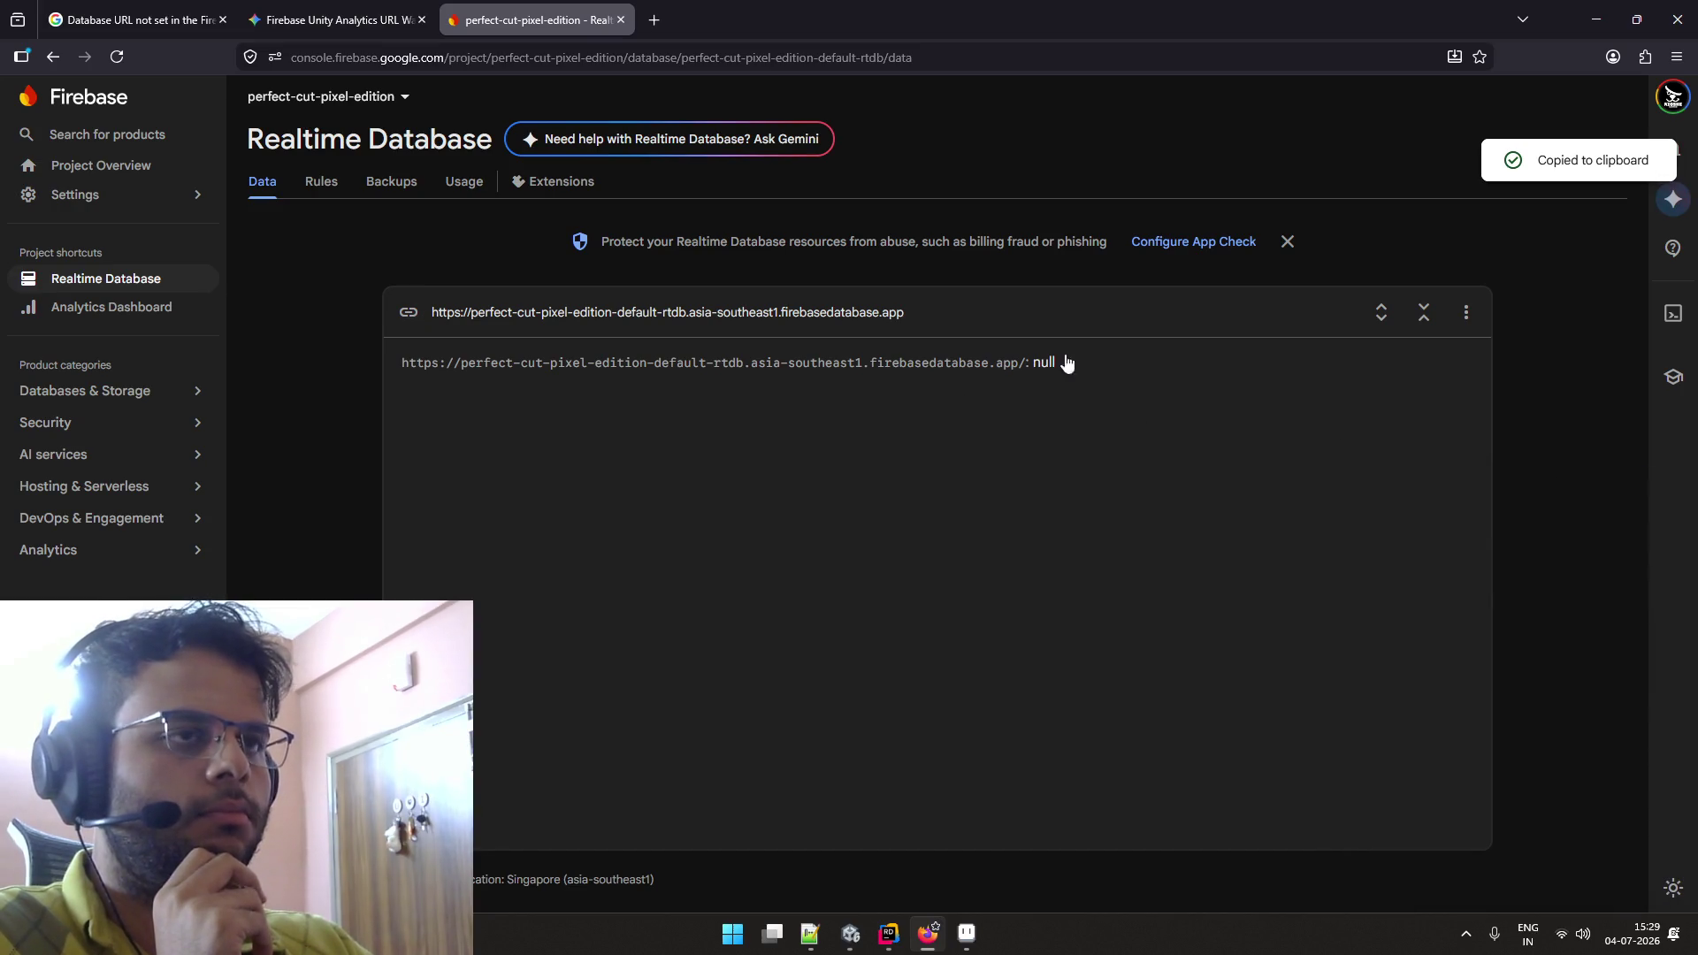
pyautogui.hotkey('ctrl', 'shift', 'Tab')
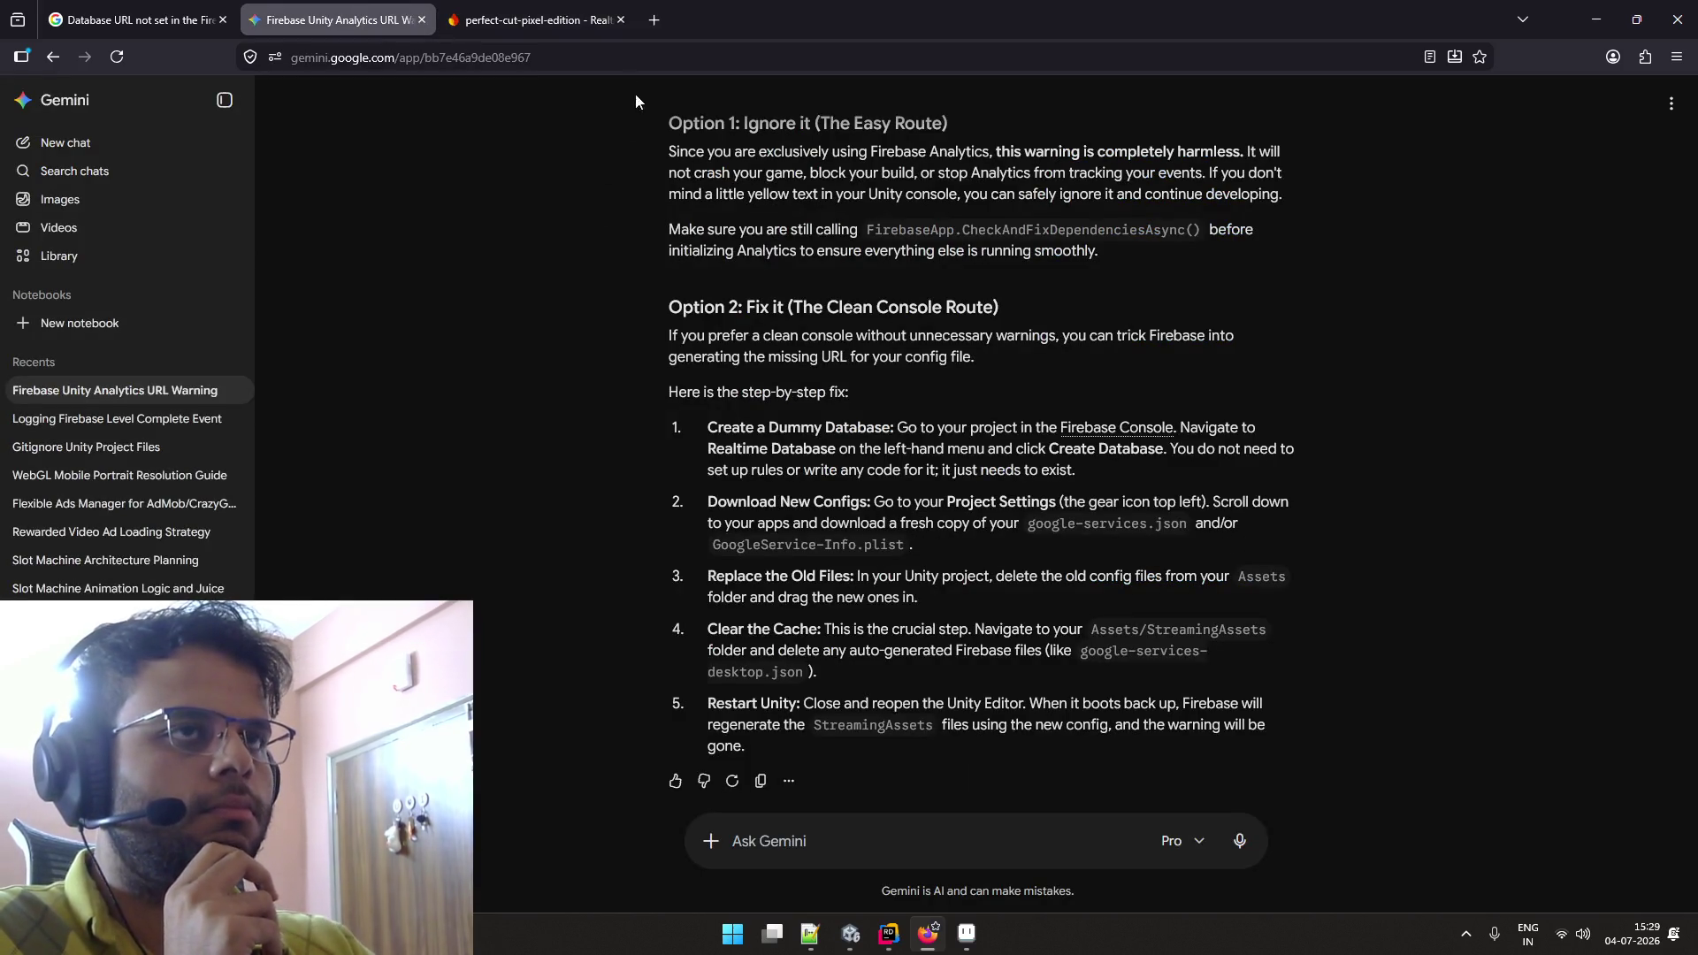
pyautogui.click(535, 20)
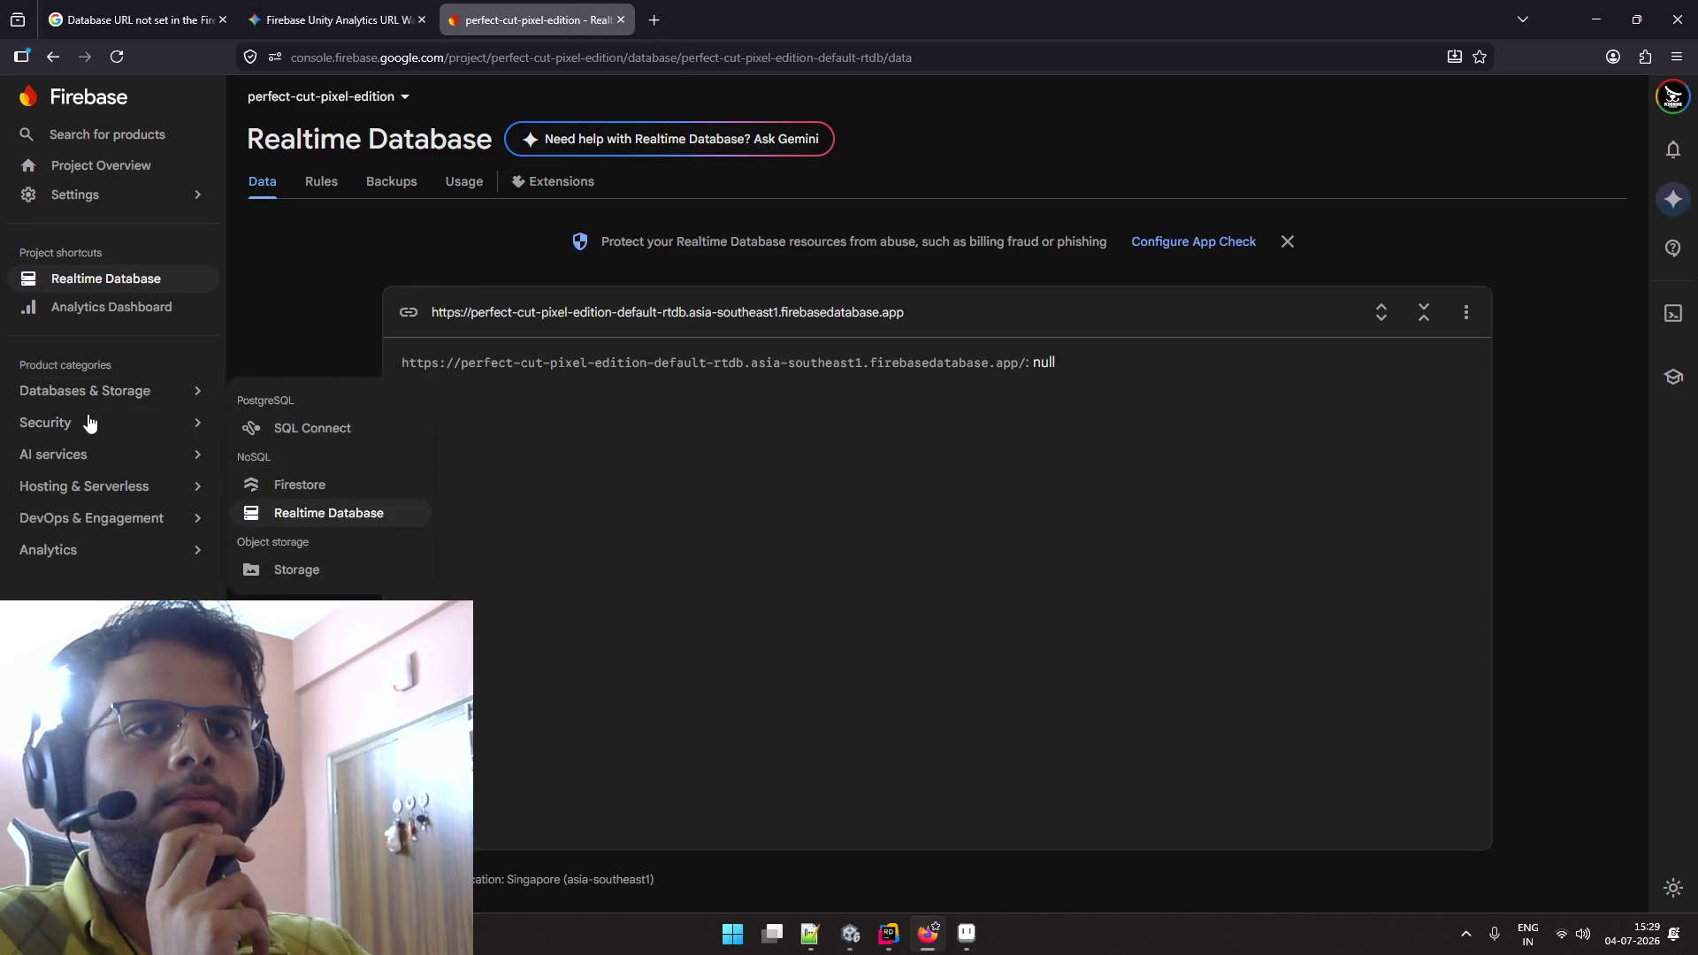
pyautogui.click(140, 166)
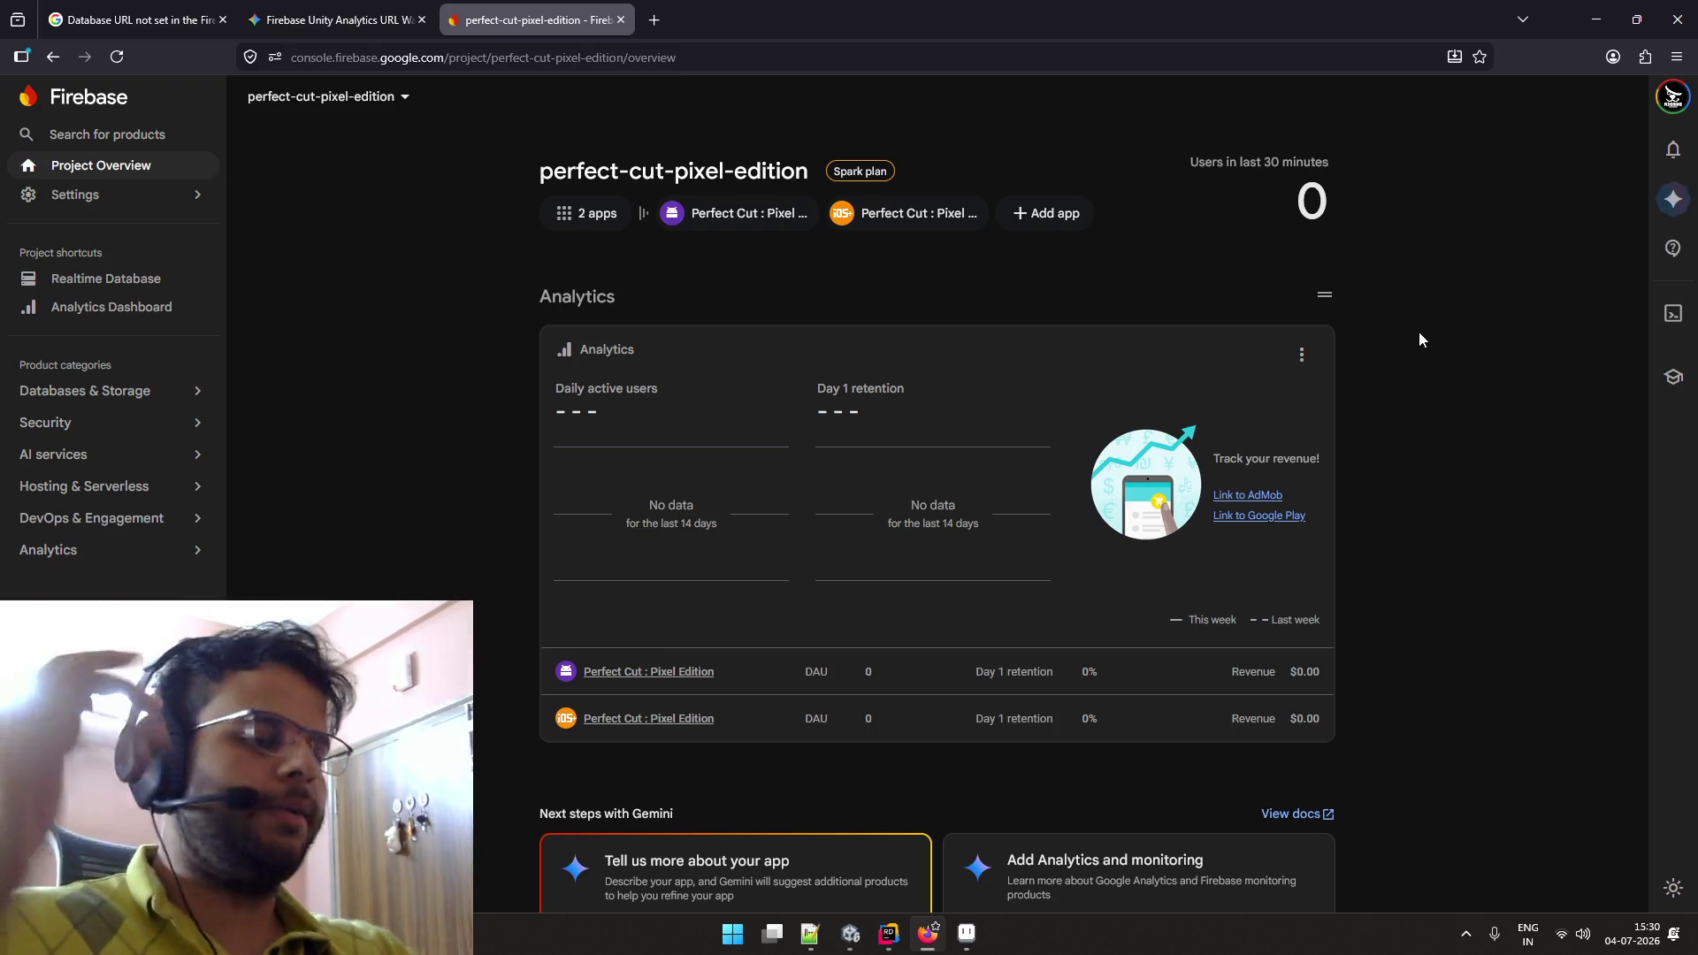
# In Unity, stop the game preview and clear the console, then return to the Firebase overview.
pyautogui.hotkey('alt', 'Tab')
pyautogui.hotkey('alt', 'Tab')
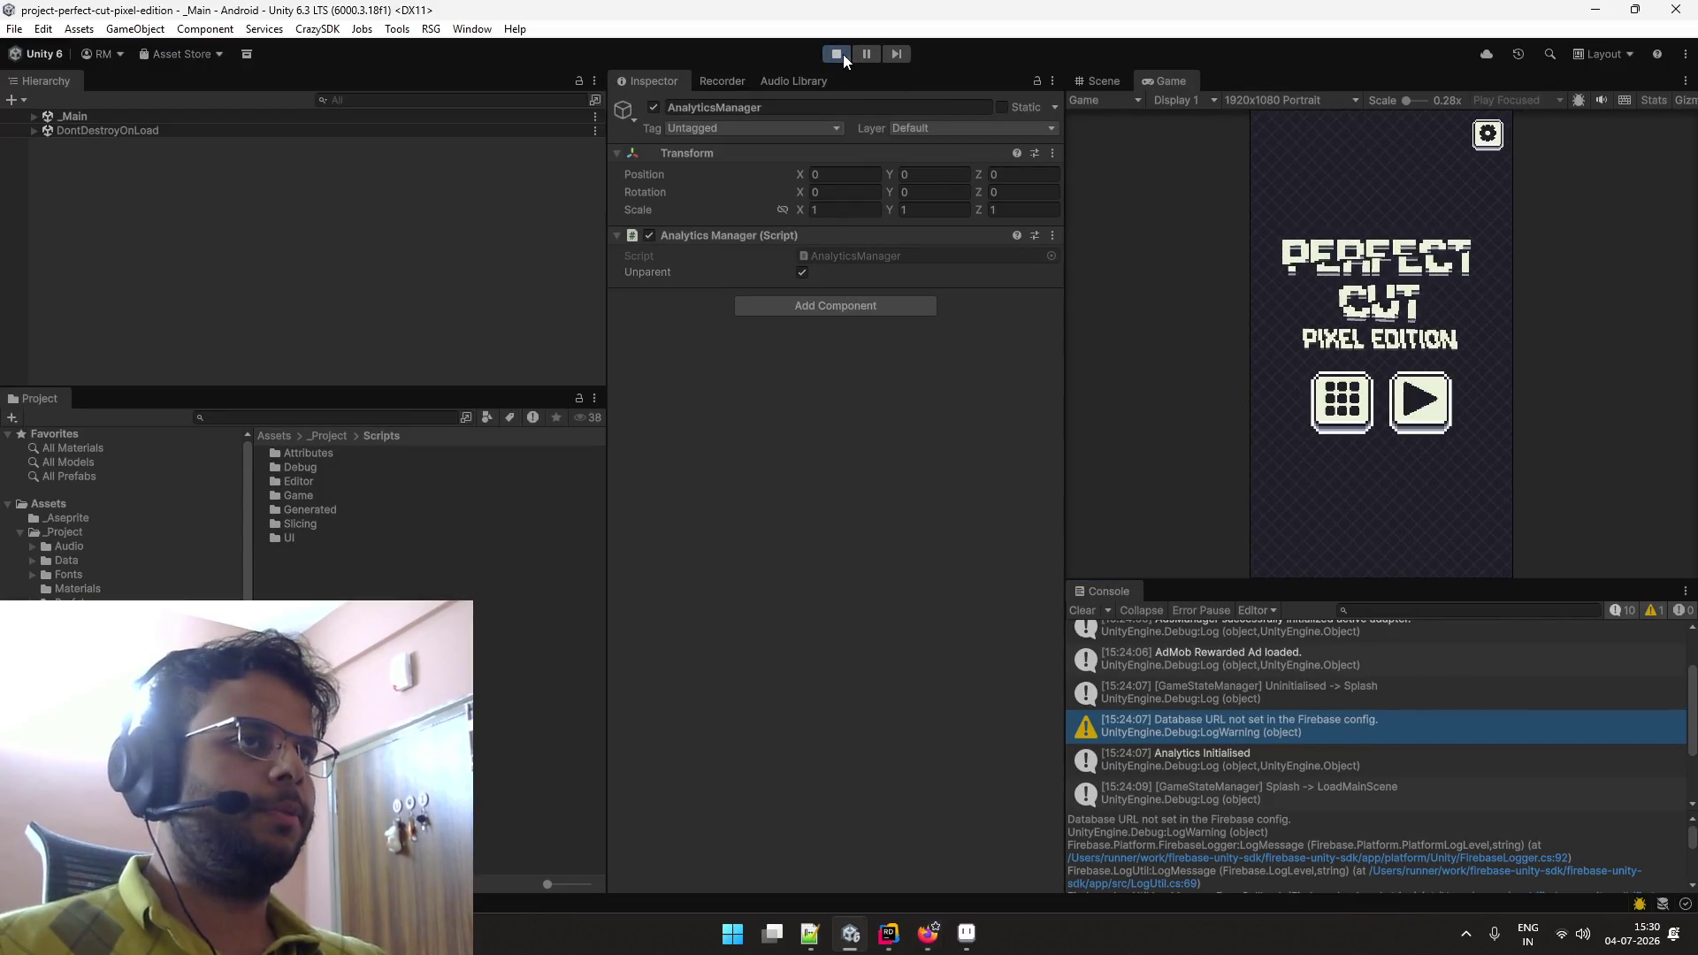
pyautogui.click(837, 55)
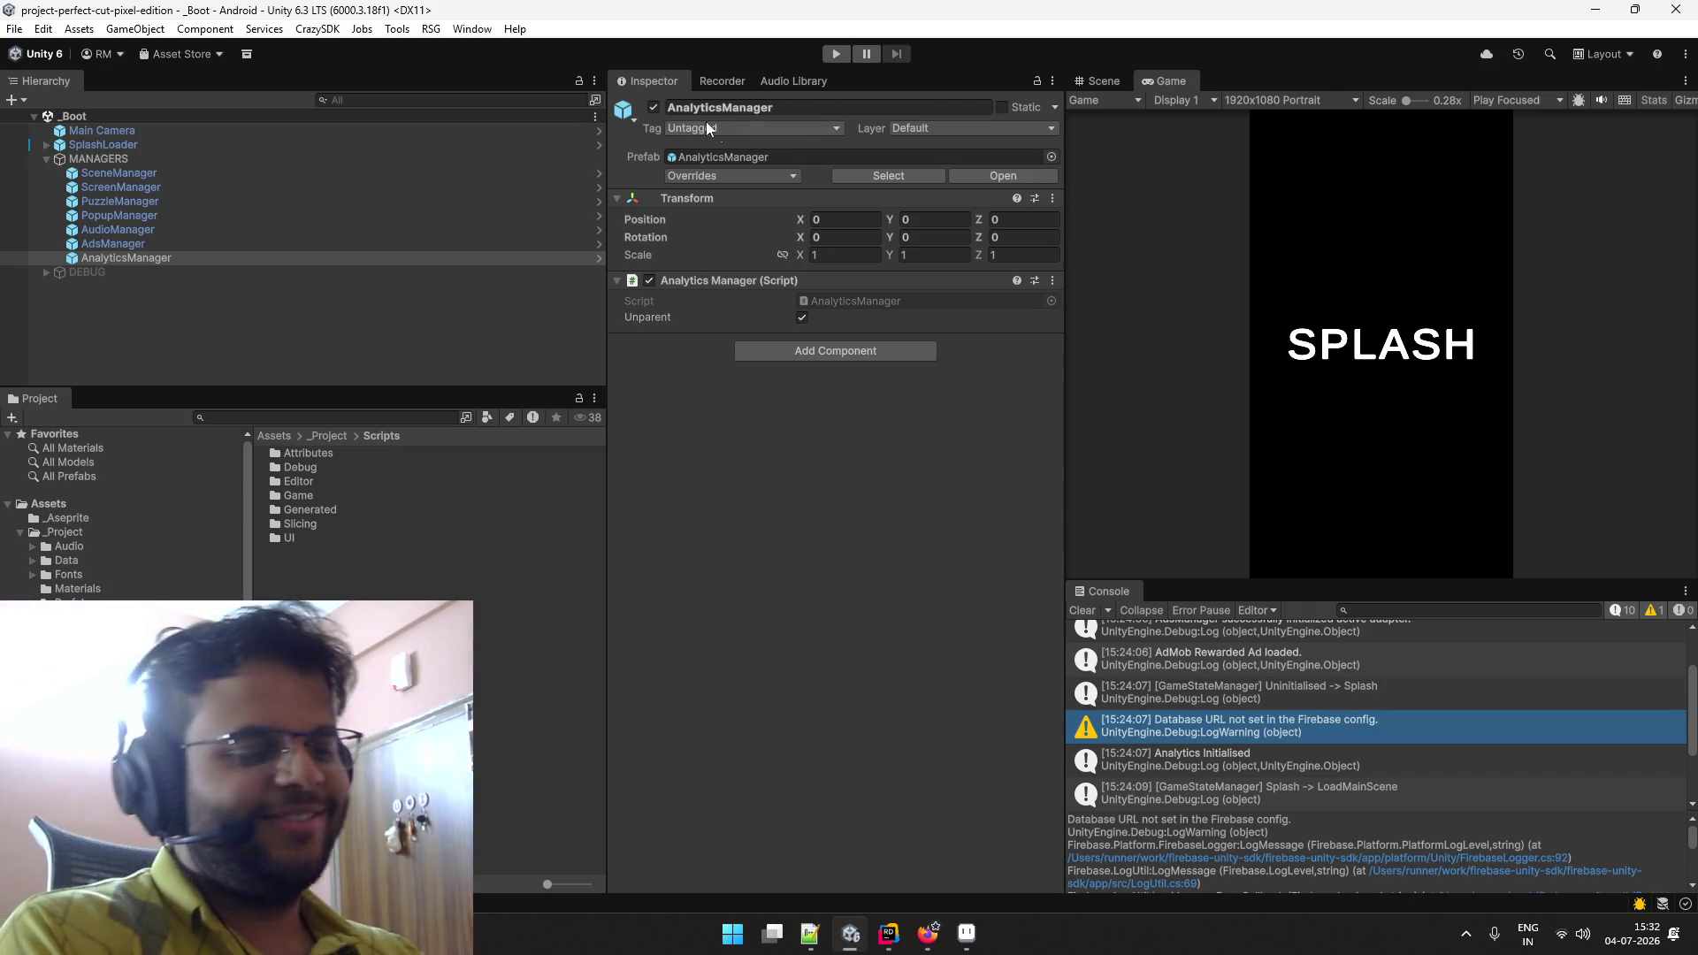
pyautogui.click(1082, 610)
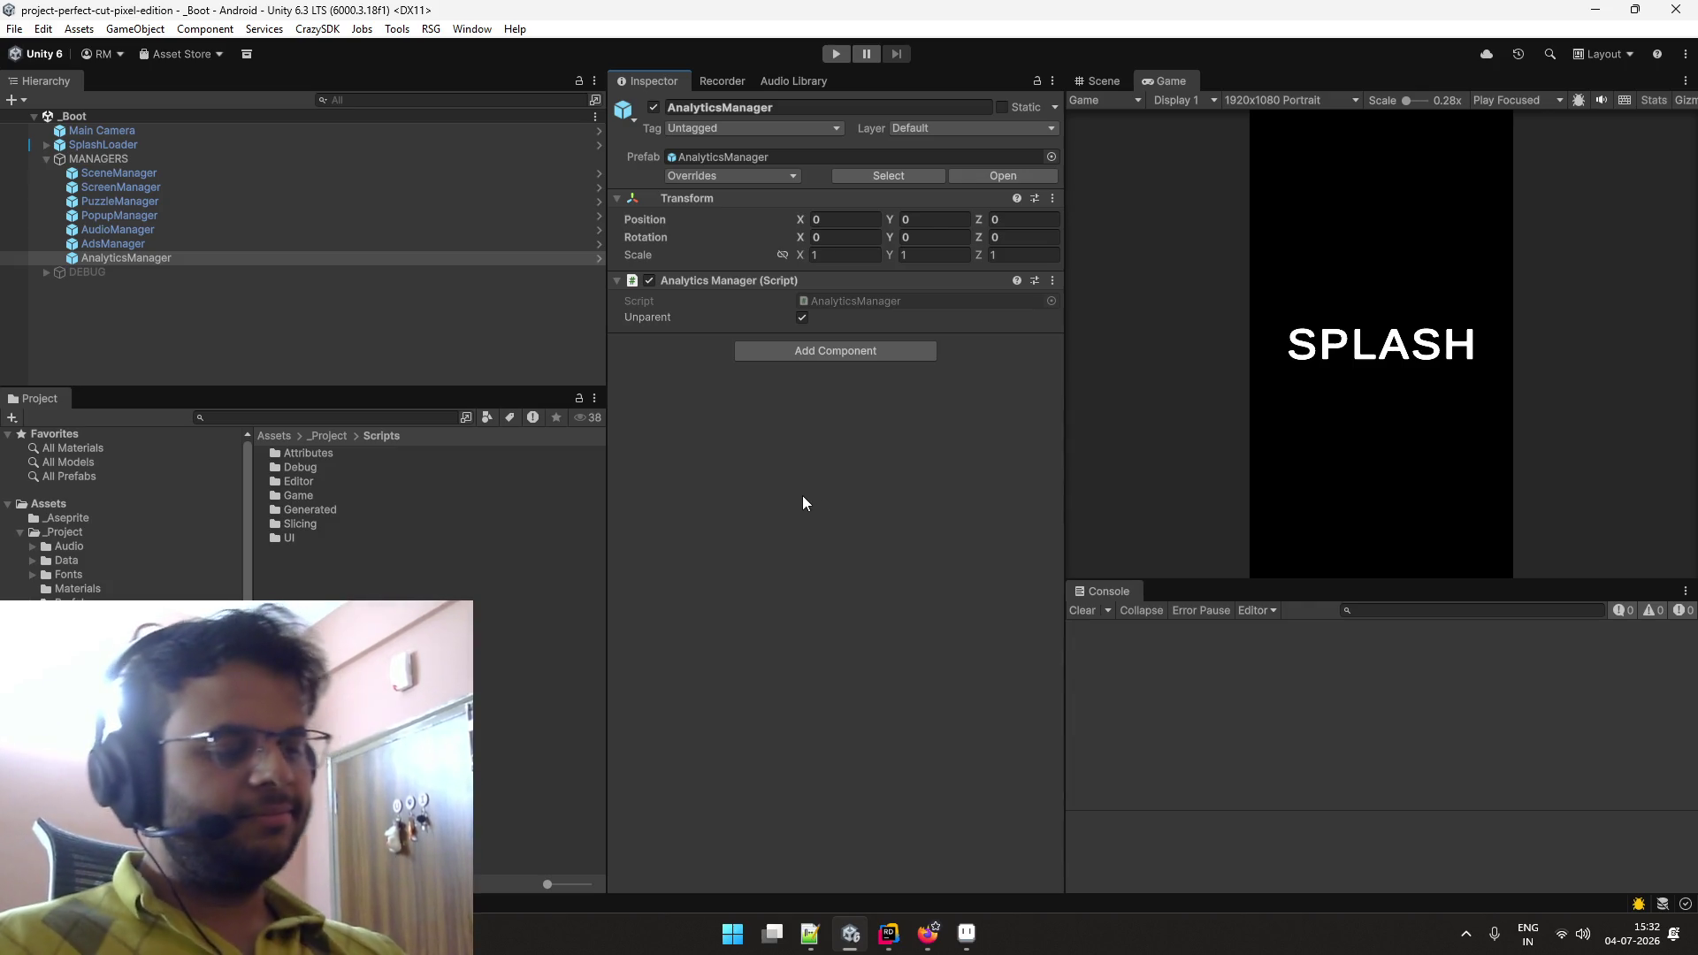
pyautogui.hotkey('alt', 'Tab')
pyautogui.scroll(-3, 604, 252)
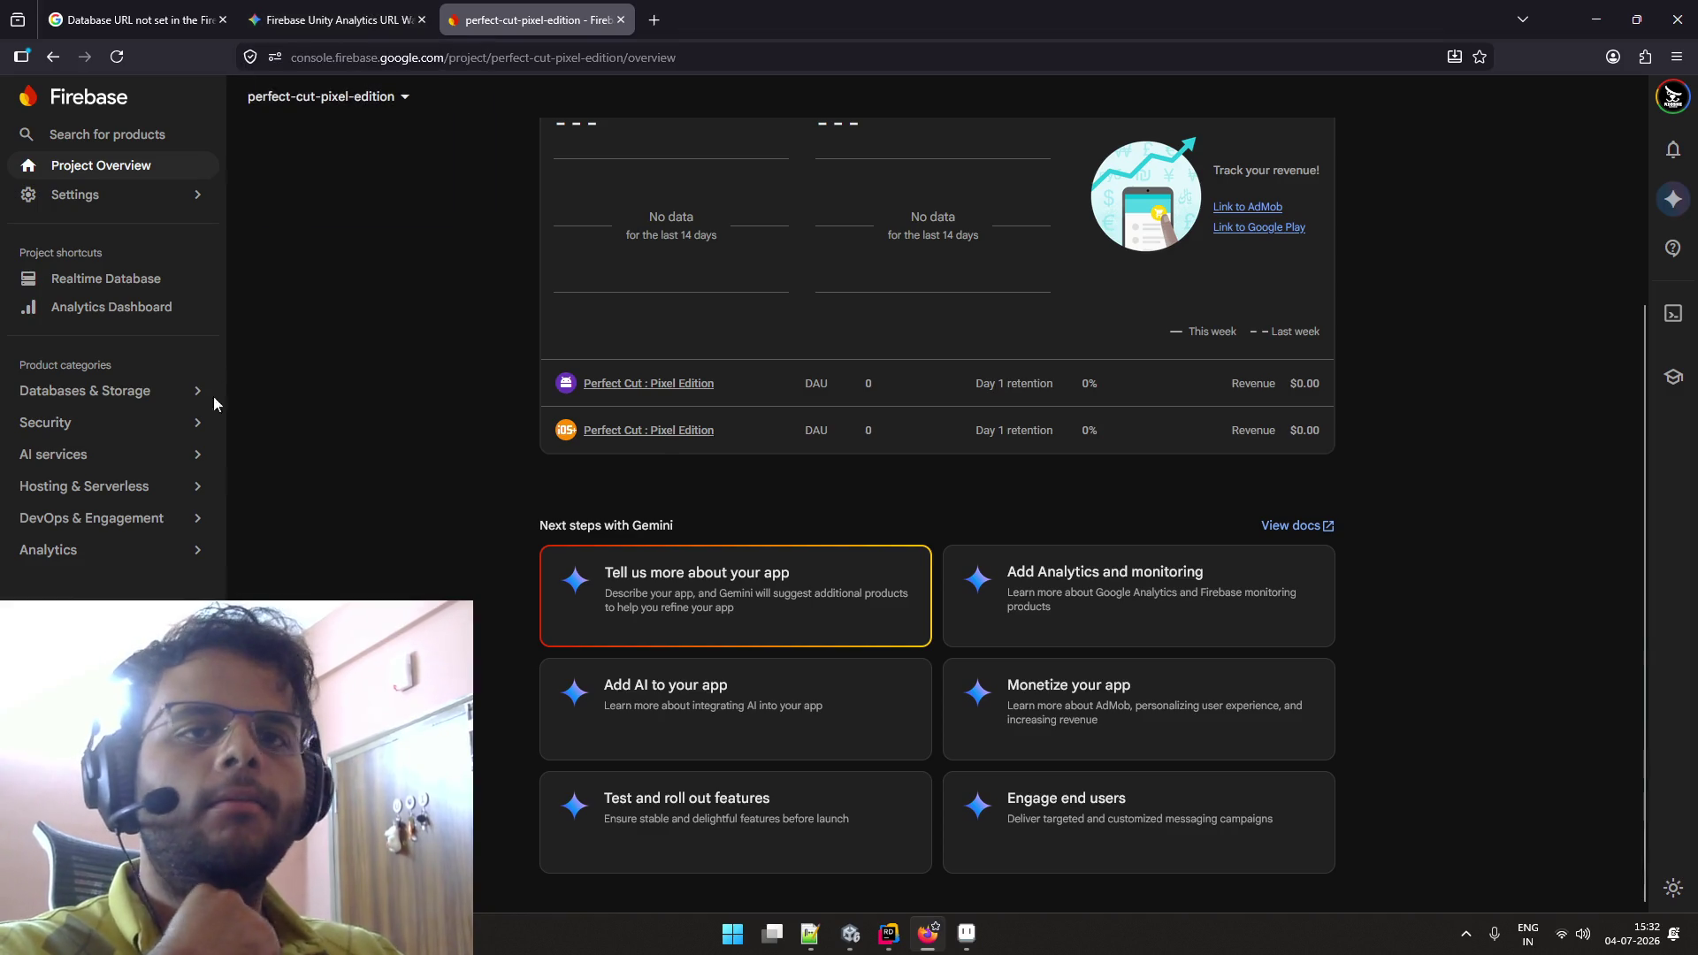
# Download the Android app's google-services.json from Project settings > General and show it in its folder.
pyautogui.moveTo(132, 549)
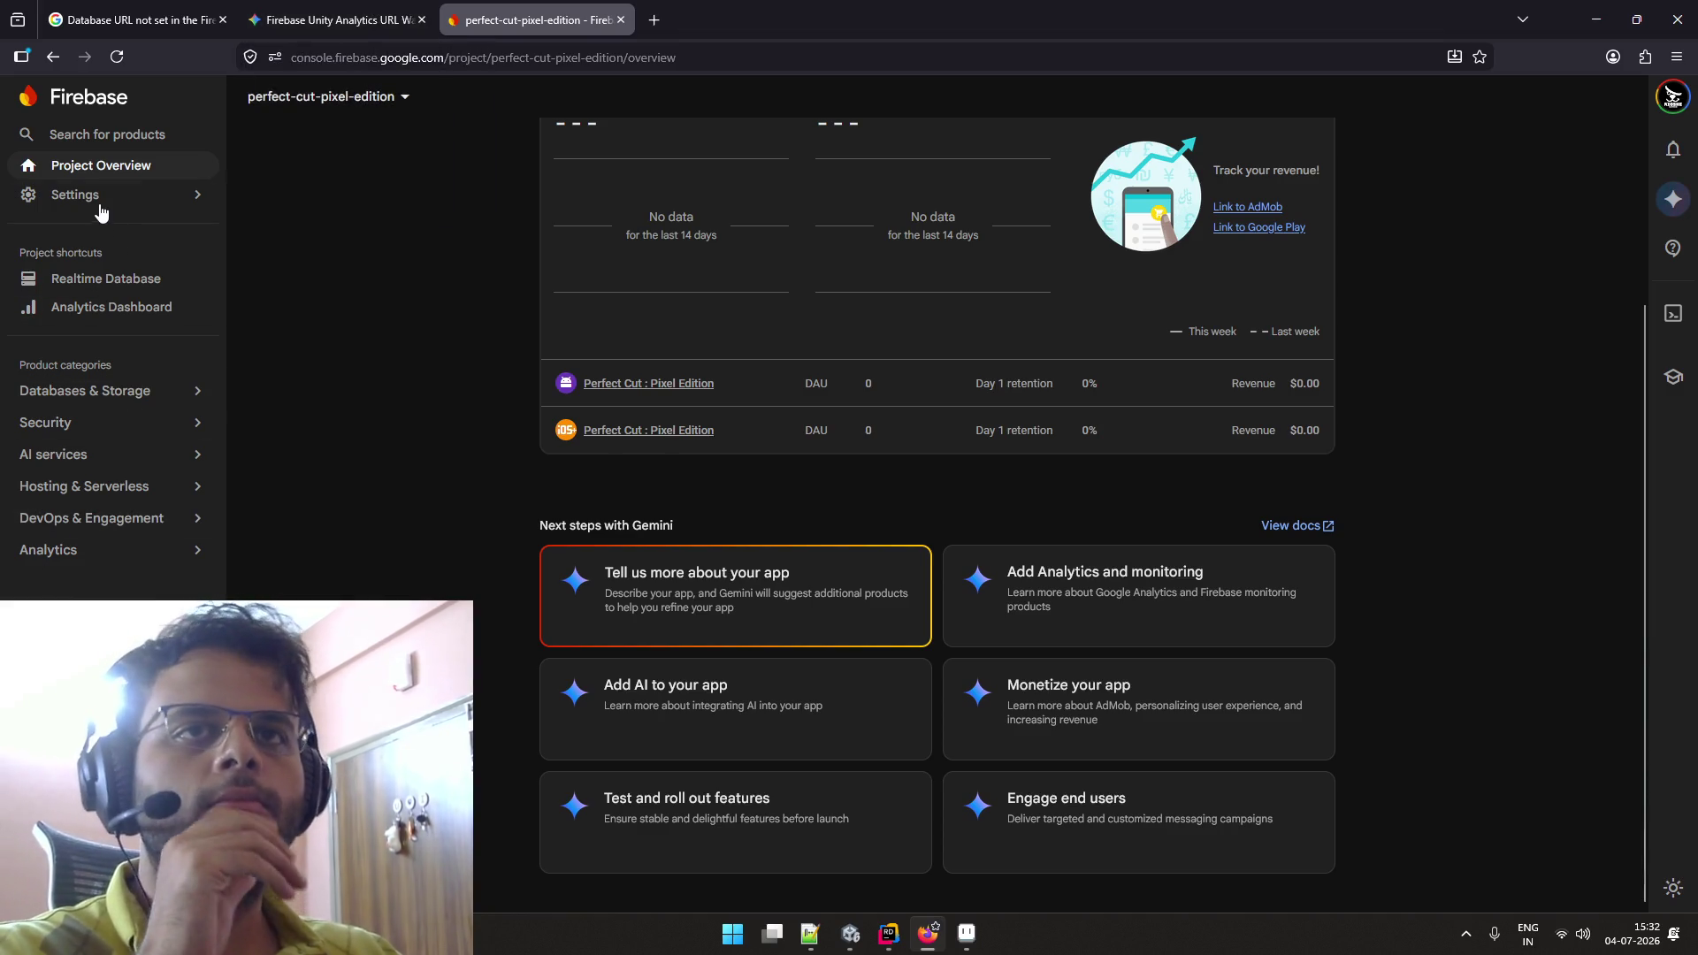
pyautogui.moveTo(100, 210)
pyautogui.click(334, 206)
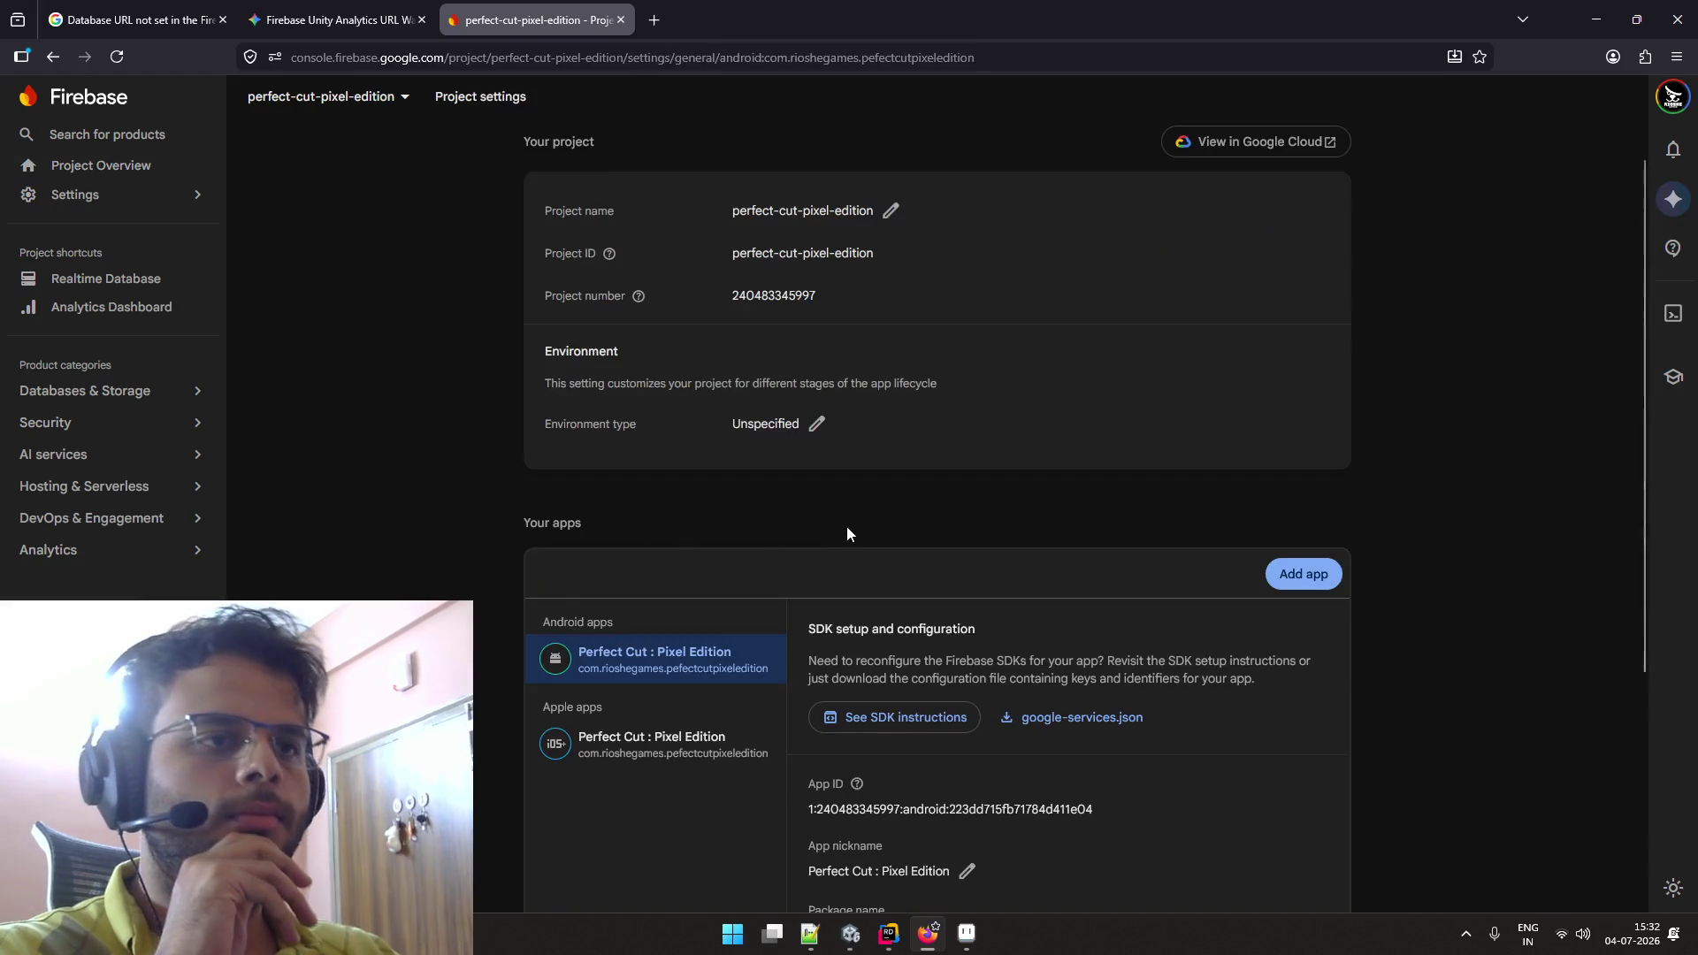
pyautogui.scroll(-4, 841, 529)
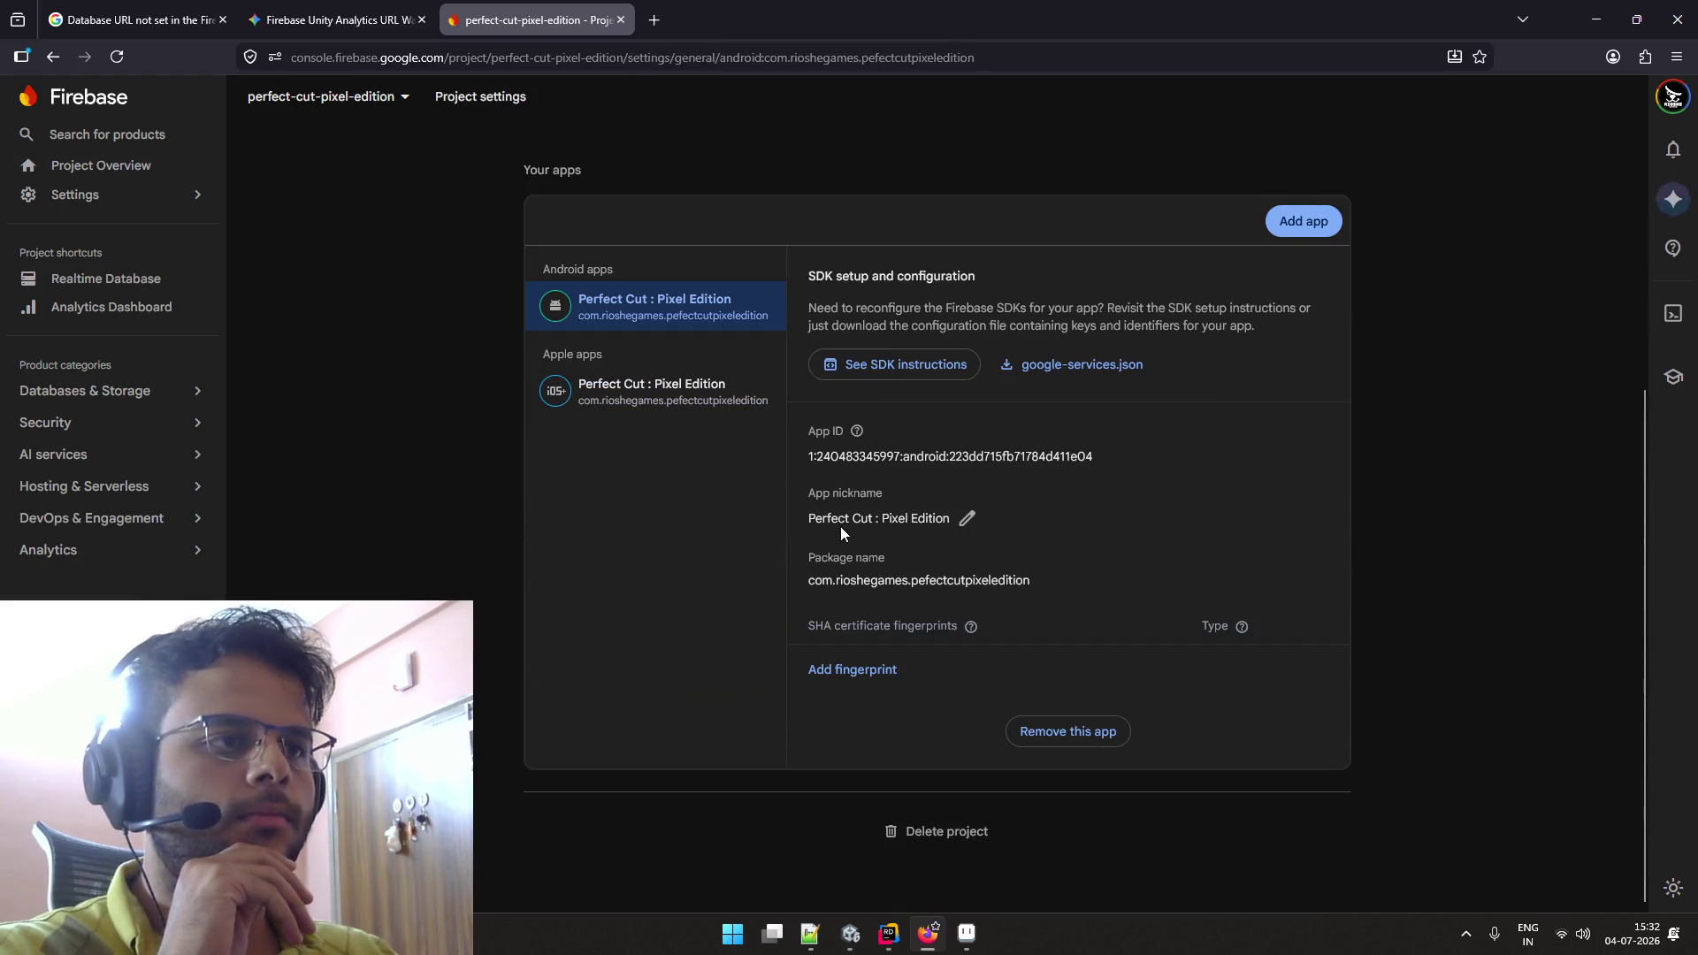
pyautogui.click(1075, 366)
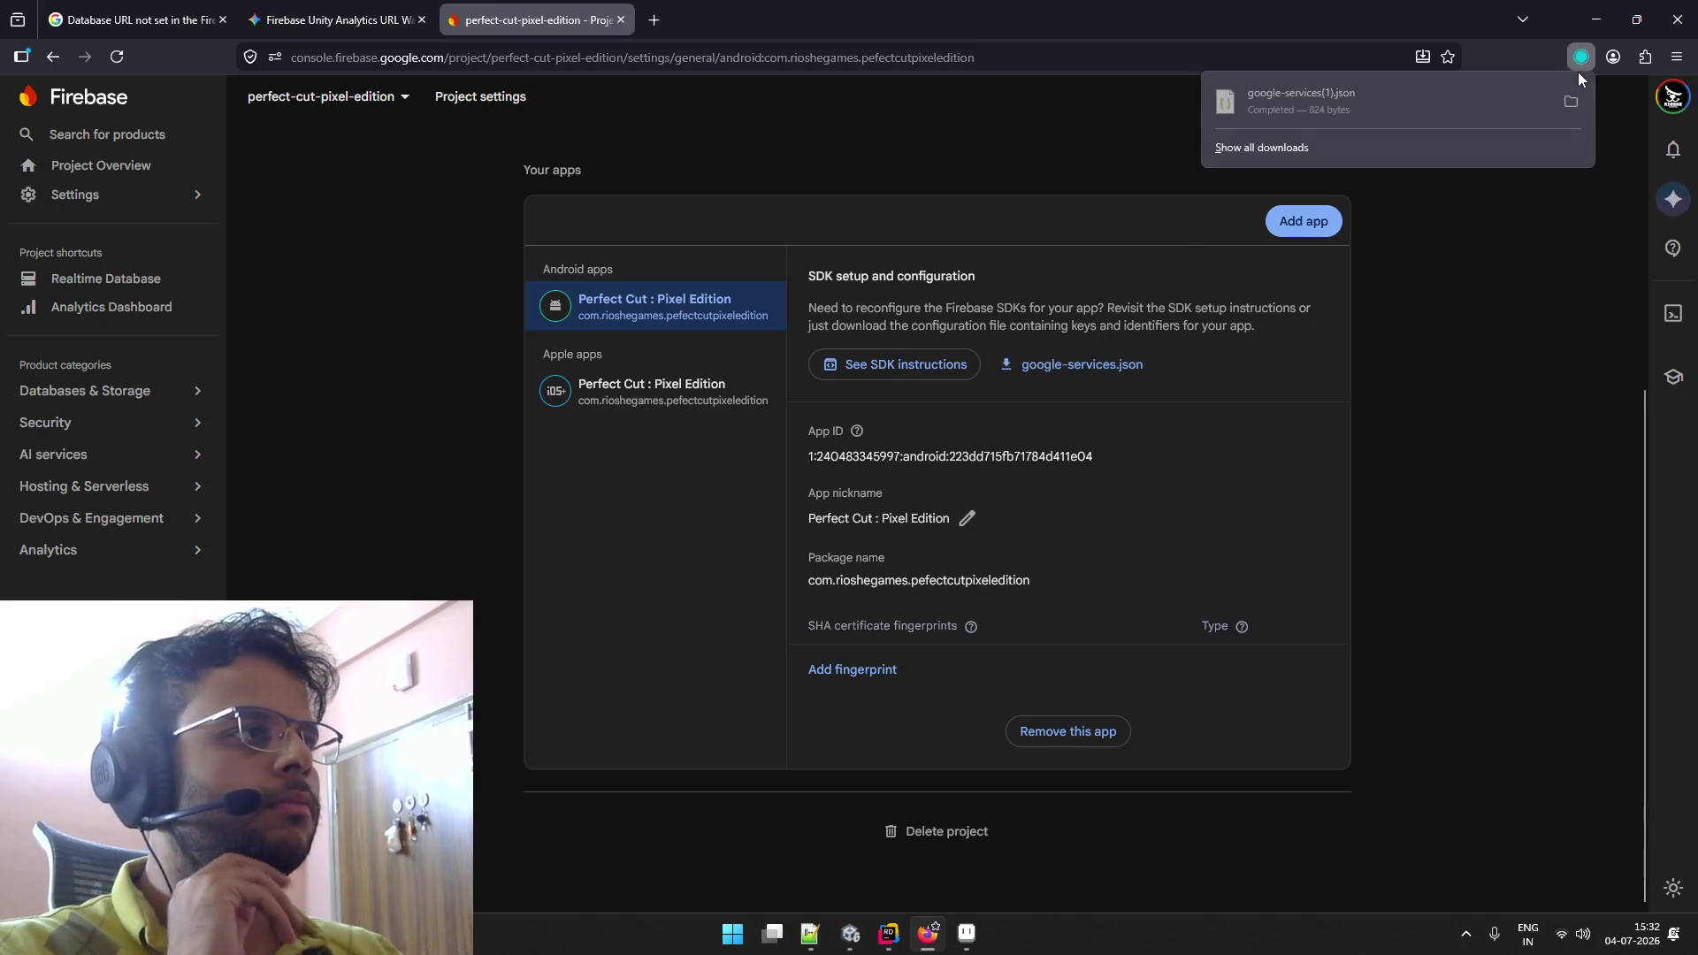
pyautogui.click(1574, 110)
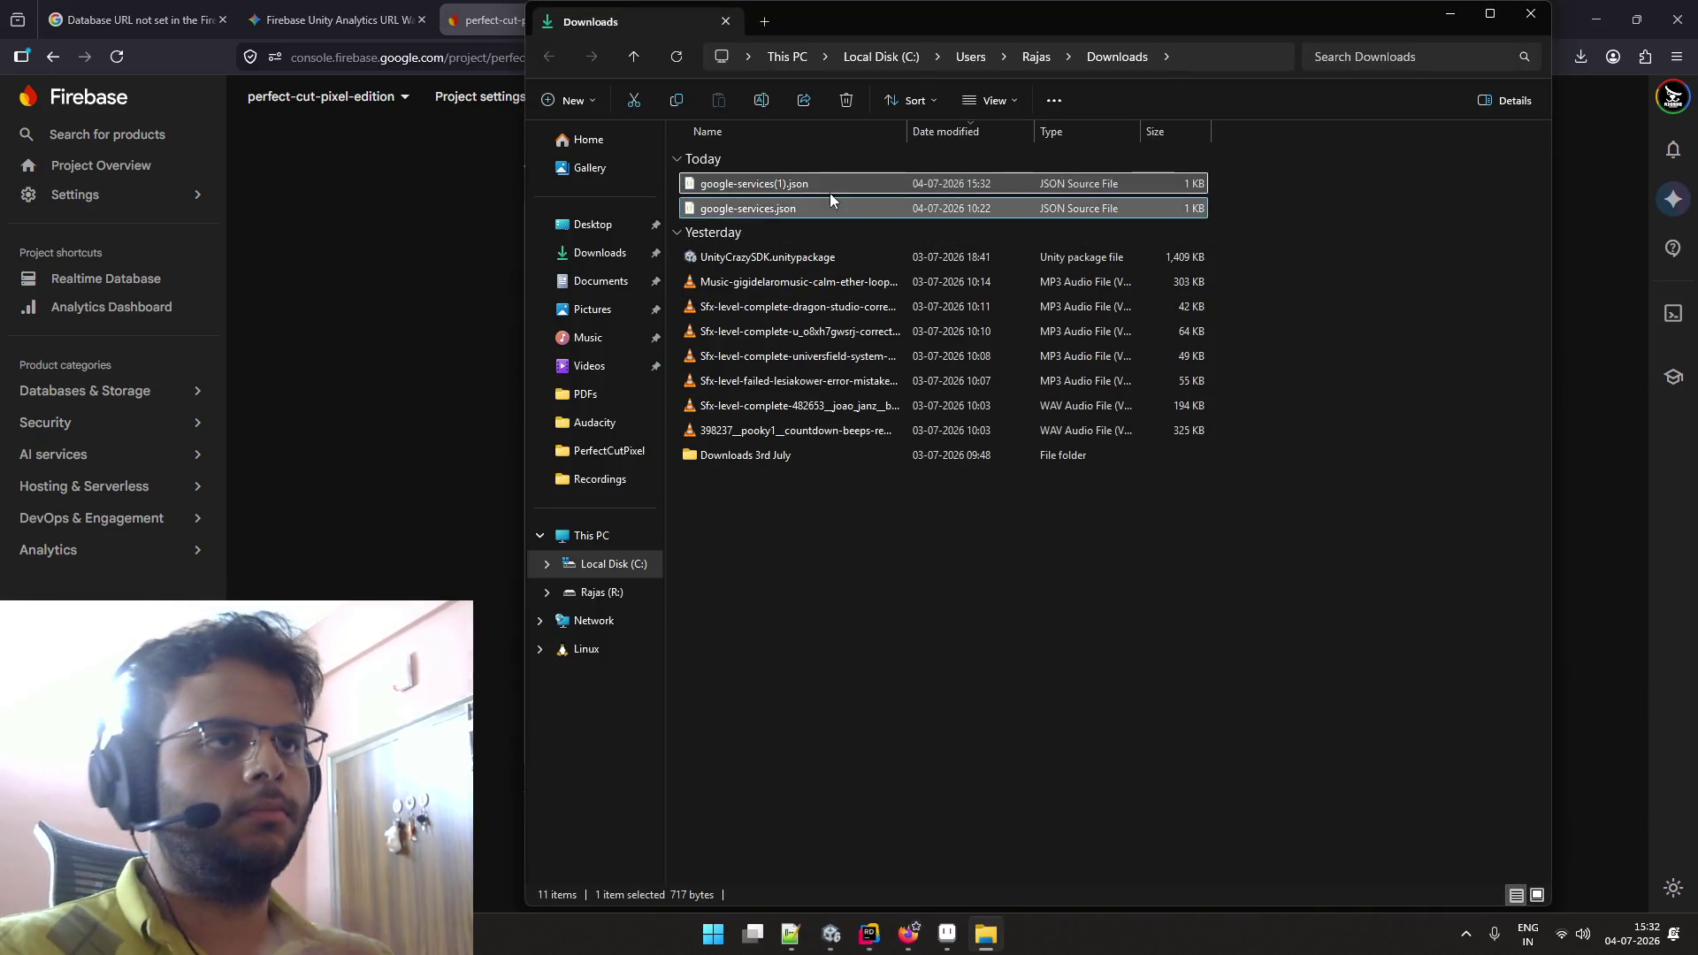
# Inspect google-services(1).json in Notepad++, then permanently delete that copy.
pyautogui.rightClick(828, 184)
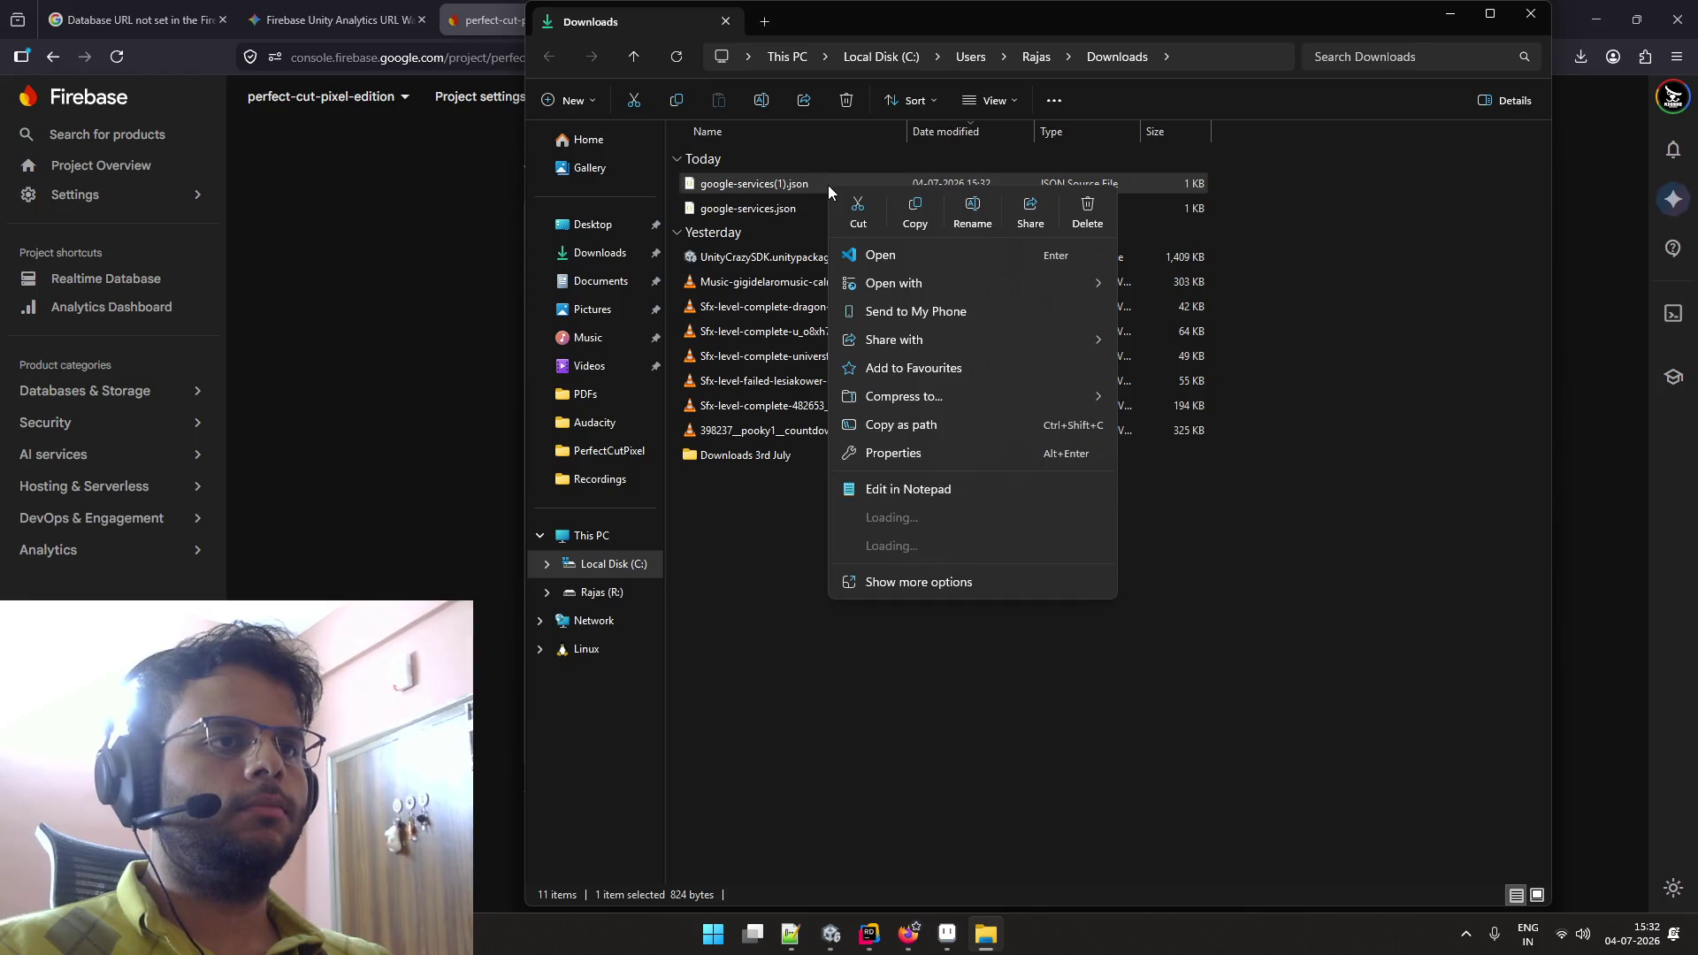
pyautogui.click(920, 515)
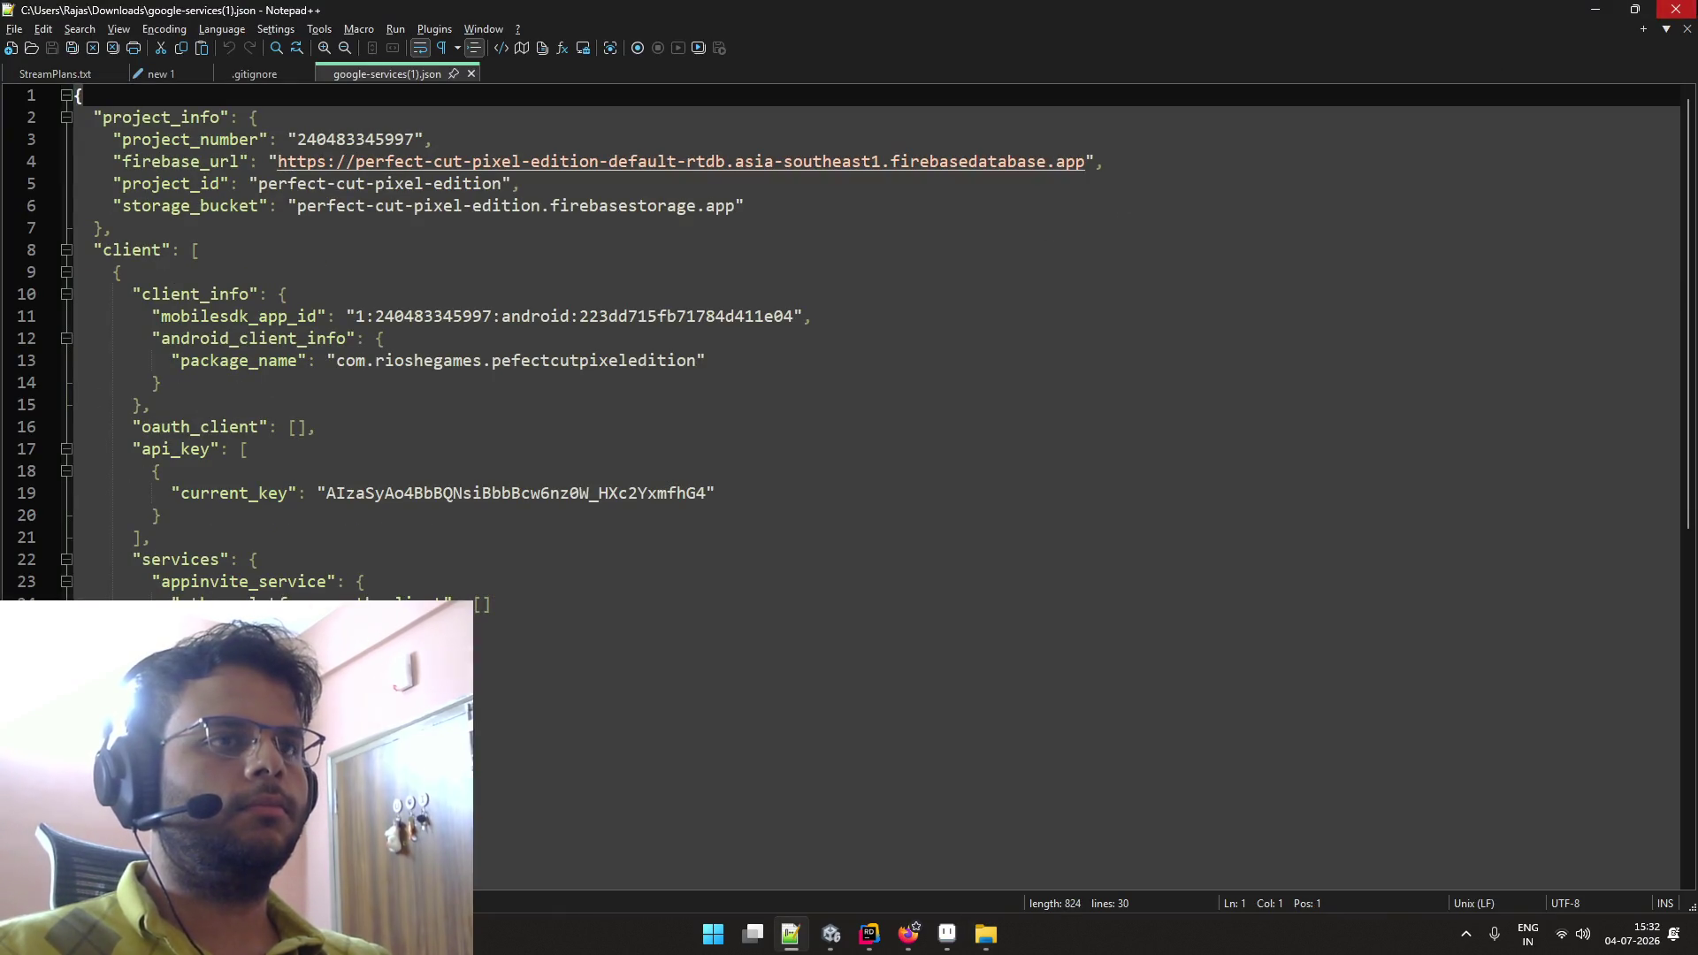
pyautogui.click(1676, 10)
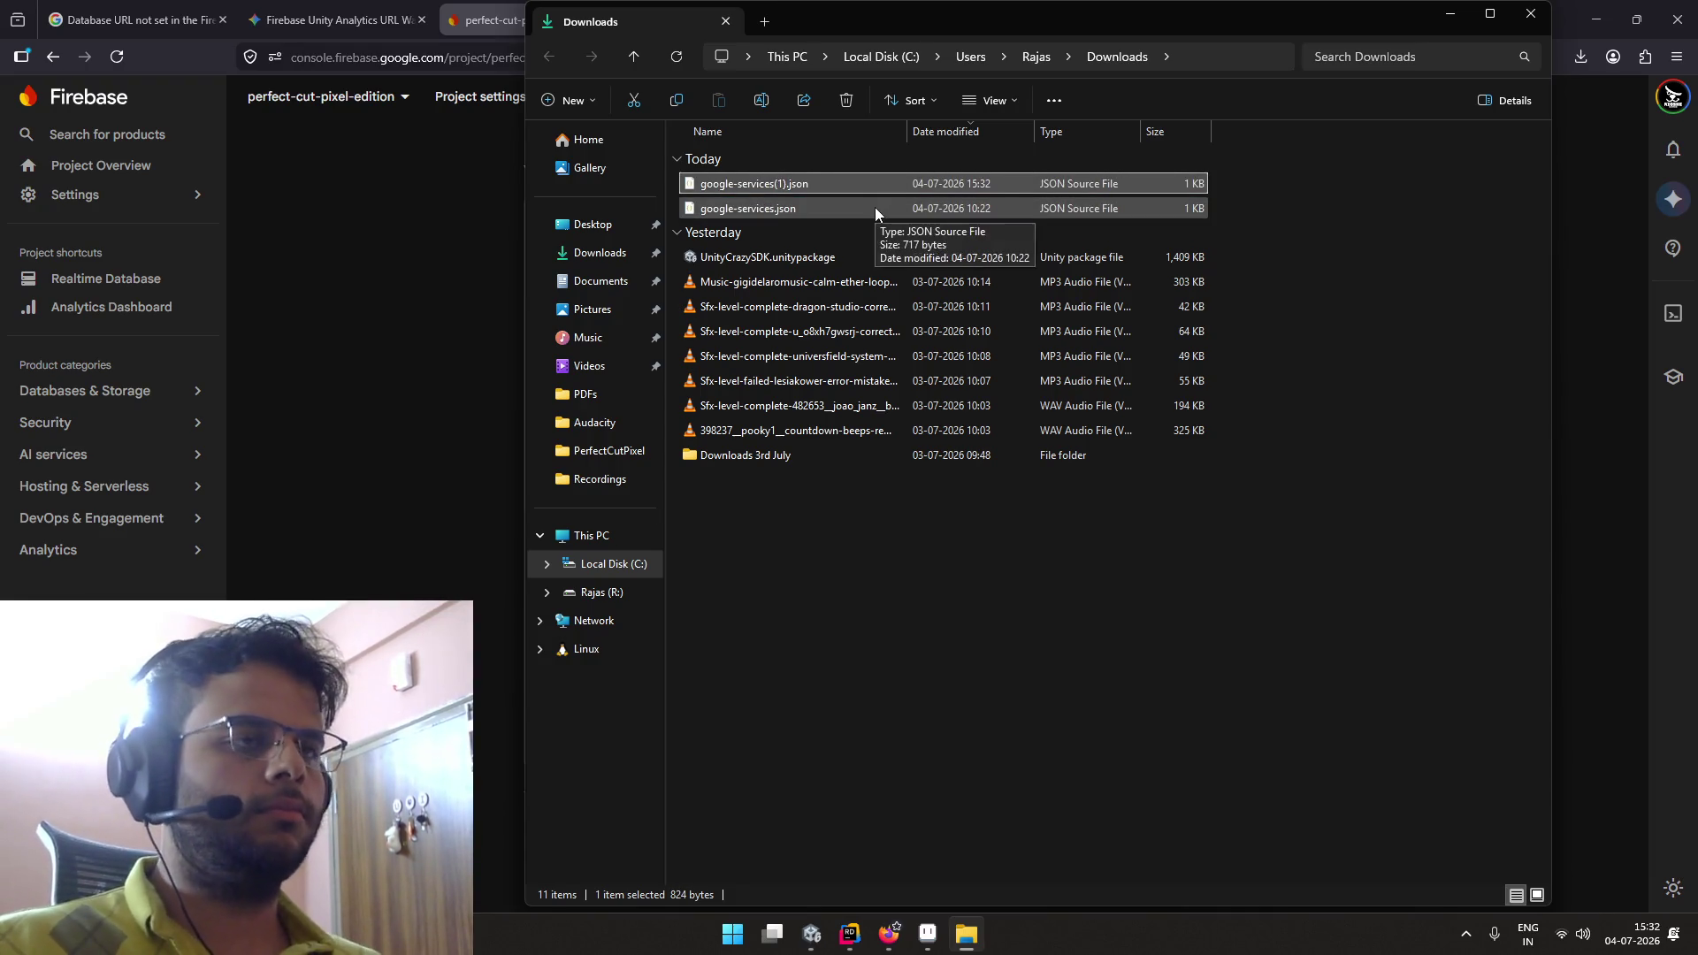
pyautogui.hotkey('shift', 'Delete')
pyautogui.click(920, 509)
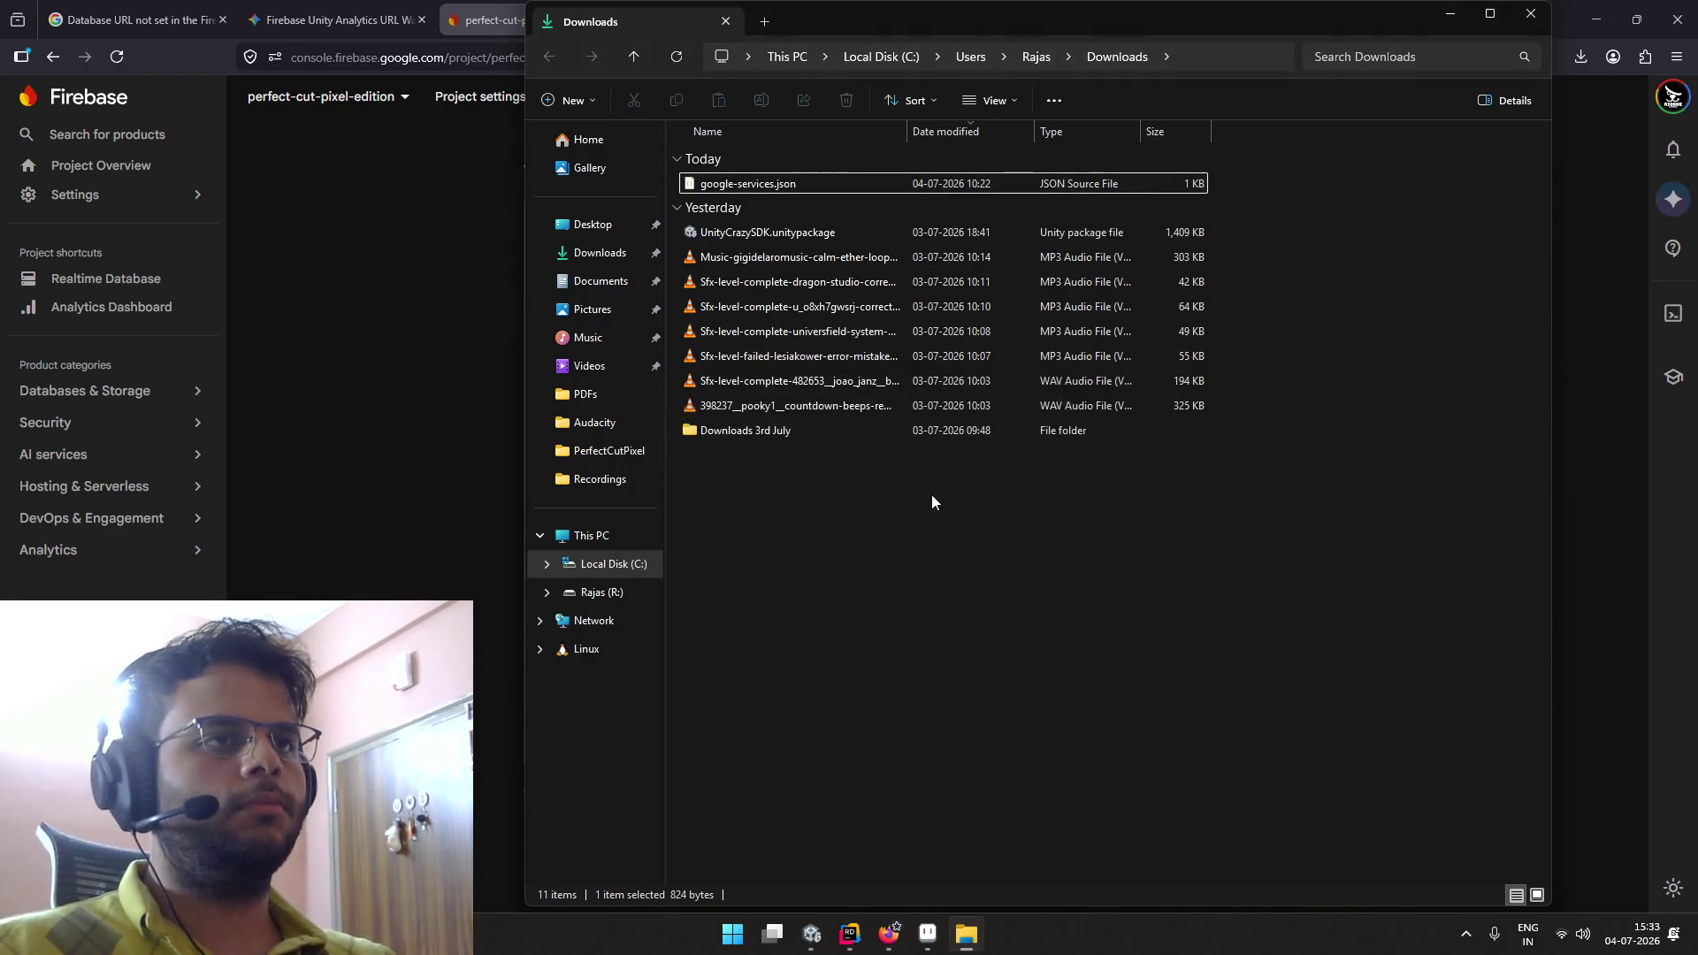
# Delete the older google-services.json and confirm Downloads holds a single fresh google-services.json.
pyautogui.hotkey('shift', 'Delete')
pyautogui.press('Return')
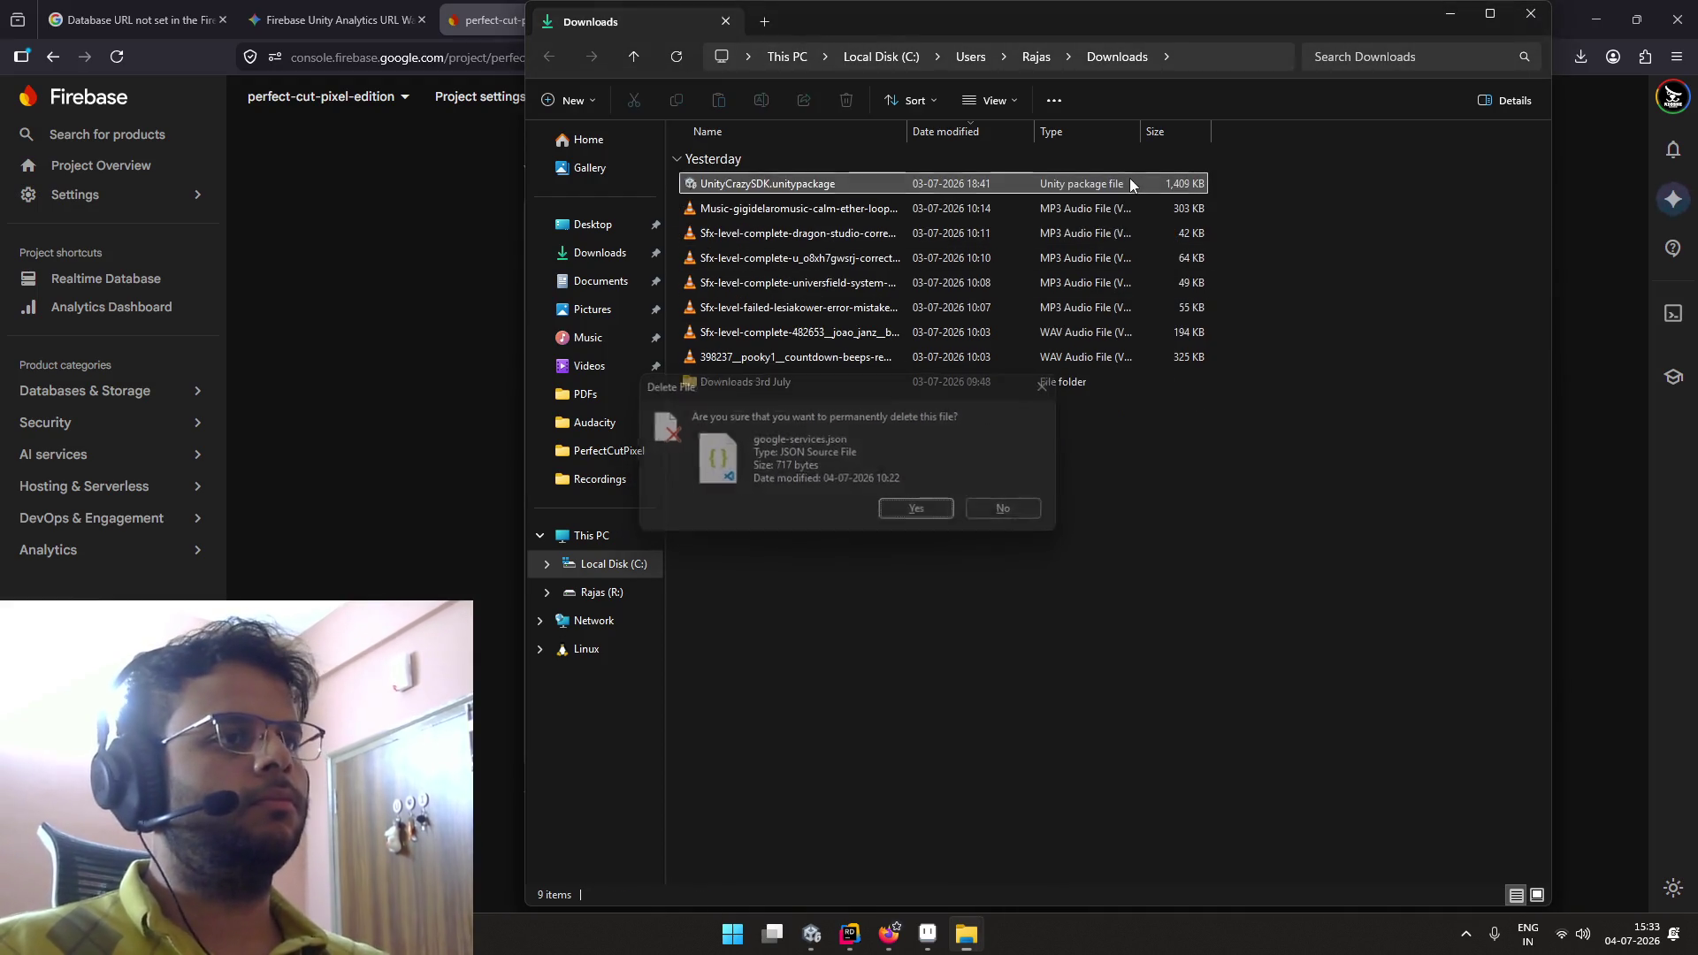
pyautogui.click(1531, 13)
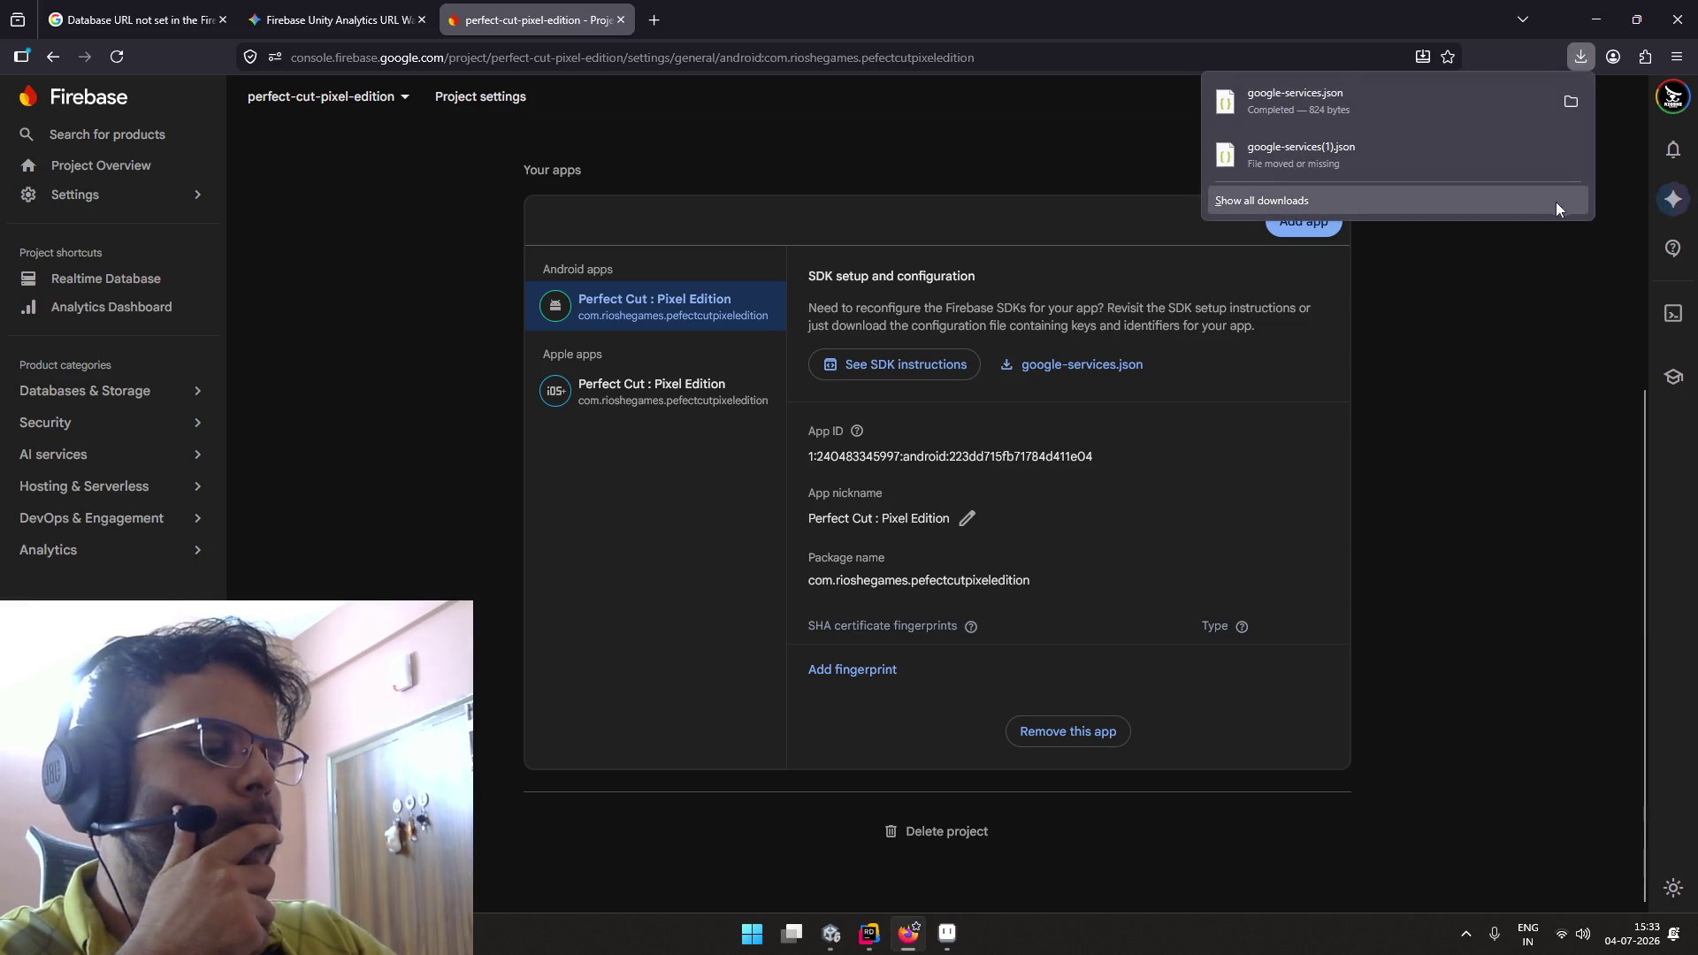
pyautogui.click(1571, 102)
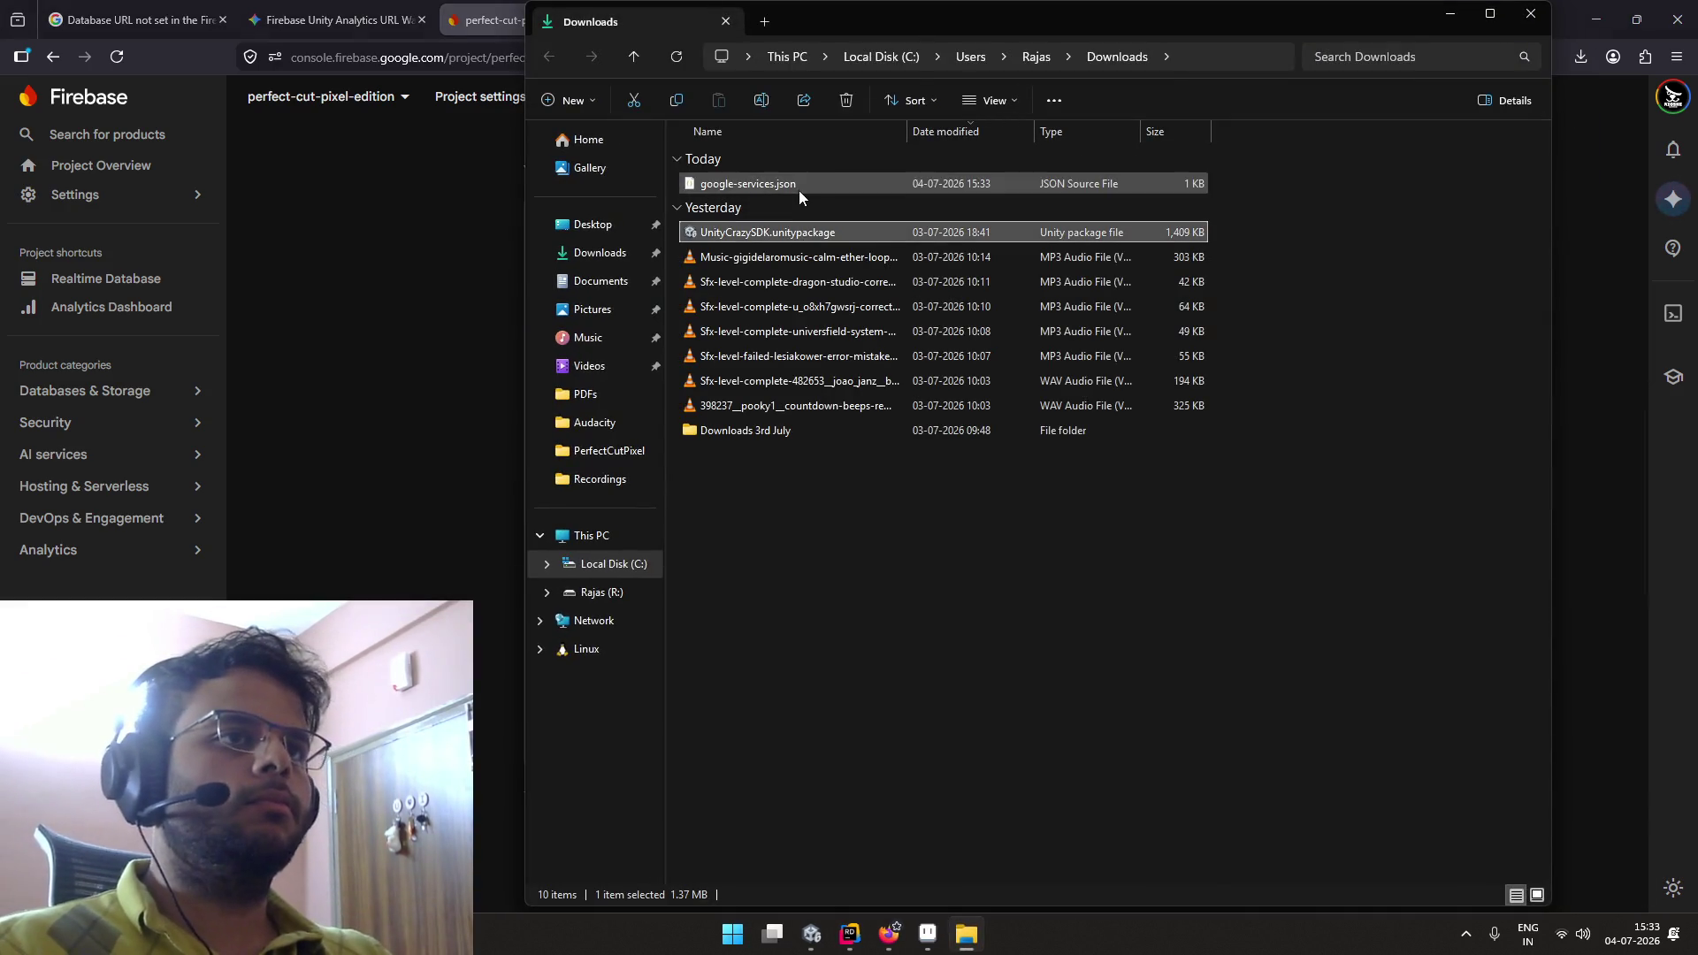
pyautogui.click(1530, 13)
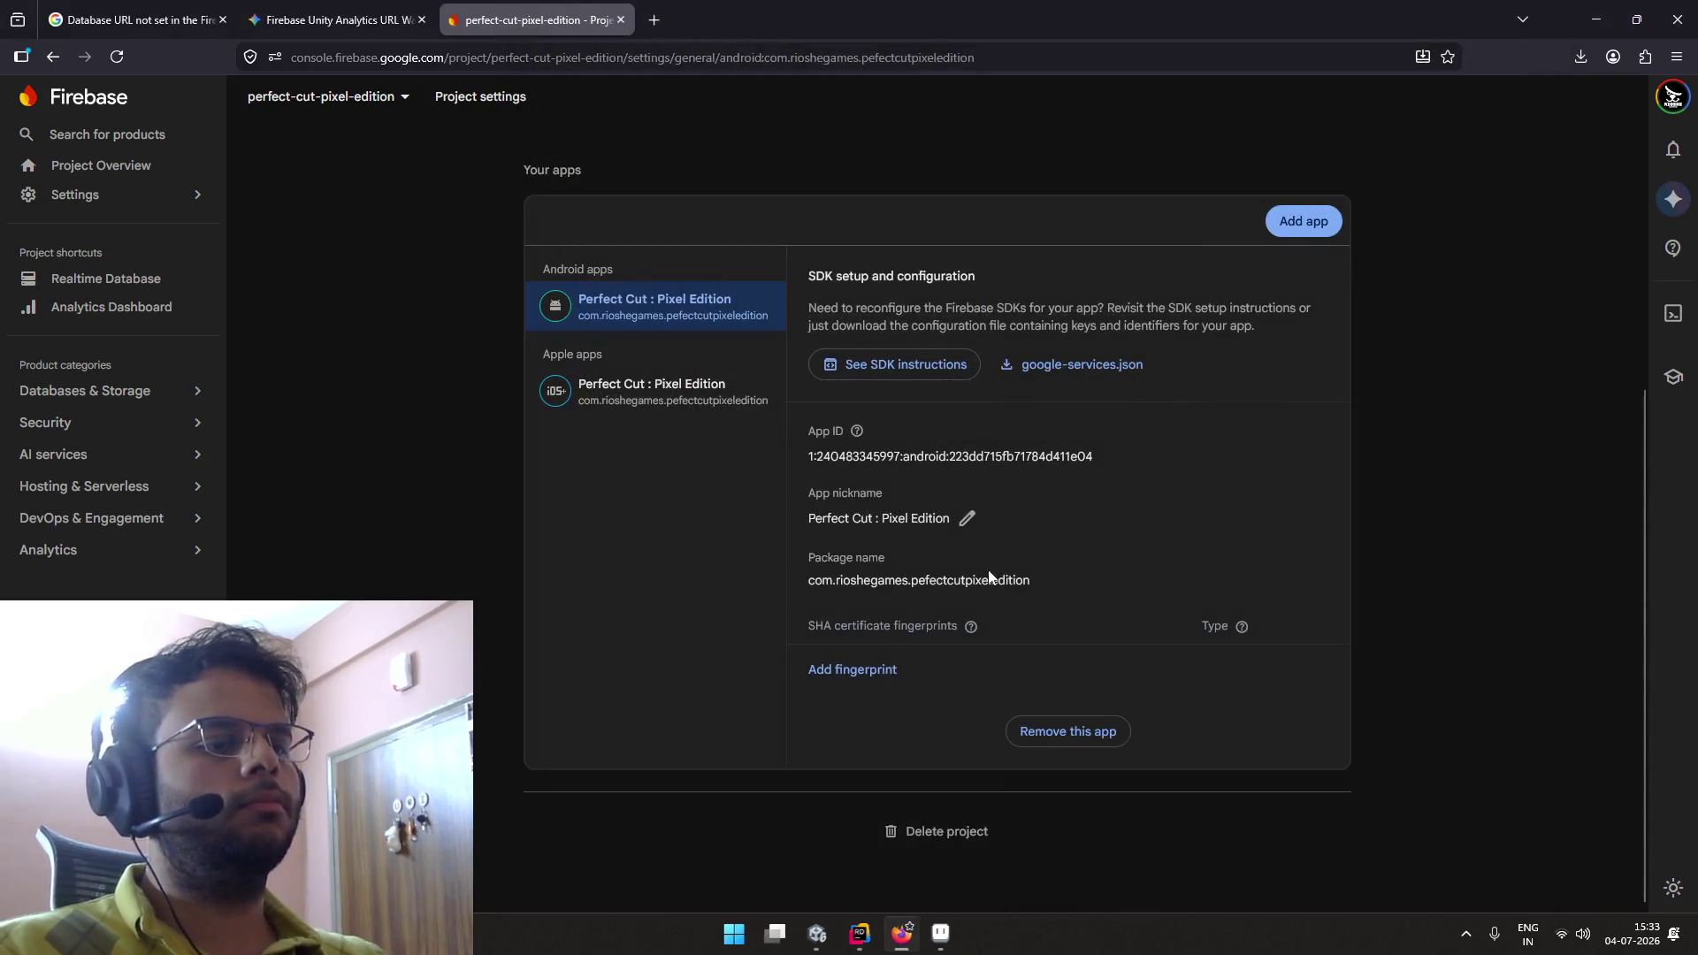
# Reveal the Unity project in Explorer and paste google-services.json into Assets, replacing the existing file.
pyautogui.click(870, 933)
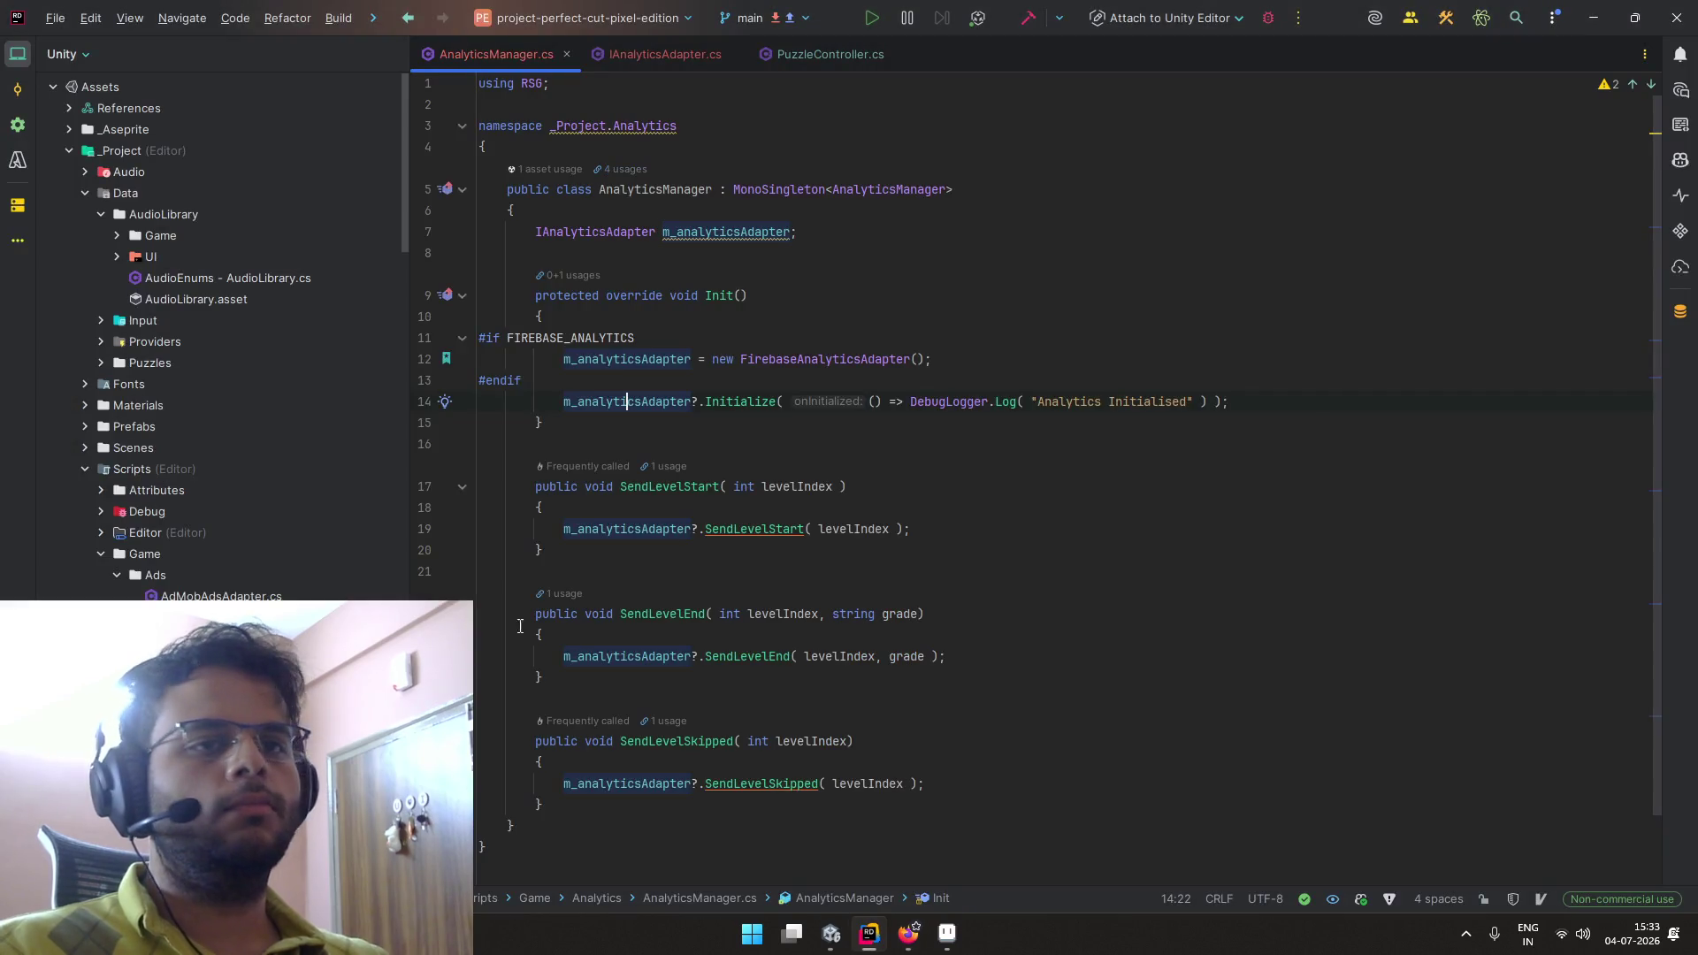
pyautogui.hotkey('alt', 'Tab')
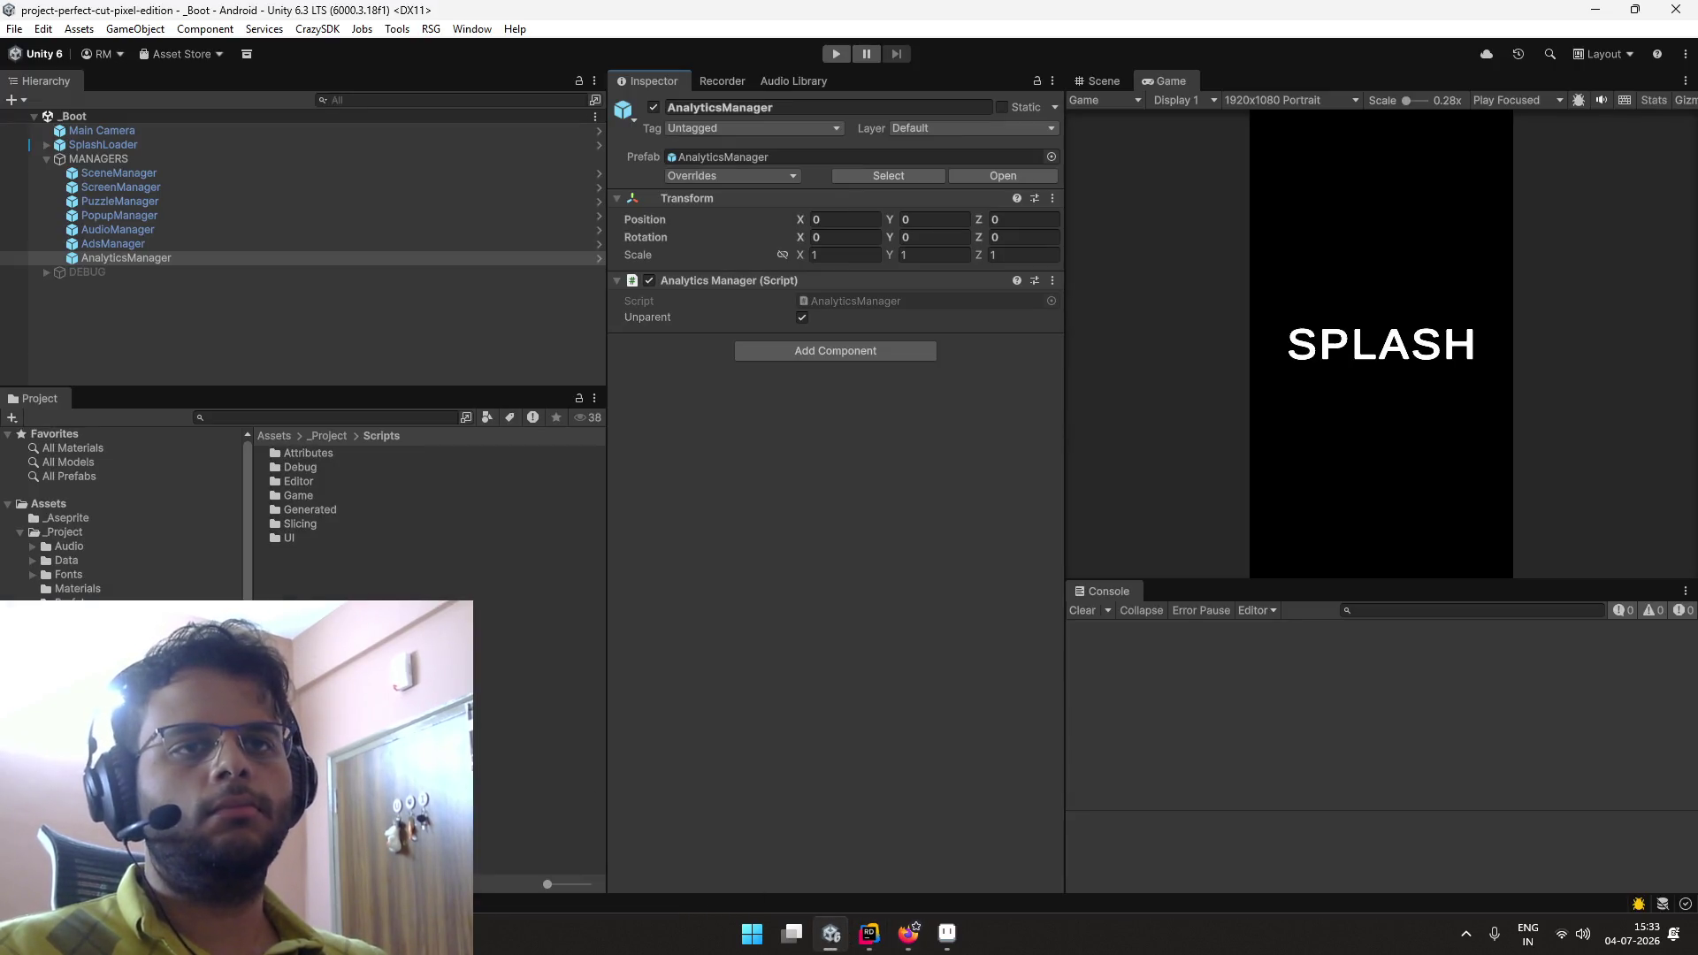
pyautogui.click(48, 504)
pyautogui.rightClick(49, 503)
pyautogui.click(147, 389)
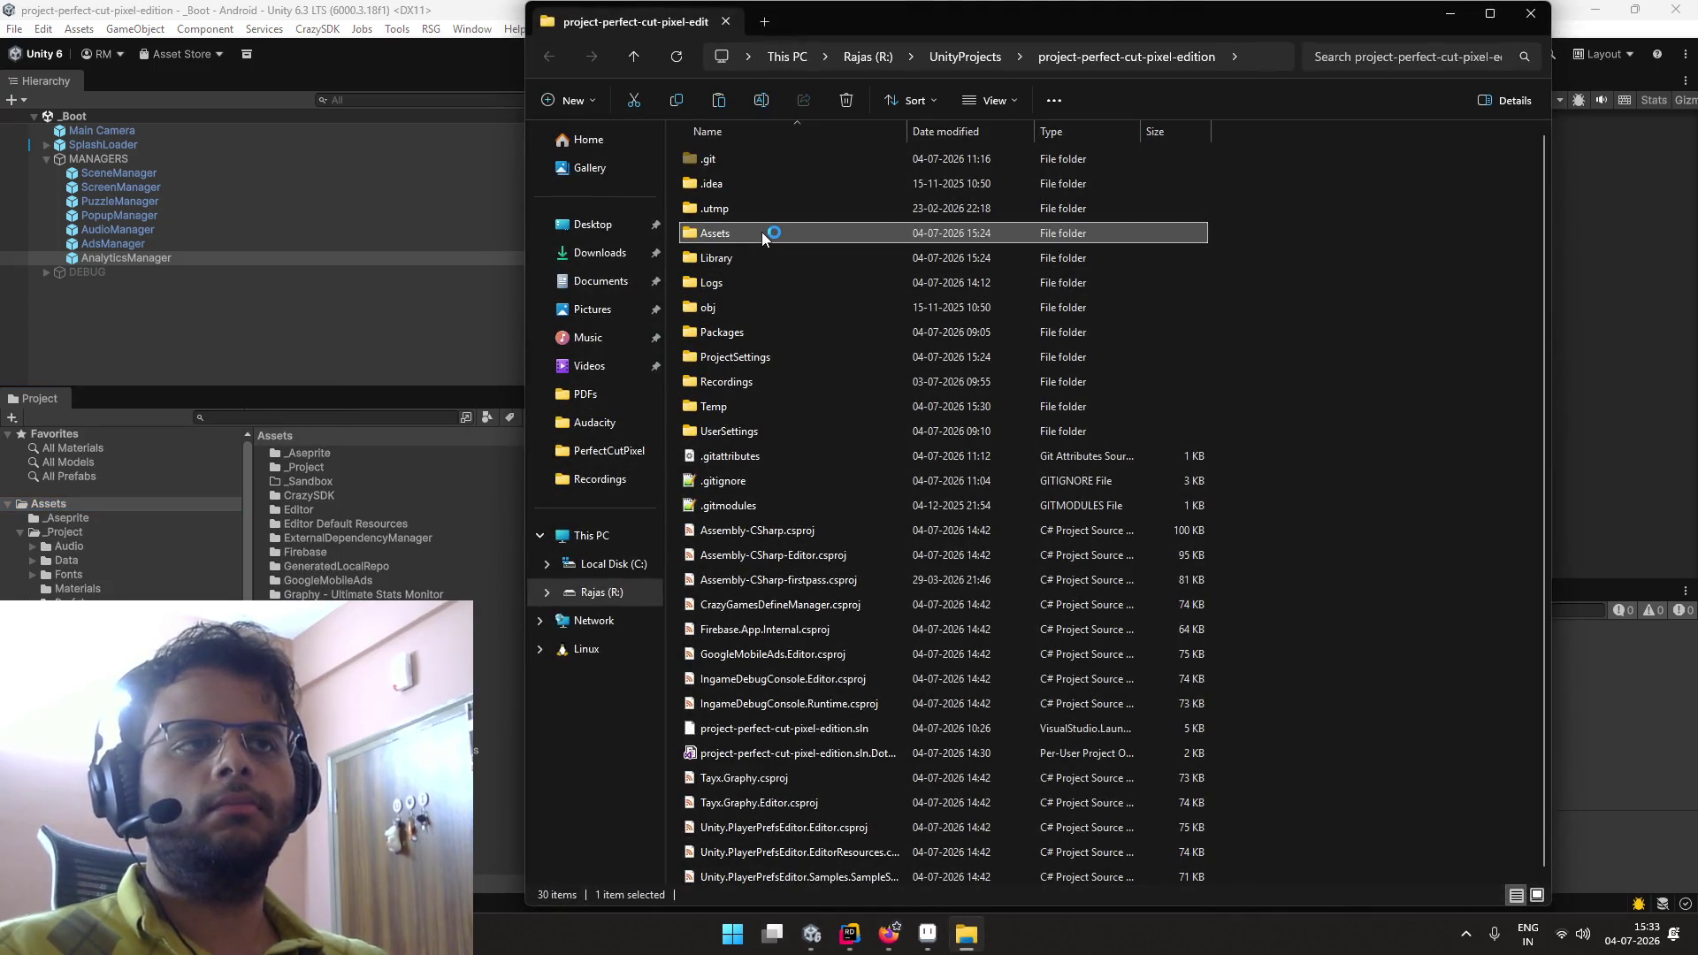
pyautogui.doubleClick(762, 231)
pyautogui.hotkey('ctrl', 'v')
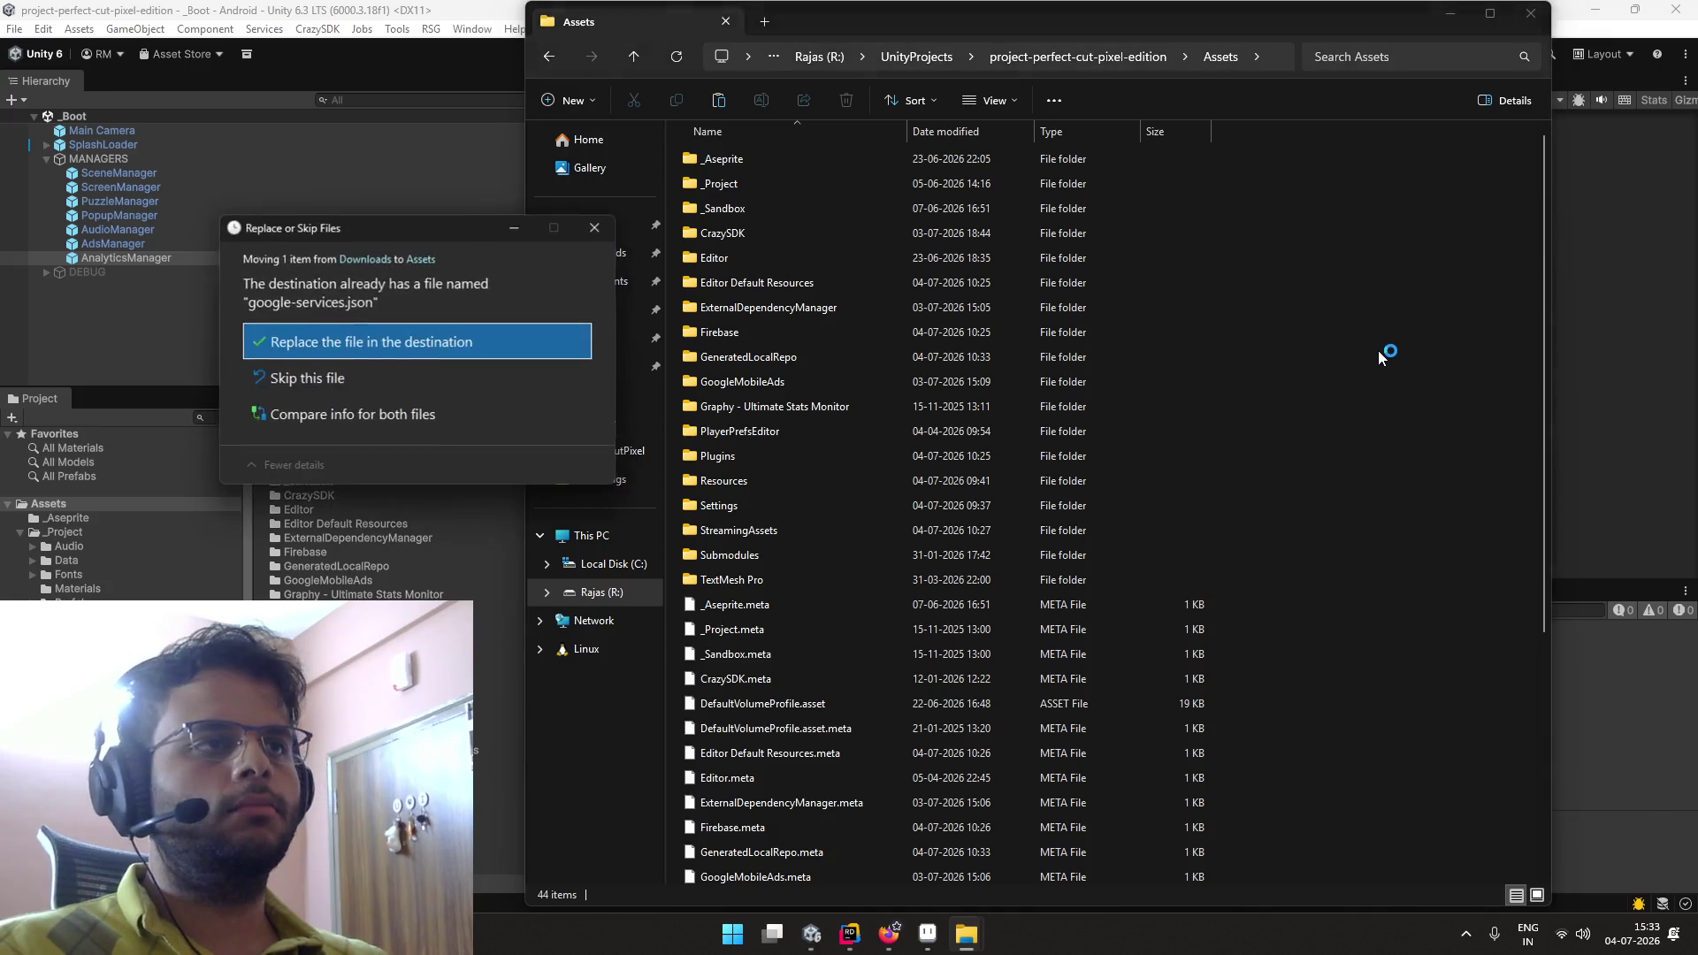
pyautogui.click(349, 355)
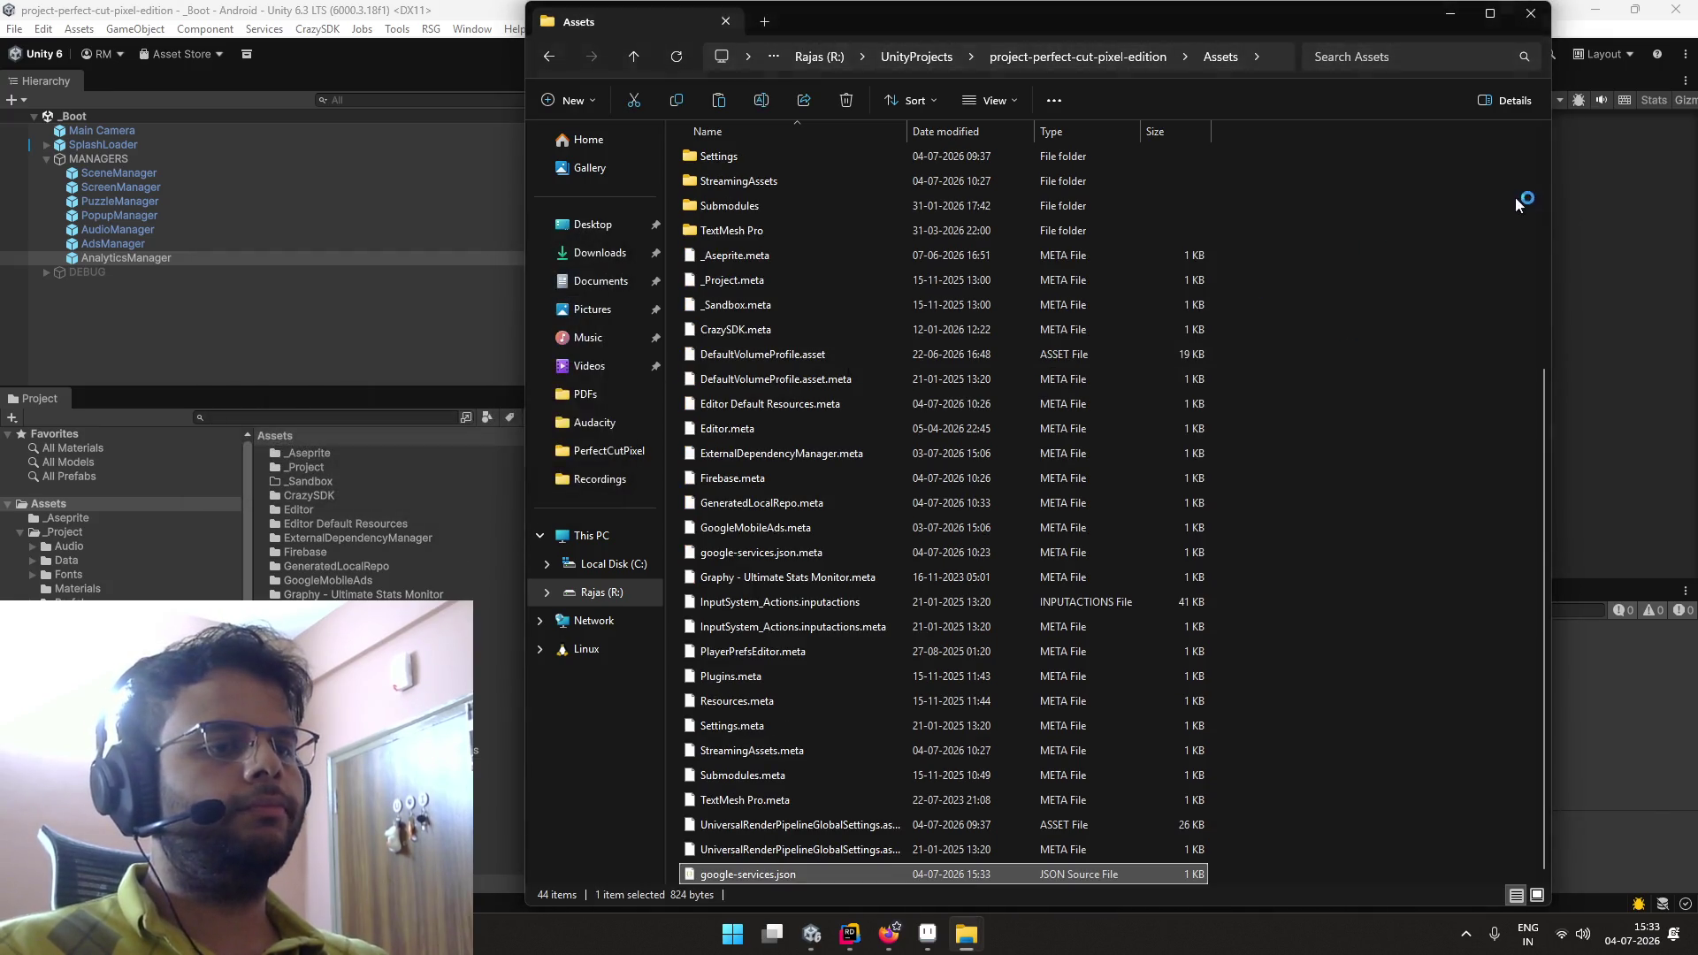
pyautogui.click(1531, 14)
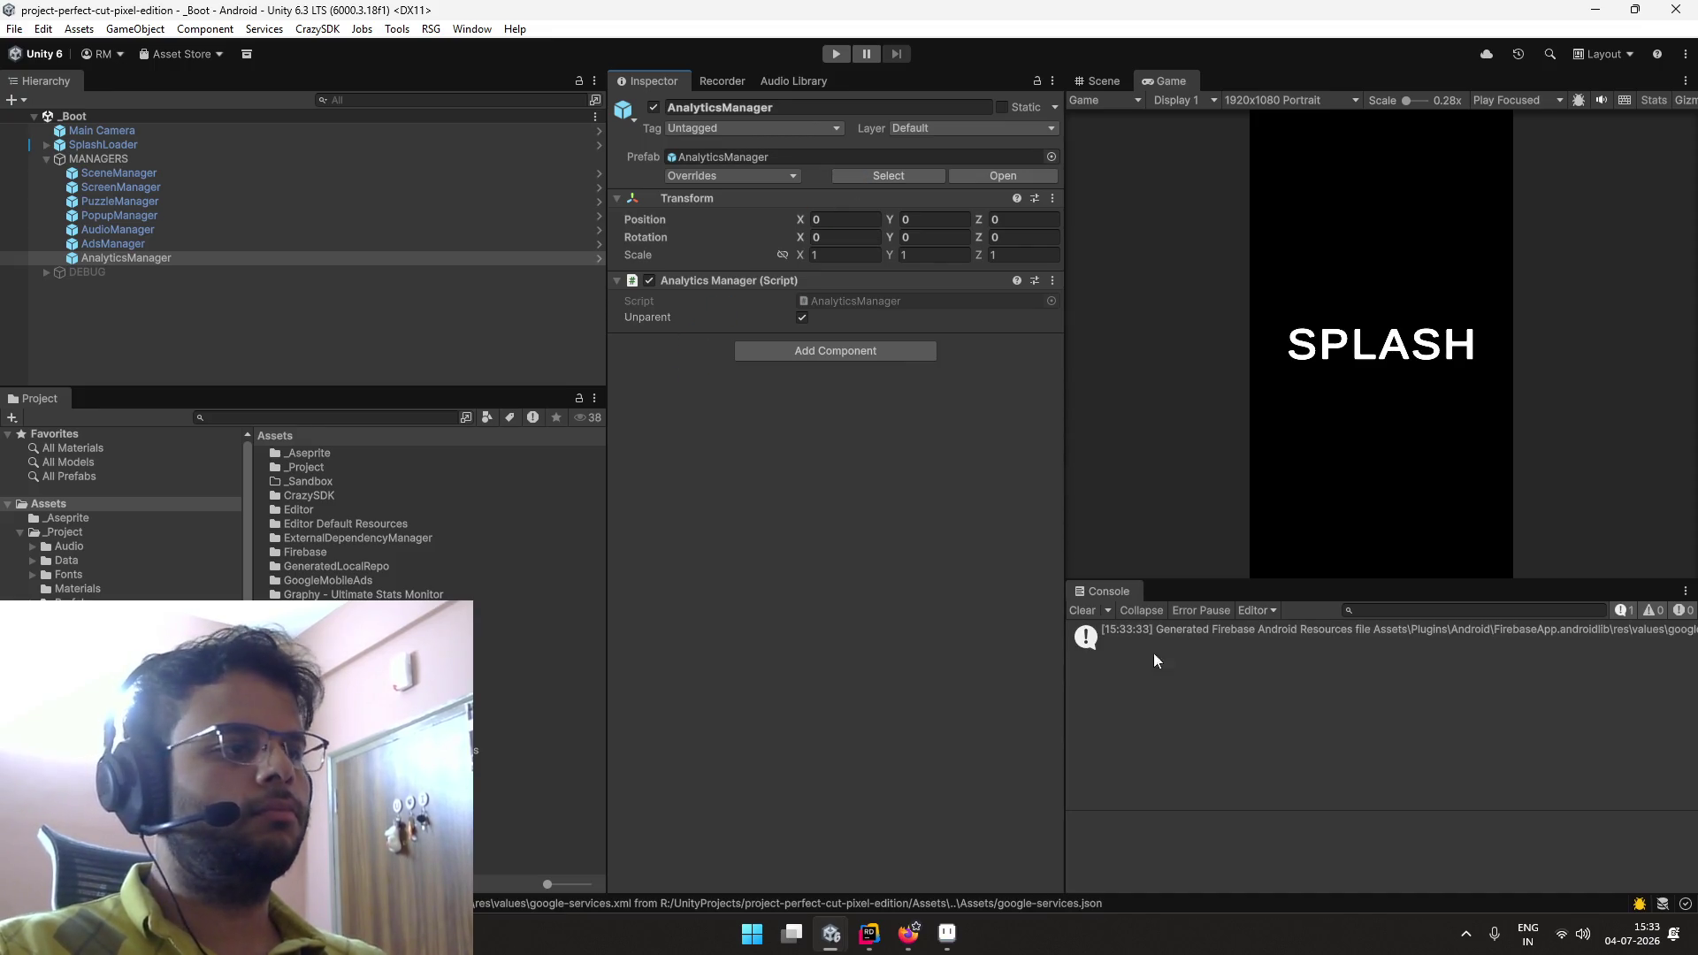
# Run the game in Play mode from a cleared console and confirm 'Analytics Initialised' logs without warnings.
pyautogui.click(1436, 648)
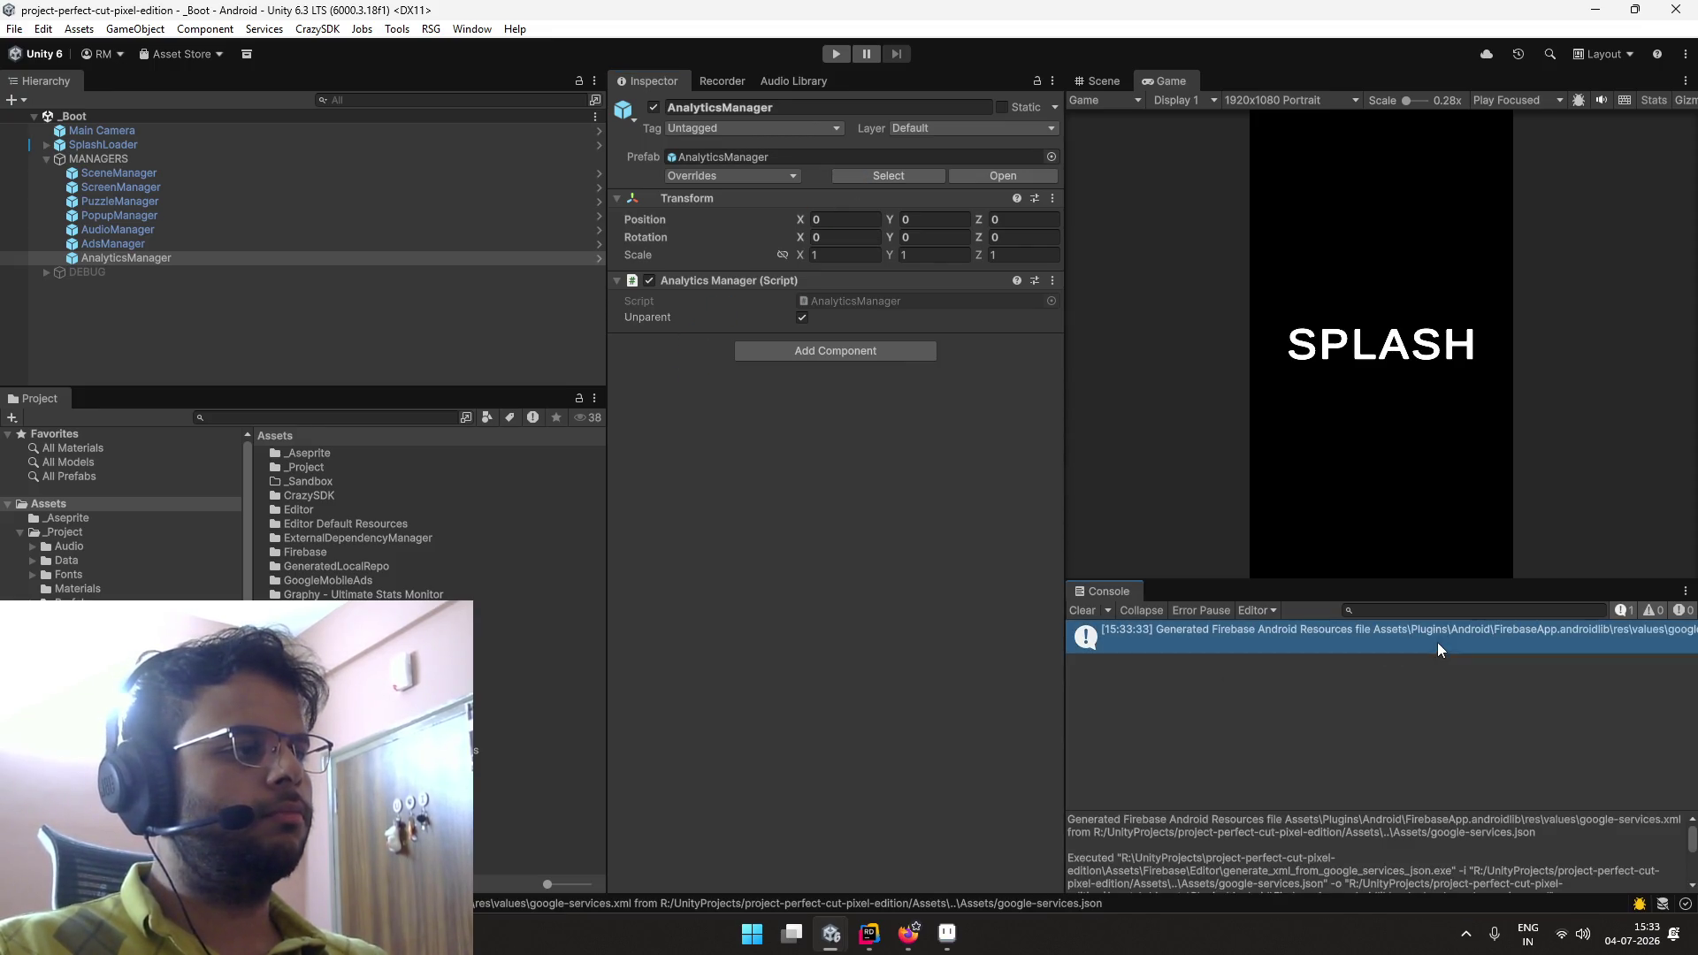
pyautogui.click(1080, 608)
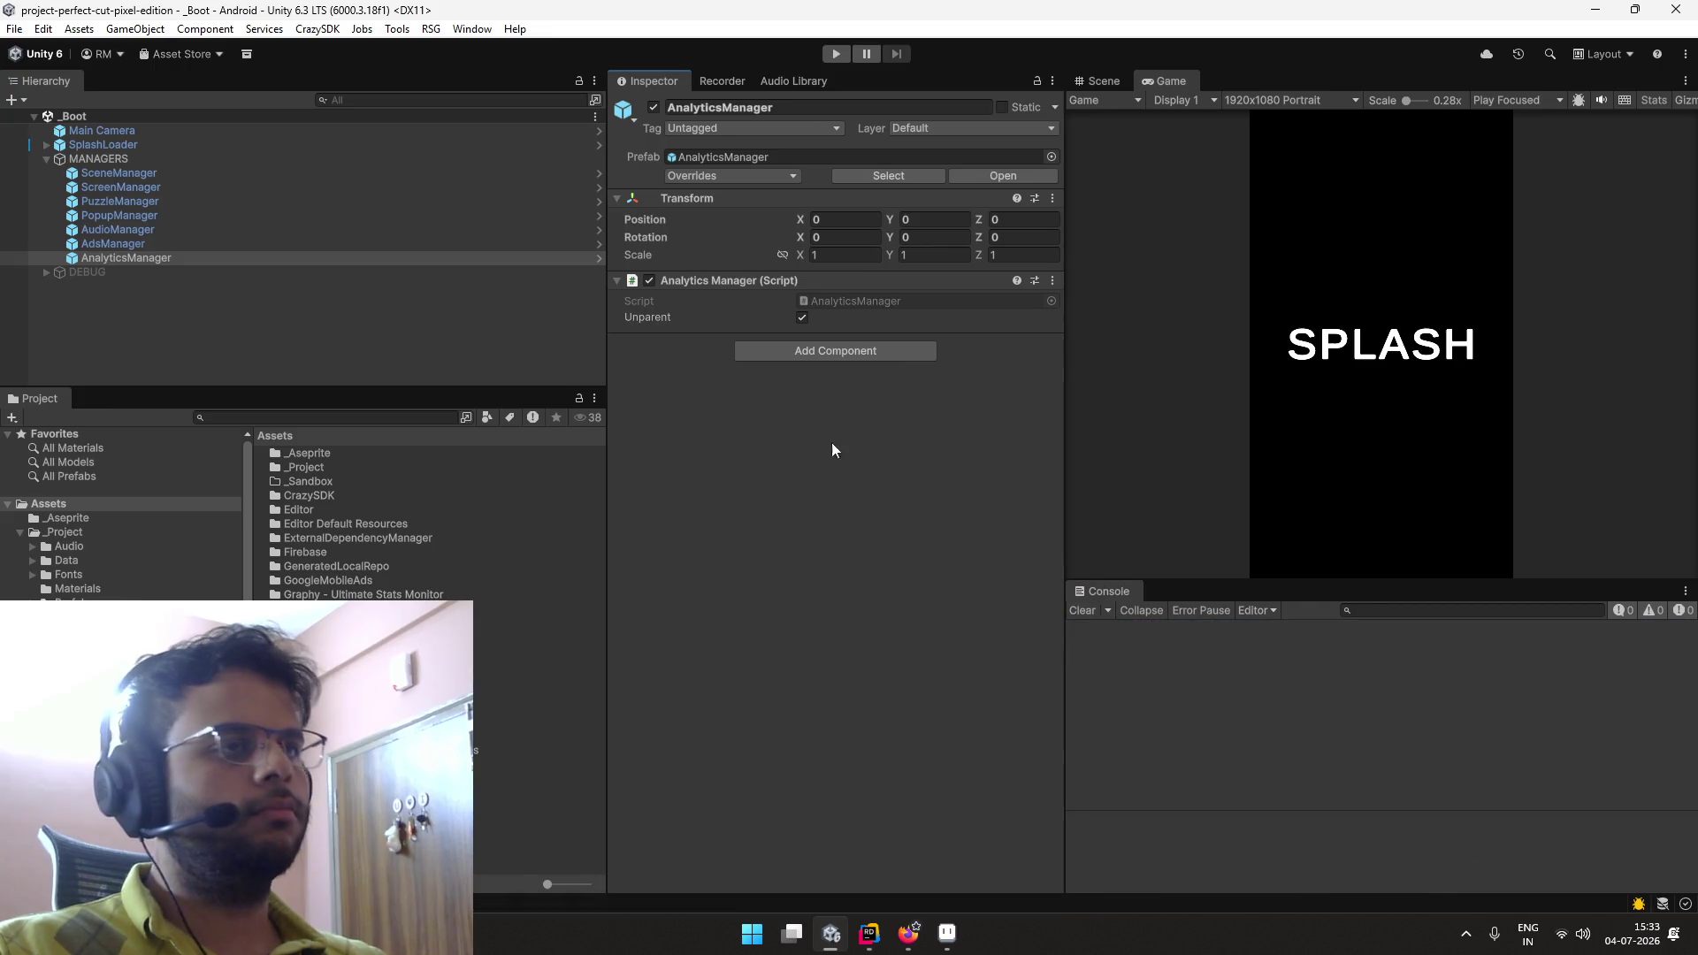
pyautogui.click(837, 54)
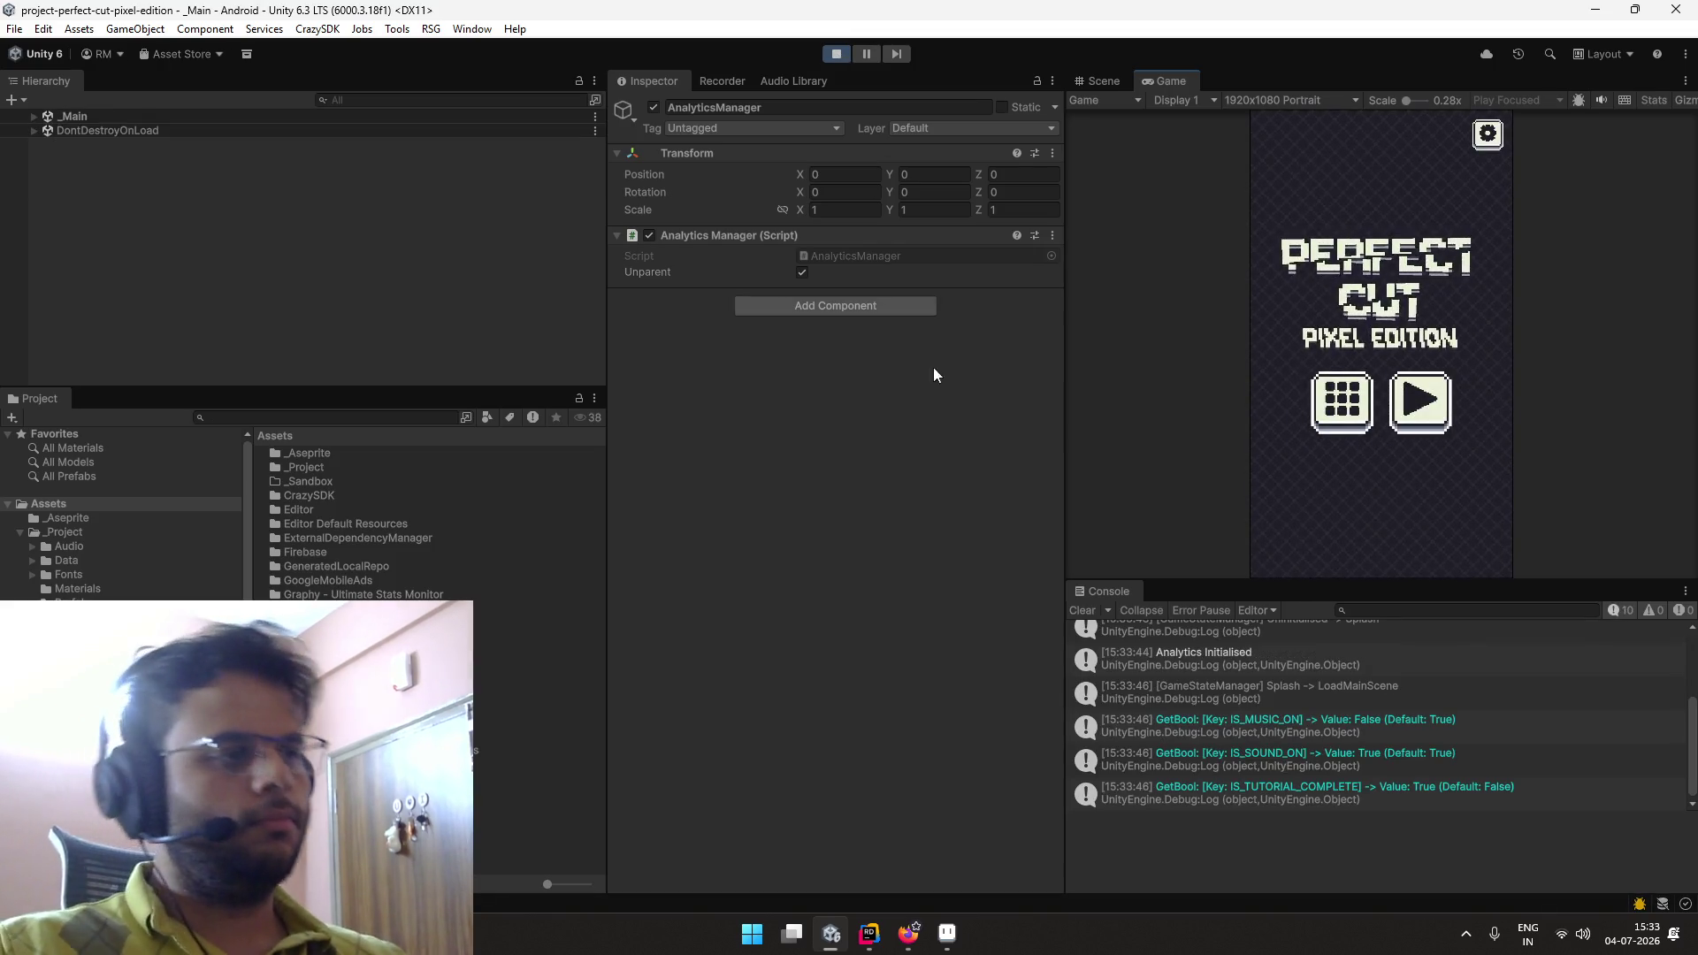
pyautogui.scroll(3, 1180, 628)
pyautogui.scroll(-3, 1179, 629)
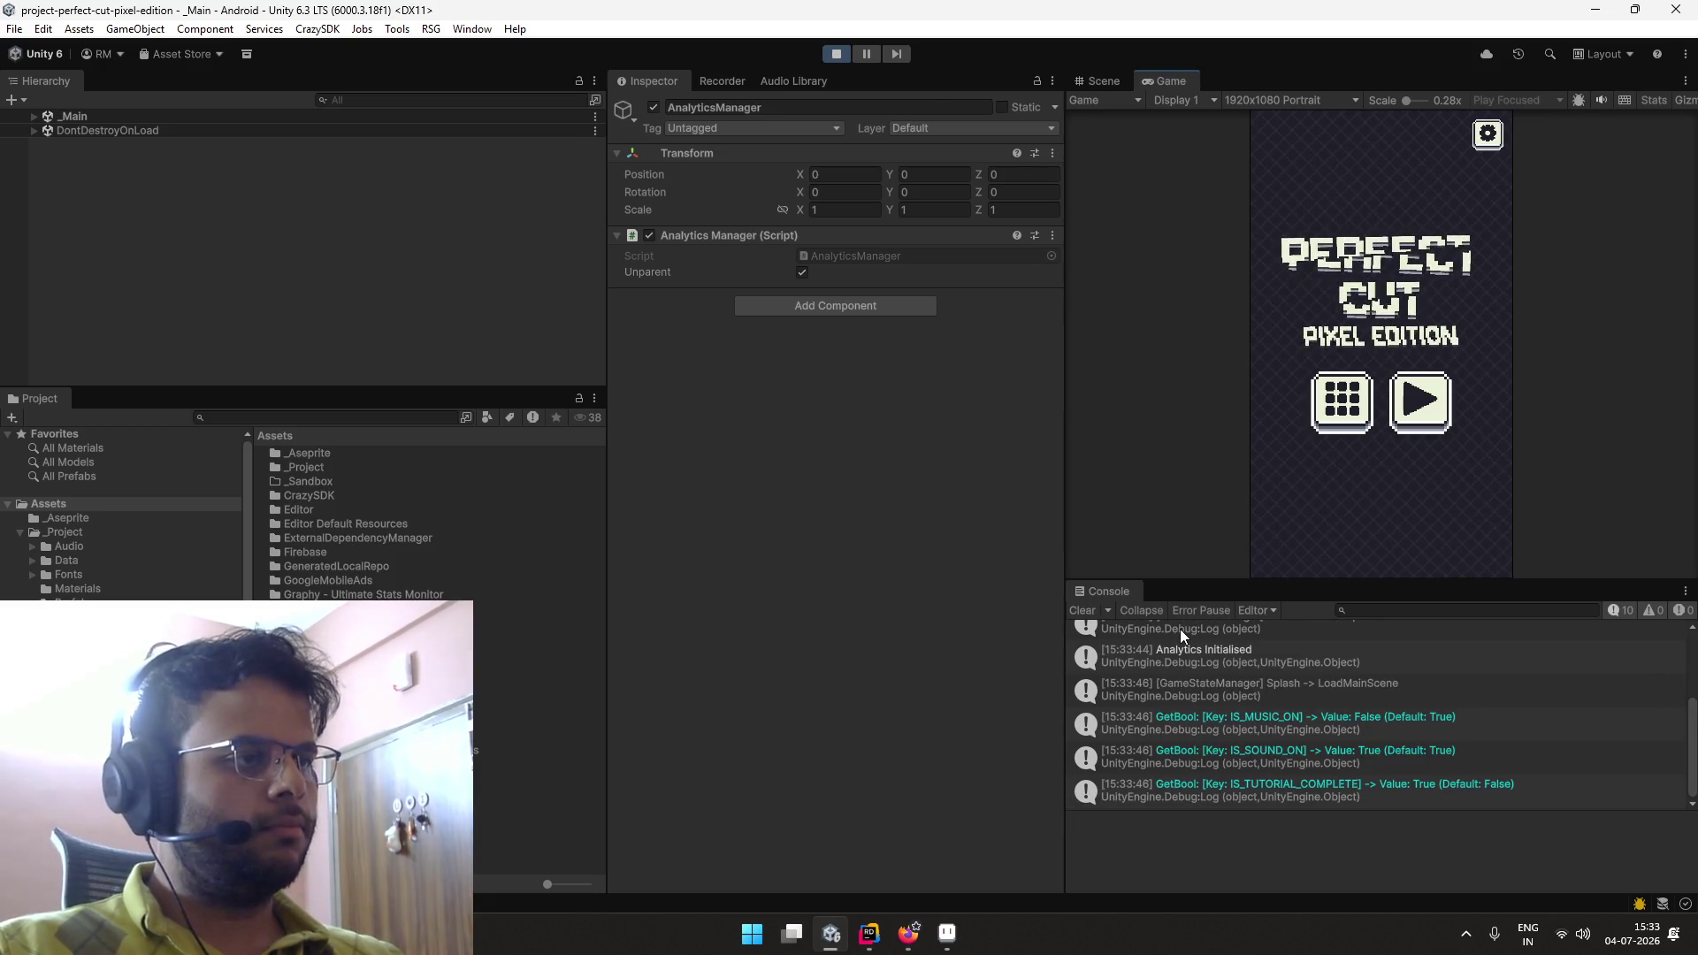
pyautogui.click(1085, 610)
pyautogui.hotkey('alt', 'Tab')
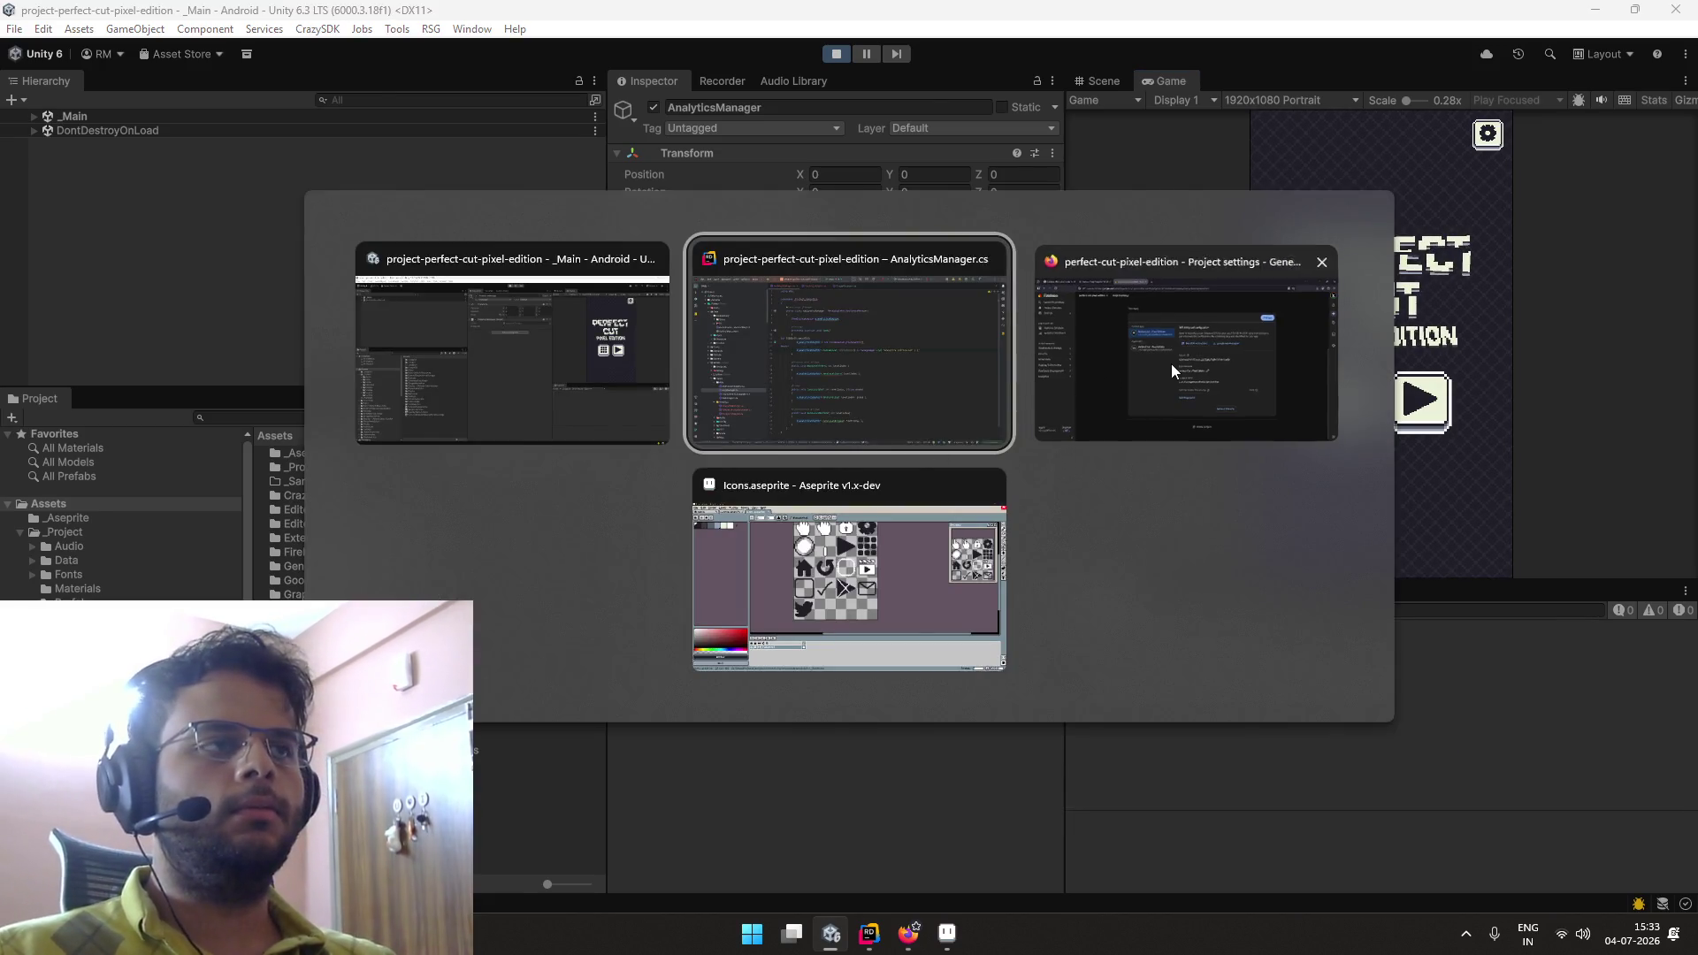
# In the Firebase console in Firefox, open the Android app's Realtime Analytics page.
pyautogui.click(1172, 365)
pyautogui.moveTo(80, 552)
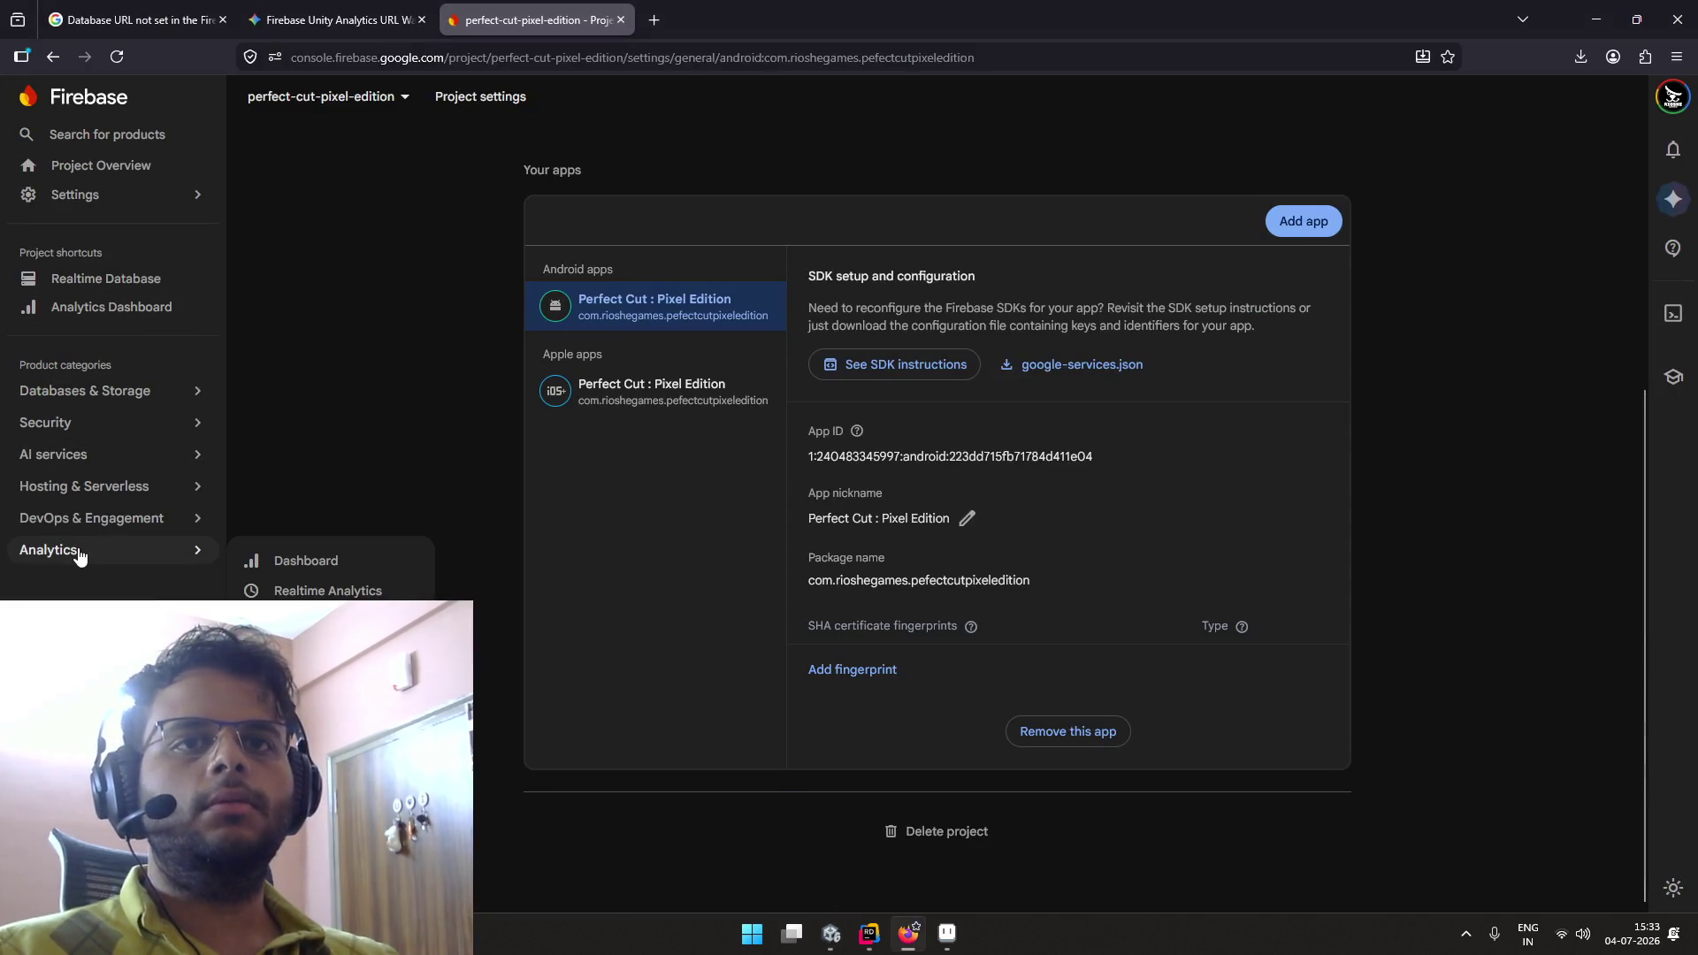
pyautogui.click(285, 591)
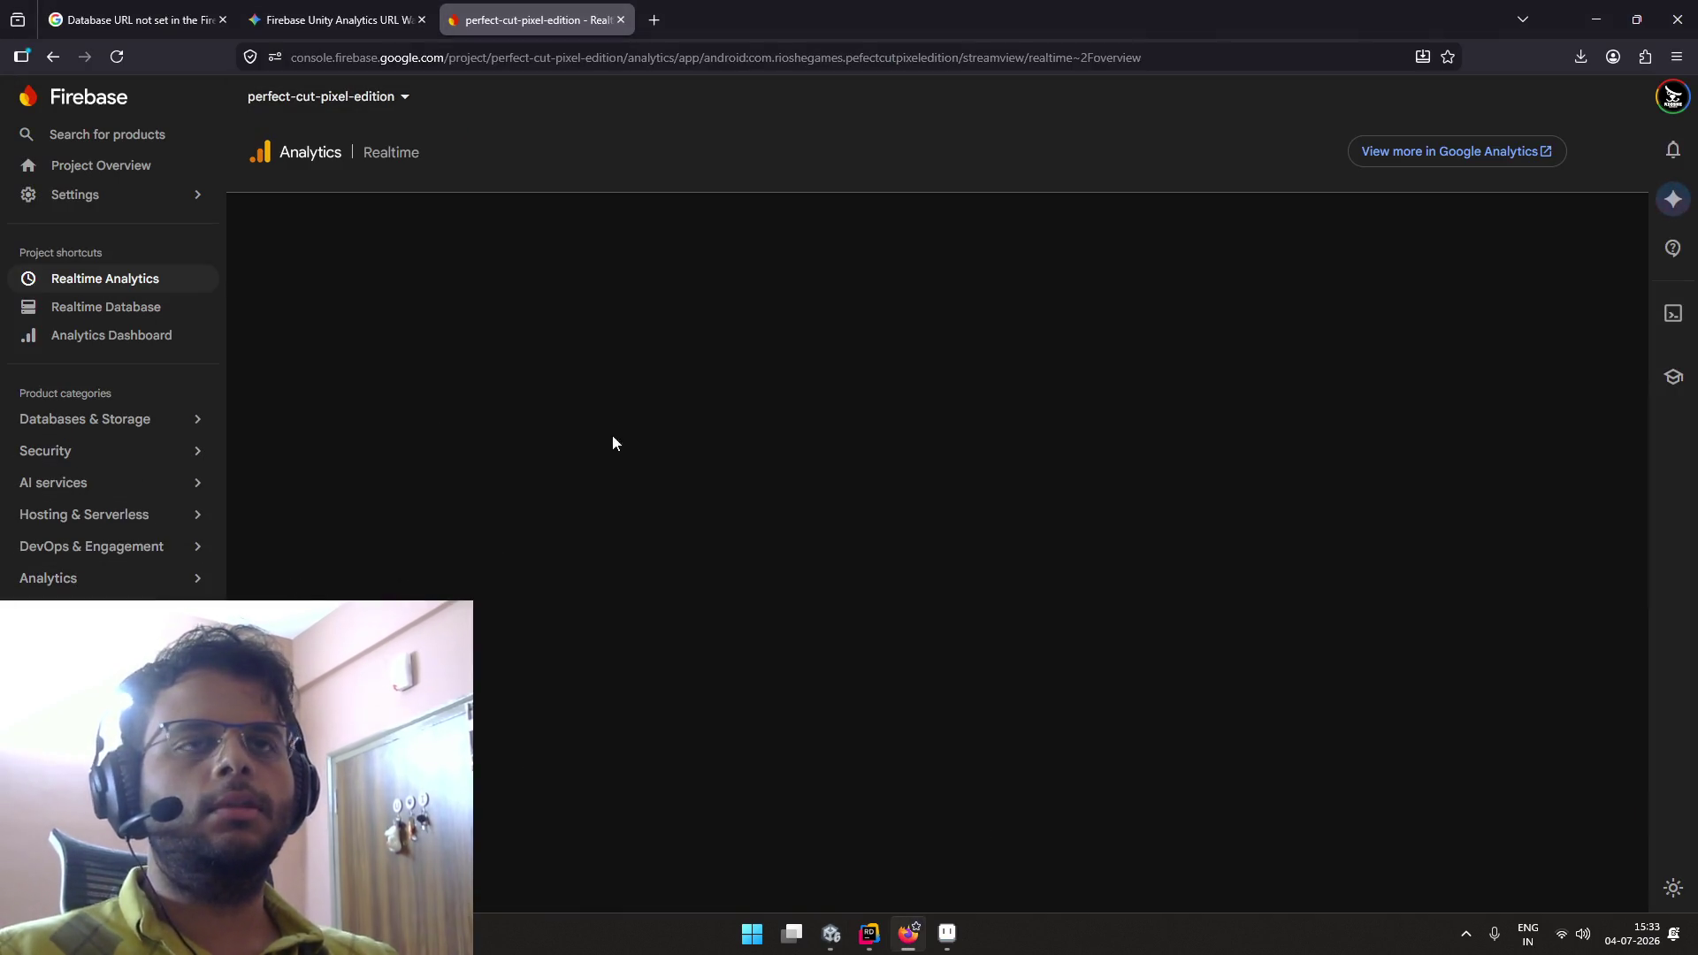
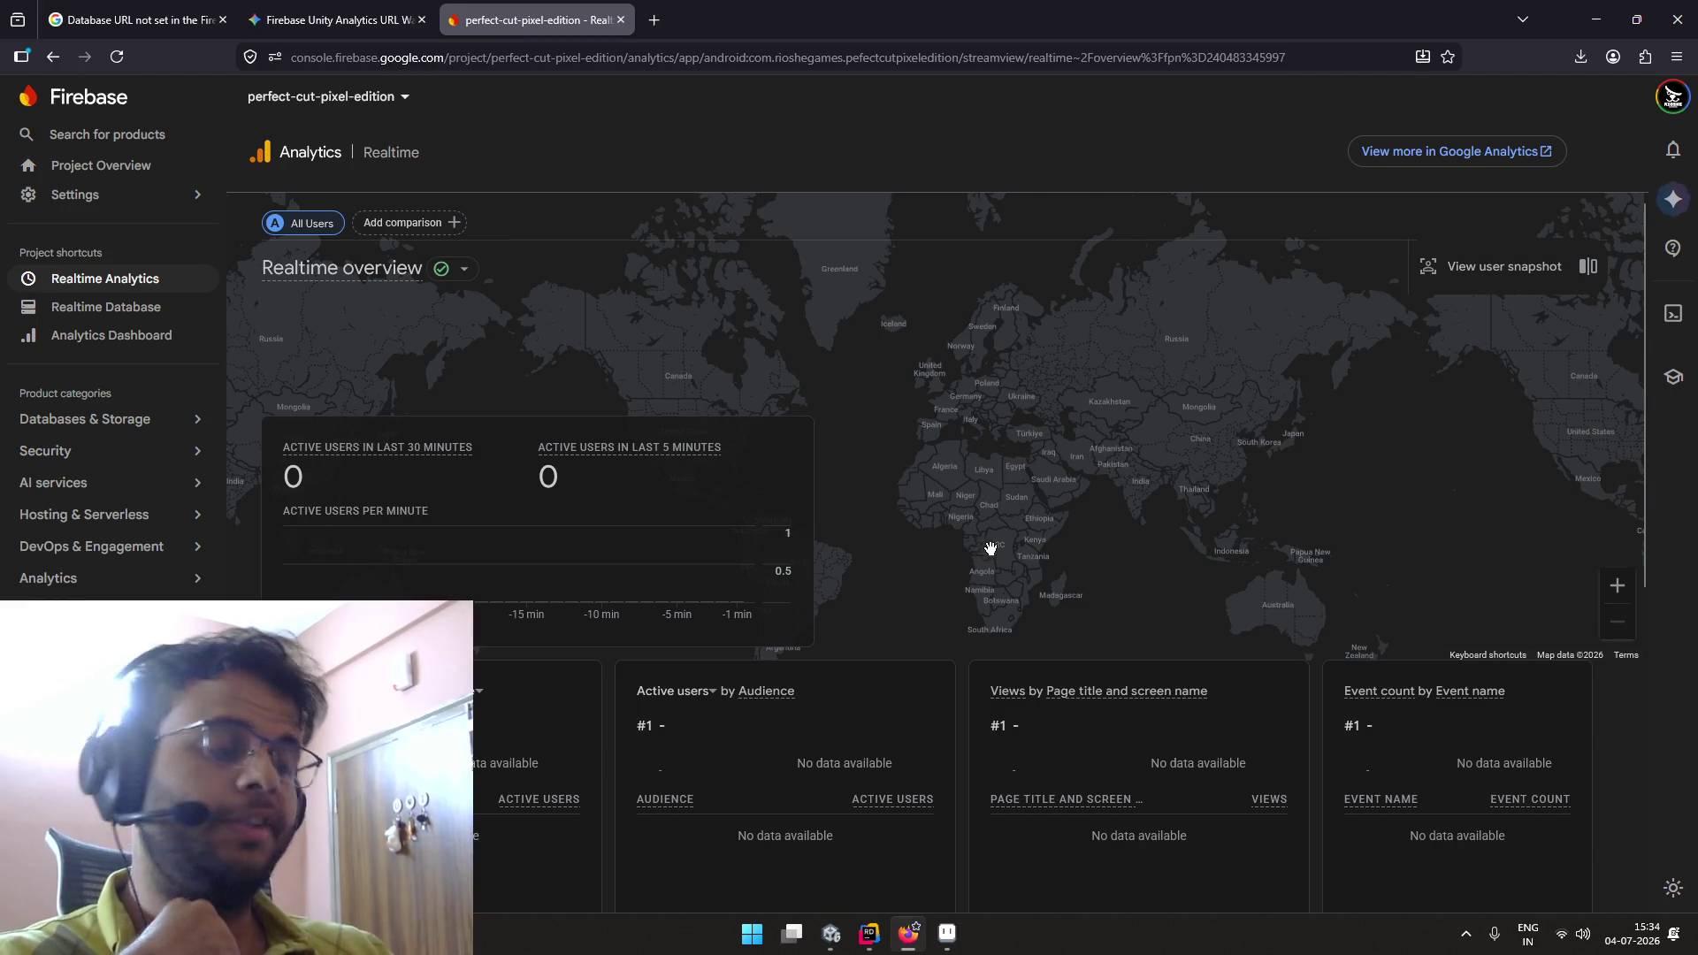
# Check the Realtime overview's active-user counts, still at 0, then switch to Rider's AnalyticsManager.cs.
pyautogui.scroll(-5, 805, 668)
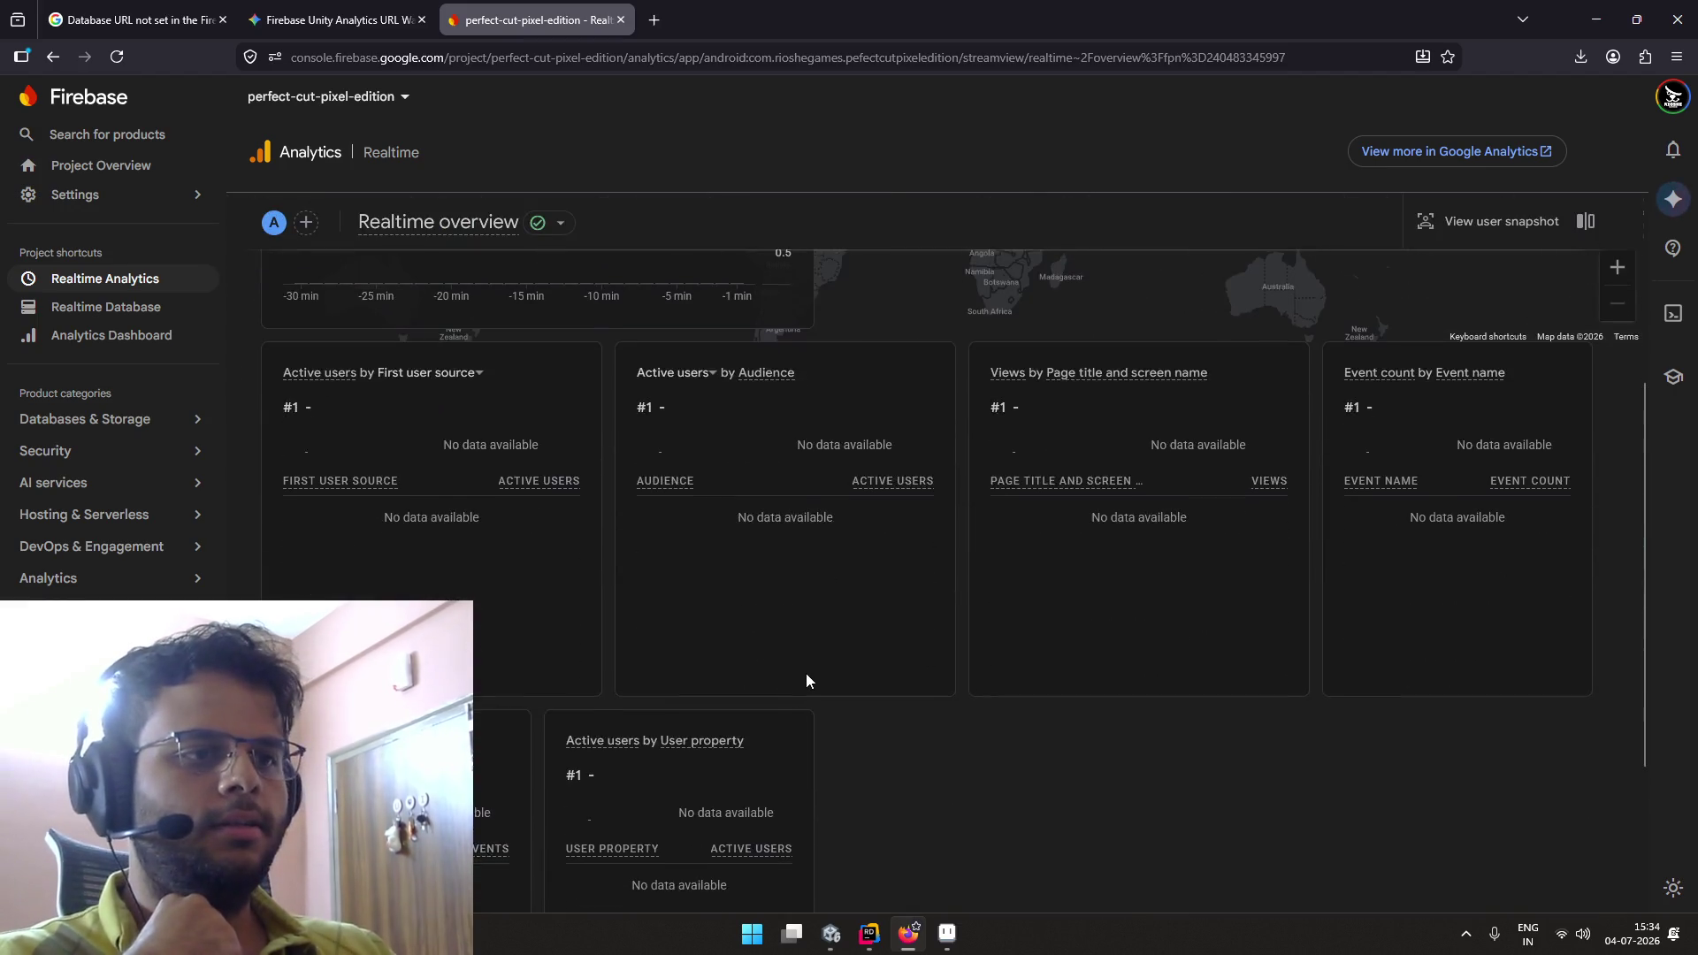
pyautogui.scroll(5, 805, 664)
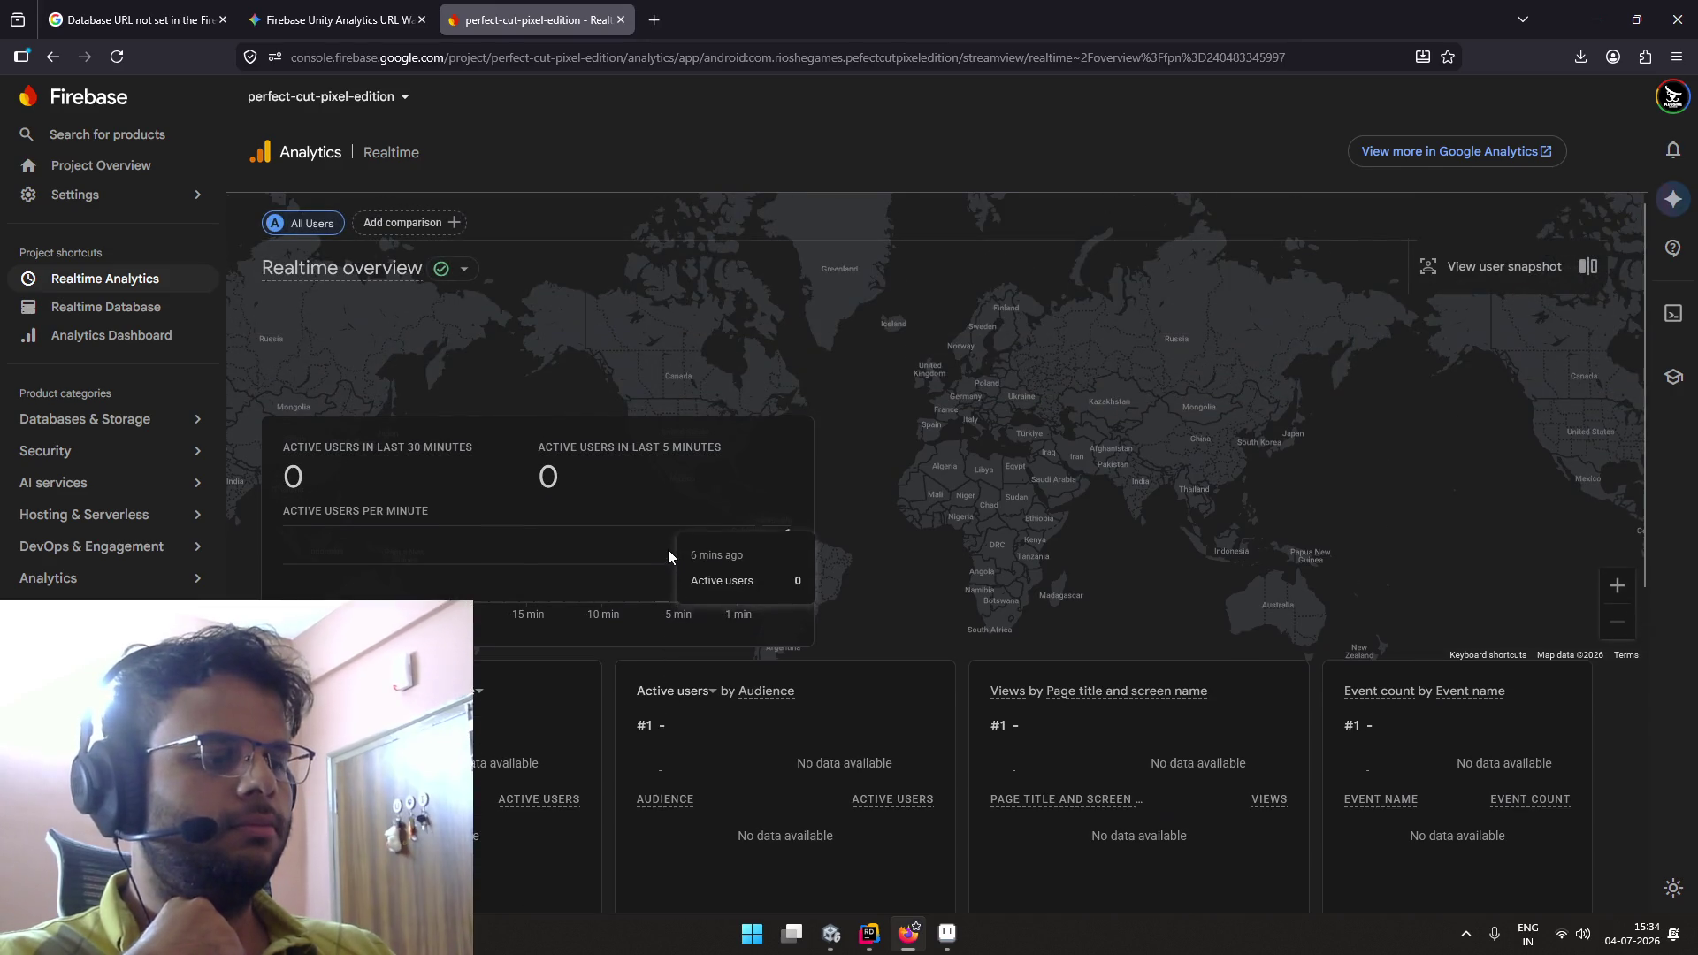
pyautogui.scroll(-7, 667, 549)
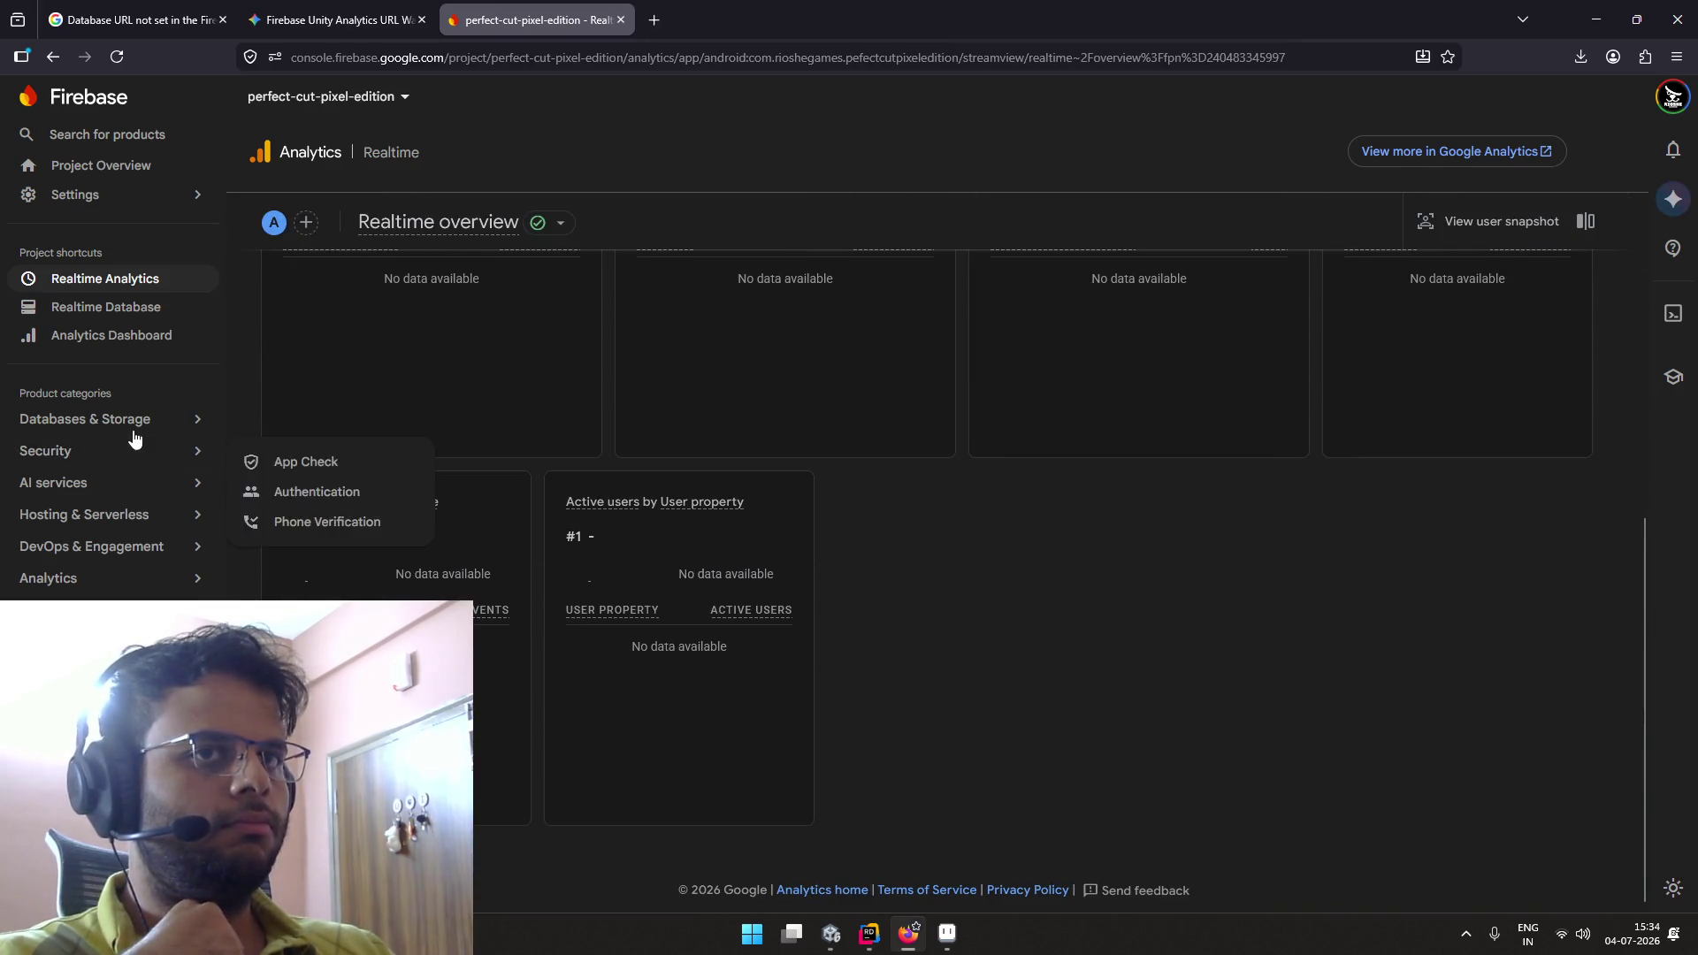
pyautogui.moveTo(137, 428)
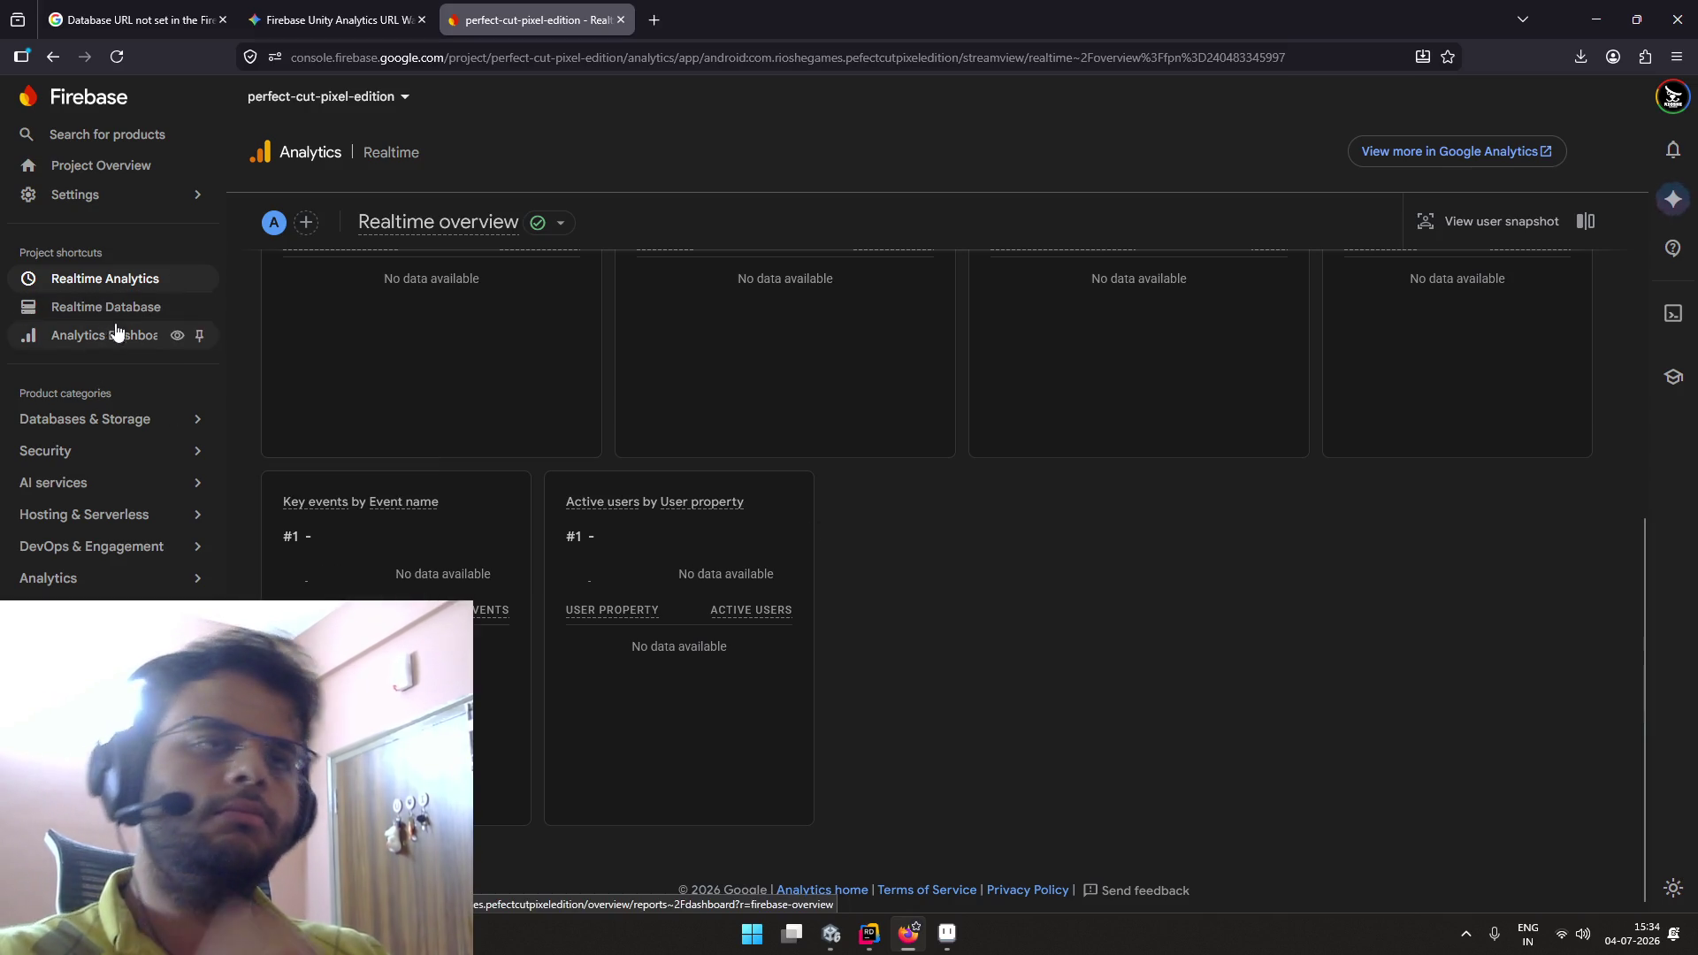
pyautogui.scroll(8, 630, 370)
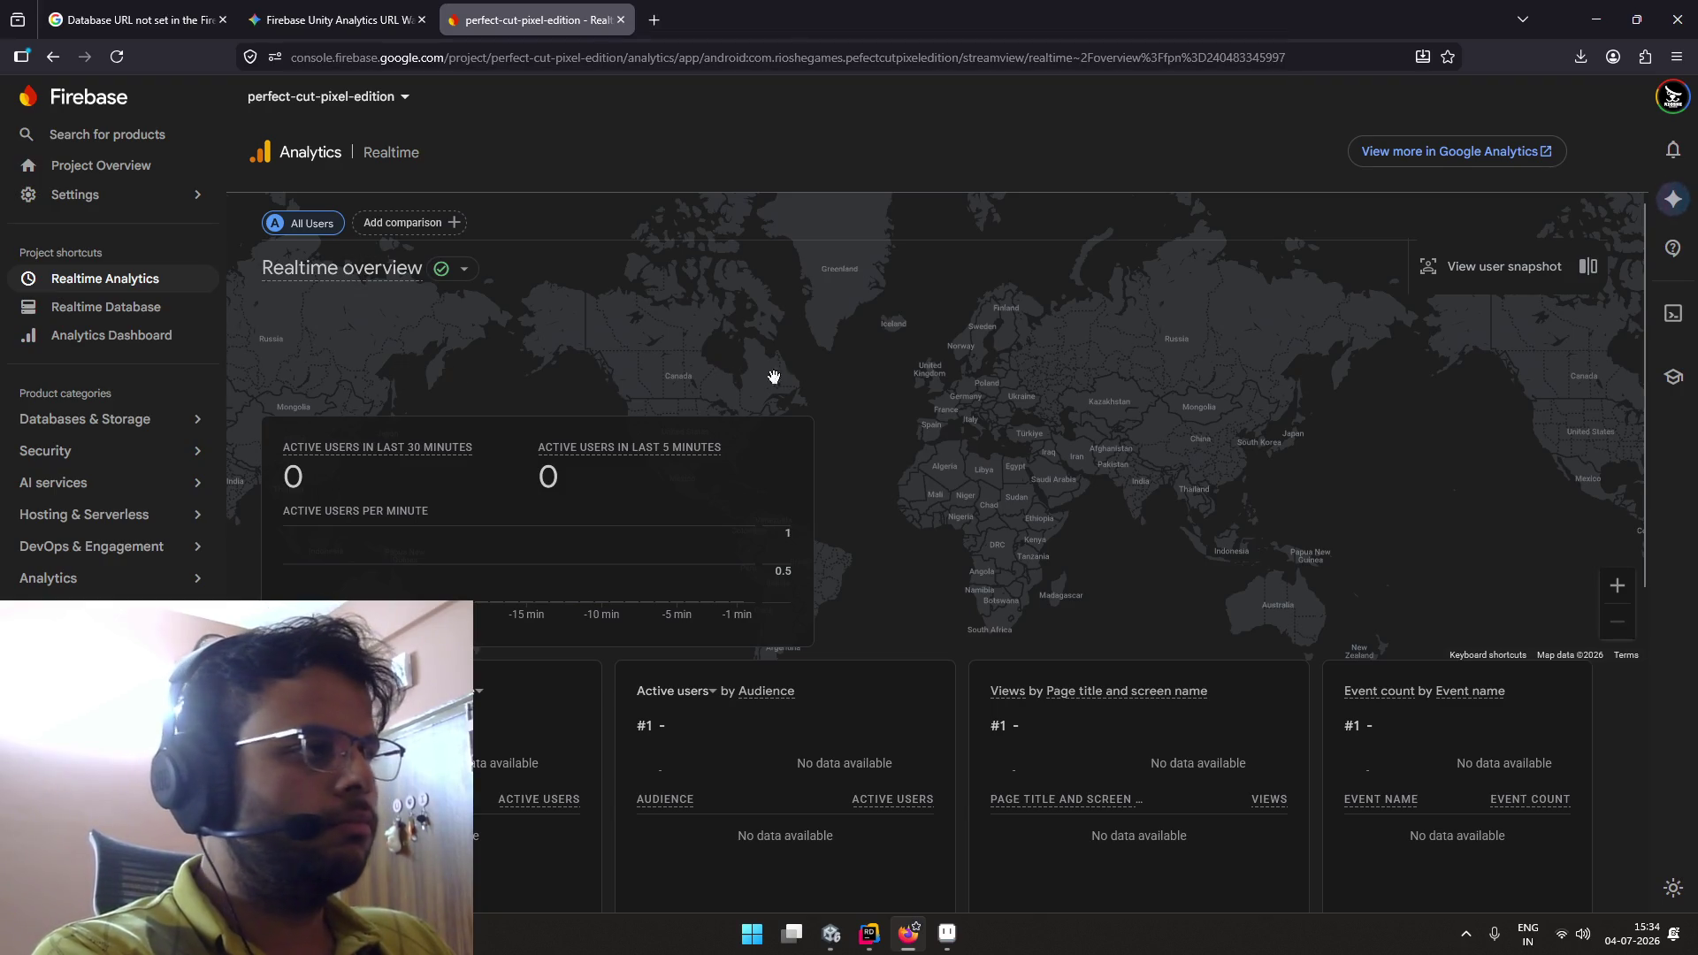
pyautogui.scroll(-3, 836, 405)
pyautogui.scroll(-2, 836, 405)
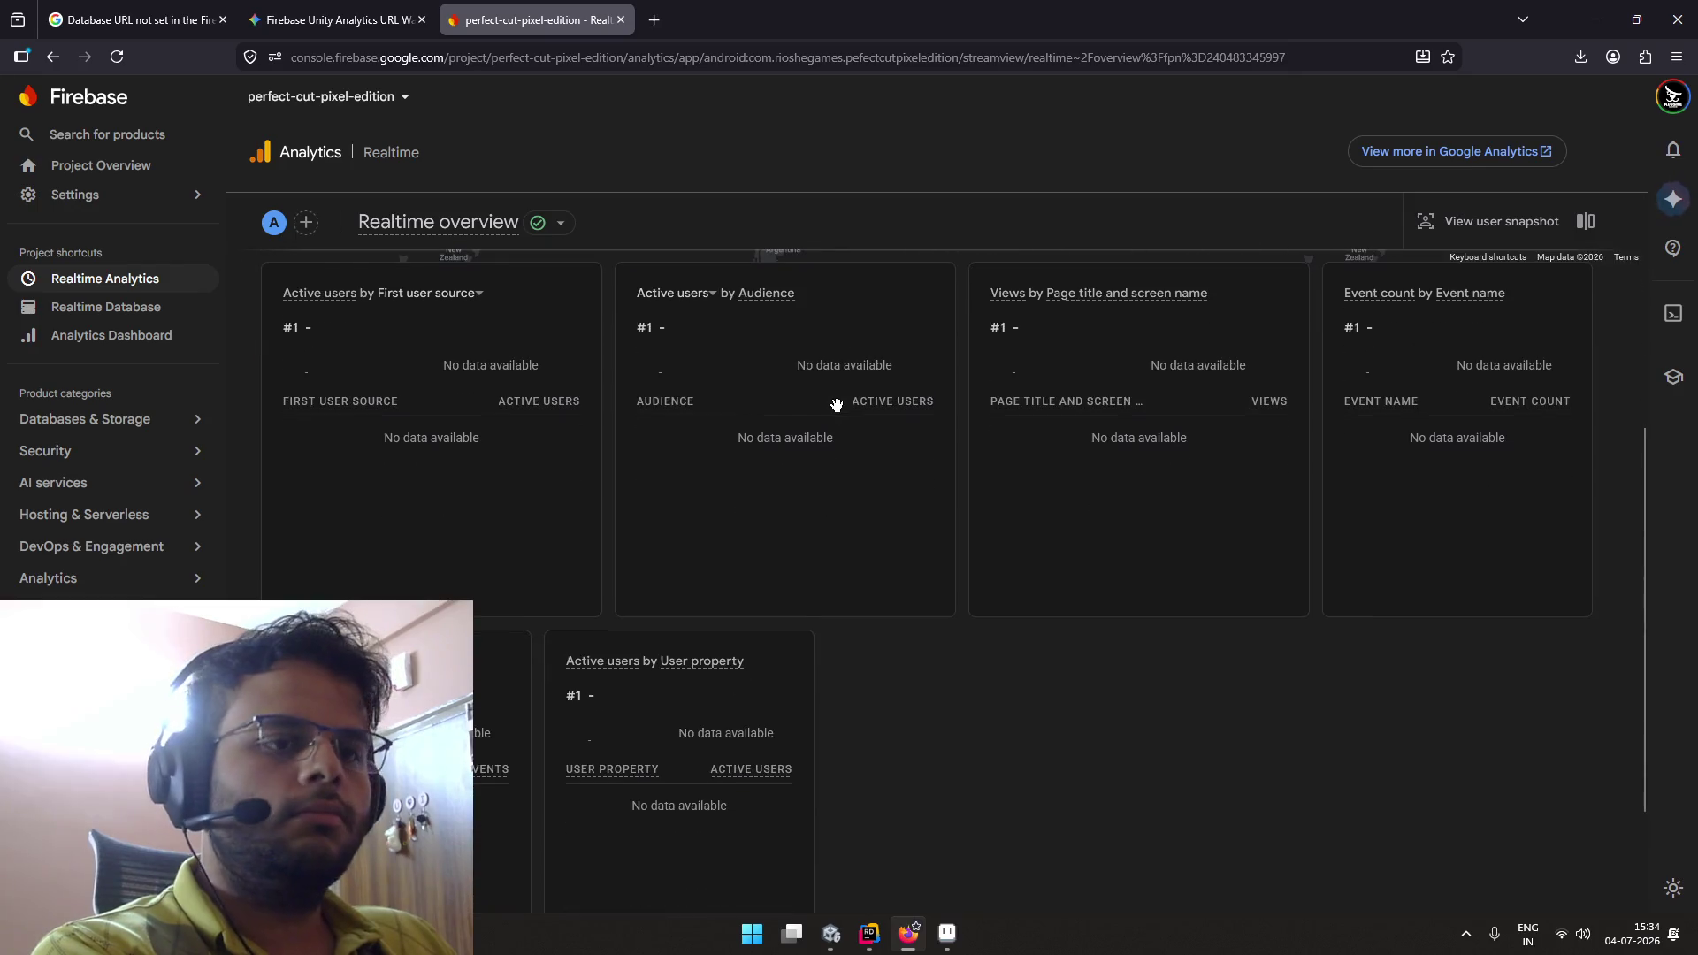
pyautogui.scroll(5, 837, 405)
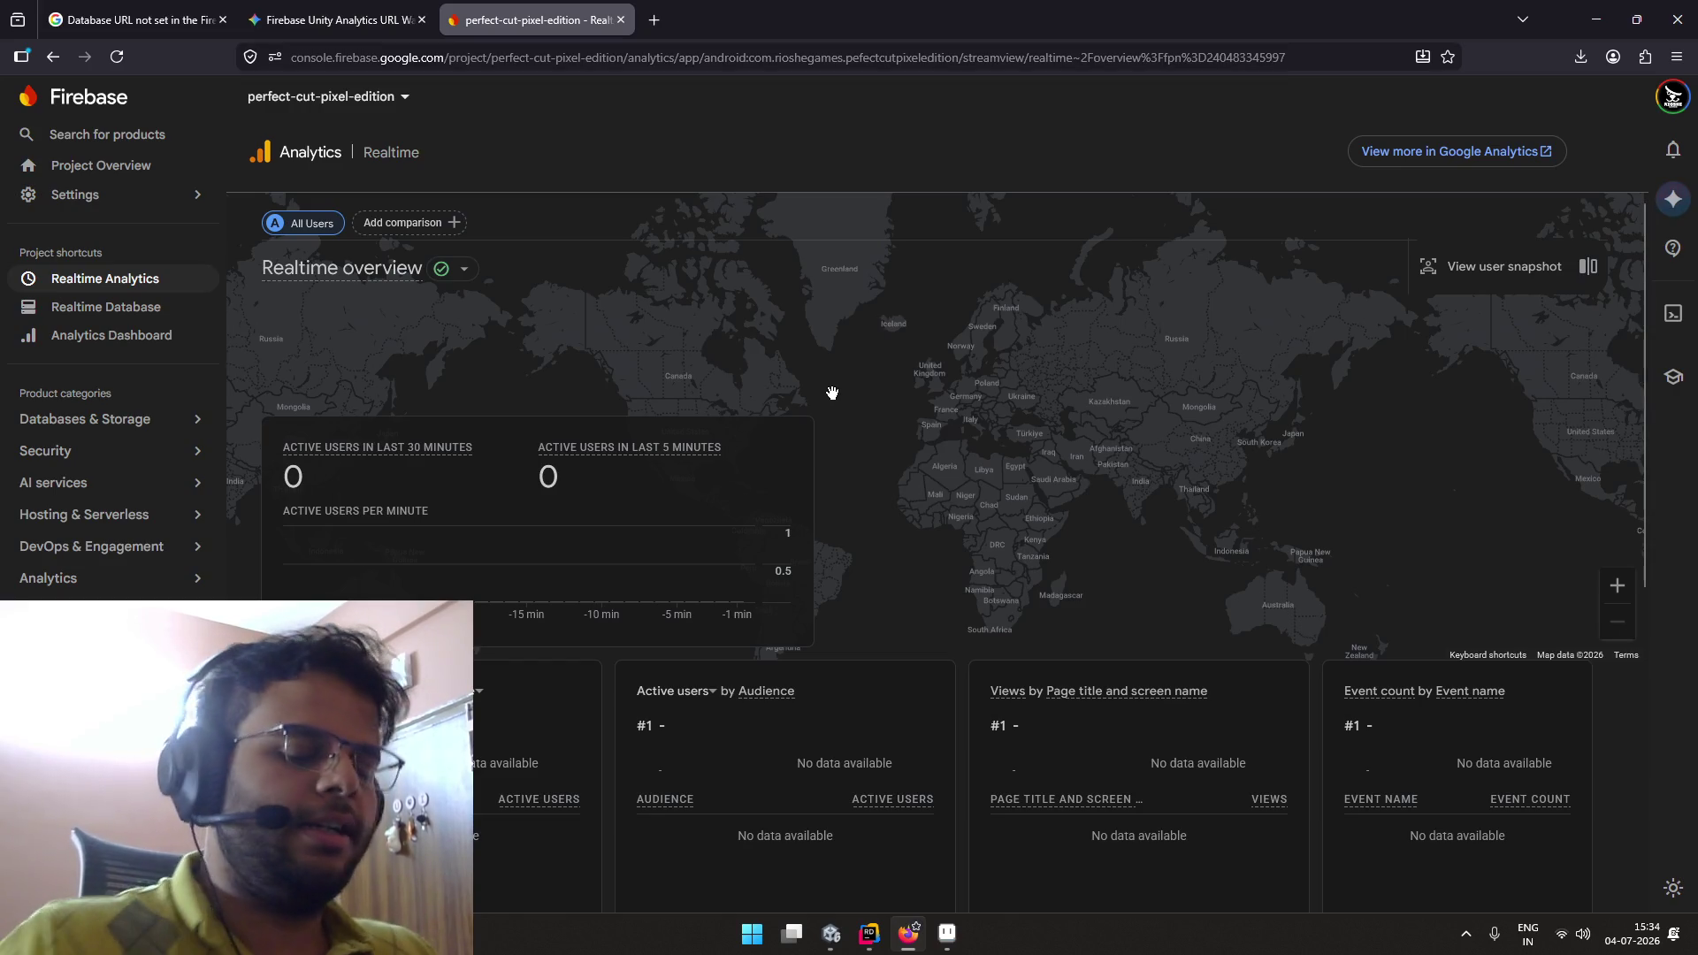
pyautogui.hotkey('alt', 'Tab')
pyautogui.hotkey('alt', 'Tab')
pyautogui.hotkey('alt', 'Tab')
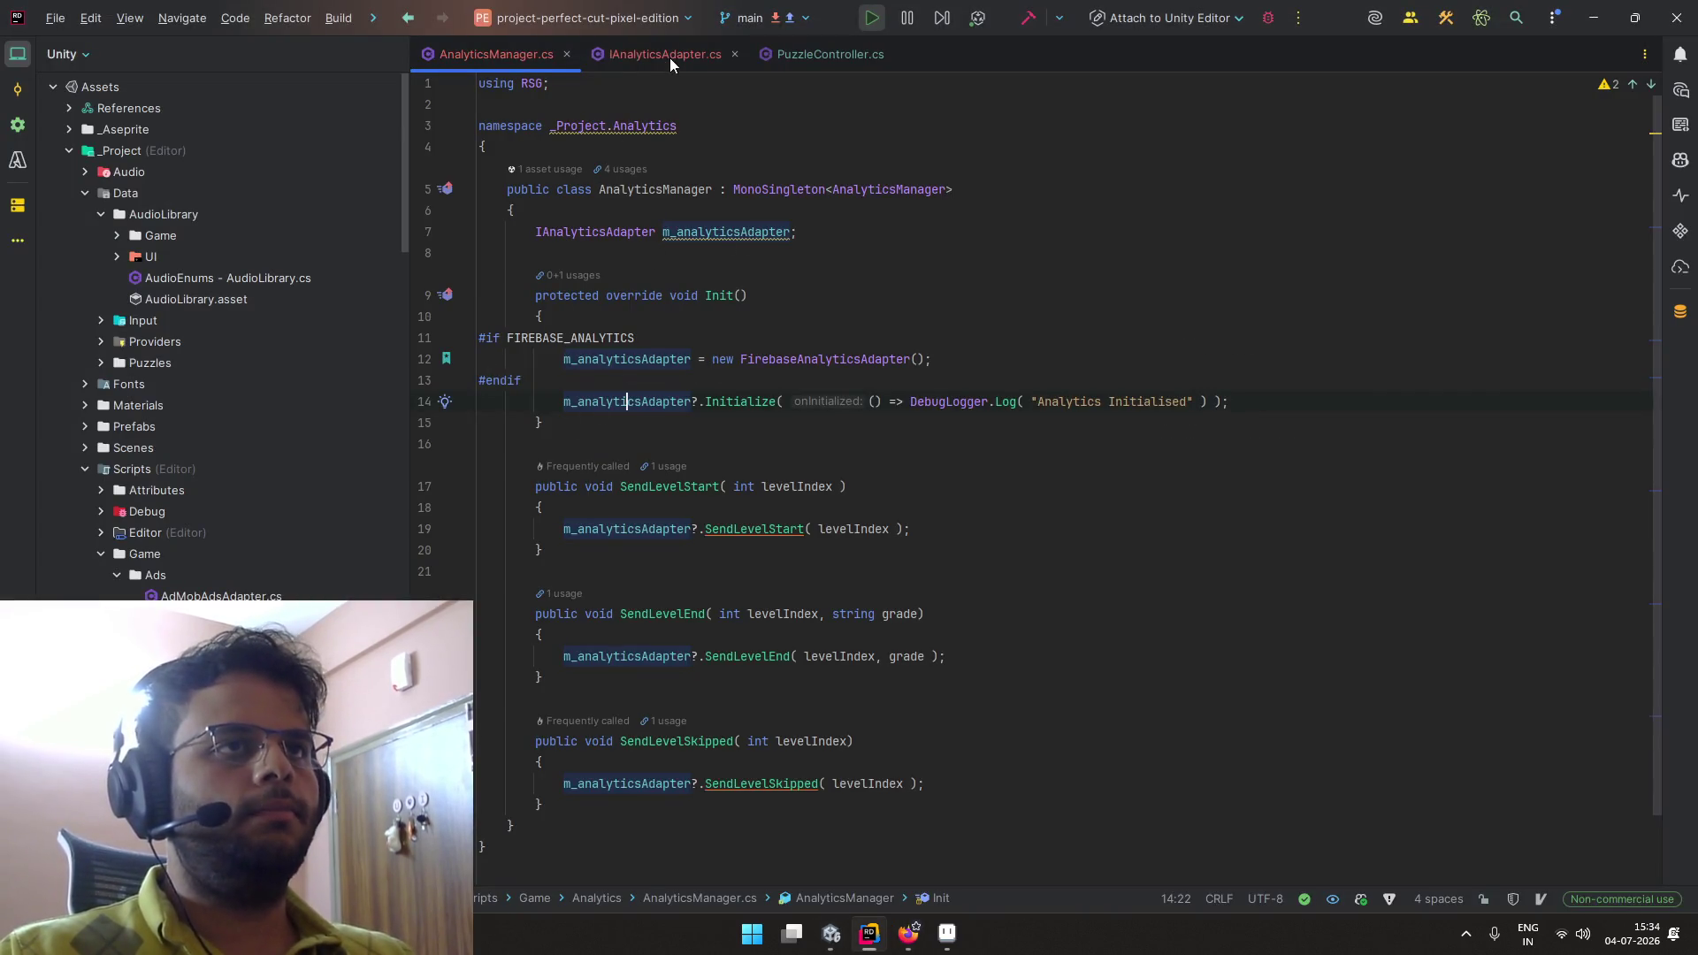
# Open FirebaseAnalyticsAdapter.cs from IAnalyticsAdapter's '1 implementation' link and select SendLevelStart's LogEvent call.
pyautogui.click(671, 56)
pyautogui.click(745, 275)
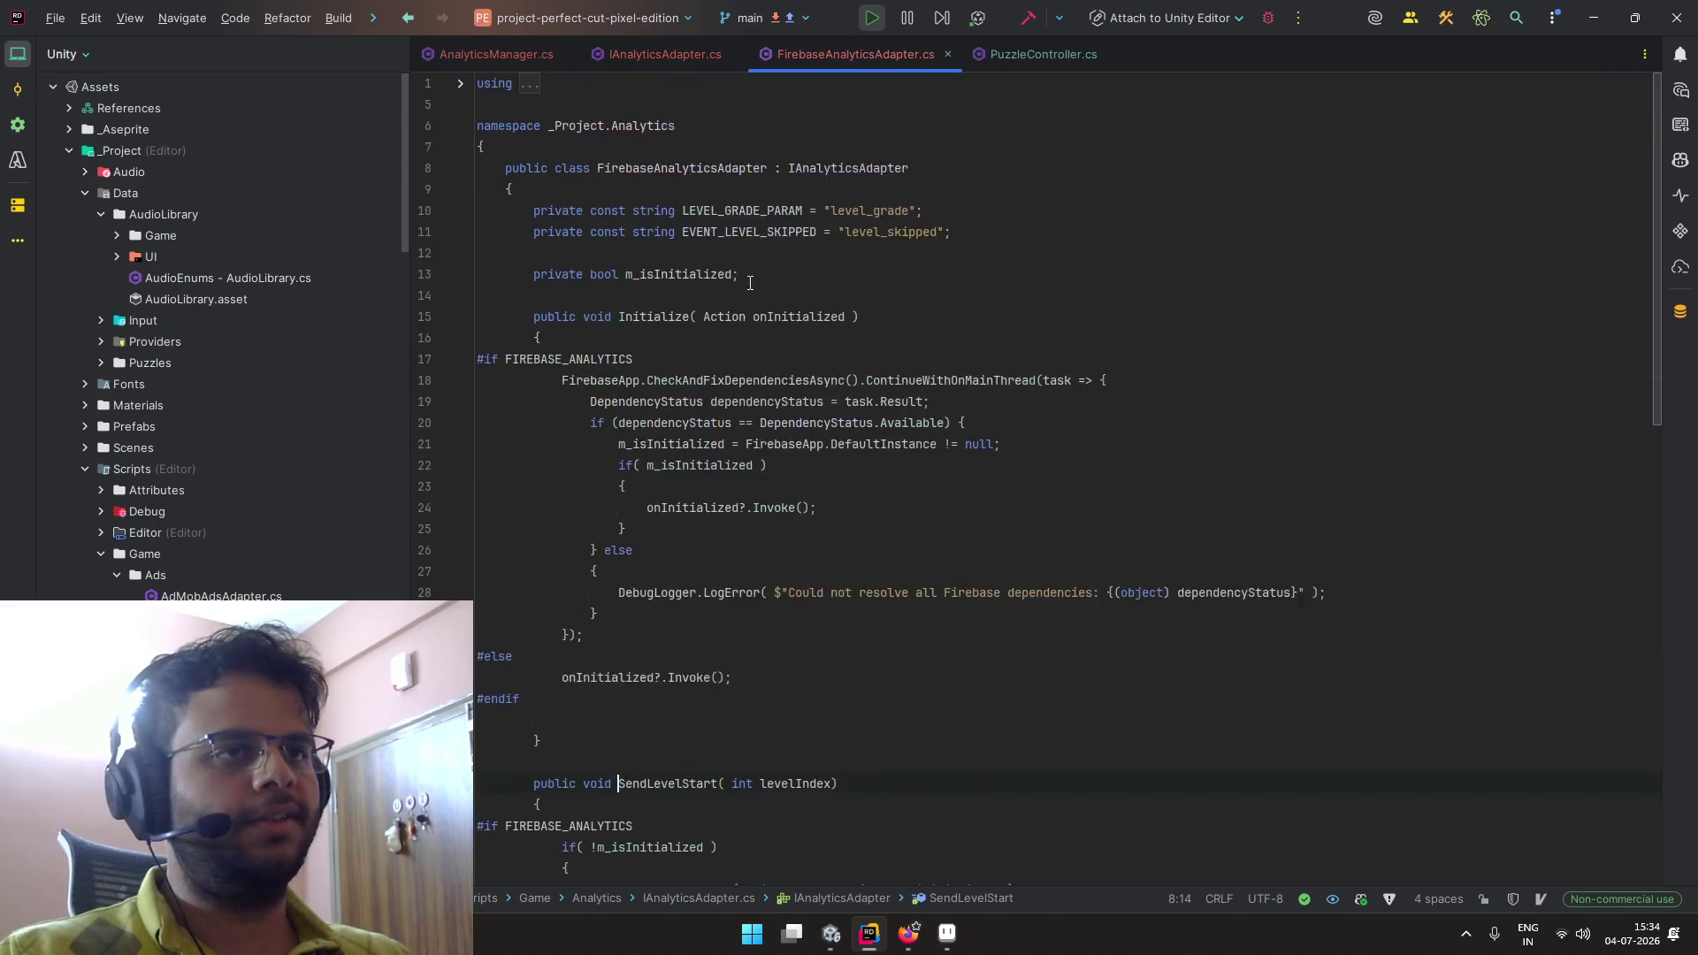
pyautogui.scroll(-8, 757, 429)
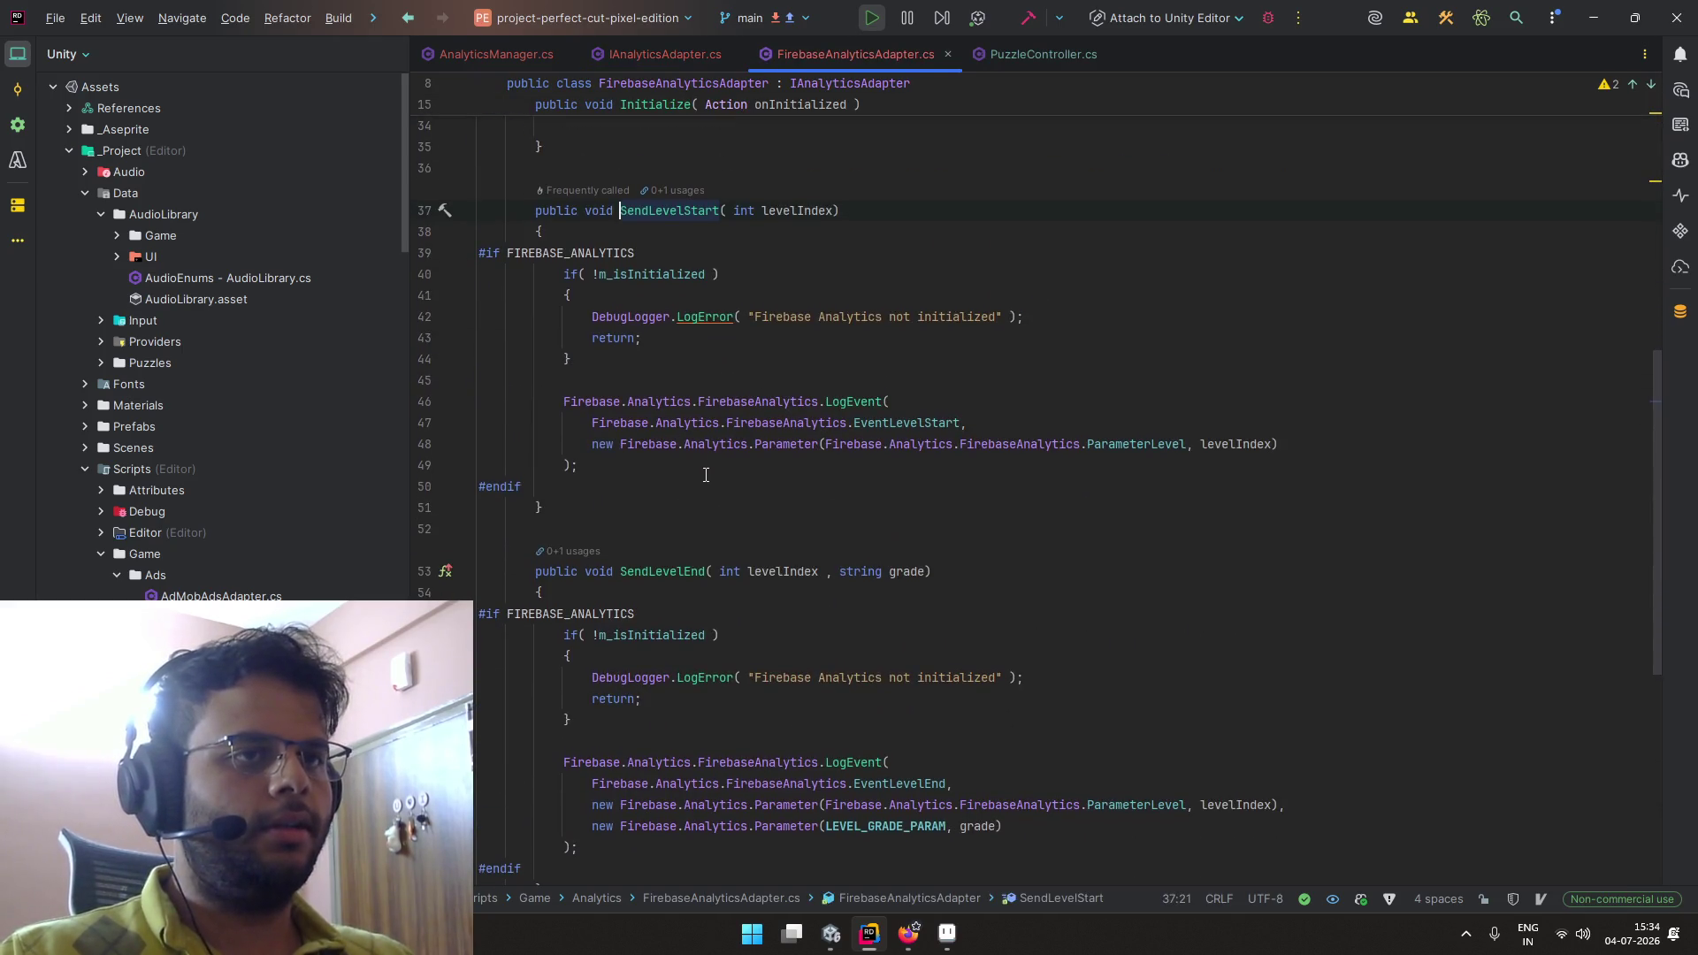
pyautogui.moveTo(705, 471); pyautogui.dragTo(445, 408)
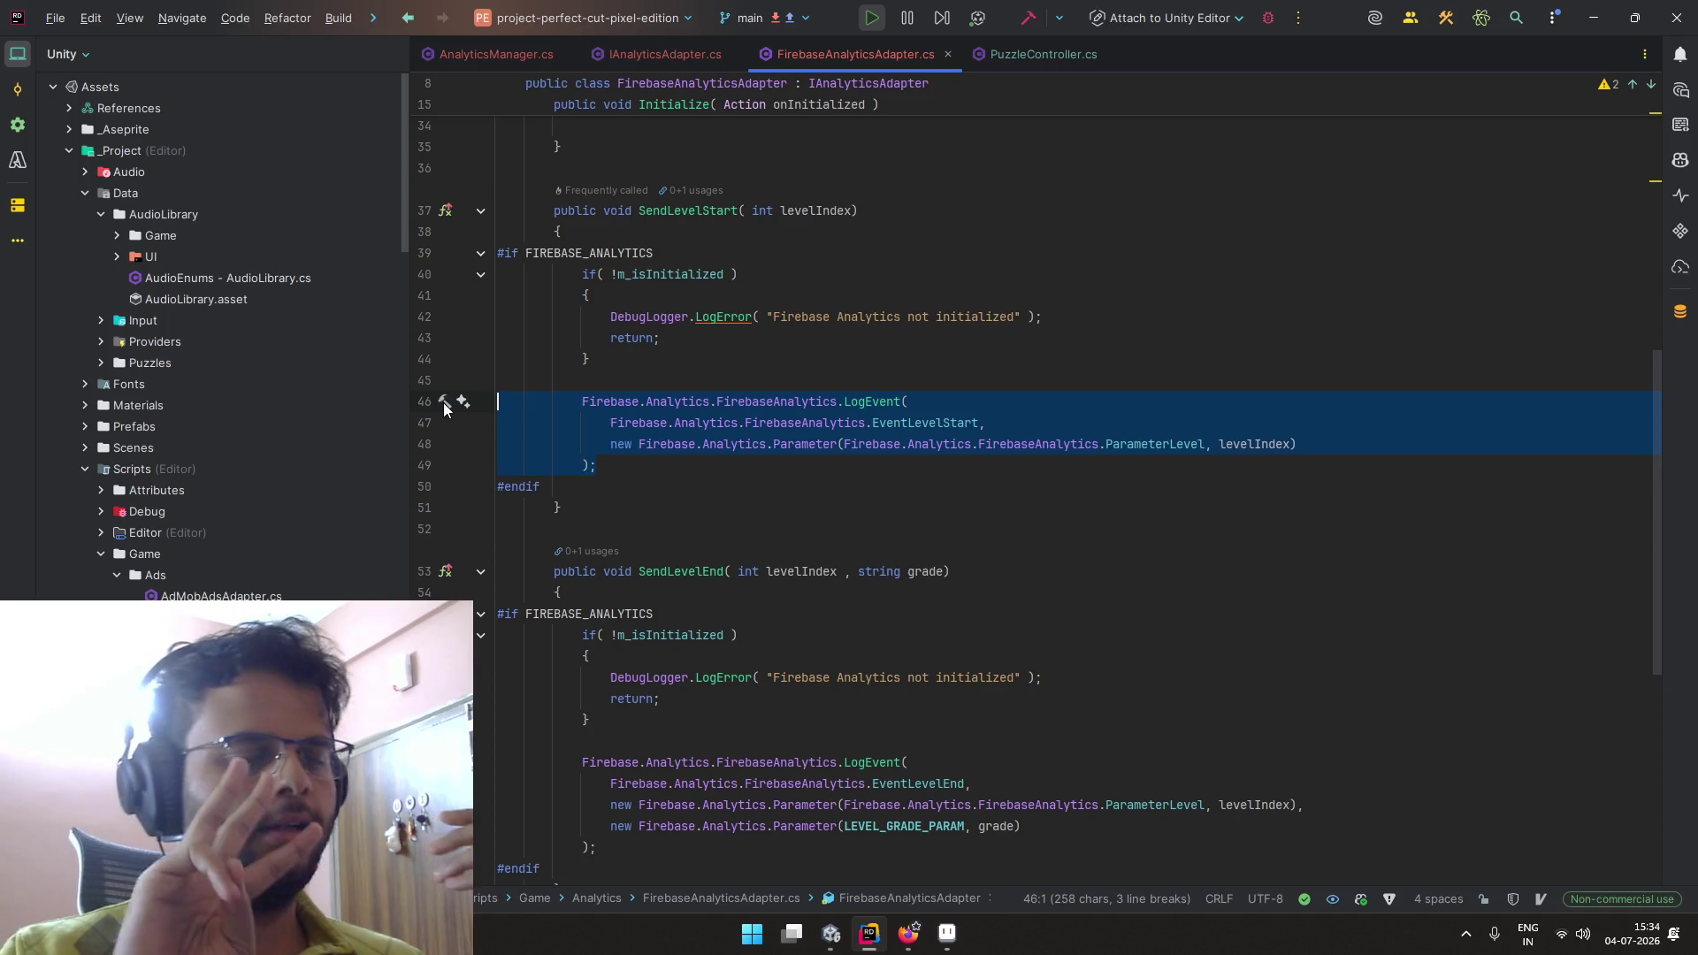
pyautogui.hotkey('alt', 'Tab')
pyautogui.hotkey('alt', 'Tab')
pyautogui.hotkey('alt', 'Tab')
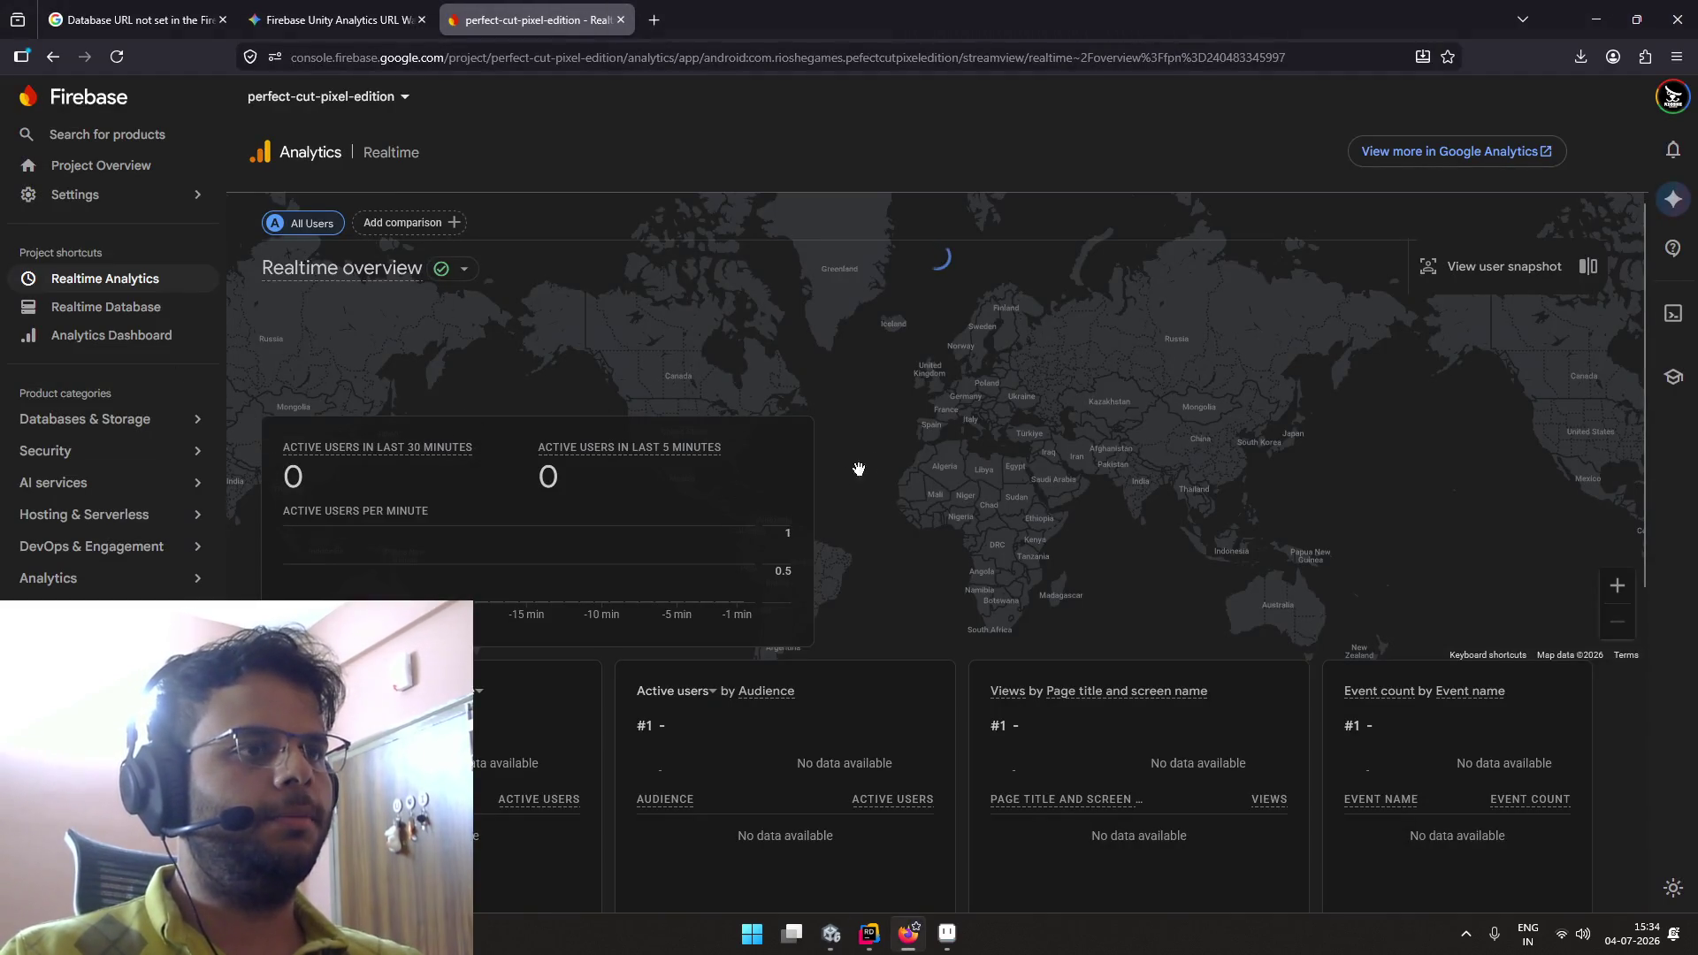
# Go through Analytics Events to DebugView and open its 'Learn more' help article in a new tab.
pyautogui.scroll(-5, 800, 528)
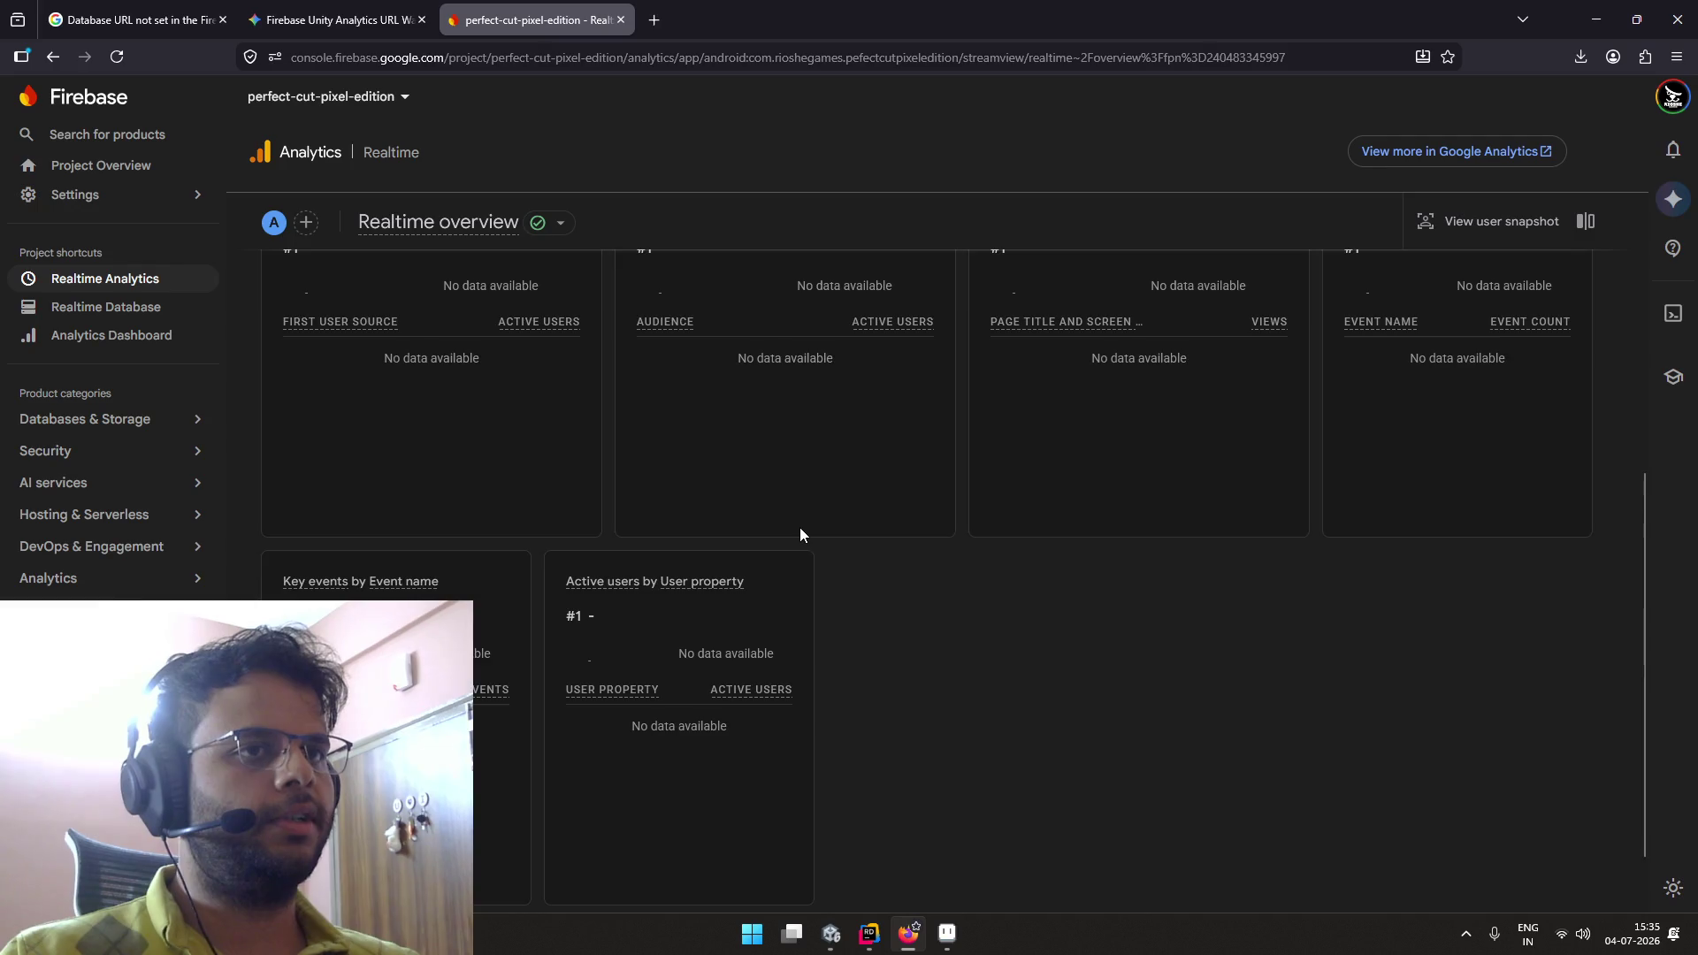
pyautogui.scroll(5, 799, 527)
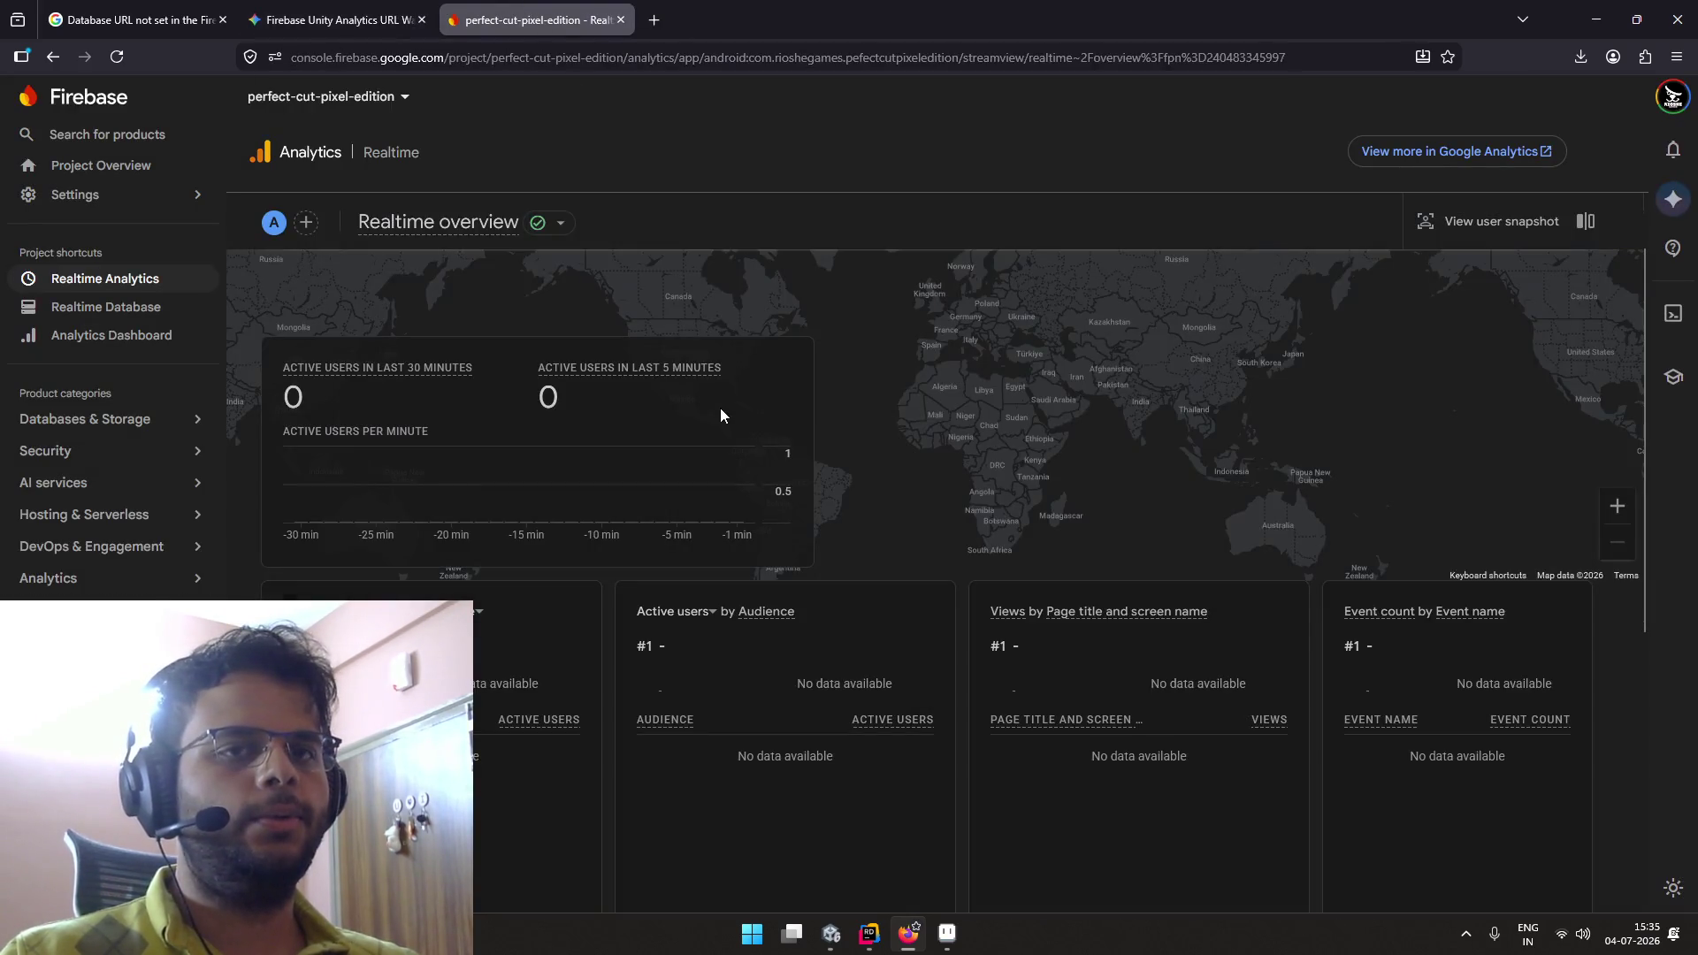
pyautogui.scroll(-5, 720, 416)
pyautogui.moveTo(118, 579)
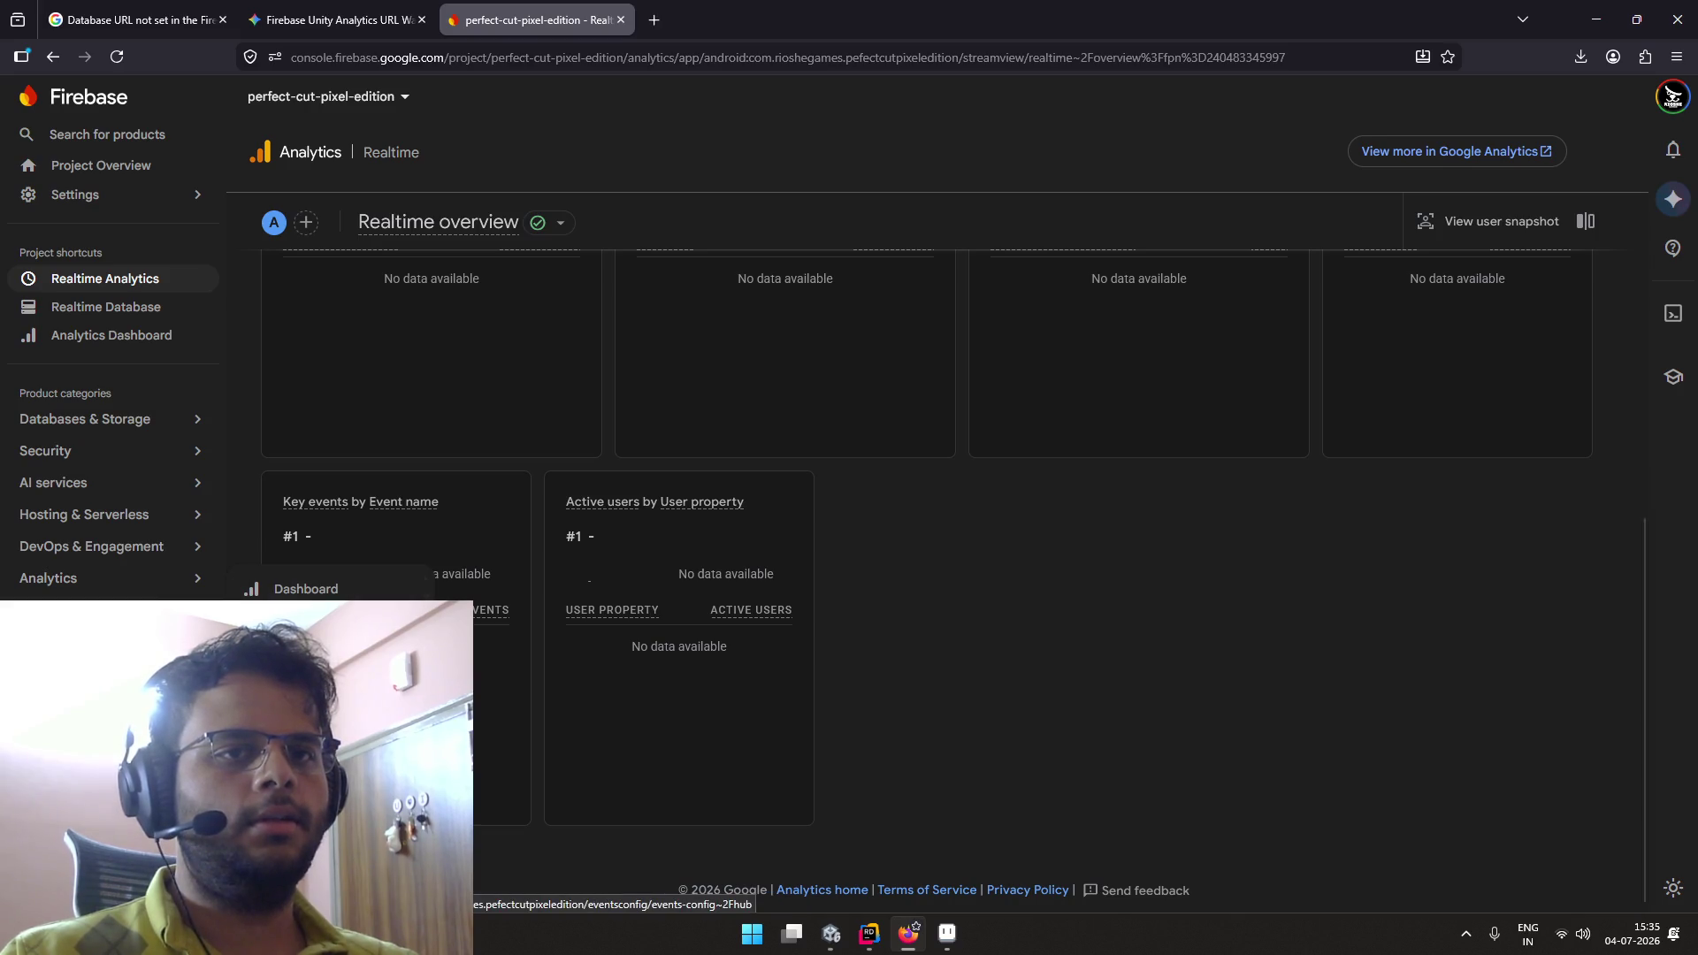
pyautogui.click(306, 617)
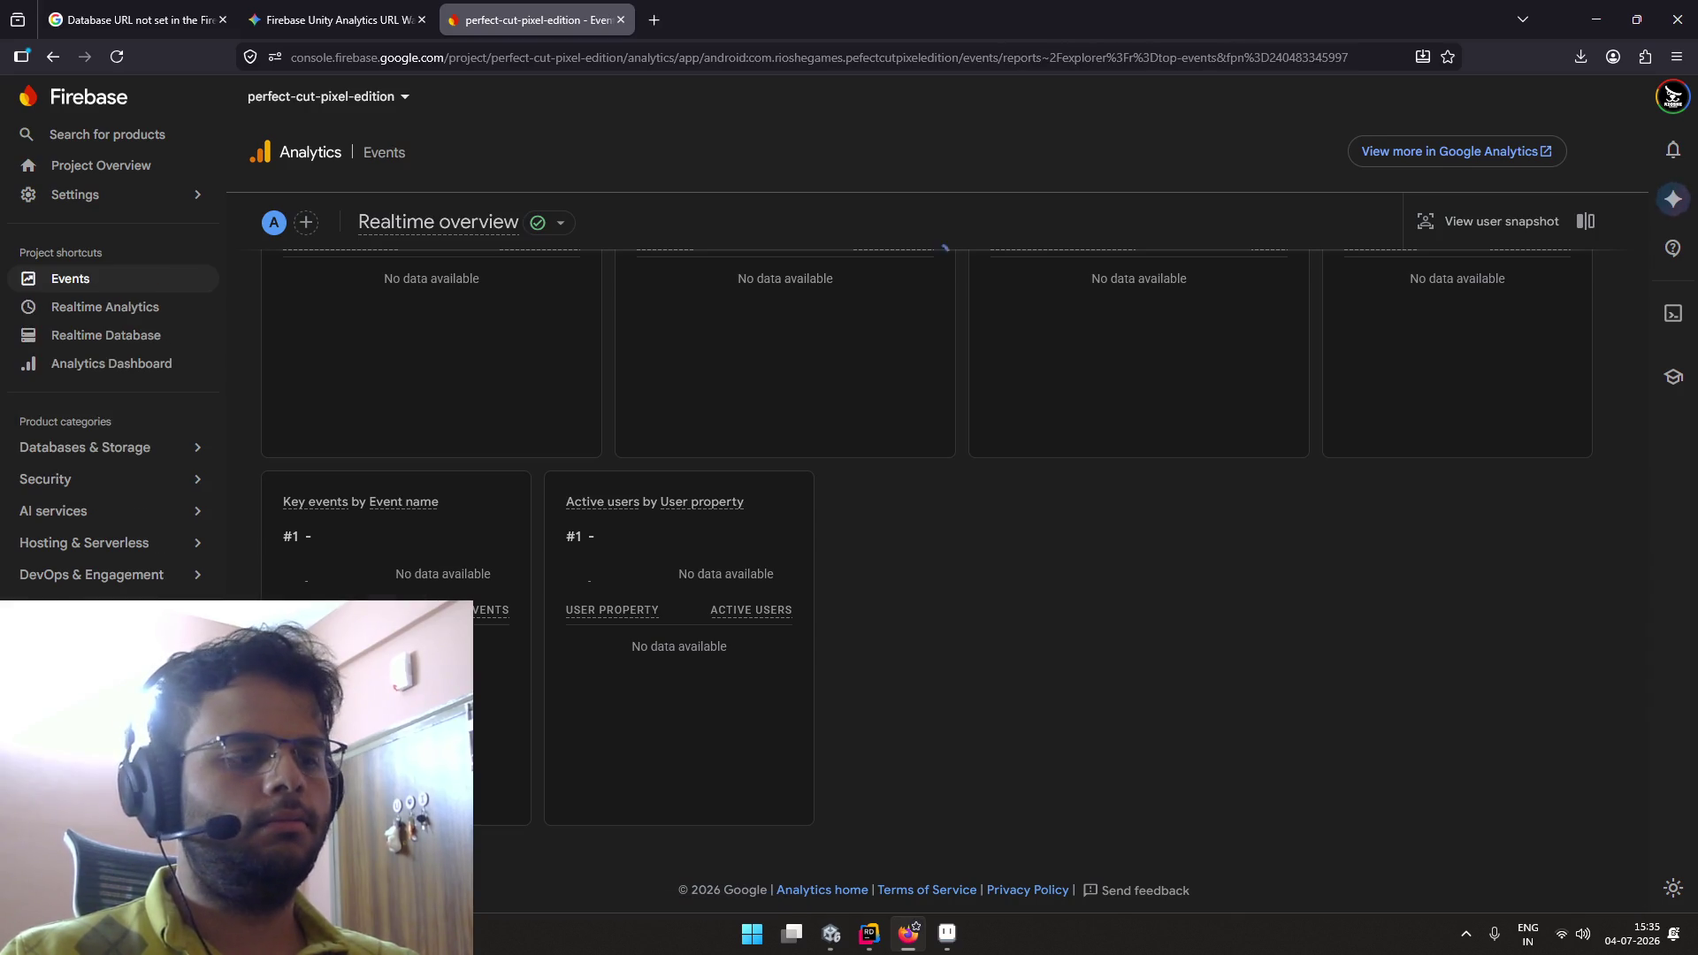
pyautogui.moveTo(148, 583)
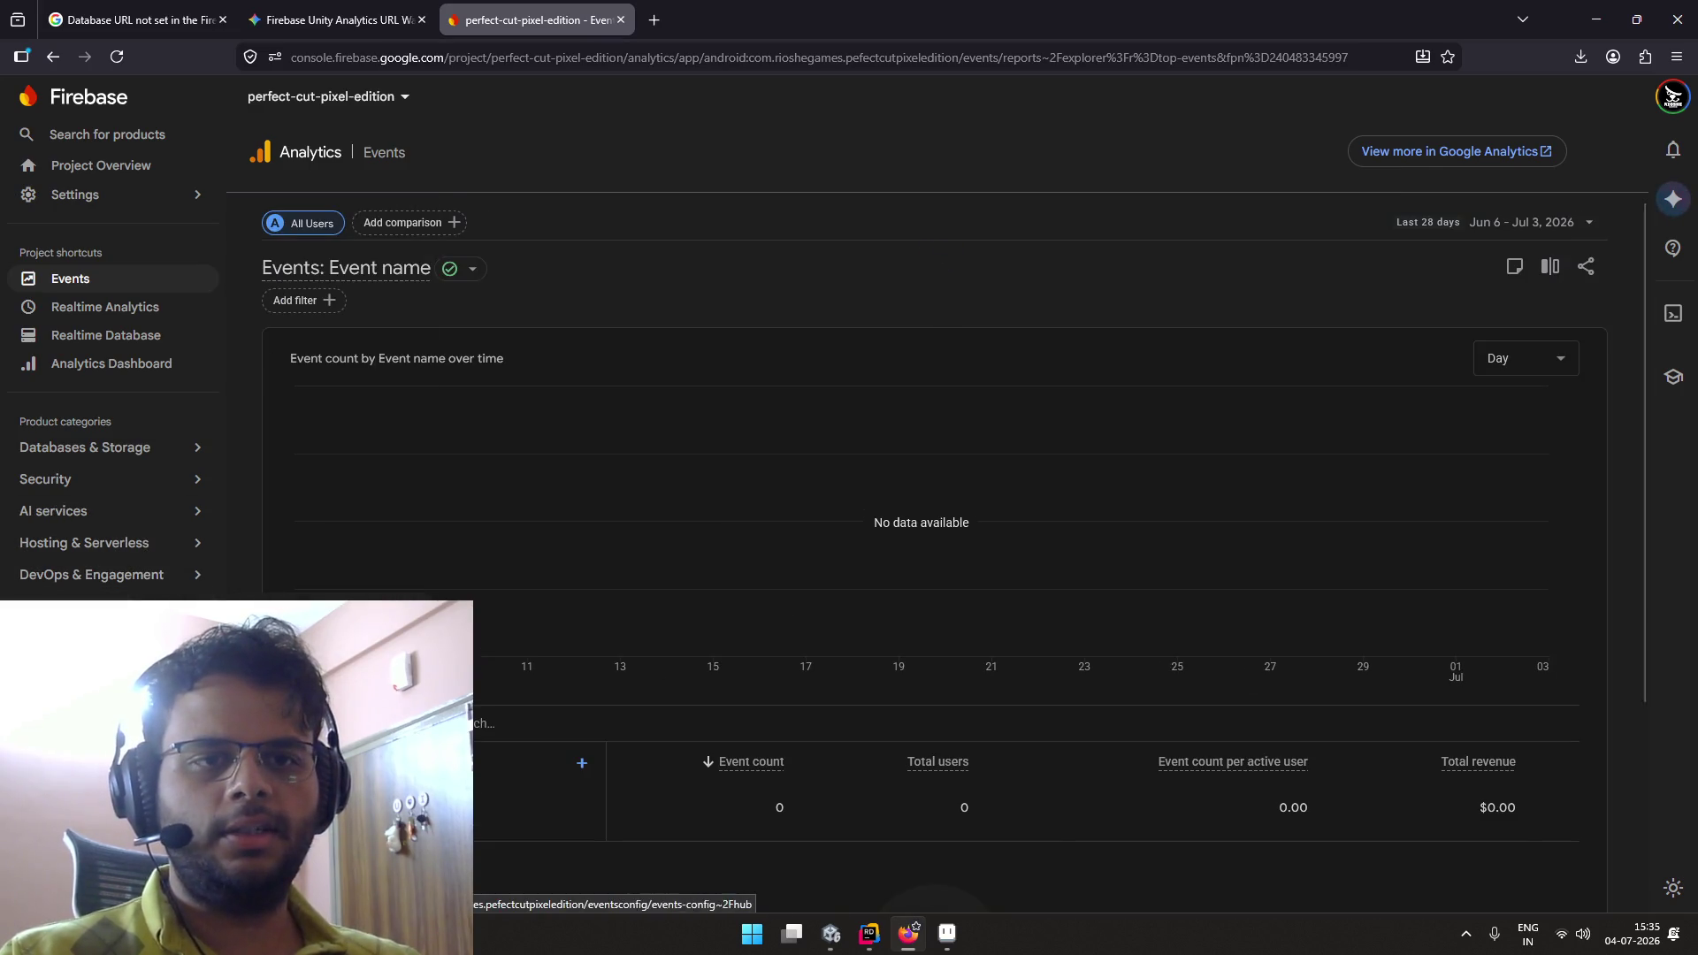
pyautogui.click(292, 779)
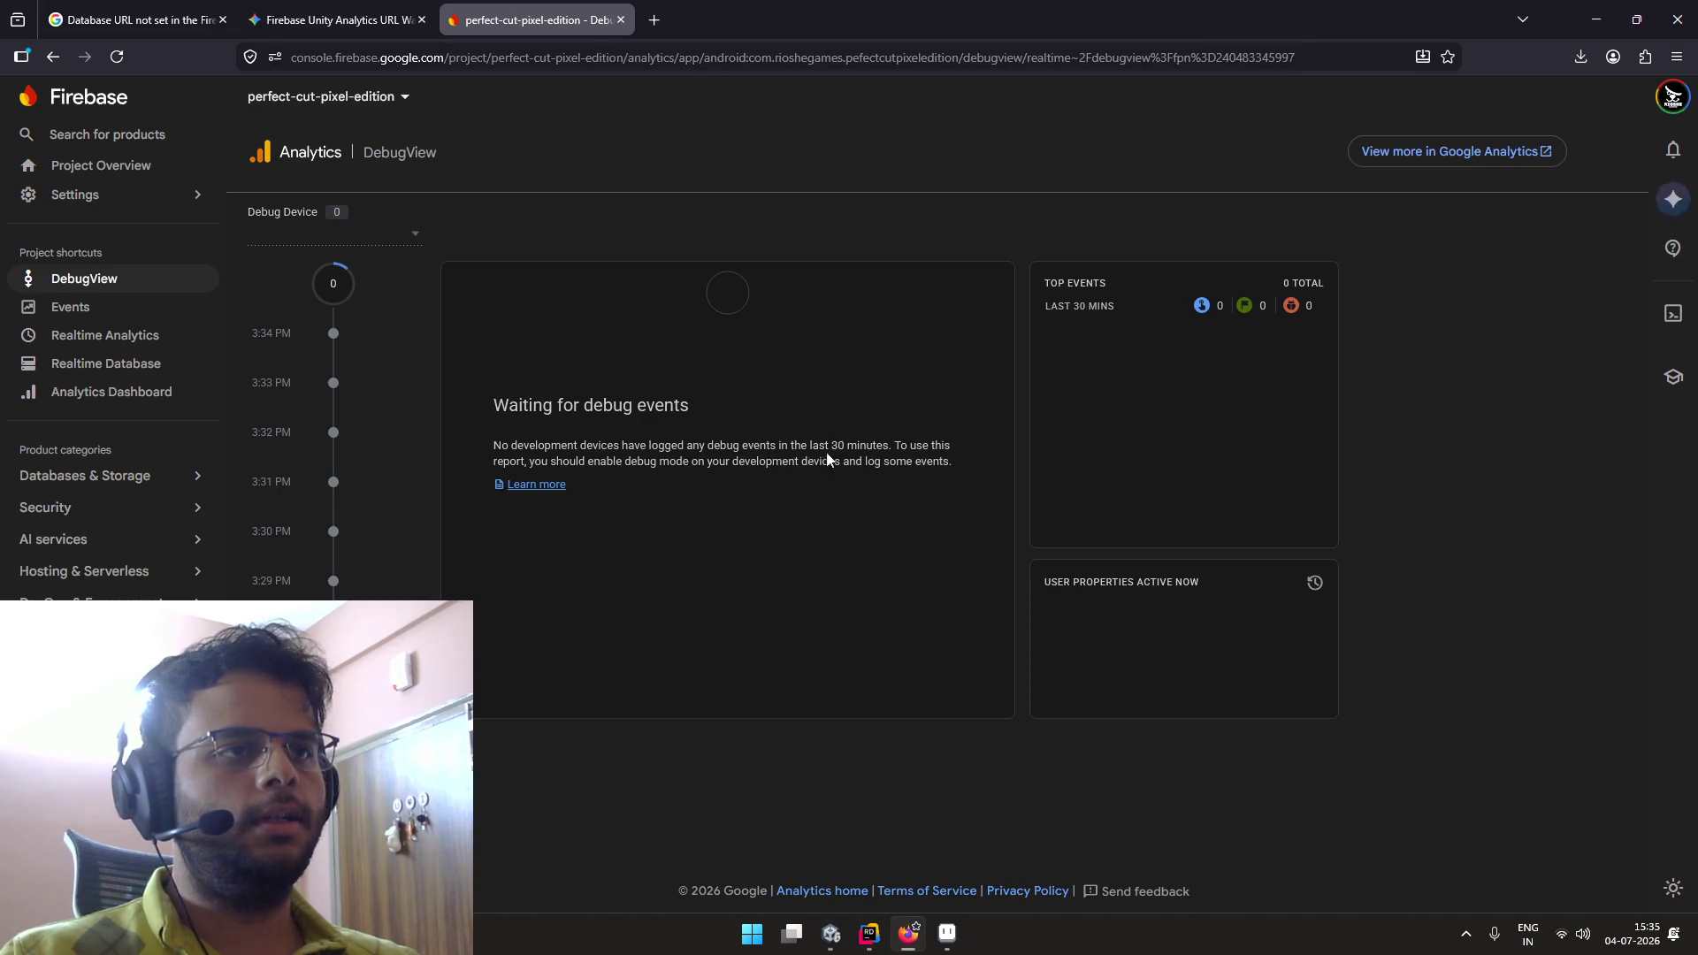
pyautogui.middleClick(536, 487)
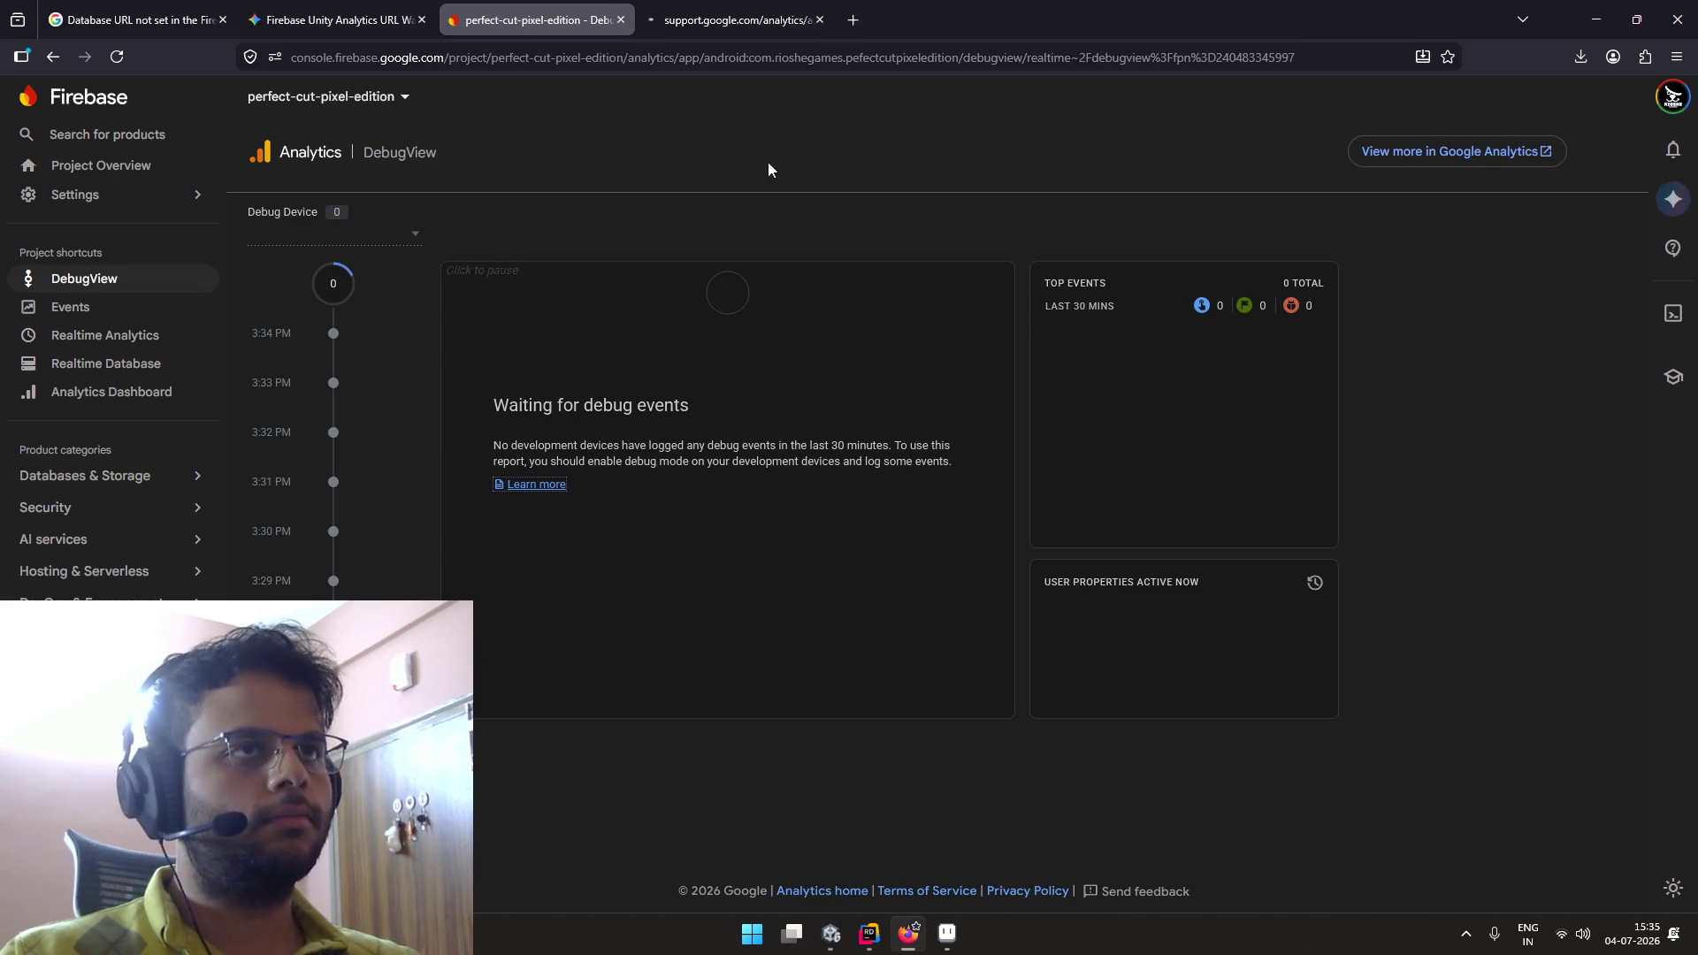
# Read the 'Monitor events in DebugView' help article to the end, then move to the Unity Editor.
pyautogui.hotkey('ctrl', 'Tab')
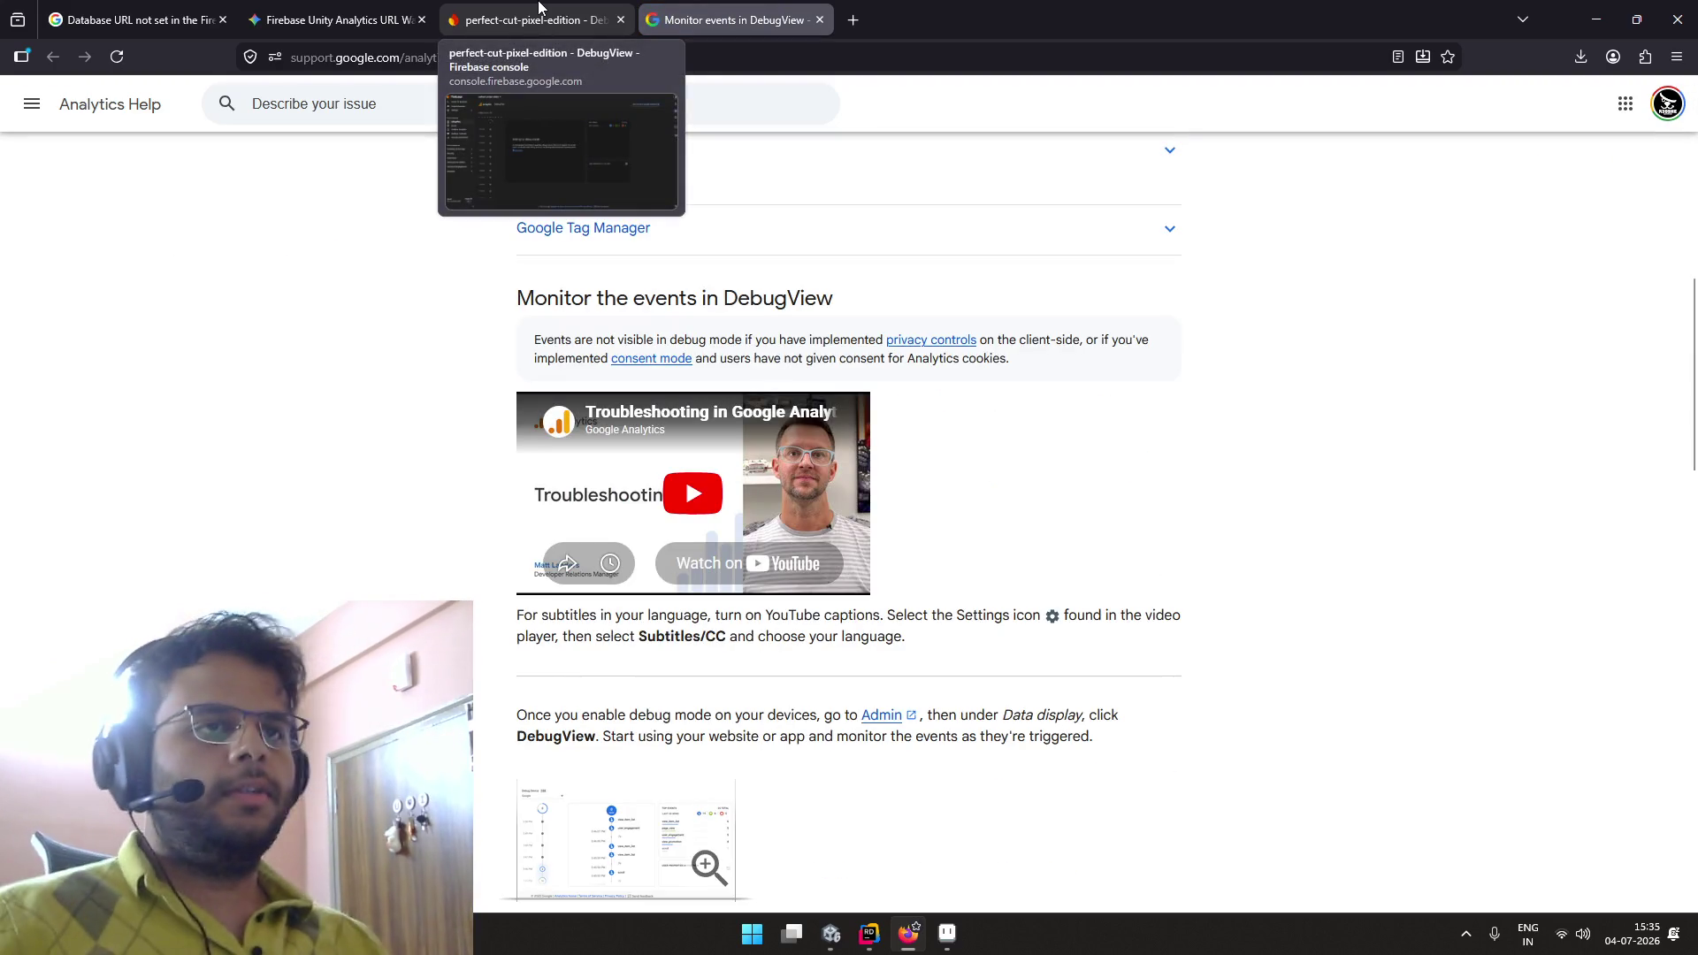
pyautogui.scroll(-3, 821, 475)
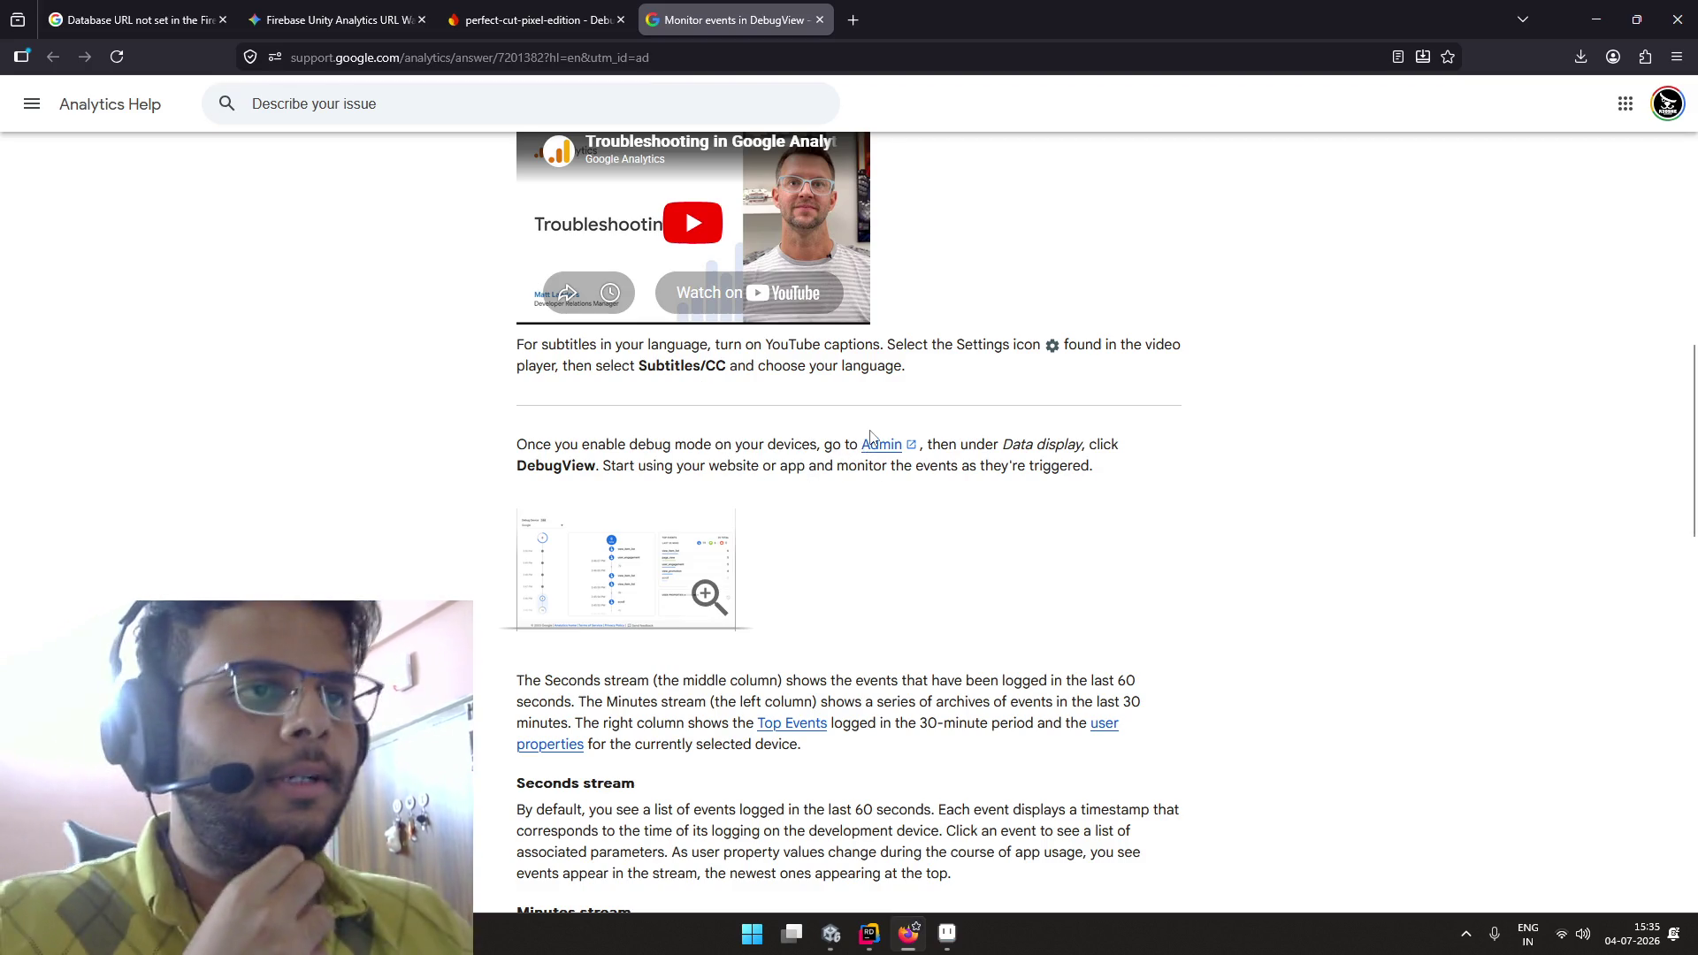
pyautogui.scroll(-4, 876, 436)
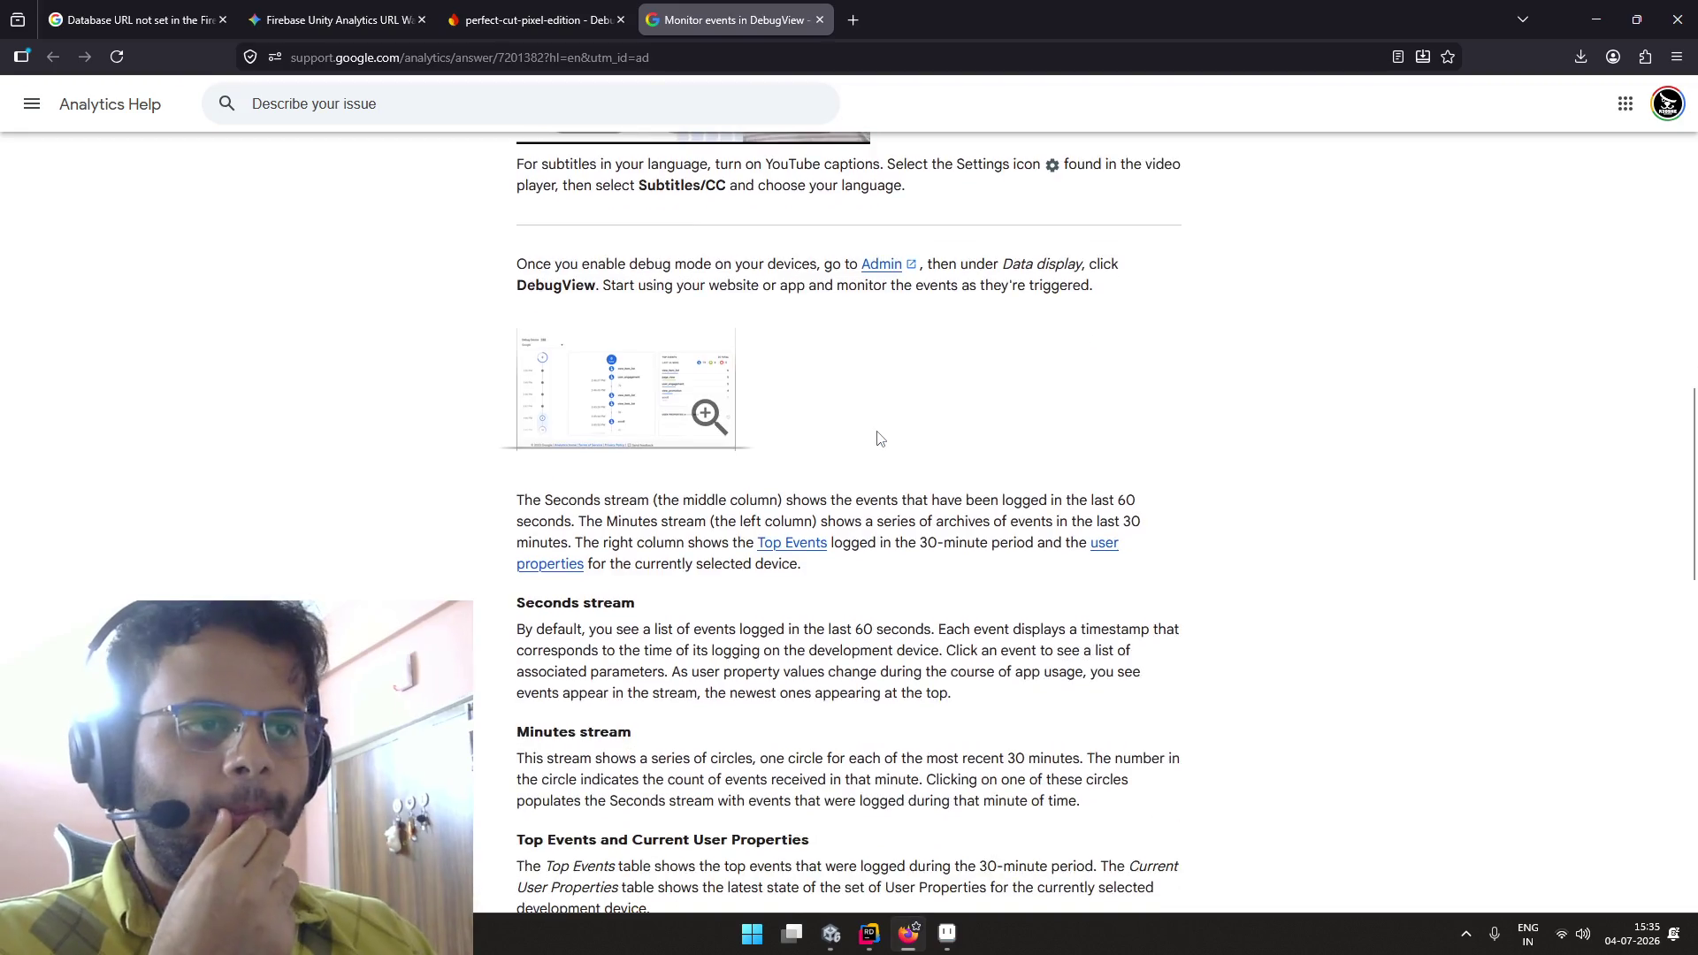
pyautogui.scroll(-3, 879, 437)
pyautogui.scroll(-4, 879, 431)
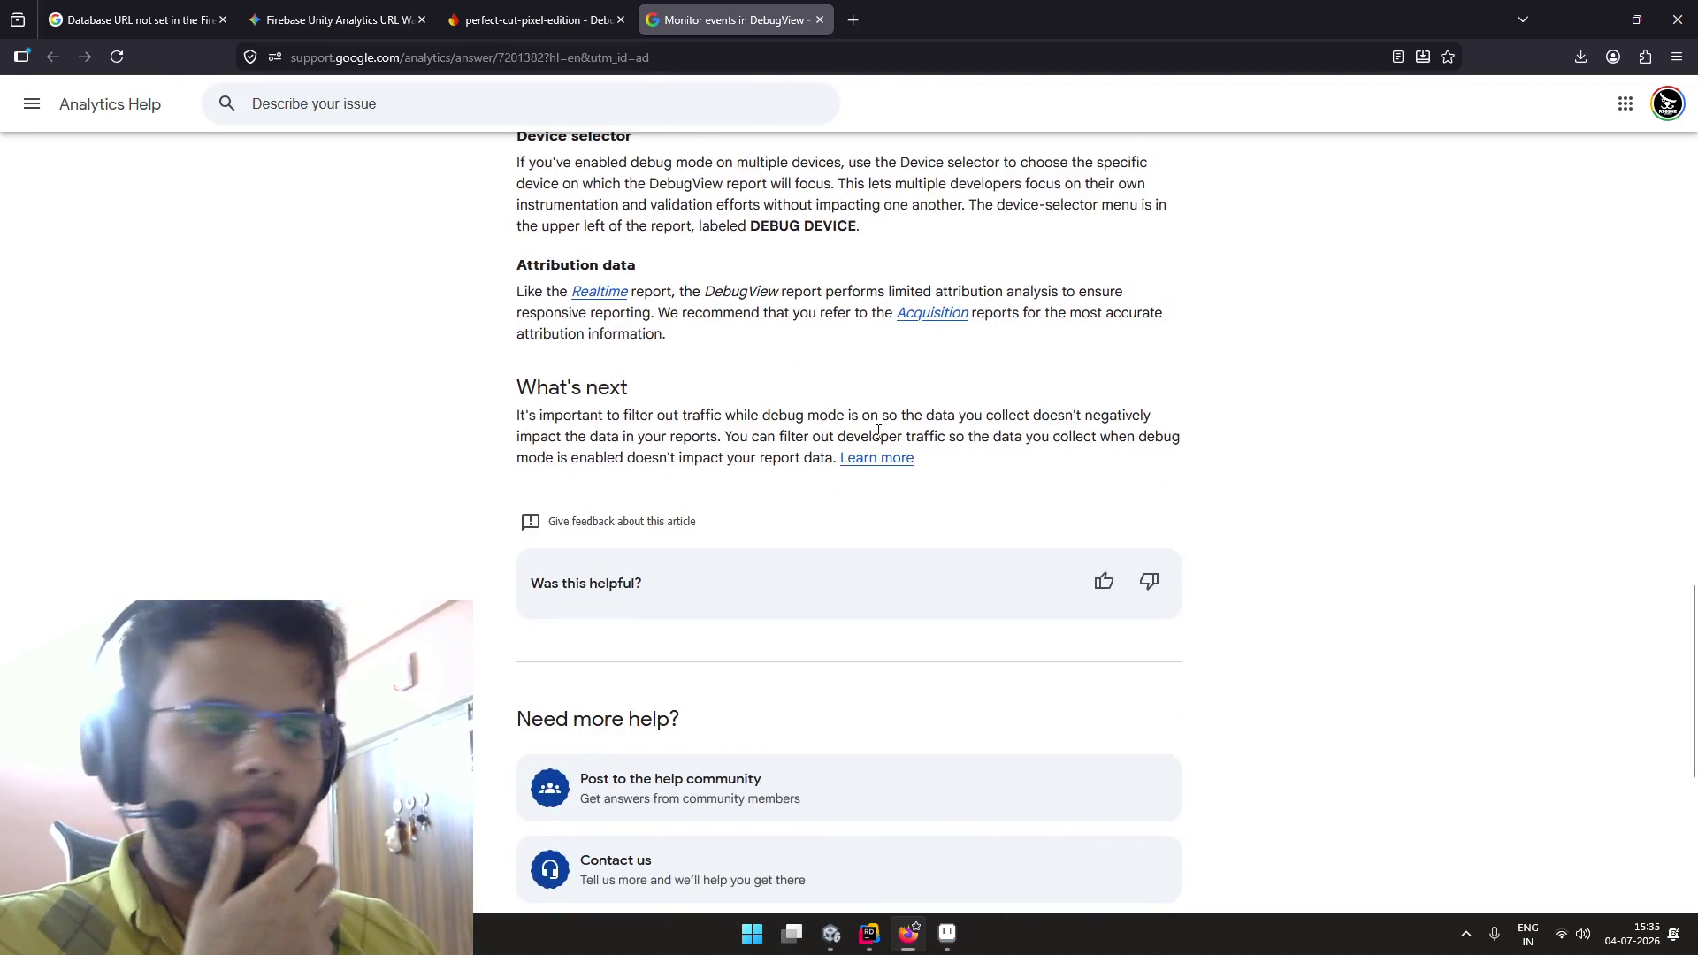
pyautogui.scroll(-1, 878, 430)
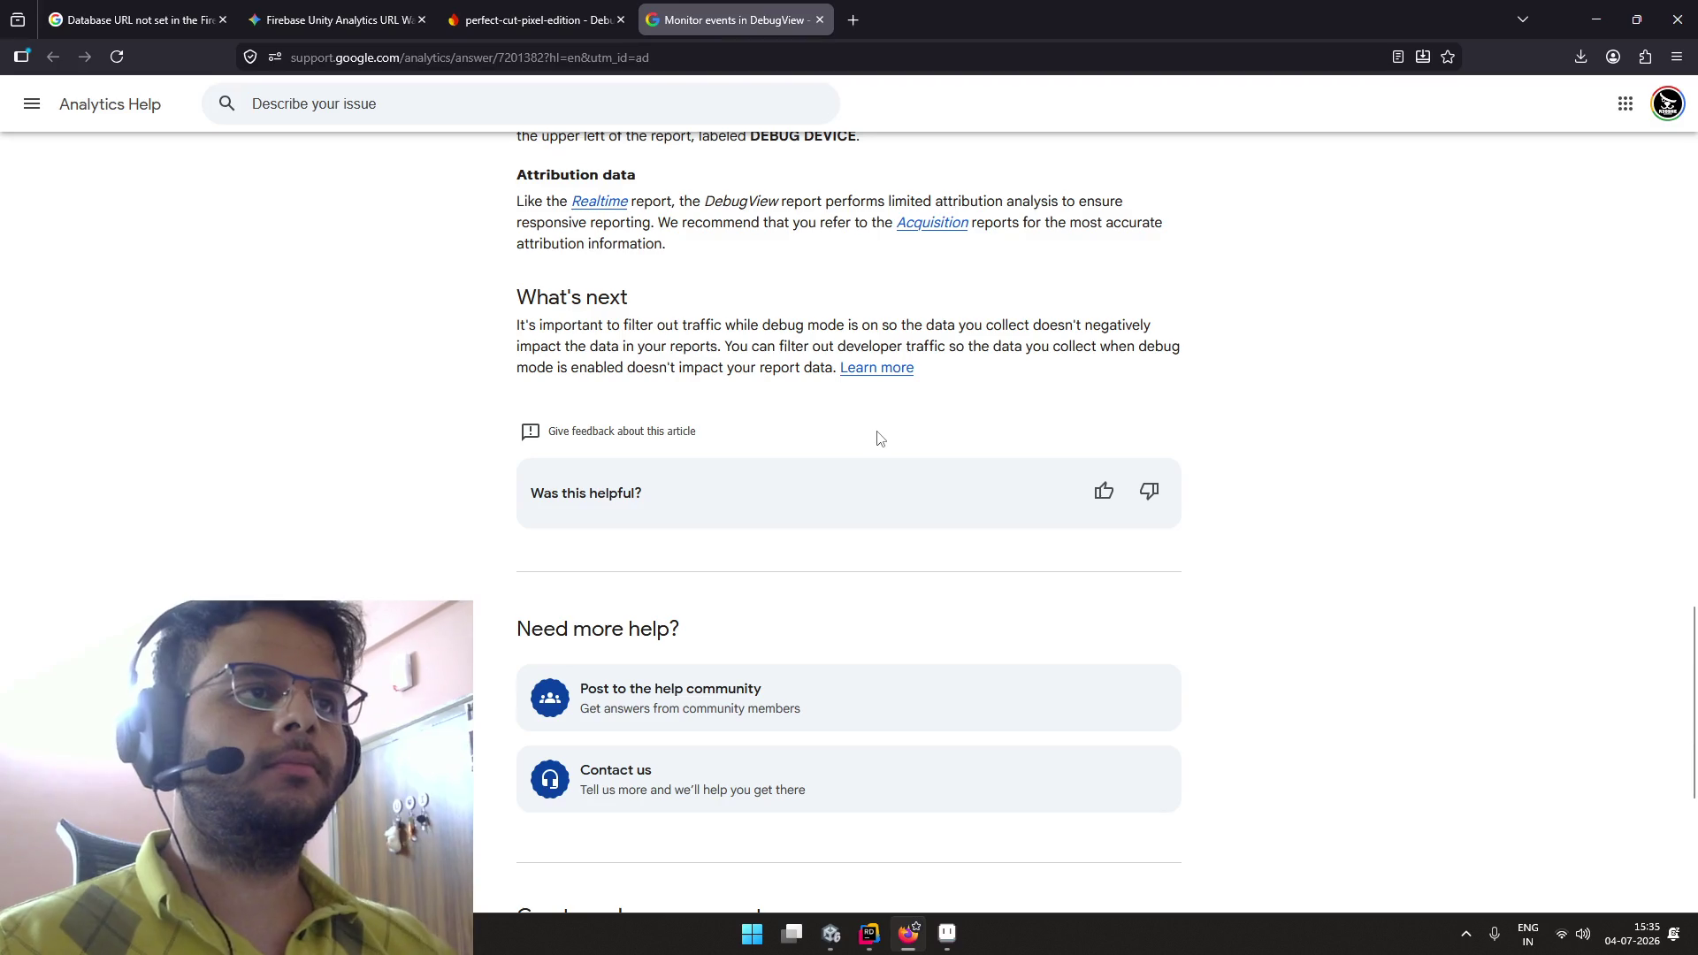
pyautogui.hotkey('alt', 'Tab')
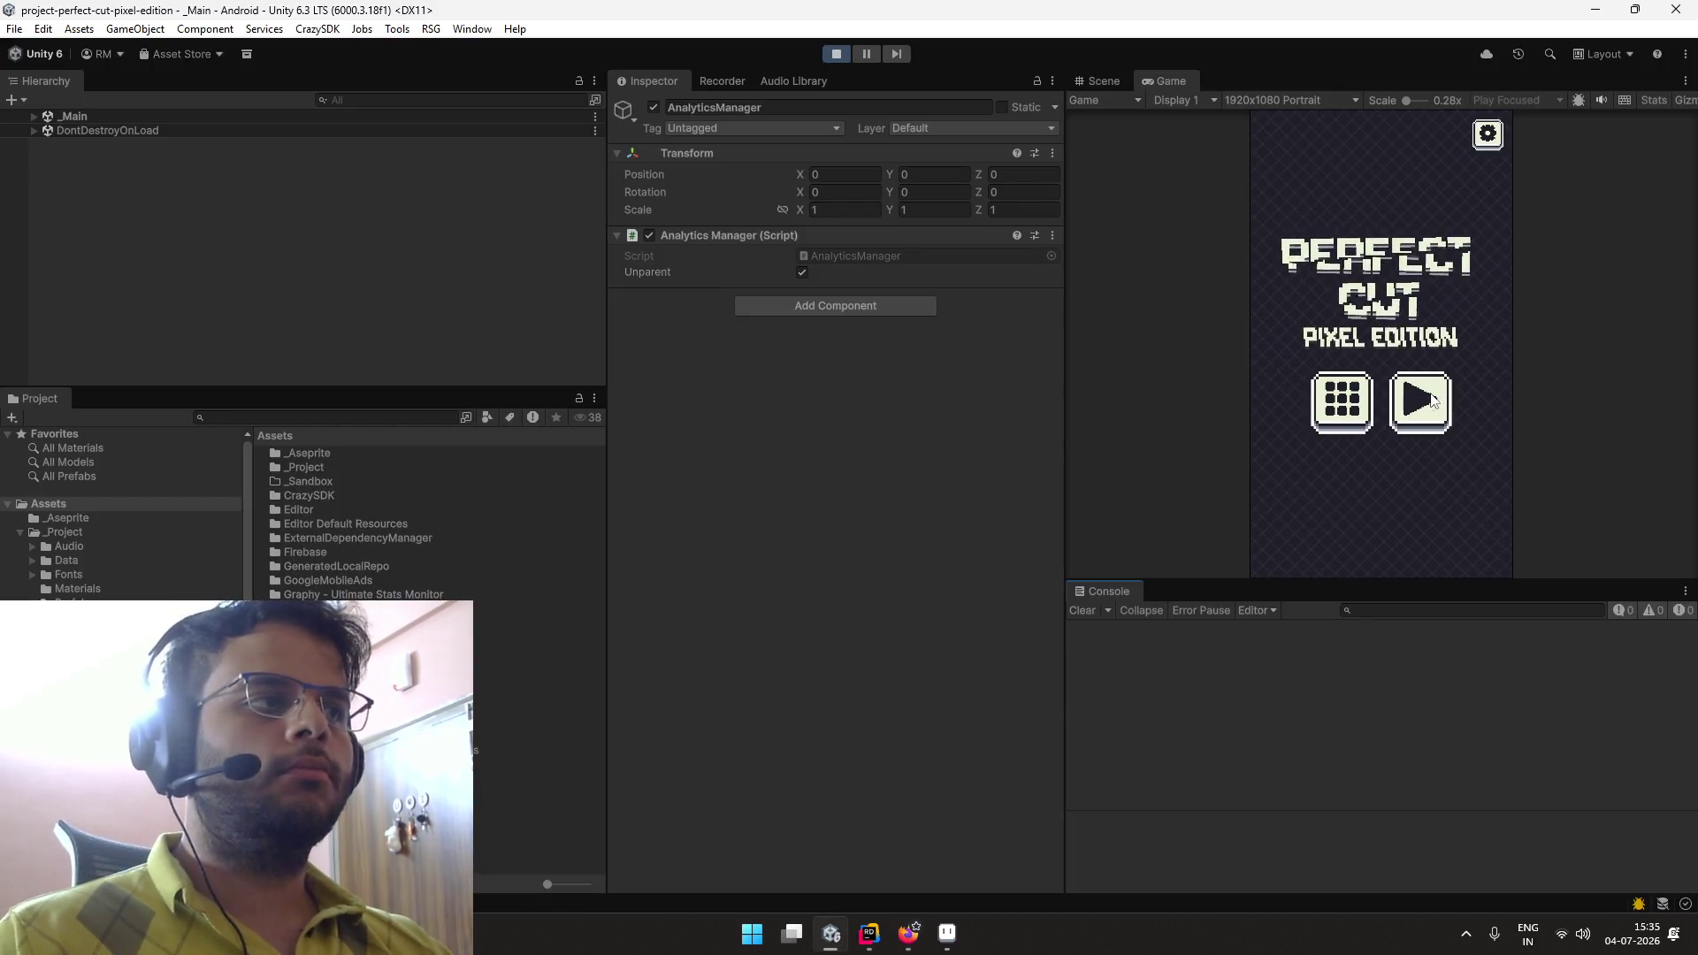
# Play Level 3, slice the square diagonally, skip the level and close the AdMob test ad.
pyautogui.click(1431, 402)
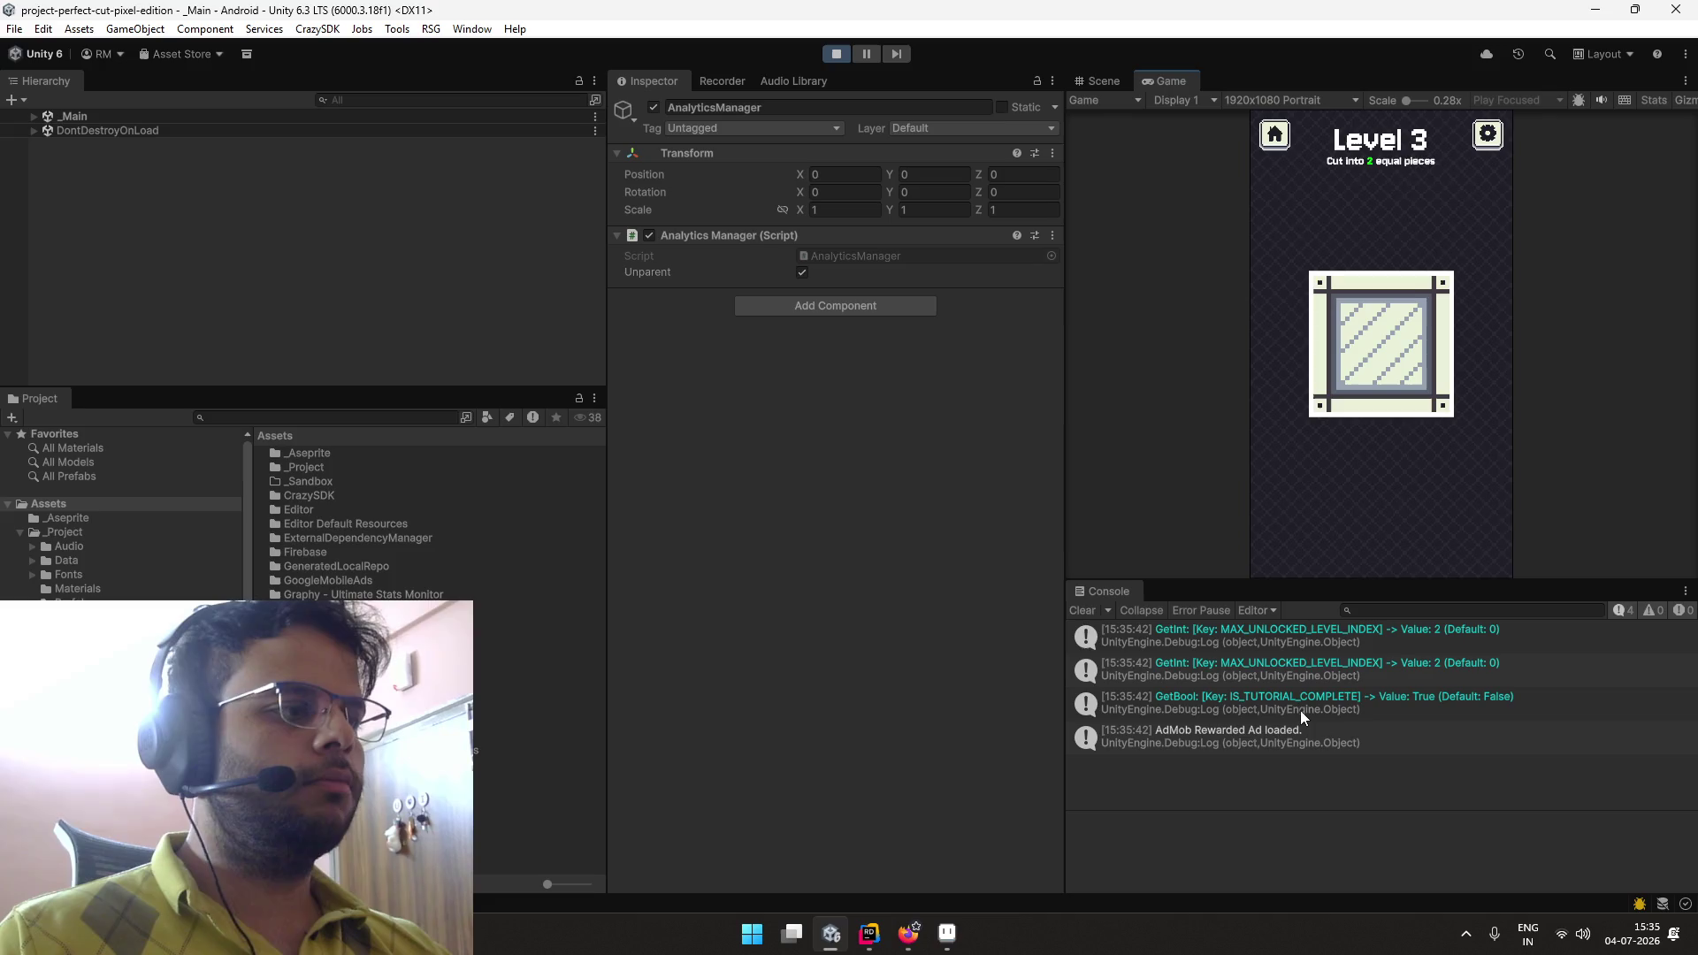
pyautogui.hotkey('alt', 'Tab')
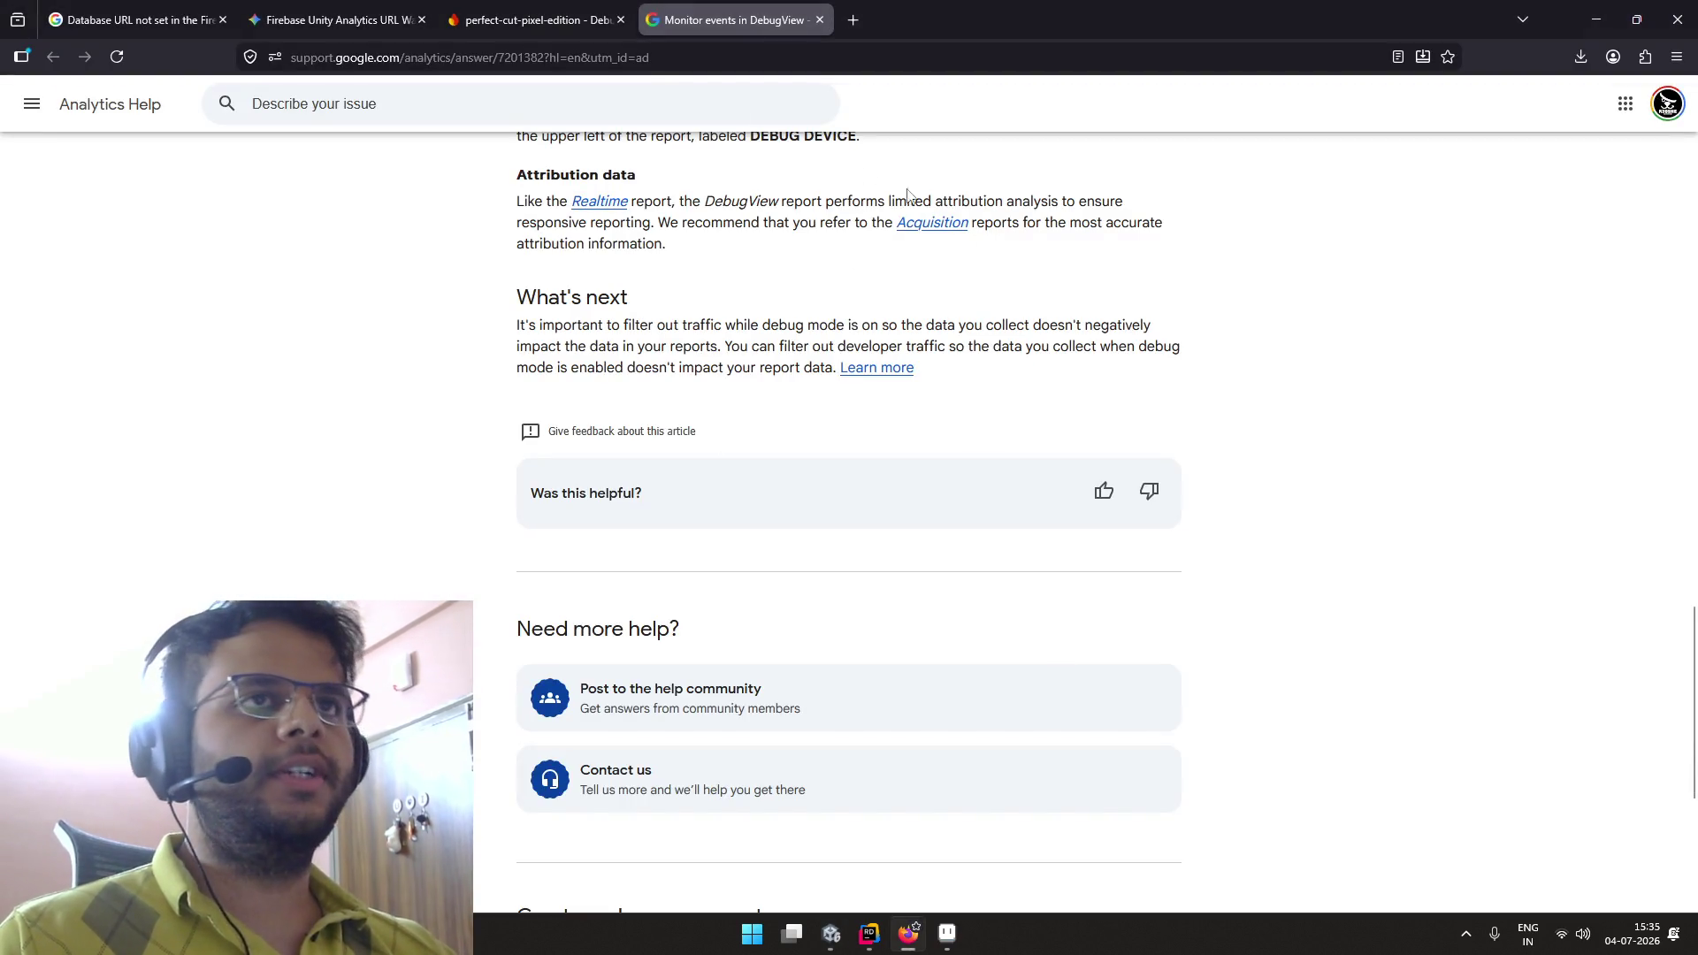
pyautogui.click(534, 7)
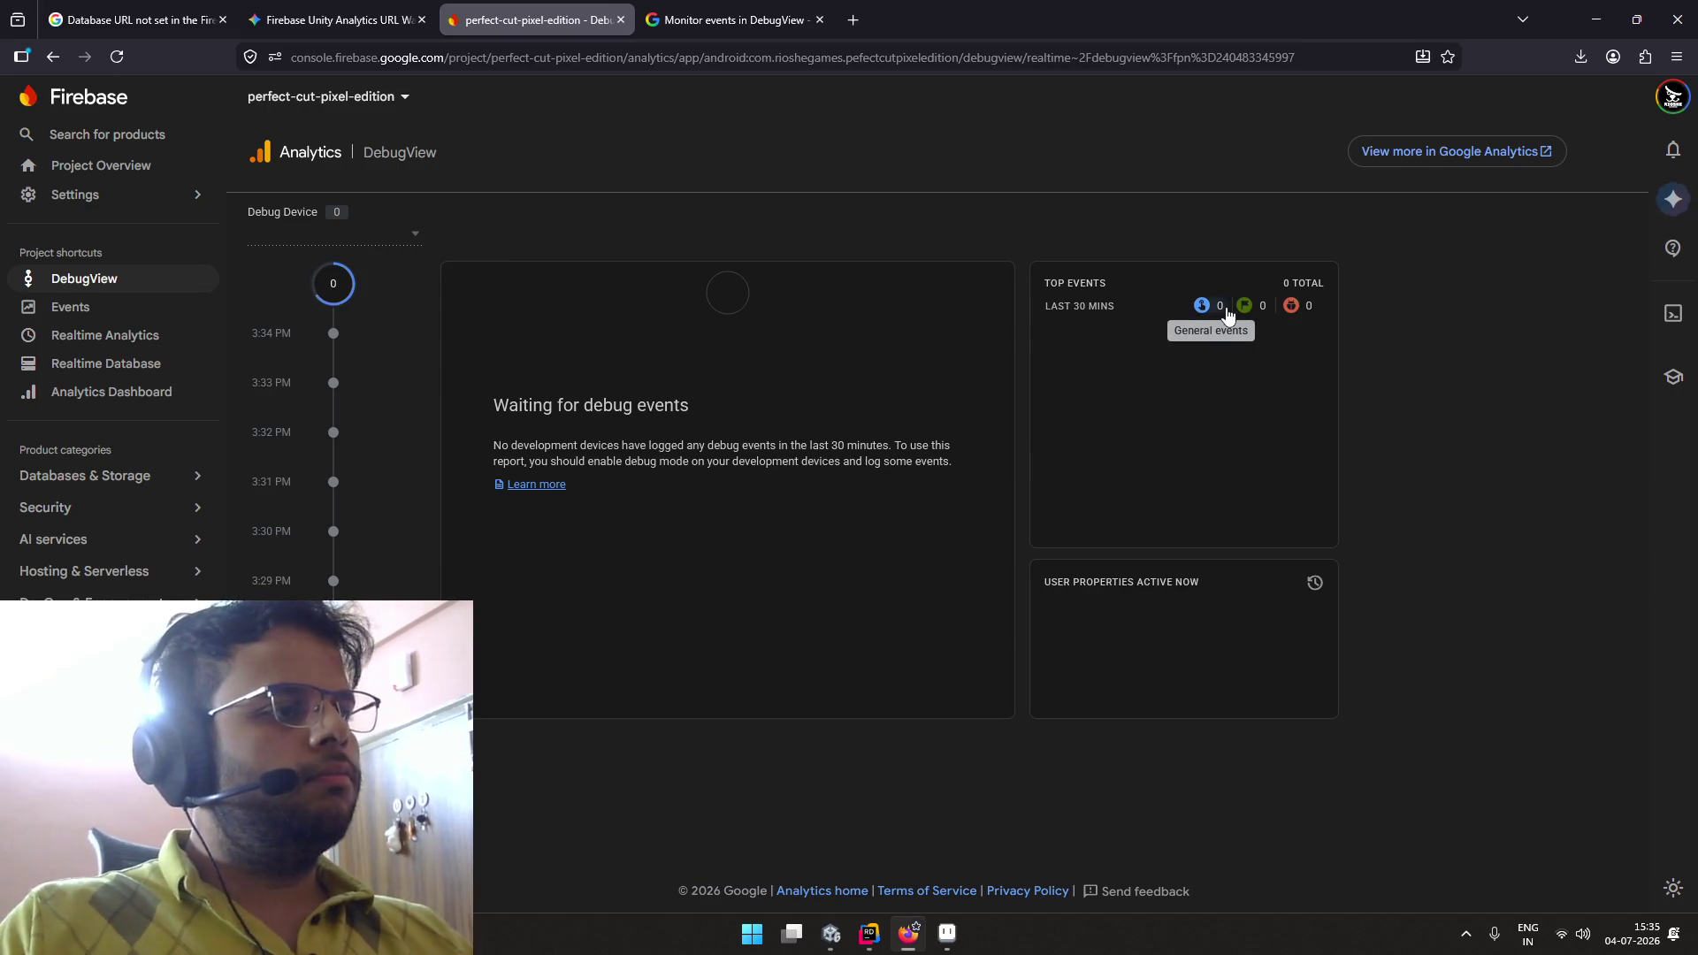
pyautogui.hotkey('alt', 'Tab')
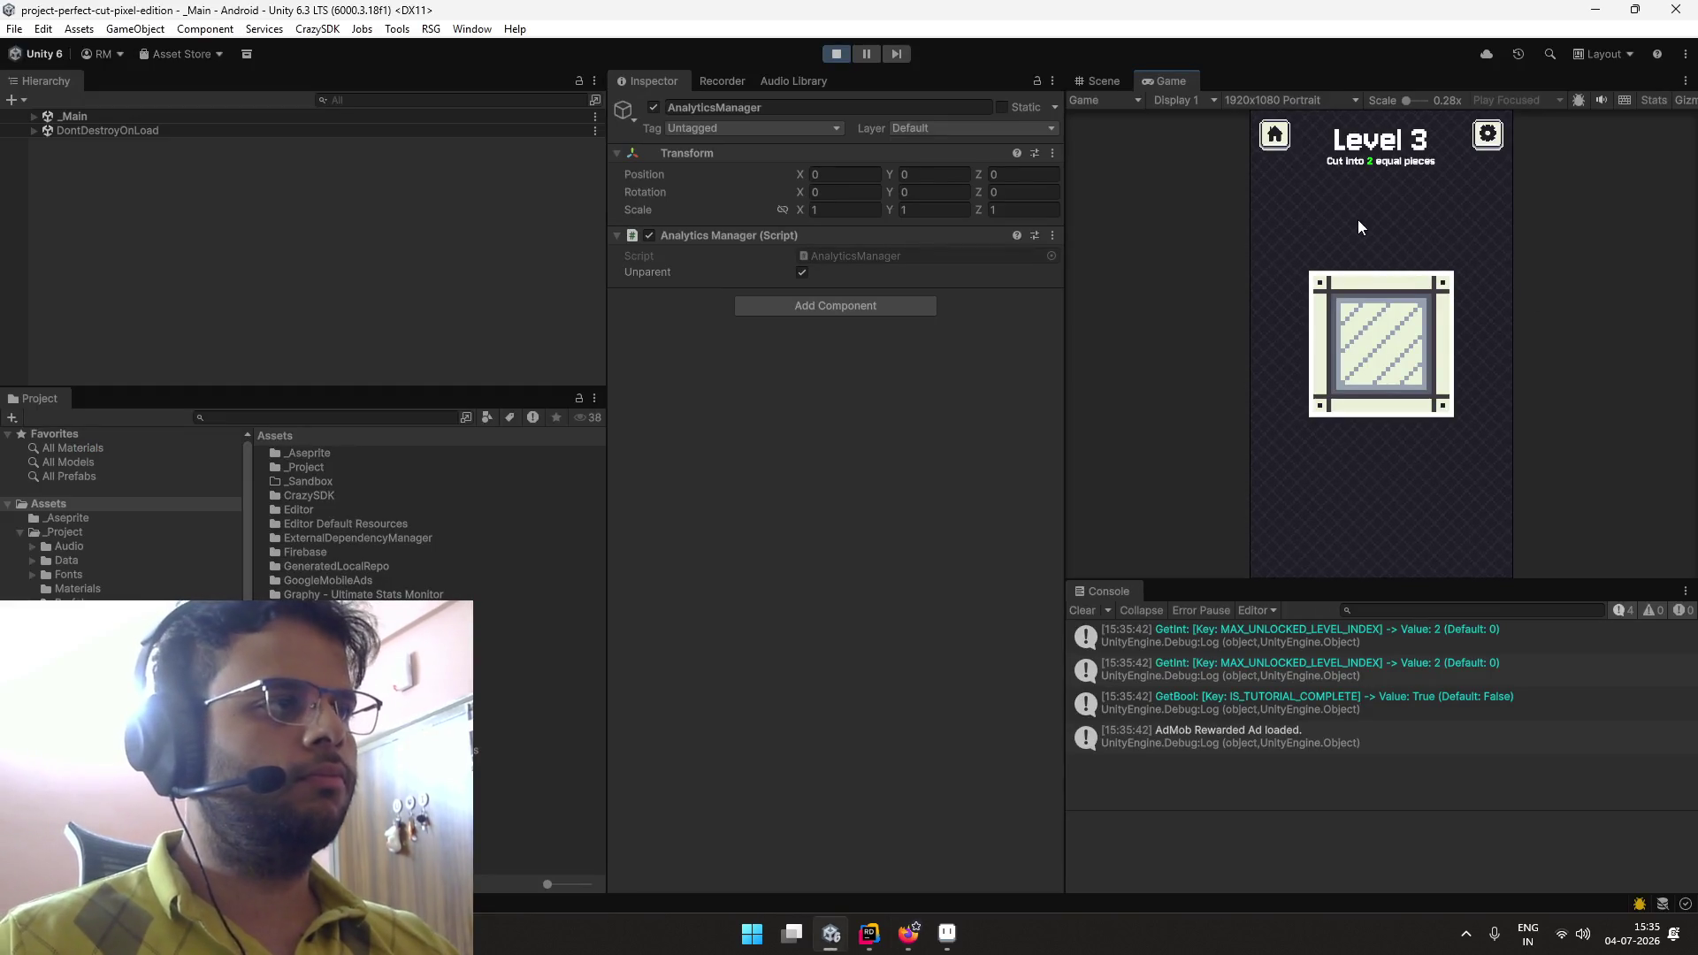
pyautogui.moveTo(1356, 227); pyautogui.dragTo(1542, 453)
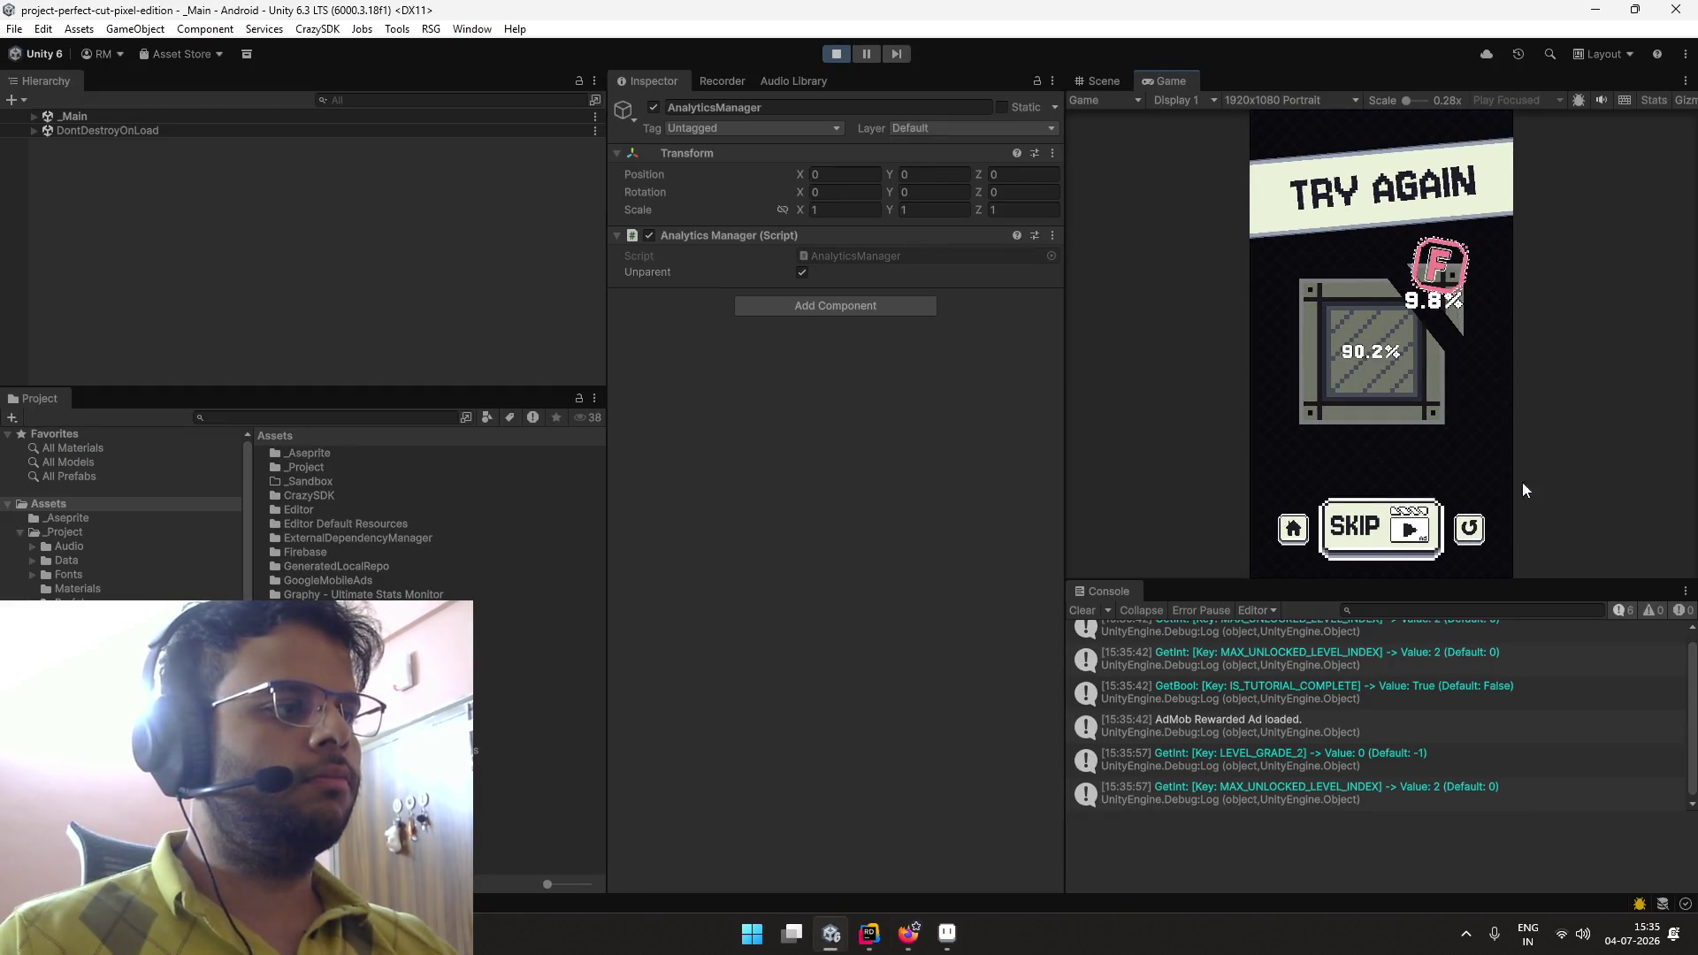
pyautogui.click(1380, 541)
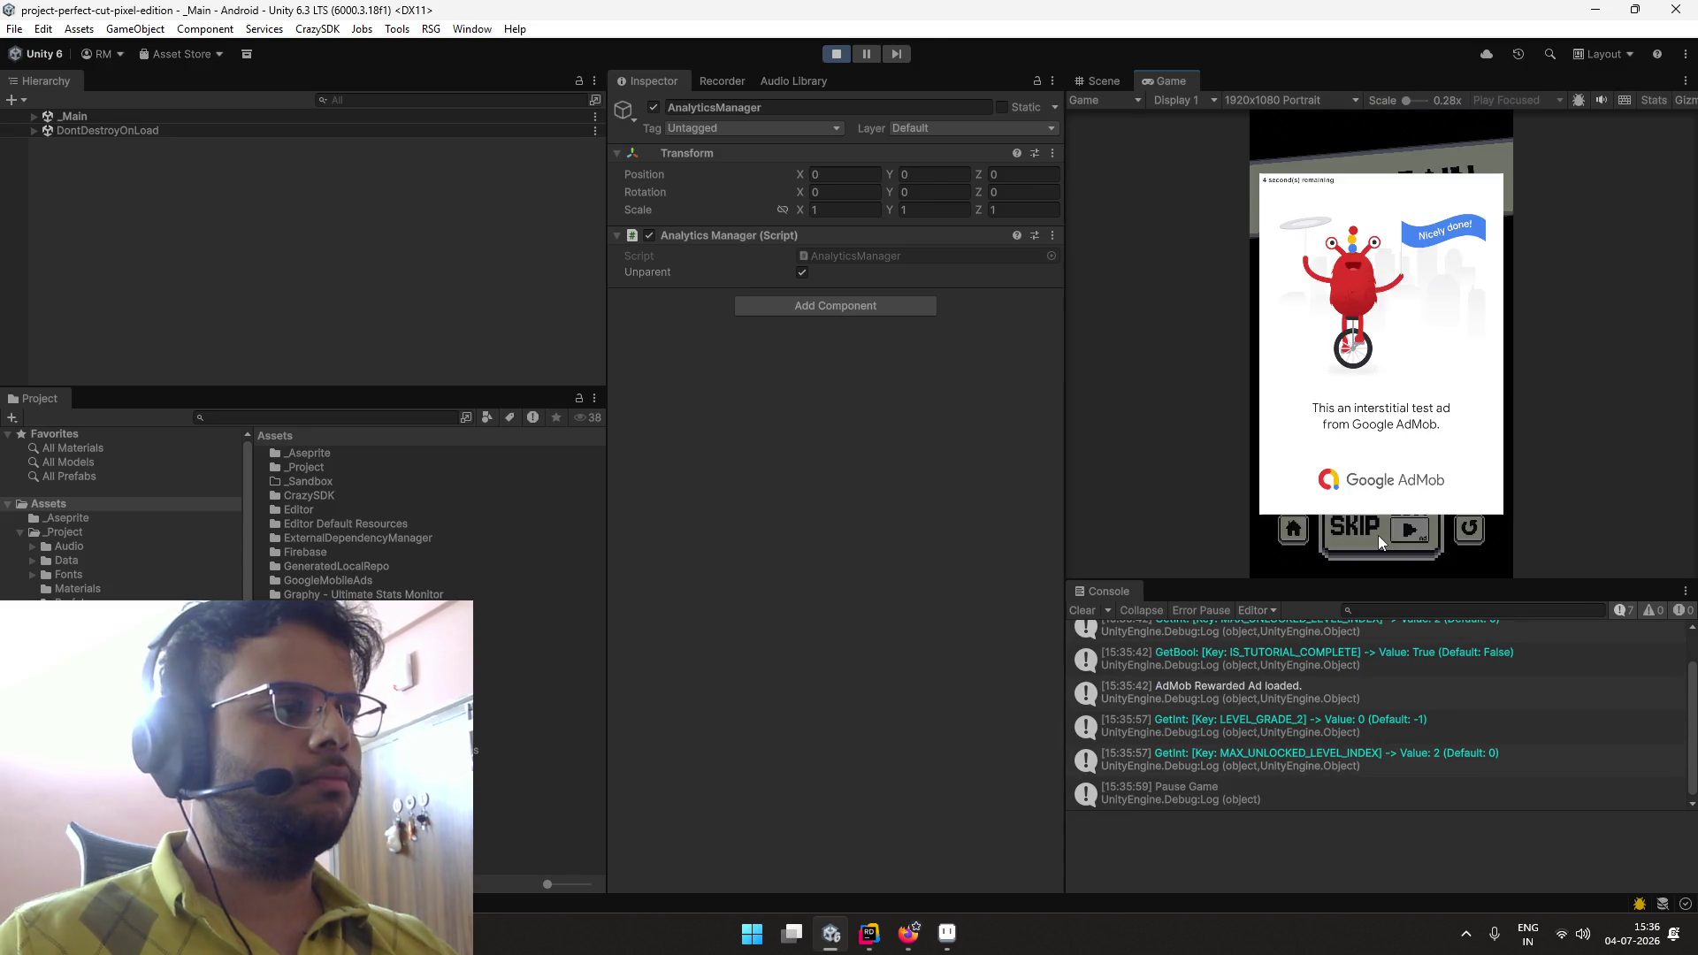
pyautogui.click(1294, 184)
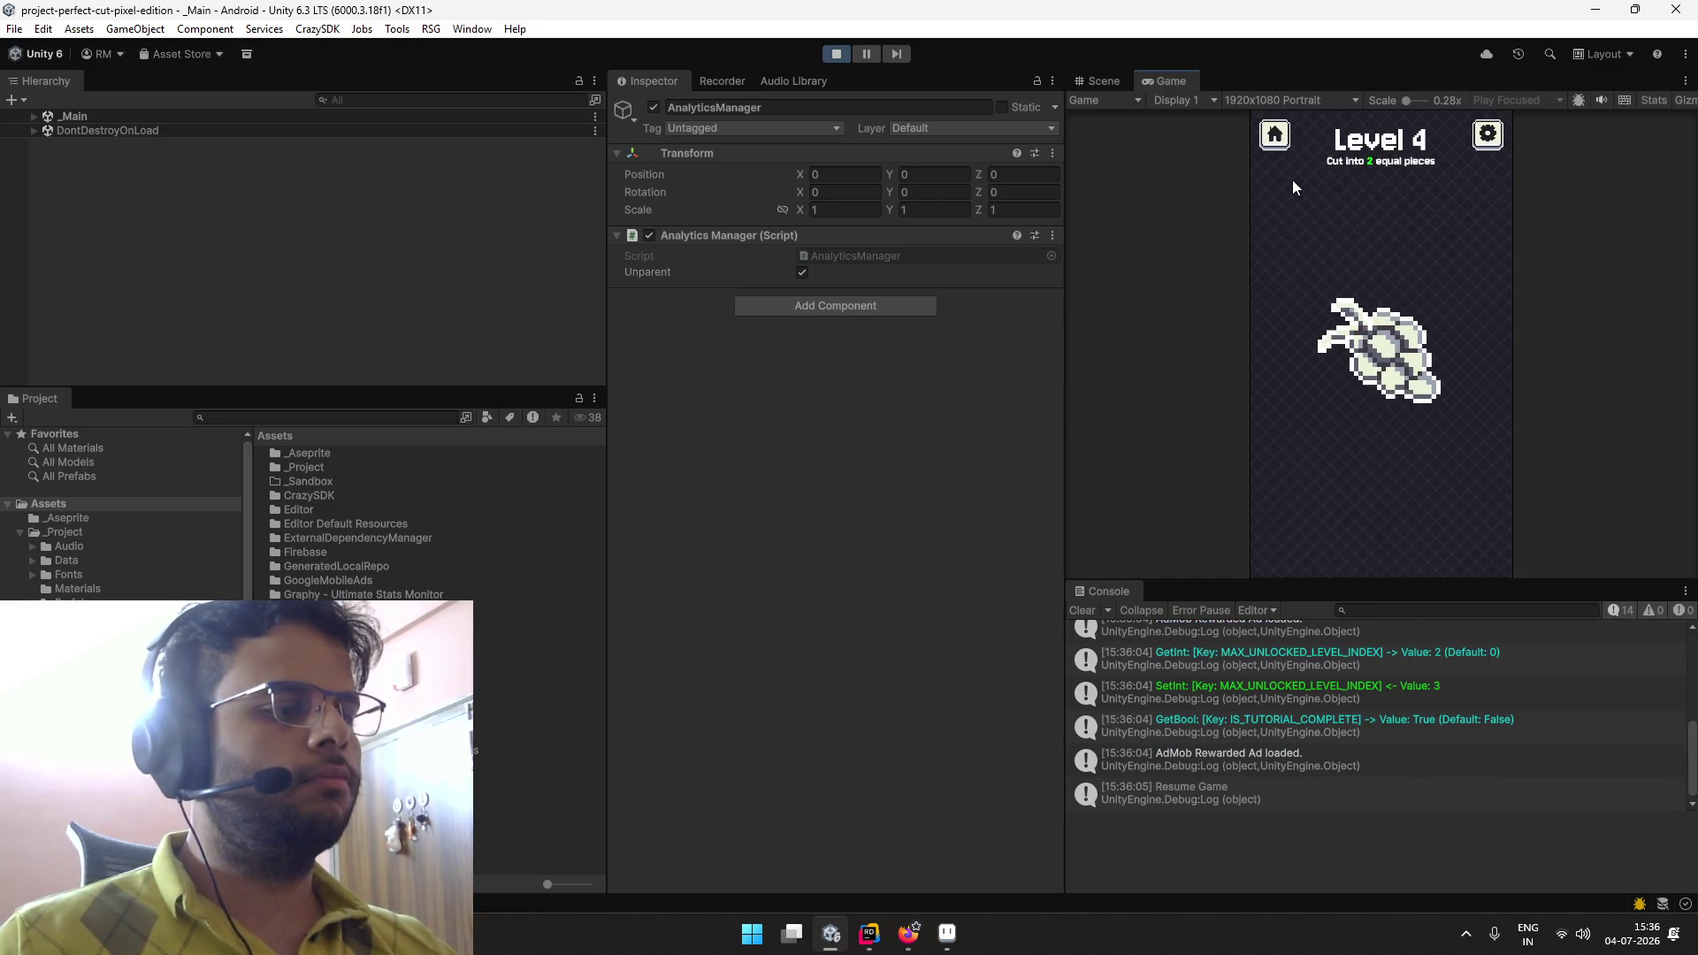
# Recheck Firebase DebugView for events, then bring FirebaseAnalyticsAdapter.cs in Rider to the front.
pyautogui.hotkey('alt', 'Tab')
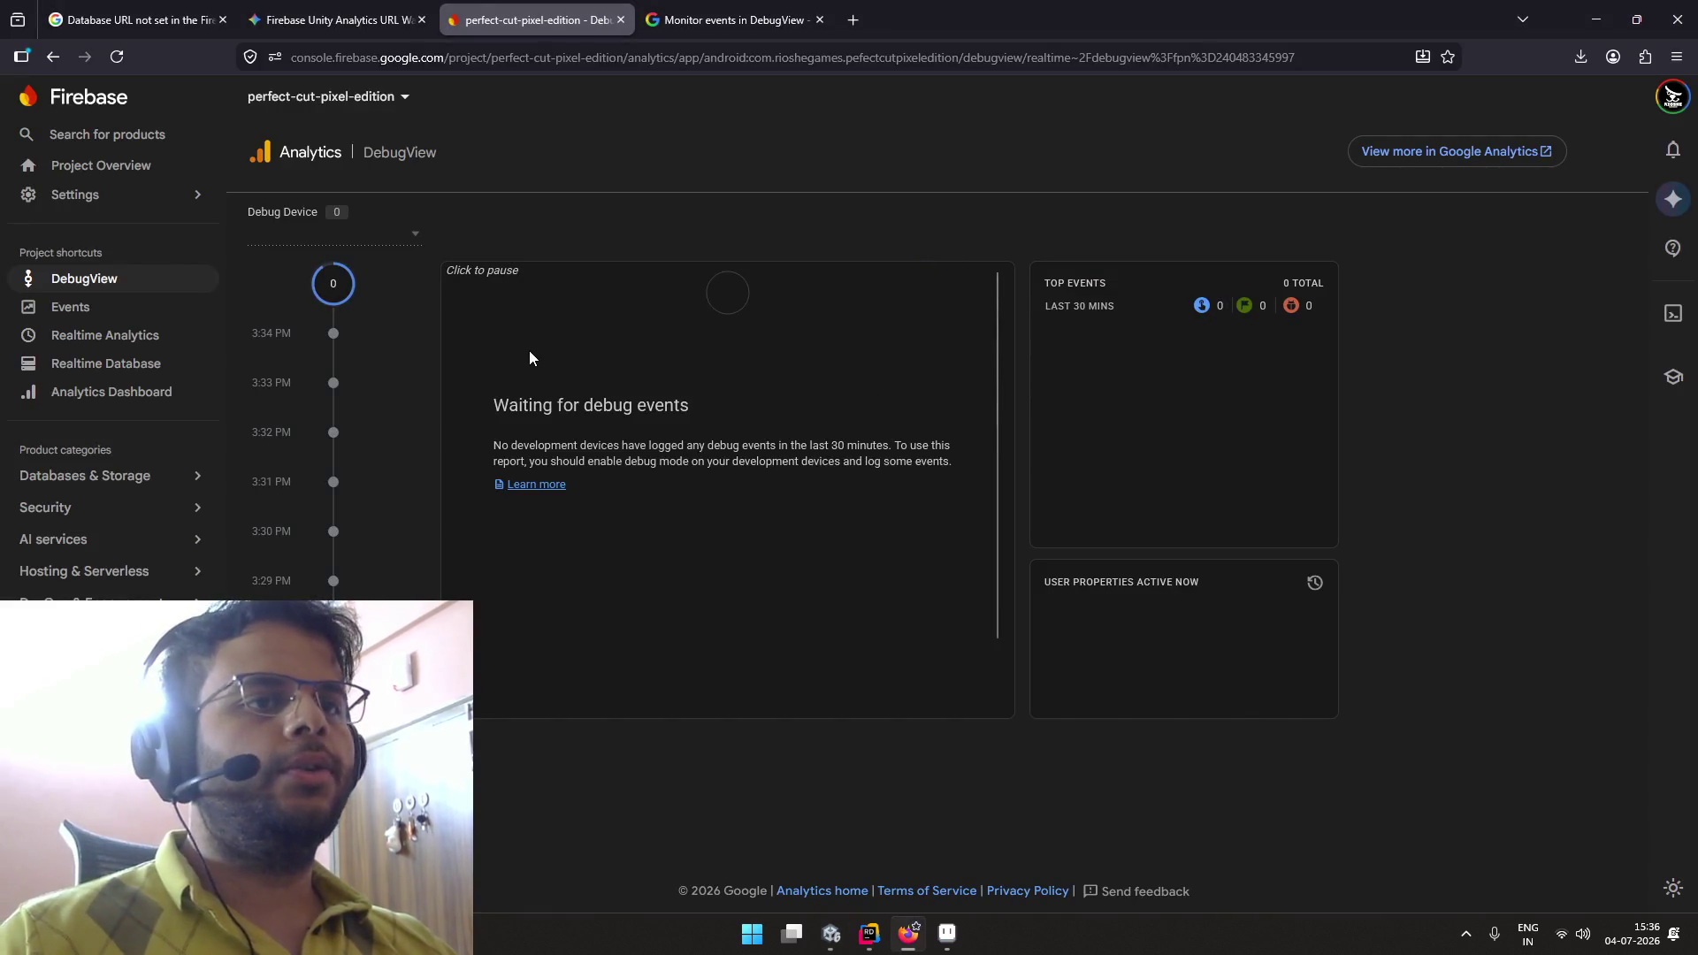
pyautogui.click(723, 31)
pyautogui.scroll(4, 749, 395)
pyautogui.click(570, 18)
pyautogui.hotkey('alt', 'Tab')
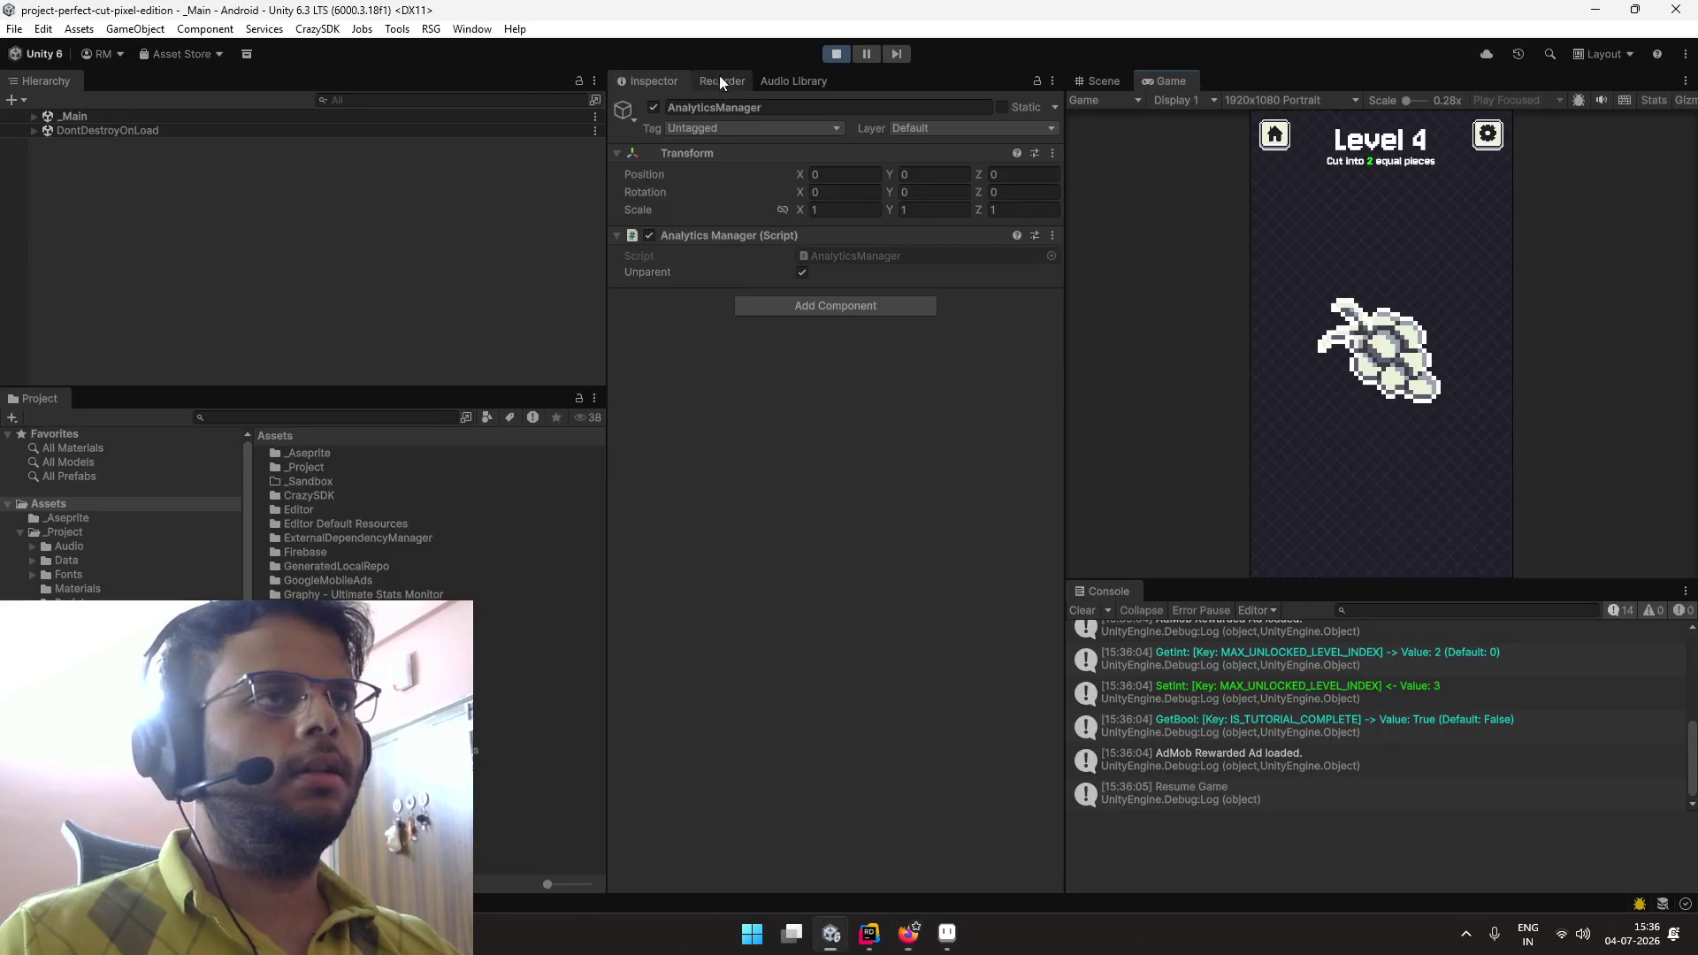
pyautogui.hotkey('alt', 'Tab')
pyautogui.press('Tab')
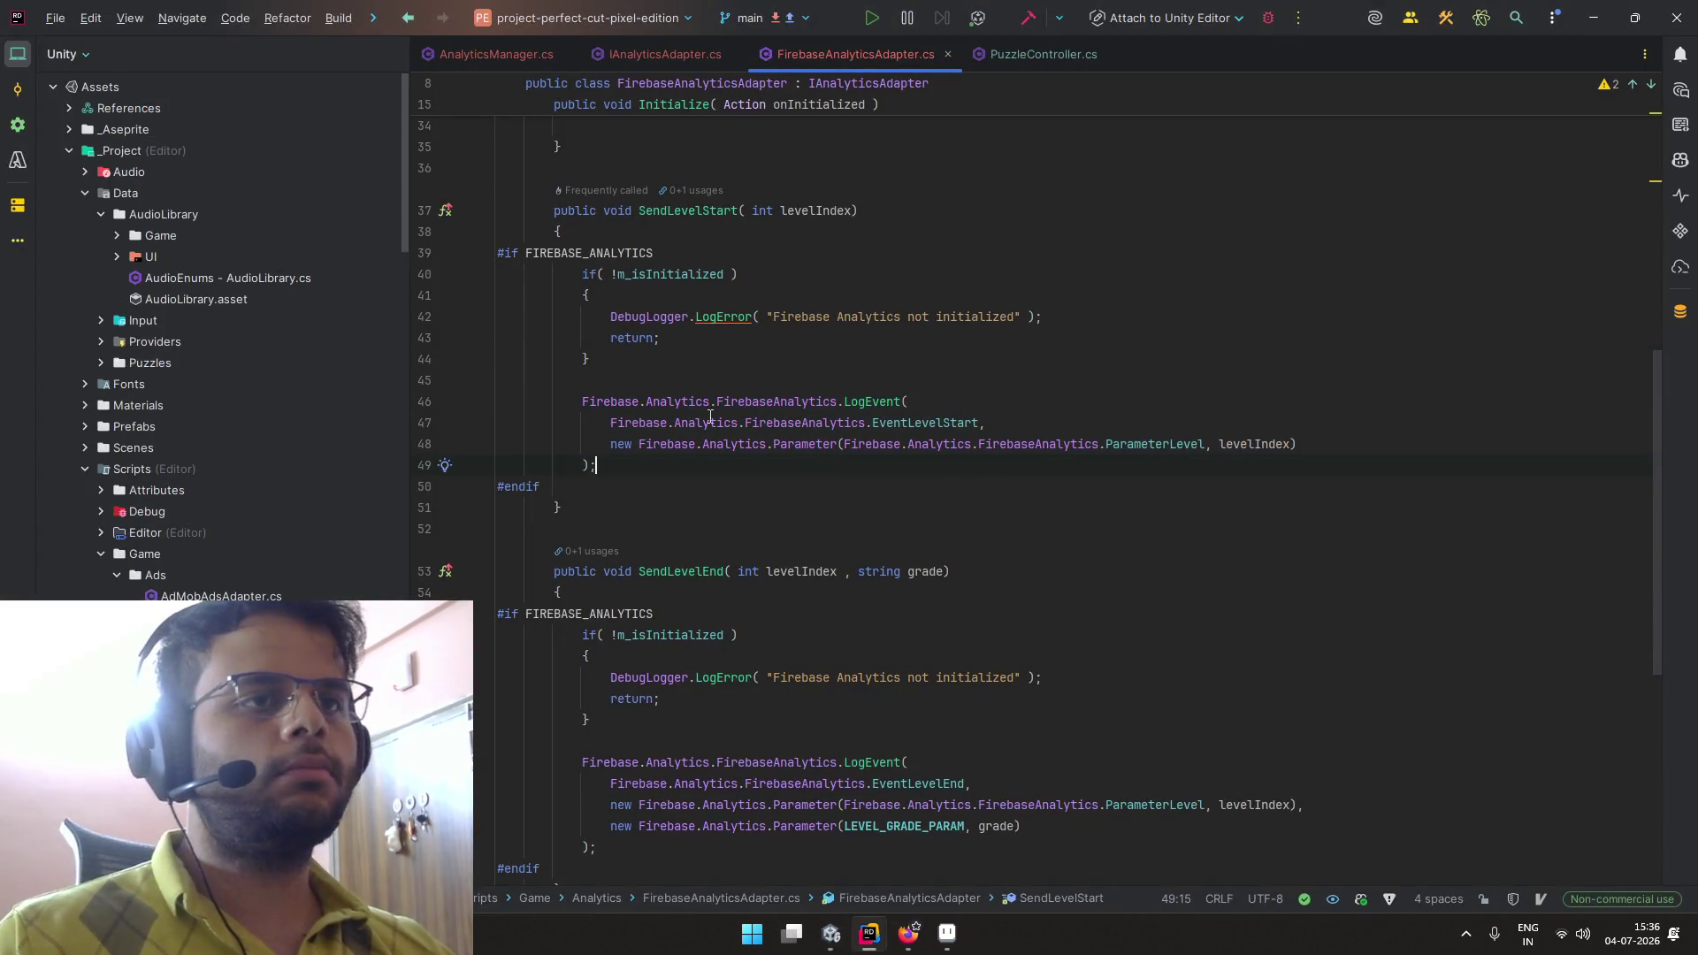
# Duplicate the DebugLogger.LogError line below SendLevelStart's LogEvent call and change it to DebugLogger.Log.
pyautogui.tripleClick(866, 317)
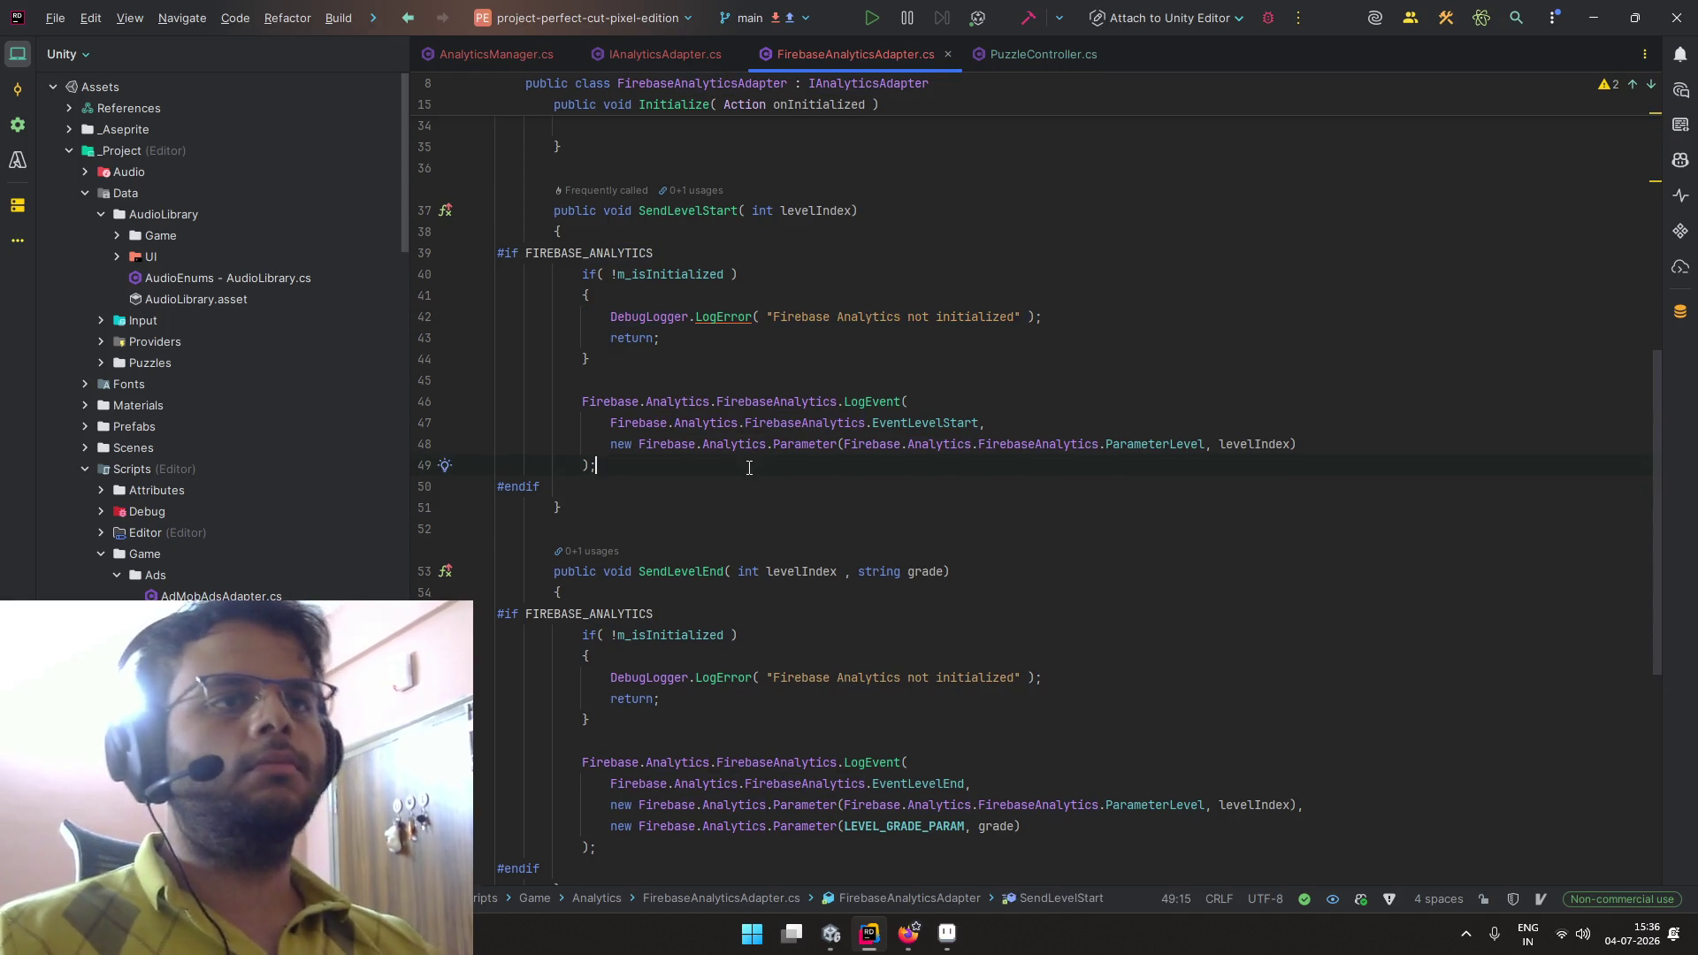
pyautogui.press('Return')
pyautogui.press('Return')
pyautogui.write('DebugLogger.LogError( "Firebase Analytics not initialized" );')
pyautogui.press('BackSpace')
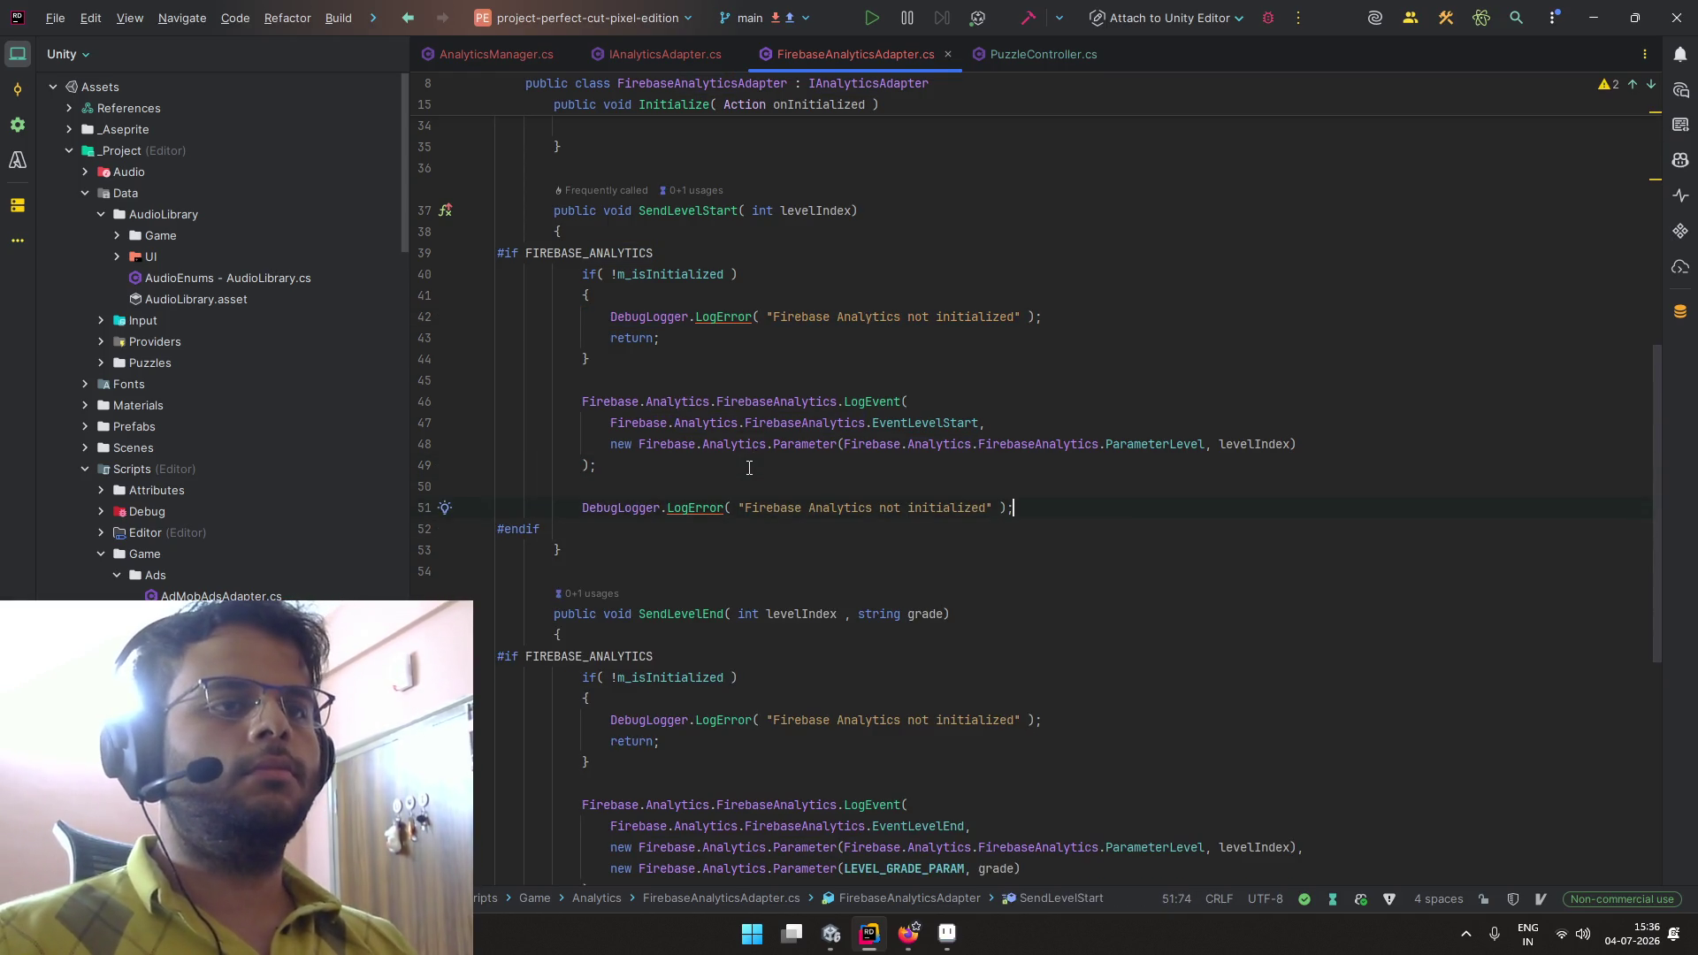
pyautogui.hotkey('shift', 'Home')
pyautogui.press('BackSpace')
pyautogui.press('BackSpace')
pyautogui.press('BackSpace')
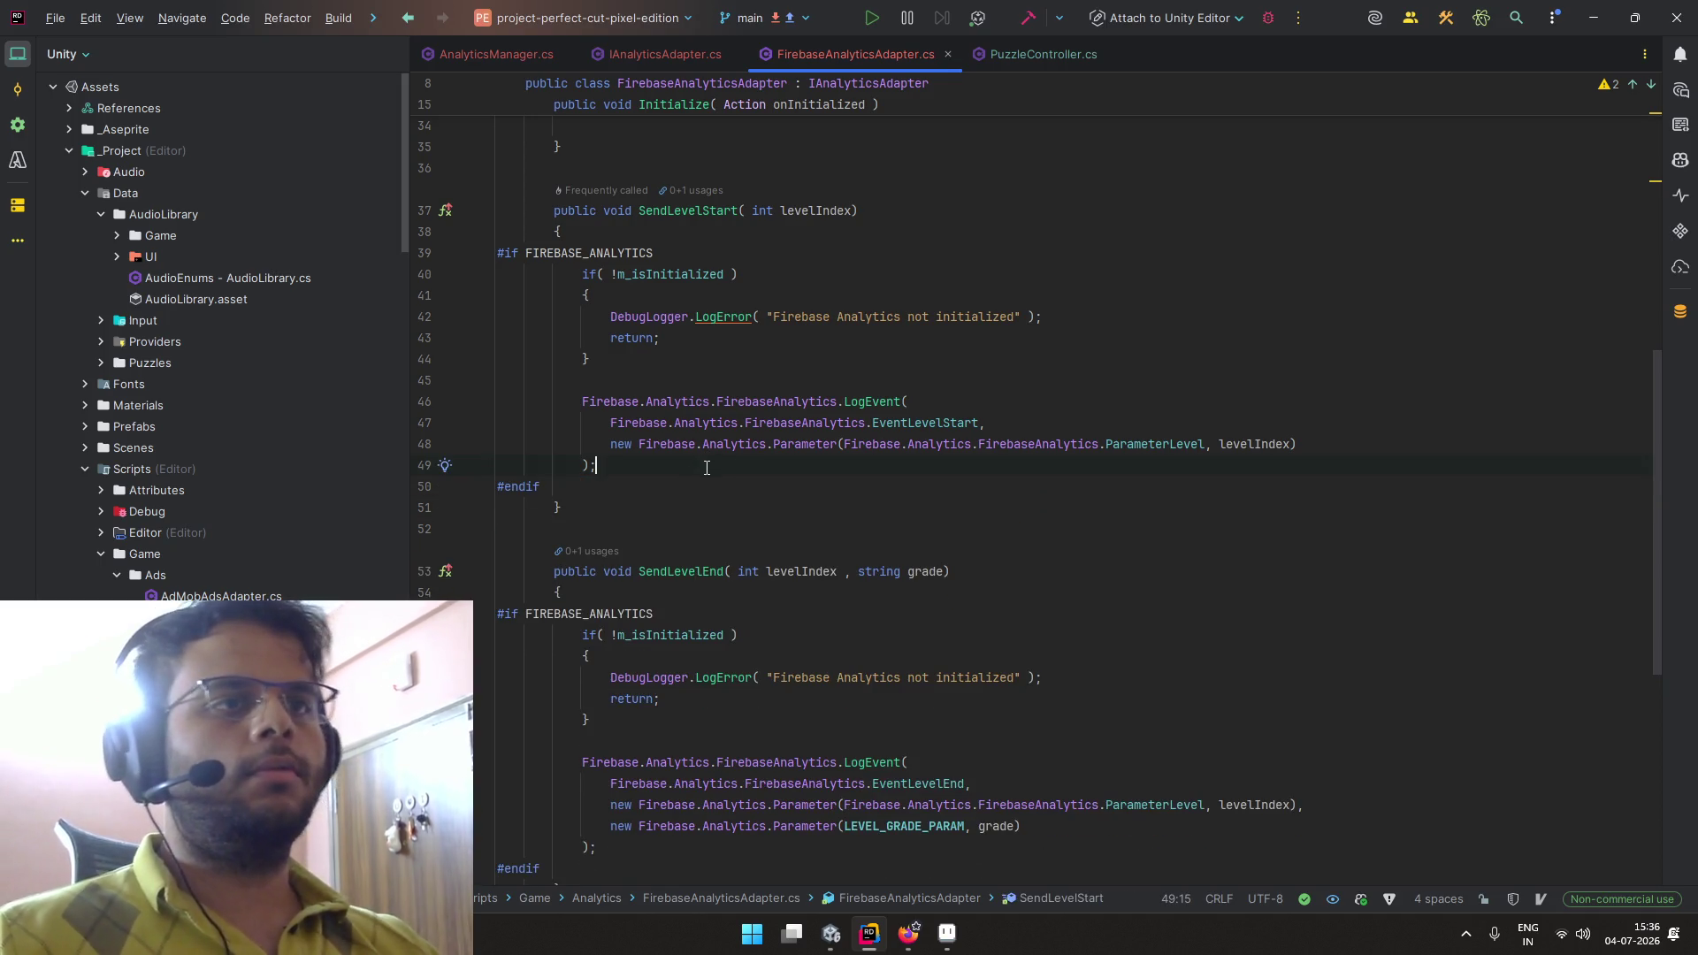
pyautogui.press('Return')
pyautogui.press('Return')
pyautogui.write('DebugLogger.LogError( "Firebase Analytics not initialized" );')
pyautogui.press('BackSpace')
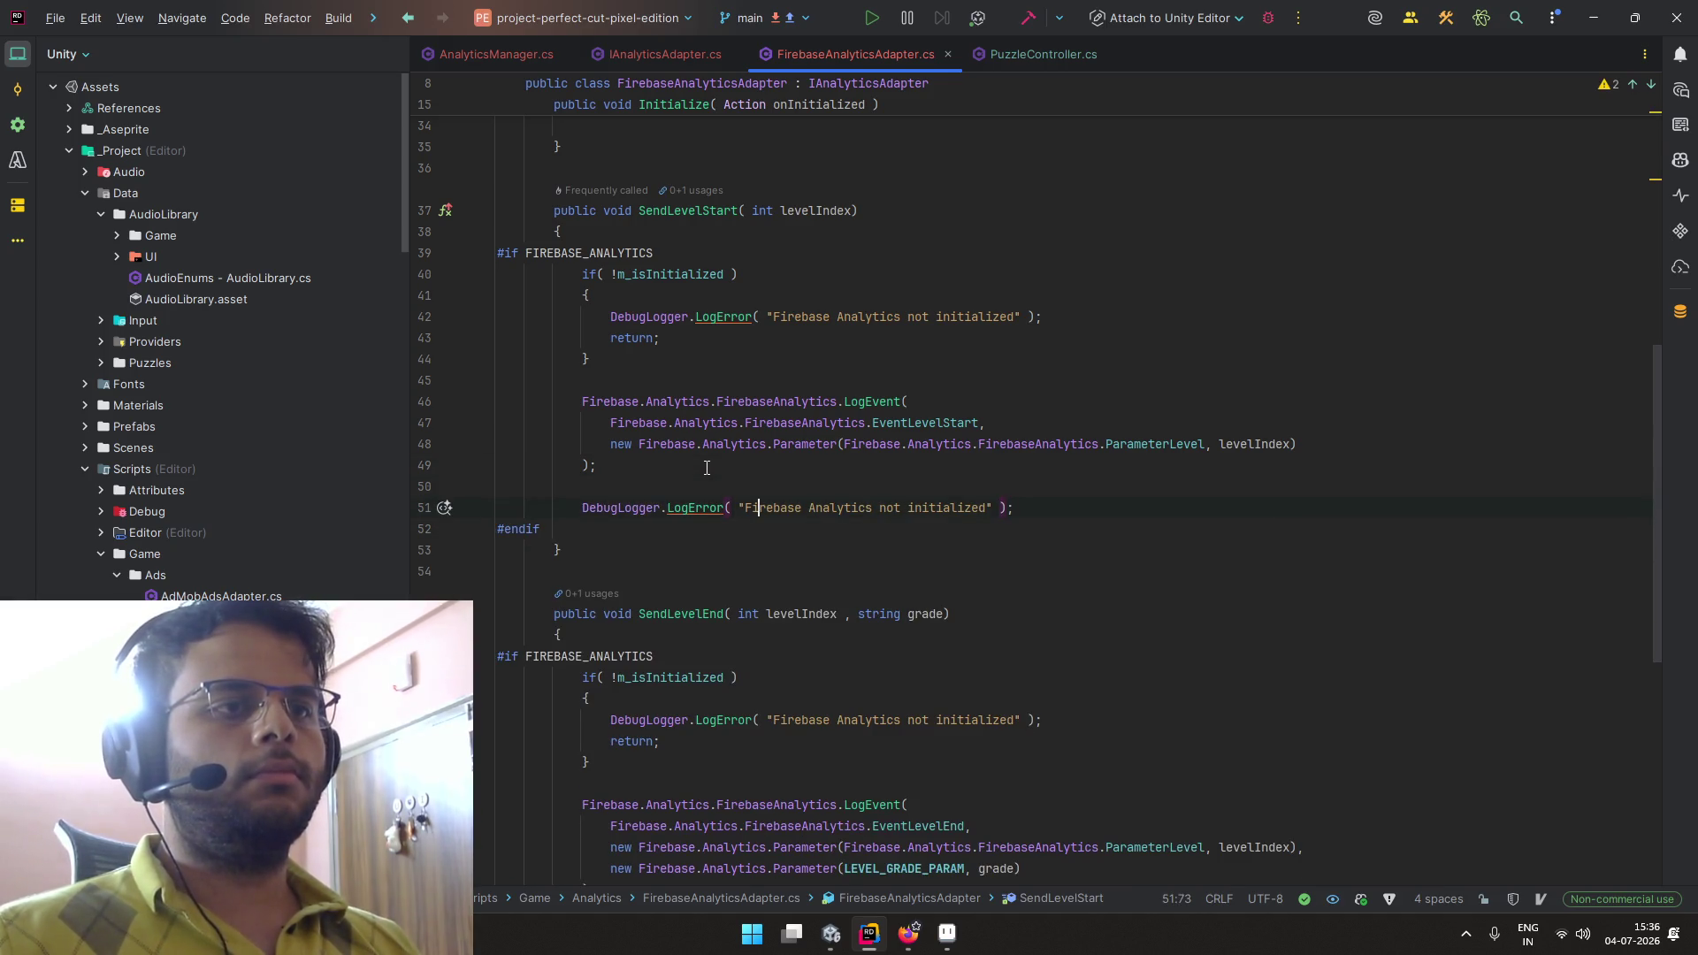
pyautogui.doubleClick(694, 508)
pyautogui.write('Log')
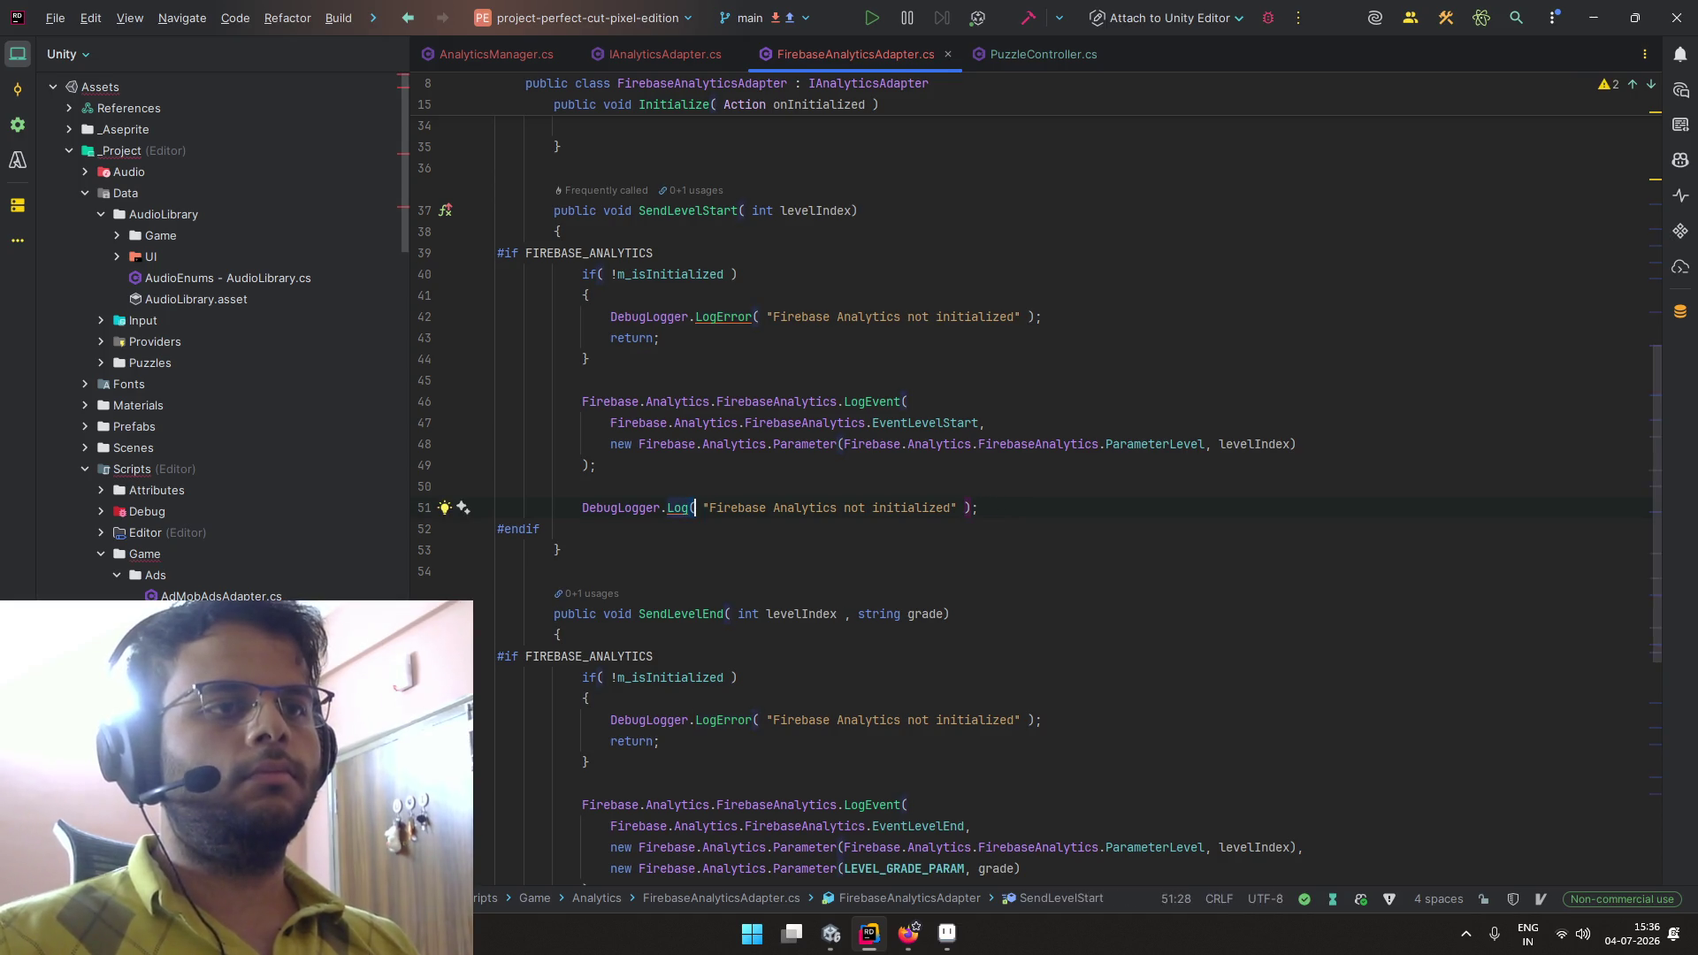
# Replace the new log's message with 'SendLevelStart : {levelIndex}'.
pyautogui.click(703, 508)
pyautogui.moveTo(709, 508); pyautogui.dragTo(956, 507)
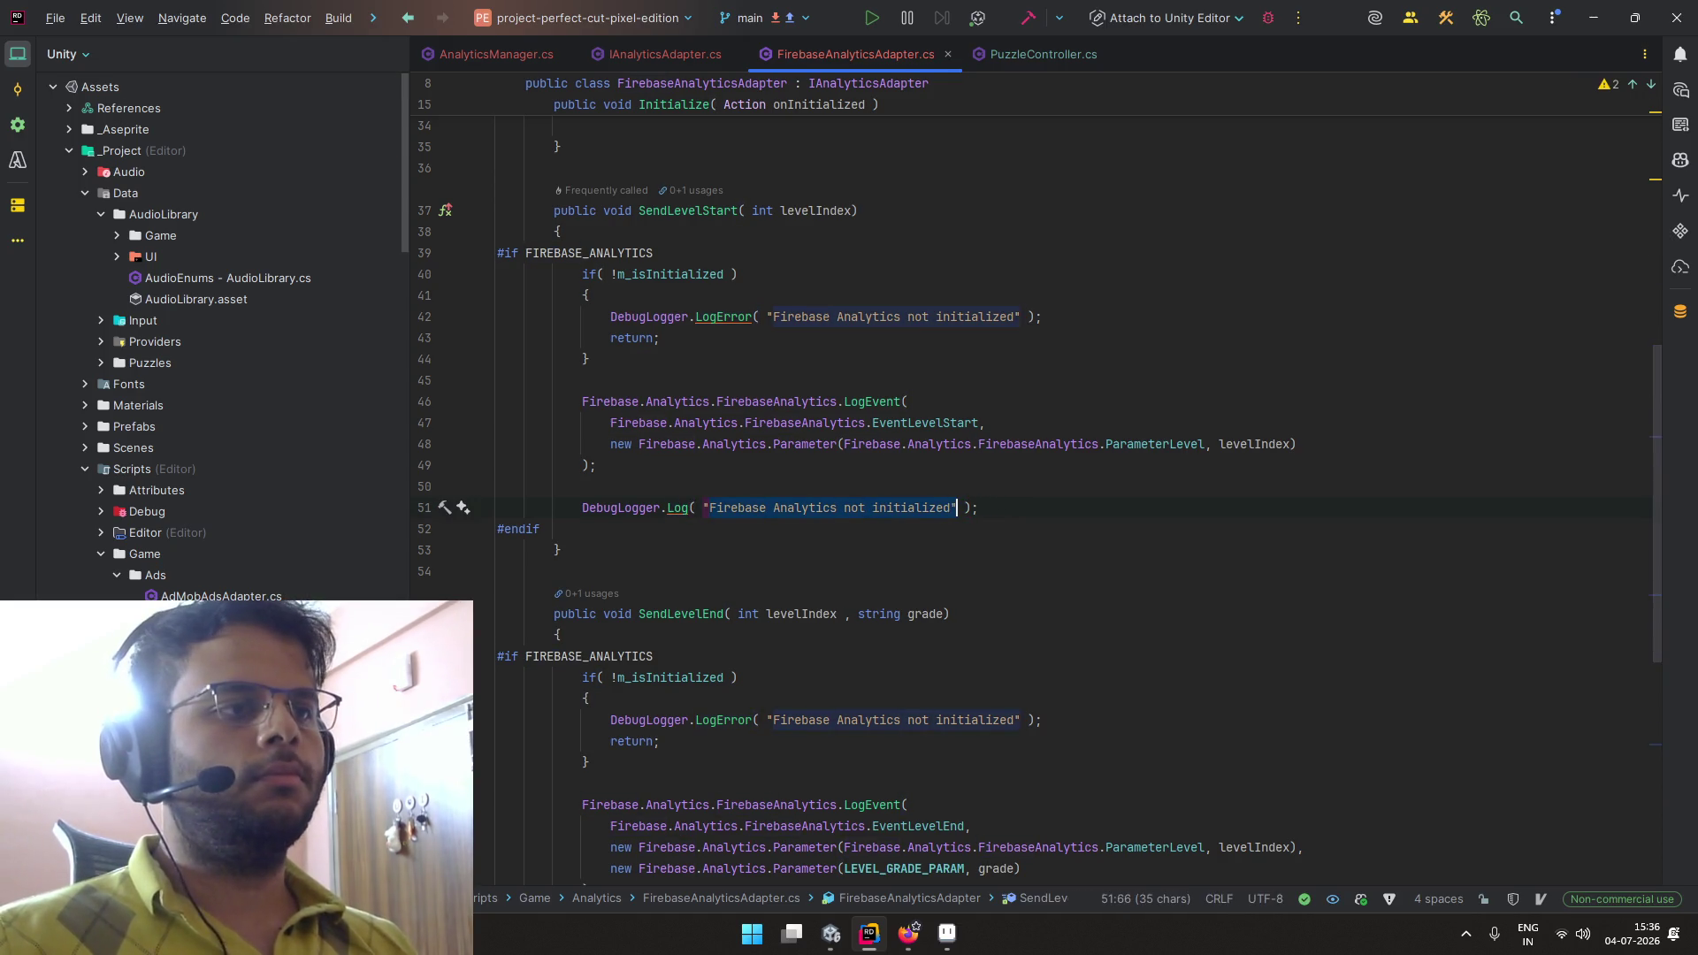
pyautogui.click(956, 507)
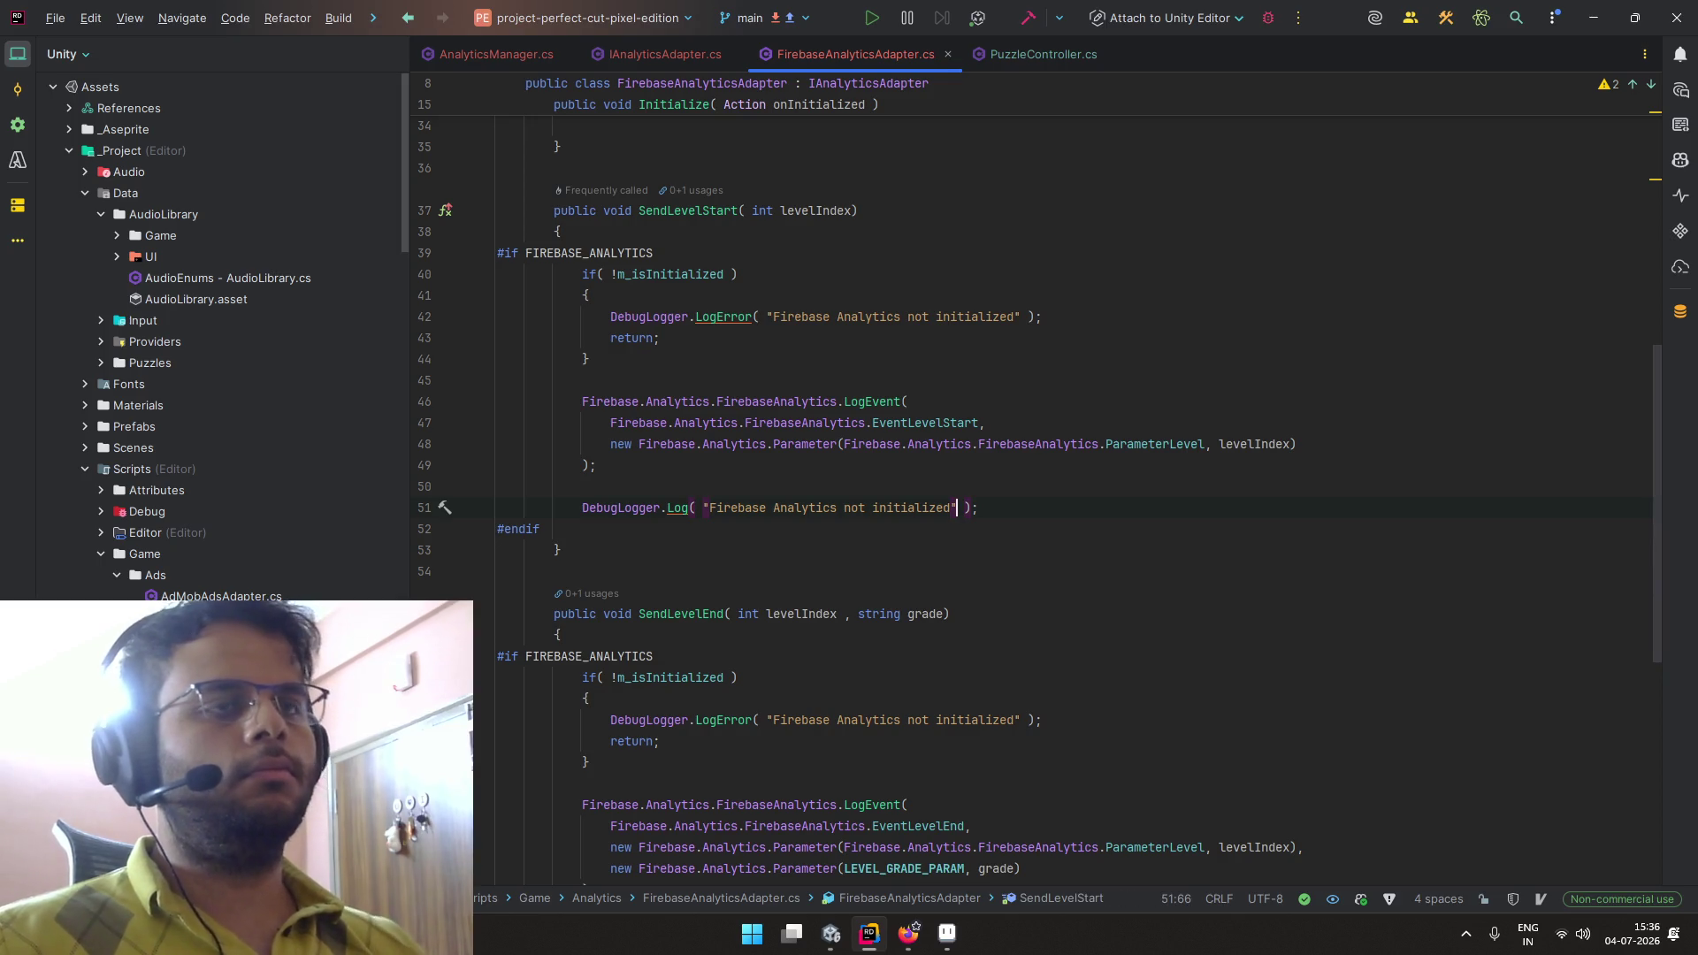
pyautogui.scroll(-8, 728, 488)
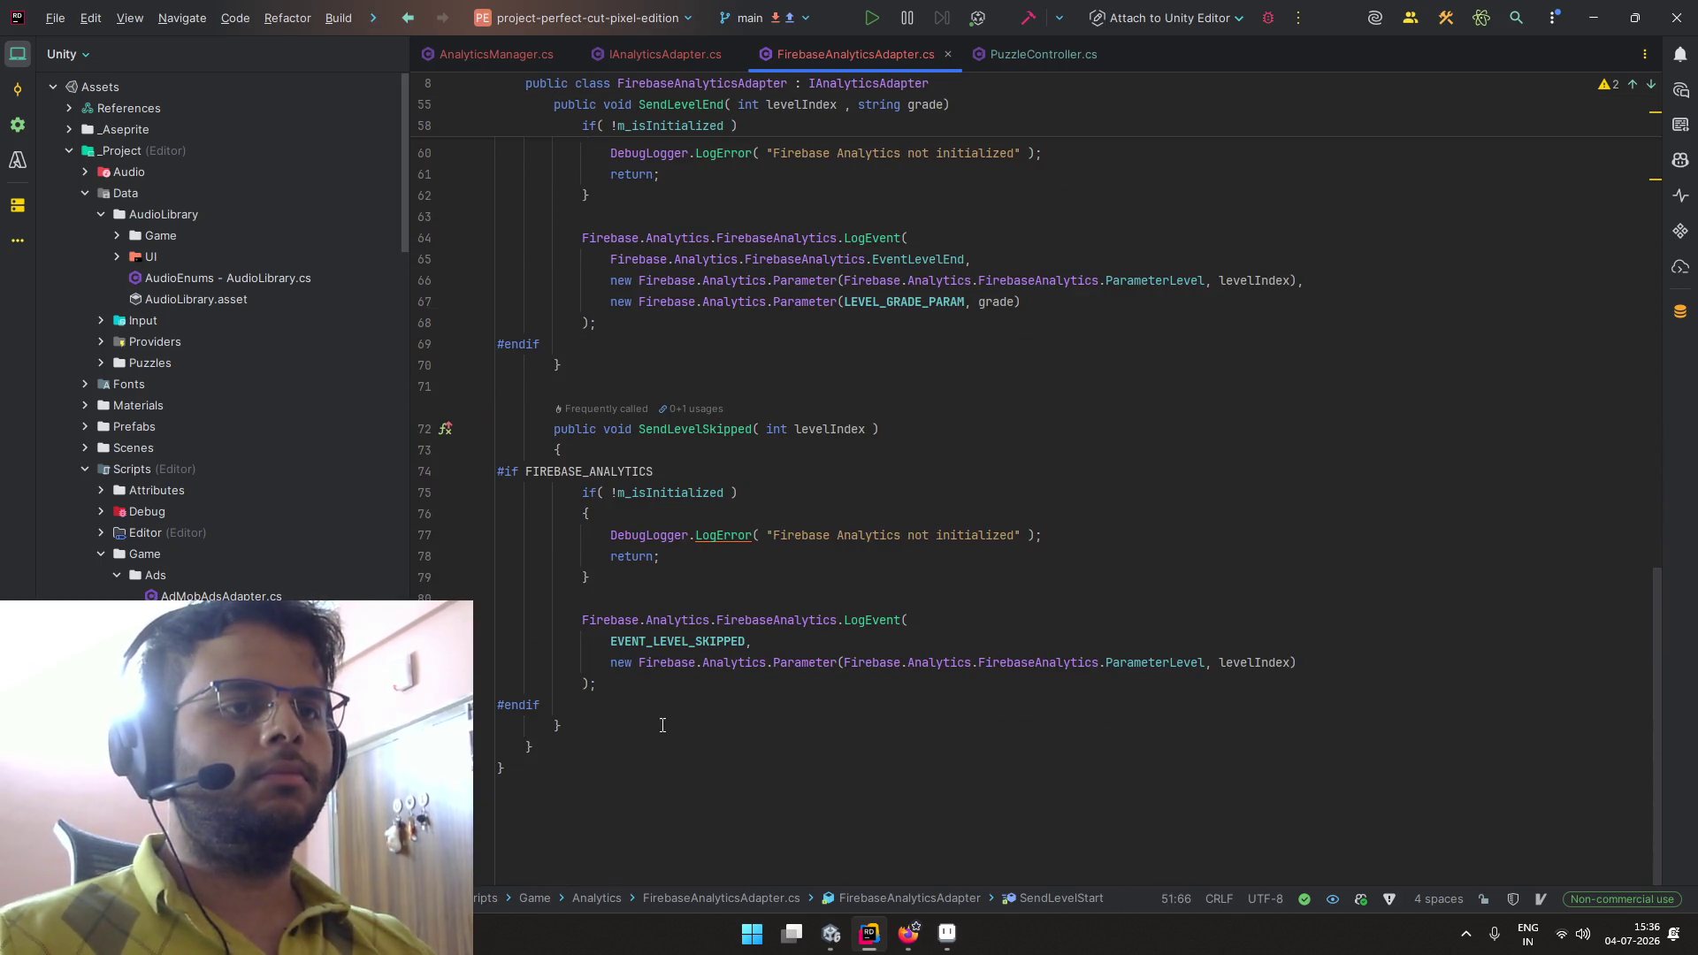
pyautogui.moveTo(658, 733); pyautogui.dragTo(617, 577)
pyautogui.hotkey('ctrl', 'alt', 'Left')
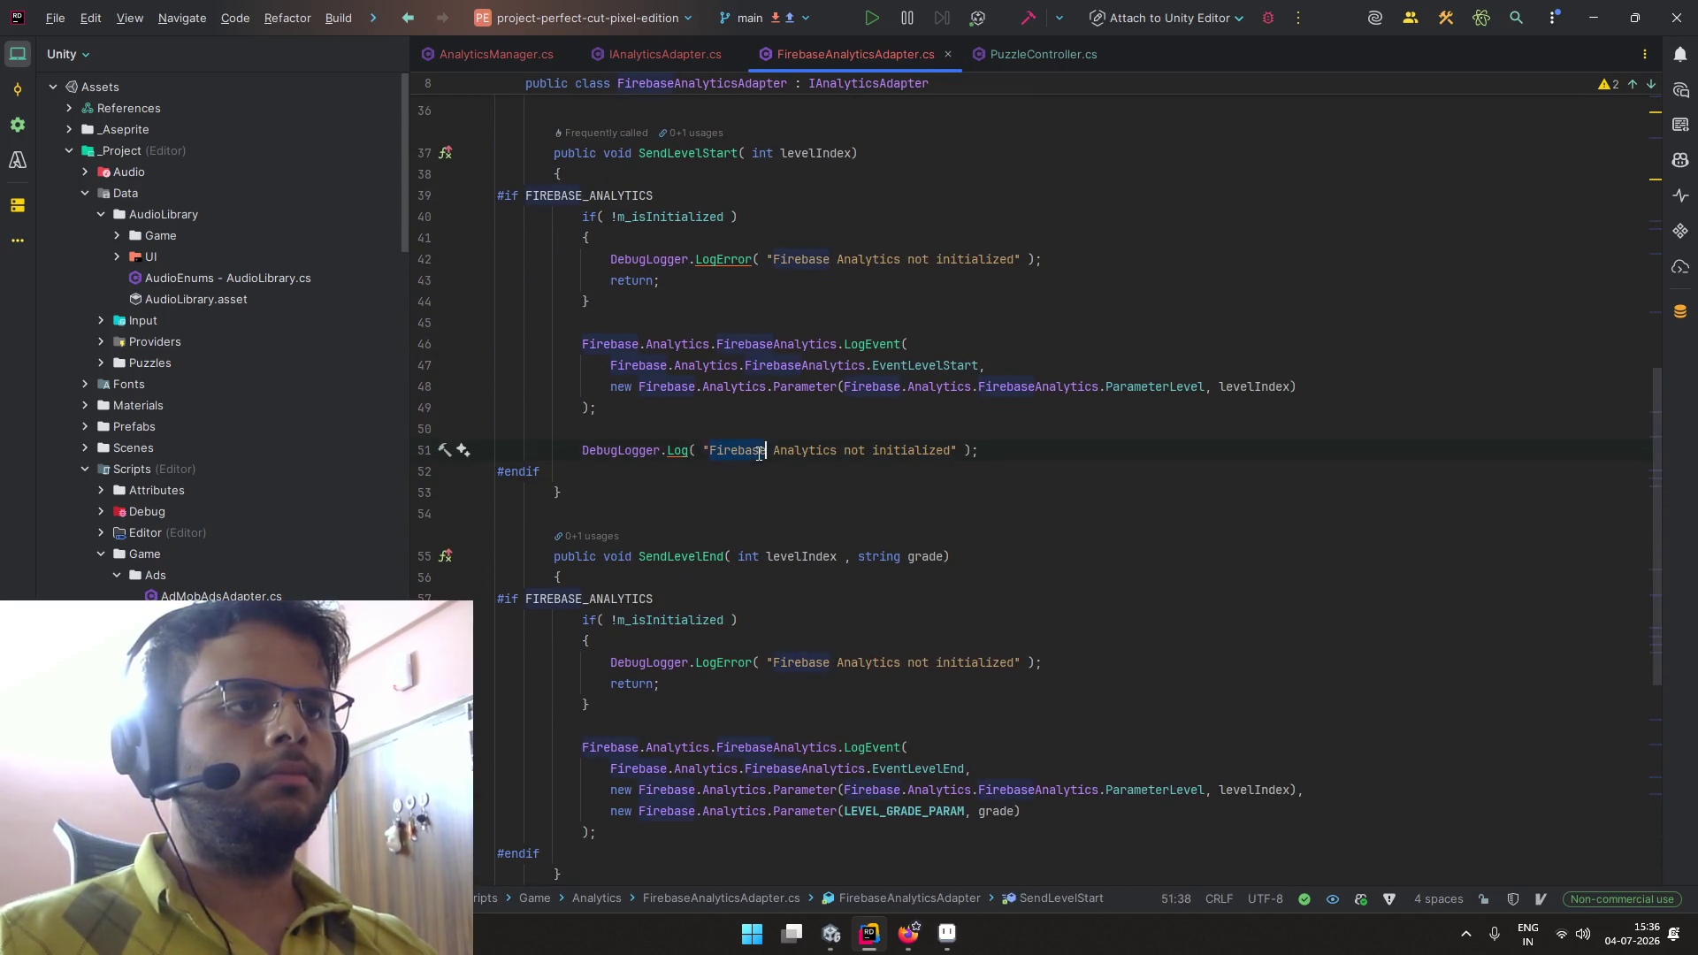
pyautogui.doubleClick(808, 453)
pyautogui.doubleClick(678, 153)
pyautogui.hotkey('ctrl', 'c')
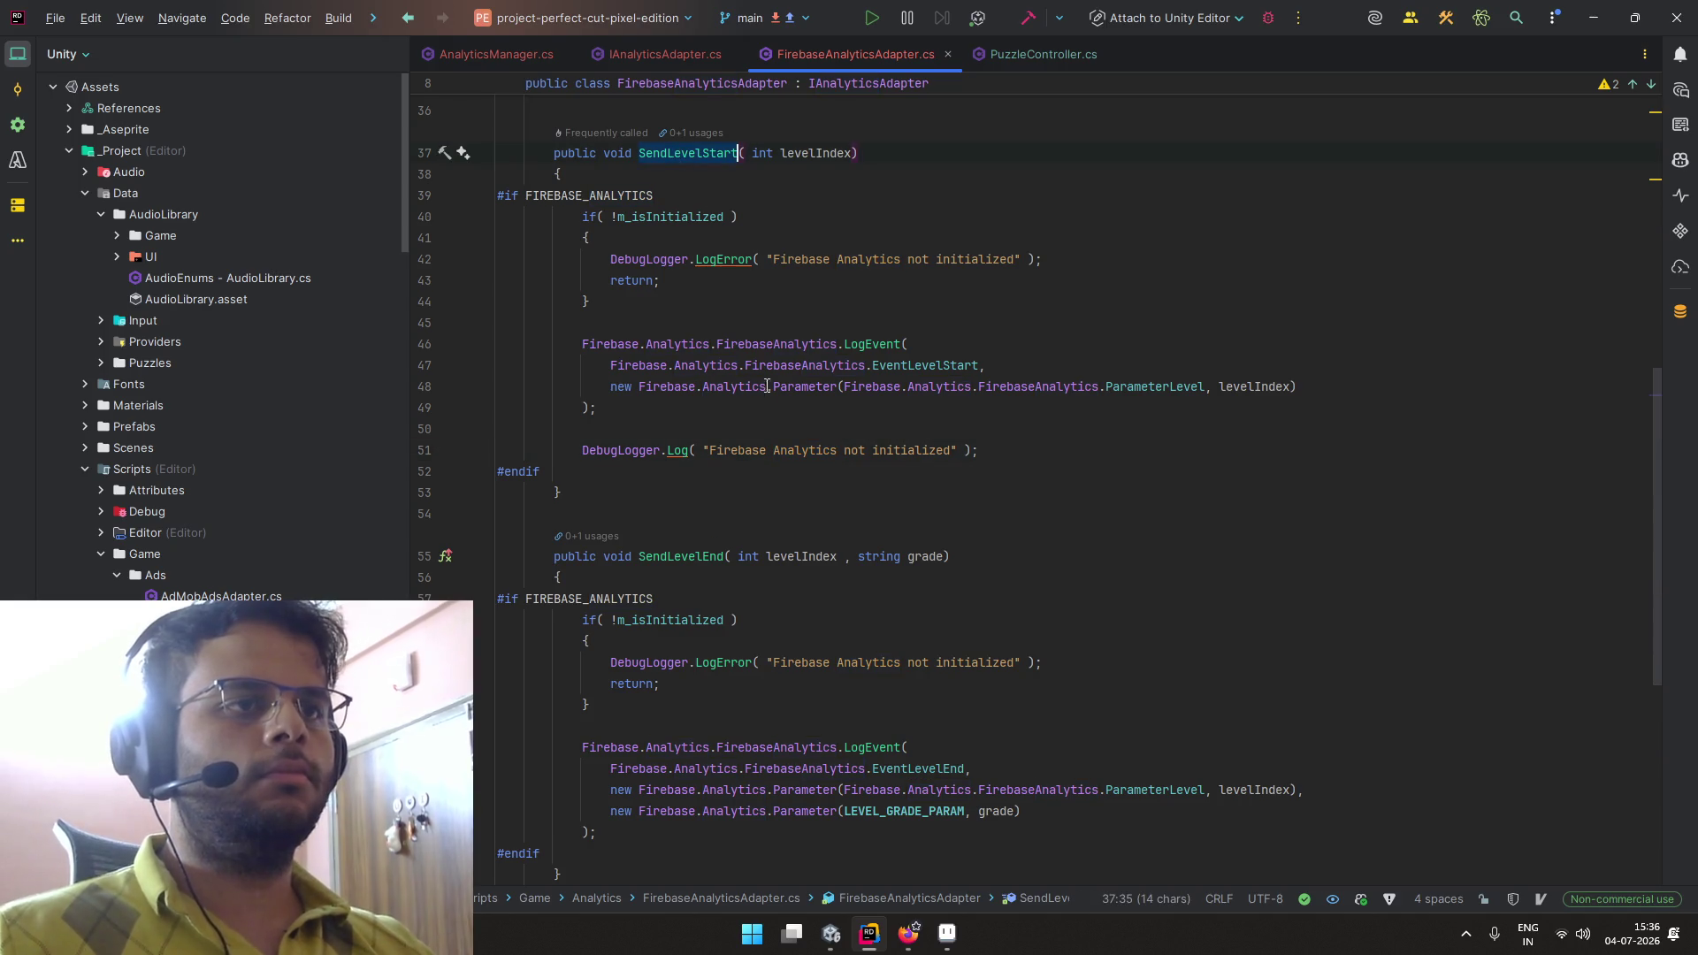
pyautogui.doubleClick(805, 453)
pyautogui.click(838, 453)
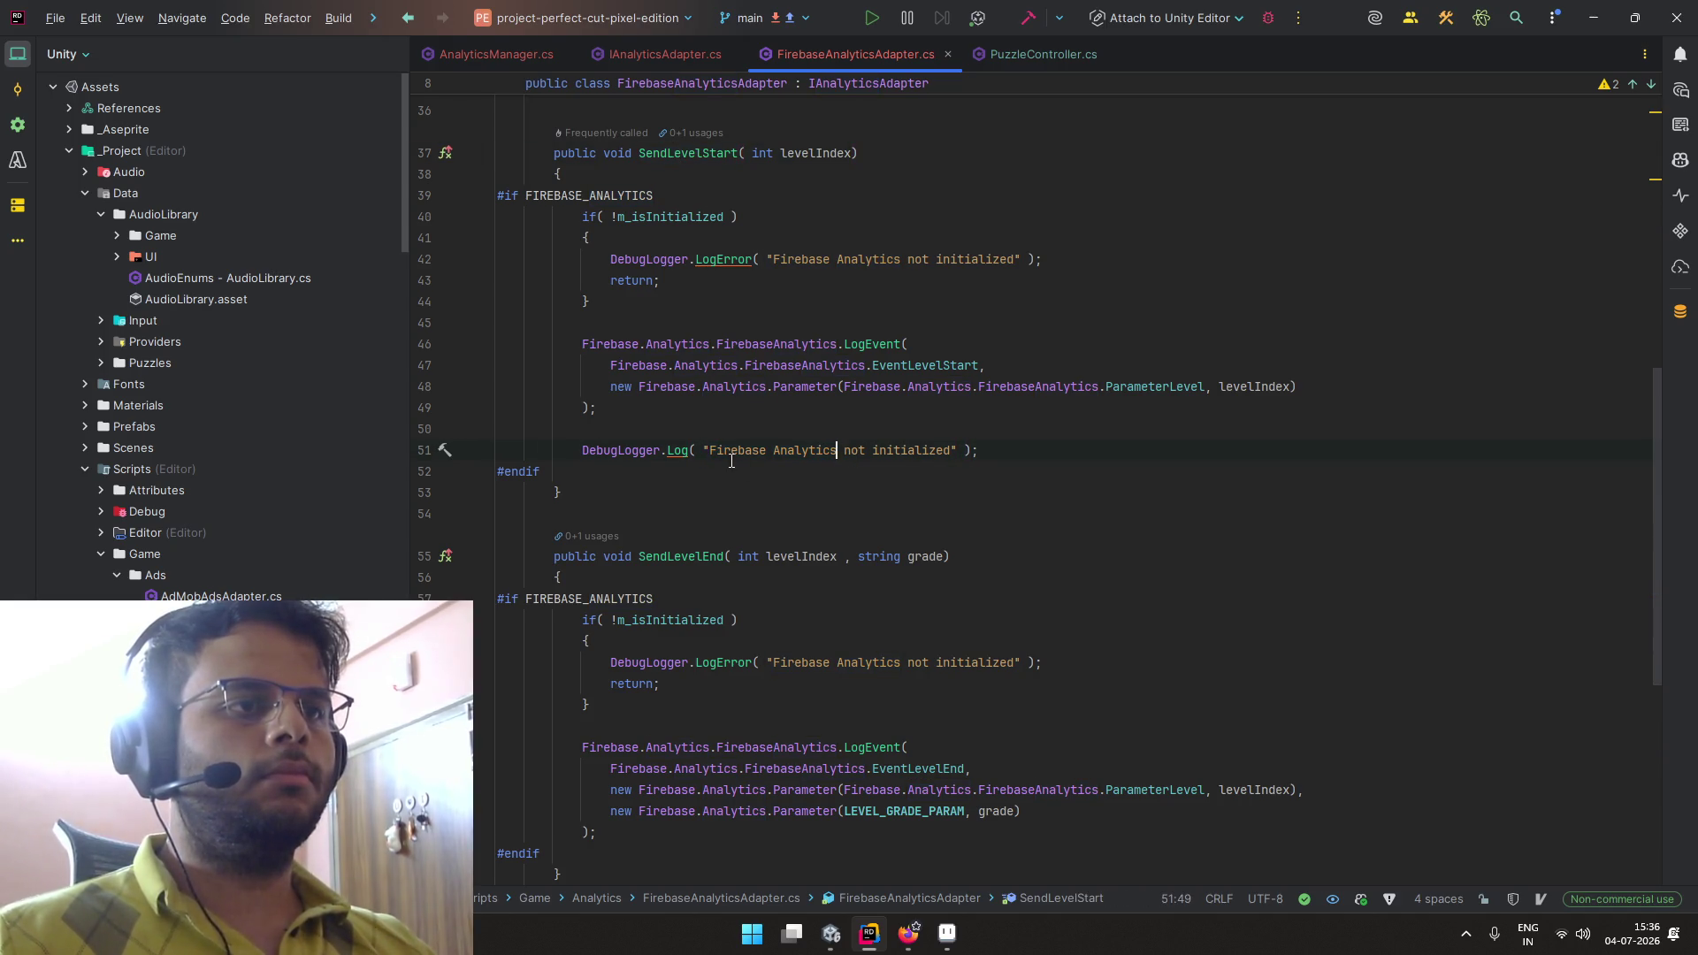
pyautogui.moveTo(710, 453); pyautogui.dragTo(953, 451)
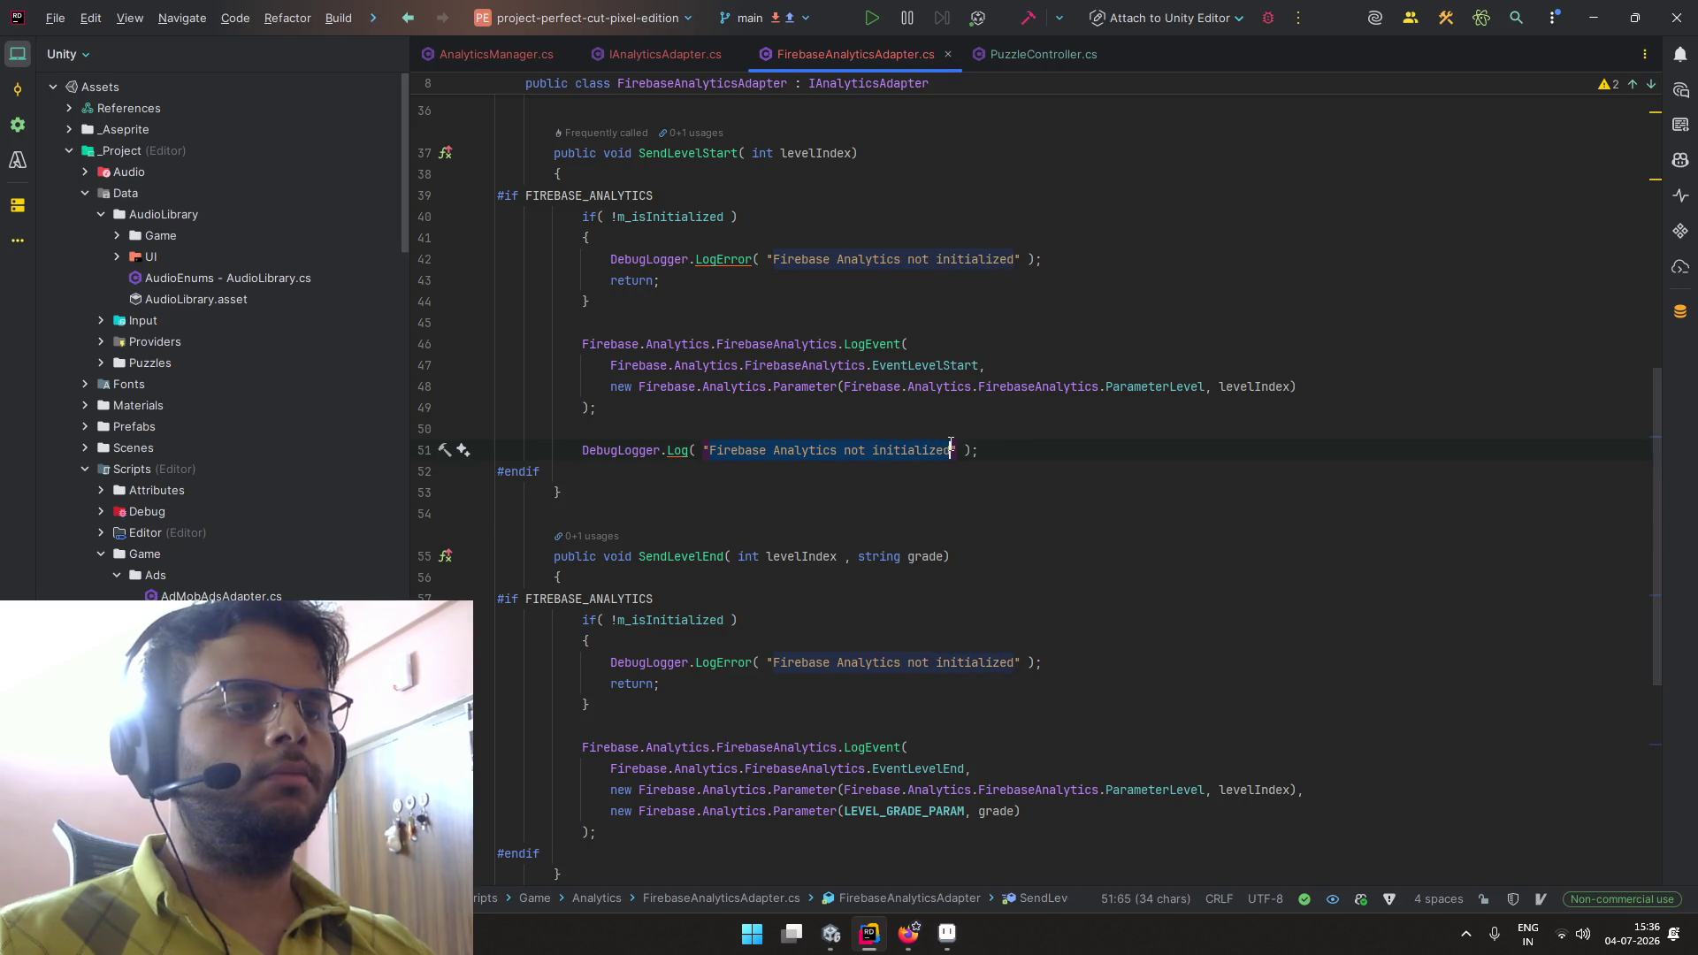
pyautogui.hotkey('ctrl', 'v')
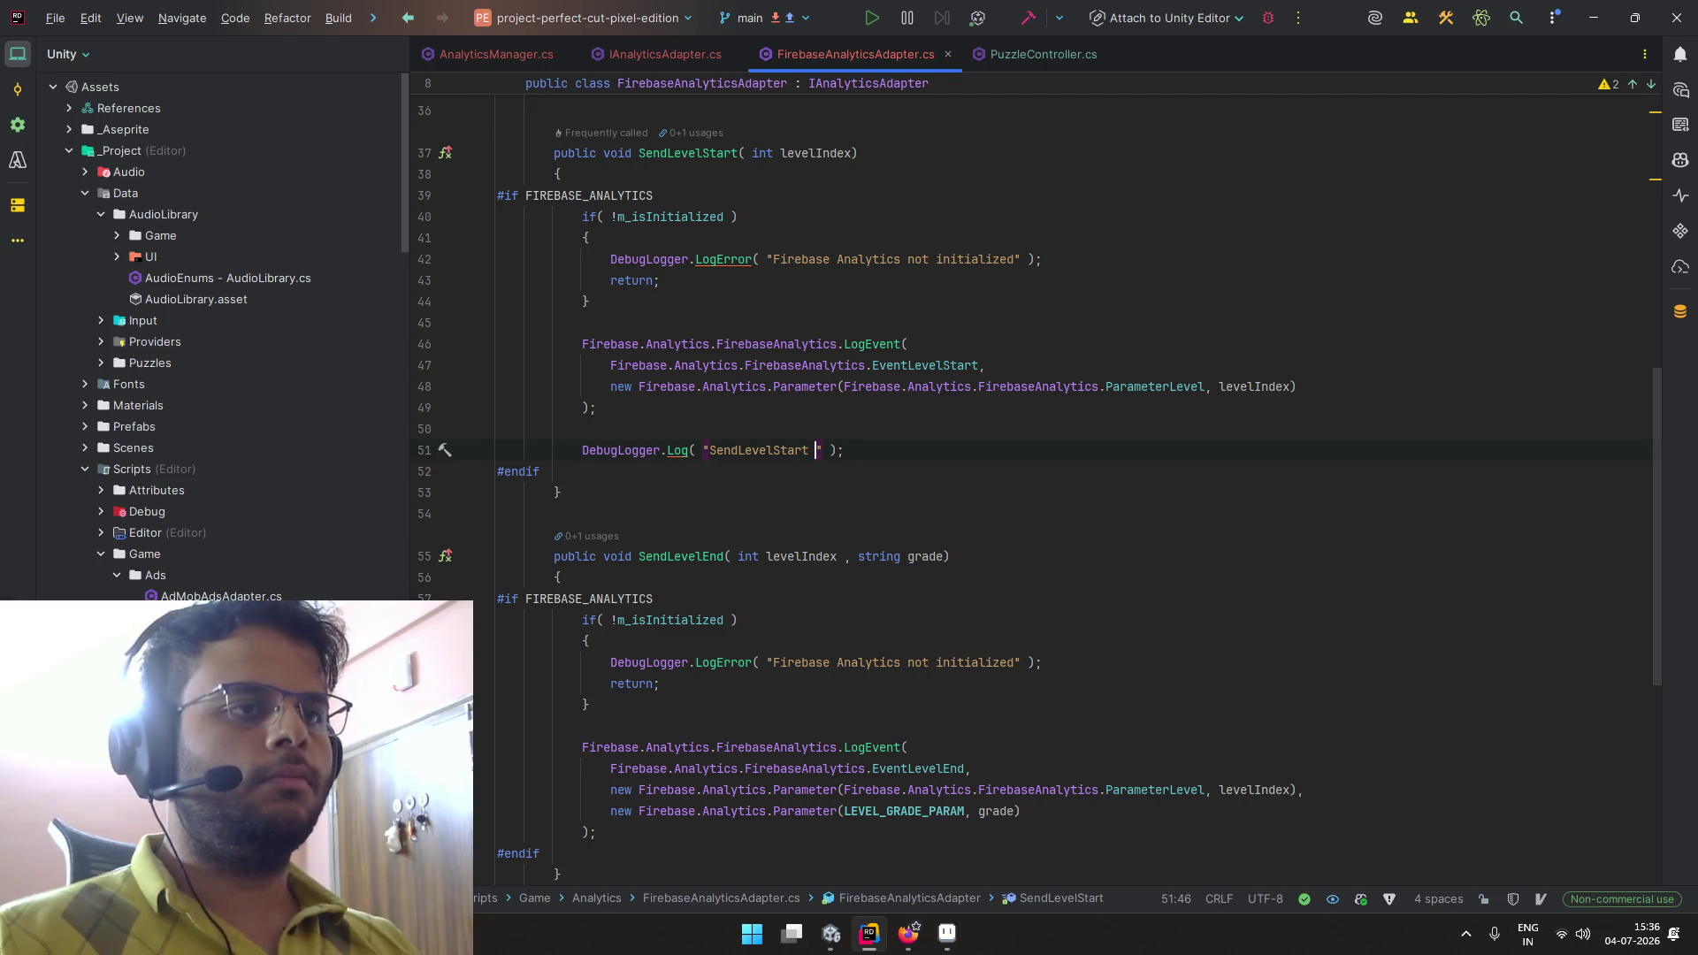
pyautogui.write(': {')
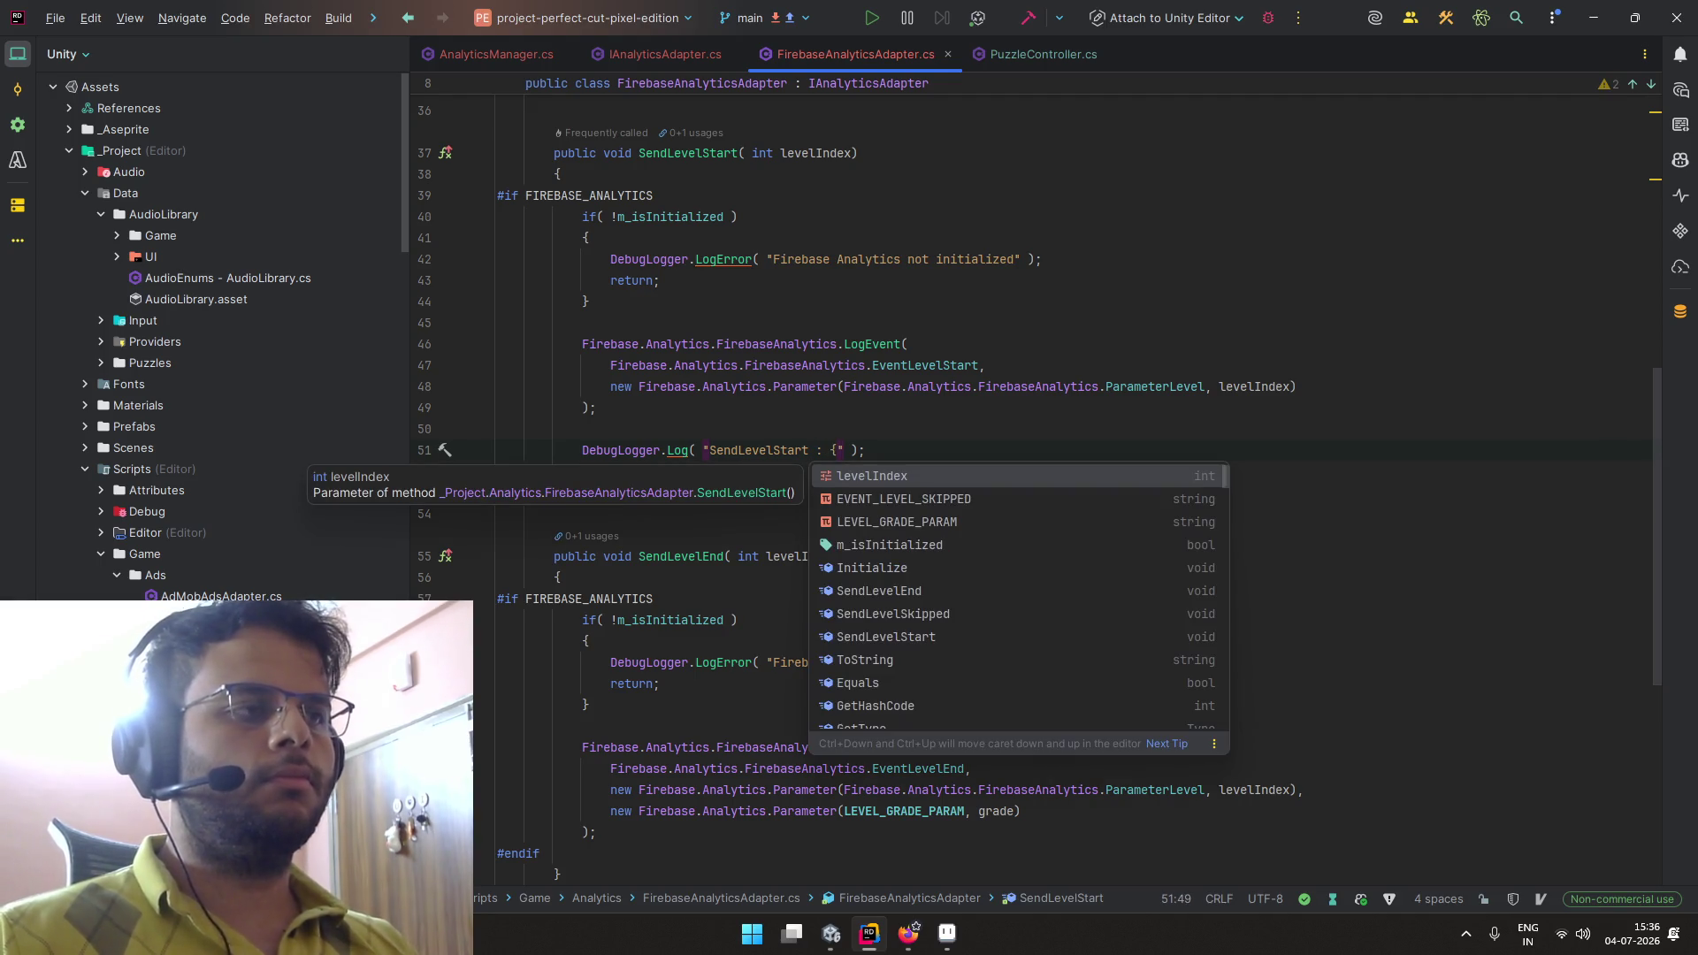
pyautogui.press('Return')
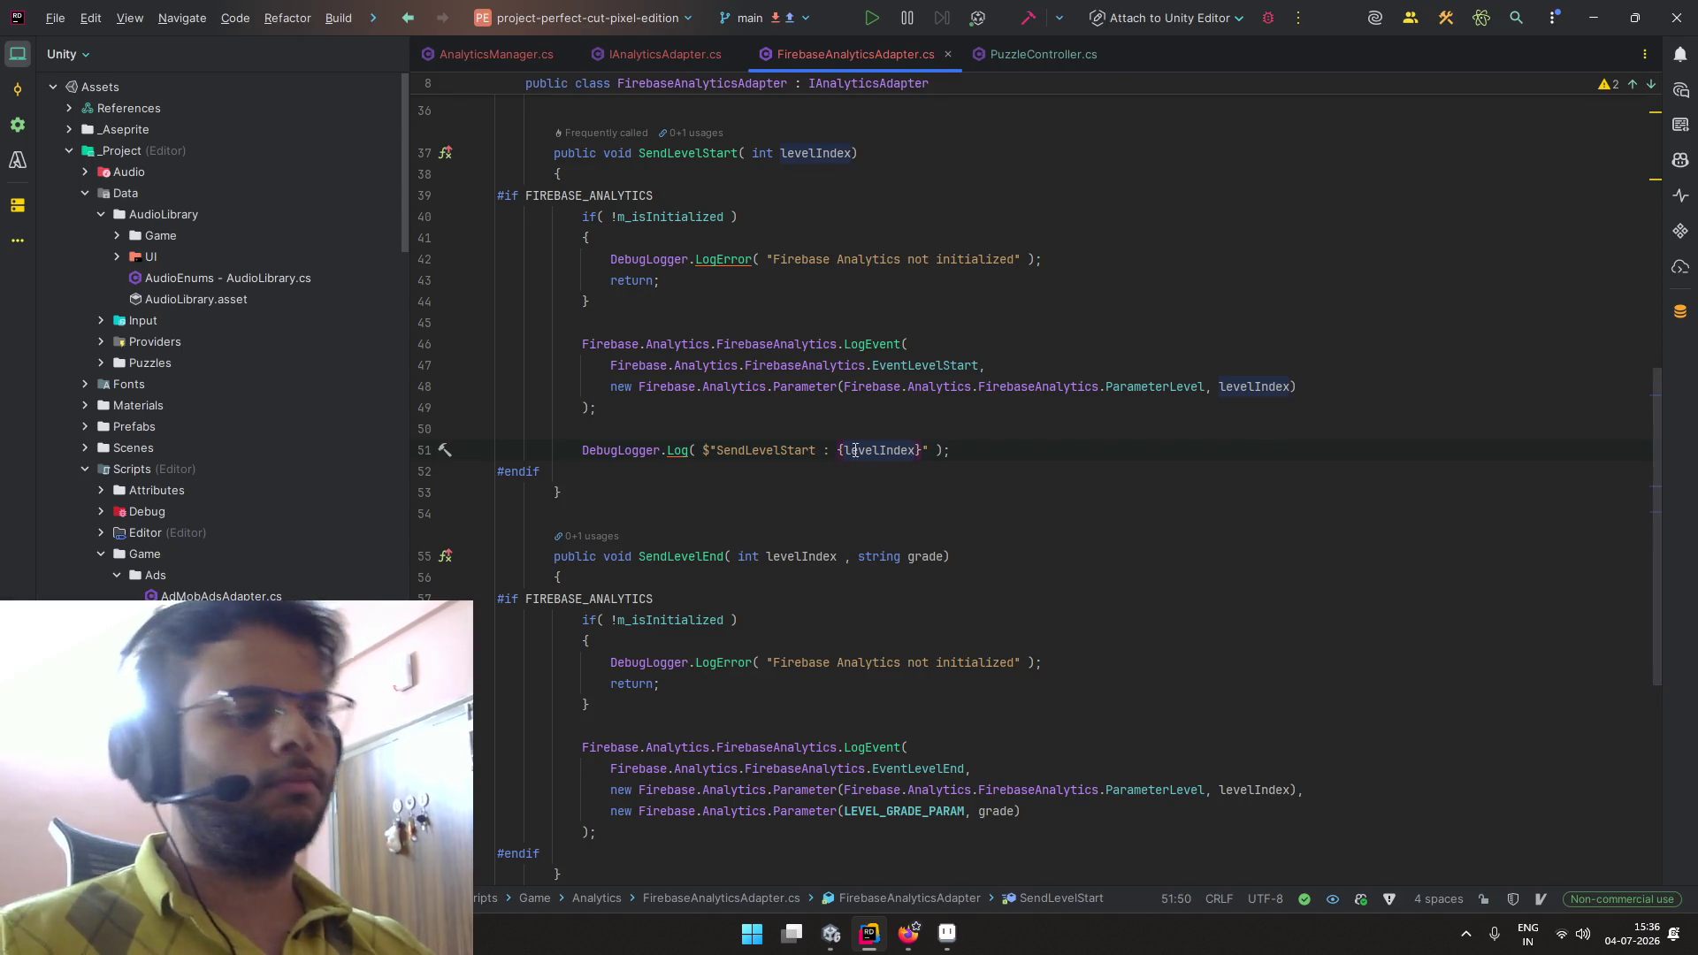
# Insert the ParameterLevel constant in braces before {levelIndex} in the log message.
pyautogui.click(839, 386)
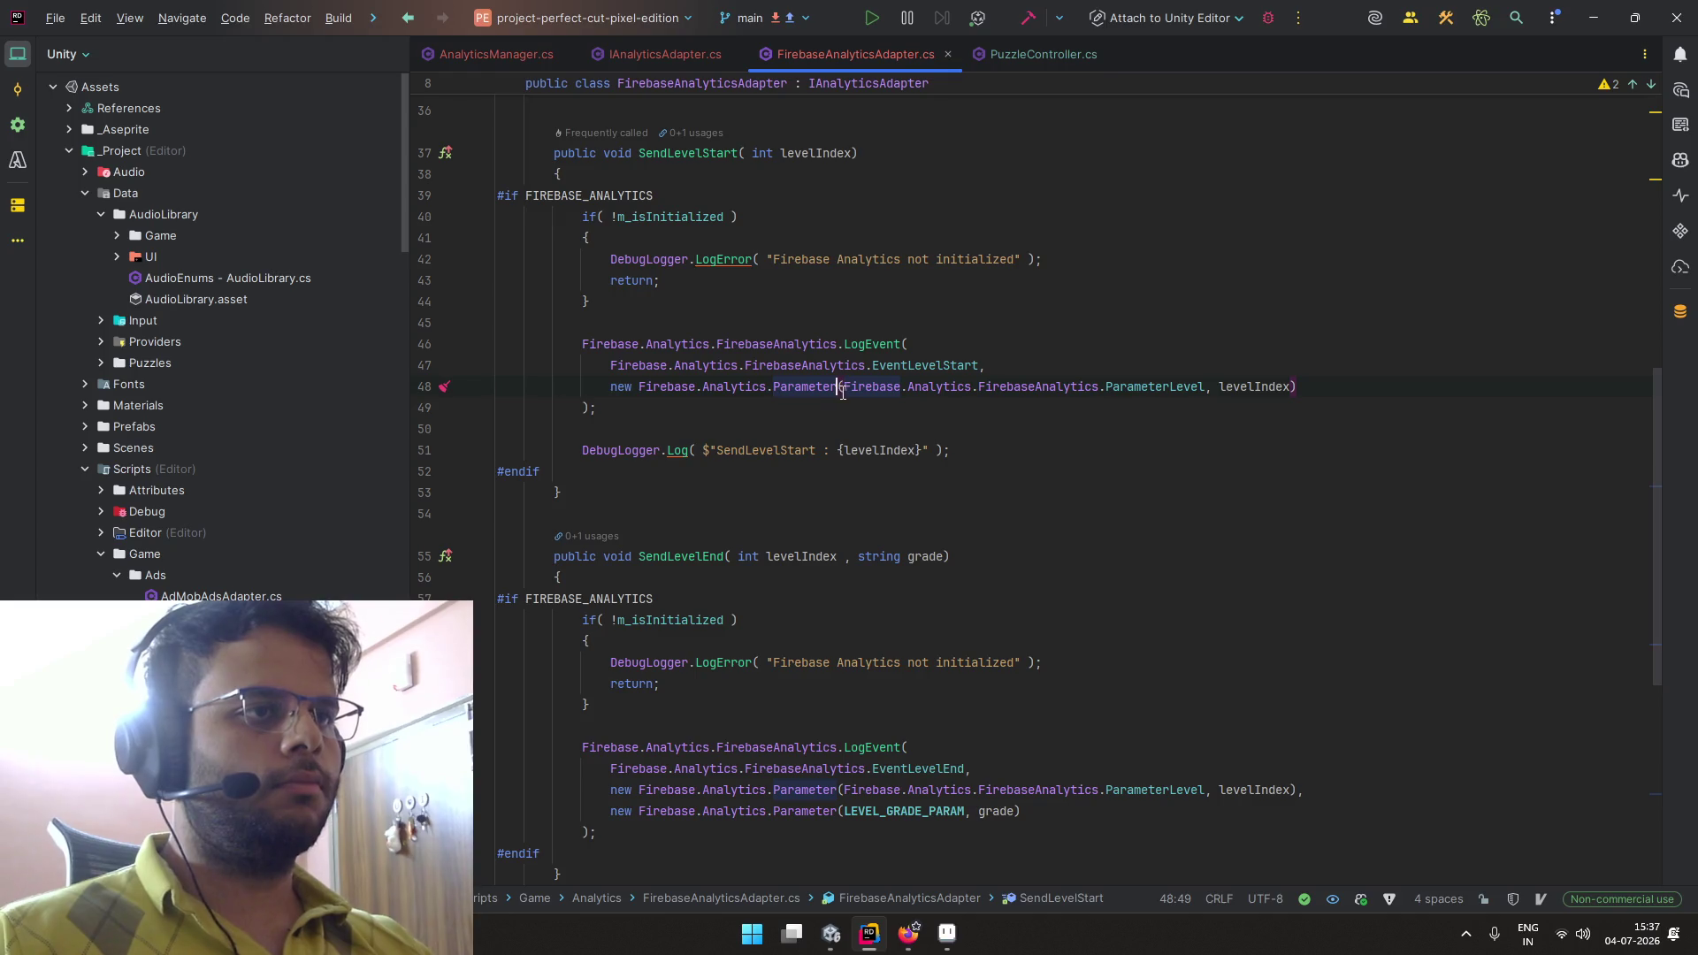
pyautogui.hotkey('ctrl', 'shift', 'Right')
pyautogui.hotkey('ctrl', 'shift', 'Right')
pyautogui.hotkey('ctrl', 'shift', 'Right')
pyautogui.hotkey('ctrl', 'c')
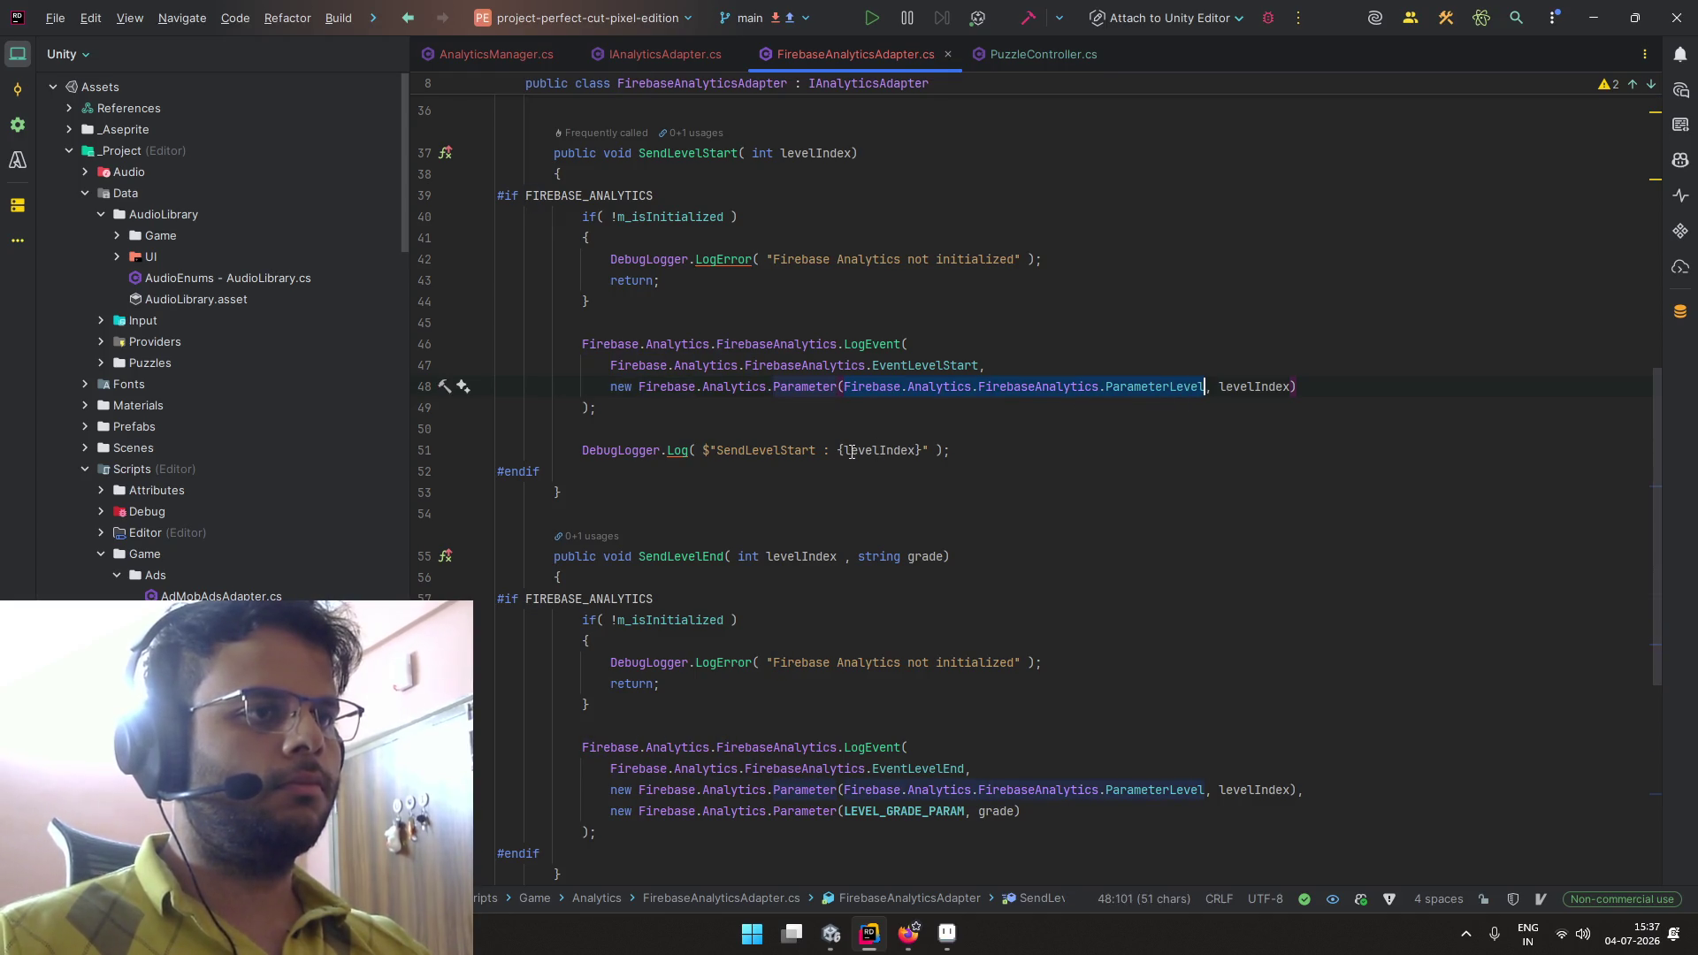
pyautogui.click(852, 452)
pyautogui.click(837, 454)
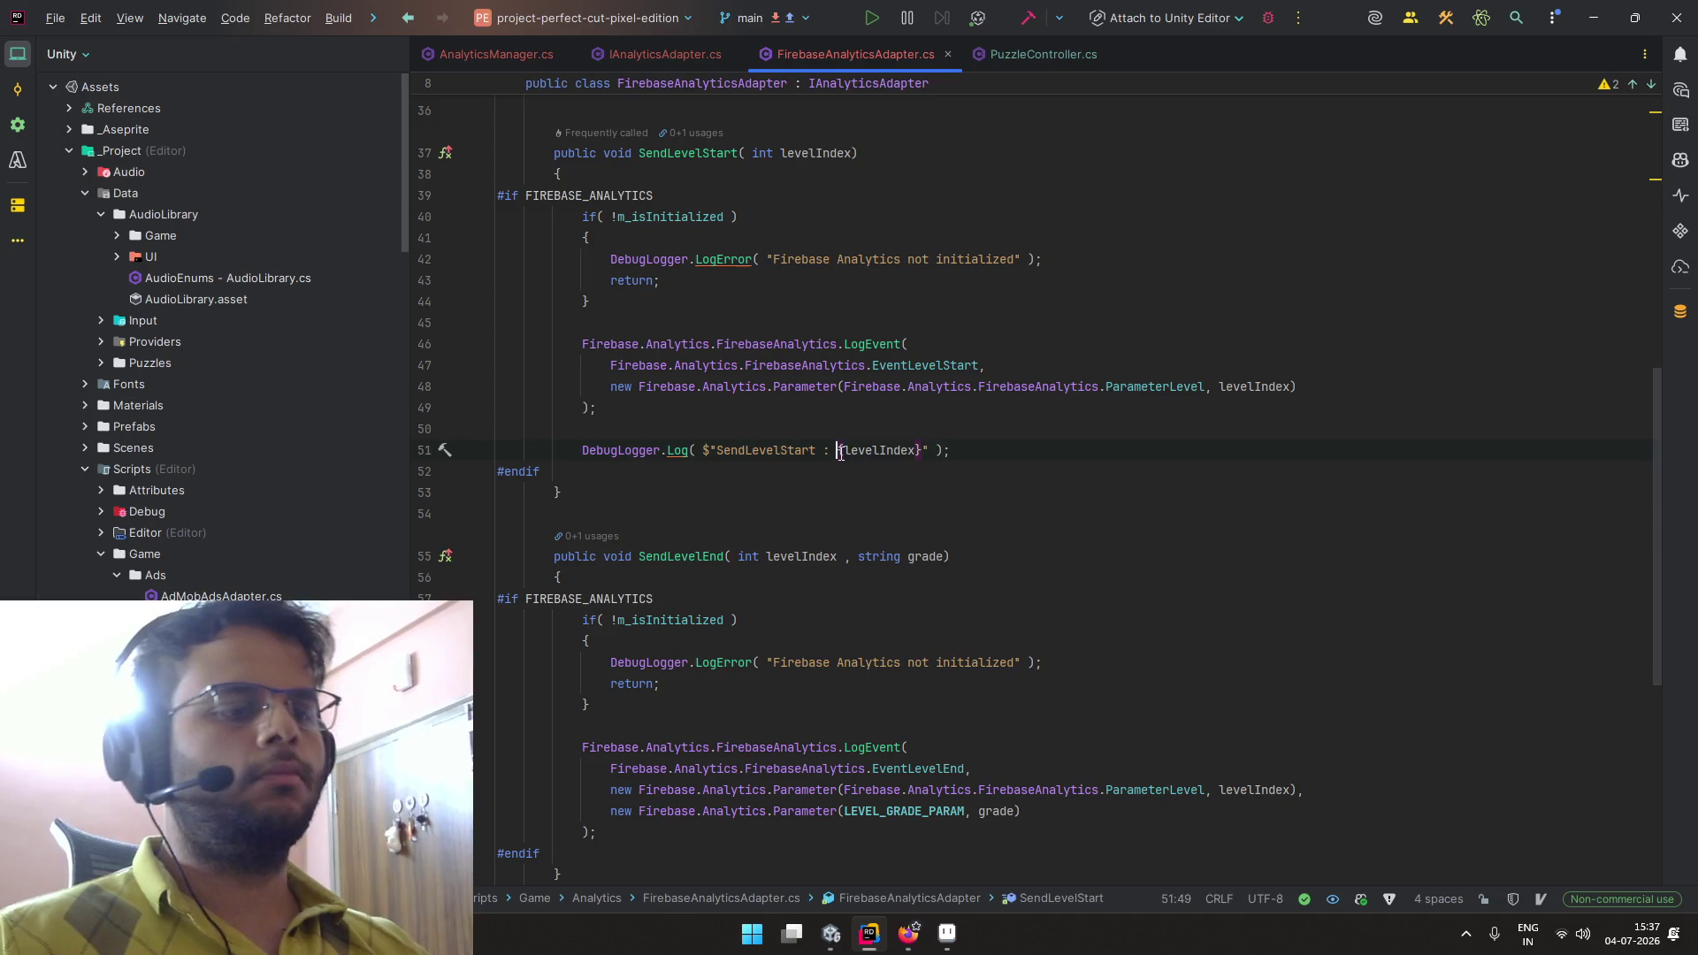
pyautogui.write('{')
pyautogui.hotkey('ctrl', 'v')
pyautogui.write('}')
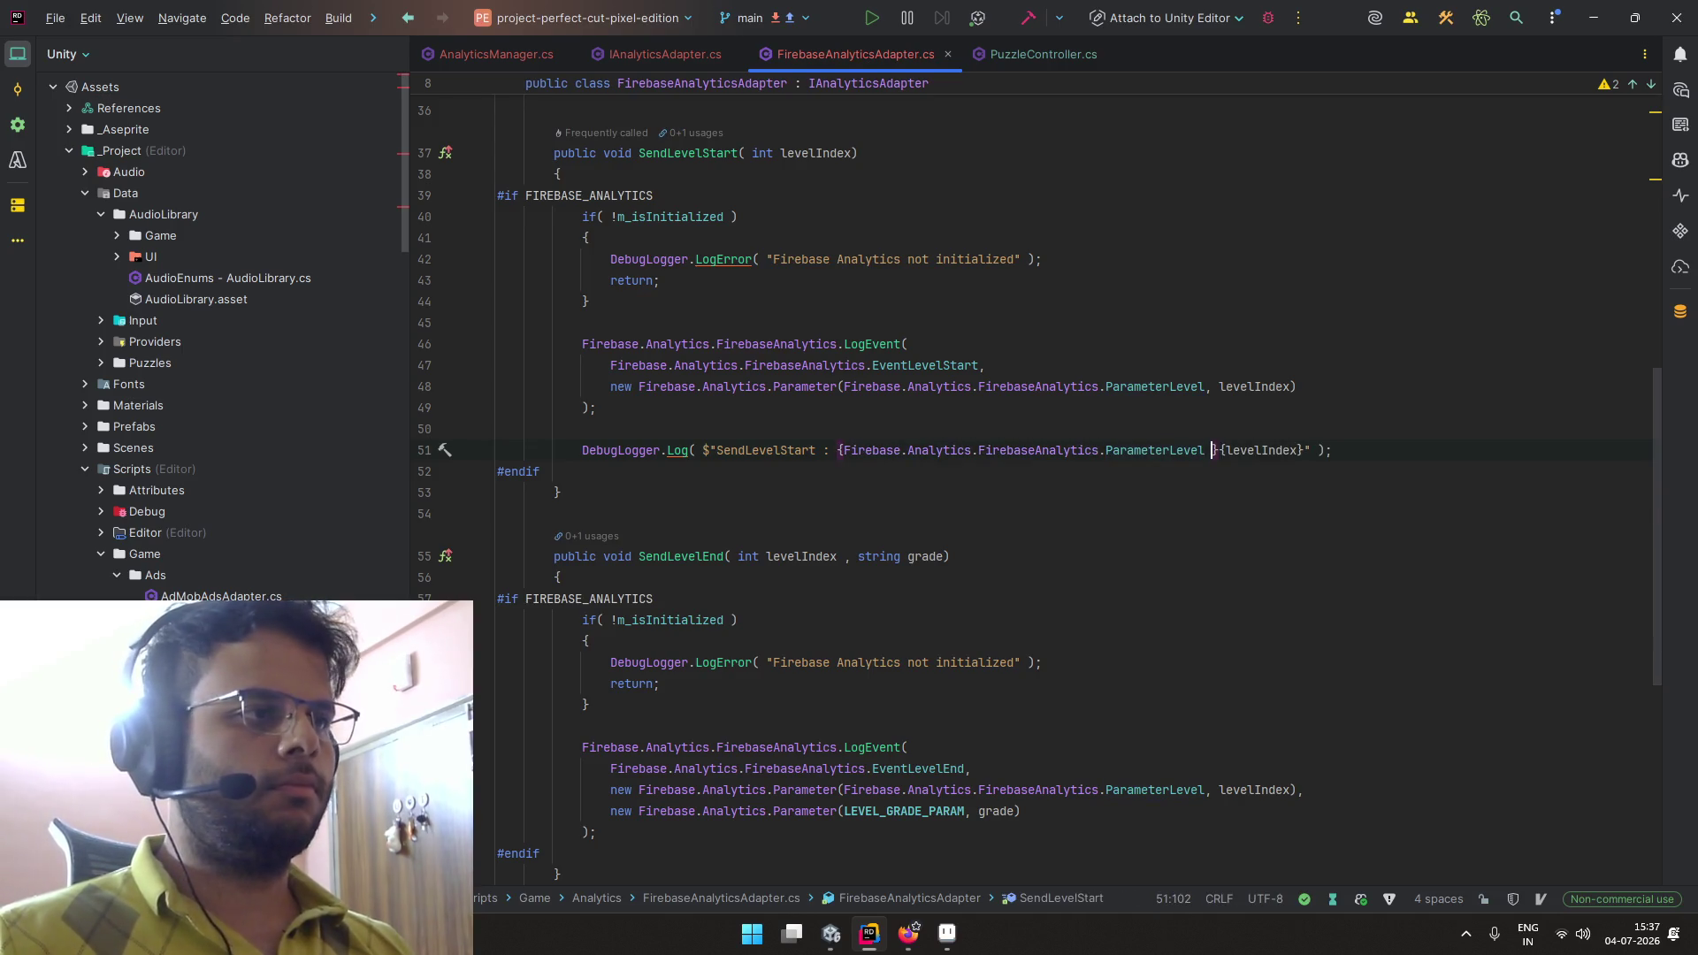
pyautogui.write('}')
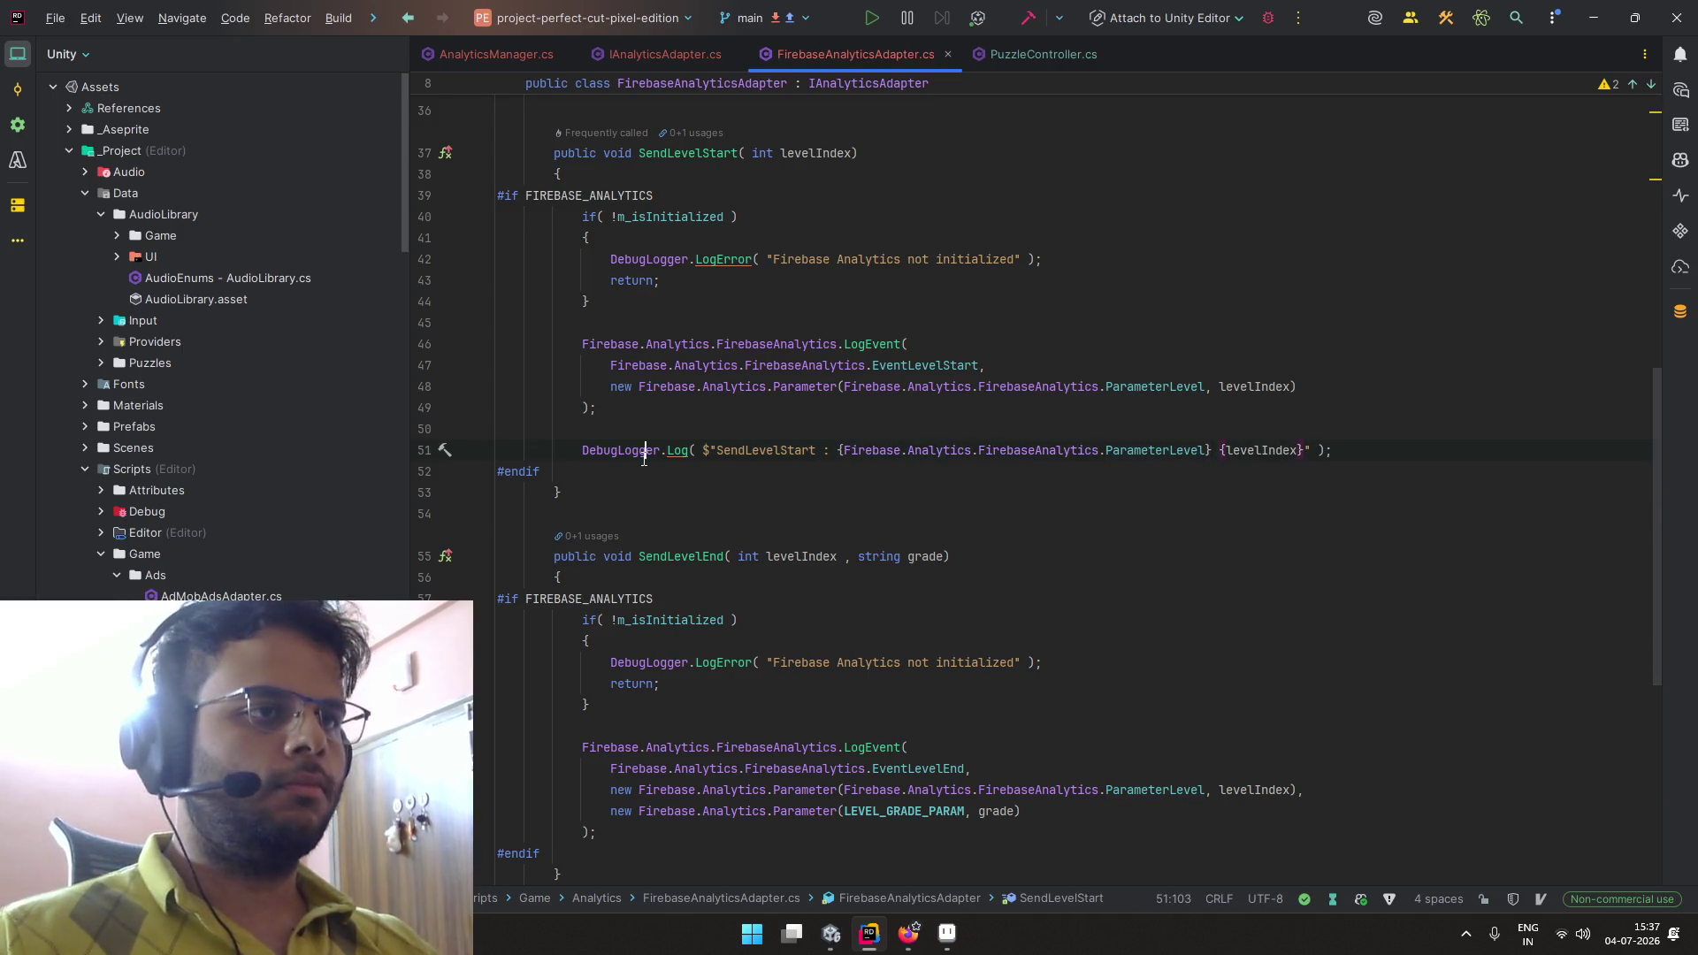
# Prefix the SendLevelStart log message with 'Analytics :: '.
pyautogui.tripleClick(645, 454)
pyautogui.click(718, 453)
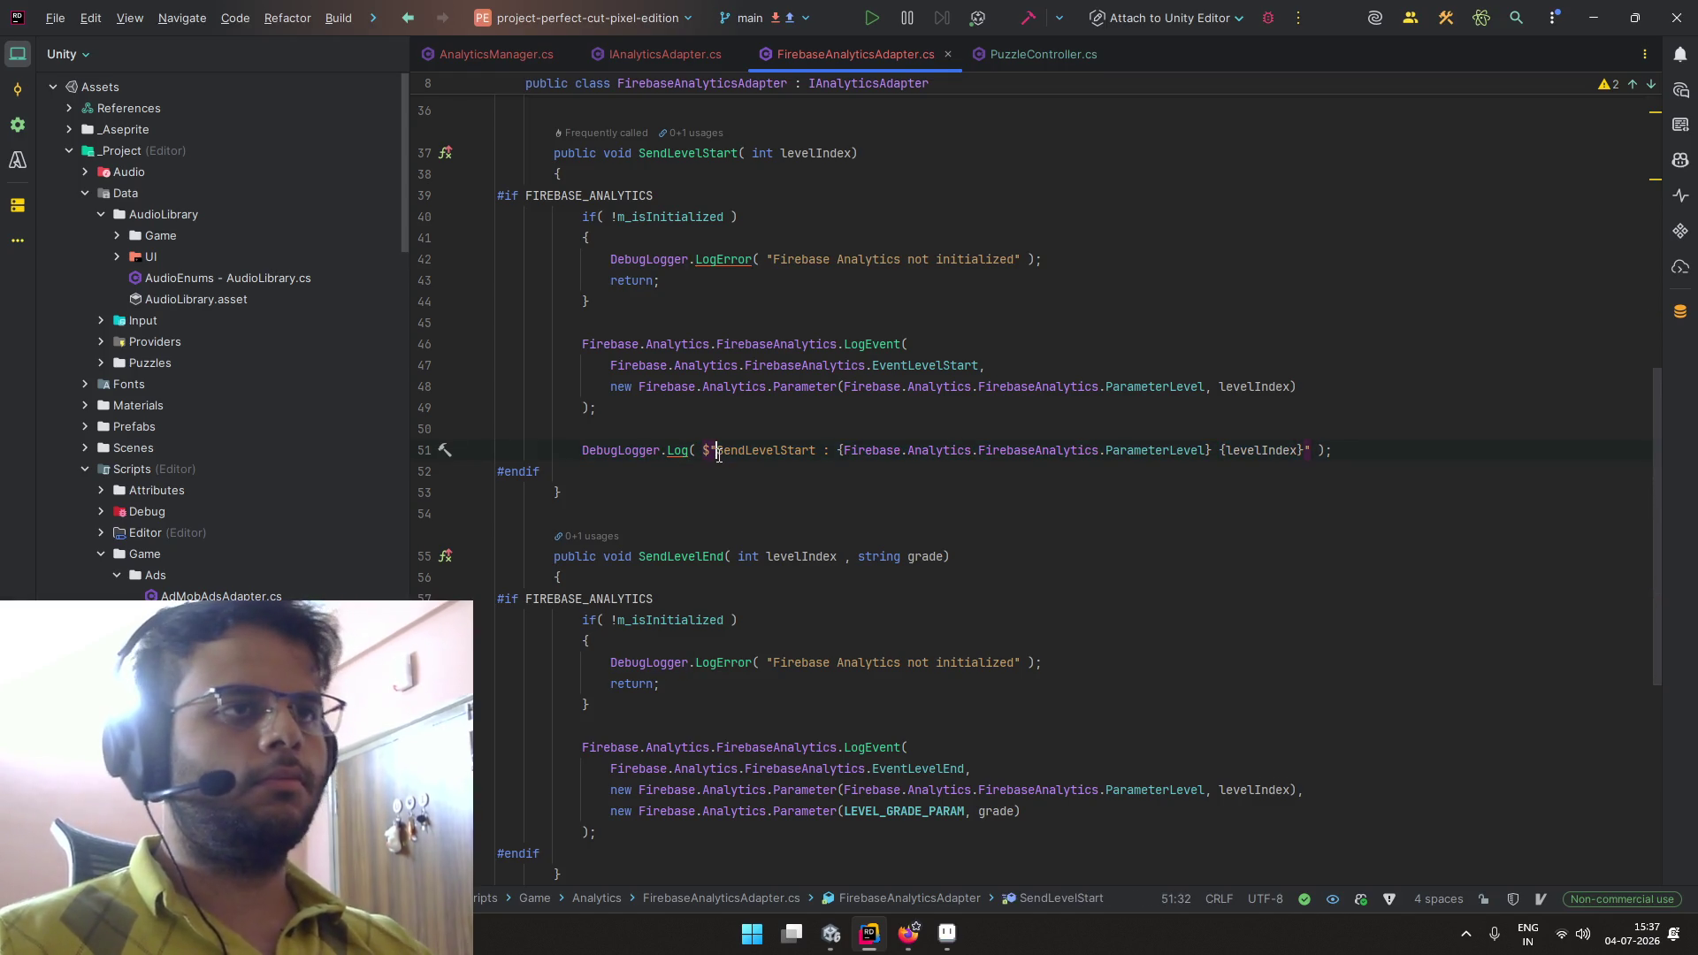
pyautogui.scroll(3, 740, 345)
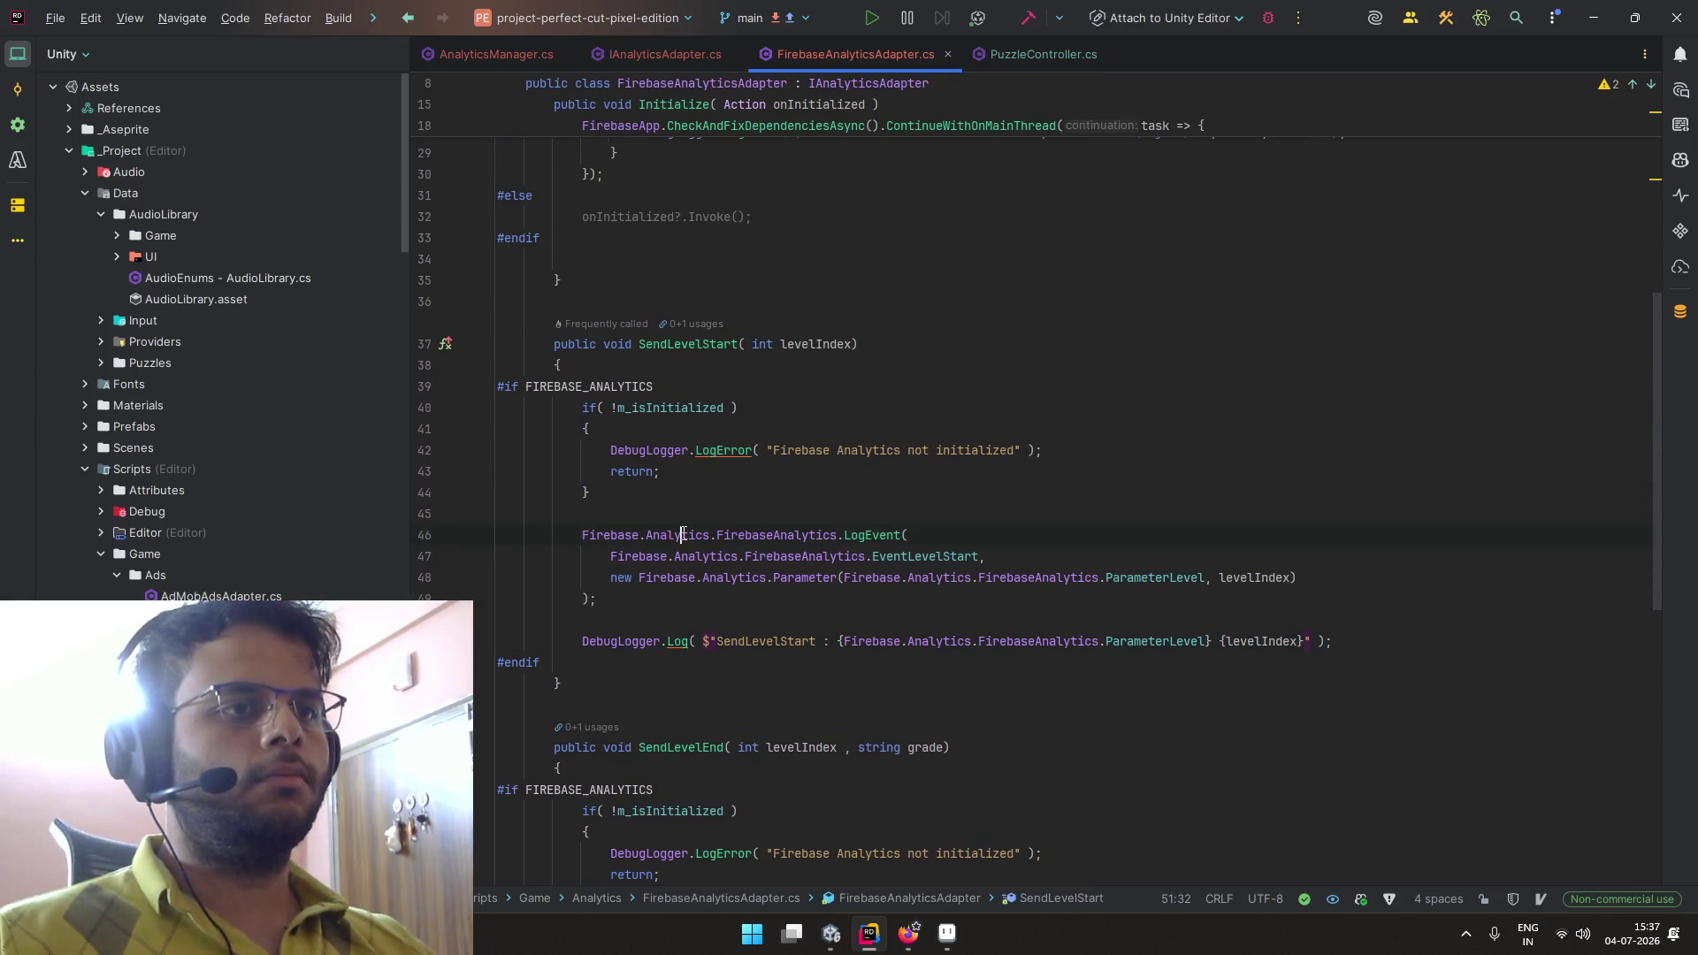
pyautogui.write('Analytics ')
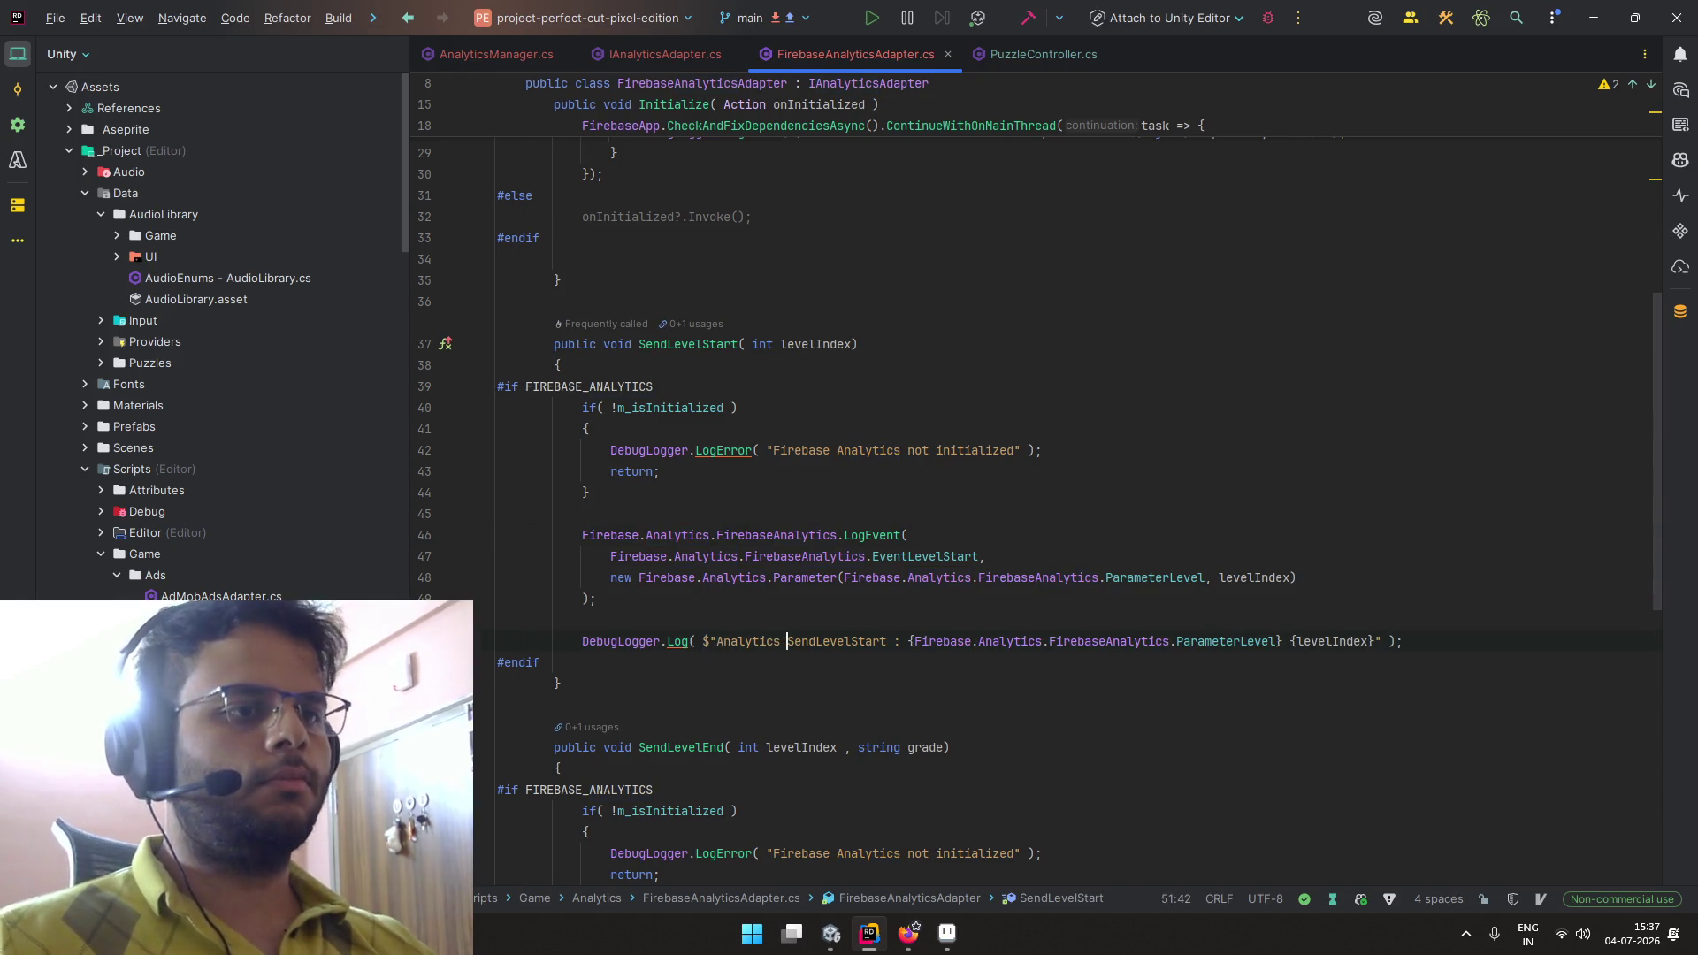
pyautogui.write('::')
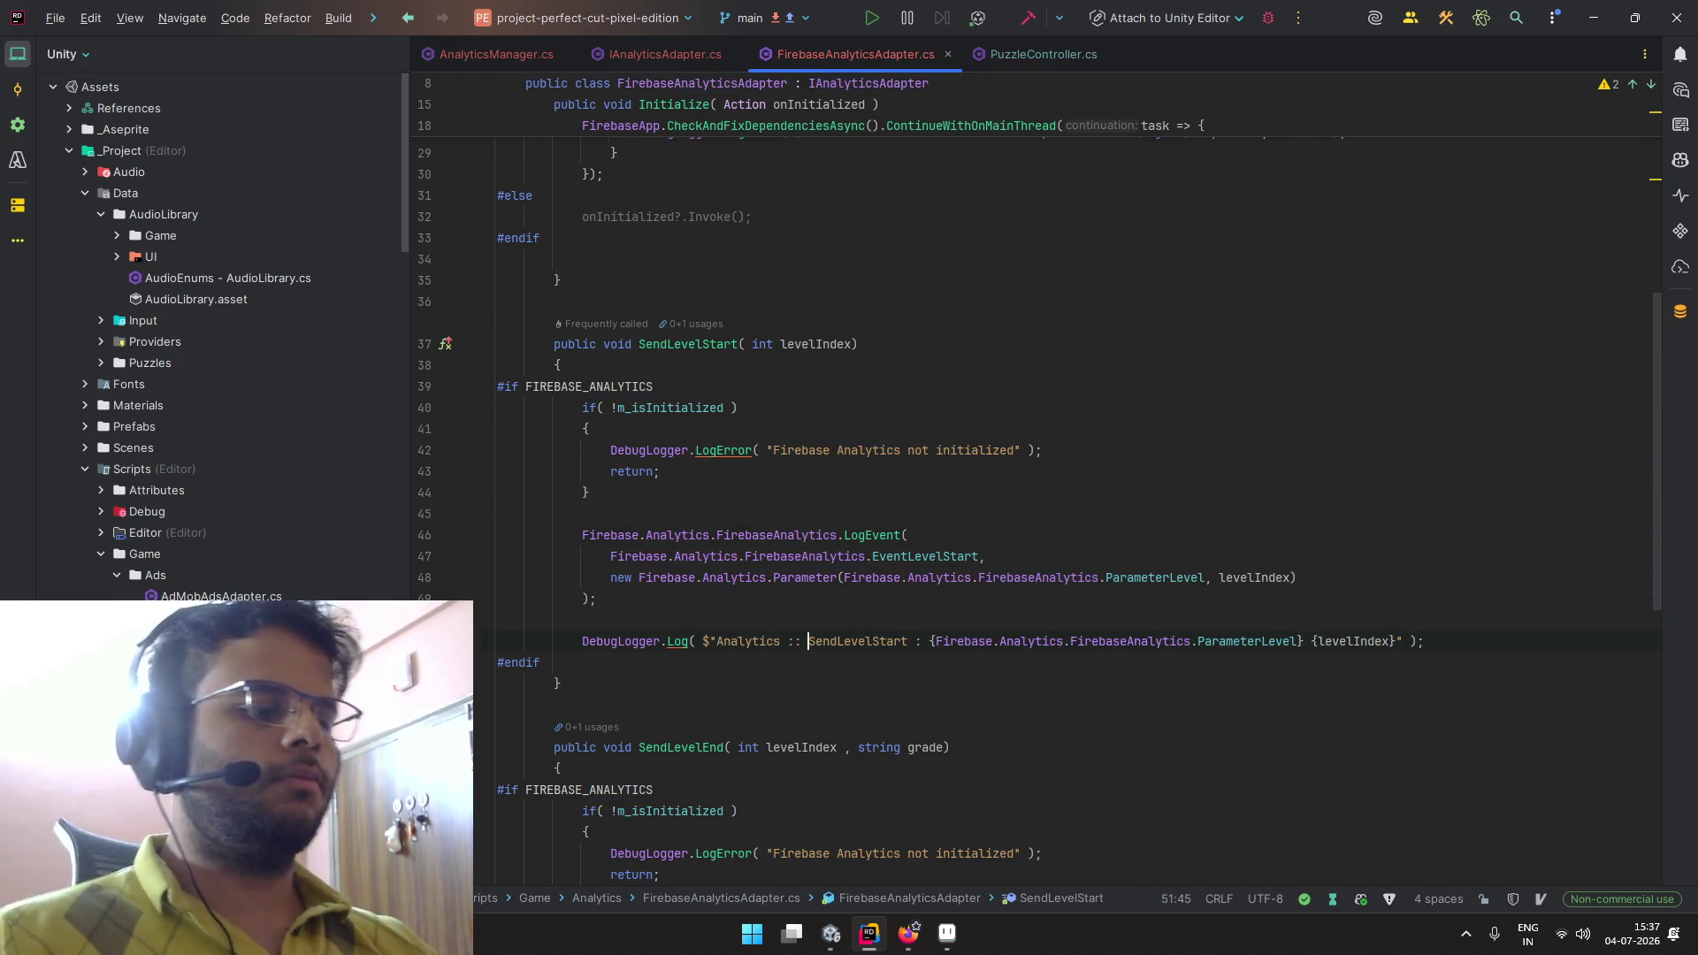
pyautogui.scroll(-6, 780, 517)
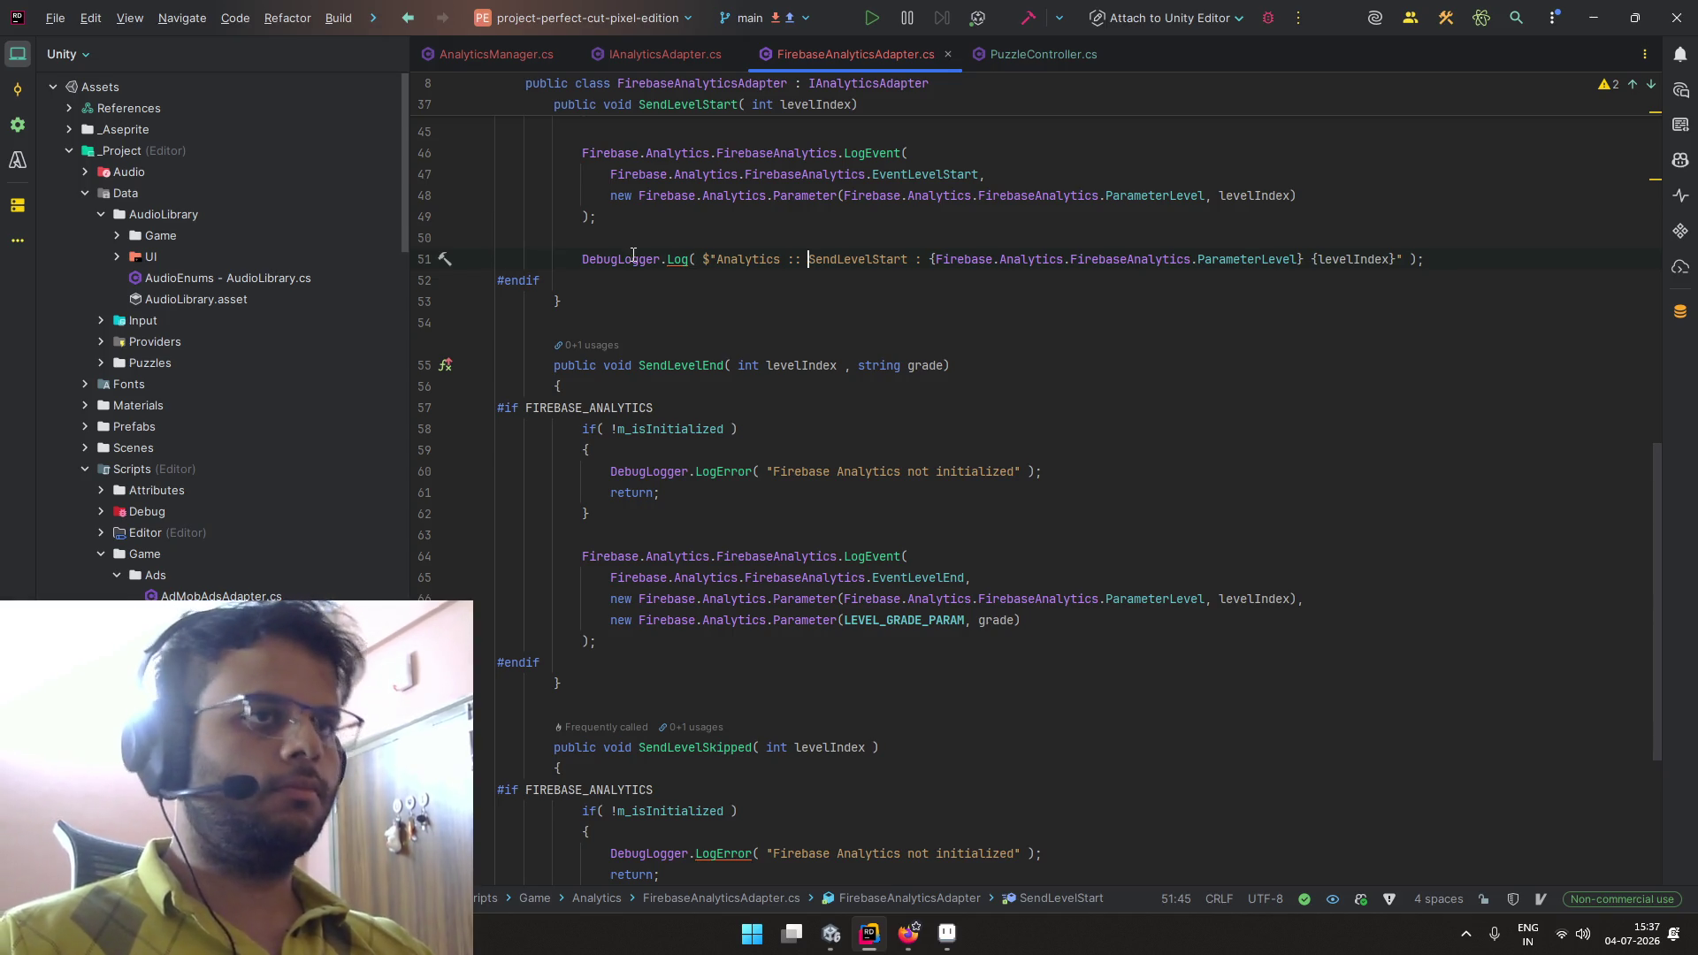
# Paste the SendLevelStart debug log line after SendLevelEnd's event call and rename it SendLevelEnd.
pyautogui.tripleClick(597, 265)
pyautogui.hotkey('ctrl', 'c')
pyautogui.scroll(-5, 759, 435)
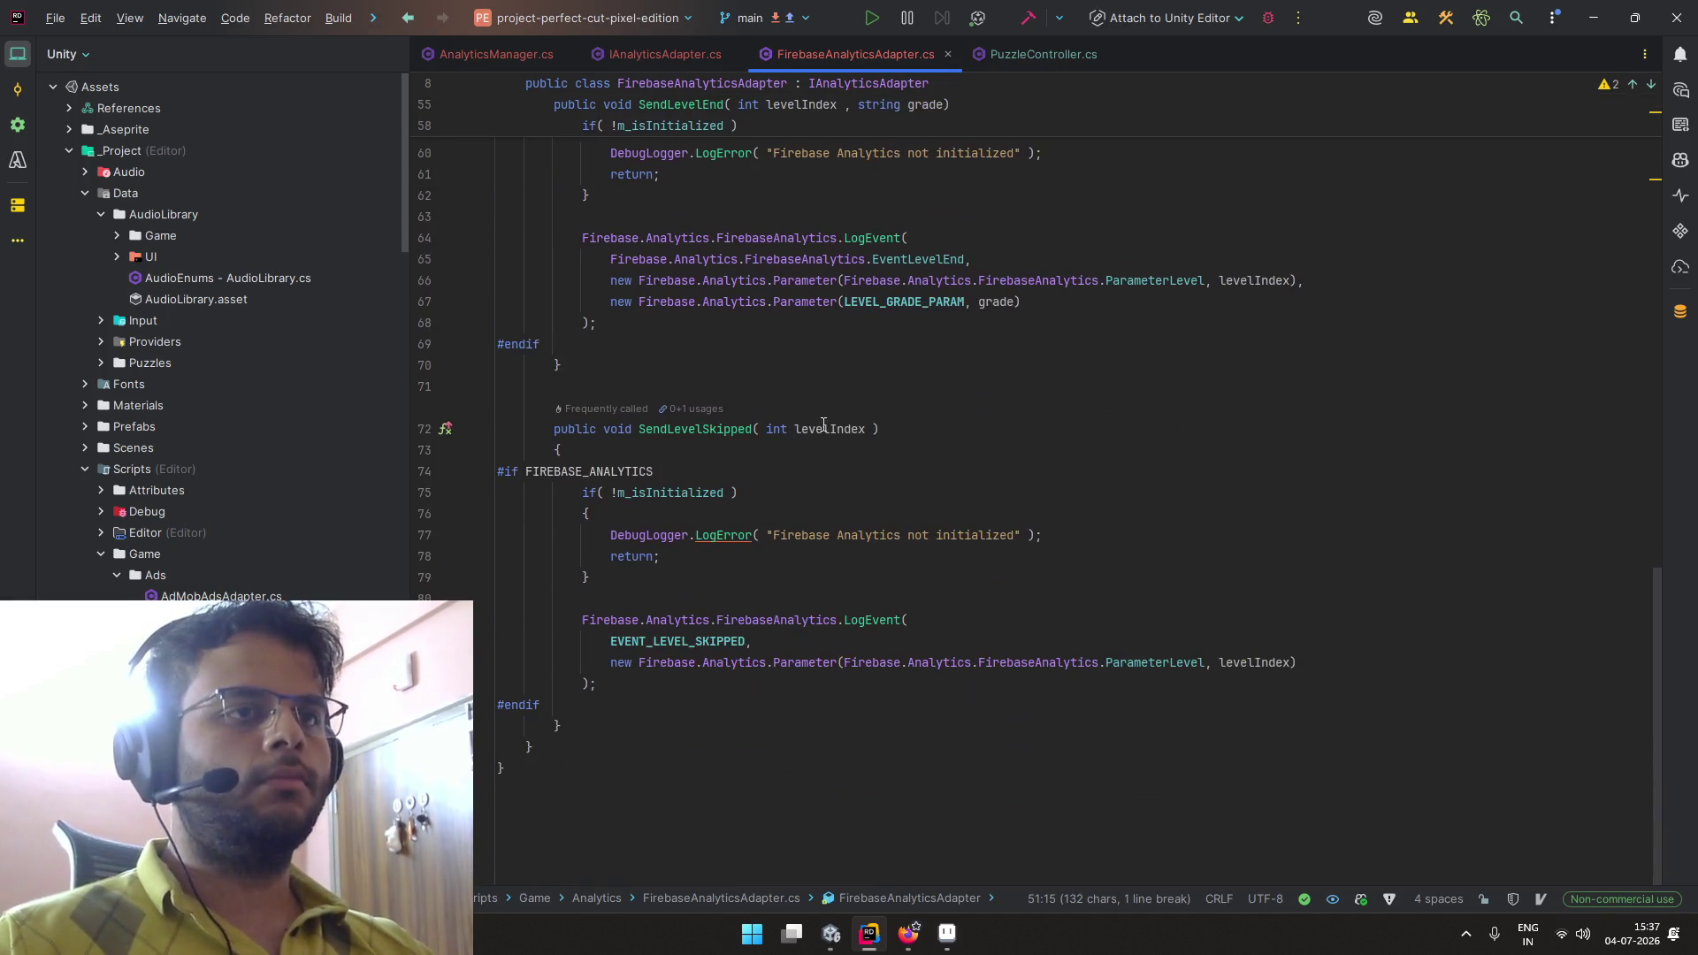
pyautogui.click(769, 334)
pyautogui.press('Return')
pyautogui.press('Return')
pyautogui.hotkey('ctrl', 'v')
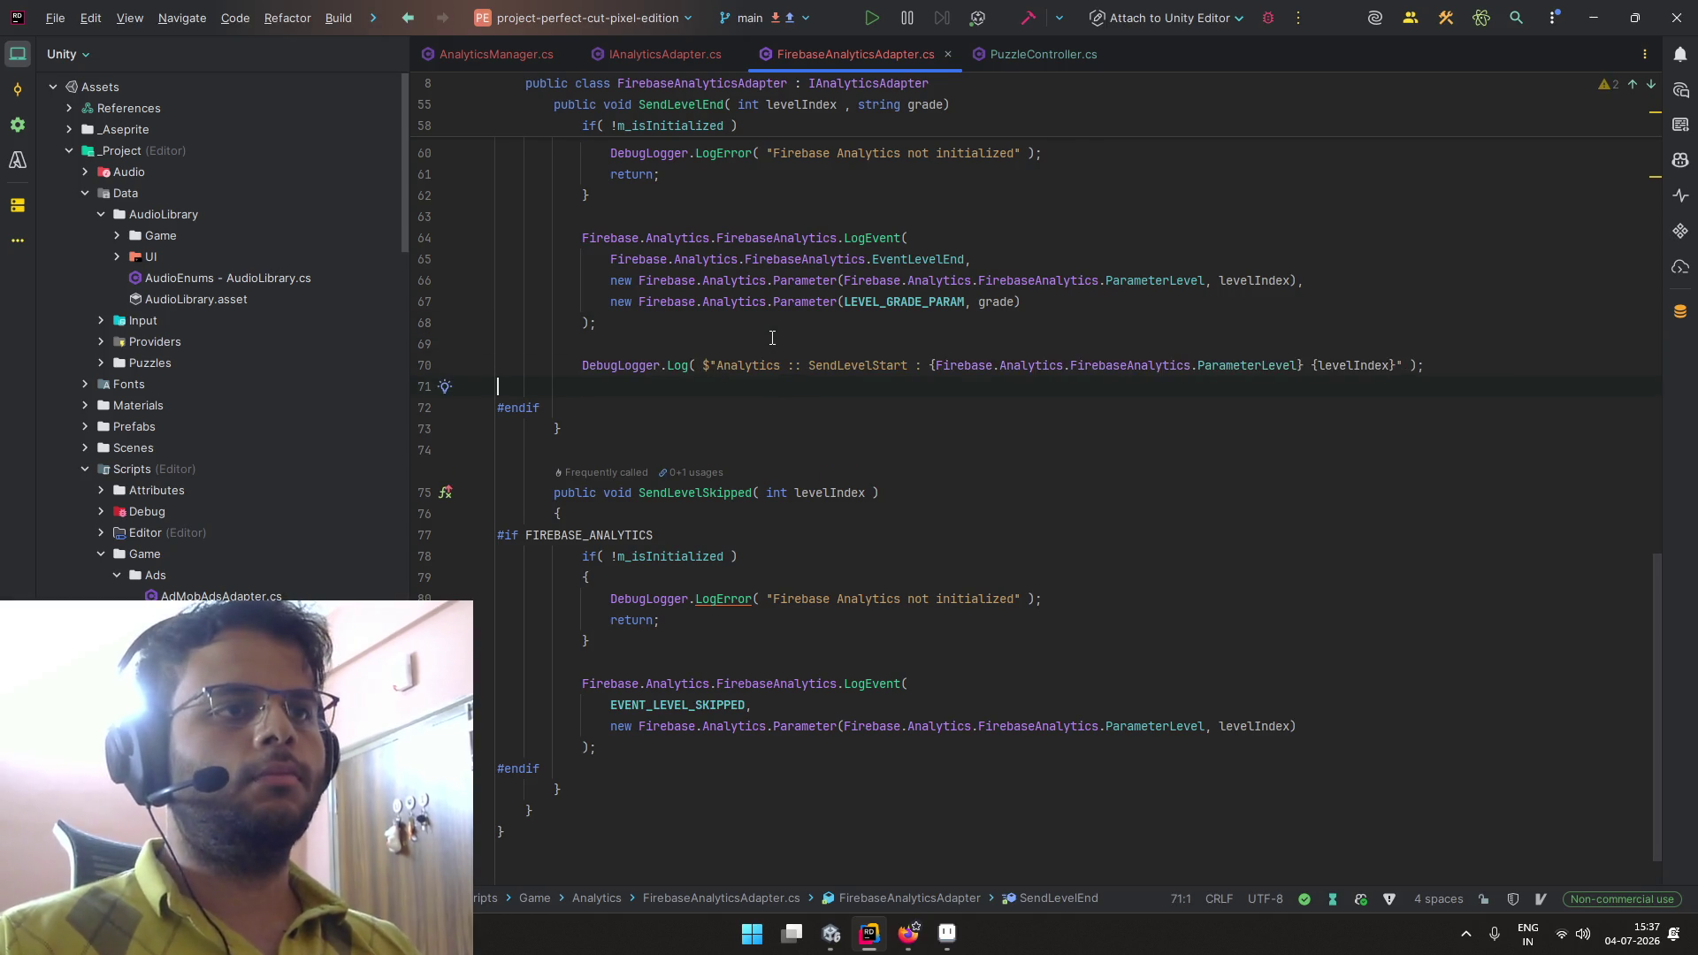
pyautogui.scroll(3, 772, 338)
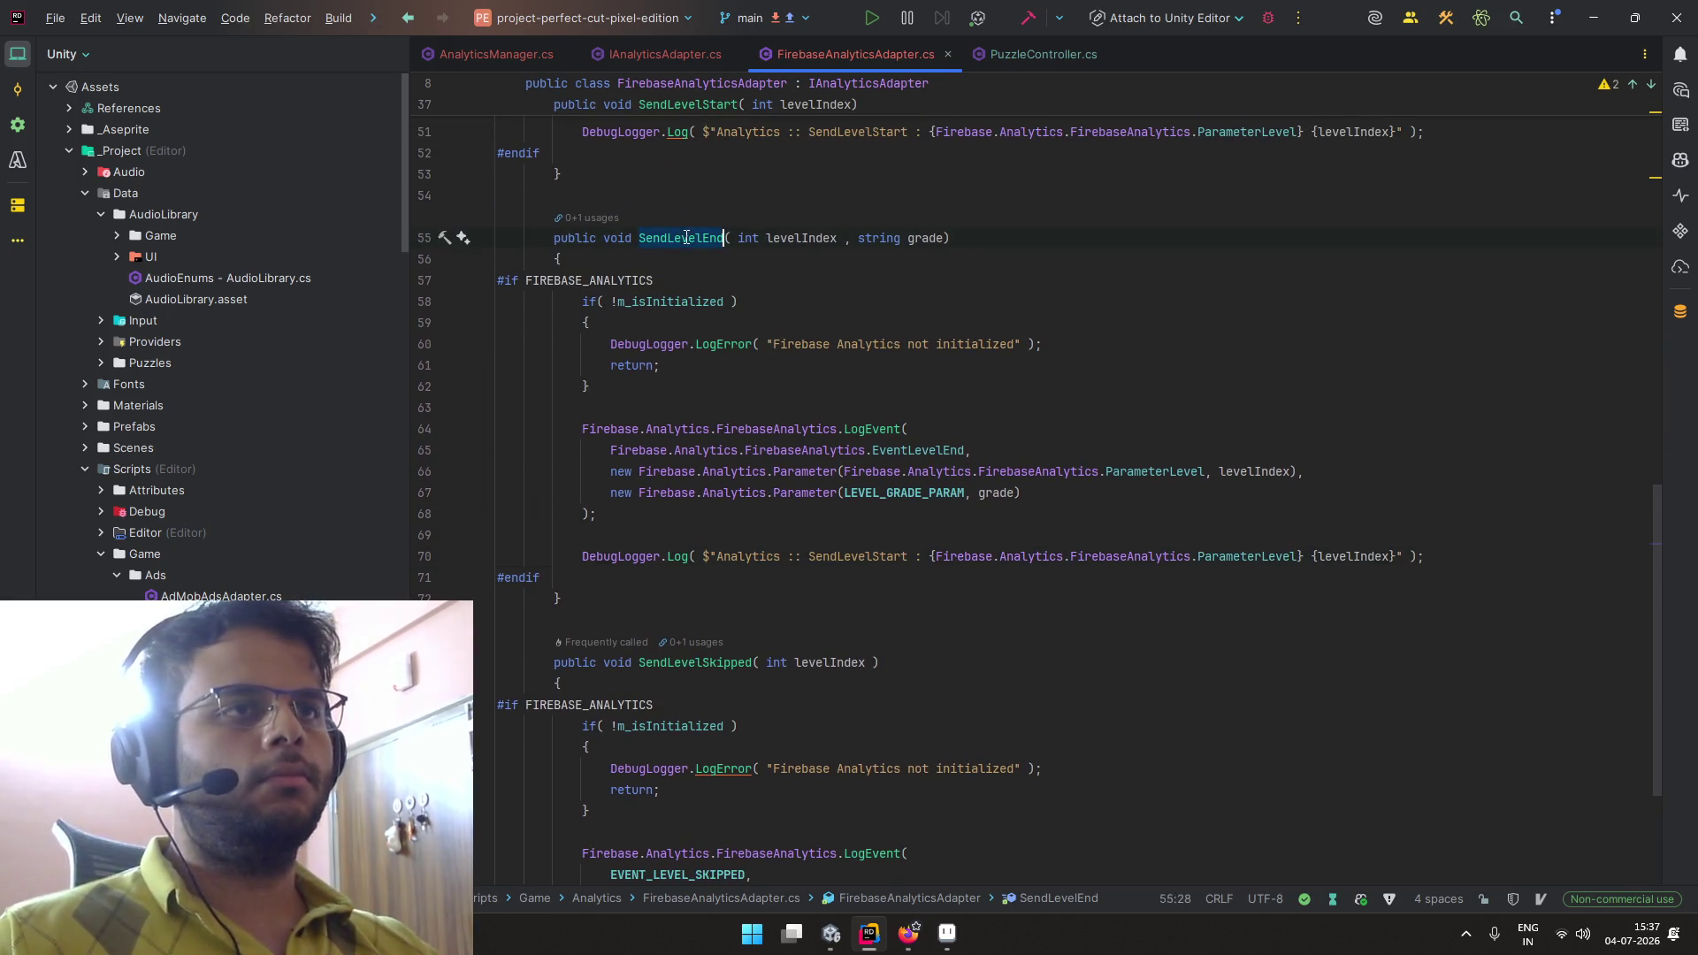
pyautogui.doubleClick(838, 556)
pyautogui.write('SendLevelEnd')
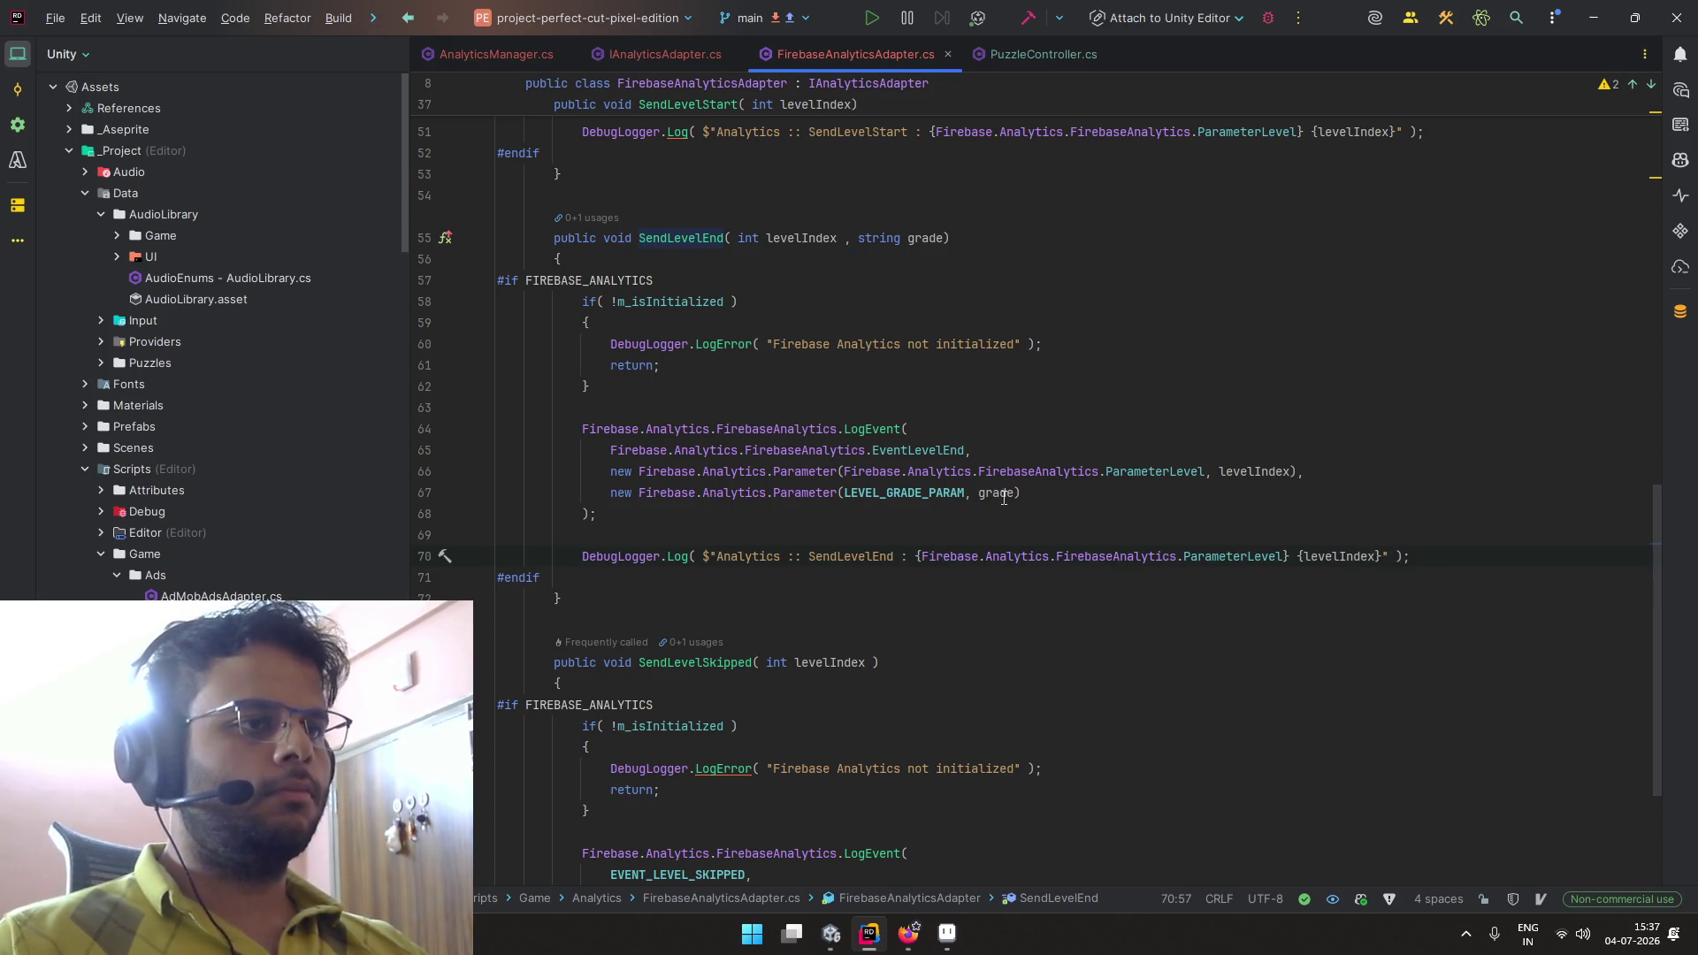
# Append {LEVEL_GRADE_PARAM} {grade} to the SendLevelEnd log message.
pyautogui.doubleClick(982, 495)
pyautogui.doubleClick(956, 495)
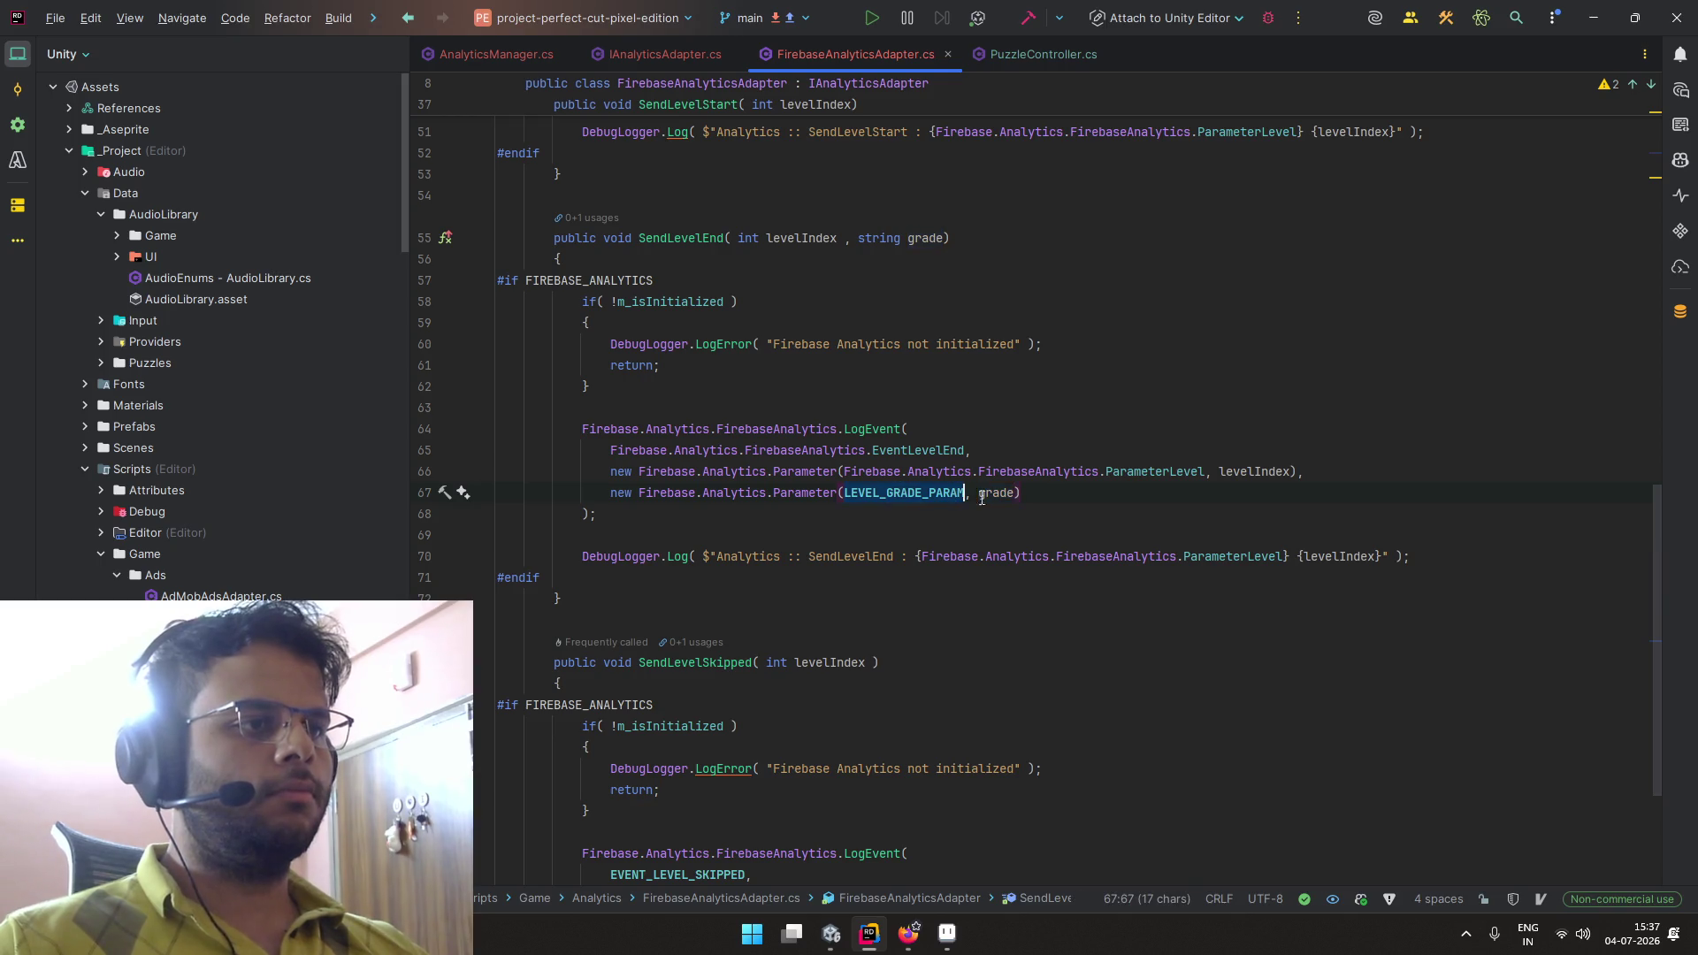
pyautogui.click(1382, 557)
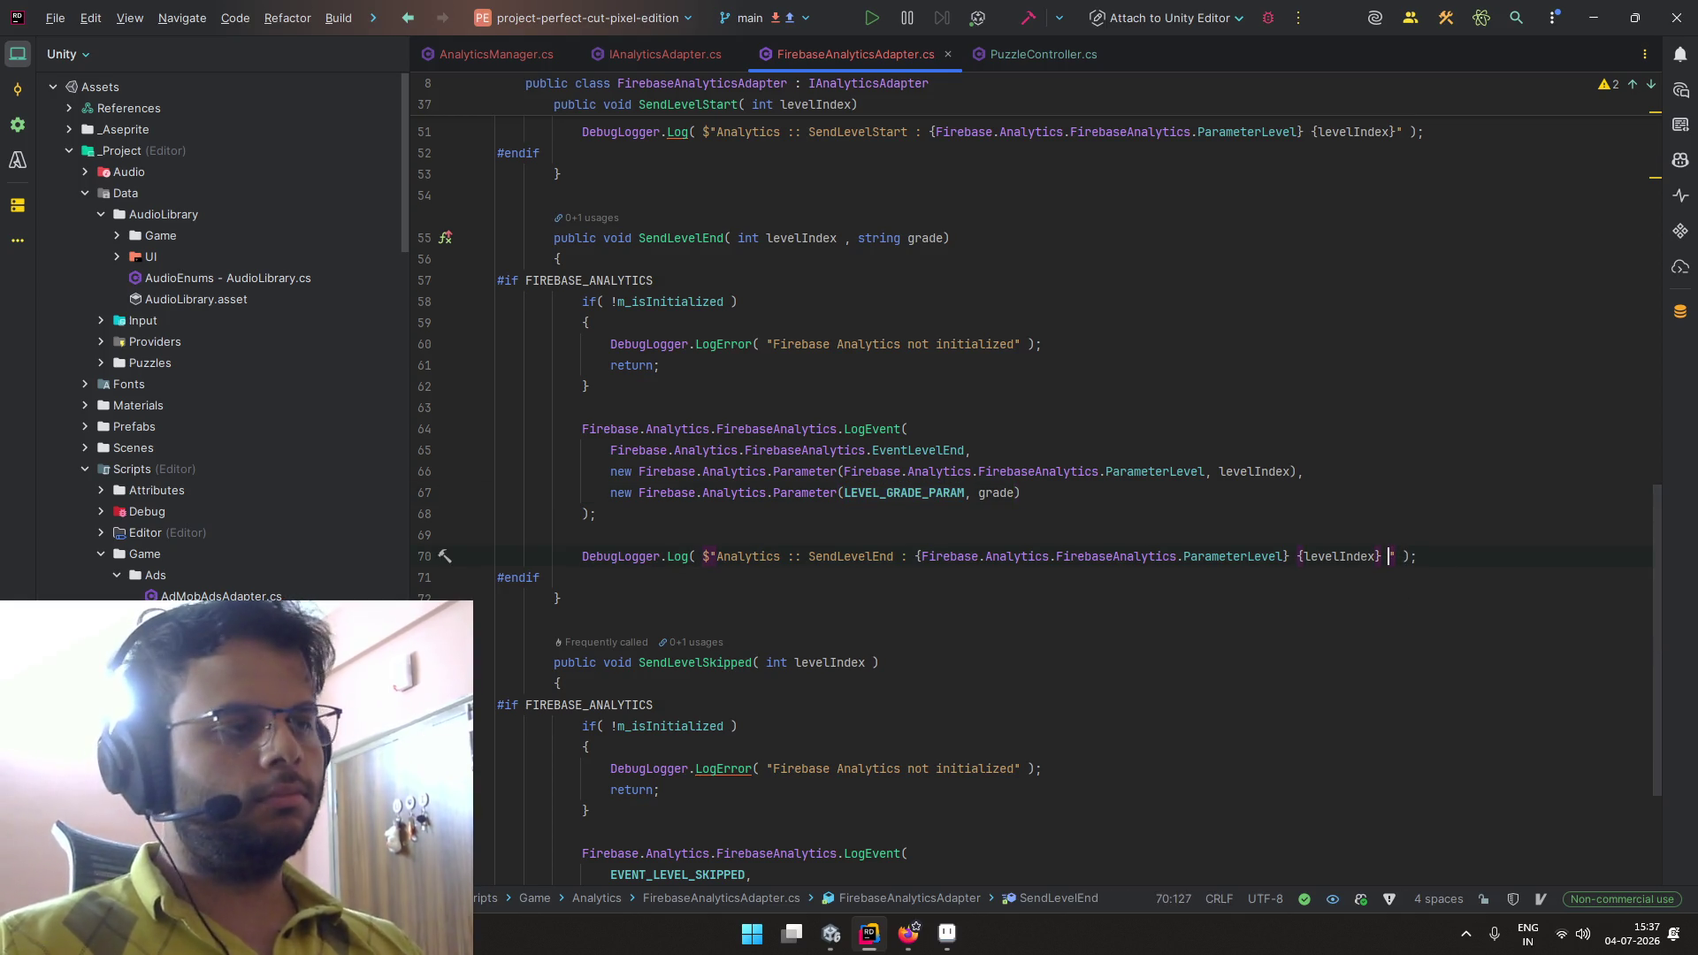
pyautogui.write('{')
pyautogui.write('LEVEL_GRADE_PARAM')
pyautogui.write('} {')
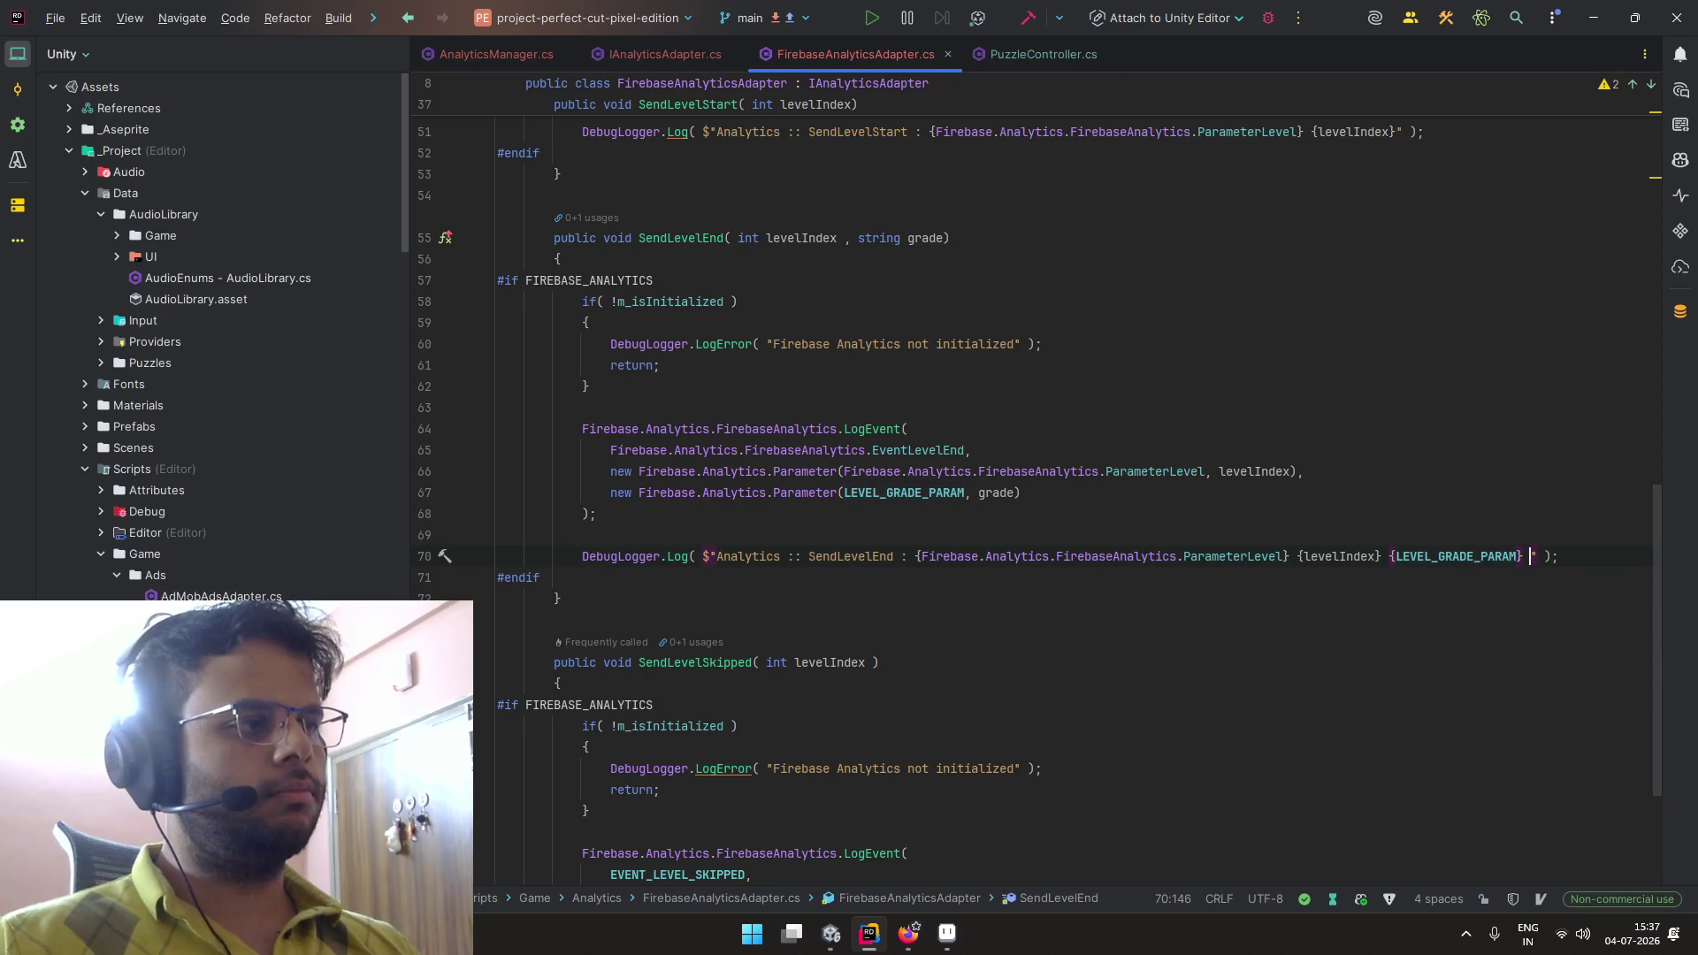
pyautogui.doubleClick(1014, 494)
pyautogui.moveTo(1537, 556); pyautogui.dragTo(1537, 556)
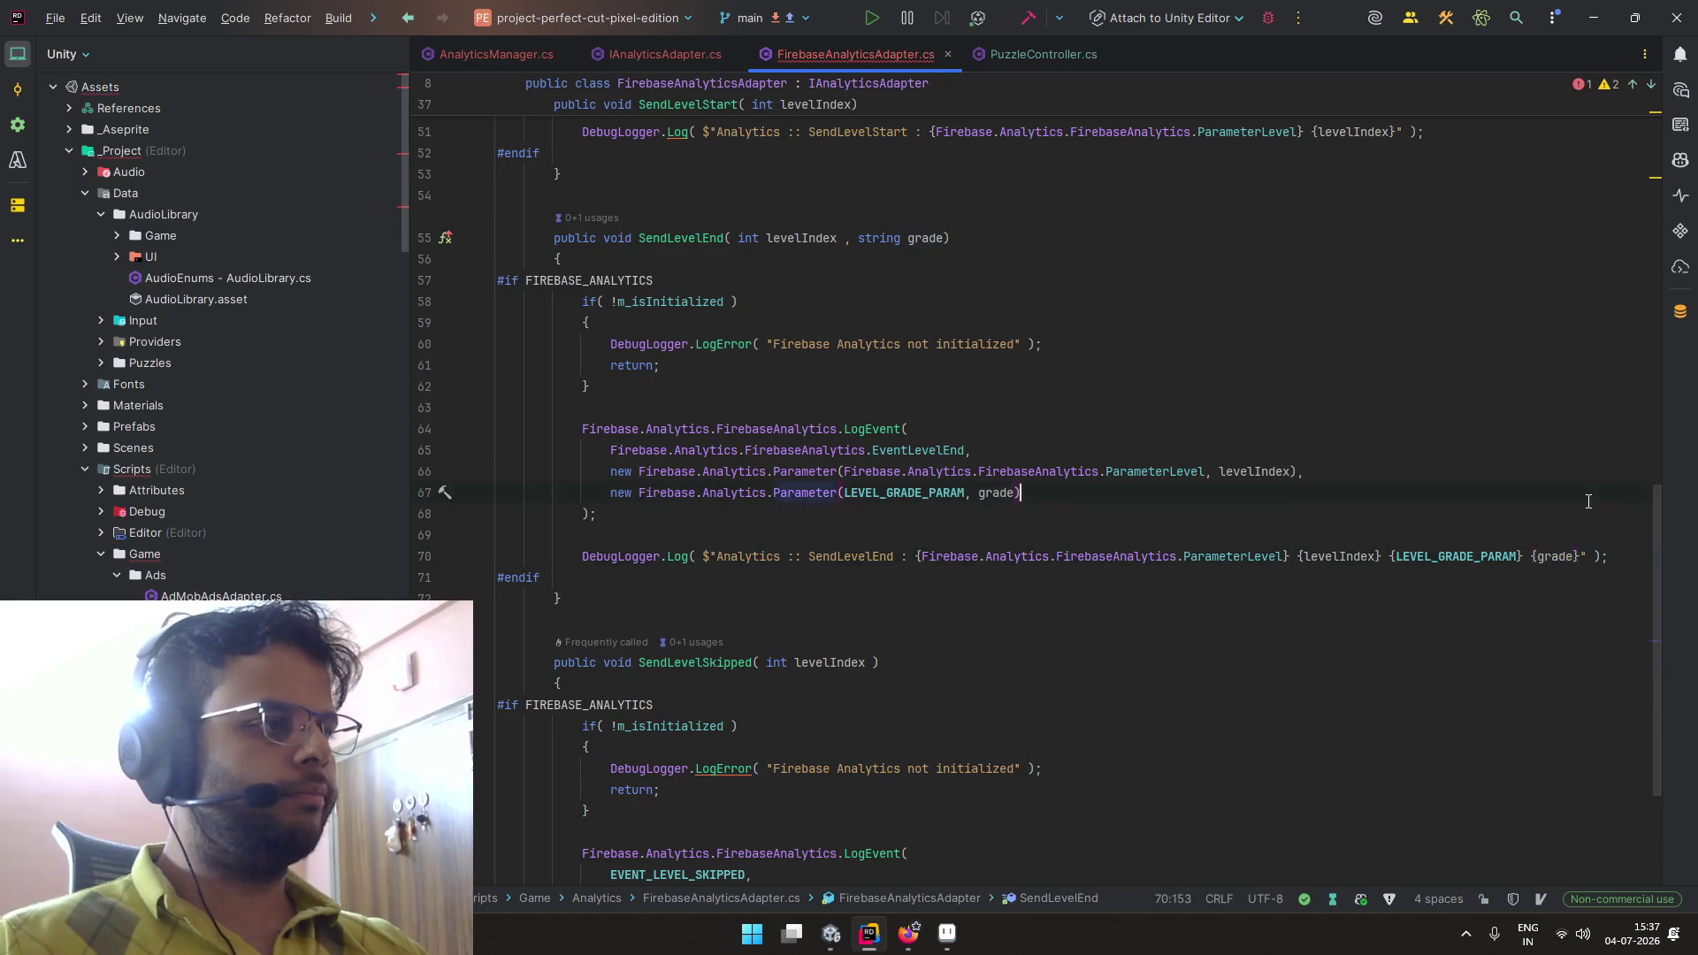
pyautogui.scroll(-4, 1133, 514)
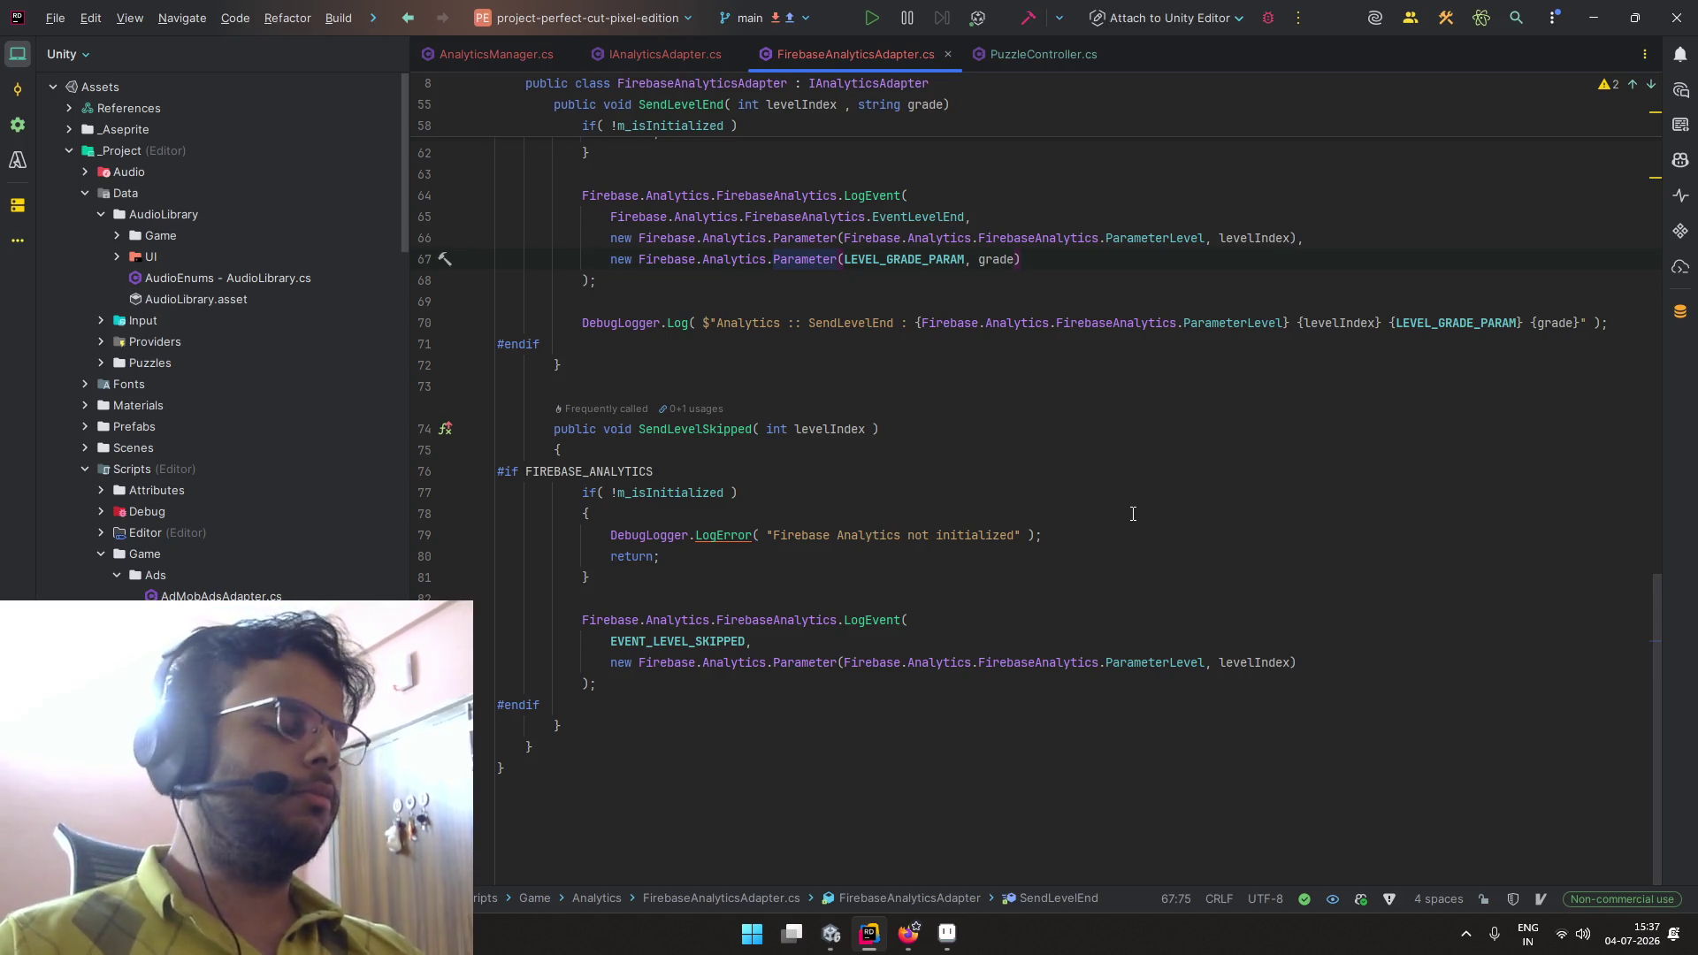
# Copy the SendLevelEnd log line into SendLevelSkipped and rename its message to SendLevelSkipped.
pyautogui.tripleClick(738, 326)
pyautogui.click(690, 326)
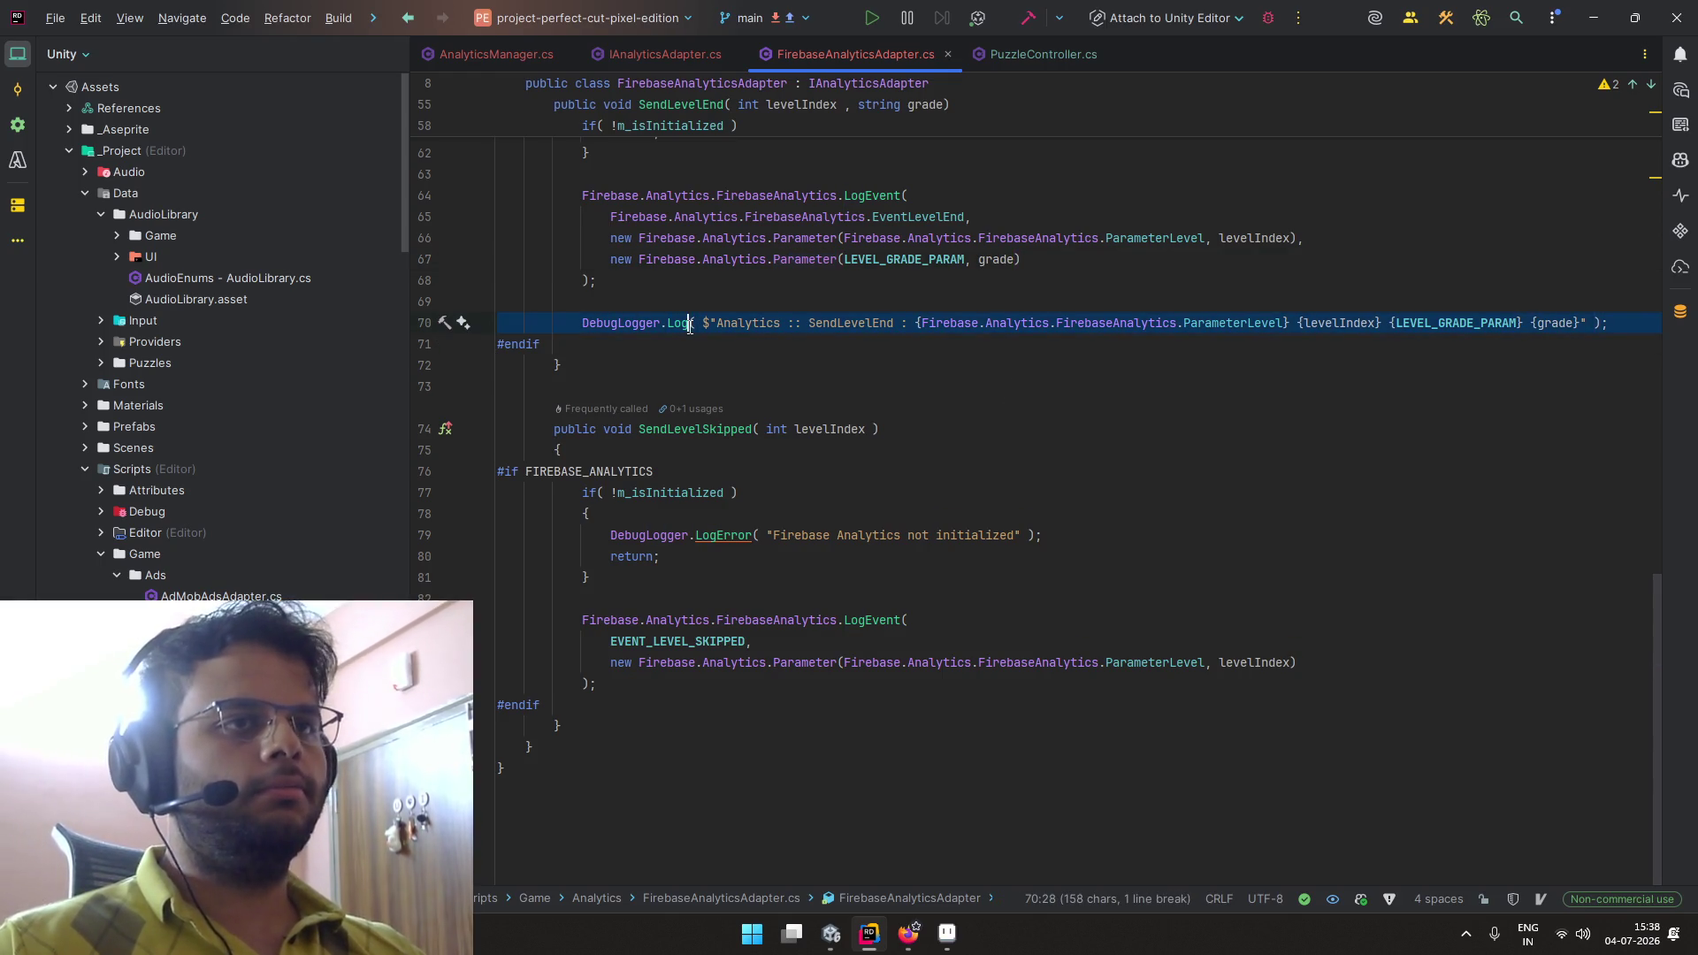
pyautogui.hotkey('ctrl', 'c')
pyautogui.click(659, 678)
pyautogui.press('Return')
pyautogui.hotkey('ctrl', 'v')
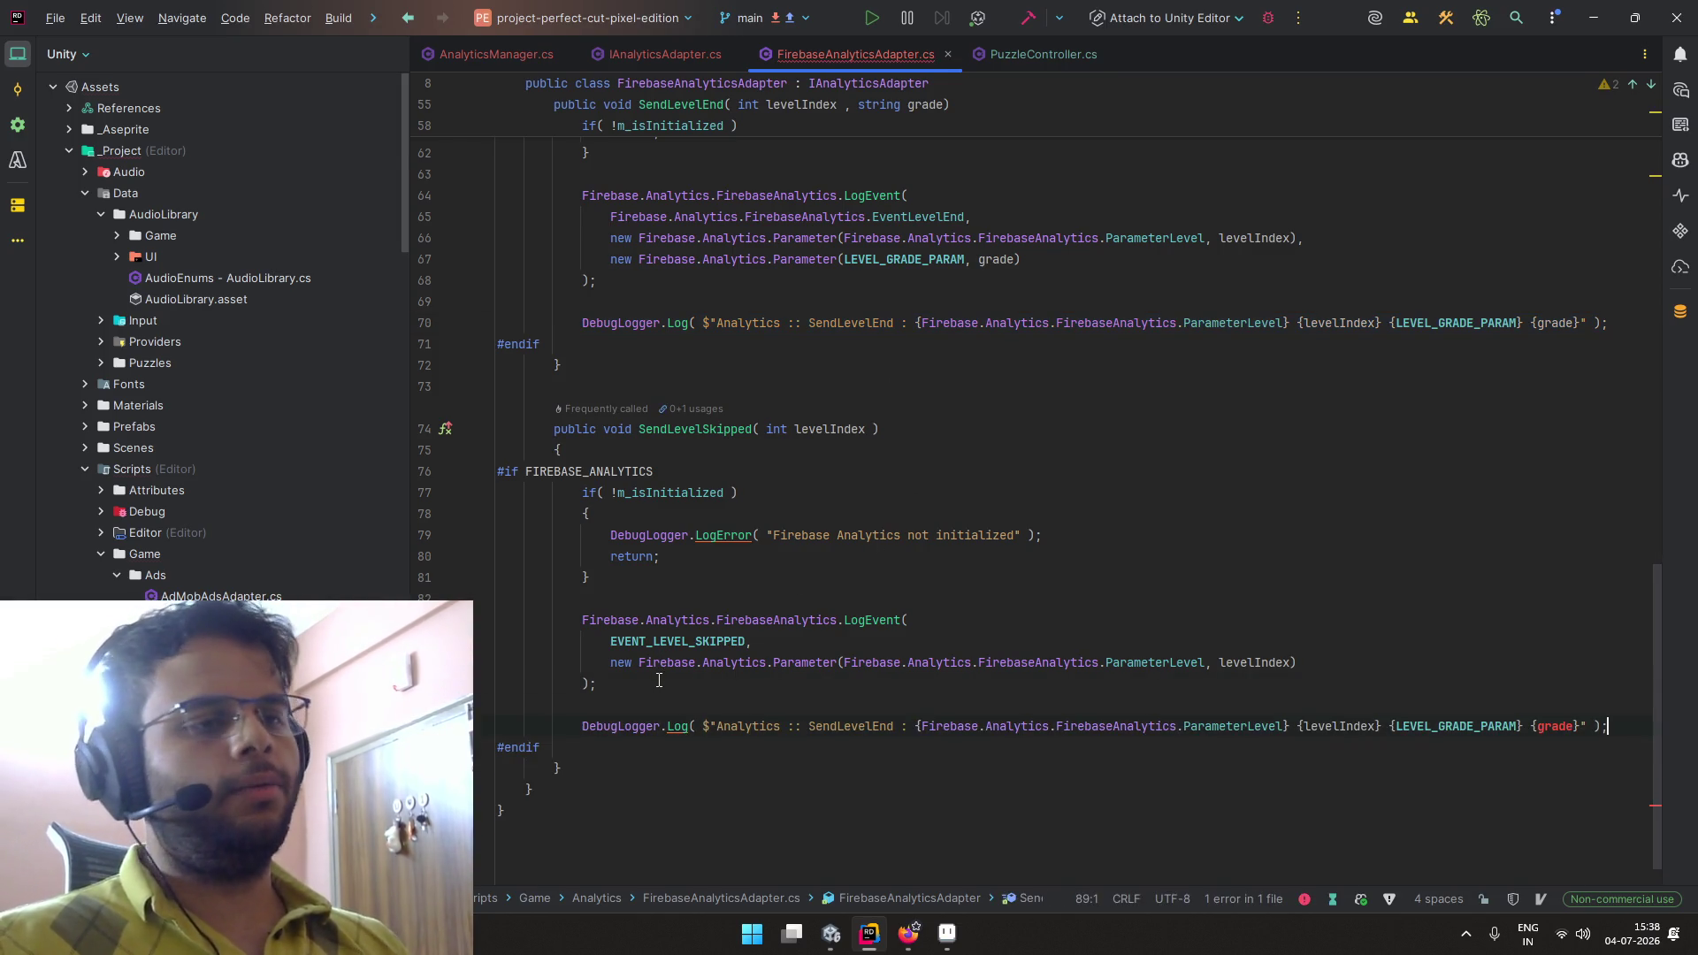
pyautogui.keyDown('ctrl'); pyautogui.click(682, 431); pyautogui.keyUp('ctrl')
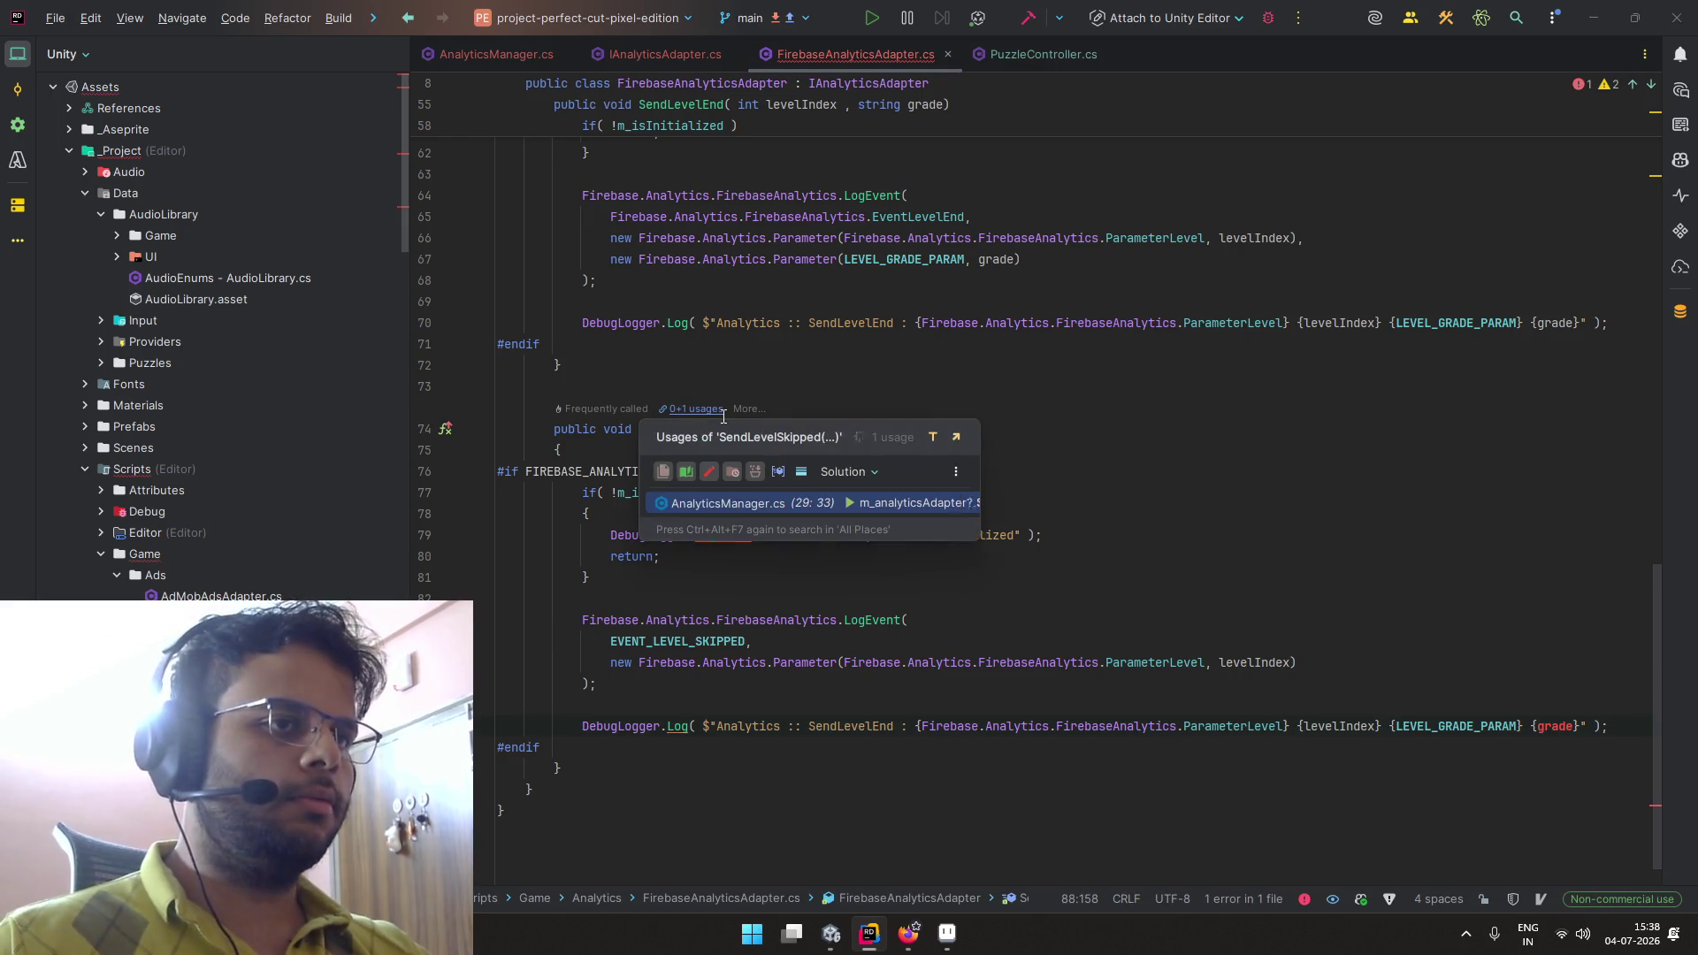
pyautogui.doubleClick(683, 431)
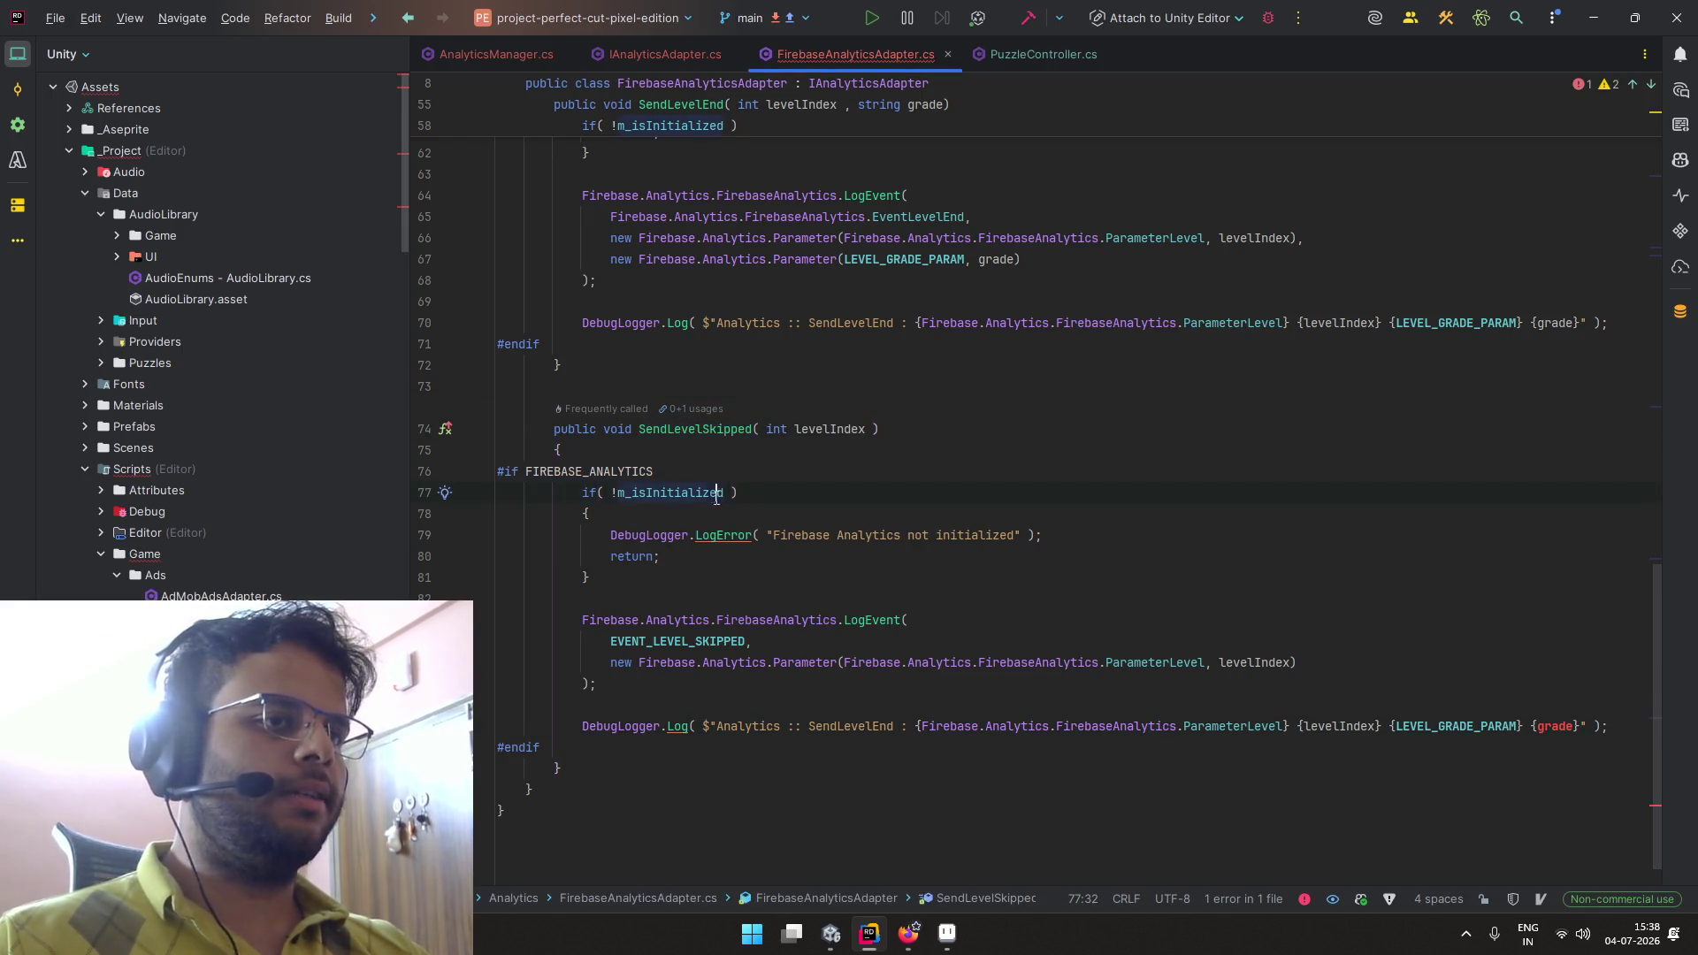
pyautogui.doubleClick(850, 727)
pyautogui.hotkey('ctrl', 'v')
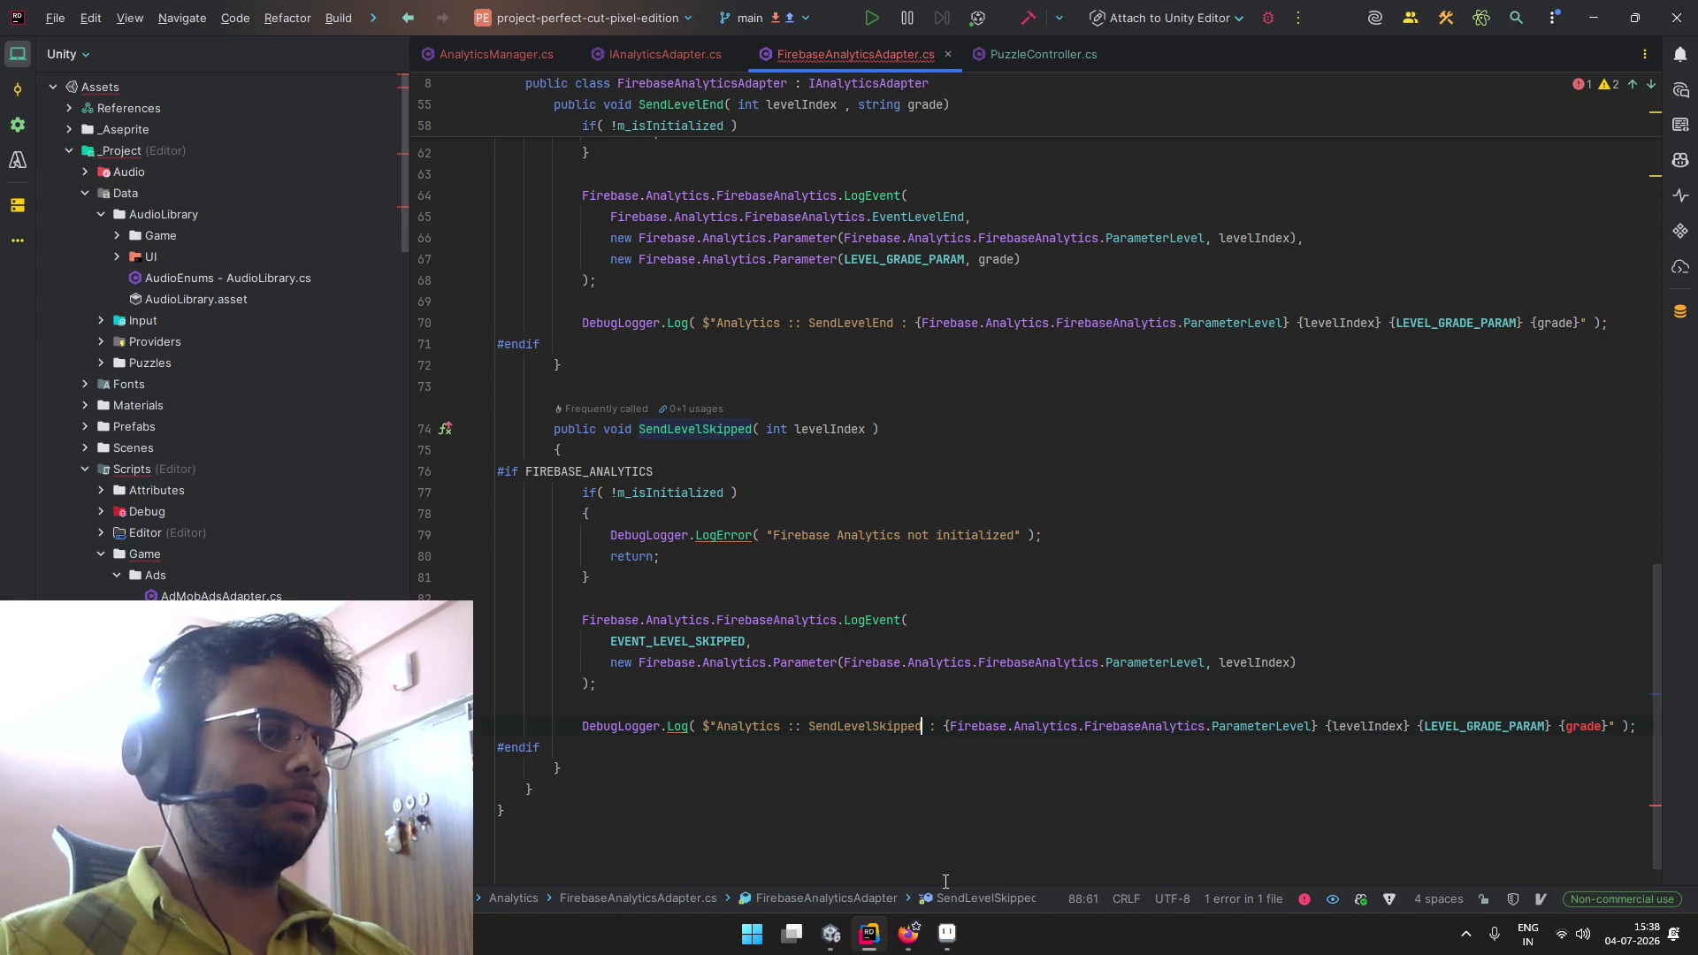
# Remove the grade placeholders from the SendLevelSkipped log message, then return to Unity.
pyautogui.doubleClick(1590, 726)
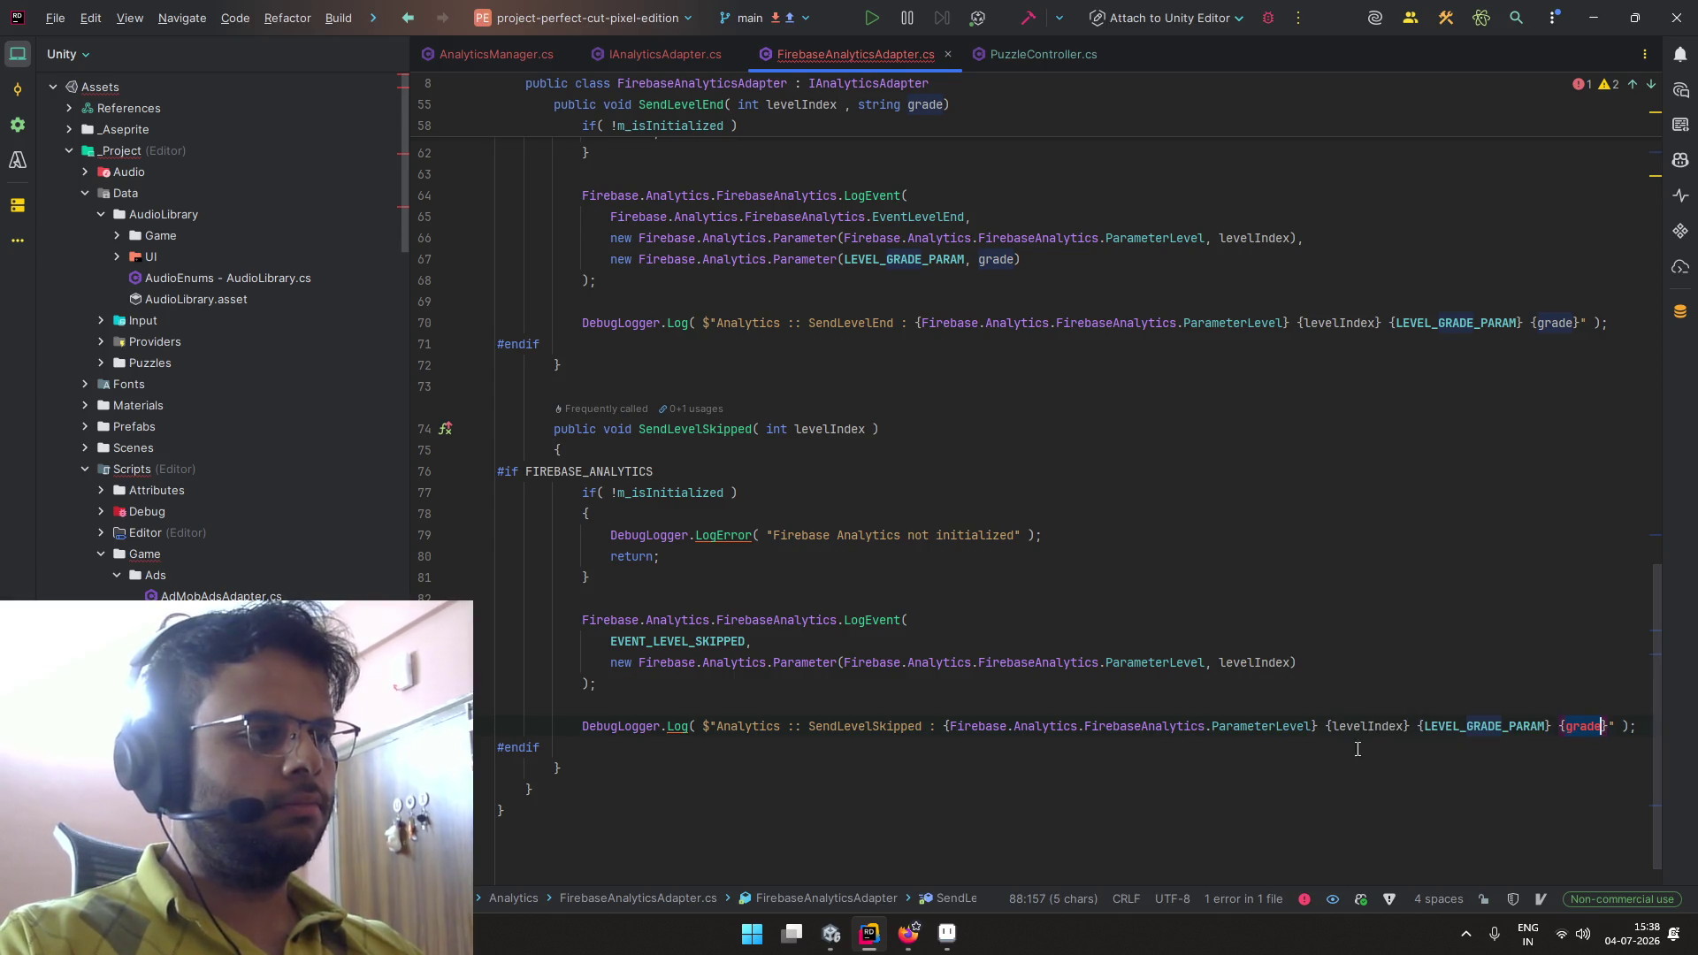
pyautogui.moveTo(1413, 726); pyautogui.dragTo(1608, 726)
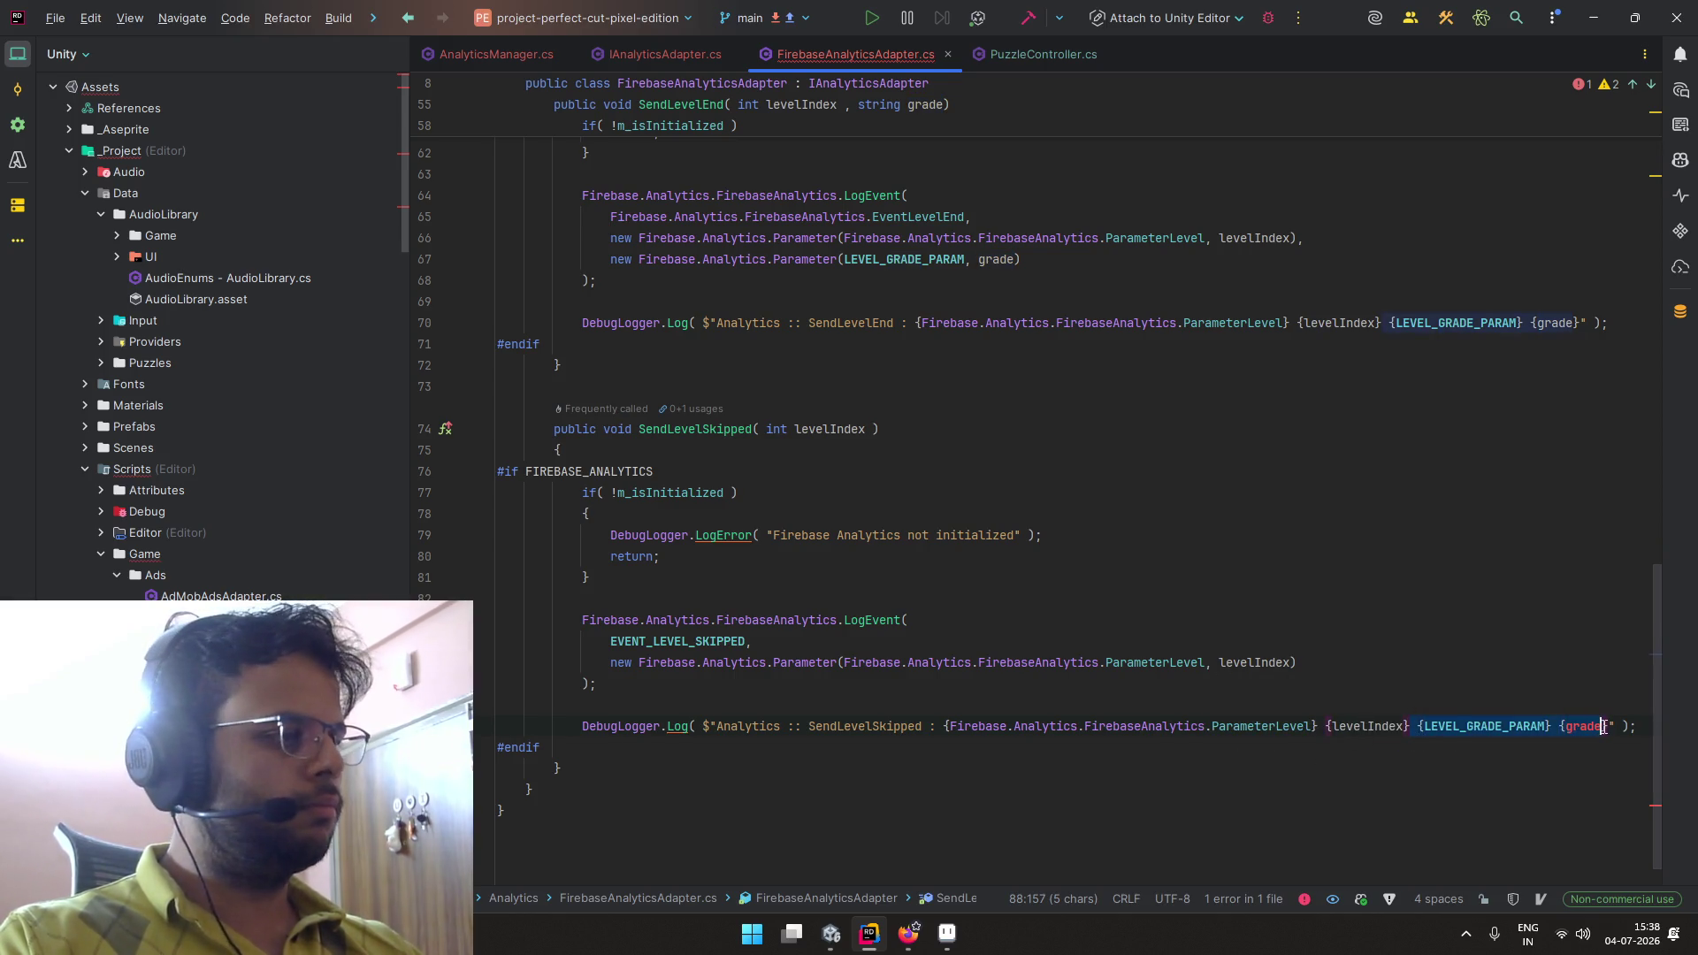
pyautogui.press('Delete')
pyautogui.press('Up')
pyautogui.press('Up')
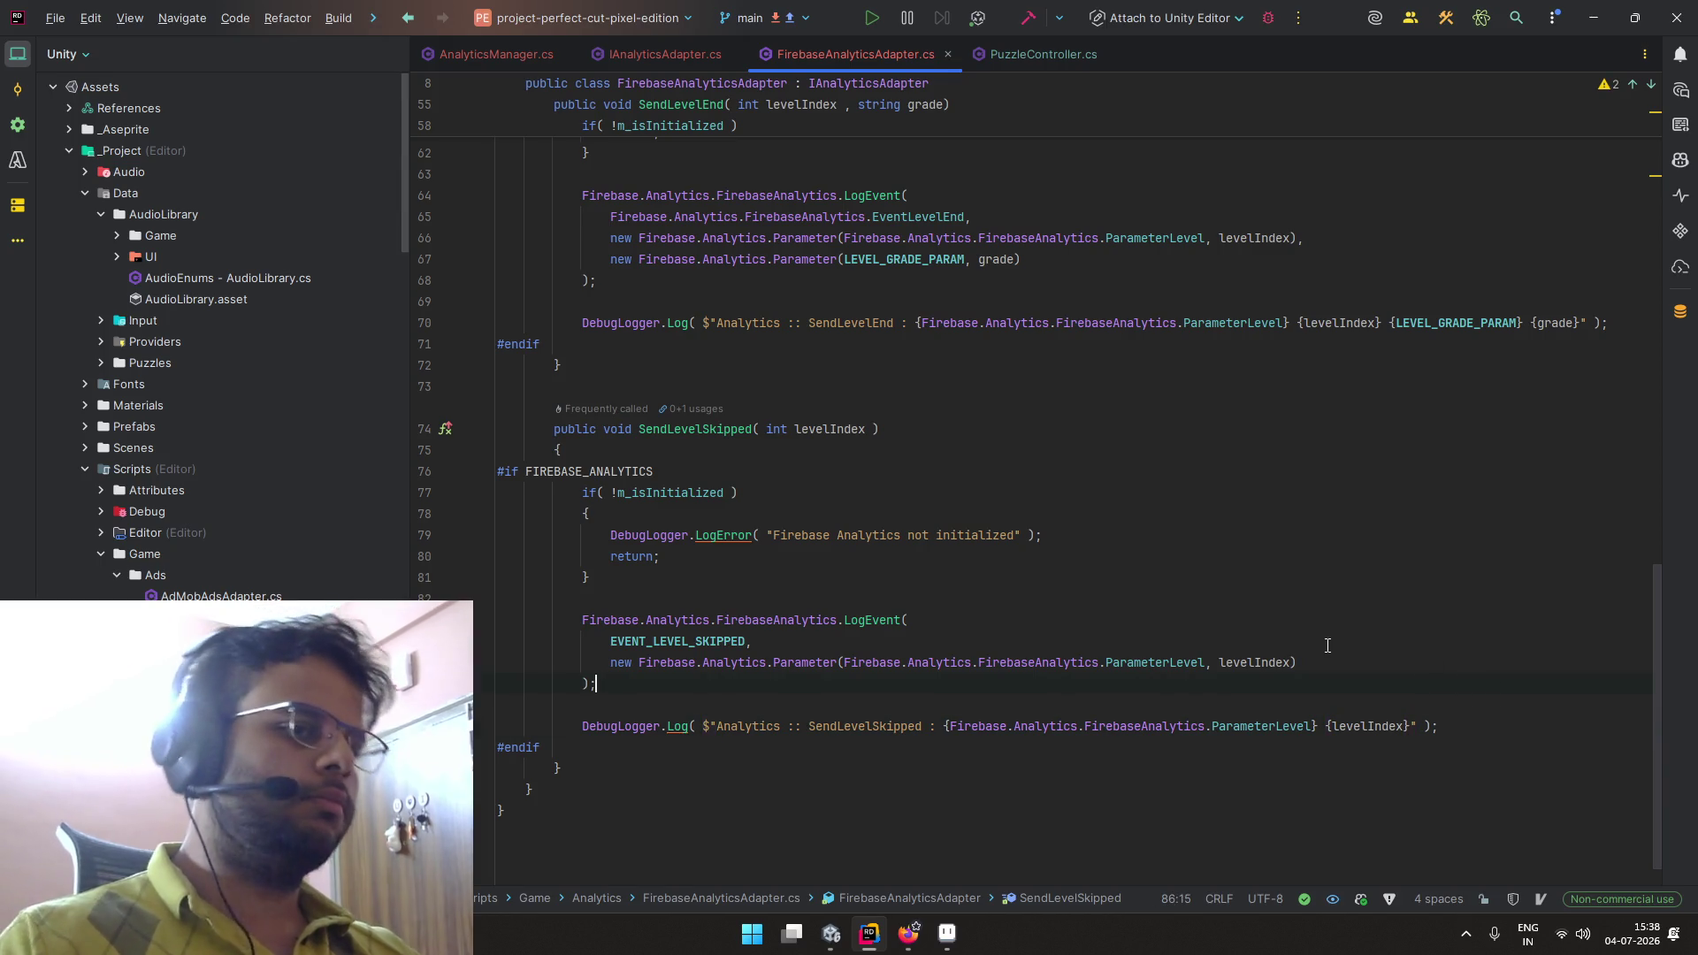
pyautogui.scroll(20, 1327, 646)
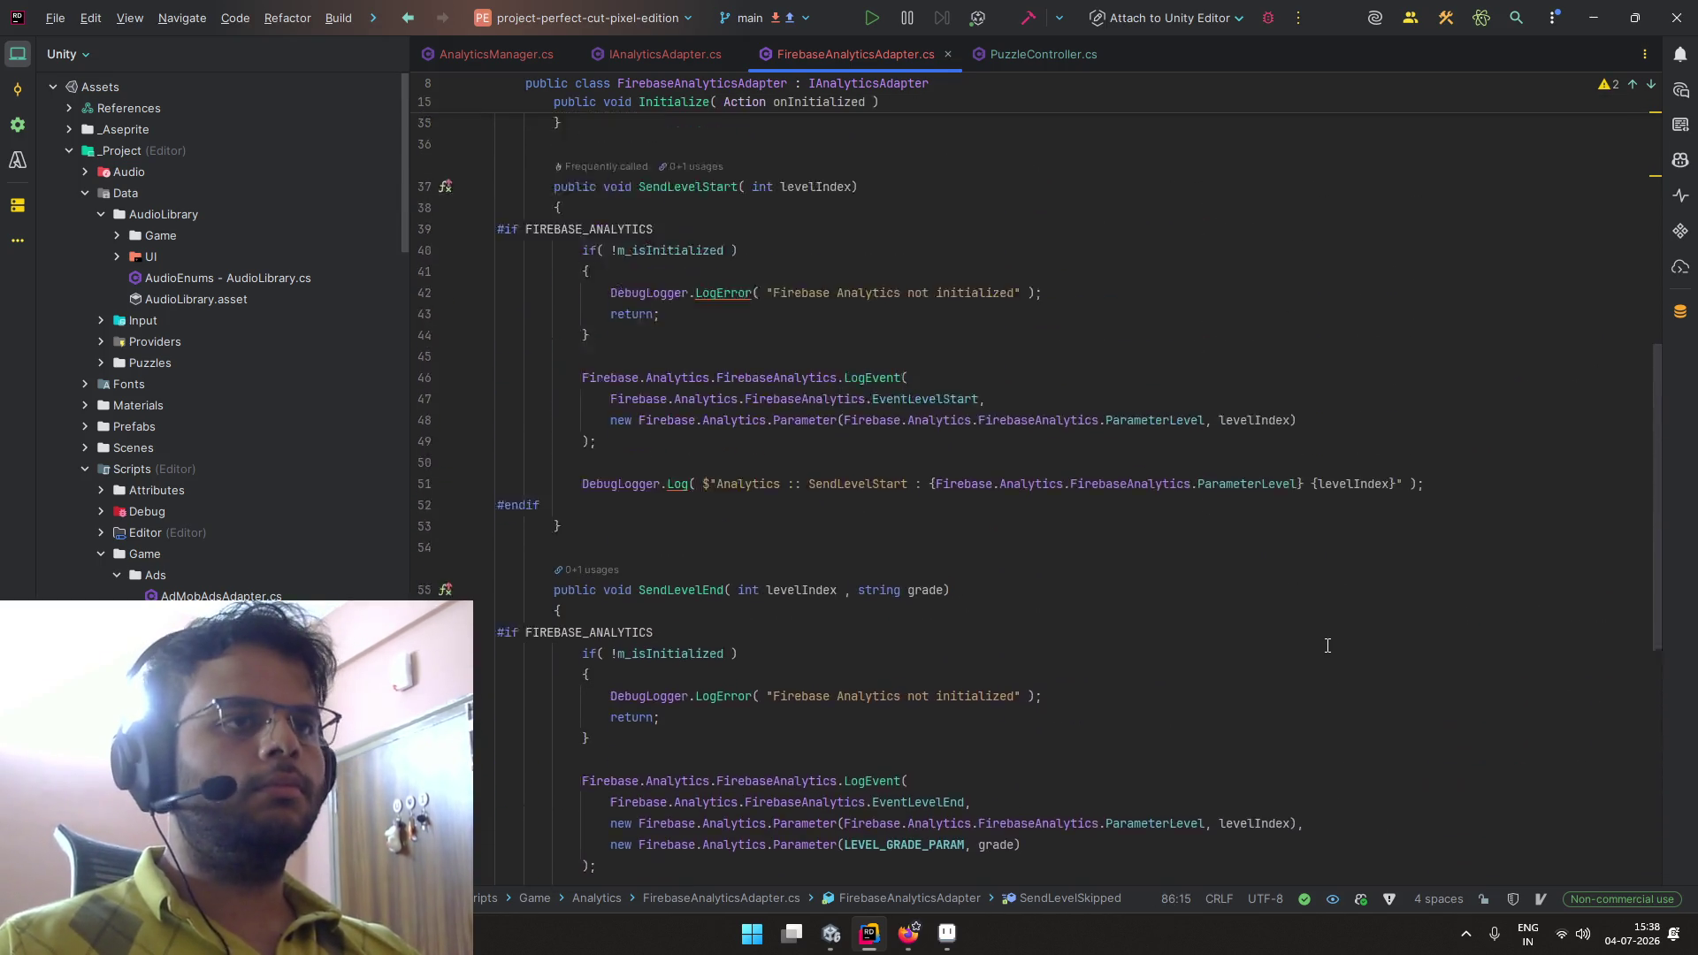
pyautogui.hotkey('alt', 'Tab')
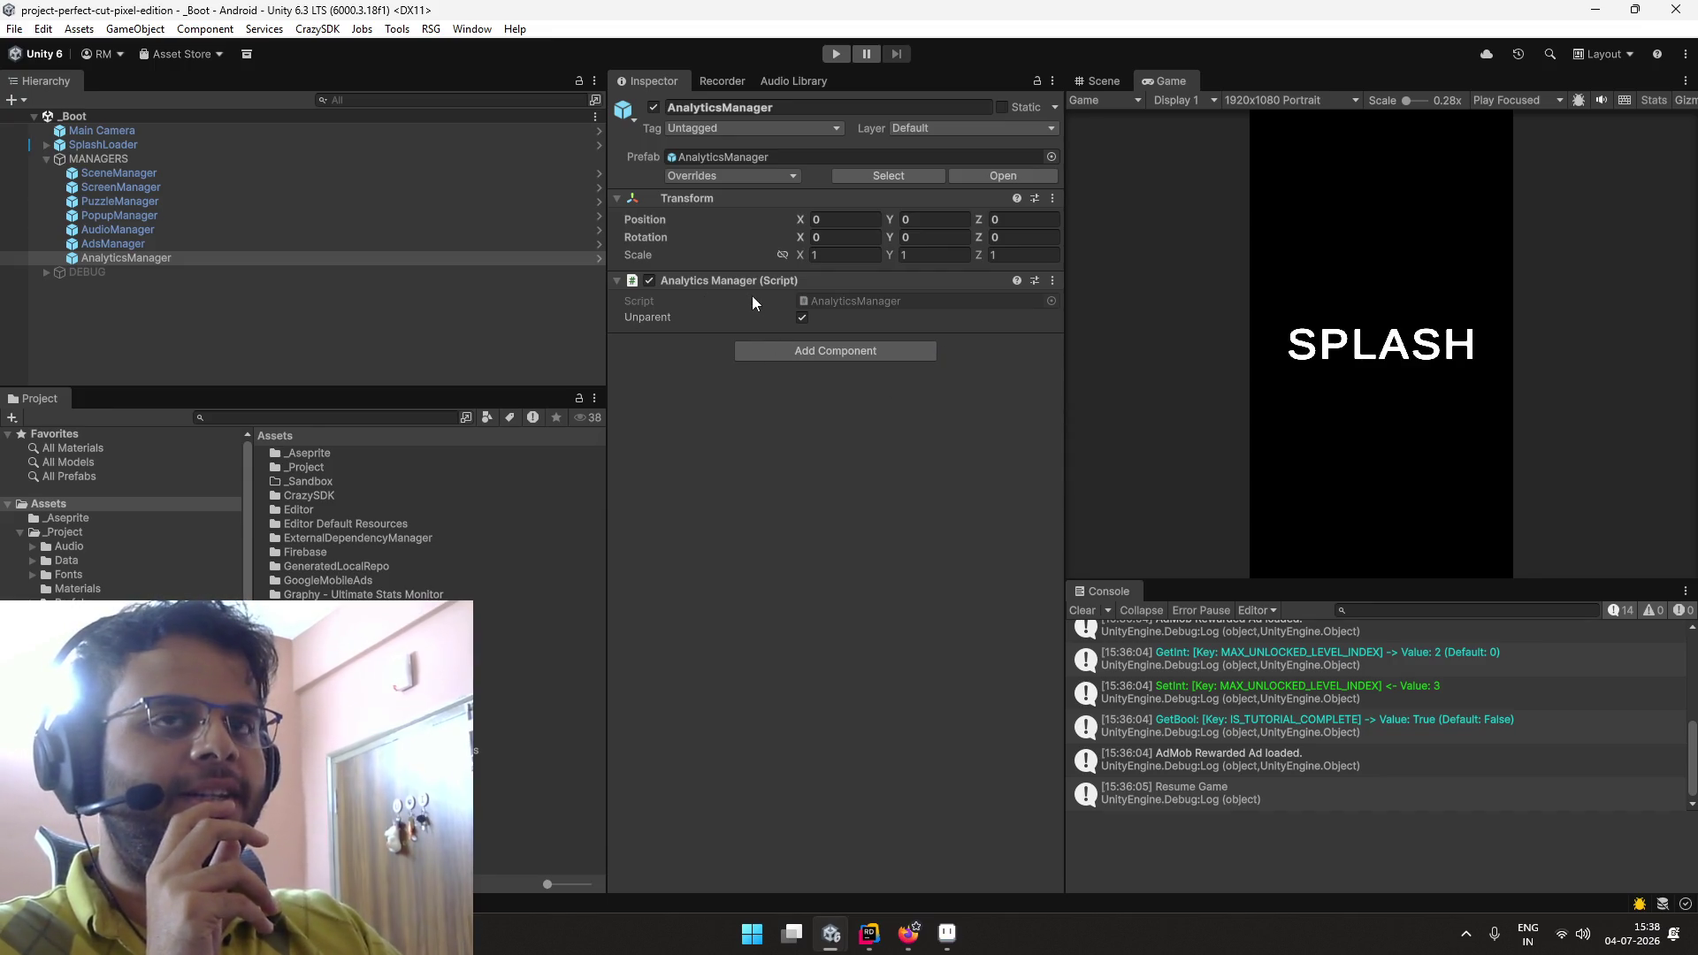
# Play-test with a cleared Console, confirm the 'Analytics :: SendLevelStart : level 3' log, then stop play.
pyautogui.click(836, 54)
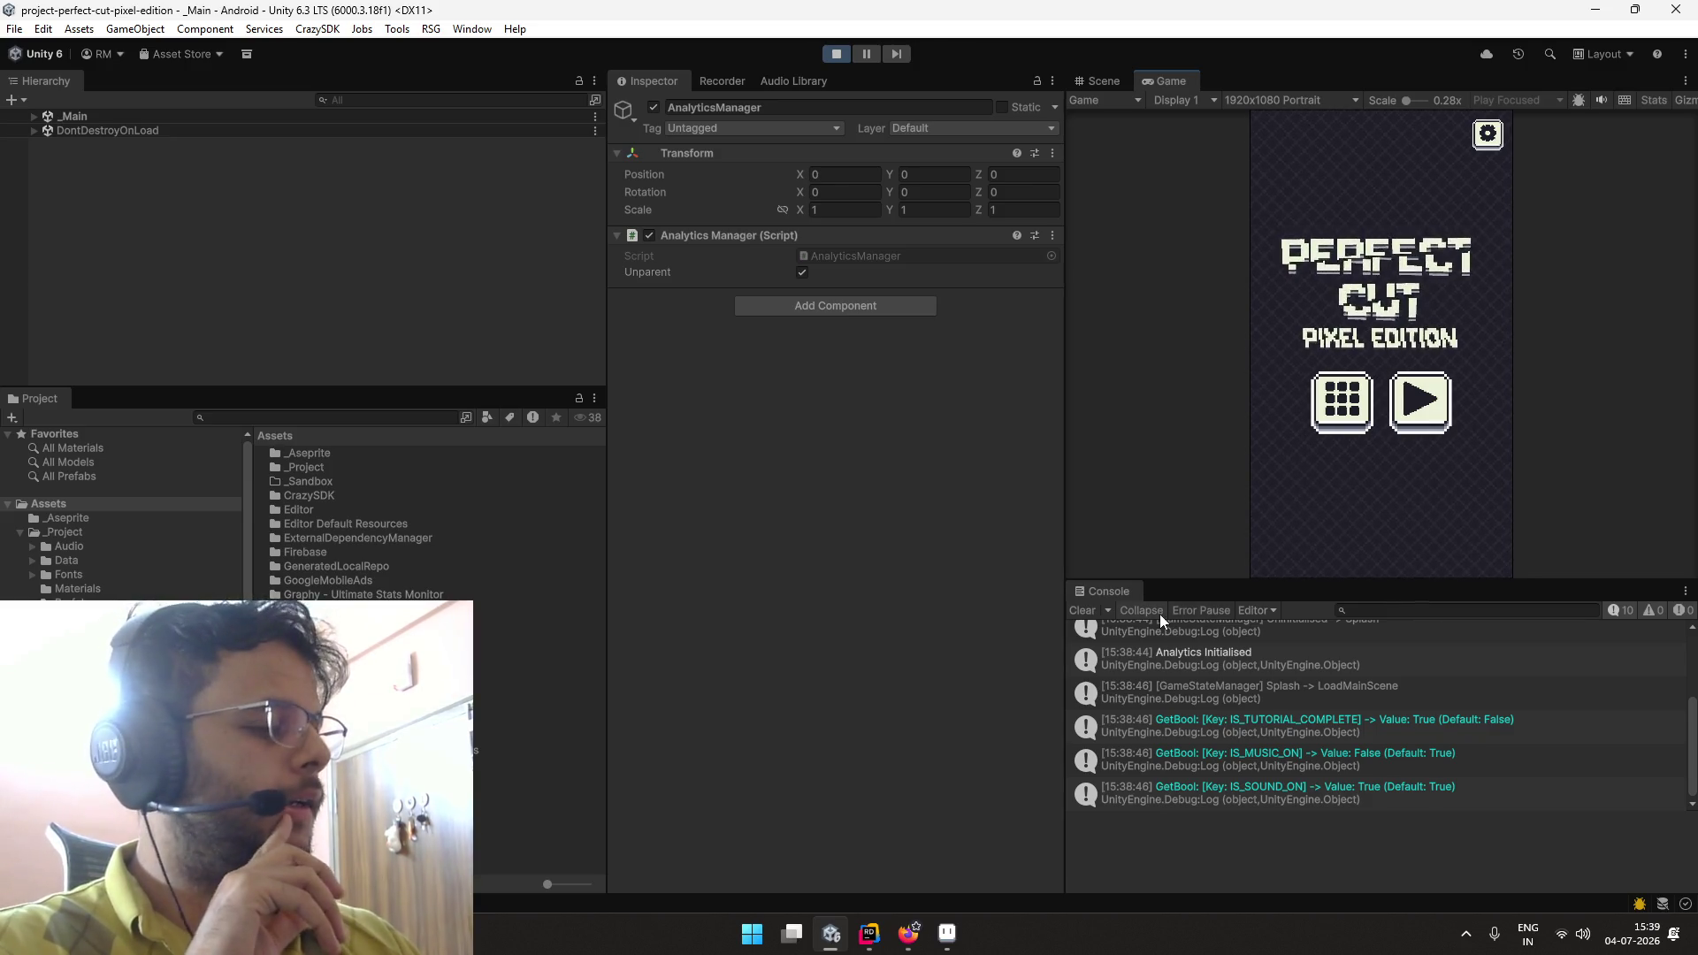
pyautogui.click(1091, 610)
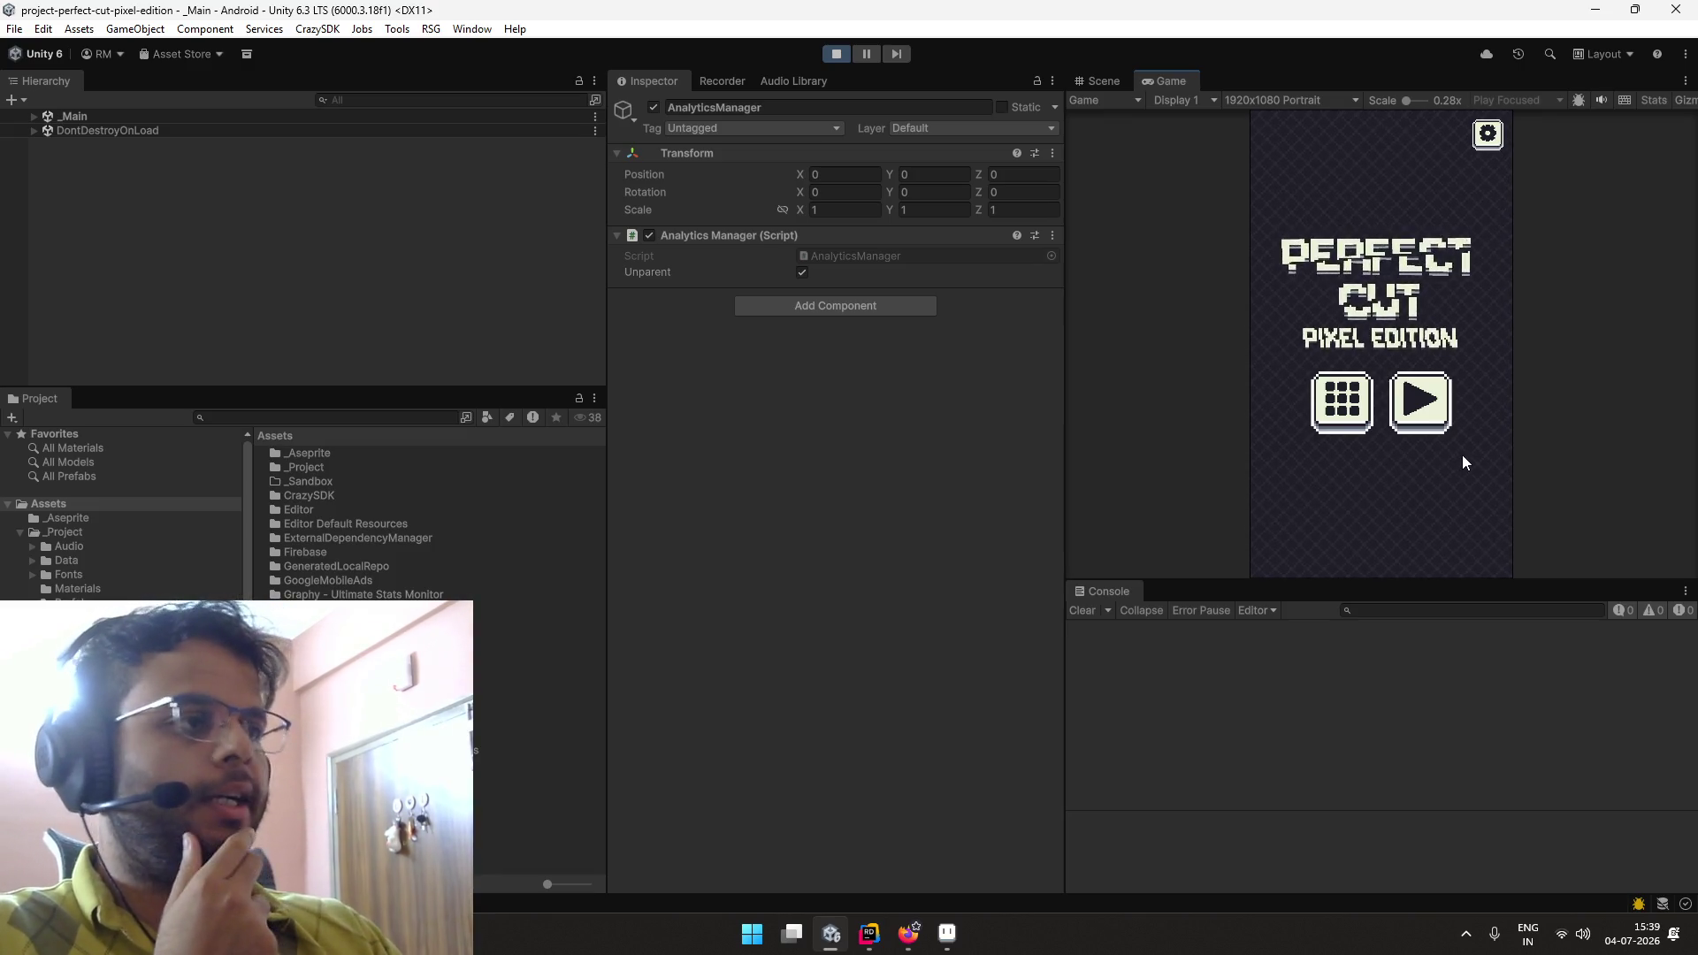
pyautogui.moveTo(1335, 581); pyautogui.dragTo(1354, 625)
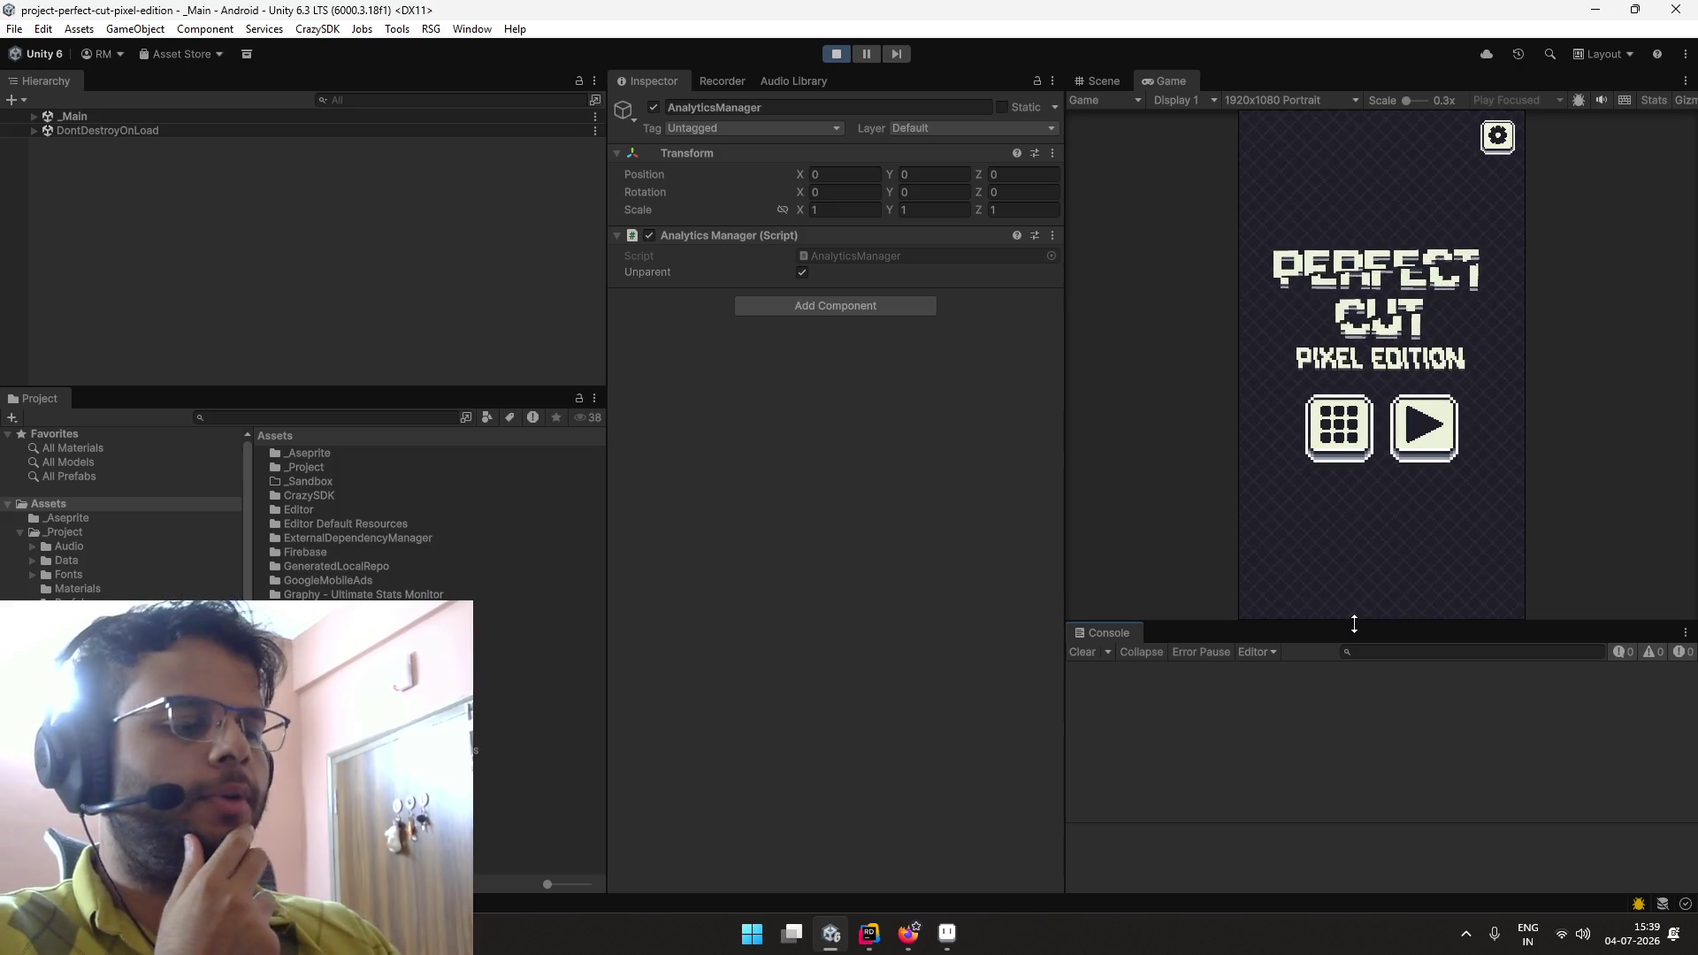
pyautogui.click(1375, 540)
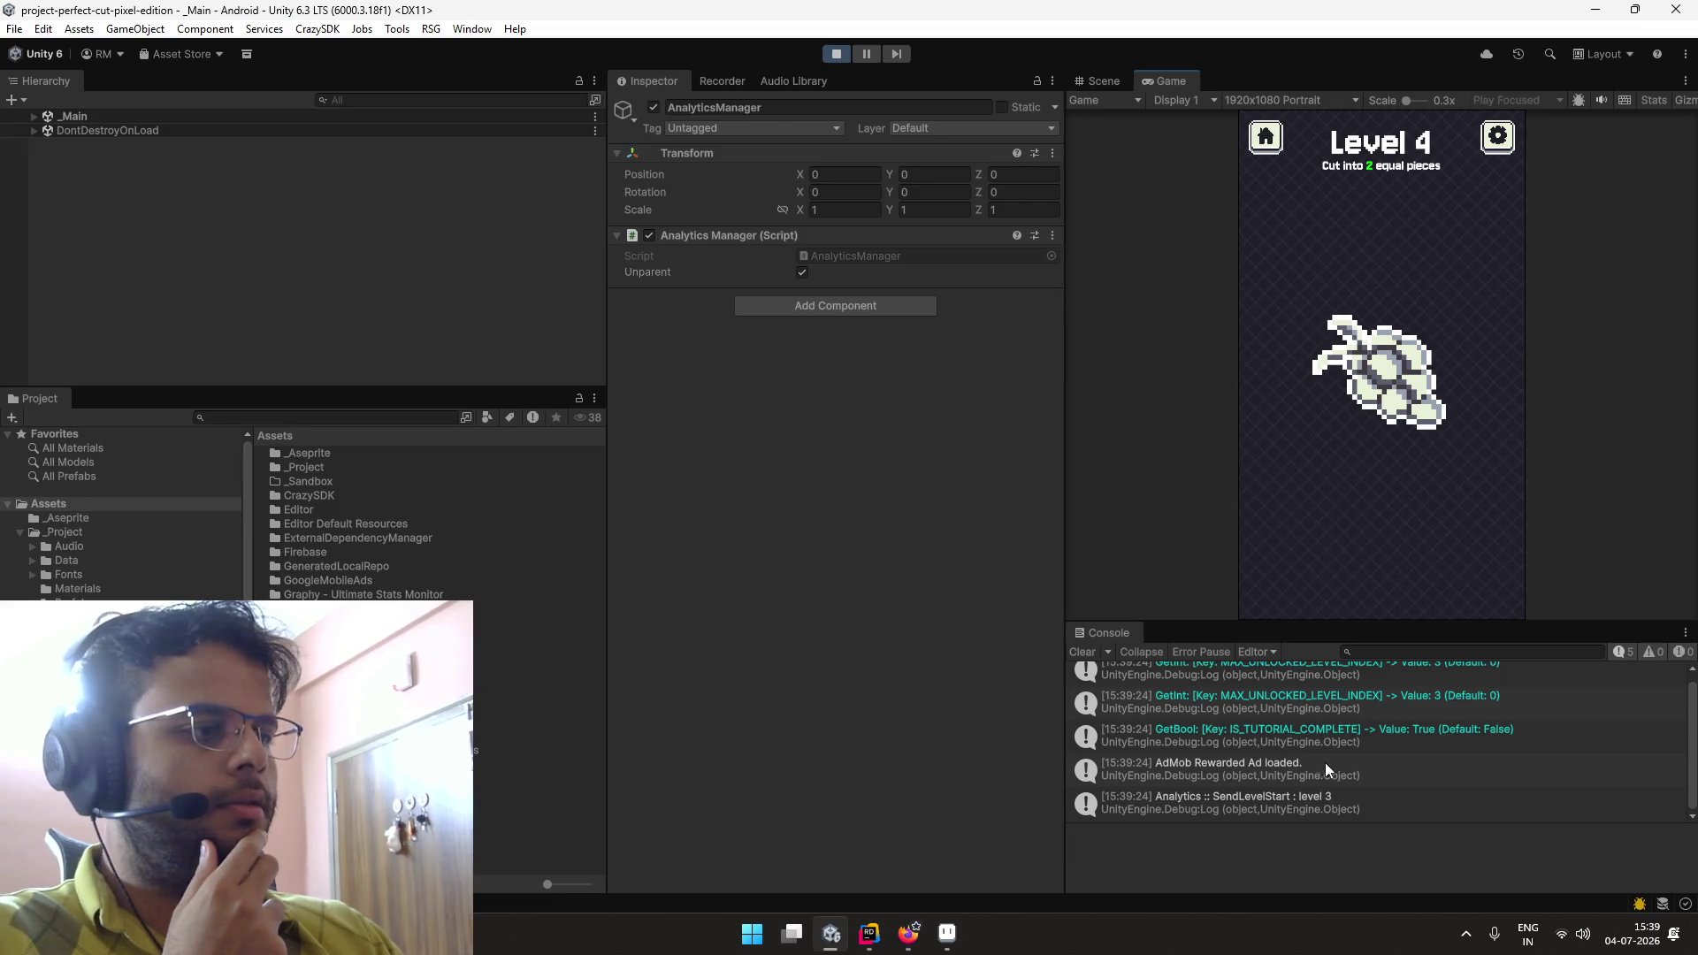
pyautogui.click(1332, 795)
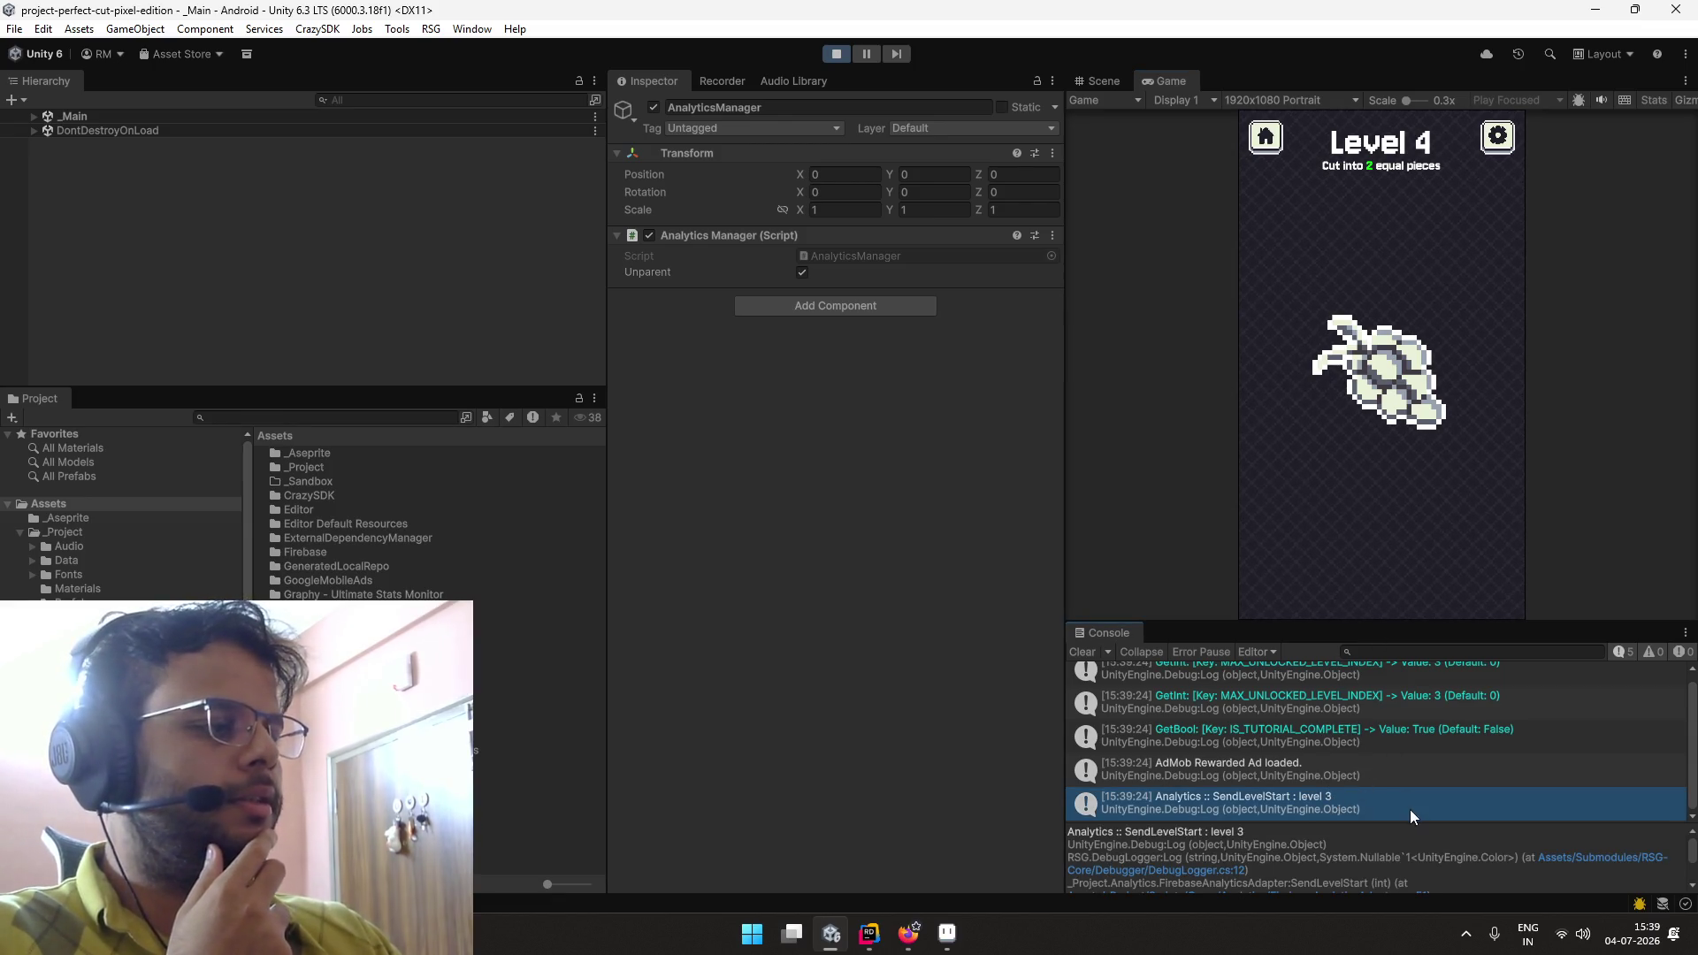
pyautogui.scroll(1, 1316, 730)
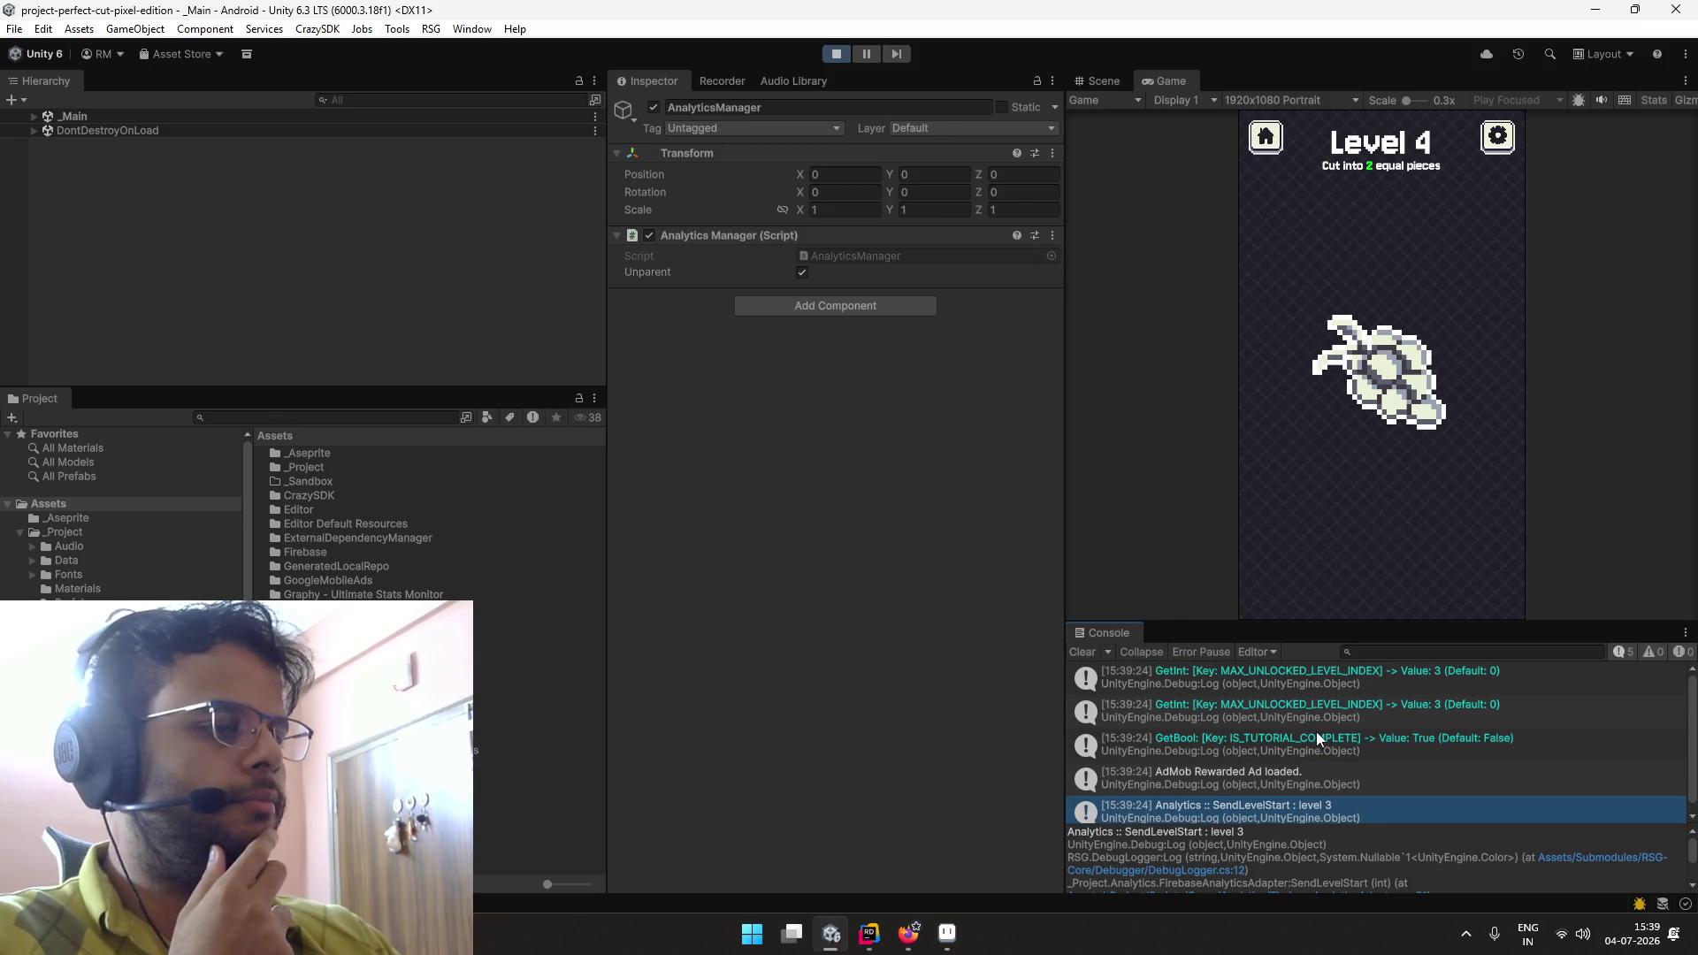
pyautogui.scroll(-1, 1297, 688)
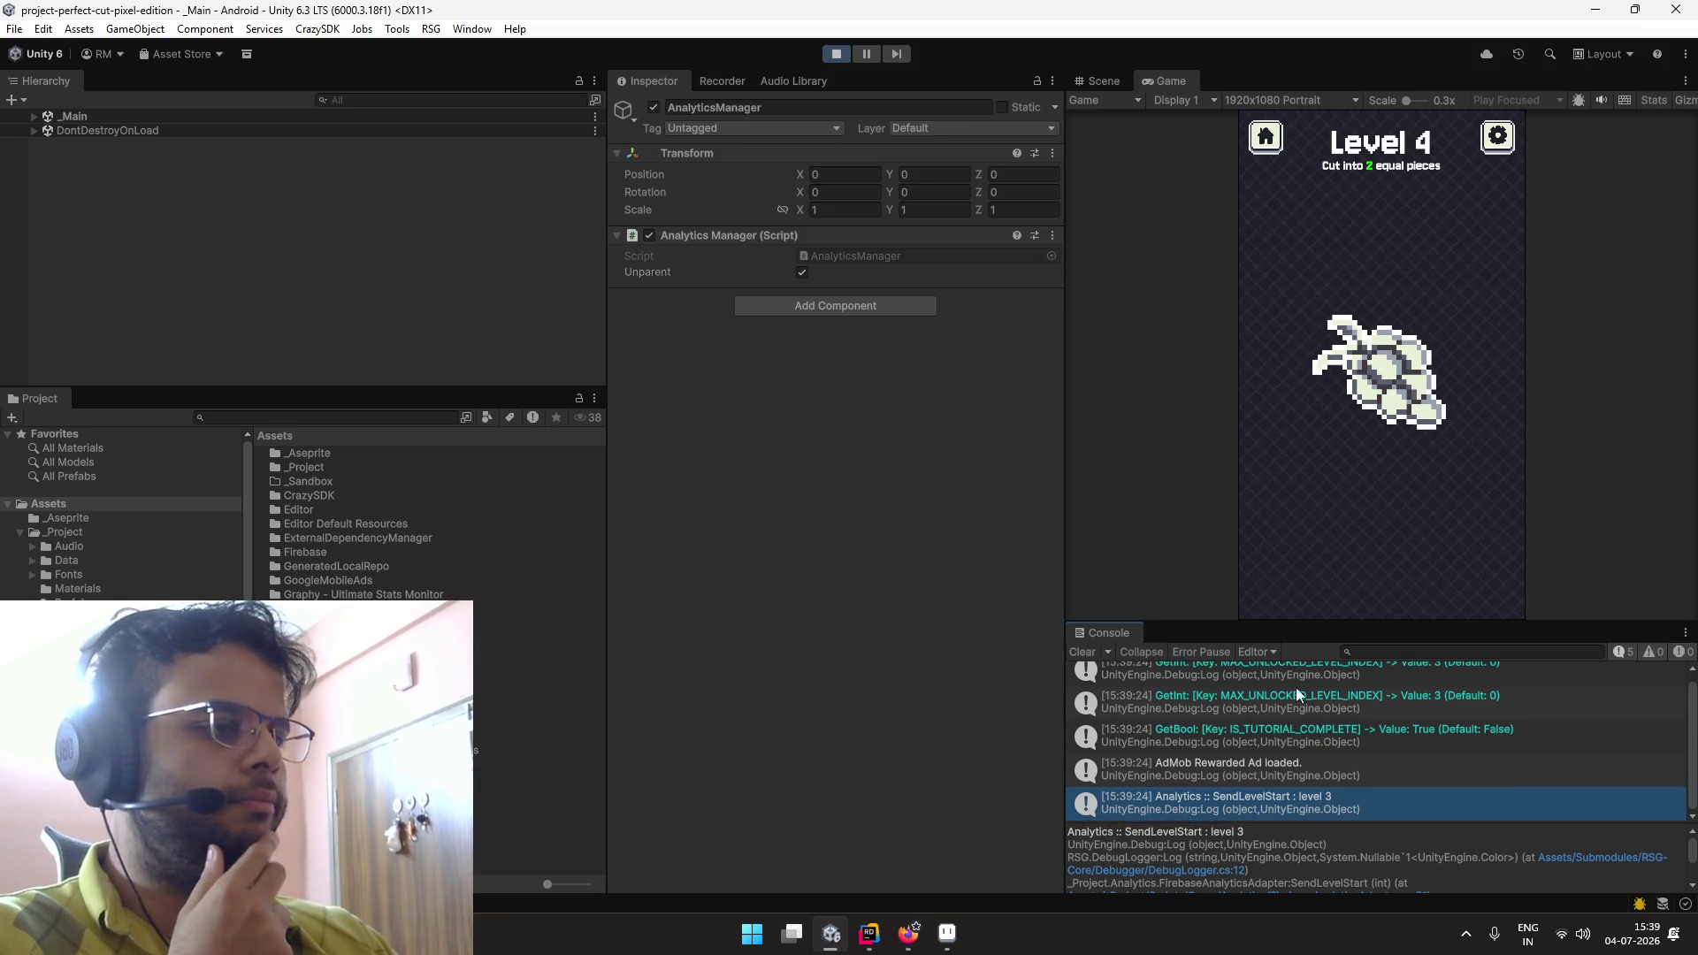
pyautogui.click(831, 54)
pyautogui.hotkey('alt', 'Tab')
pyautogui.hotkey('alt', 'Tab')
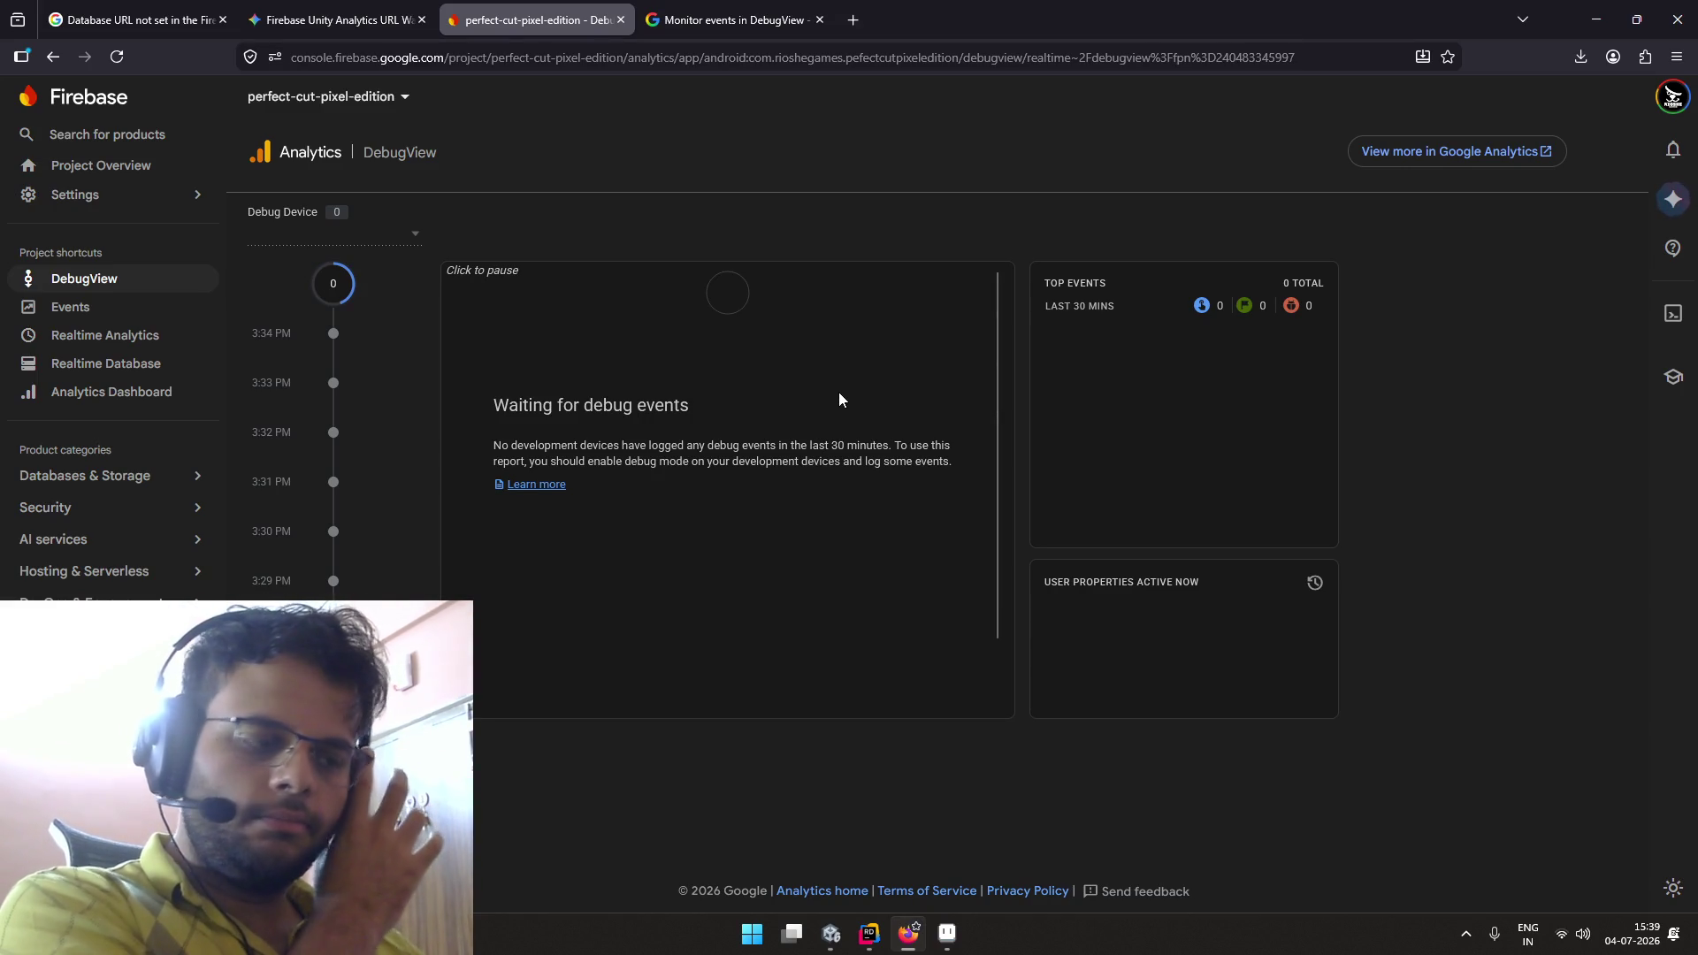
# Open the Analytics Admin page in a new tab, then close it and the DebugView help tab.
pyautogui.click(734, 10)
pyautogui.scroll(8, 825, 390)
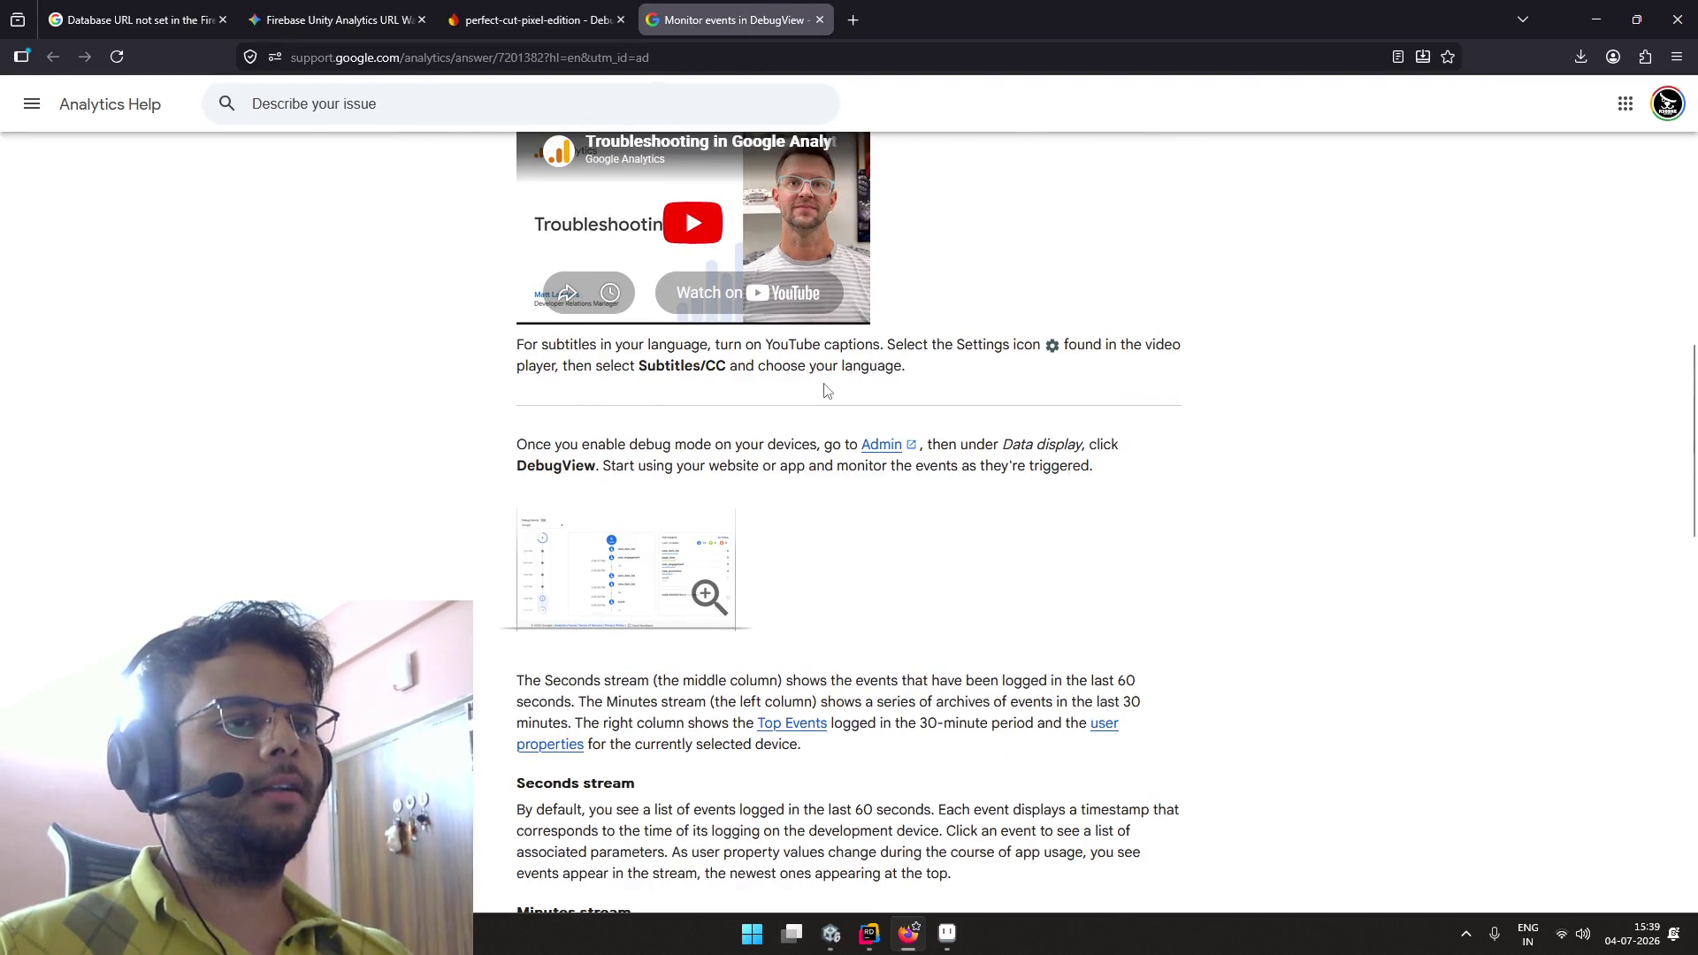
pyautogui.middleClick(866, 444)
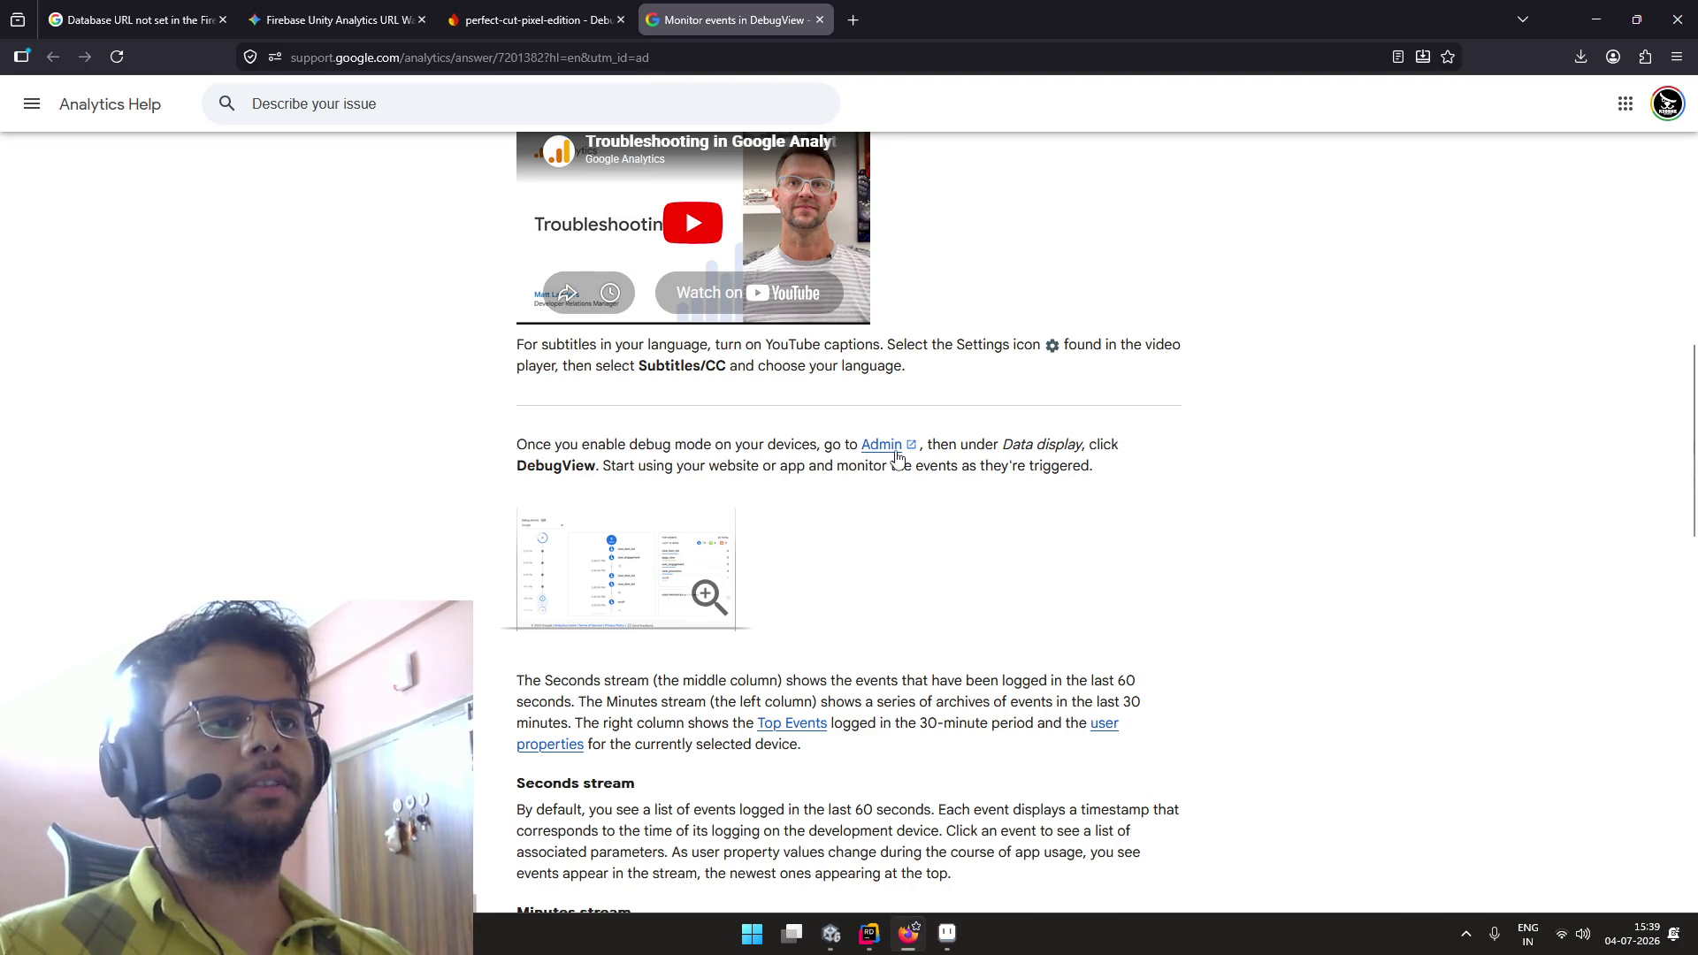
pyautogui.click(953, 25)
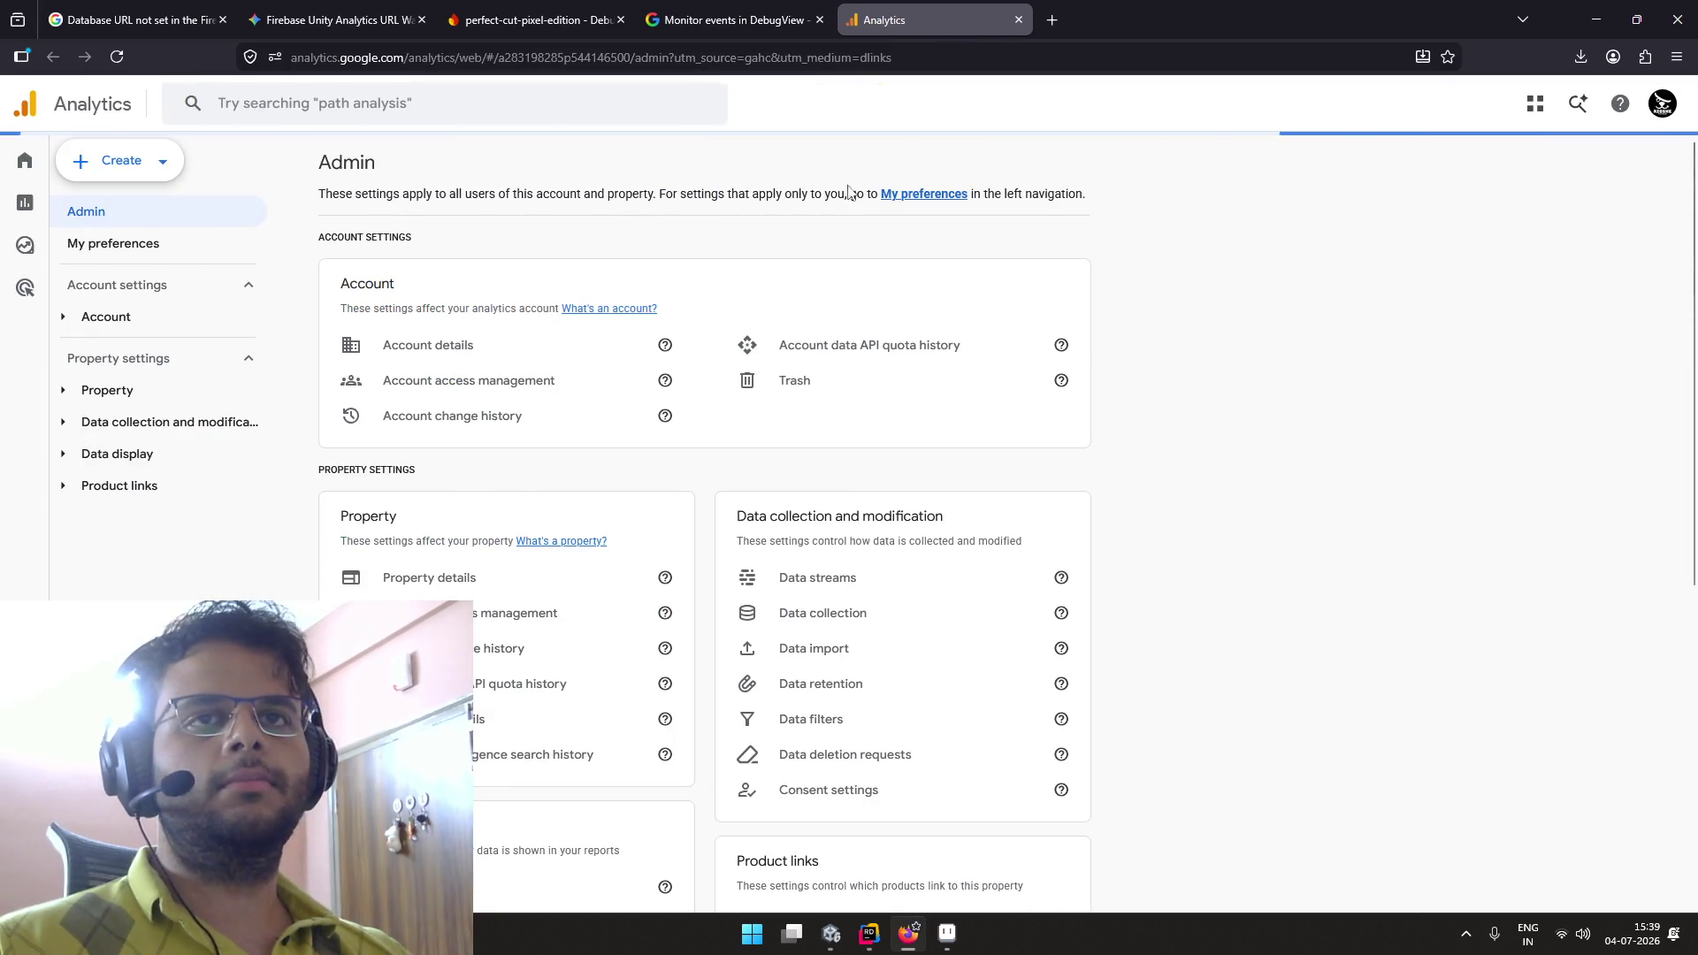
pyautogui.scroll(-3, 840, 196)
pyautogui.hotkey('ctrl', 'w')
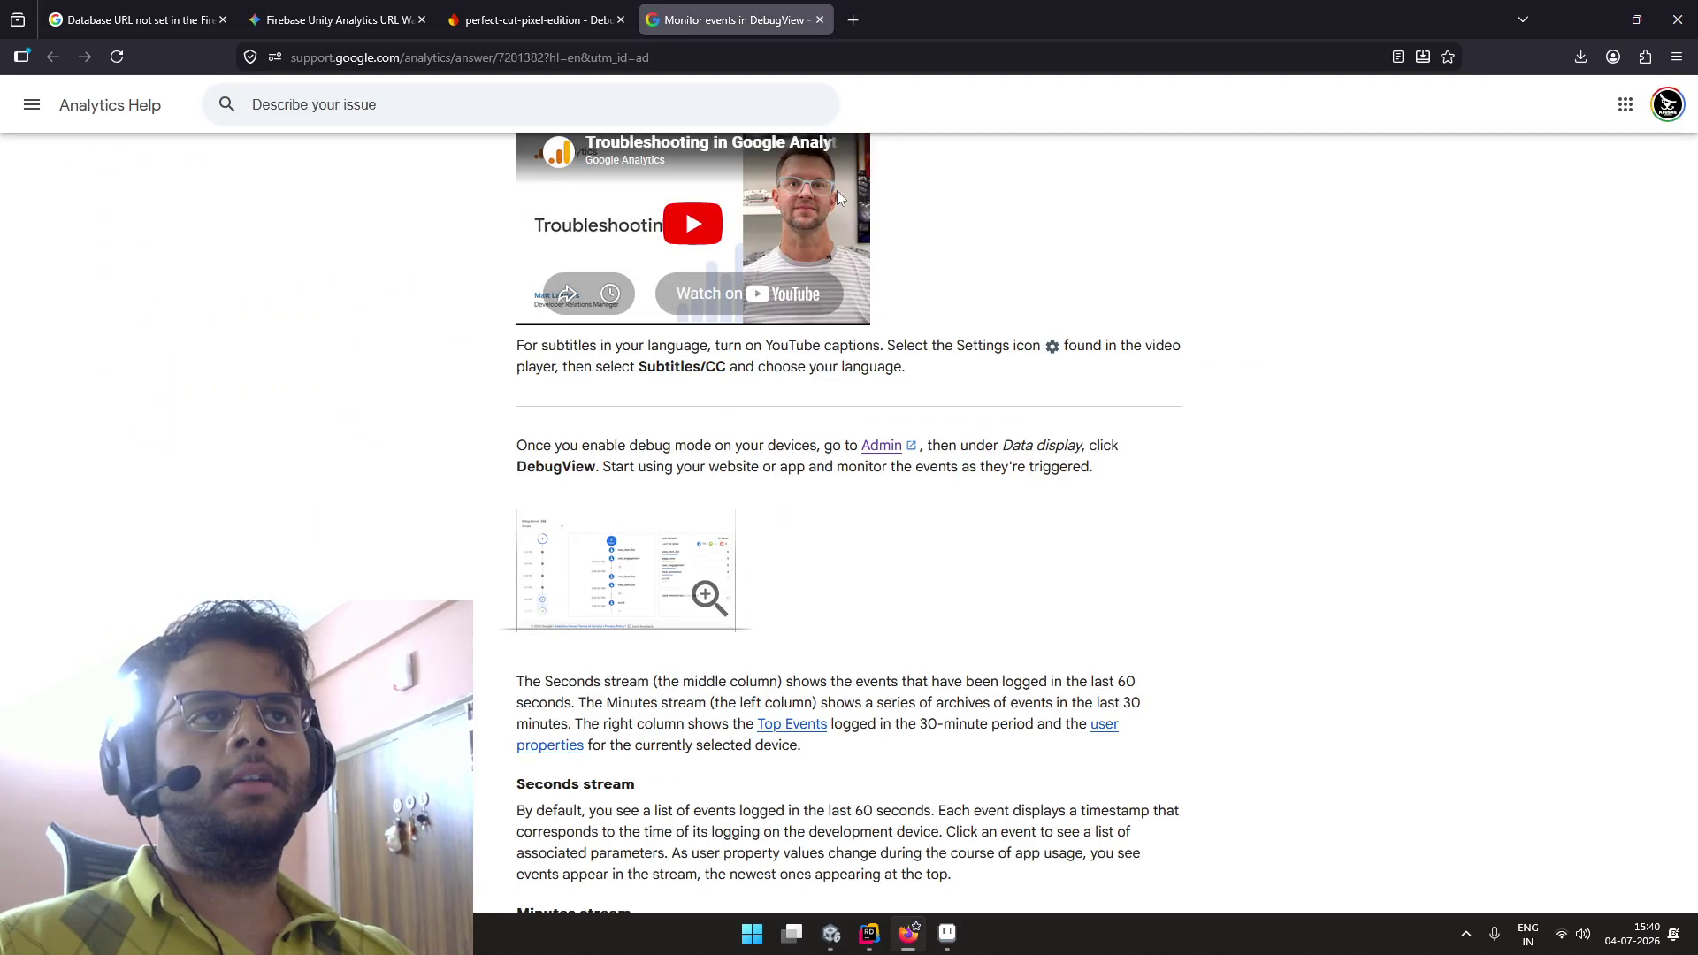
pyautogui.scroll(2, 744, 338)
pyautogui.scroll(2, 744, 338)
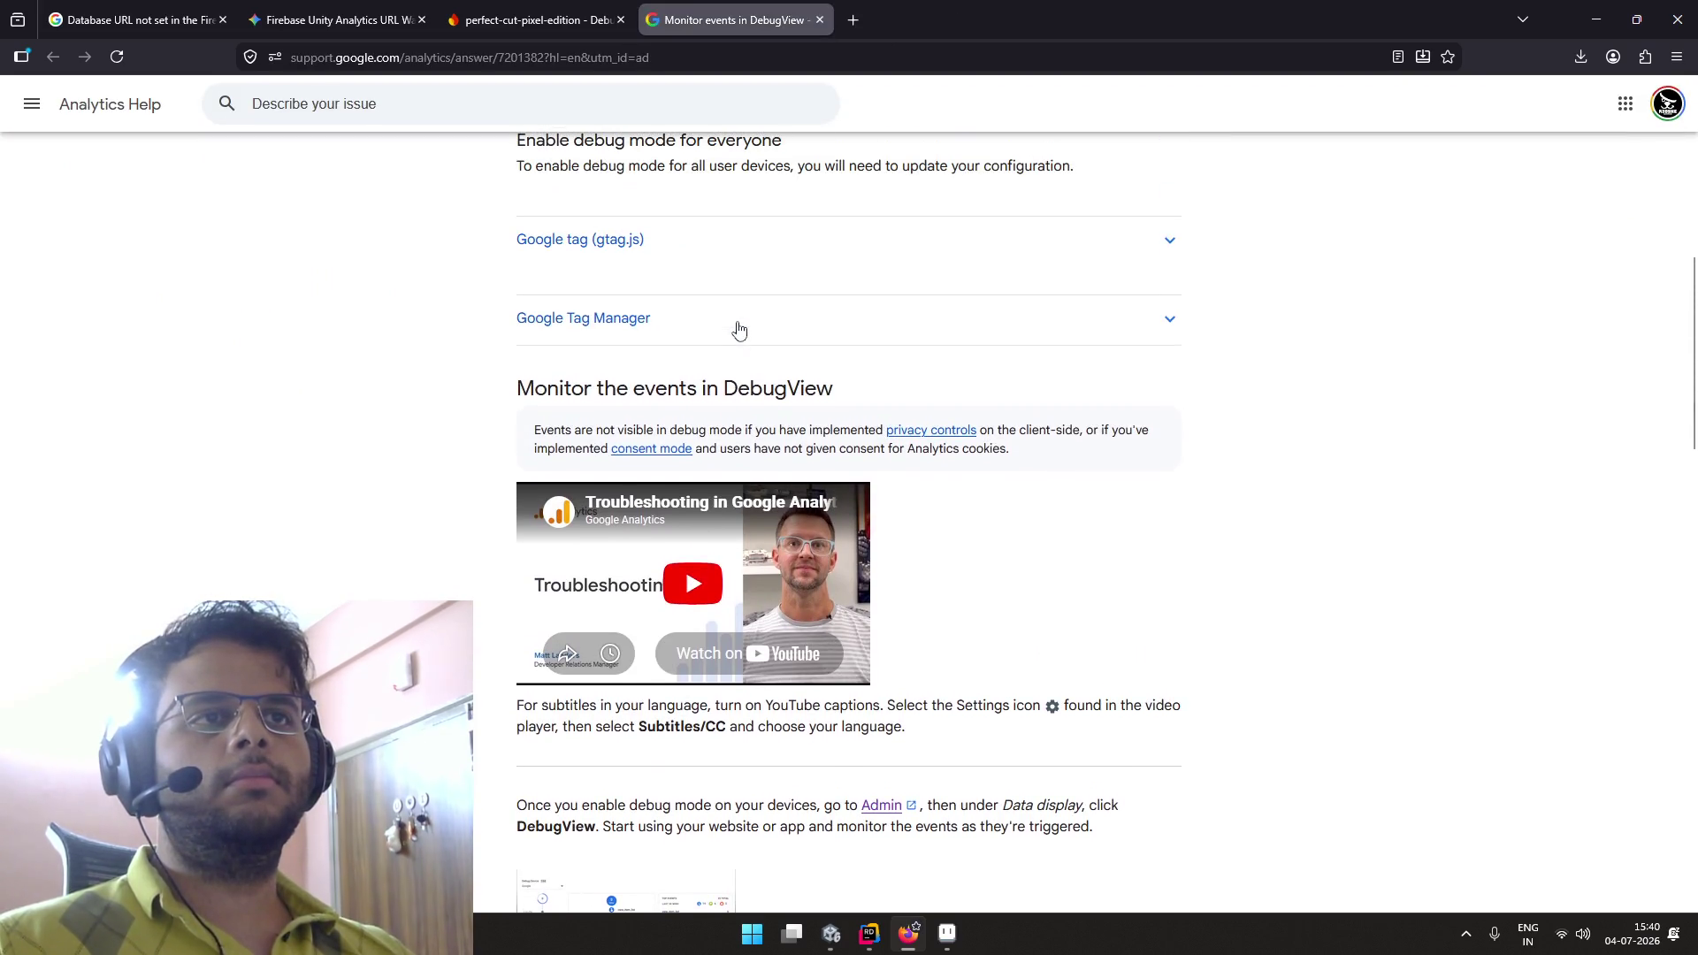
pyautogui.hotkey('ctrl', 'w')
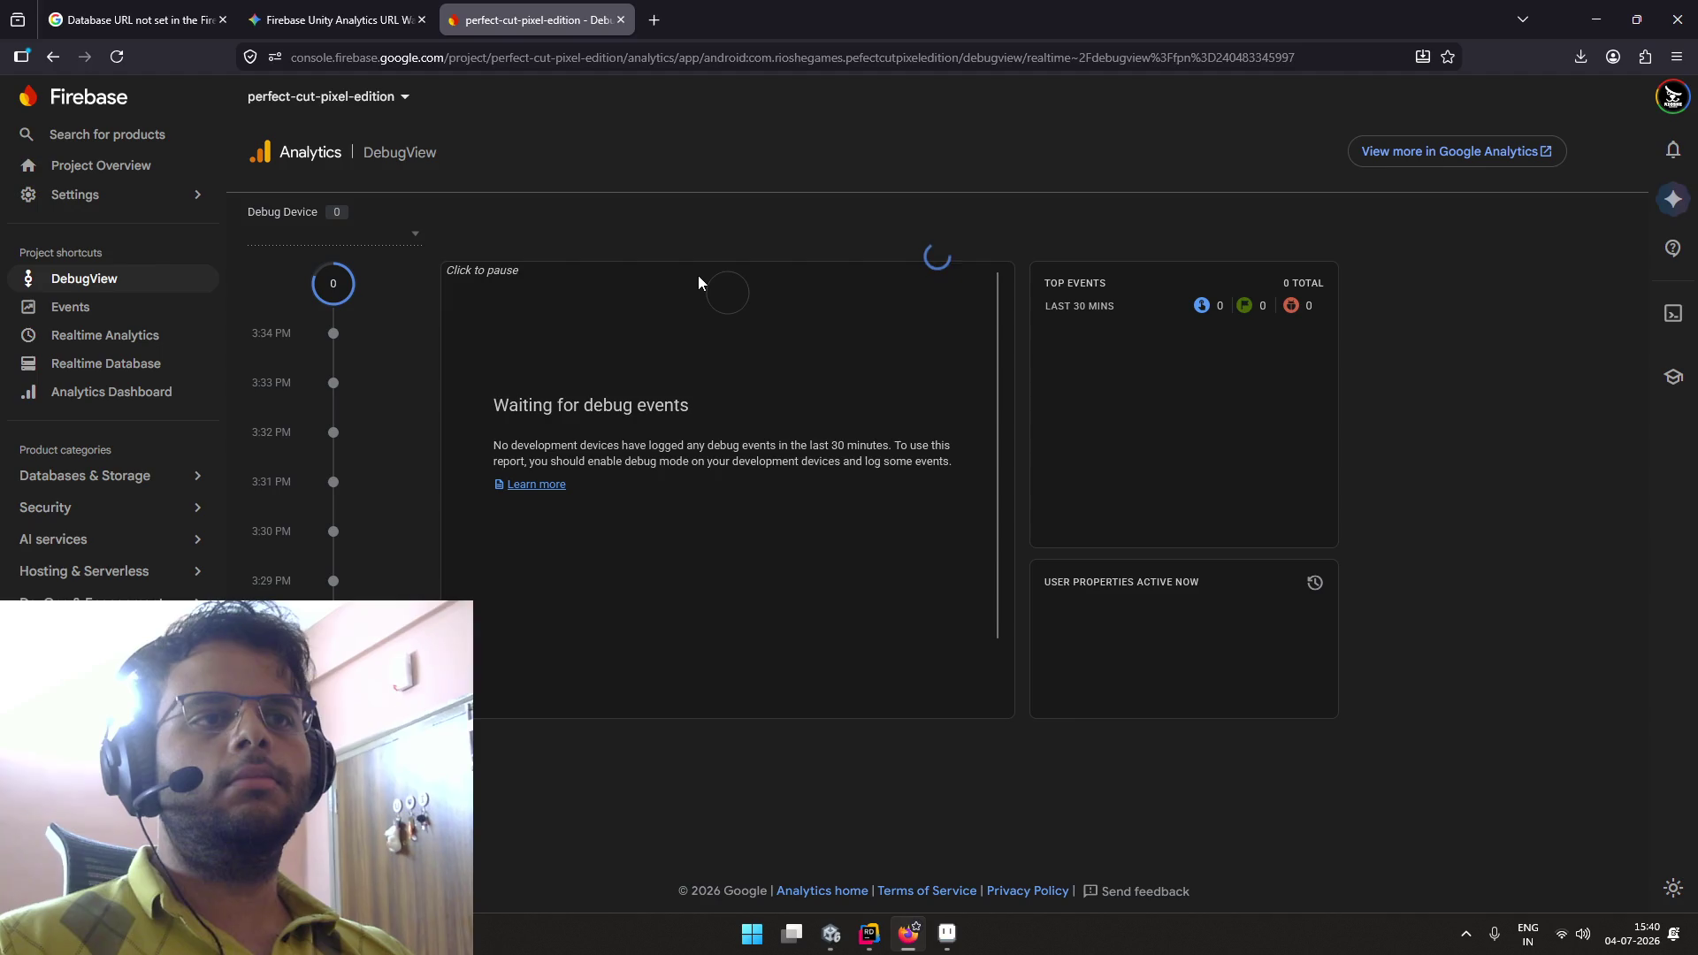
# Show the Gemini chat about Firebase's Unity Analytics URL warning.
pyautogui.click(389, 20)
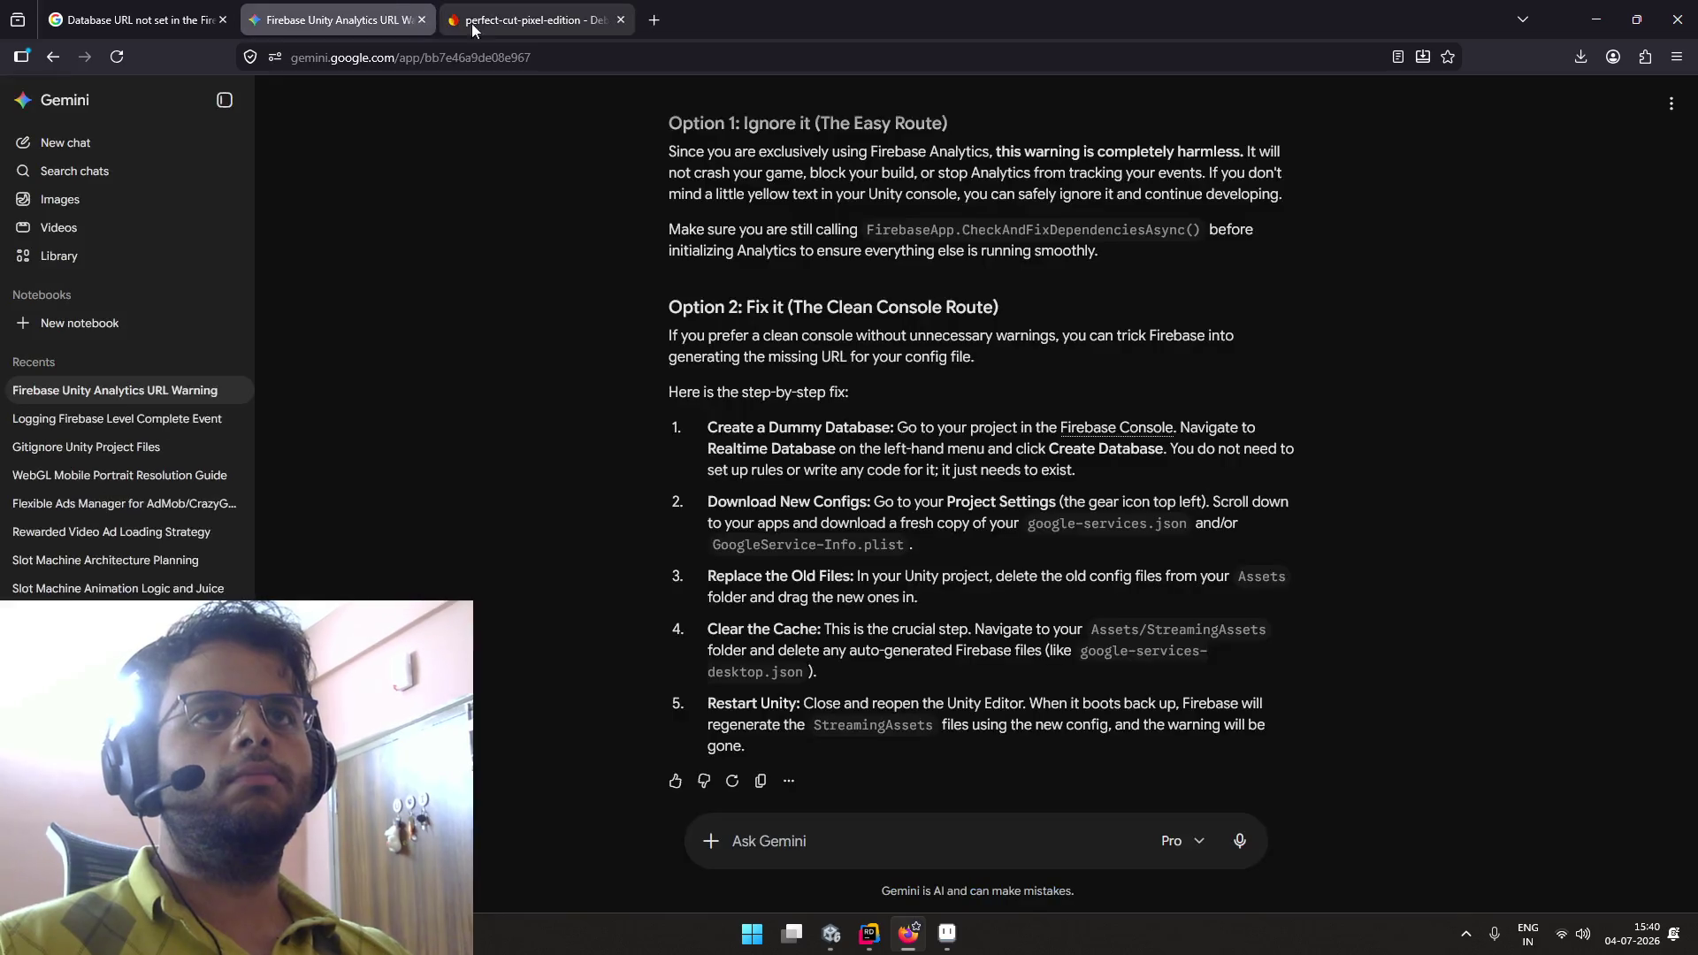
pyautogui.click(518, 26)
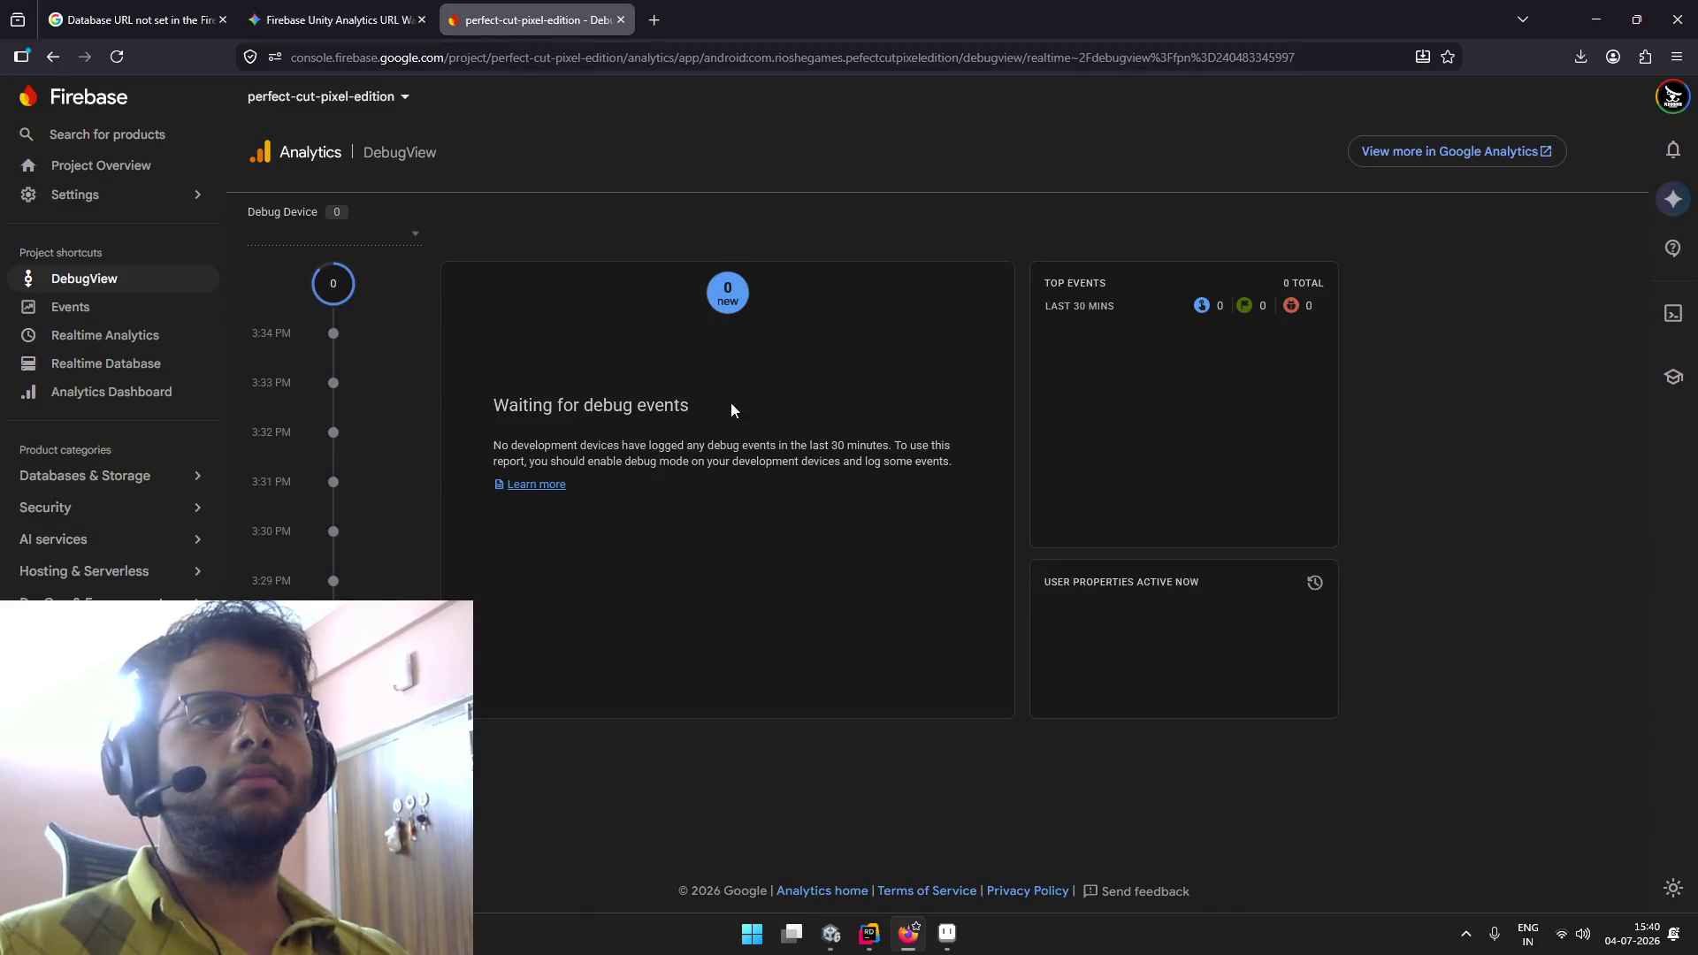
pyautogui.click(336, 19)
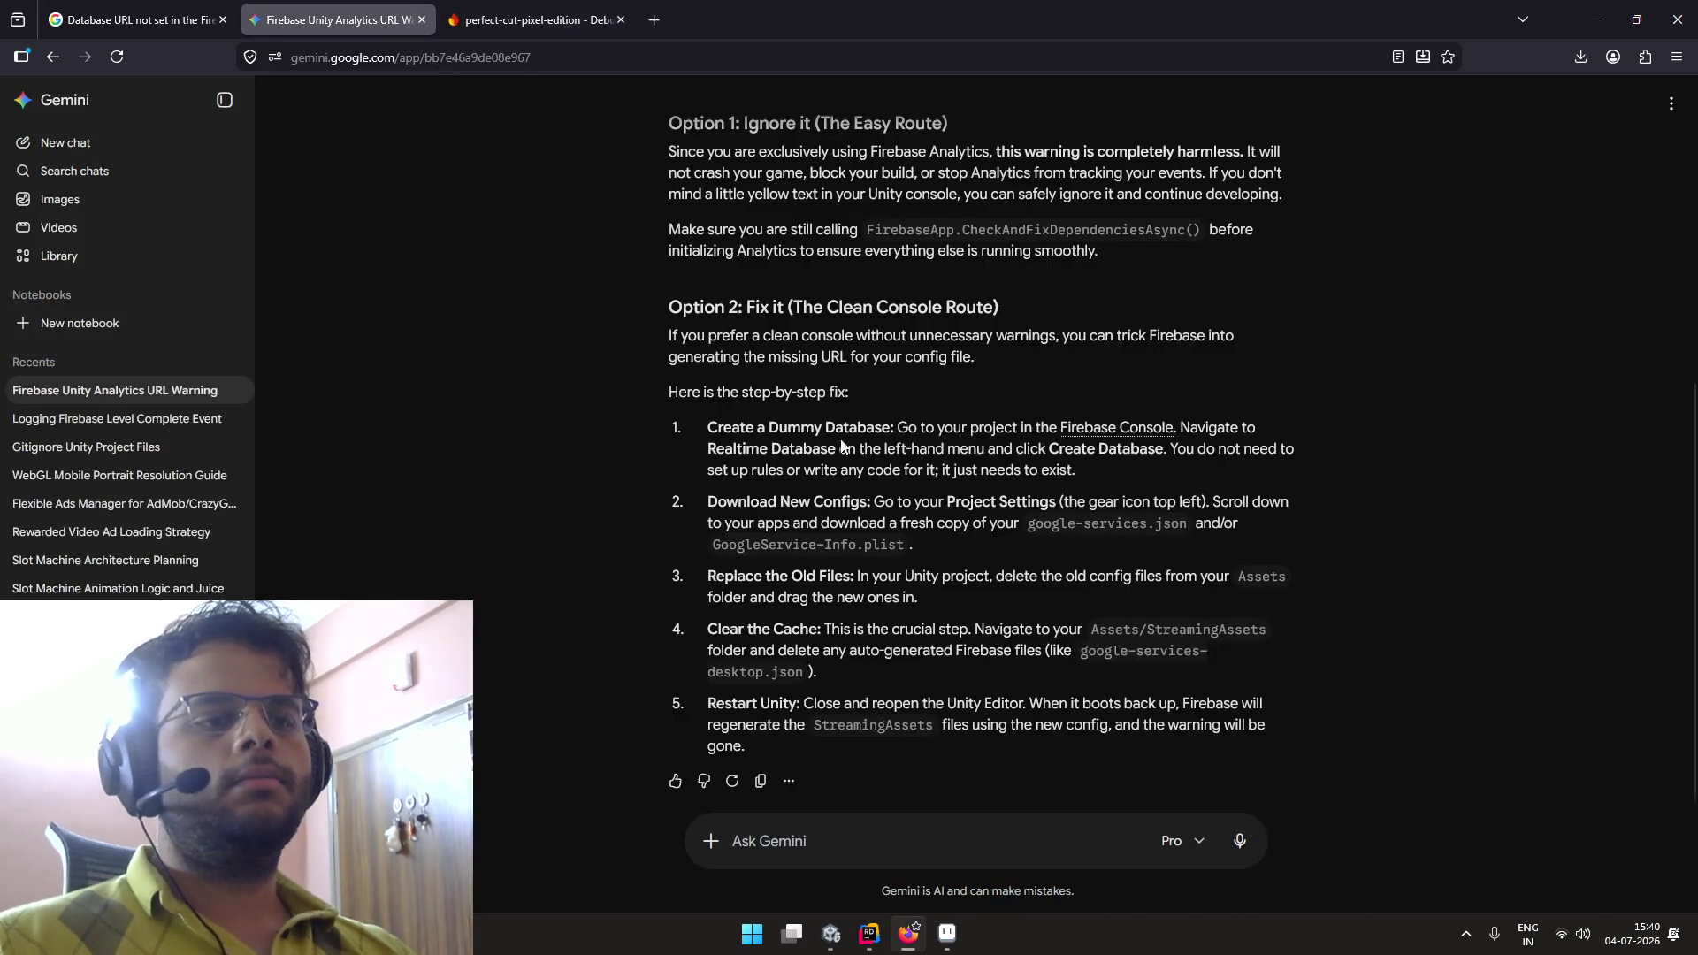
# Ask Gemini how to see Firebase events fired from the editor in the dashboard, then return to DebugView.
pyautogui.click(881, 835)
pyautogui.write('how to see events')
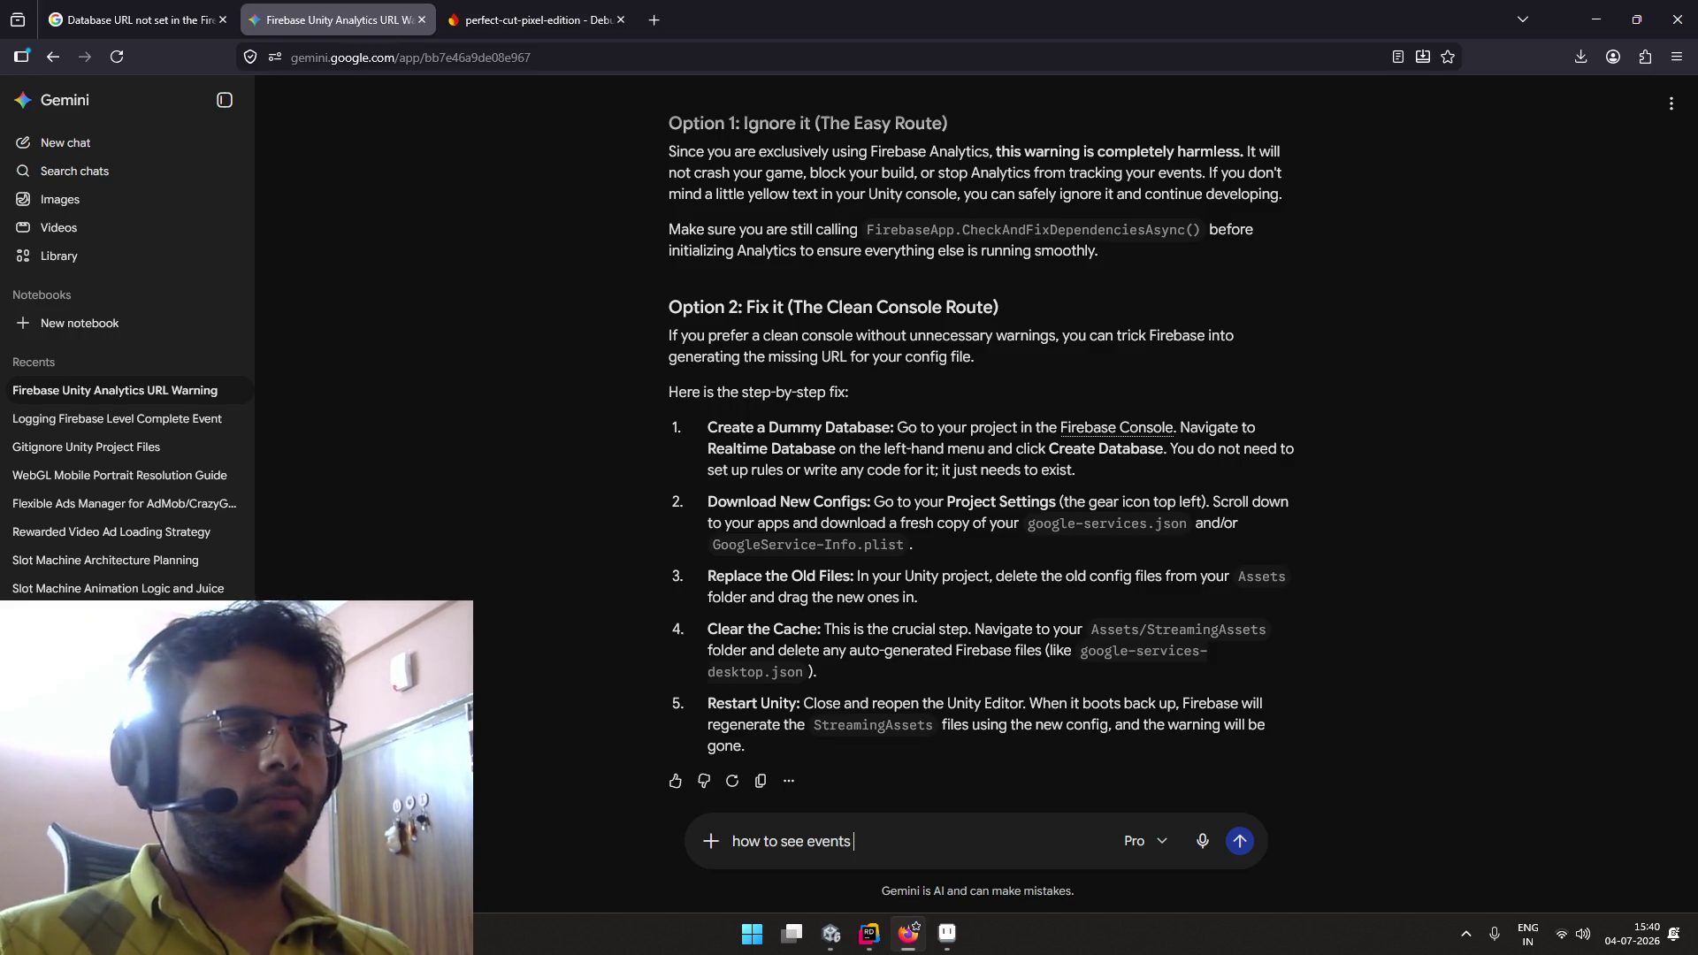
pyautogui.click(807, 841)
pyautogui.write('firebase')
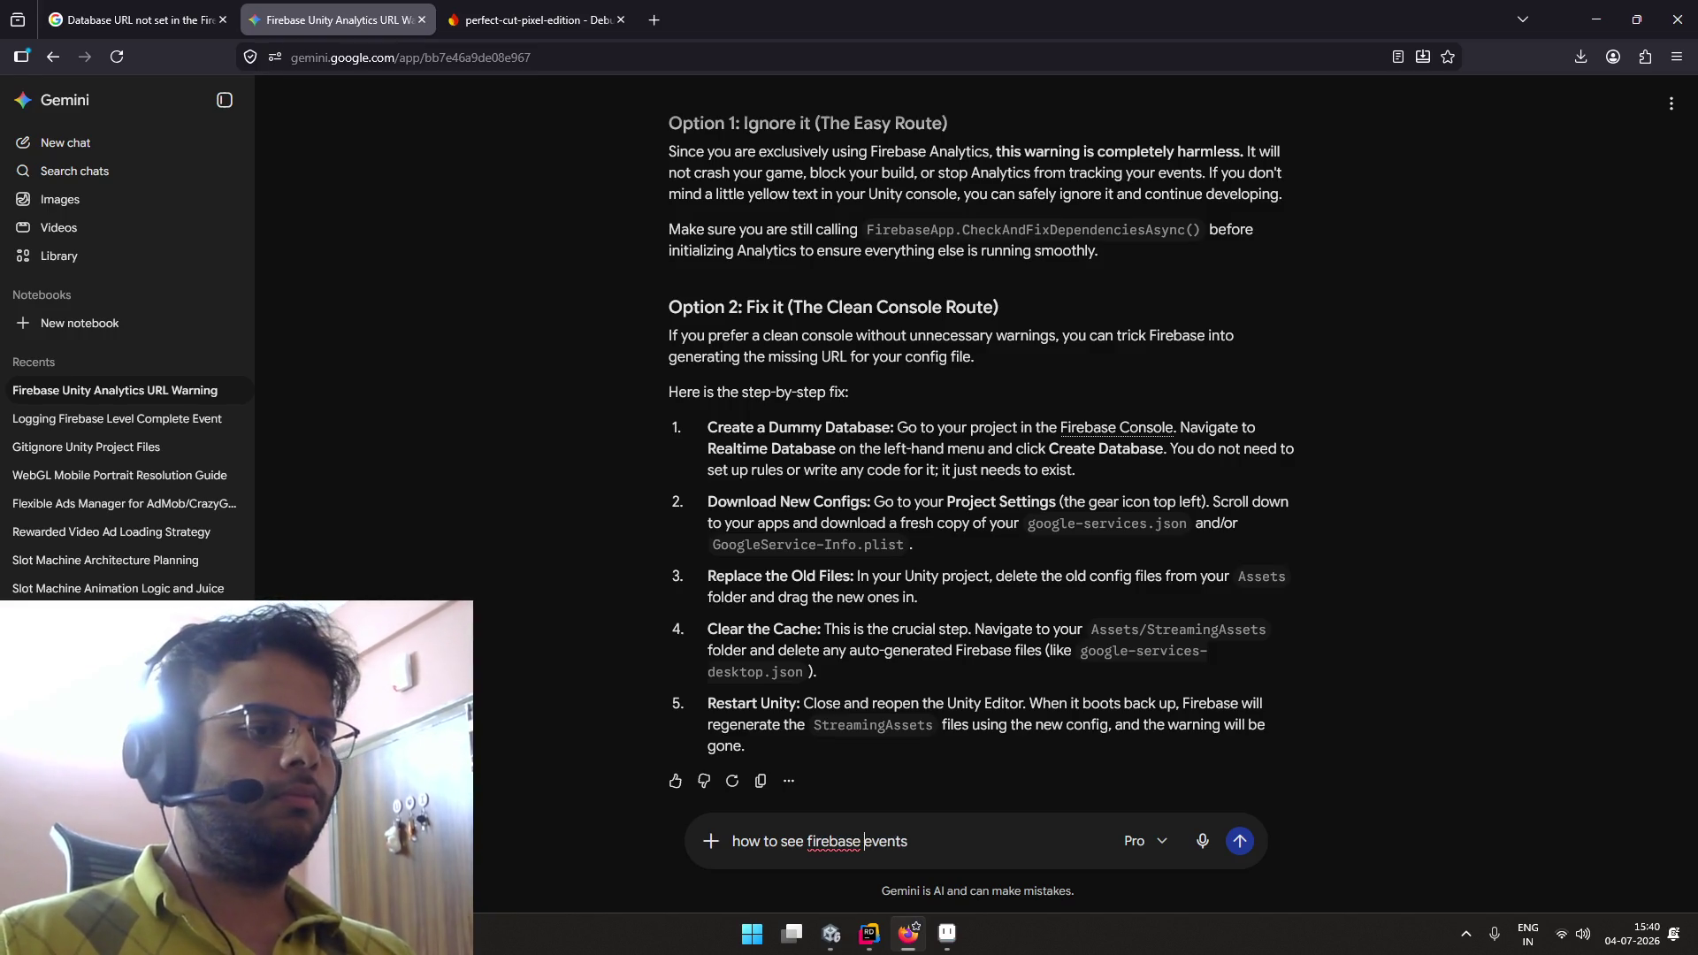
pyautogui.press('End')
pyautogui.write('that ')
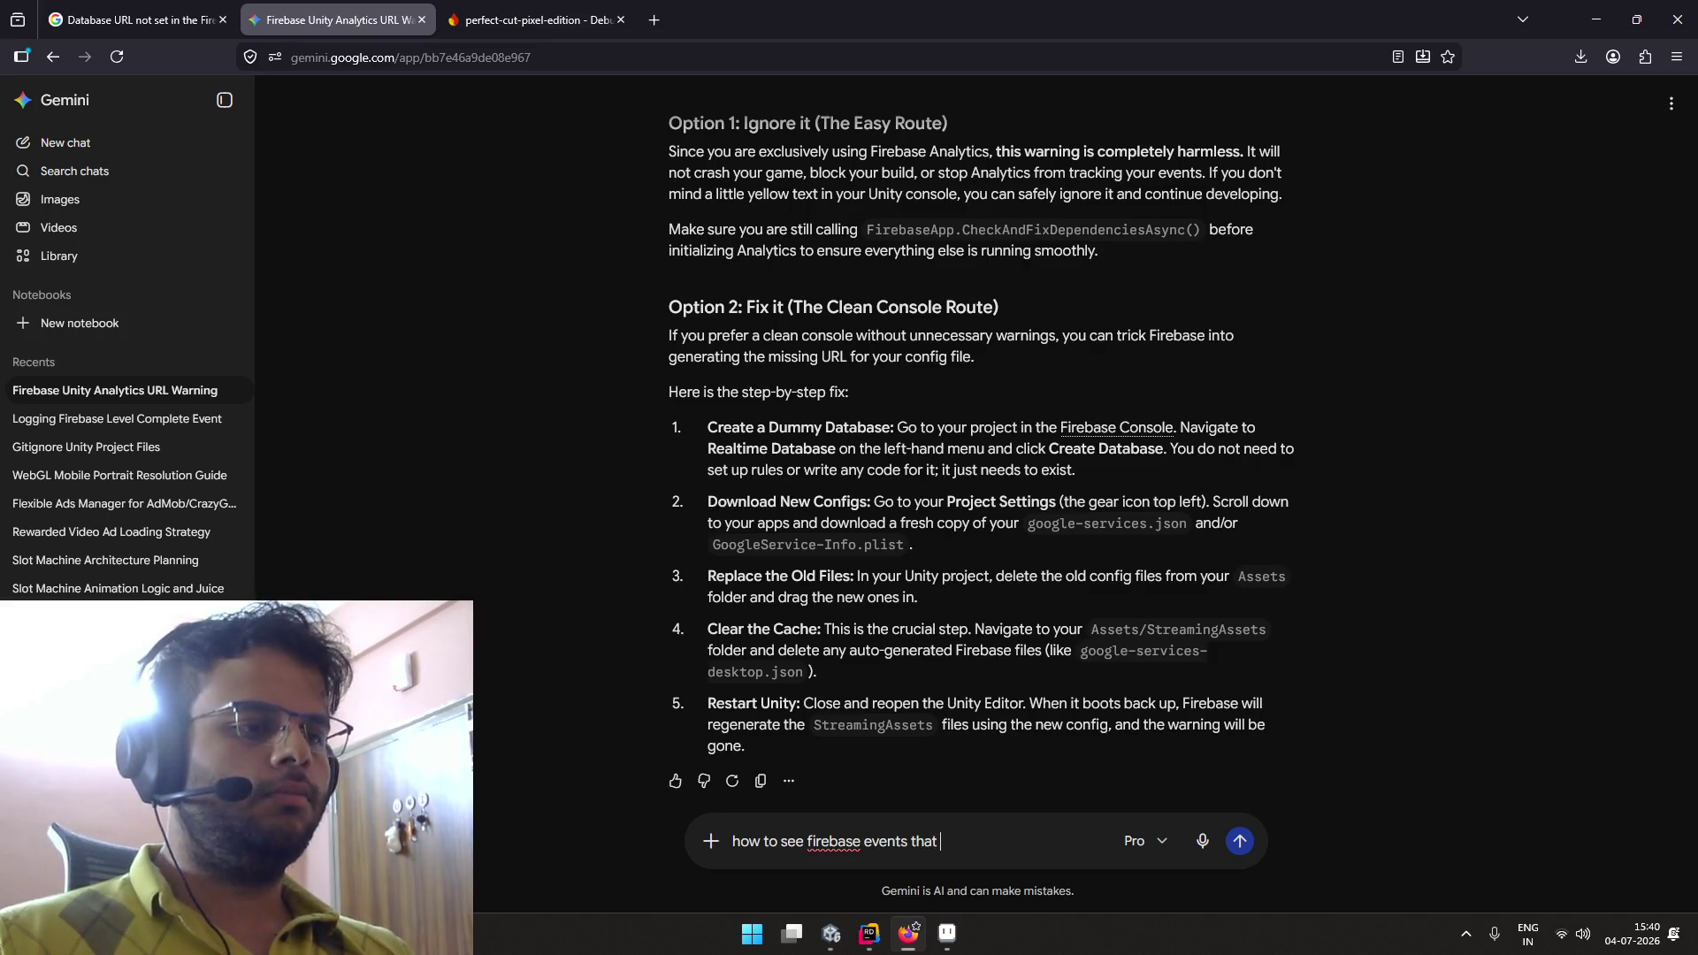
pyautogui.write('get fired f')
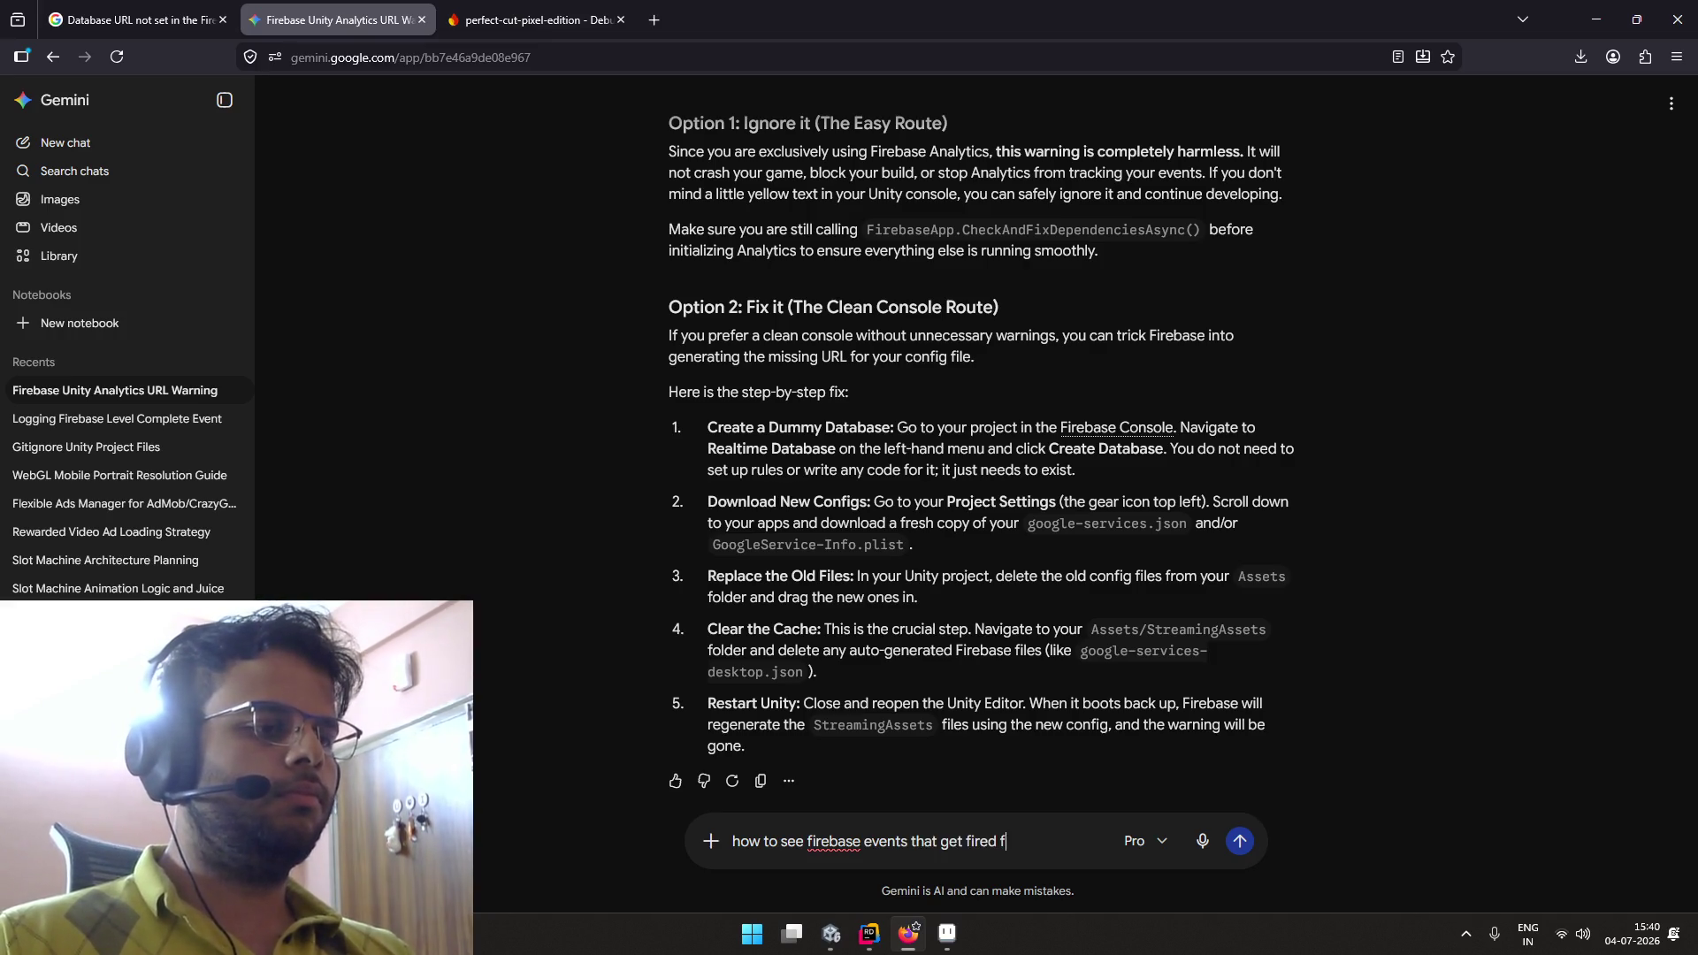
pyautogui.write('rom editor in ')
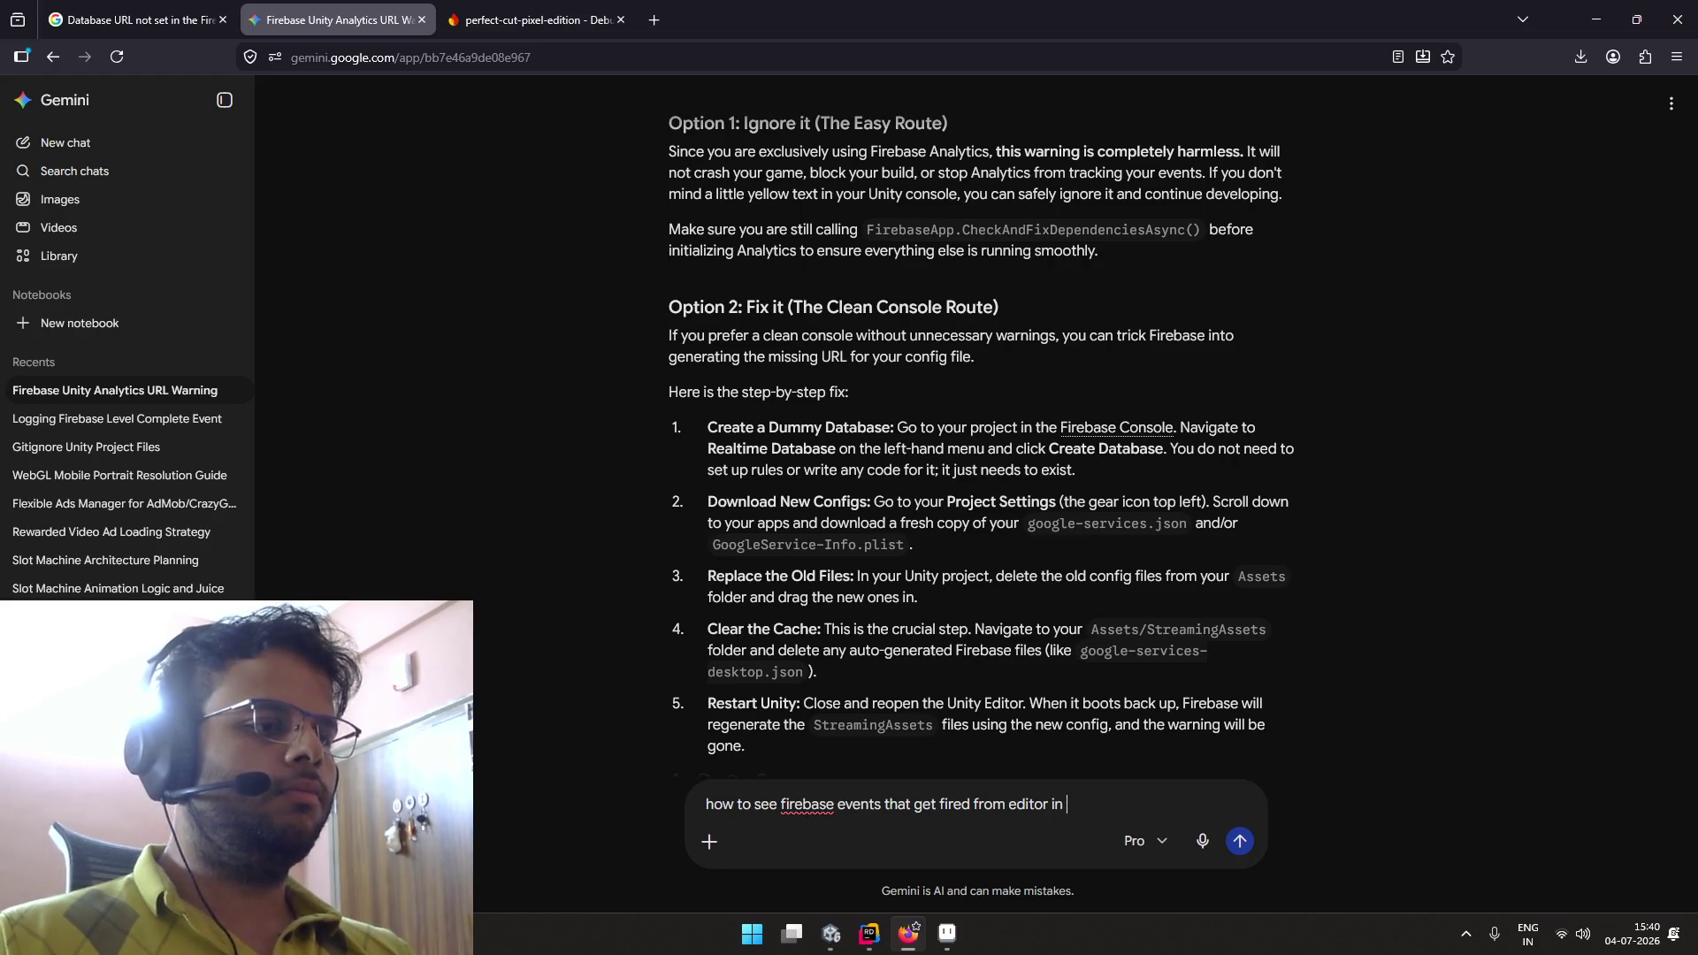
pyautogui.write('dasoard')
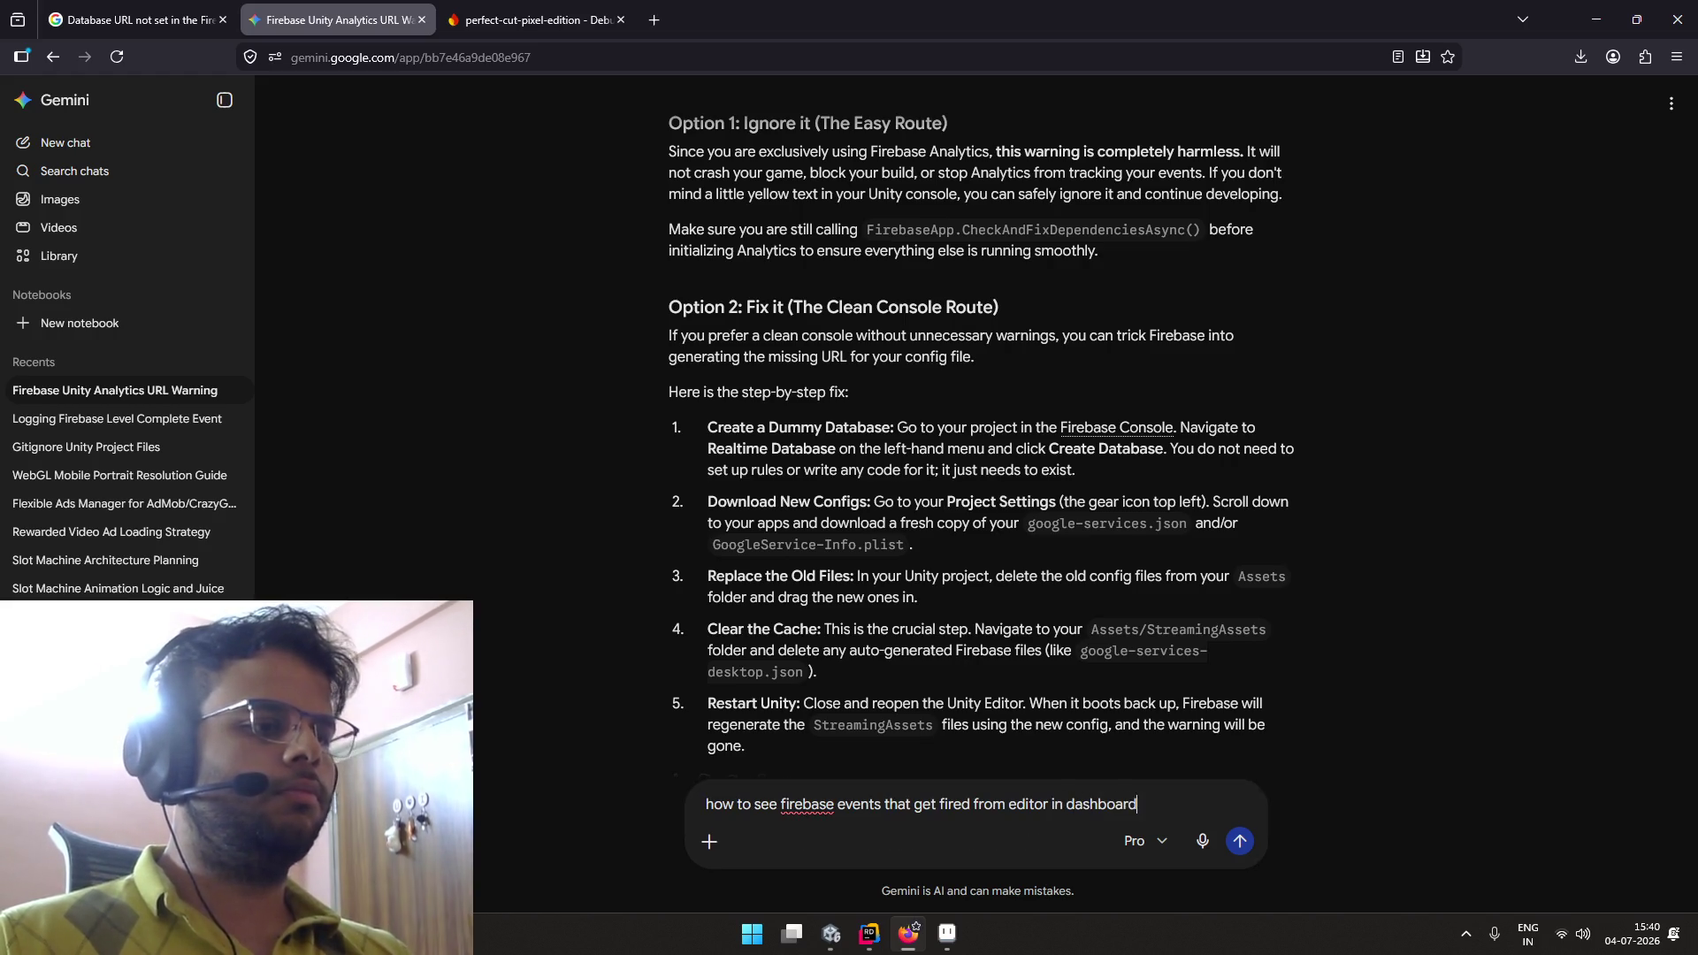
pyautogui.press('Return')
pyautogui.hotkey('ctrl', 'Tab')
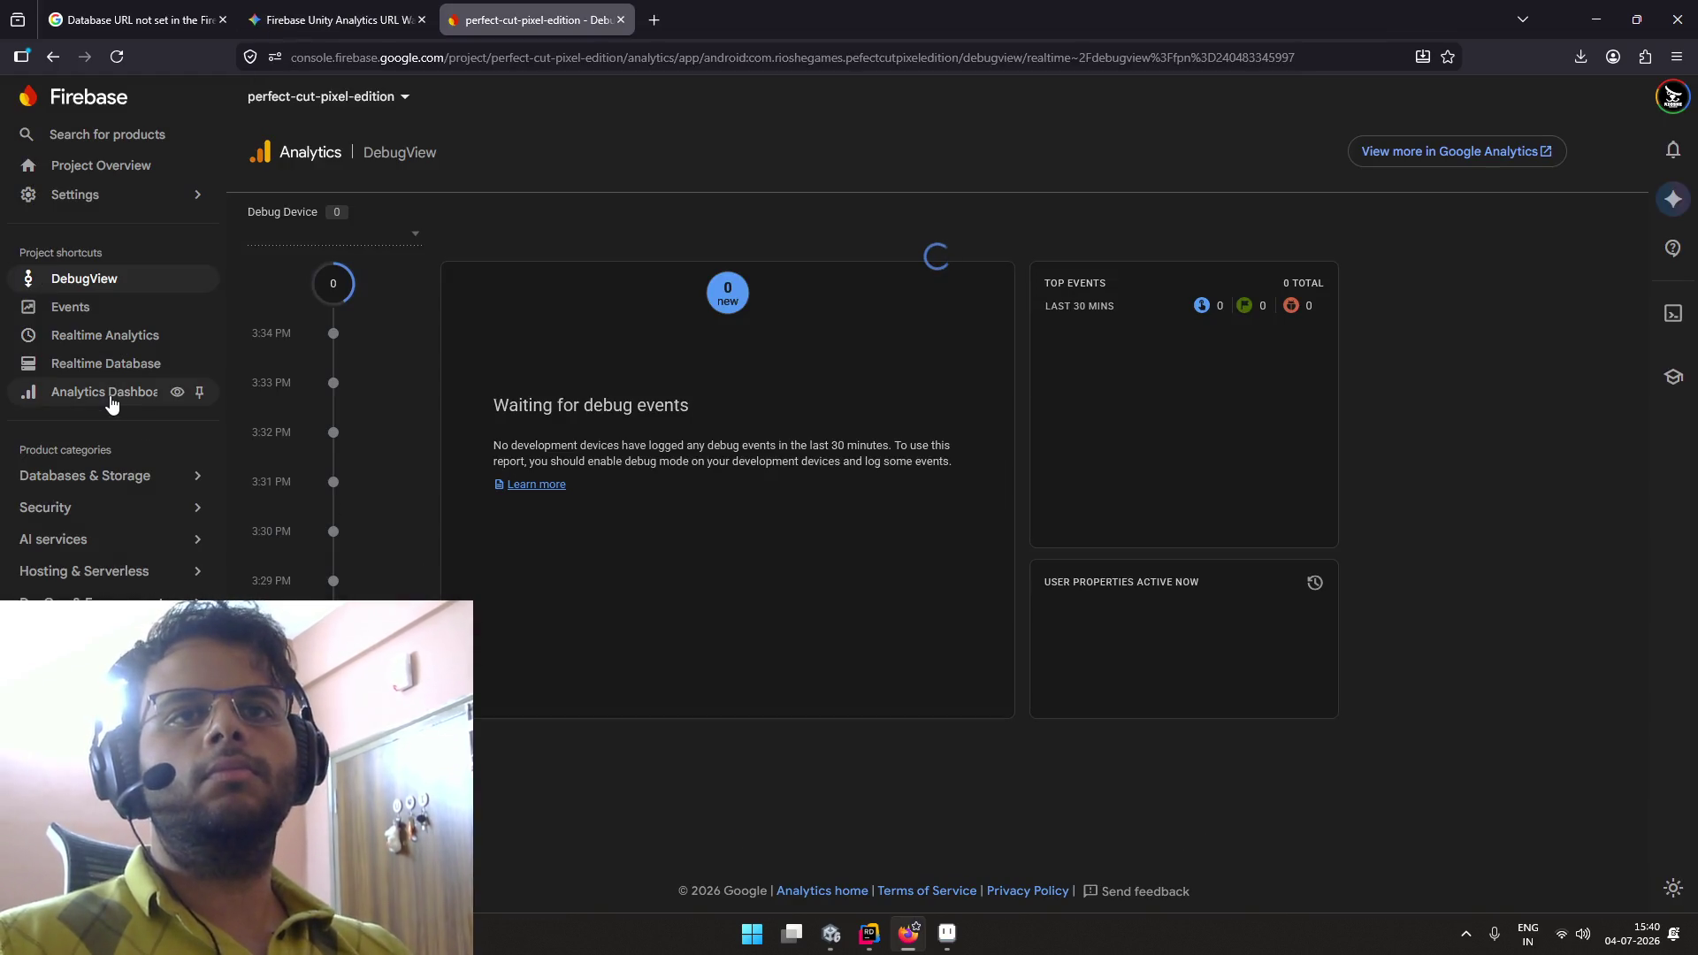
# Check the Firebase Analytics dashboard and overview, which show no data, then read Gemini's answer.
pyautogui.click(111, 394)
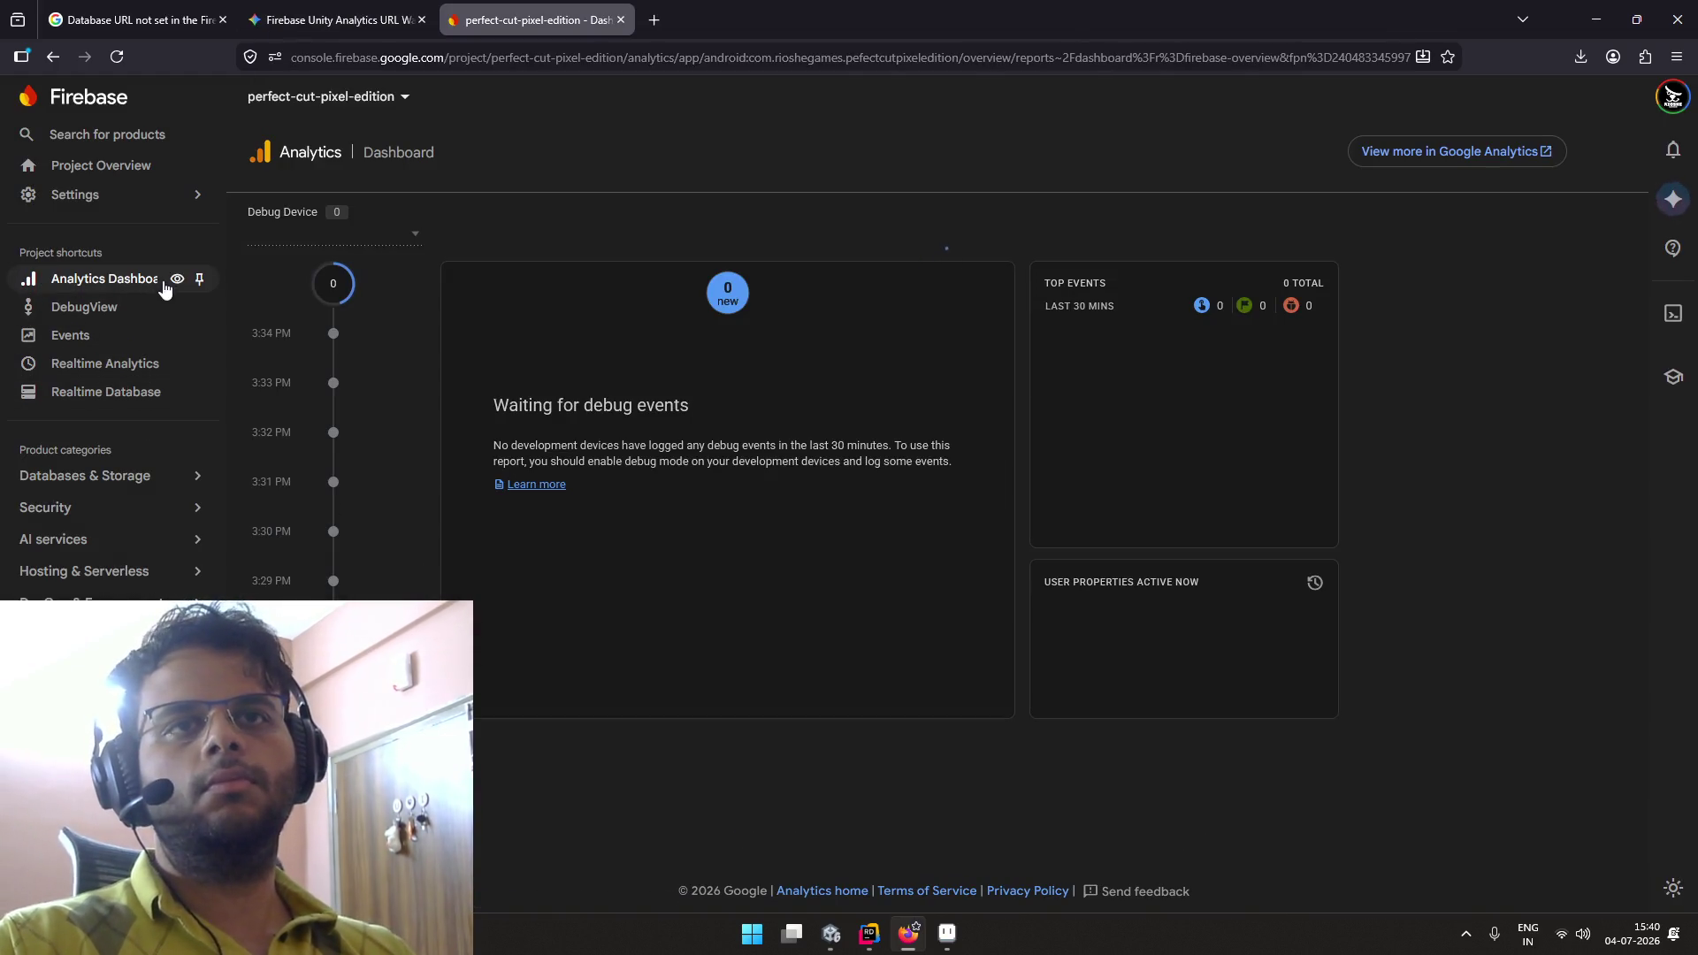
pyautogui.click(125, 283)
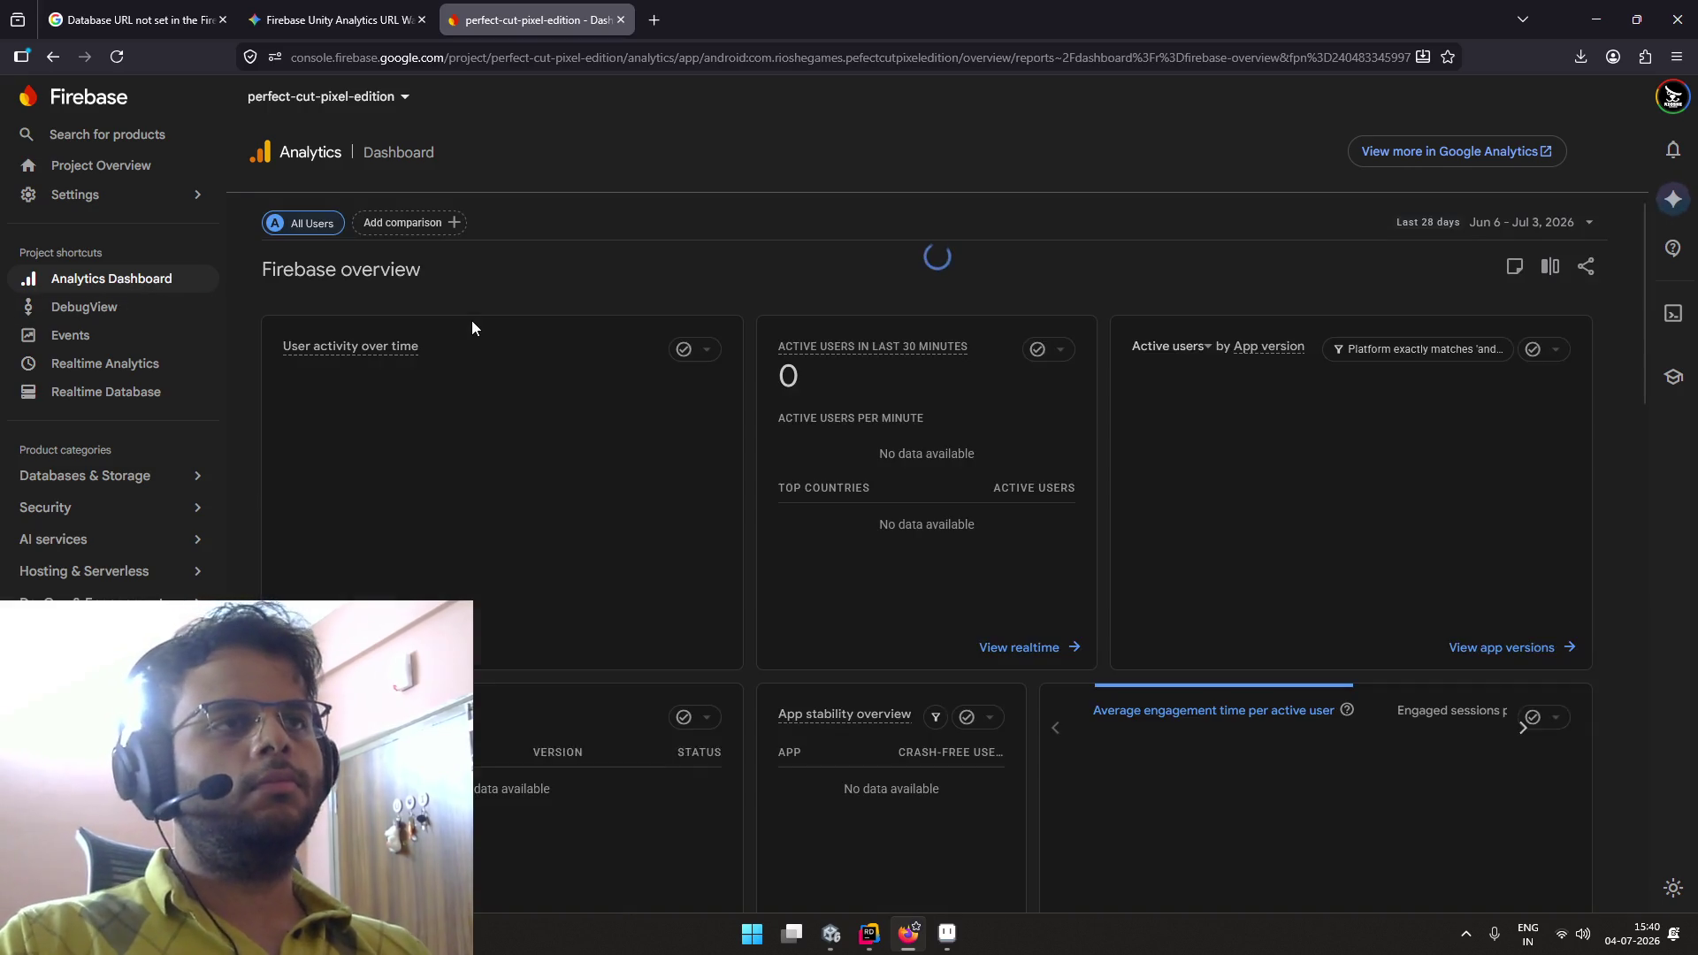
pyautogui.scroll(-2, 544, 367)
pyautogui.scroll(-15, 543, 359)
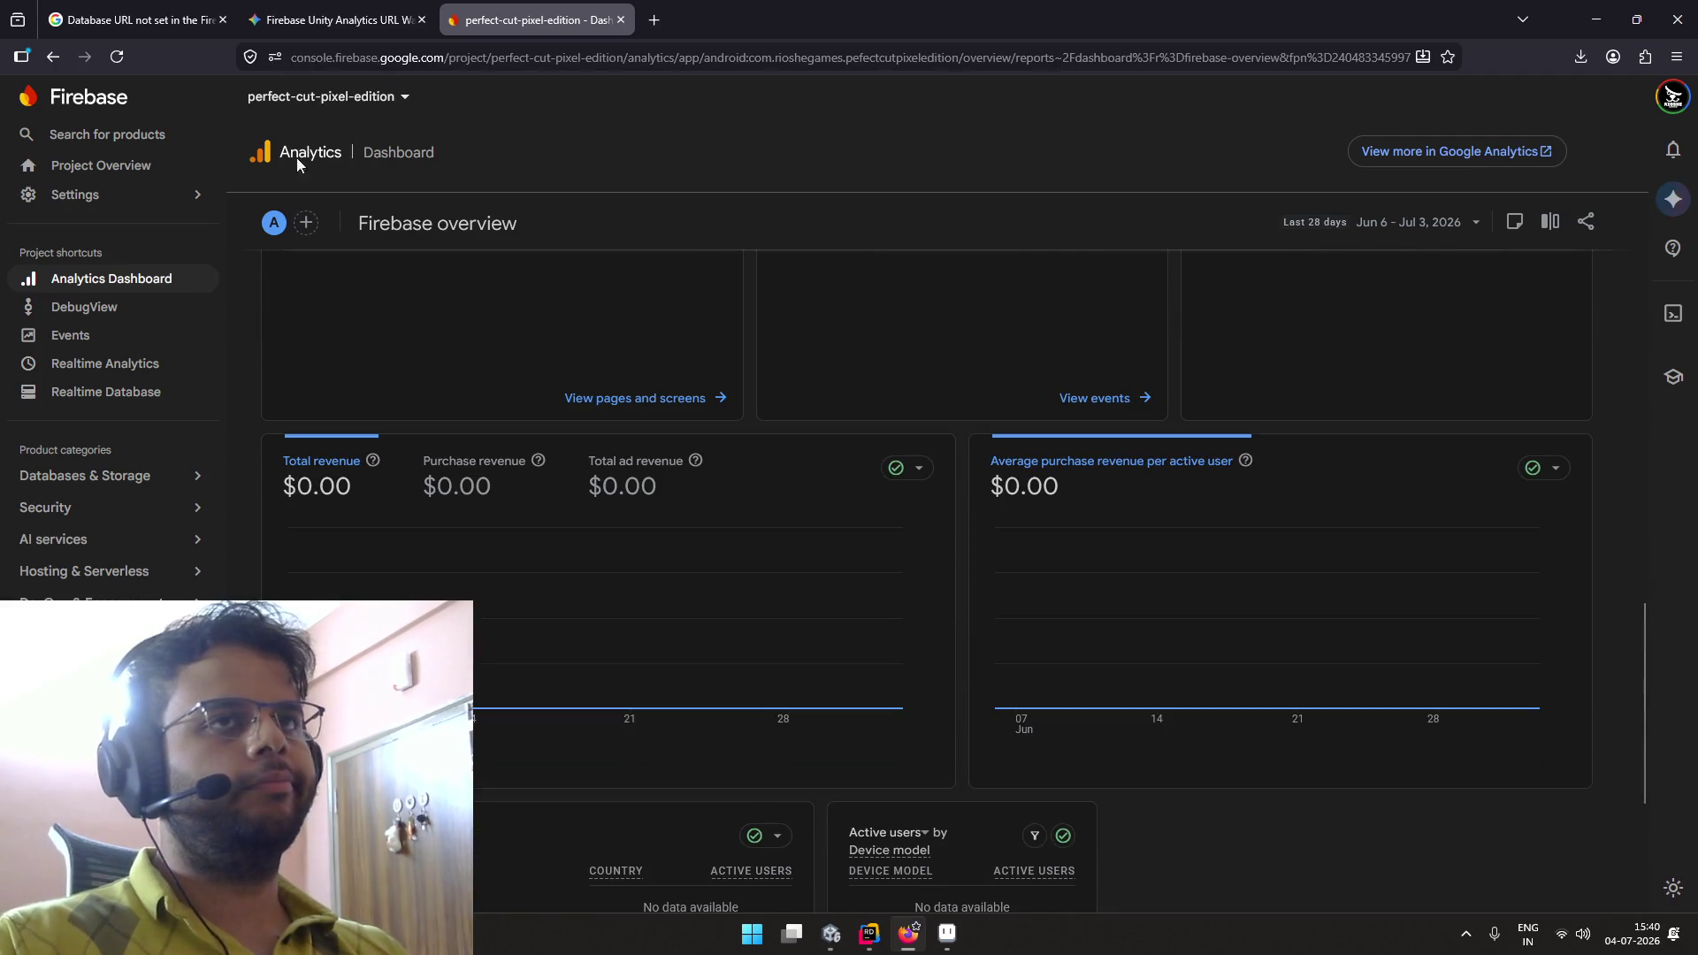
pyautogui.hotkey('ctrl', 'shift', 'Tab')
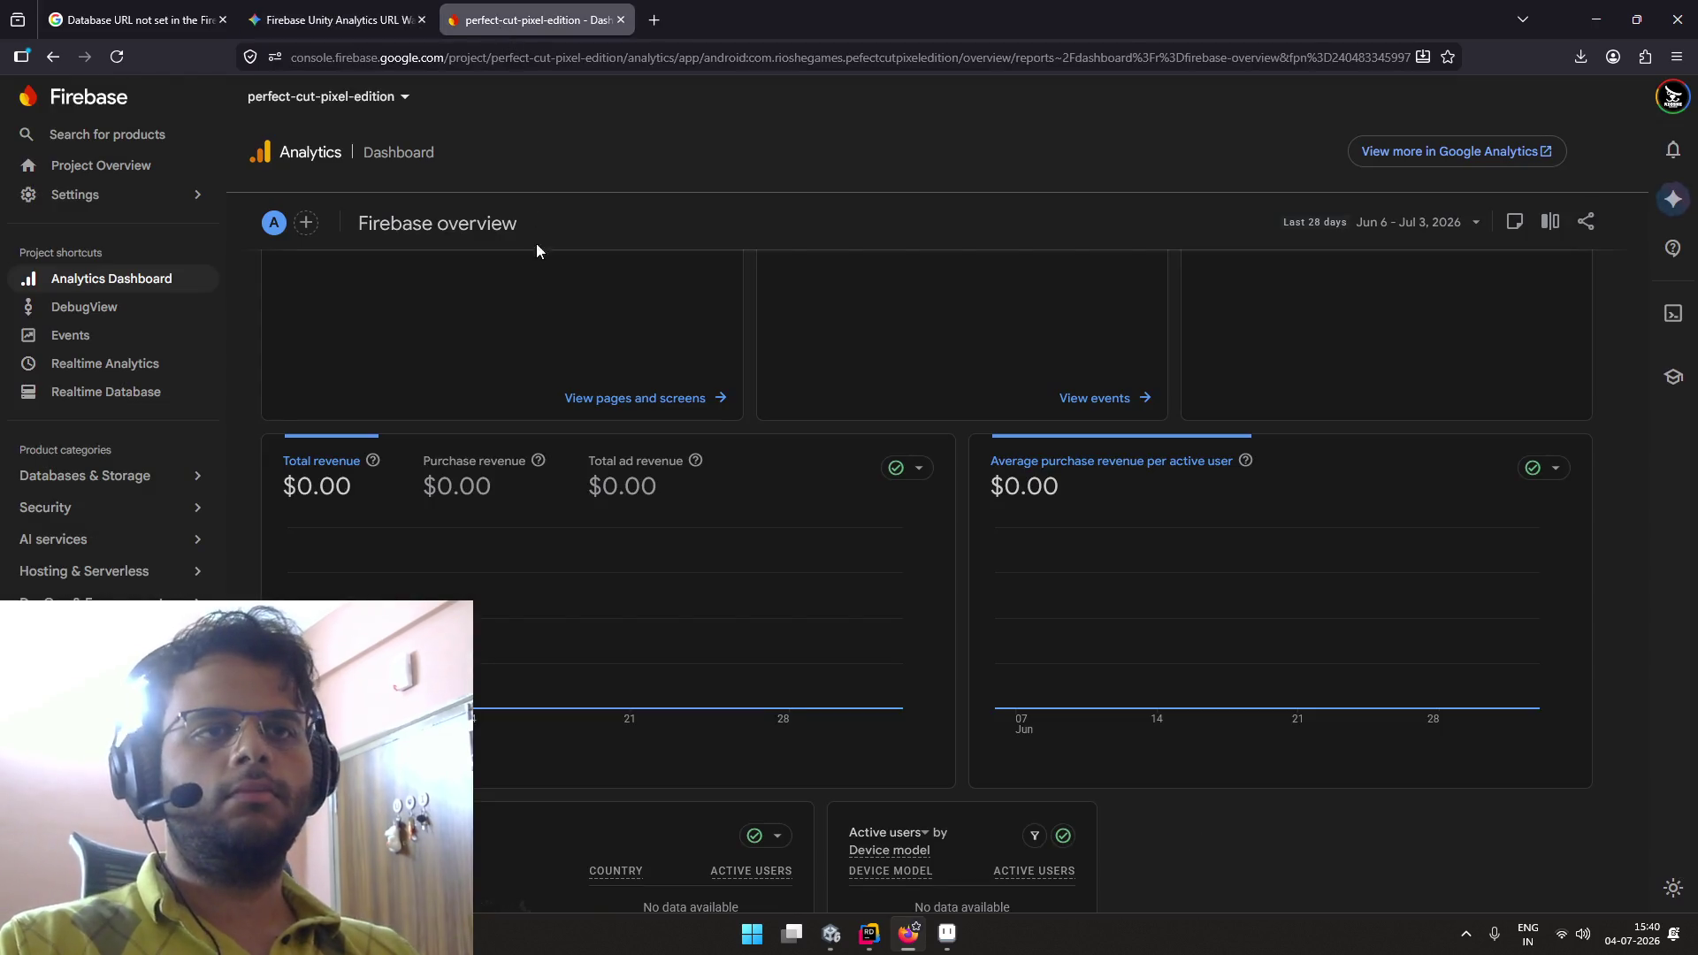
pyautogui.scroll(-3, 520, 339)
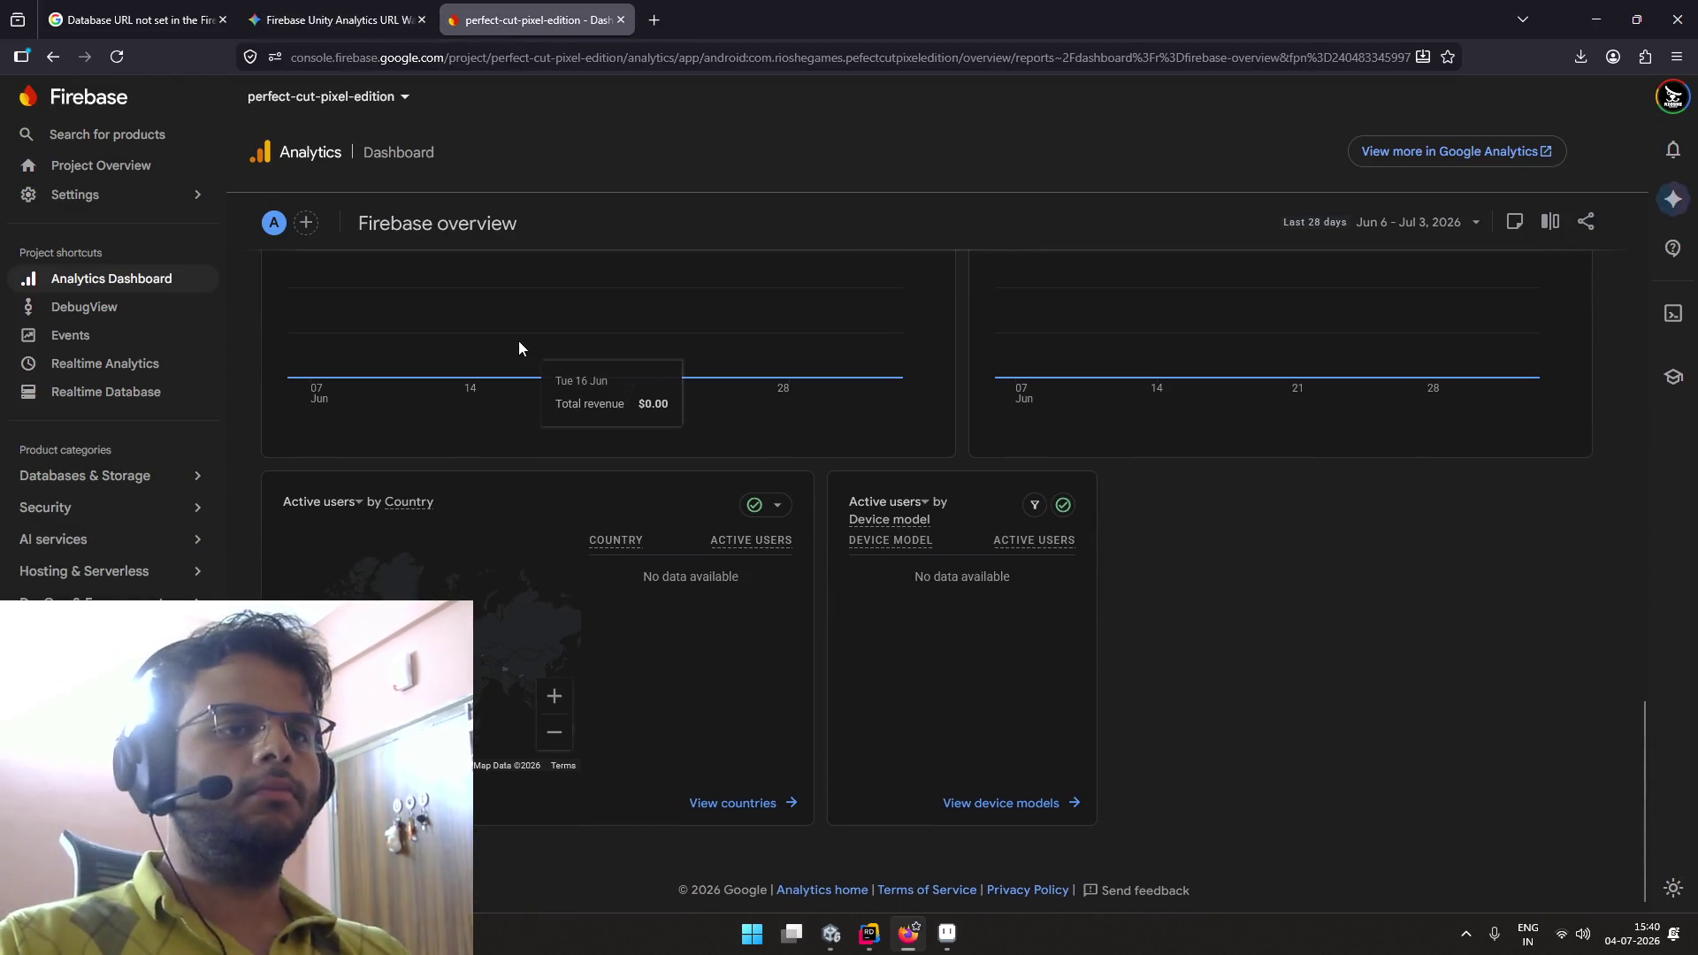
pyautogui.click(336, 20)
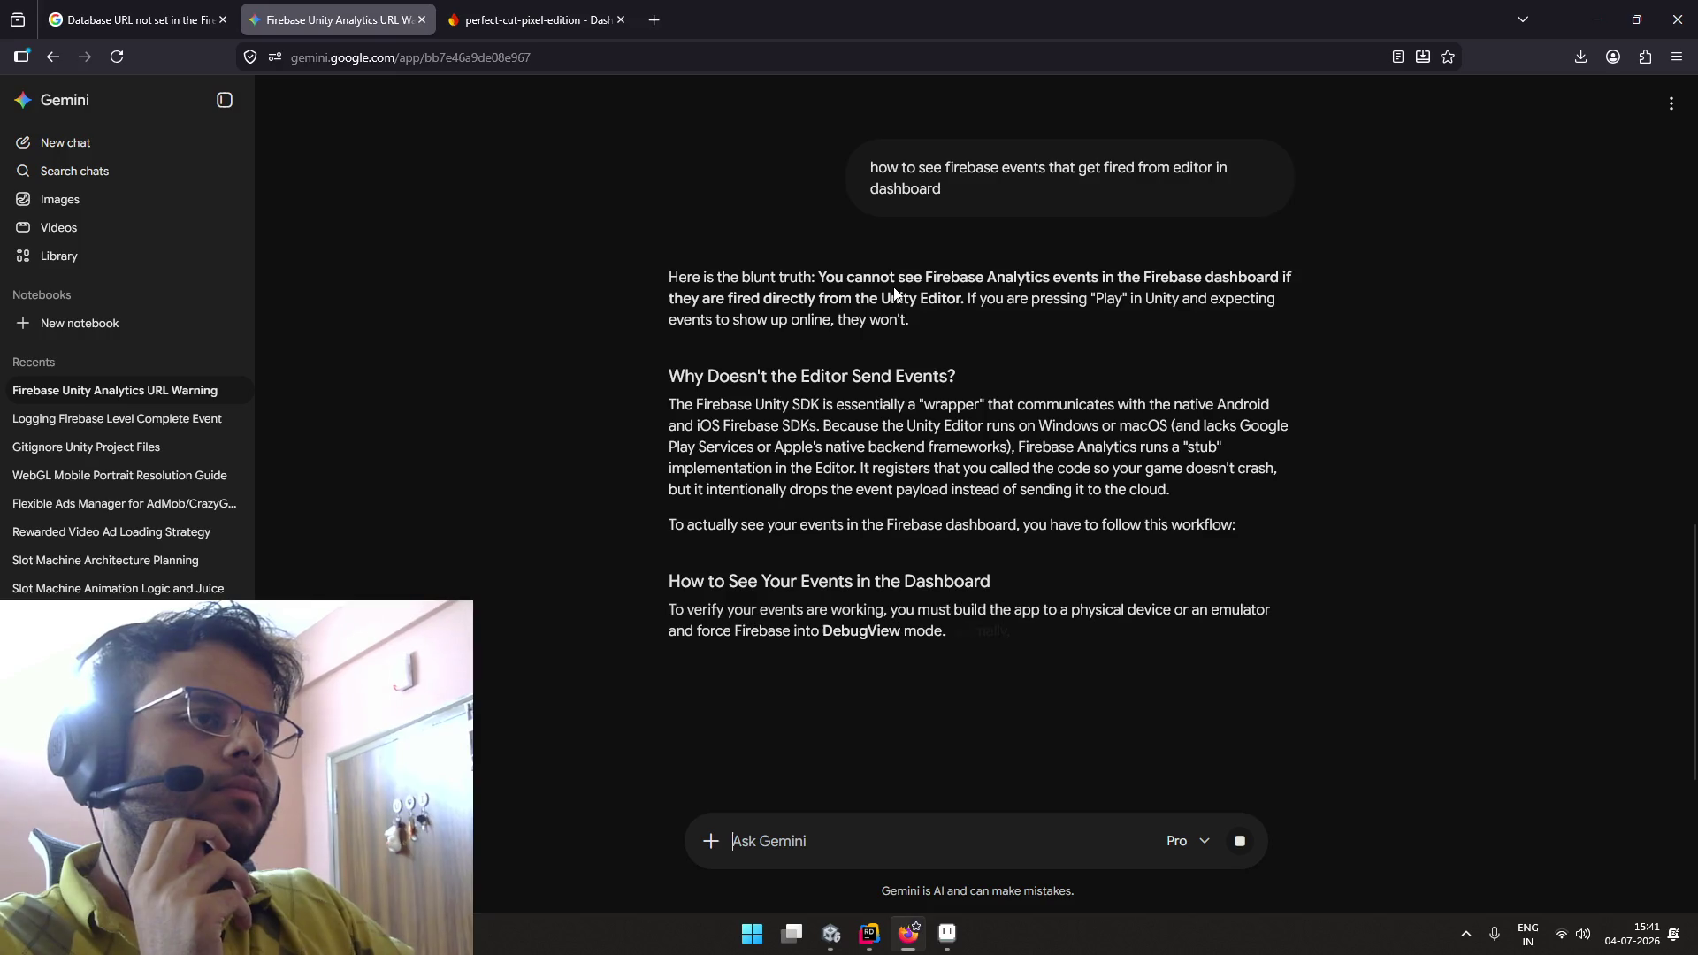
# Read through Gemini's answer on enabling DebugView with adb setprop.
pyautogui.moveTo(801, 288); pyautogui.dragTo(1066, 305)
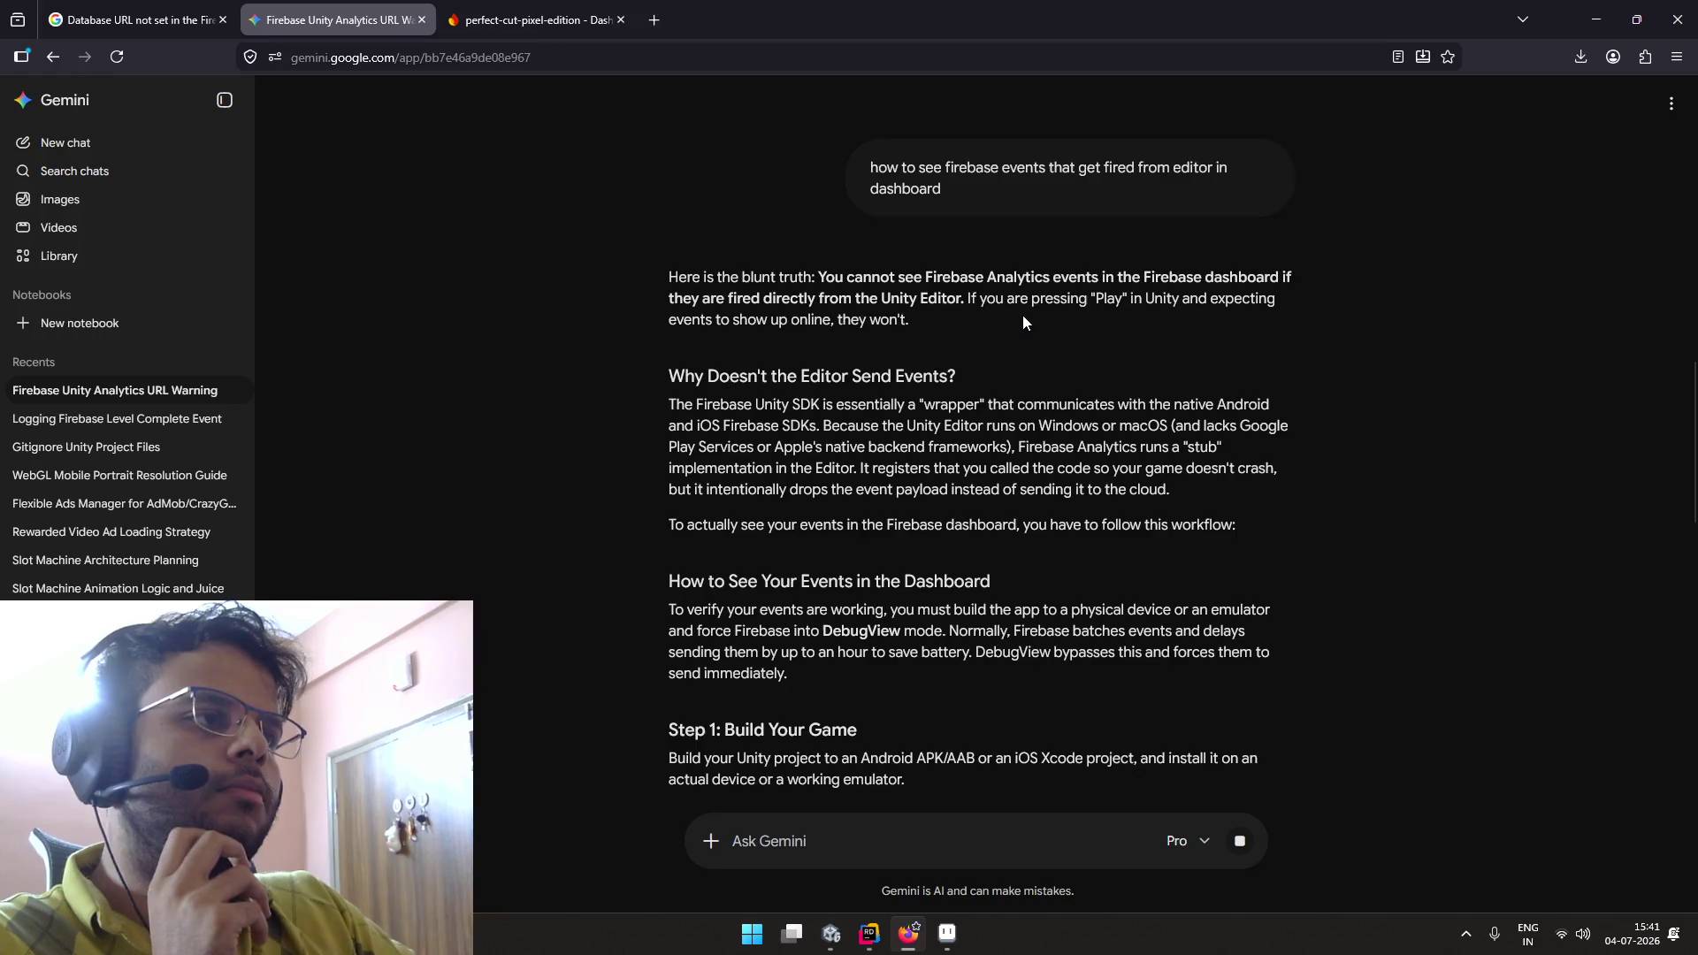
pyautogui.scroll(-2, 824, 307)
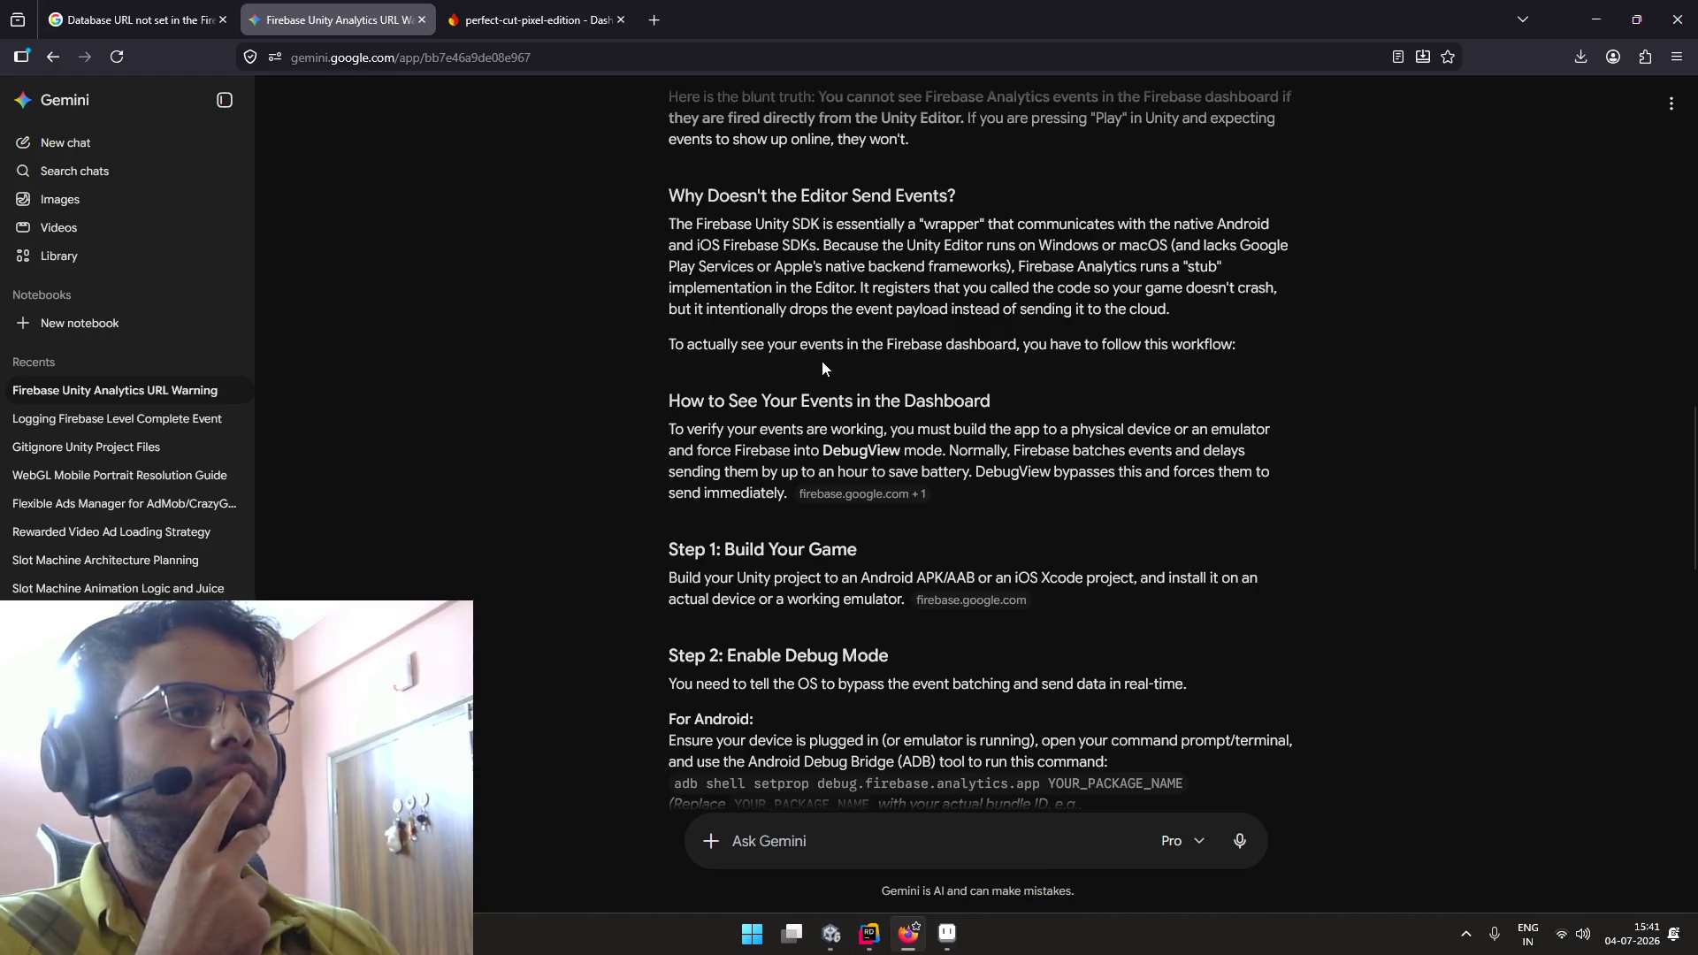
pyautogui.scroll(-2, 823, 363)
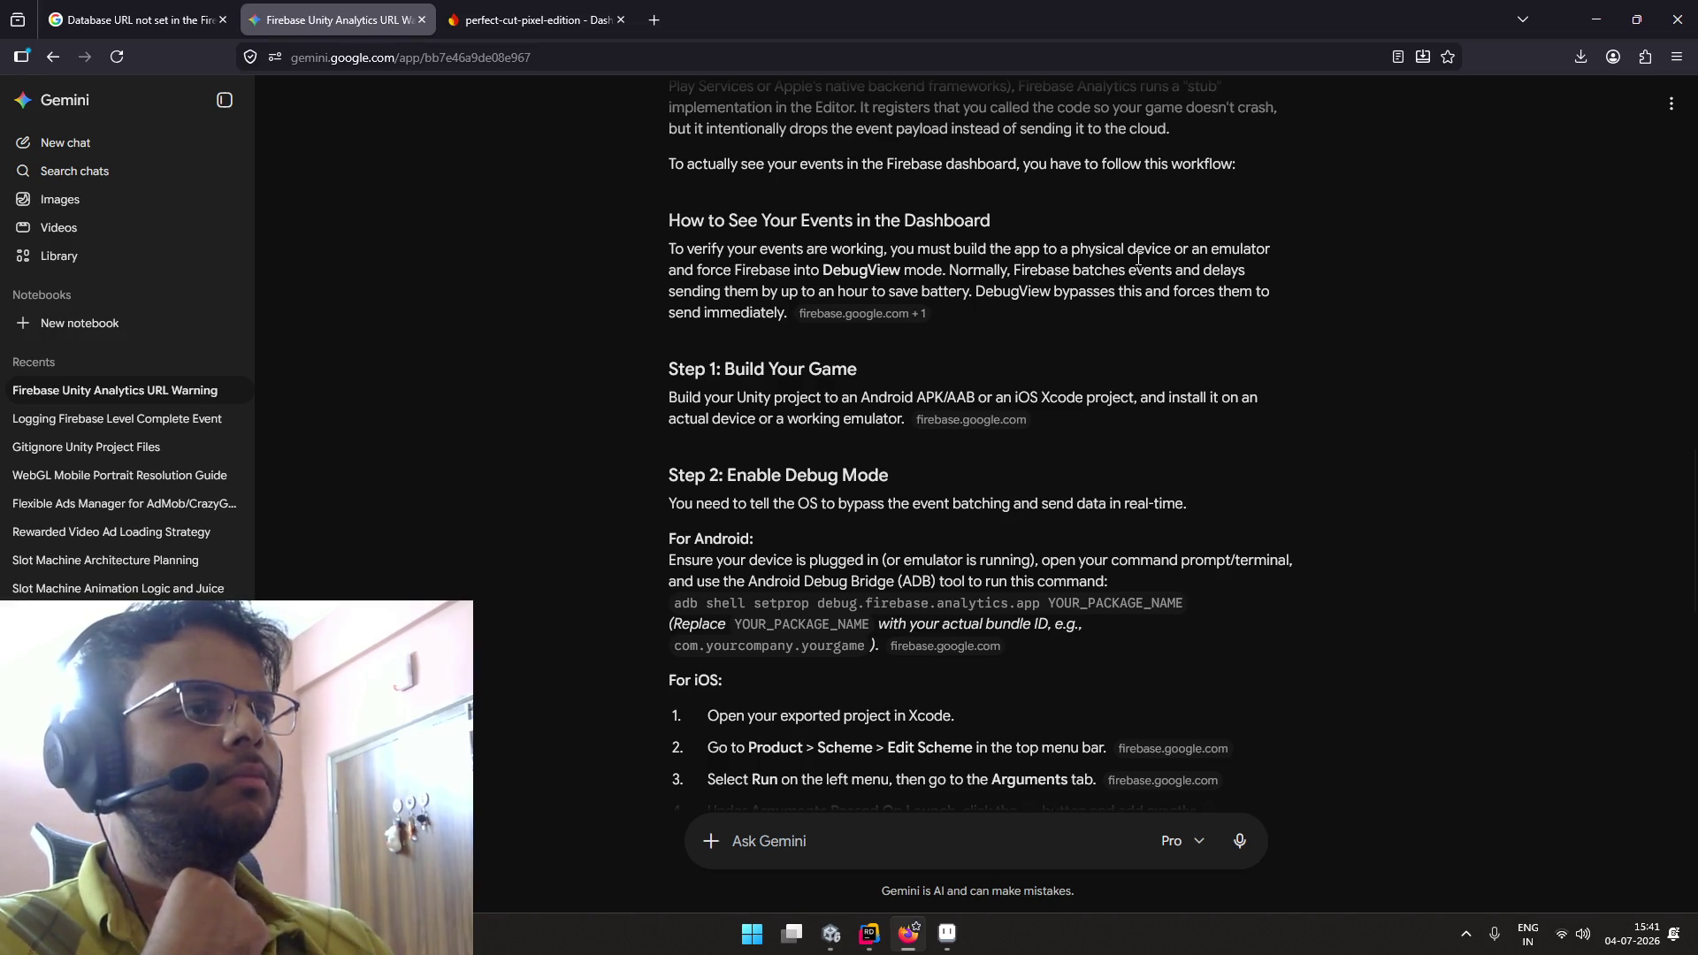
pyautogui.scroll(-1, 1119, 327)
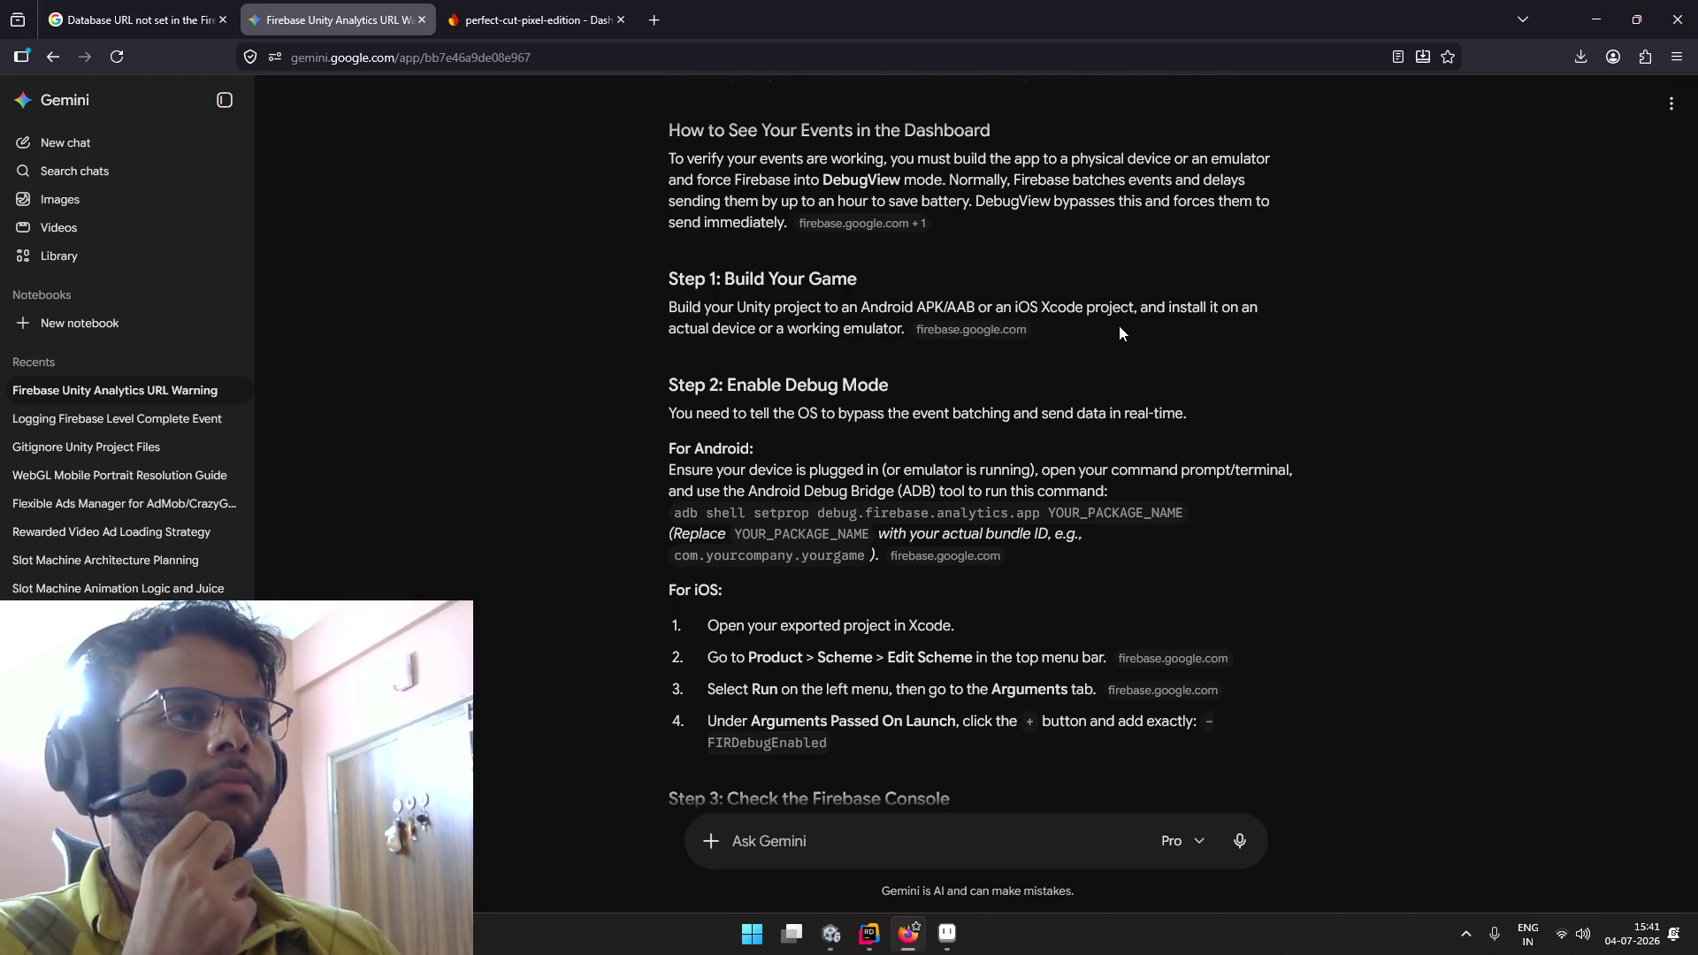
pyautogui.scroll(-2, 1119, 327)
pyautogui.scroll(-2, 1120, 327)
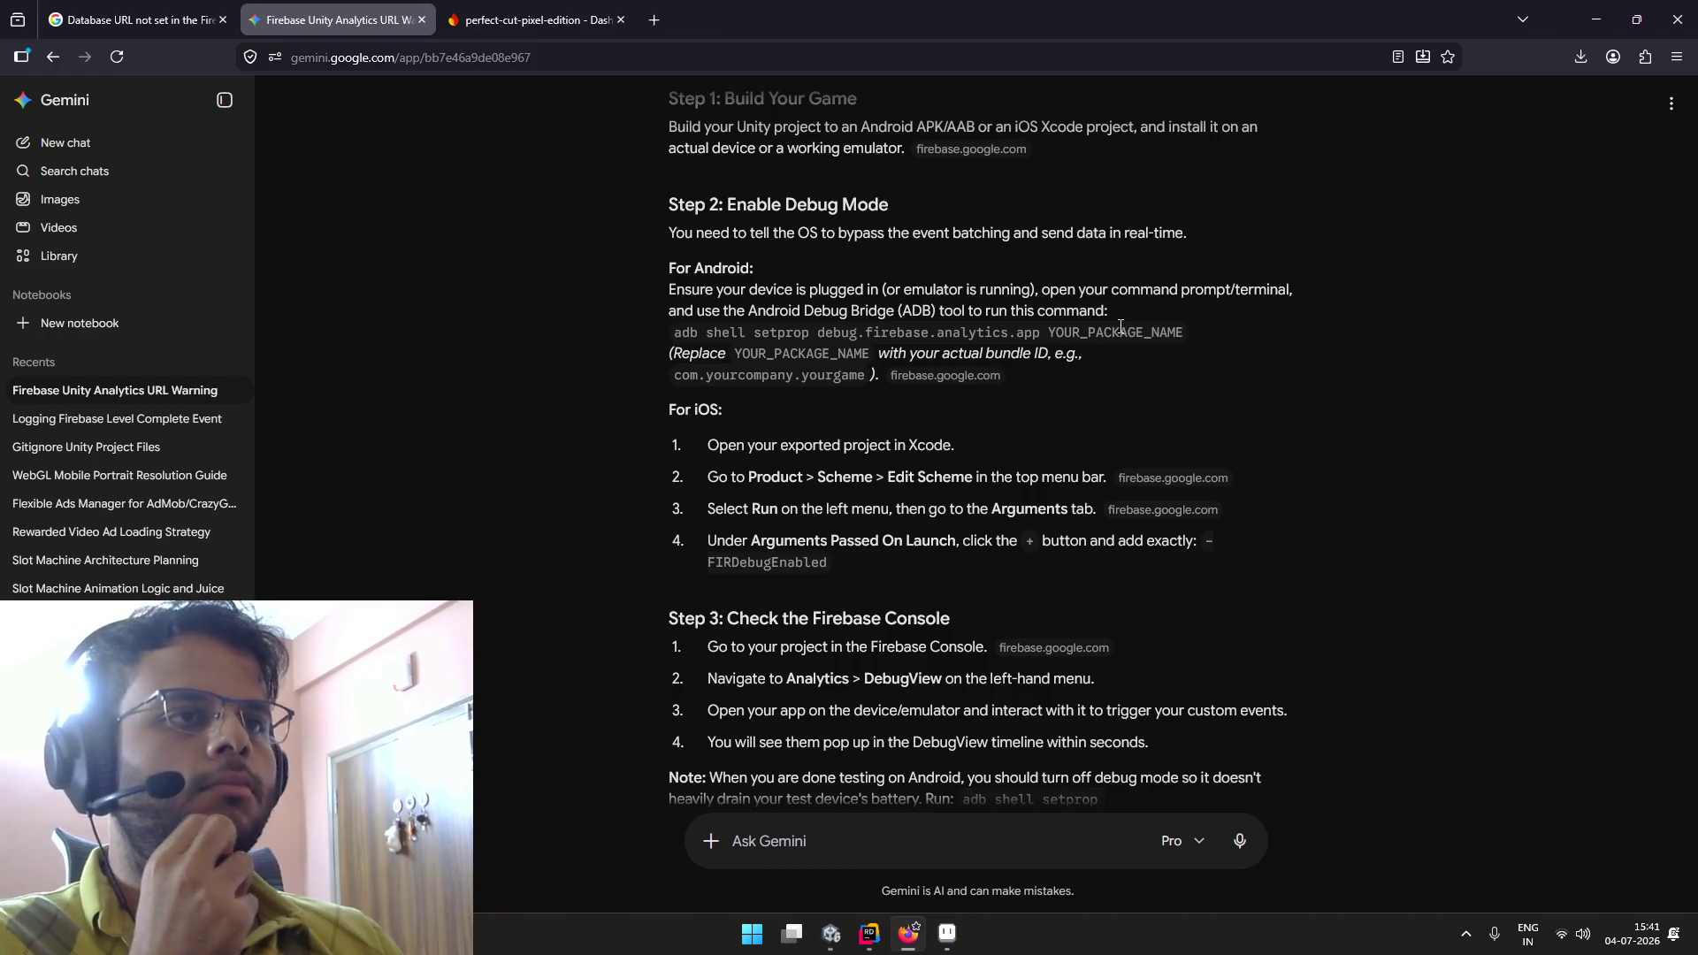
pyautogui.scroll(-2, 1120, 328)
pyautogui.scroll(-2, 1120, 333)
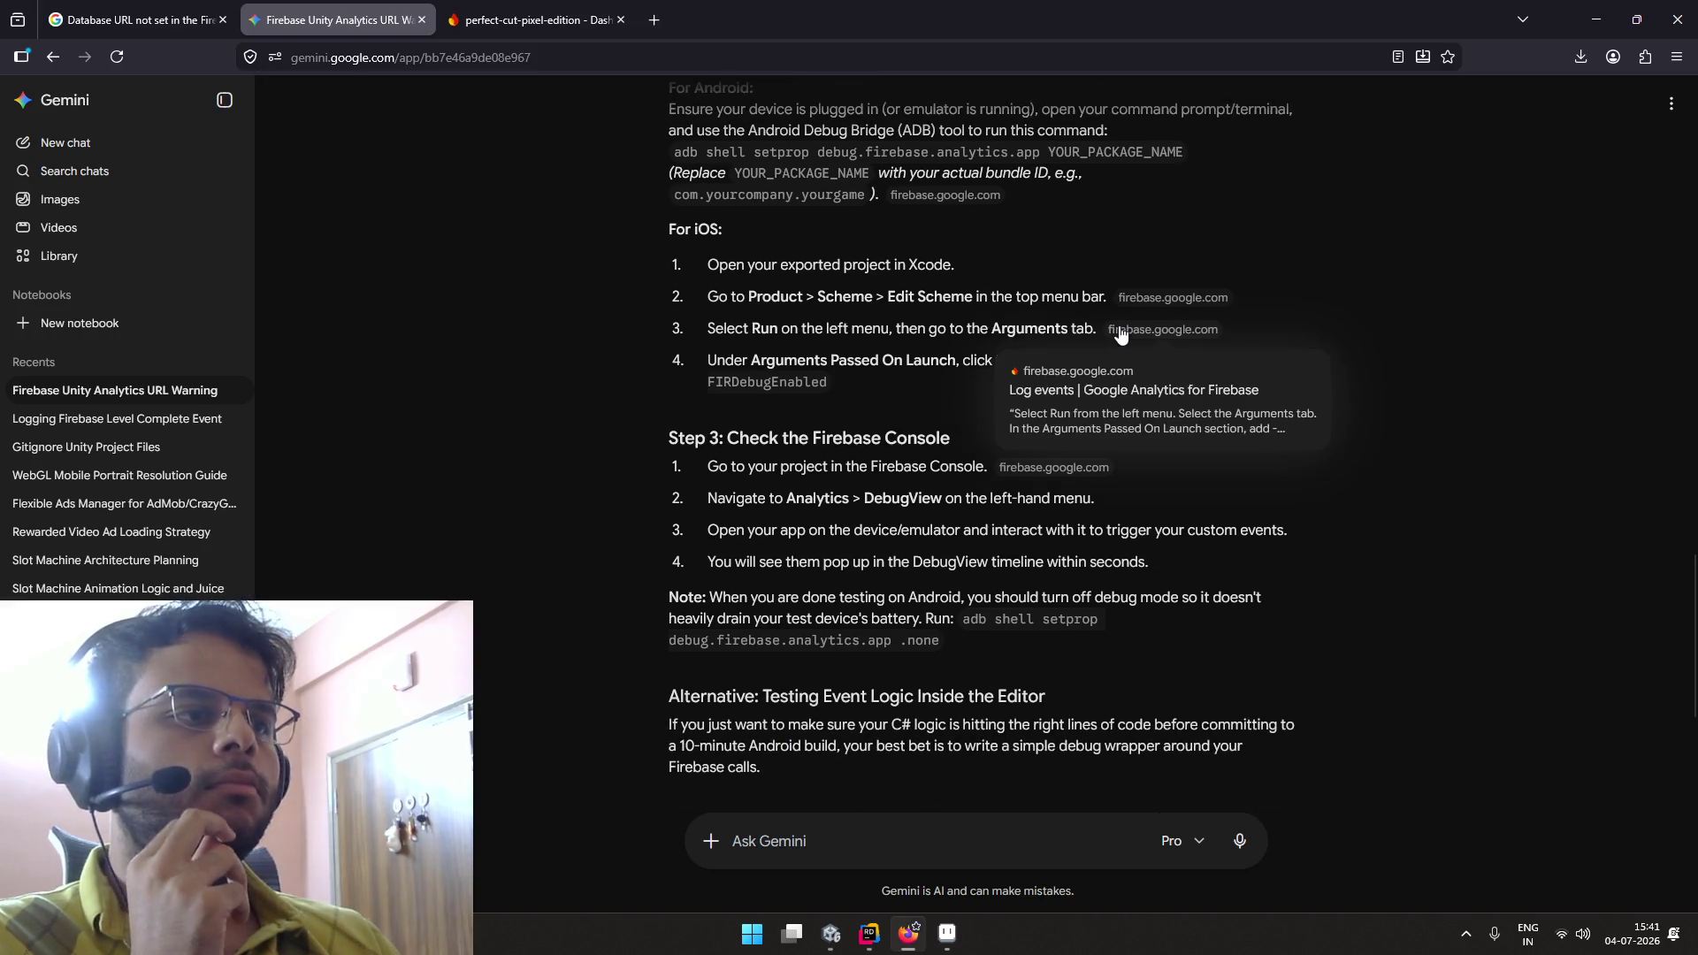
pyautogui.scroll(-5, 1120, 333)
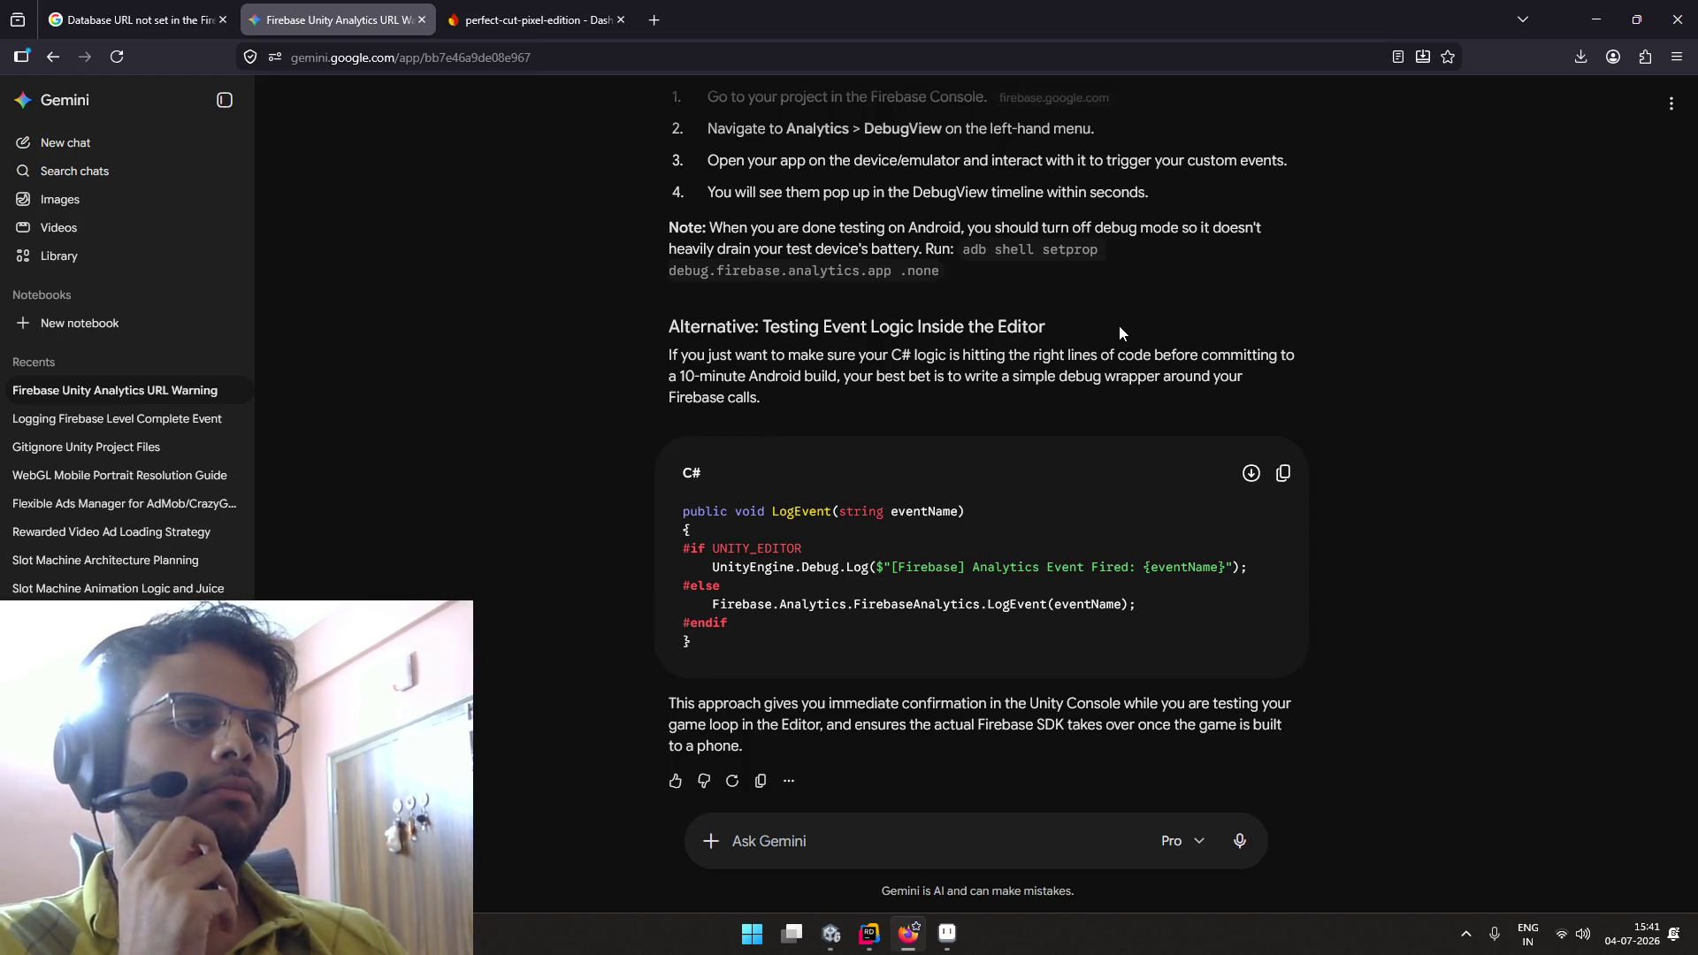
pyautogui.scroll(2, 900, 324)
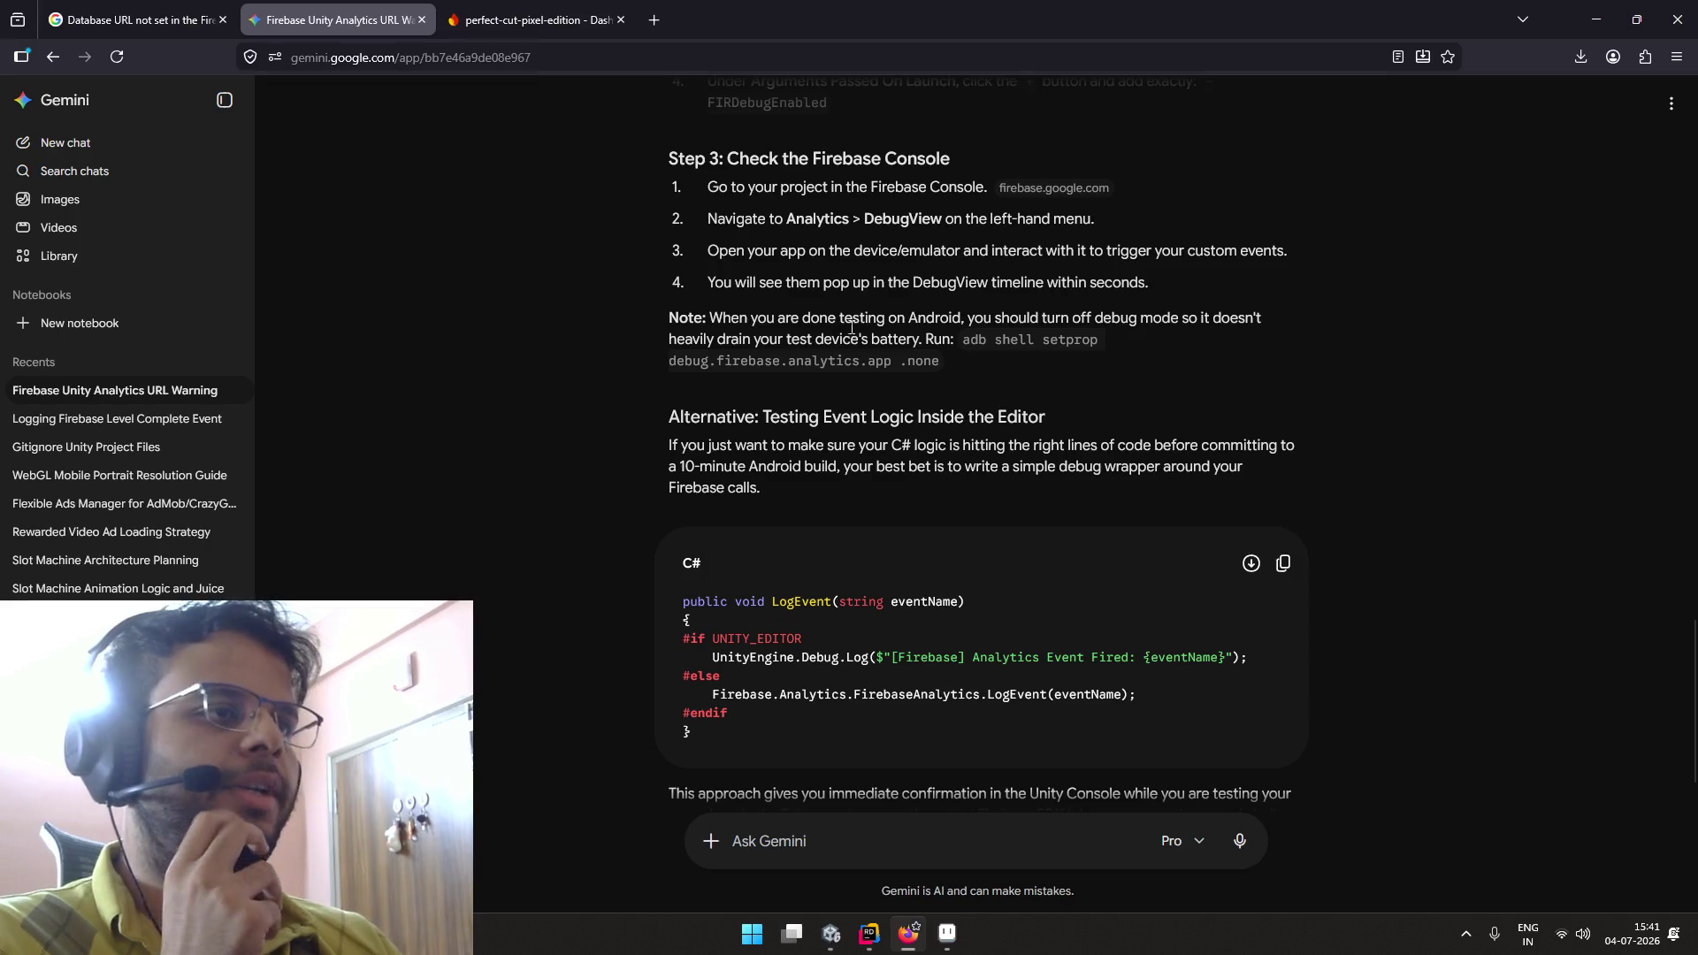
pyautogui.scroll(5, 851, 327)
pyautogui.scroll(-3, 852, 312)
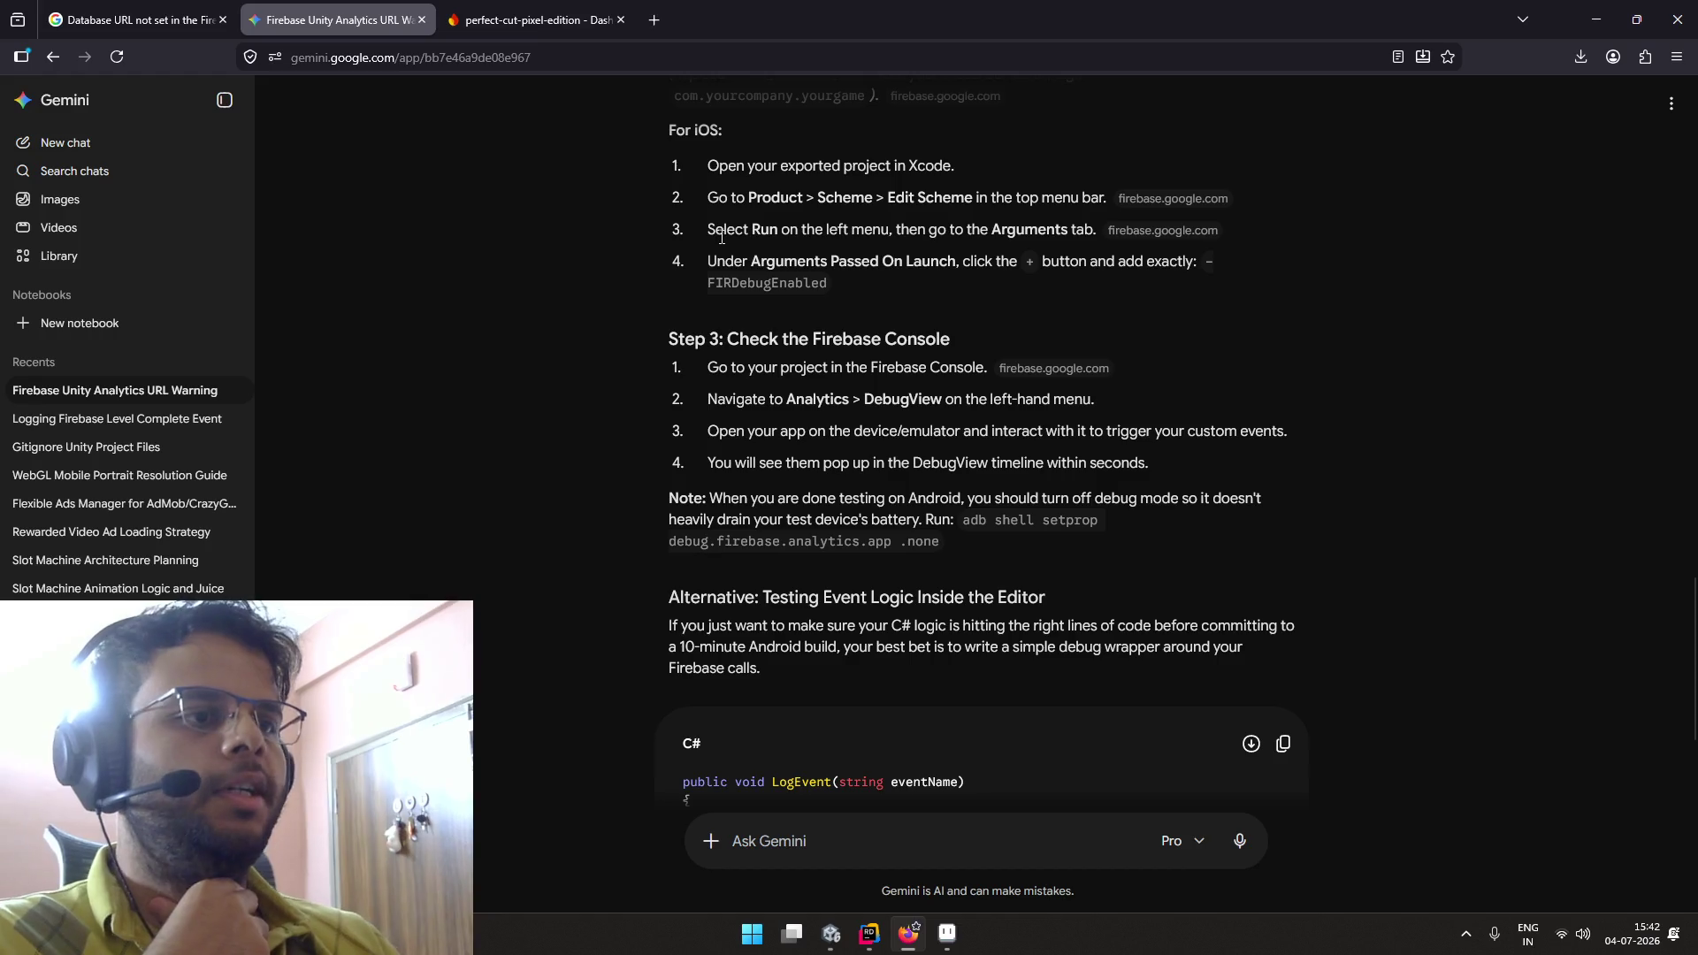
# Compare the answer against the perfect-cut-pixel-edition Firebase dashboard, finishing on the Analytics dashboard.
pyautogui.click(527, 23)
pyautogui.click(359, 33)
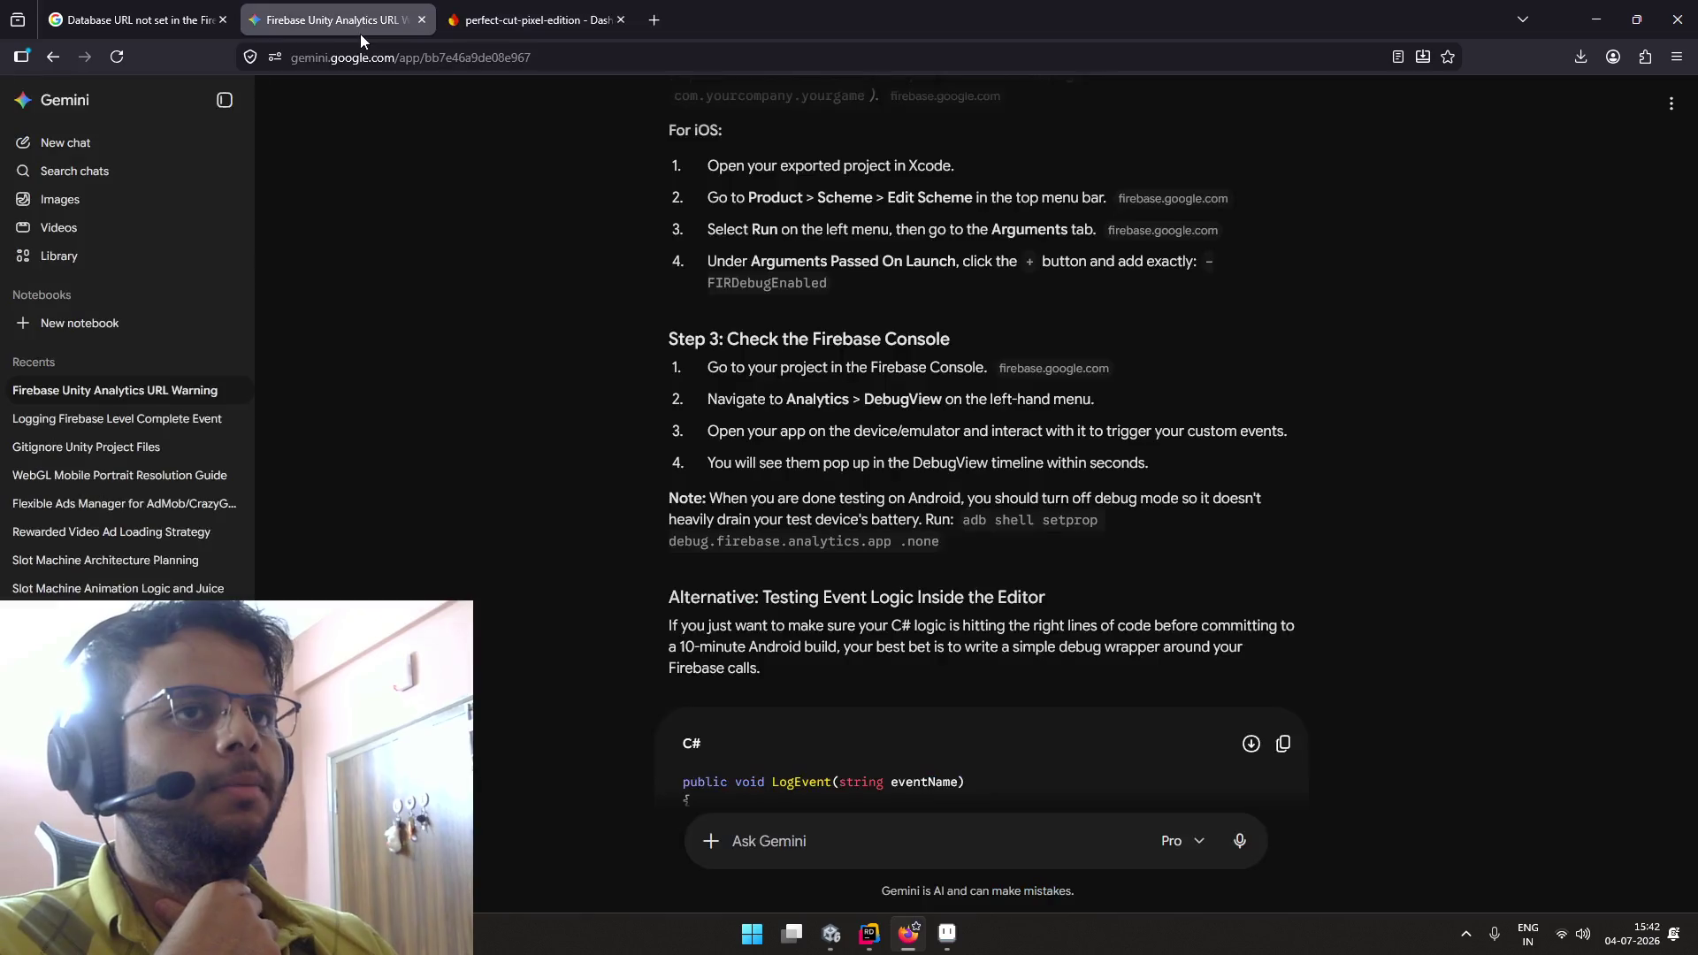
pyautogui.click(510, 29)
pyautogui.click(361, 37)
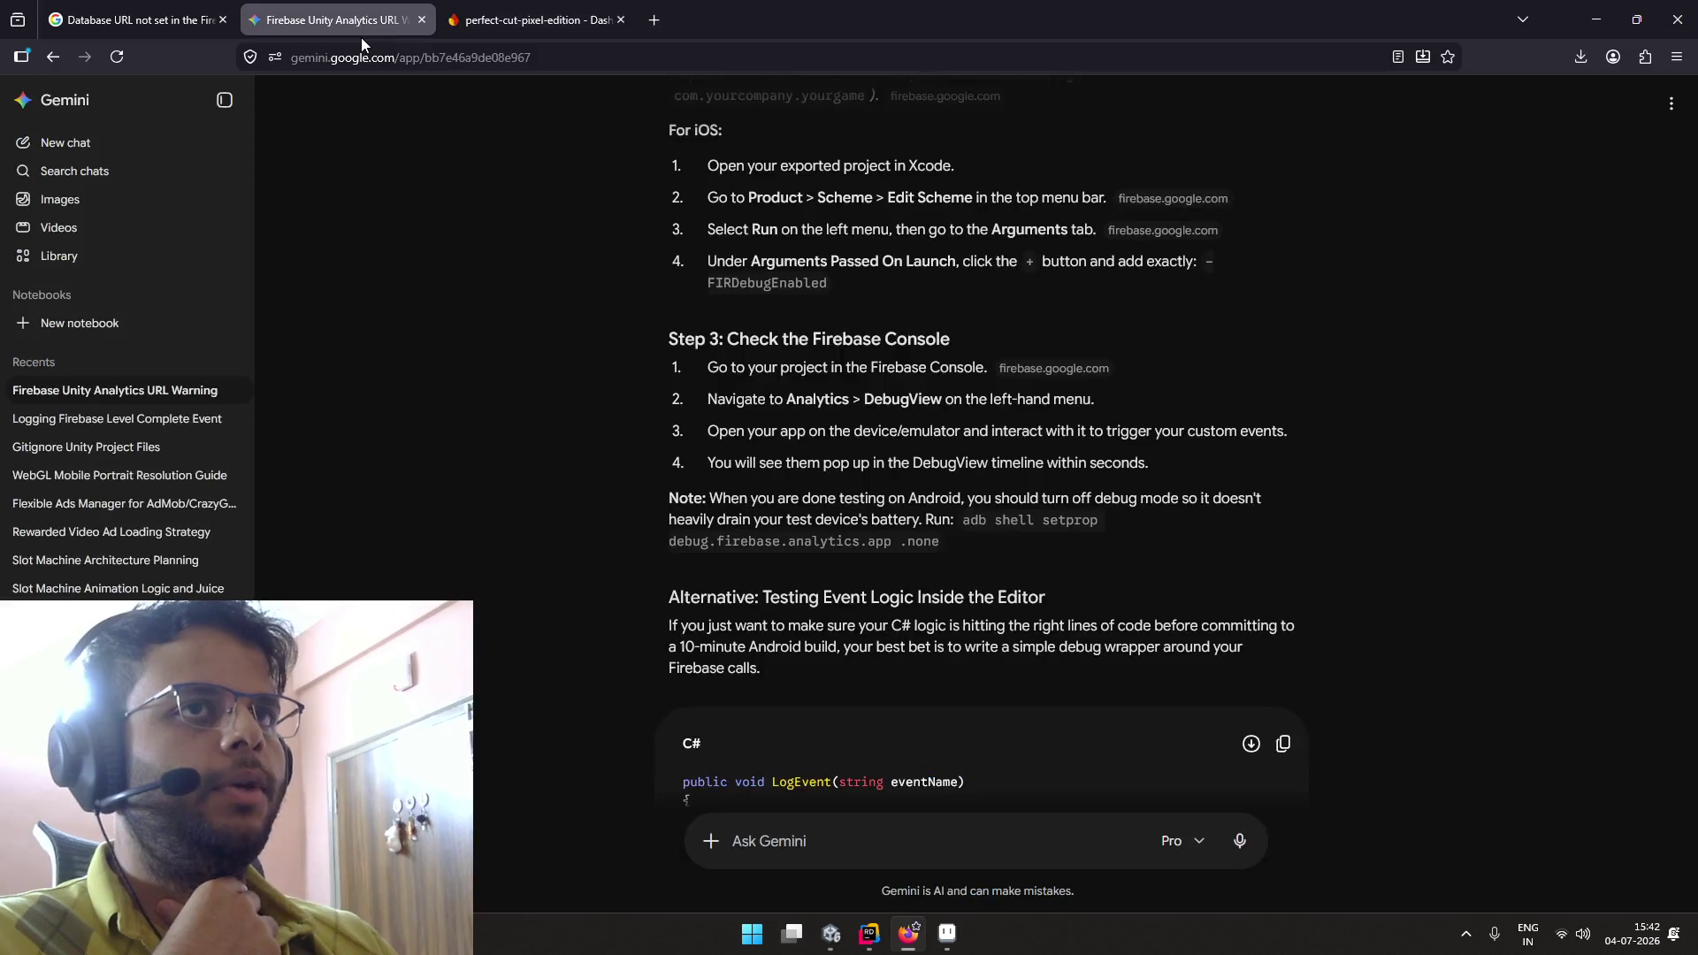
pyautogui.scroll(4, 556, 294)
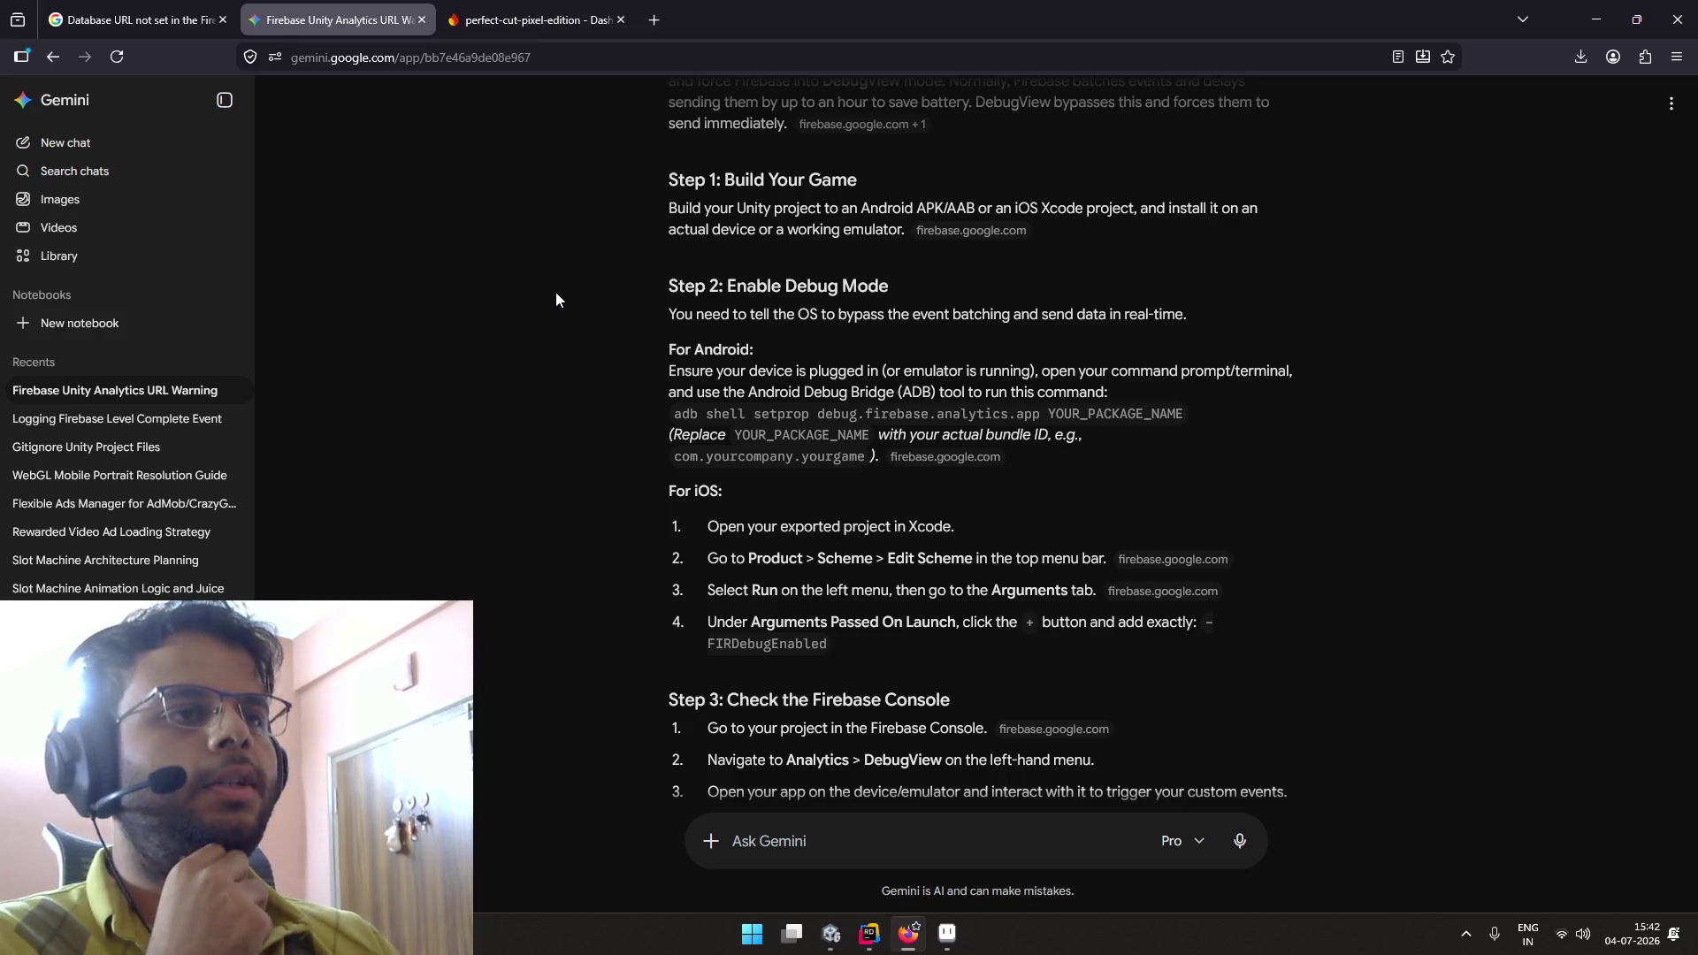
pyautogui.click(557, 22)
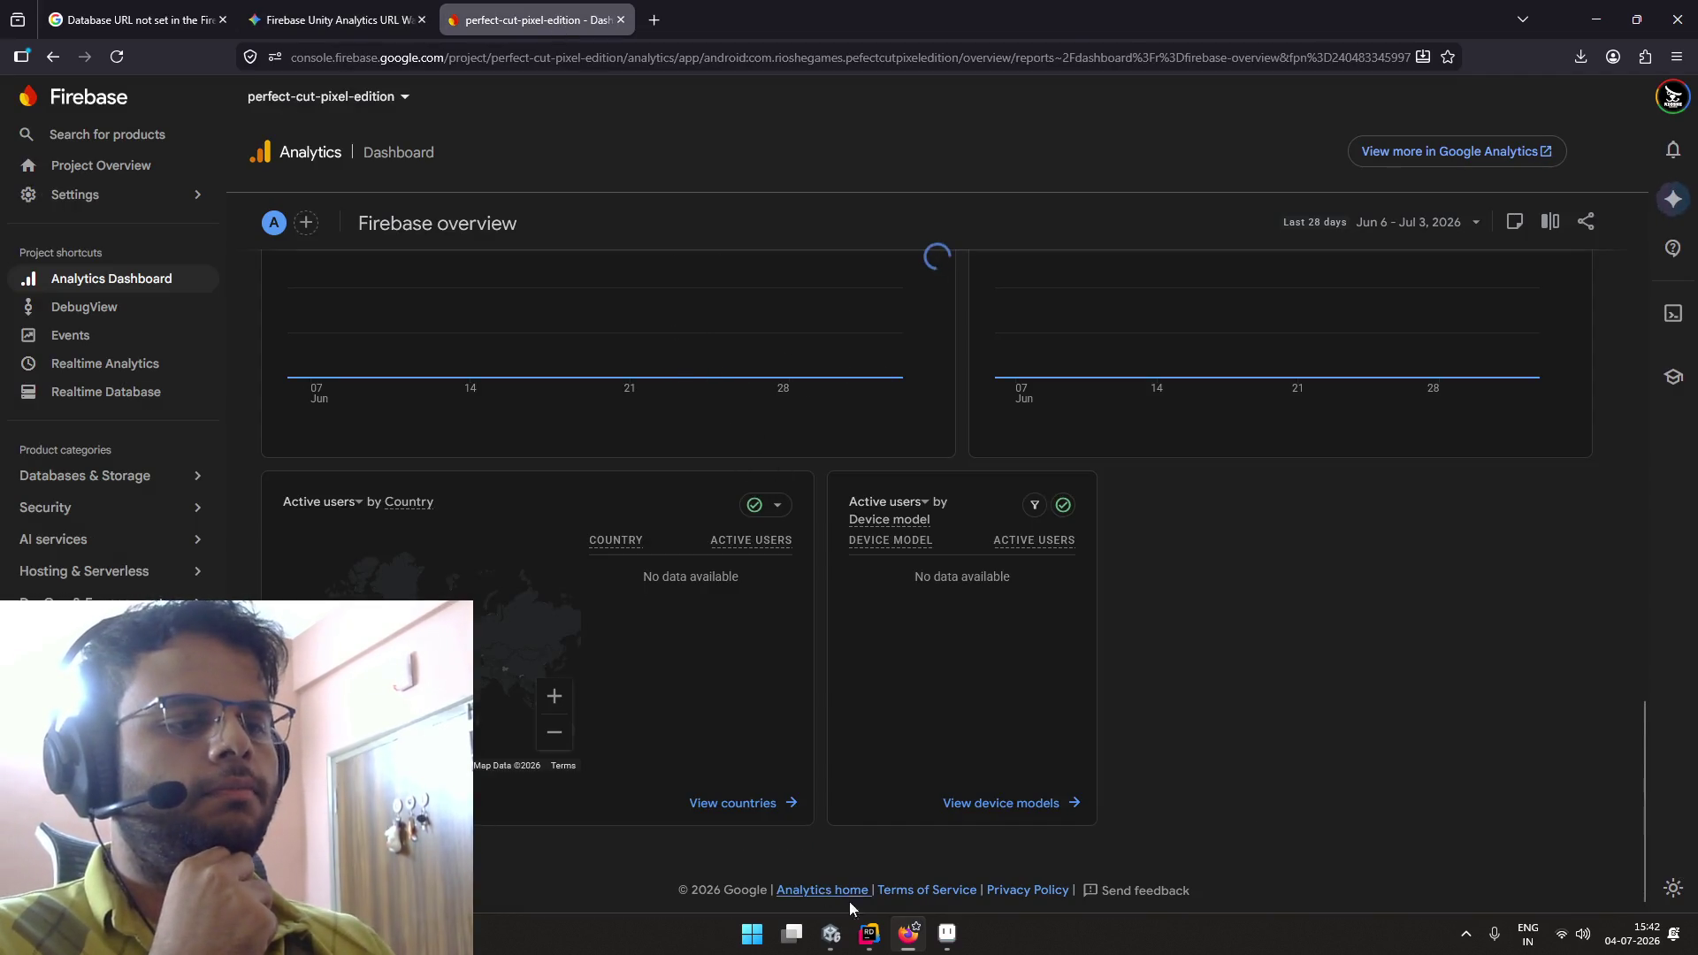
# Launch Notepad++ from the Start search.
pyautogui.click(869, 933)
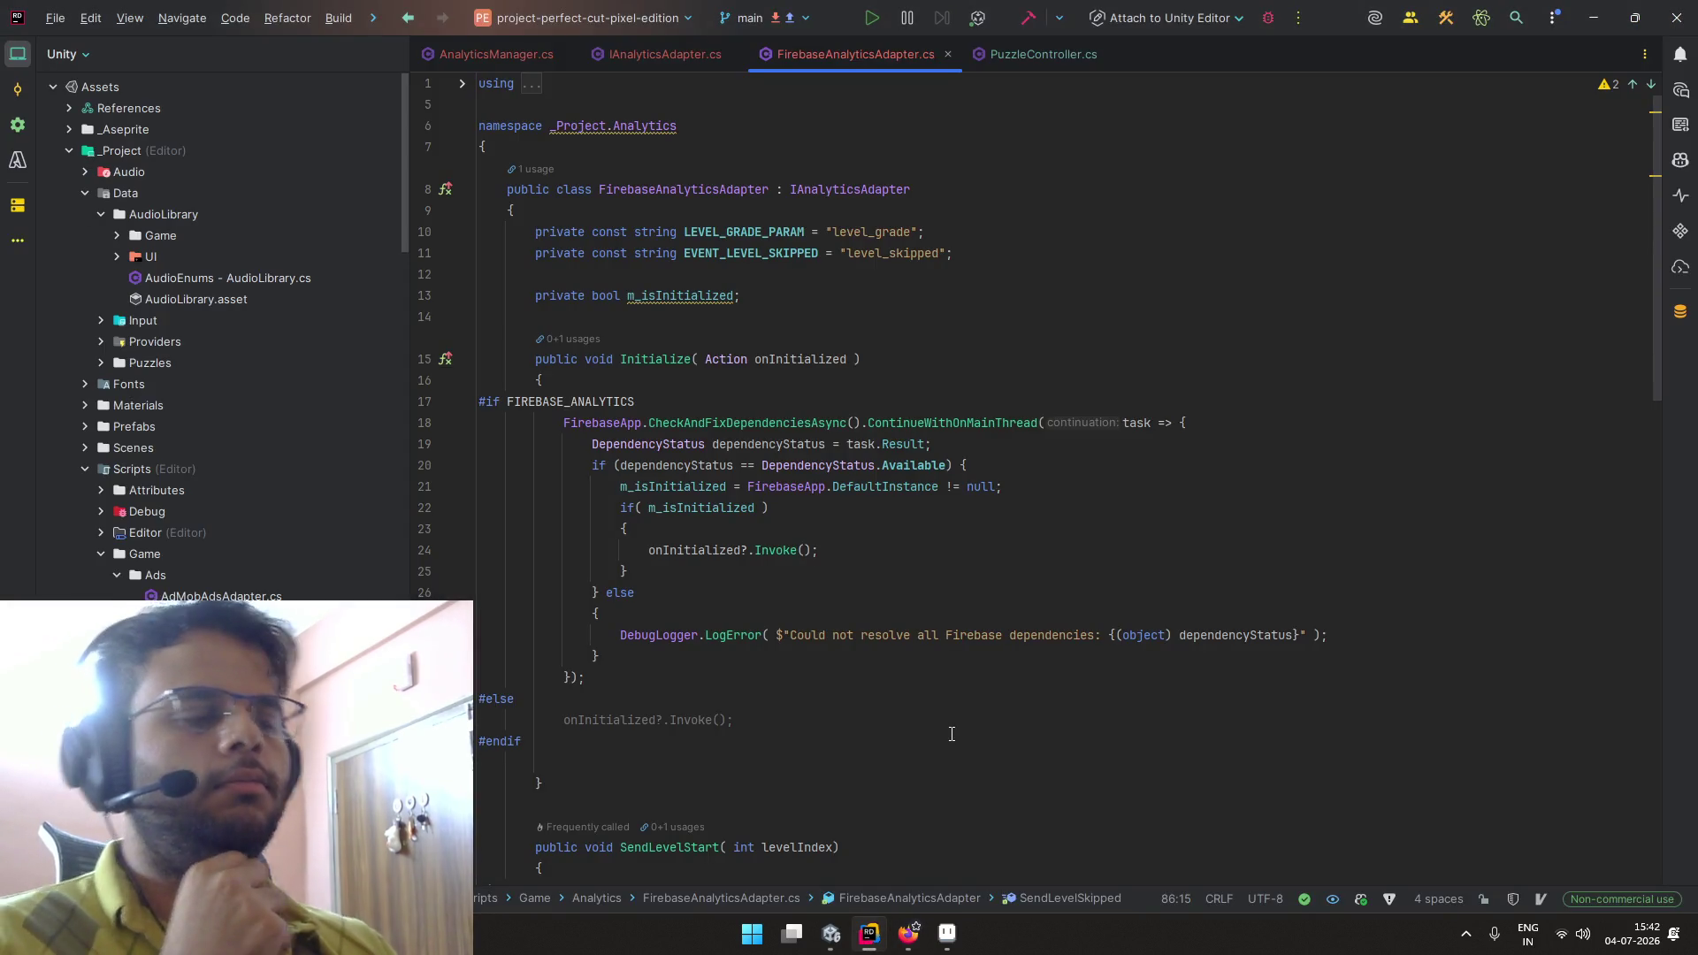
pyautogui.hotkey('alt', 'Tab')
pyautogui.hotkey('alt', 'Tab')
pyautogui.hotkey('alt', 'Tab')
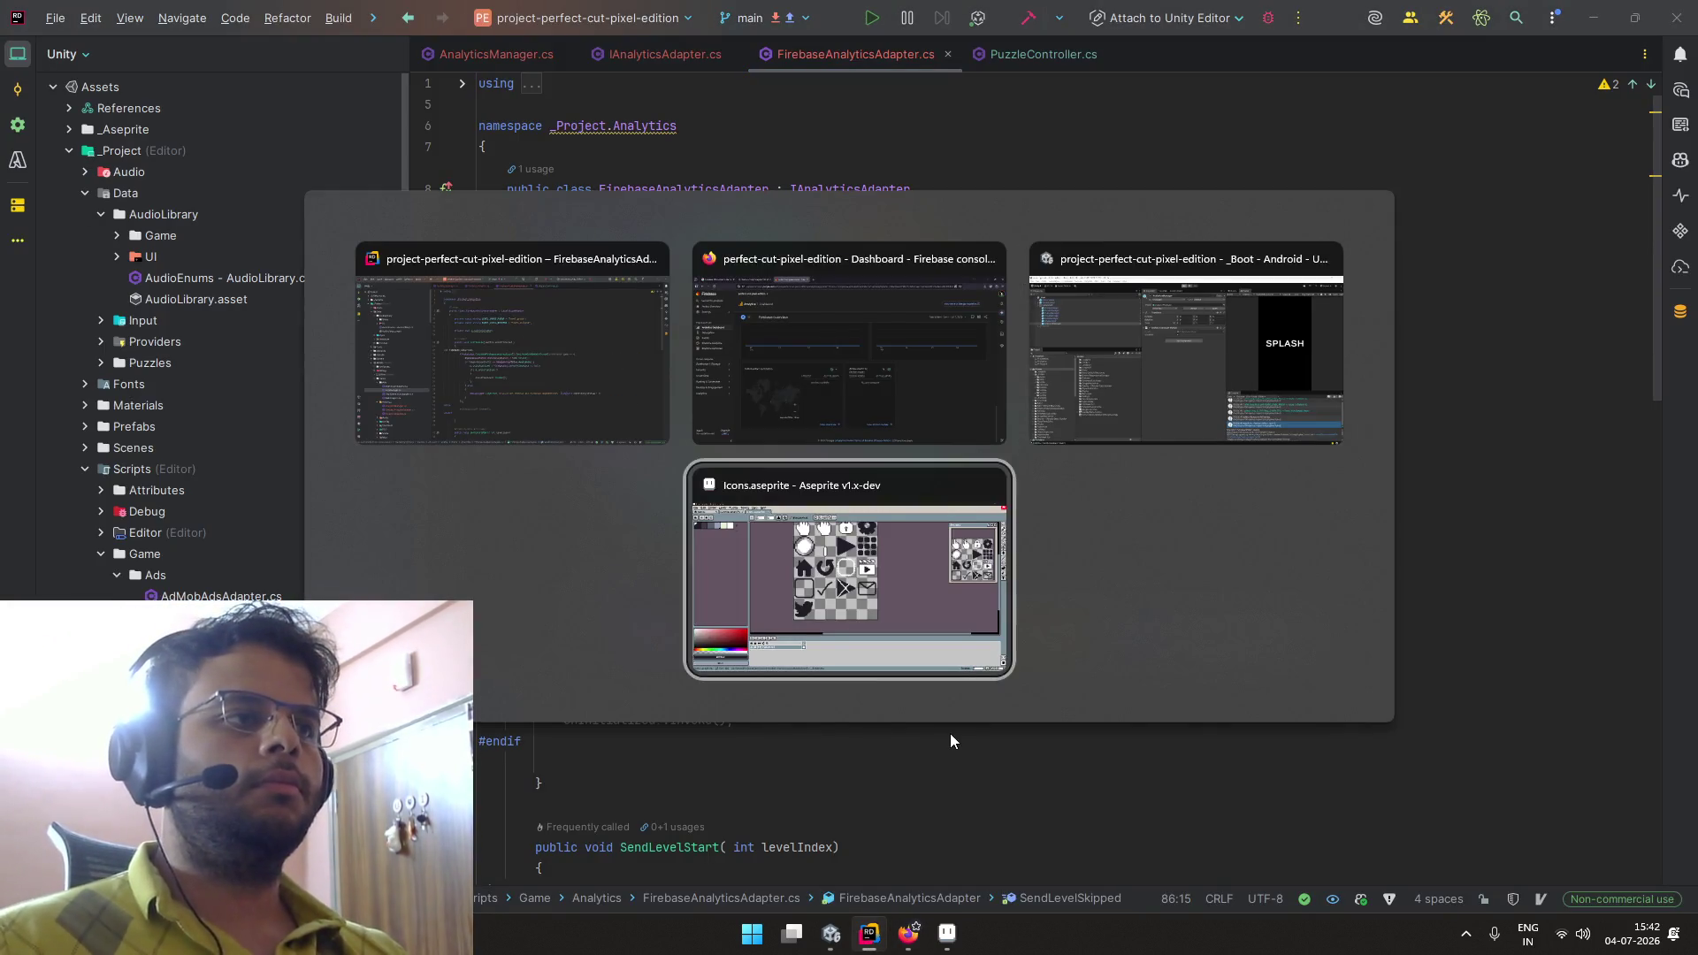
pyautogui.press('super')
pyautogui.write('note')
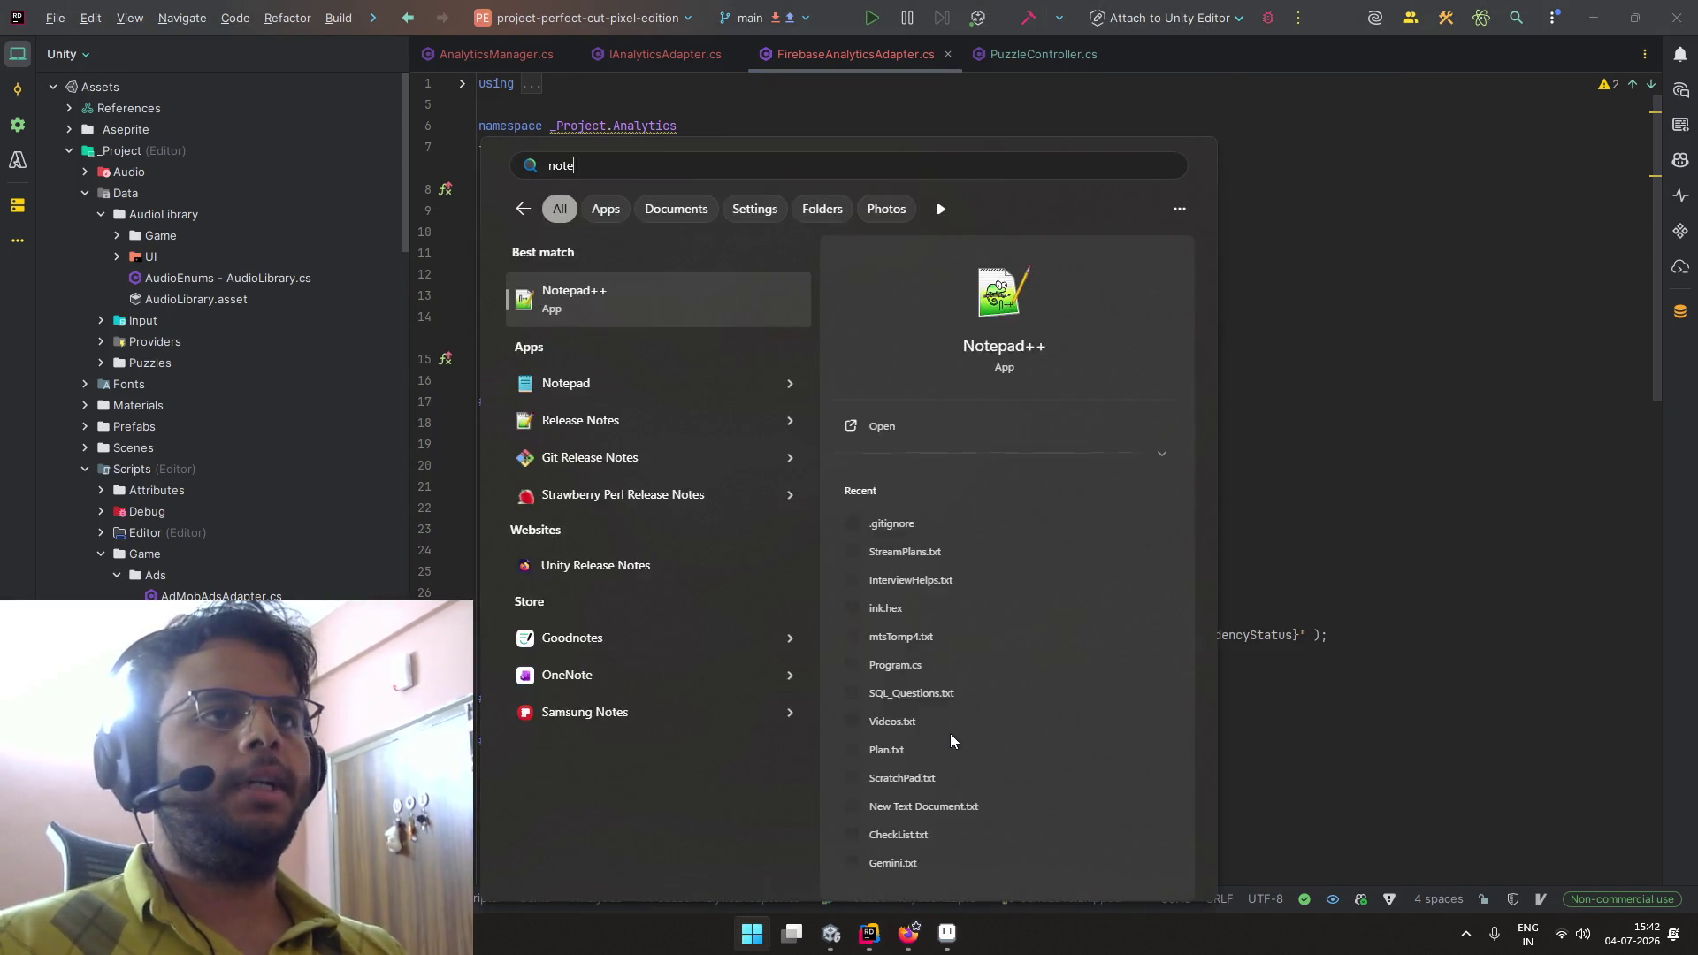
pyautogui.press('Return')
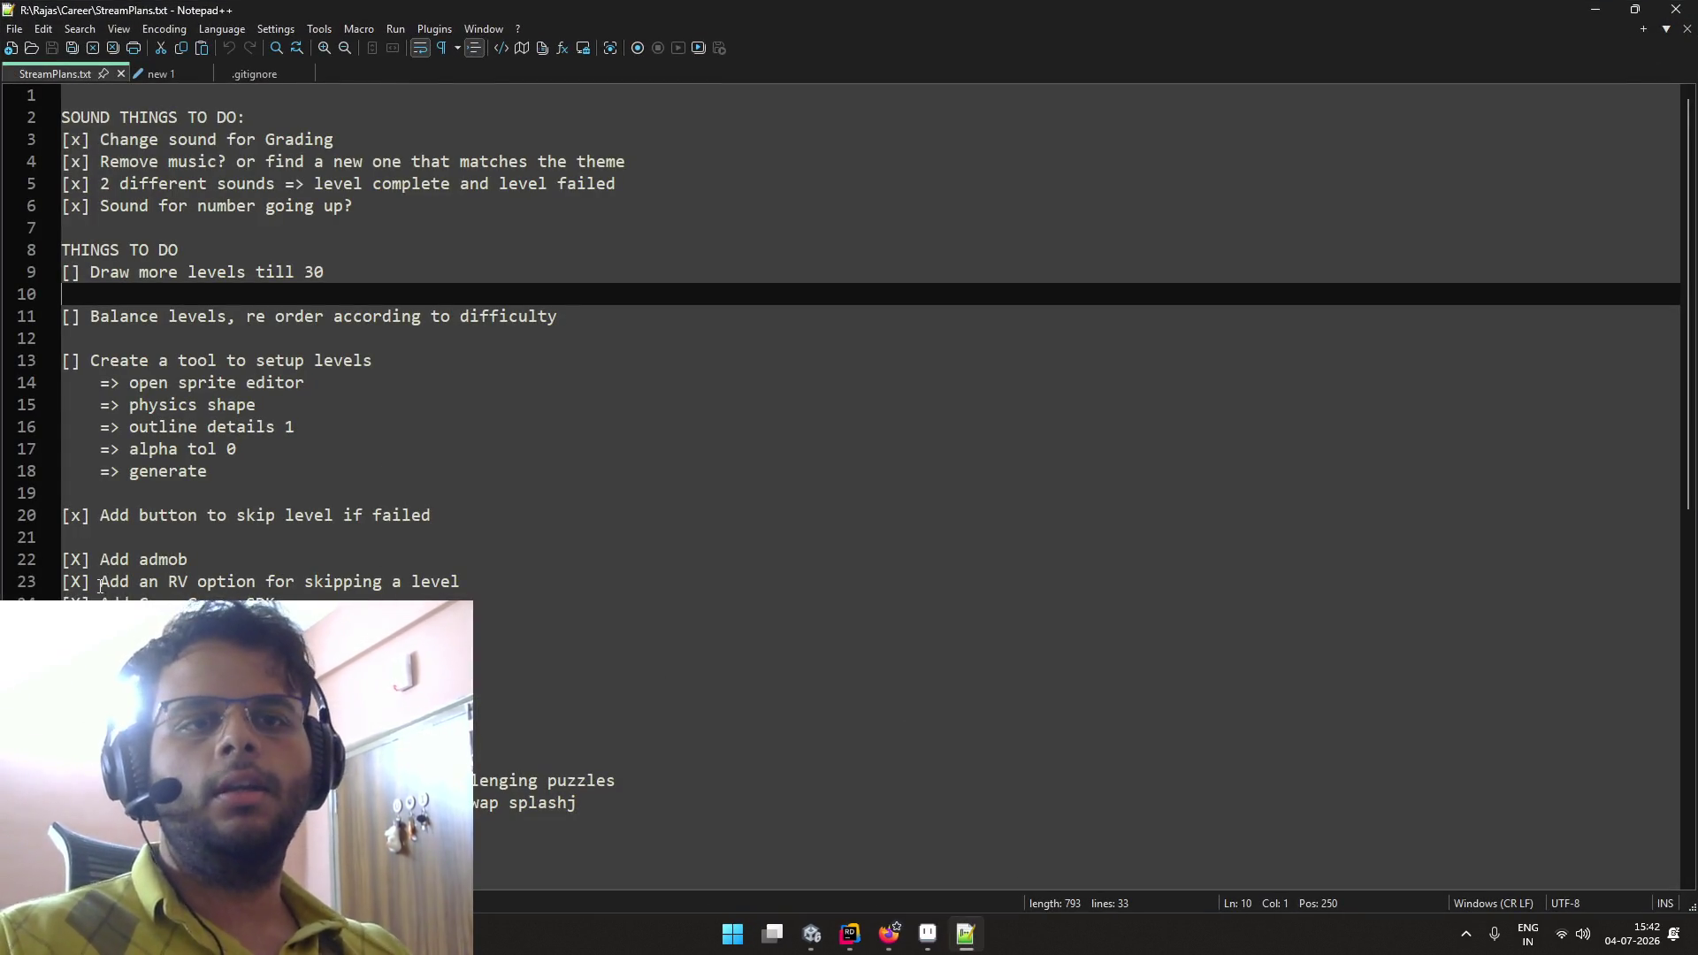
# Check off 'Add Firebase SDK for analytics' on line 26 of StreamPlans.txt and save it.
pyautogui.click(1061, 648)
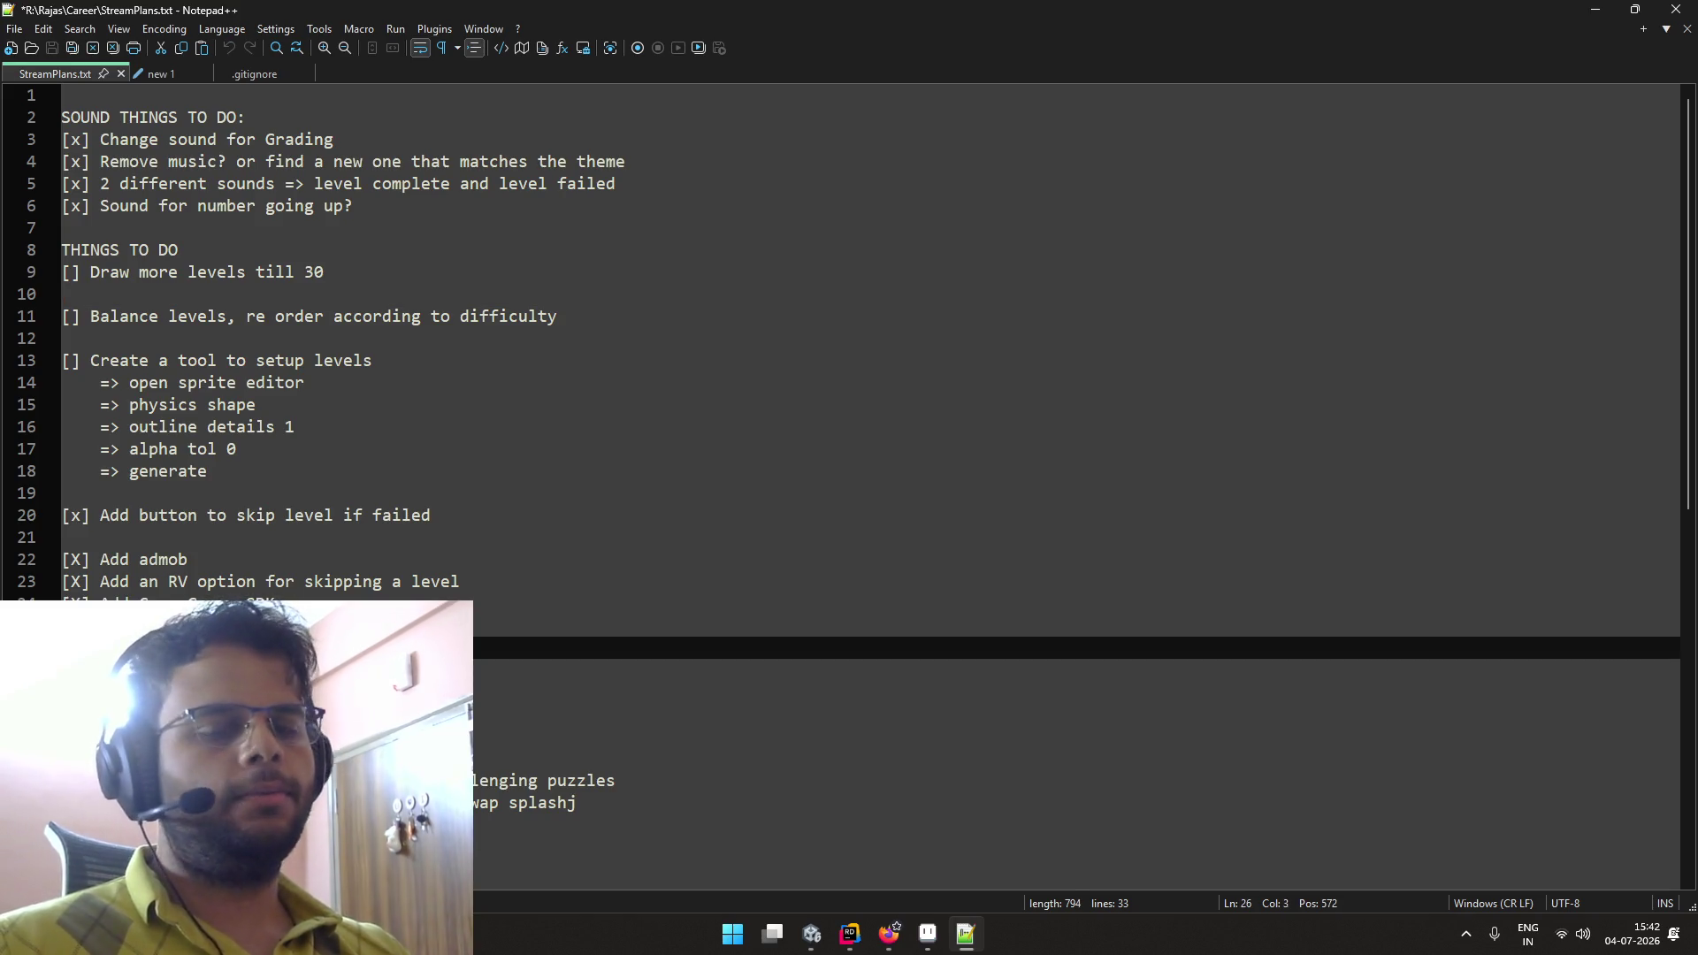
pyautogui.press('Up')
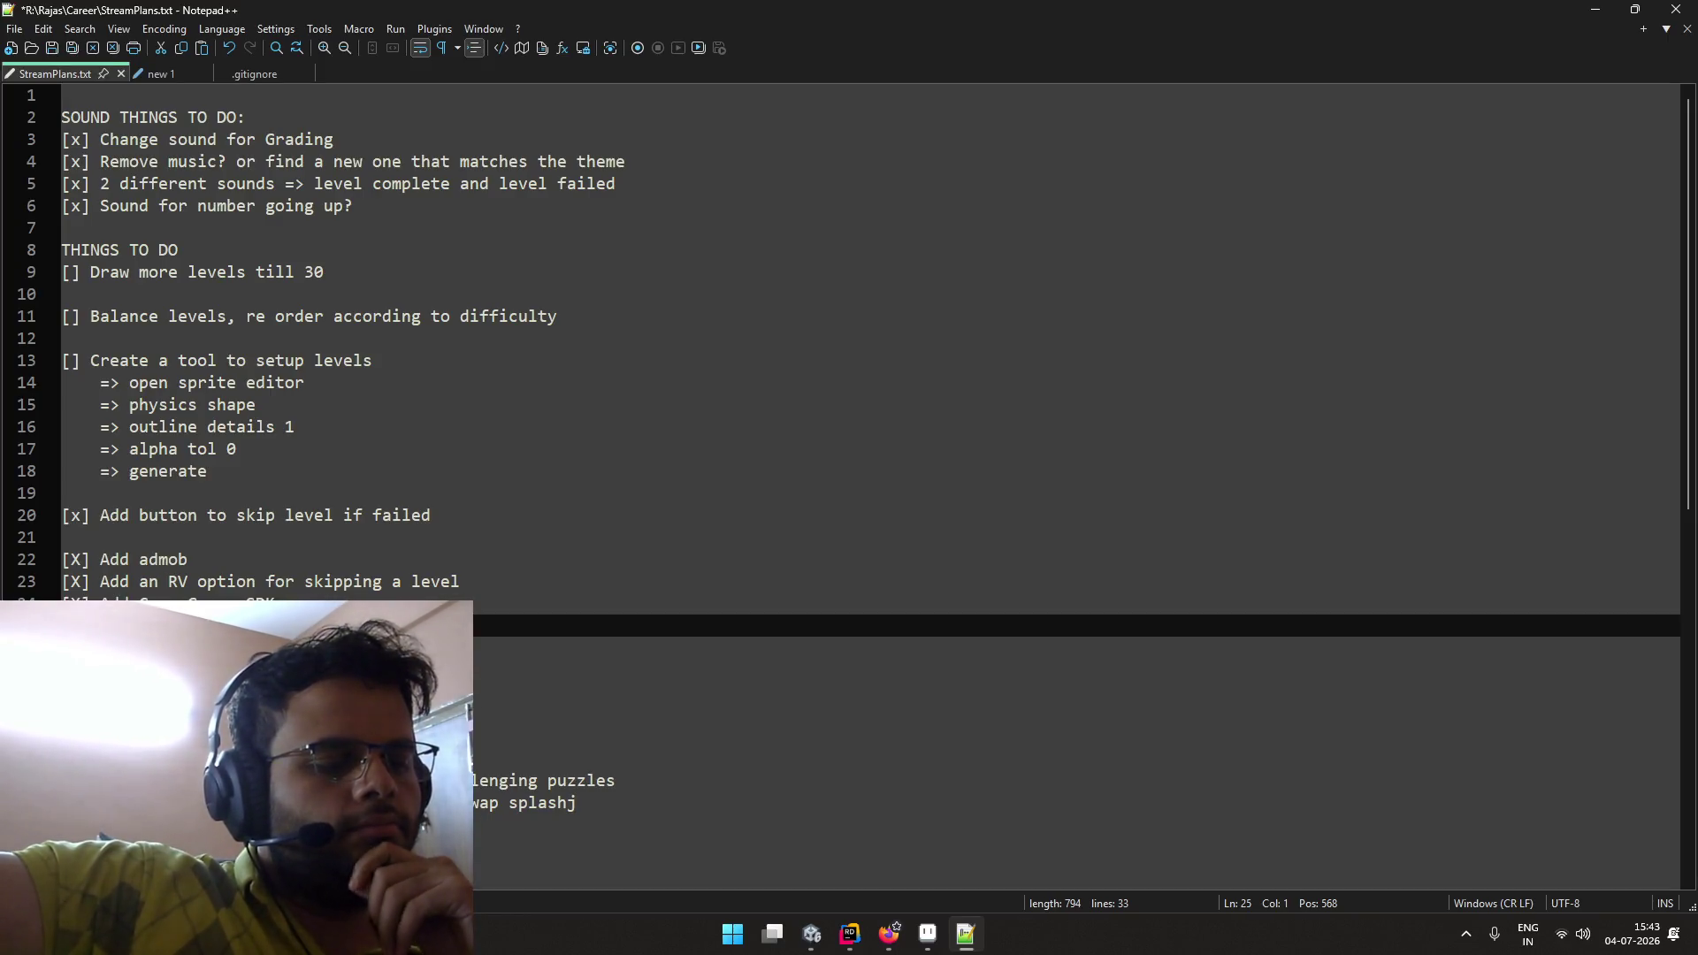
pyautogui.click(295, 317)
pyautogui.scroll(-2, 336, 405)
pyautogui.click(228, 559)
pyautogui.hotkey('ctrl', 's')
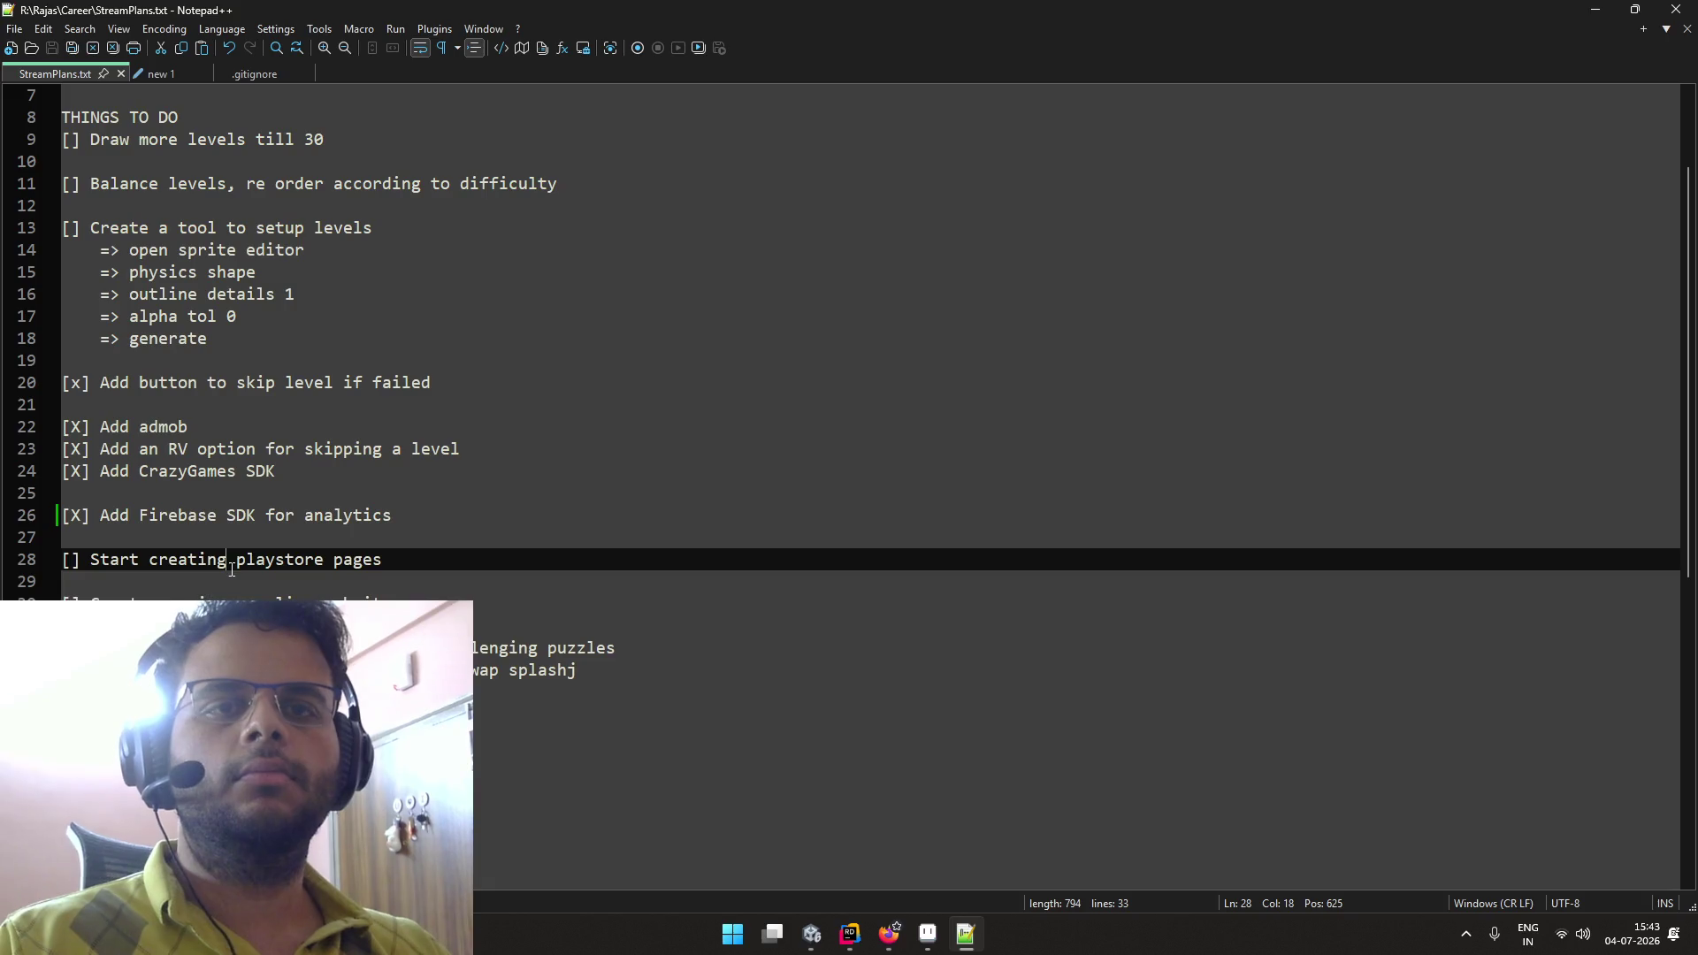
pyautogui.scroll(2, 305, 426)
pyautogui.scroll(-3, 292, 495)
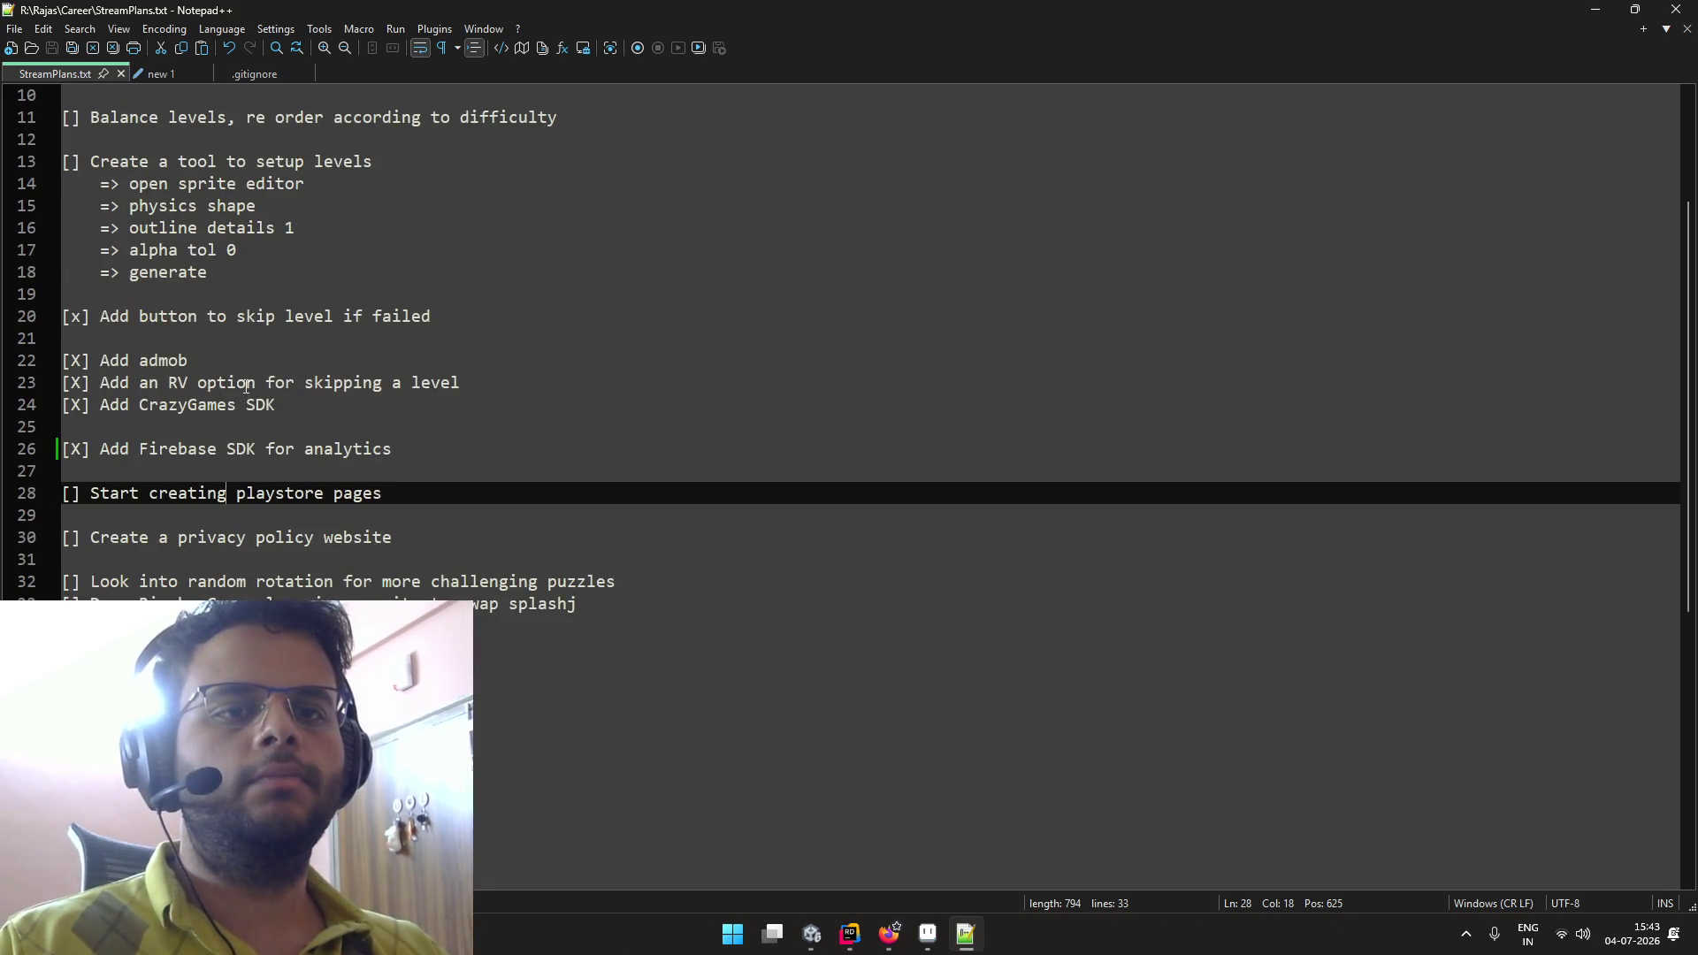
pyautogui.hotkey('alt', 'Tab')
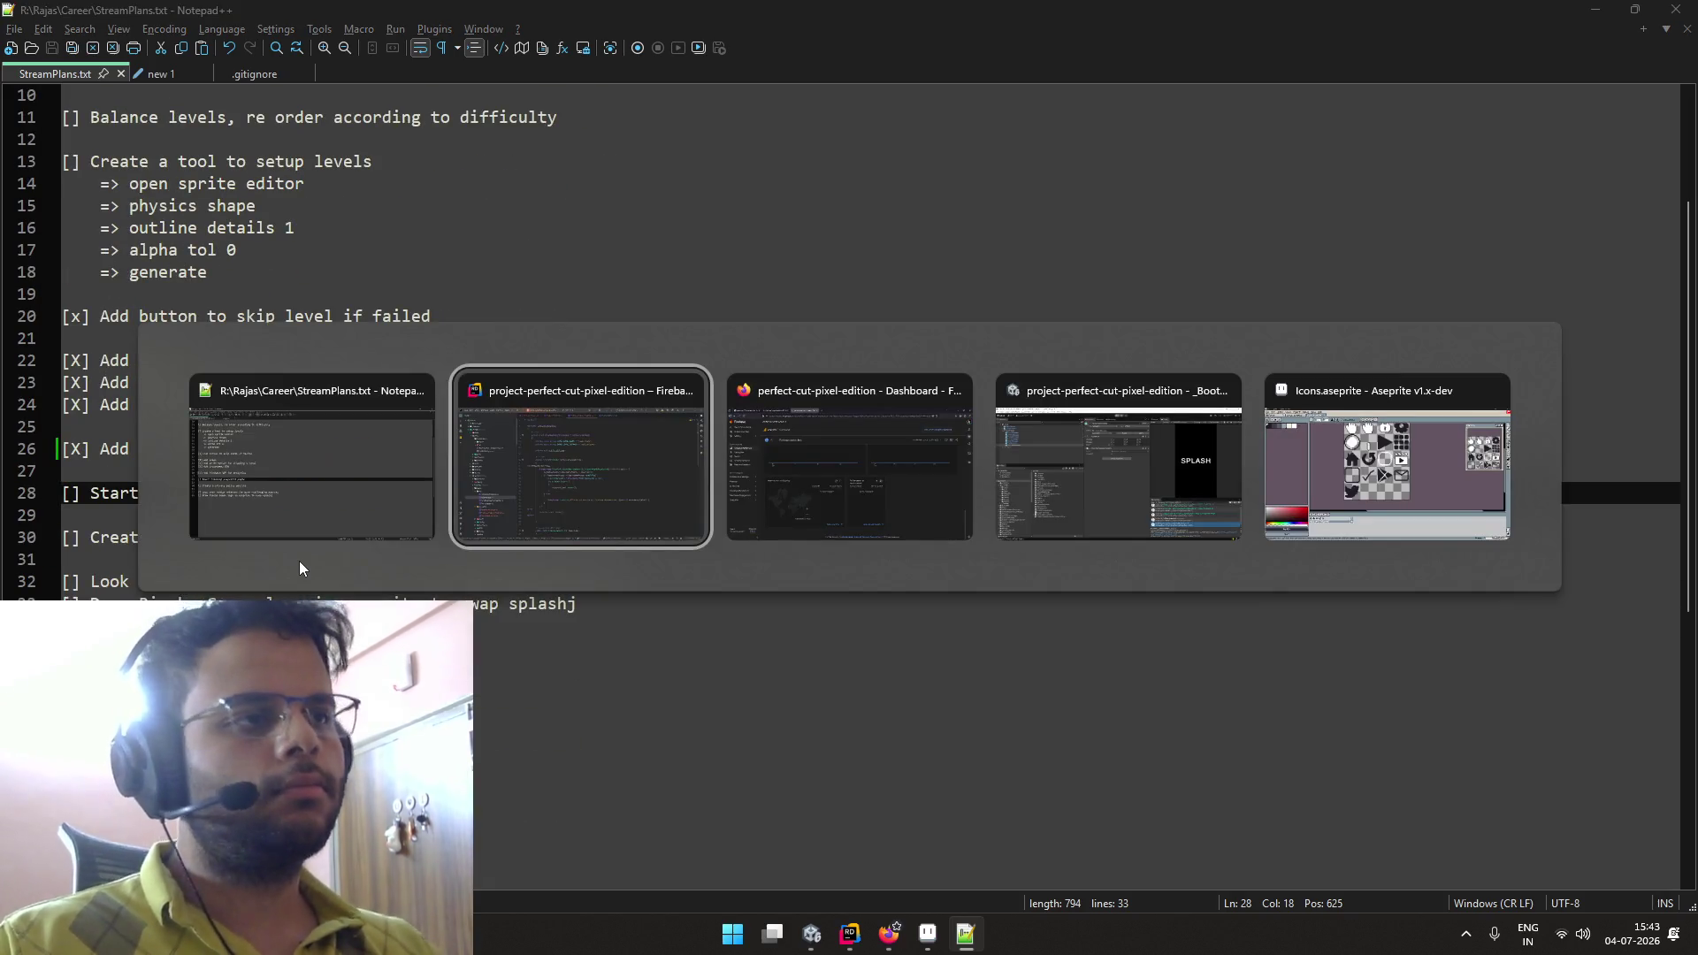
pyautogui.hotkey('alt', 'Tab')
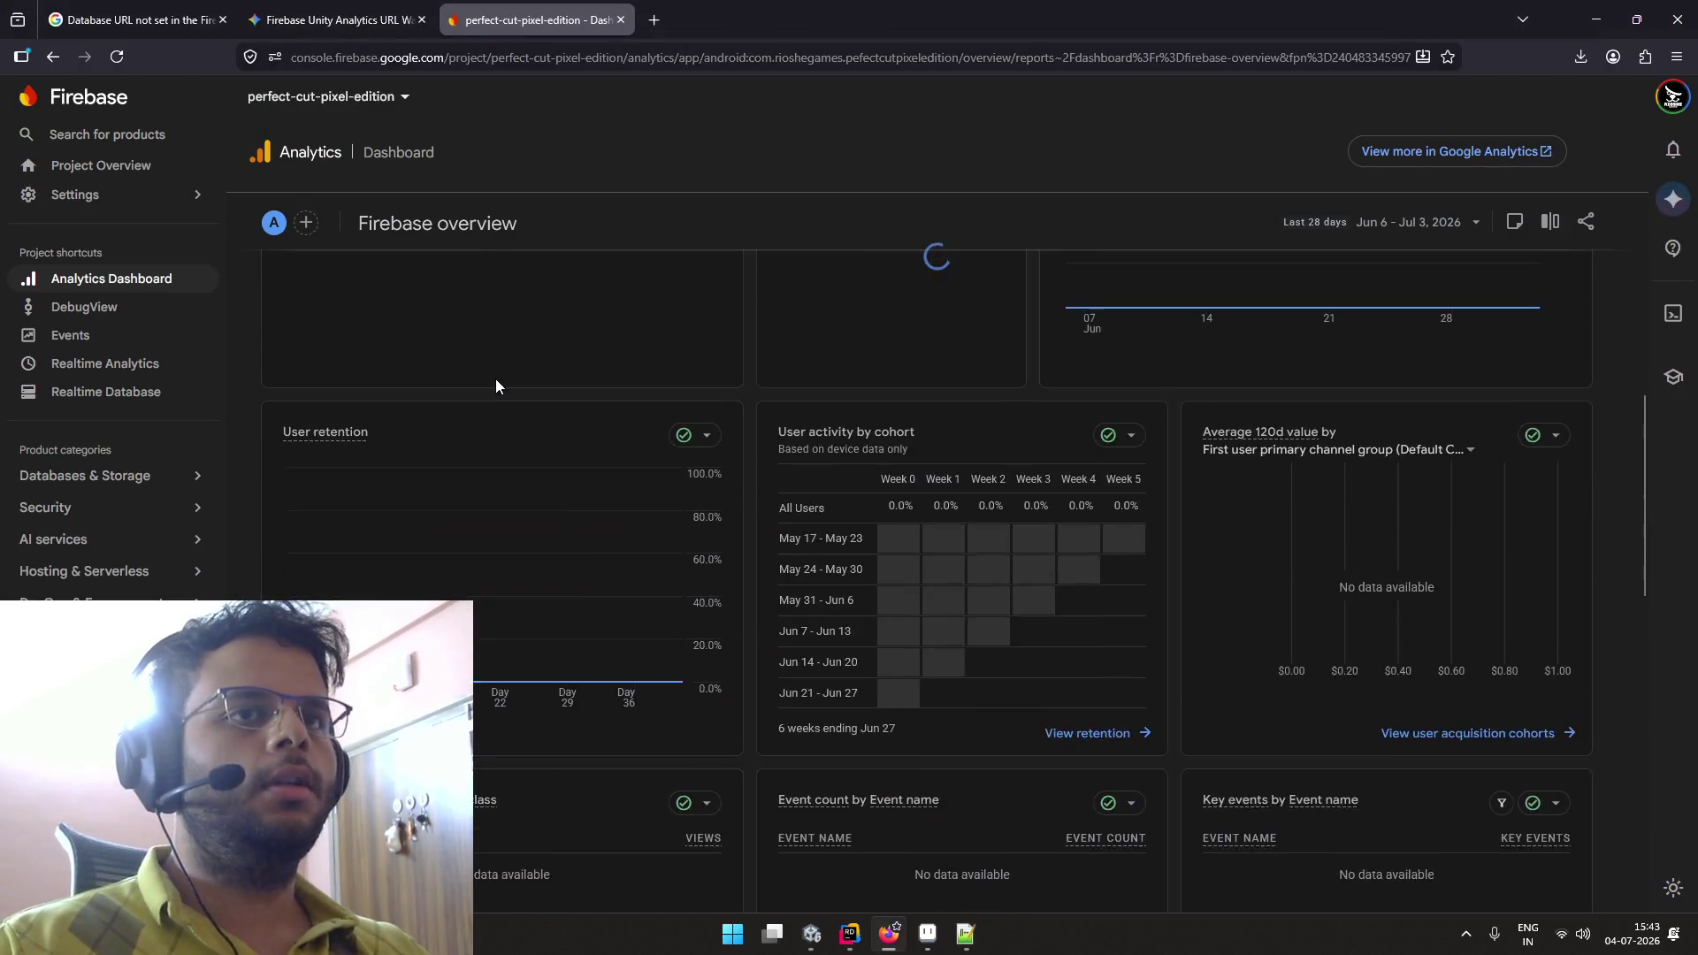
# Scroll the Firebase overview dashboard back to the top and close the Gemini chat tab.
pyautogui.scroll(3, 531, 327)
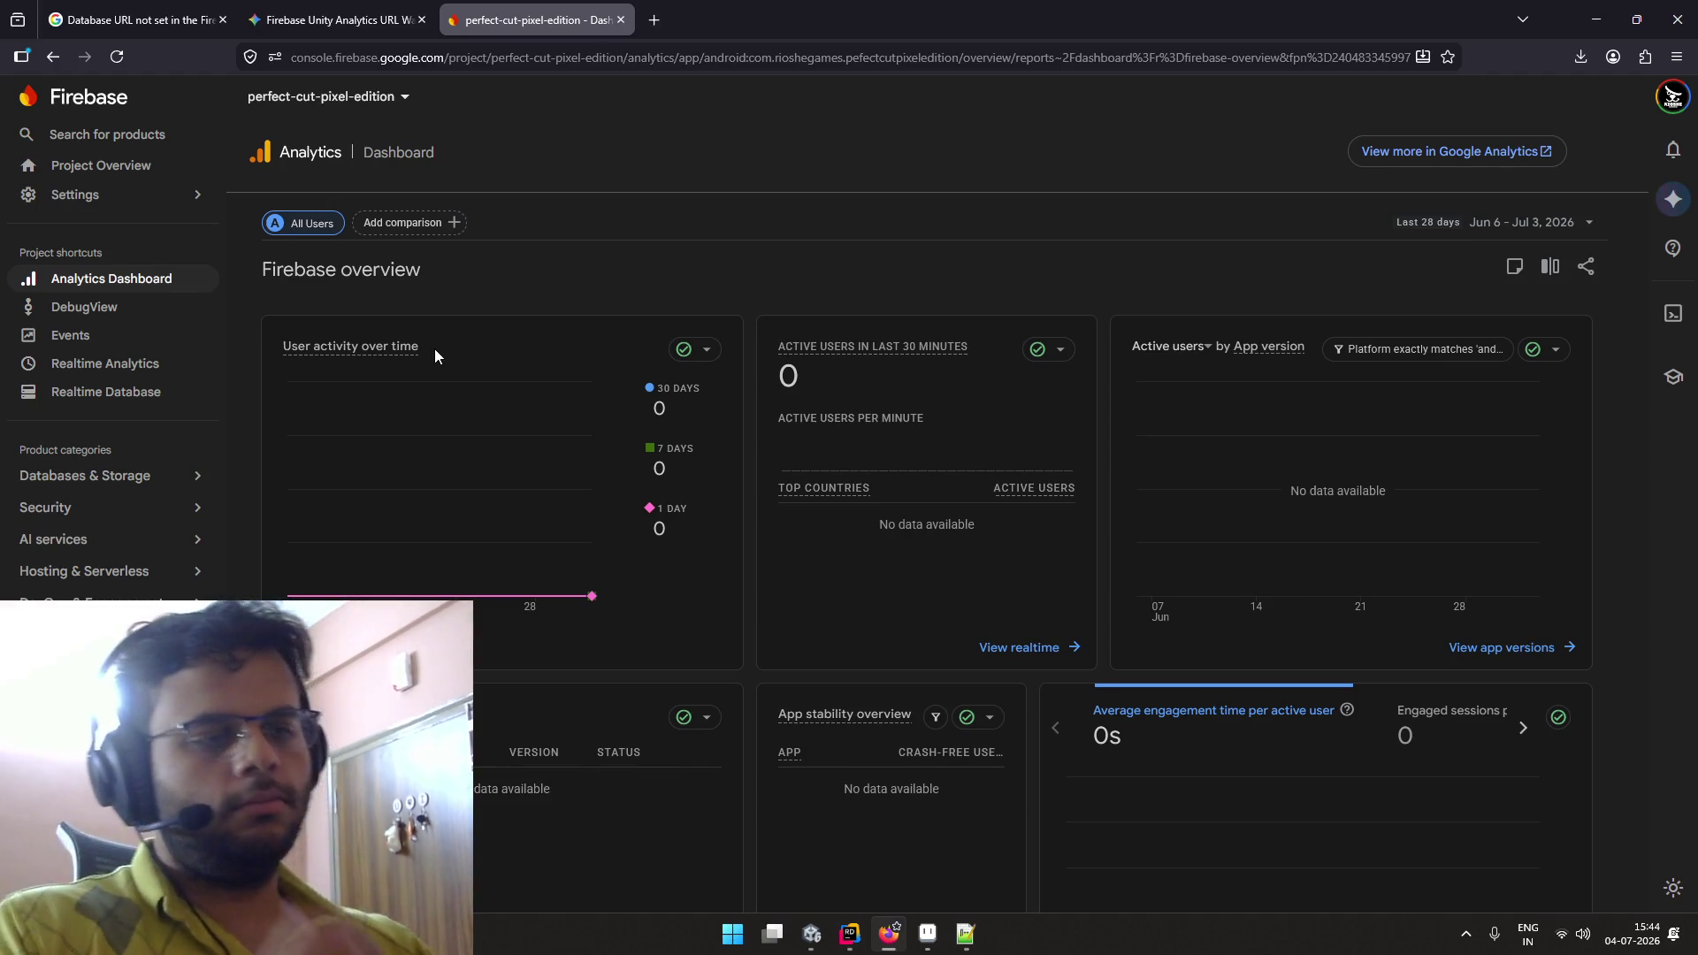
pyautogui.click(376, 16)
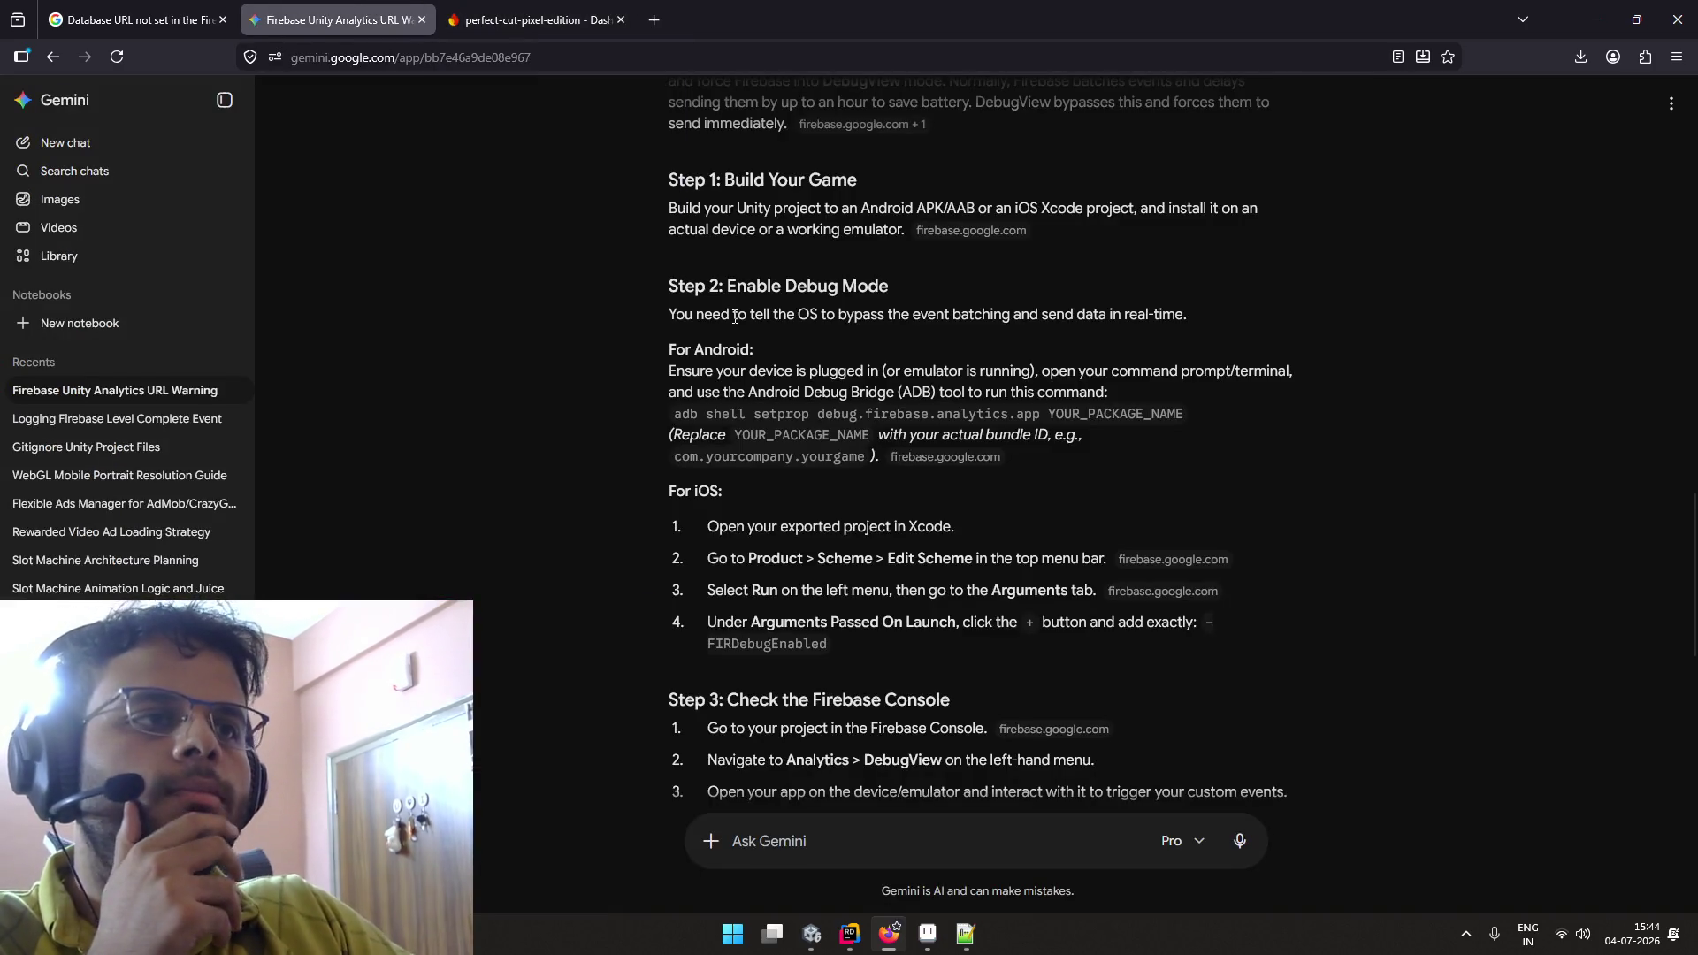
pyautogui.scroll(-8, 735, 316)
pyautogui.click(422, 19)
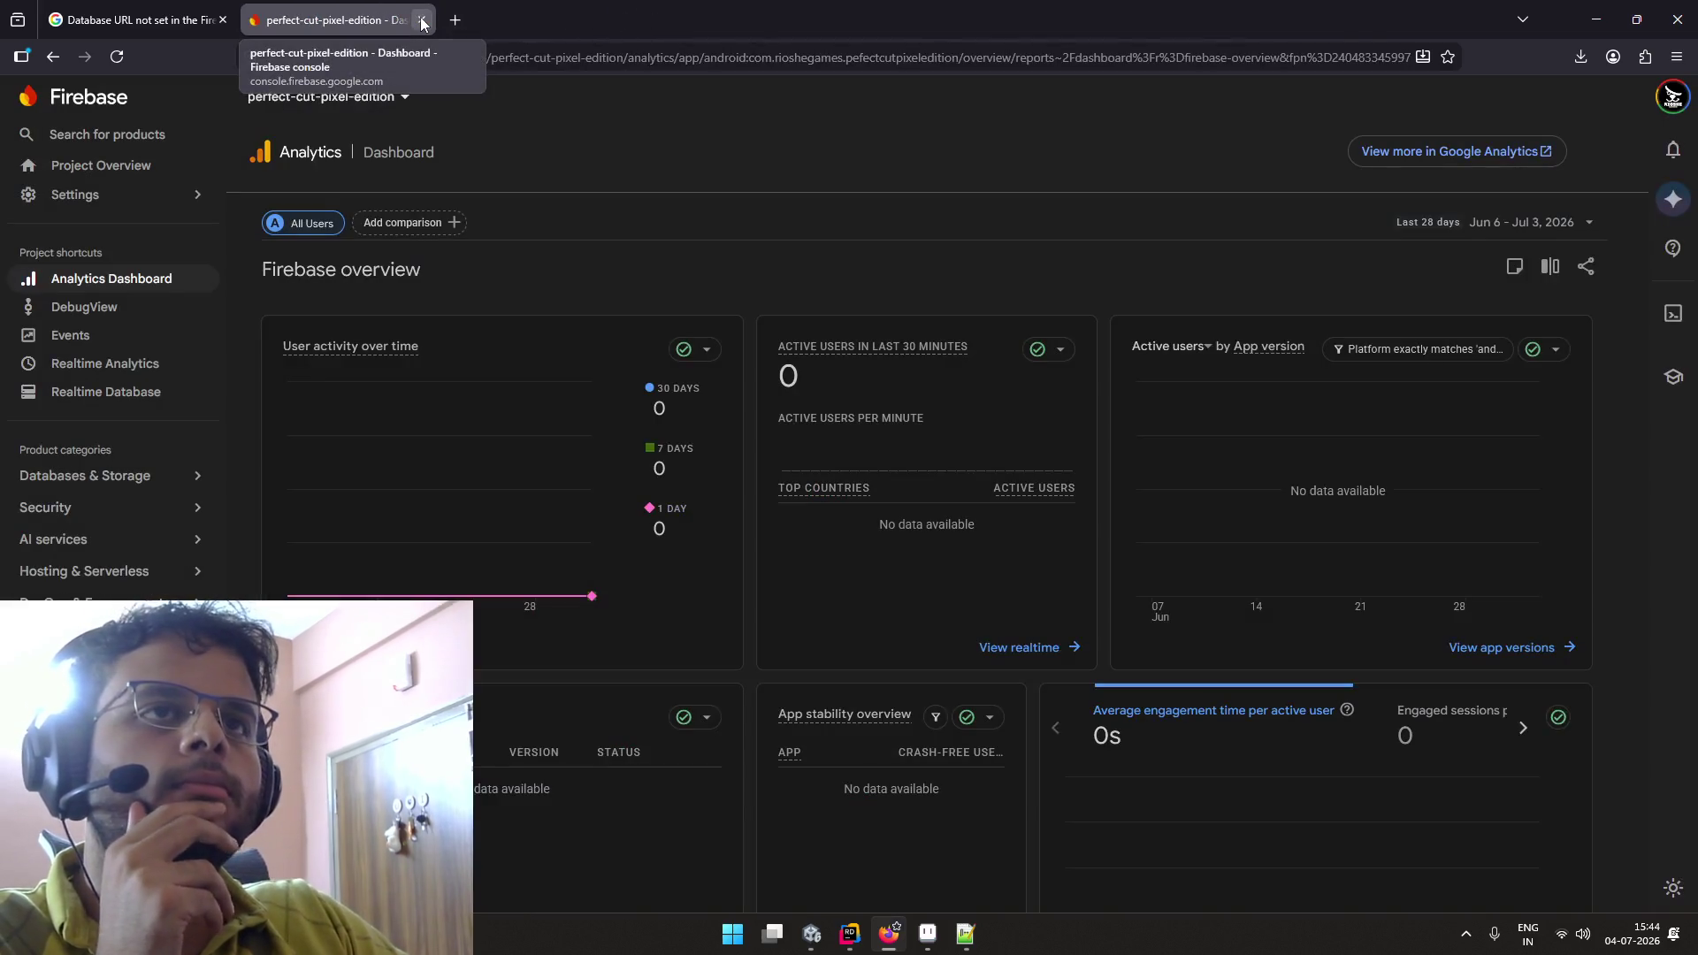
# Close the Firebase dashboard tab, leaving only the Google homepage open.
pyautogui.click(422, 19)
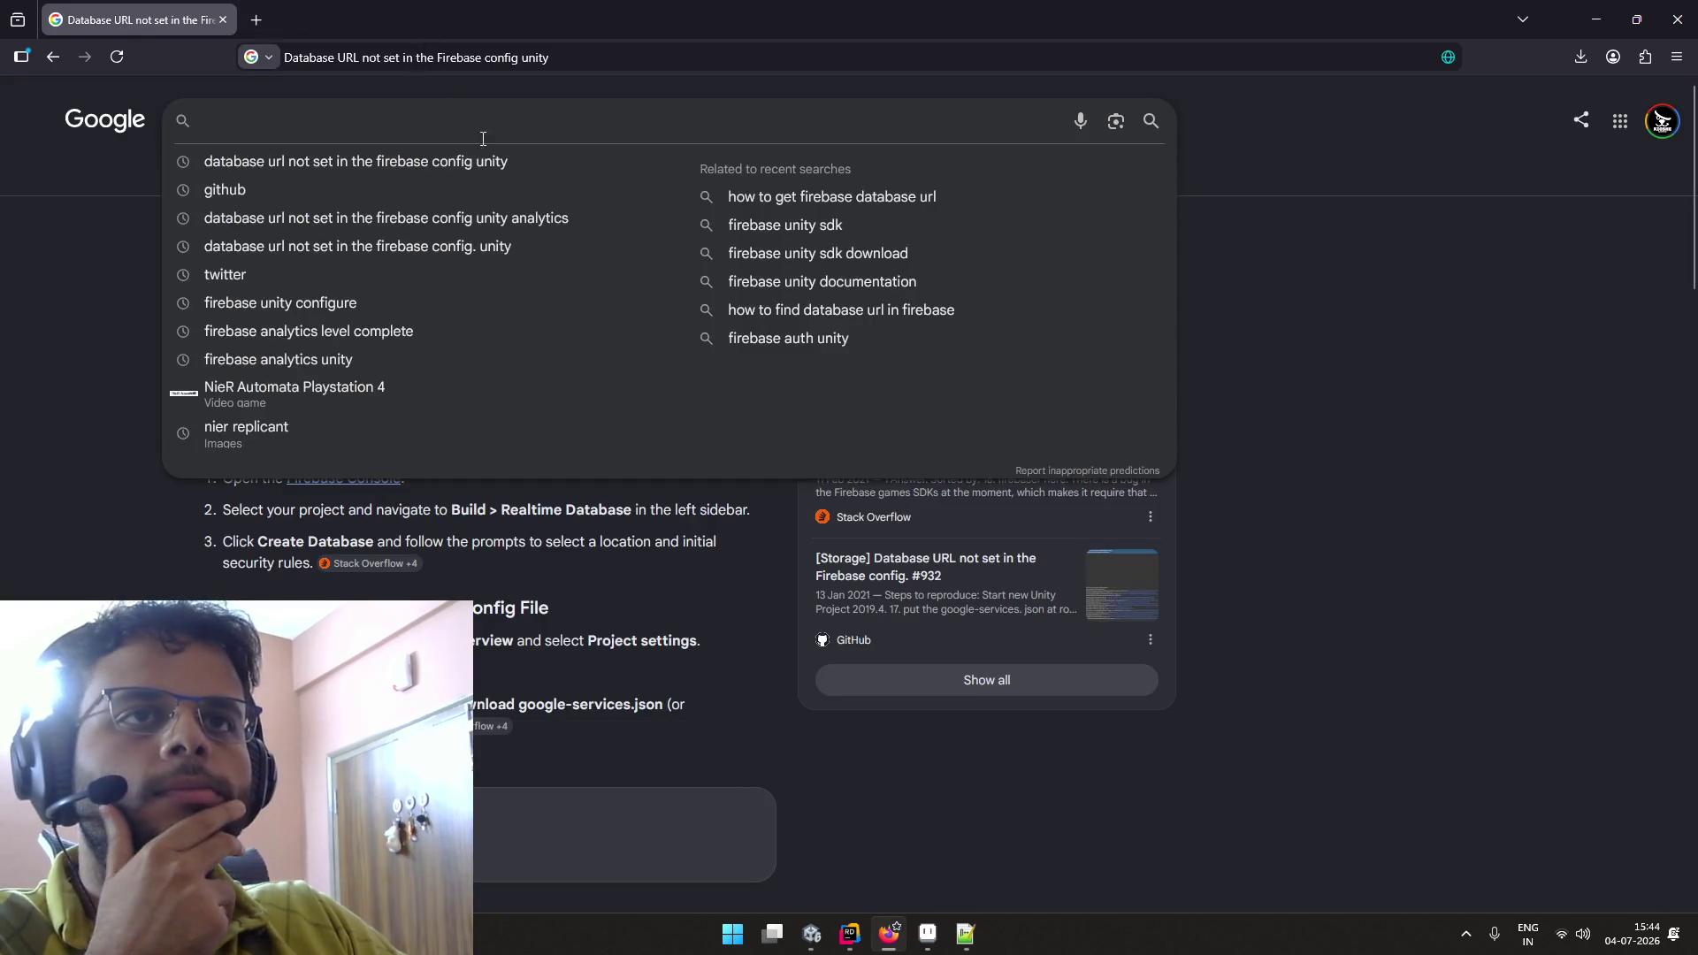
pyautogui.click(120, 124)
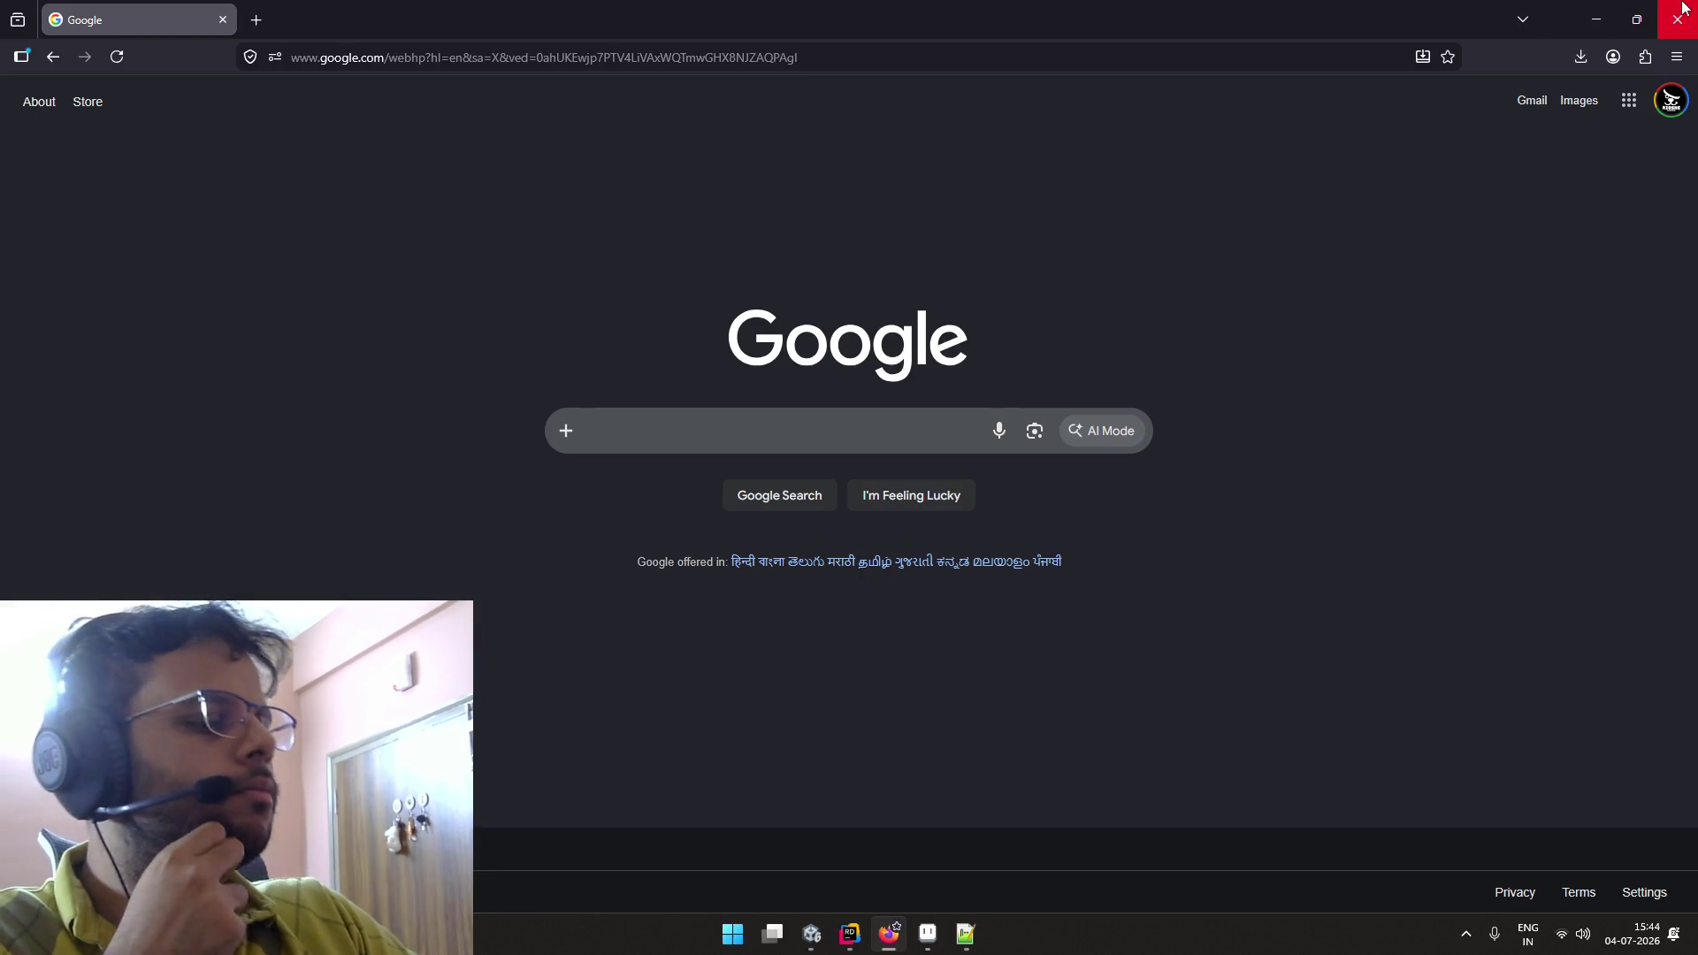
pyautogui.click(966, 938)
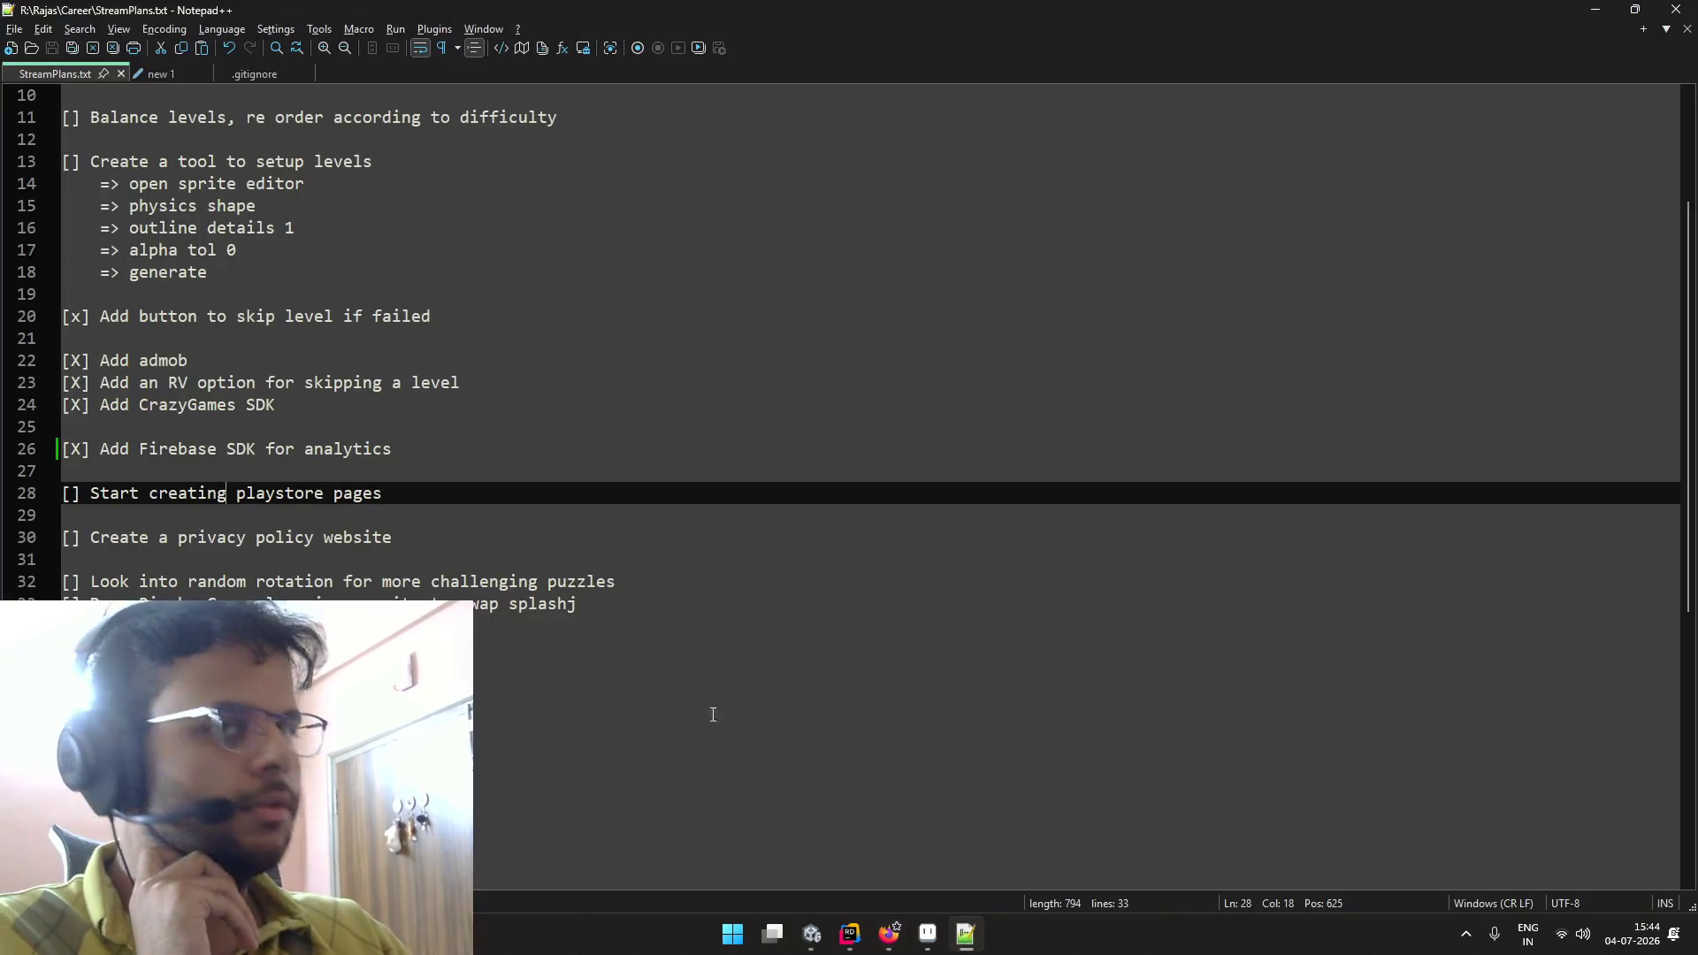
pyautogui.scroll(3, 163, 464)
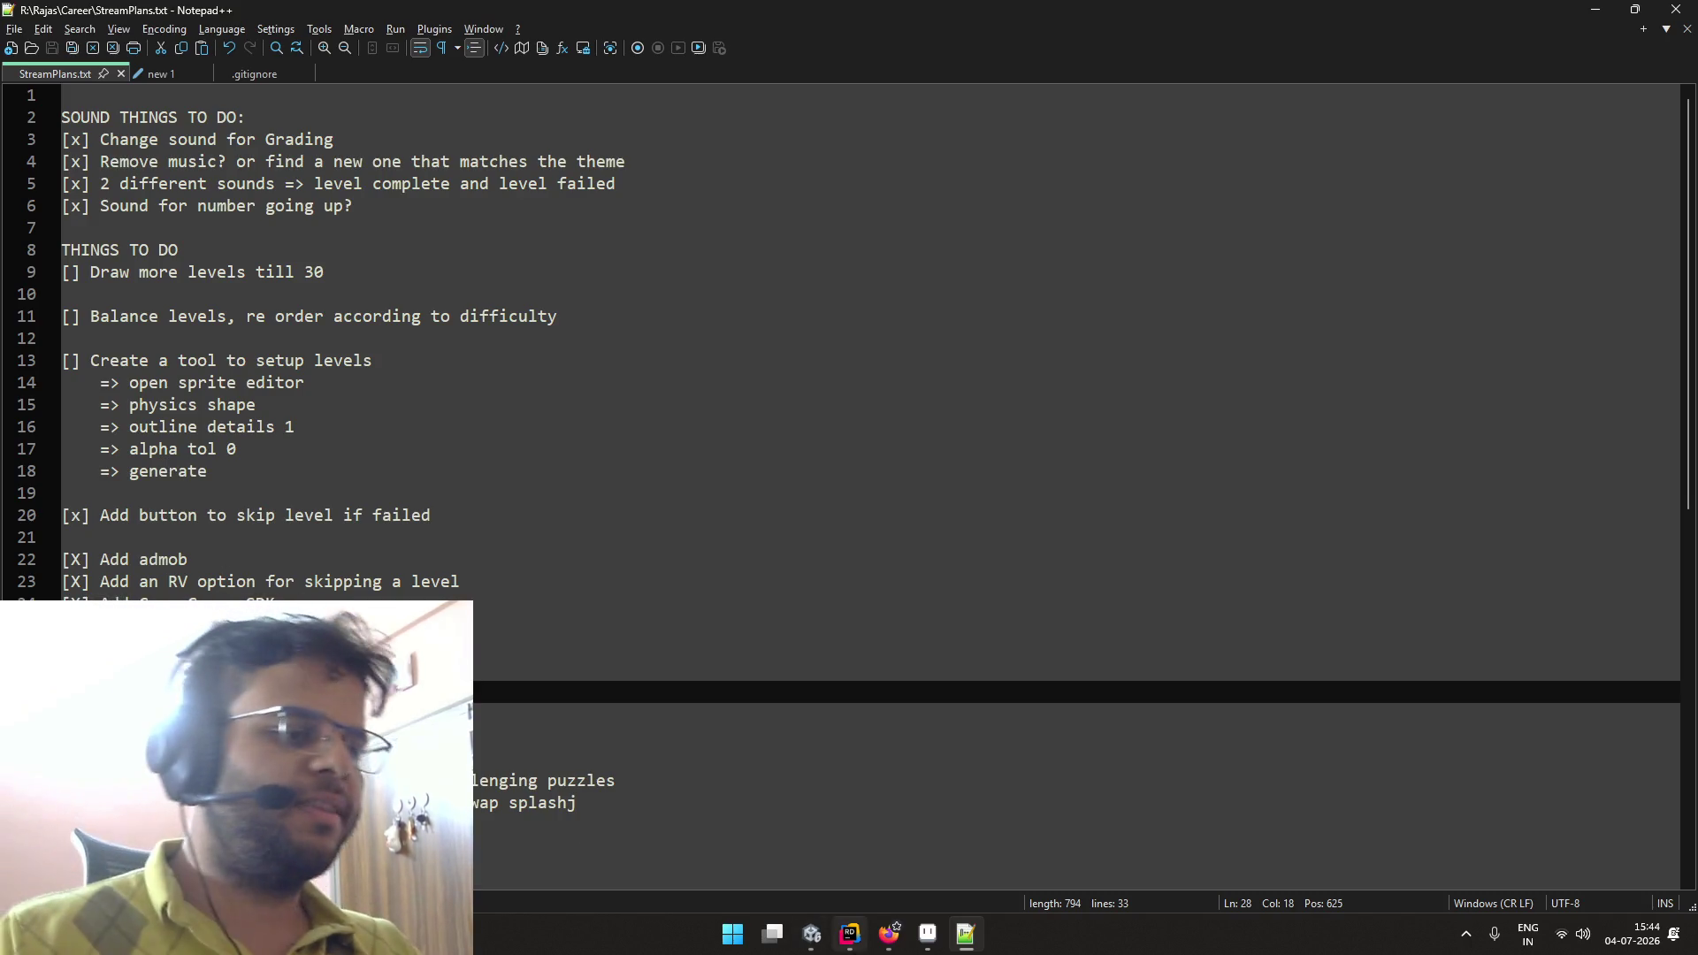
pyautogui.hotkey('alt', 'Tab')
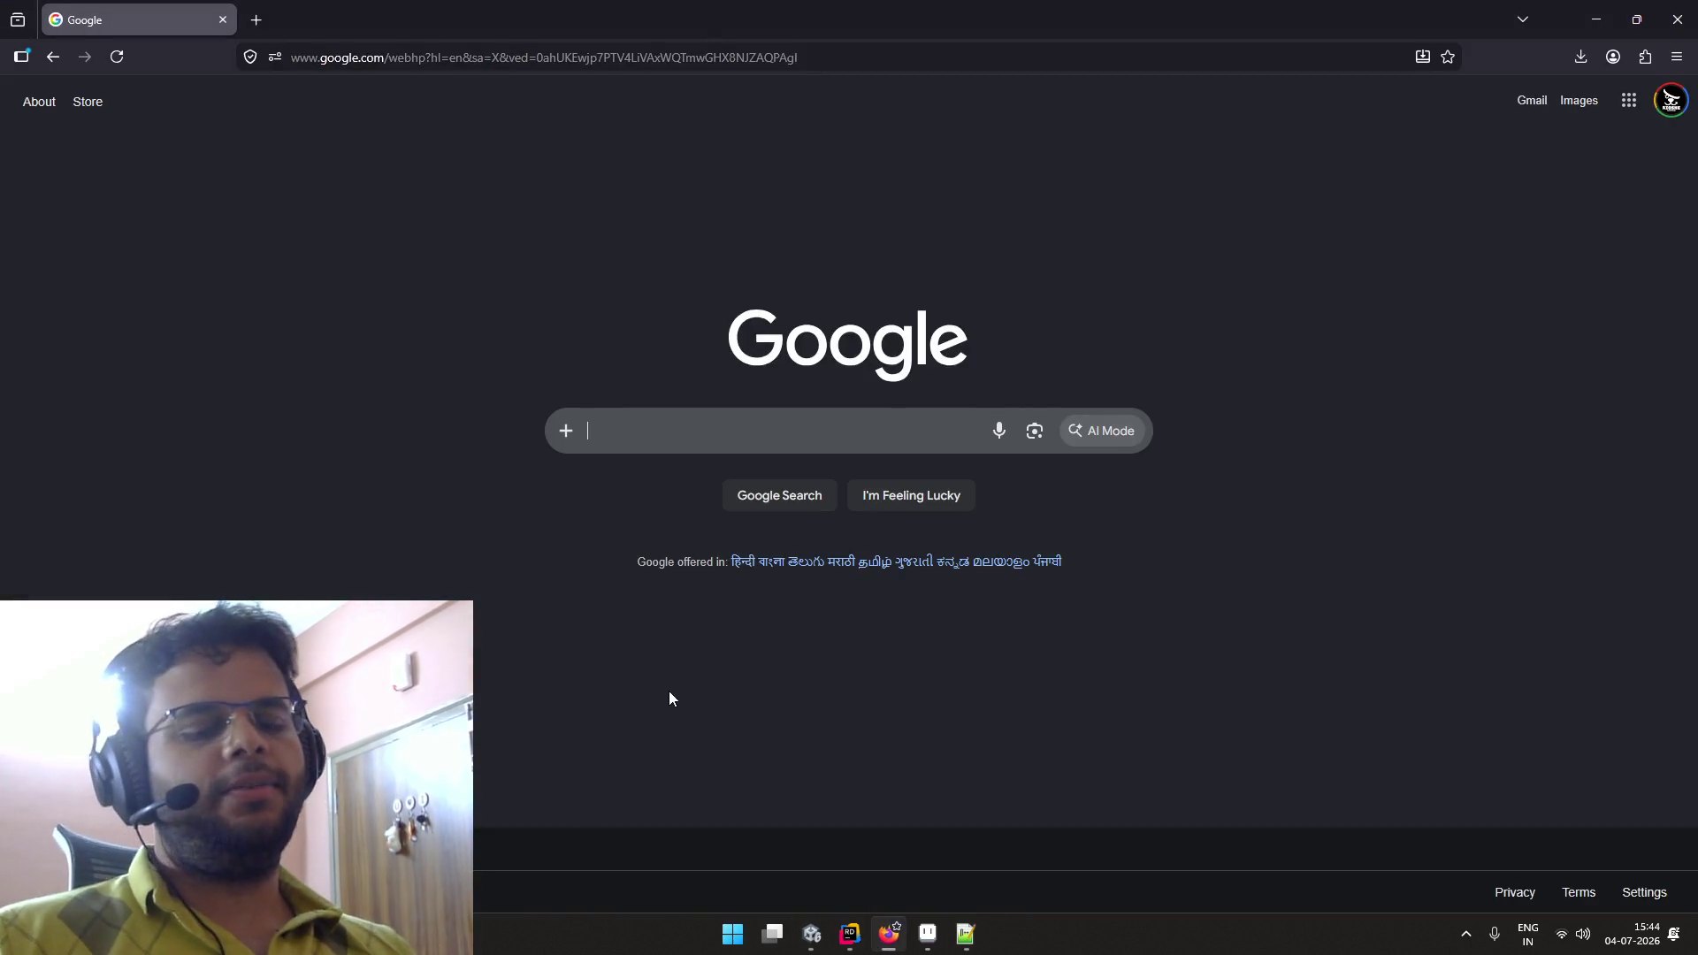
# Search Google for 'jordan', expand 'Which country is Jordan?', then return to the homepage.
pyautogui.write('jorda')
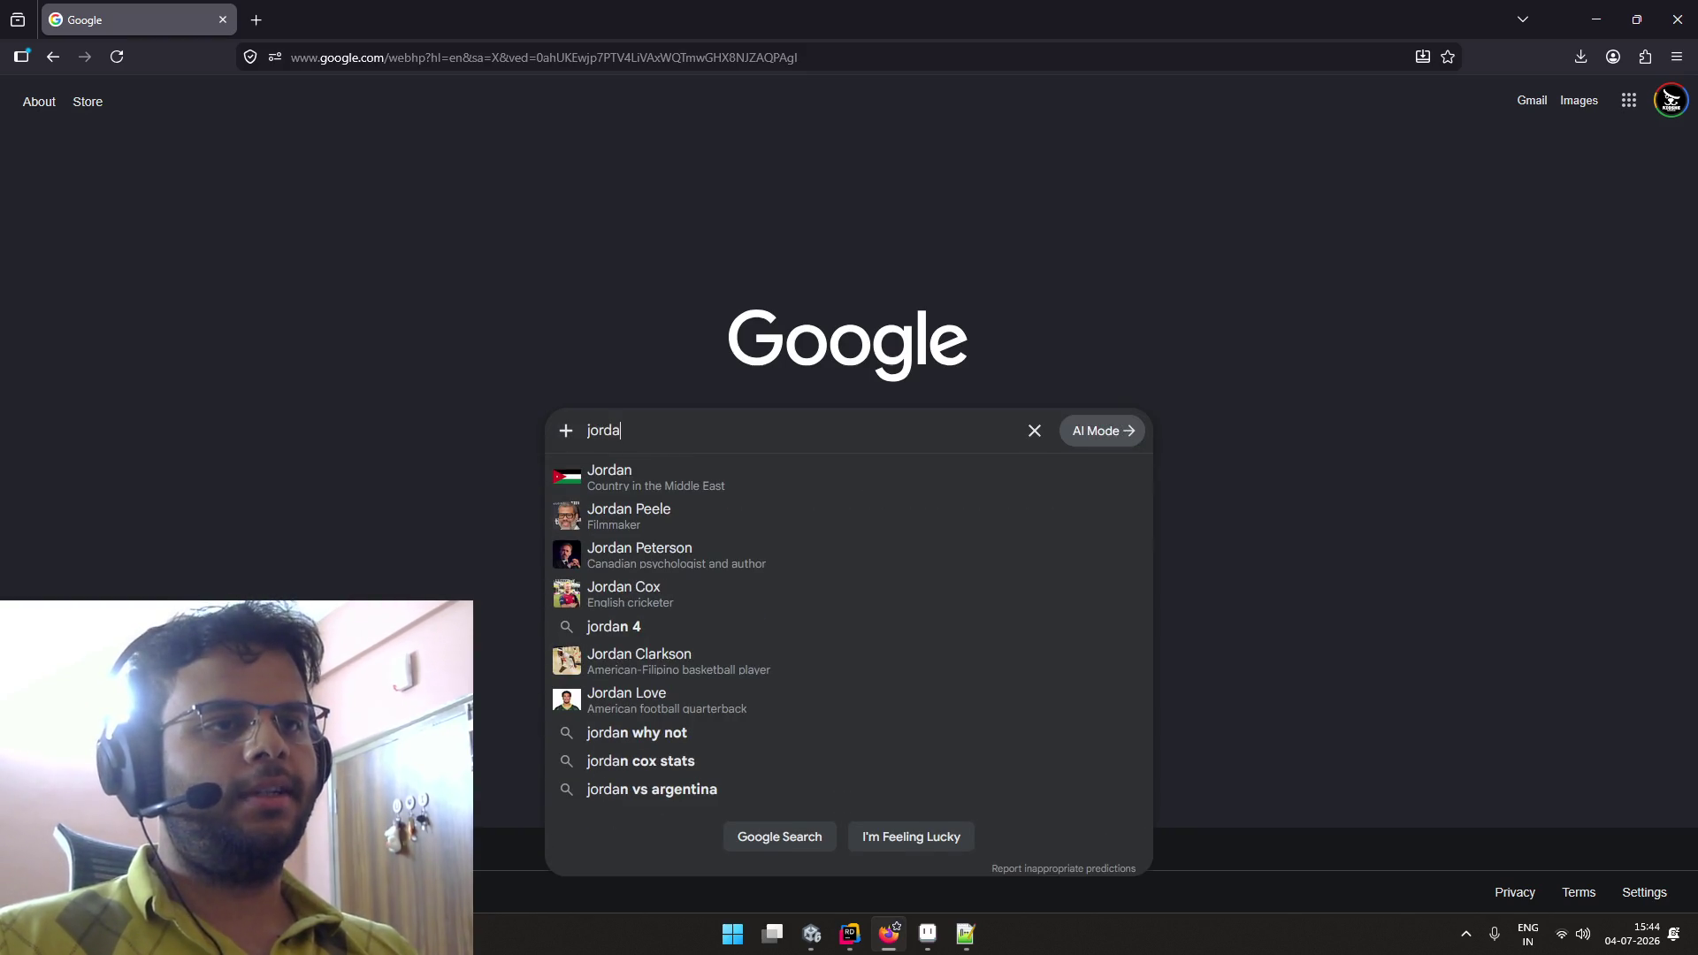
pyautogui.write('n')
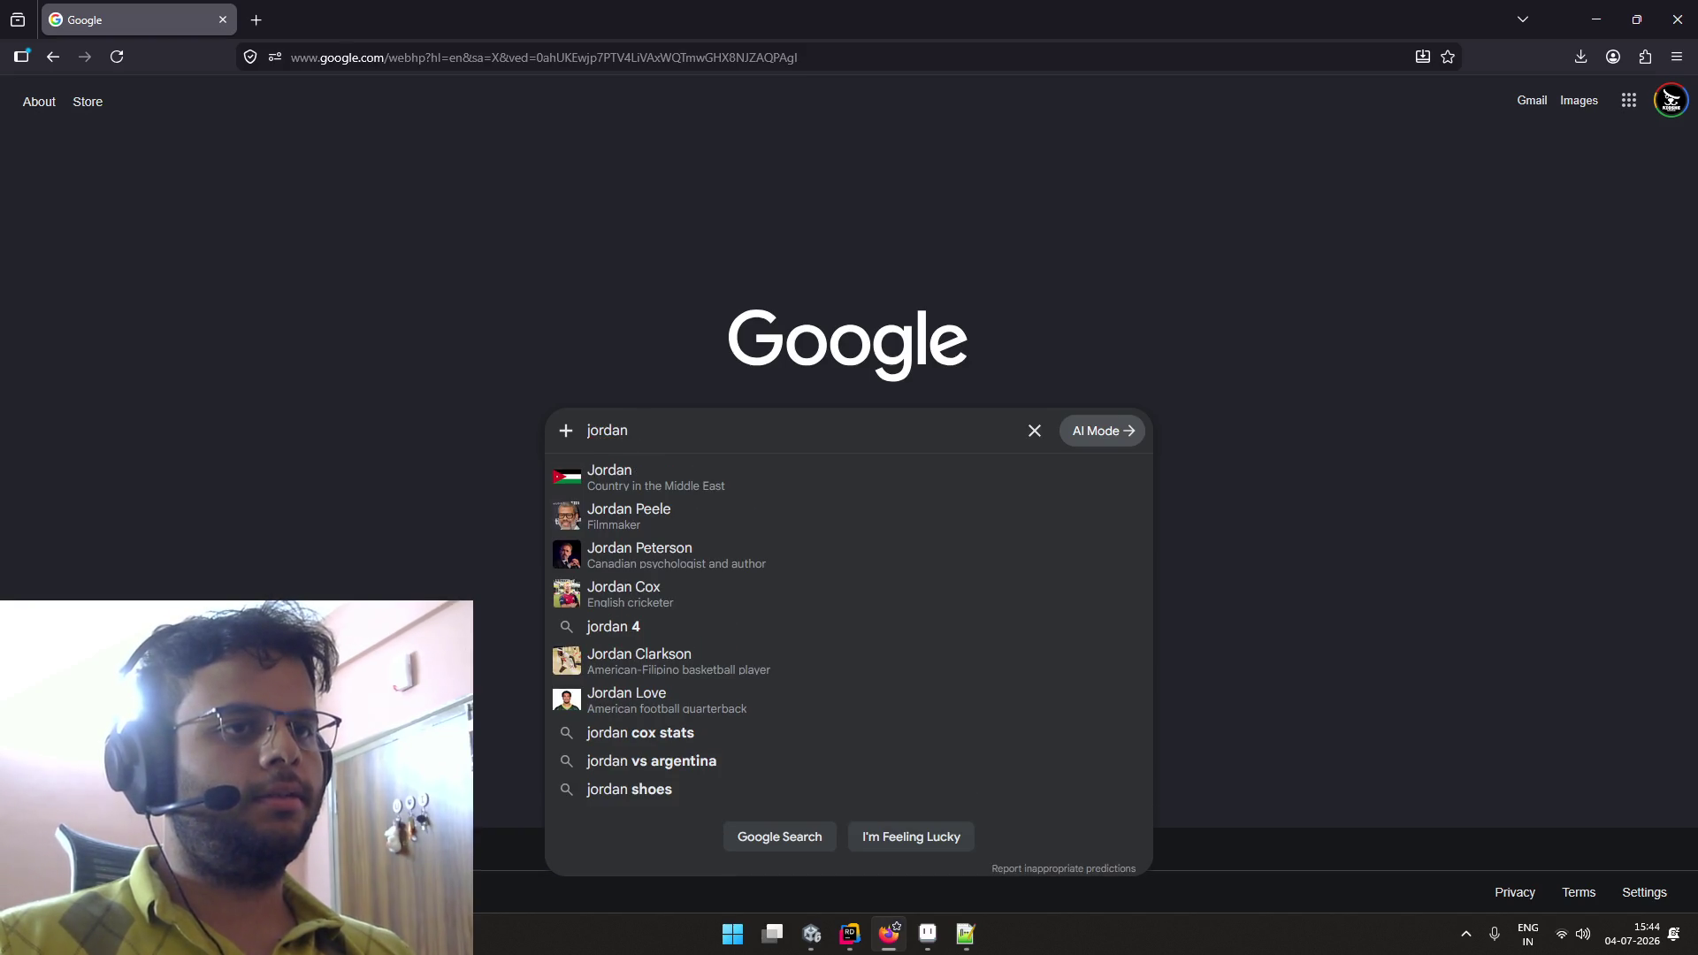
pyautogui.press('Return')
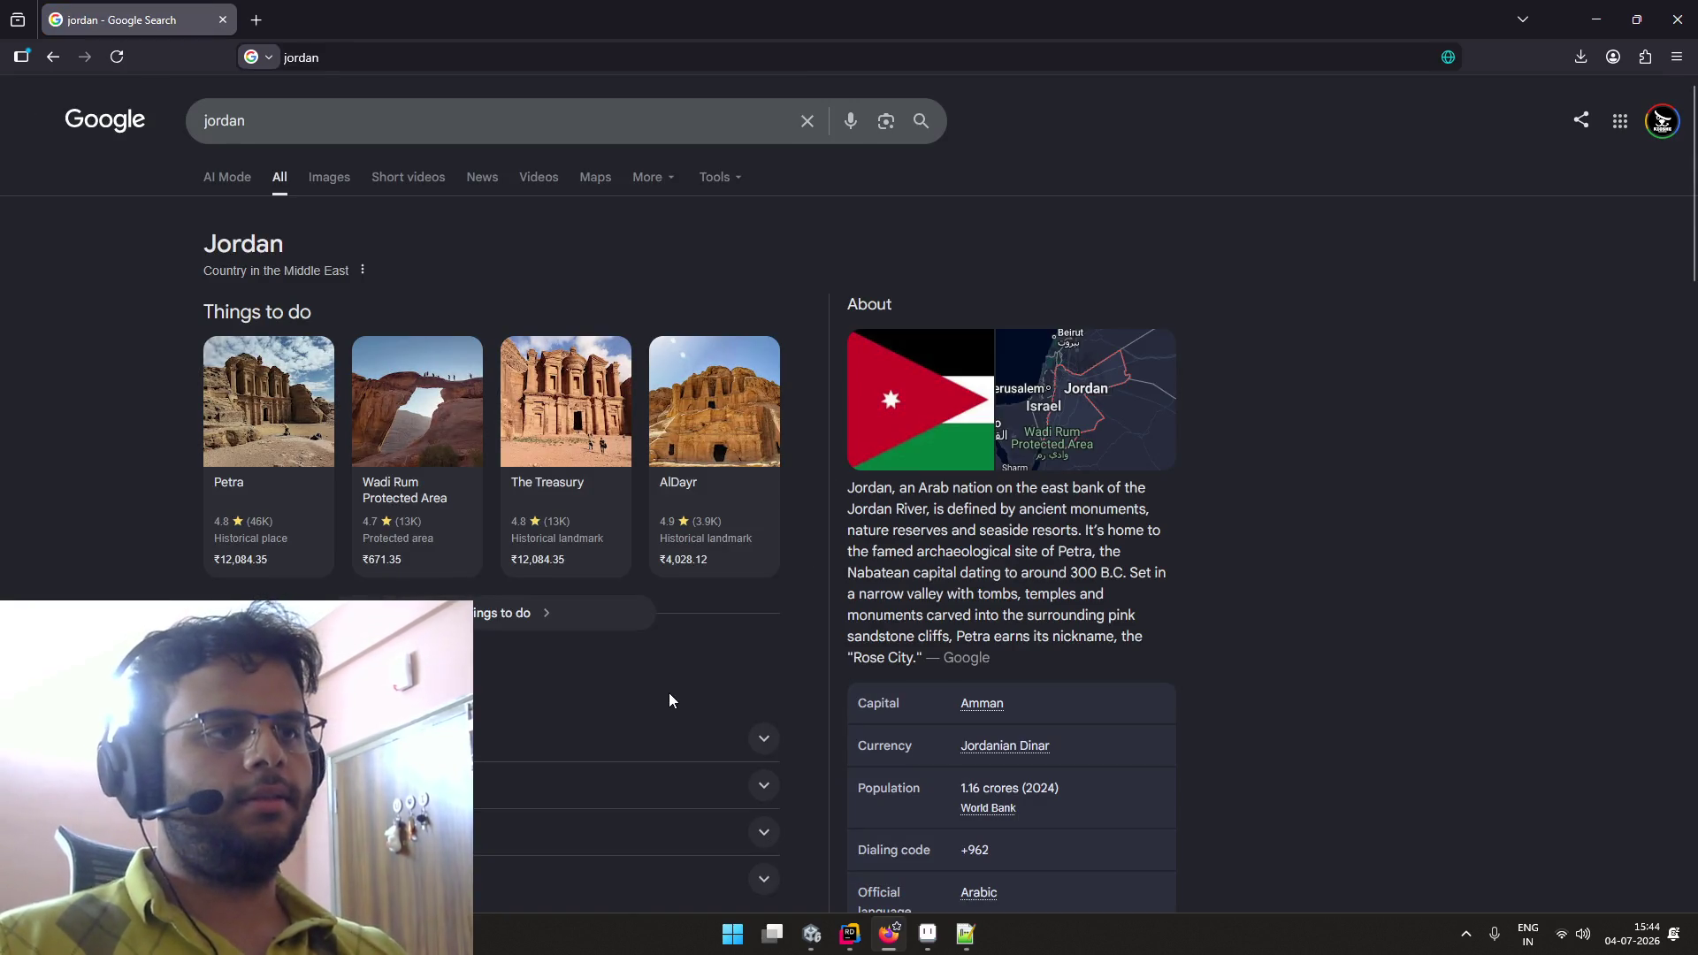
pyautogui.scroll(-2, 851, 518)
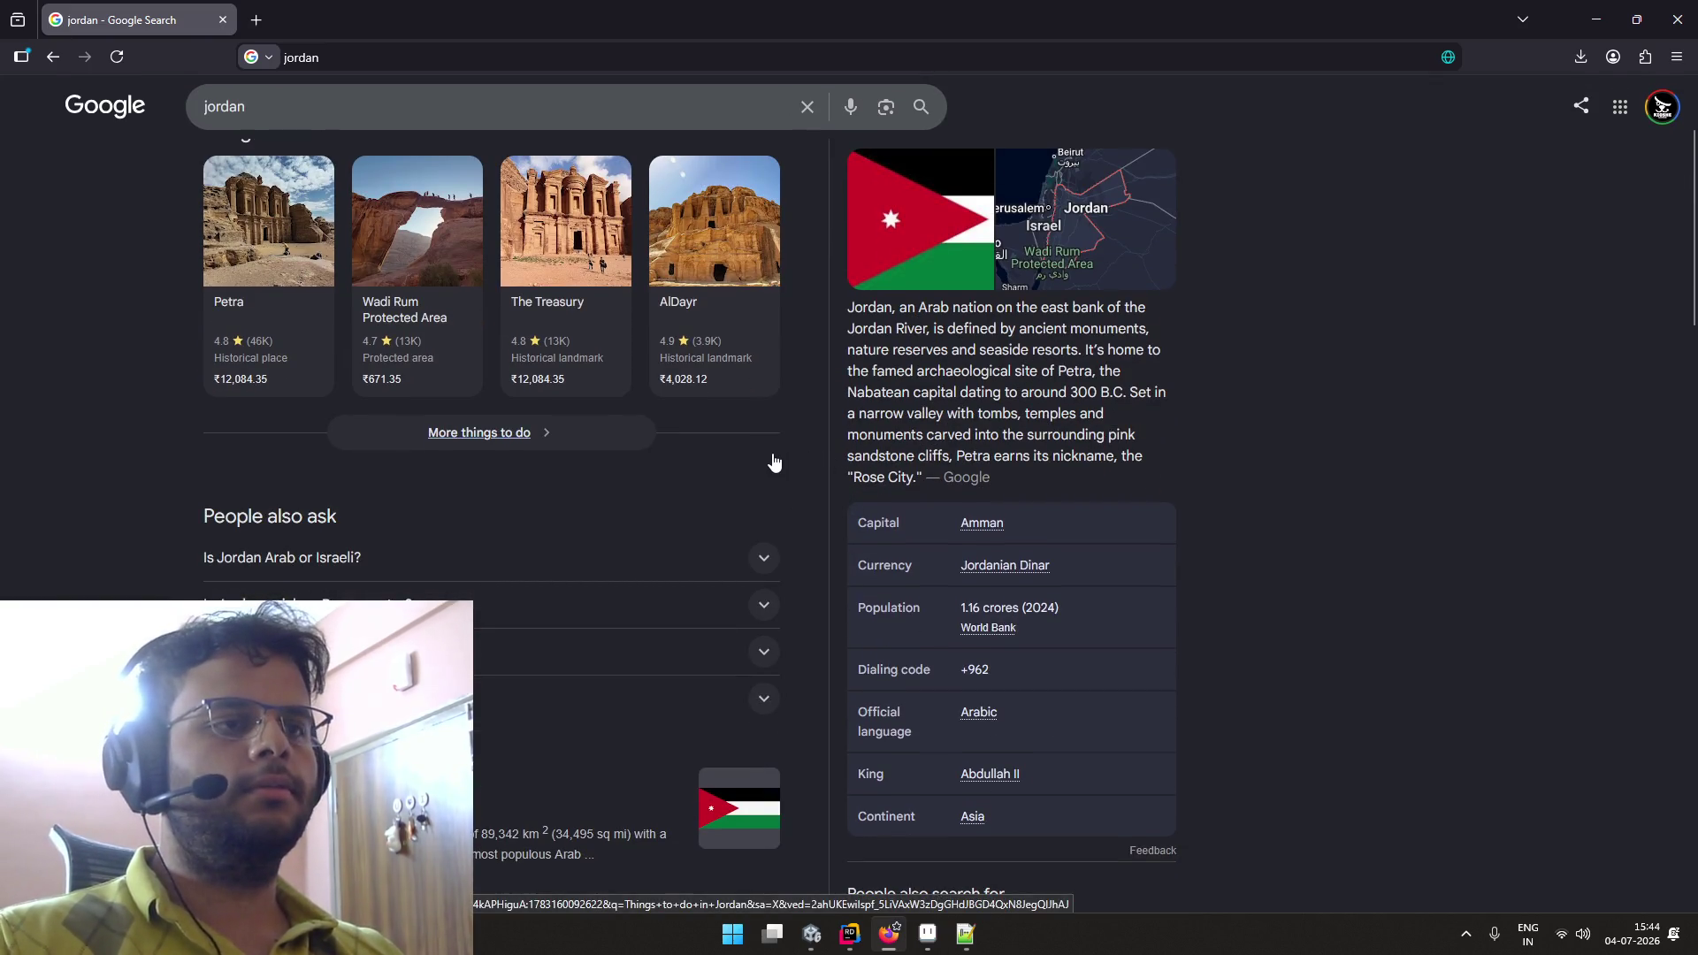
pyautogui.scroll(-1, 772, 456)
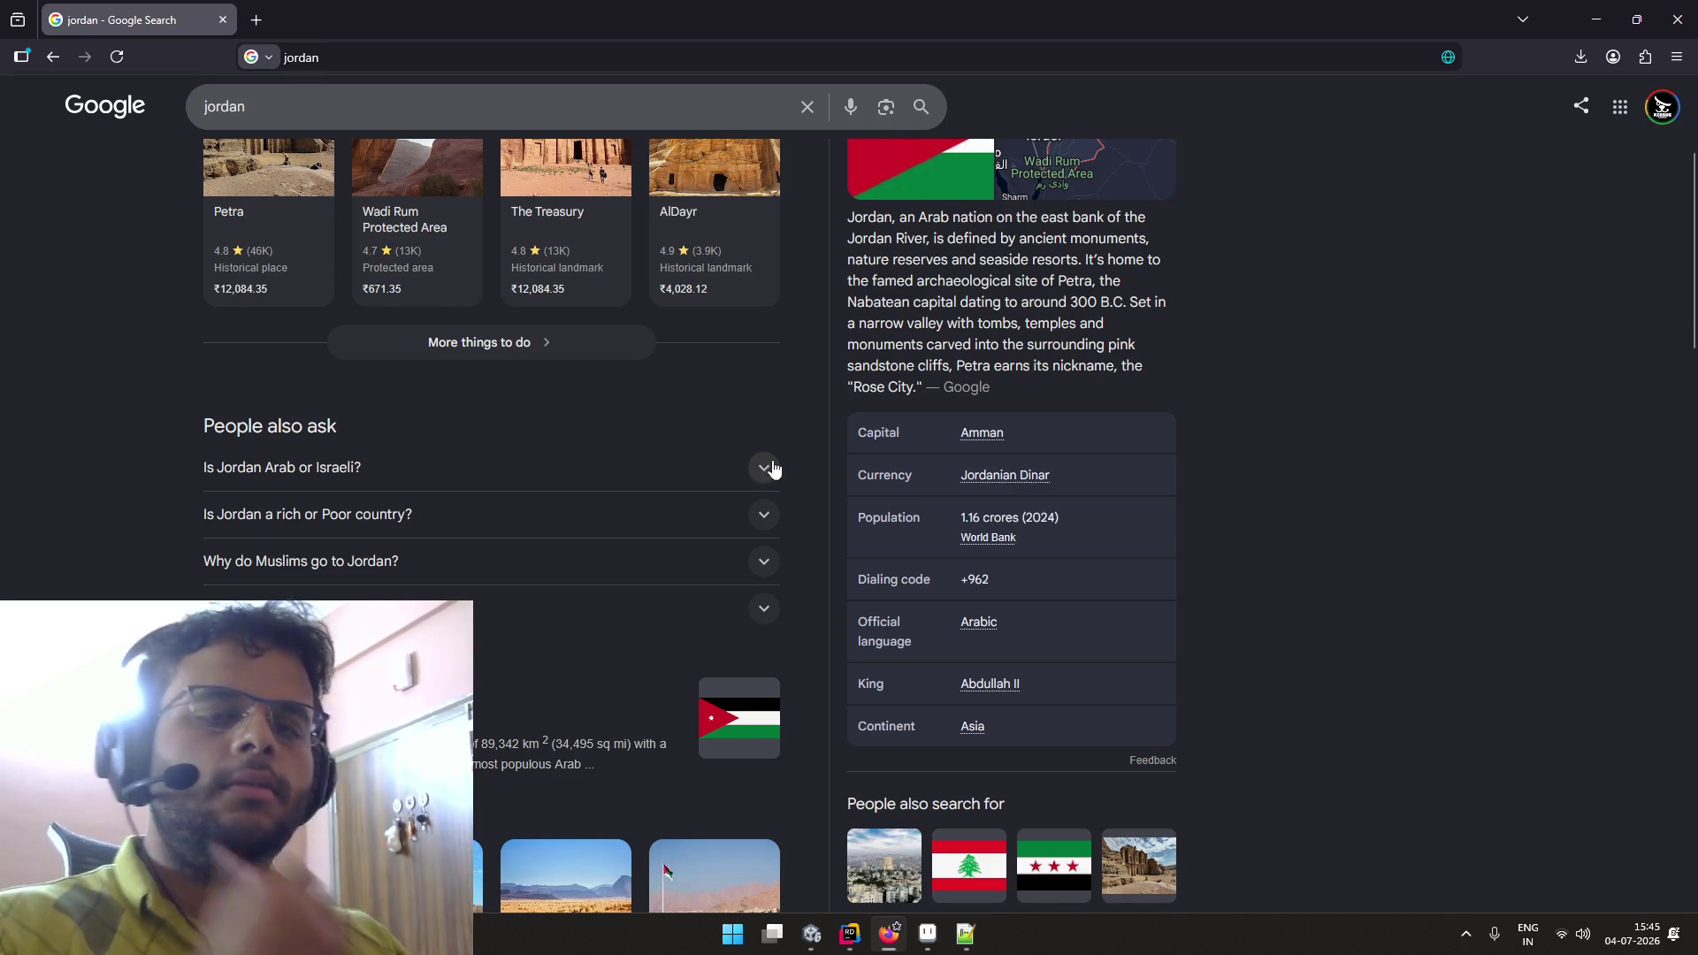
pyautogui.scroll(-1, 794, 454)
pyautogui.scroll(-2, 804, 439)
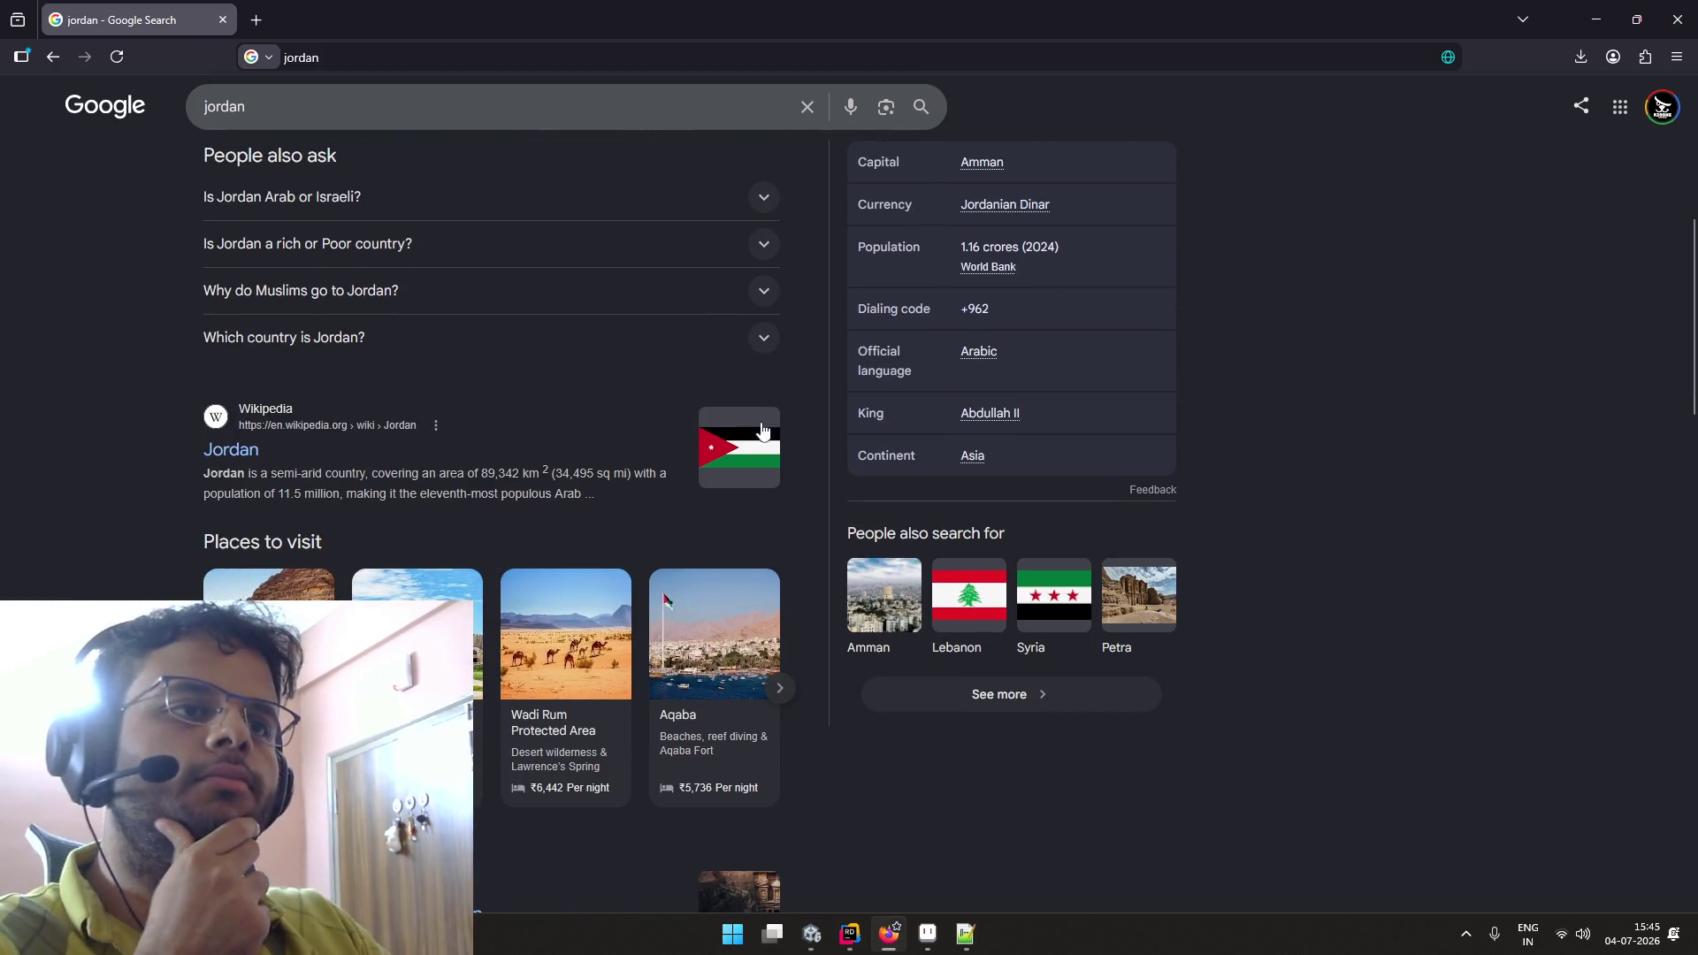
pyautogui.click(766, 340)
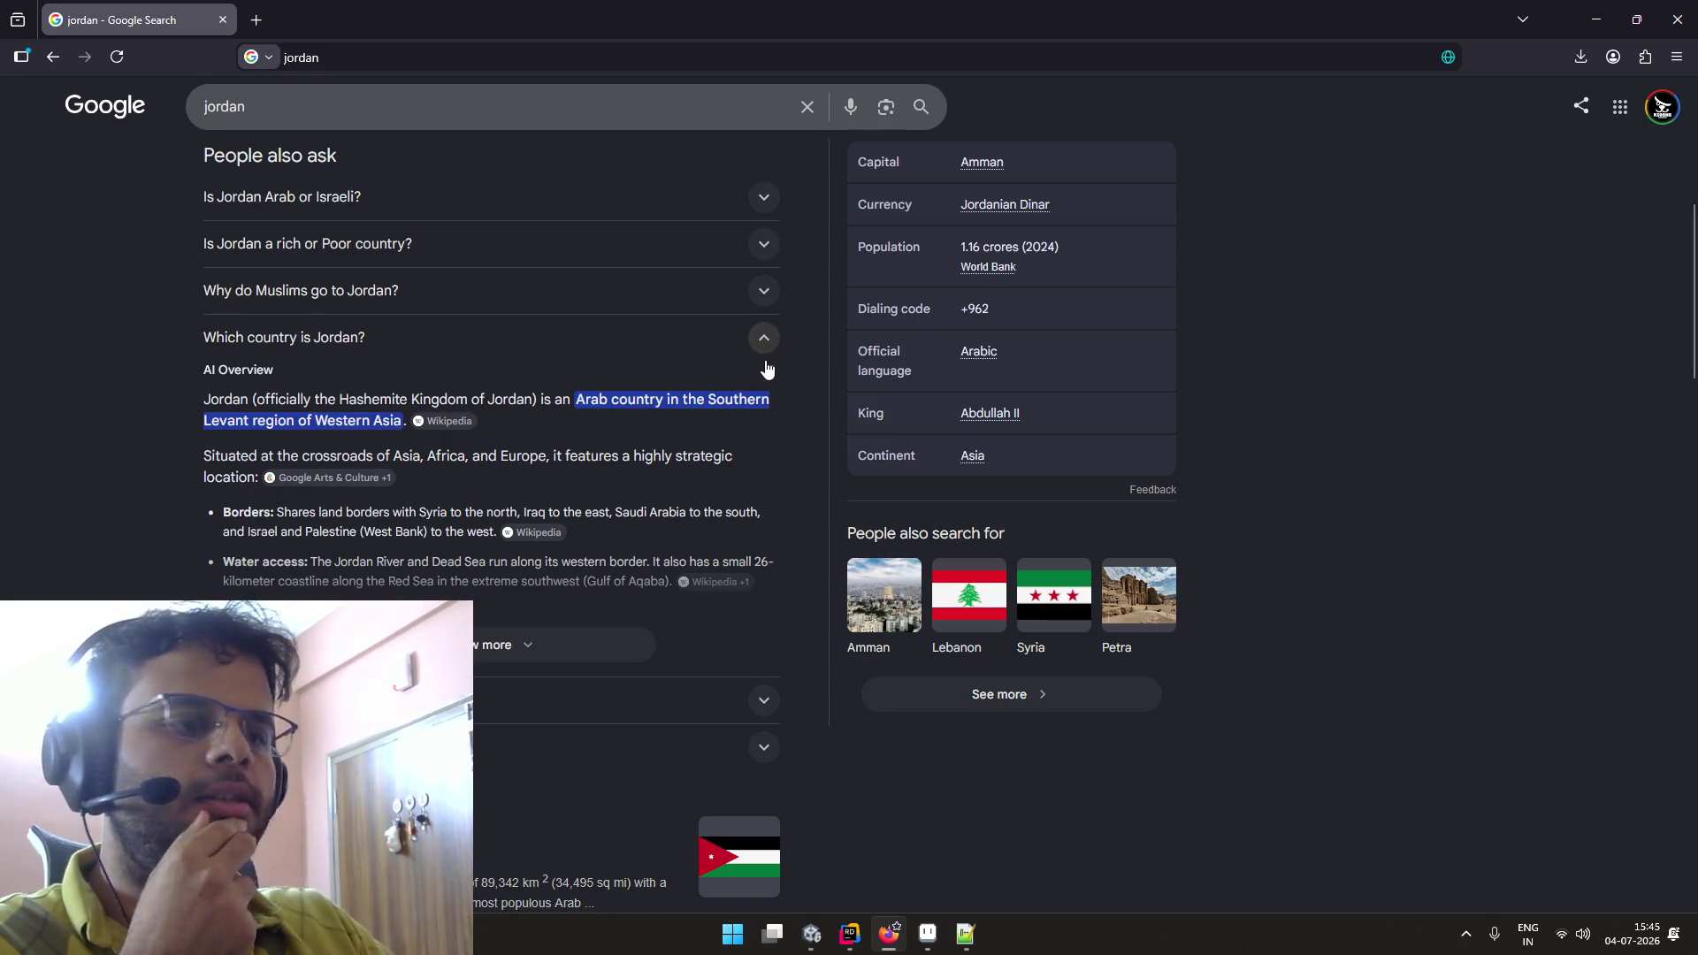
pyautogui.scroll(6, 767, 370)
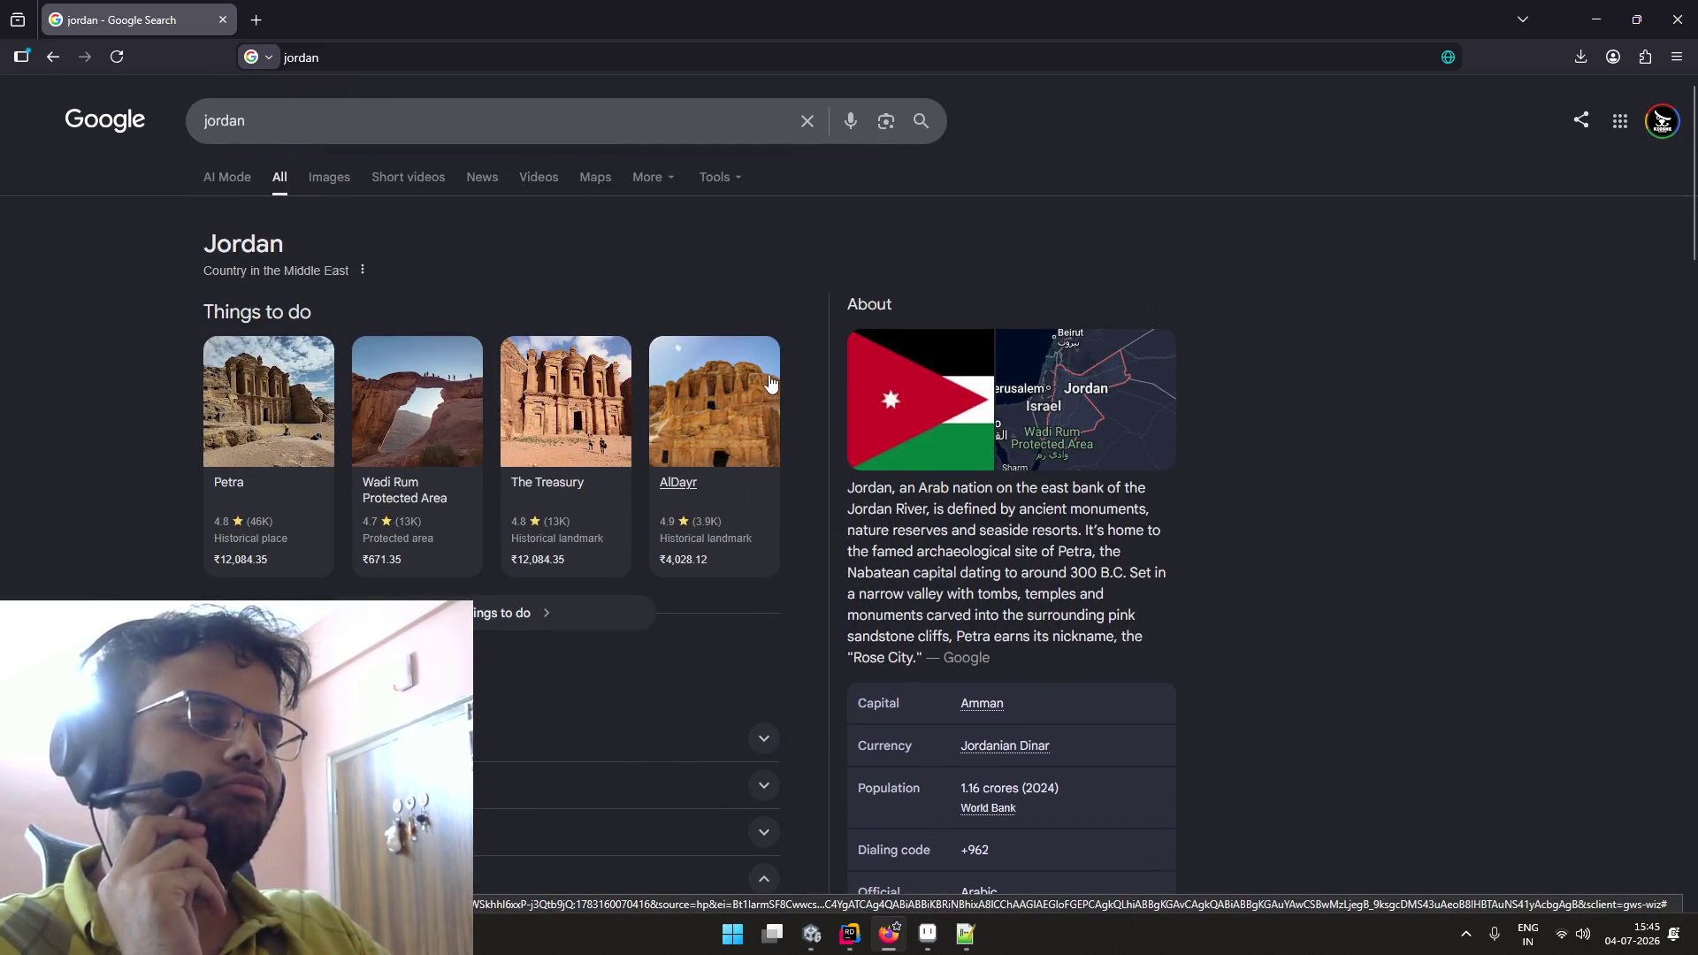
pyautogui.click(98, 124)
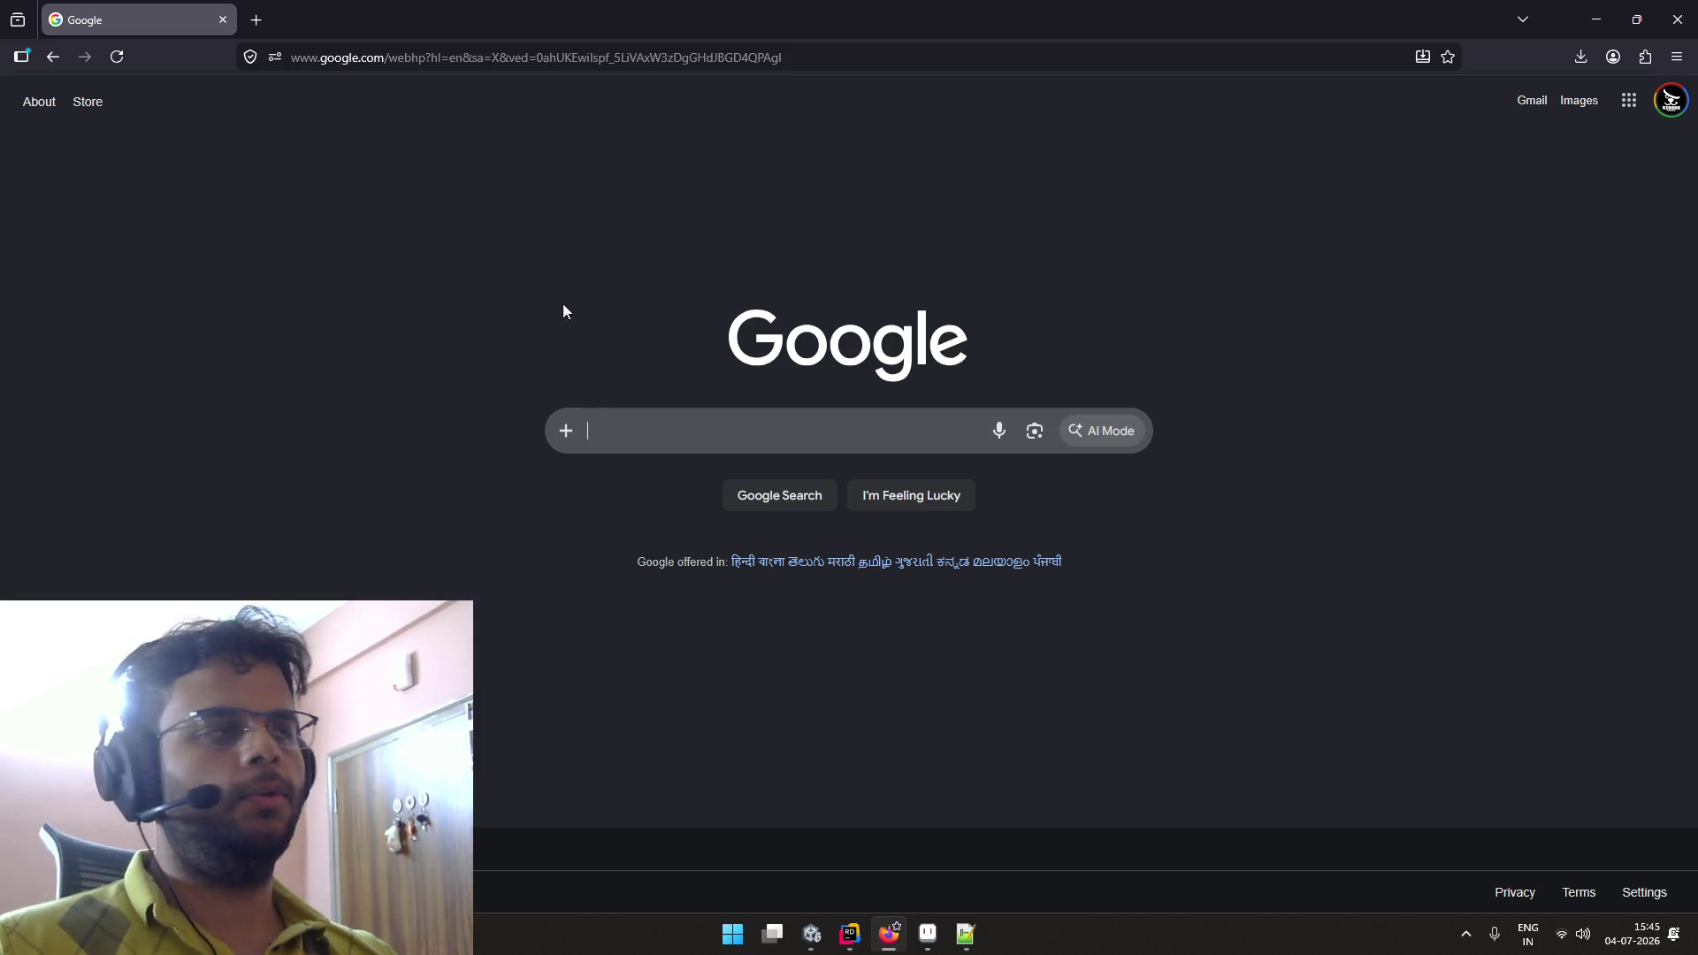
pyautogui.hotkey('alt', 'Tab')
pyautogui.hotkey('alt', 'Tab')
# Look over FirebaseAnalyticsAdapter.cs in Rider and bring up Fork on project-perfect-cut-pixel-edition.
pyautogui.press('Tab')
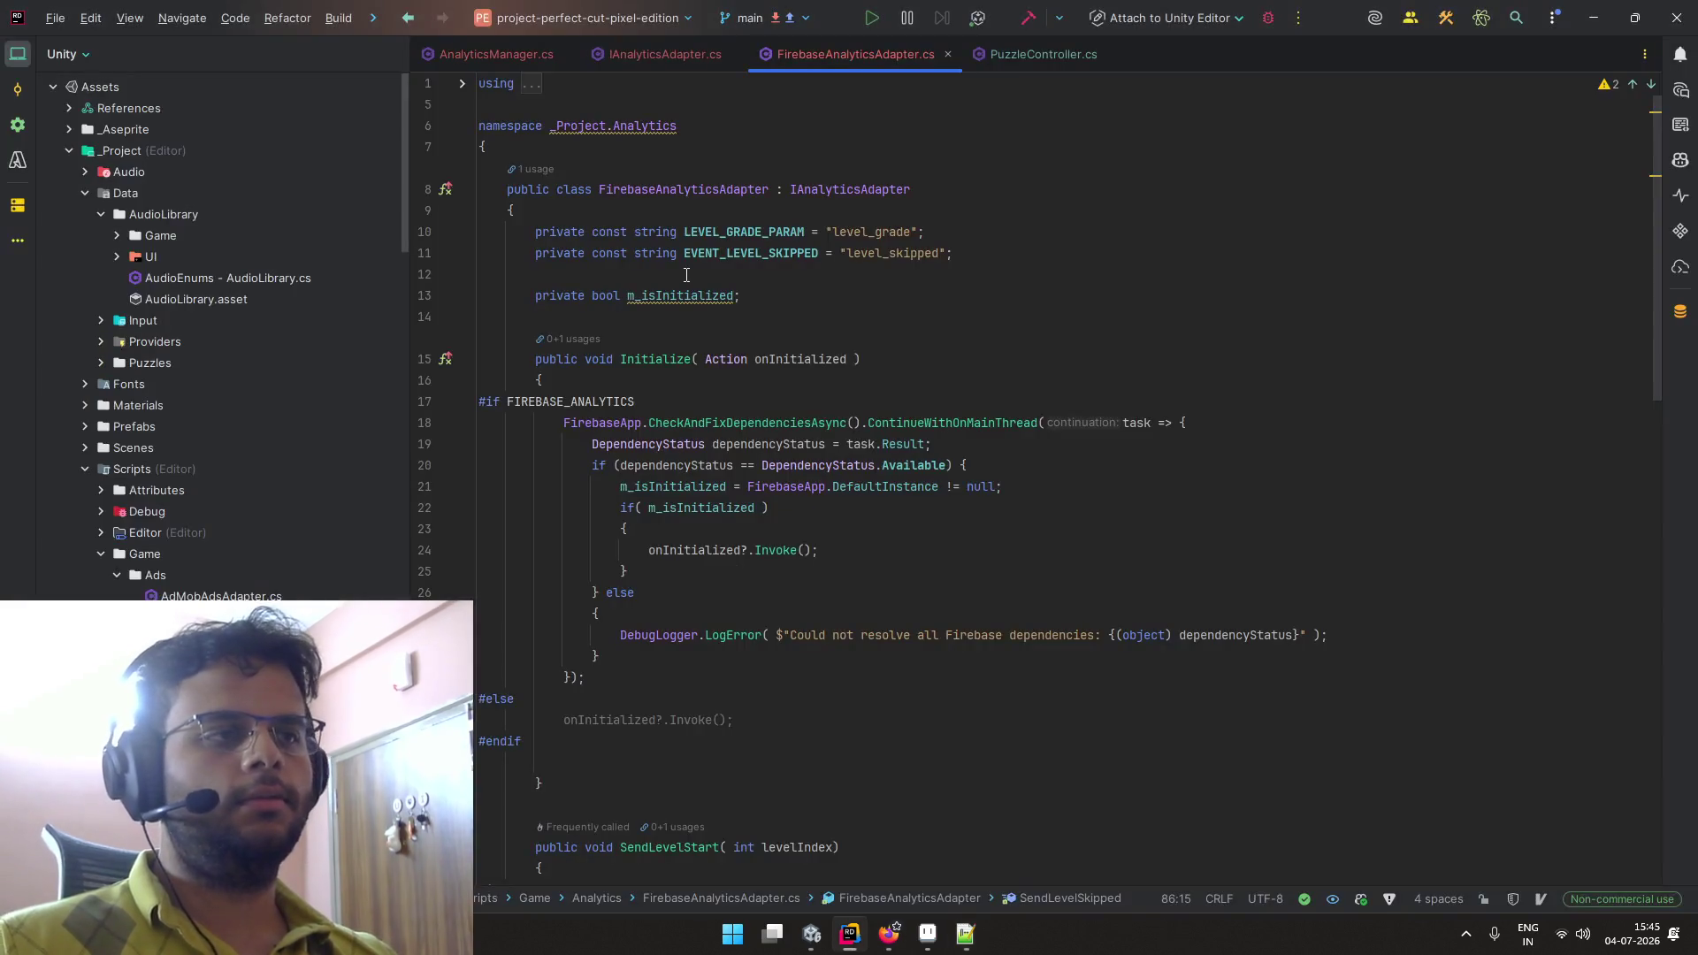
pyautogui.scroll(-8, 730, 327)
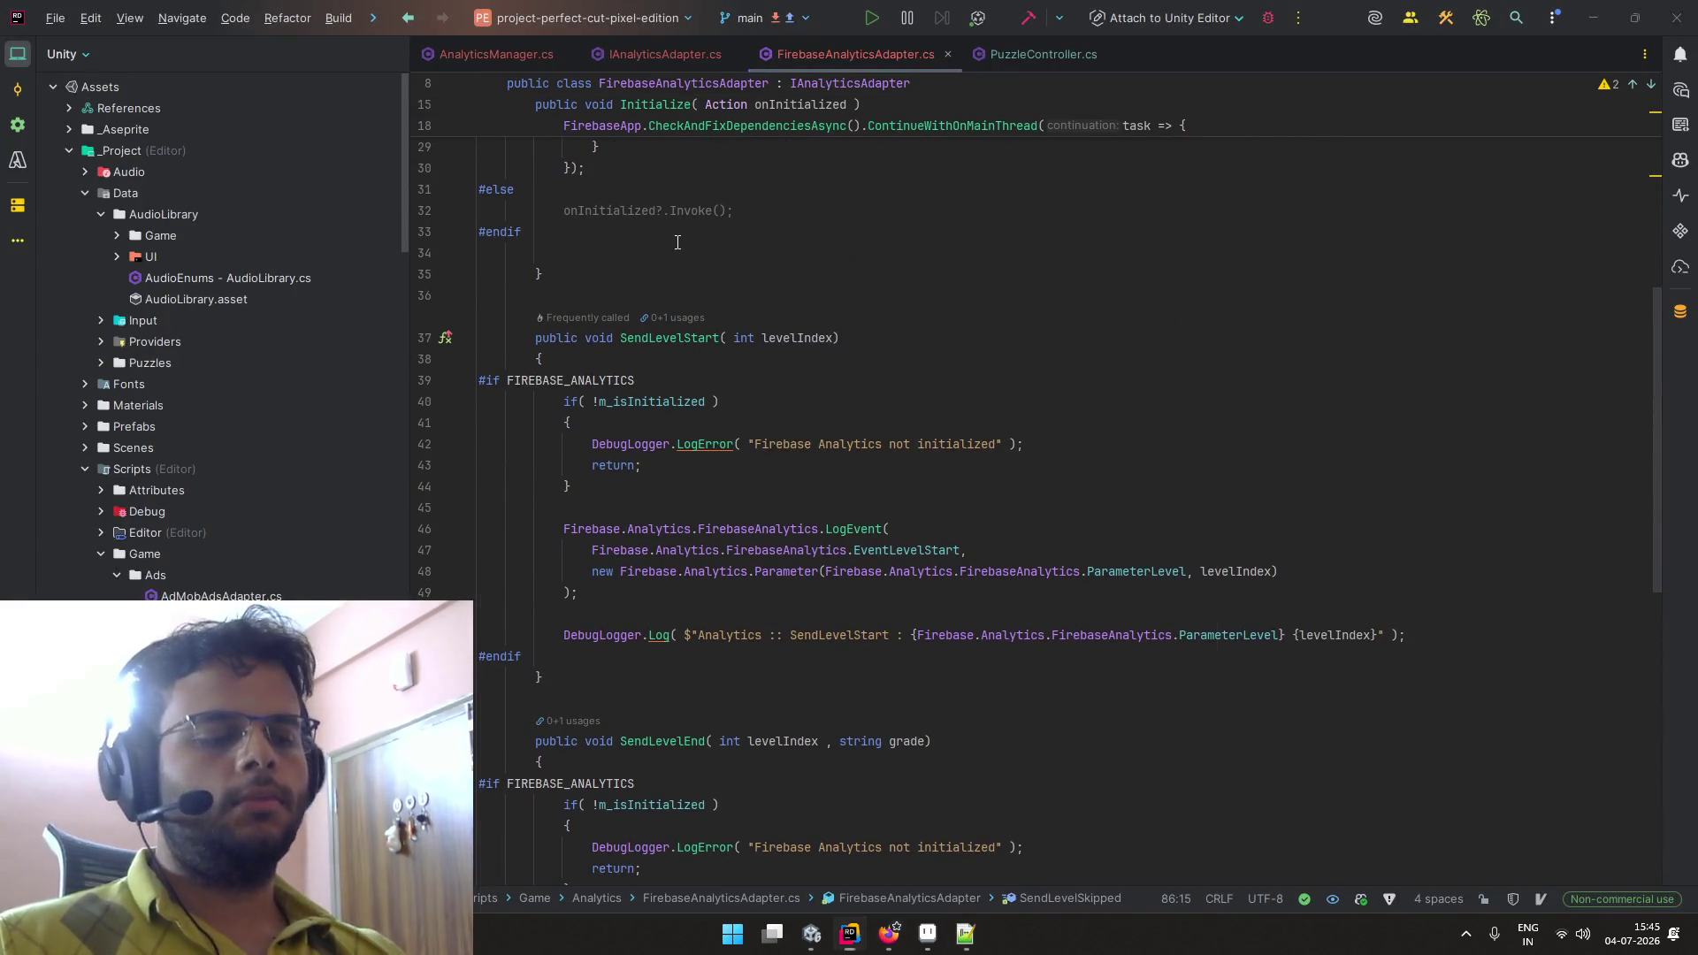
pyautogui.press('super')
pyautogui.write('task')
pyautogui.press('Escape')
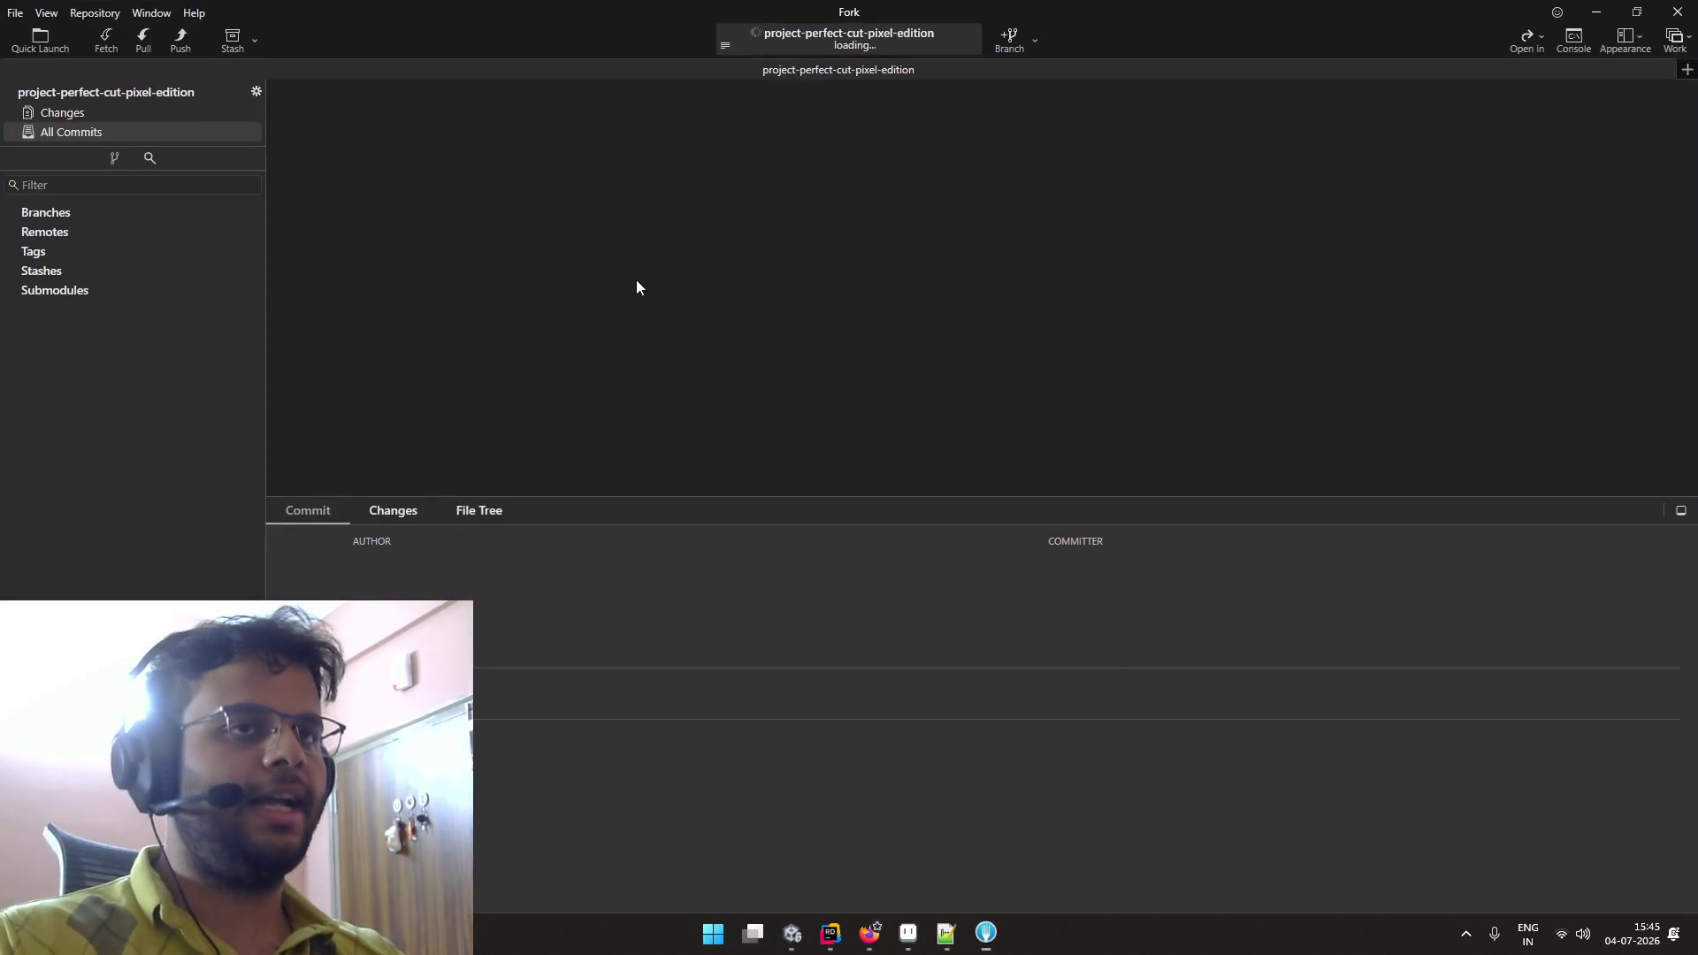
# Stage all 15 changed files in Fork's Local Changes, including Analytics scripts and ProjectSettings.asset.
pyautogui.click(161, 114)
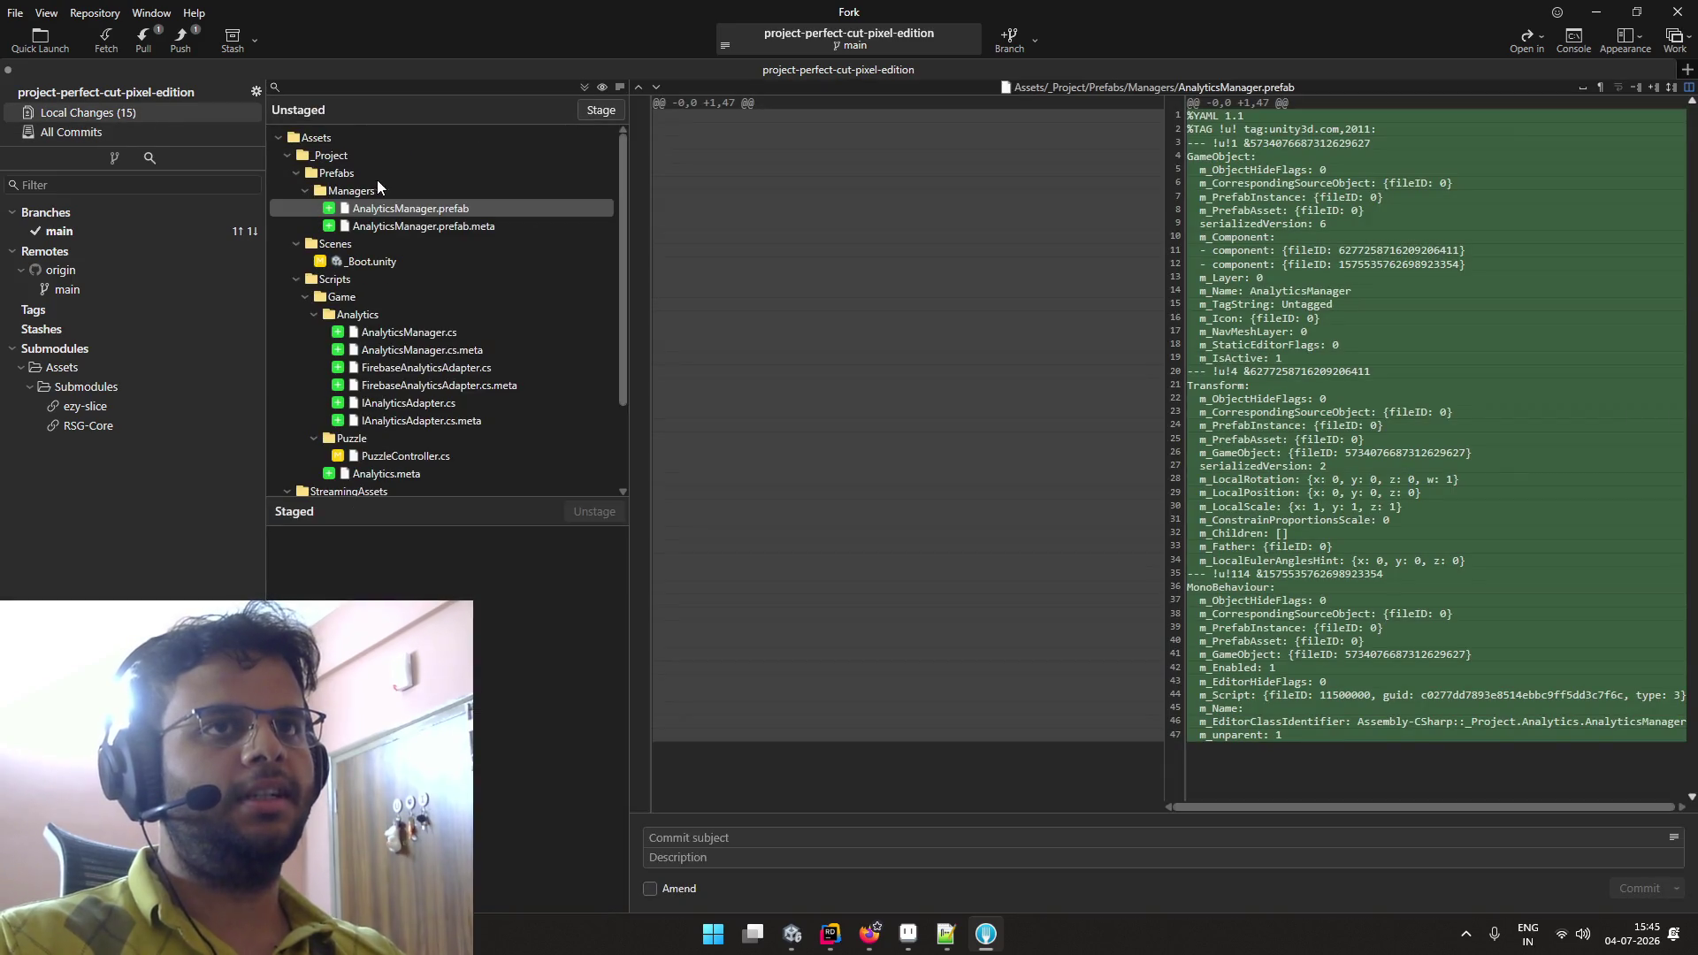
pyautogui.doubleClick(410, 194)
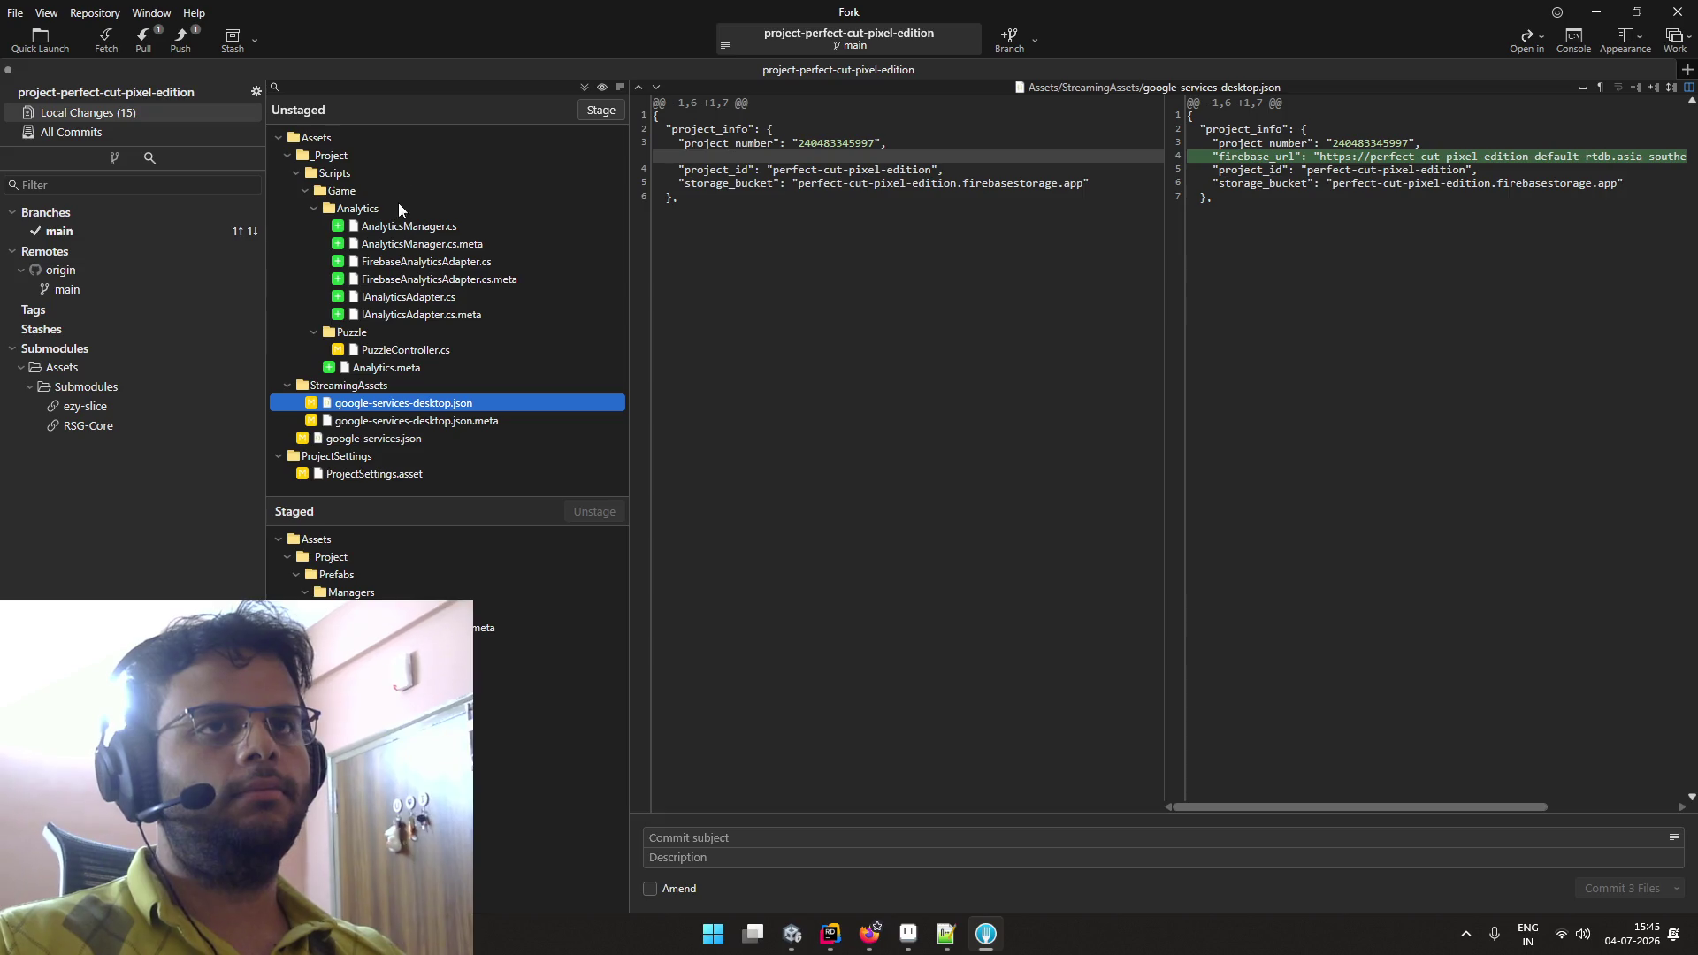
pyautogui.doubleClick(398, 208)
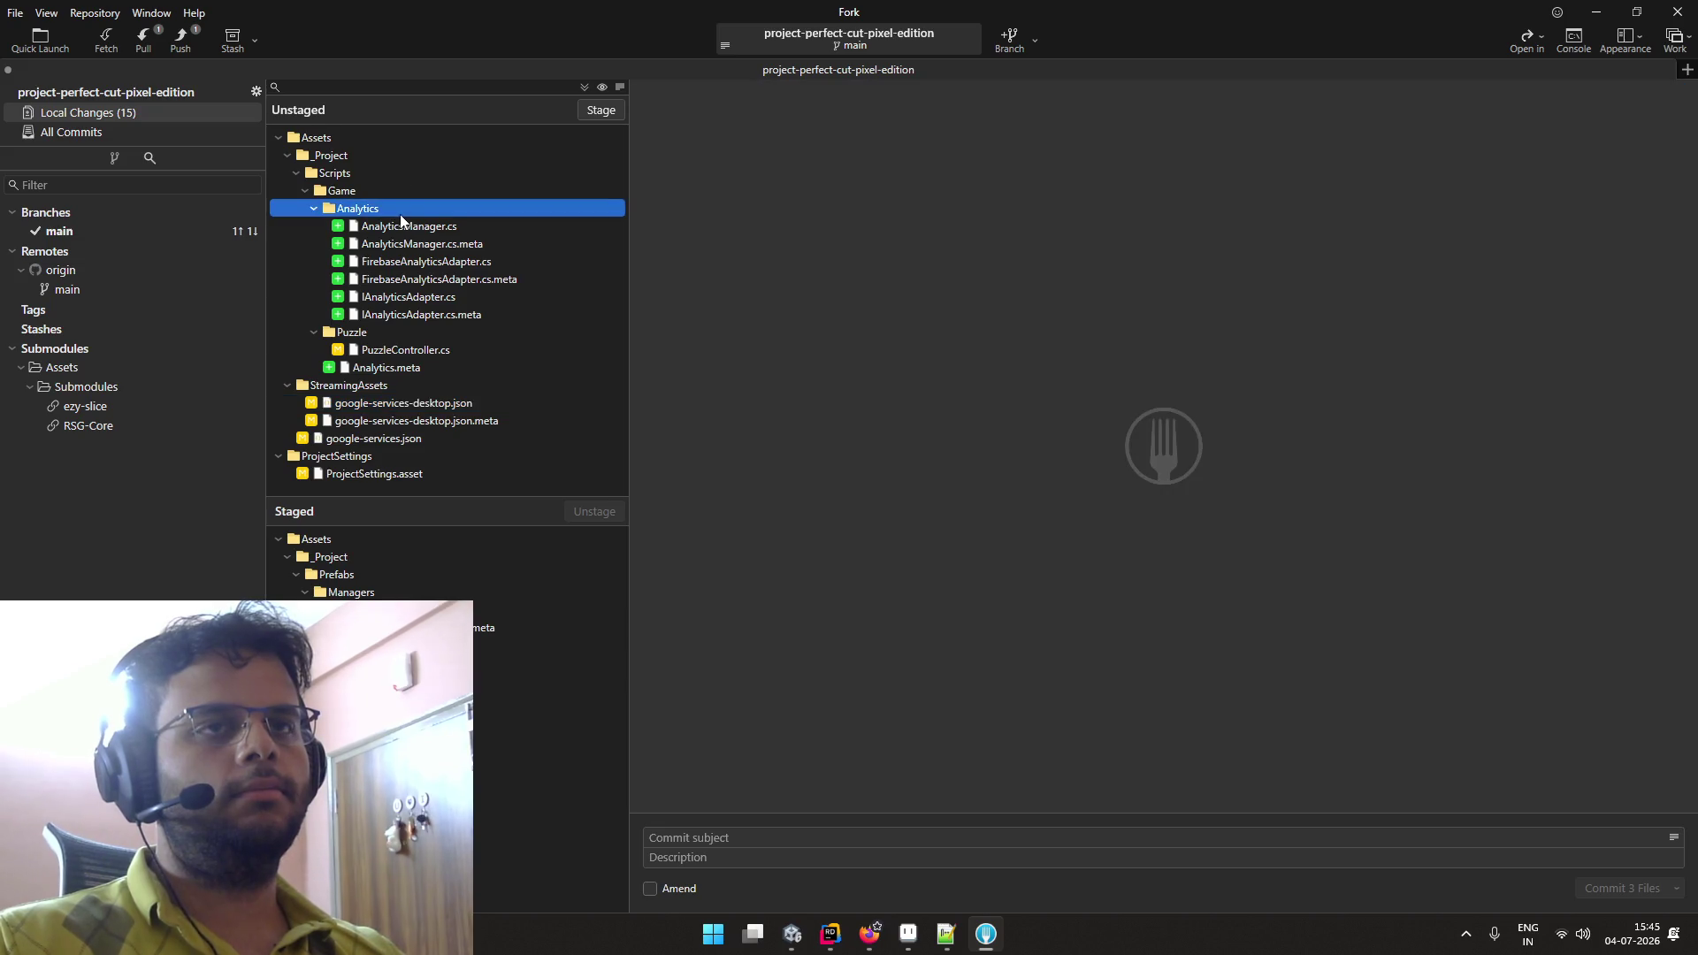
pyautogui.doubleClick(404, 209)
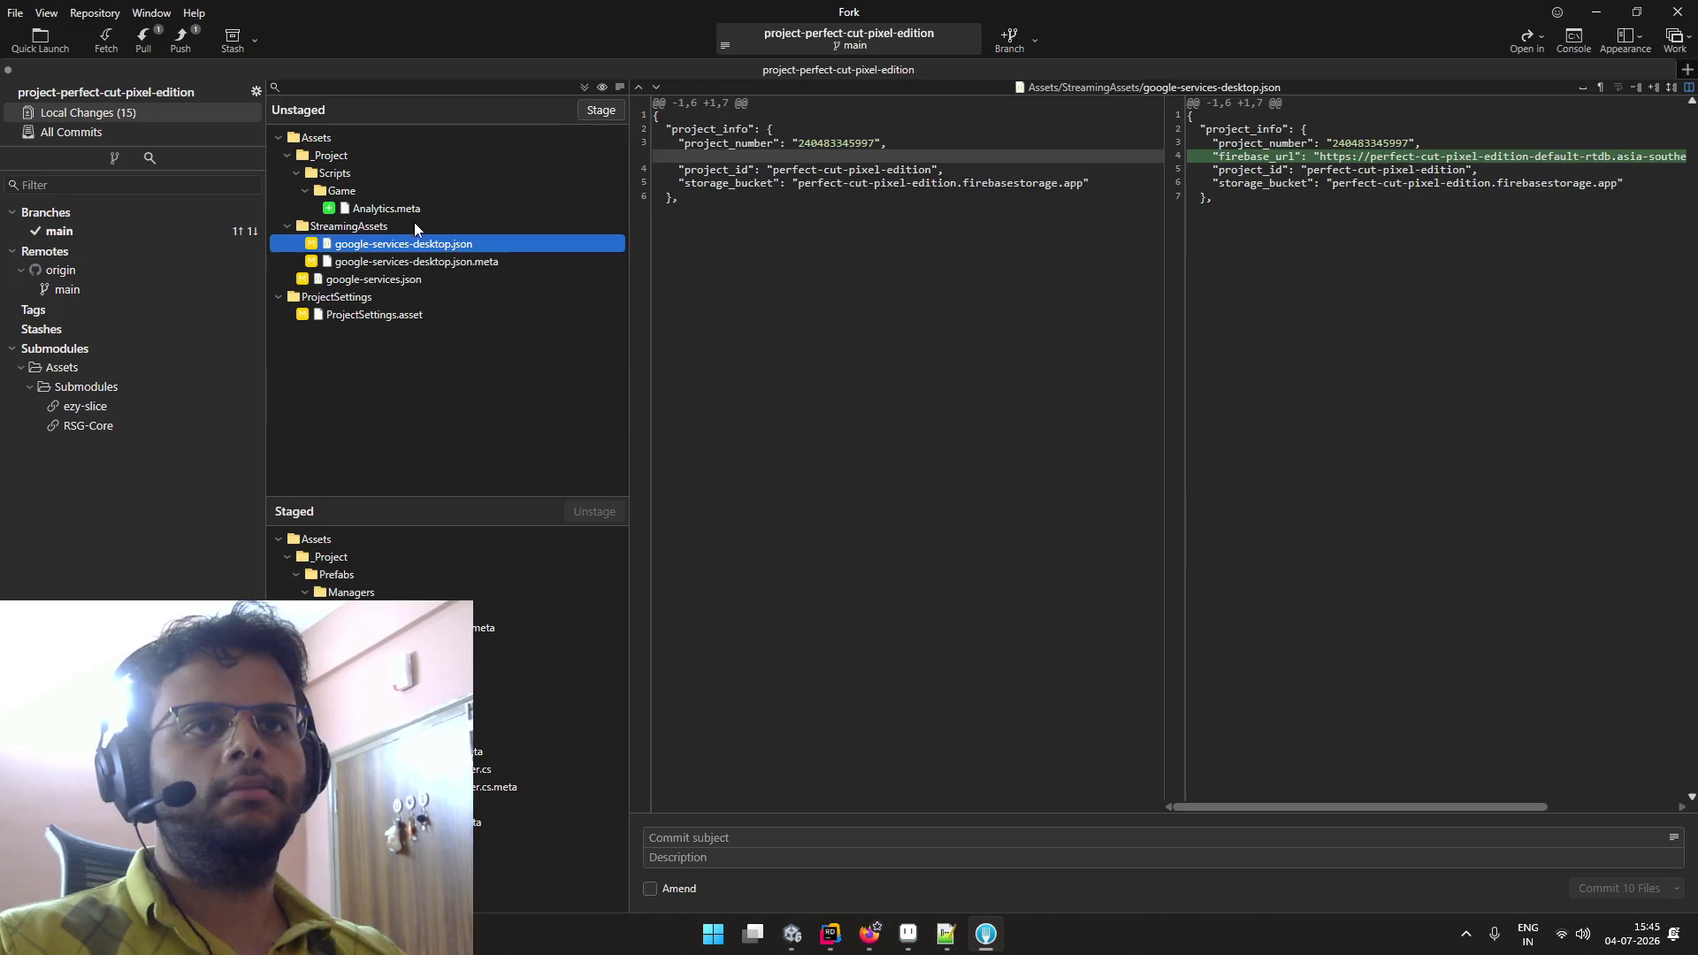
pyautogui.doubleClick(416, 226)
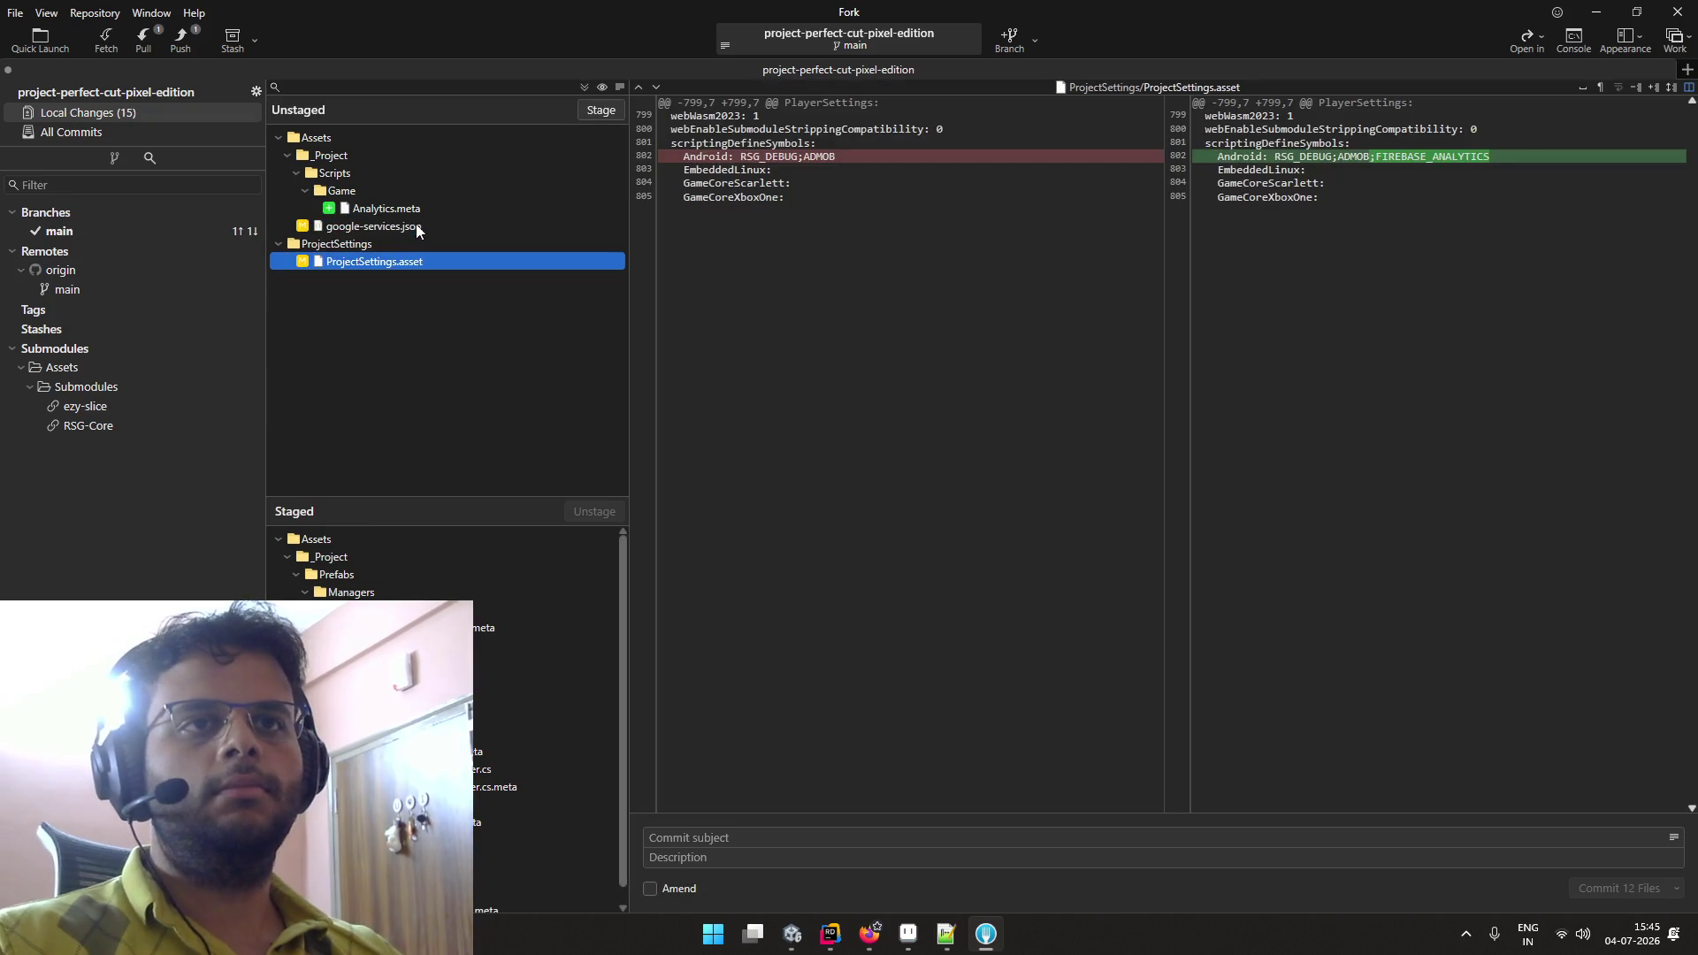
pyautogui.doubleClick(371, 138)
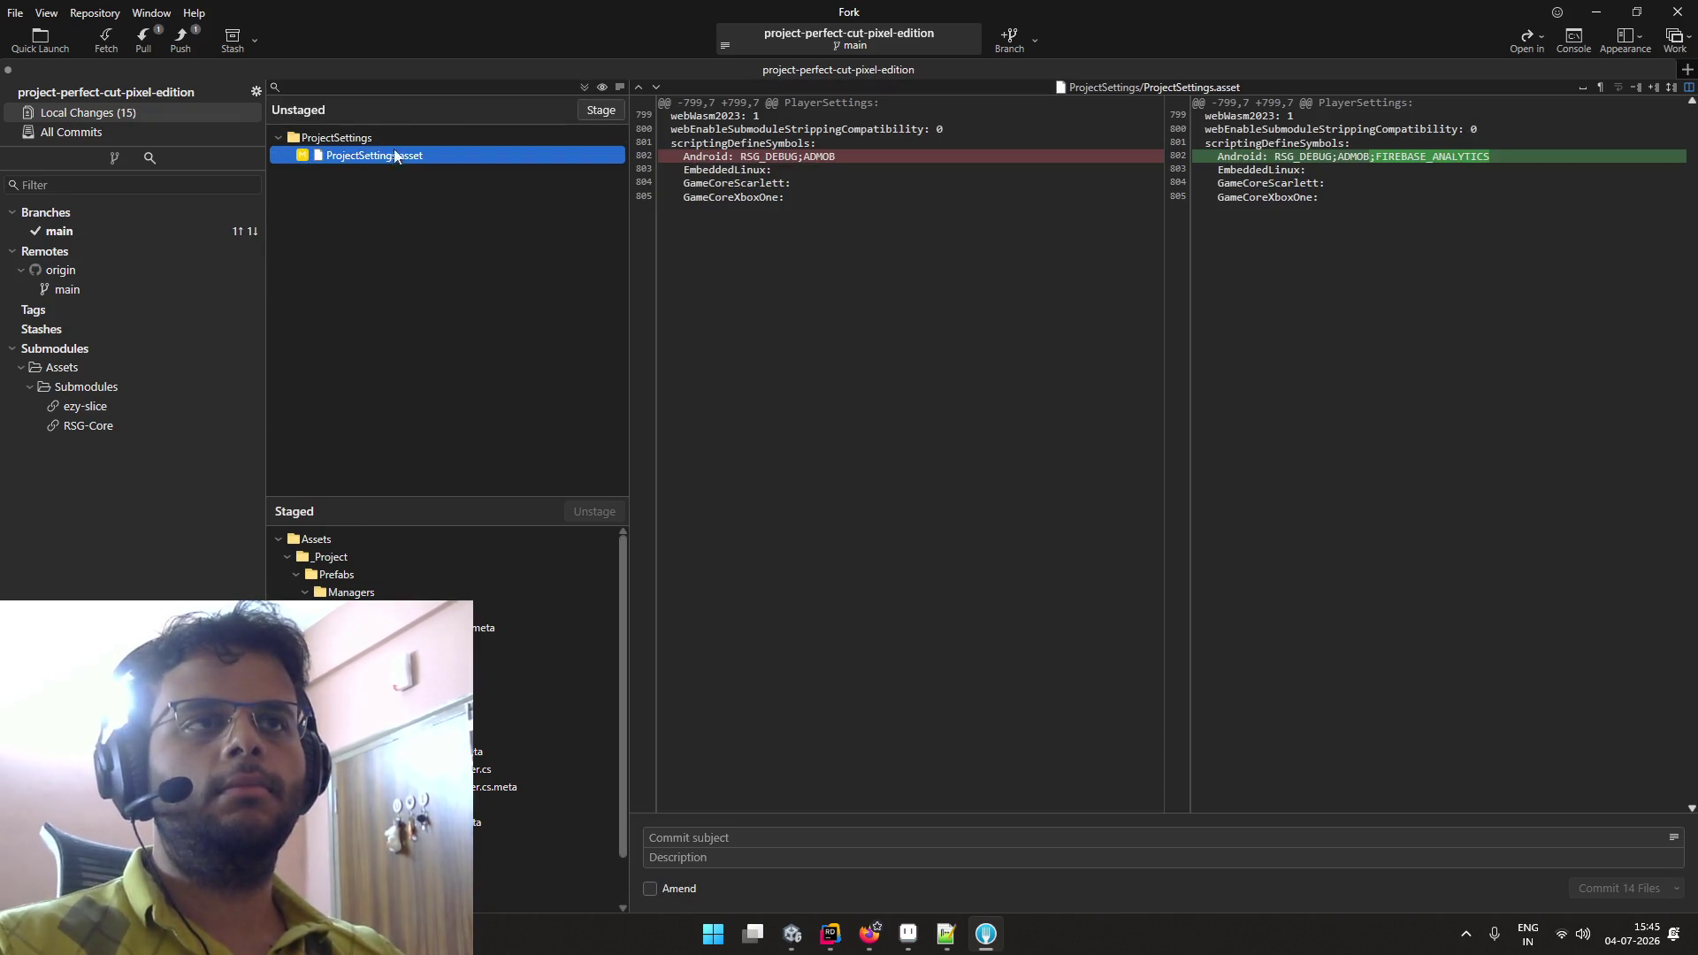
pyautogui.doubleClick(395, 156)
# Enter the commit subject 'Implemented firebase analytics;'.
pyautogui.click(739, 837)
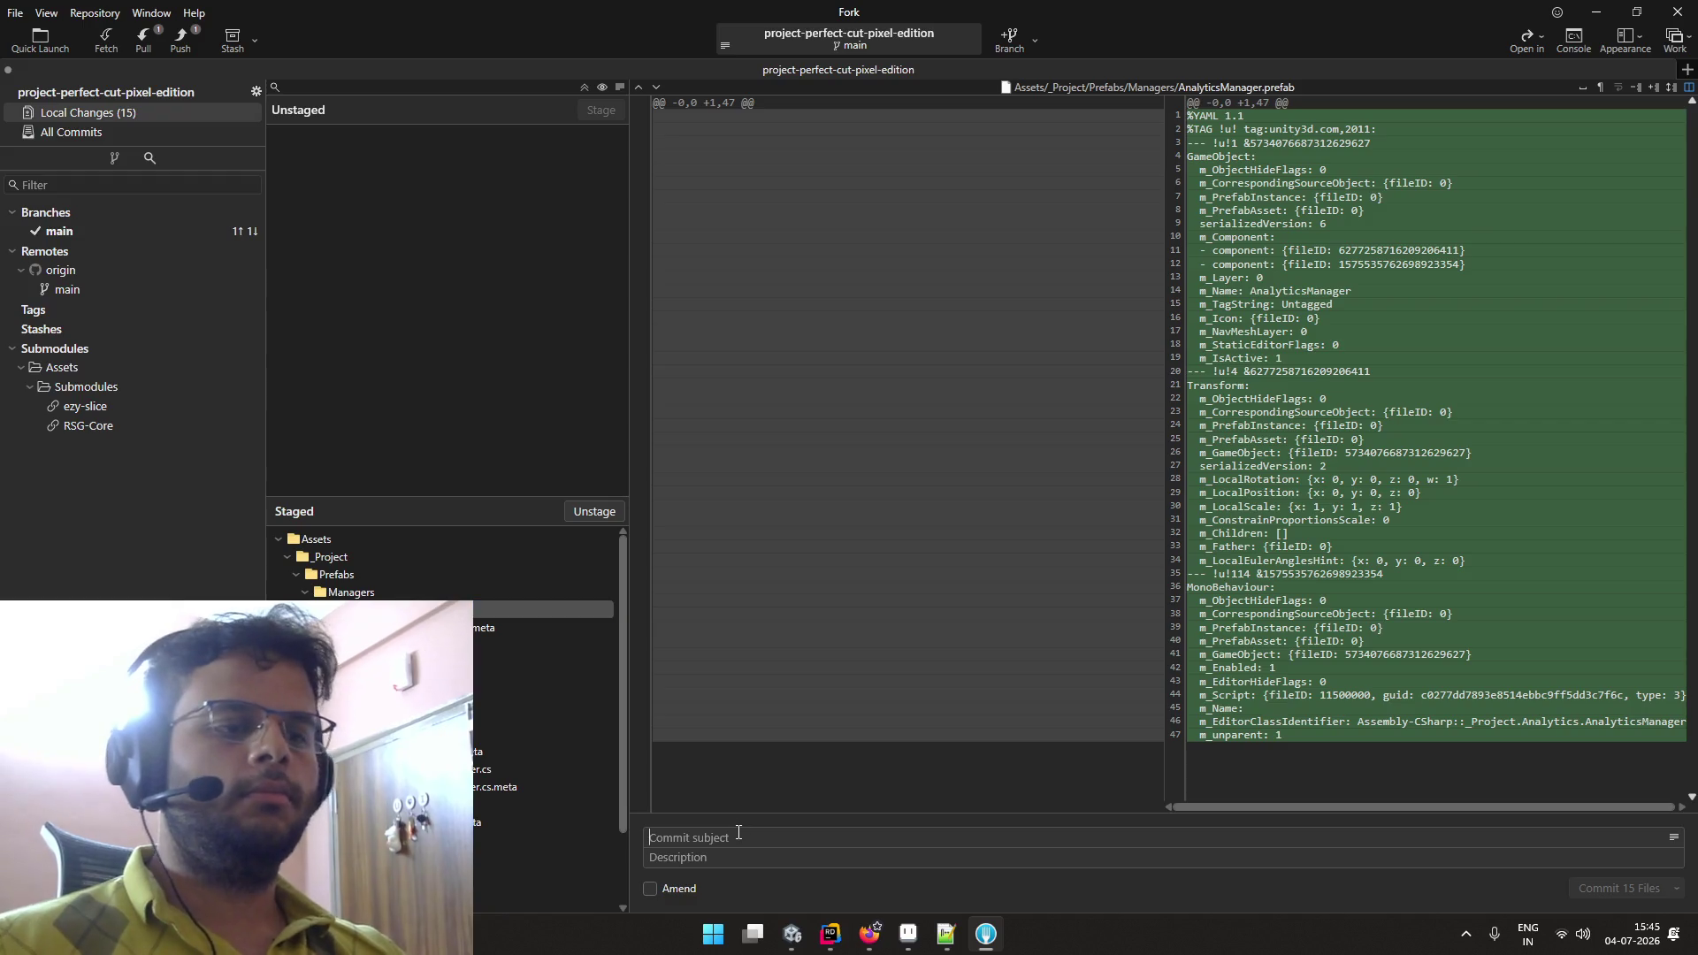
pyautogui.write('Imple')
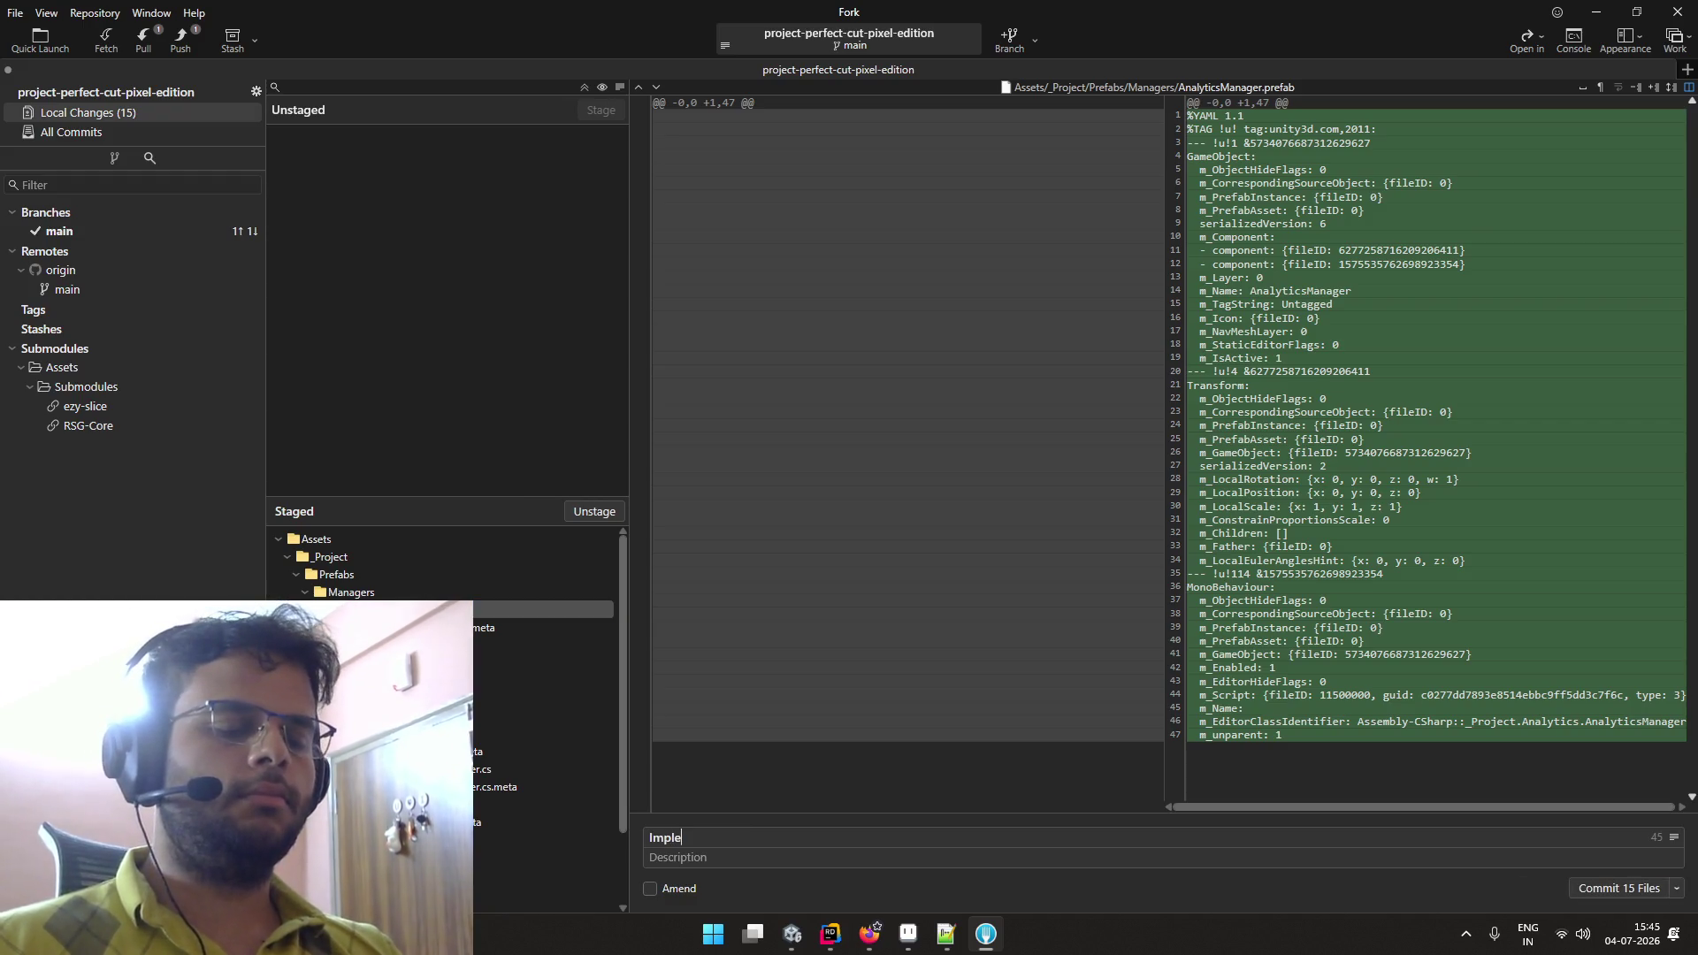
pyautogui.write('mented fireabs')
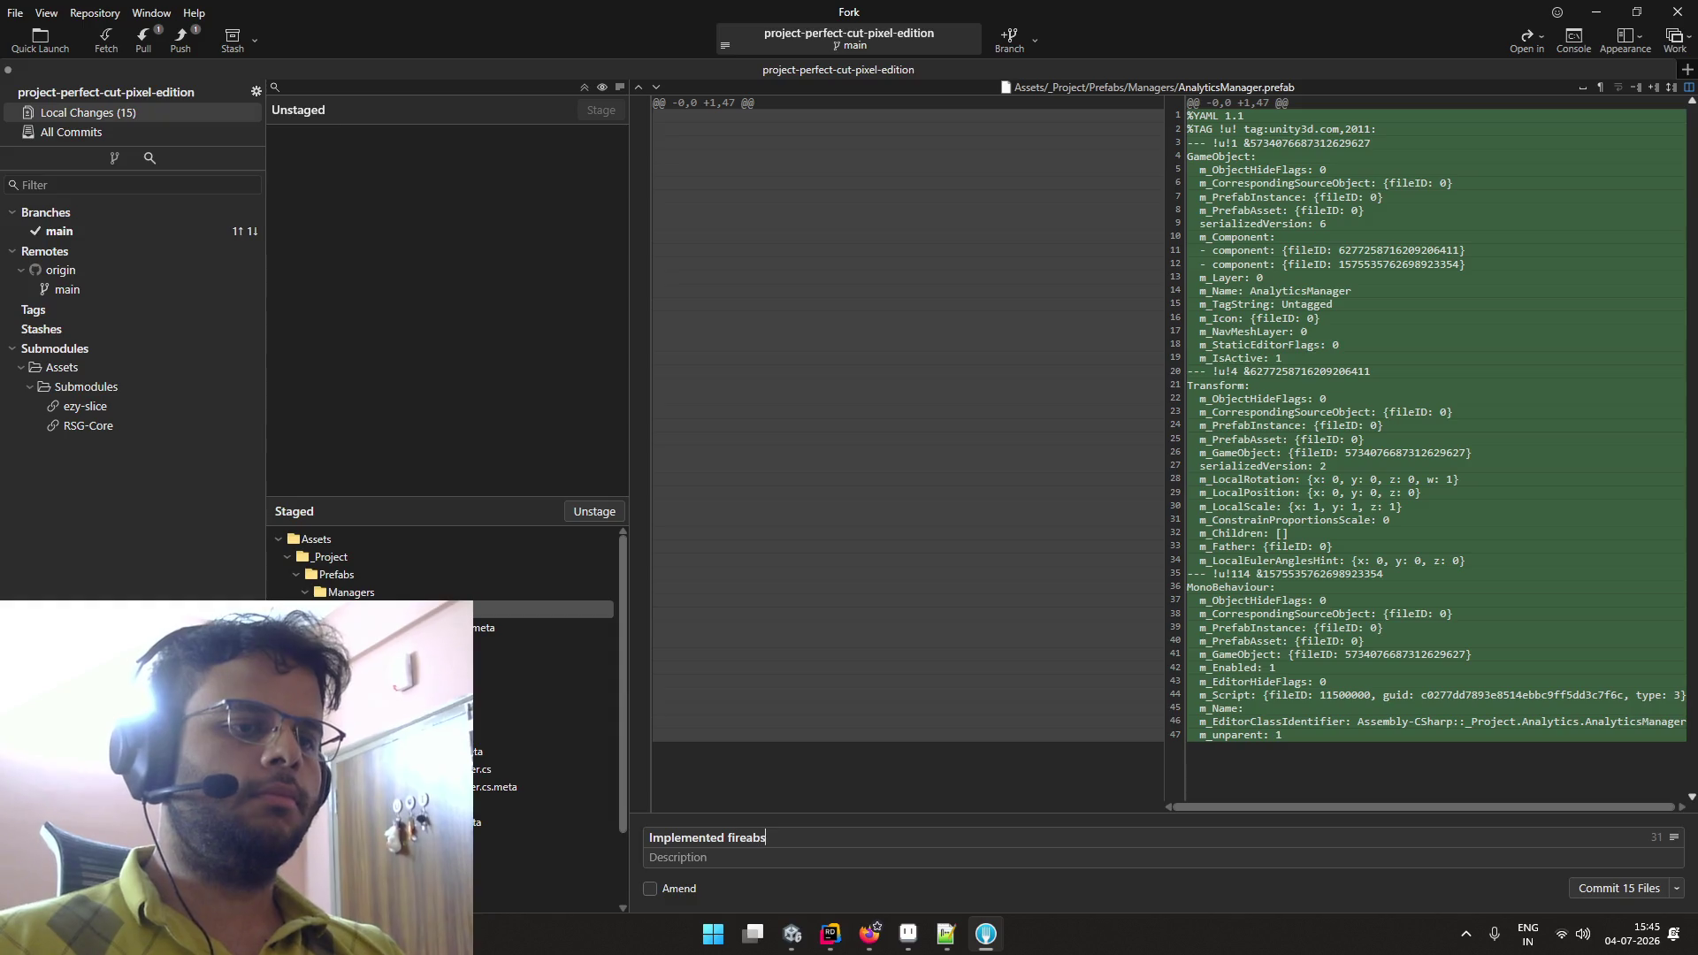
pyautogui.write('ebase ')
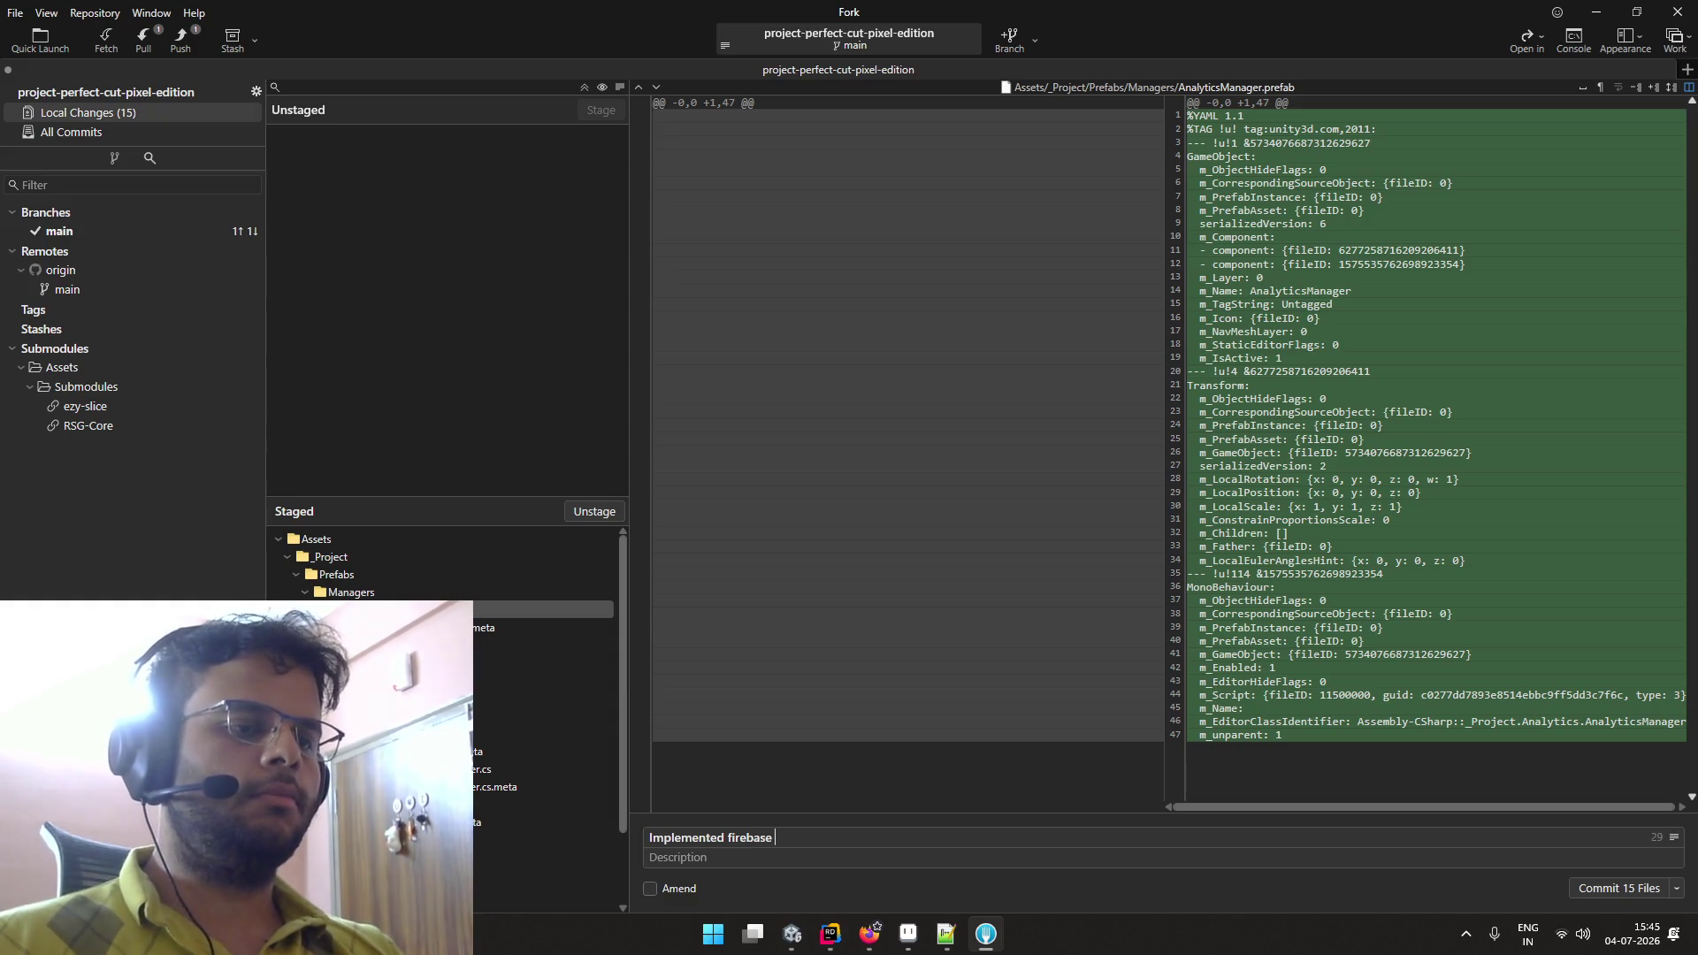
pyautogui.write('analyitc')
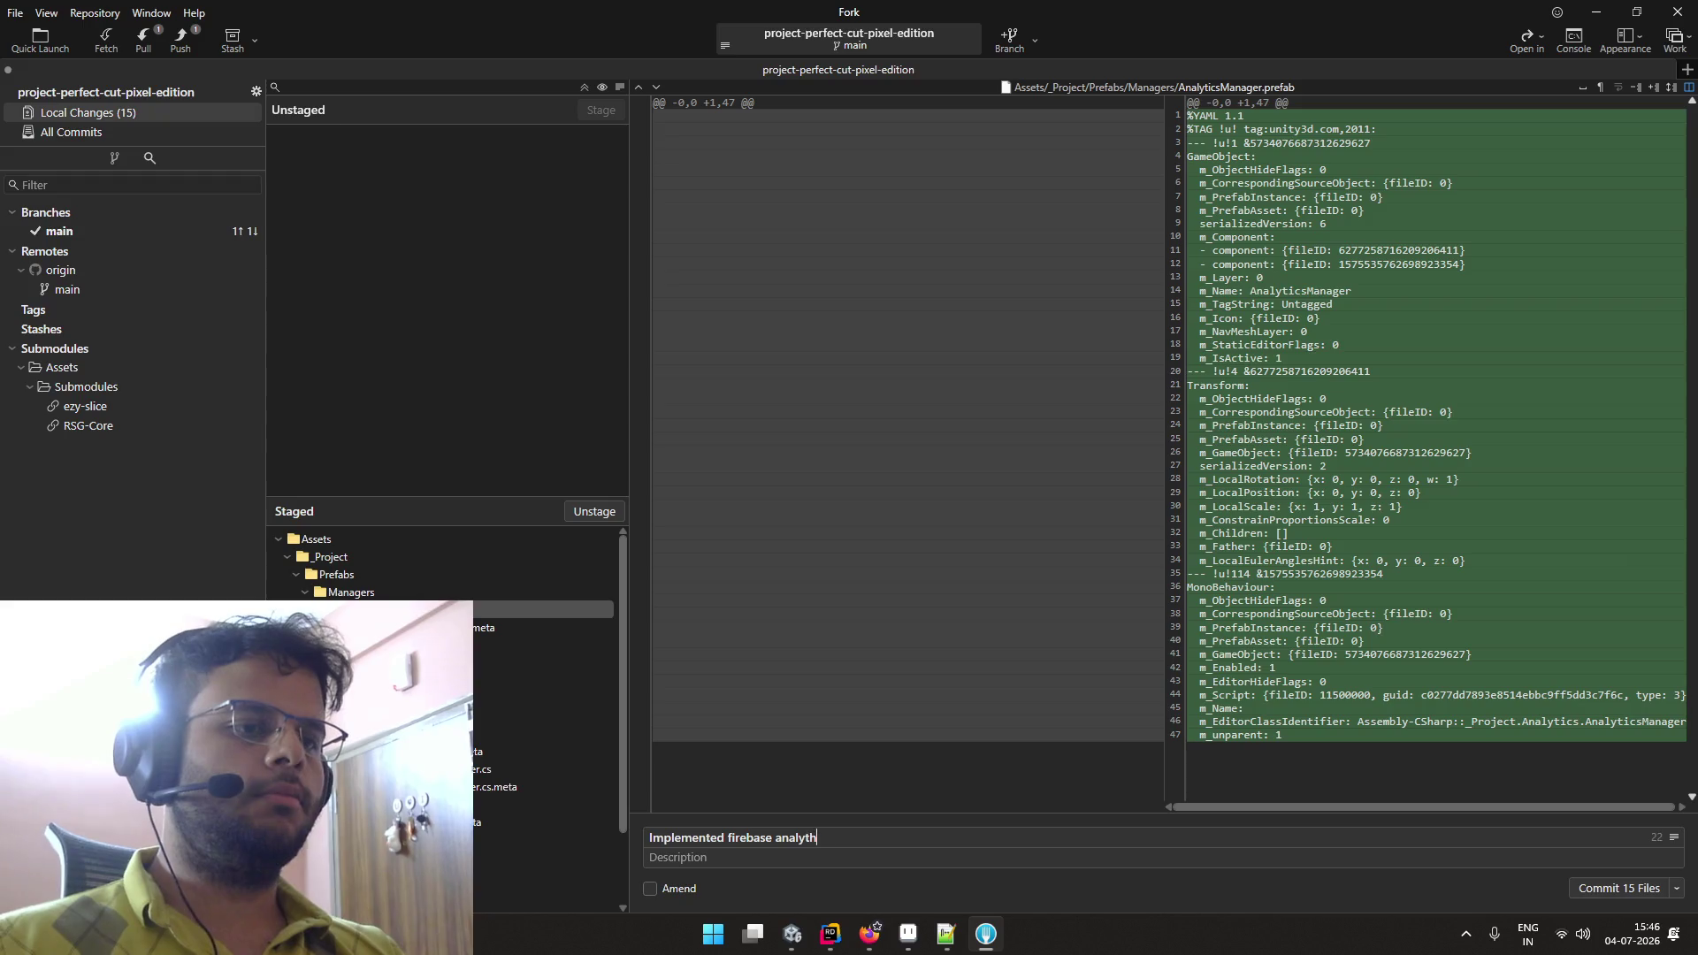
pyautogui.press('BackSpace')
pyautogui.press('BackSpace')
pyautogui.press('BackSpace')
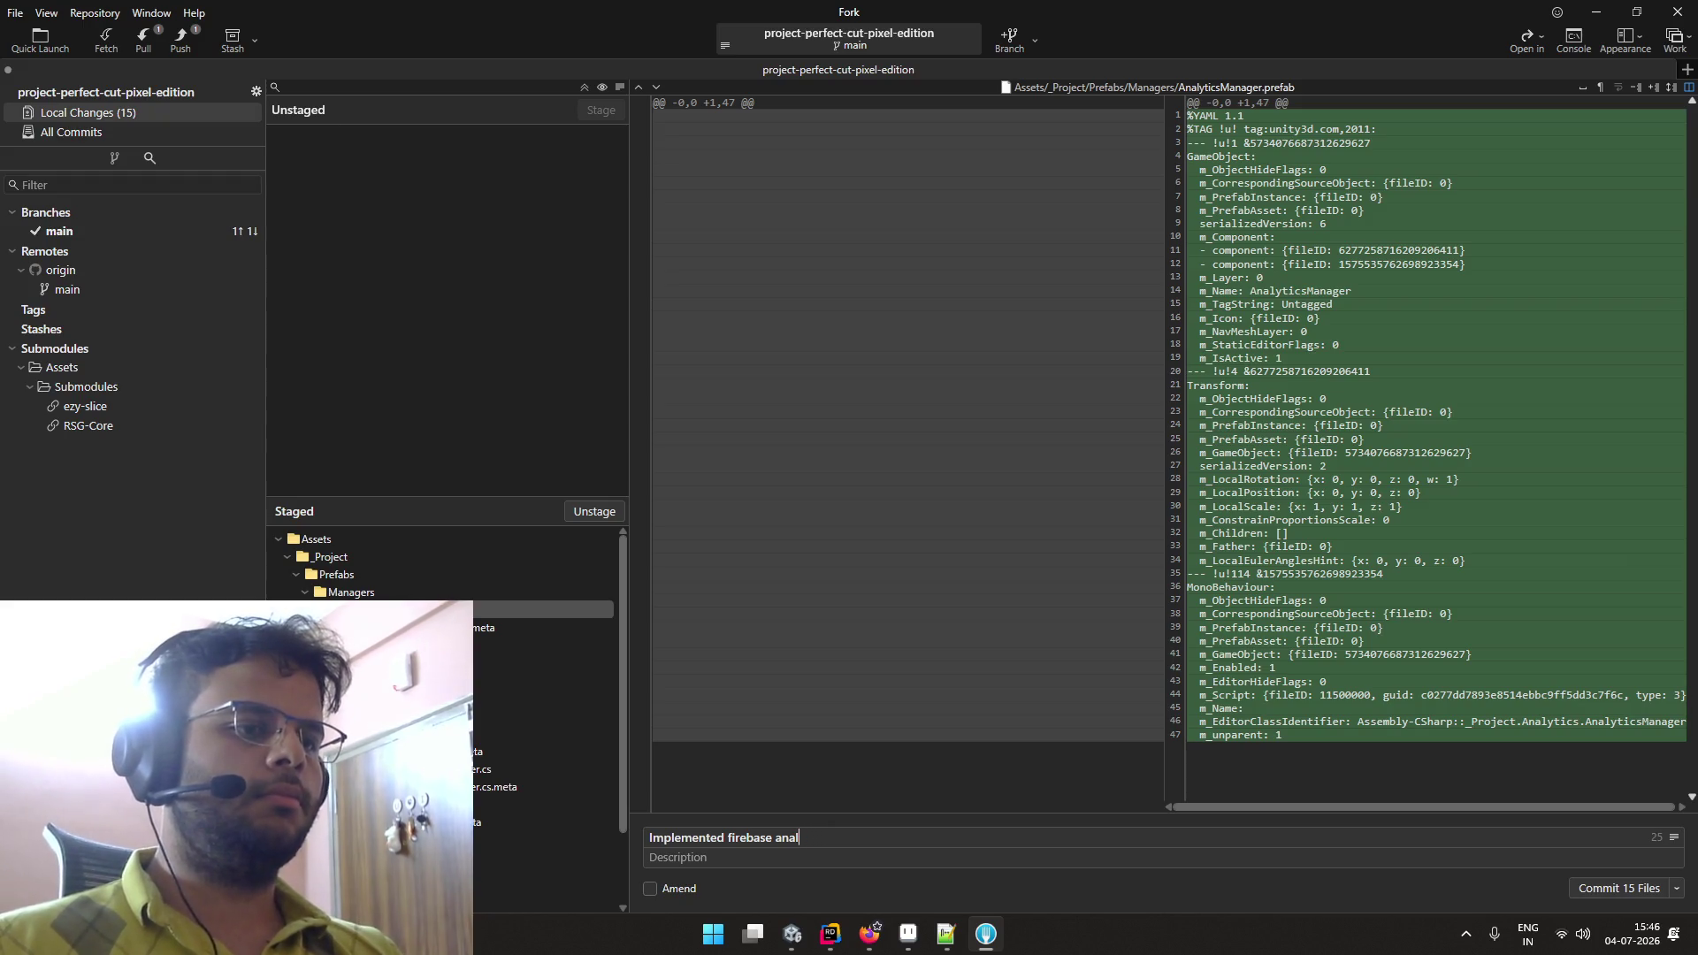
pyautogui.write('ytics;')
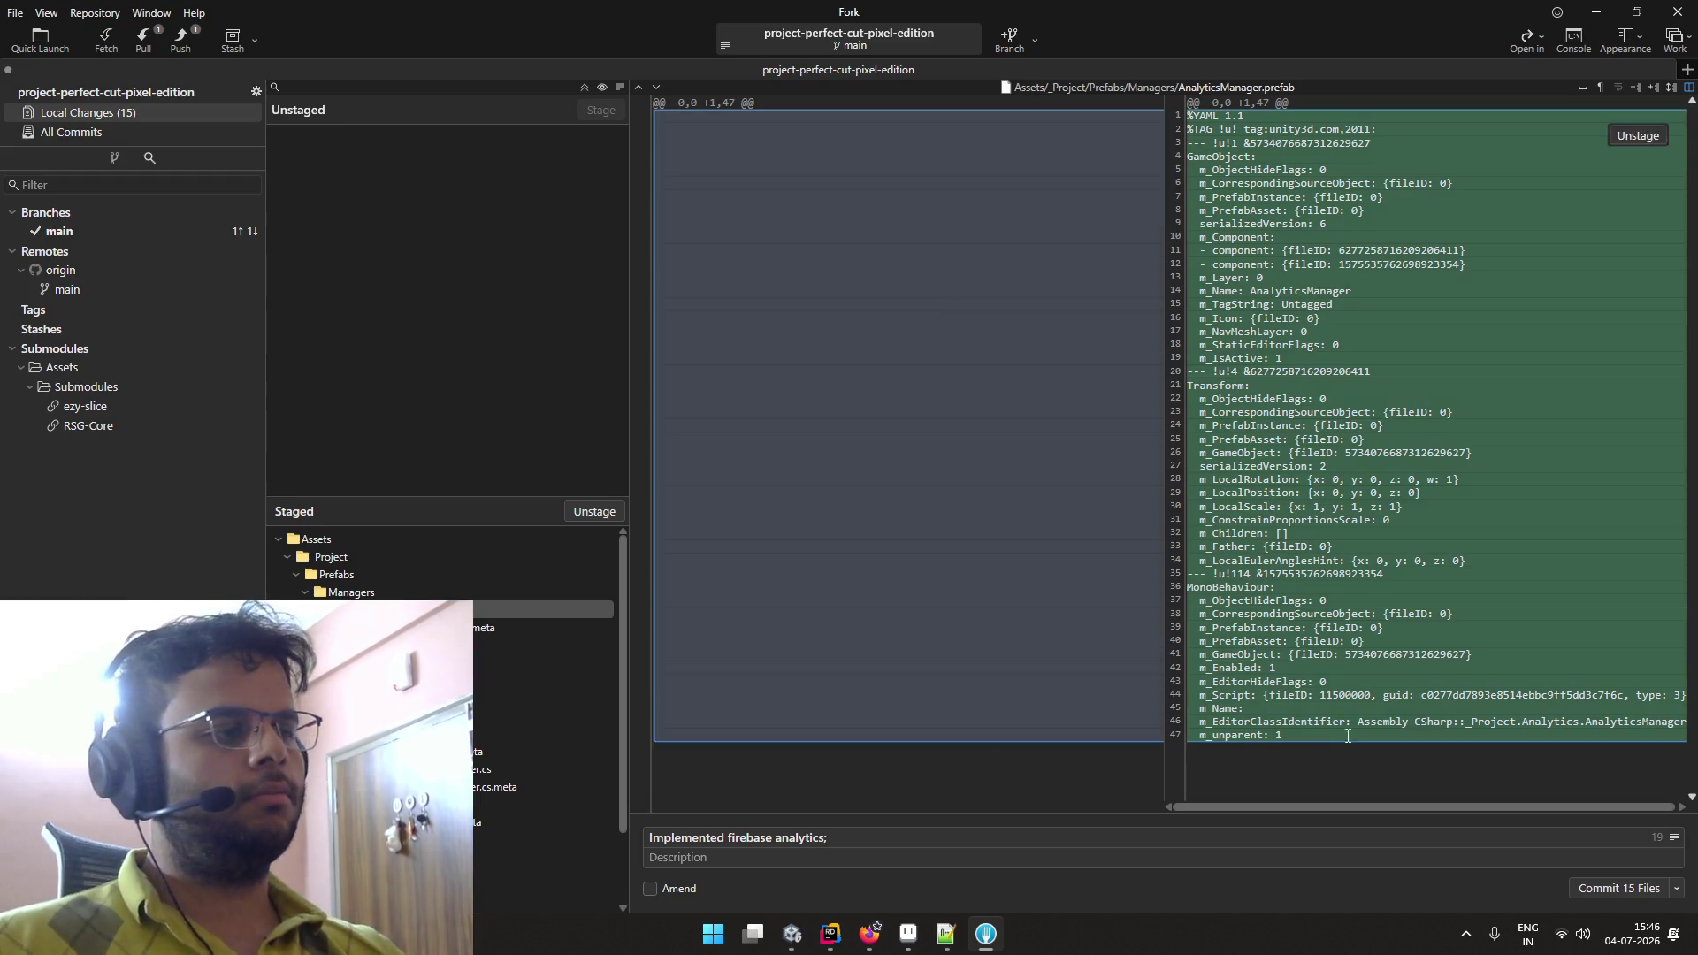
# Review the using directives and the SendLevelStart call in AnalyticsManager.cs in Rider.
pyautogui.hotkey('alt', 'Tab')
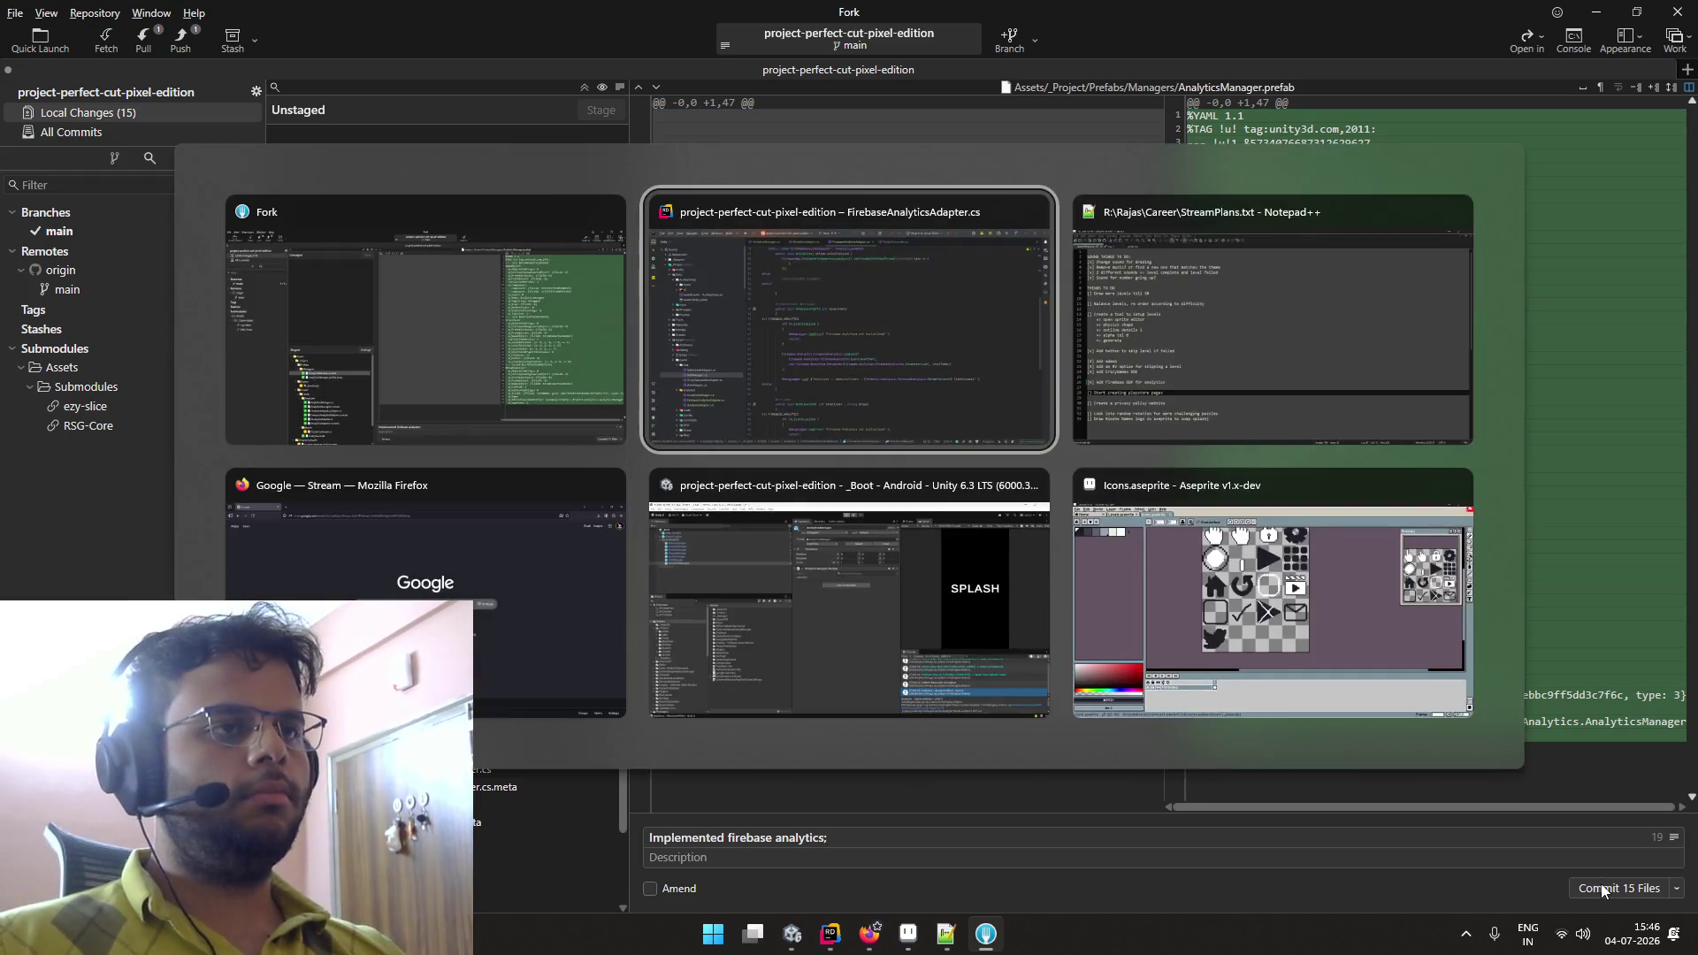
pyautogui.scroll(6, 838, 713)
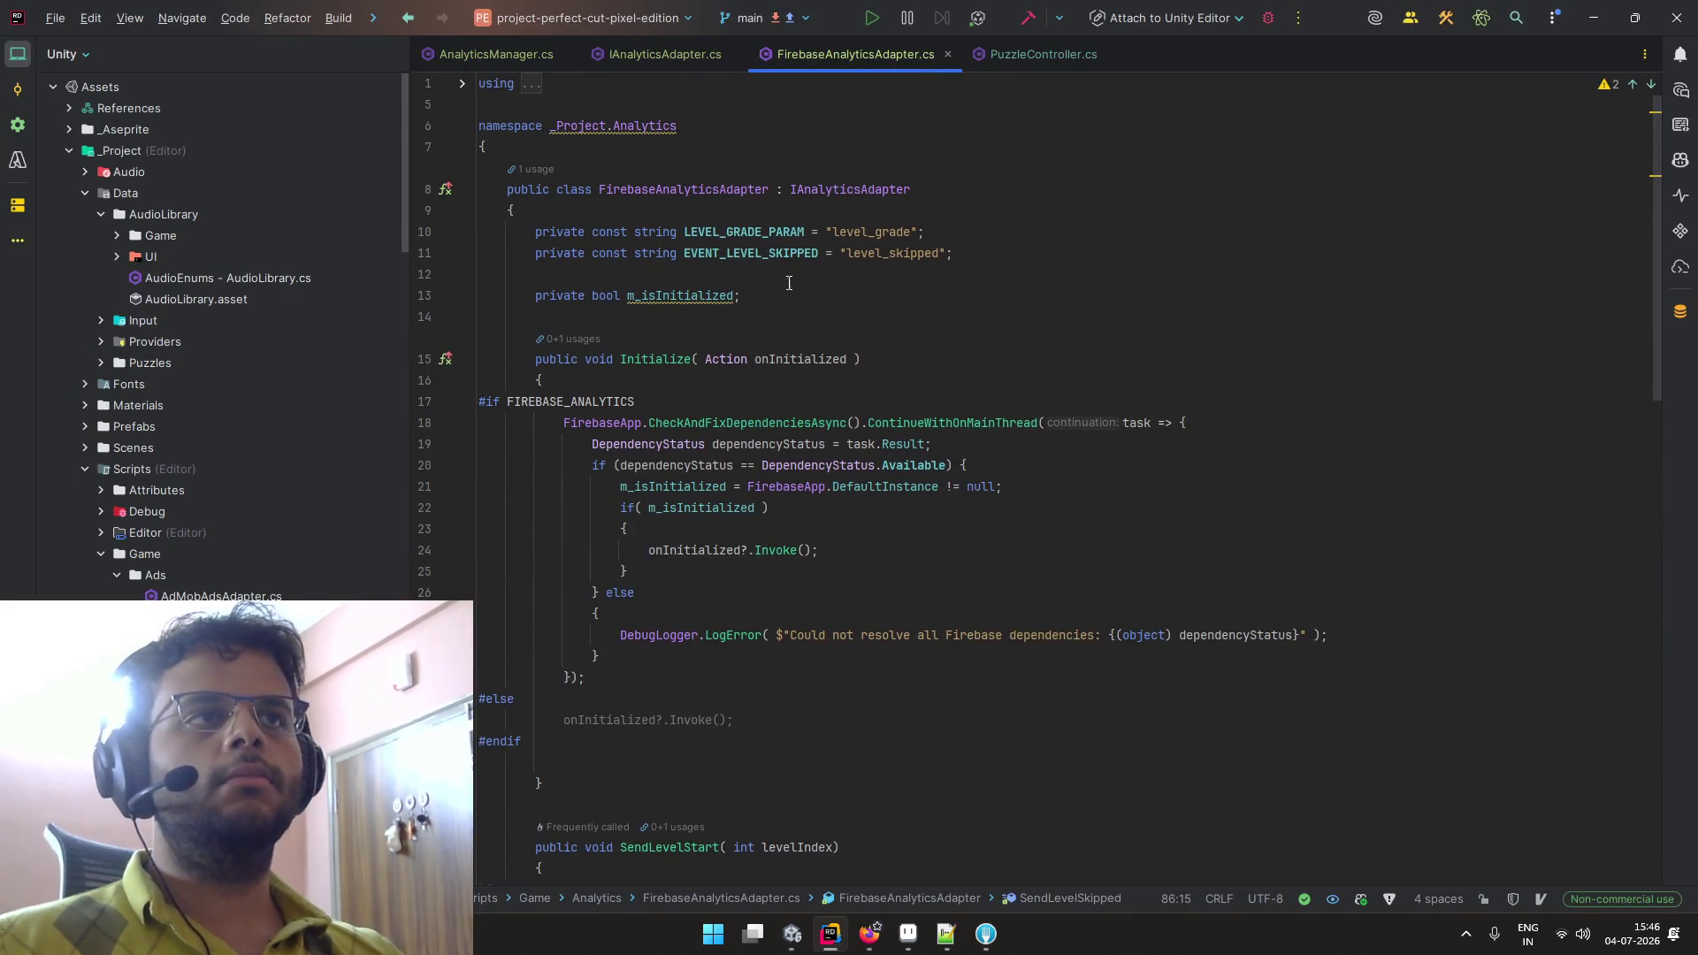
pyautogui.click(534, 84)
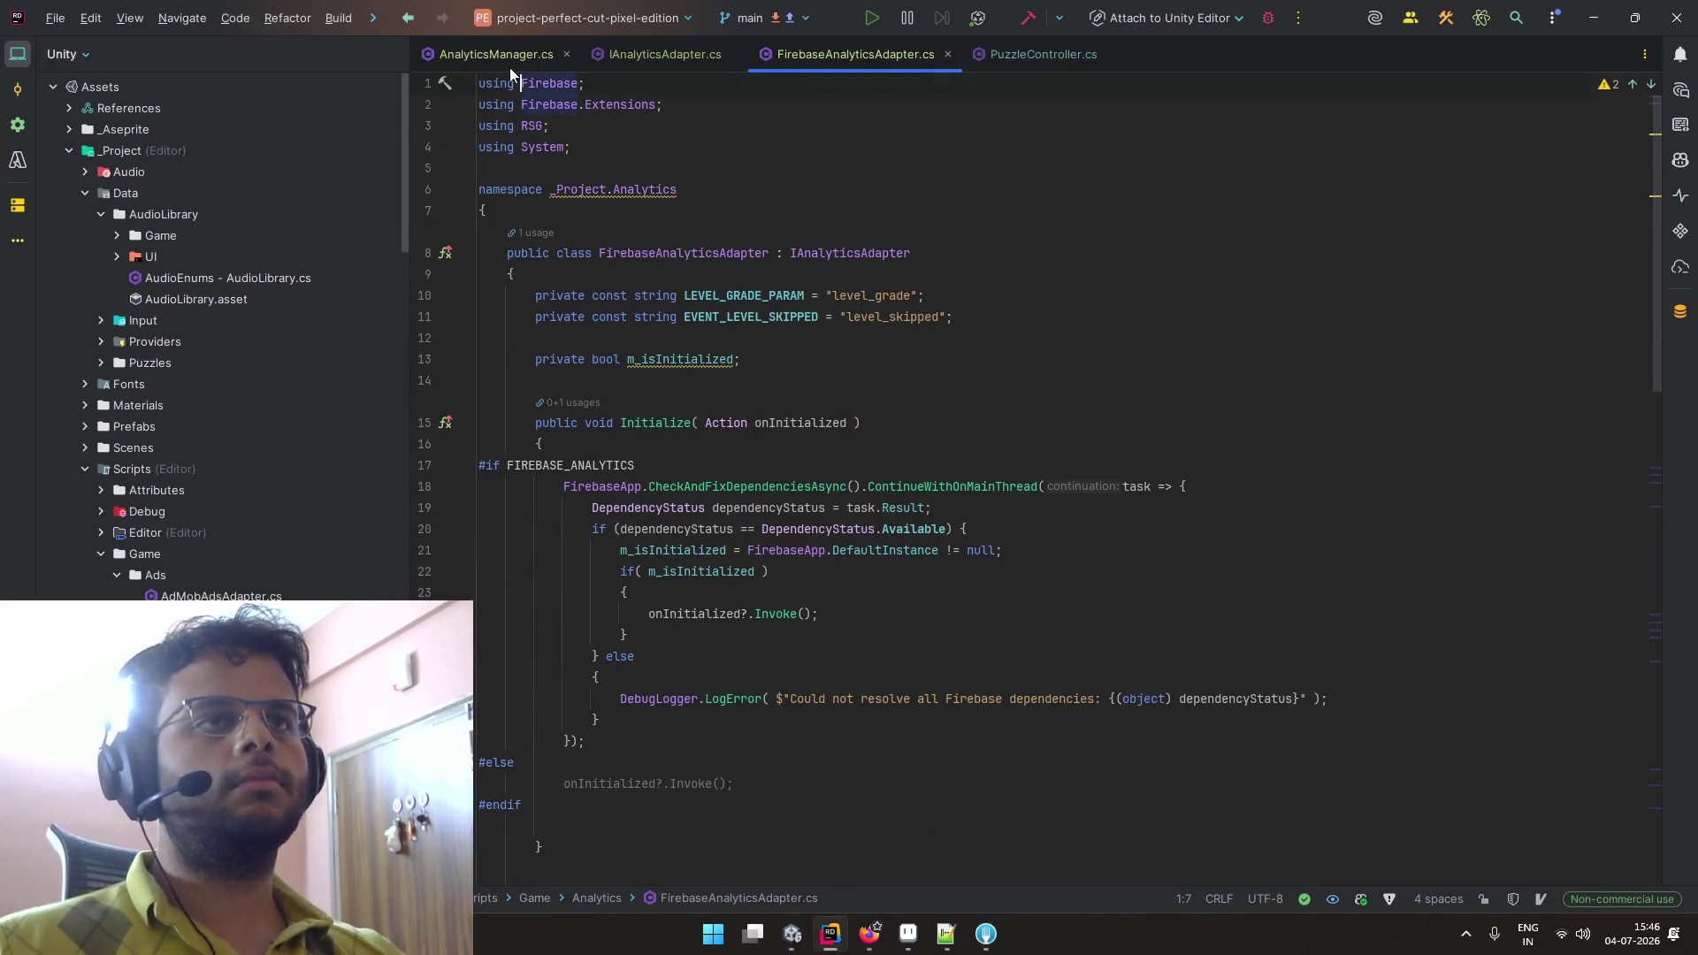
pyautogui.click(528, 57)
pyautogui.scroll(-1, 702, 355)
pyautogui.click(641, 450)
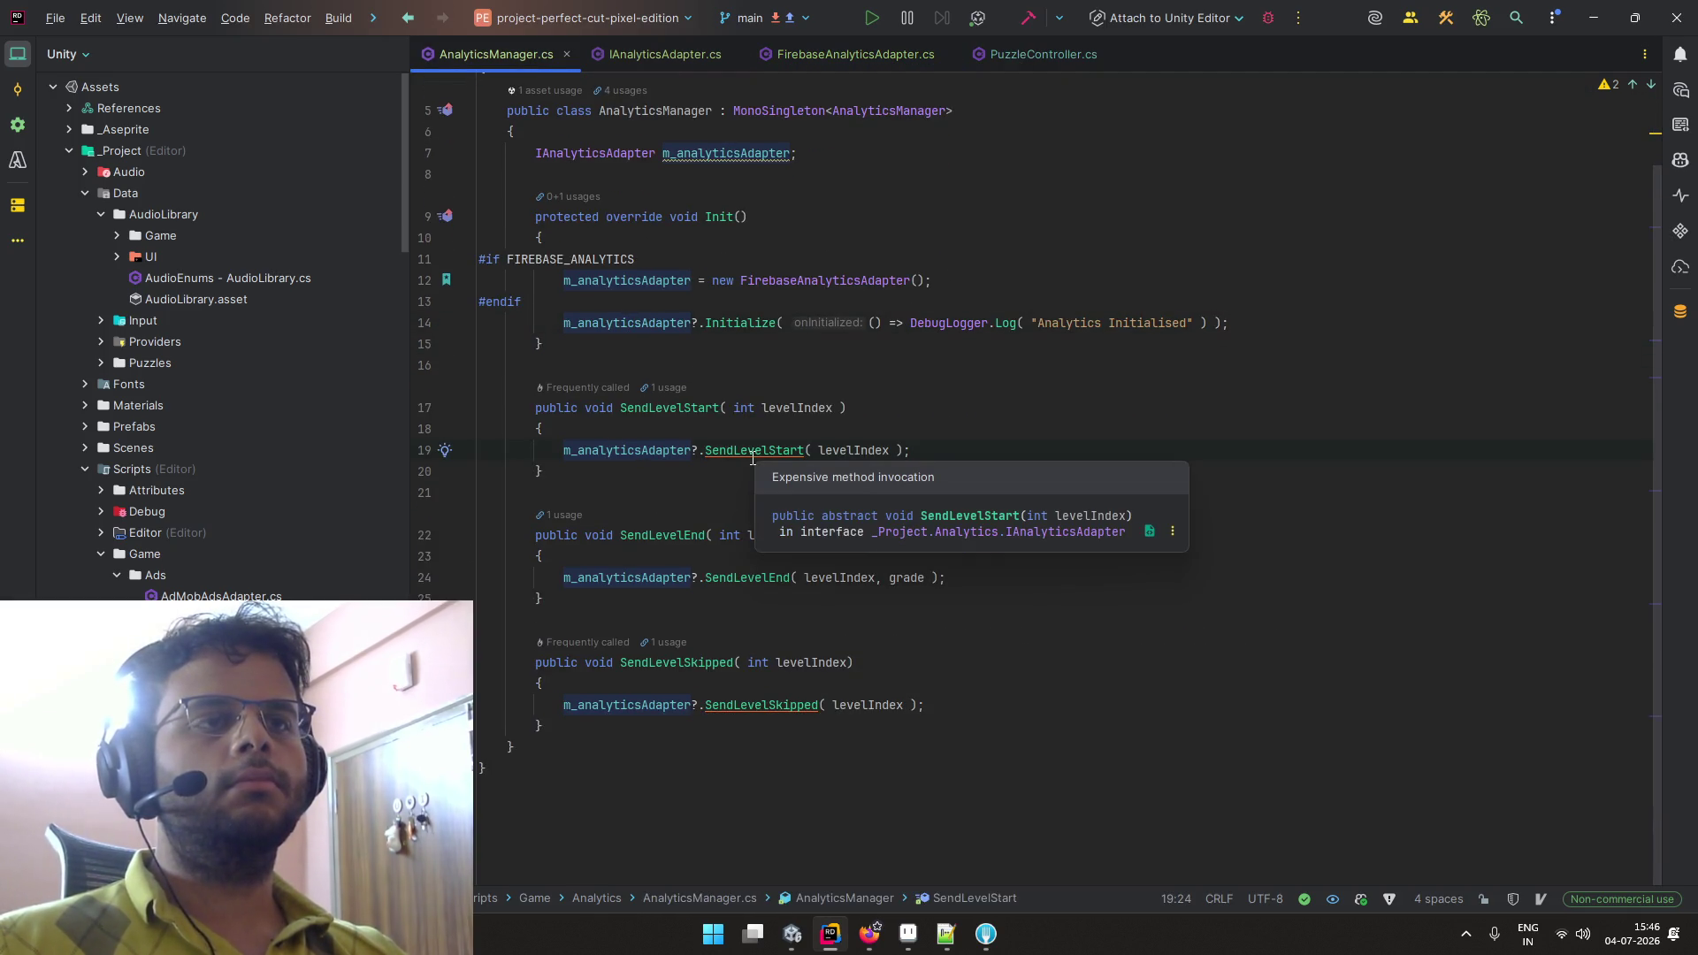
pyautogui.hotkey('alt', 'Tab')
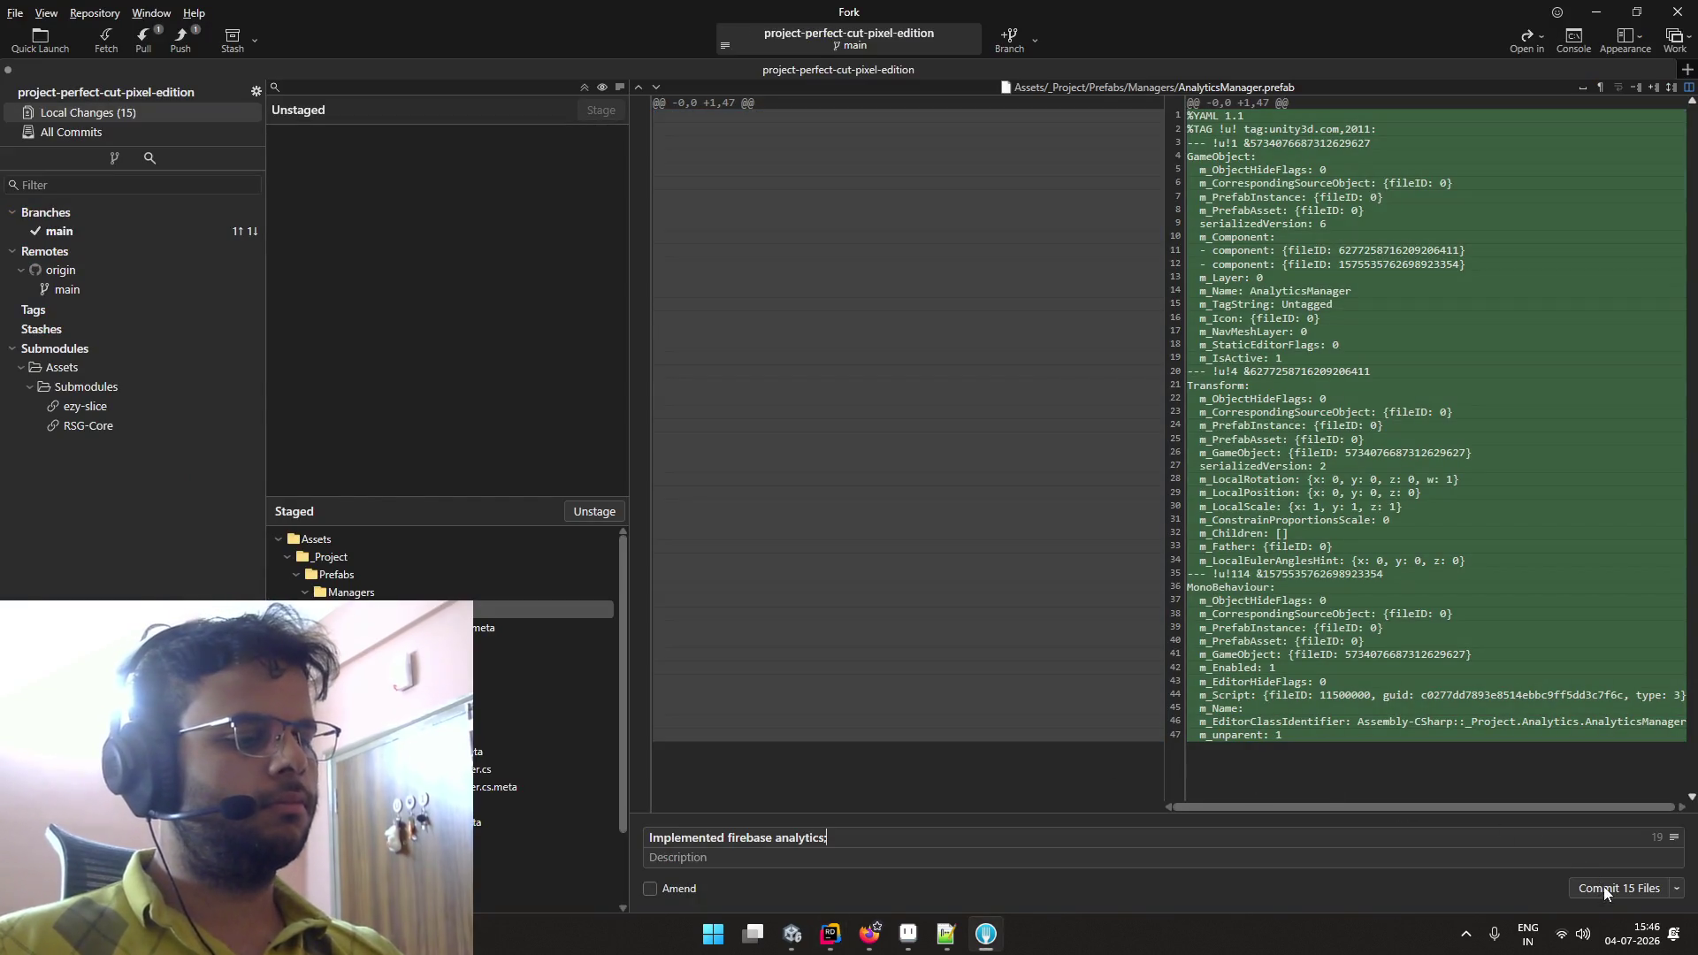
# Commit the staged files, push main to origin, and browse the recent commit history.
pyautogui.click(1620, 893)
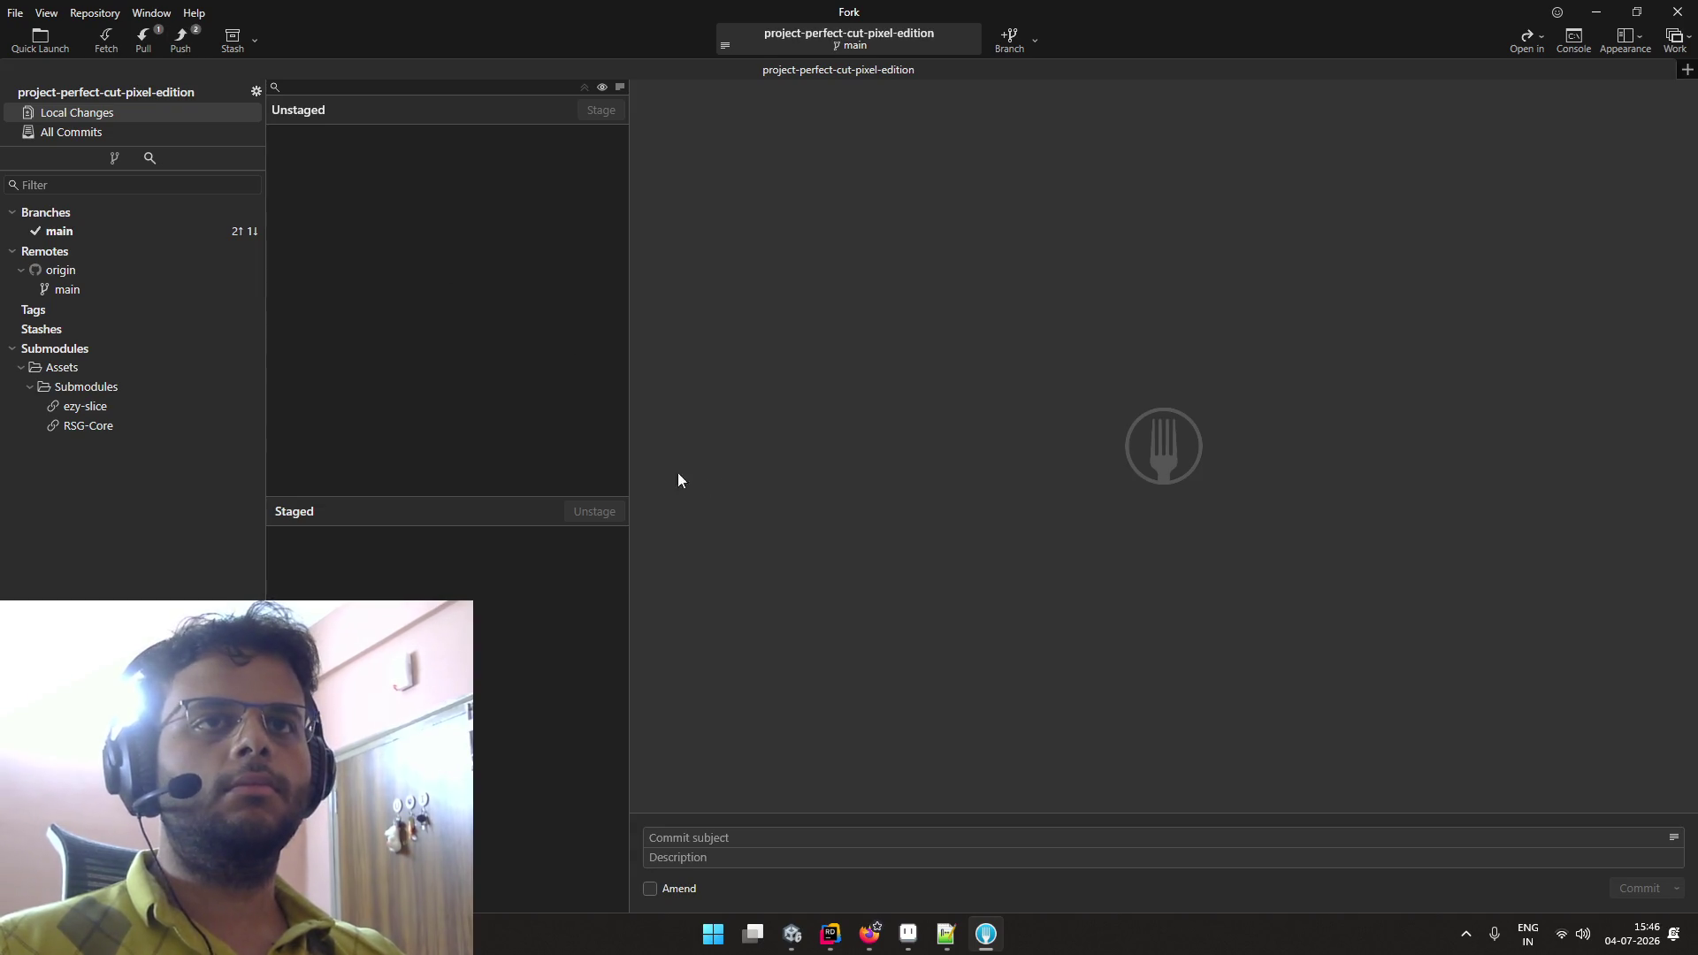
pyautogui.click(177, 35)
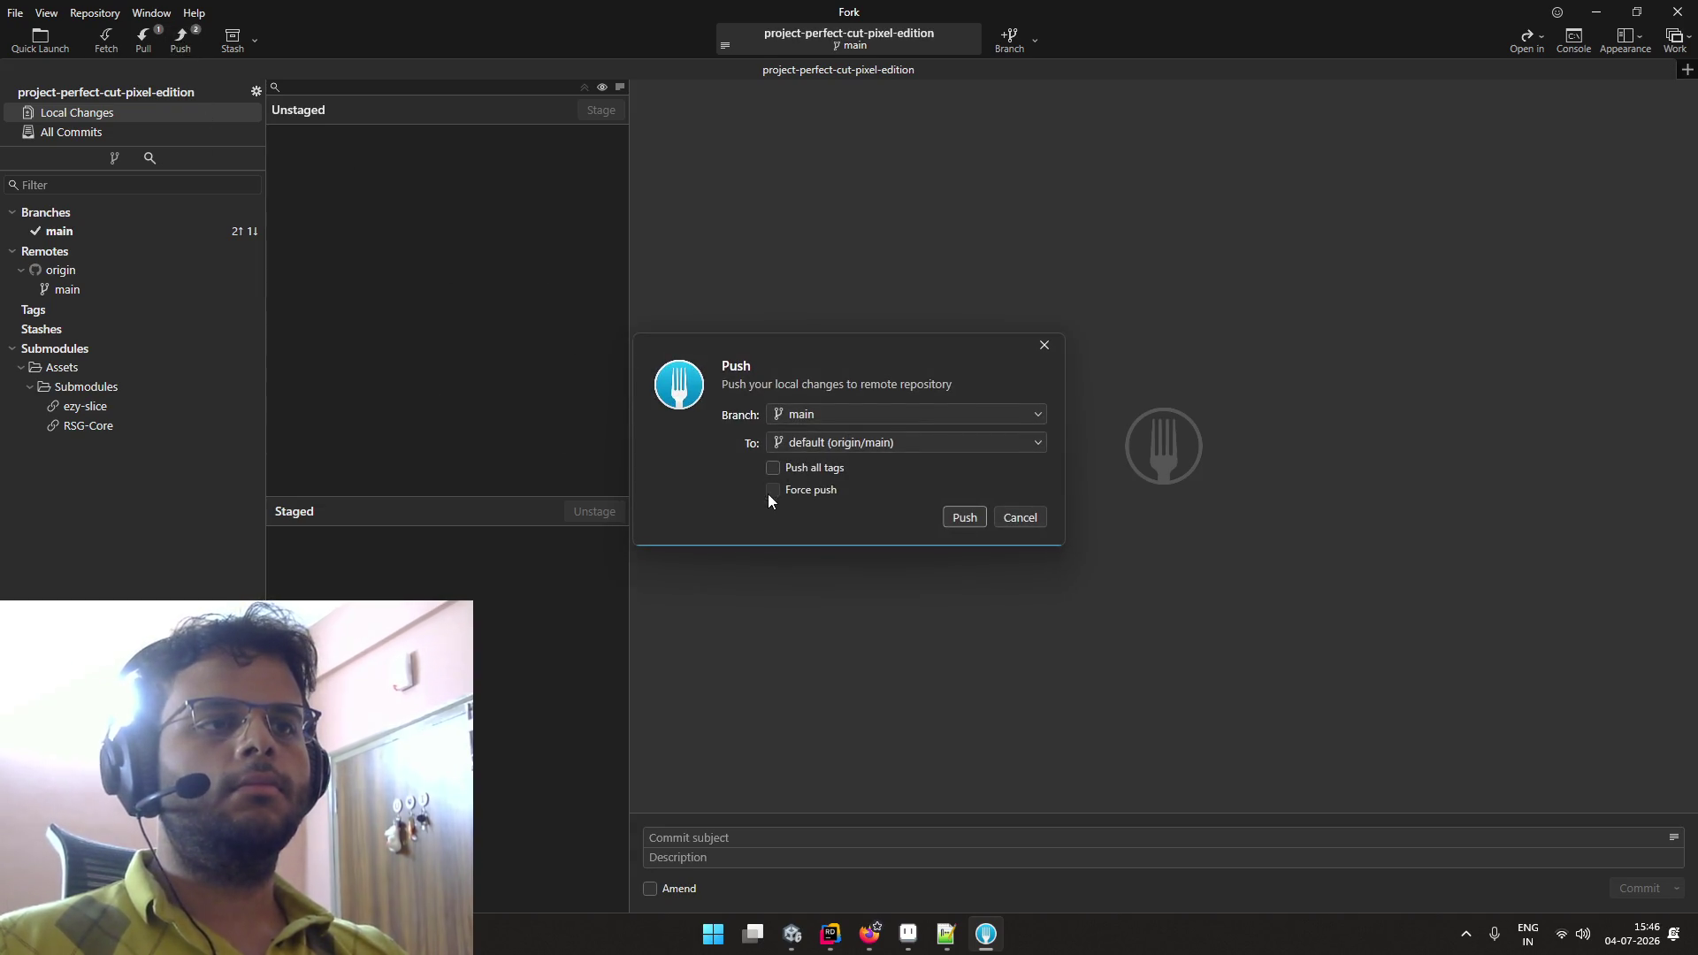
pyautogui.click(964, 518)
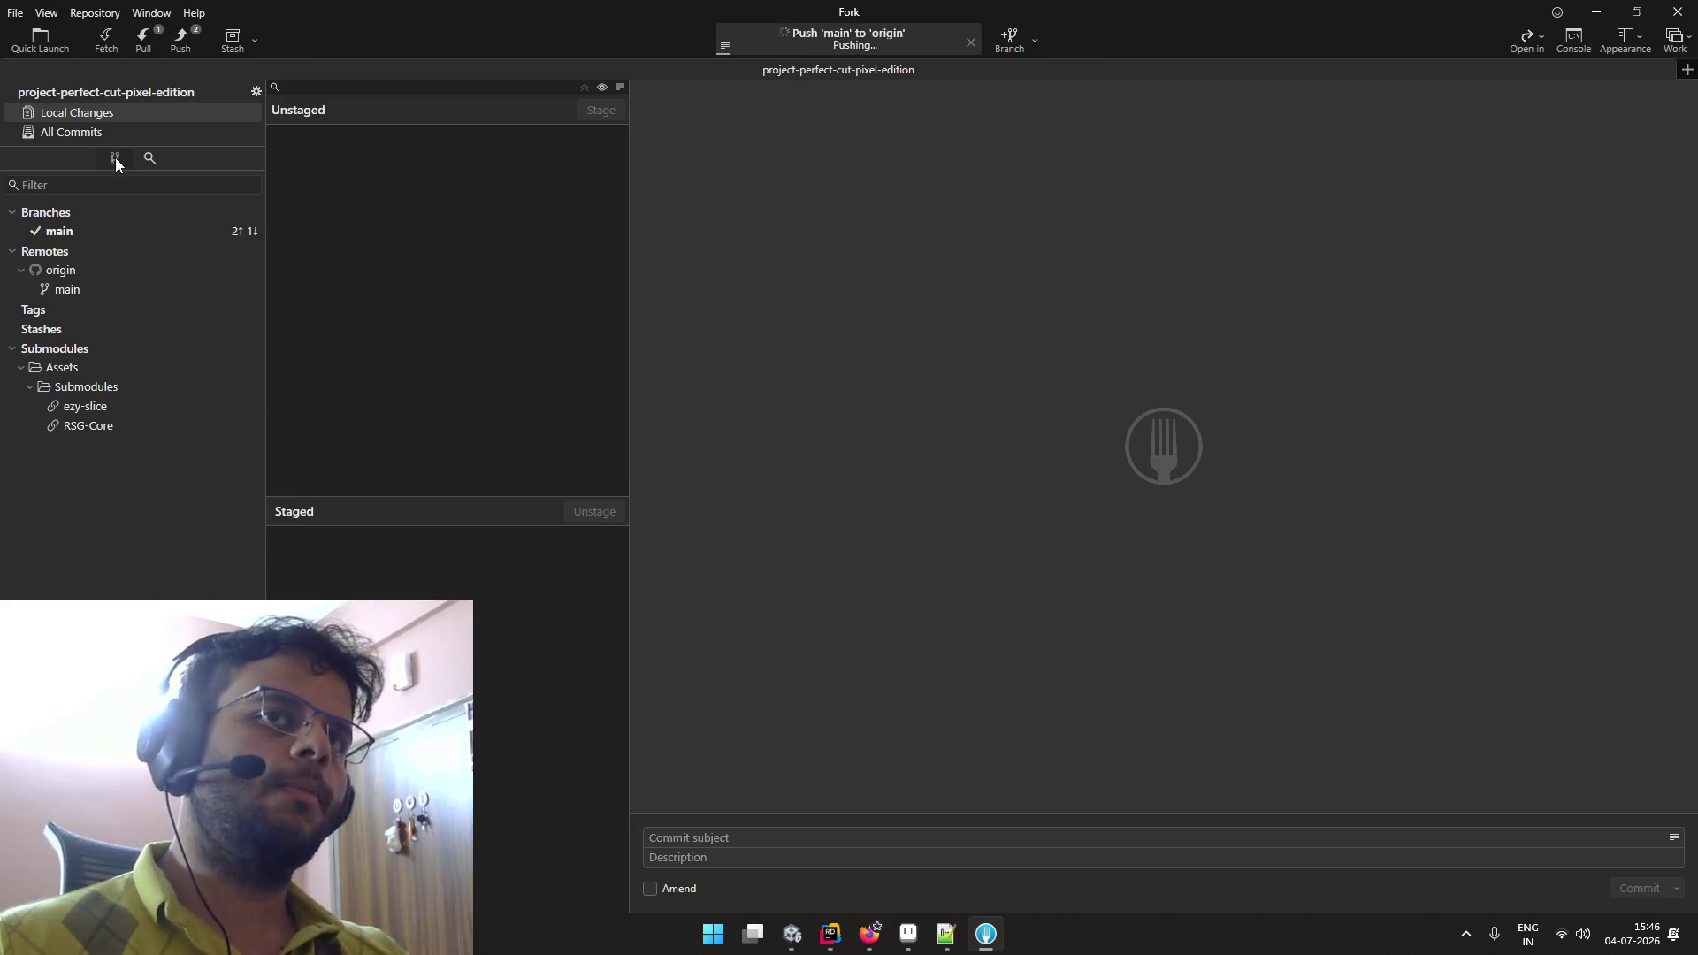
pyautogui.click(113, 133)
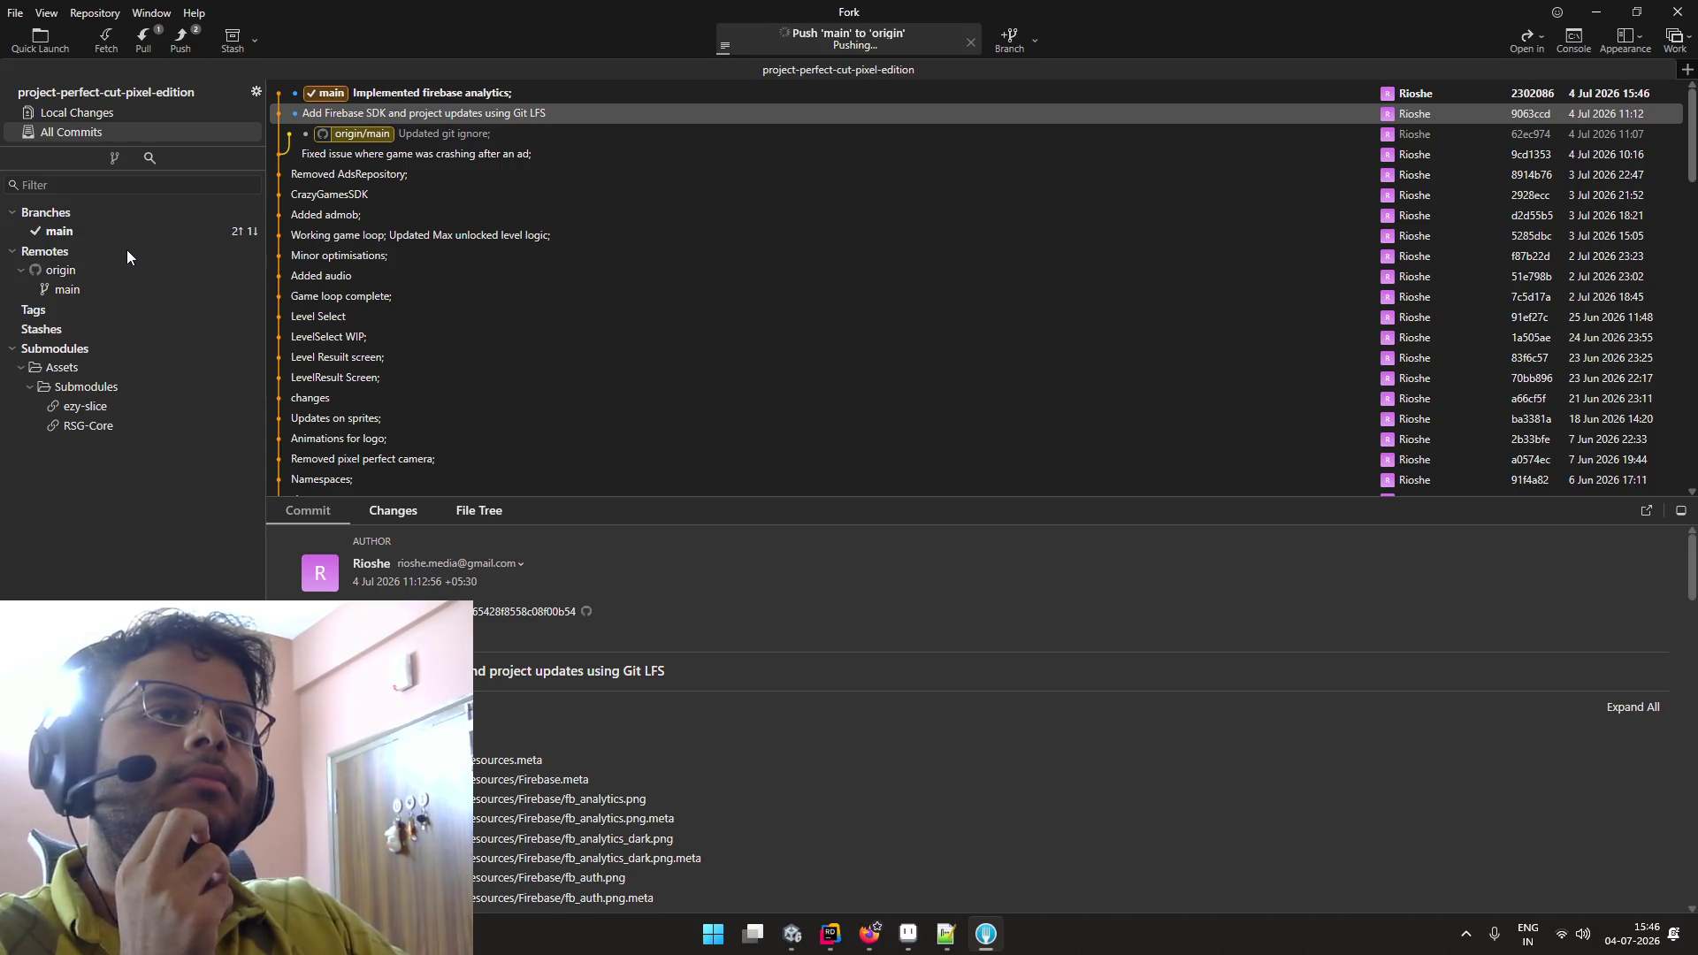
pyautogui.click(399, 134)
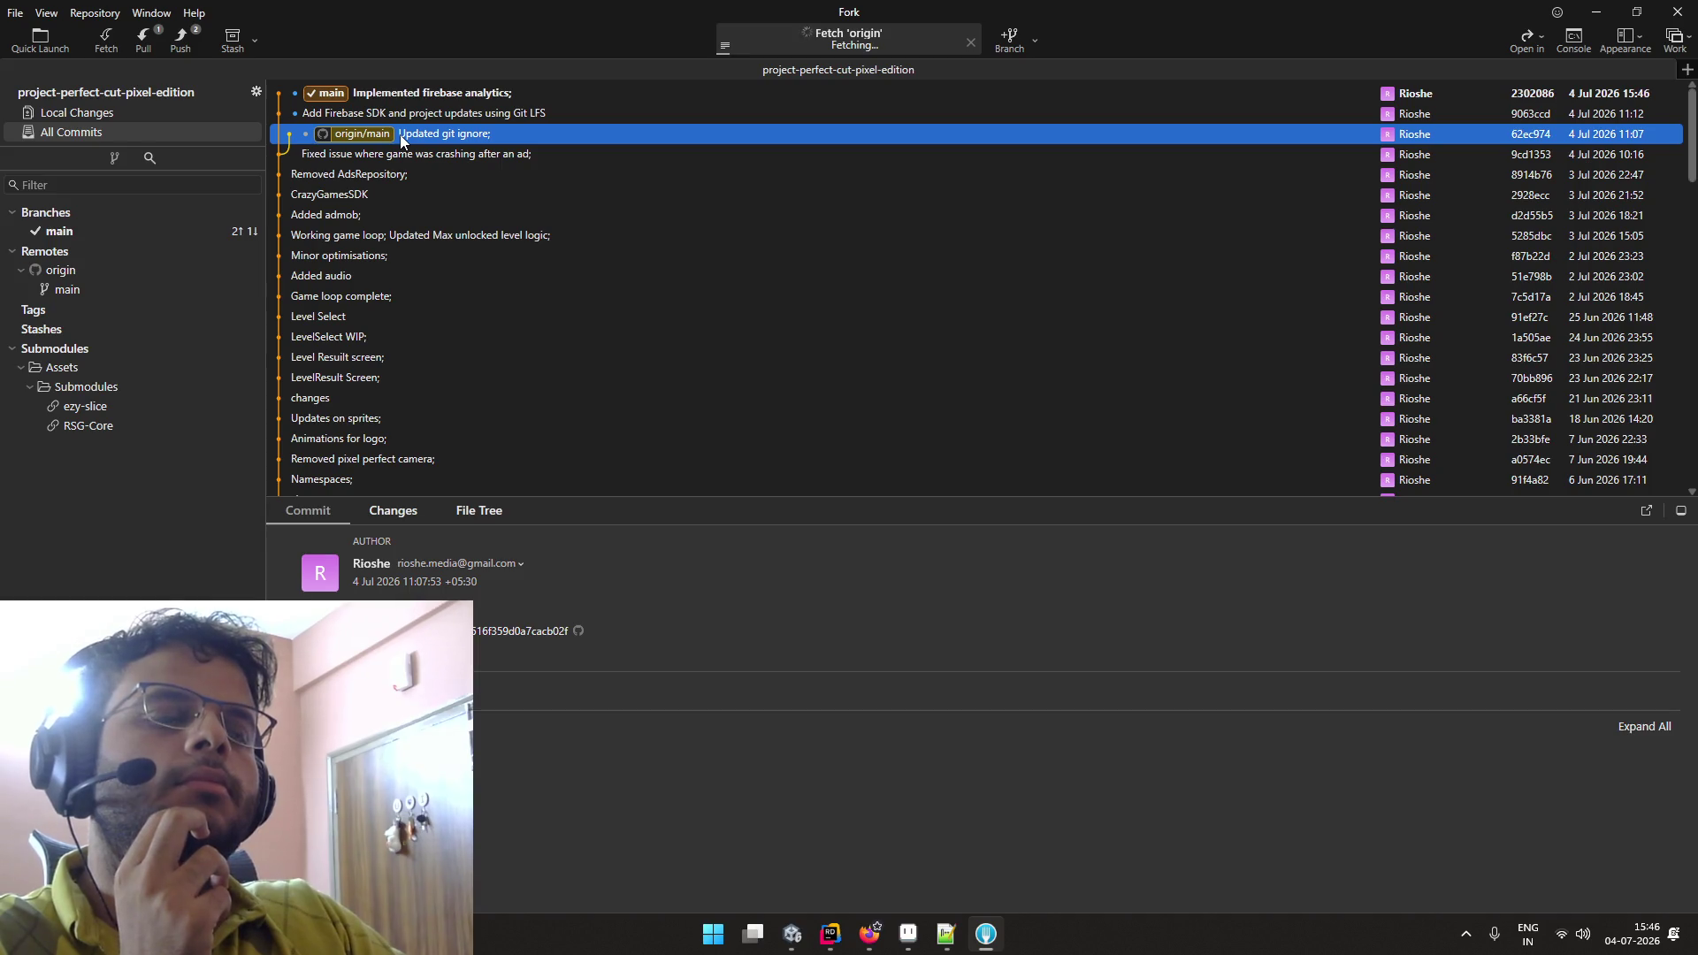
pyautogui.click(416, 97)
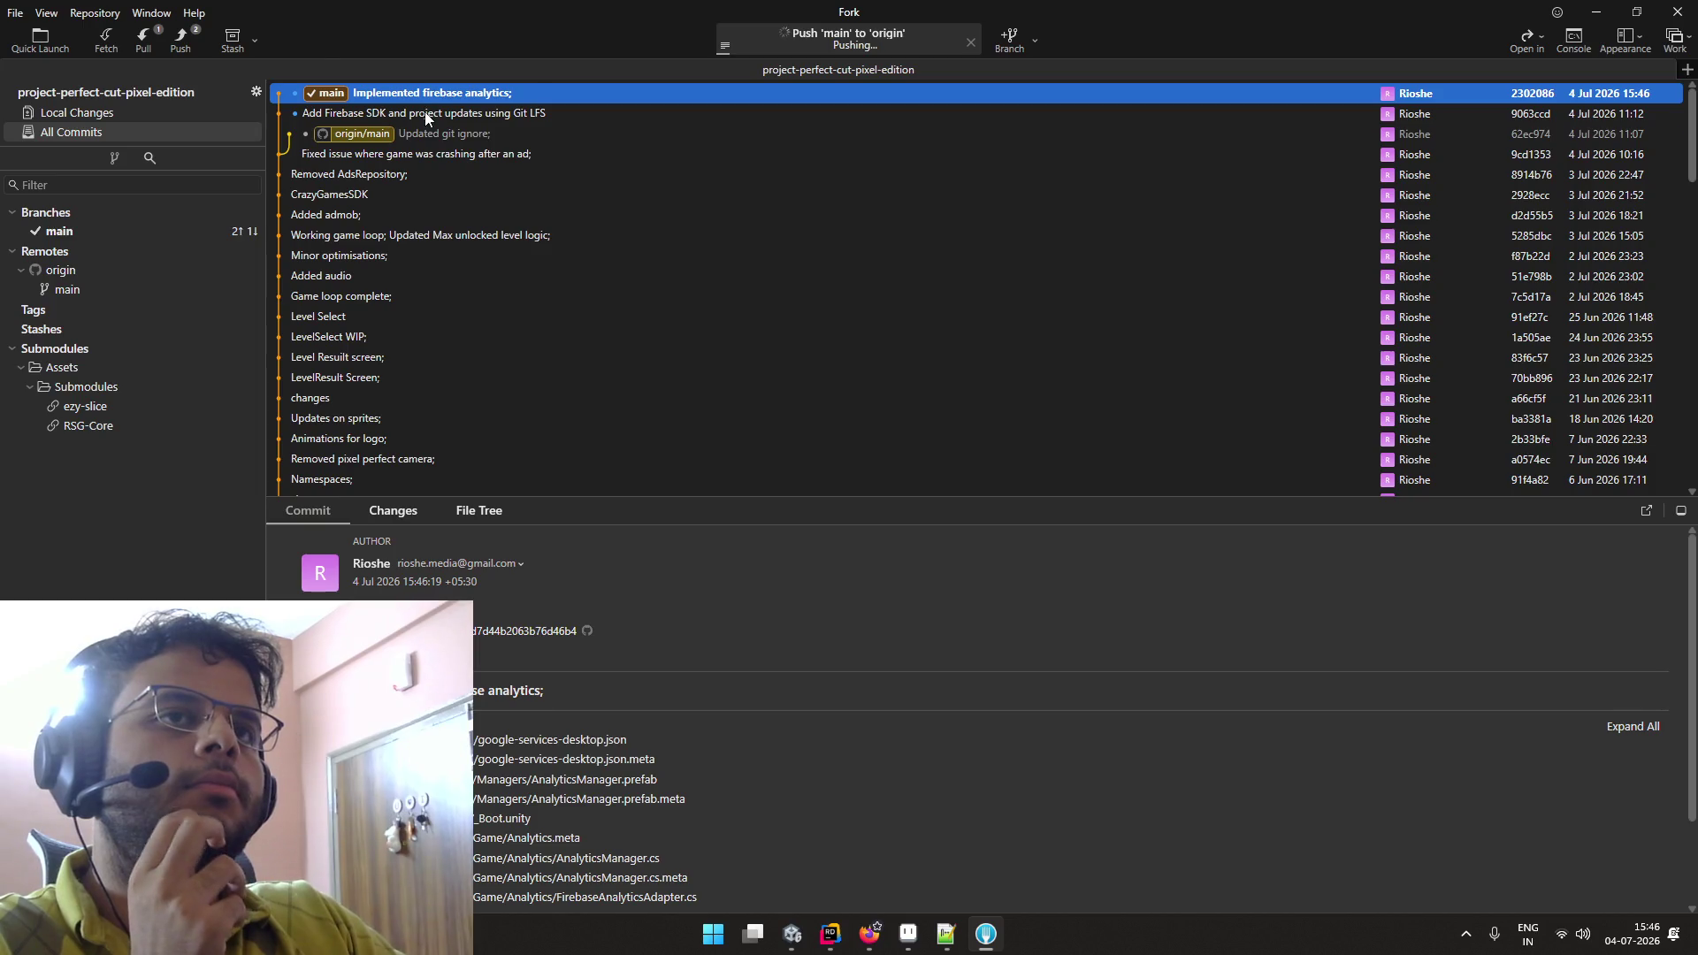
pyautogui.click(426, 119)
pyautogui.click(428, 134)
pyautogui.click(189, 109)
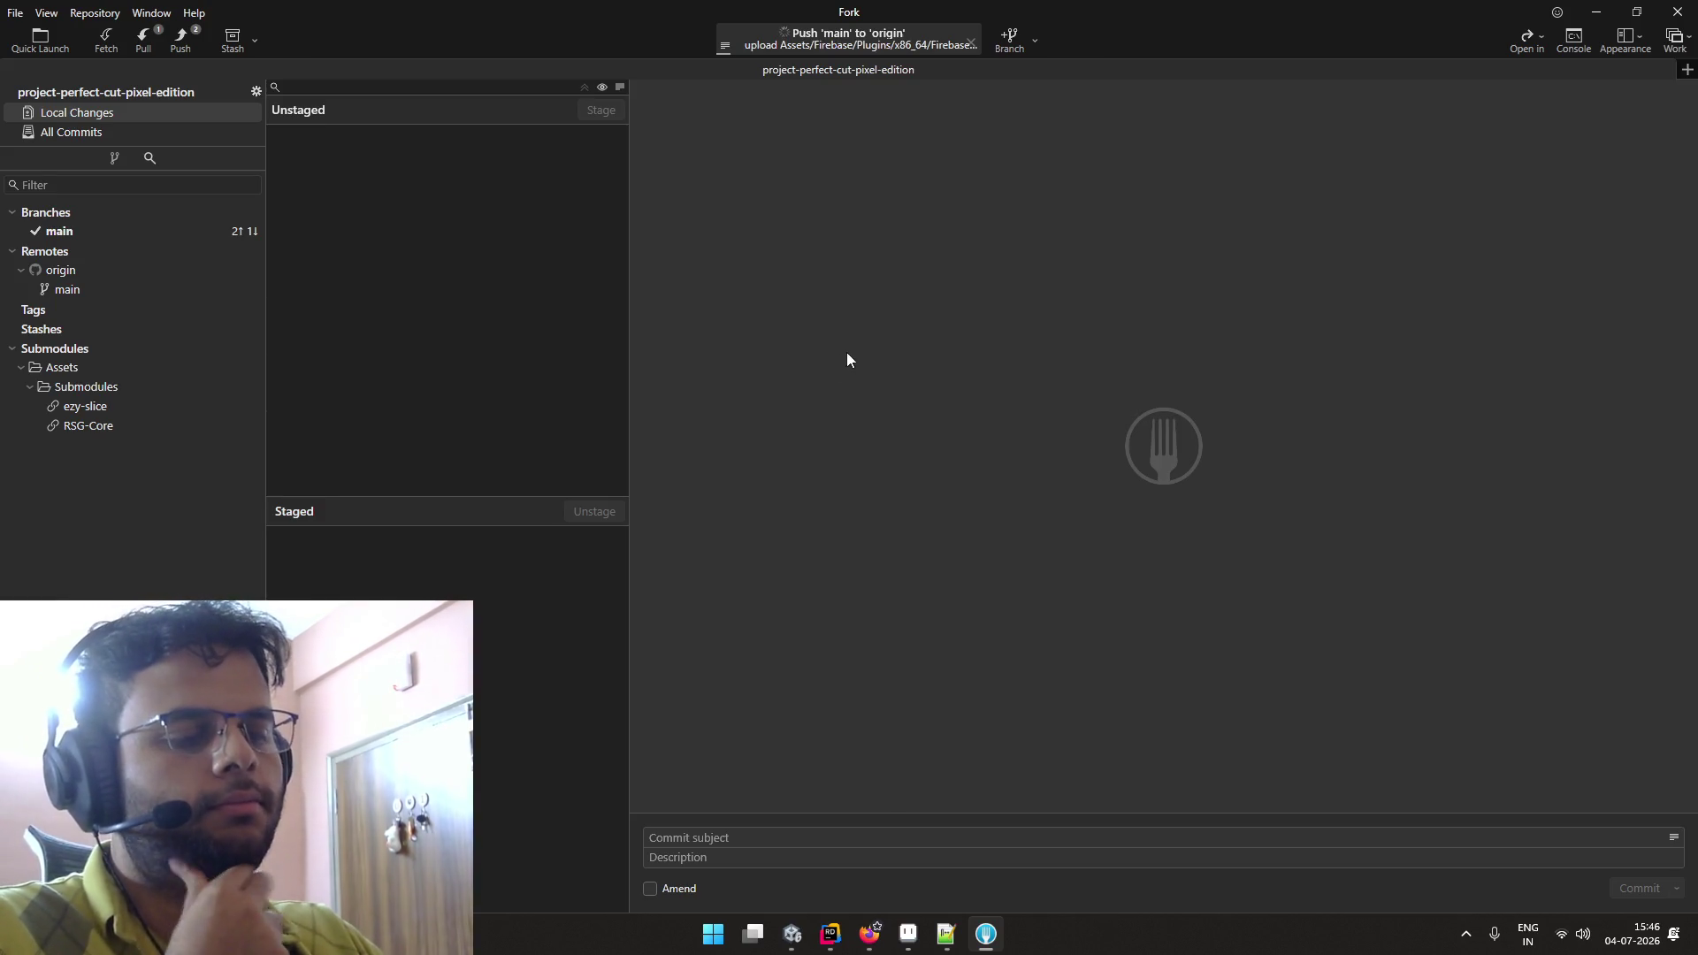
# Clear the Unity editor's console log.
pyautogui.click(794, 935)
pyautogui.click(1086, 651)
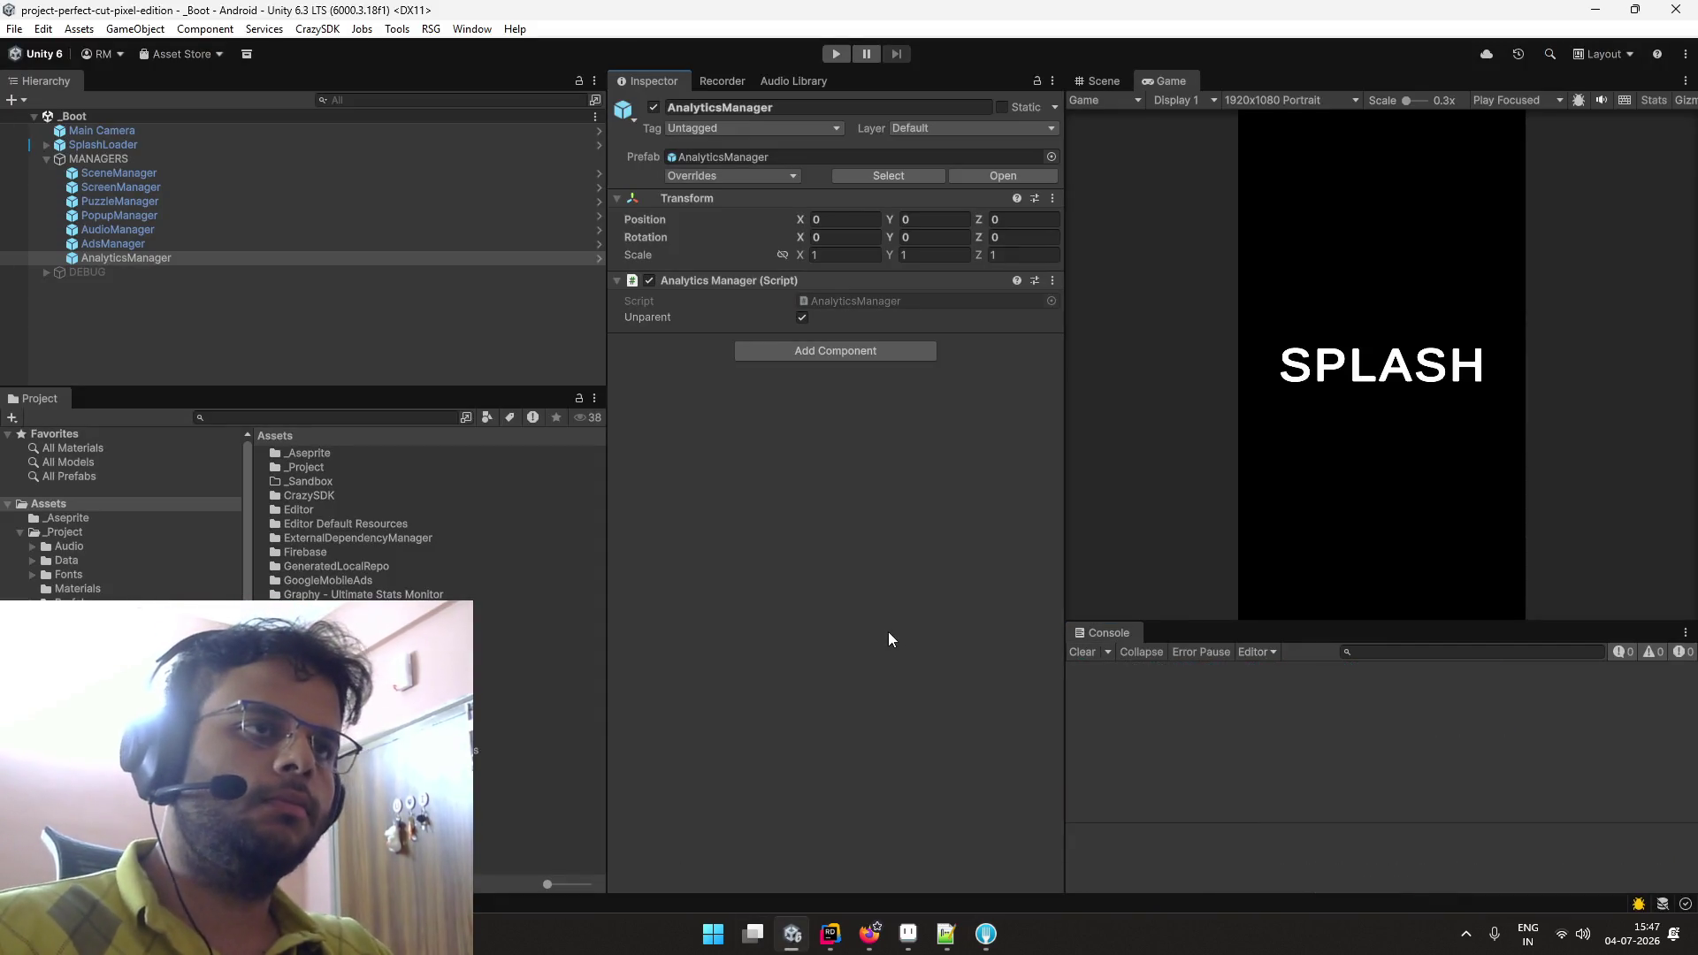
pyautogui.hotkey('alt', 'Tab')
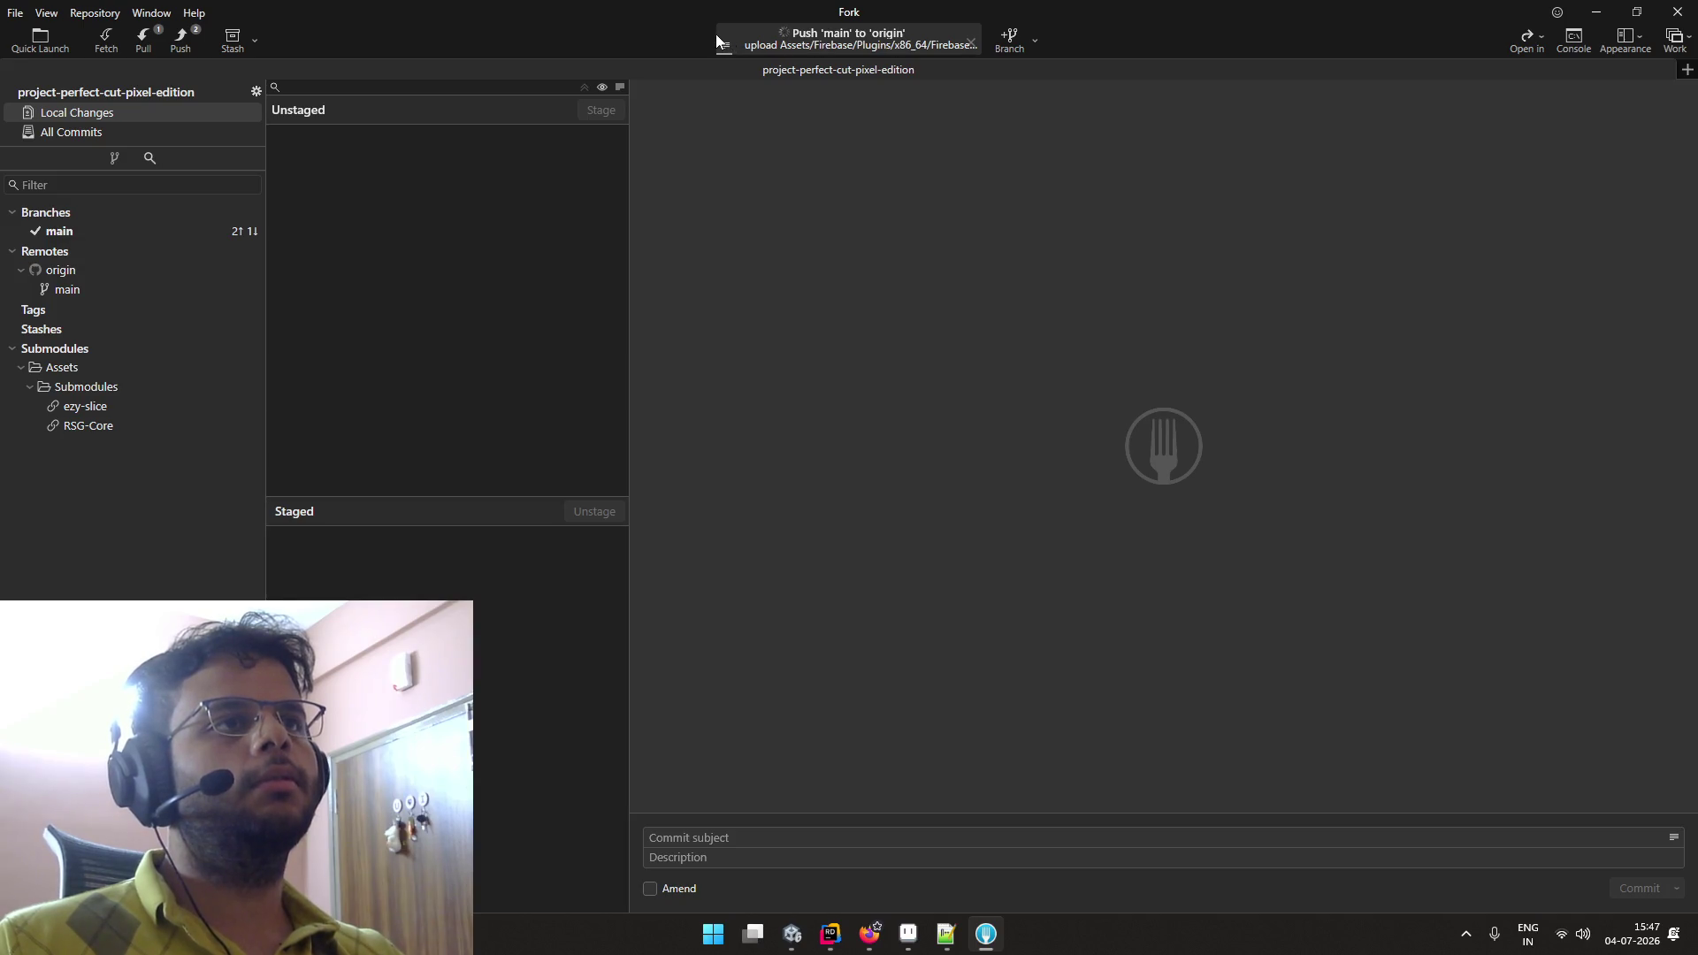
pyautogui.hotkey('alt', 'Tab')
pyautogui.hotkey('alt', 'Tab')
pyautogui.hotkey('alt', 'Tab')
pyautogui.hotkey('alt', 'Tab')
pyautogui.hotkey('alt', 'Tab')
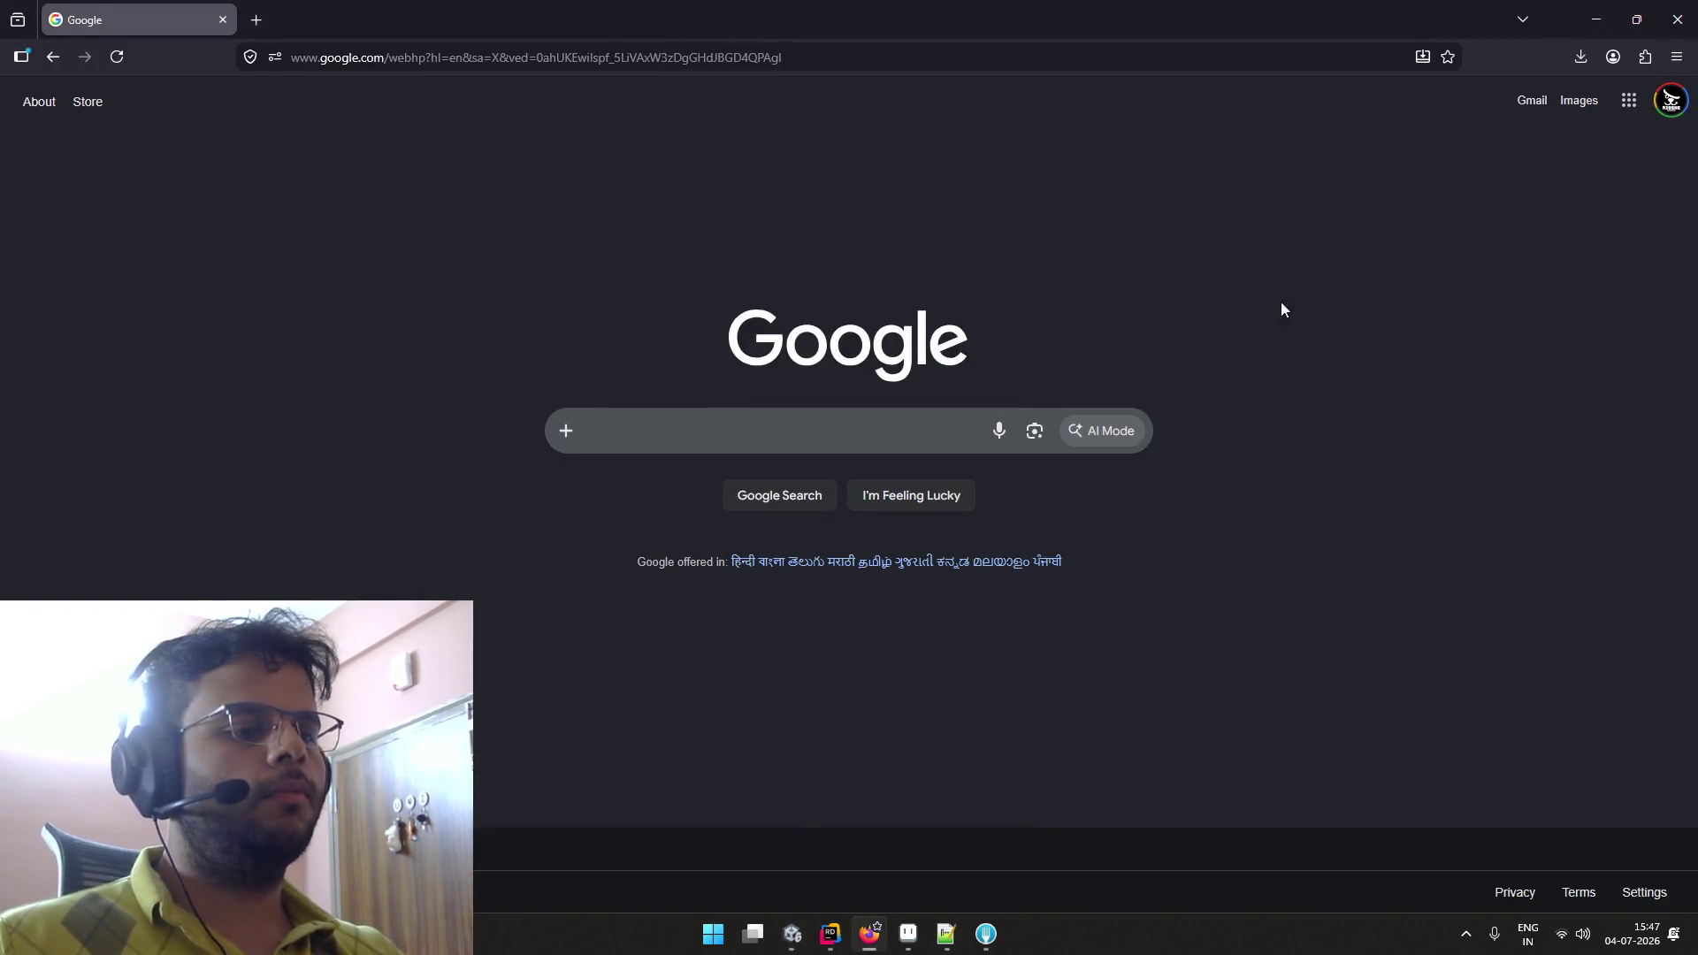
# Move the Rioshe Games logo task to line 10 of THINGS TO DO, correcting 'splashj' to 'splash'.
pyautogui.click(937, 935)
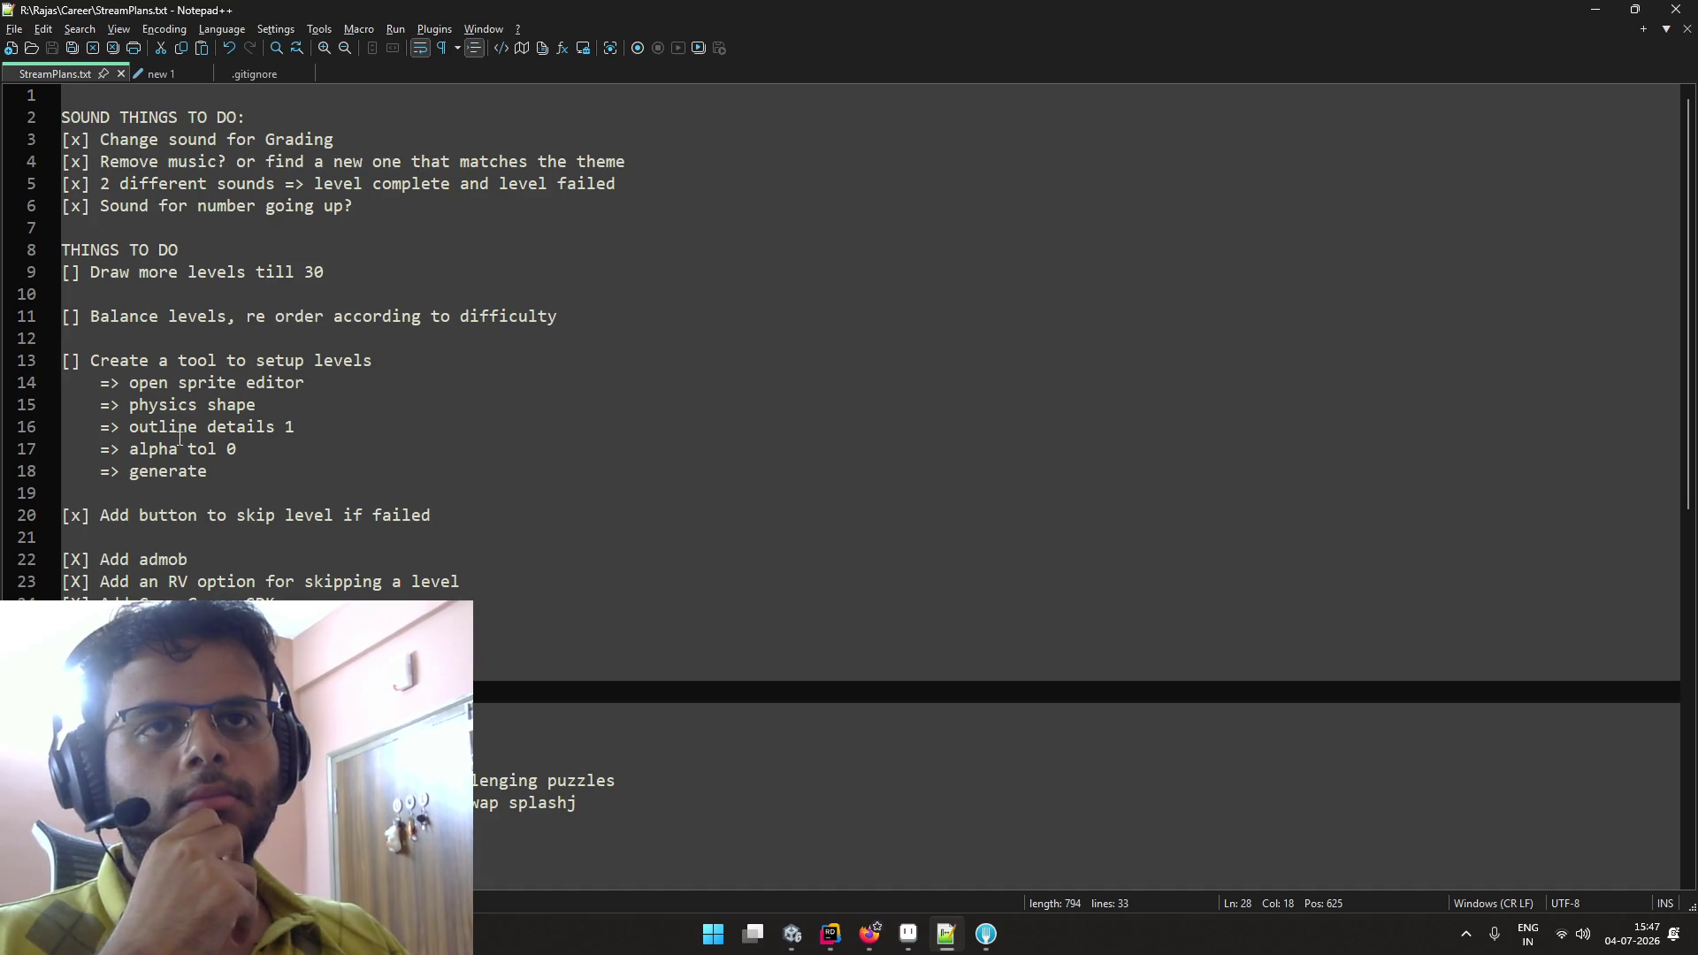
pyautogui.moveTo(379, 272); pyautogui.dragTo(64, 274)
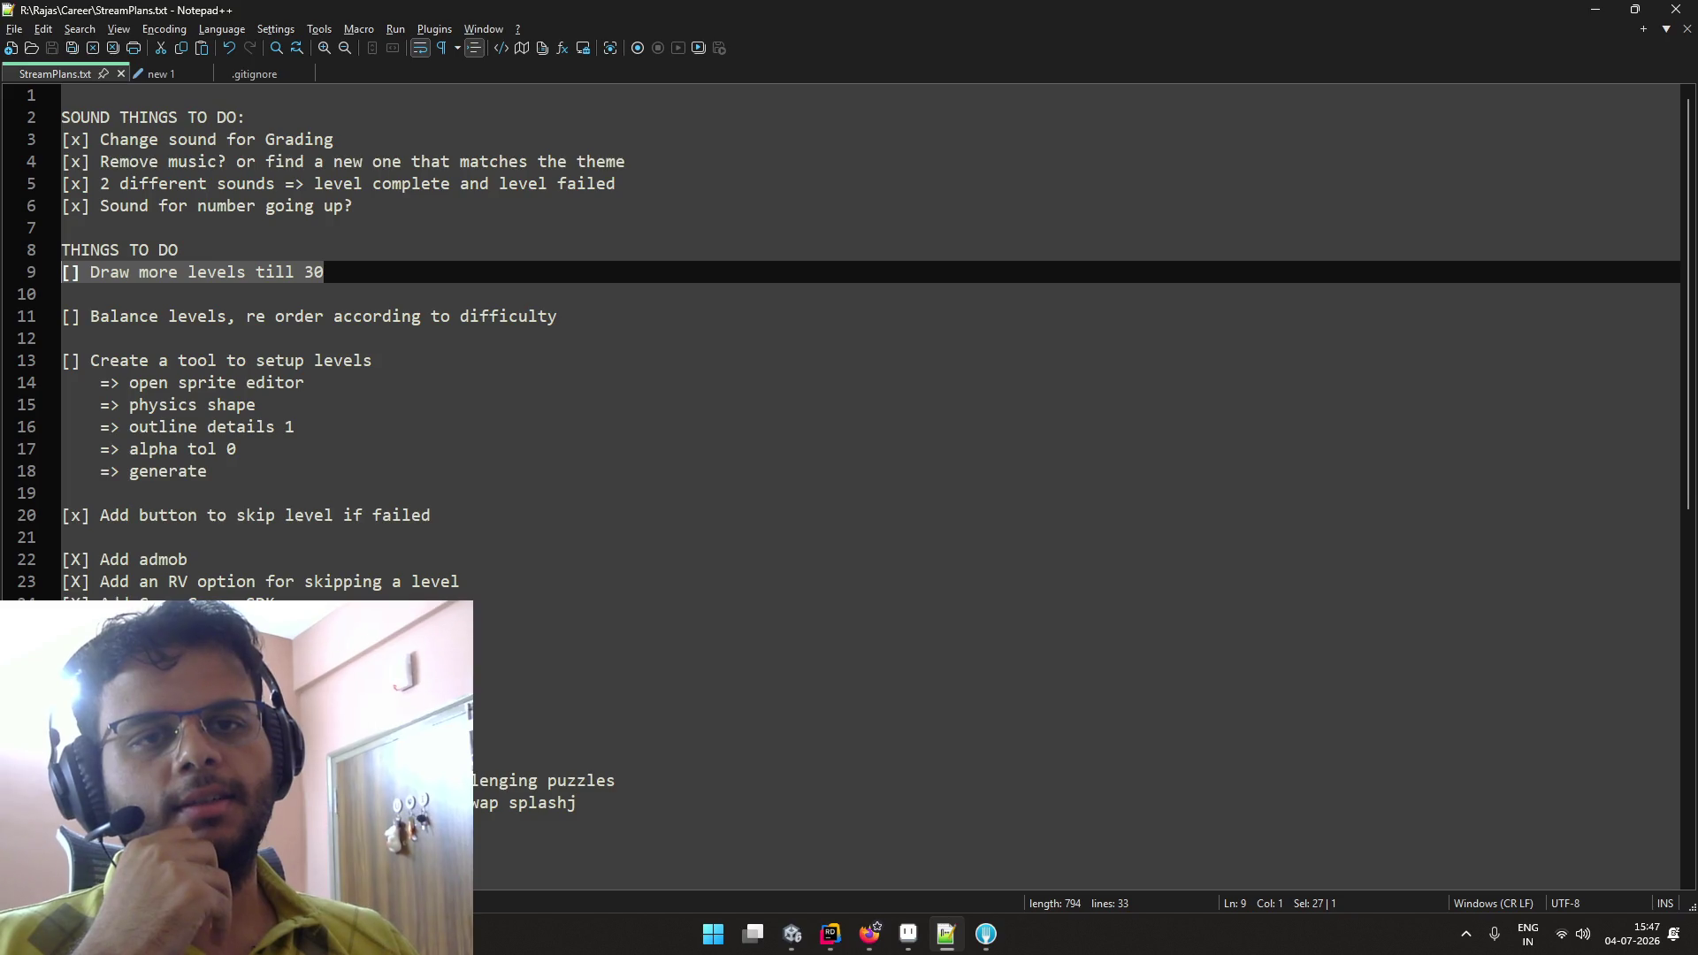
pyautogui.moveTo(666, 795); pyautogui.dragTo(700, 786)
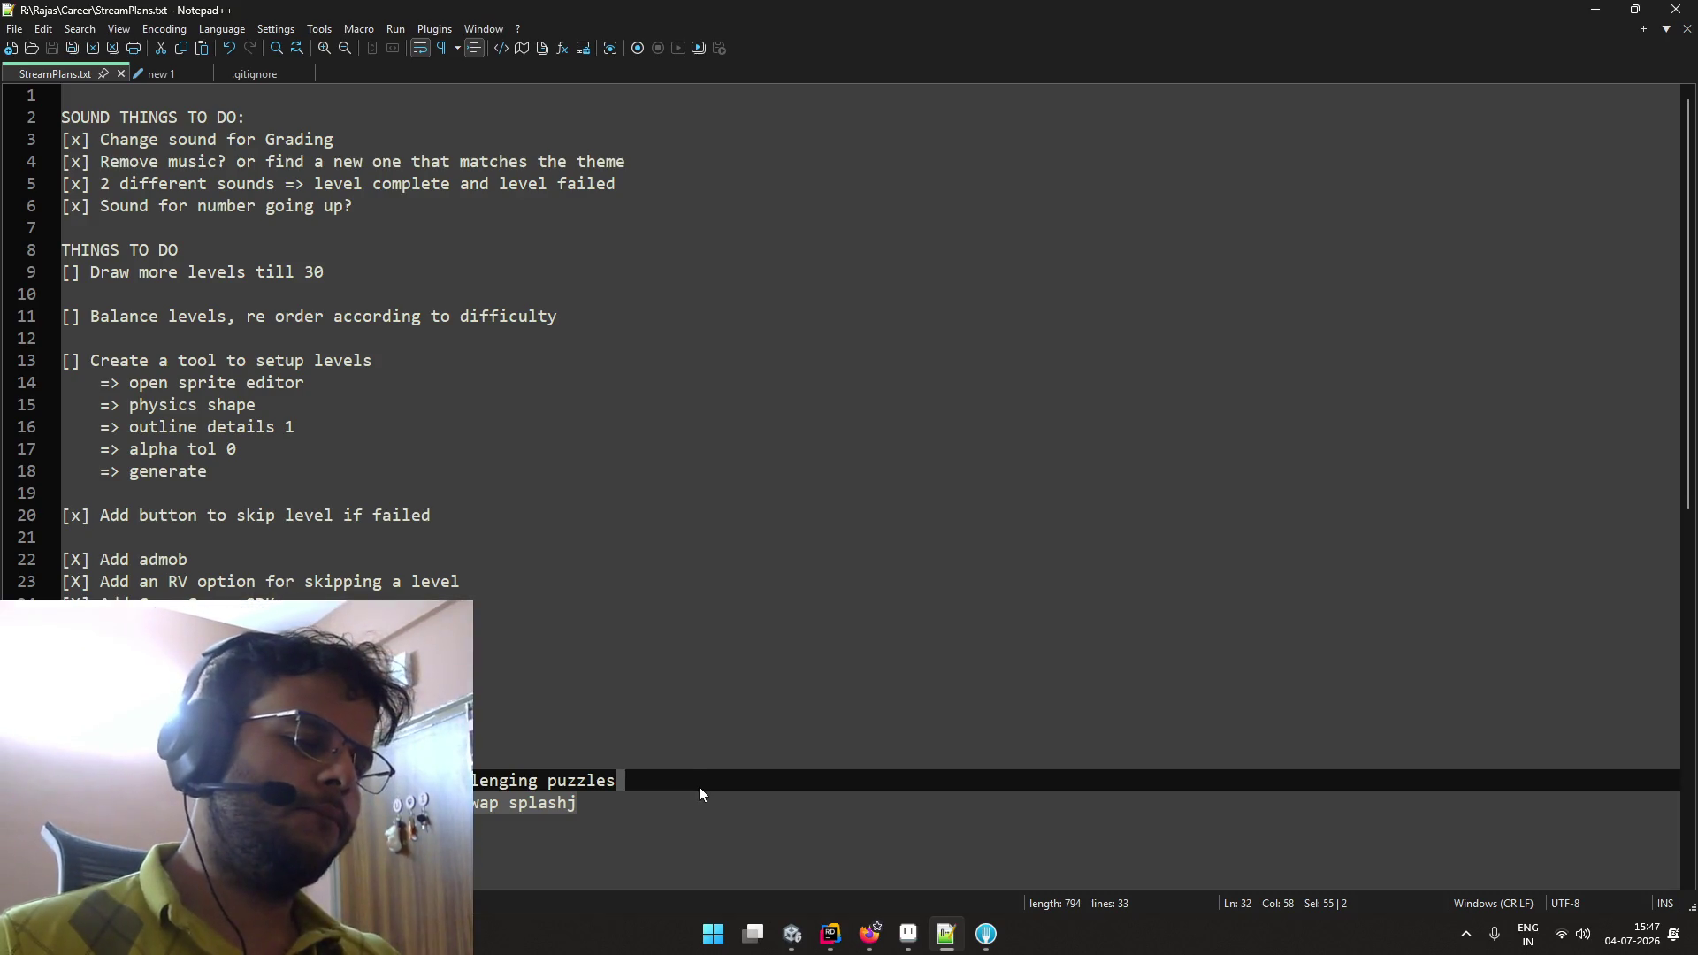
pyautogui.press('Delete')
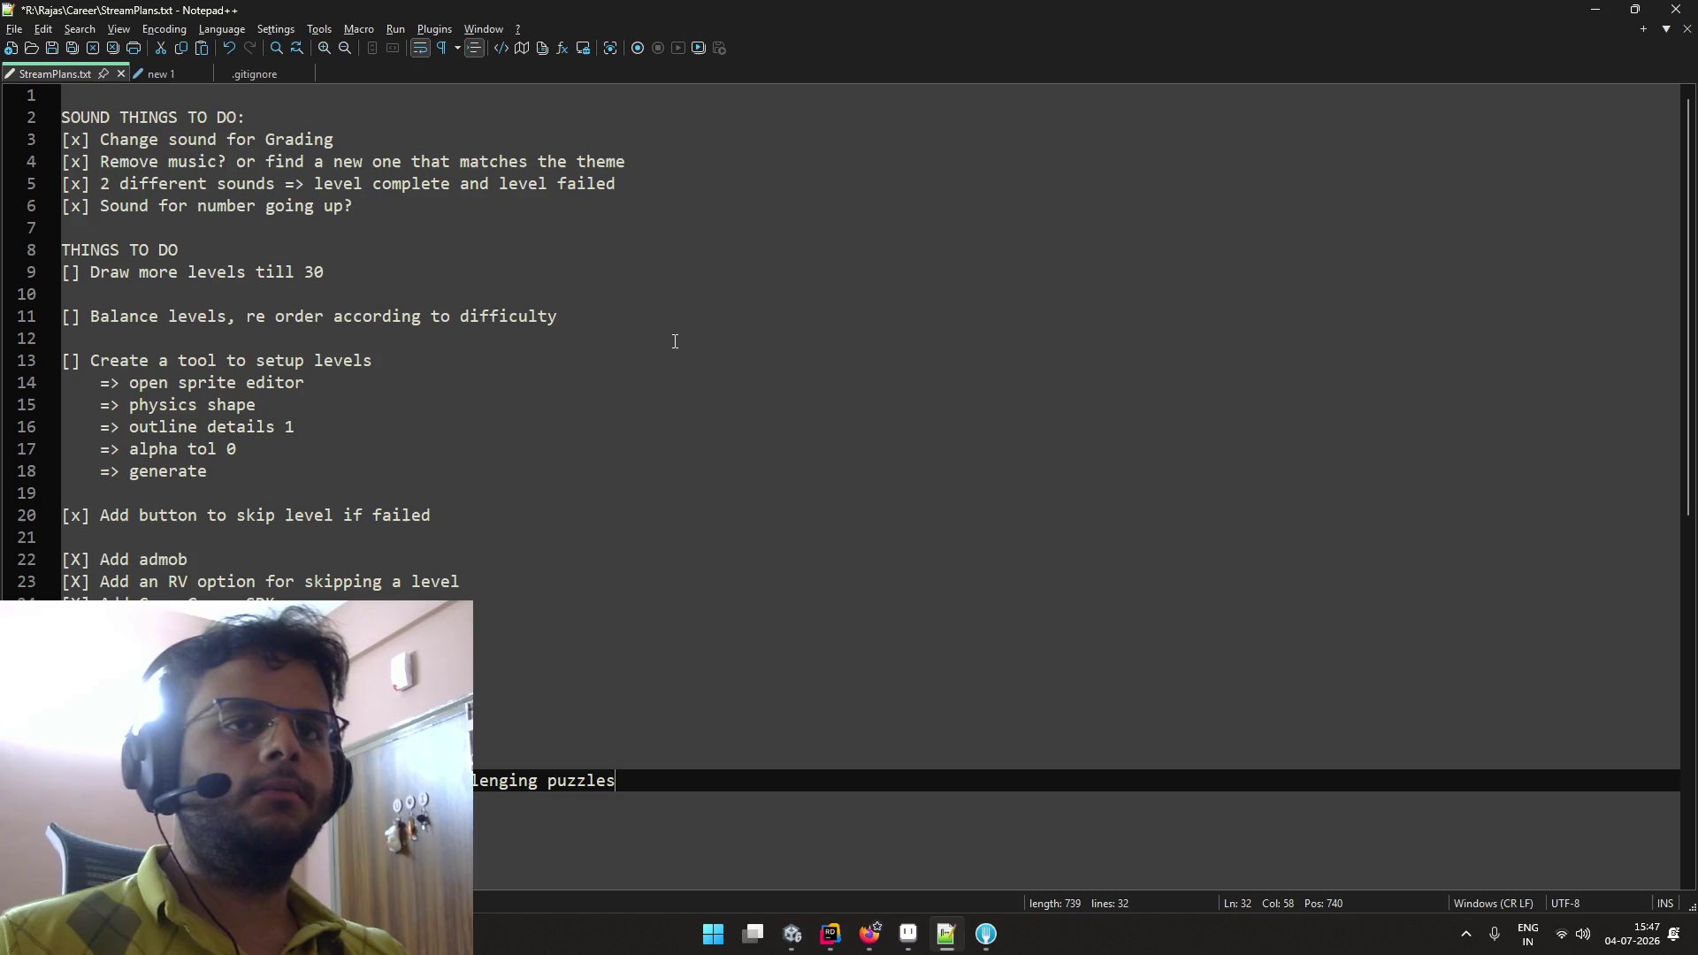
pyautogui.click(607, 272)
pyautogui.write('[] Draw Rioshe Games logo in aseprite to swap splashj')
pyautogui.press('Up')
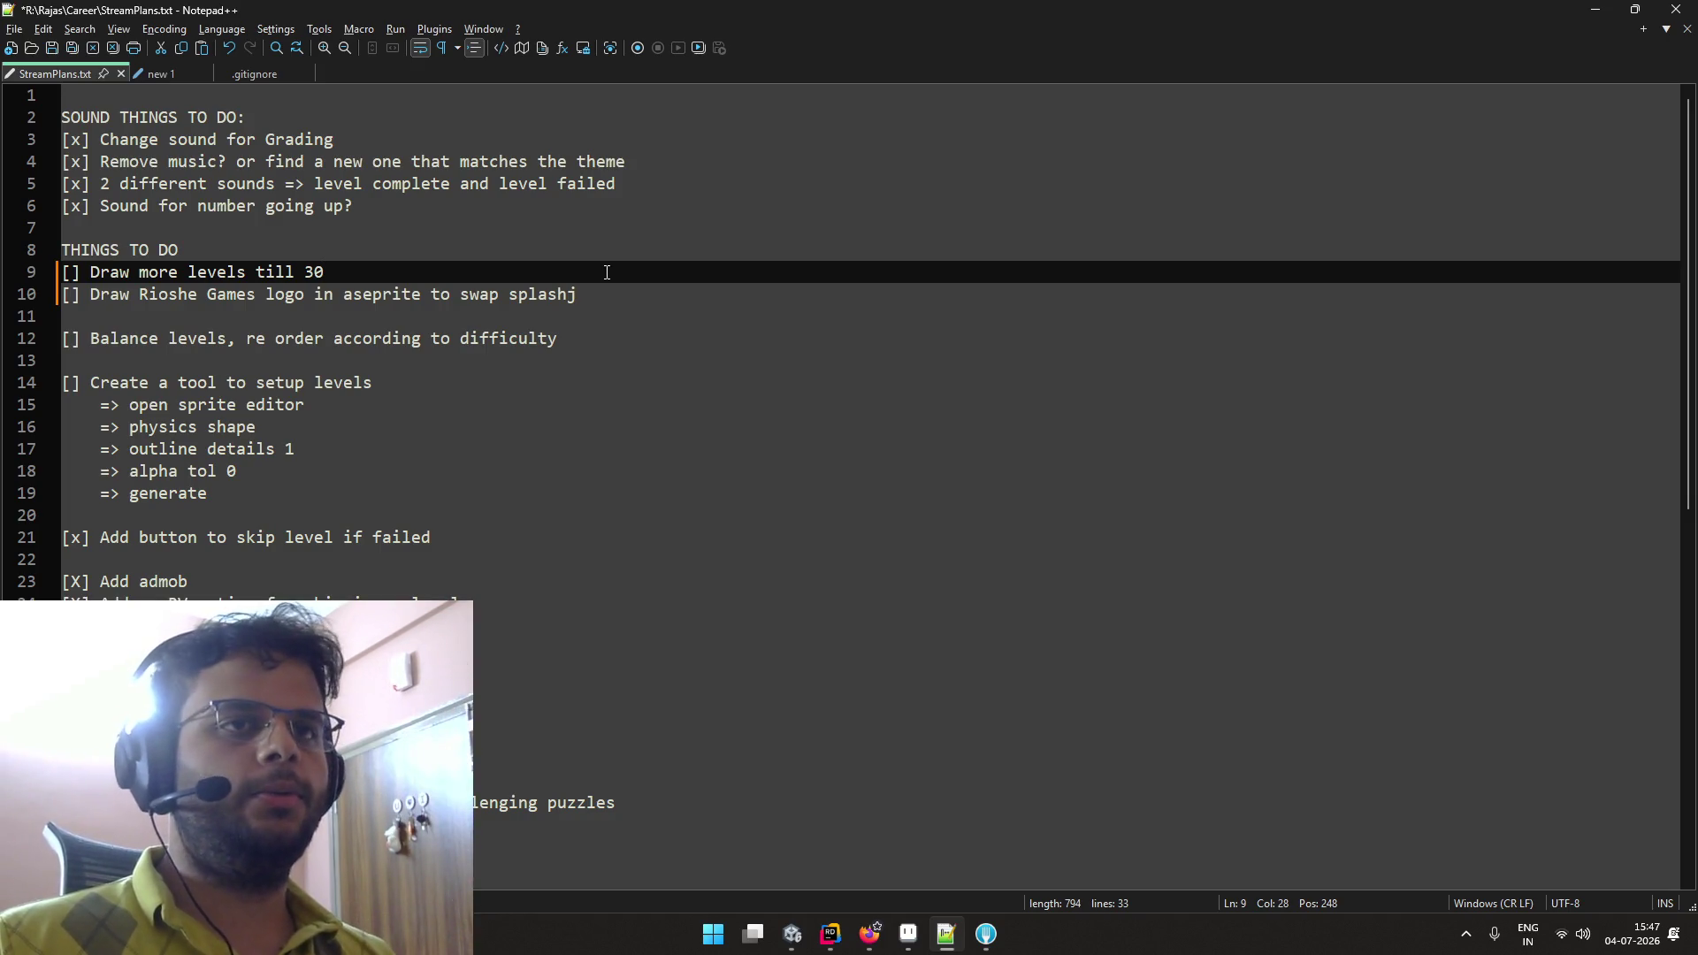
pyautogui.press('Down')
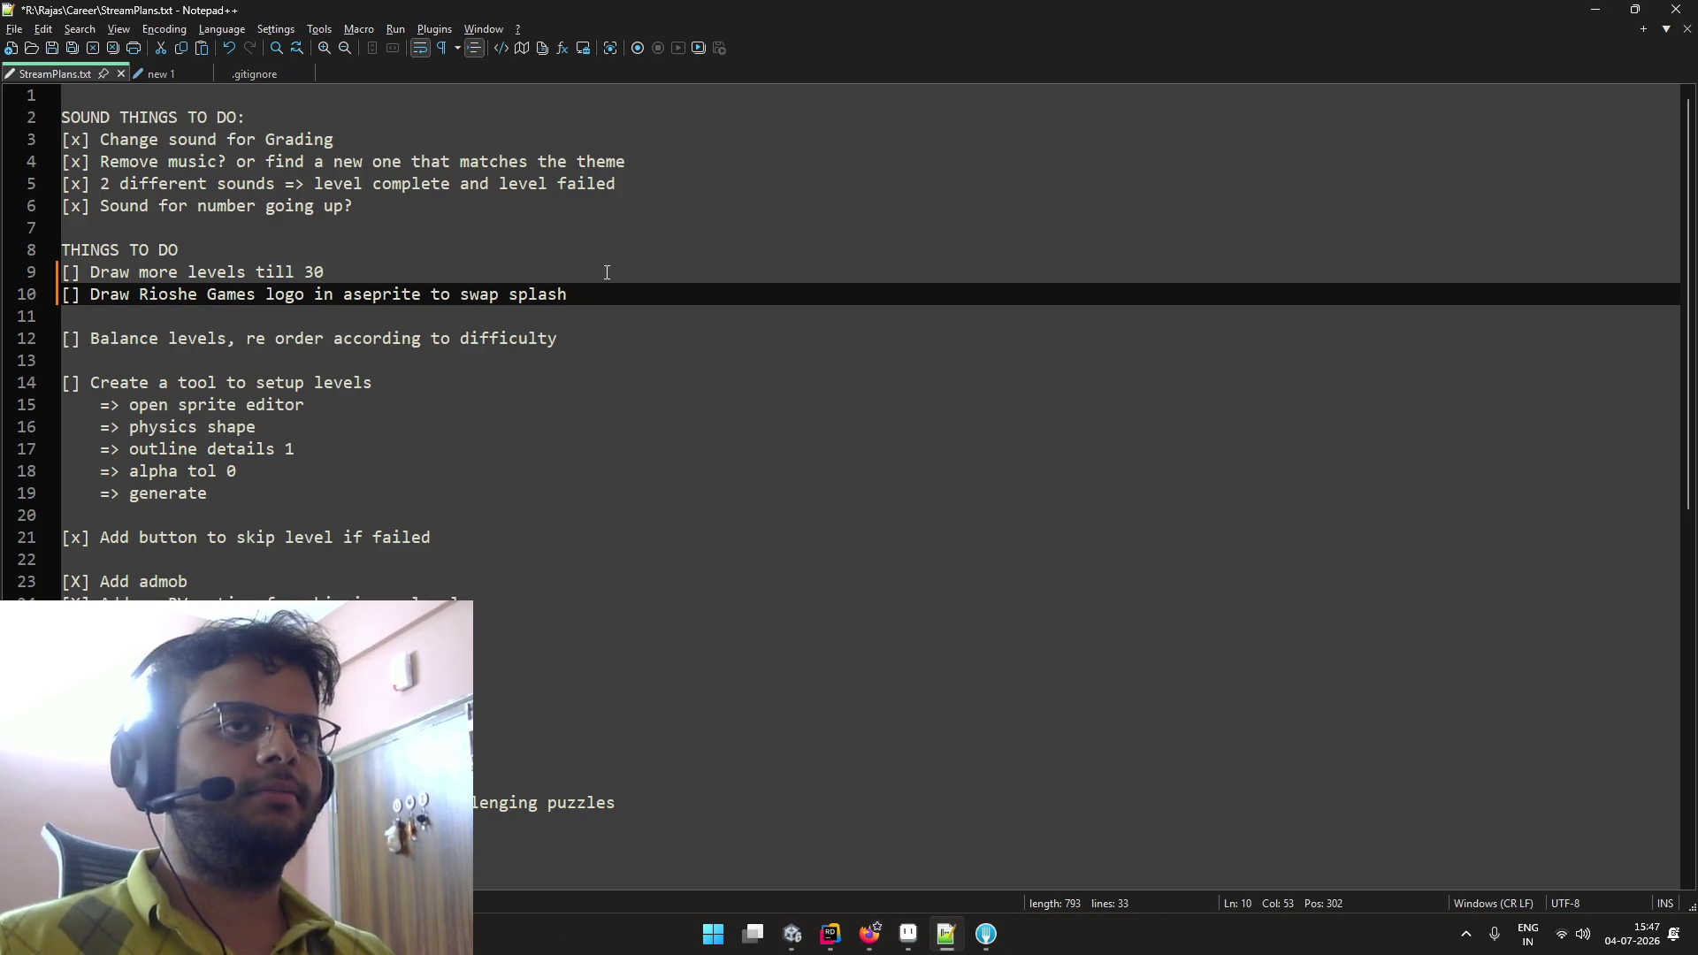
pyautogui.hotkey('alt', 'Tab')
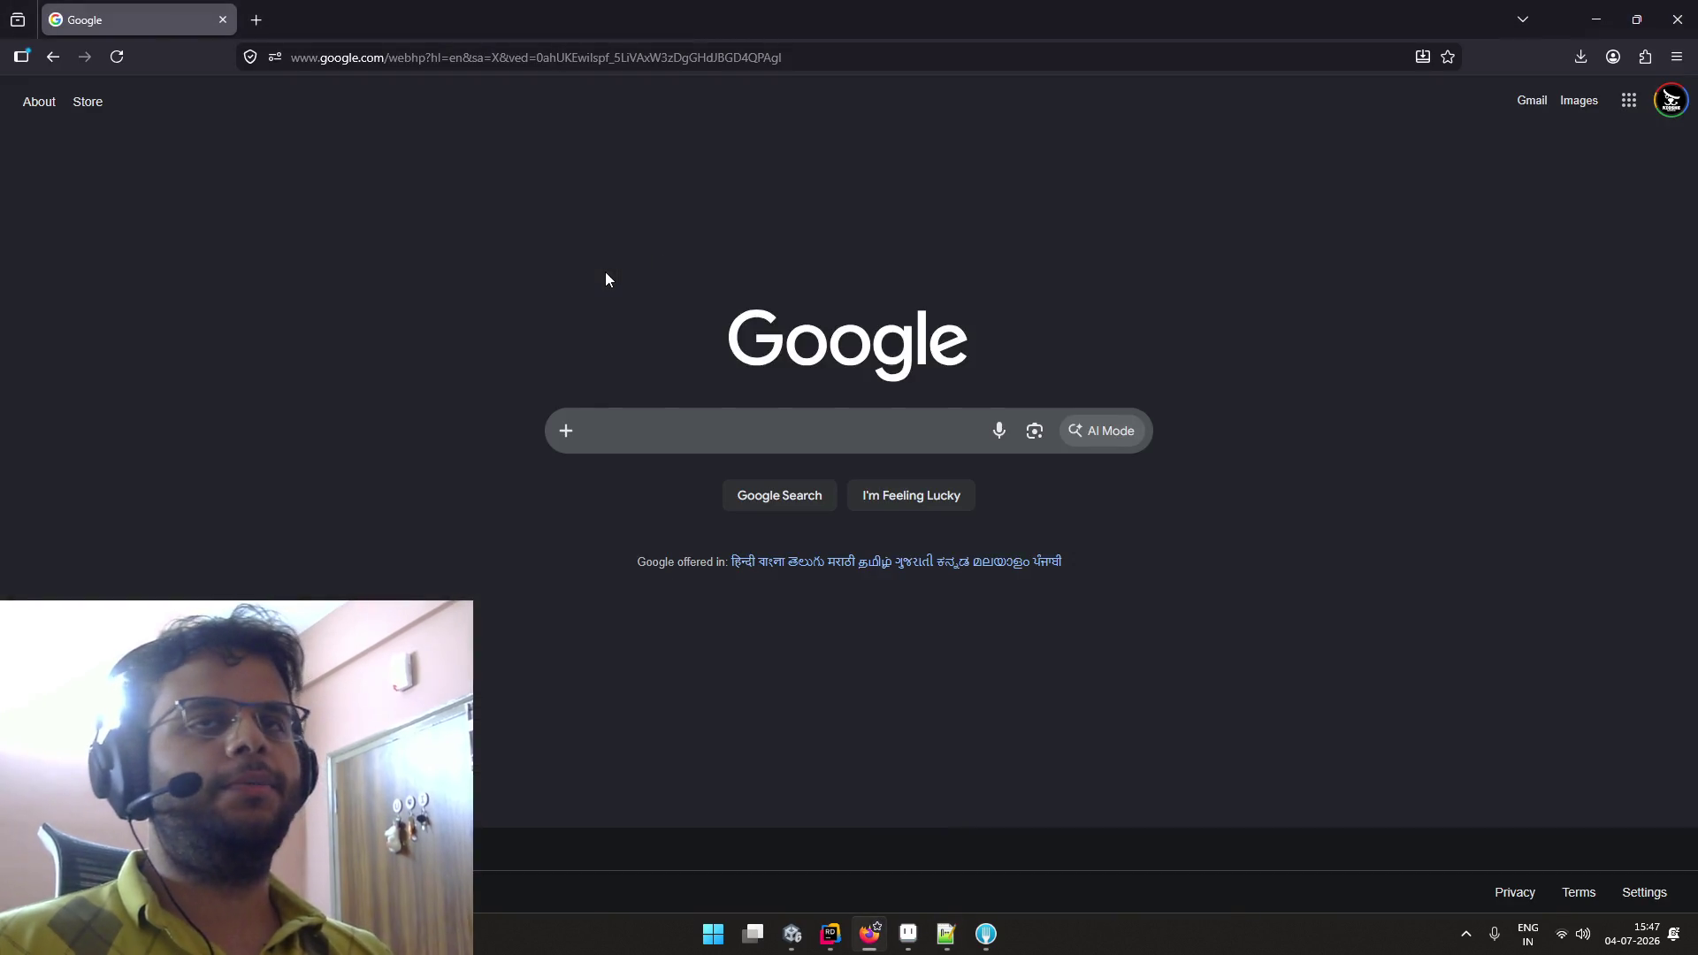
# Search Google for 'drive' in a new browser tab.
pyautogui.hotkey('ctrl', 't')
pyautogui.write('drive')
pyautogui.press('Up')
pyautogui.press('Down')
pyautogui.press('Down')
pyautogui.press('Return')
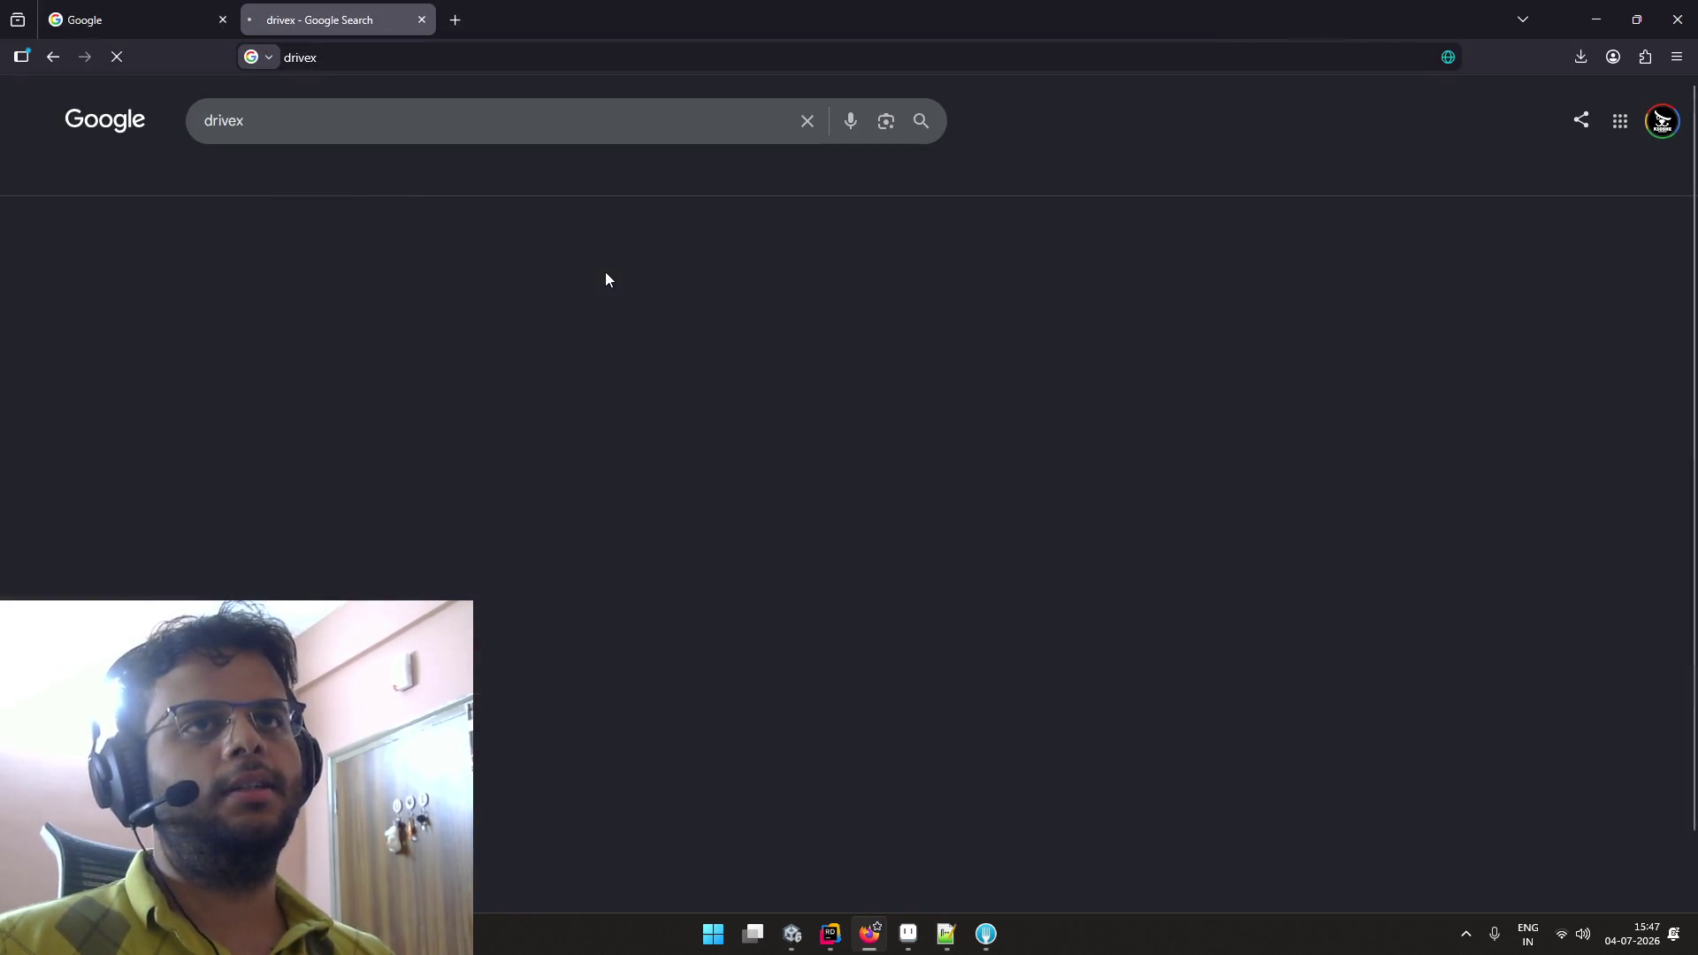
pyautogui.doubleClick(241, 119)
pyautogui.write('drive')
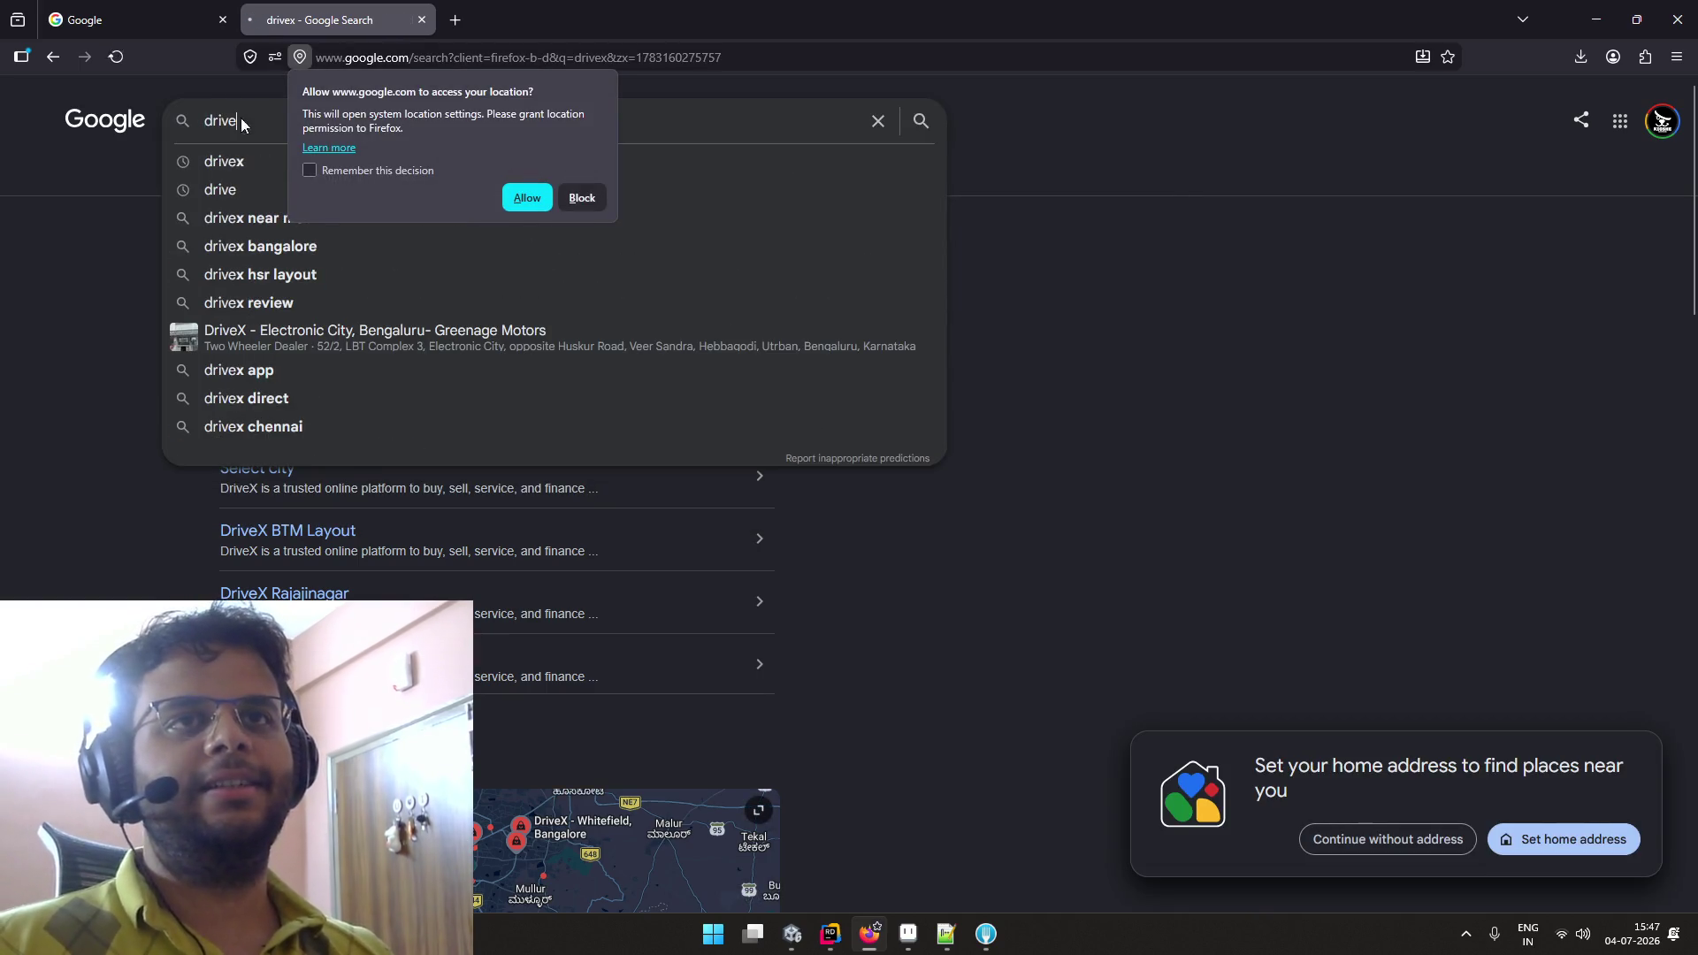
pyautogui.press('Return')
# Open Google Drive and go to My Drive > GameStuff.
pyautogui.click(252, 273)
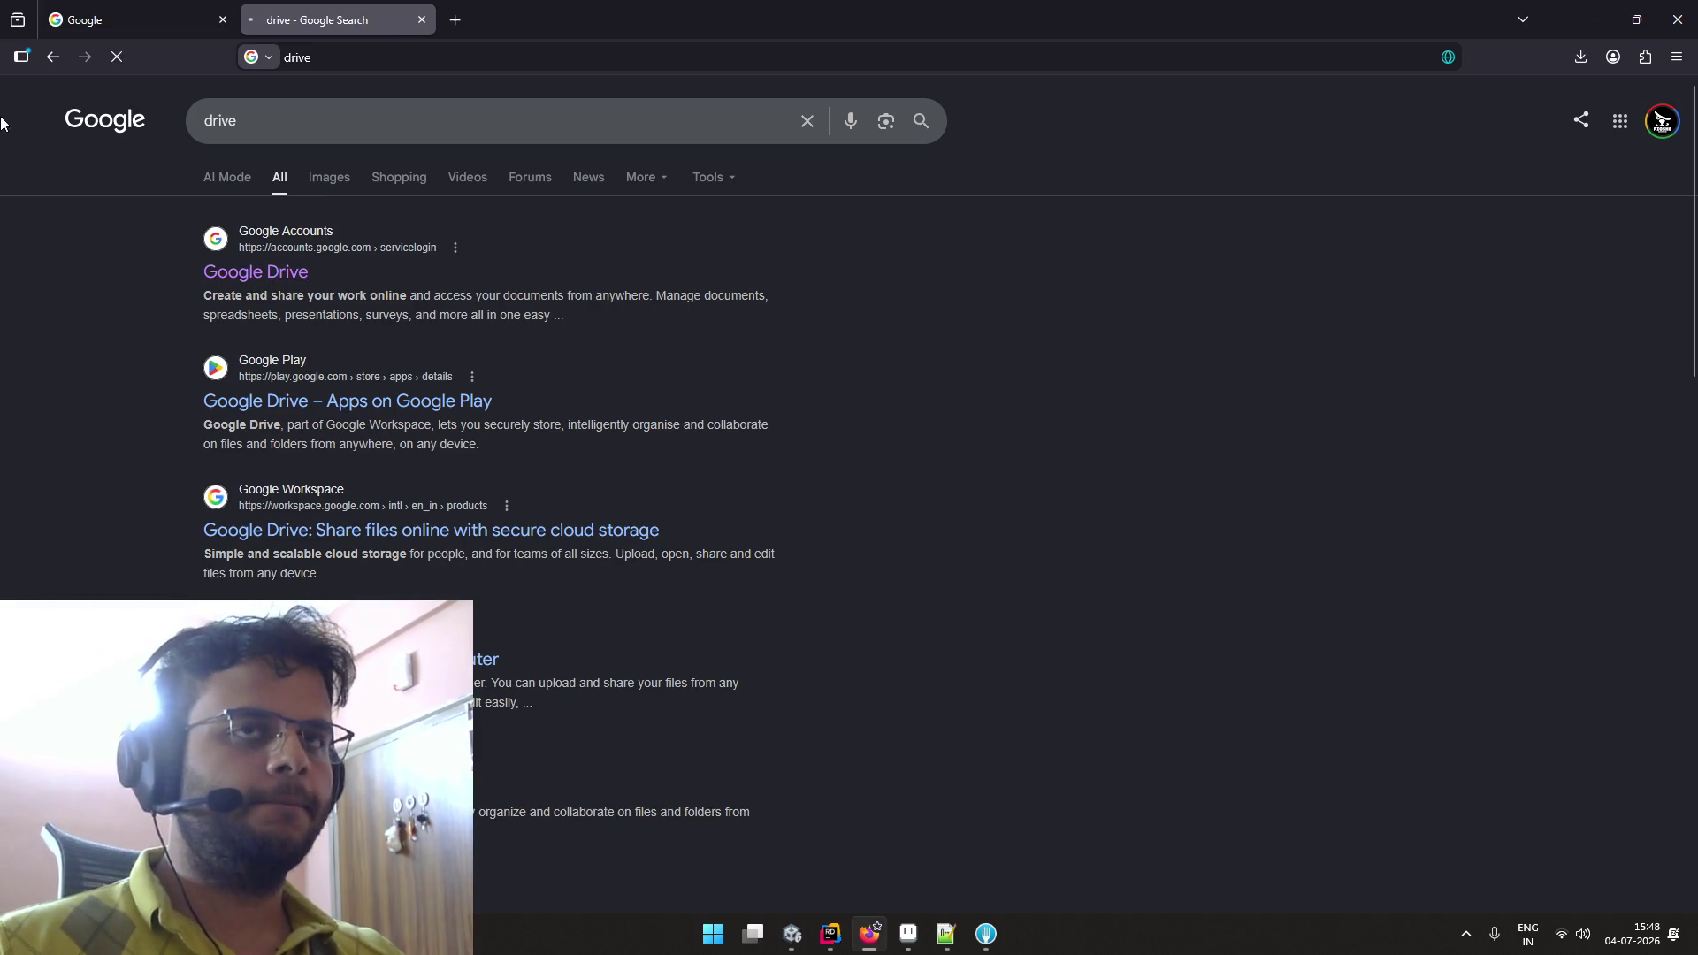
pyautogui.click(222, 19)
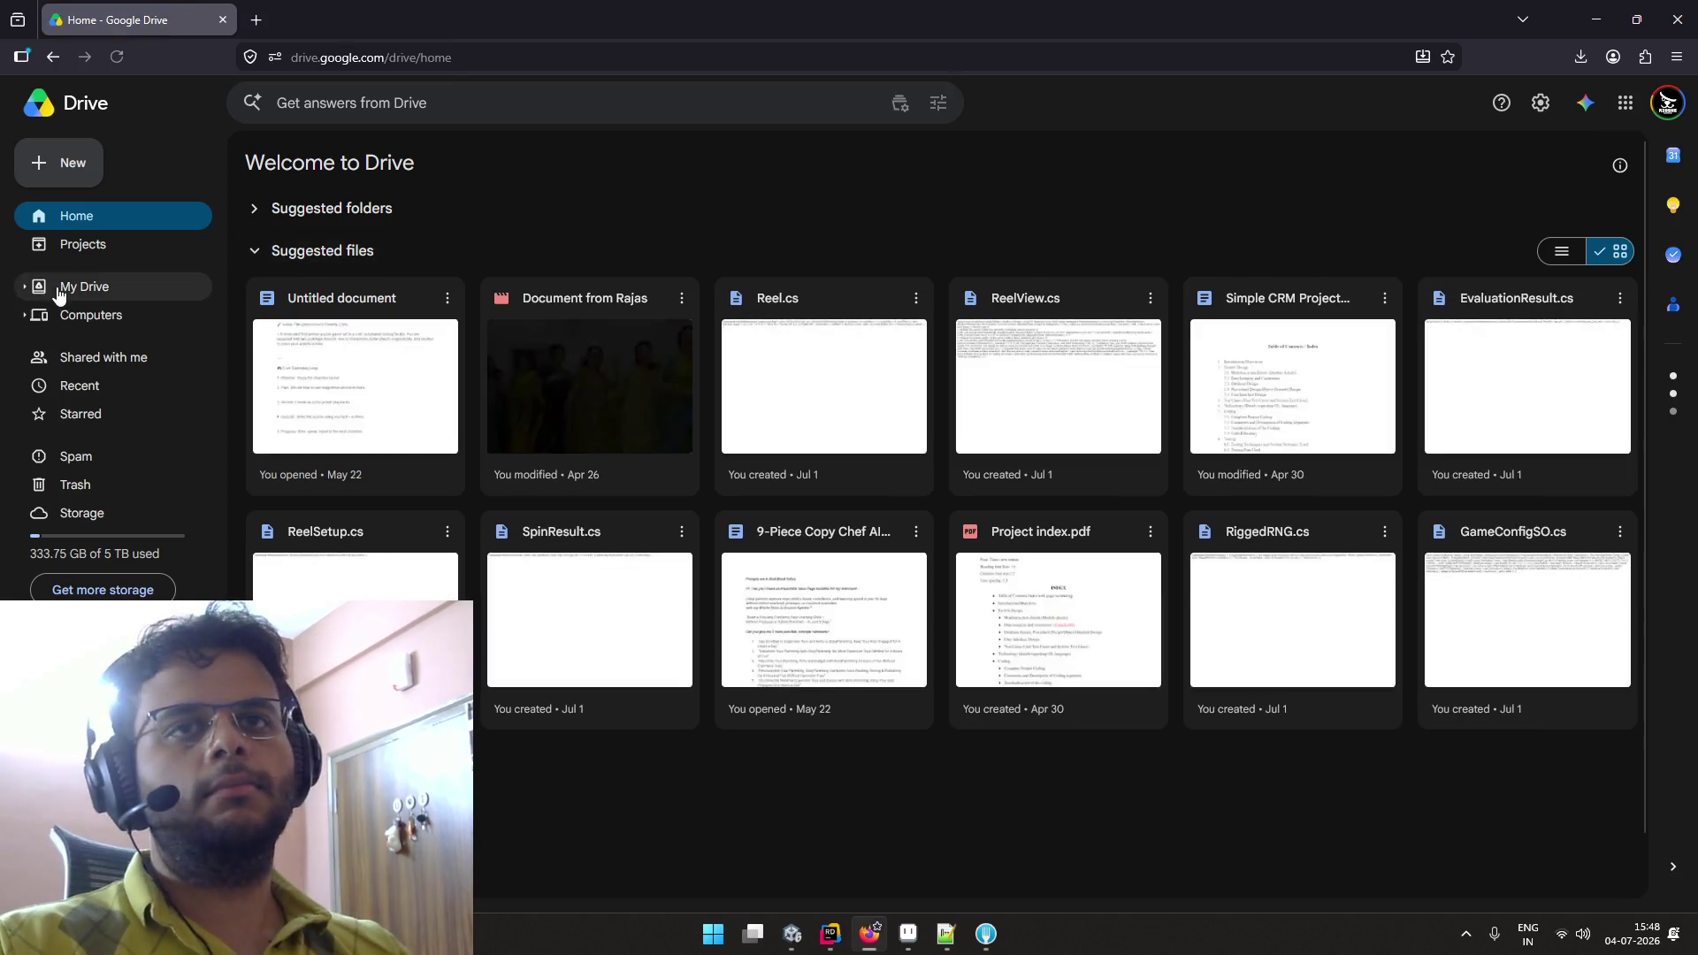
pyautogui.click(73, 286)
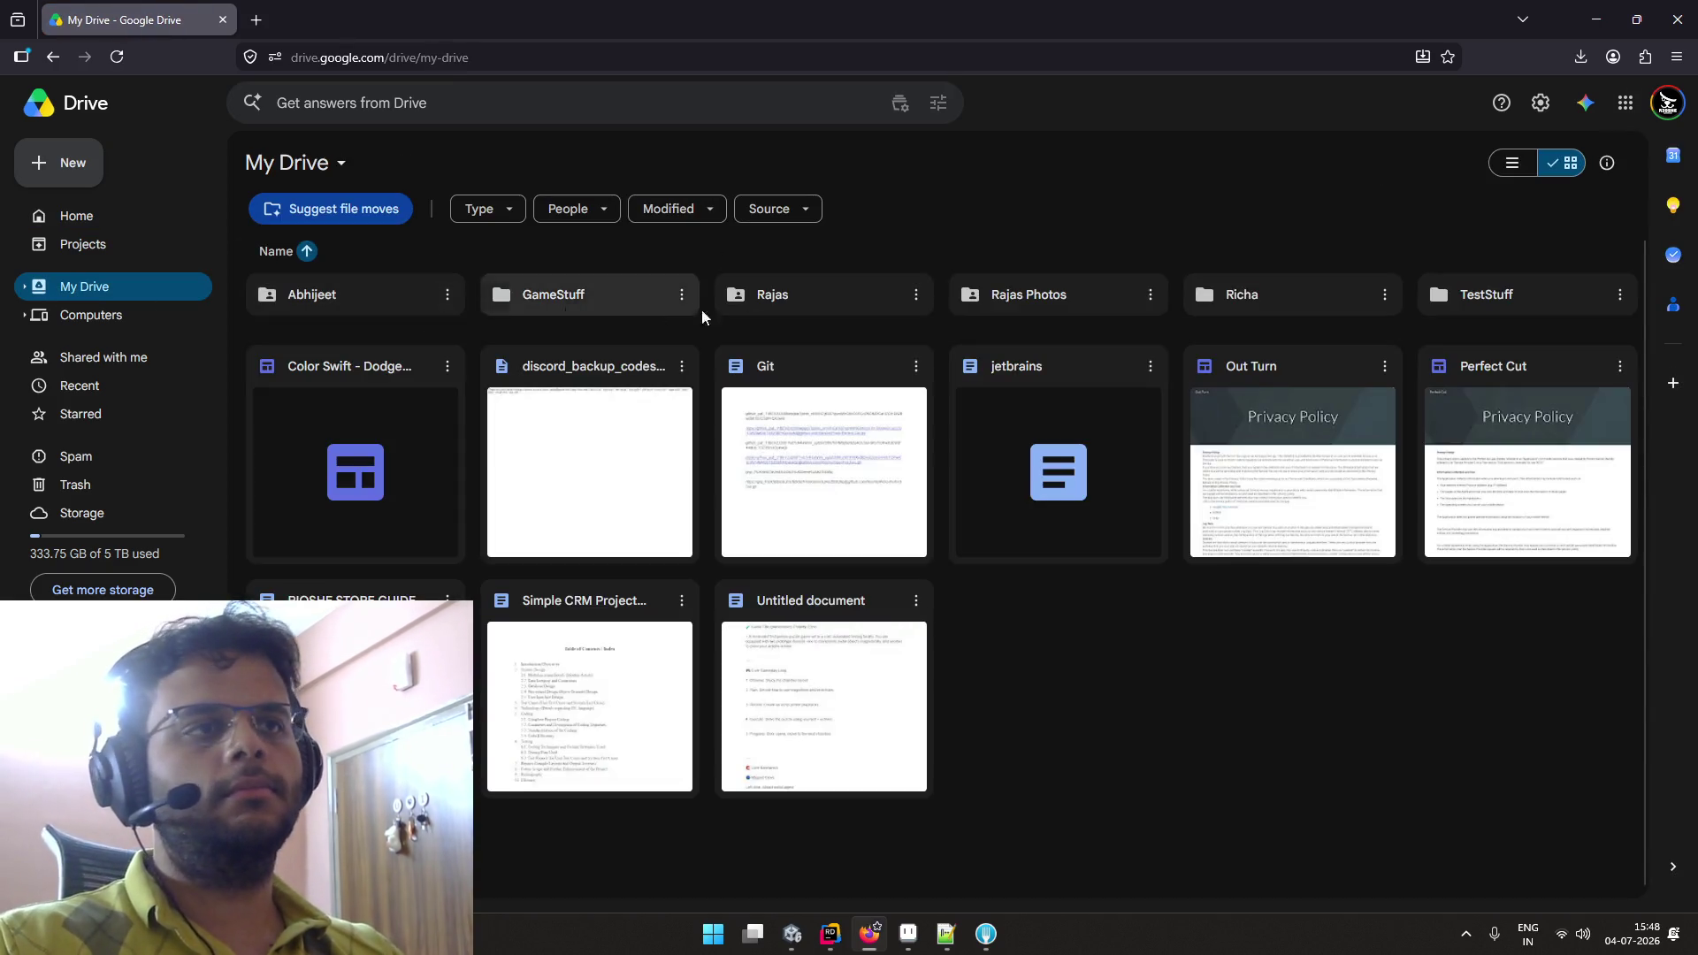
pyautogui.doubleClick(538, 306)
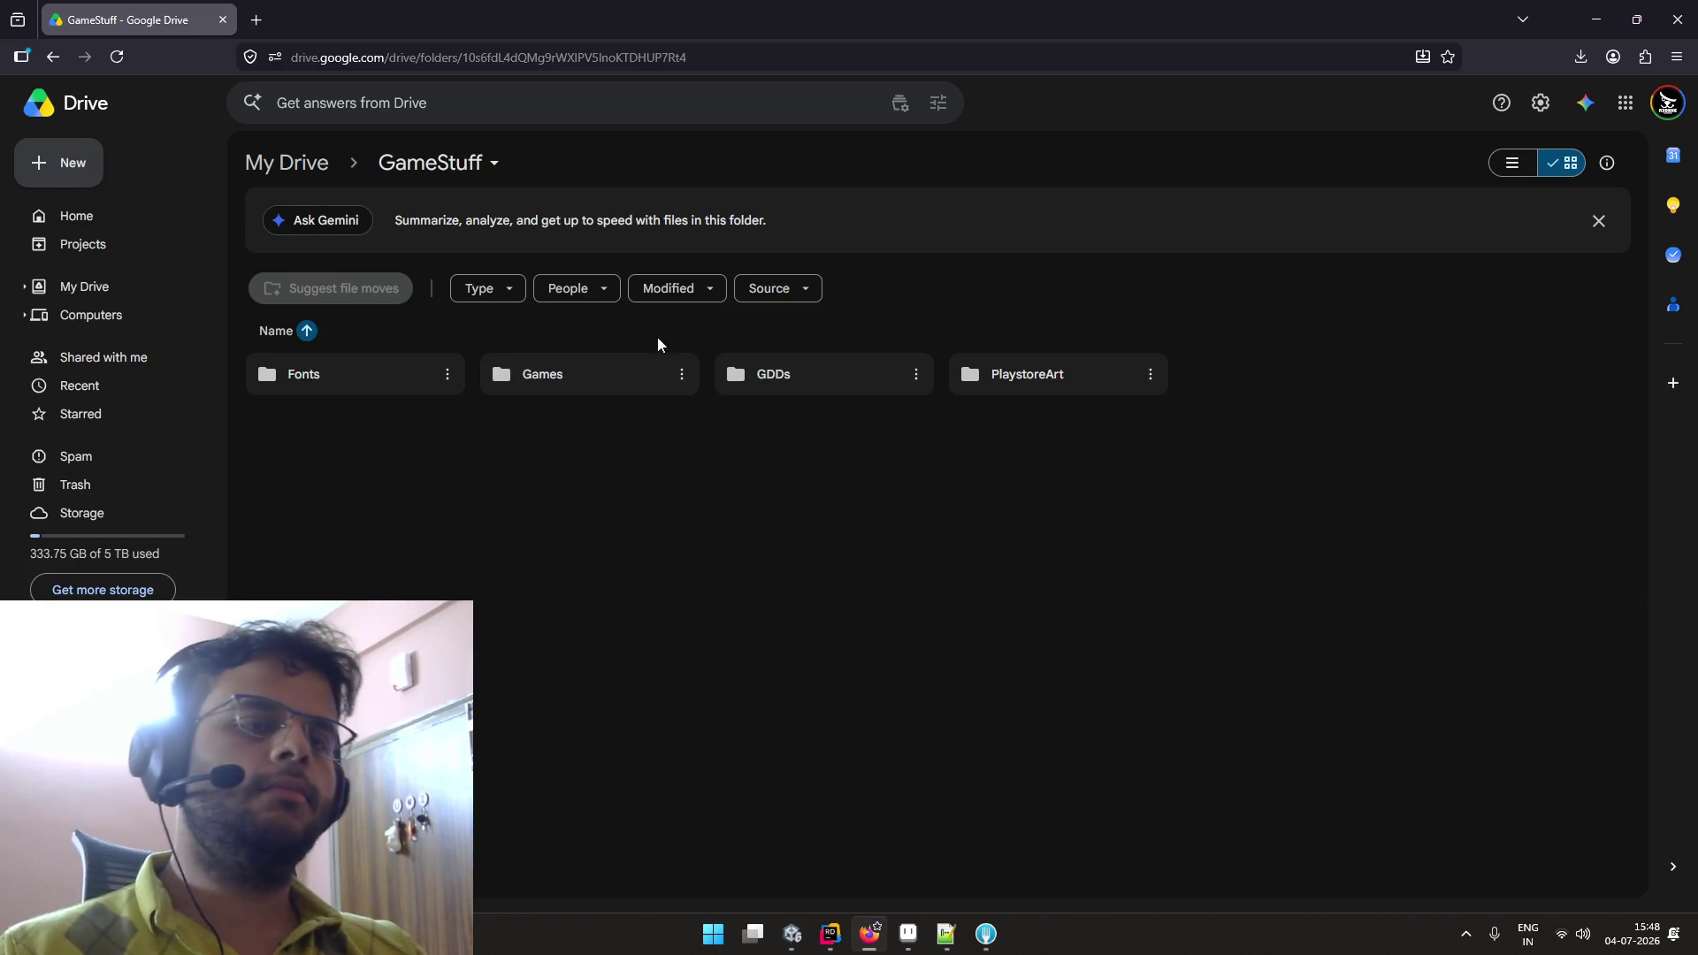
# Cut a line near the end of the StreamPlans.txt to-do list in Notepad++.
pyautogui.hotkey('alt', 'Tab')
pyautogui.scroll(-3, 430, 584)
pyautogui.click(430, 603)
pyautogui.hotkey('ctrl', 'shift', 'l')
pyautogui.scroll(3, 430, 584)
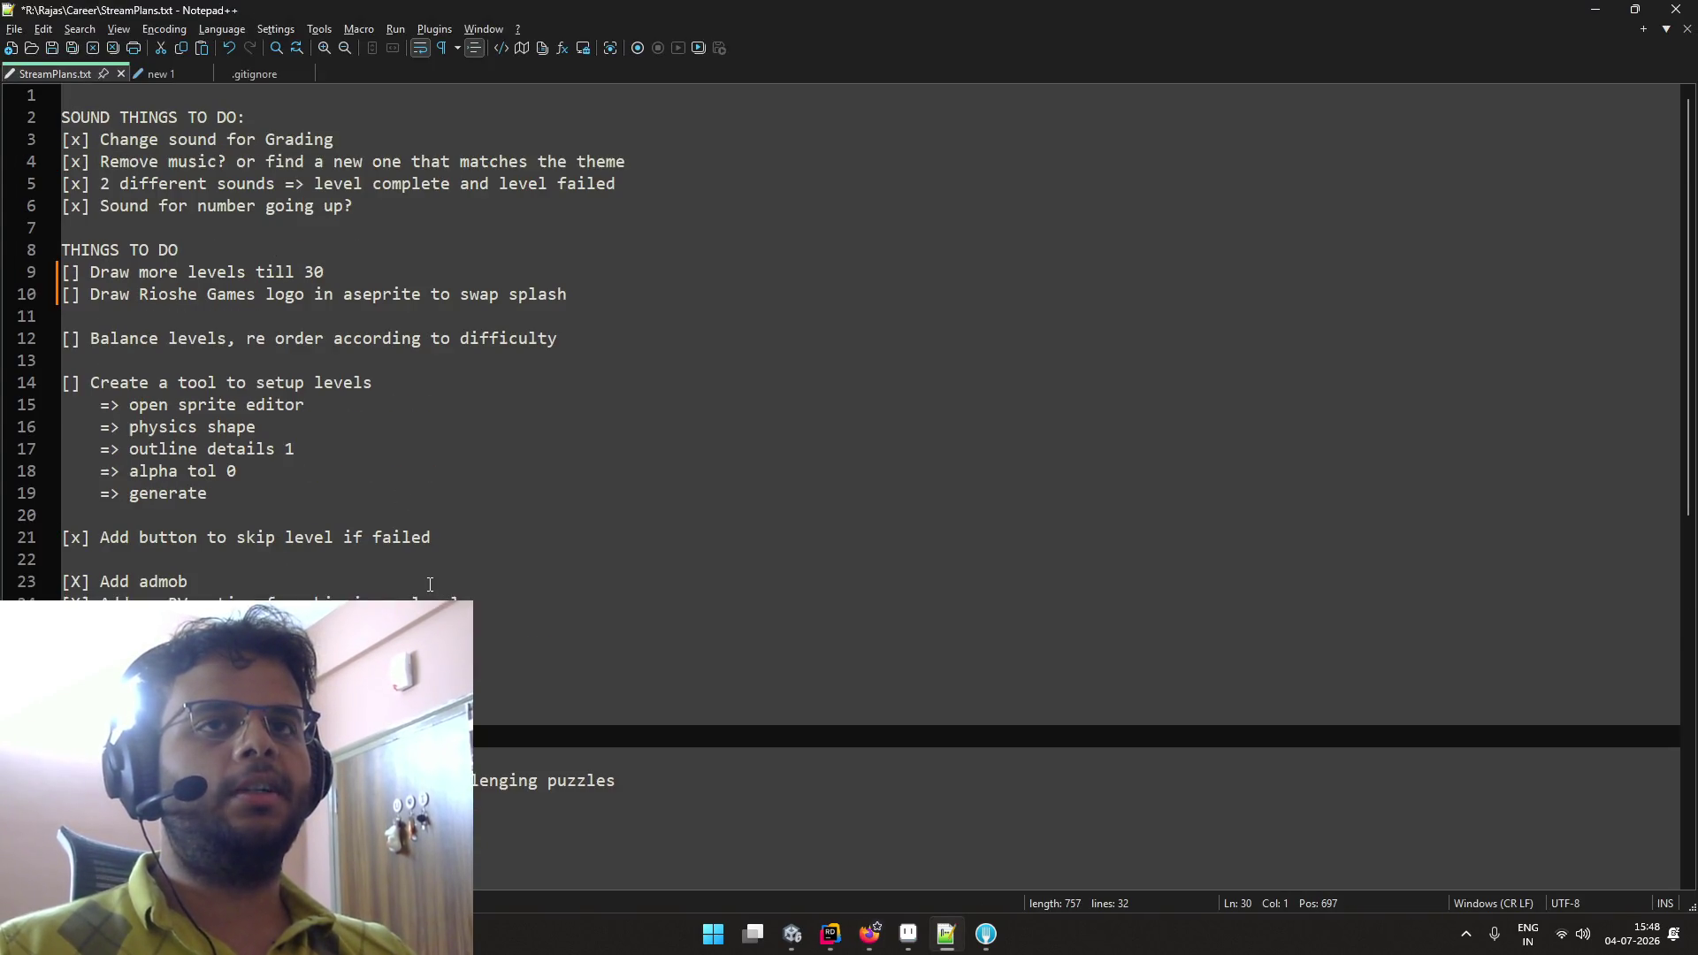
# Paste 'Create a privacy policy website' as line 11 of the to-do list.
pyautogui.click(661, 292)
pyautogui.press('Return')
pyautogui.write('[] Create a privacy policy website')
pyautogui.press('BackSpace')
pyautogui.click(662, 291)
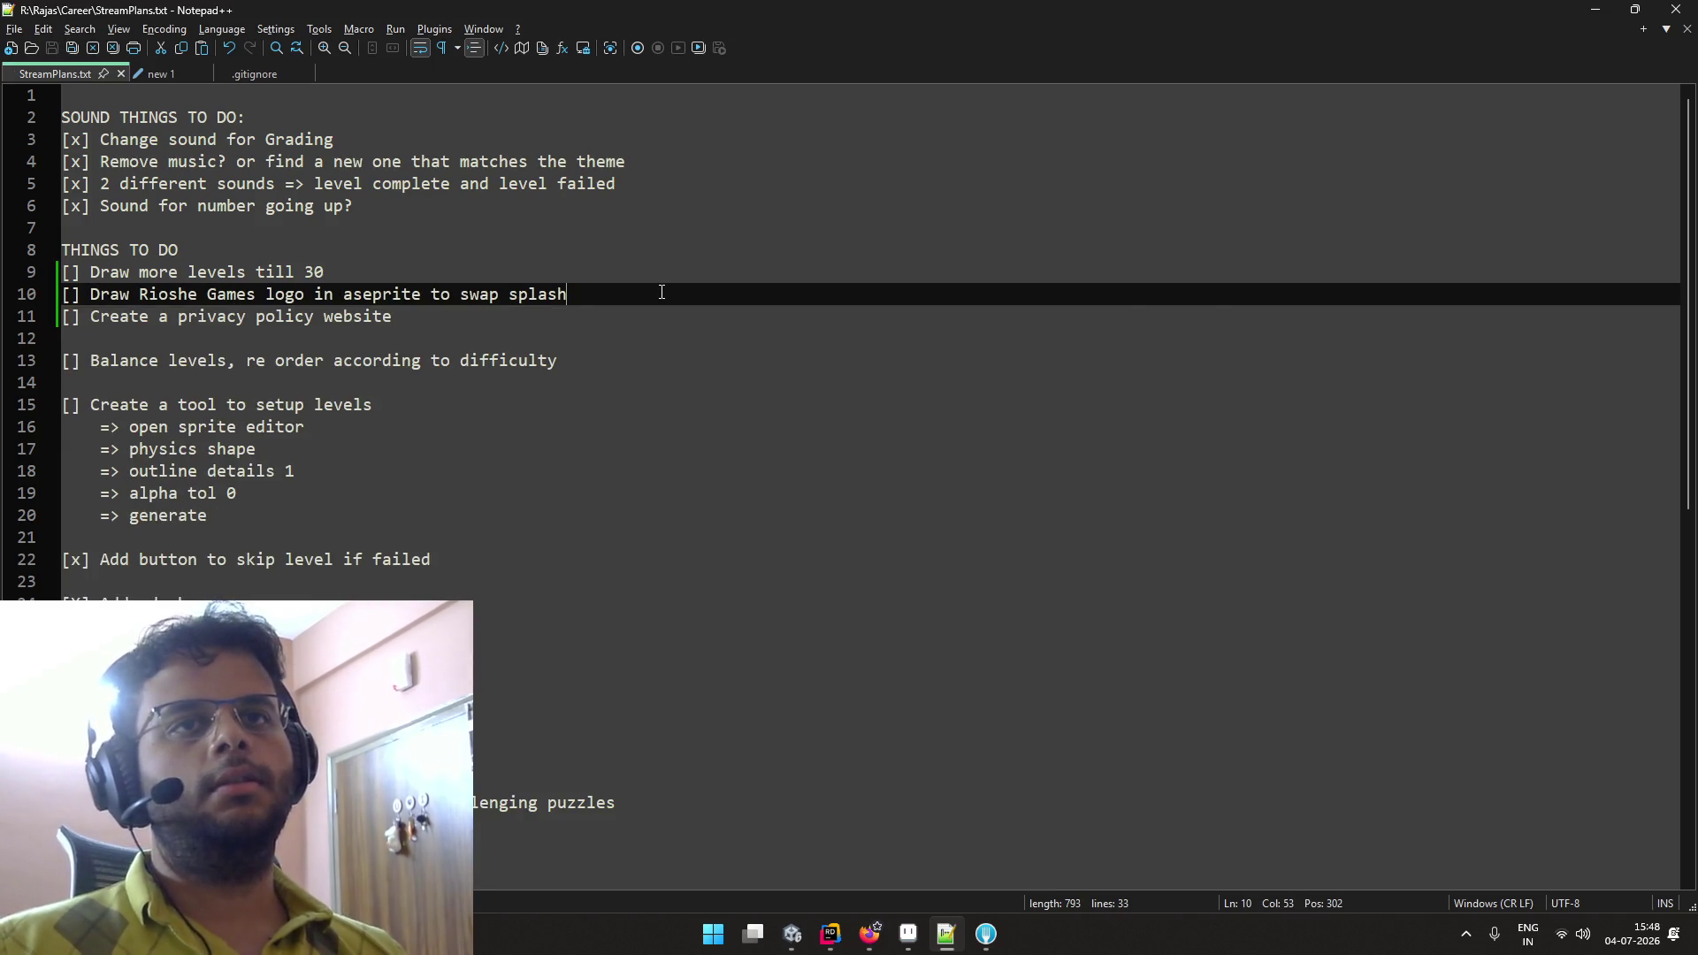
# Search Google for 'privacy policy generator' in a new Firefox tab.
pyautogui.hotkey('alt', 'Tab')
pyautogui.doubleClick(269, 25)
pyautogui.write('privacy policy generator')
pyautogui.press('Return')
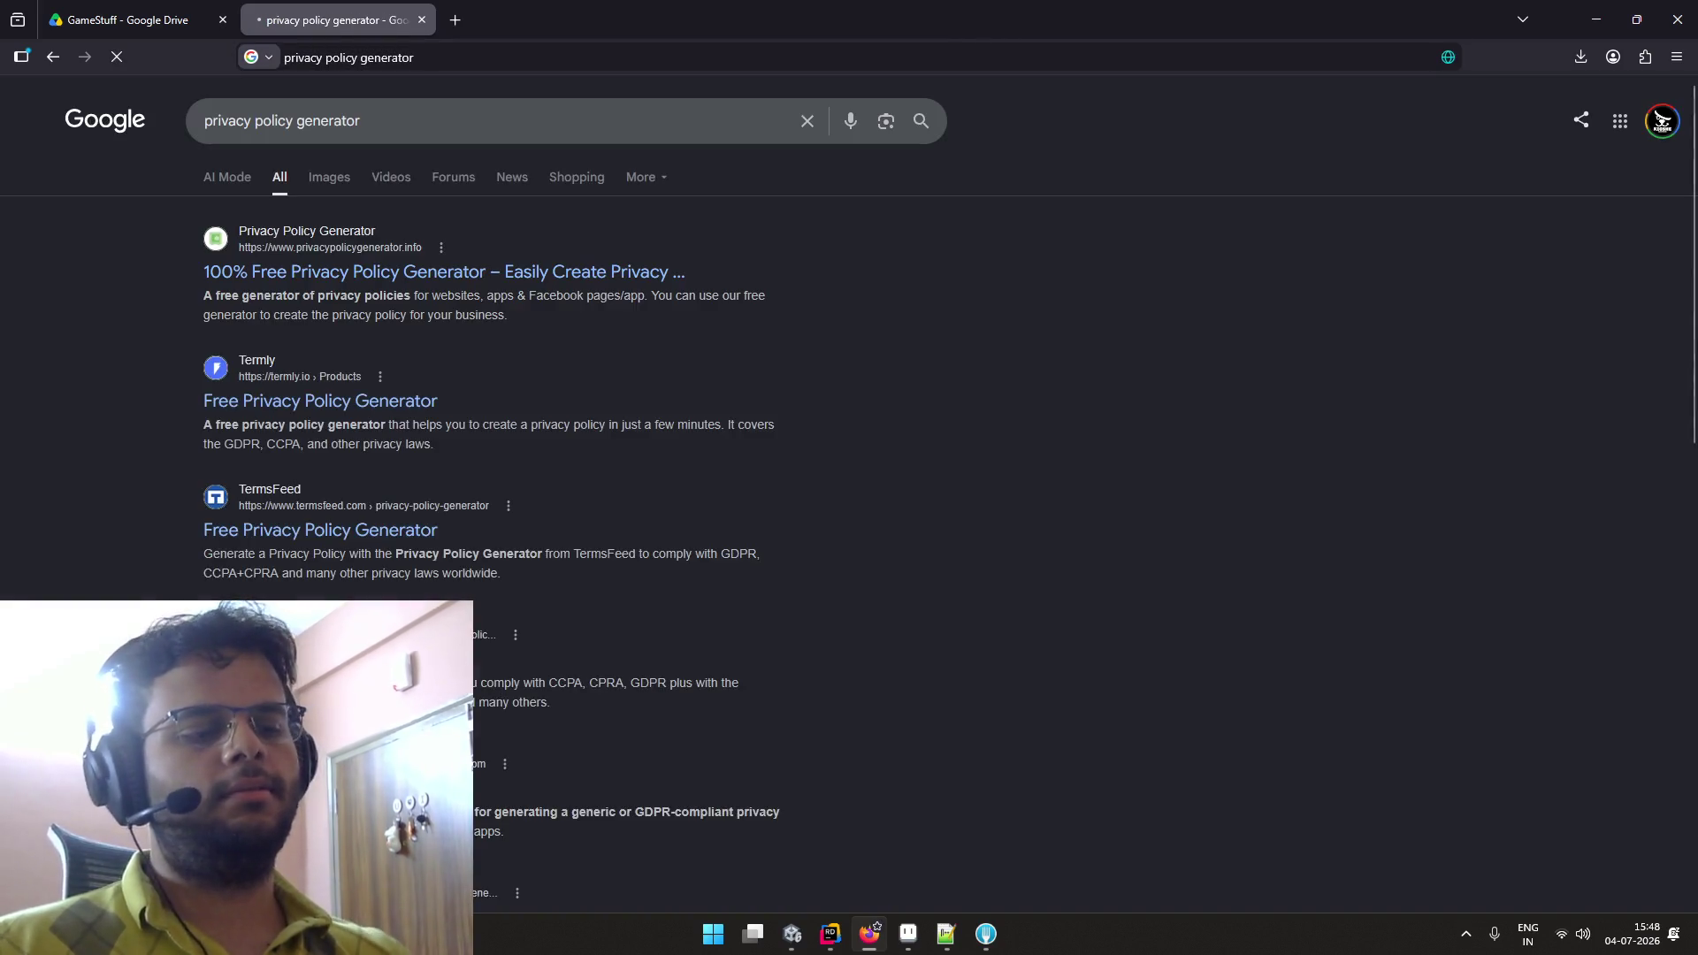
# Open the first free privacy policy generator result, then return to Google Drive's My Drive.
pyautogui.click(266, 271)
pyautogui.hotkey('ctrl', 'Tab')
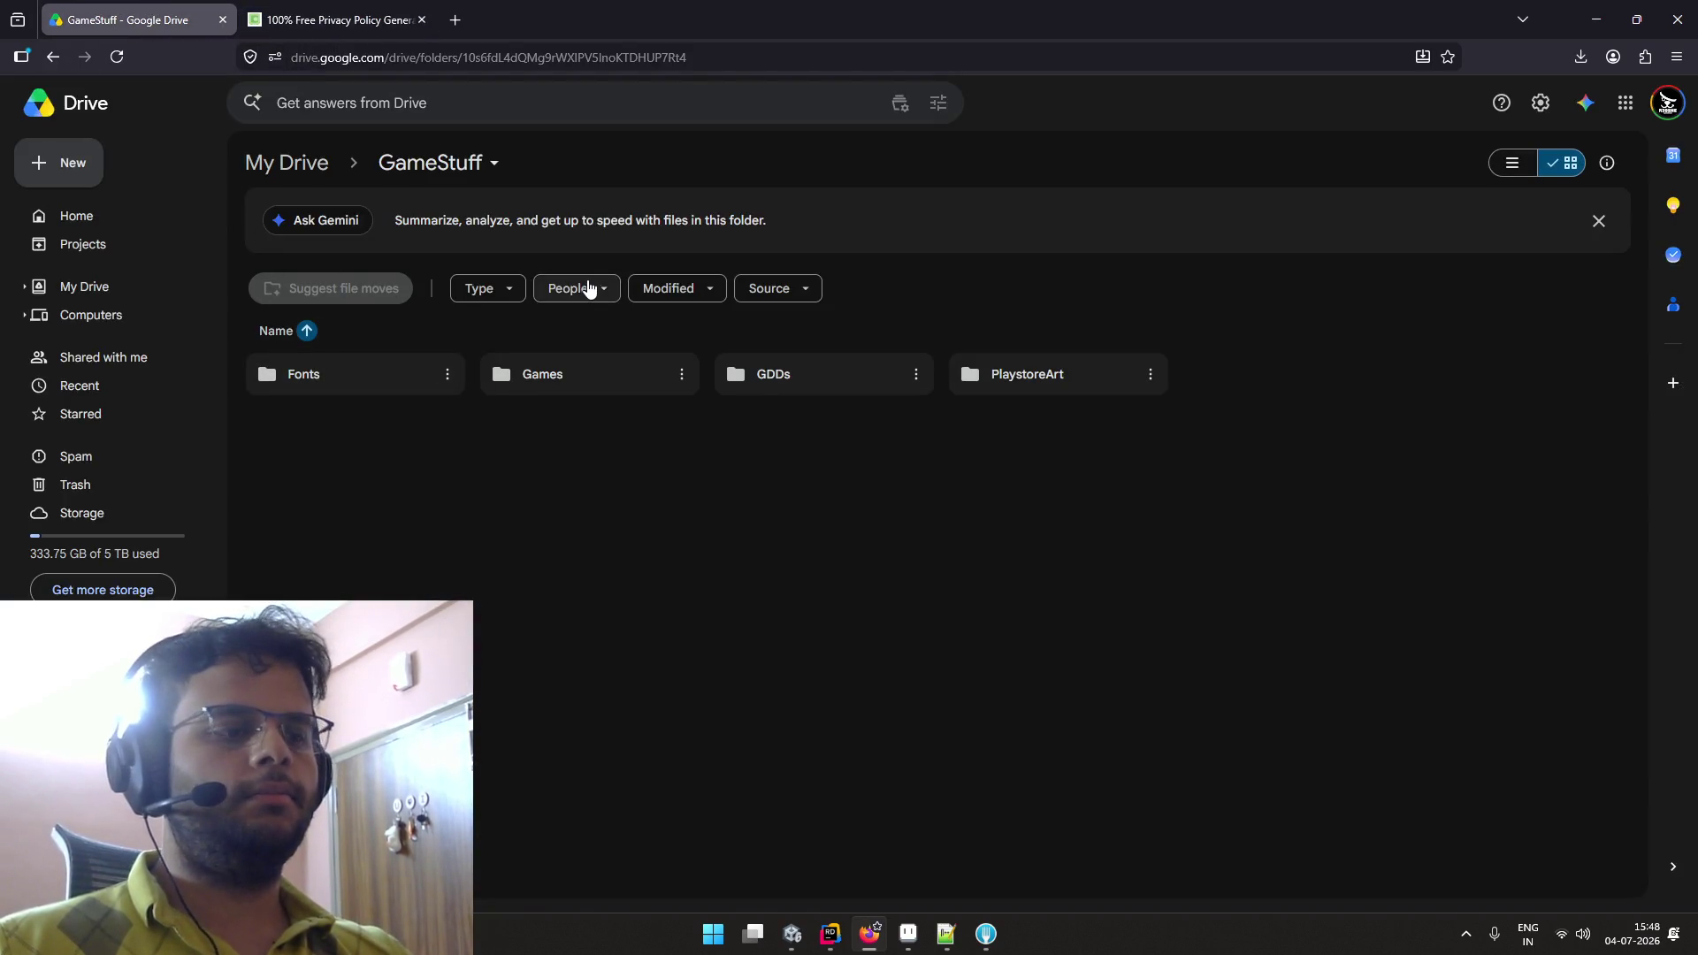
pyautogui.click(320, 166)
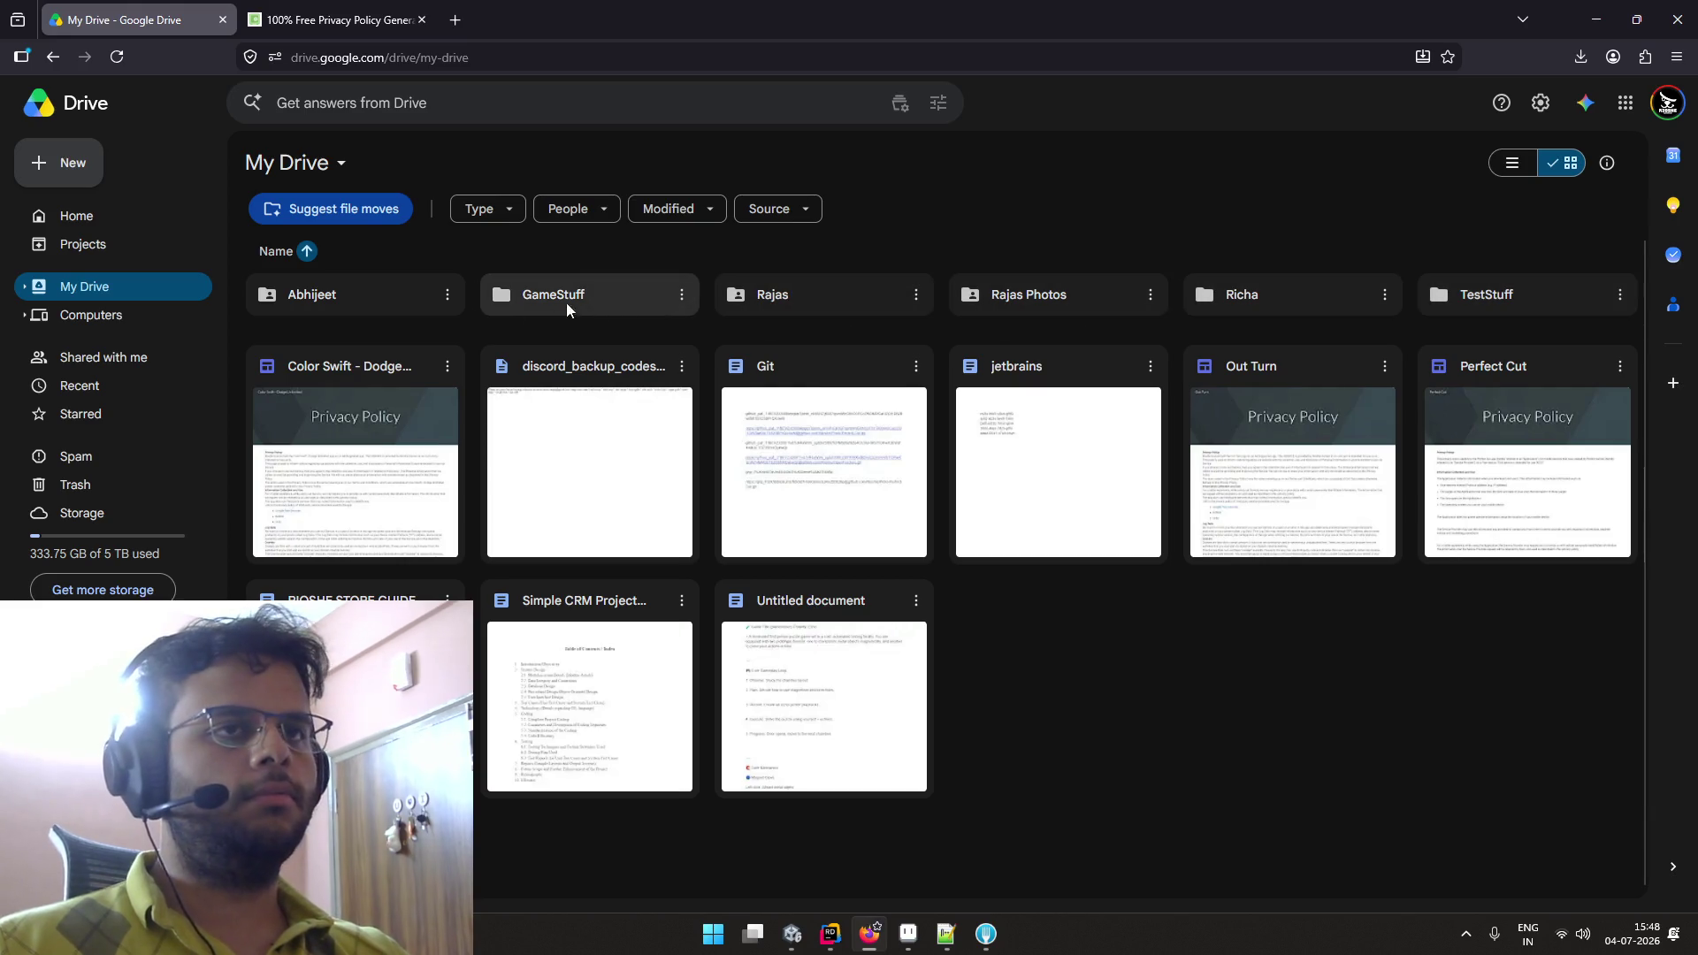
pyautogui.doubleClick(541, 301)
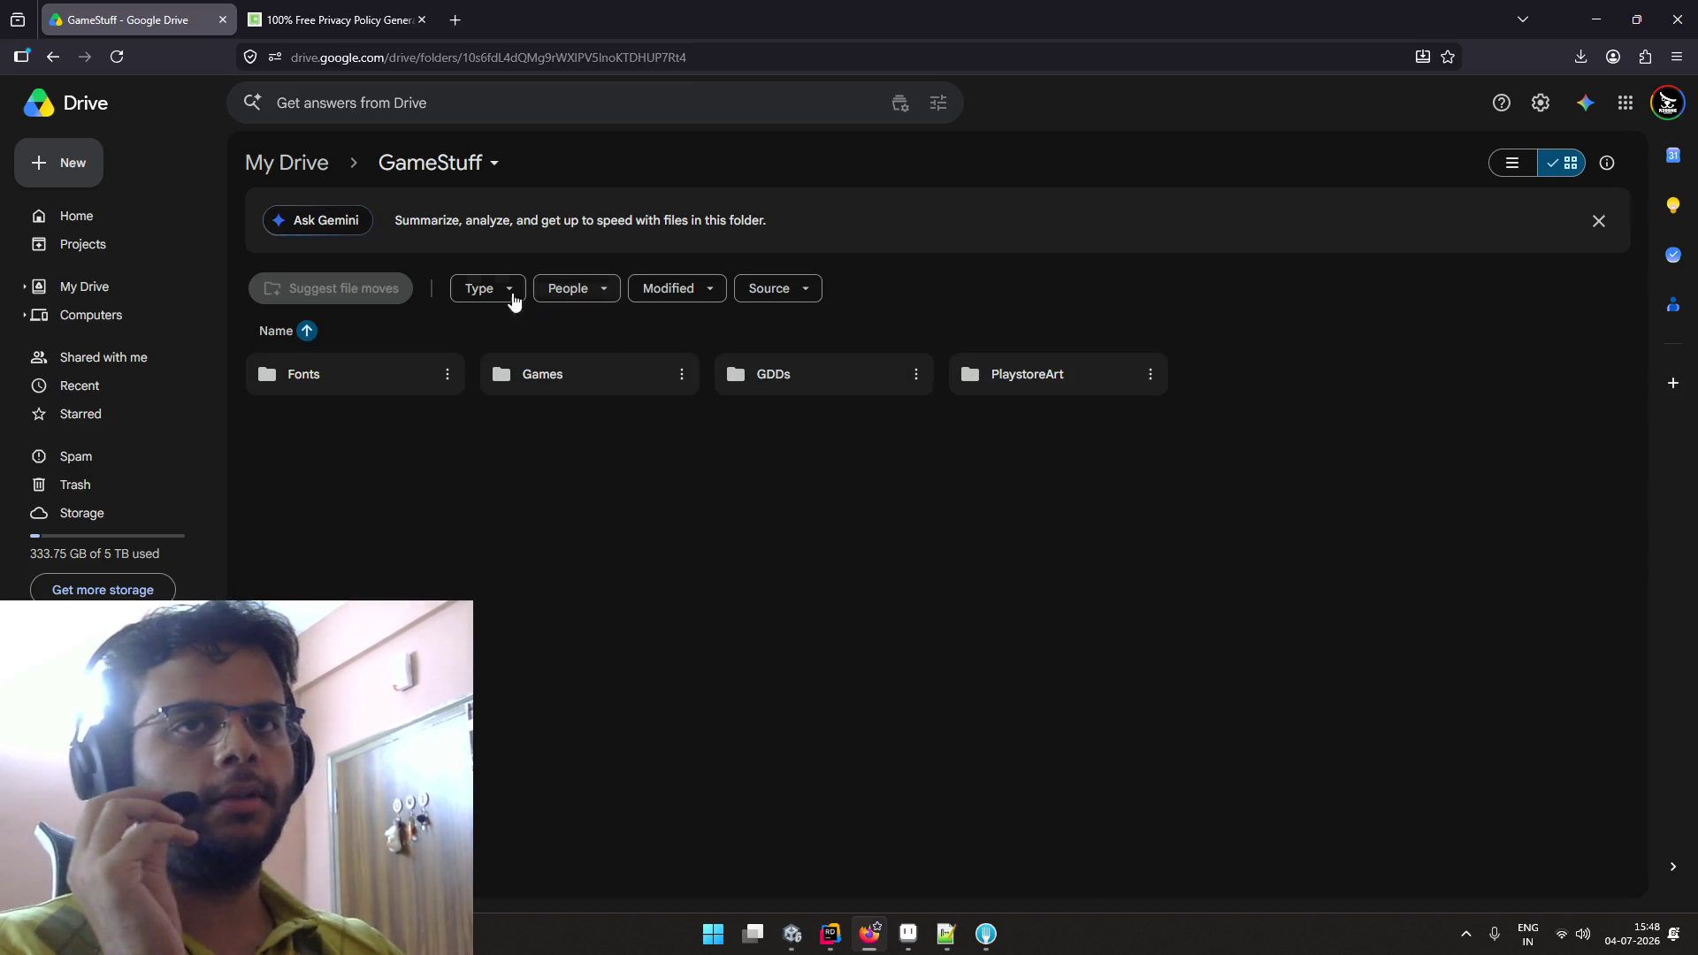
pyautogui.click(78, 288)
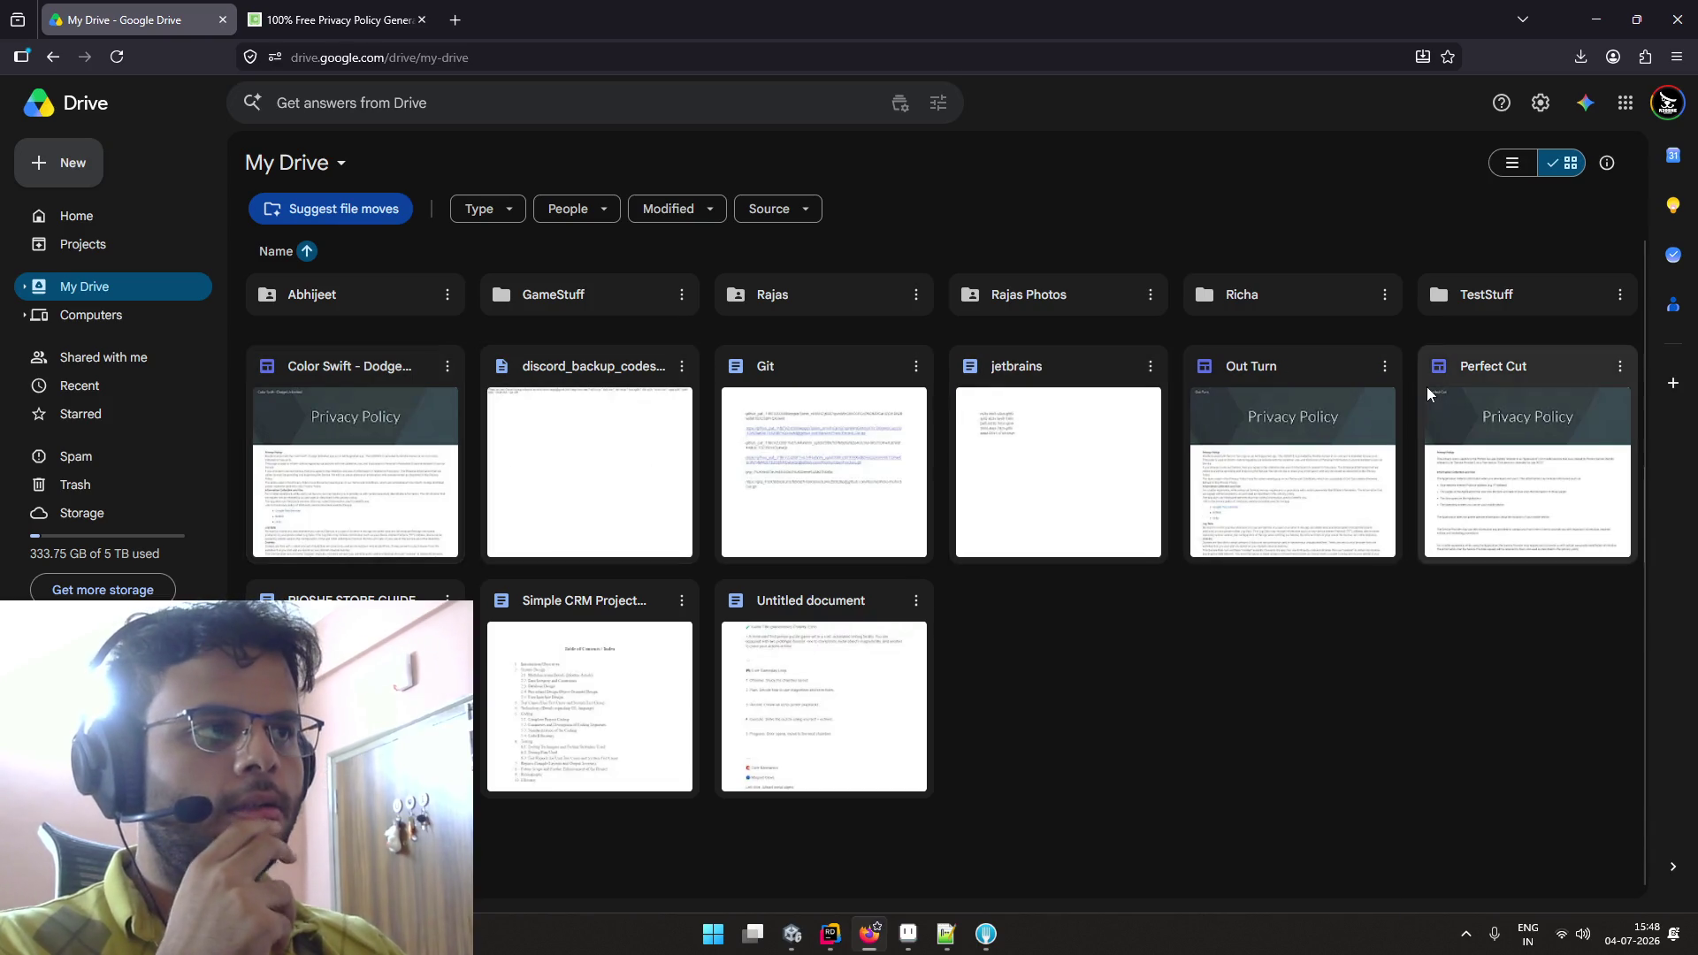
pyautogui.rightClick(1109, 668)
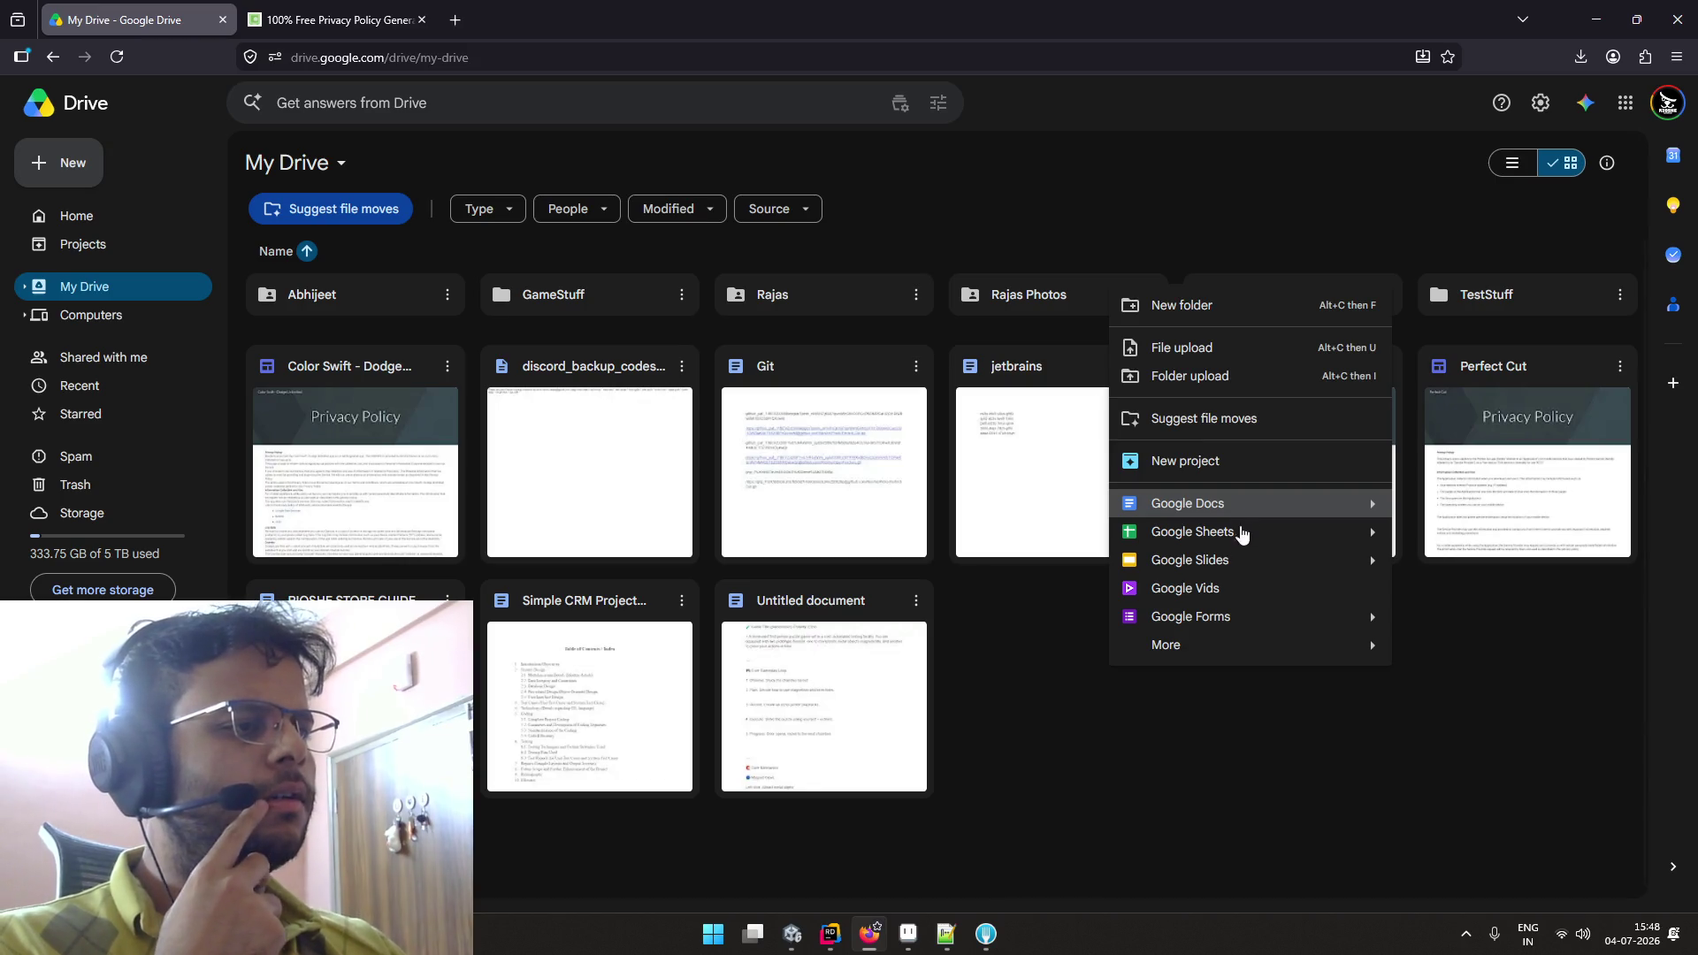
# Create a new Google Sites site from My Drive and select its 'Untitled site' name.
pyautogui.moveTo(1268, 653)
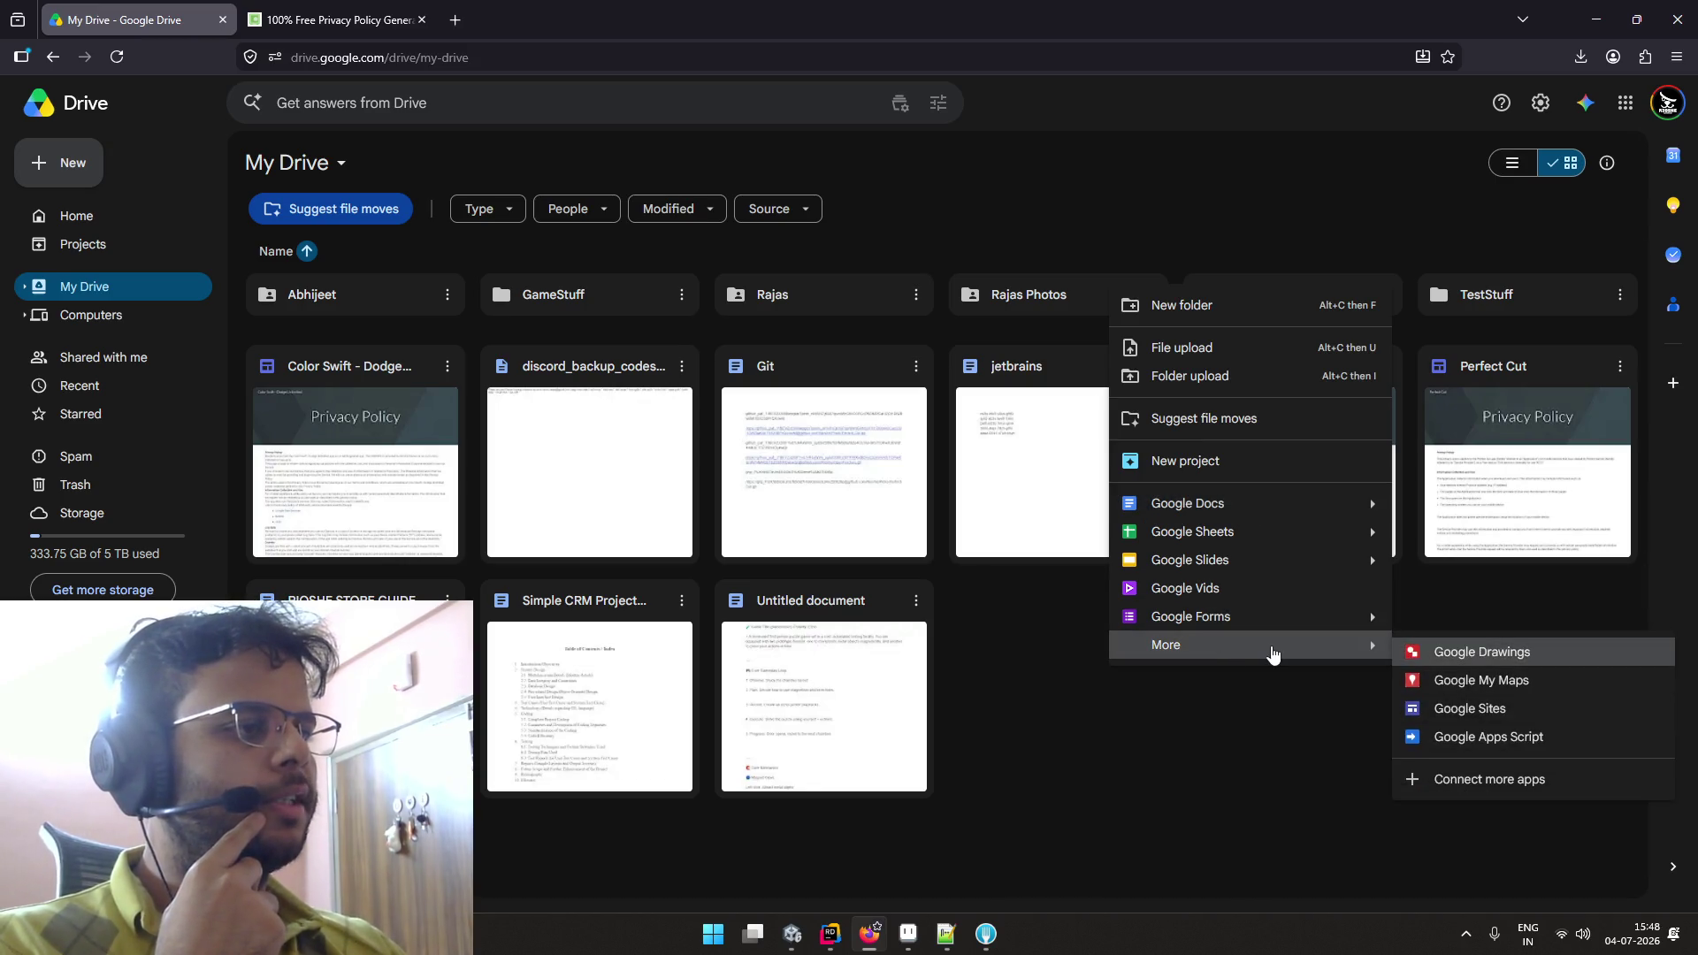
pyautogui.click(1470, 709)
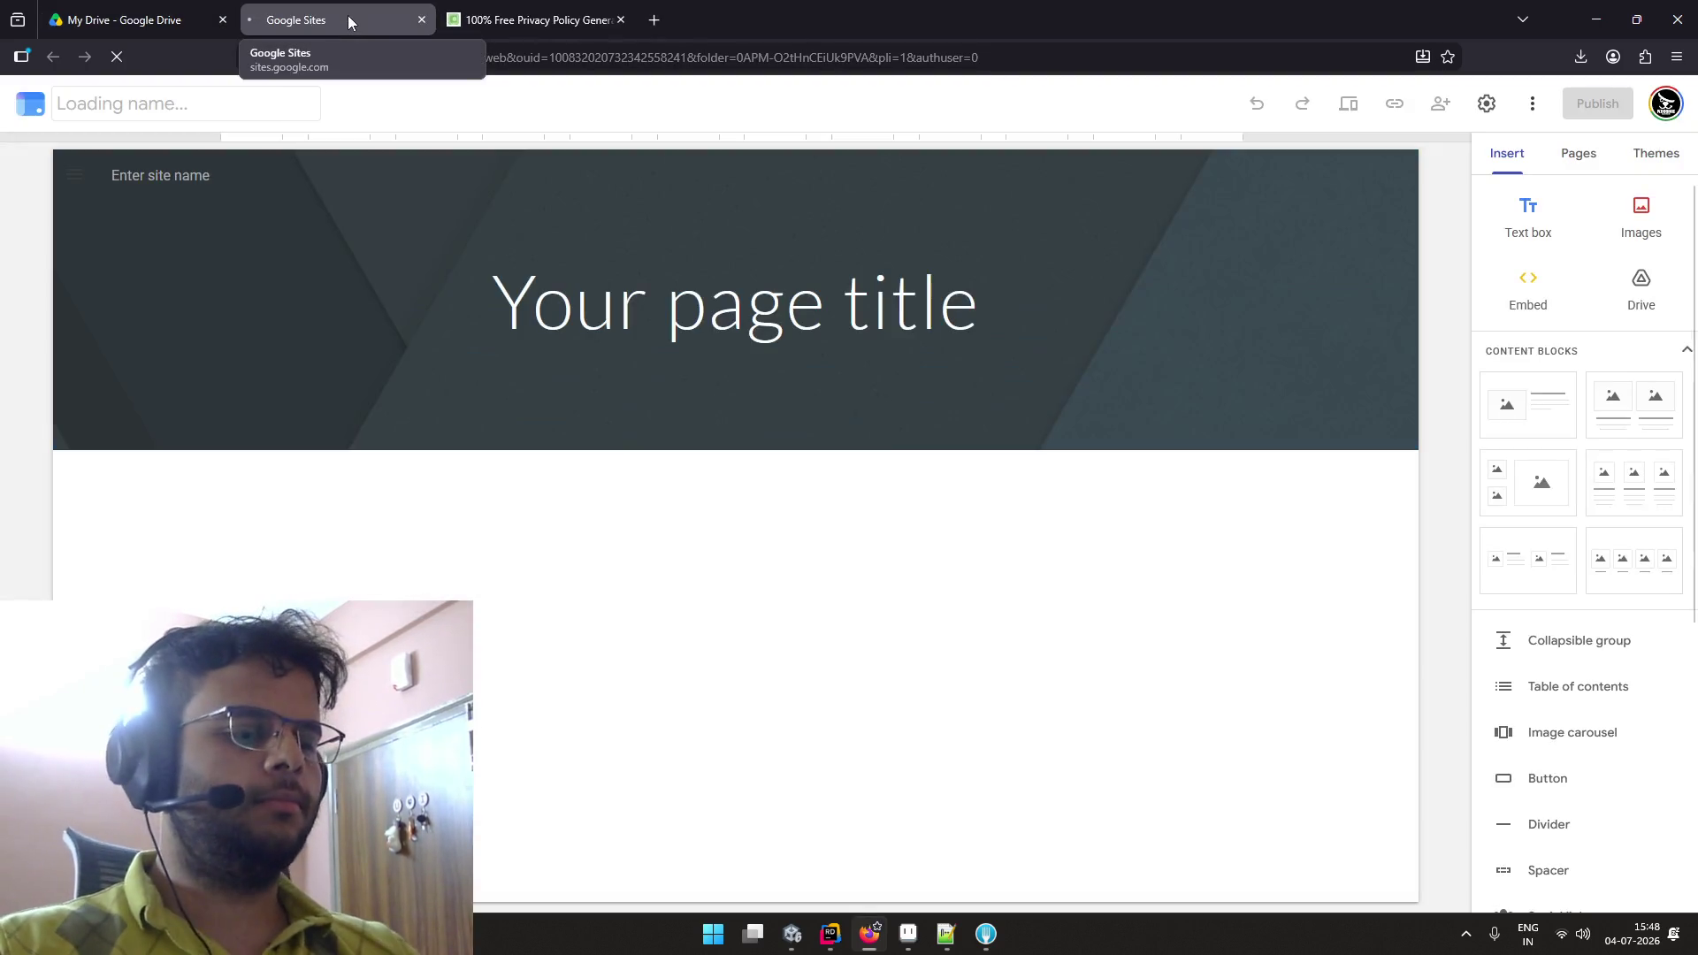
pyautogui.doubleClick(173, 100)
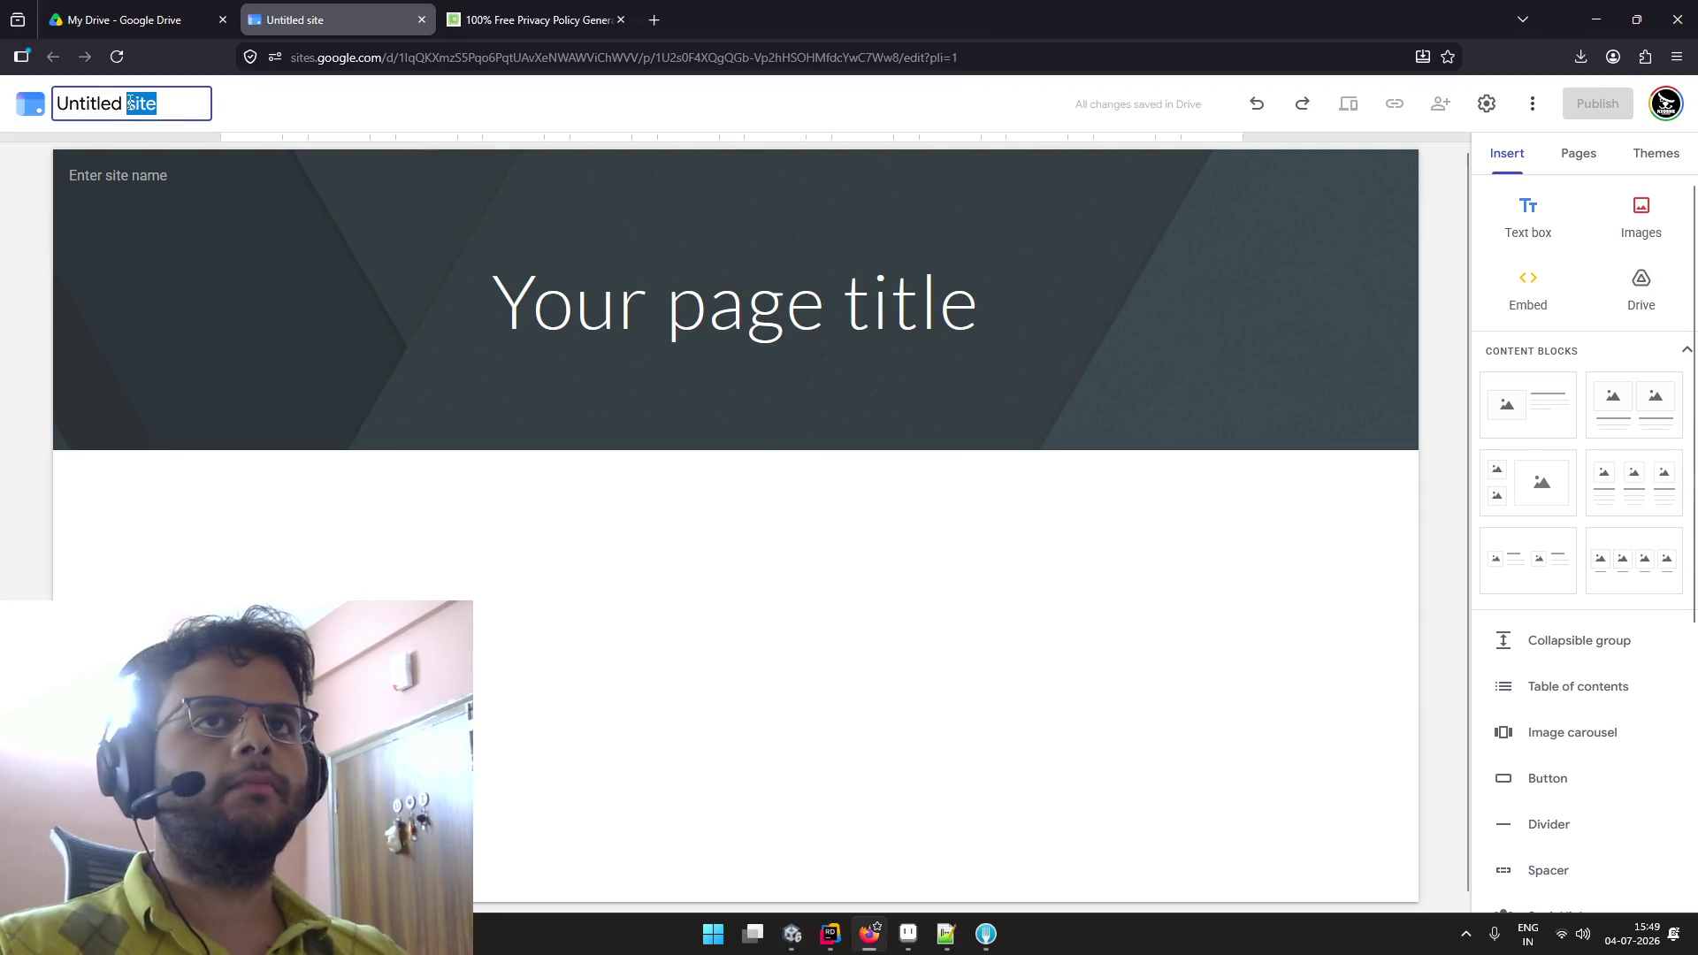
pyautogui.click(174, 100)
pyautogui.hotkey('ctrl', 'a')
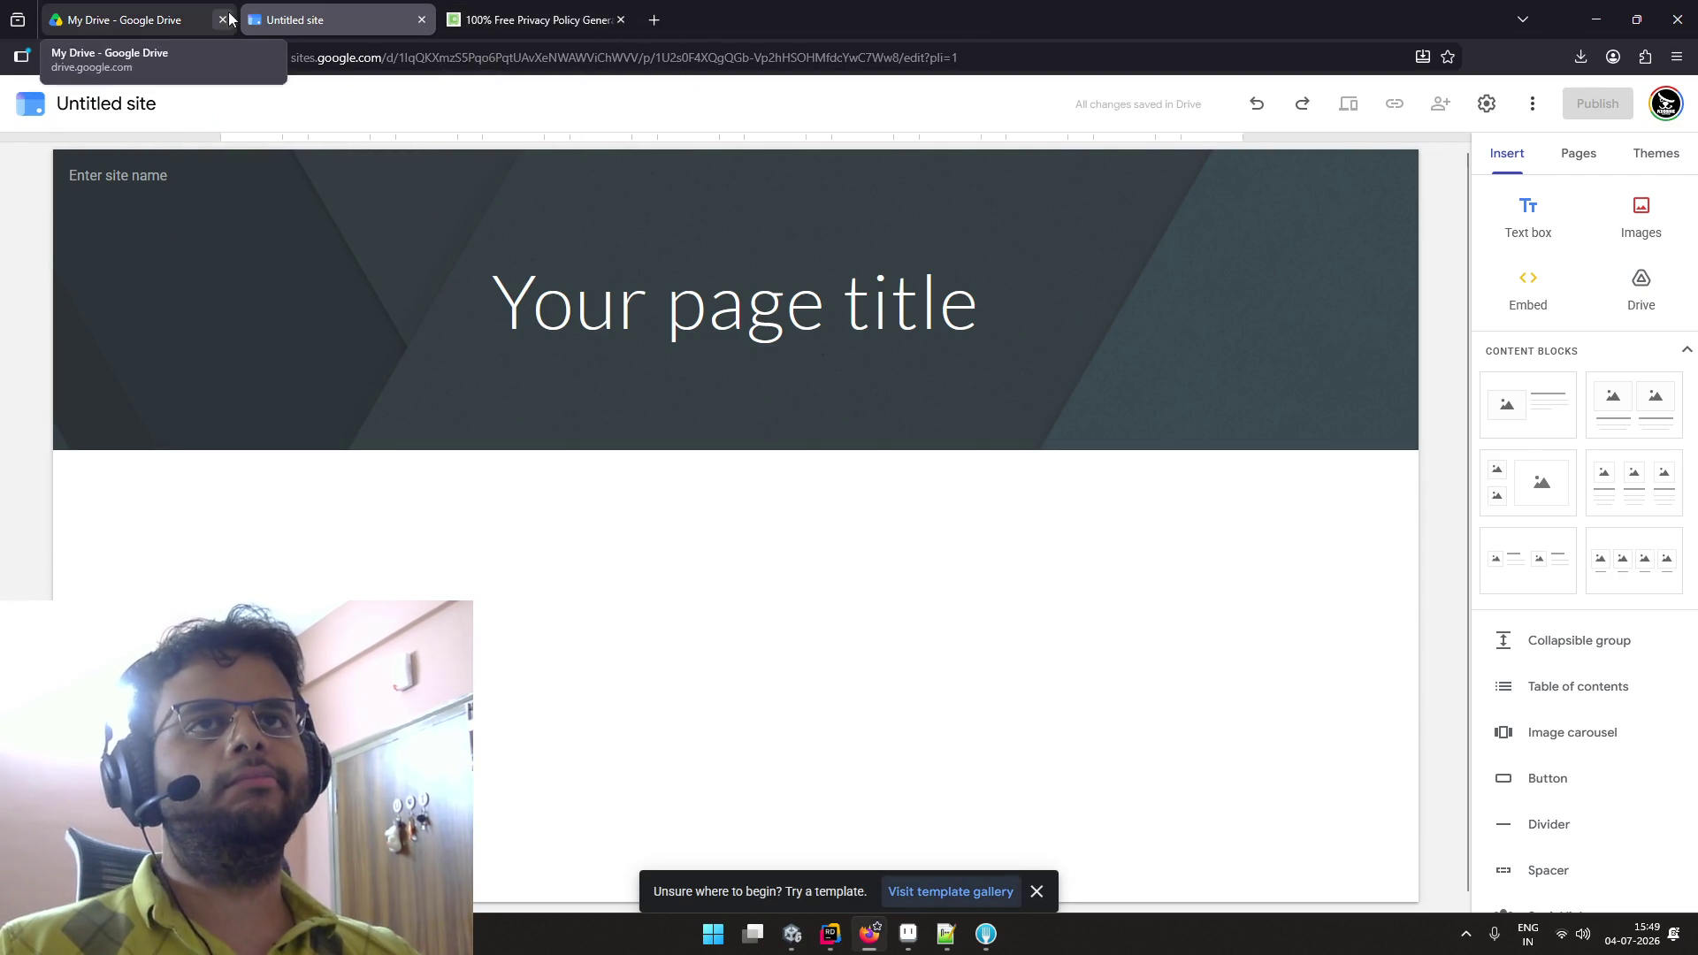
pyautogui.click(656, 19)
# Search for YouTube and open the YouTube site.
pyautogui.write('youy')
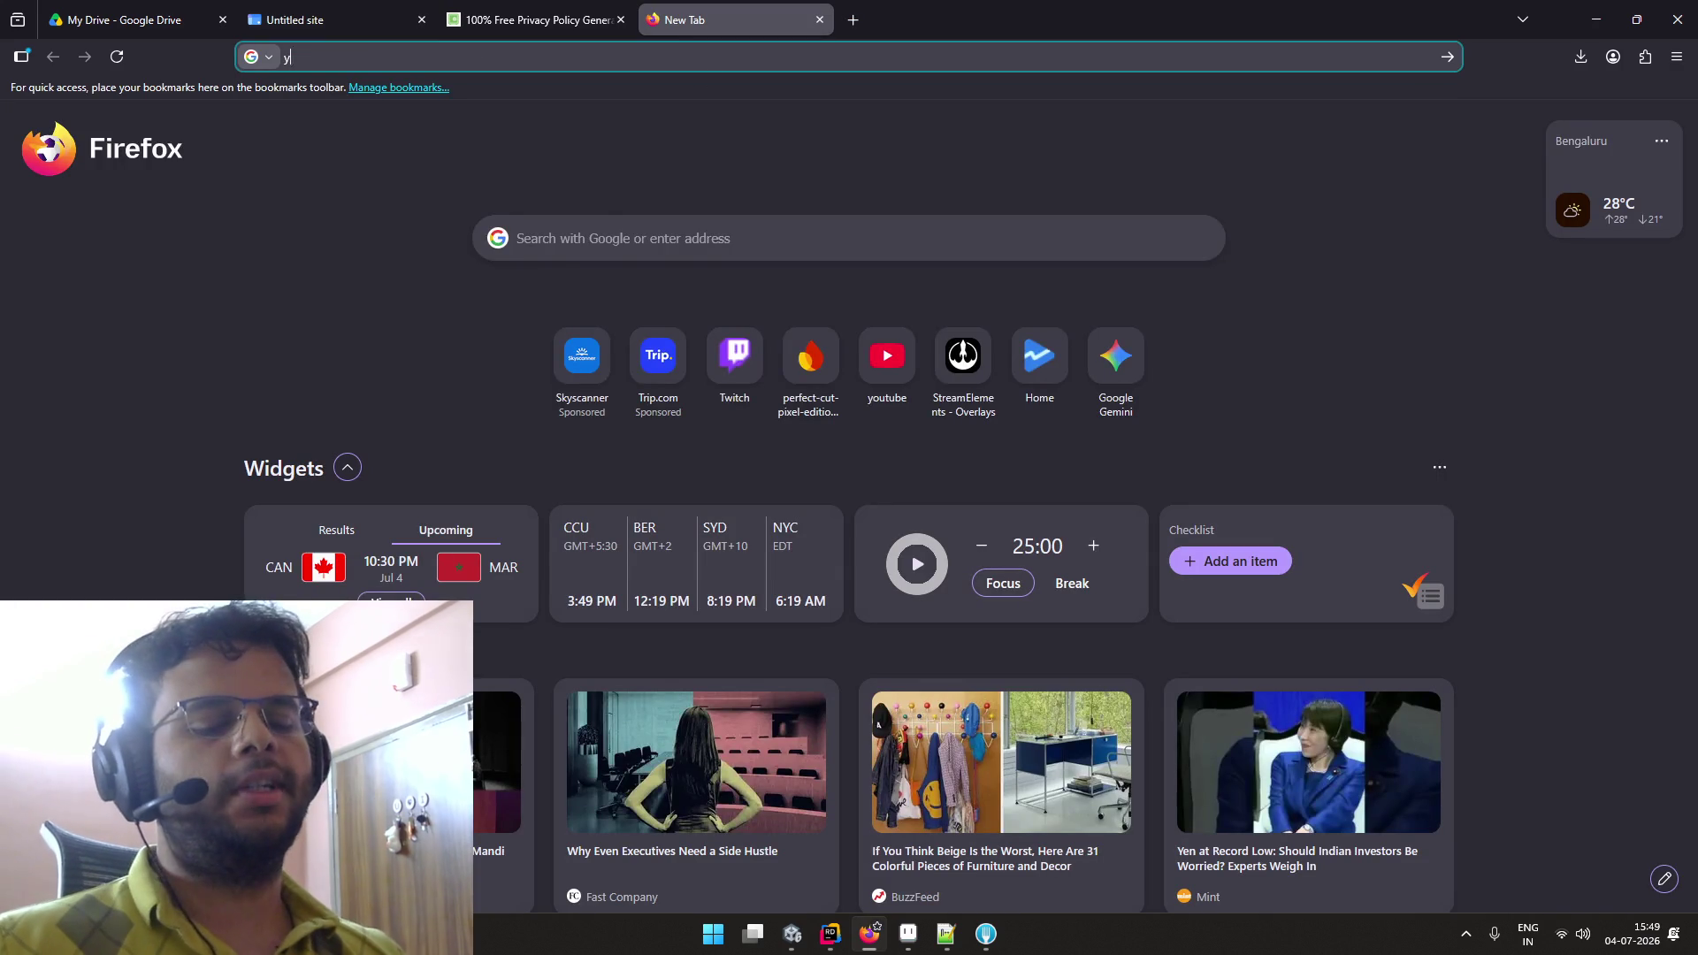
pyautogui.press('Return')
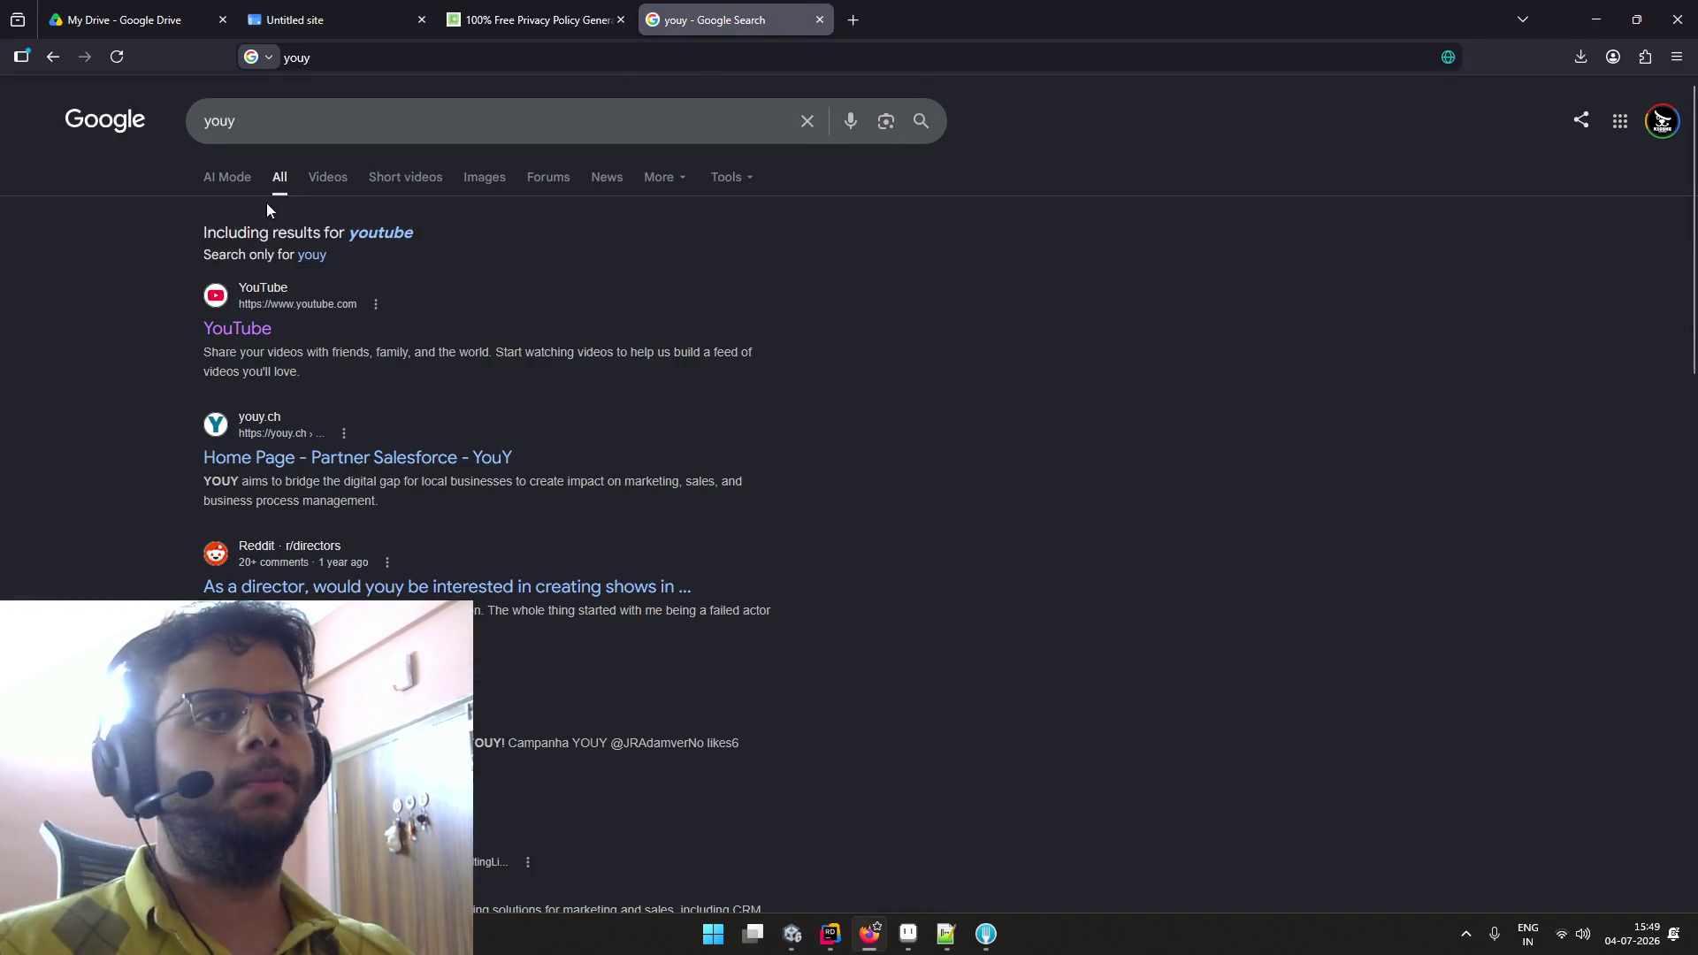
pyautogui.click(237, 328)
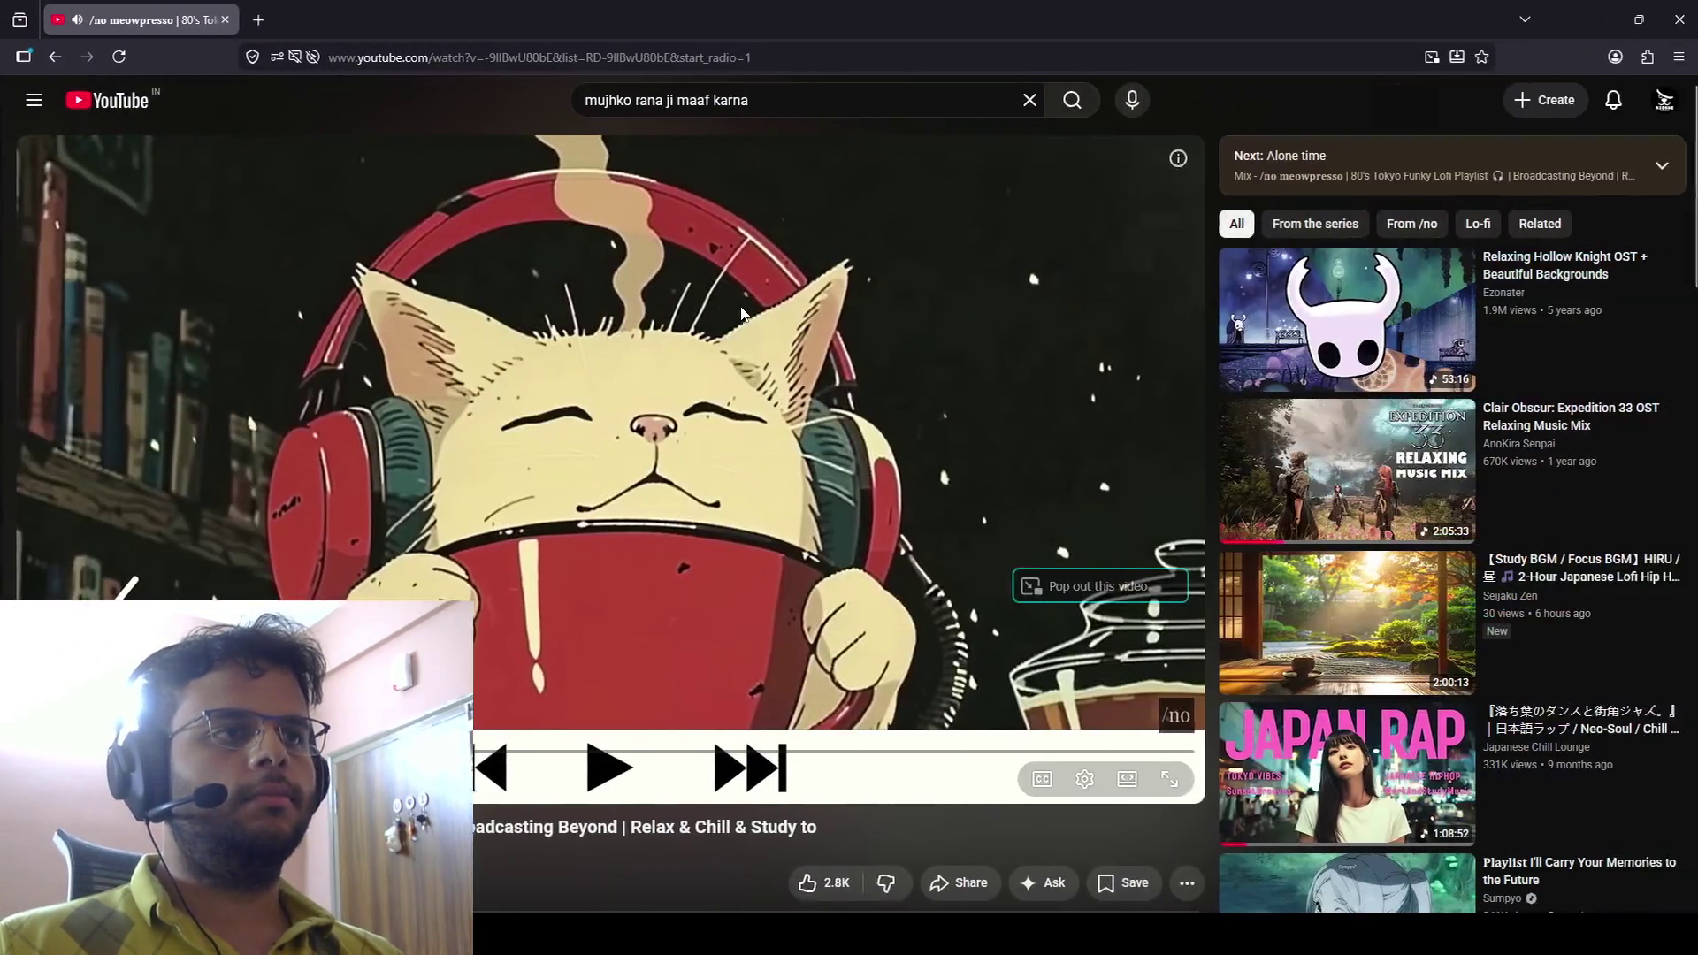
pyautogui.press('ctrl+super+Left')
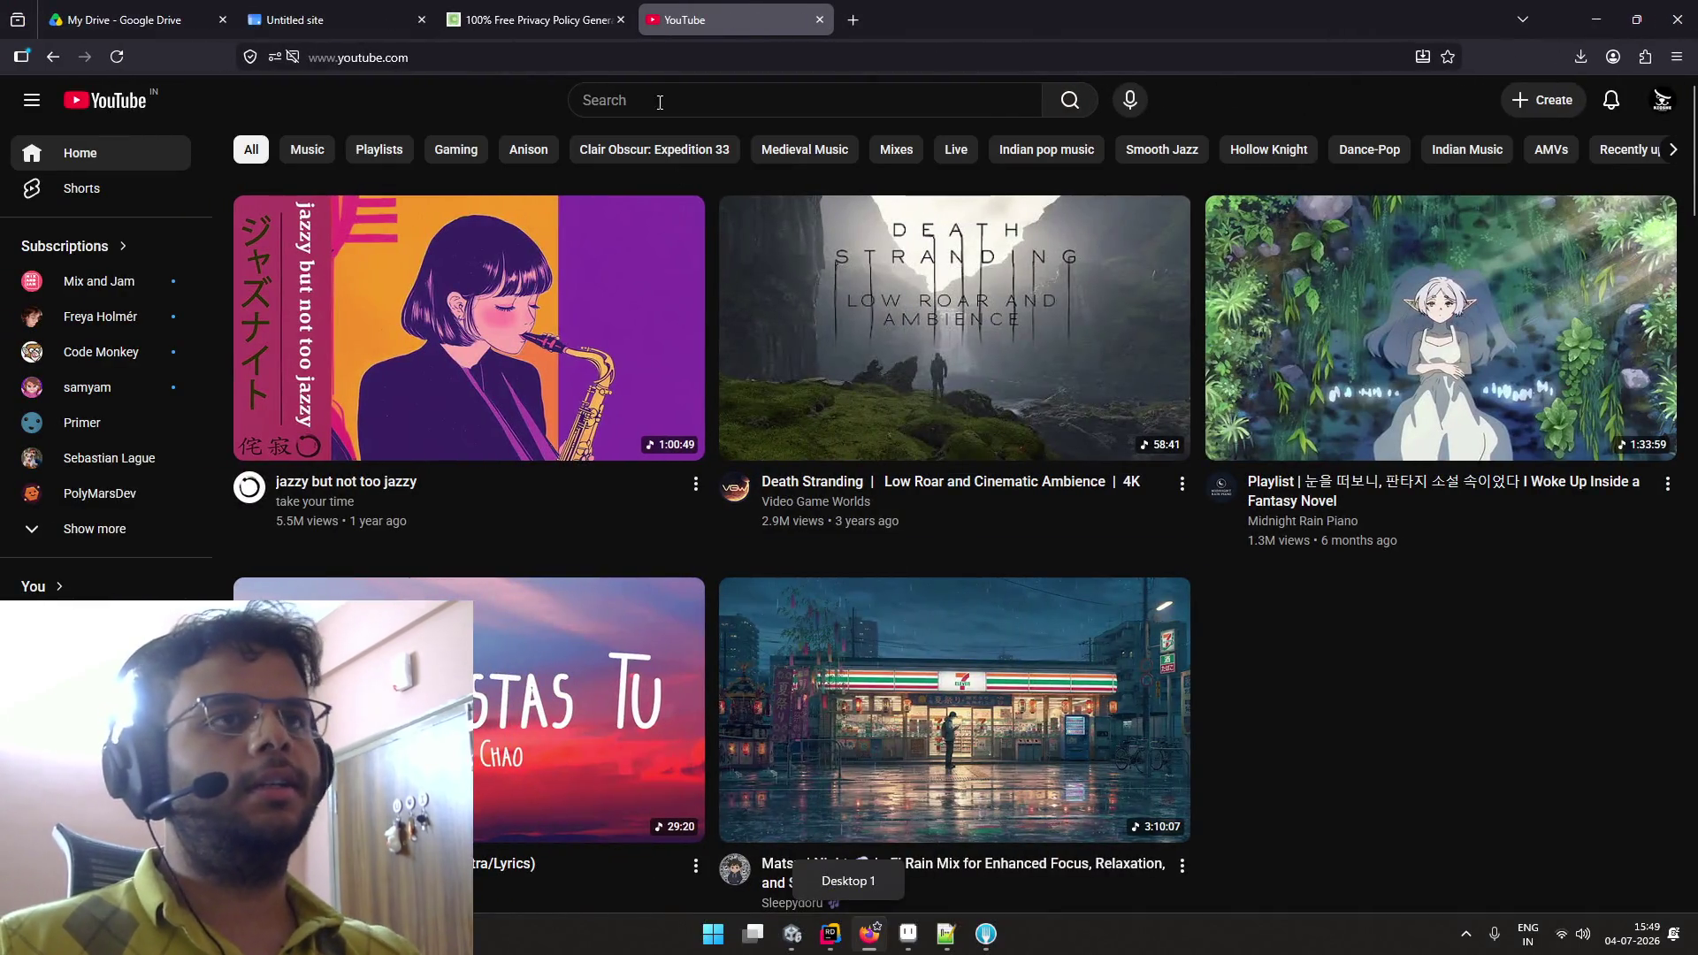
# Find, play, and pause the 'Privacy policy for your game?' tutorial via 'privacy policy unity'.
pyautogui.click(660, 101)
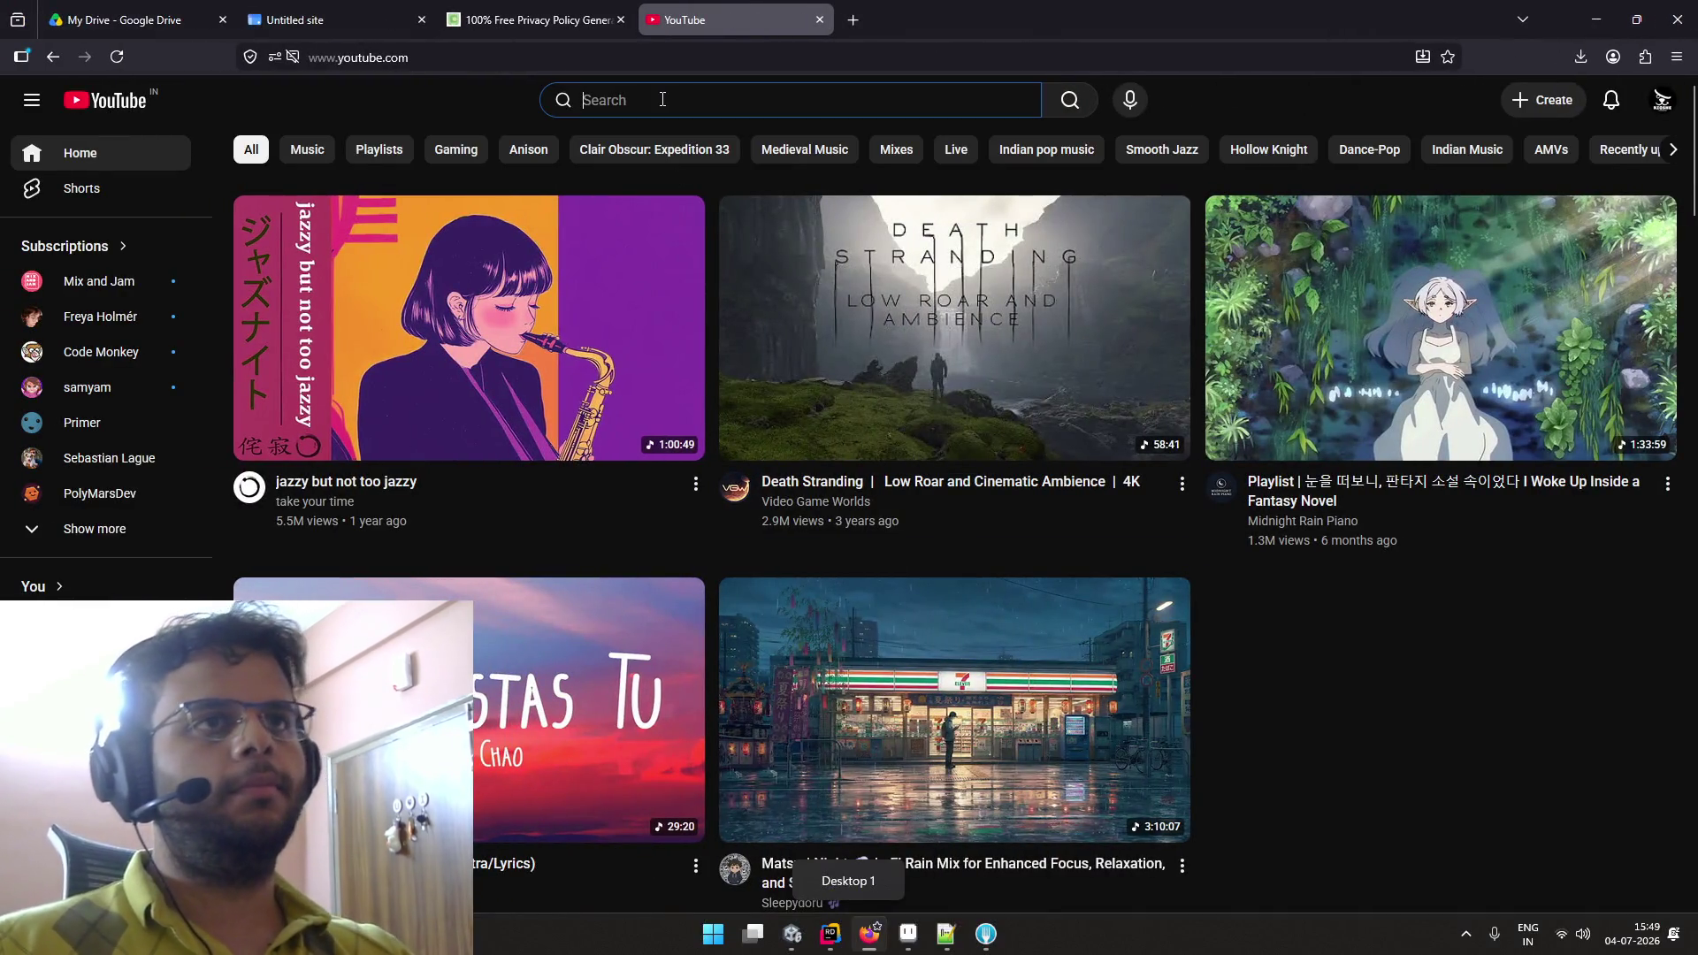
pyautogui.write('privacy')
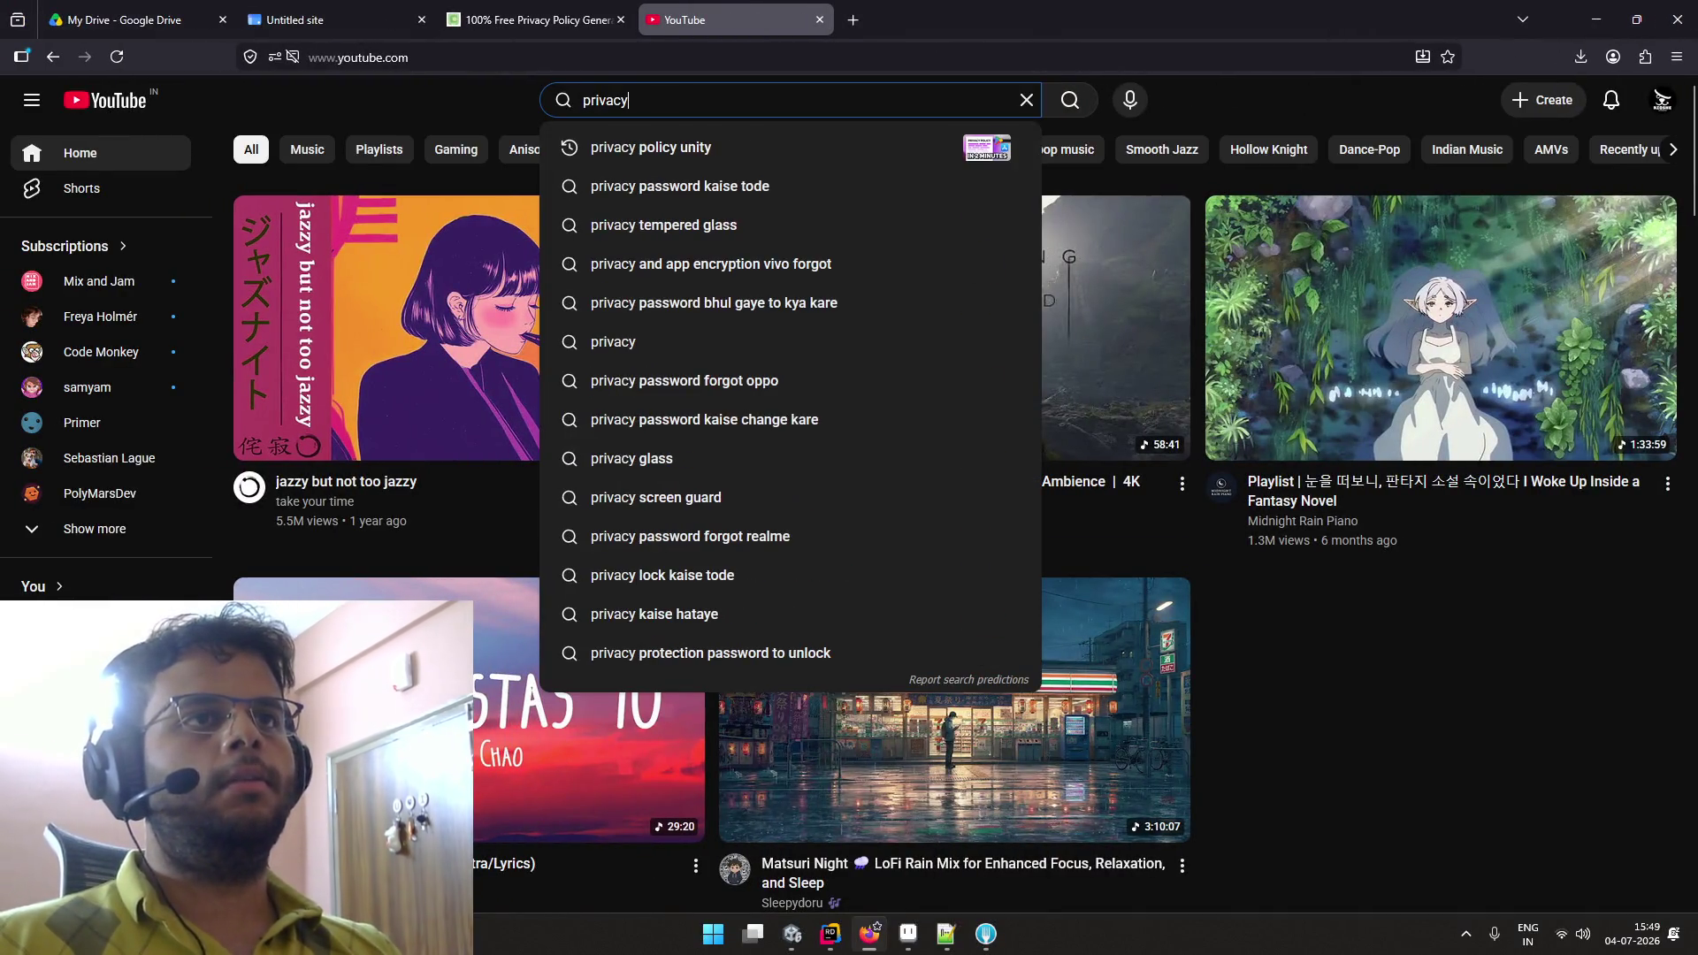
pyautogui.press('Down')
pyautogui.press('Return')
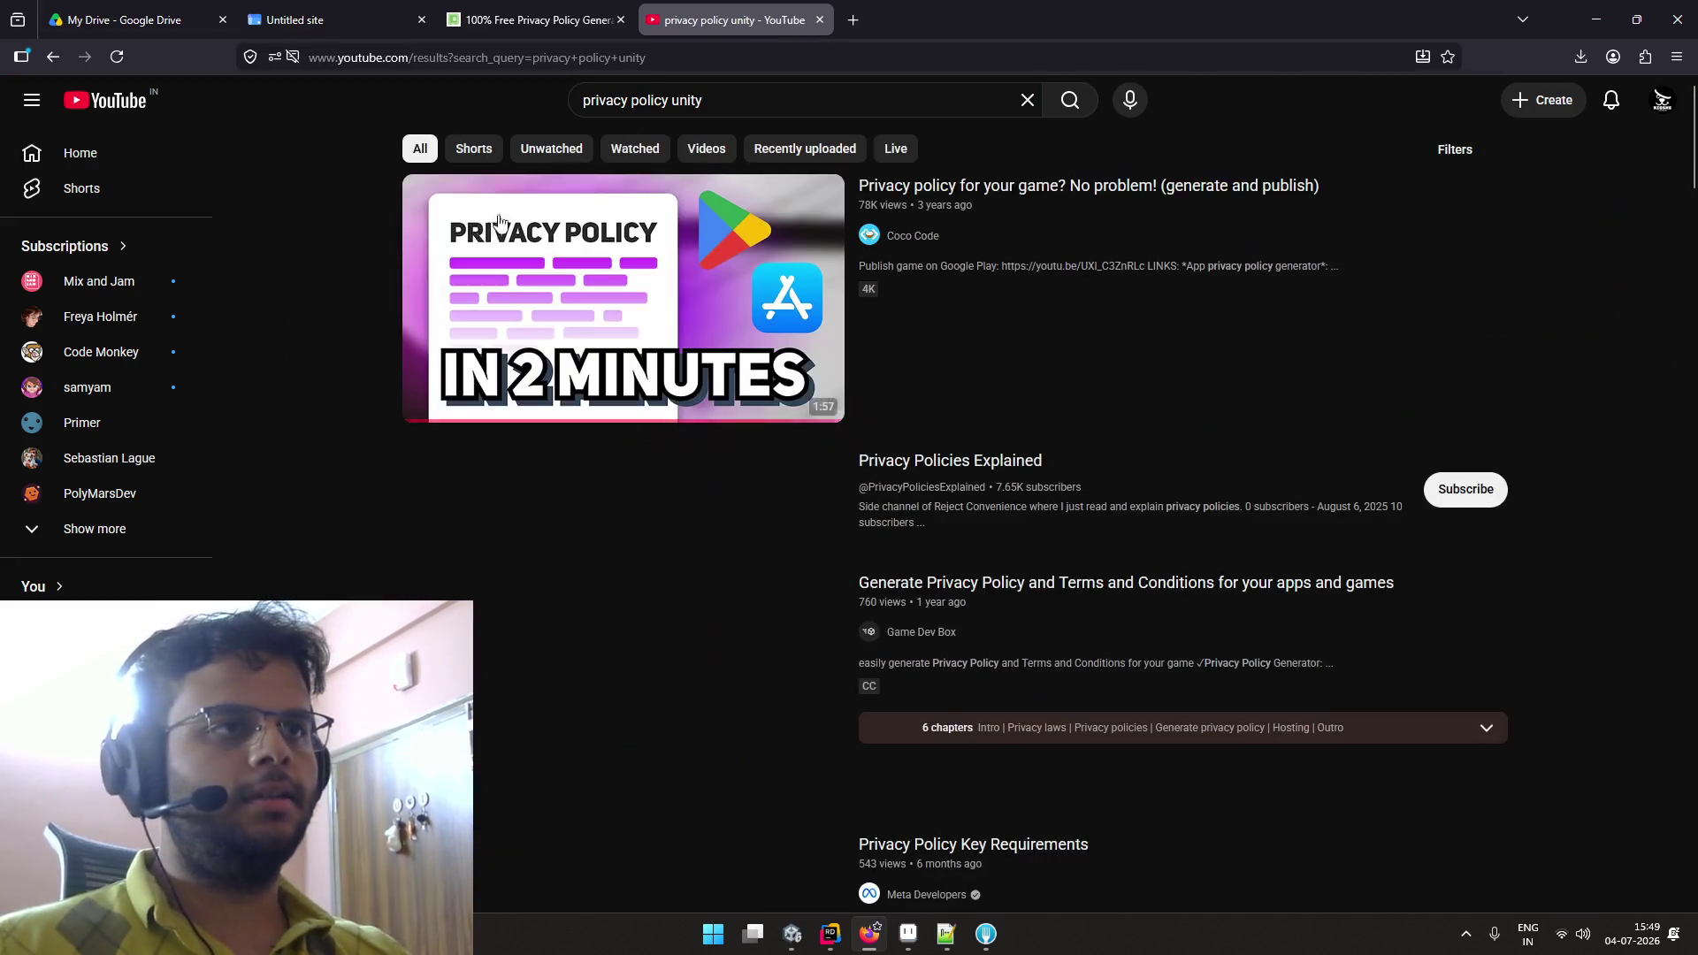
pyautogui.click(527, 282)
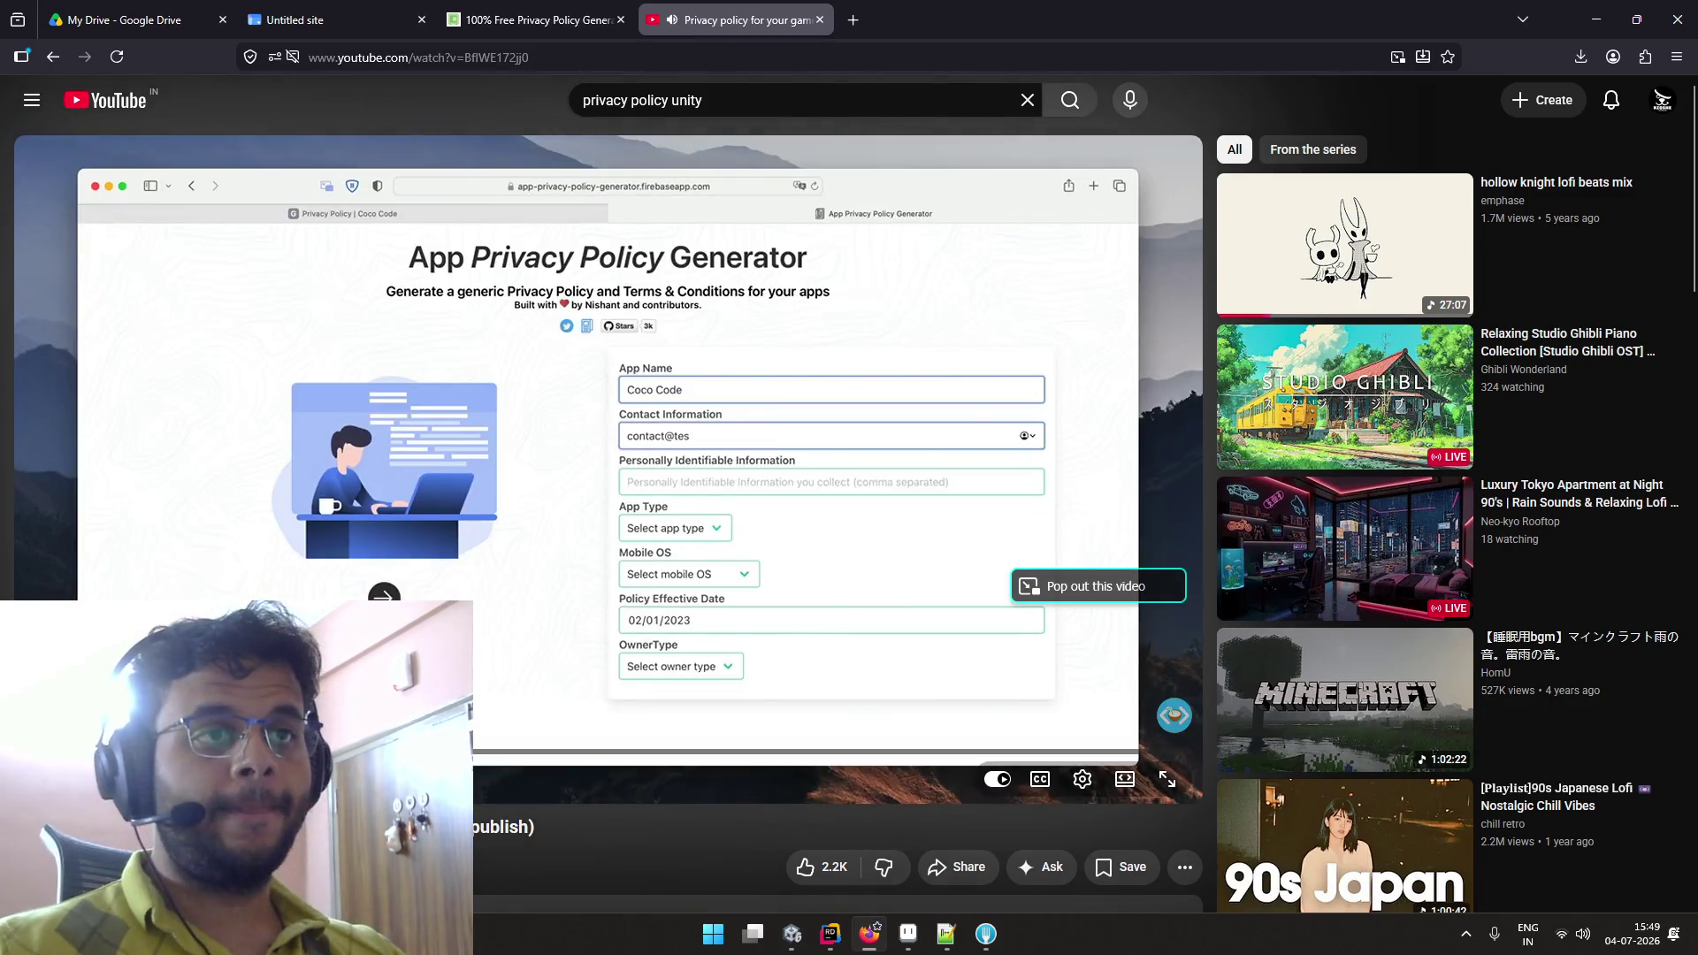
pyautogui.click(584, 354)
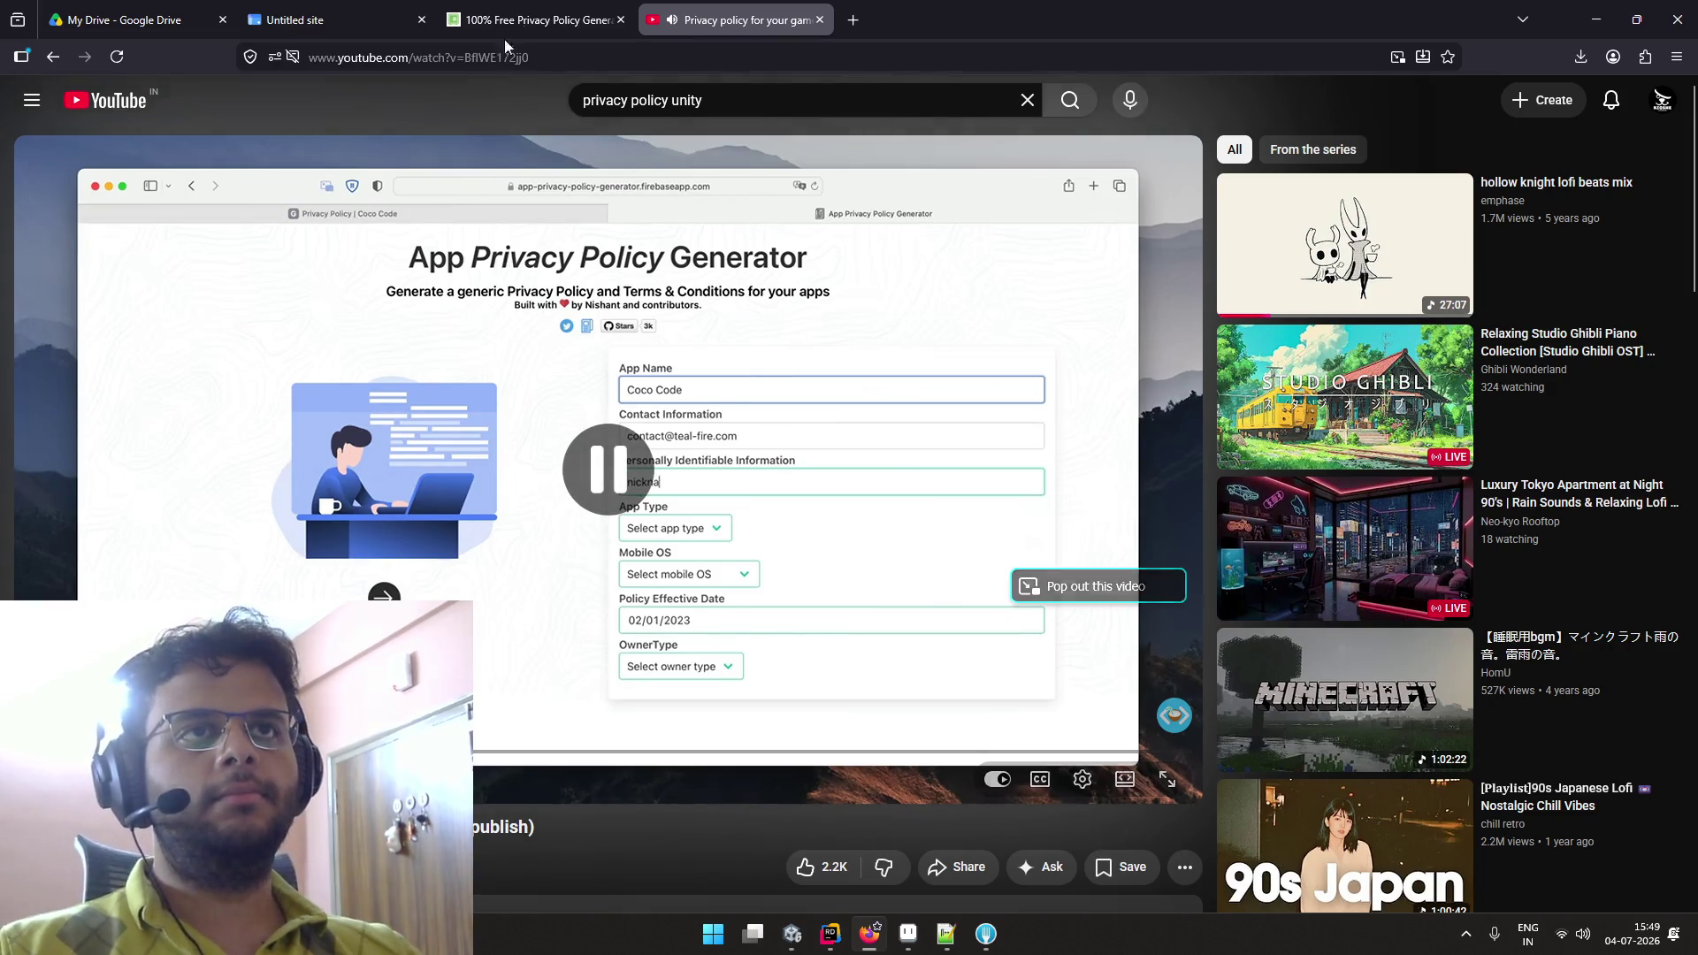
pyautogui.click(536, 19)
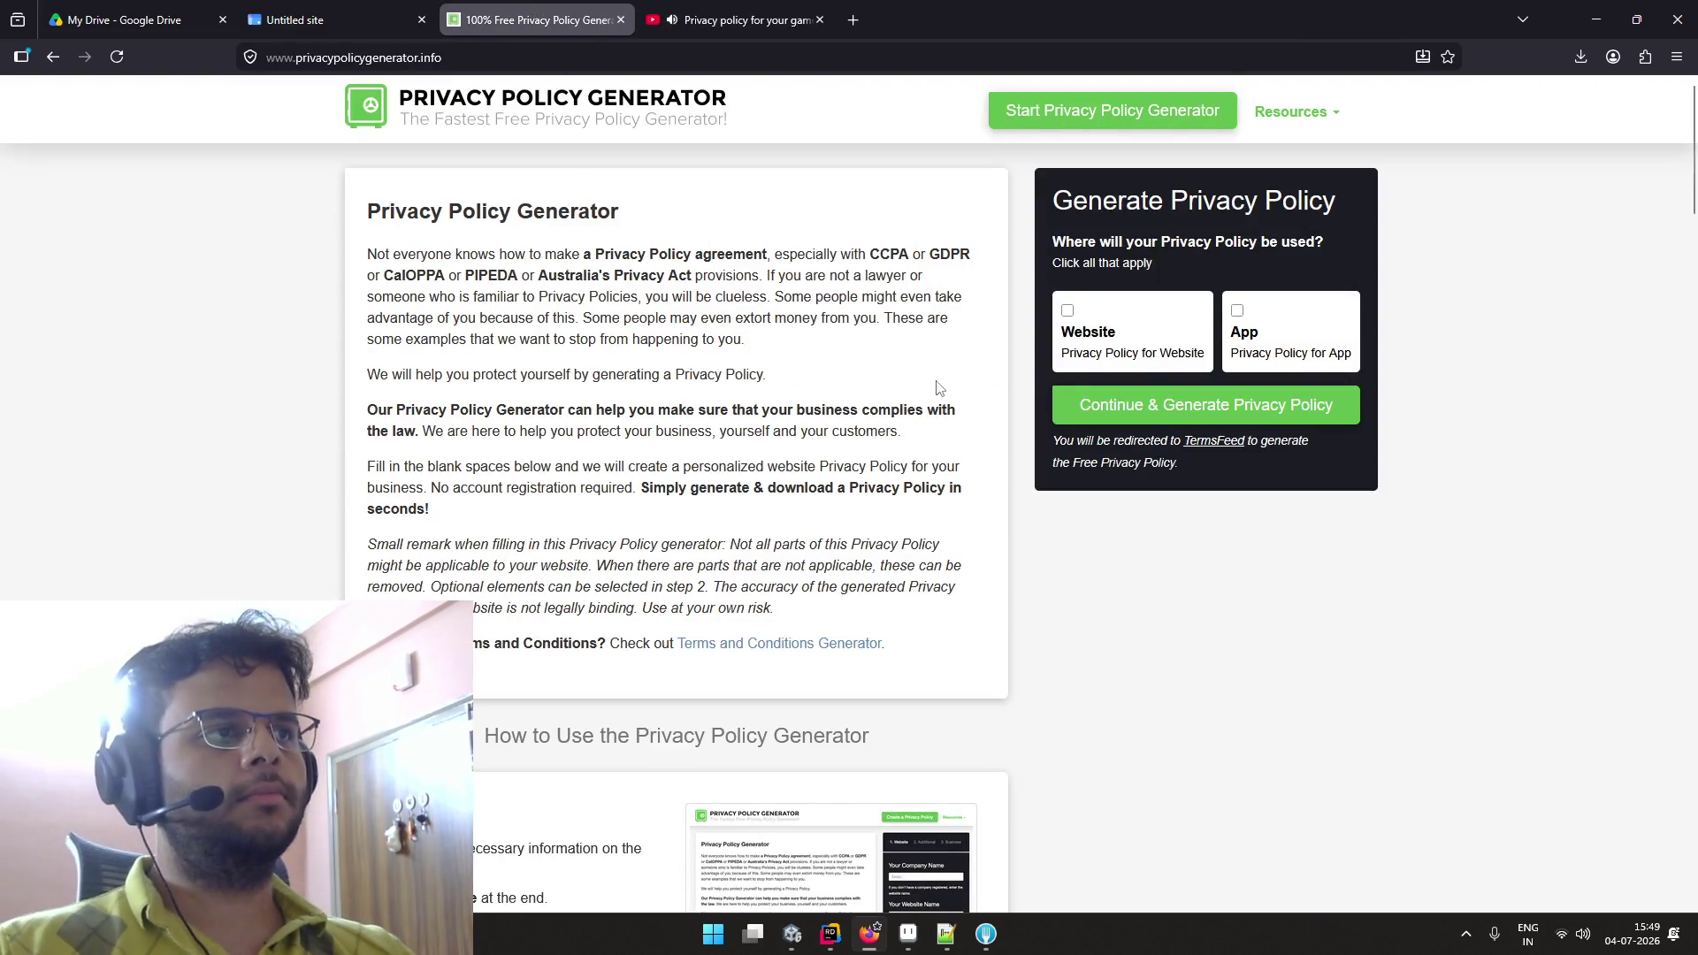
# Choose App and start TermsFeed's app privacy policy wizard, closing the old generator tab.
pyautogui.click(1248, 328)
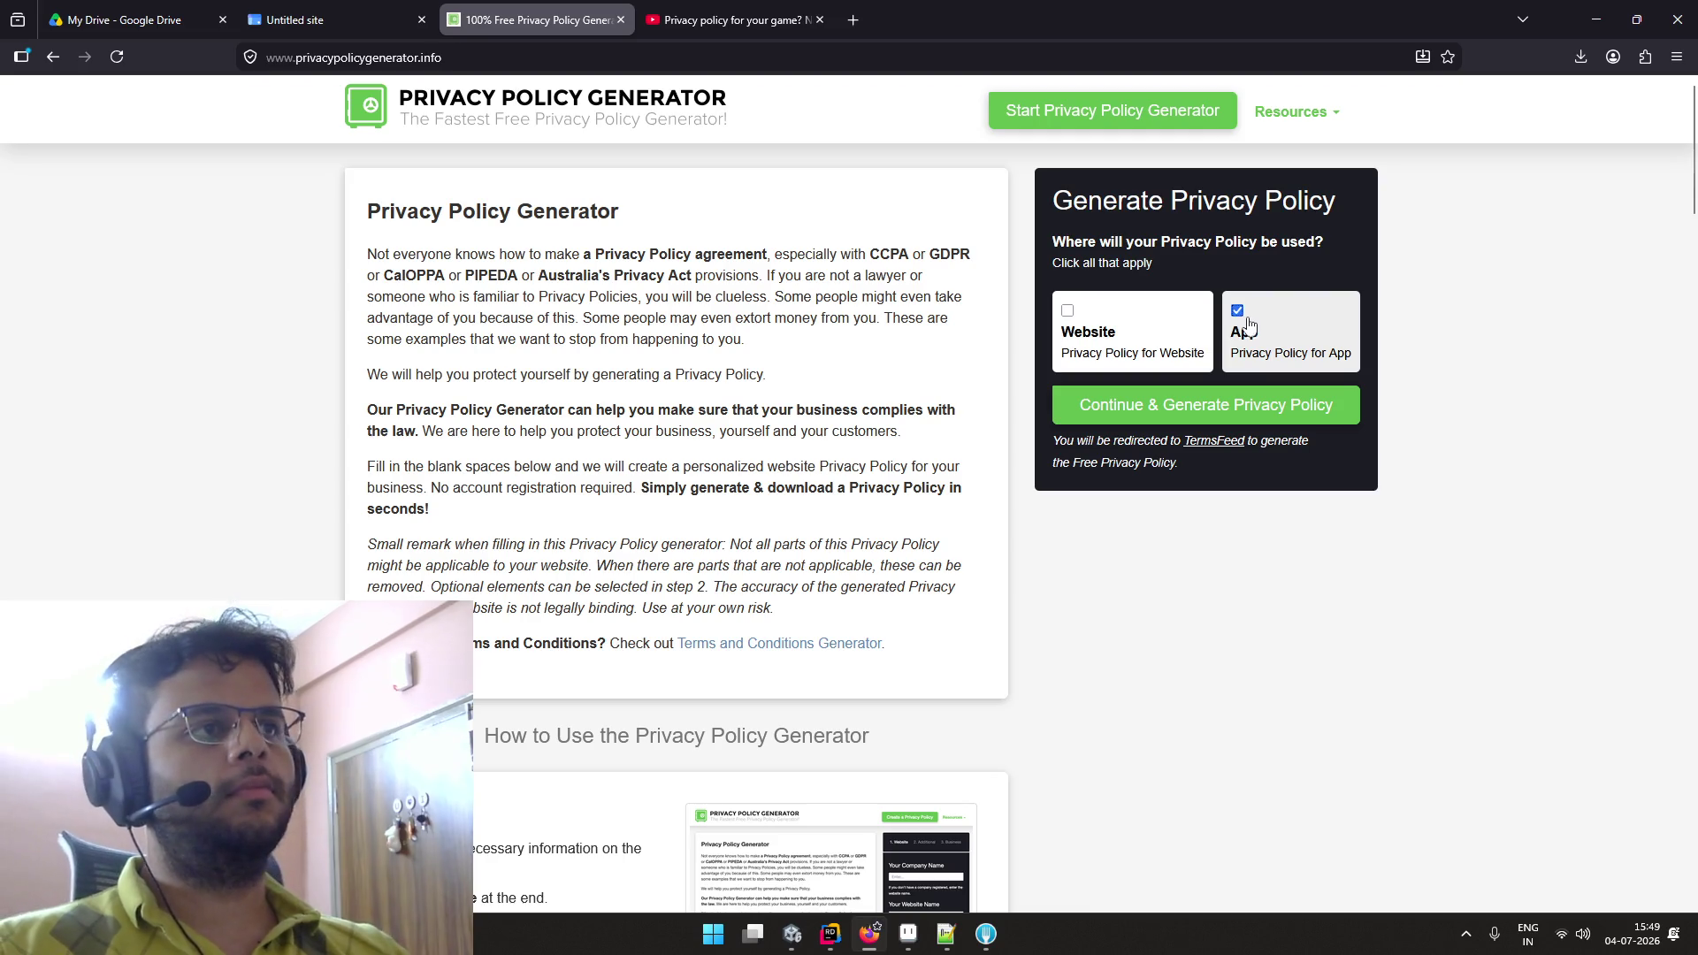
pyautogui.scroll(-2, 1176, 415)
pyautogui.scroll(2, 830, 427)
pyautogui.click(1083, 414)
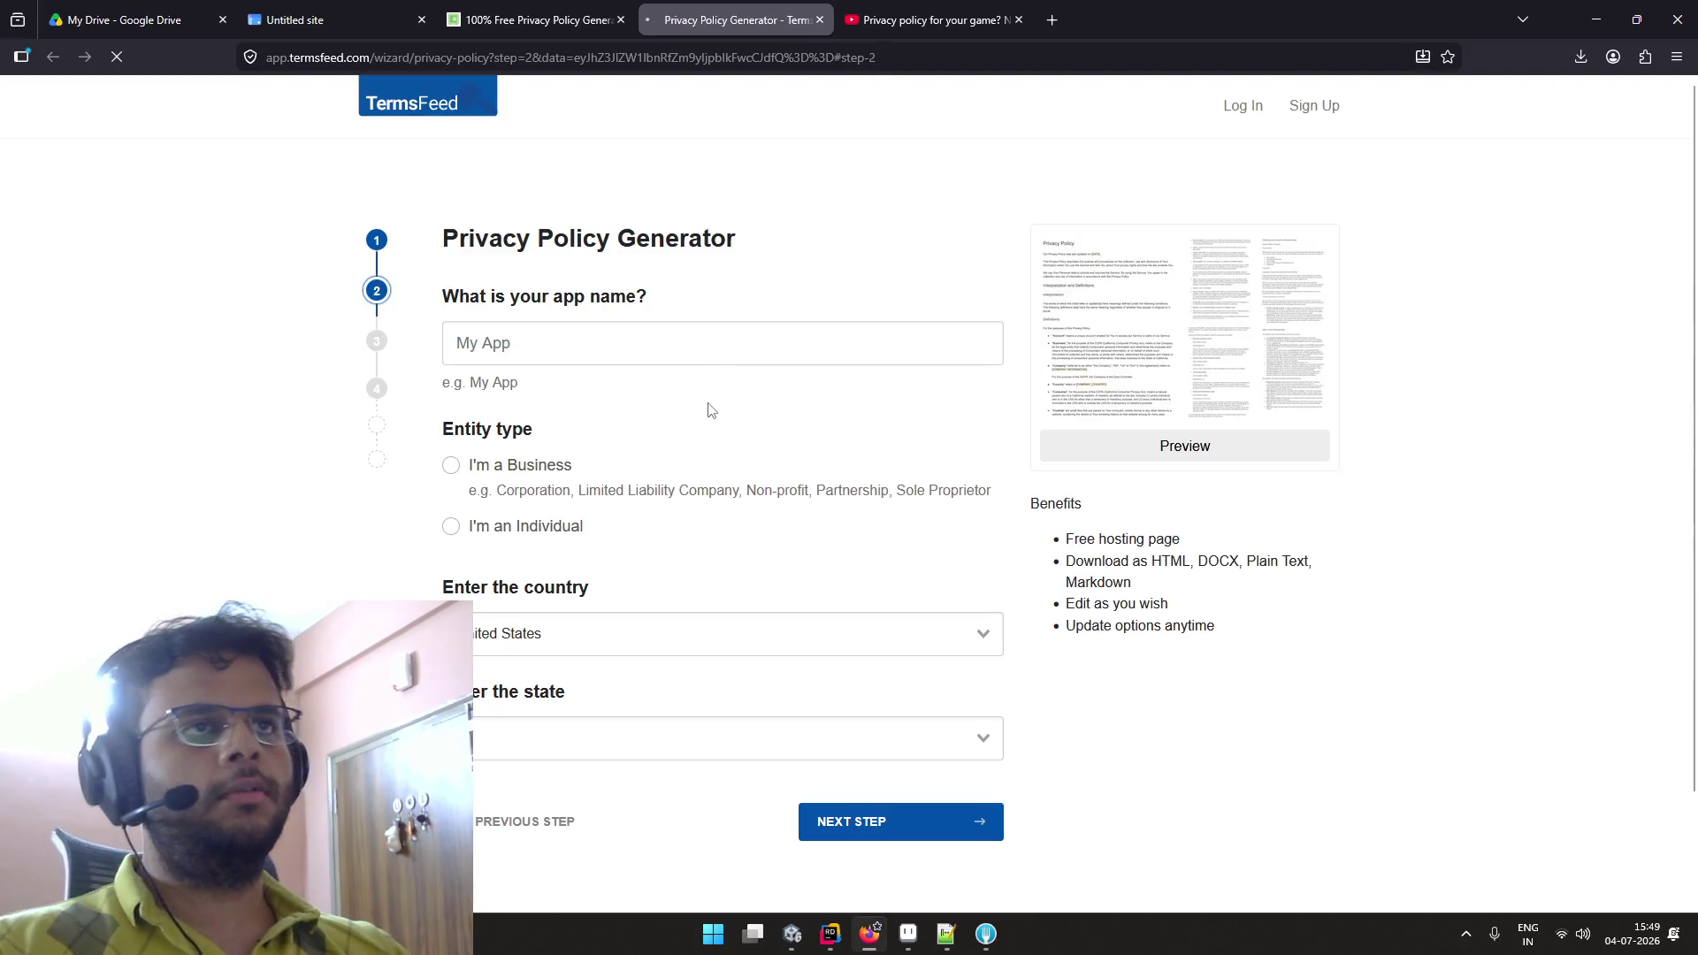
pyautogui.click(614, 7)
pyautogui.click(620, 19)
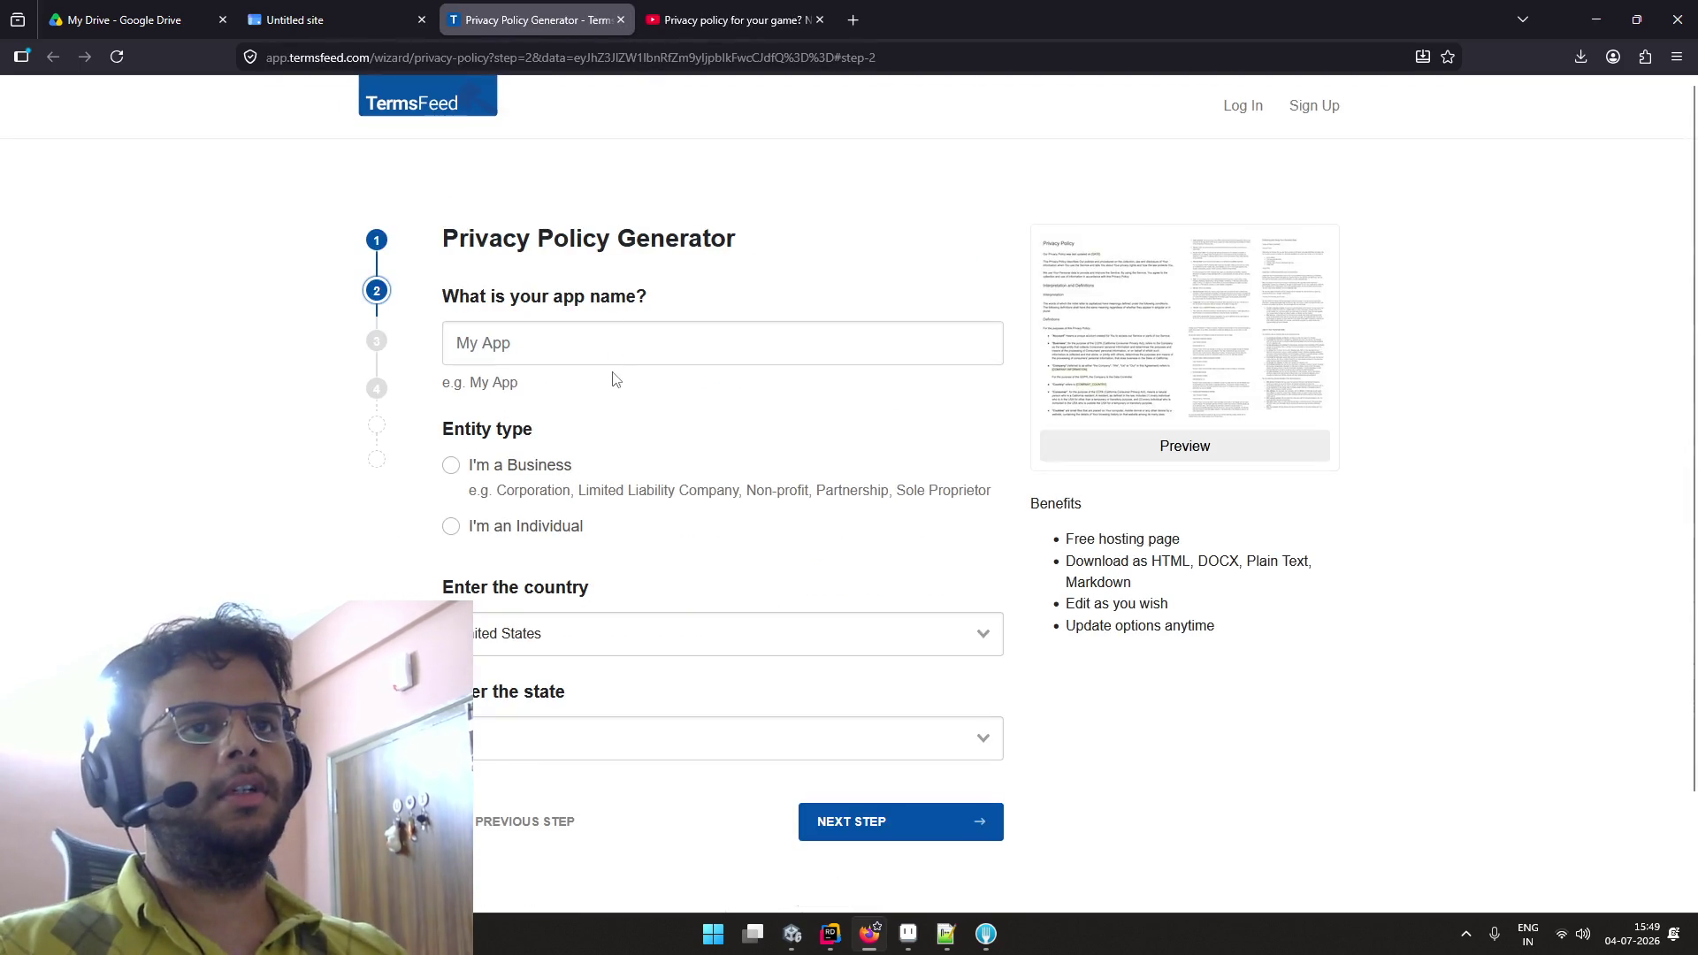
# Enter app name 'Perfect Cut : Pixel Edition' as an individual in India.
pyautogui.click(616, 341)
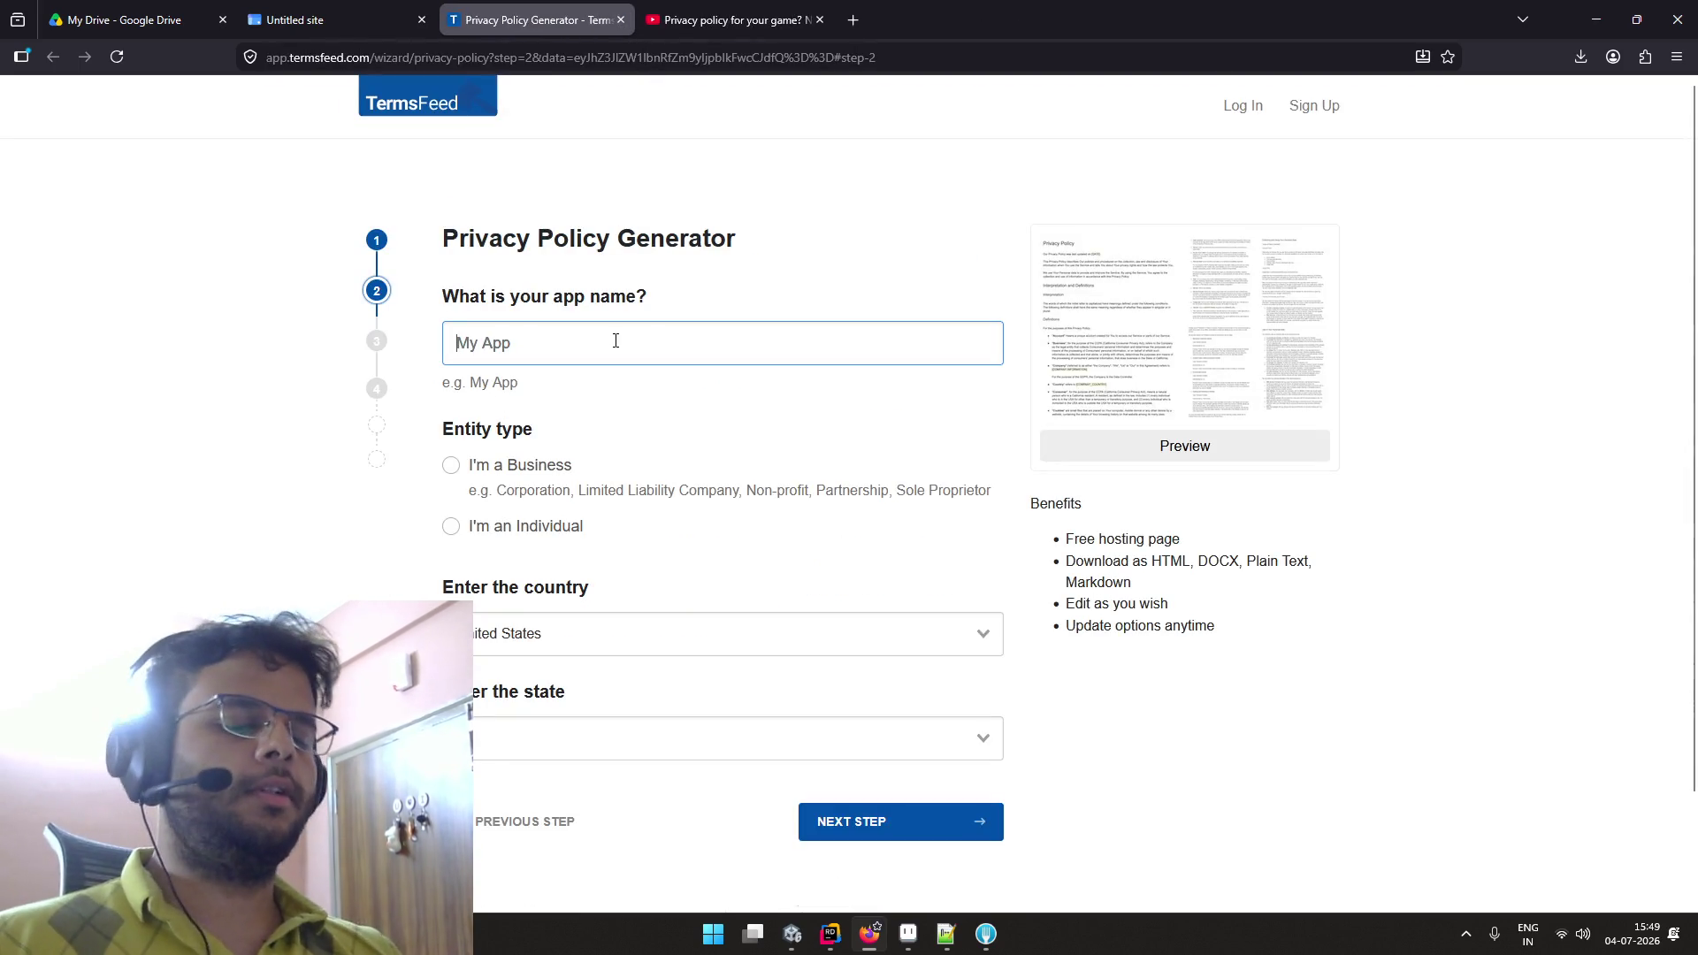
pyautogui.write('Perfect Cut : Pixel Edition')
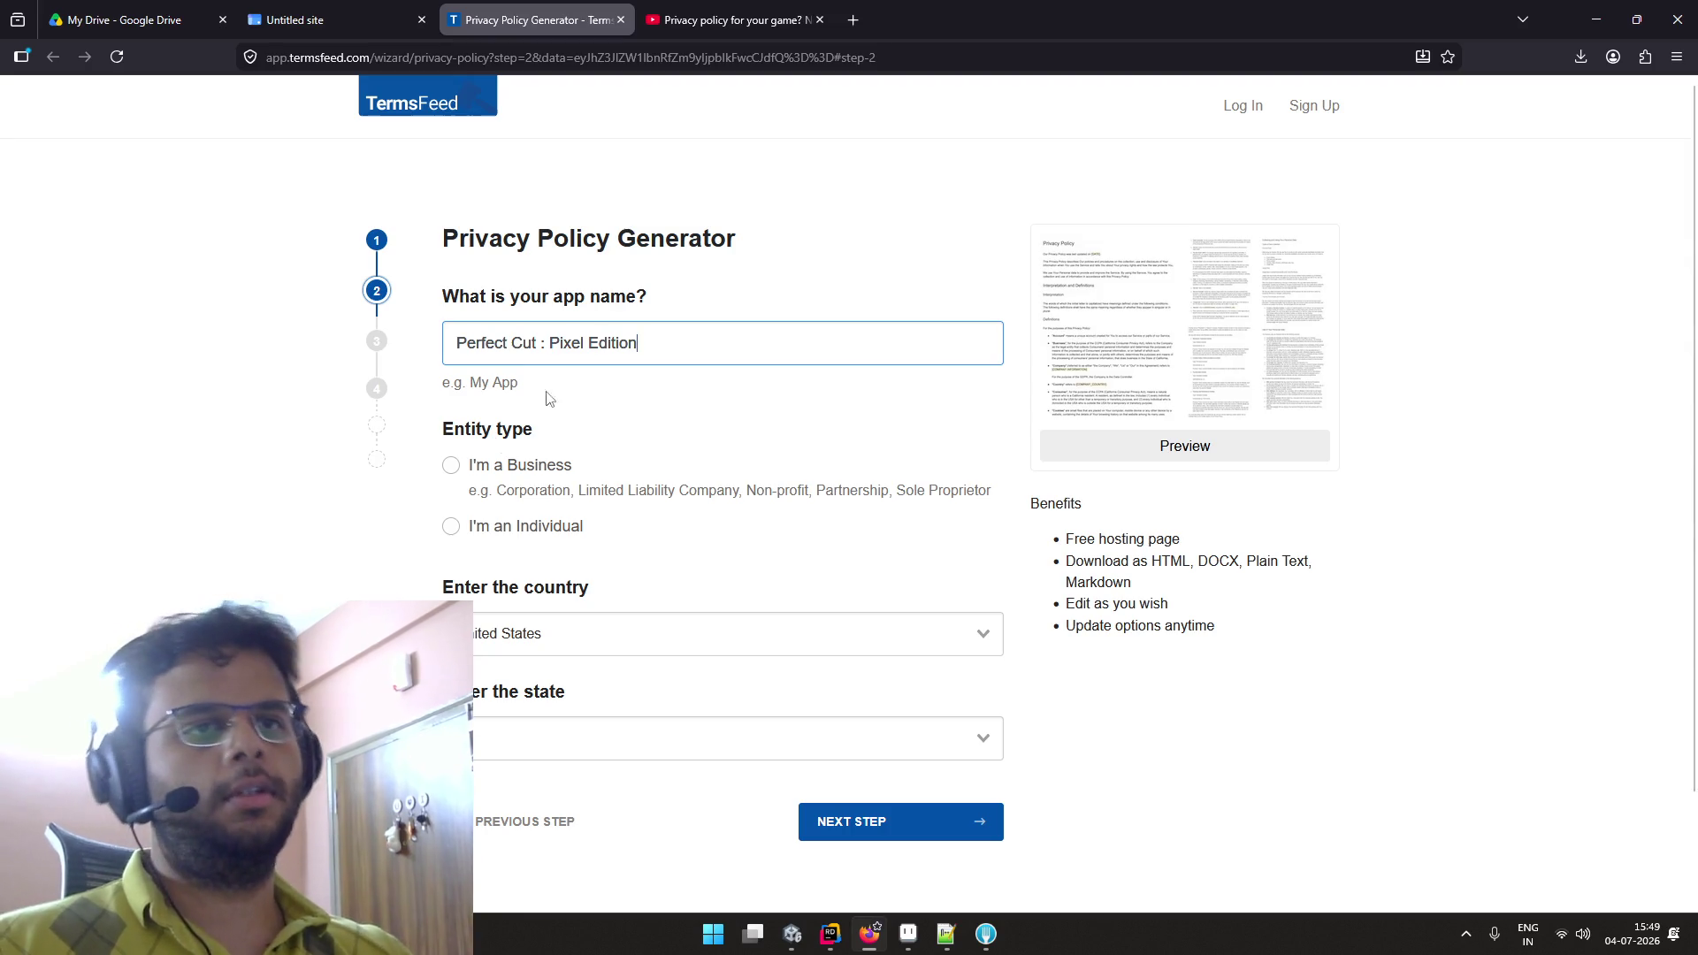
pyautogui.click(453, 526)
pyautogui.scroll(-2, 477, 602)
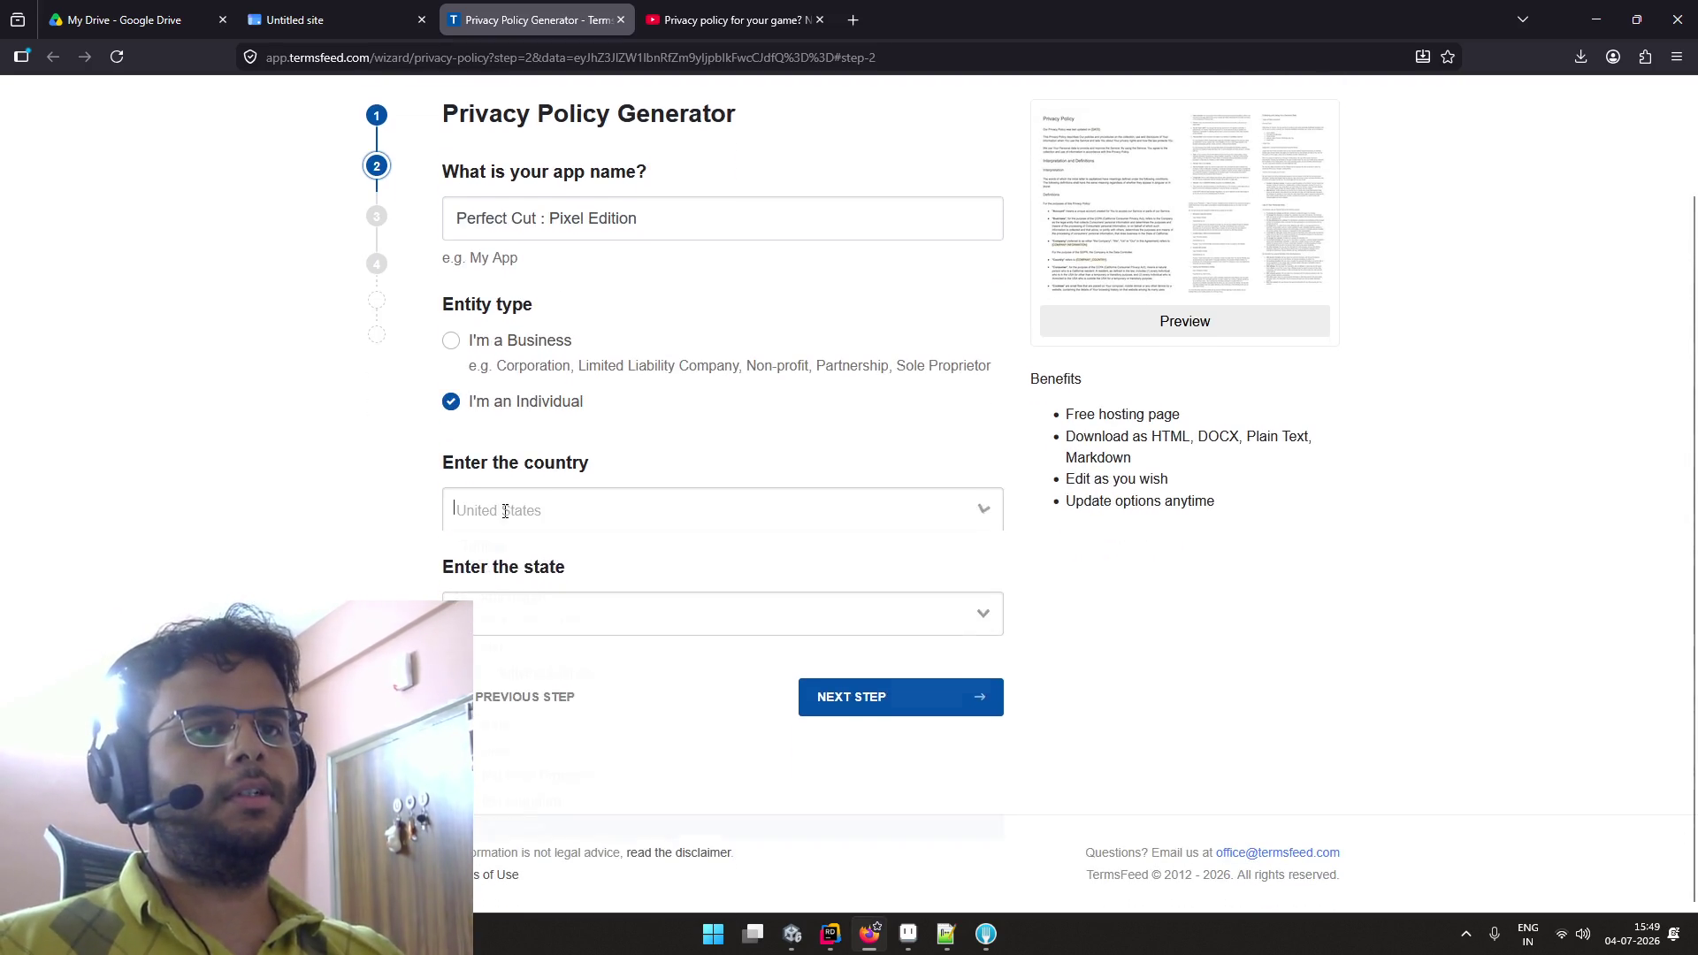
pyautogui.click(508, 511)
pyautogui.write('india')
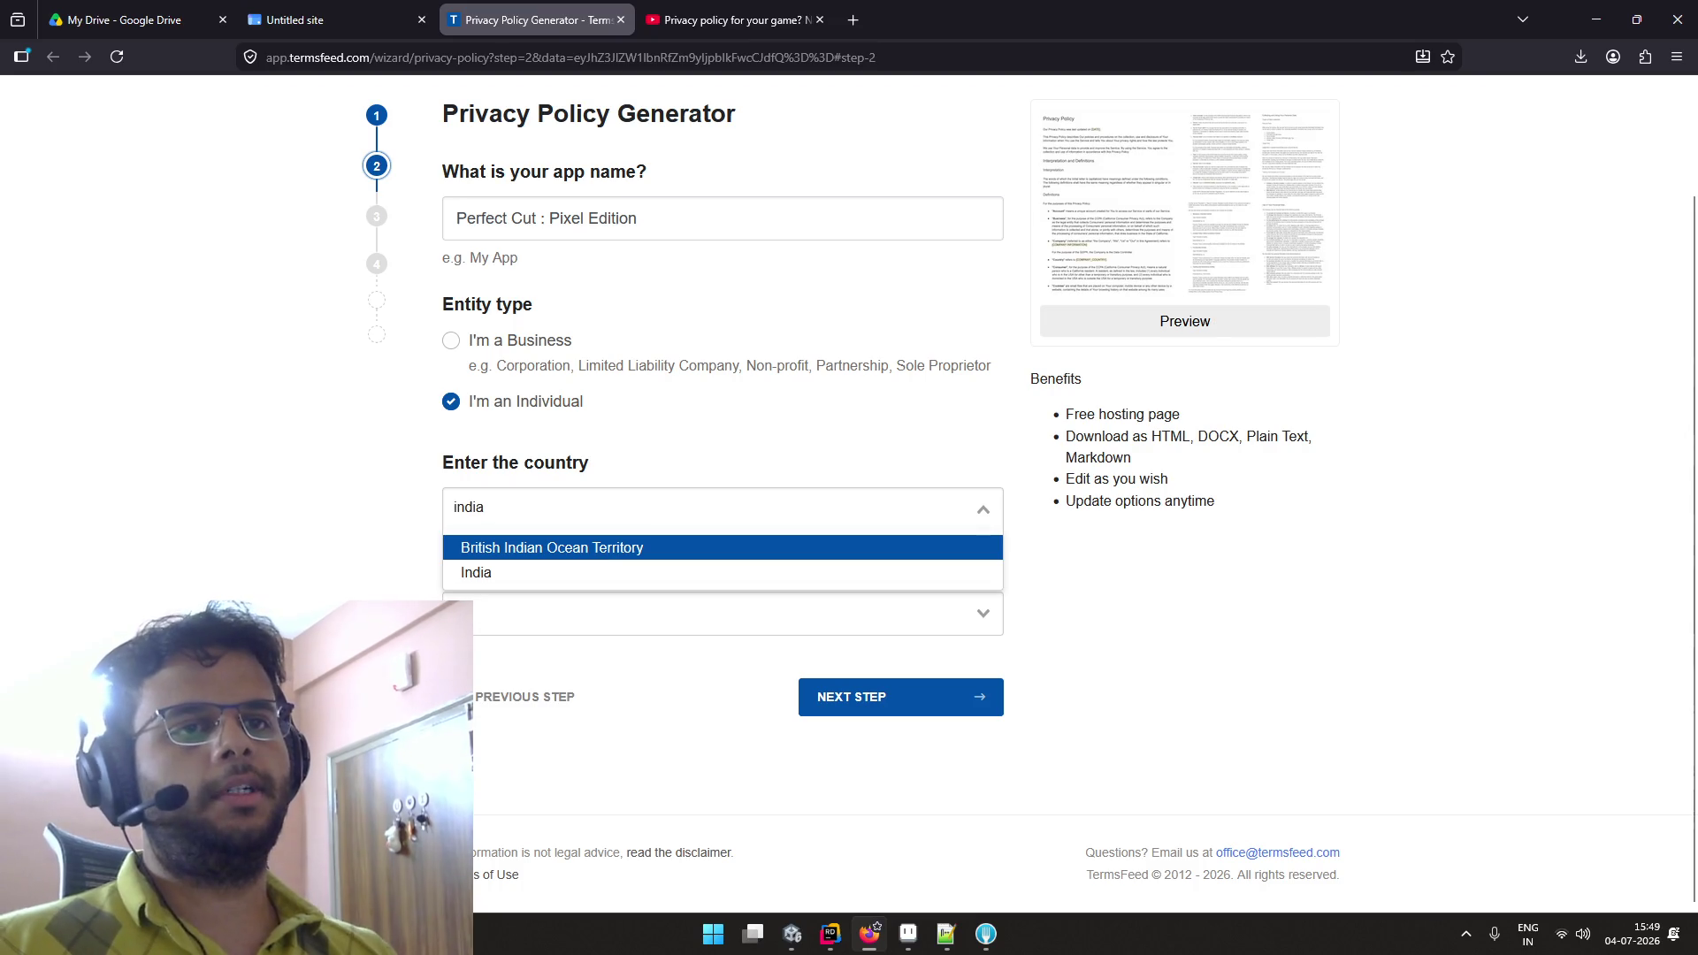
pyautogui.click(513, 570)
# Set the state to Karnataka and advance the wizard to step 3.
pyautogui.click(529, 616)
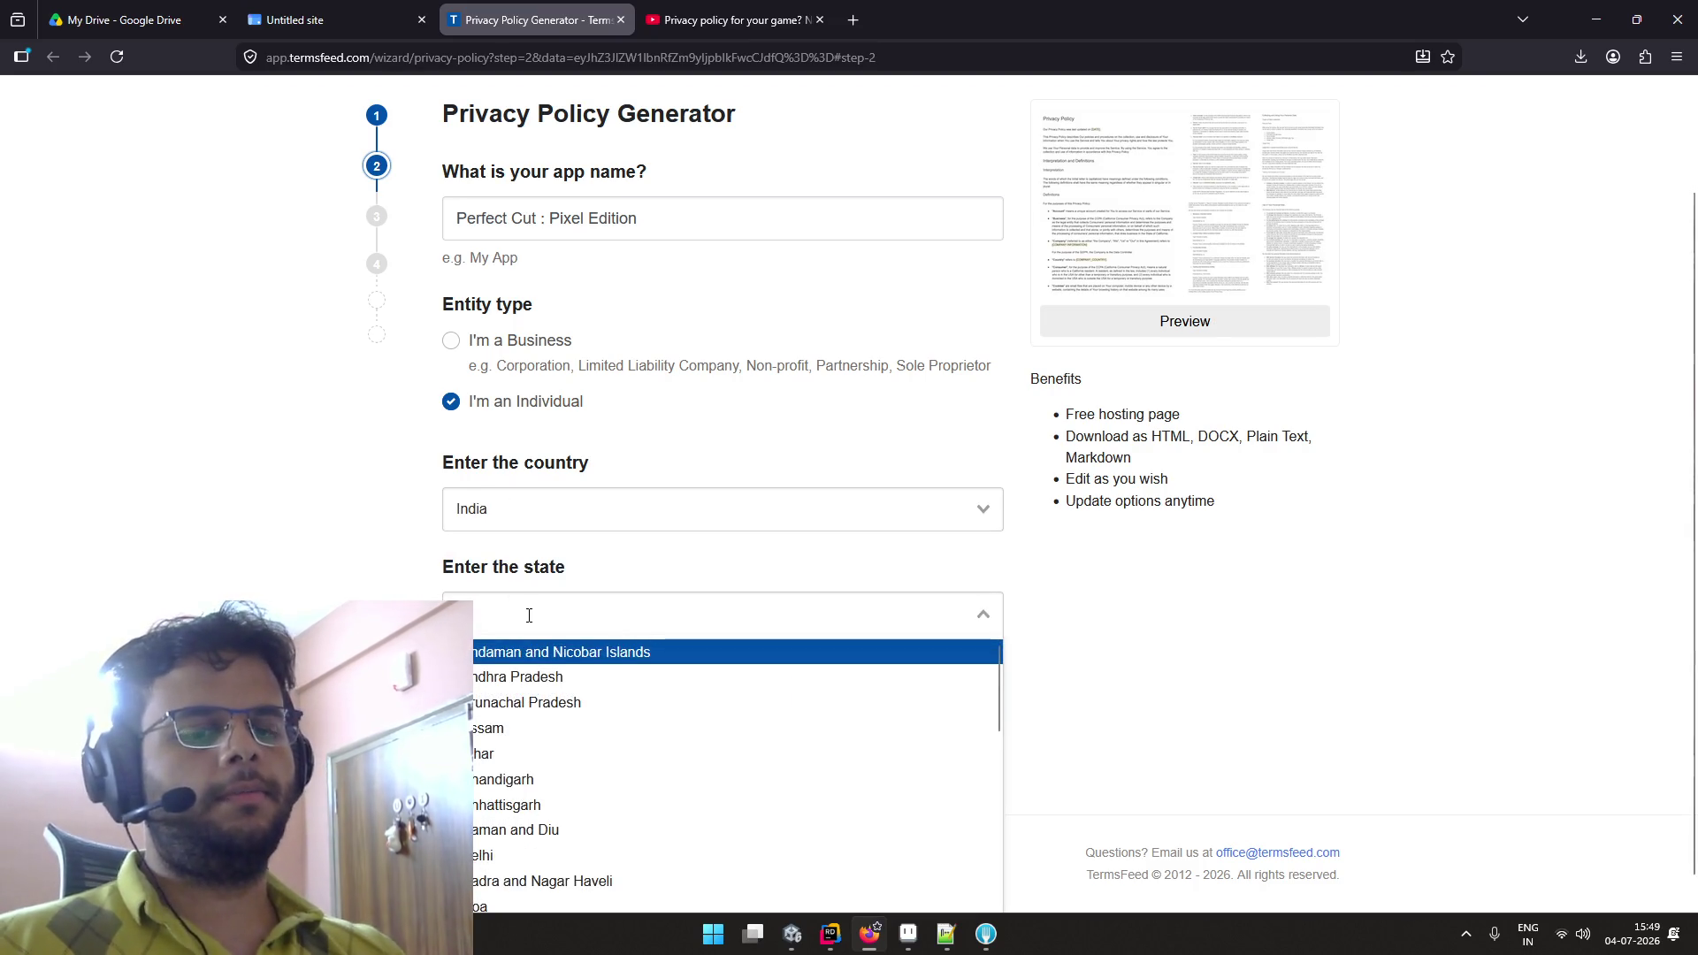
pyautogui.write('benga')
pyautogui.press('BackSpace')
pyautogui.press('BackSpace')
pyautogui.press('BackSpace')
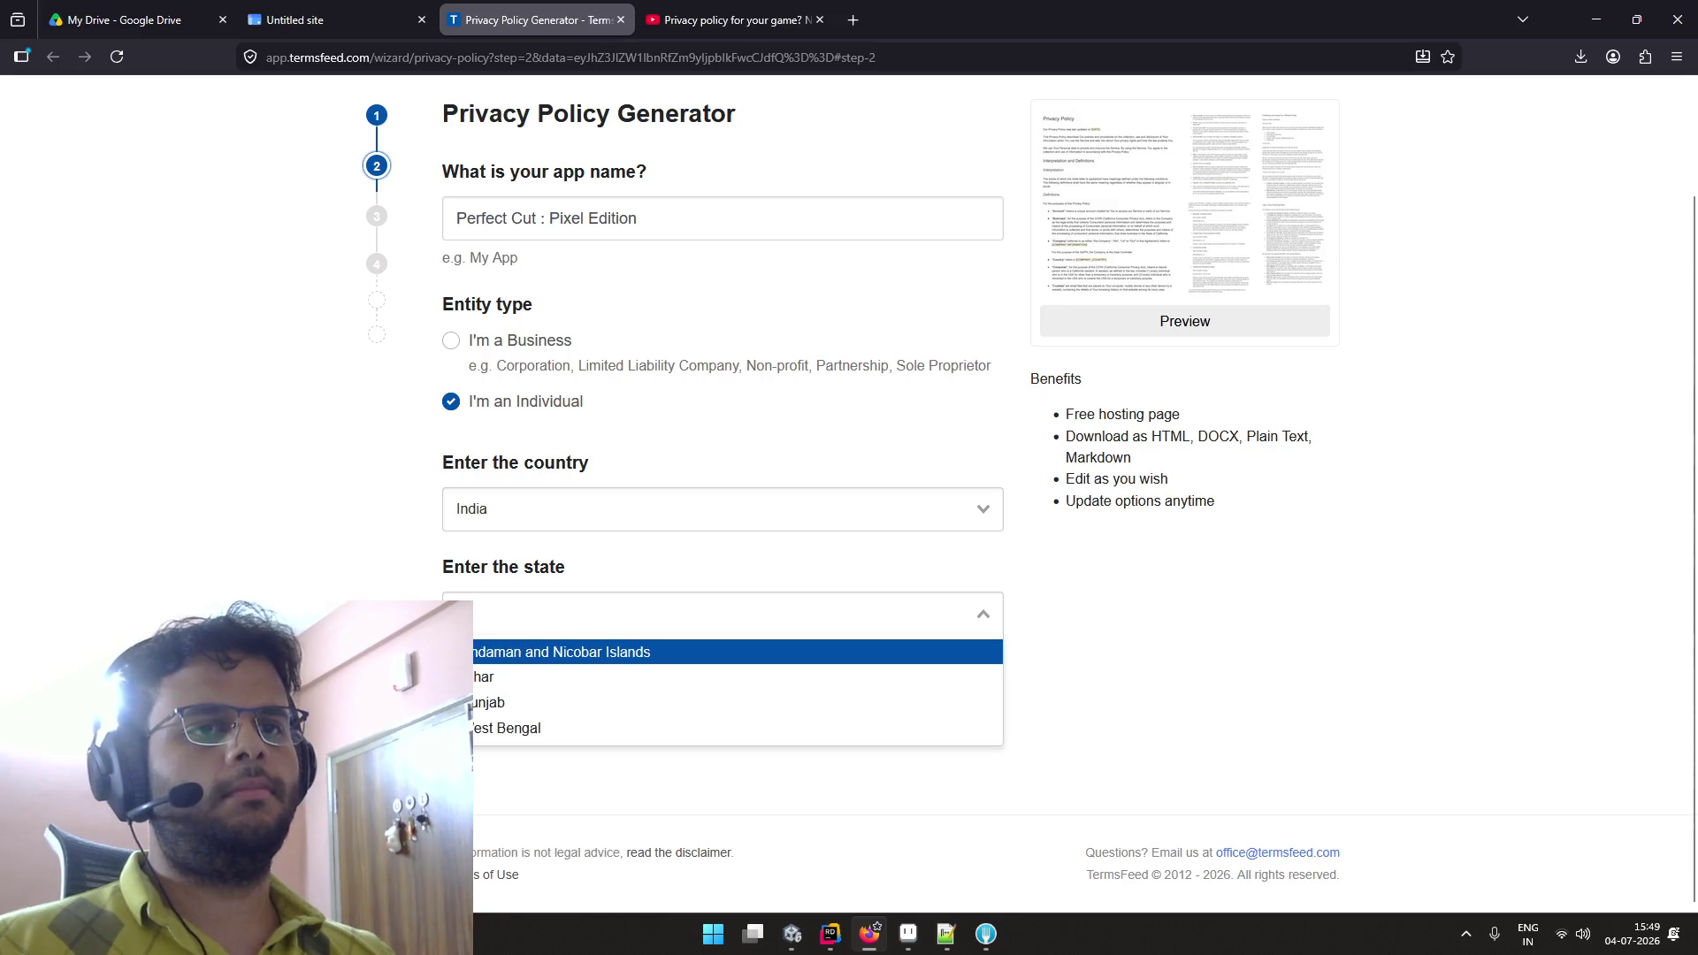
pyautogui.write('karna')
pyautogui.press('Return')
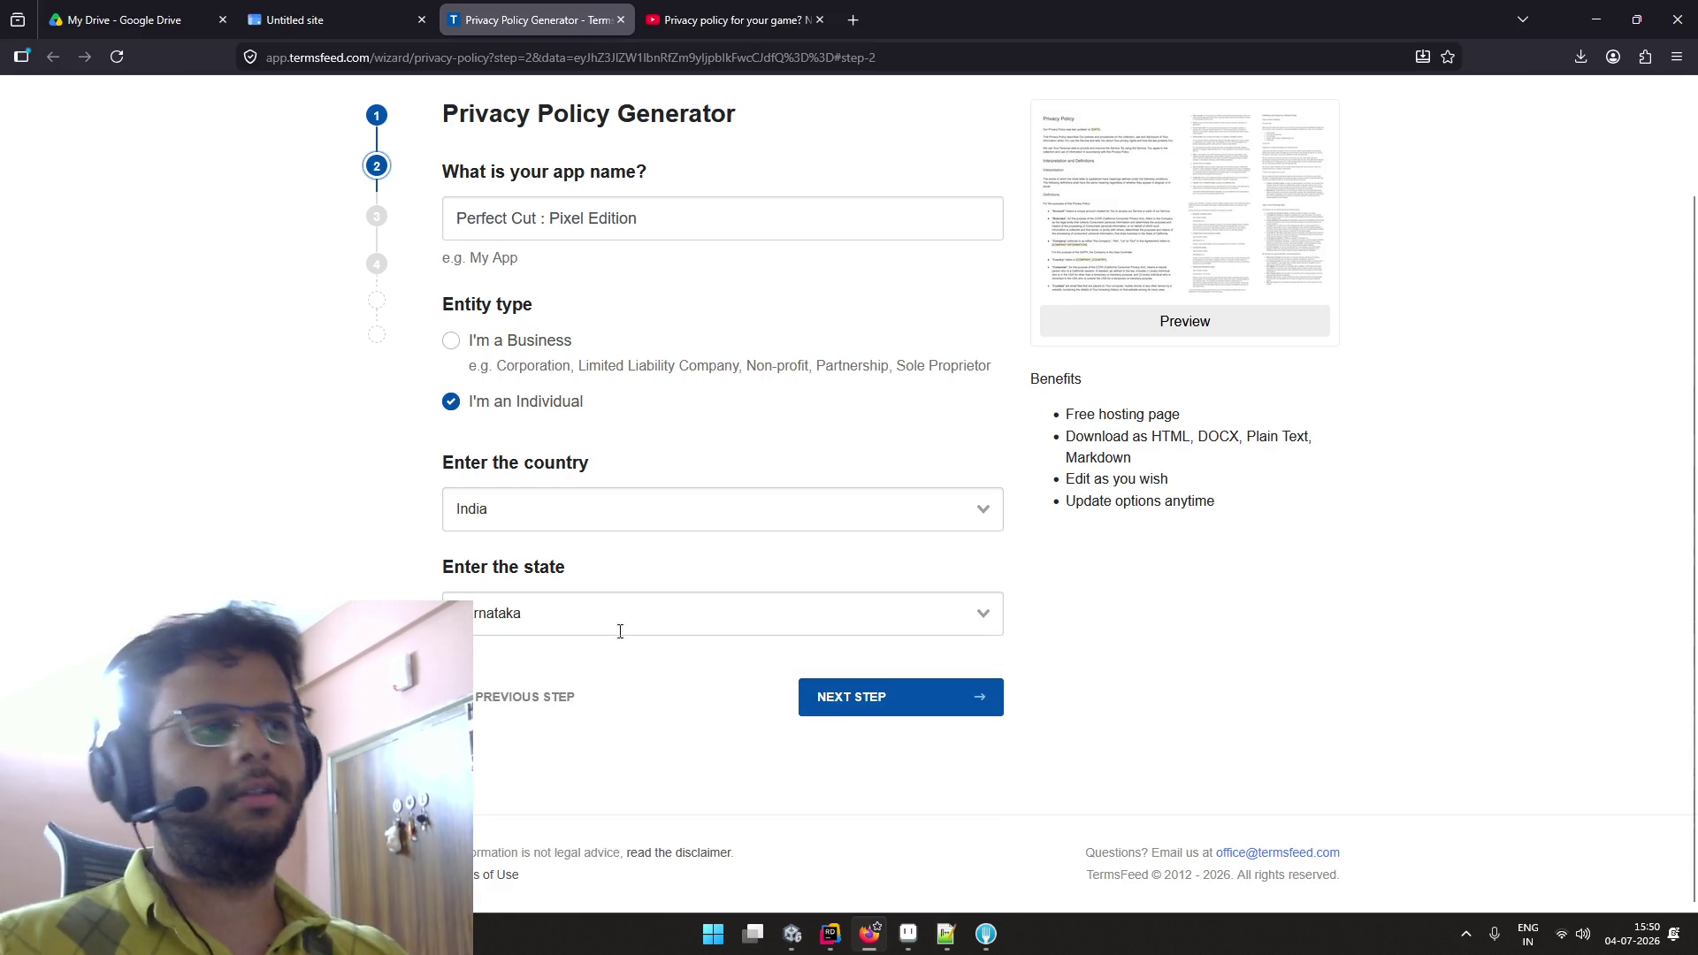
pyautogui.click(870, 693)
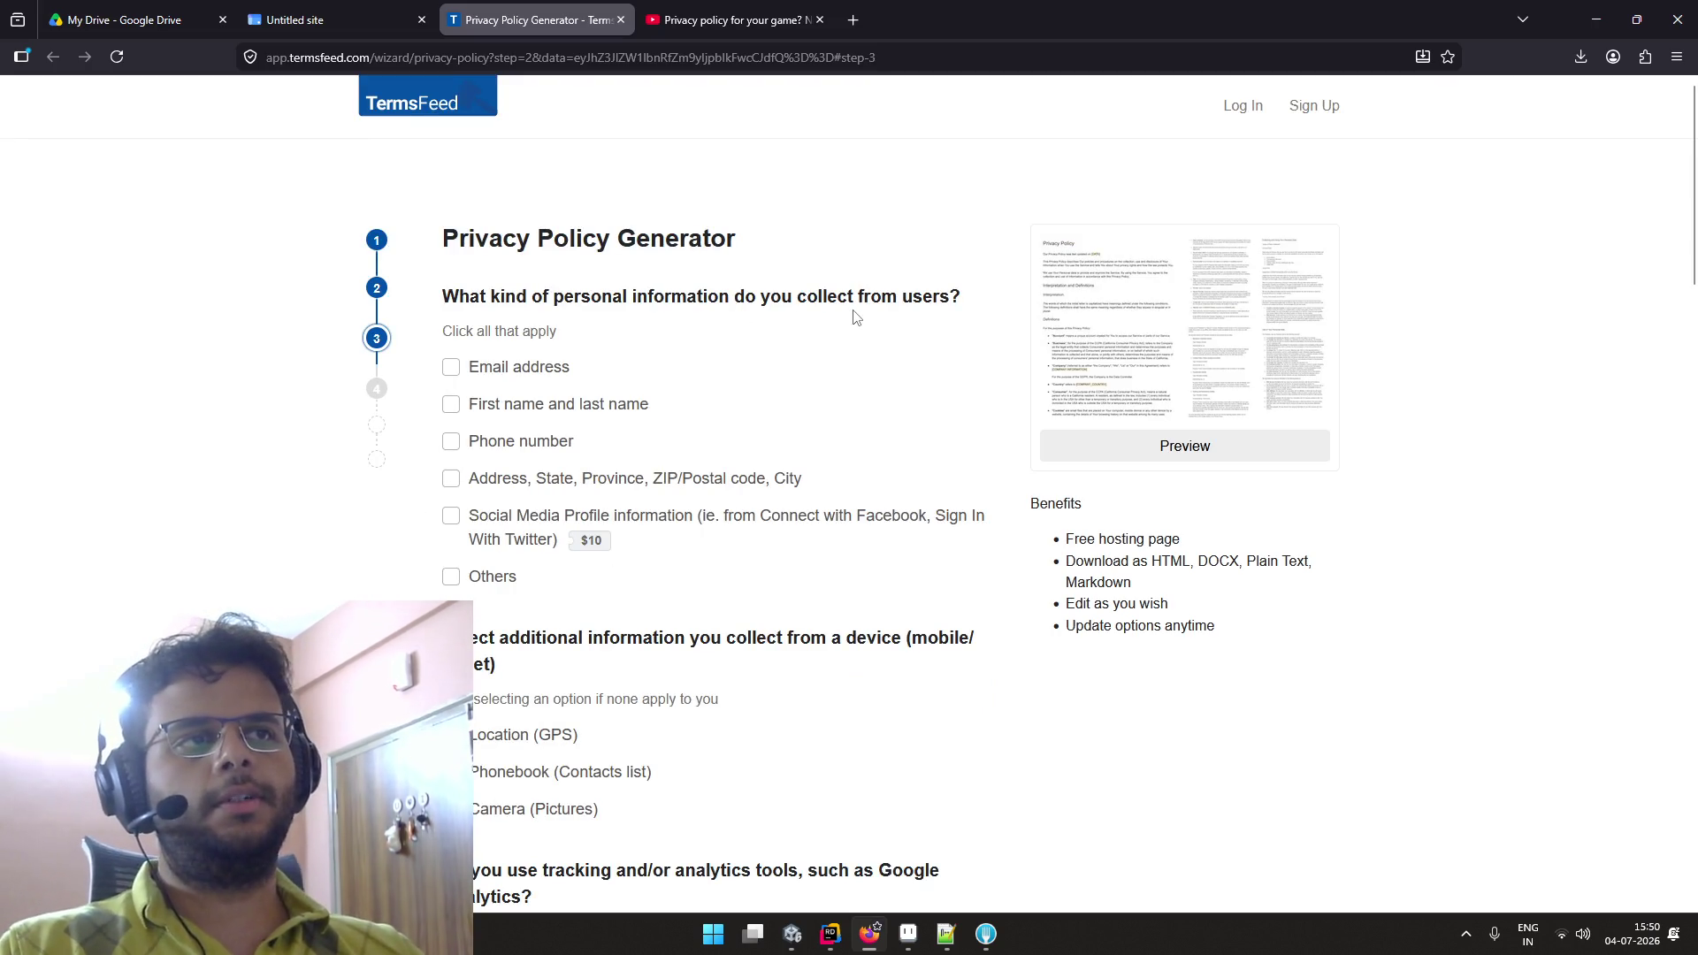
# Answer Yes to using analytics tools, with Firebase selected.
pyautogui.scroll(-2, 585, 419)
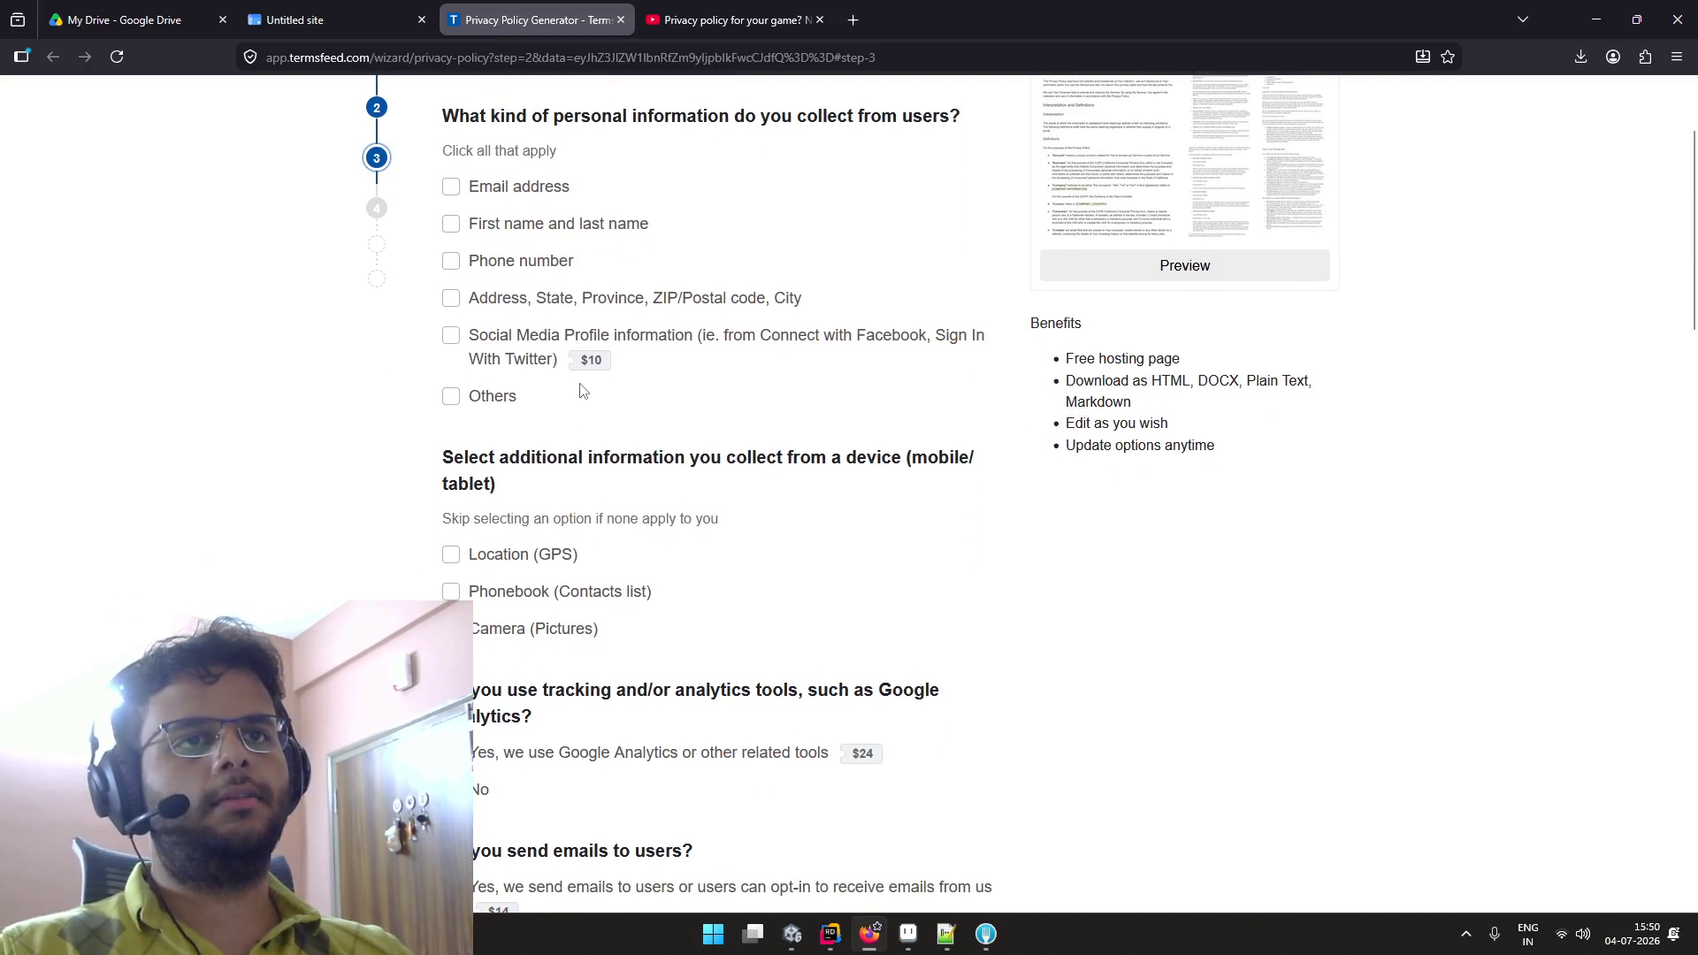
pyautogui.scroll(-1, 670, 352)
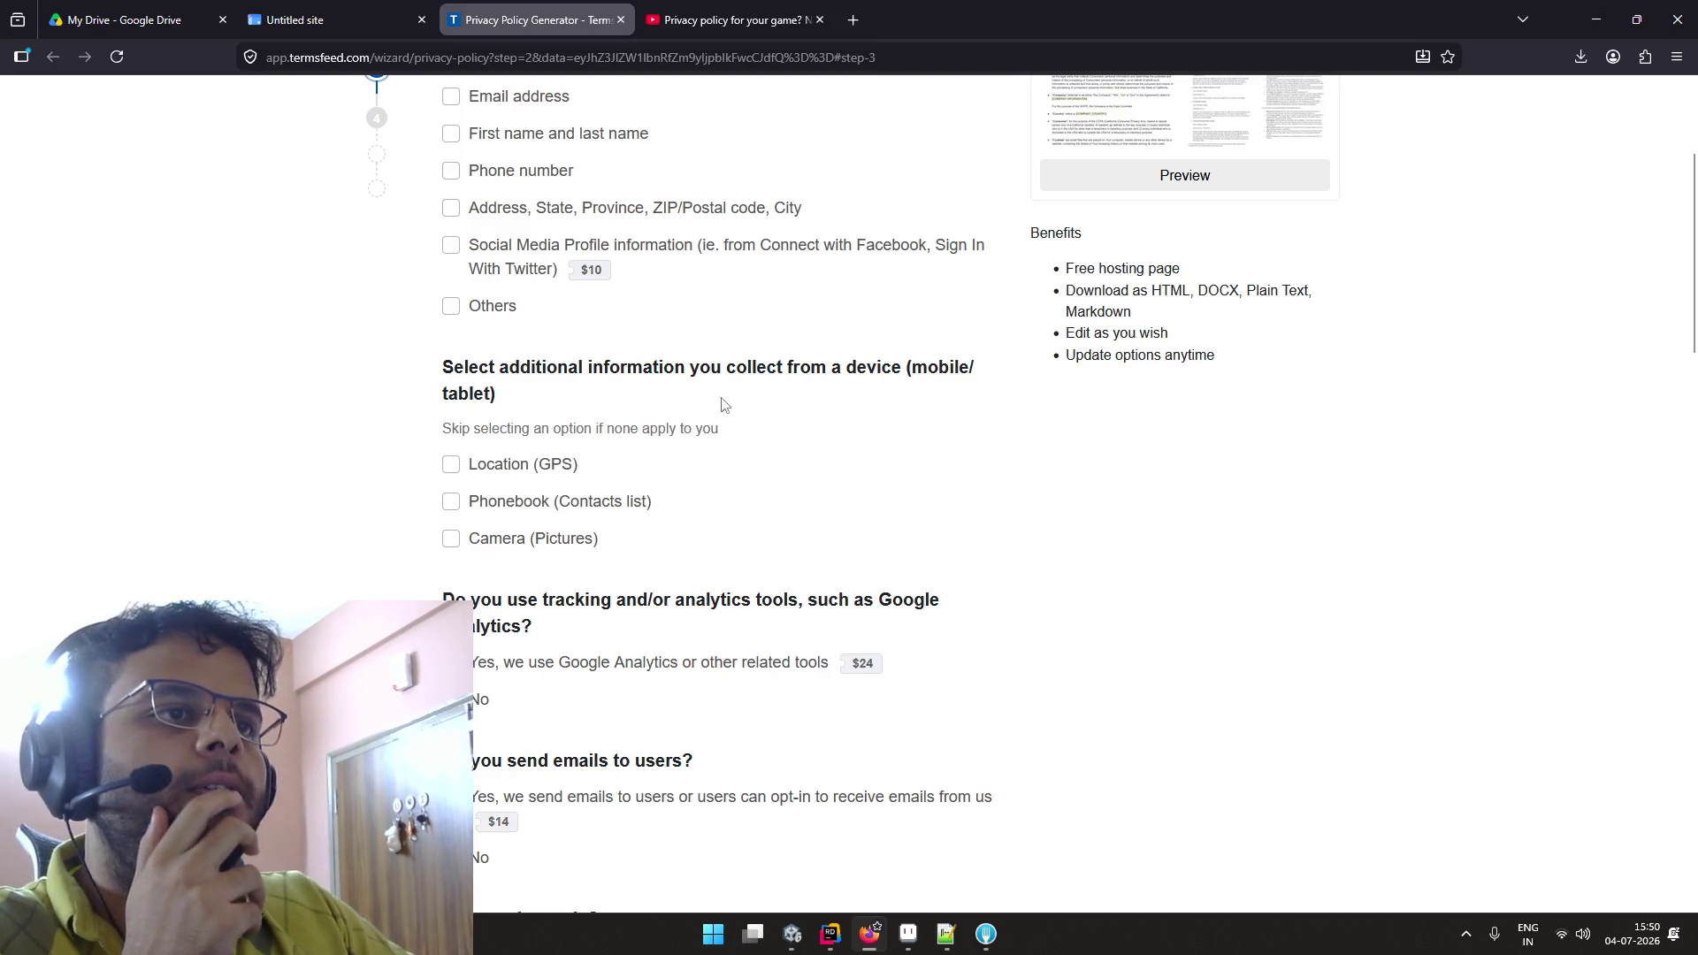
pyautogui.scroll(-2, 549, 467)
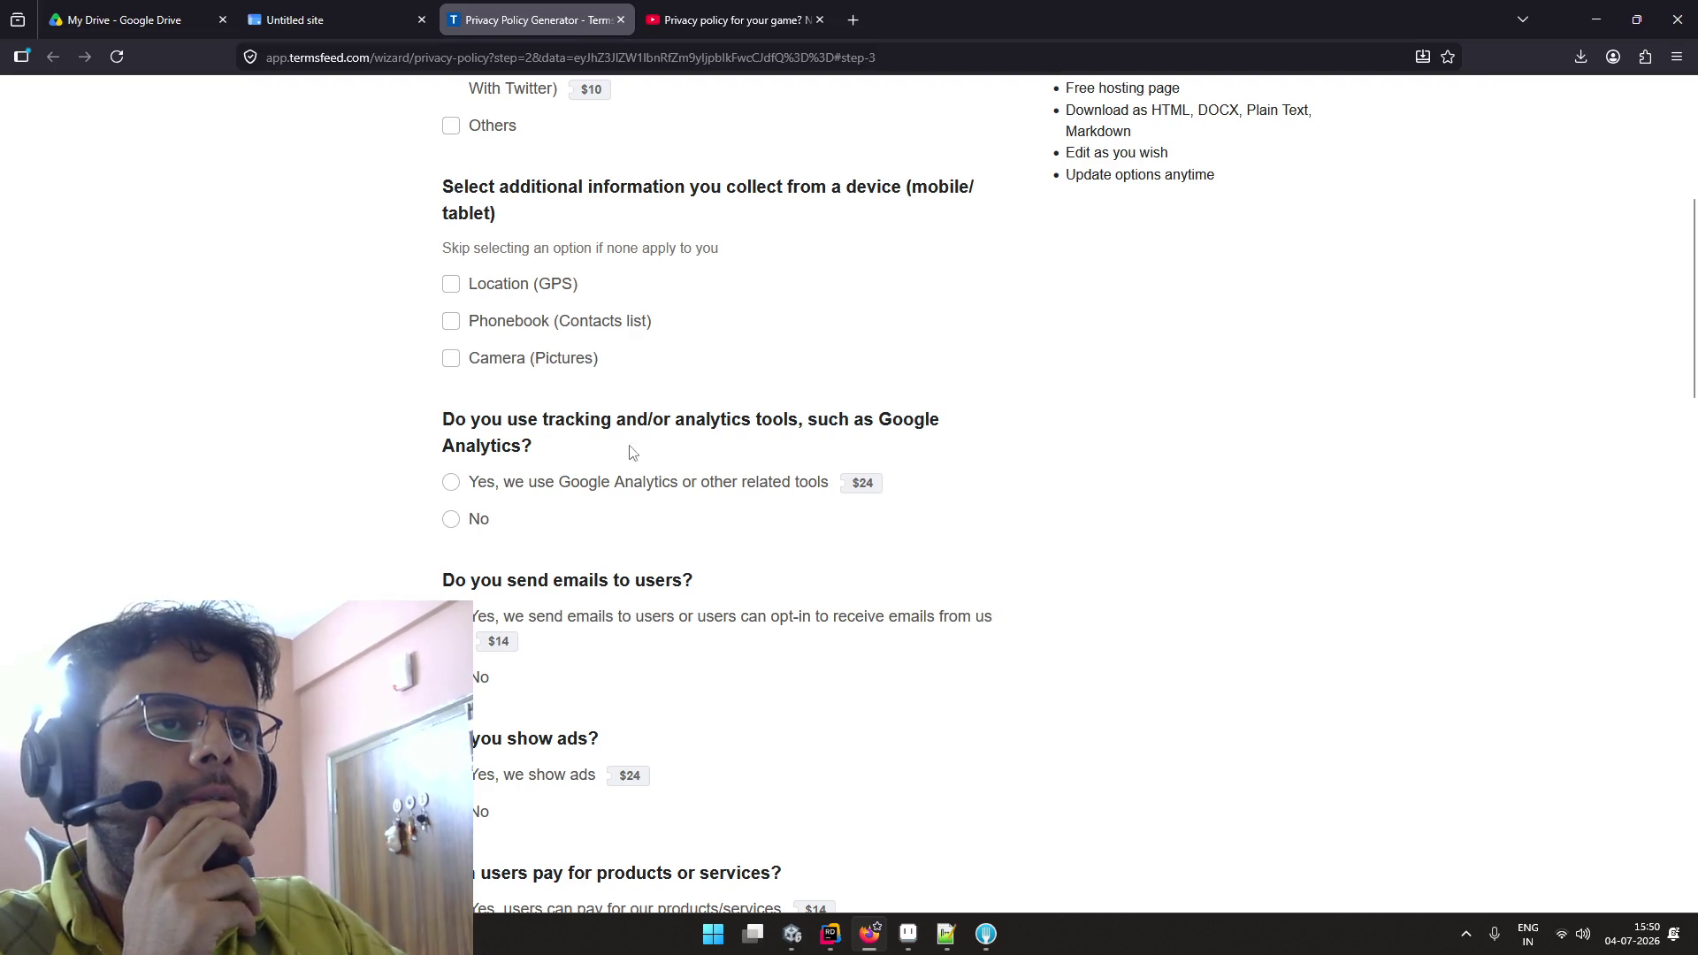
pyautogui.click(453, 485)
# Record no user emails and ads shown, then open the linked Unity publishing video.
pyautogui.scroll(-2, 809, 496)
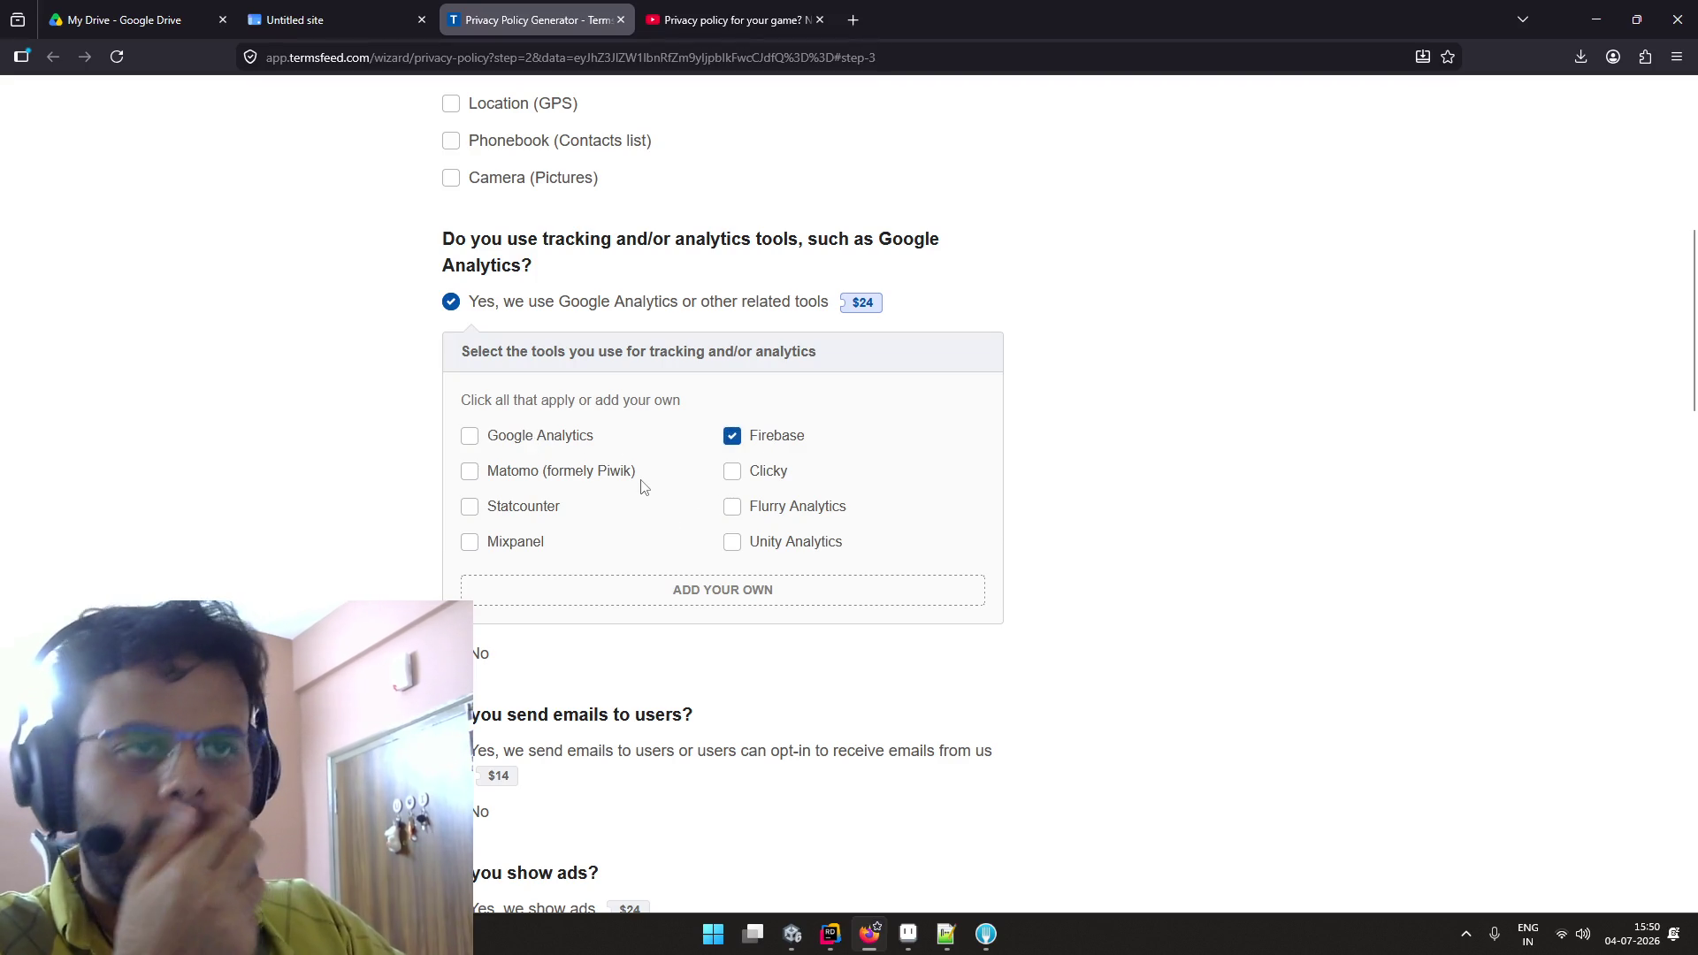
pyautogui.scroll(-3, 641, 477)
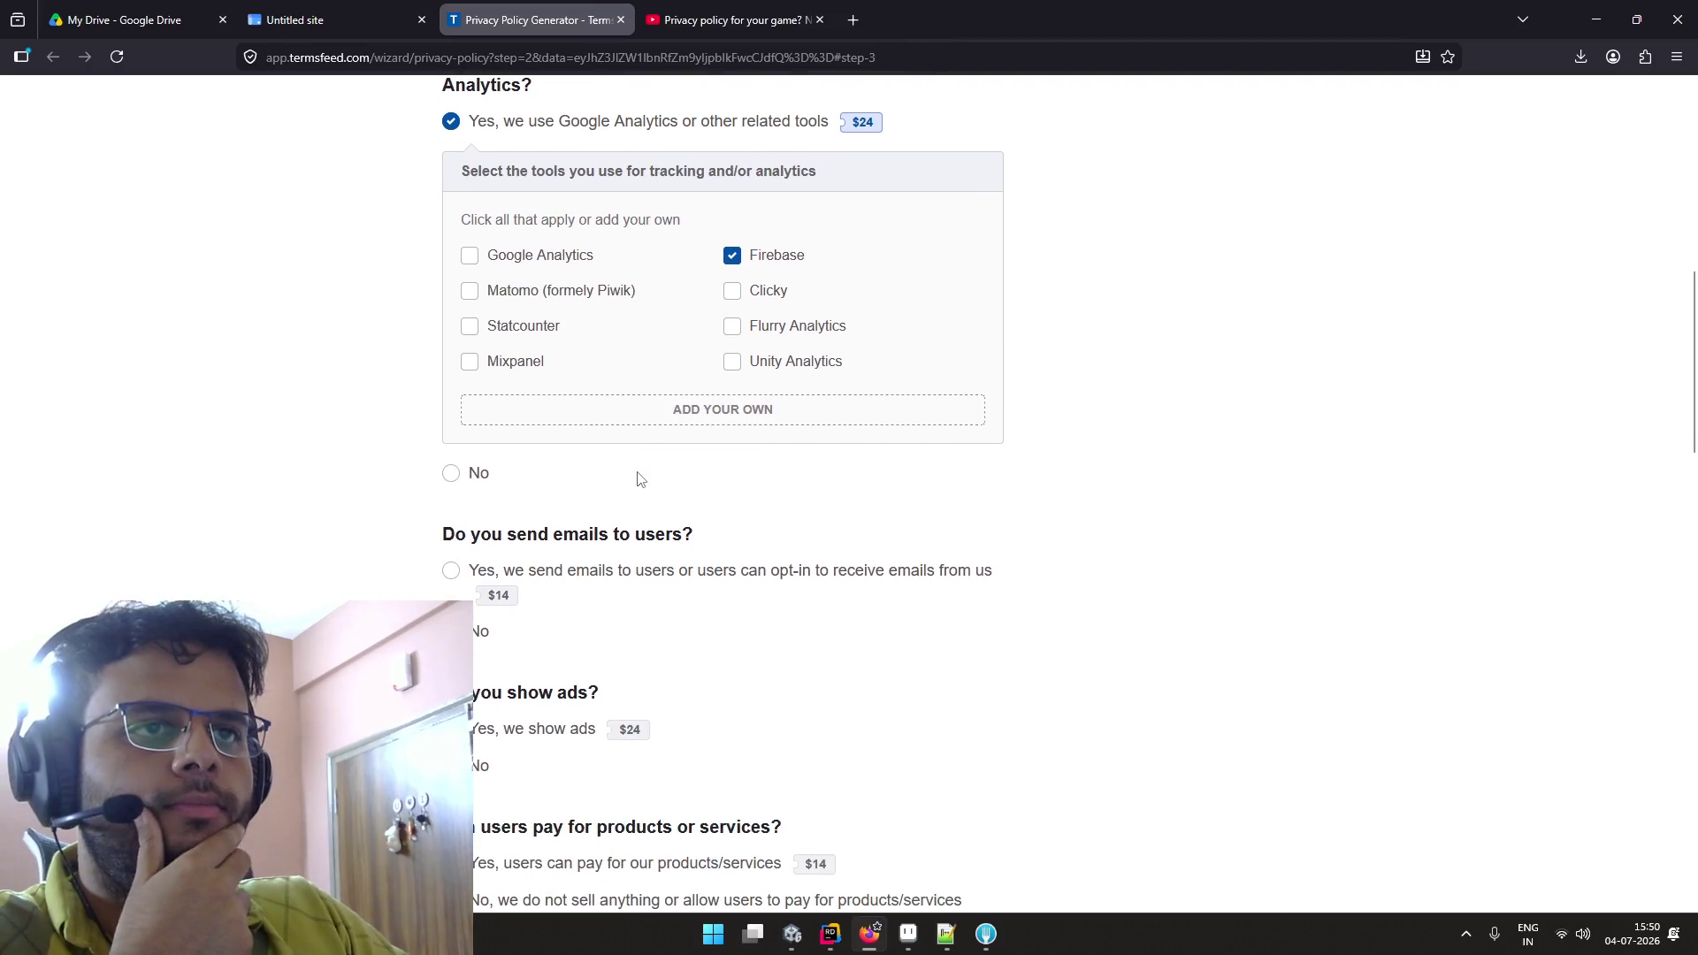
pyautogui.scroll(-1, 628, 471)
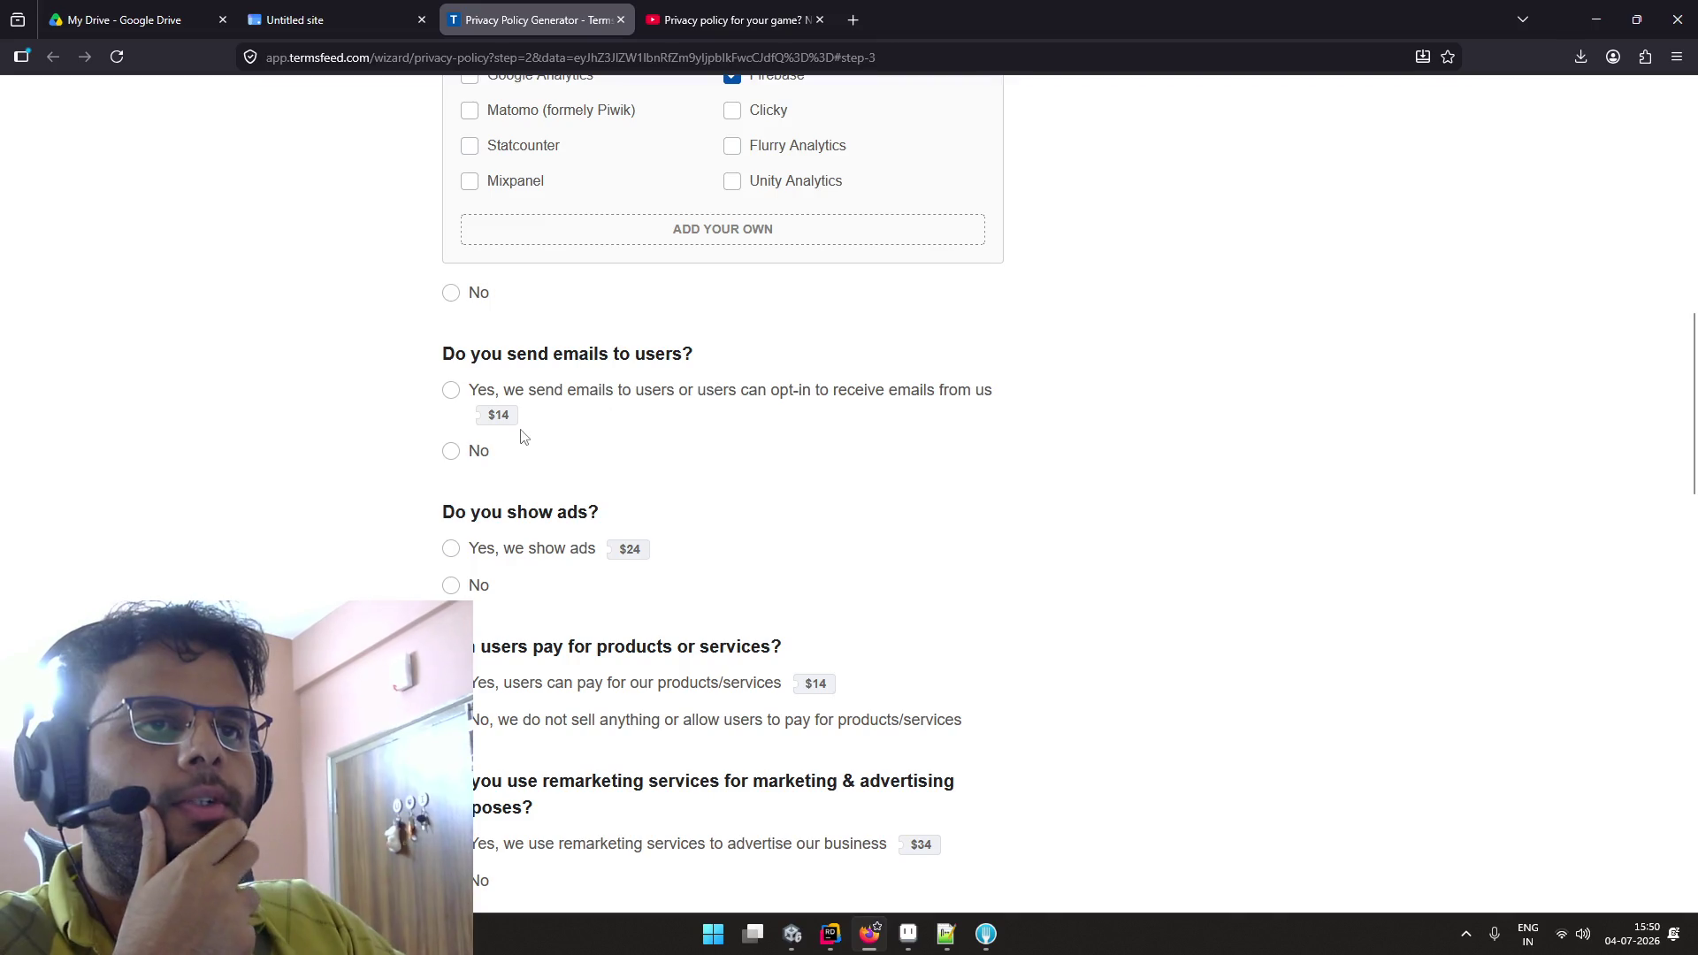
pyautogui.scroll(-2, 511, 479)
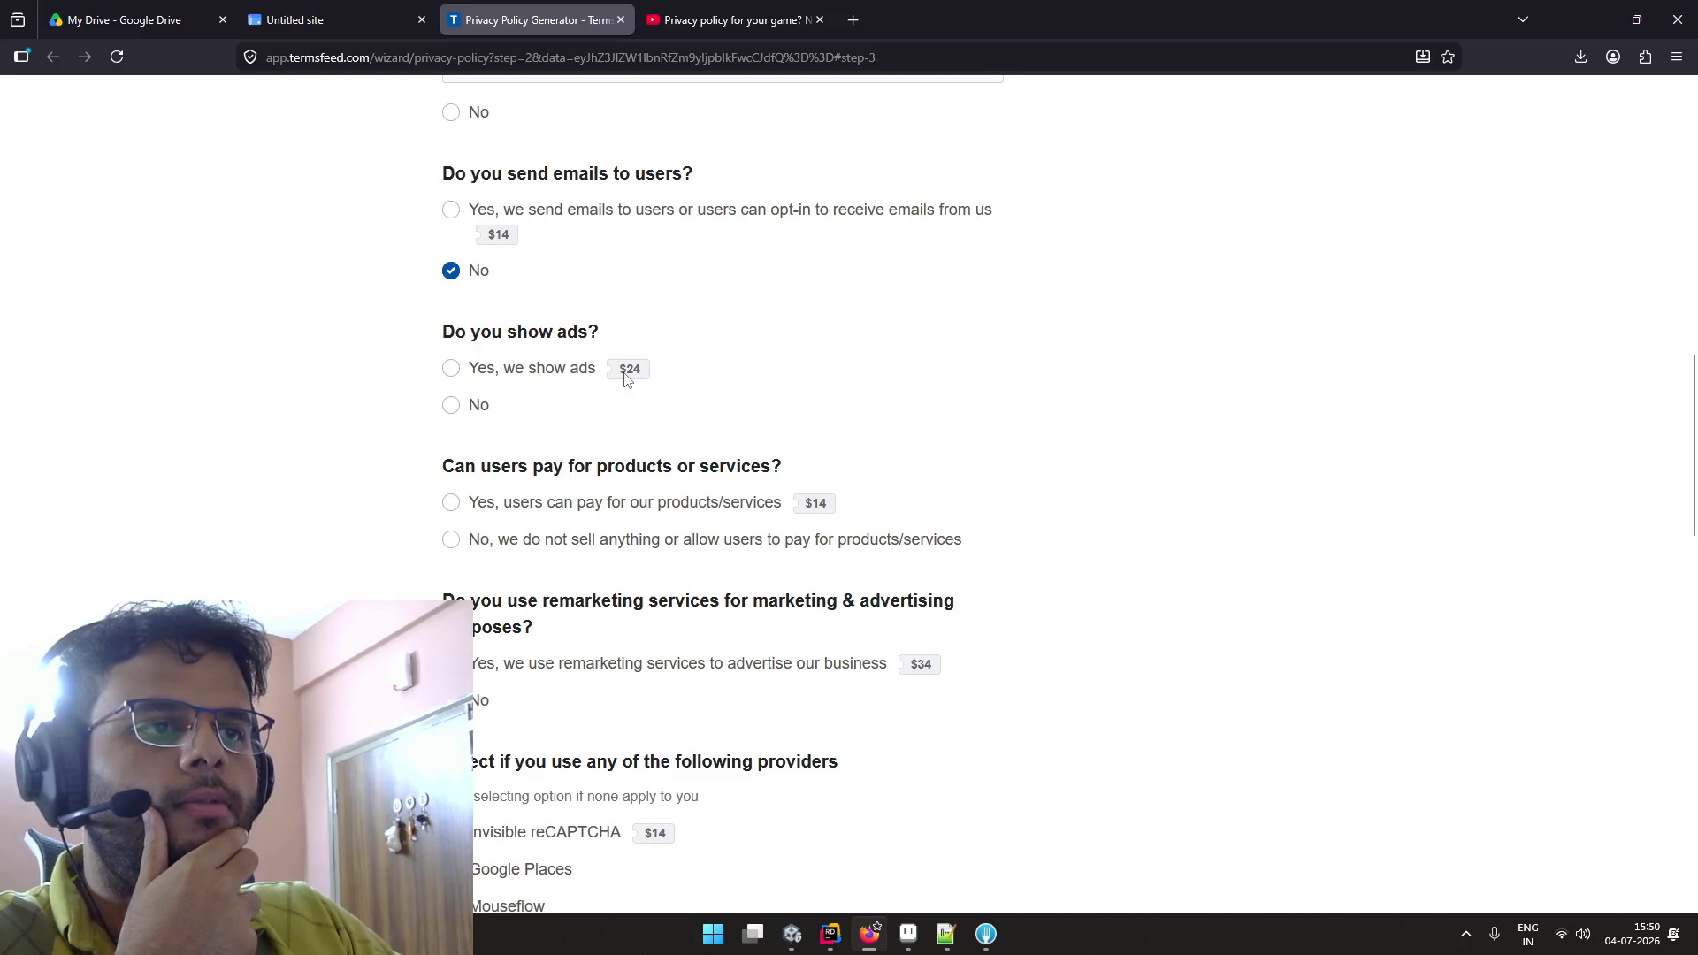
pyautogui.click(672, 376)
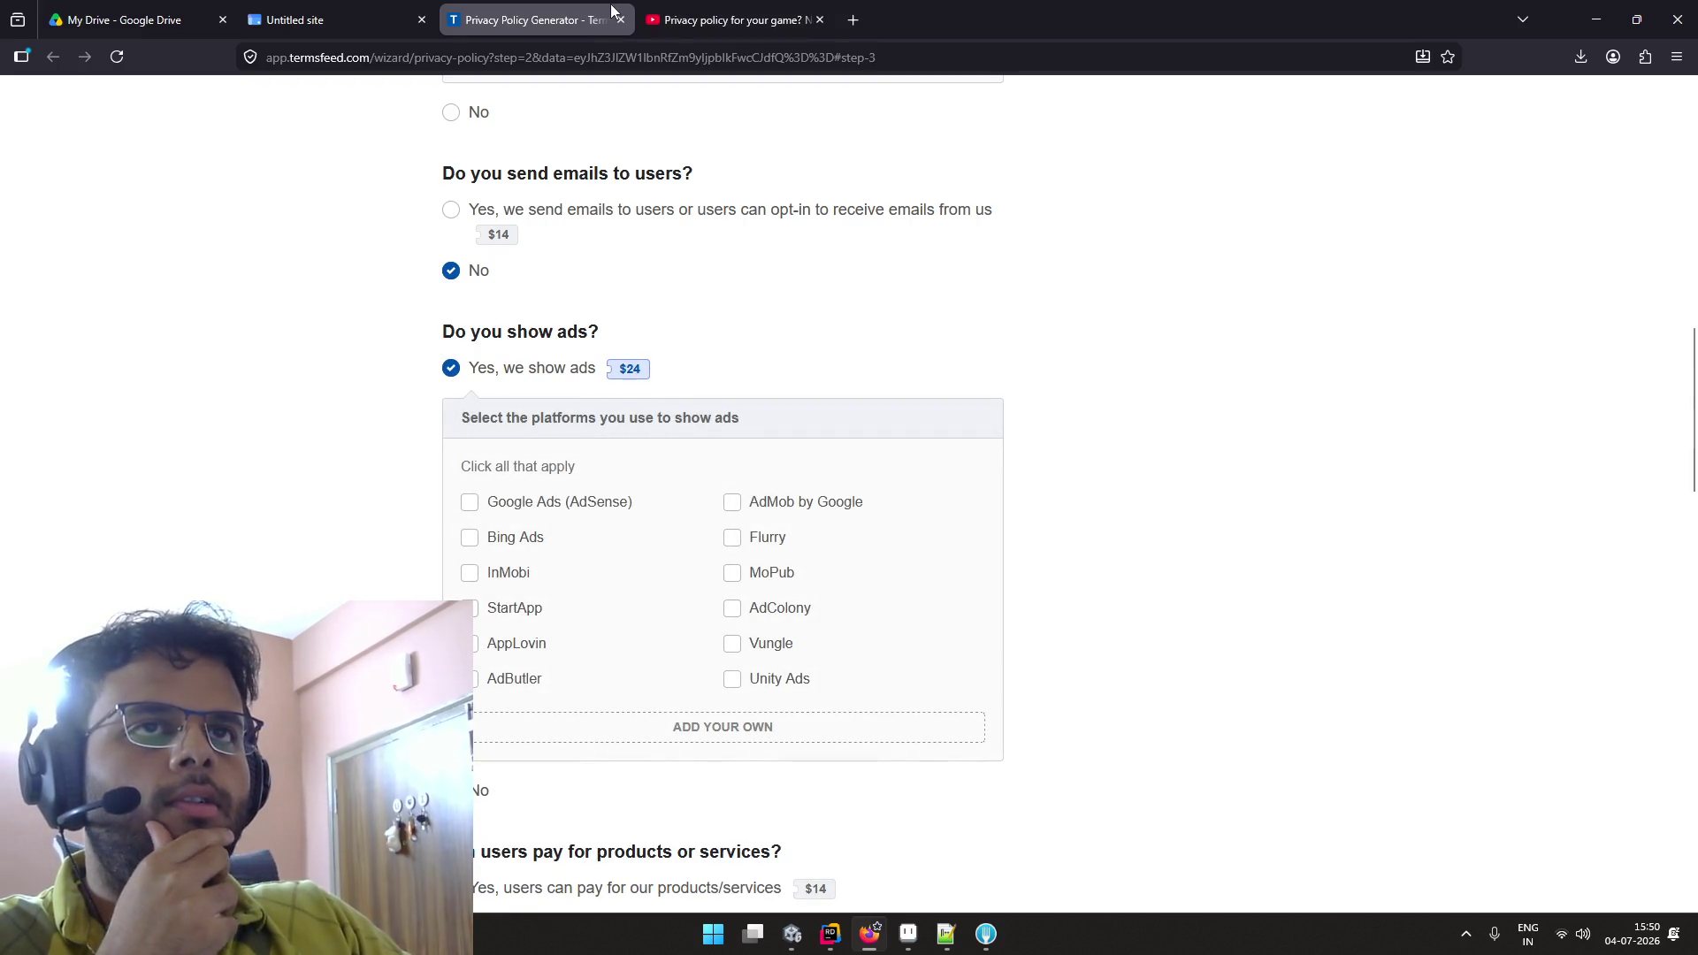
pyautogui.click(702, 20)
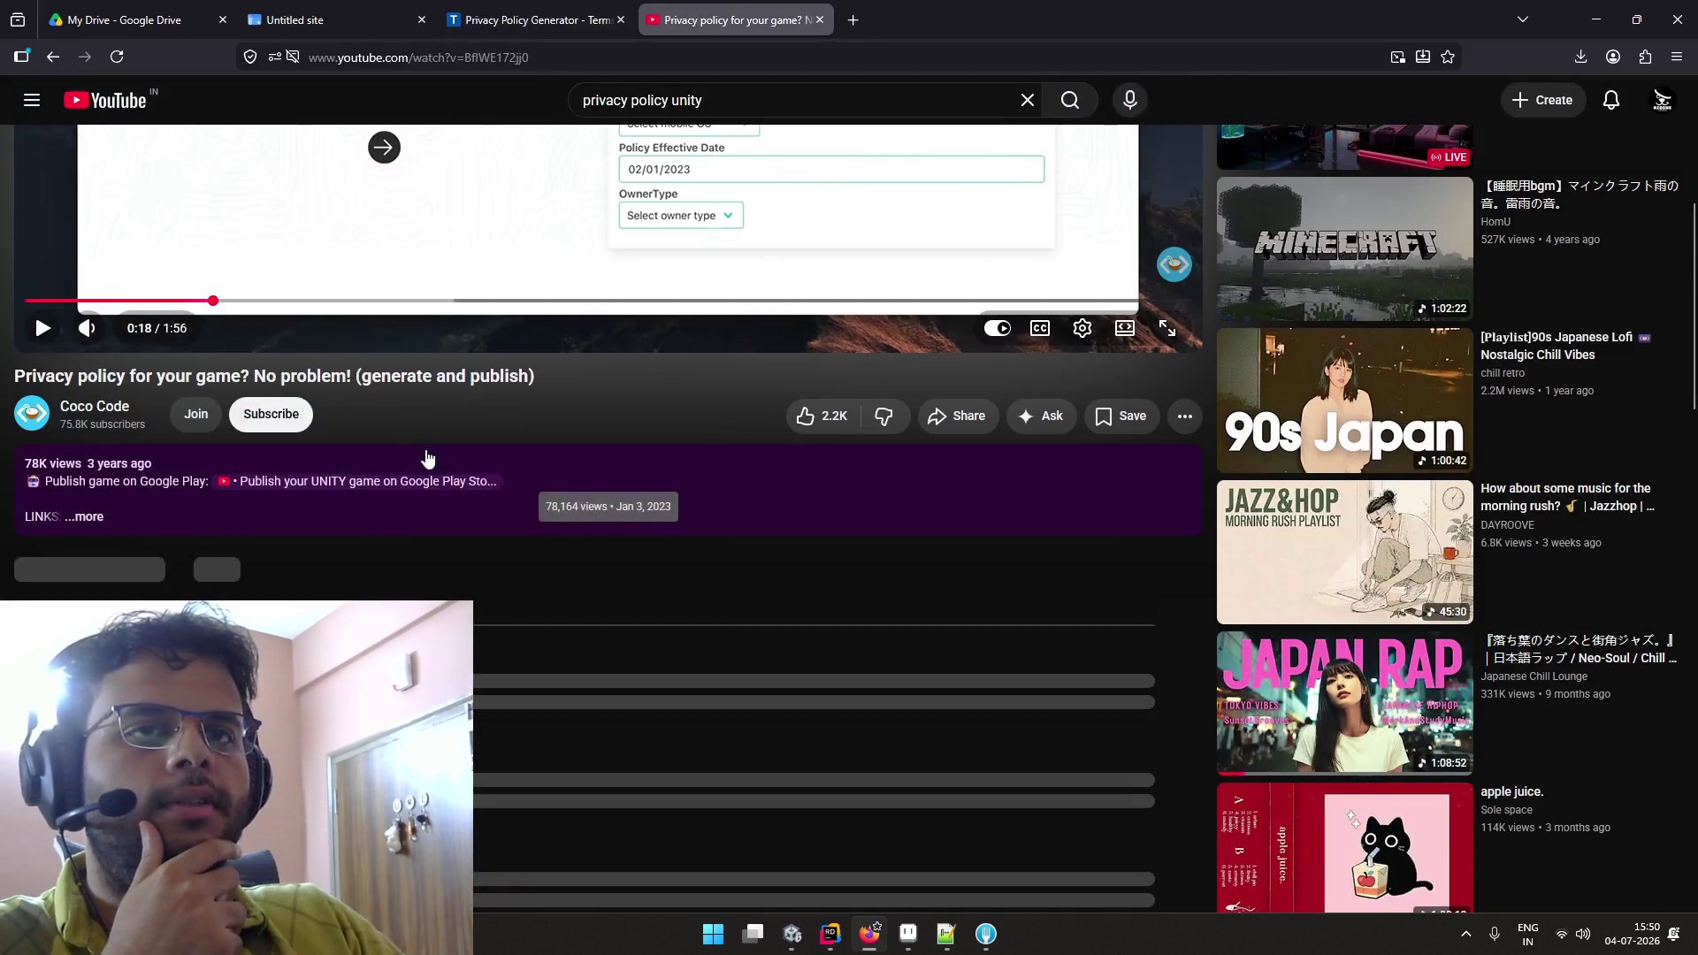
pyautogui.click(444, 481)
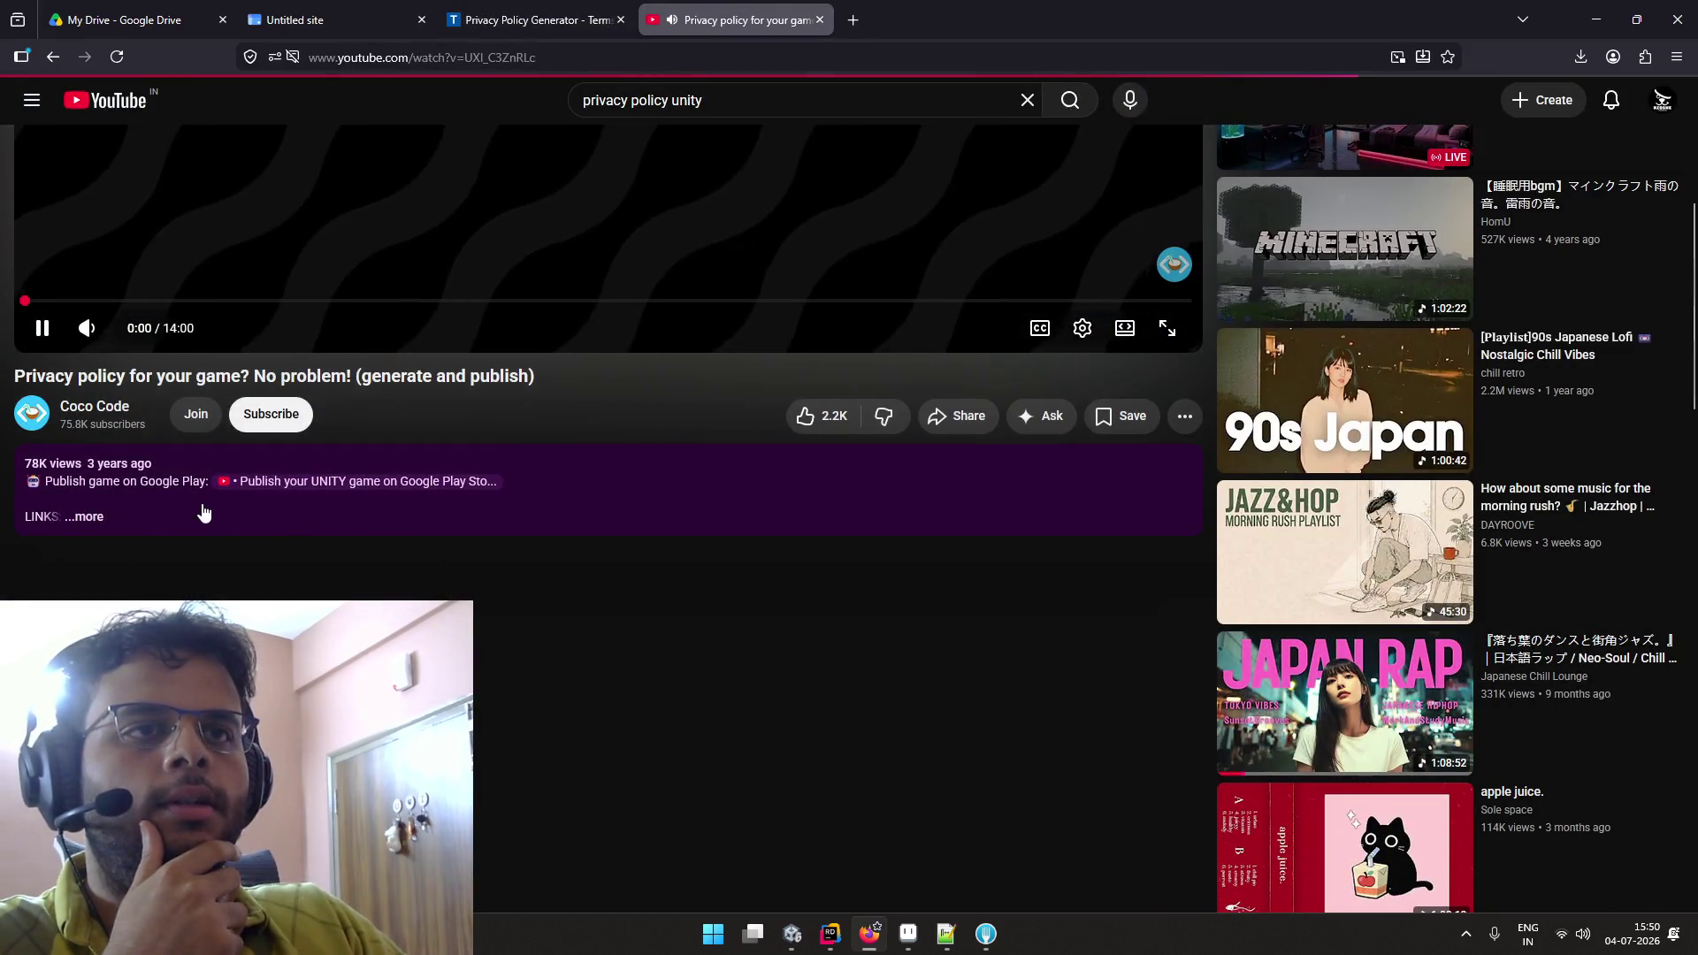
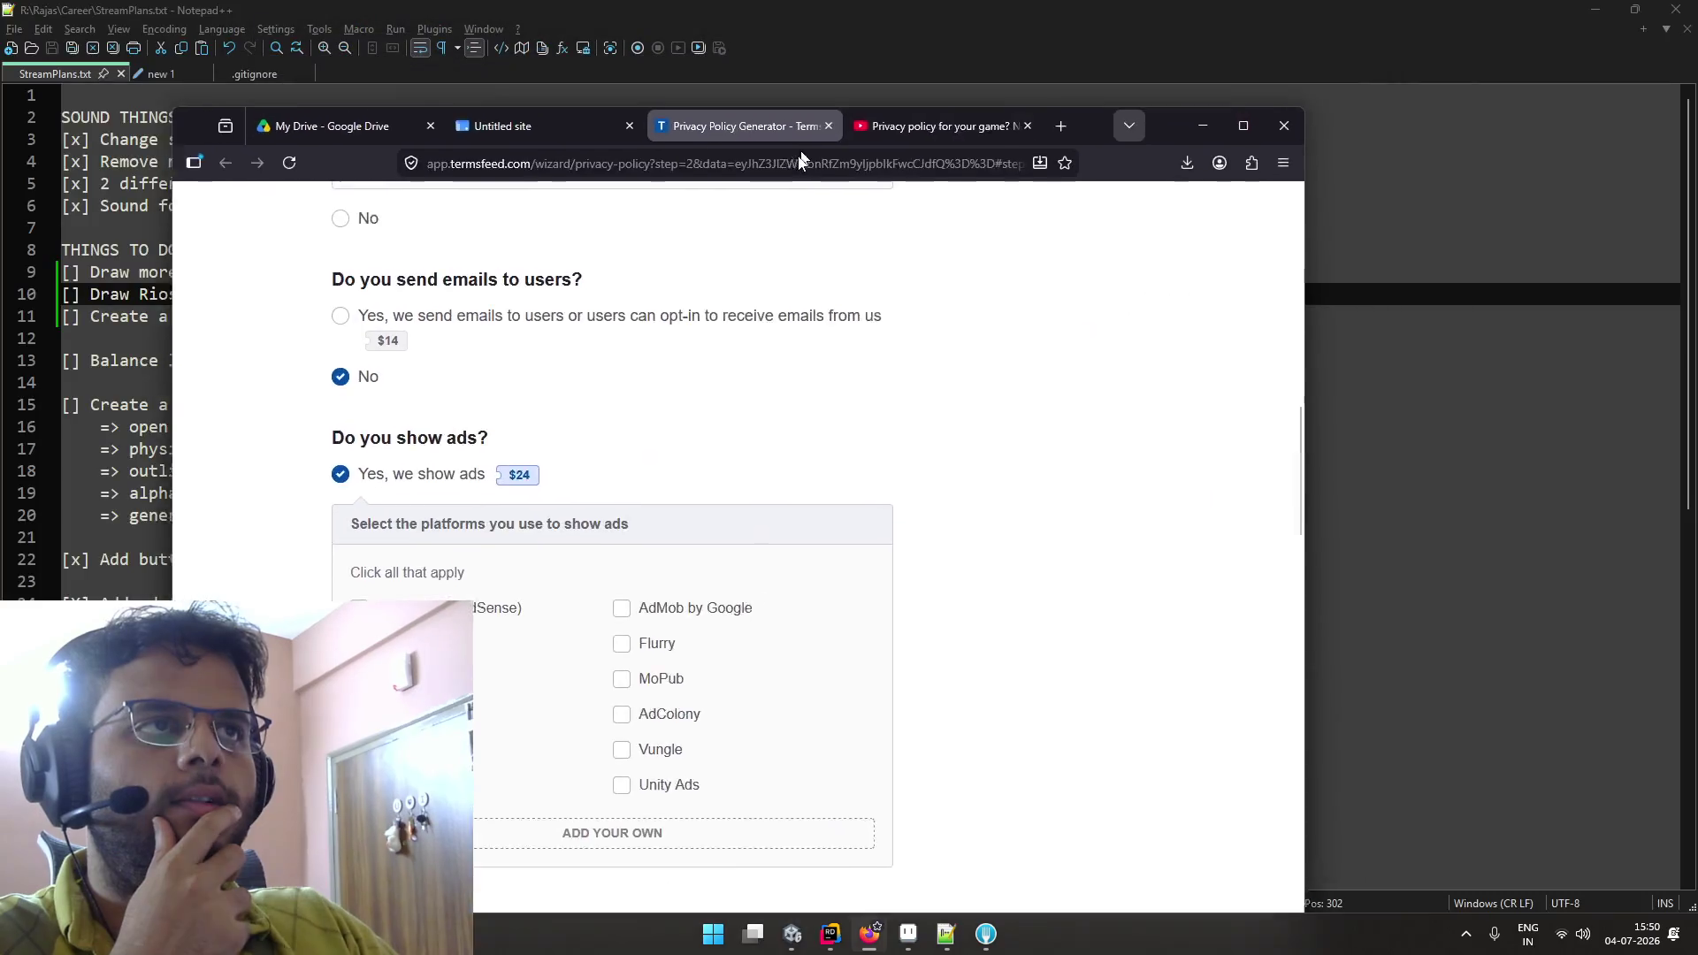
# Maximize the browser window and close the TermsFeed privacy policy tab.
pyautogui.click(1122, 152)
pyautogui.click(1086, 153)
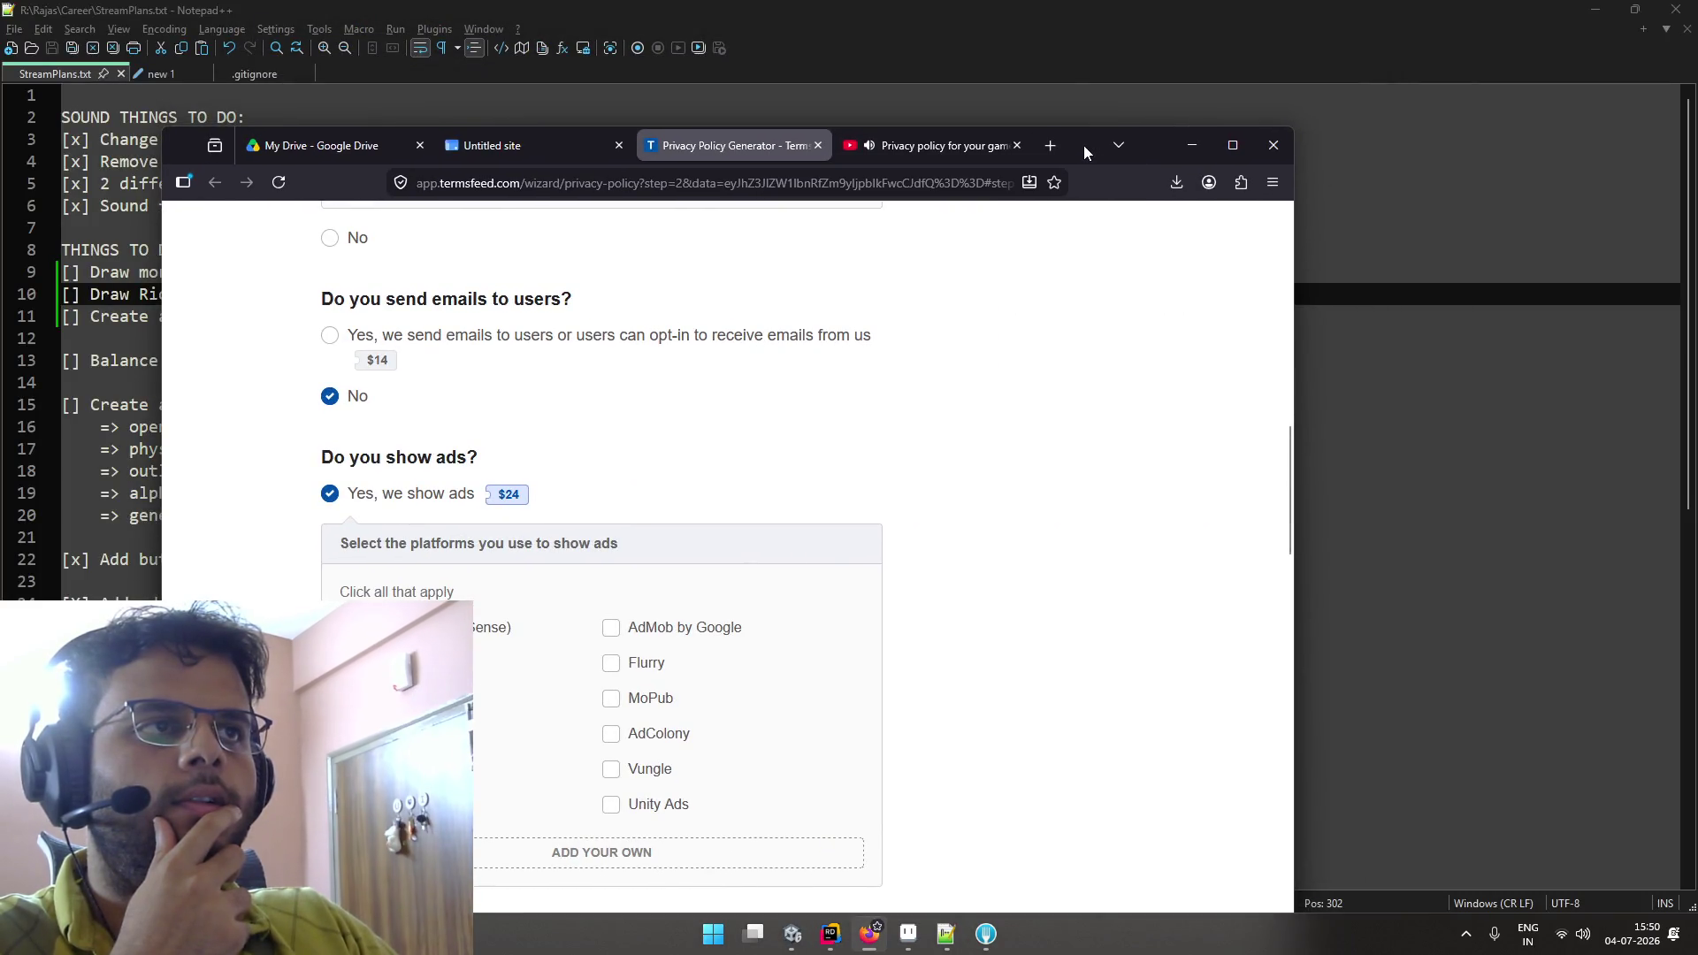
pyautogui.doubleClick(1085, 145)
pyautogui.click(621, 20)
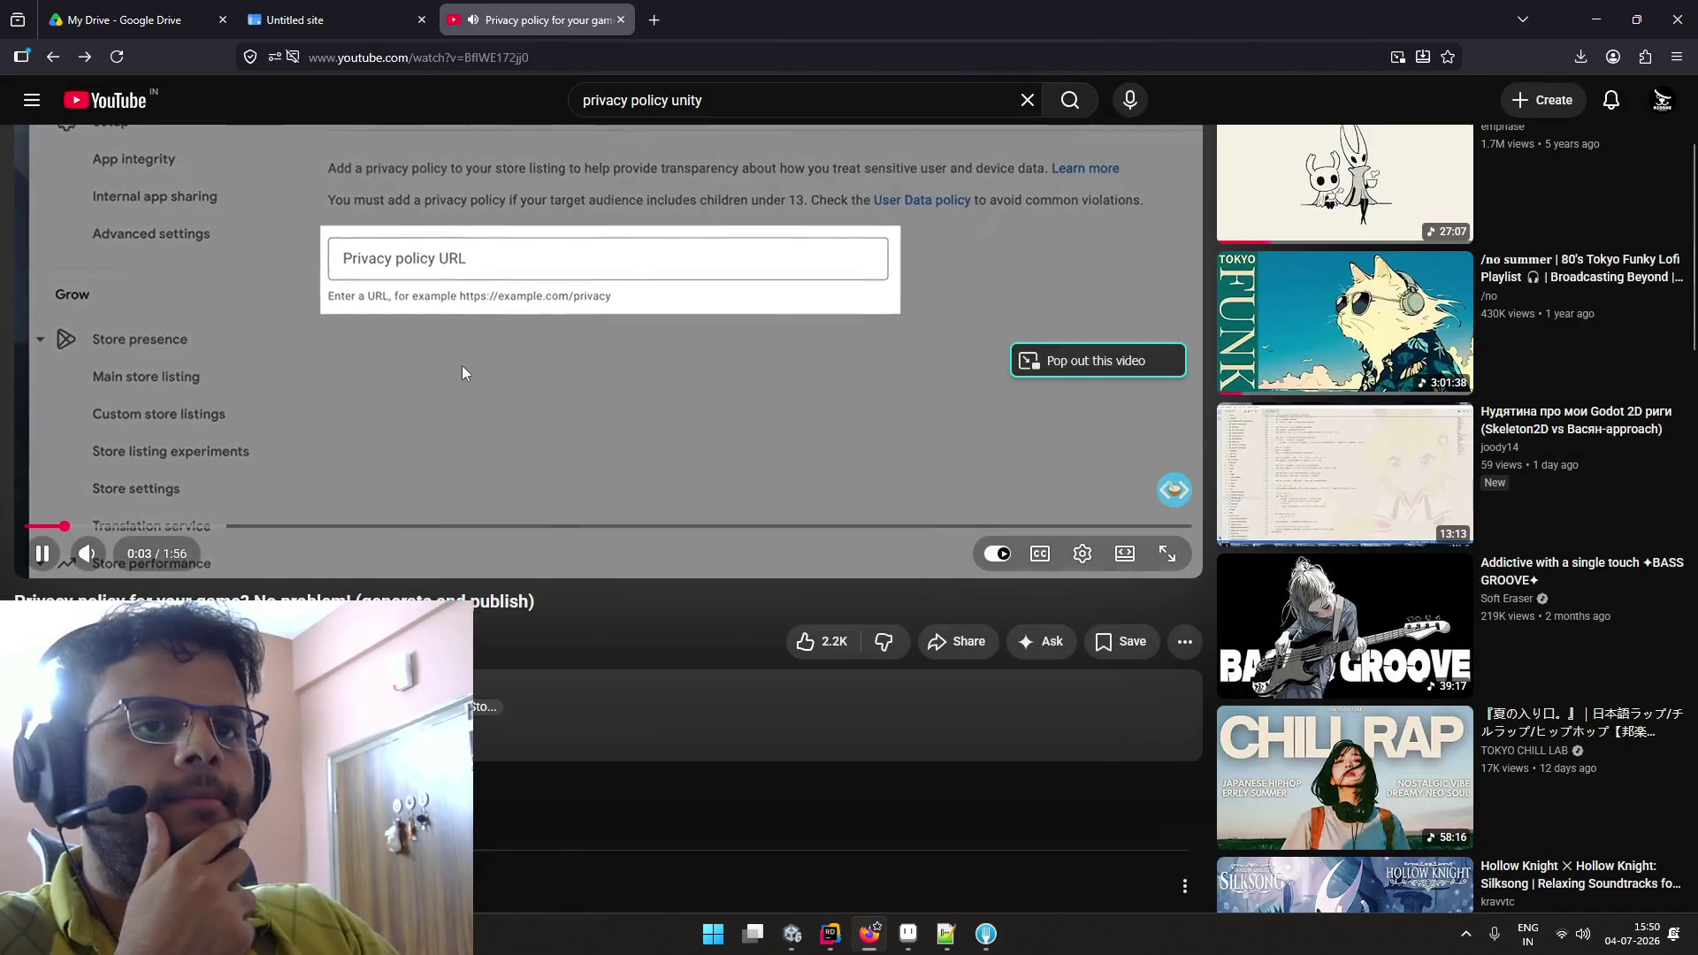
# Pause the privacy-policy tutorial video and switch to the App Privacy Policy Generator page.
pyautogui.click(461, 372)
pyautogui.scroll(-3, 400, 566)
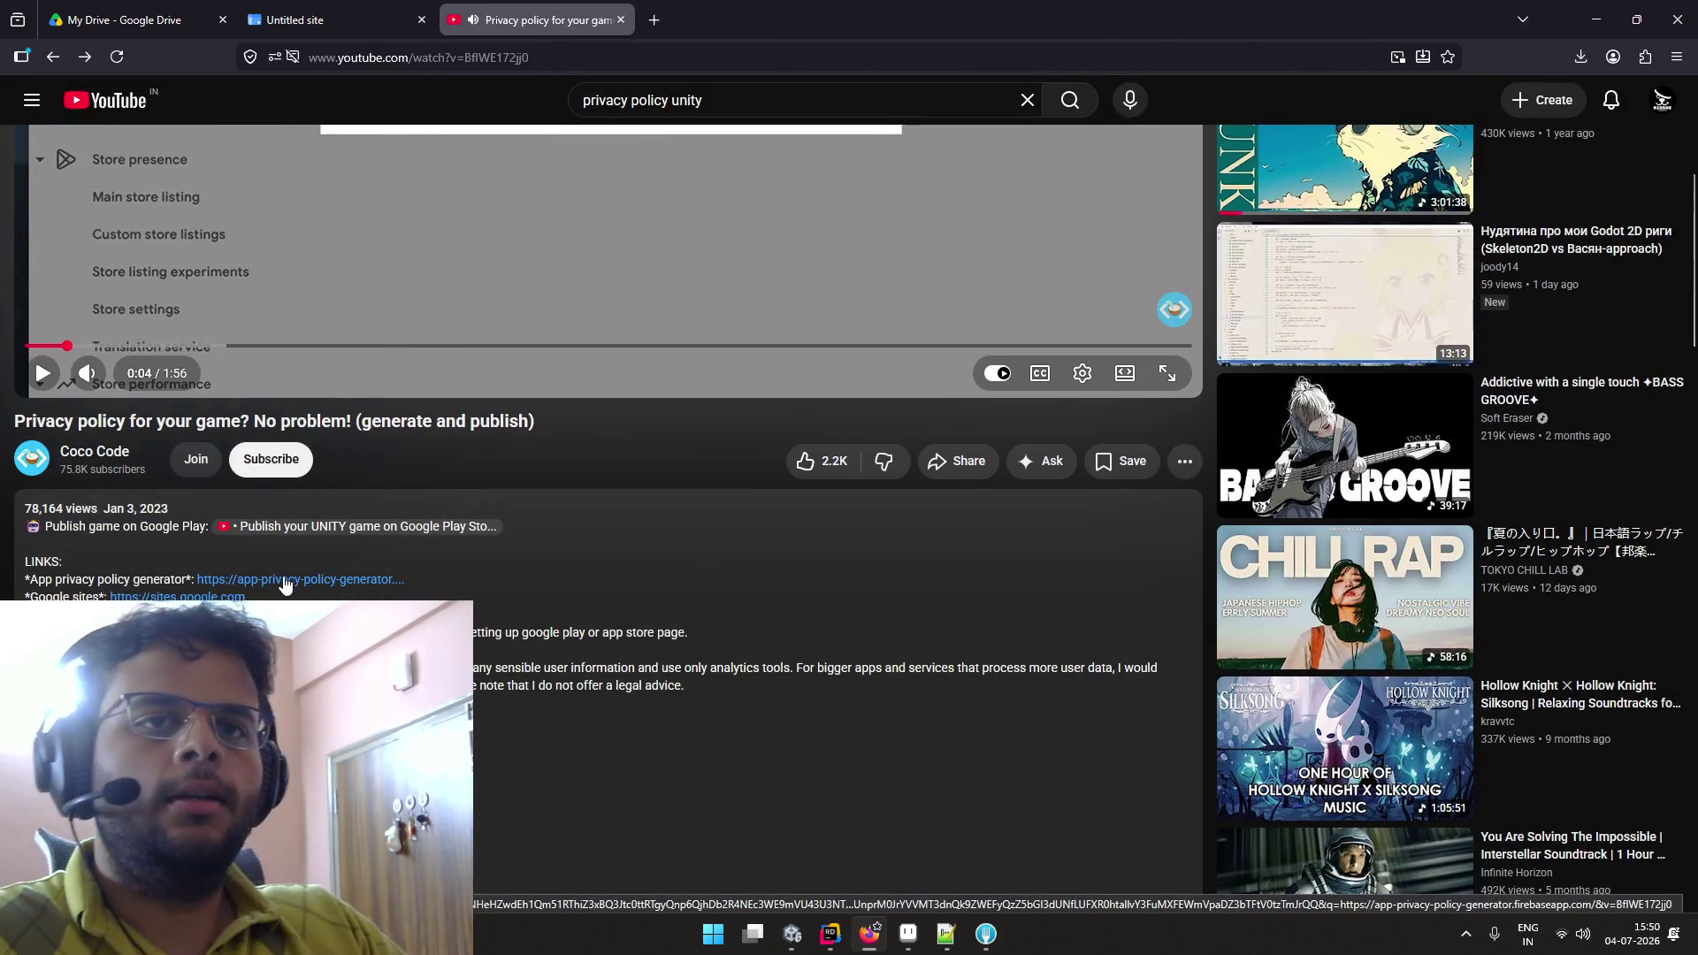
pyautogui.click(734, 20)
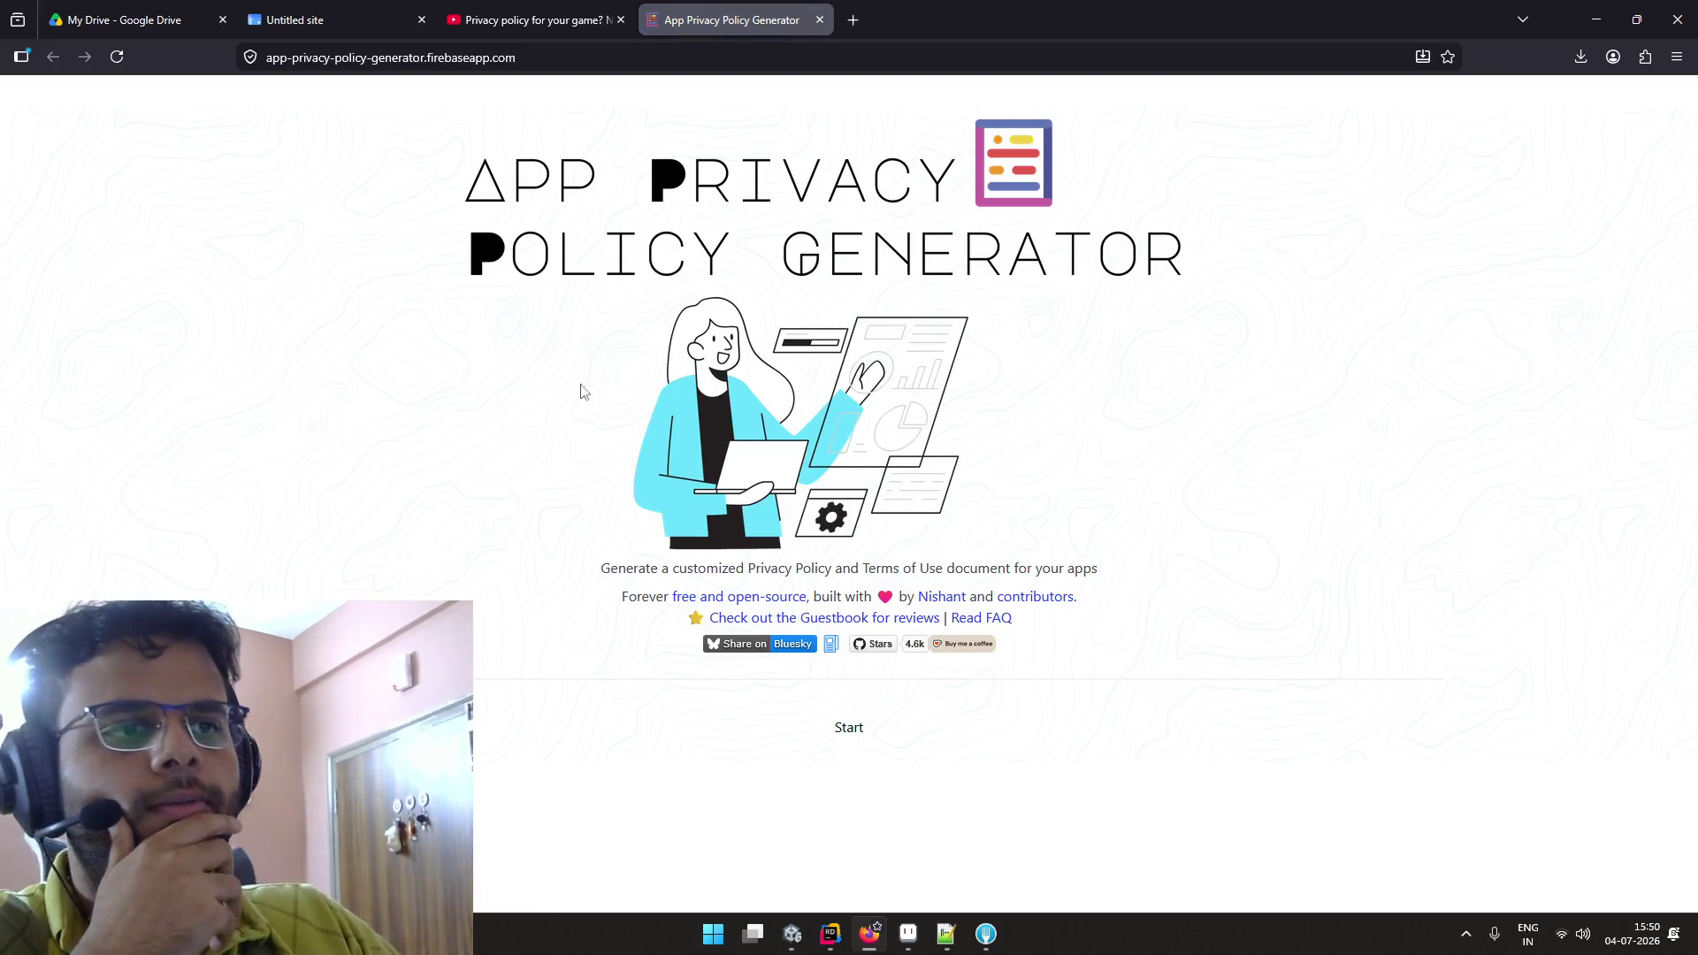
# Start the generator form and enter app name Perfect Cut : Pixel Edition and the contact e-mail.
pyautogui.click(849, 726)
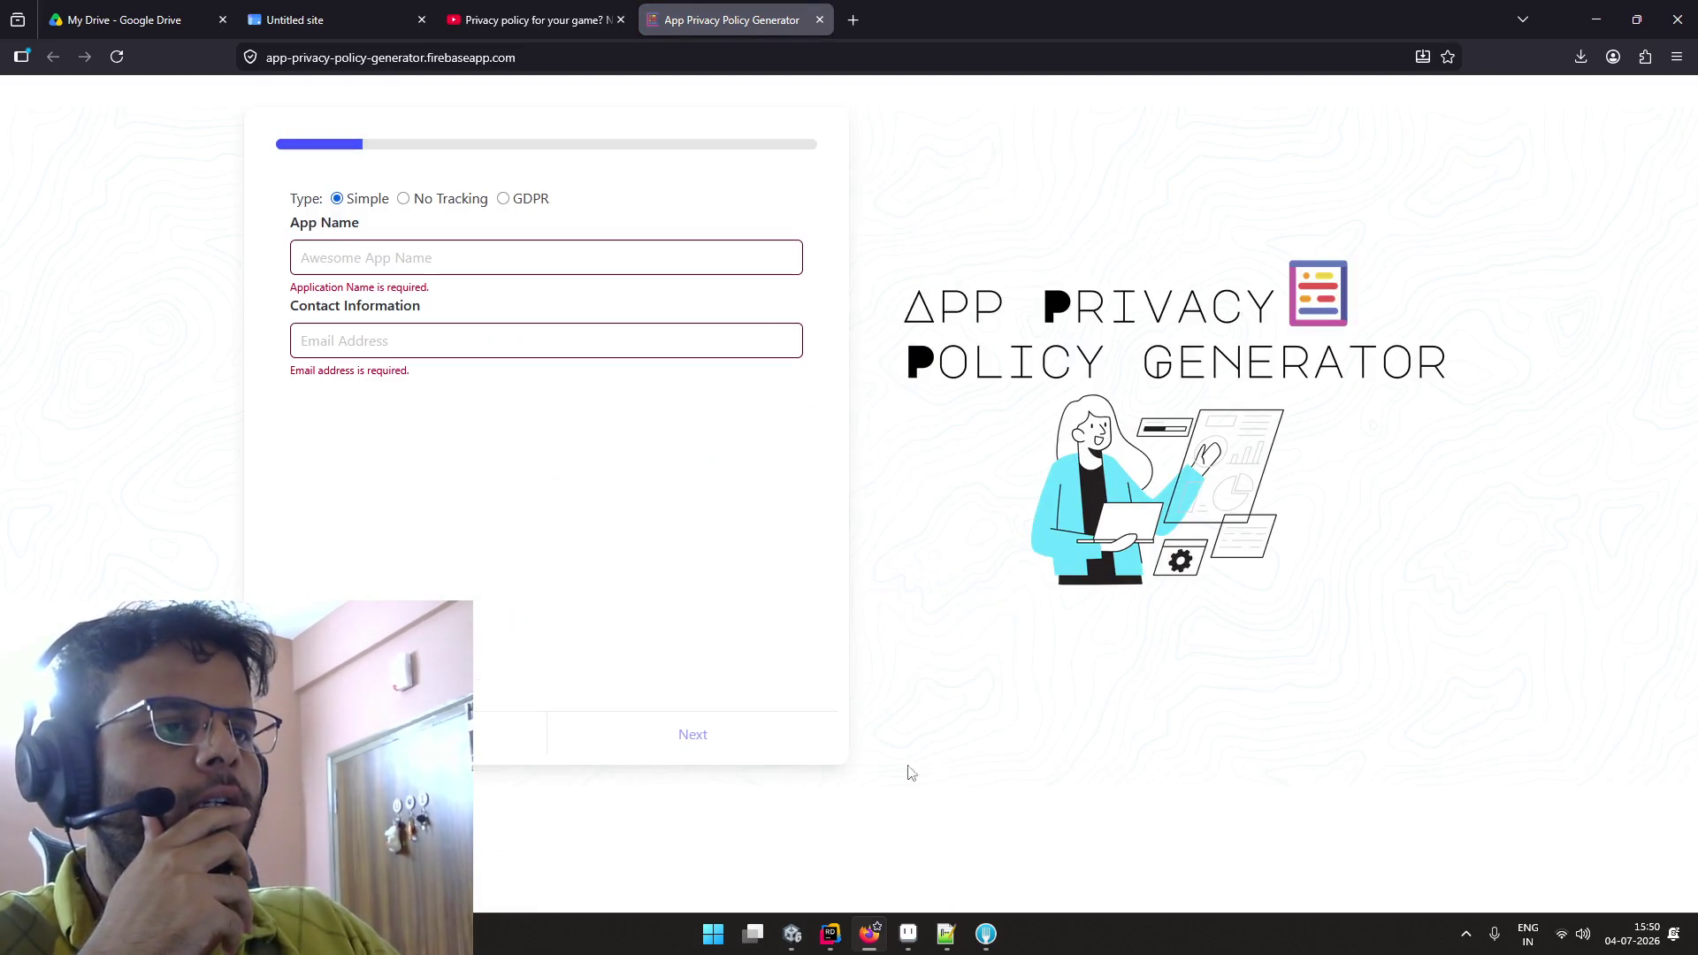
pyautogui.click(464, 252)
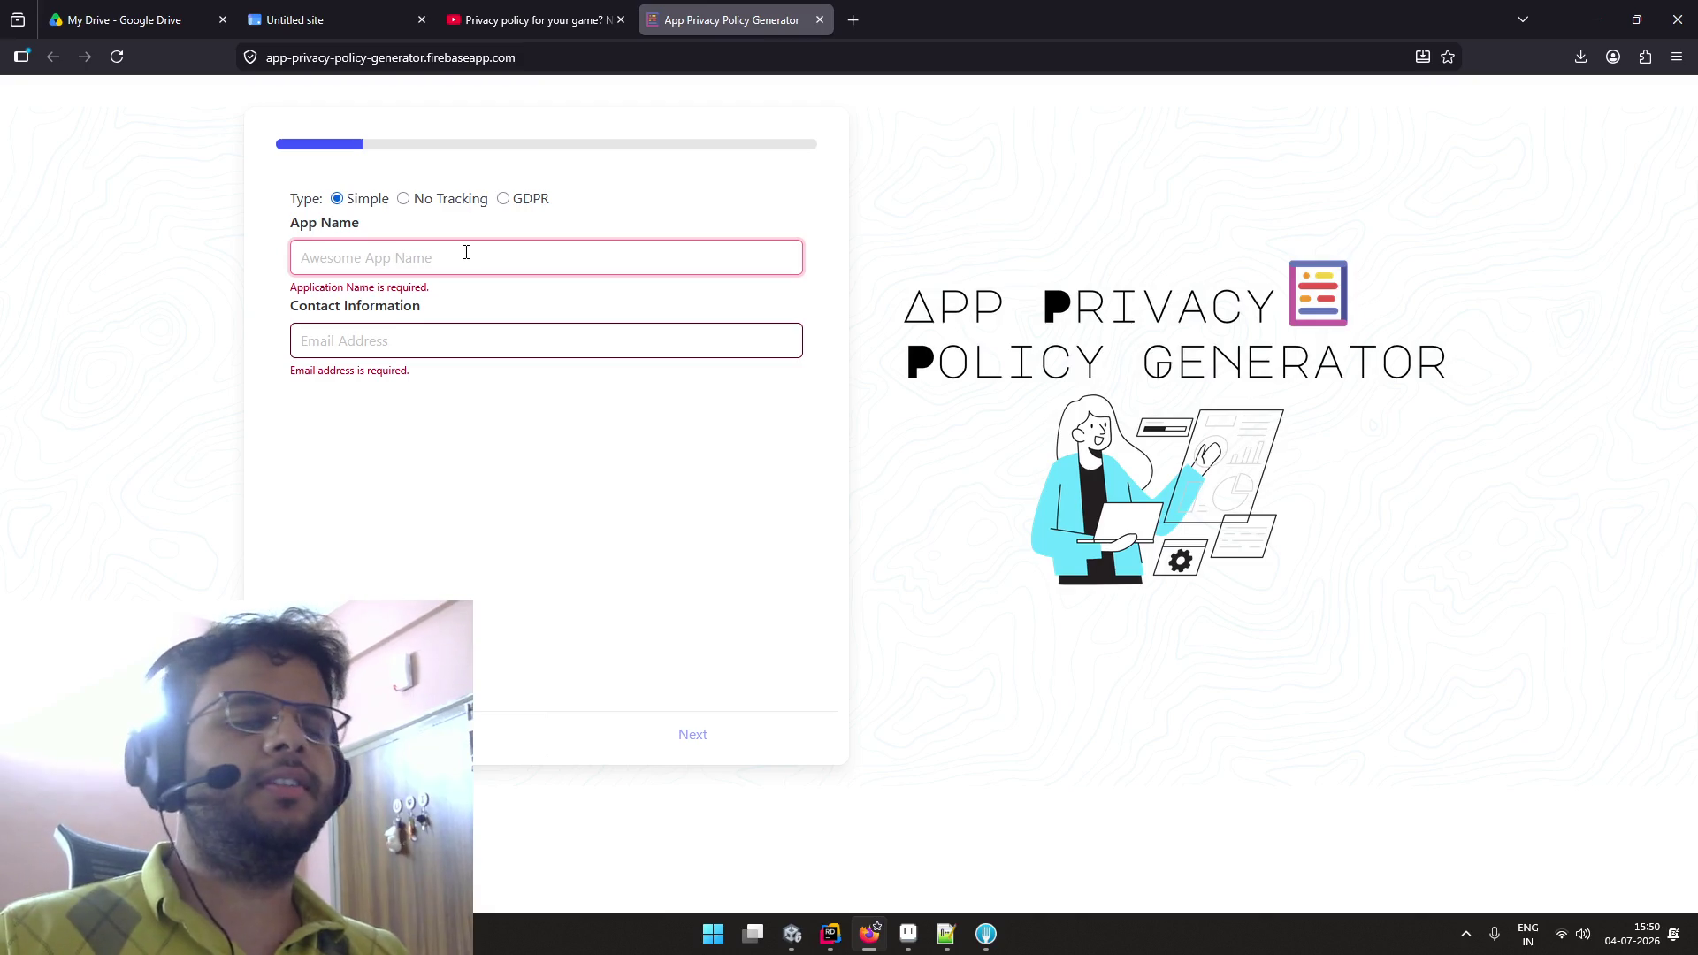
pyautogui.write('Perfect Cut : p')
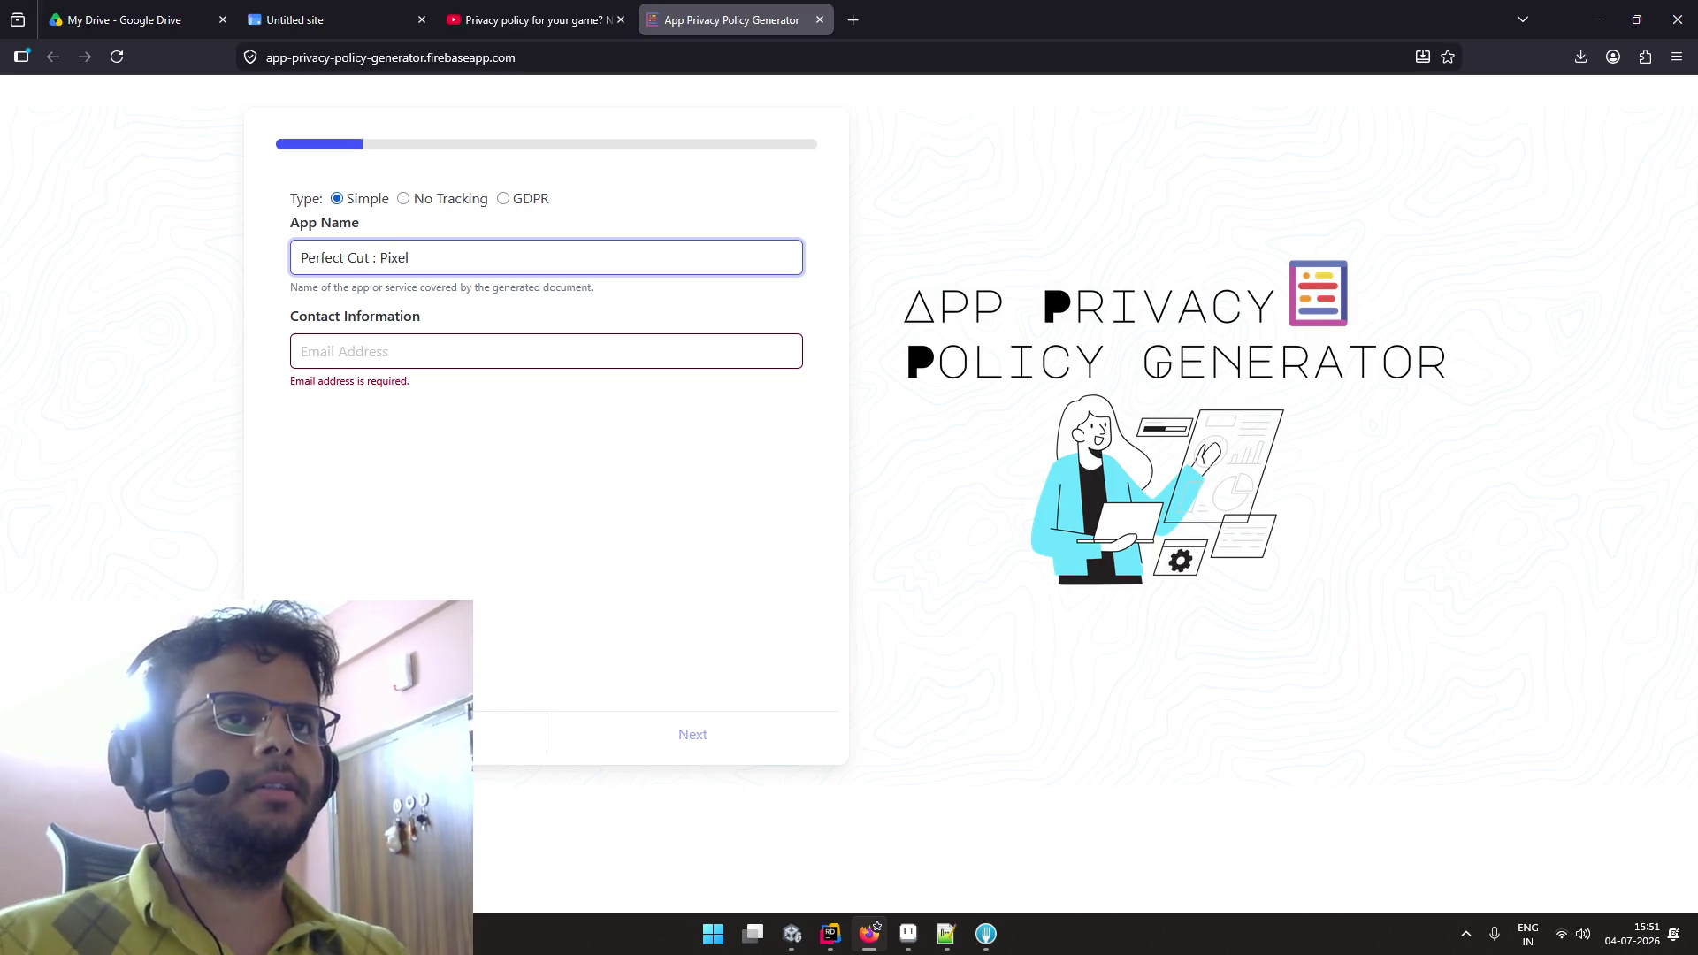
pyautogui.click(302, 351)
pyautogui.press('ctrl+super+Right')
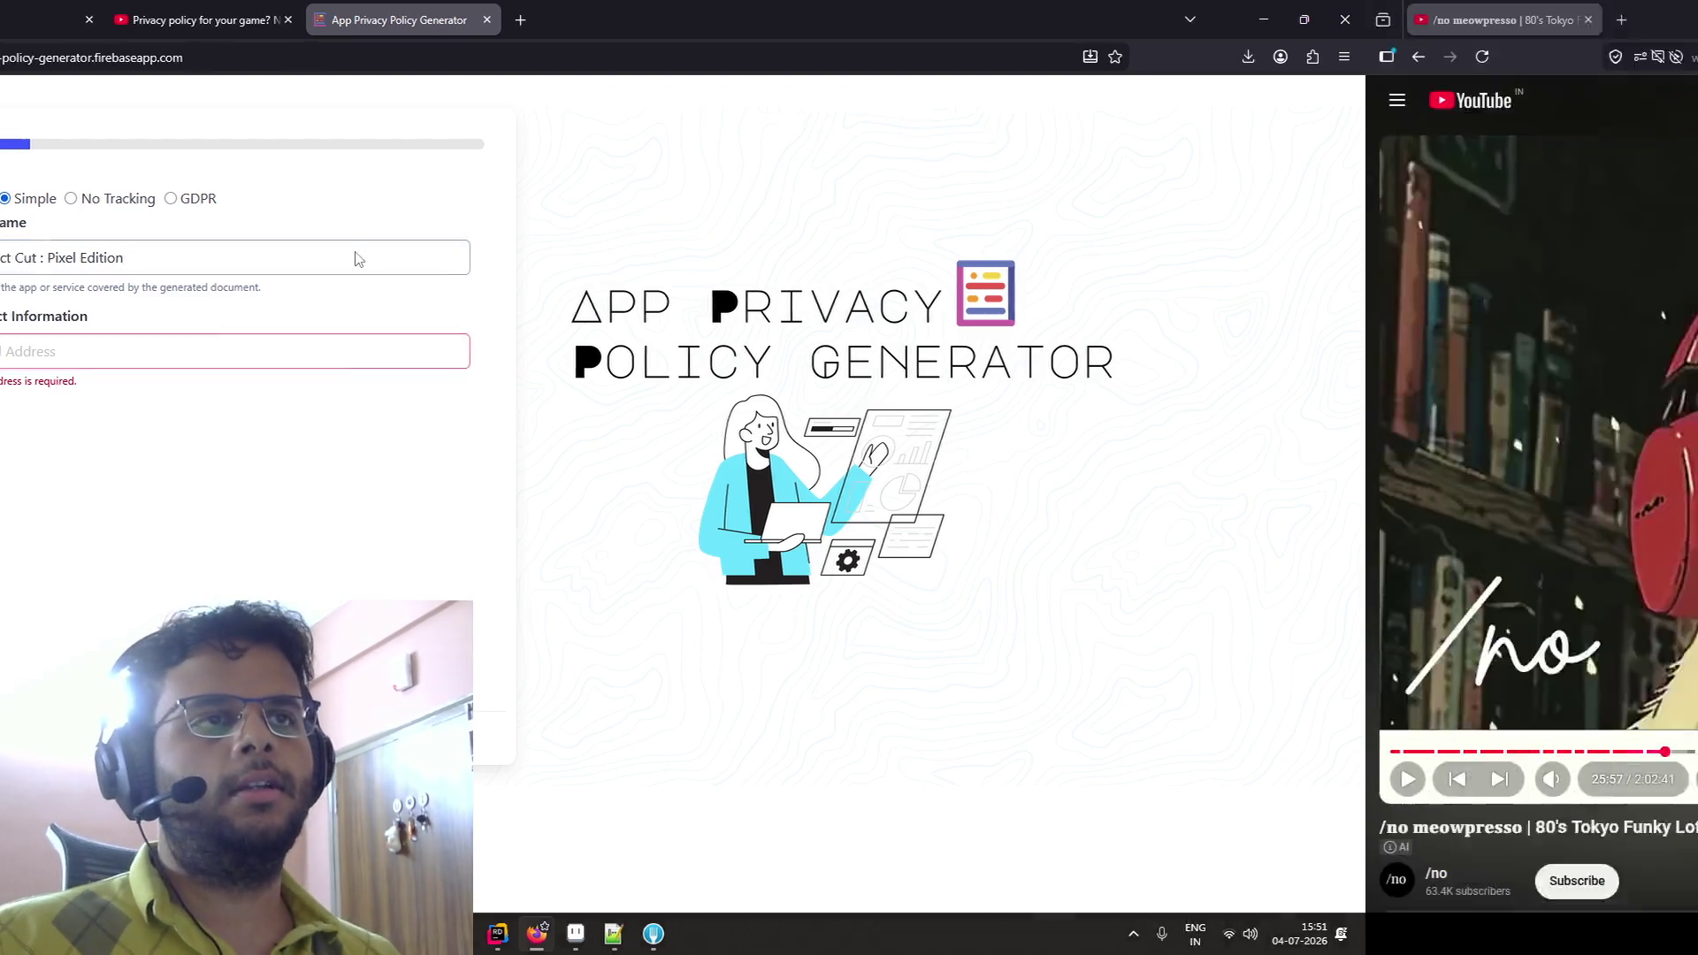
pyautogui.press('ctrl+super+Left')
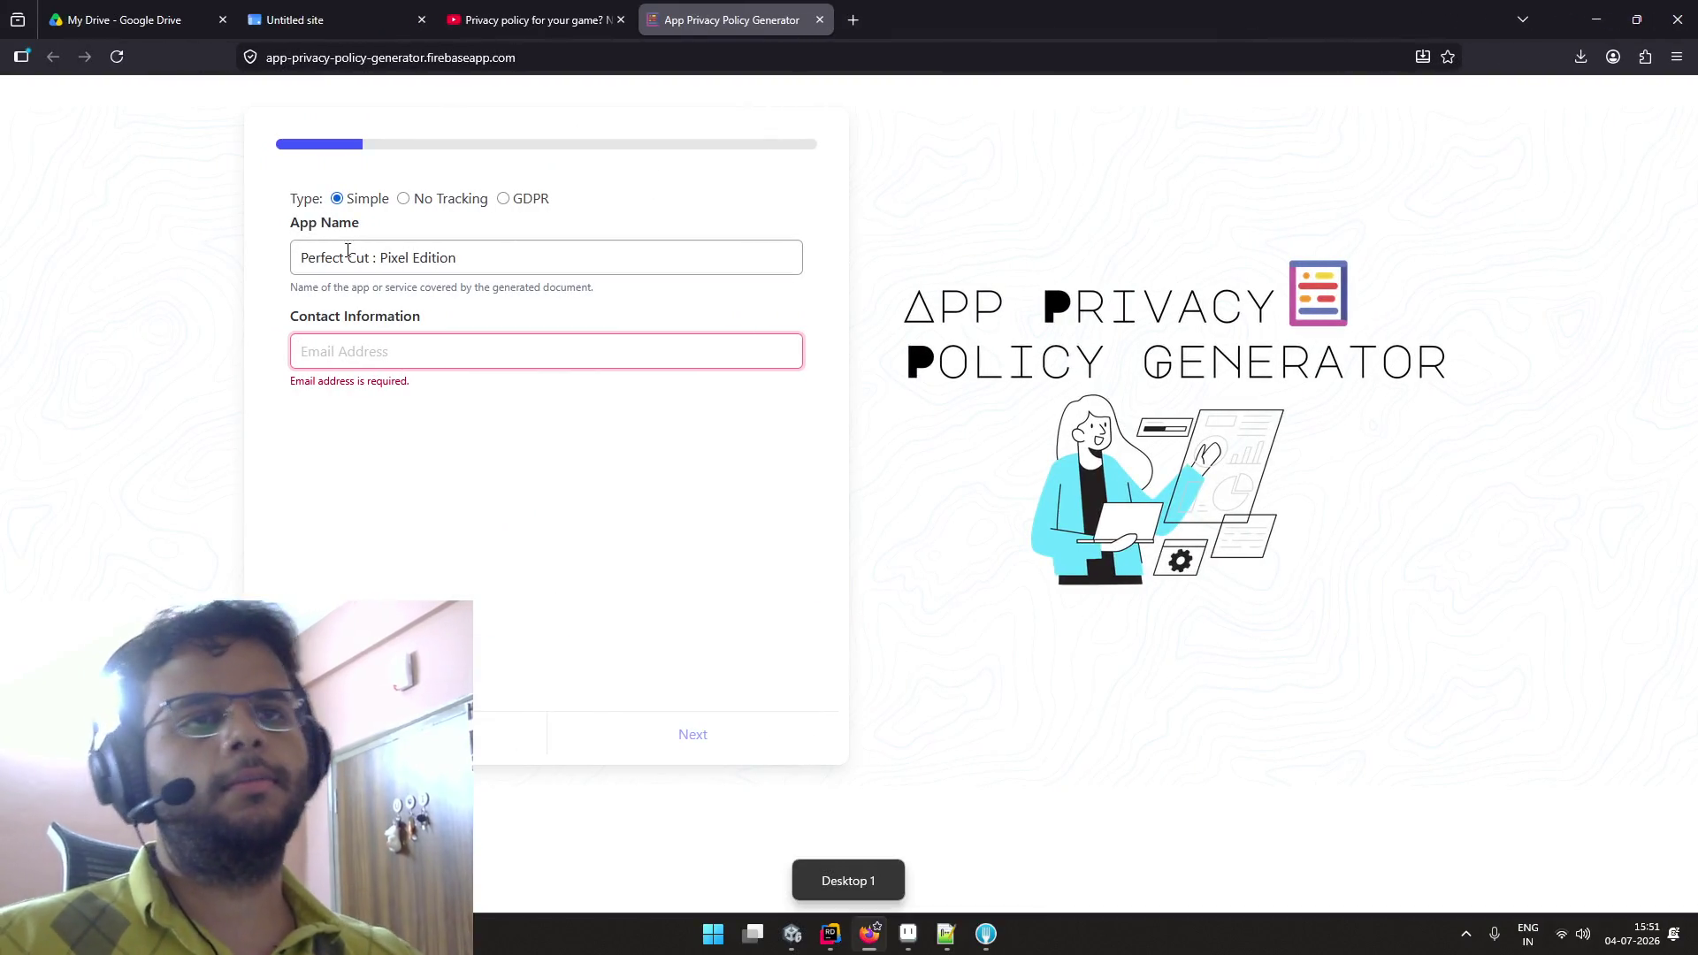
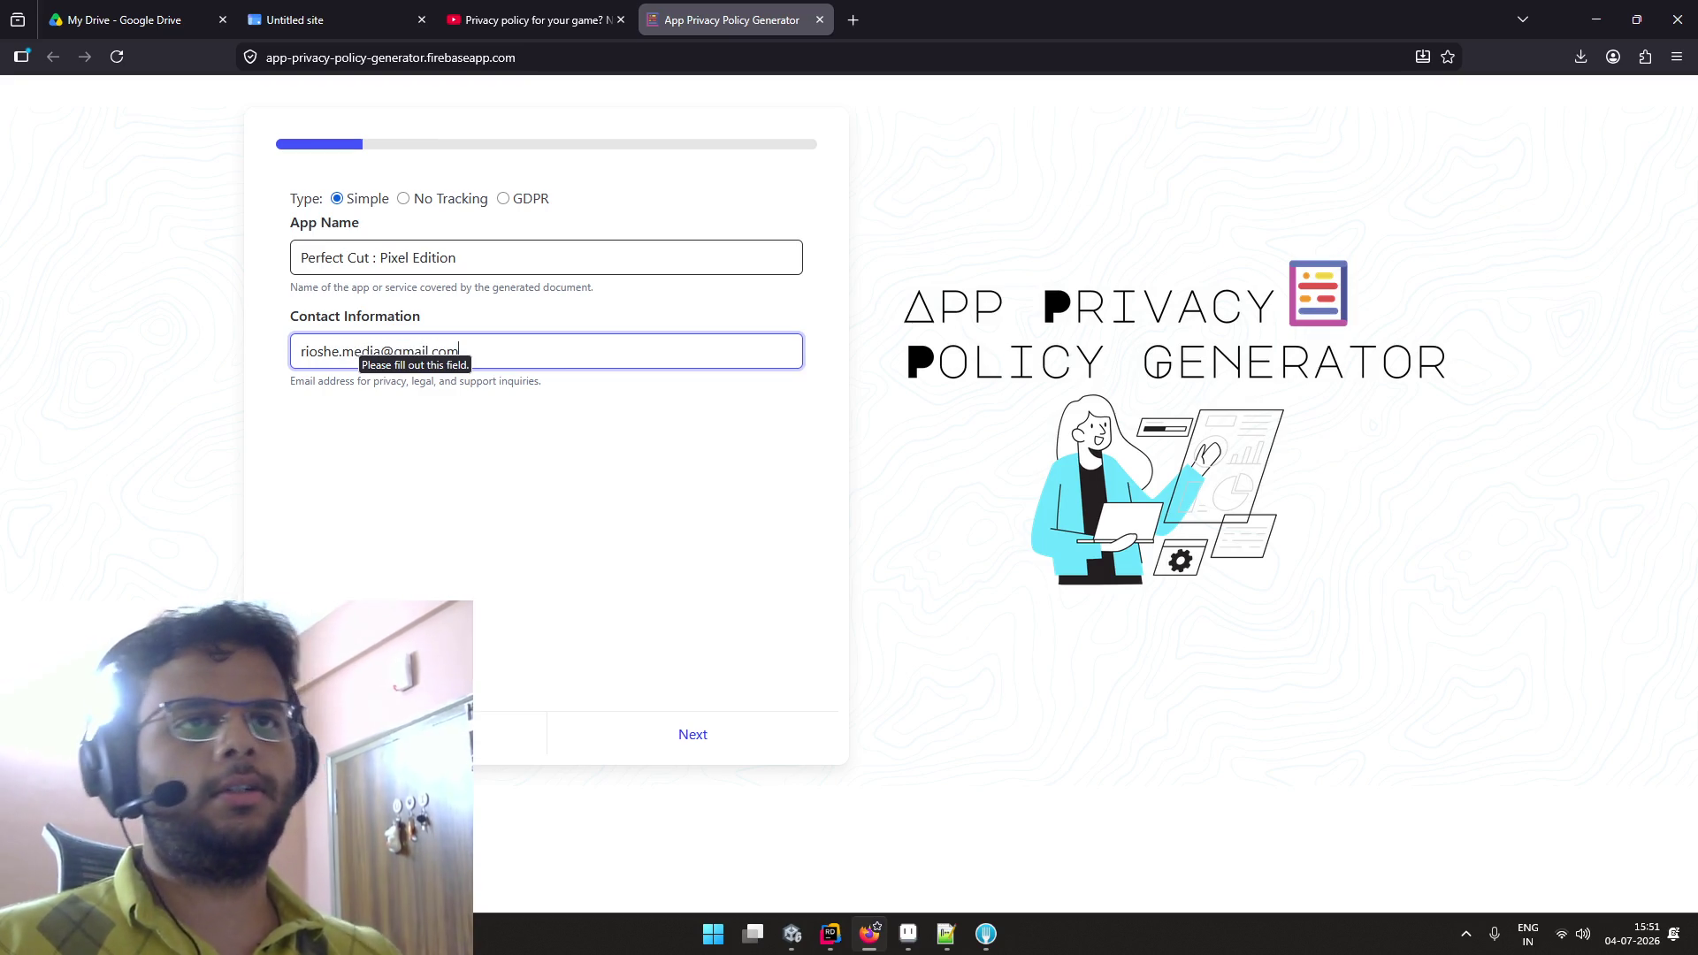
pyautogui.click(619, 511)
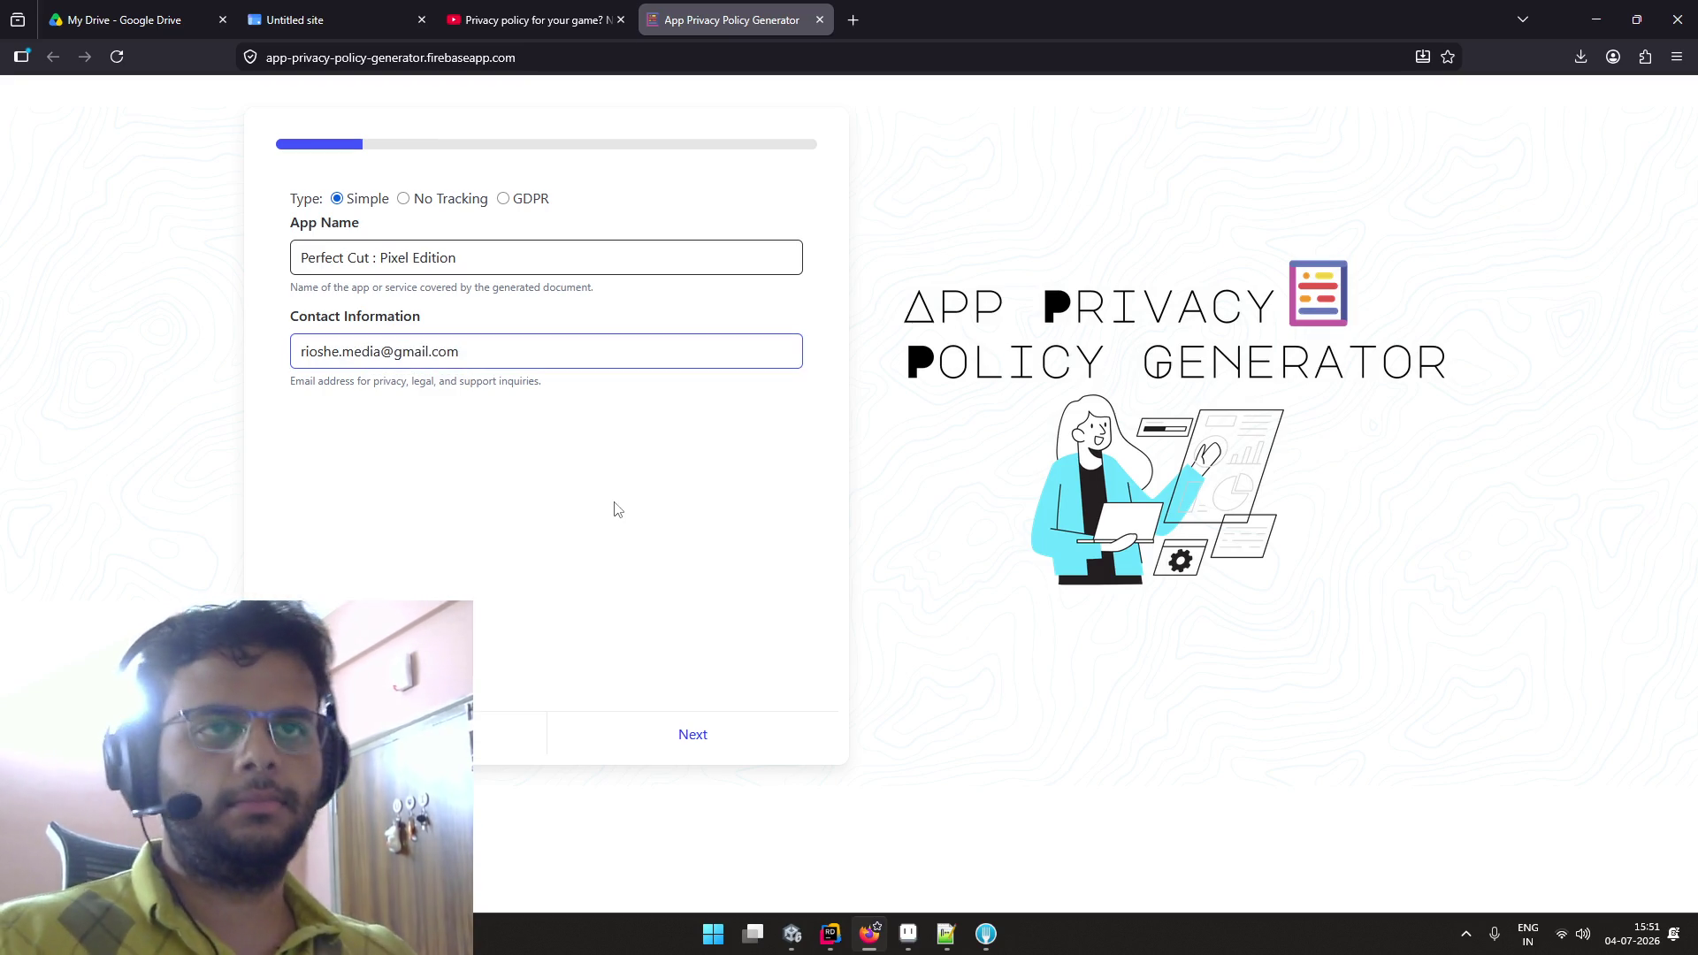
# Move past the business address and personal-information fields to the app type step.
pyautogui.click(694, 735)
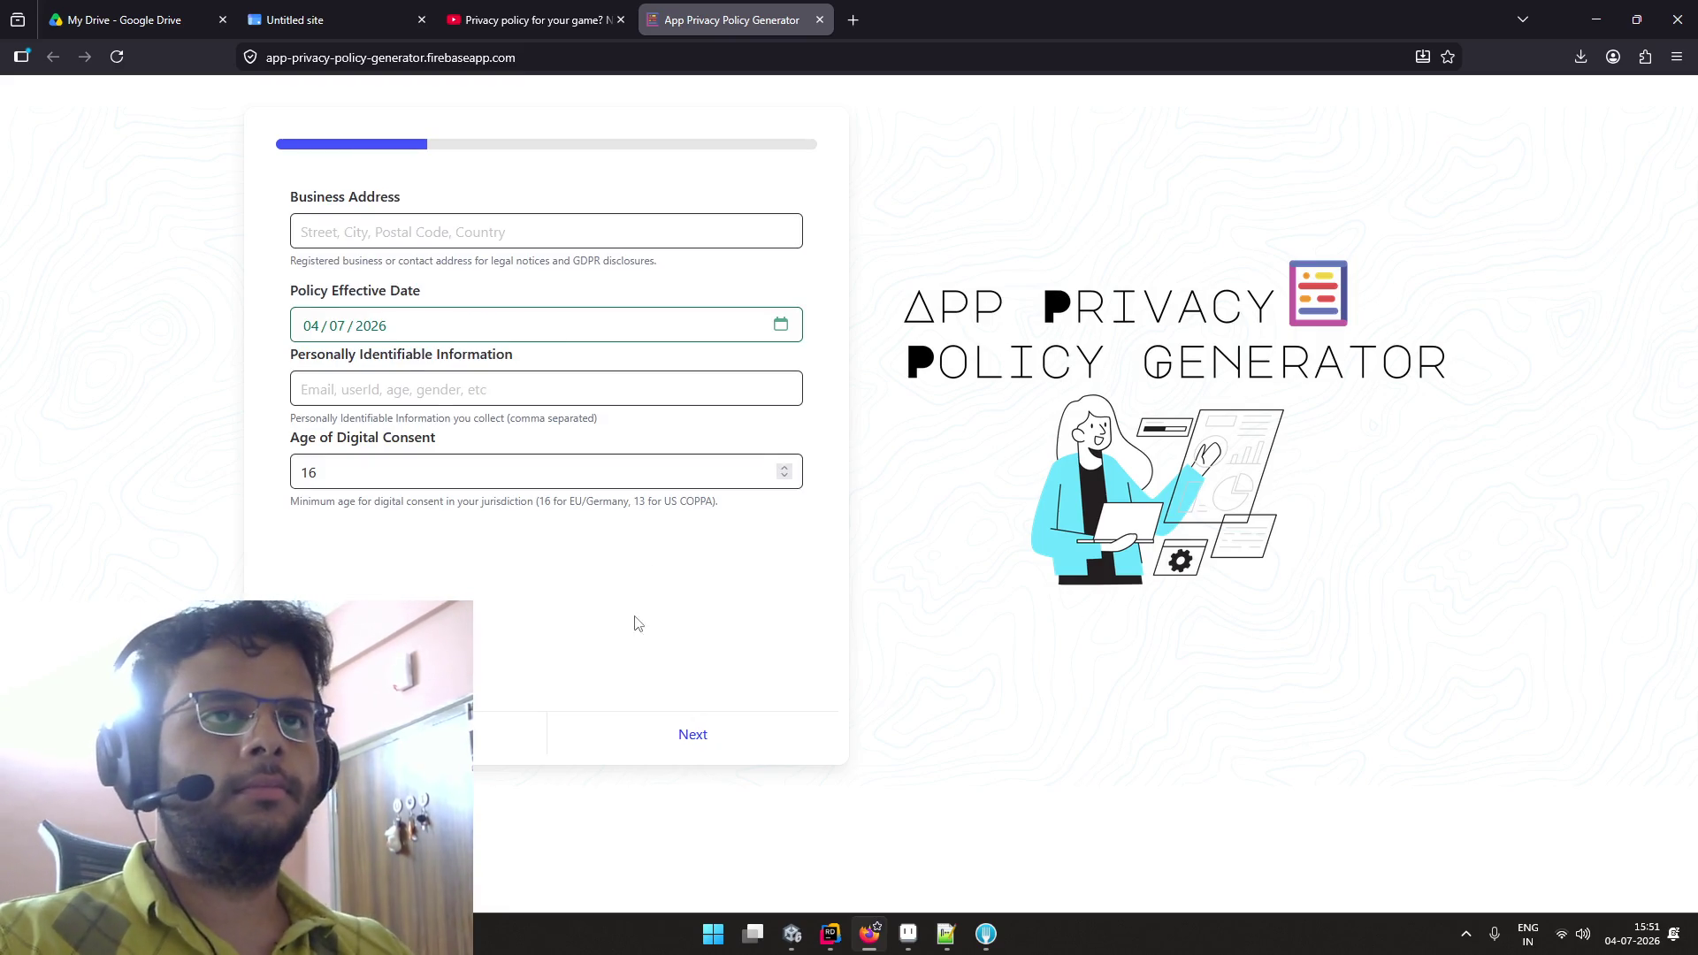
pyautogui.click(439, 233)
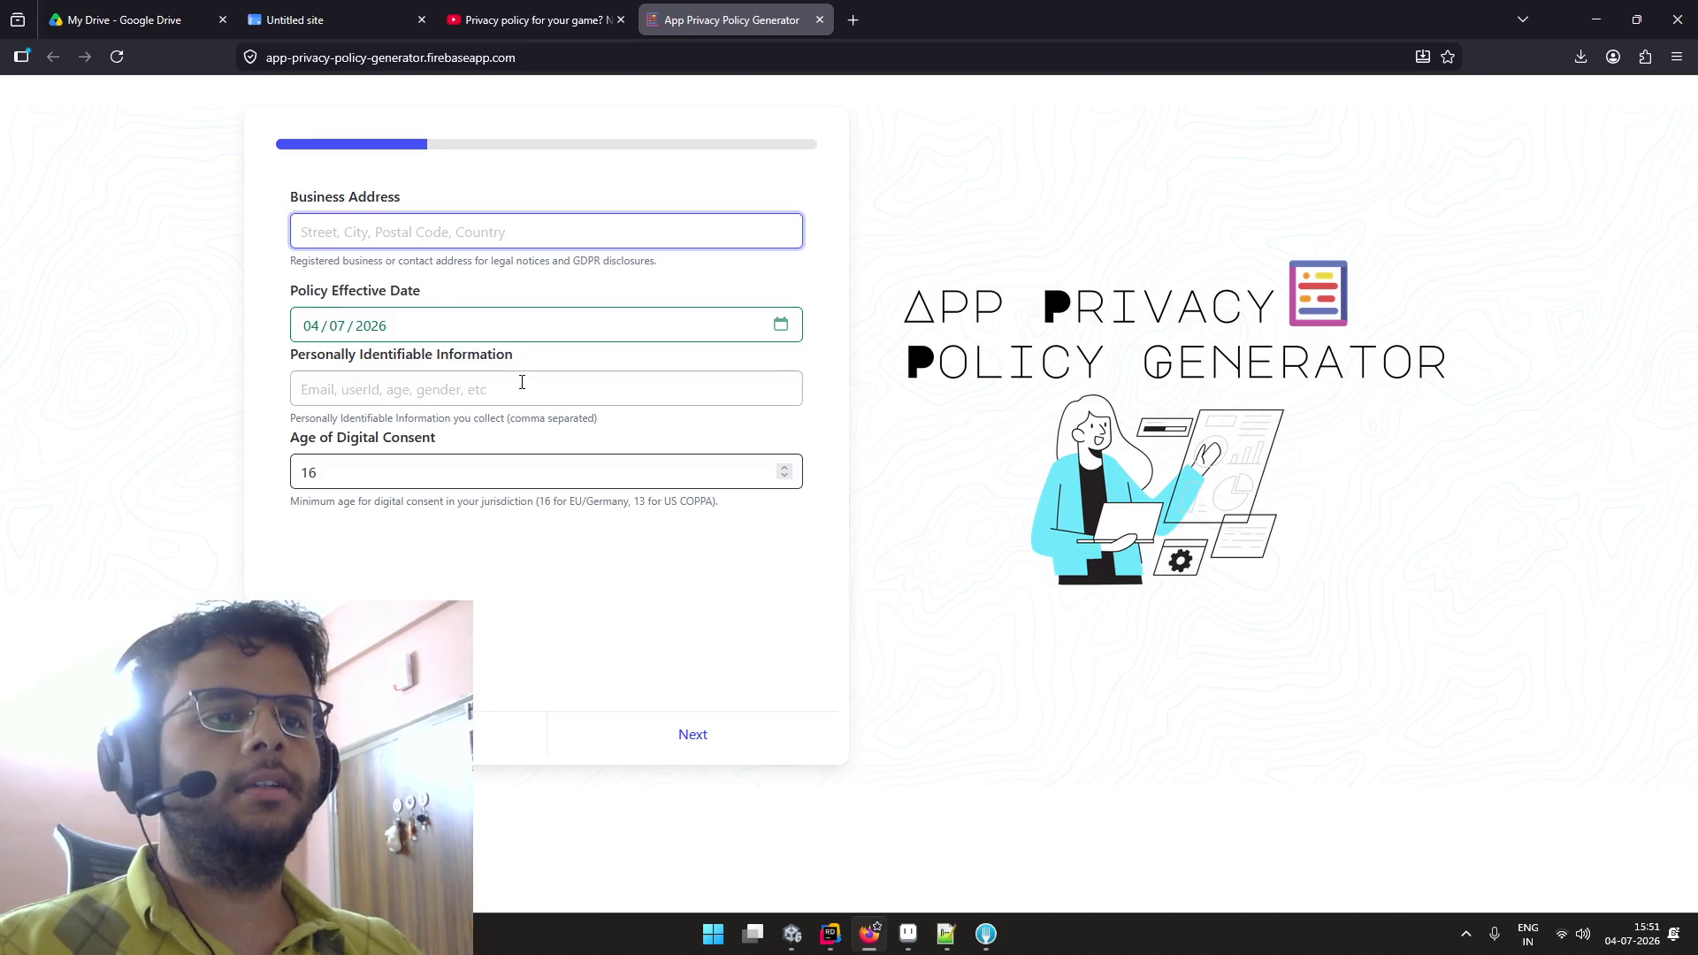
pyautogui.click(460, 399)
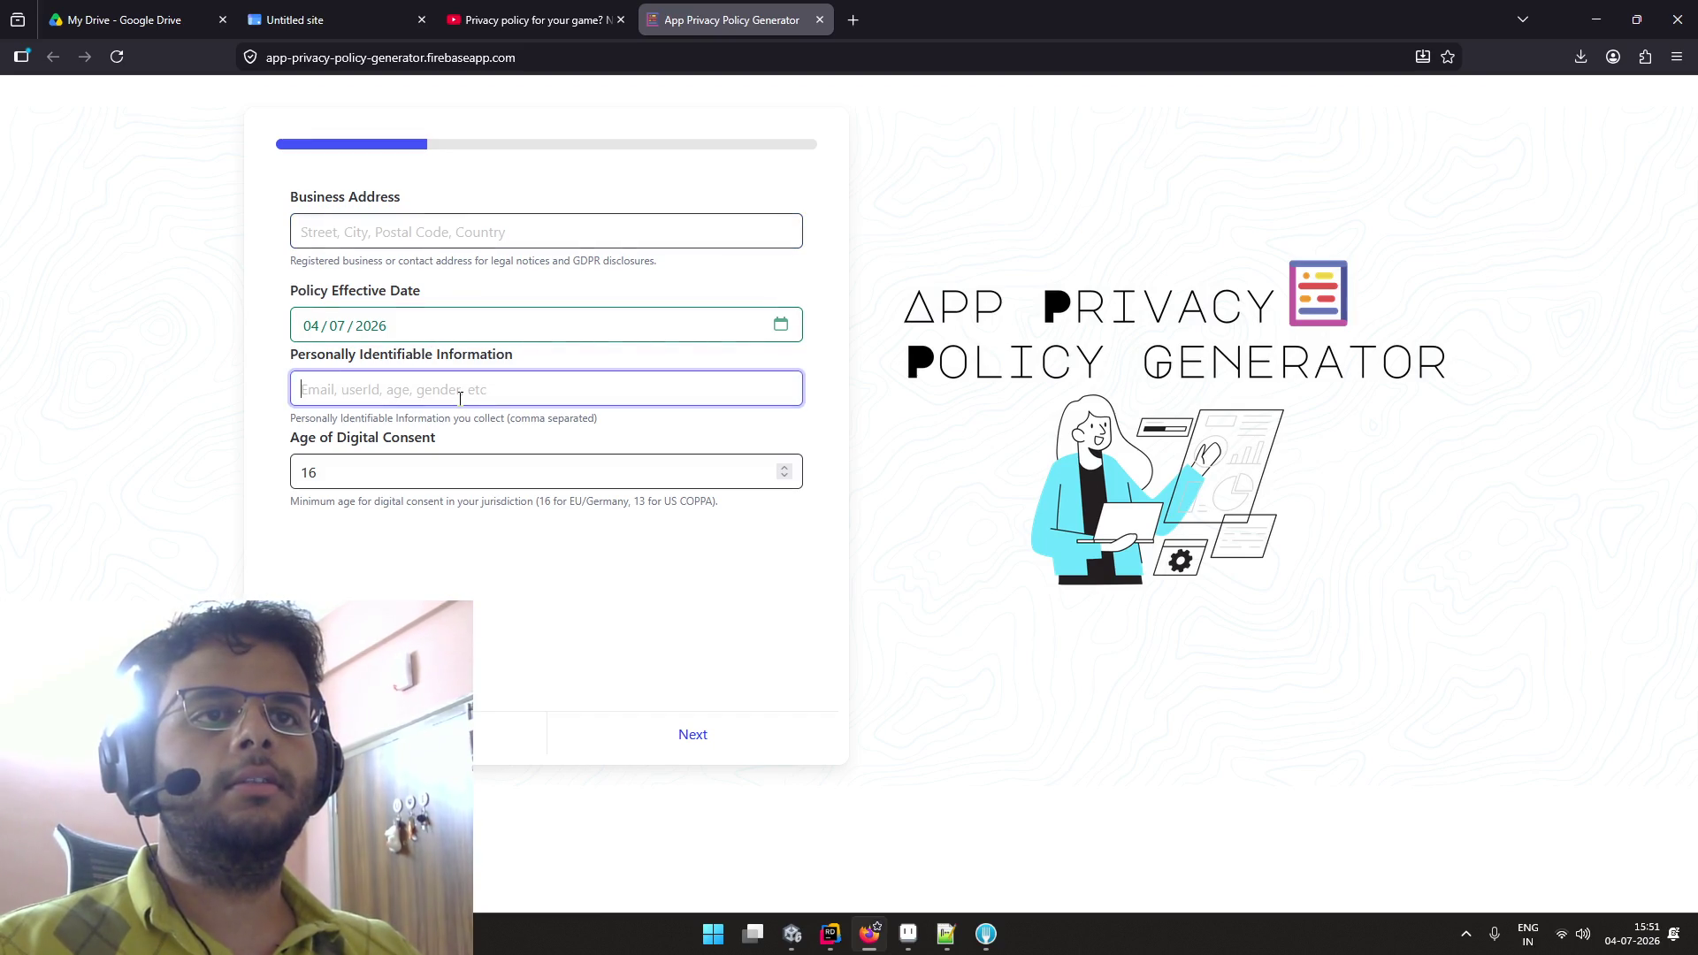
pyautogui.click(688, 732)
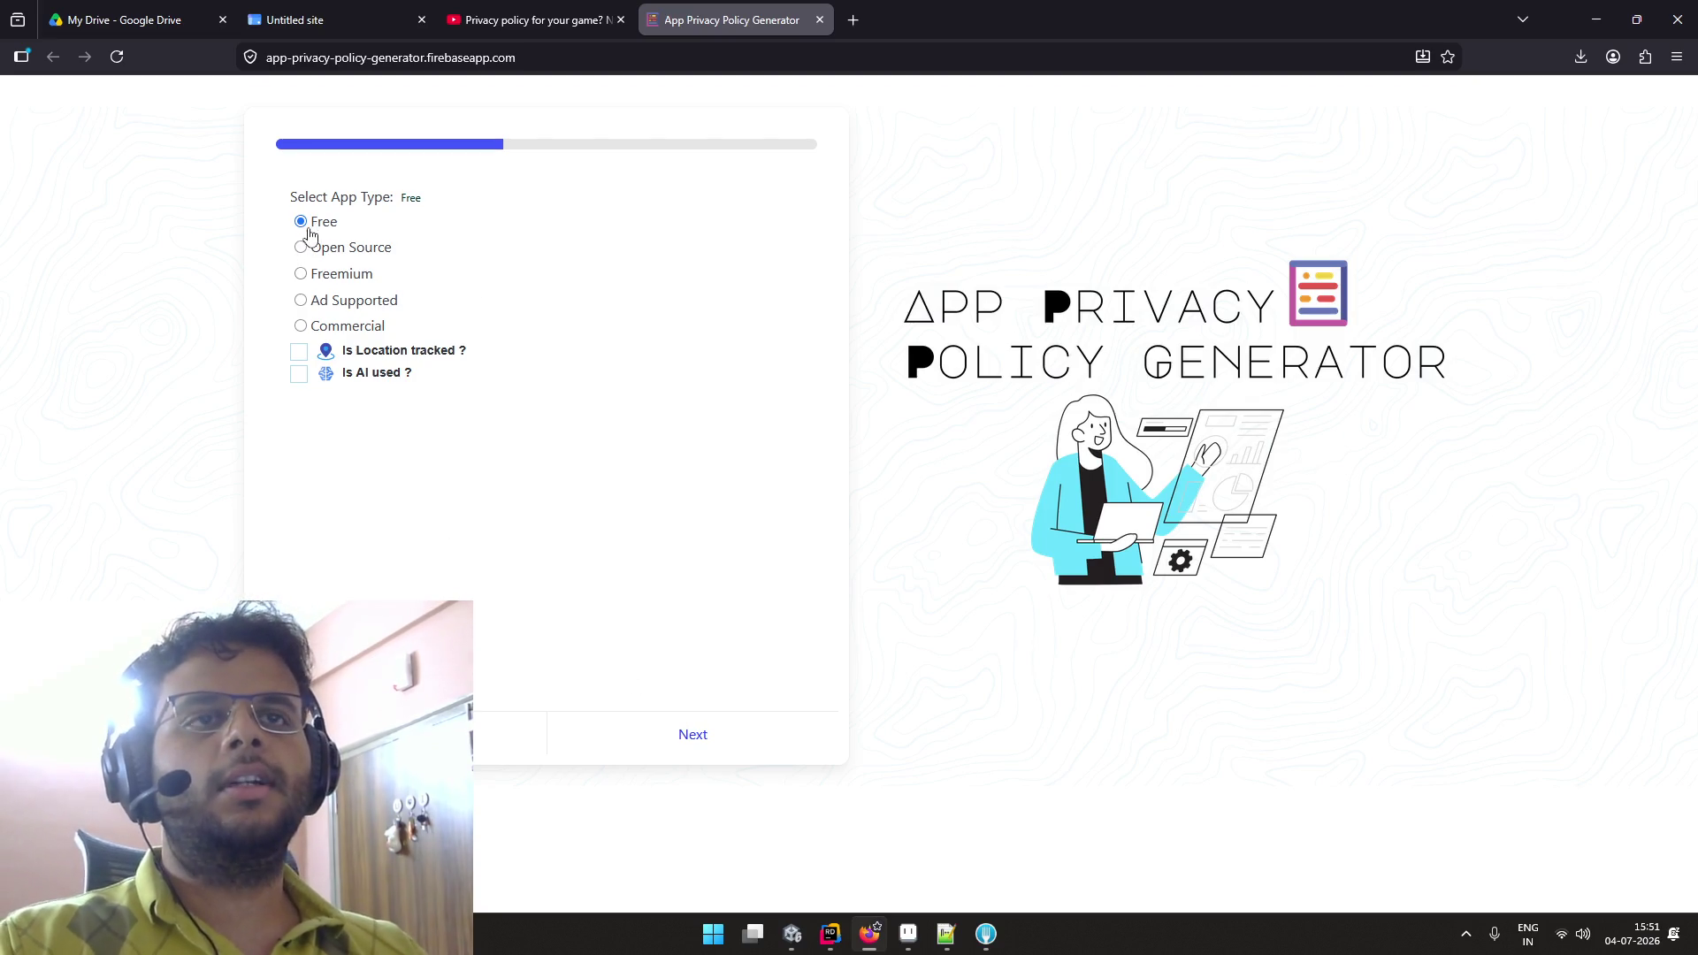
# Mark the app Ad Supported, choose platform Both with Android & iOS, and reach developer details.
pyautogui.click(337, 304)
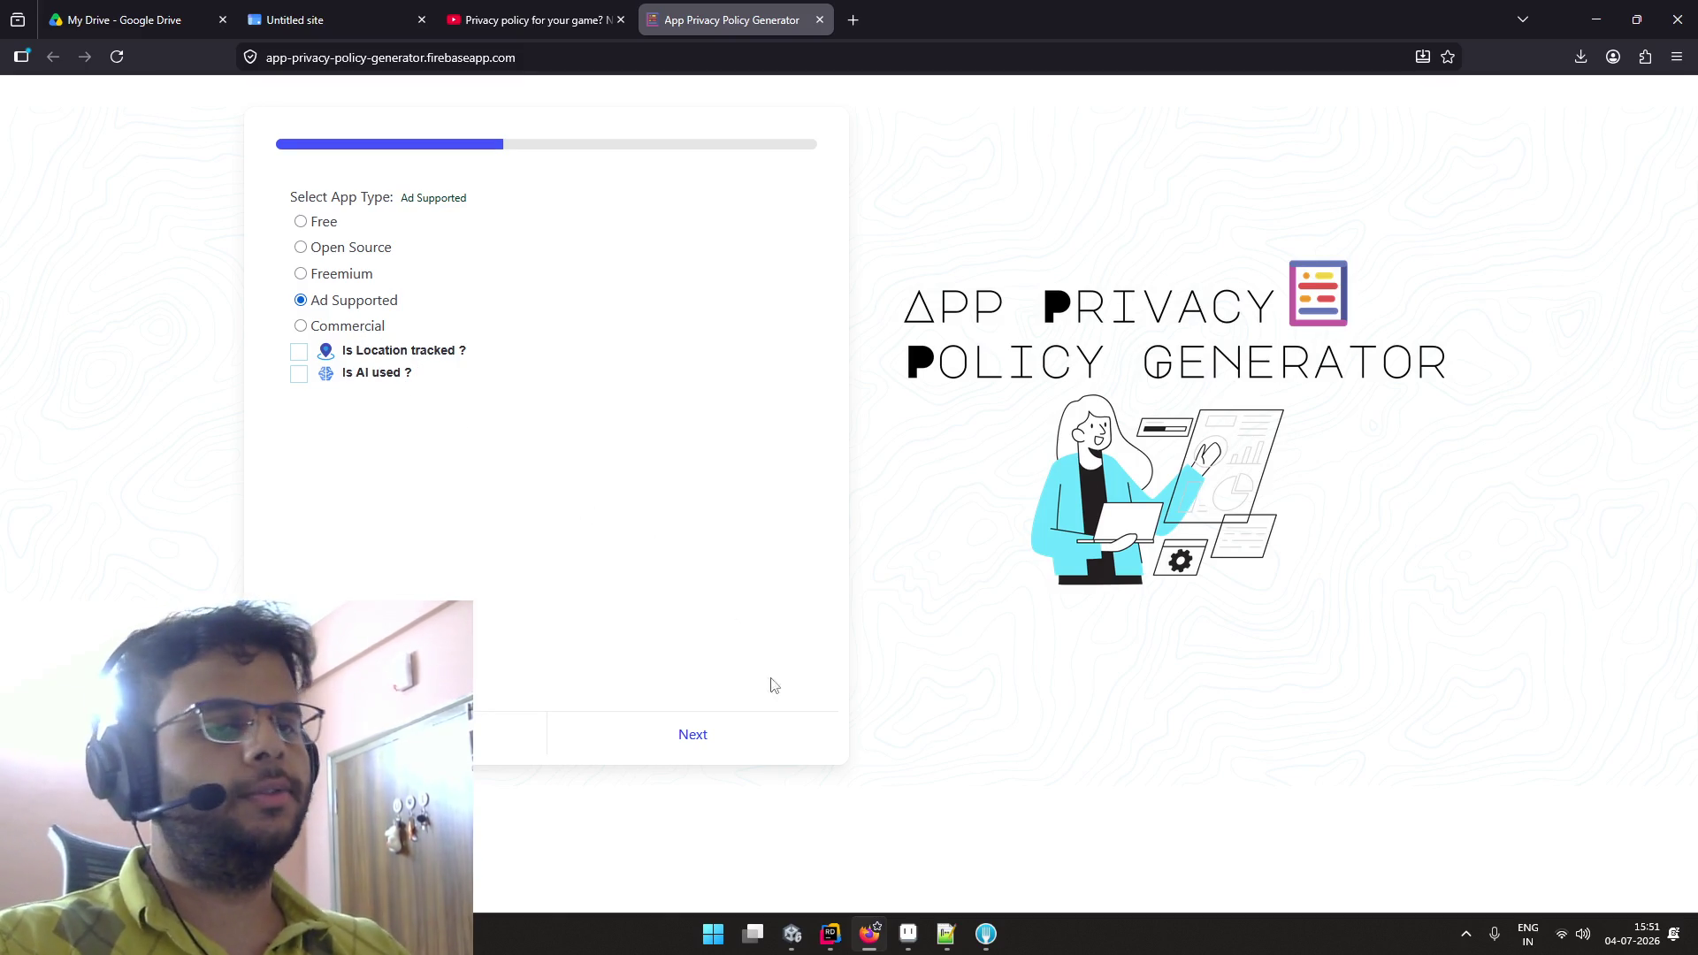
pyautogui.click(697, 734)
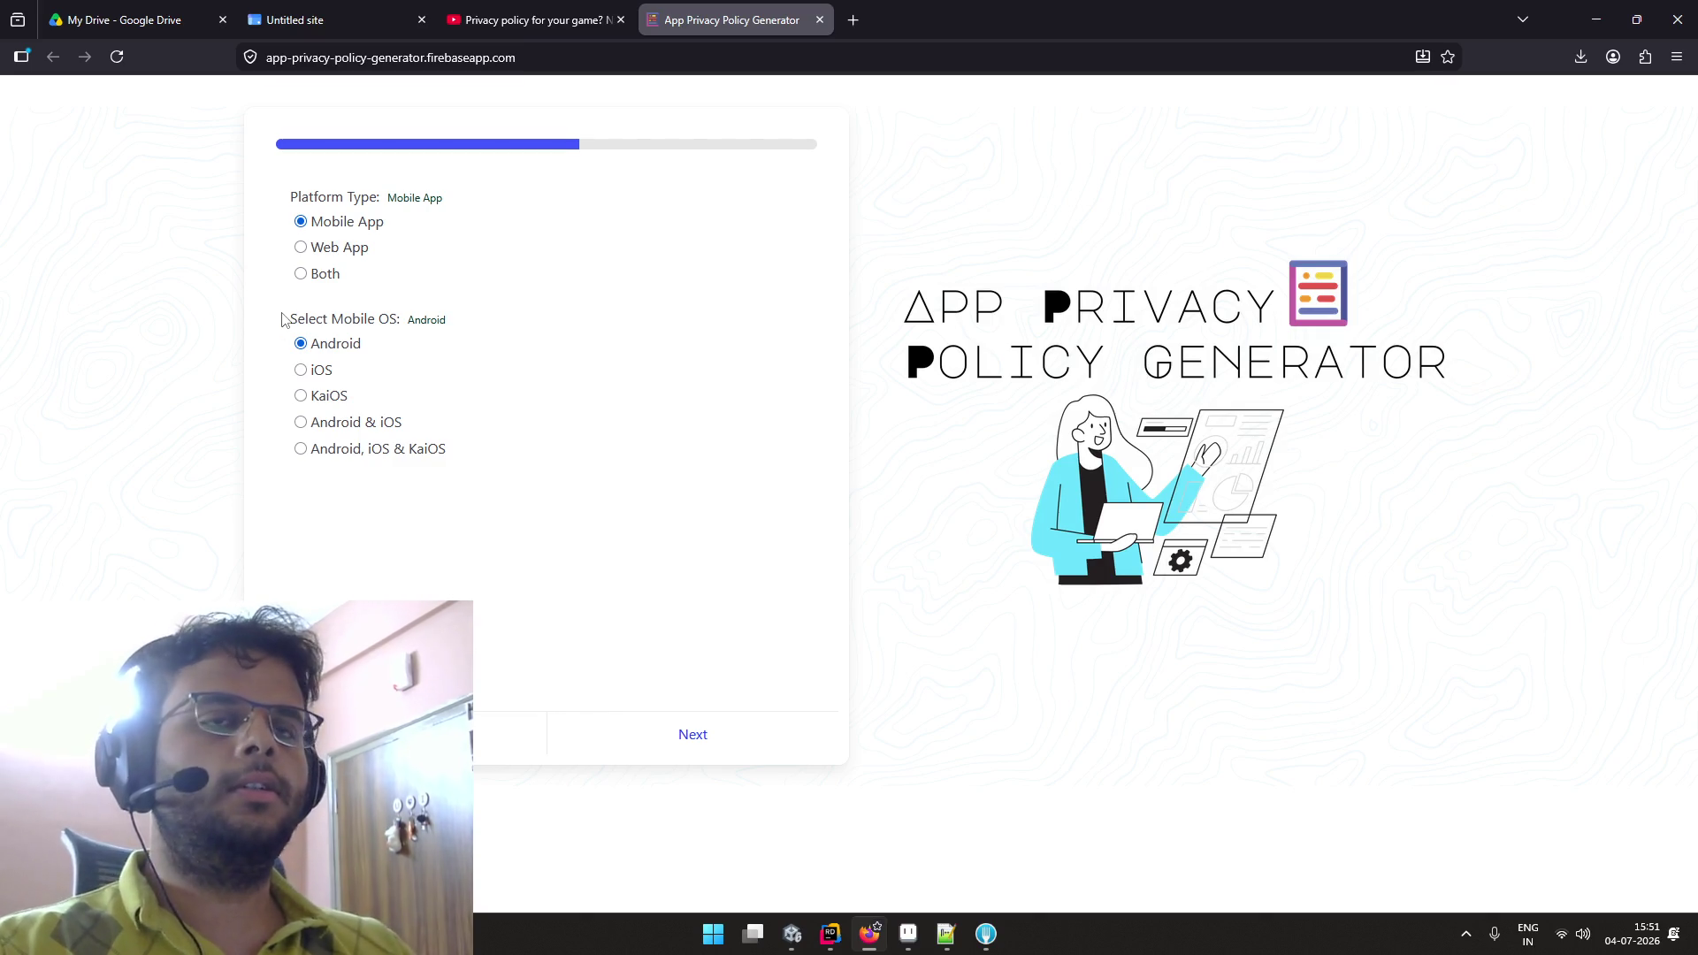
pyautogui.click(300, 275)
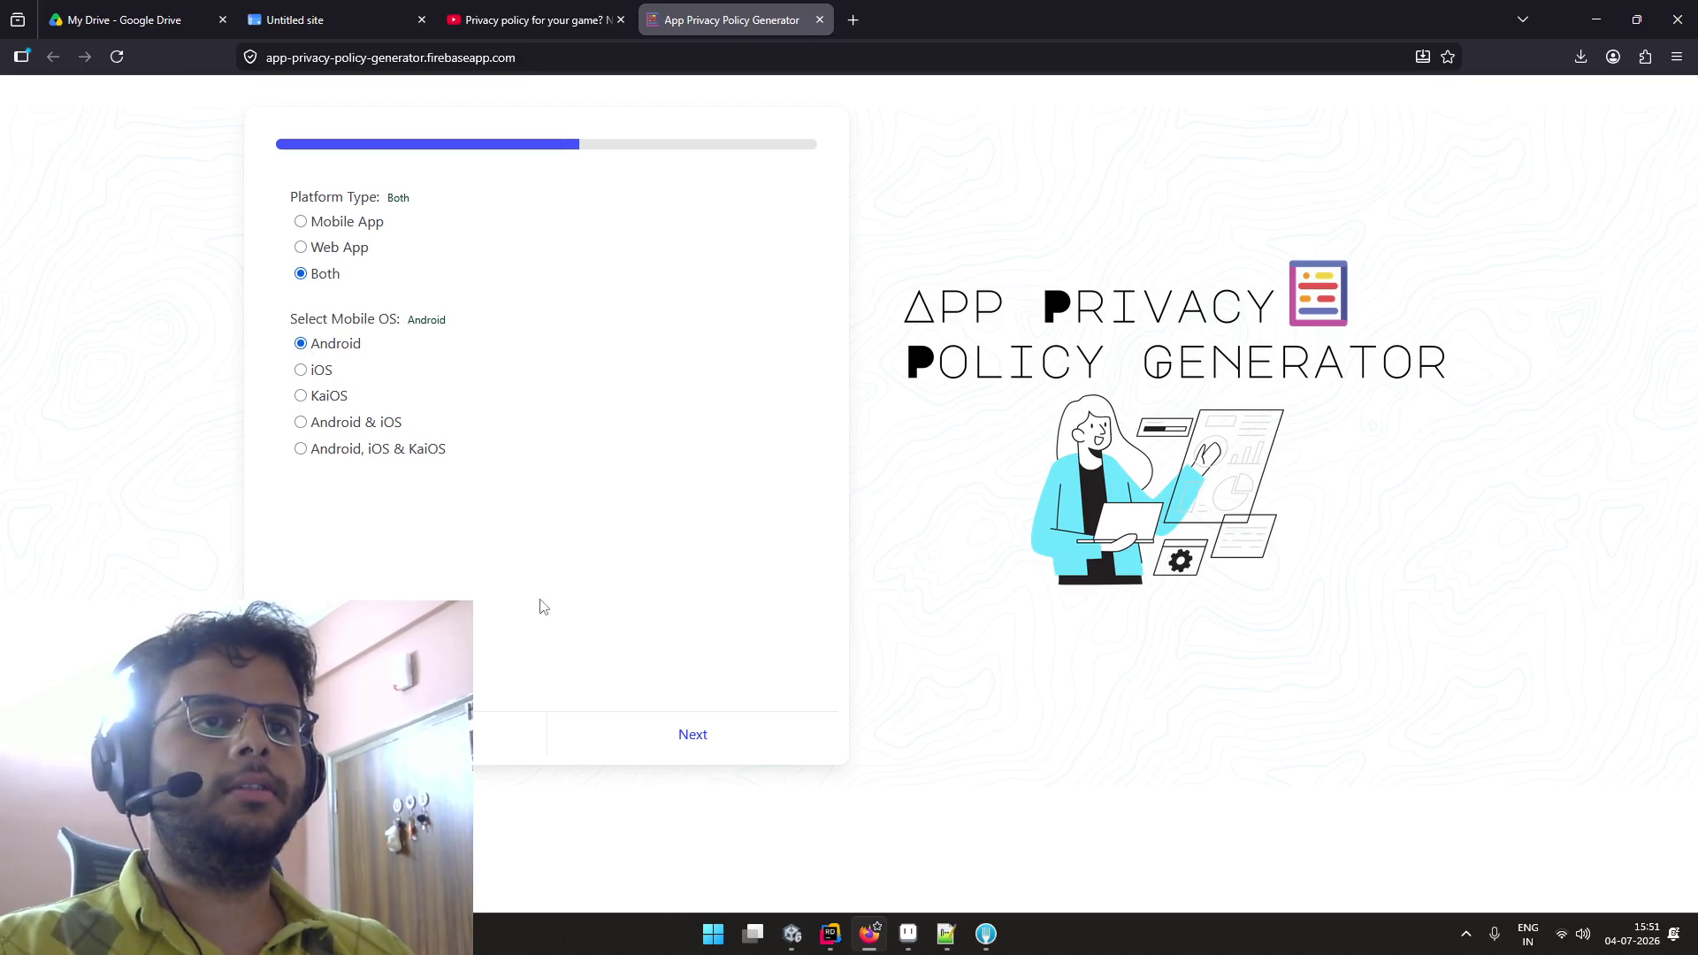
pyautogui.click(303, 424)
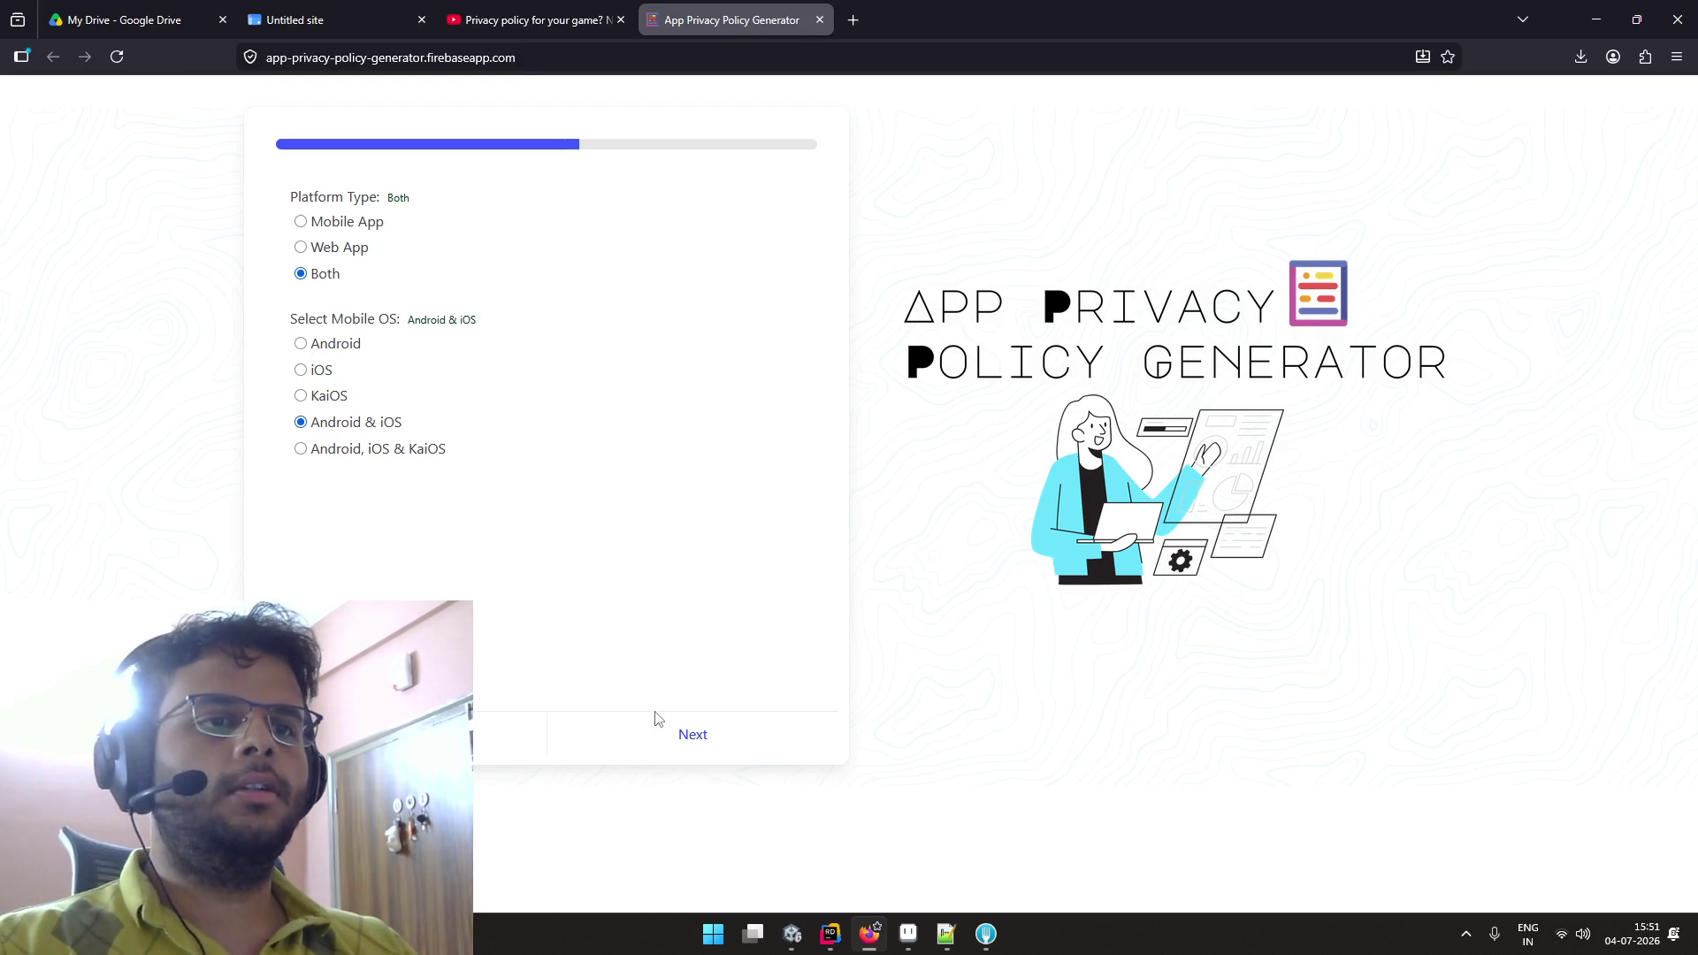
pyautogui.click(663, 734)
pyautogui.click(399, 302)
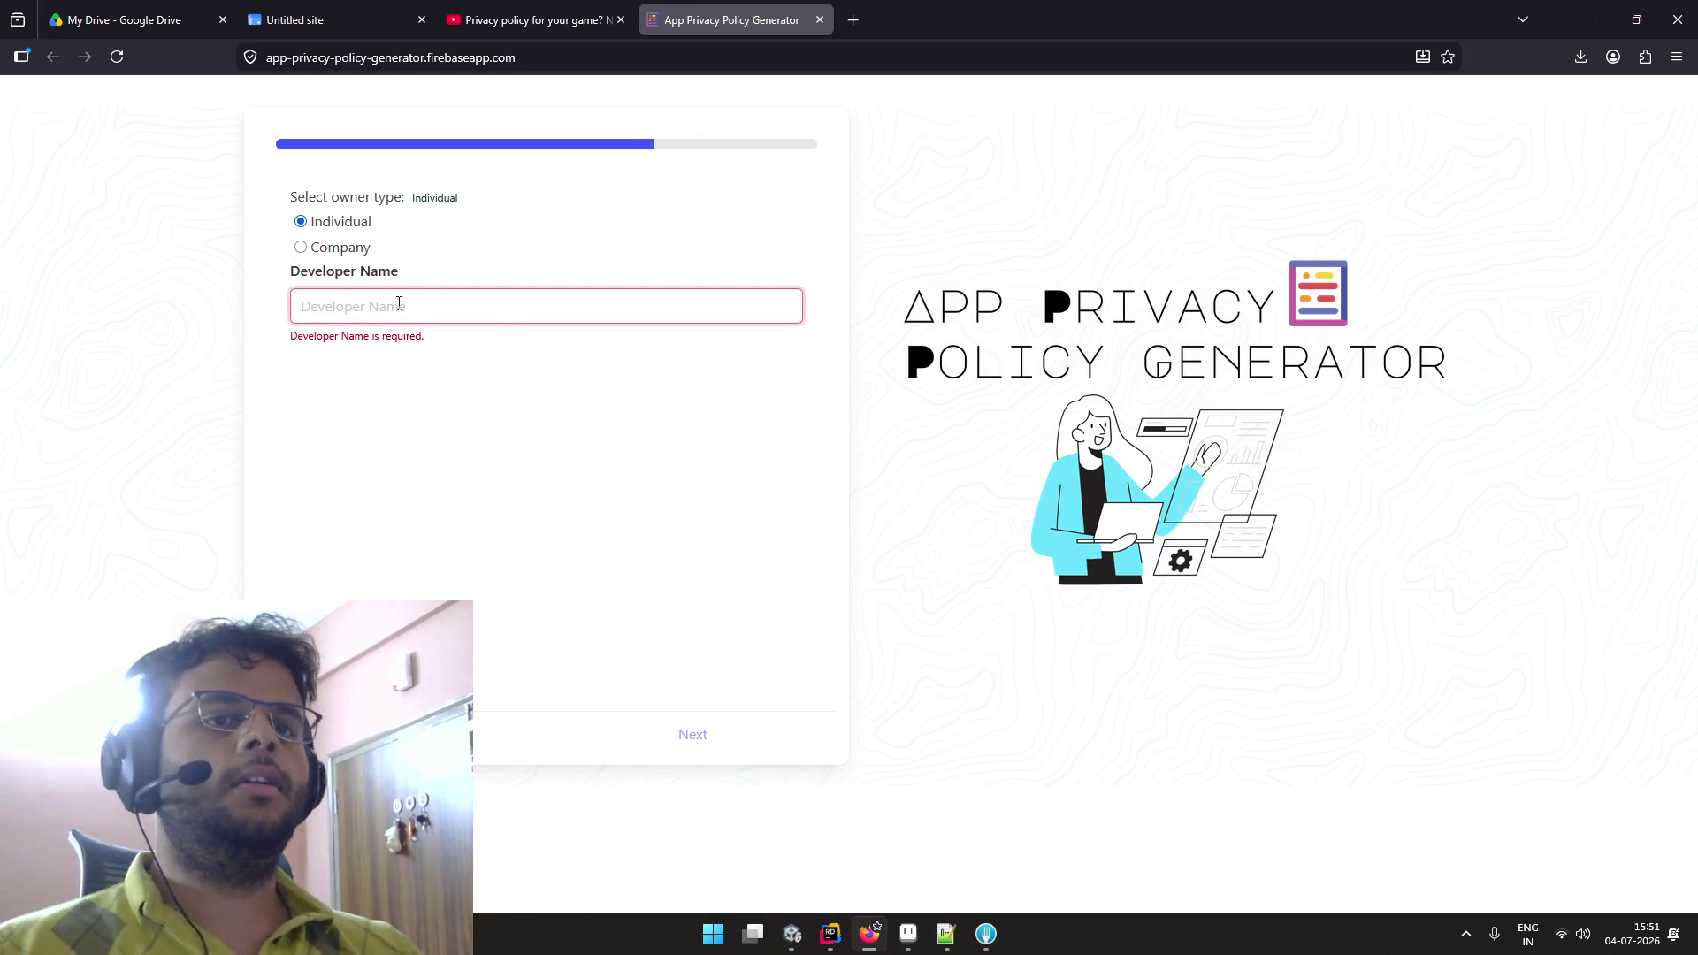
# Enter the developer name, then tick AdMob and Google Analytics for Firebase as third-party services.
pyautogui.write('Rioshe')
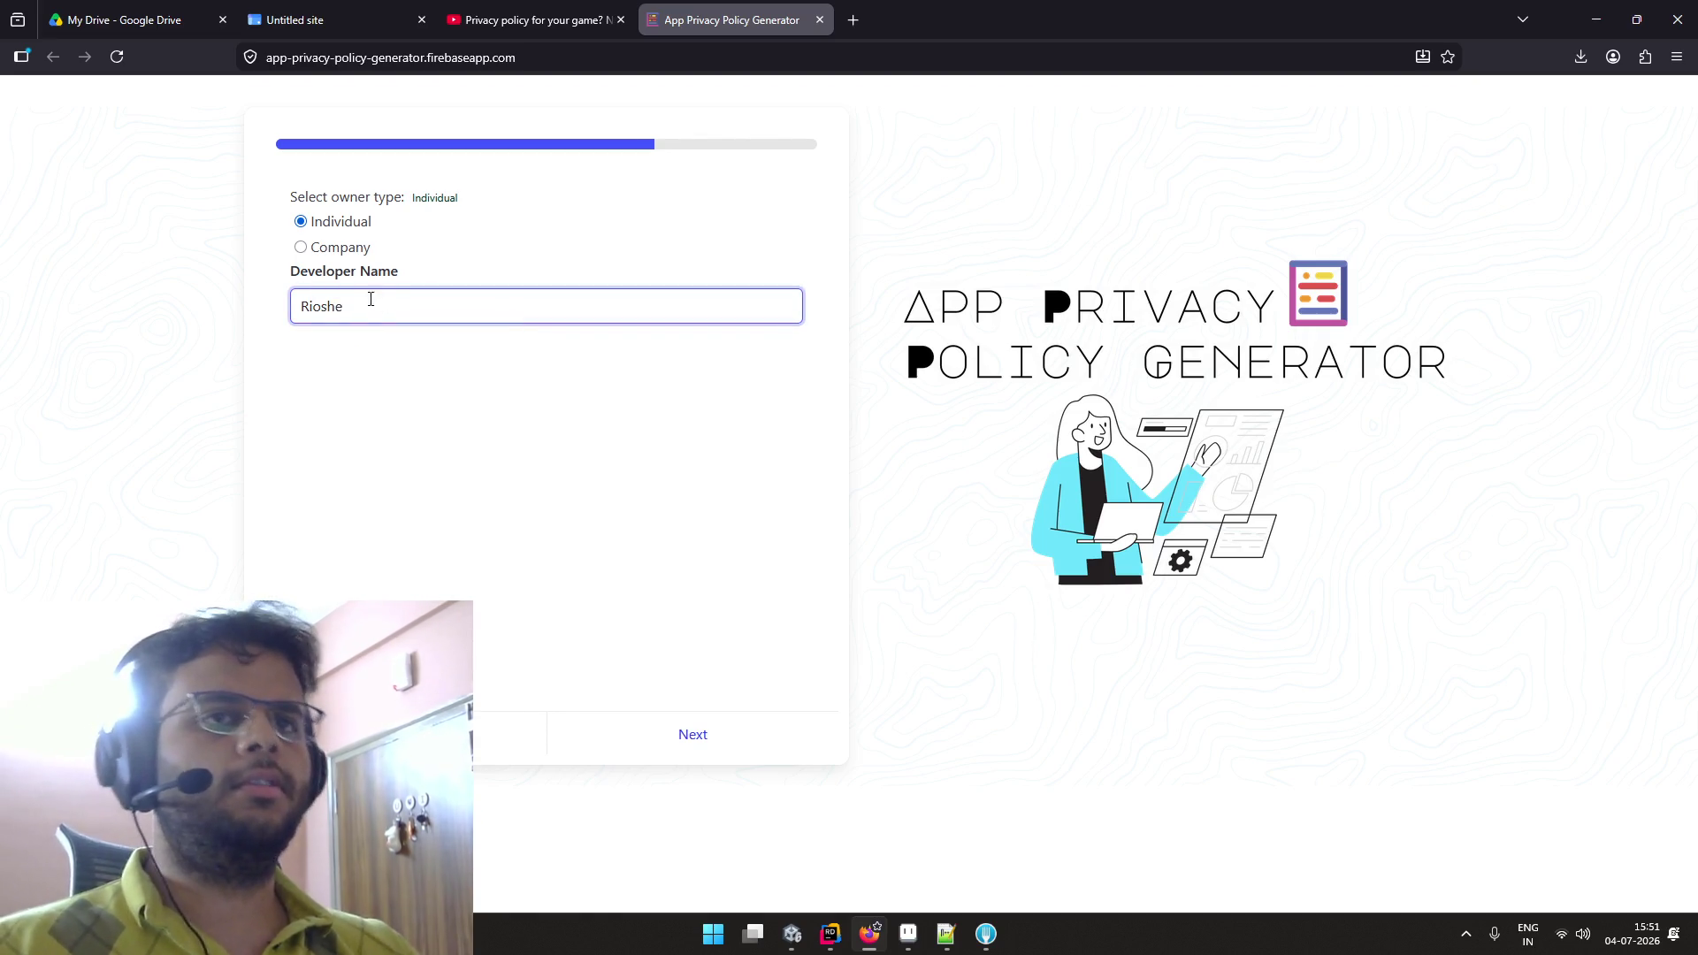
pyautogui.click(657, 728)
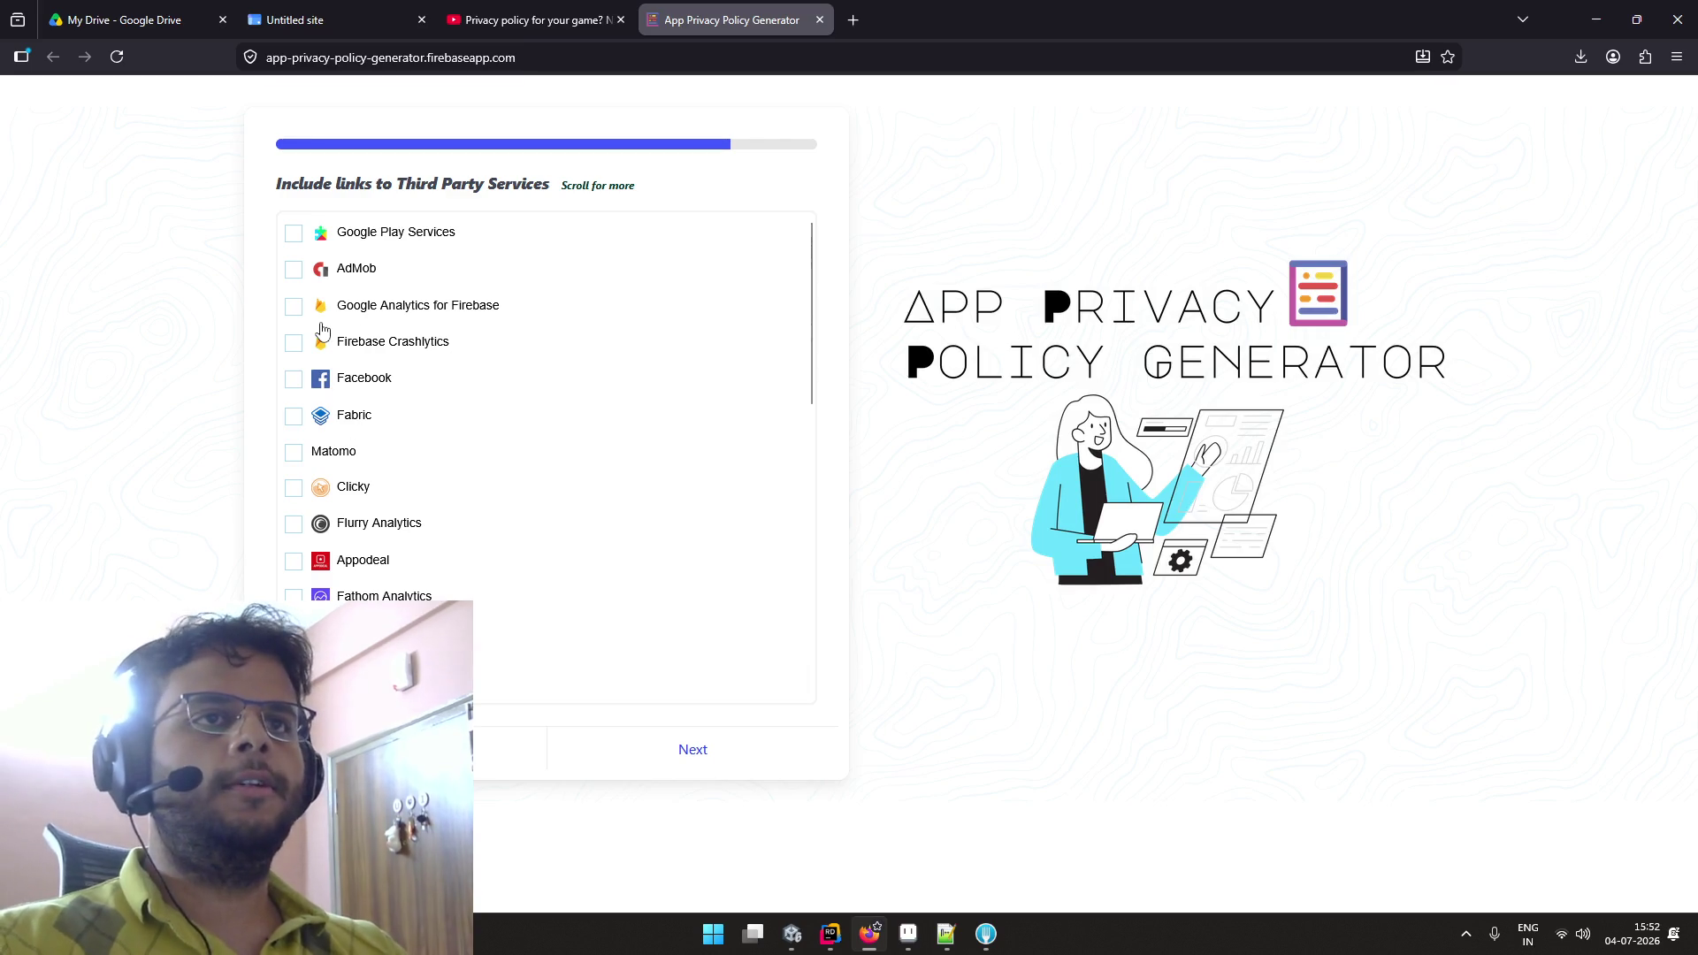
pyautogui.click(294, 270)
pyautogui.scroll(-3, 436, 340)
pyautogui.scroll(3, 368, 301)
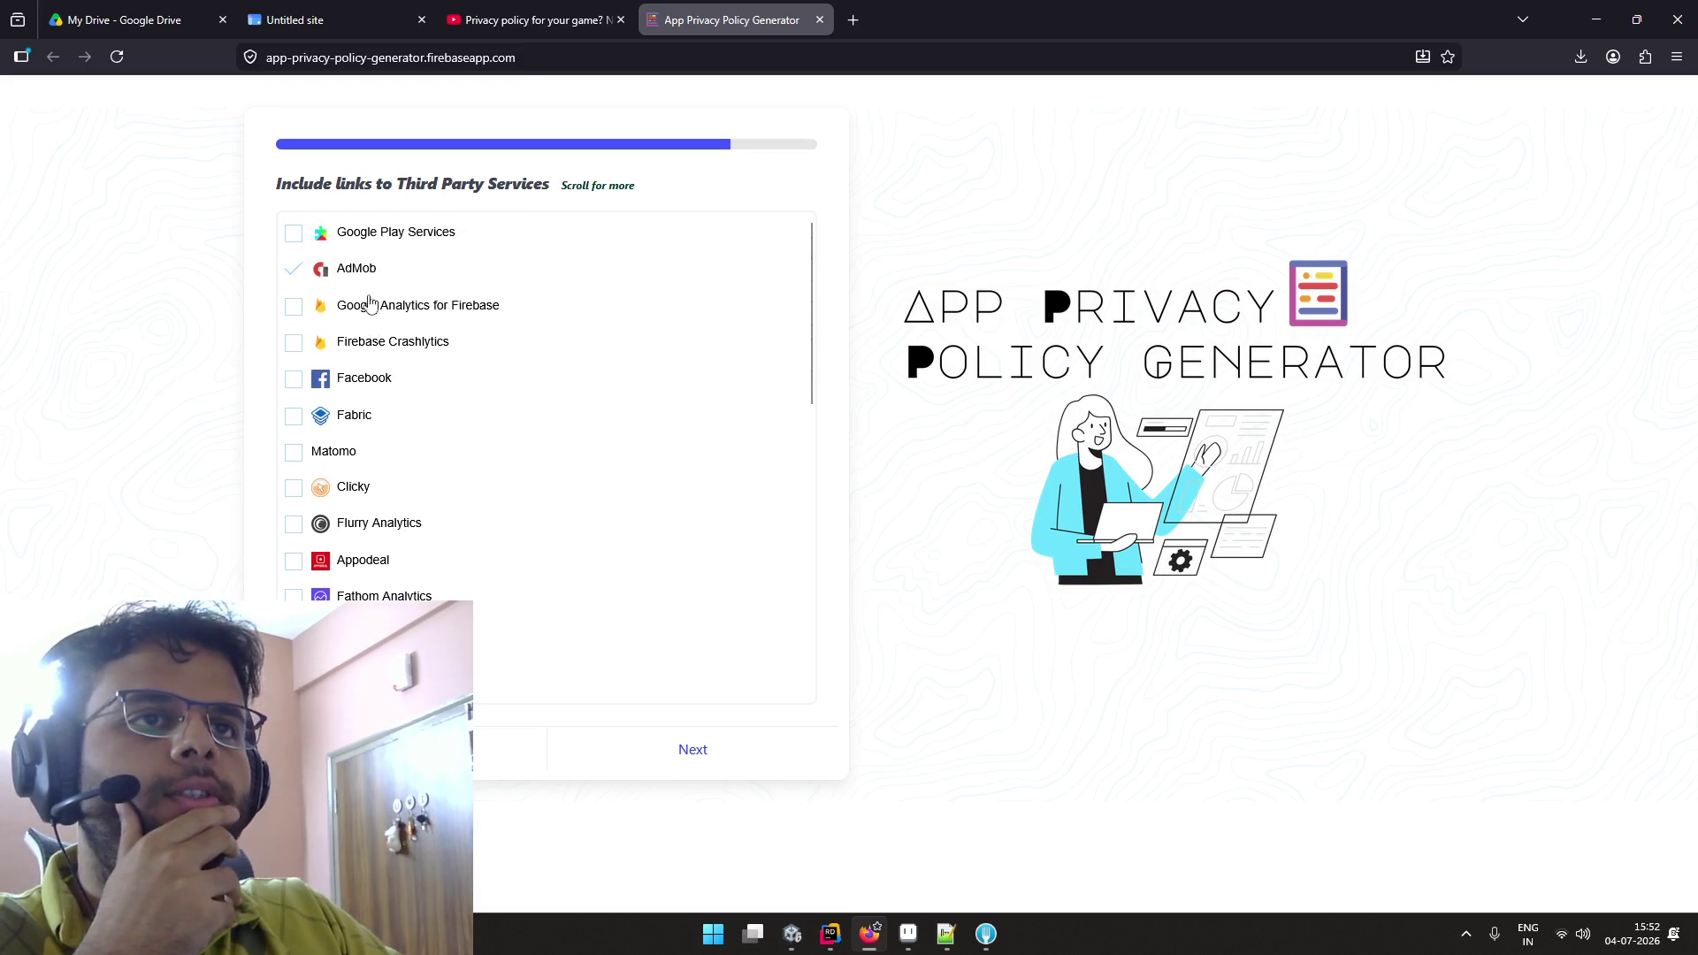
pyautogui.click(302, 311)
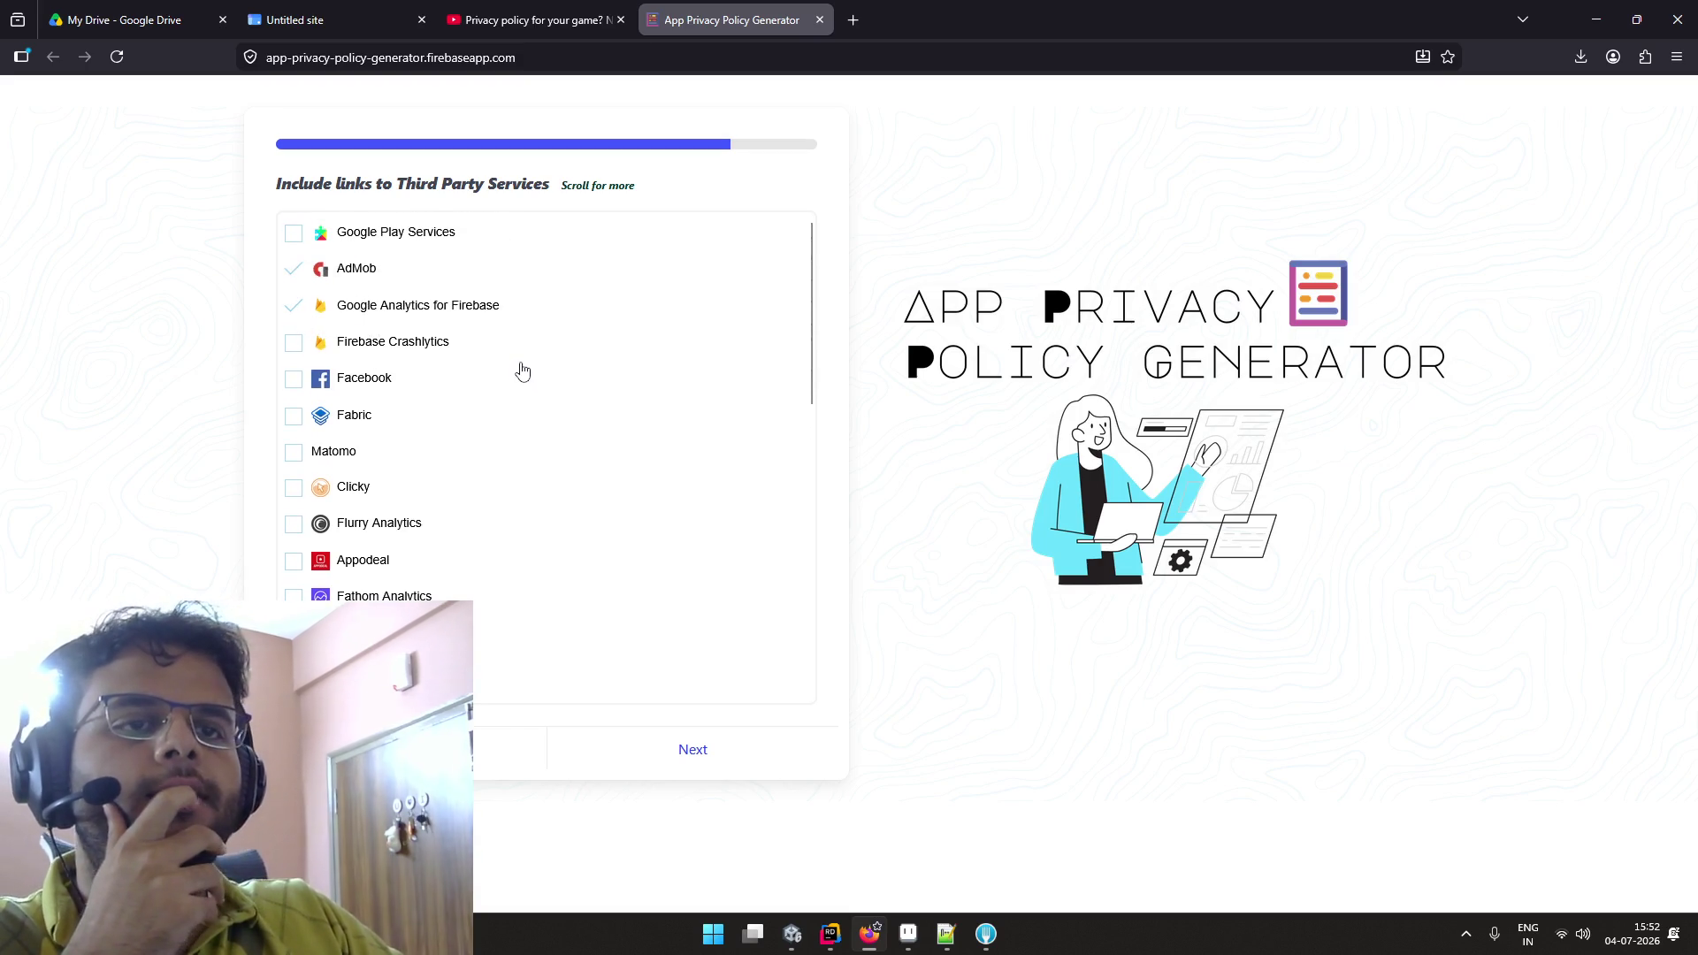
# Also tick Unity and Google Play Services, then advance to the wizard's final step.
pyautogui.scroll(-10, 523, 371)
pyautogui.scroll(10, 523, 371)
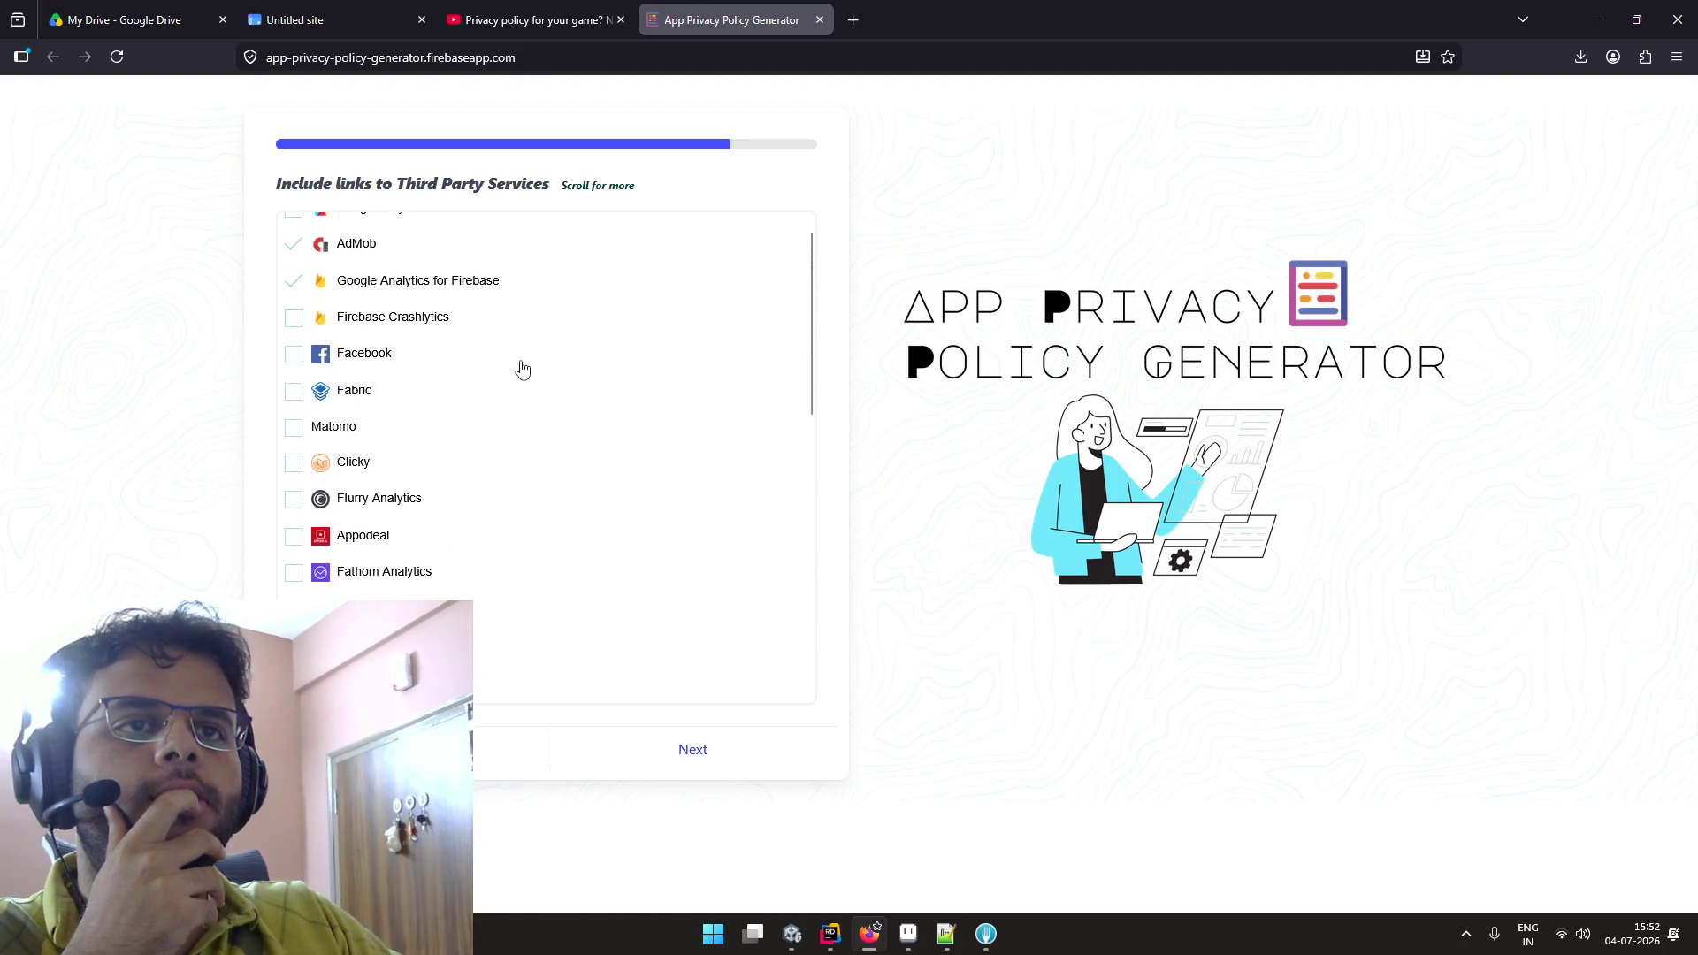
pyautogui.scroll(1, 416, 332)
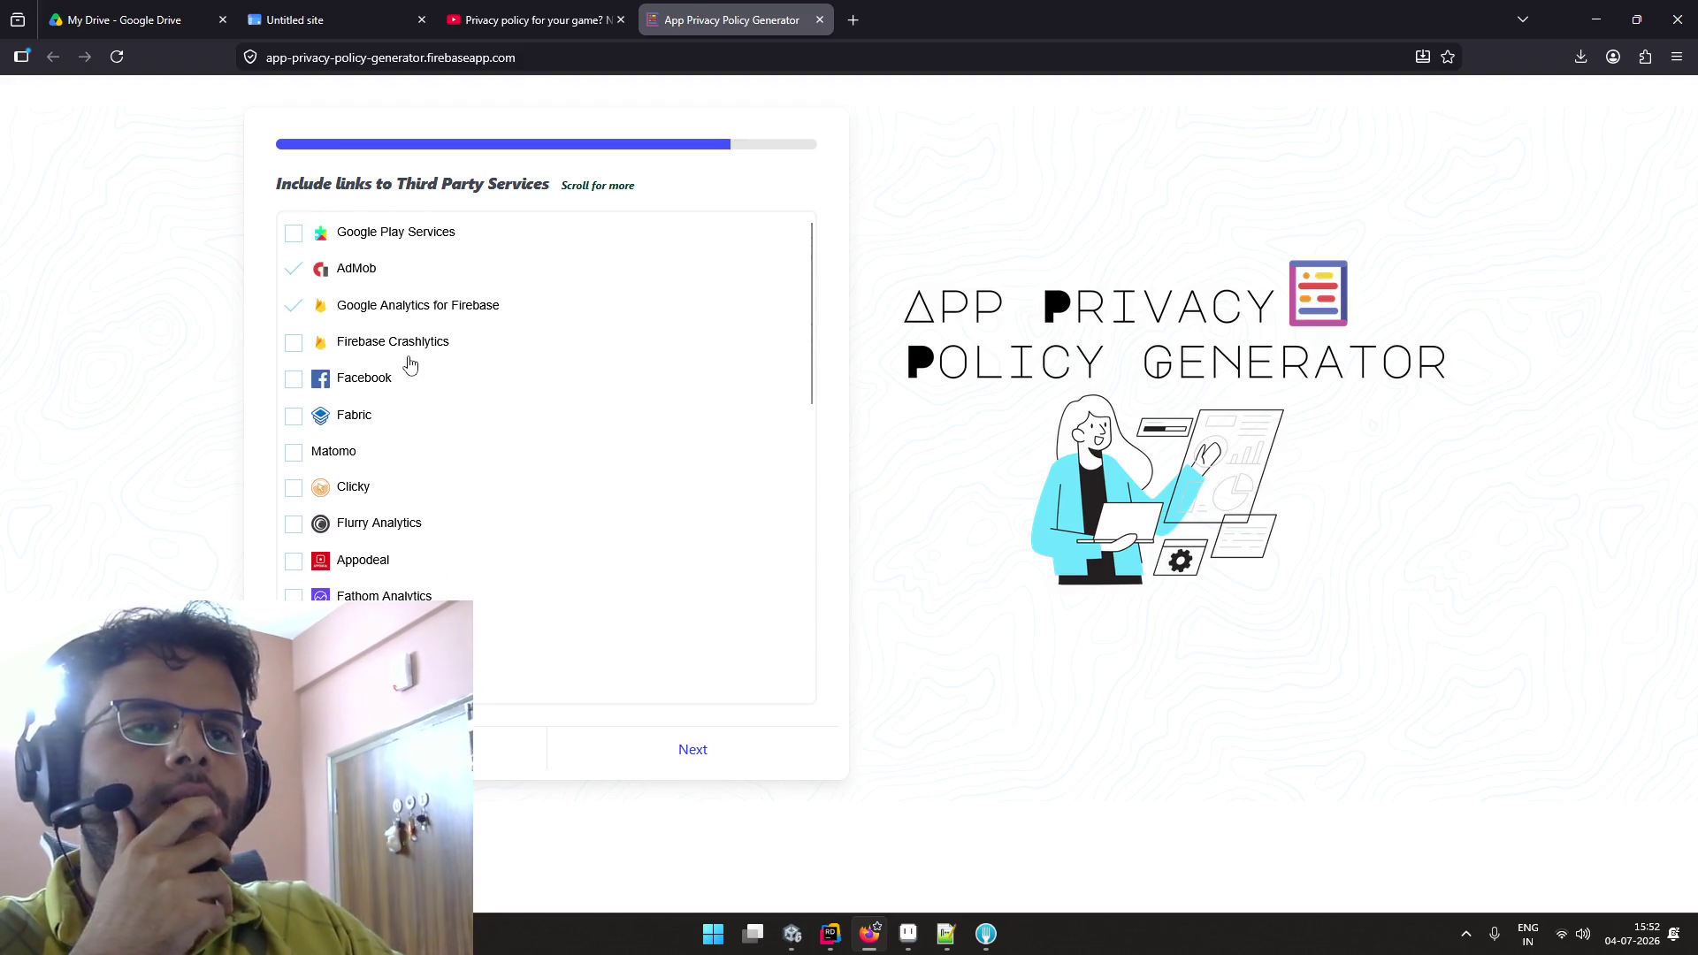
pyautogui.scroll(-3, 412, 364)
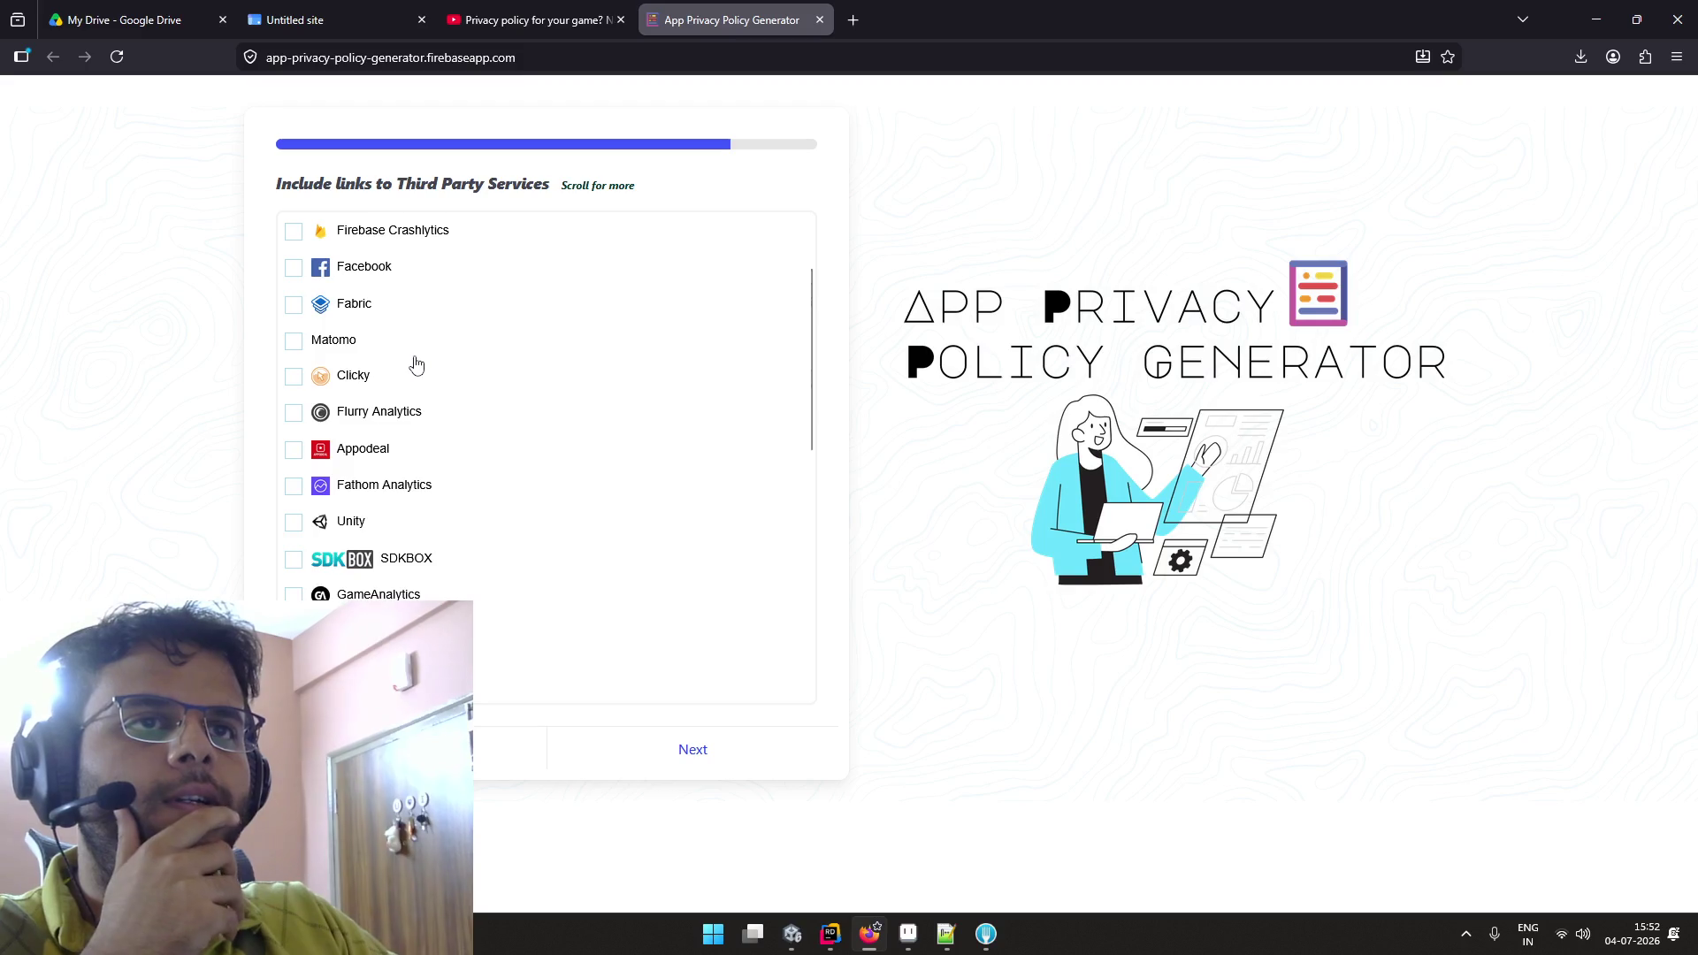
pyautogui.scroll(3, 416, 364)
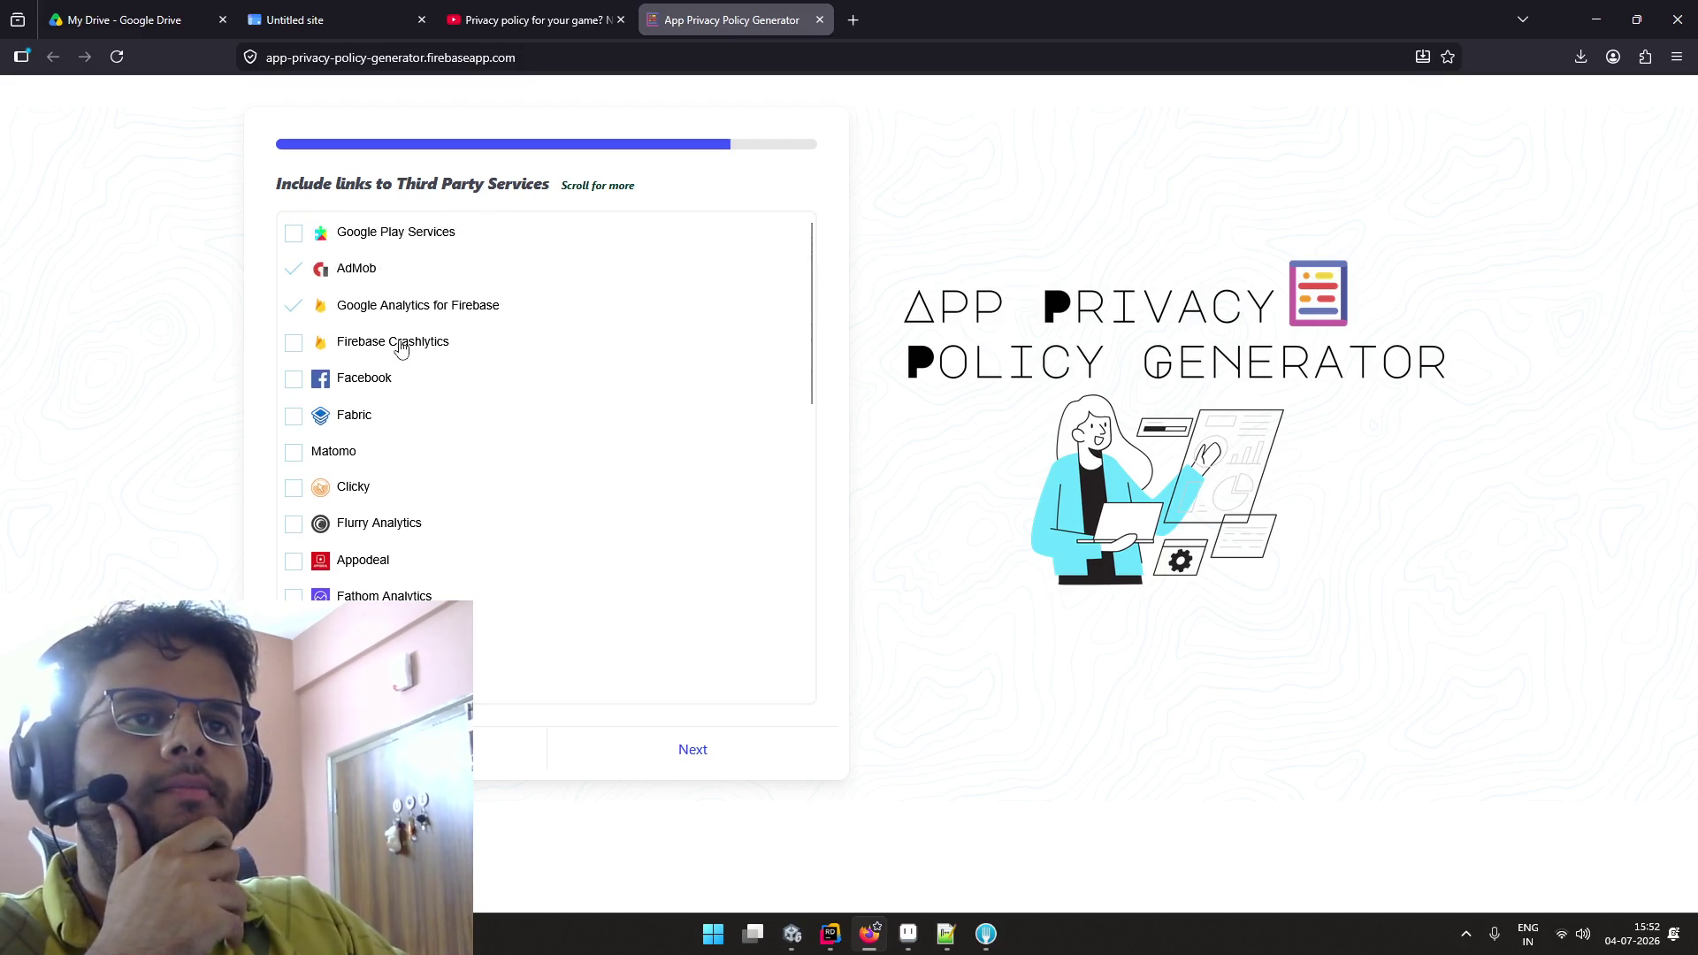
pyautogui.scroll(-3, 400, 349)
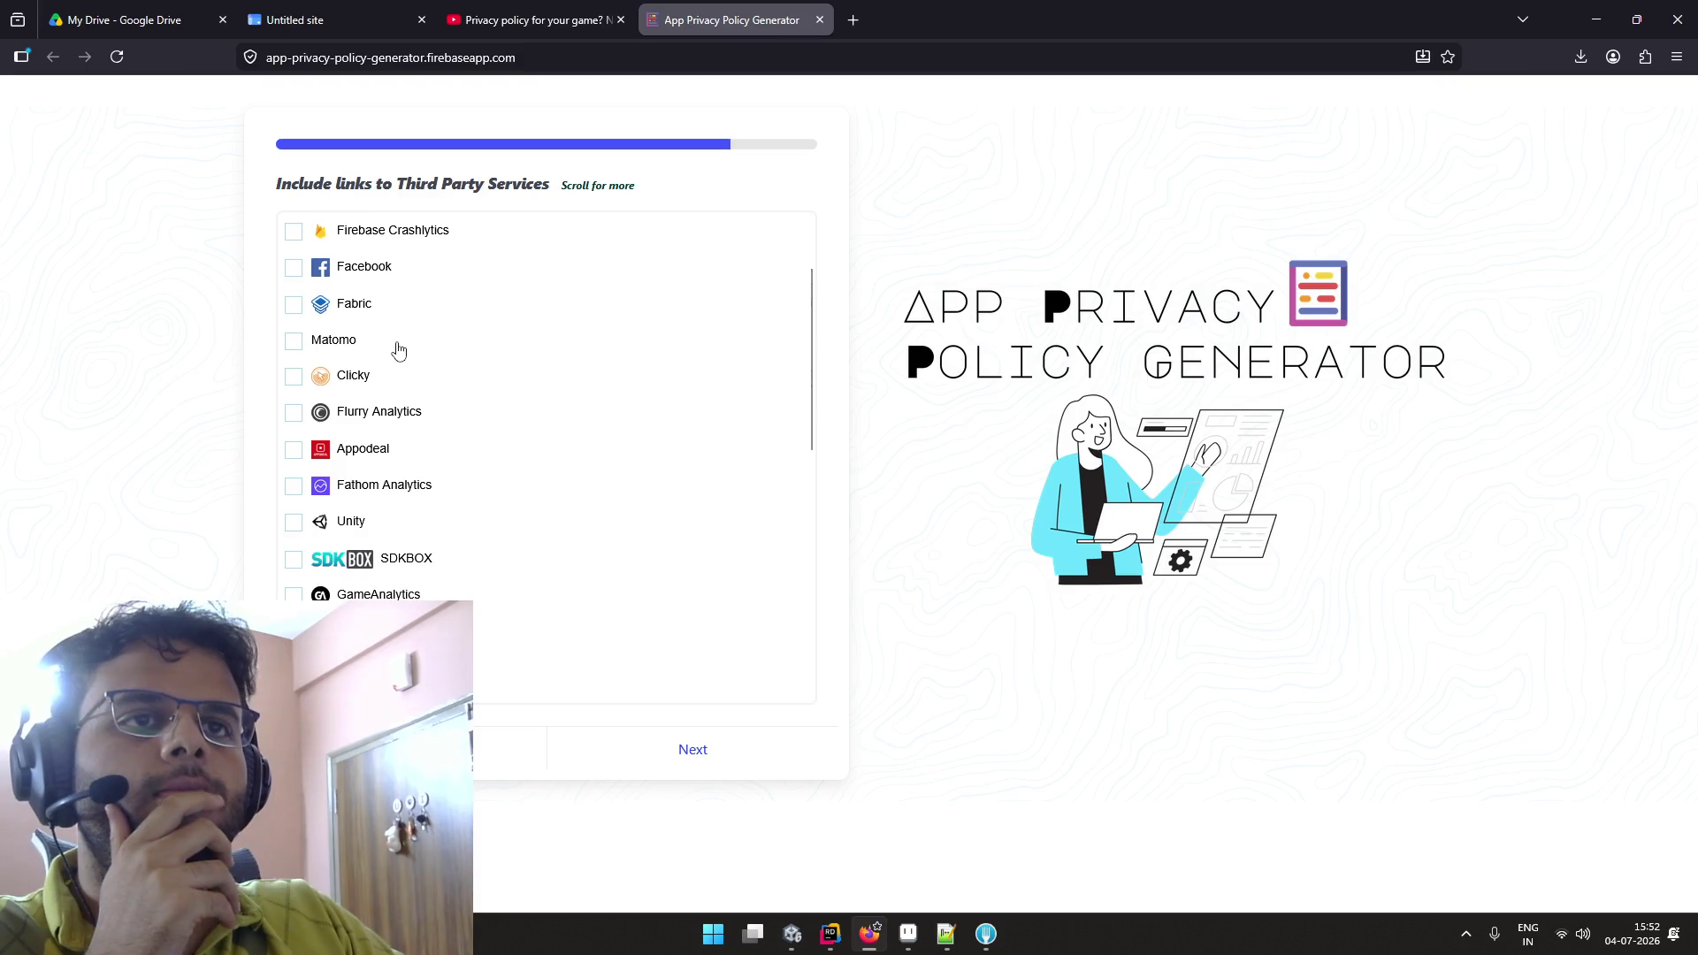
pyautogui.scroll(-3, 399, 351)
pyautogui.scroll(-3, 399, 350)
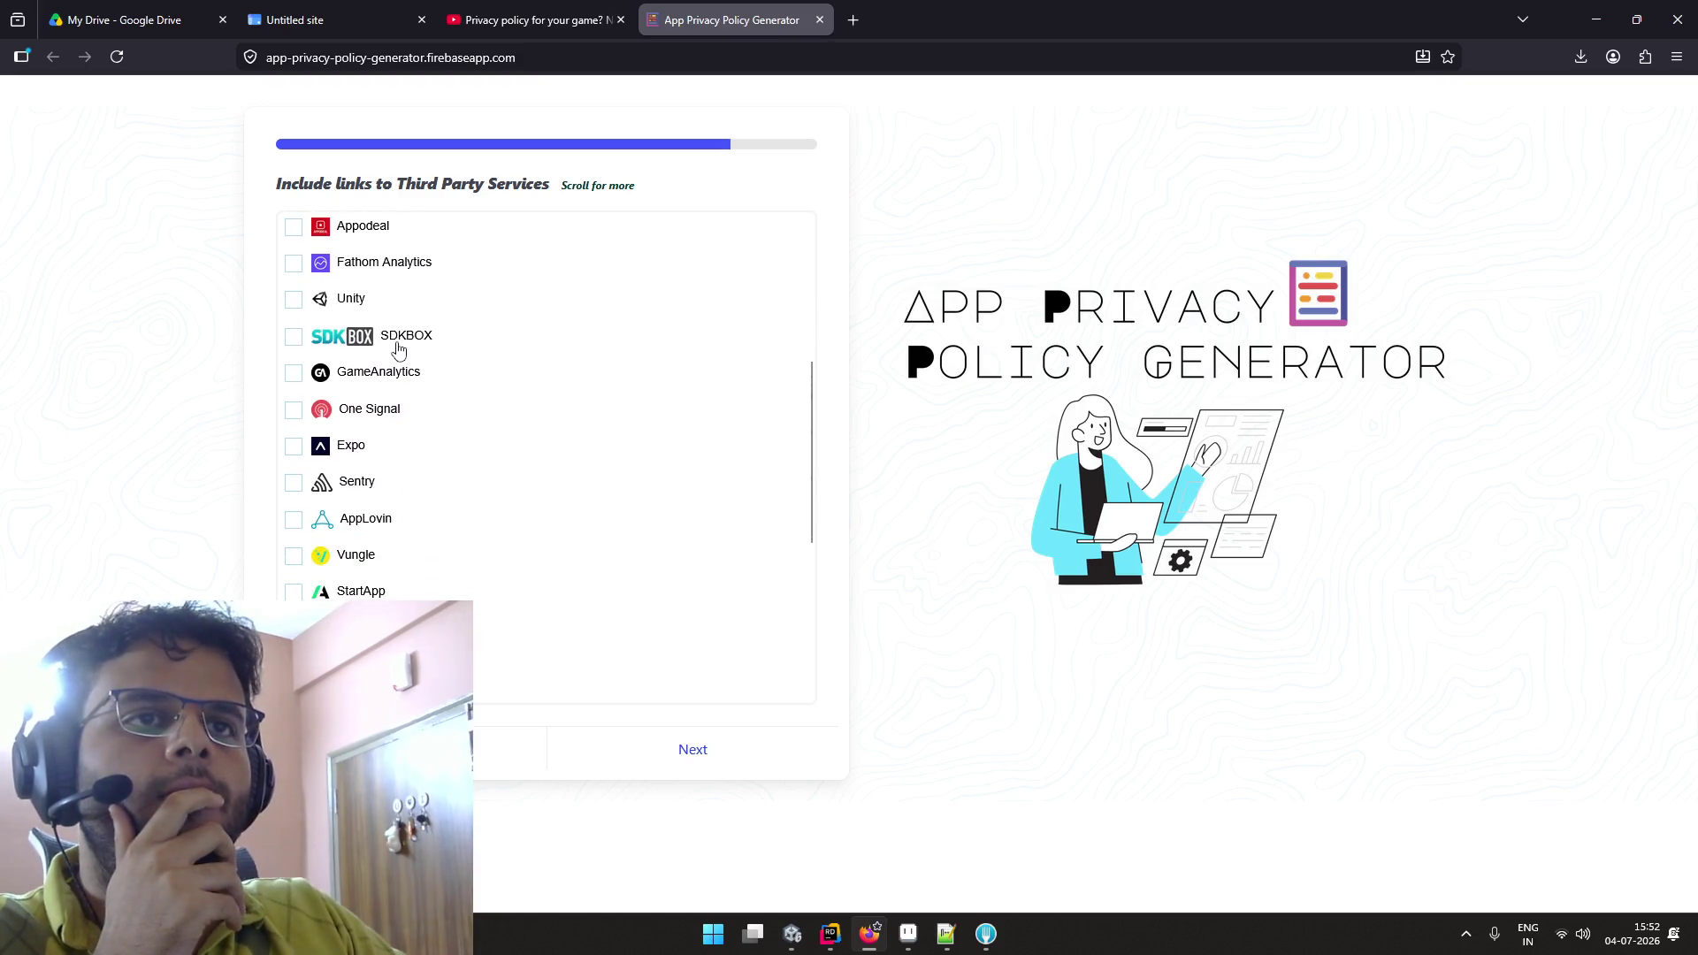
pyautogui.click(295, 299)
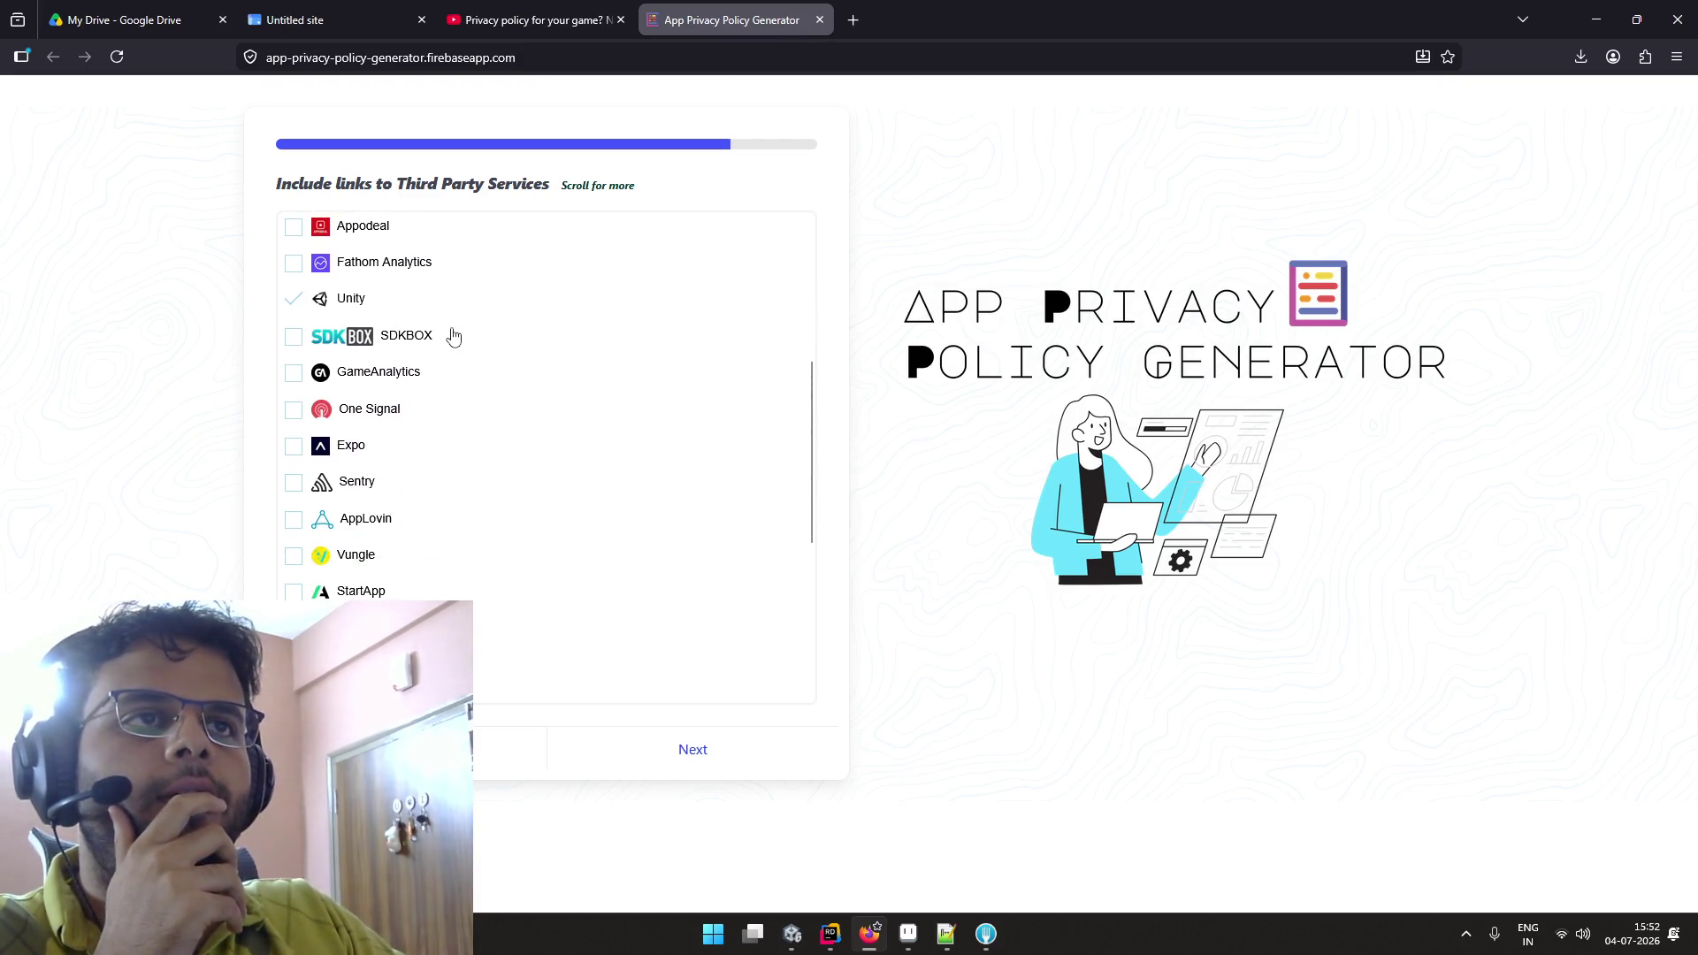
pyautogui.scroll(-3, 454, 337)
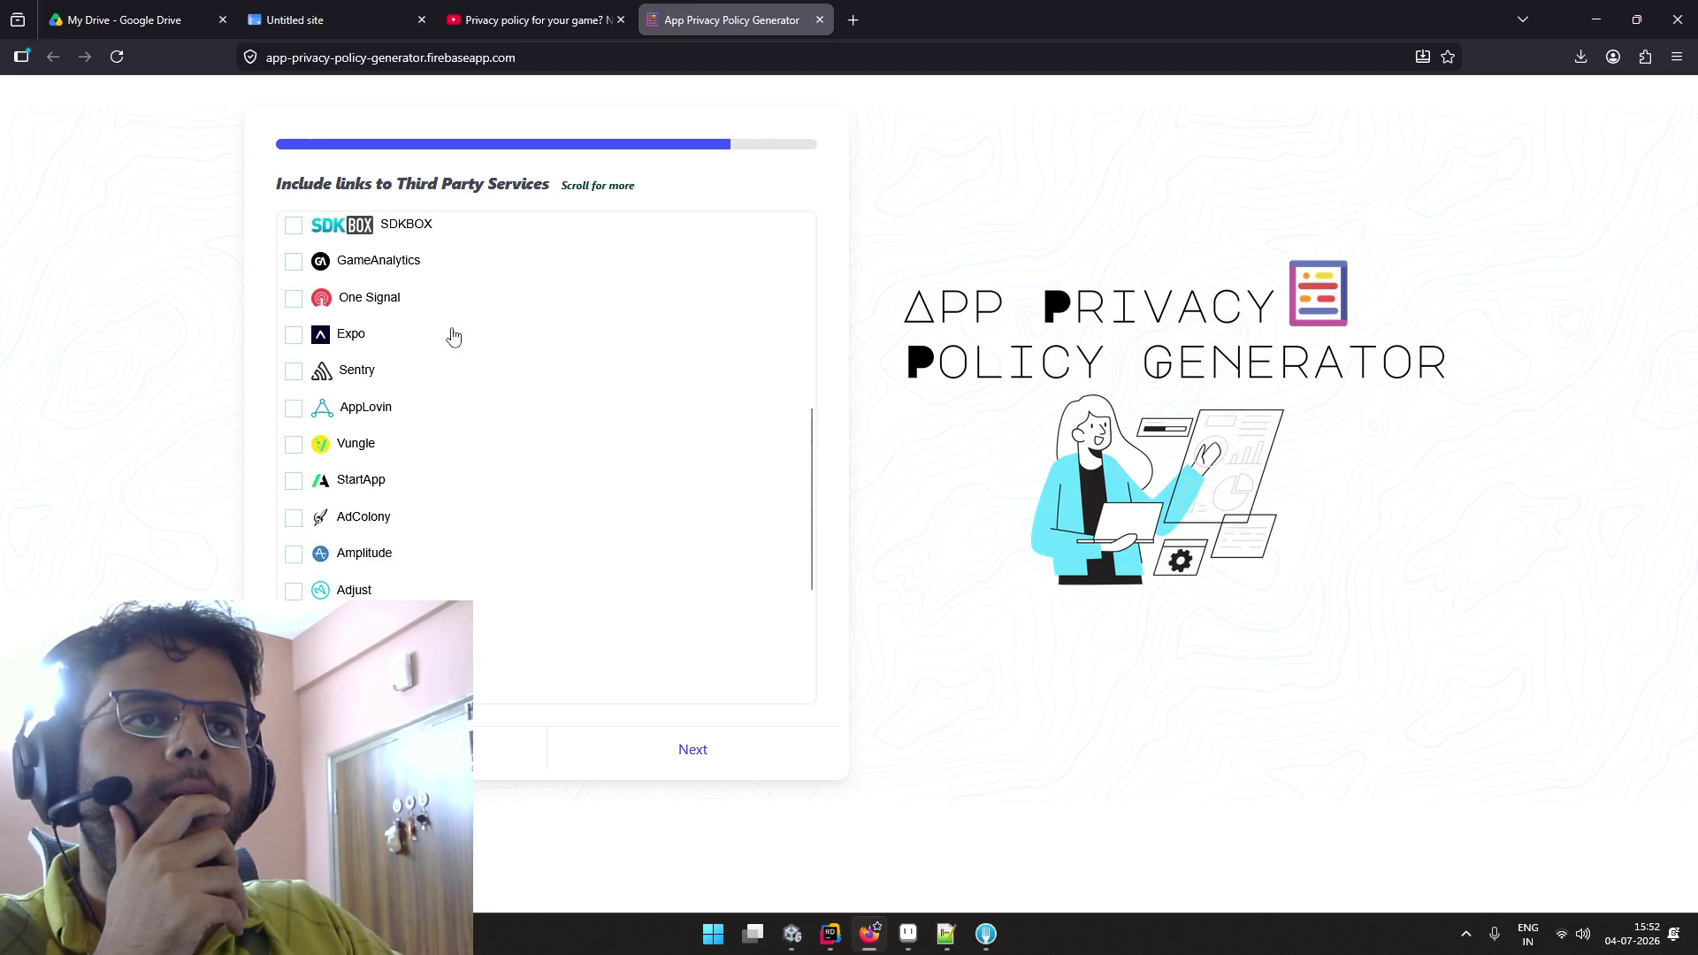
pyautogui.scroll(-6, 454, 337)
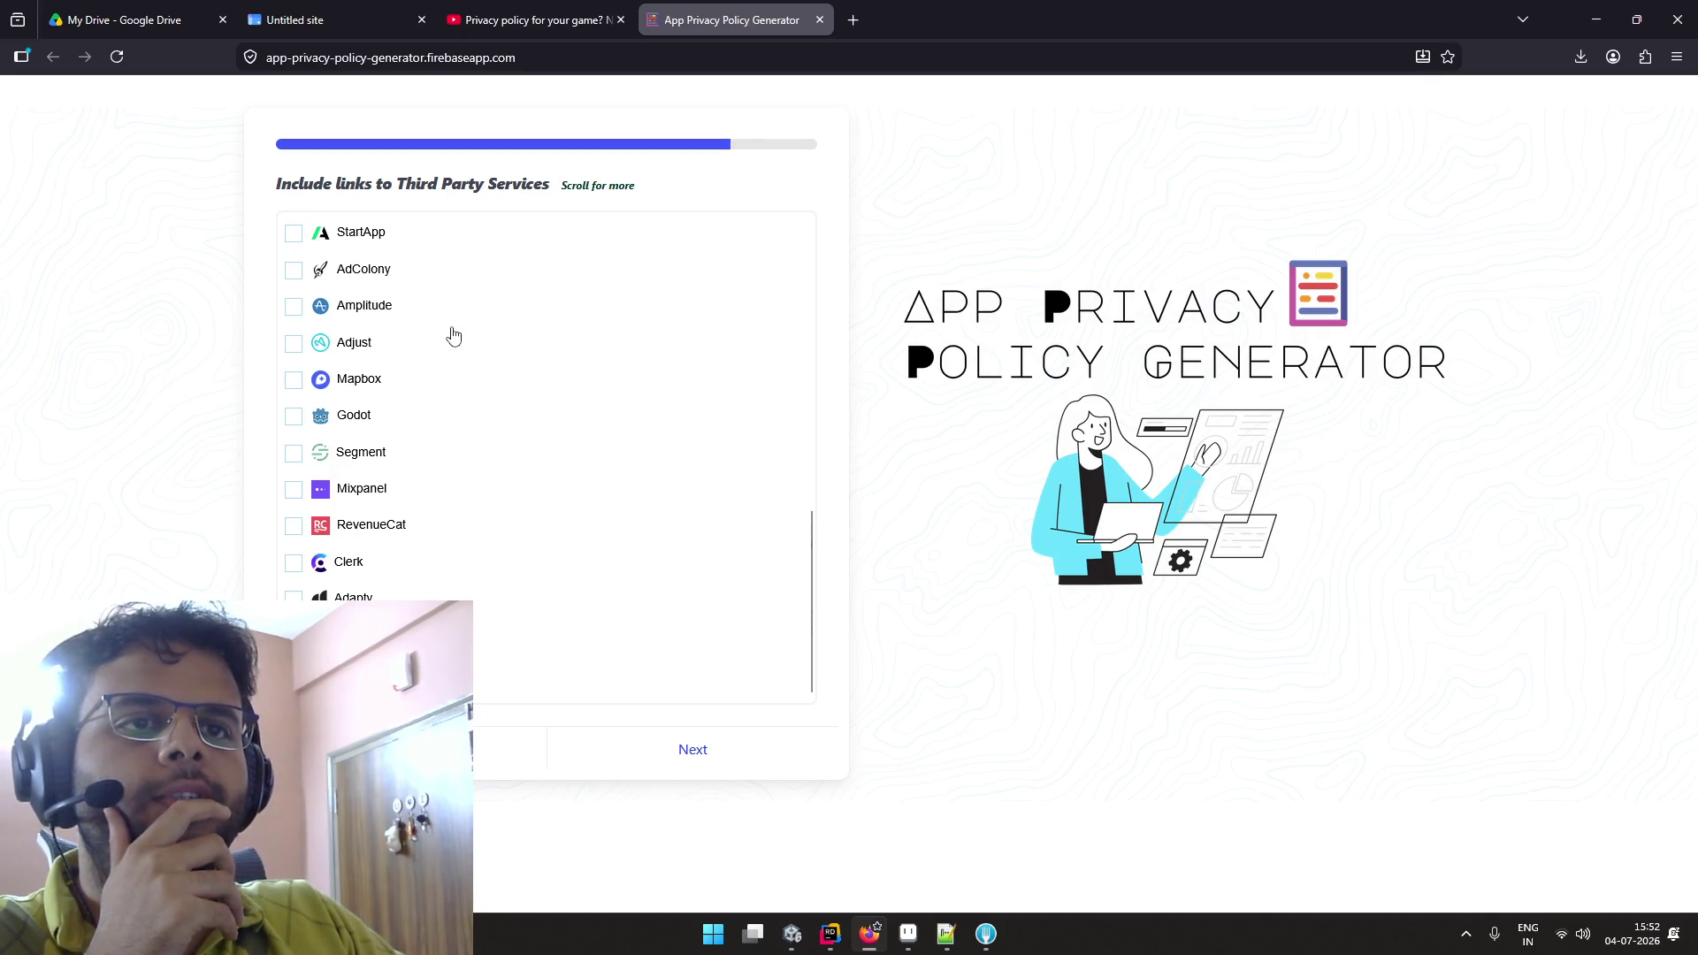
pyautogui.scroll(10, 454, 335)
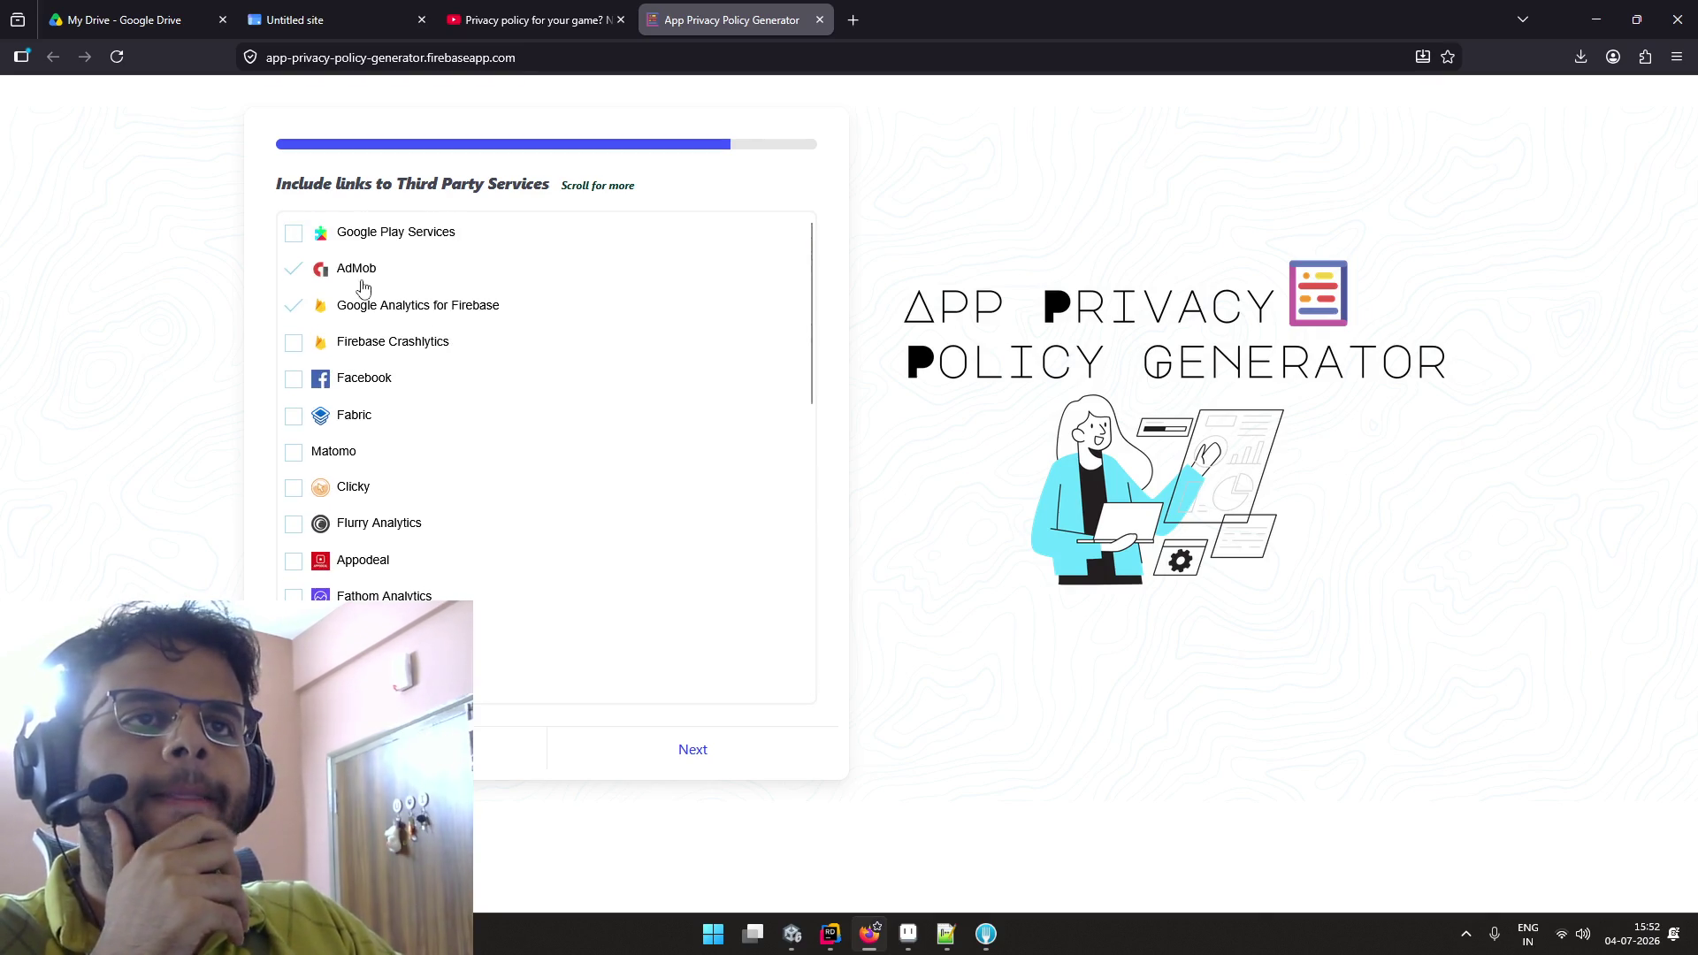
pyautogui.click(300, 237)
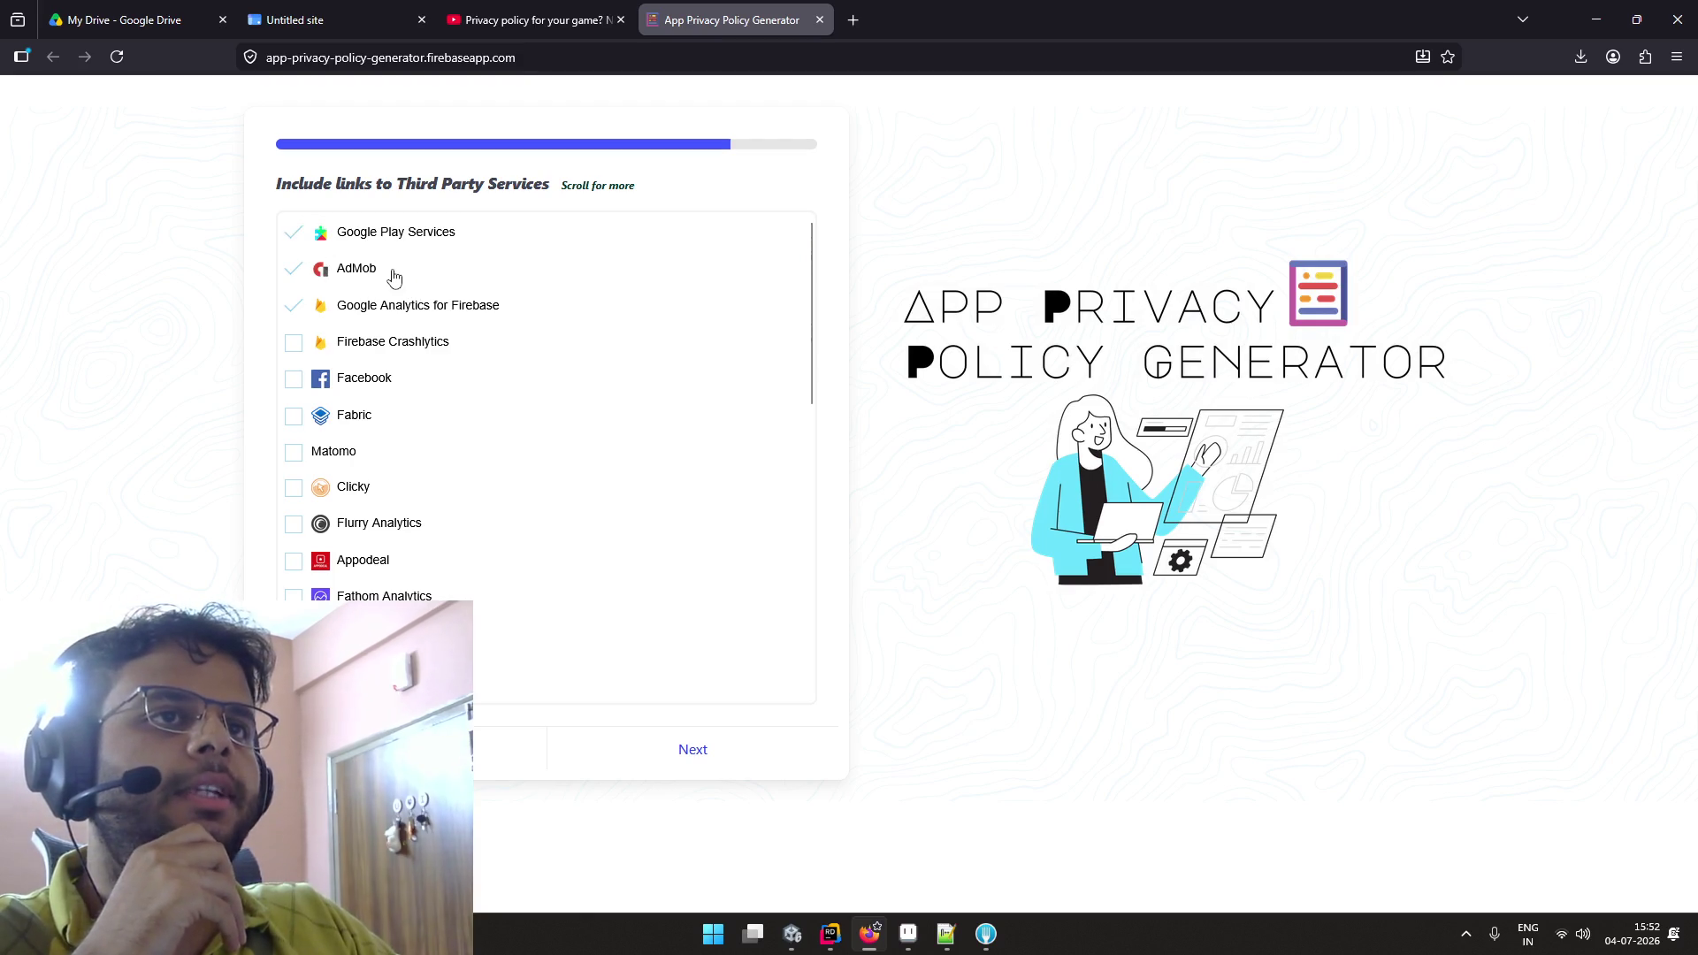
pyautogui.click(678, 753)
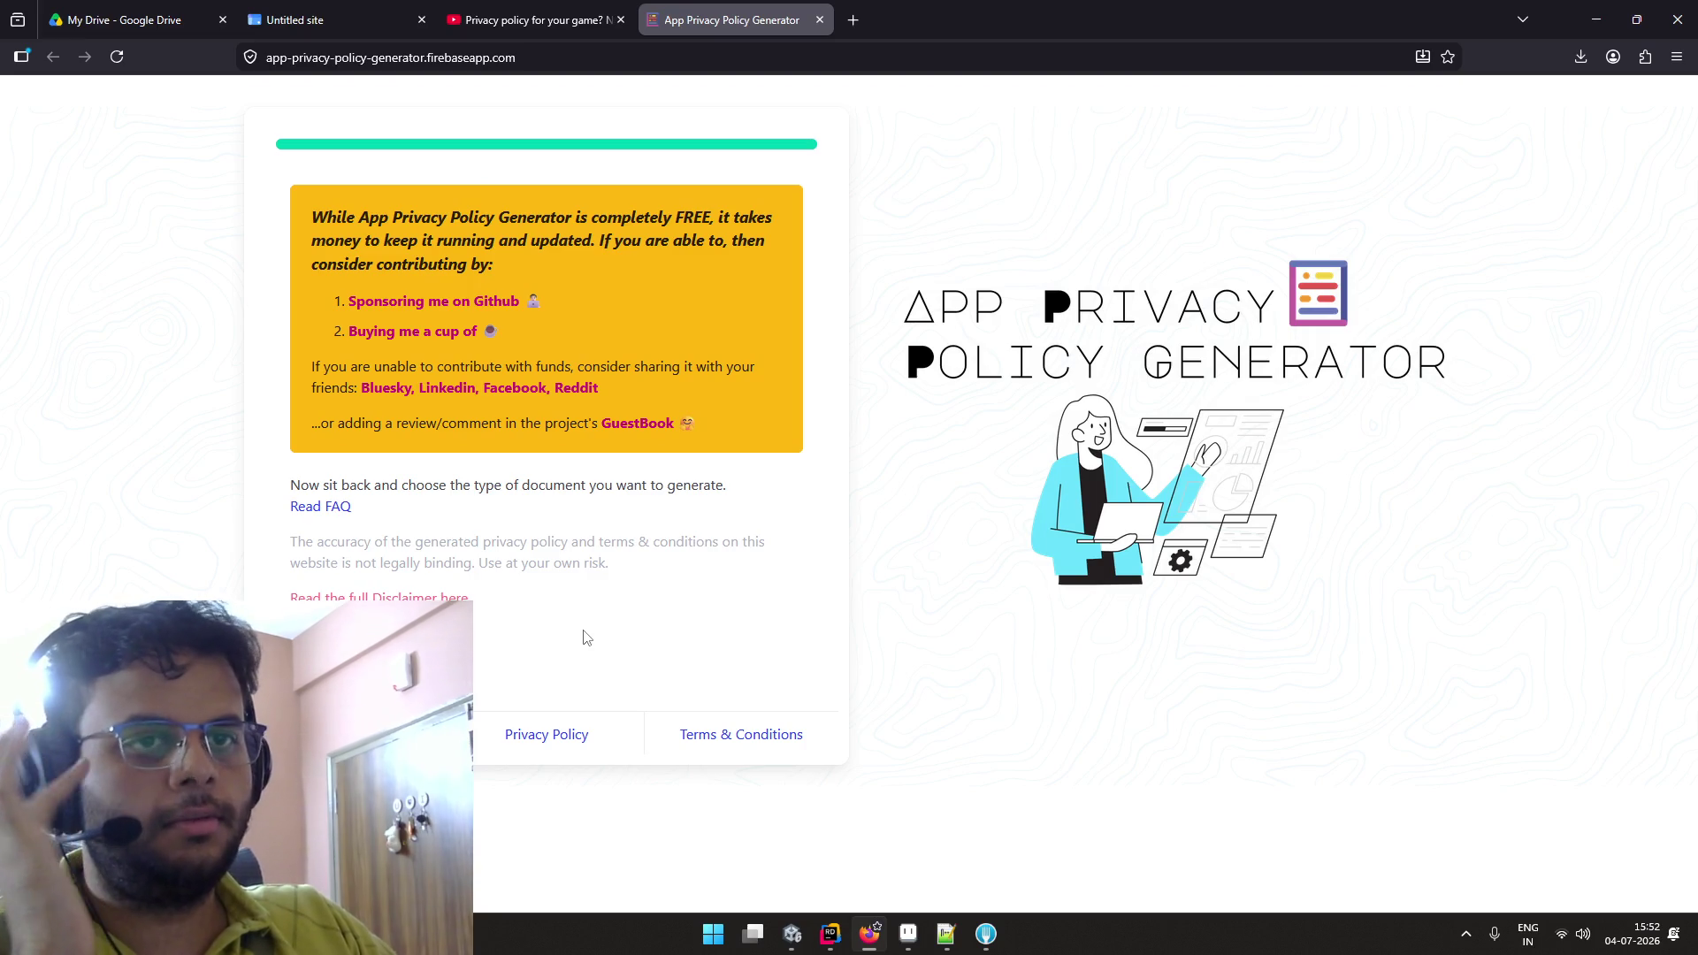
# Generate the Simple Privacy Policy, copy its full Markdown text, and return to the Untitled site.
pyautogui.click(548, 736)
pyautogui.scroll(-20, 758, 604)
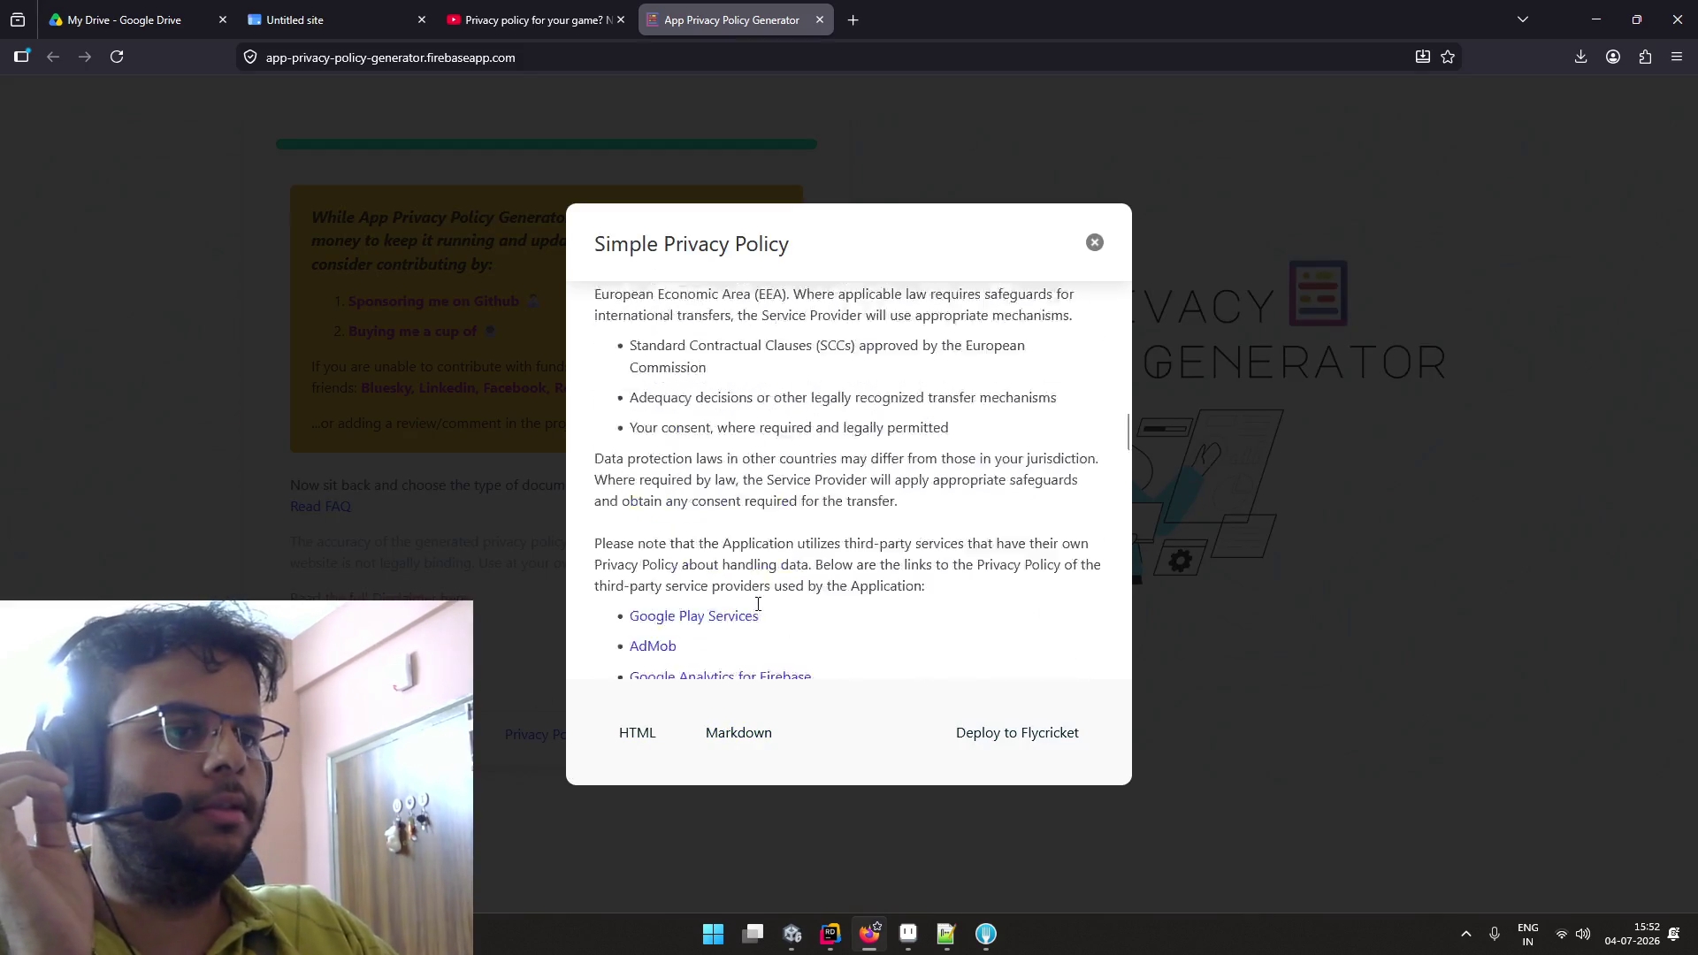
pyautogui.scroll(20, 759, 607)
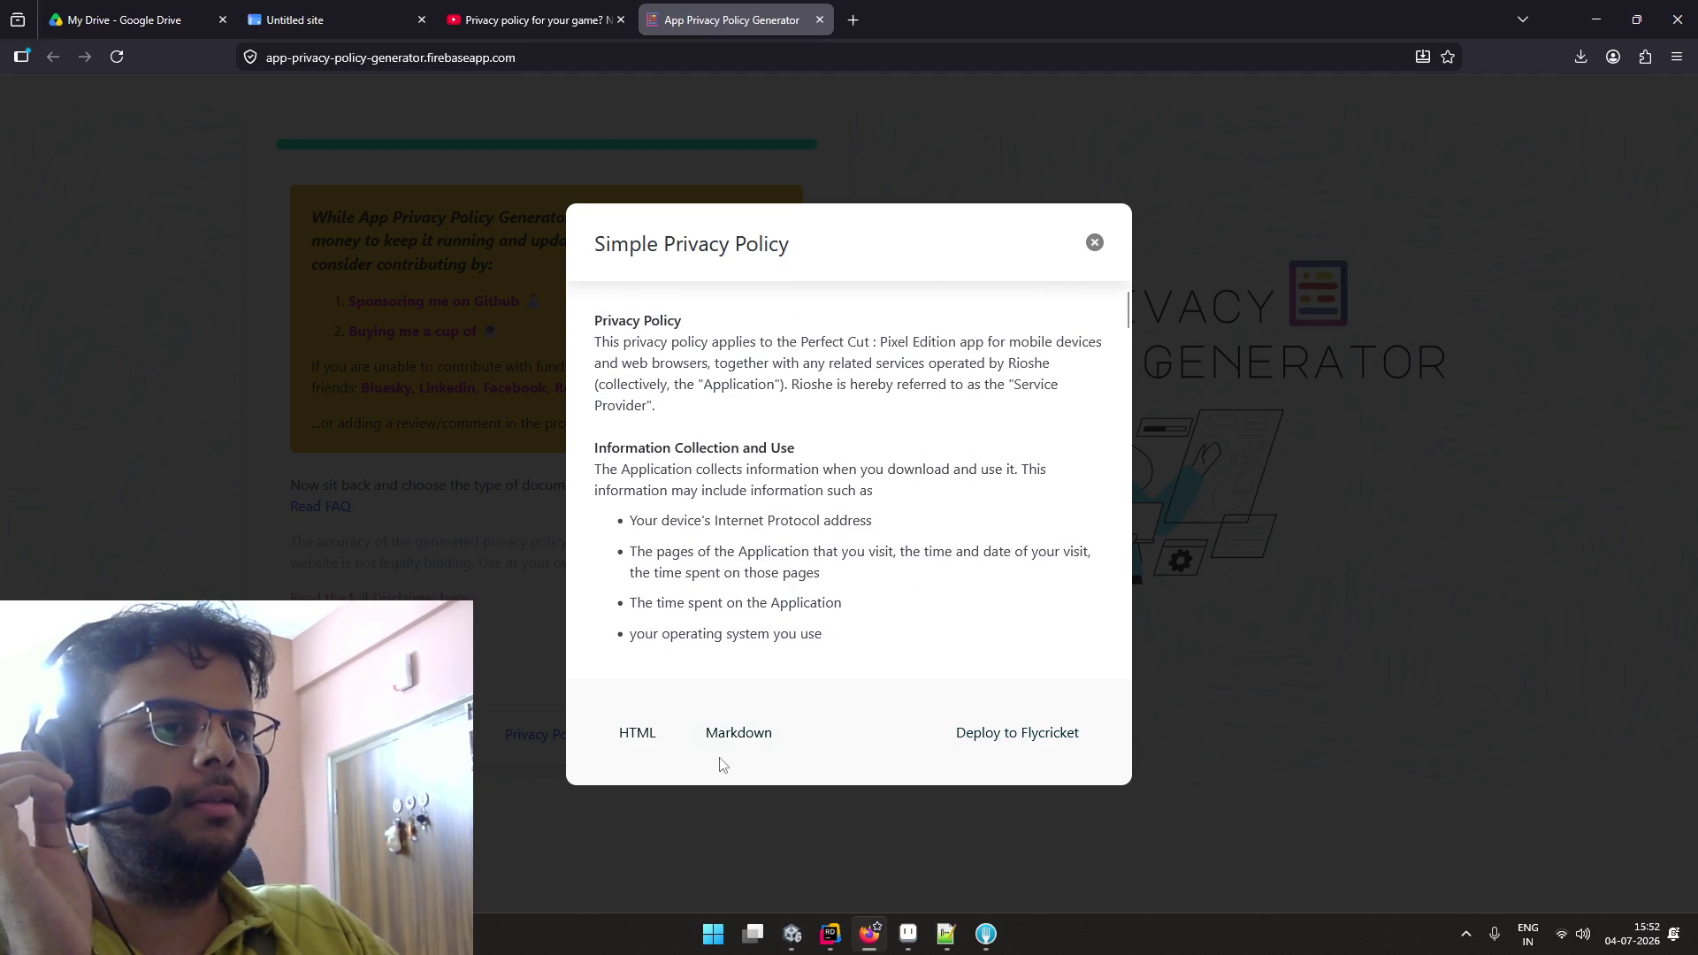
pyautogui.click(724, 752)
pyautogui.click(801, 587)
pyautogui.hotkey('ctrl', 'a')
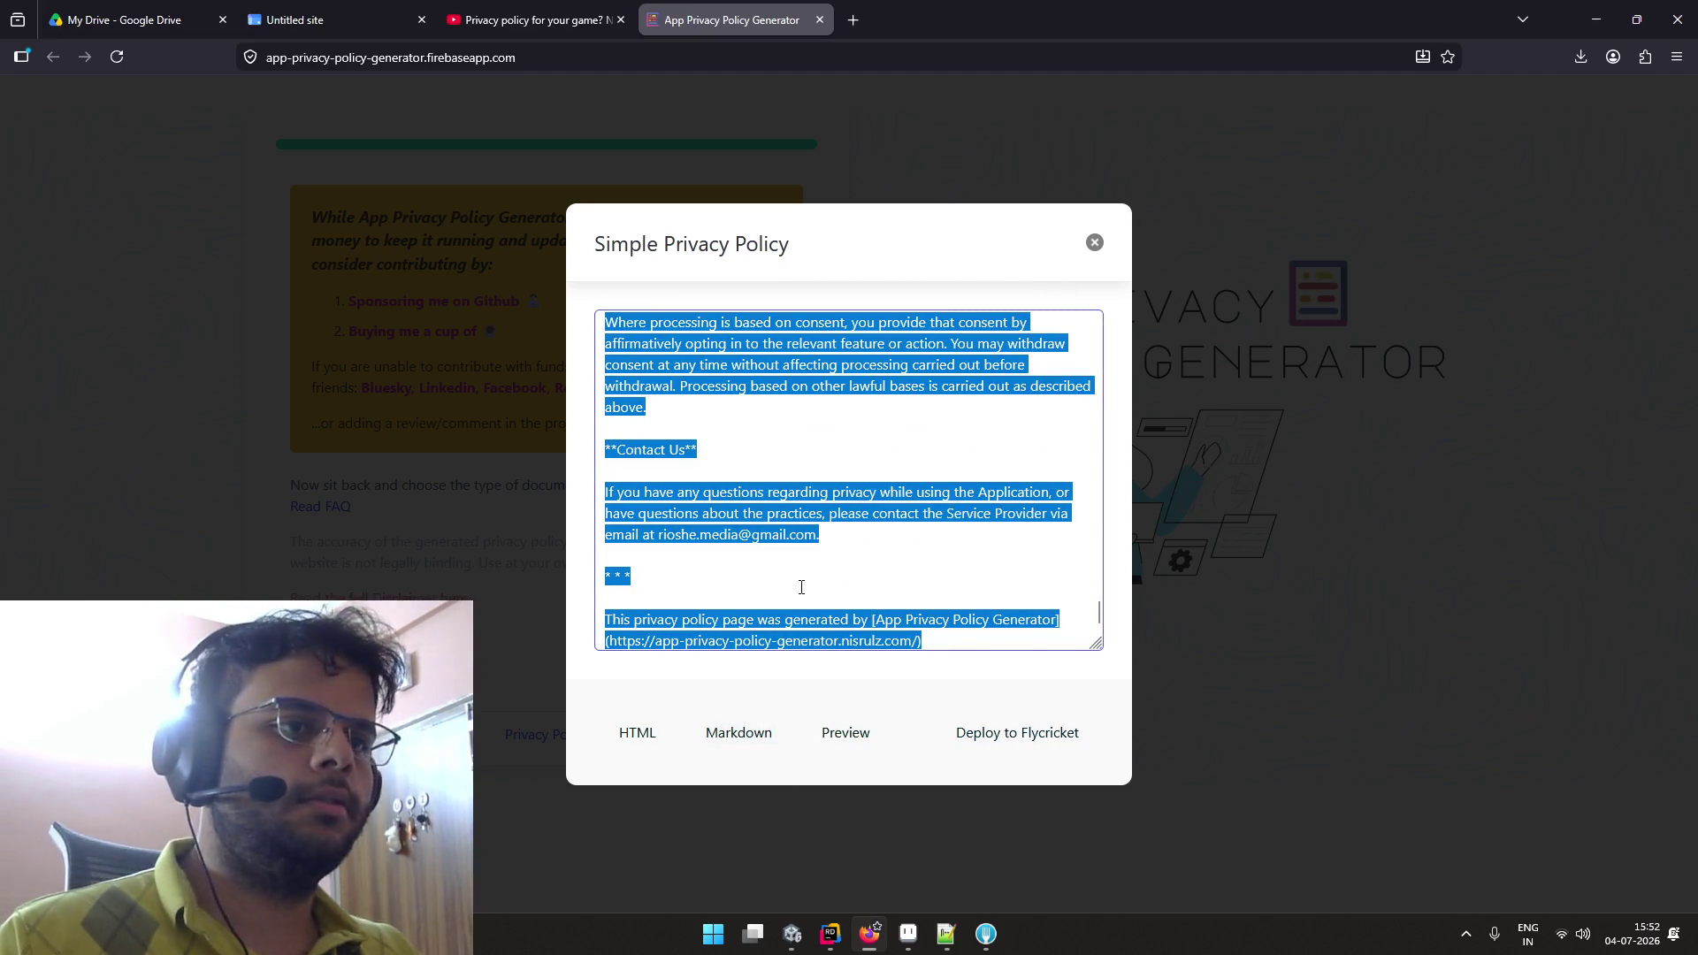
pyautogui.scroll(-1, 801, 588)
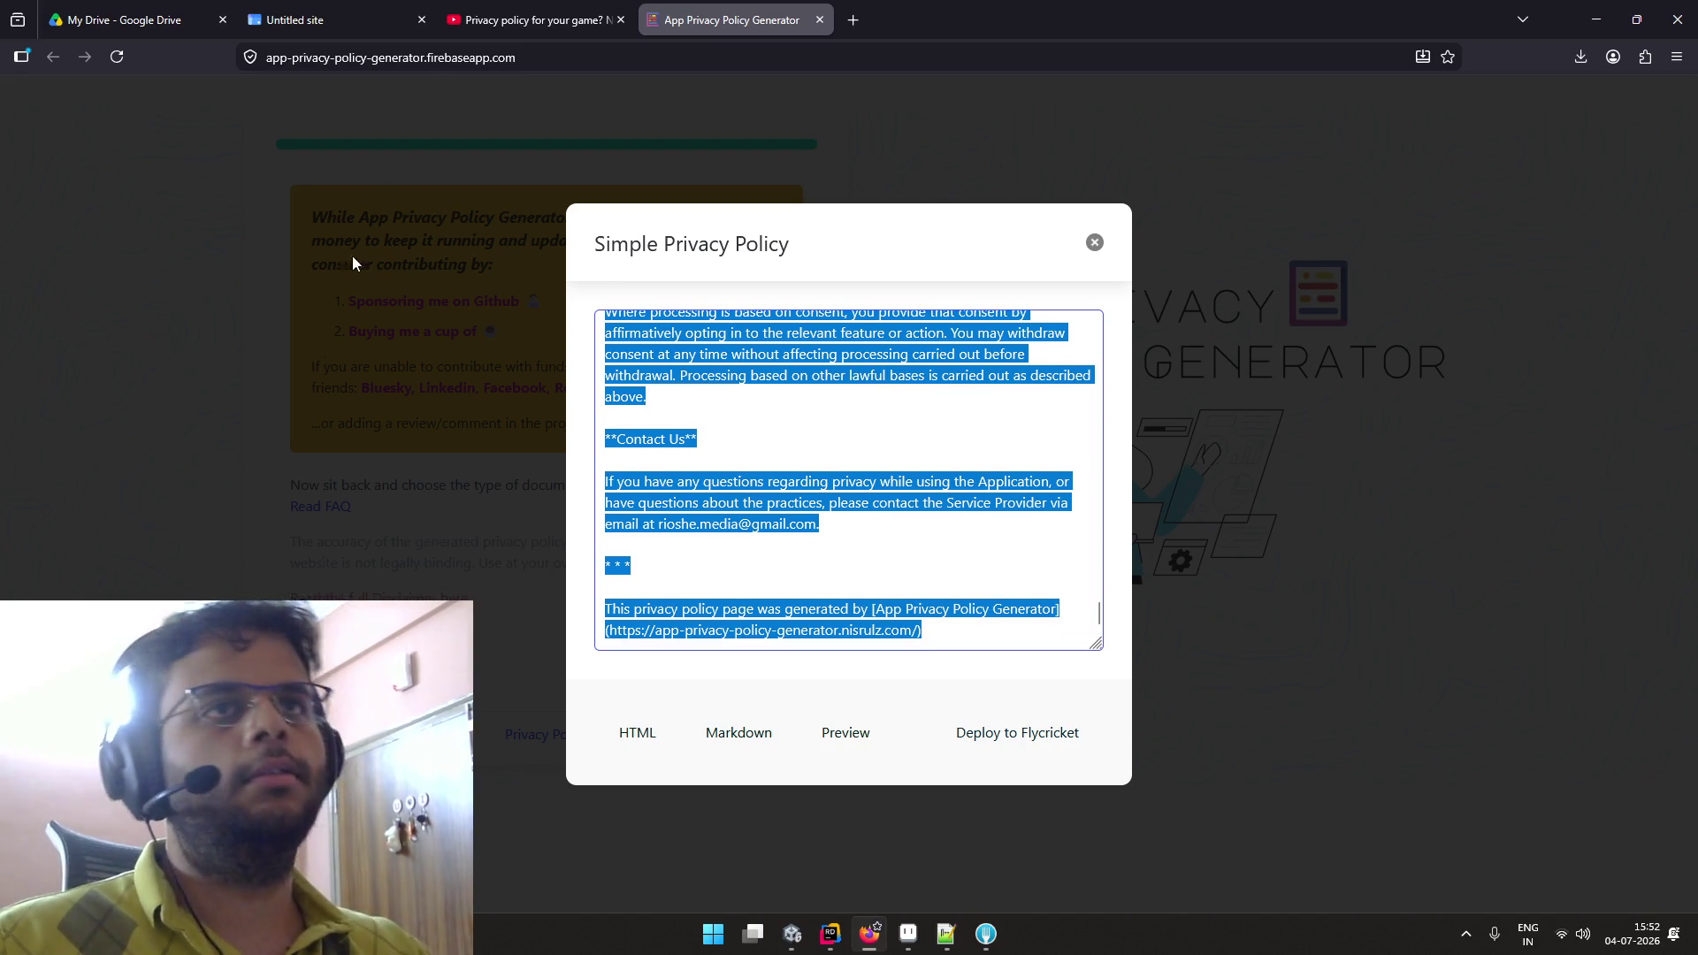
pyautogui.click(295, 19)
pyautogui.doubleClick(636, 554)
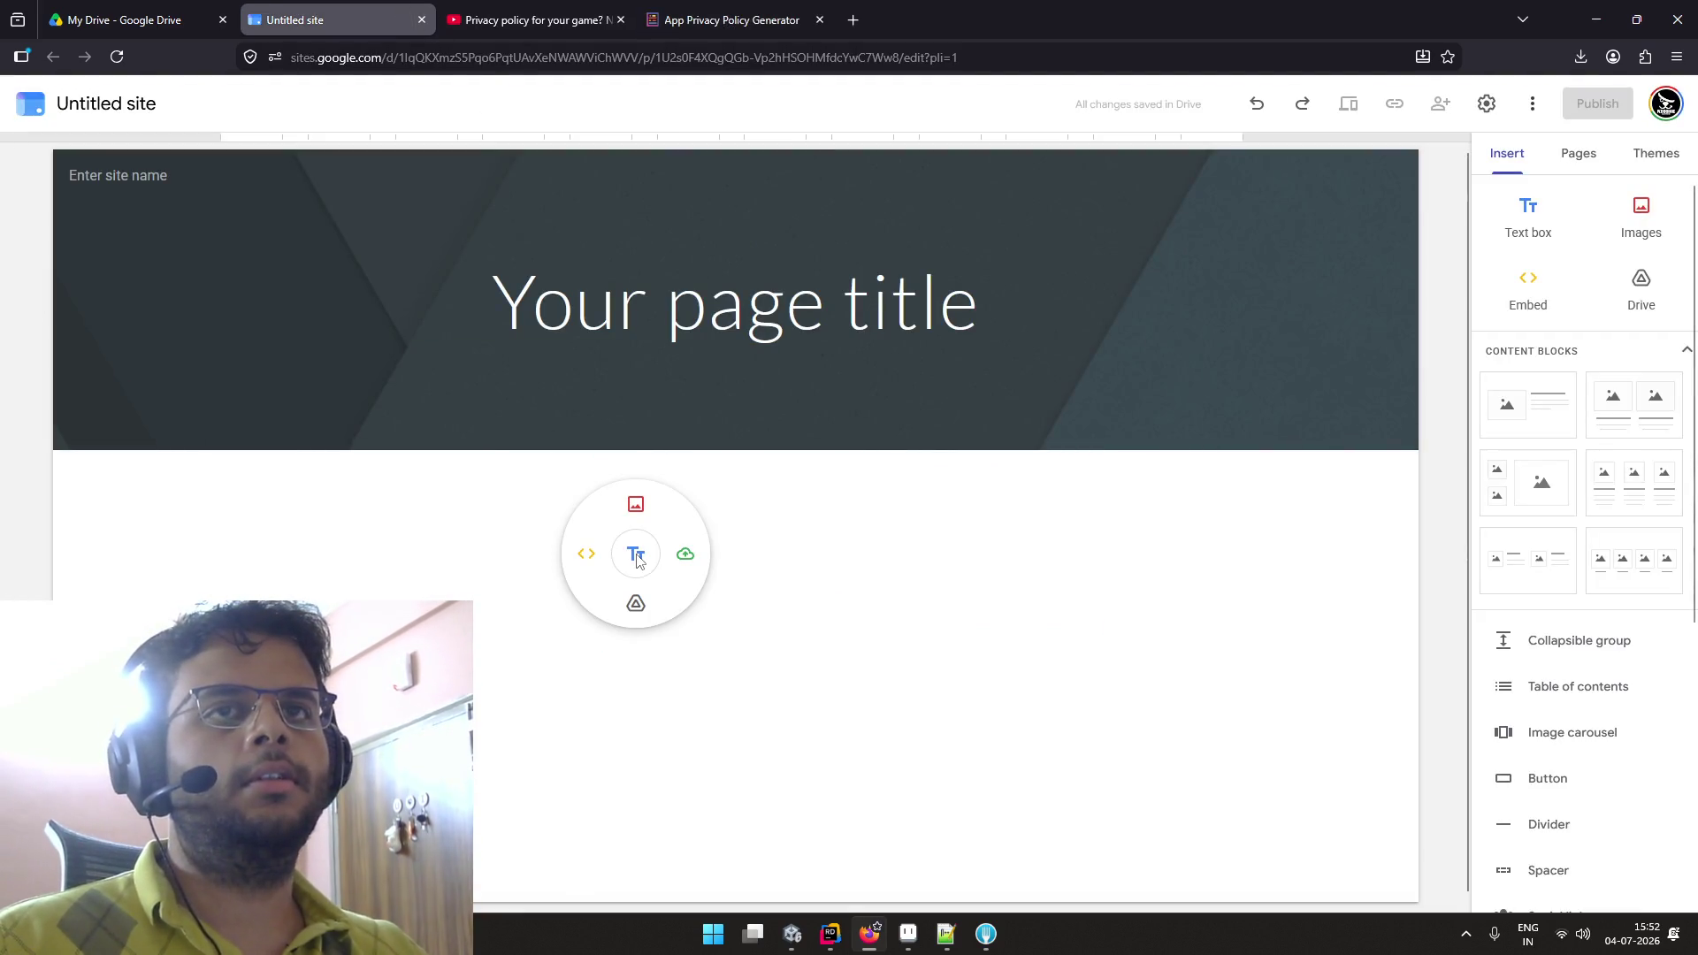
# Add a text box below the title, paste the policy into it, then clear it again.
pyautogui.click(637, 565)
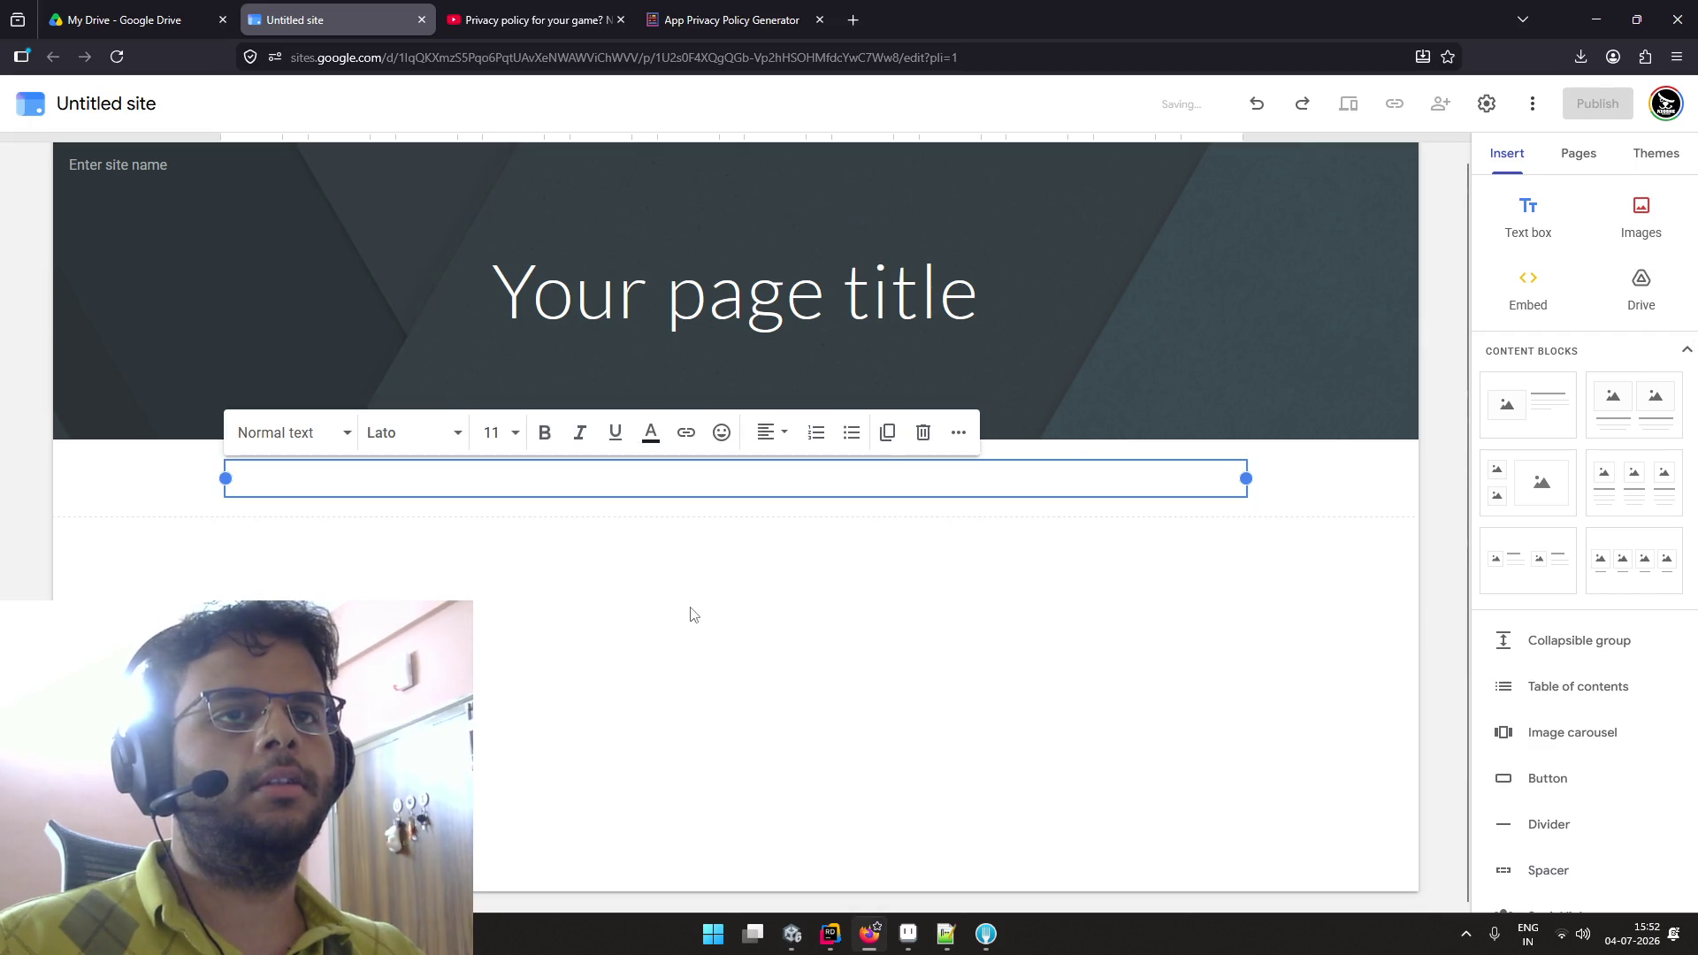
pyautogui.hotkey('ctrl', 'v')
pyautogui.scroll(10, 665, 531)
pyautogui.scroll(10, 665, 530)
pyautogui.hotkey('ctrl', 'a')
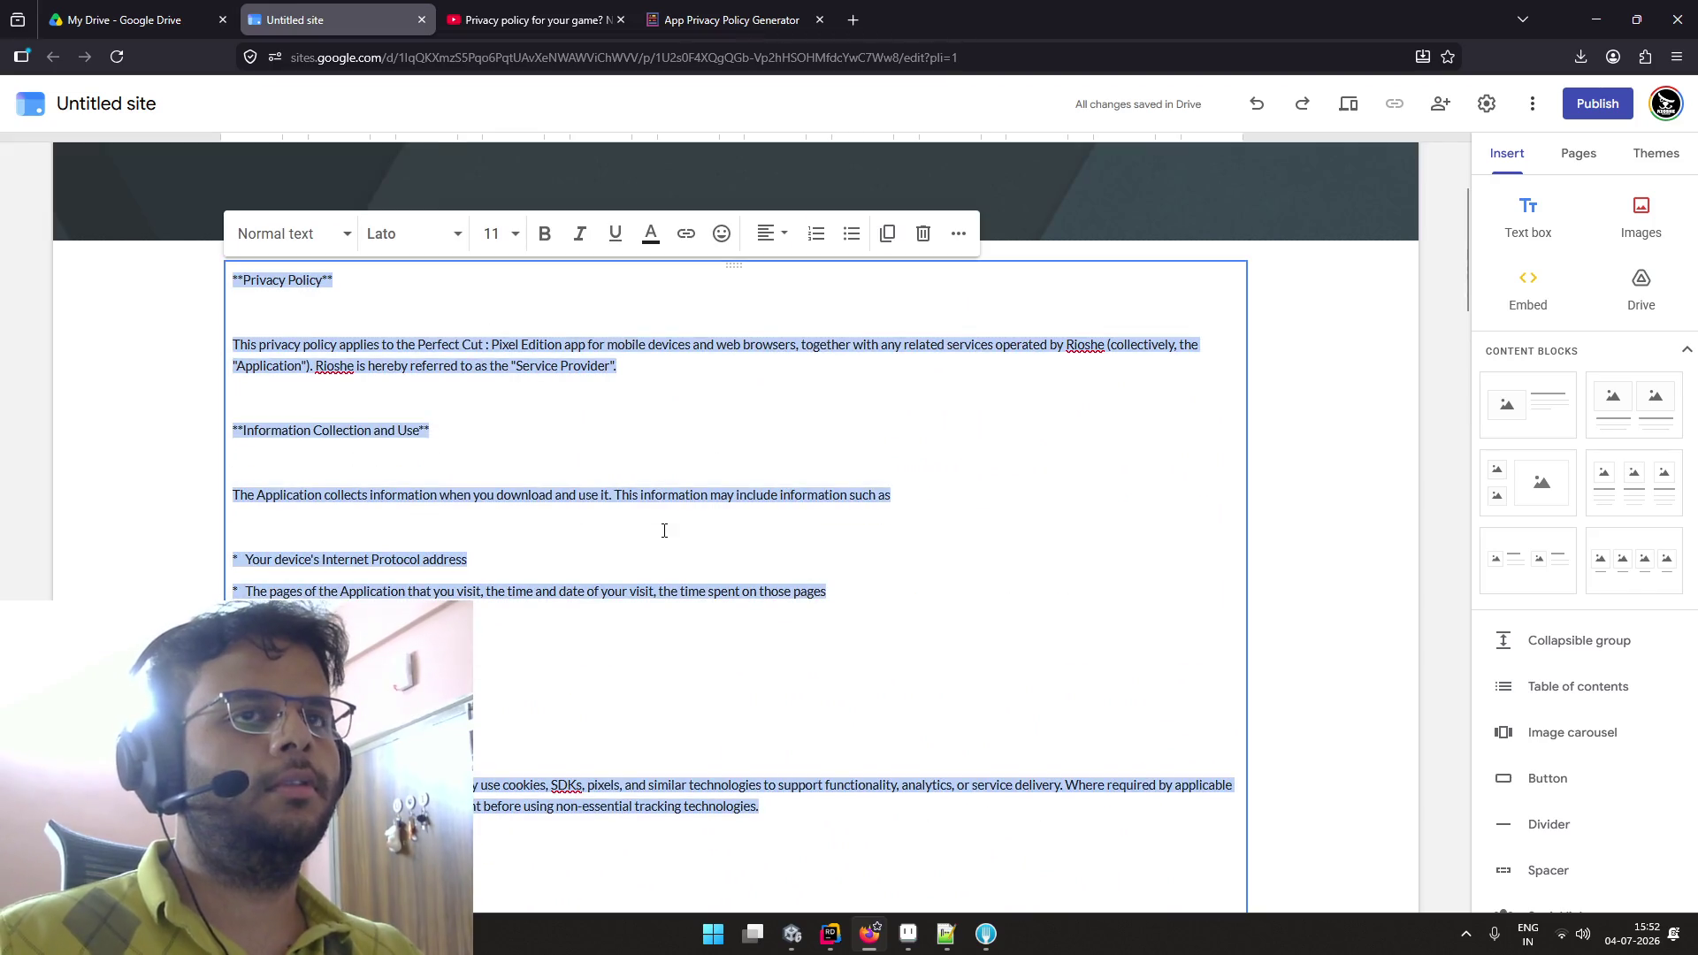
pyautogui.press('Delete')
# Open and cancel the embed dialog, then show the generator's policy as HTML source.
pyautogui.click(1506, 305)
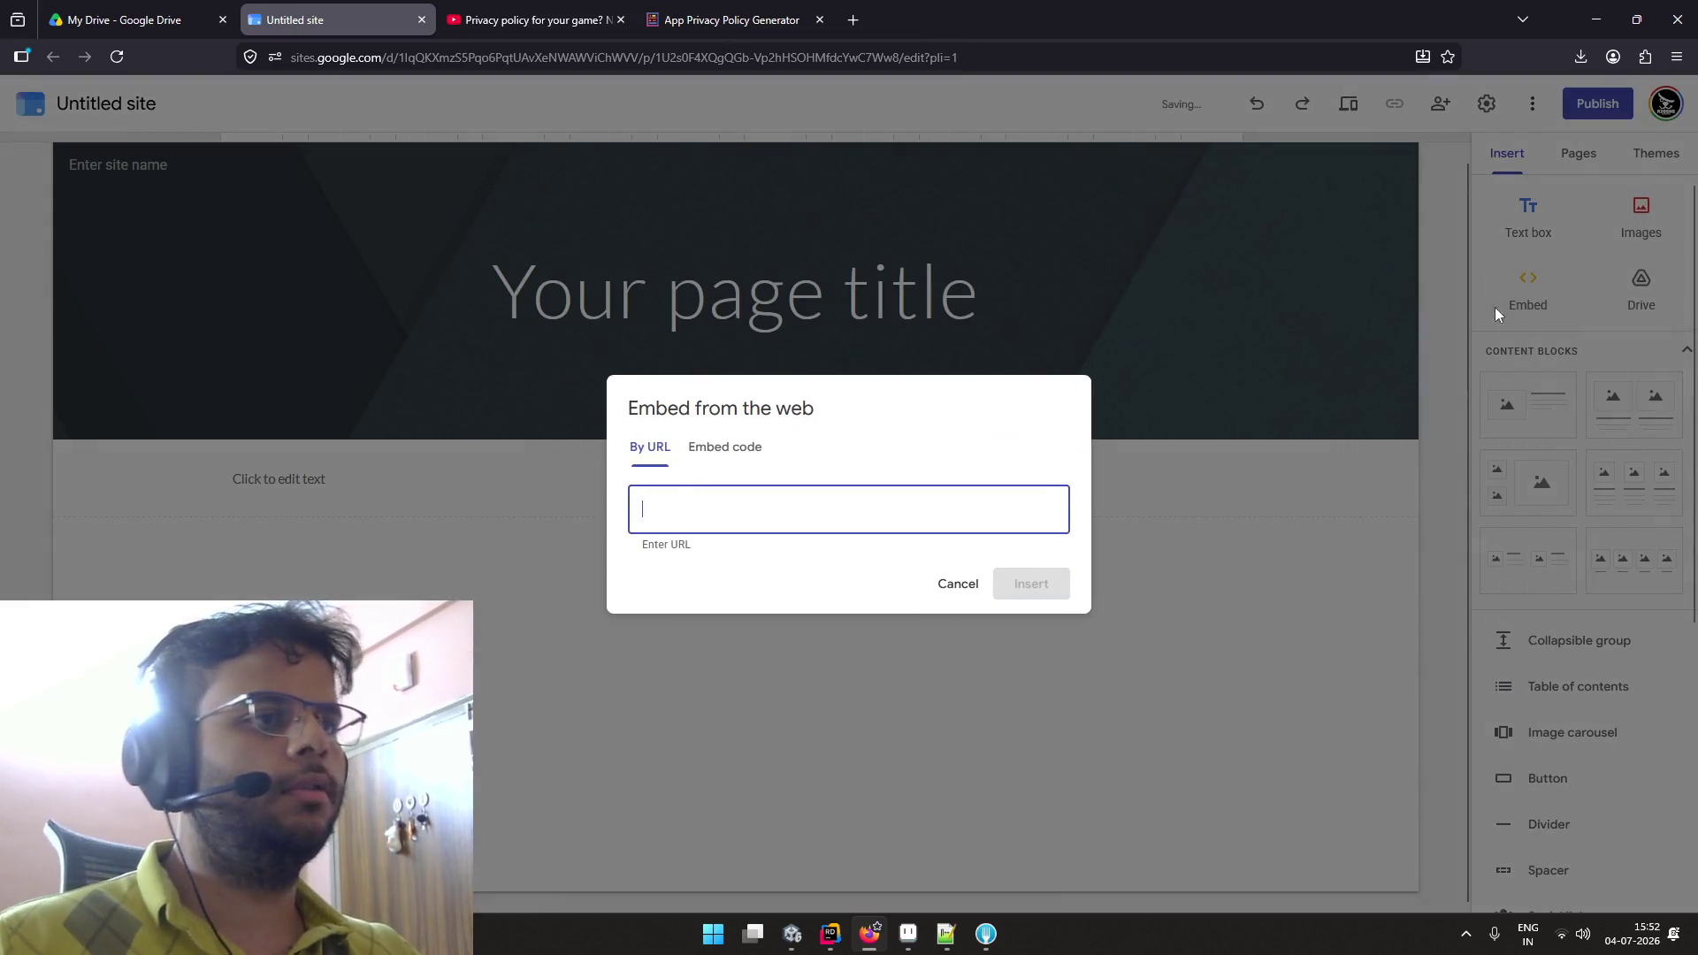
pyautogui.click(958, 584)
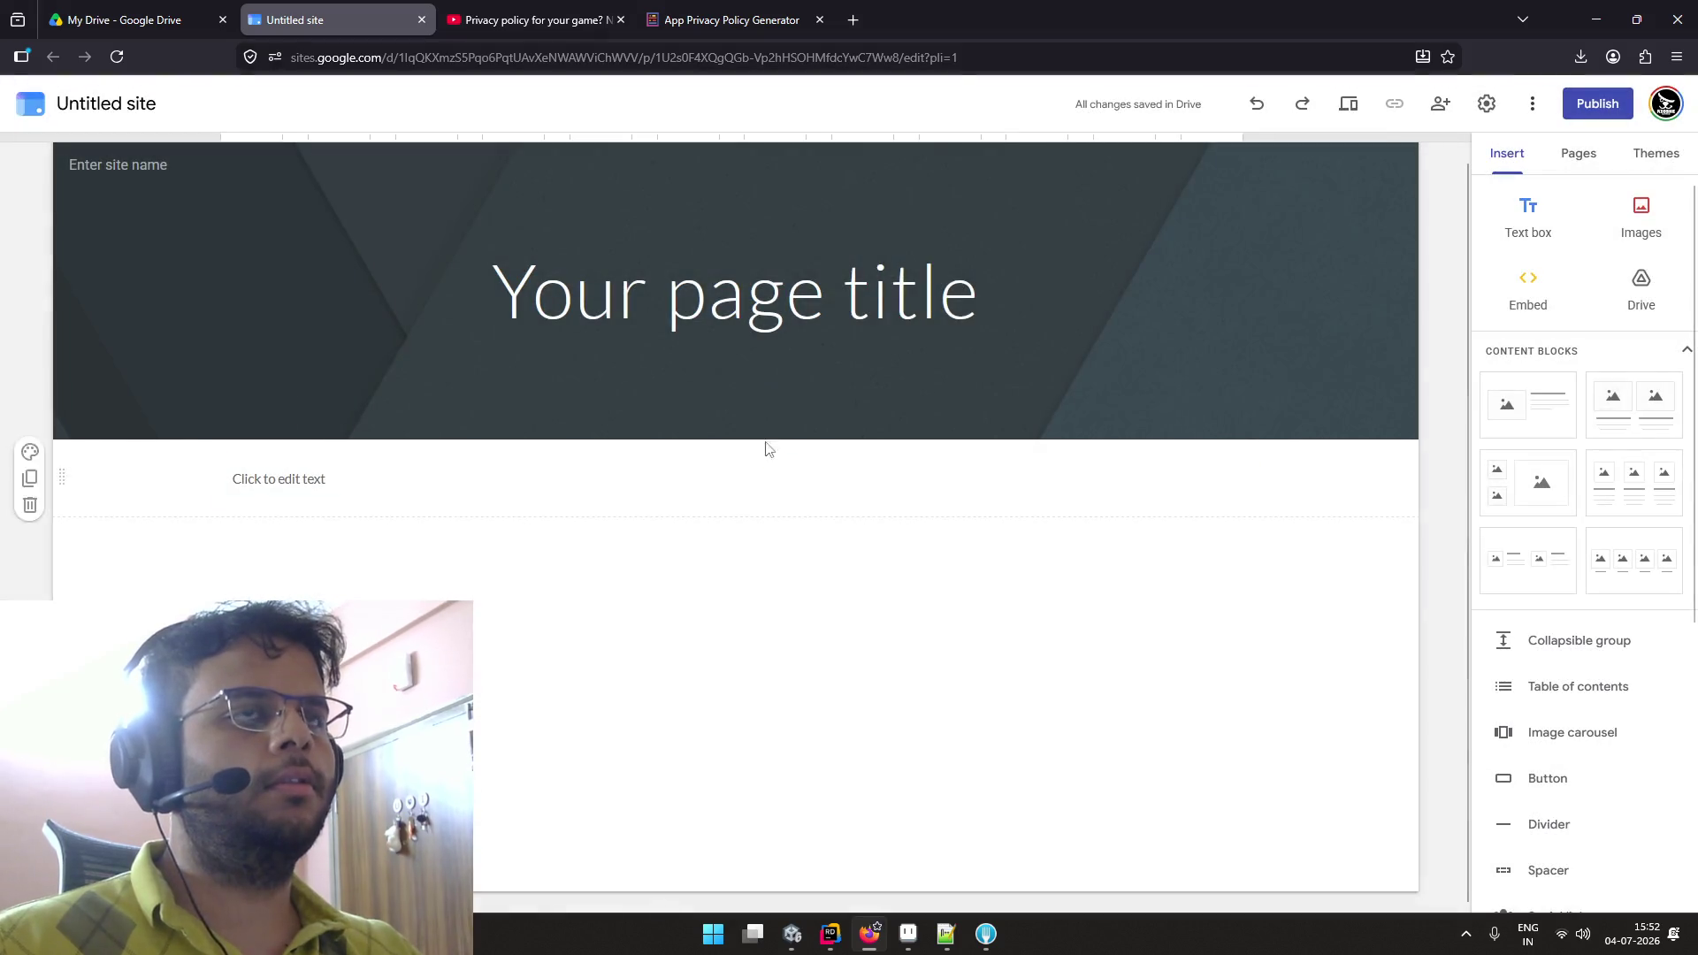
pyautogui.click(530, 20)
pyautogui.click(725, 19)
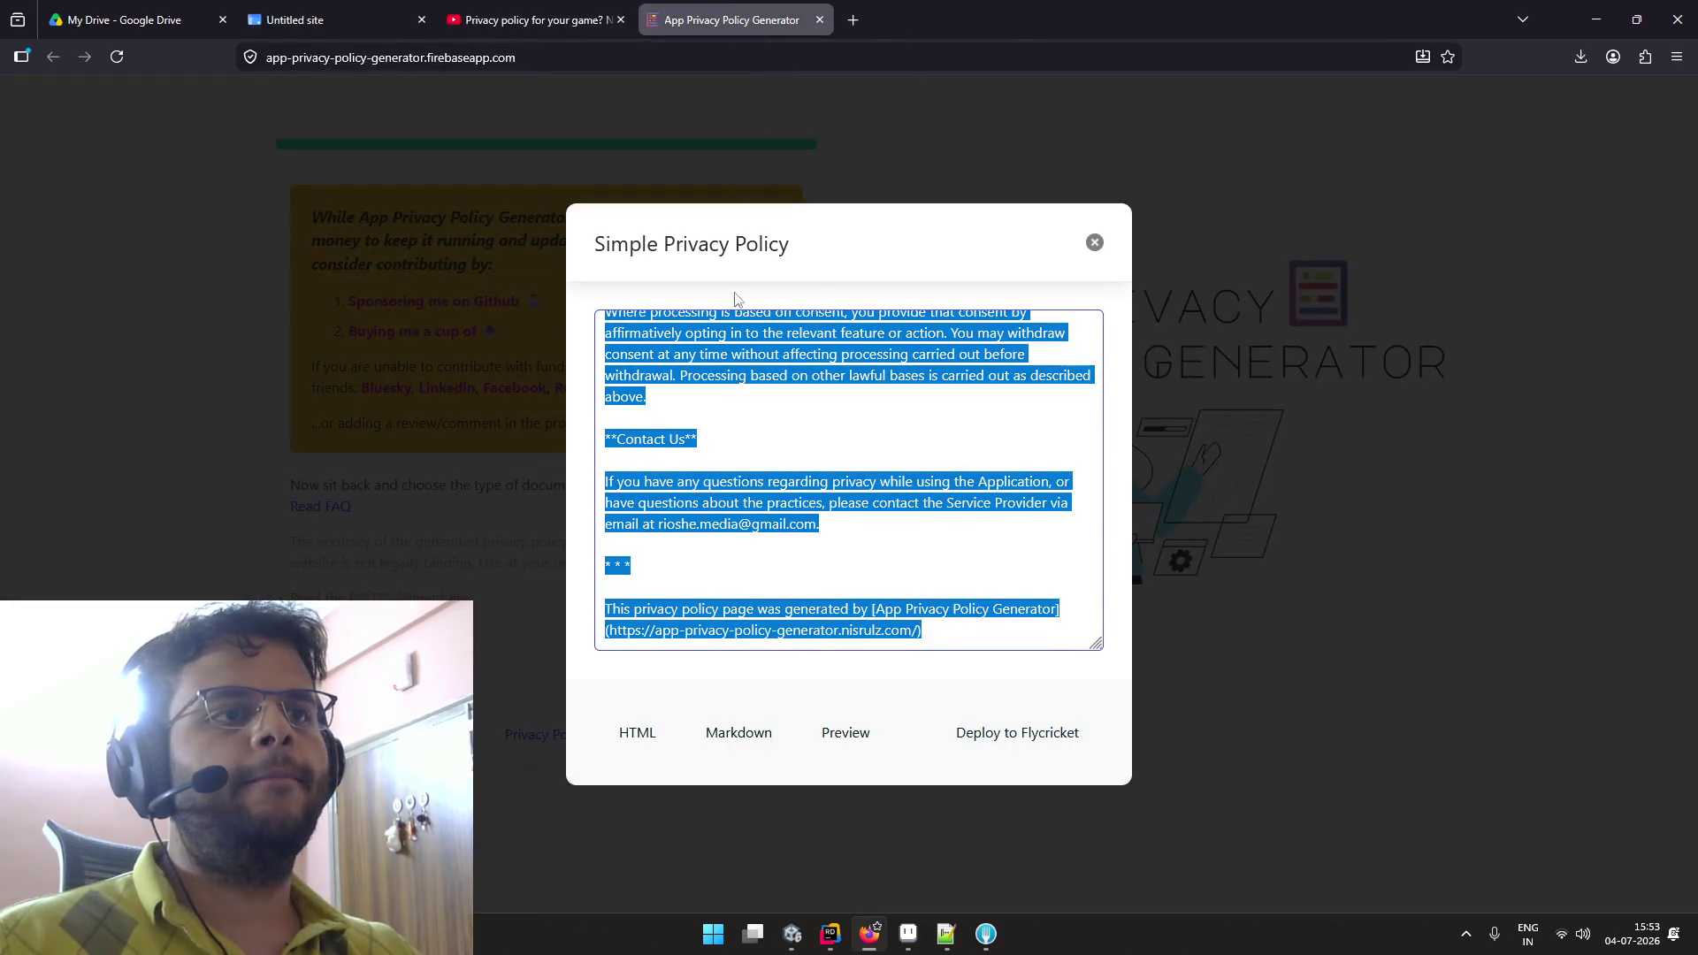
pyautogui.click(643, 733)
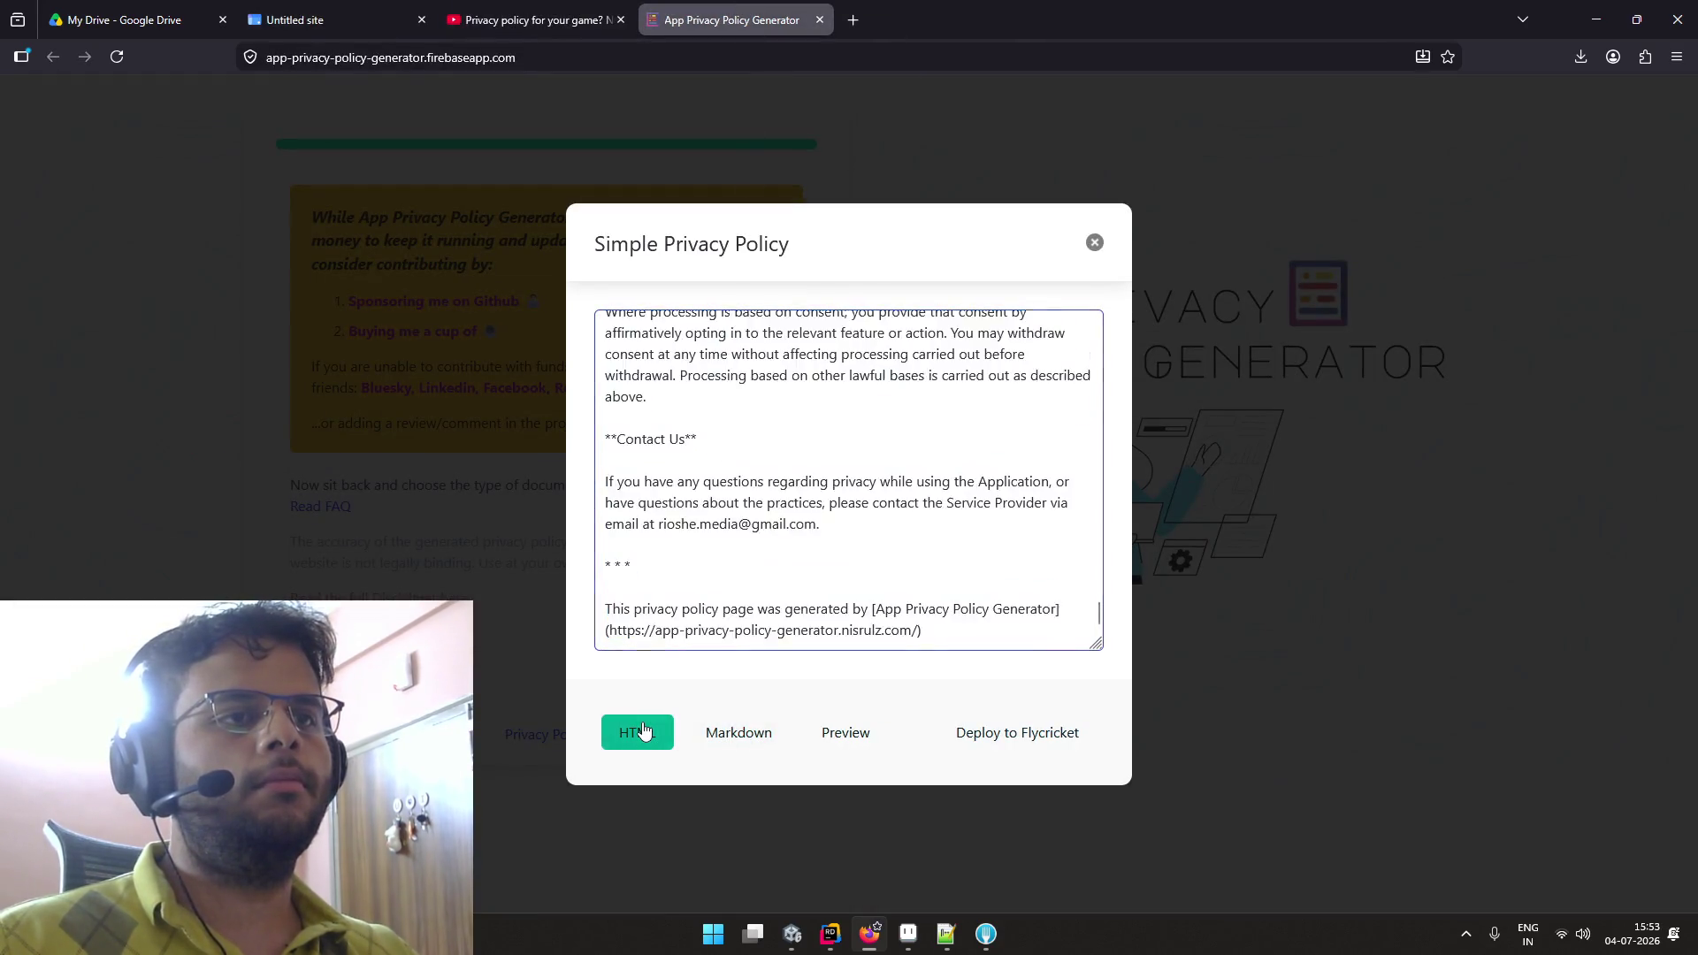
# Select the HTML source, preview the policy, then copy the full Markdown text.
pyautogui.click(806, 608)
pyautogui.hotkey('ctrl', 'a')
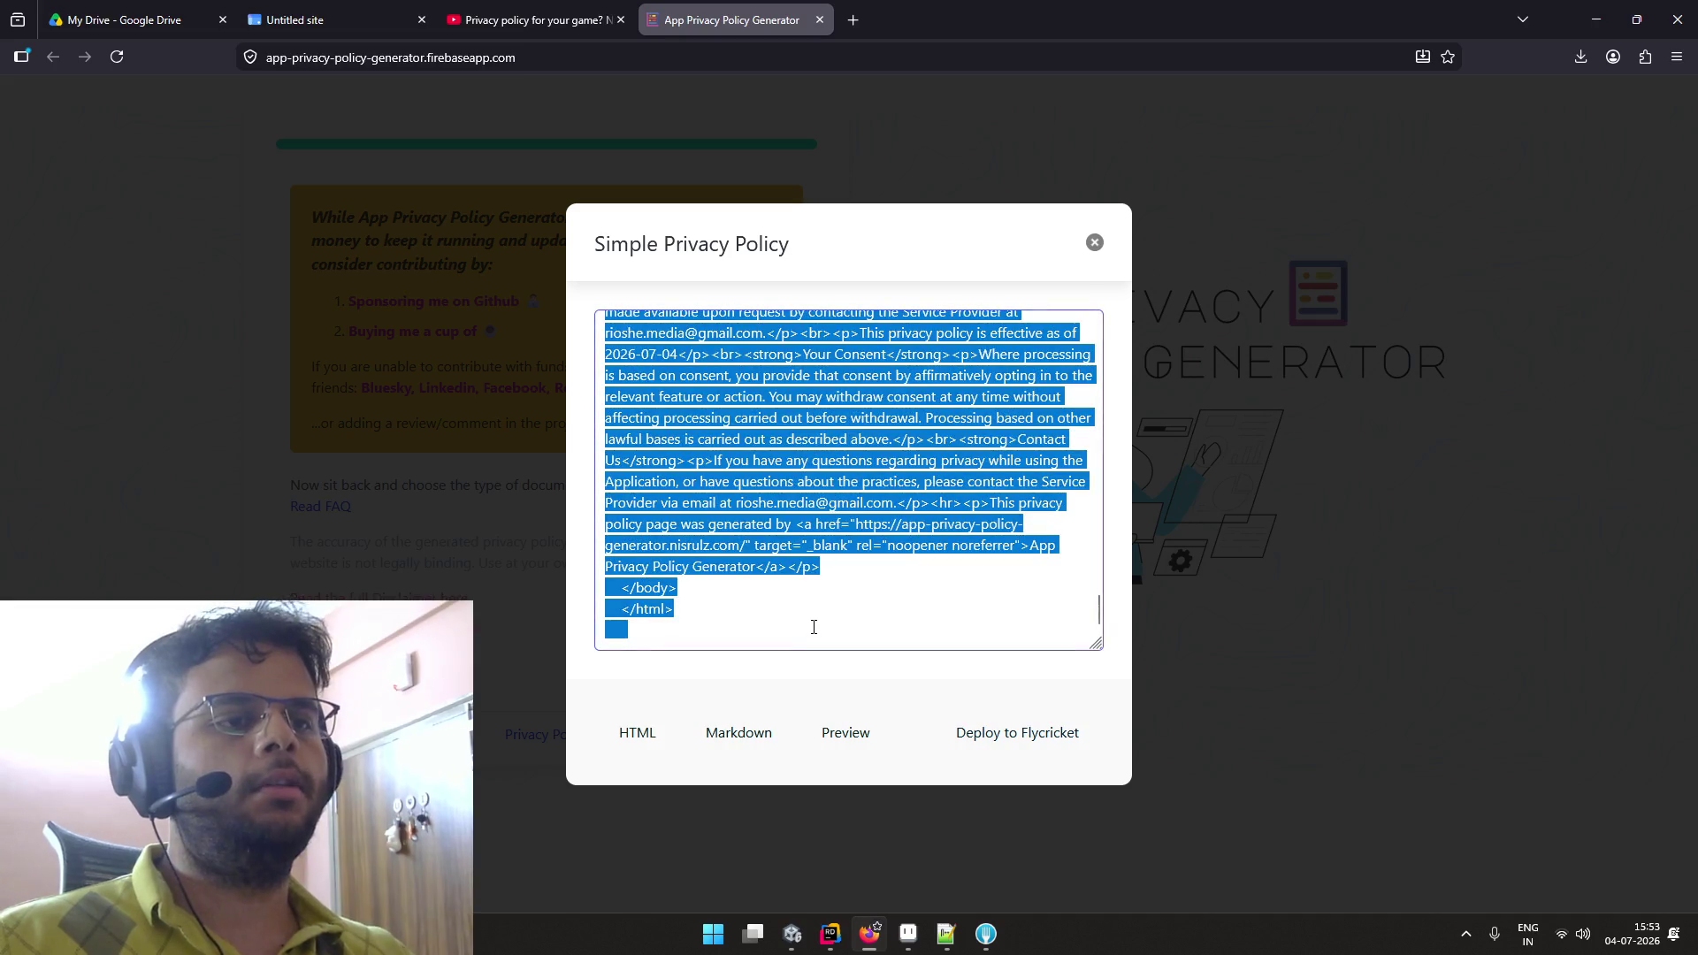
pyautogui.click(836, 736)
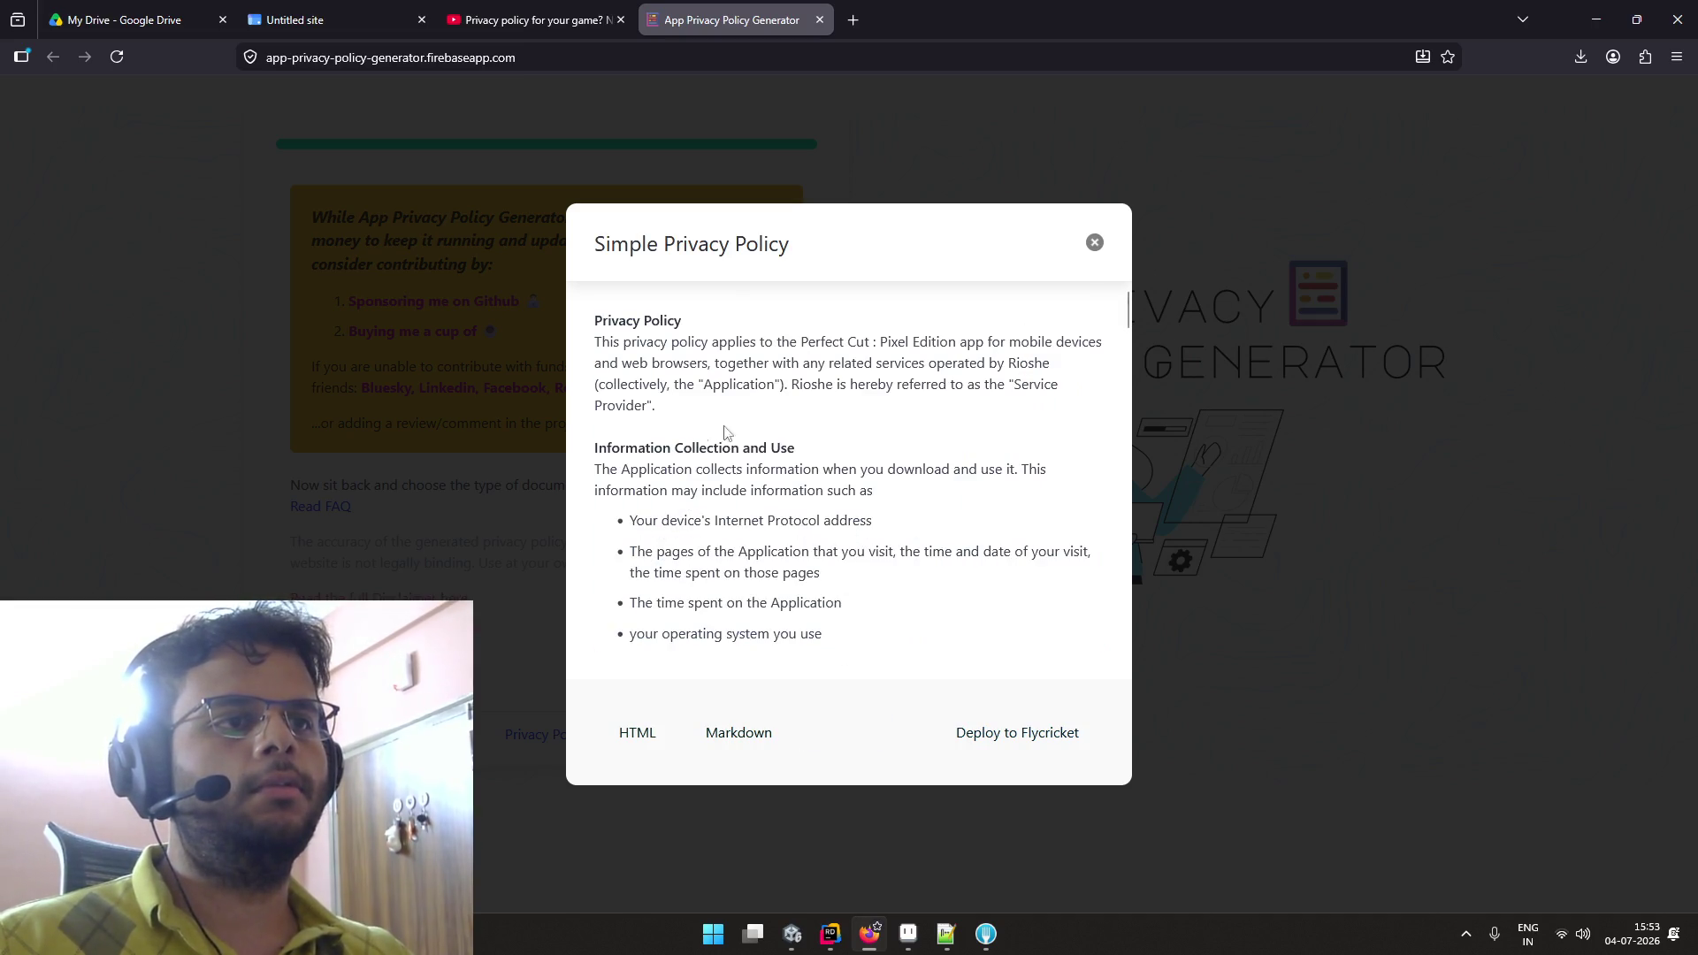
pyautogui.scroll(-5, 775, 485)
pyautogui.click(735, 733)
pyautogui.hotkey('ctrl', 'a')
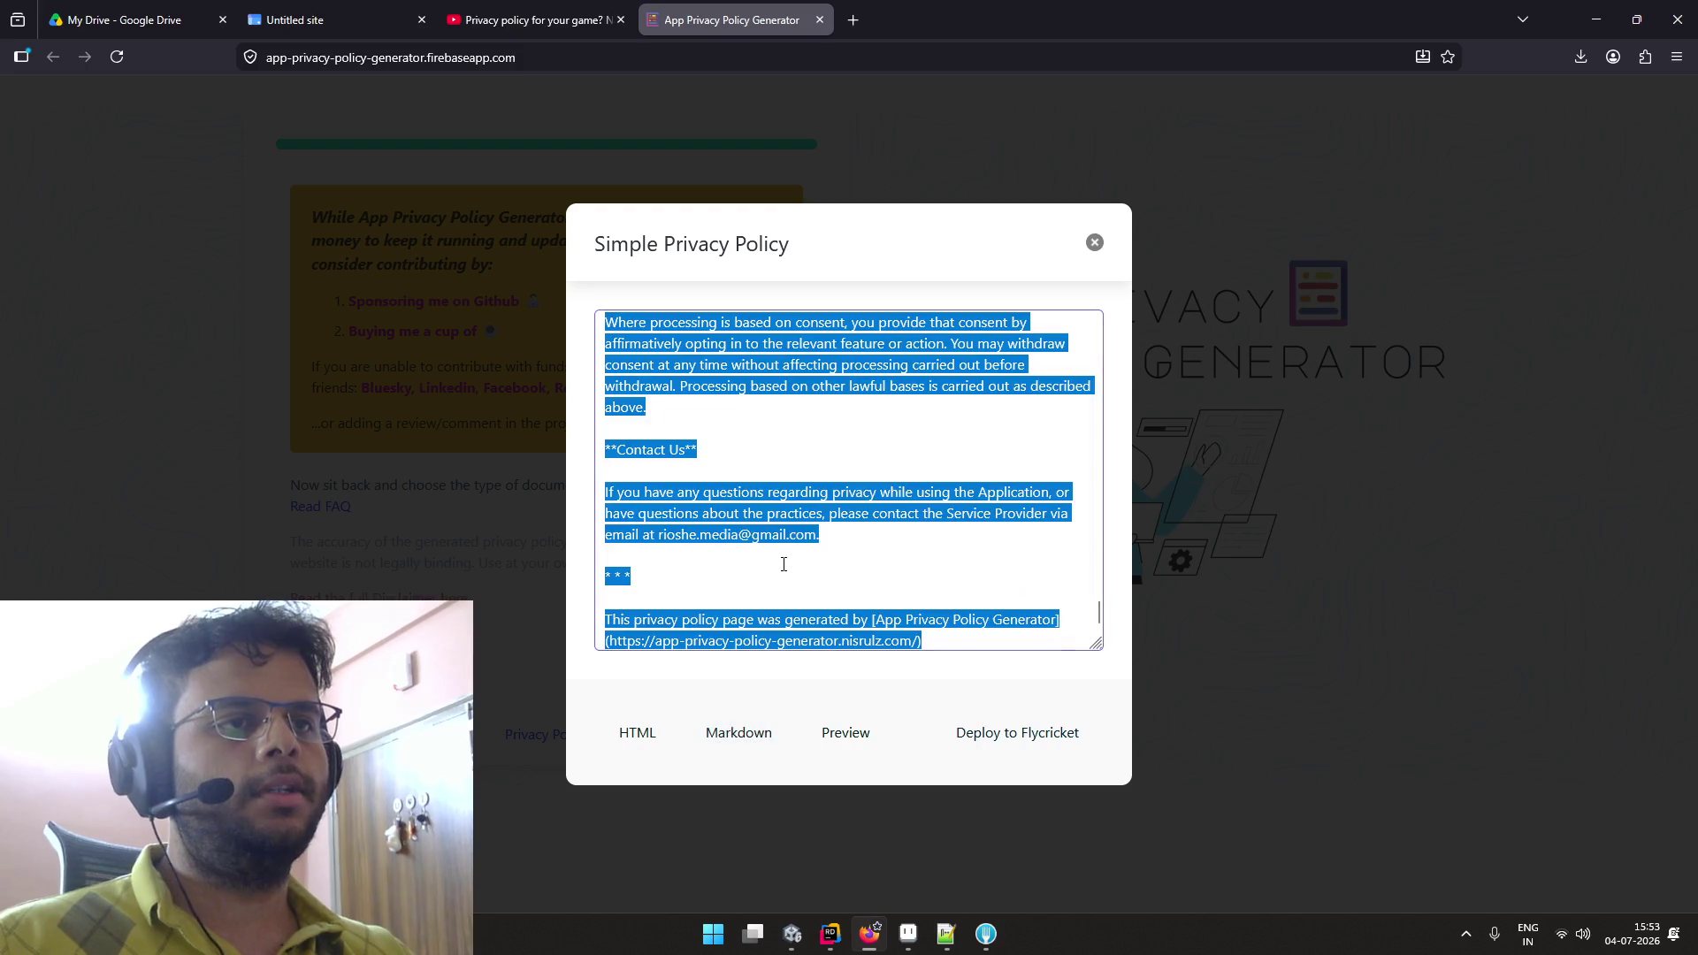
# Paste the Markdown policy into the site's empty text box and open the Embed code dialog.
pyautogui.click(339, 19)
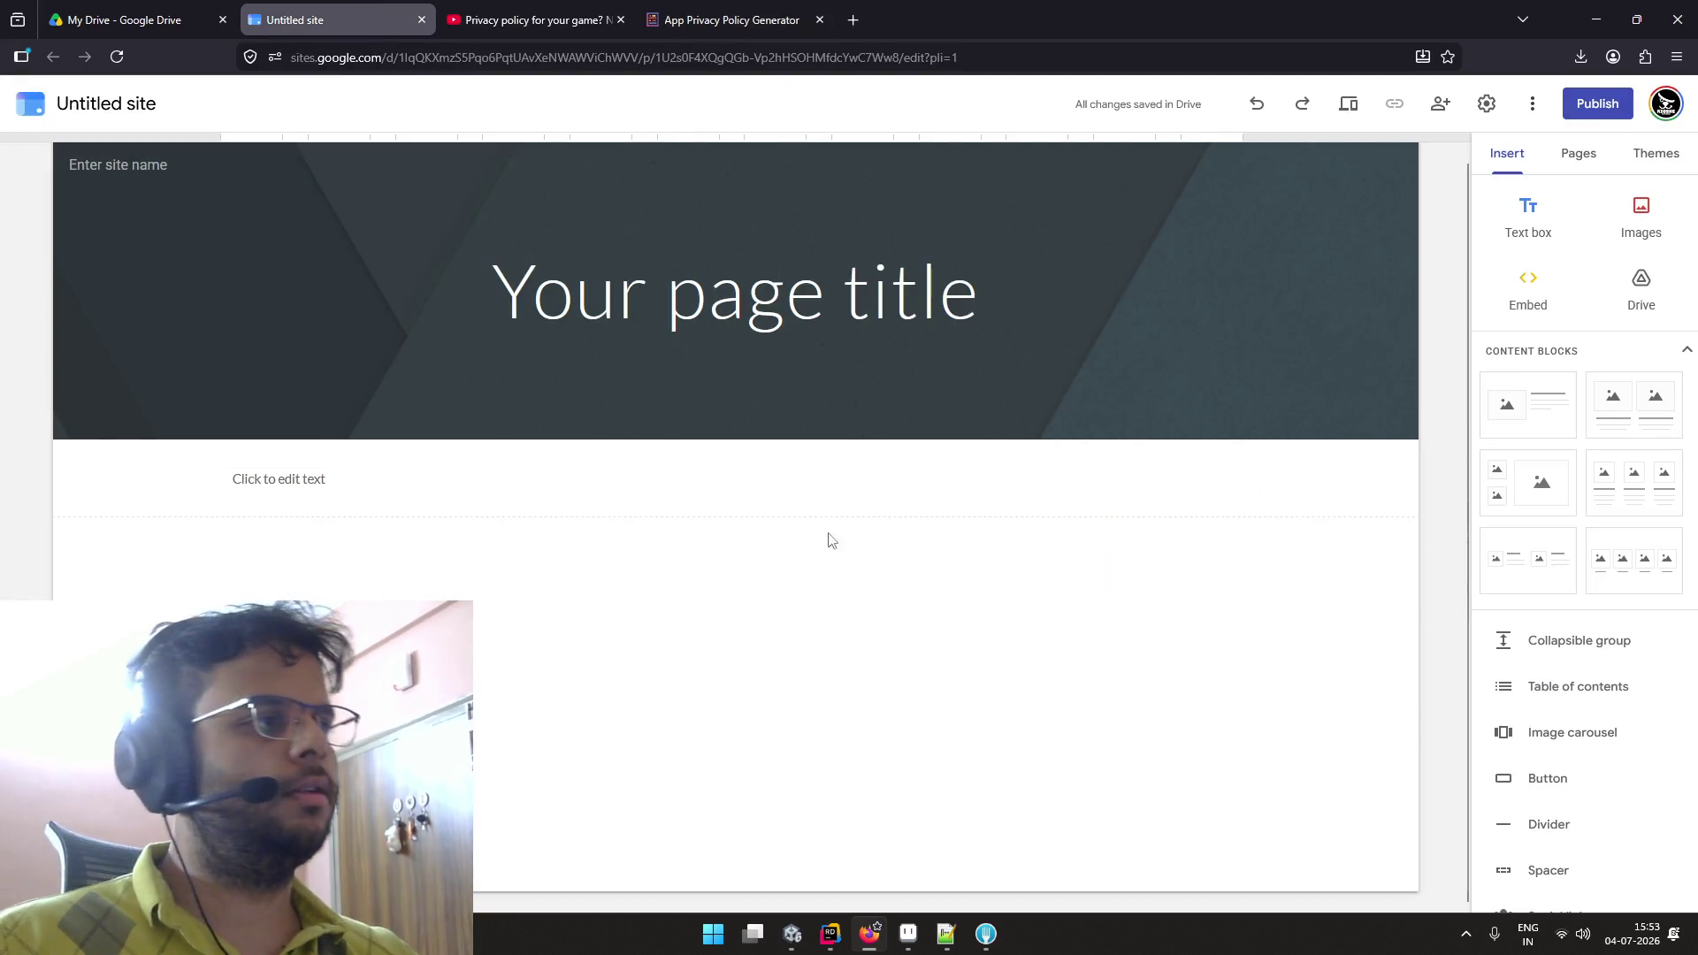
pyautogui.click(573, 485)
pyautogui.hotkey('ctrl', 'v')
pyautogui.scroll(-15, 573, 486)
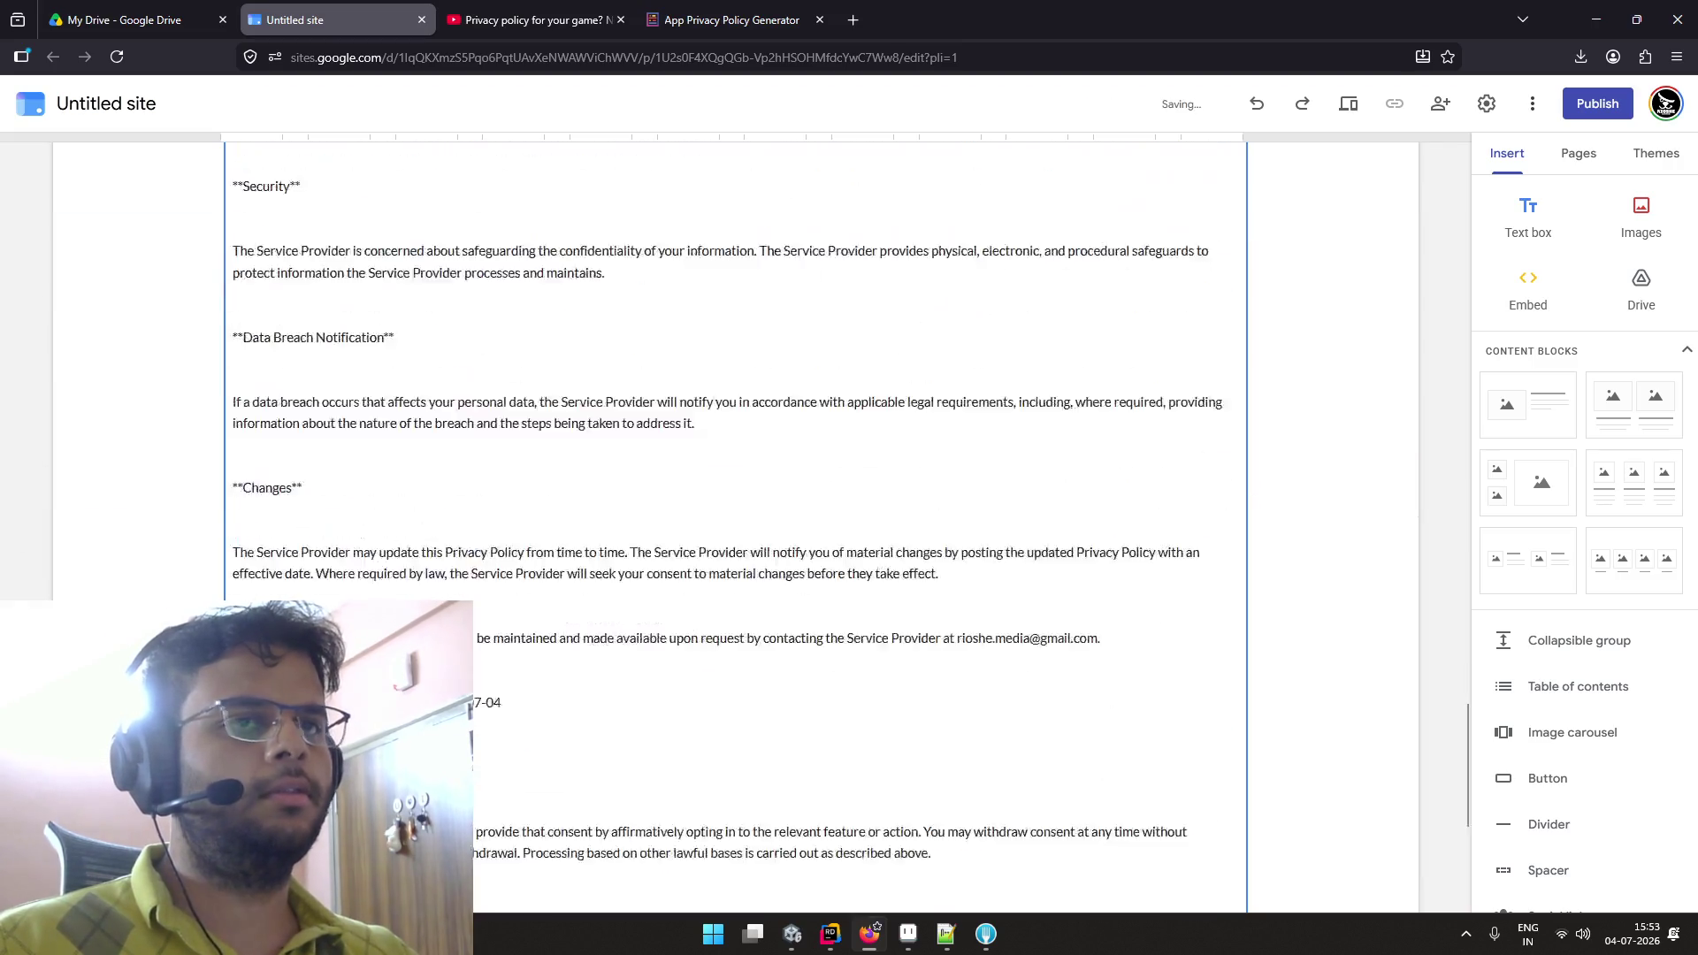
pyautogui.hotkey('ctrl', 'a')
pyautogui.scroll(10, 876, 492)
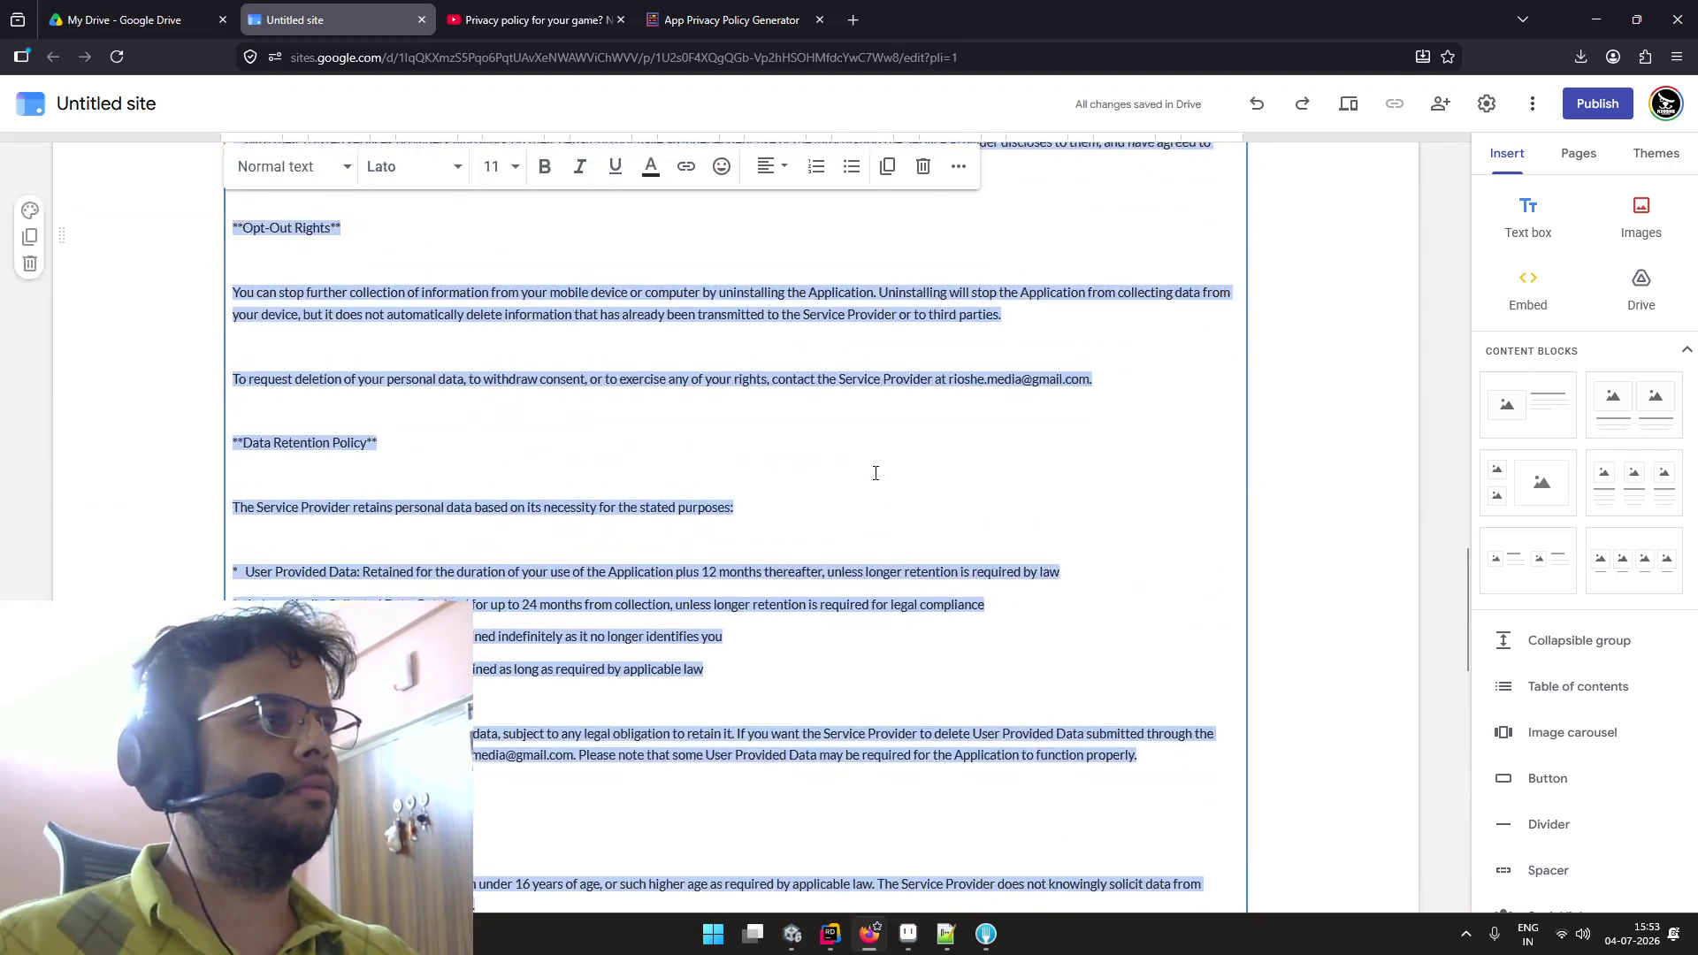
pyautogui.scroll(5, 893, 466)
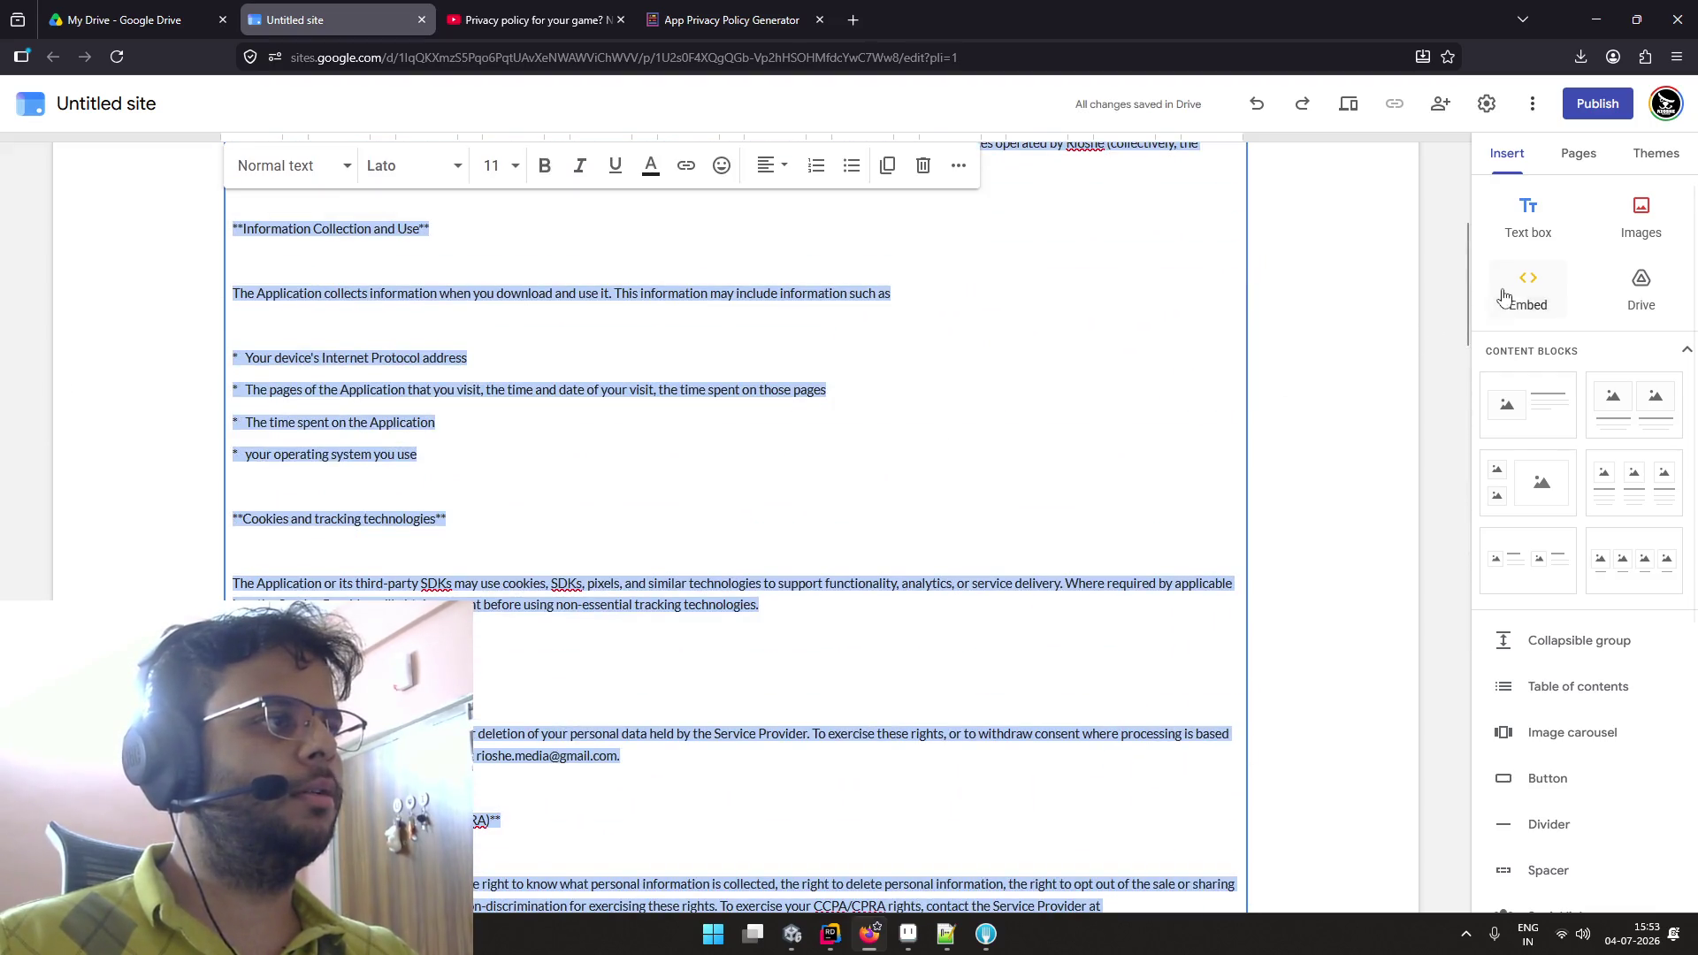
pyautogui.click(1504, 296)
pyautogui.click(755, 461)
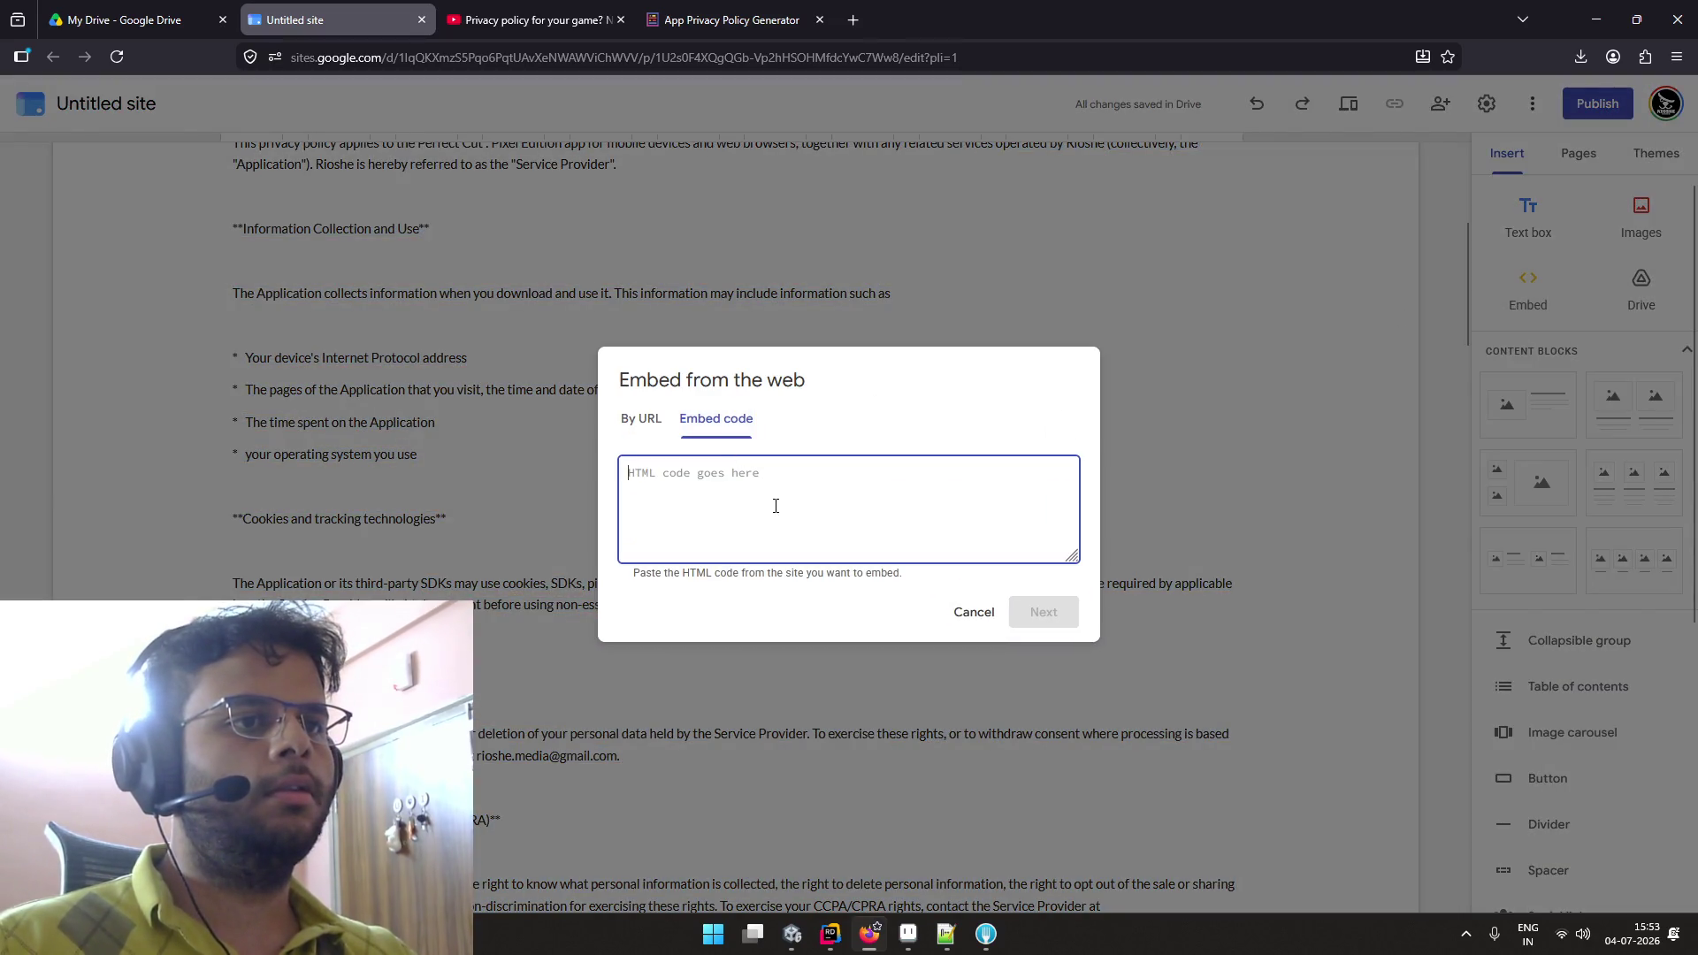
# Copy the policy's HTML source and insert it on the page as an embed code block.
pyautogui.click(677, 19)
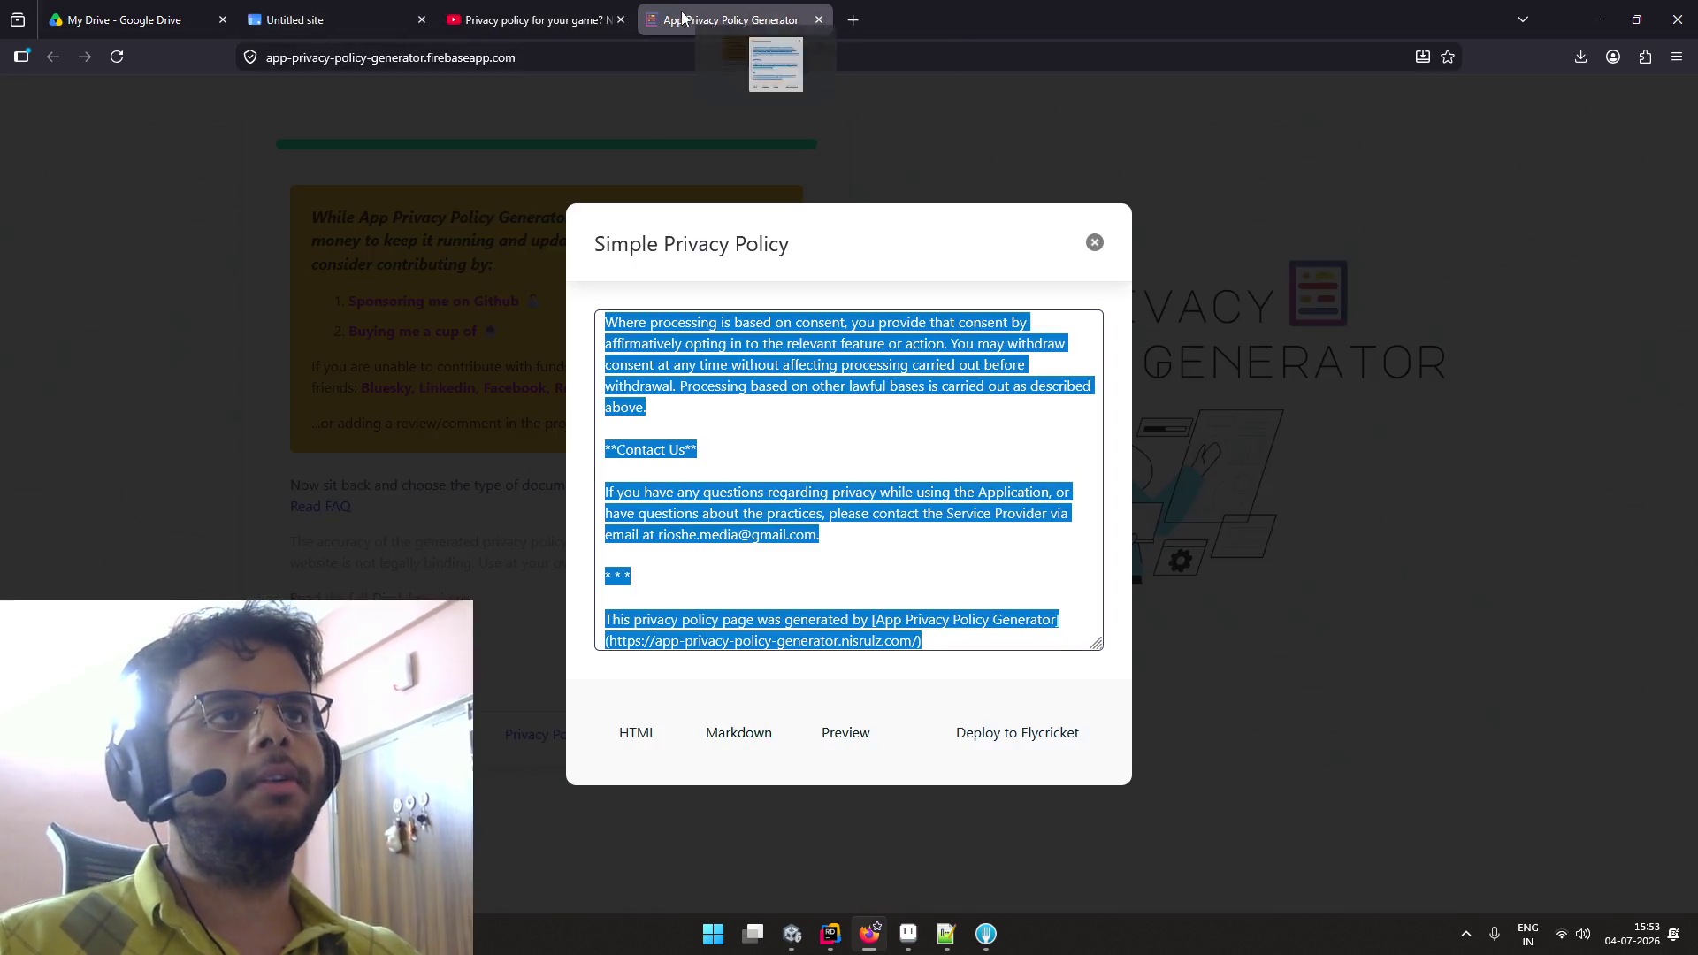
pyautogui.click(637, 733)
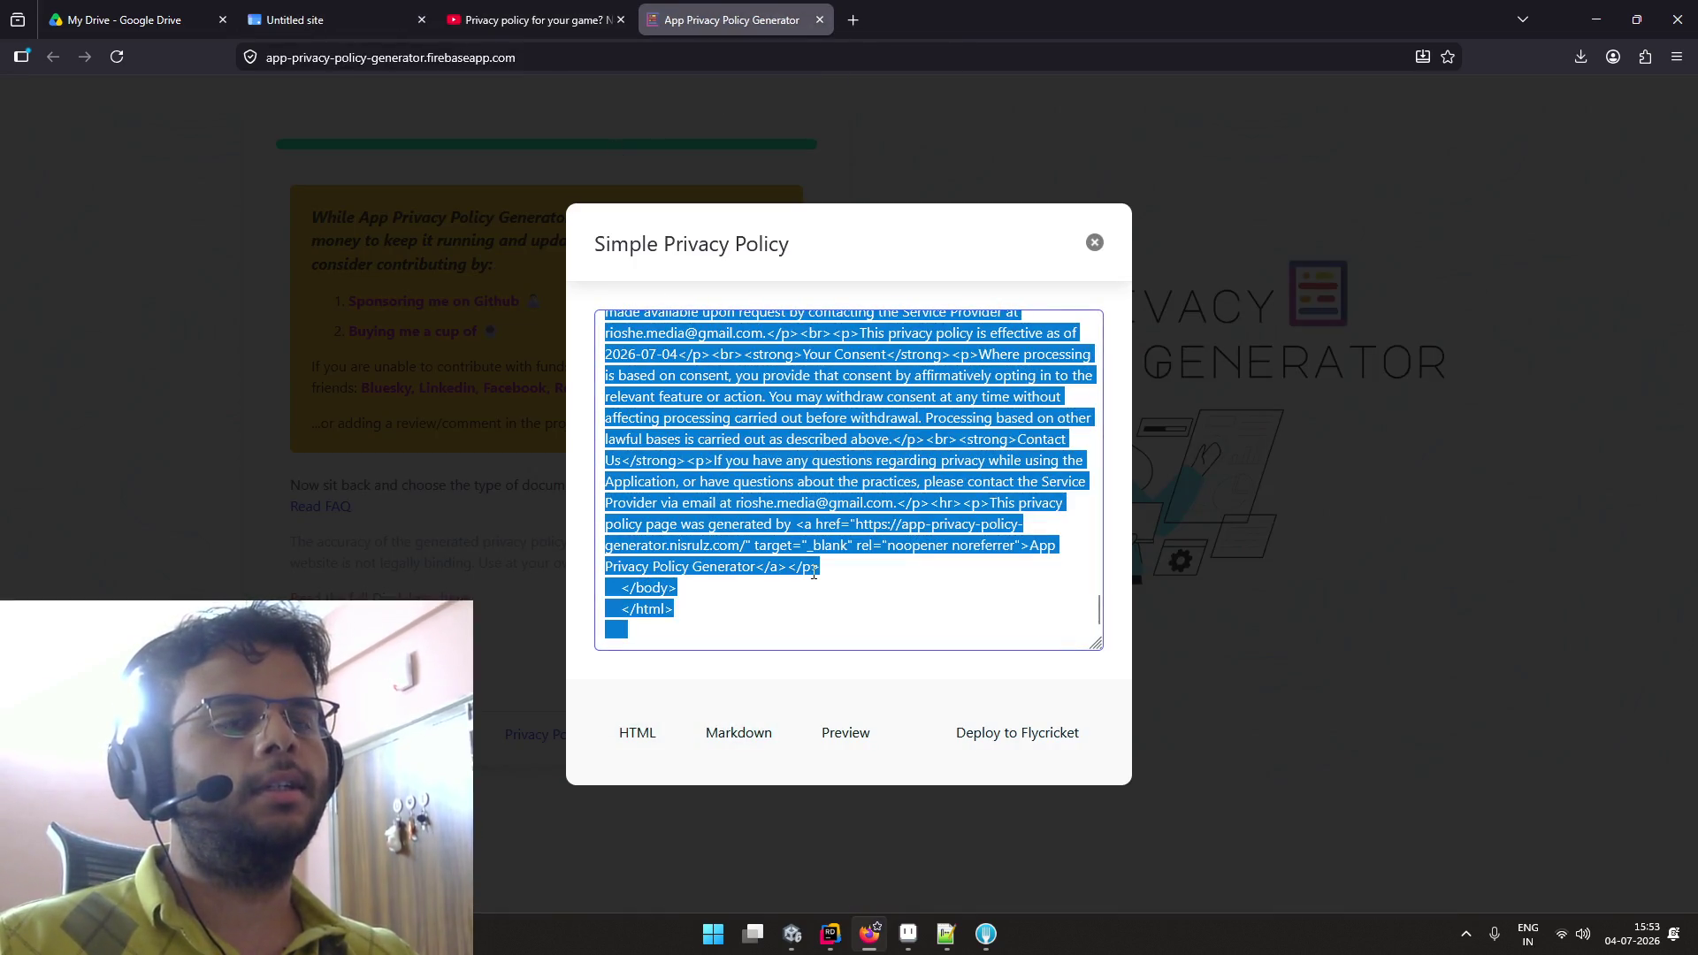
pyautogui.hotkey('ctrl', 'c')
pyautogui.click(336, 20)
pyautogui.hotkey('ctrl', 'v')
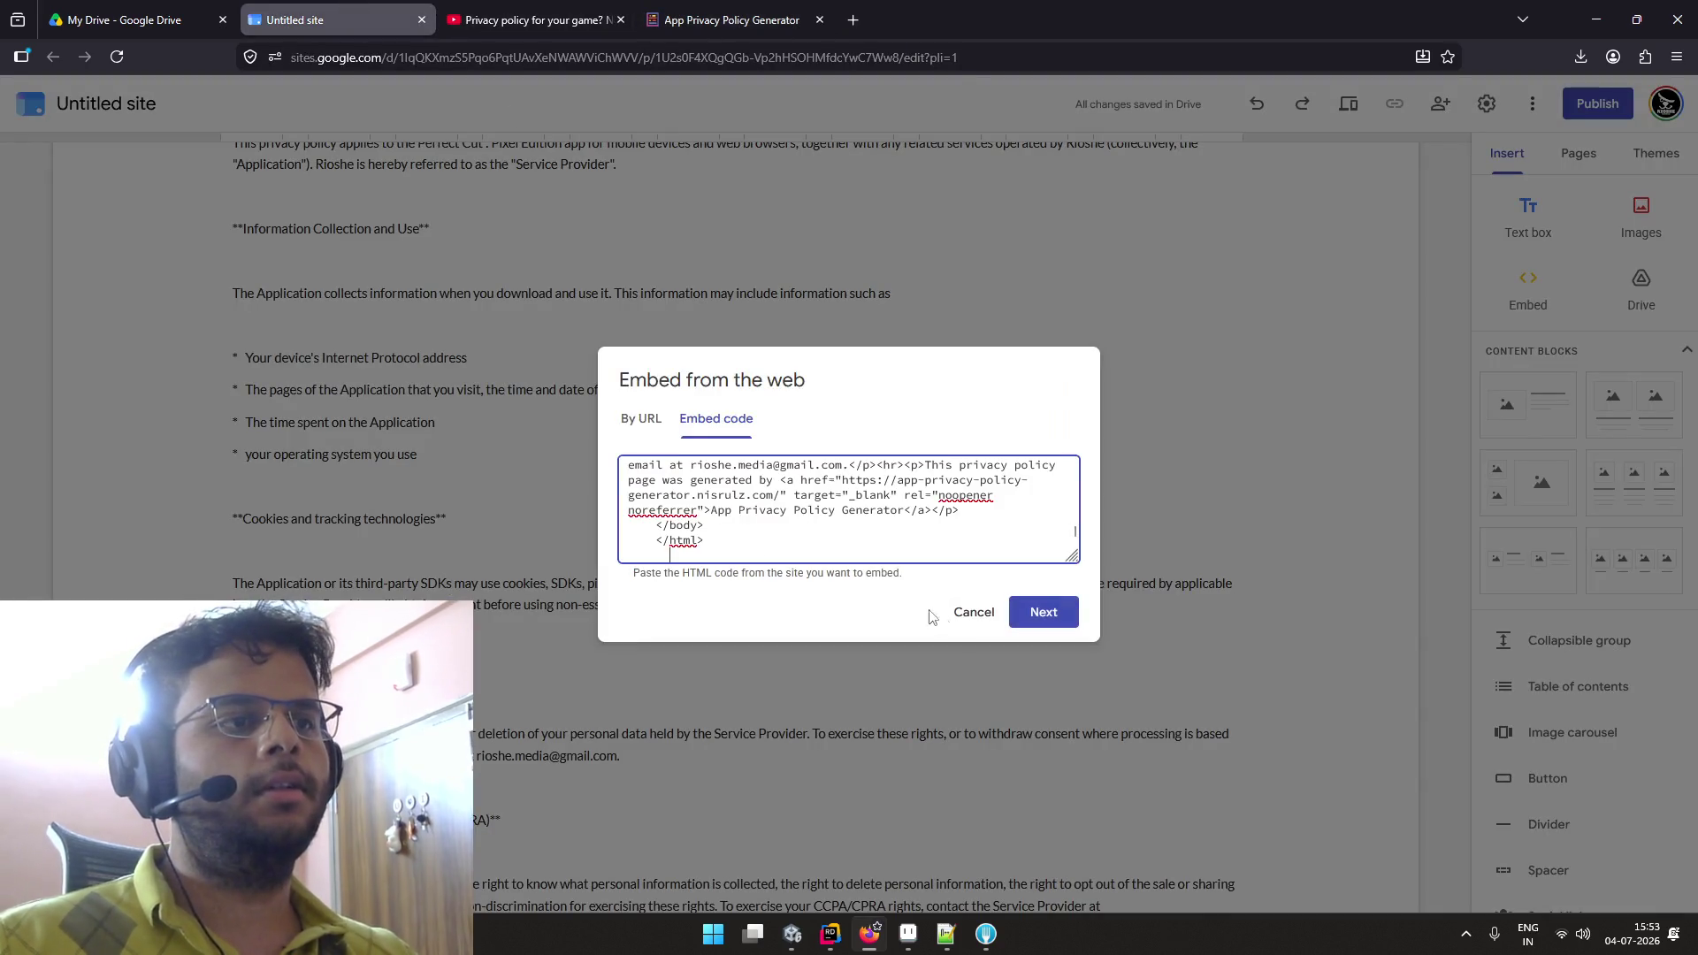
pyautogui.click(1044, 615)
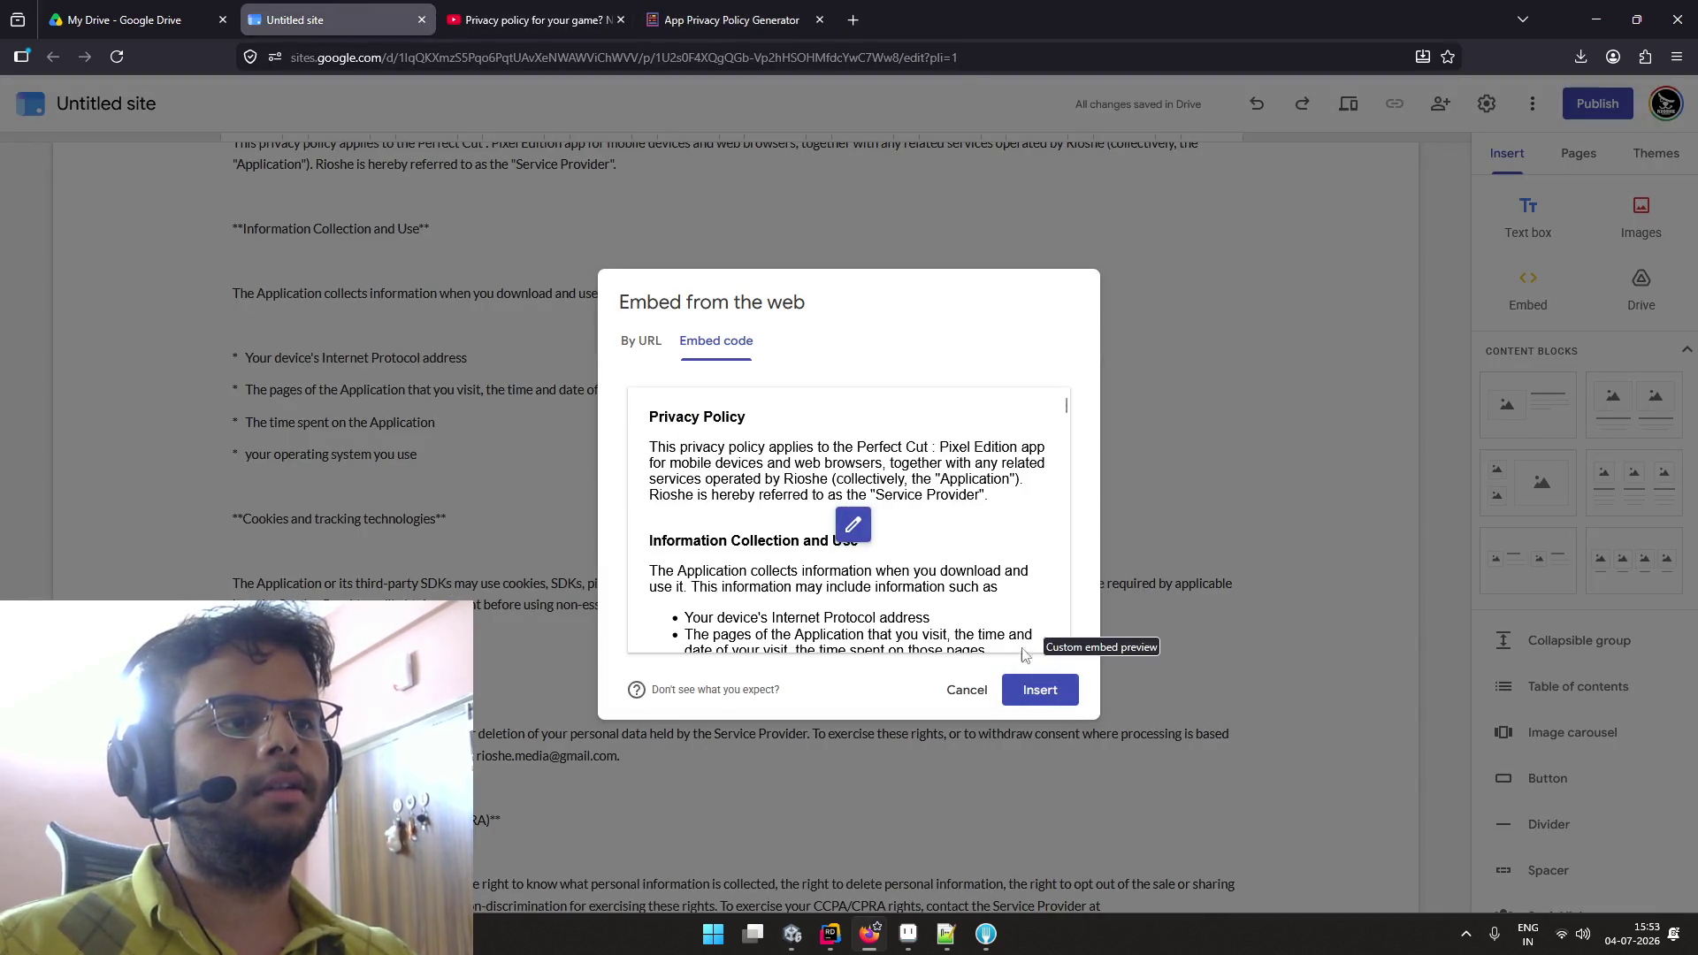
pyautogui.click(1035, 690)
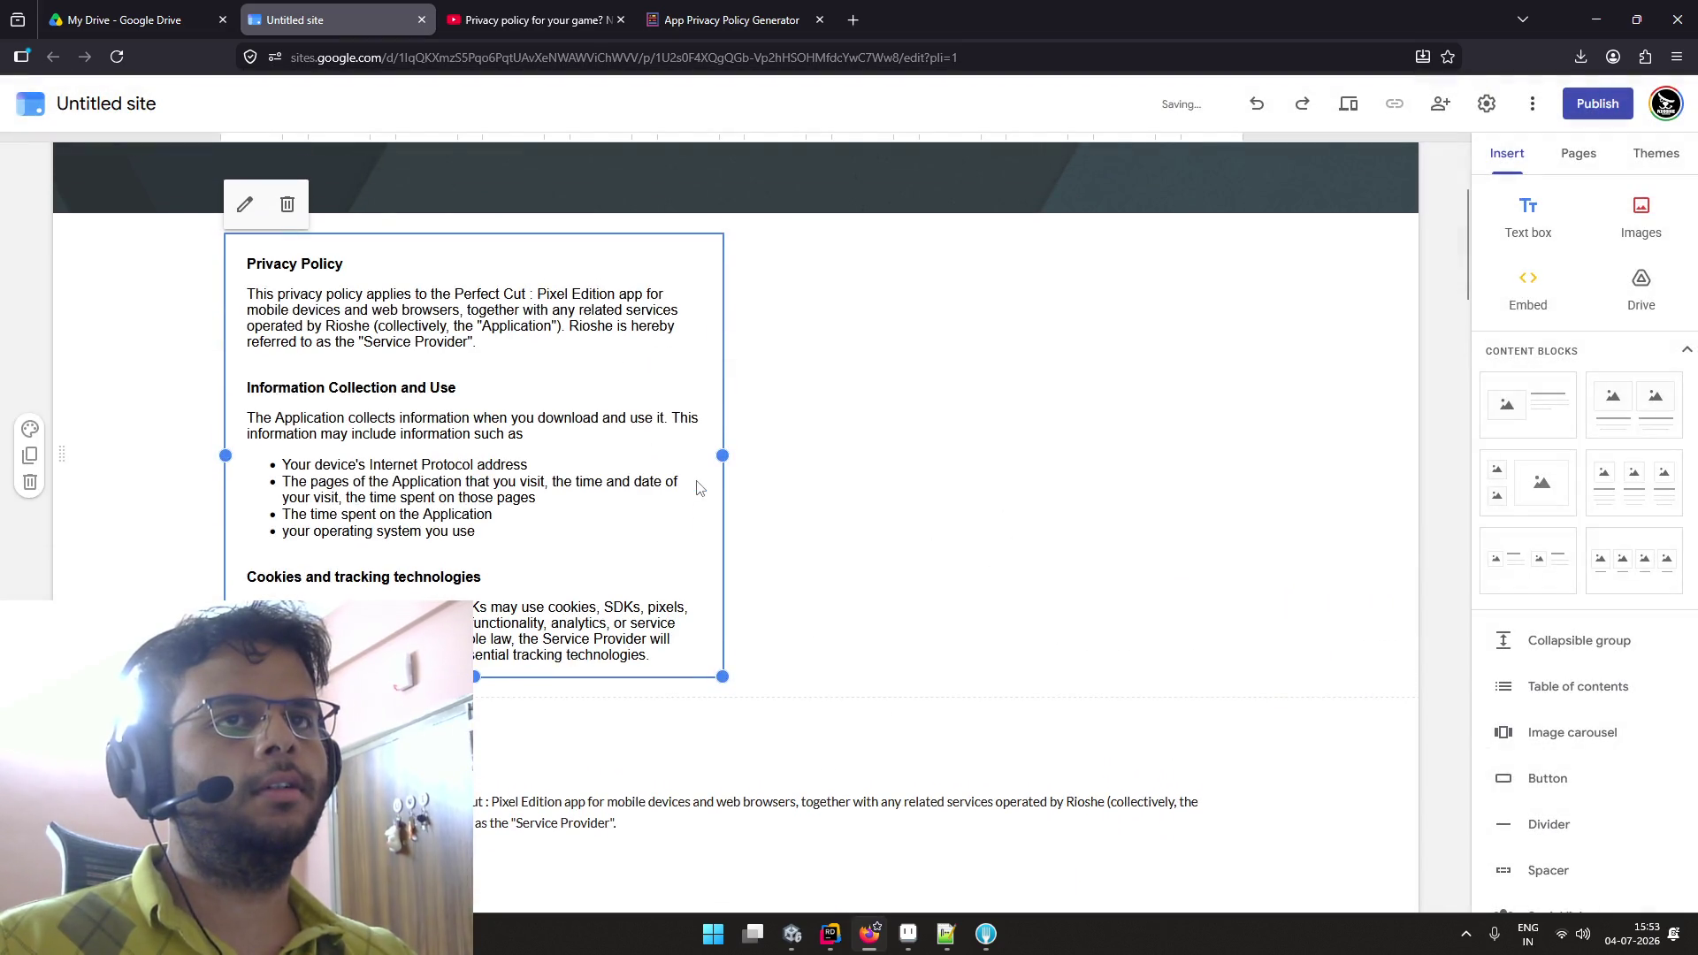
# Remove the earlier blocks, re-embed the policy HTML code, and widen the embed across the page.
pyautogui.click(287, 204)
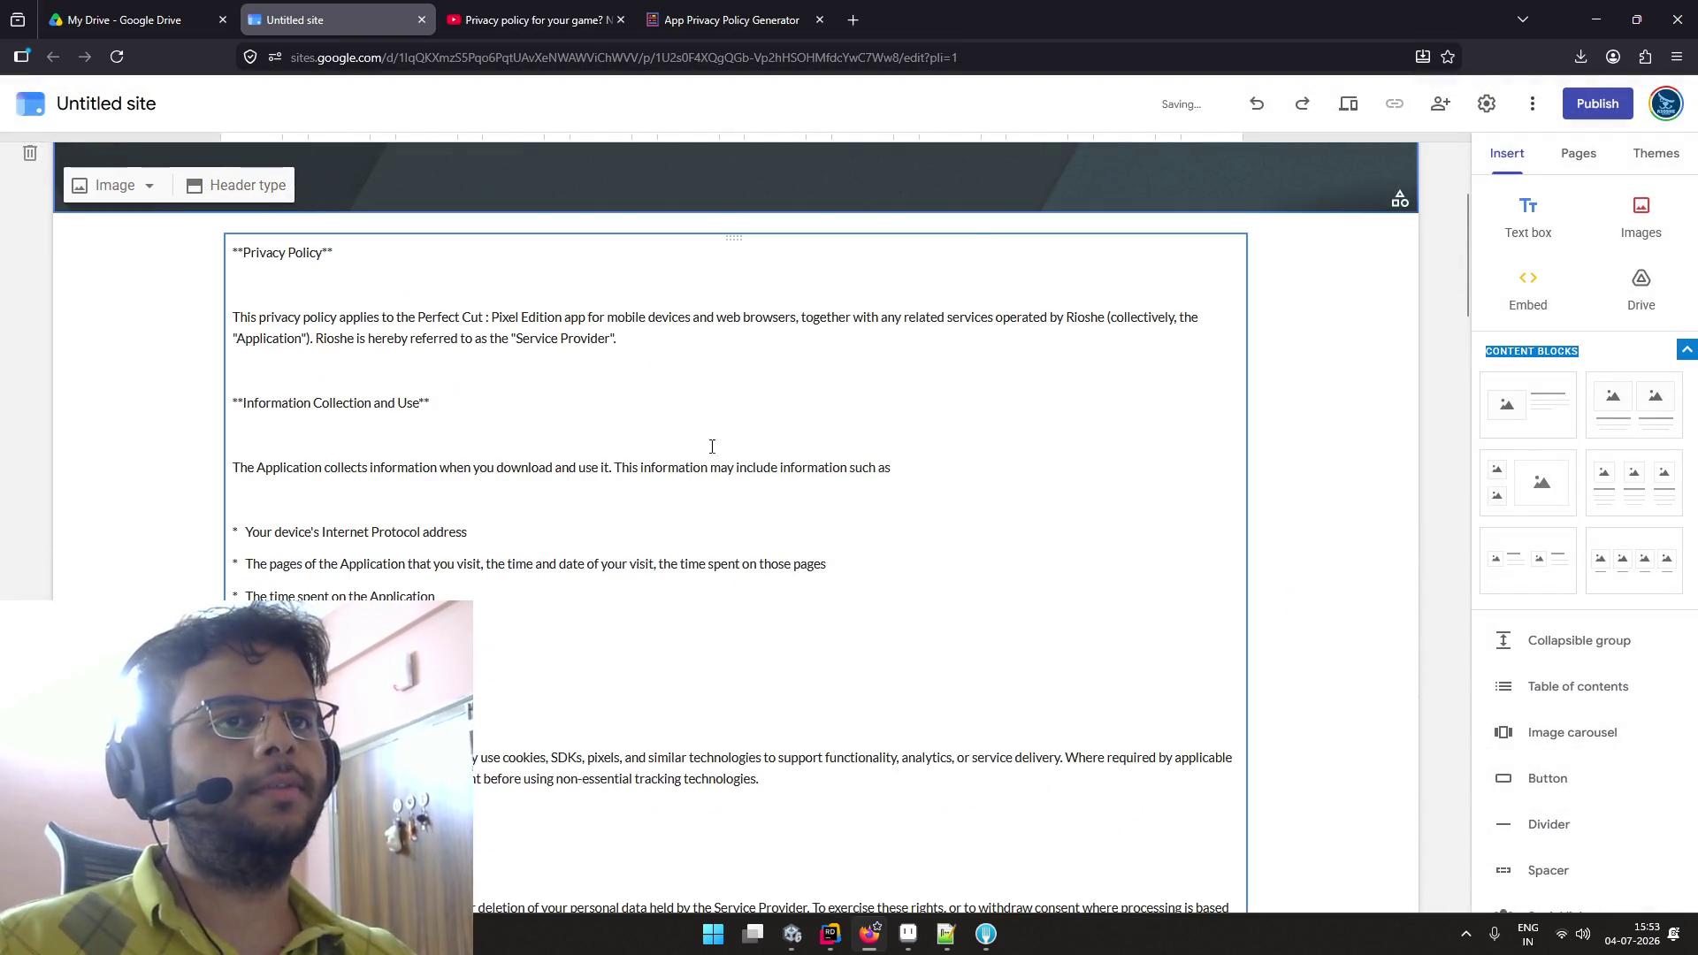
pyautogui.click(923, 206)
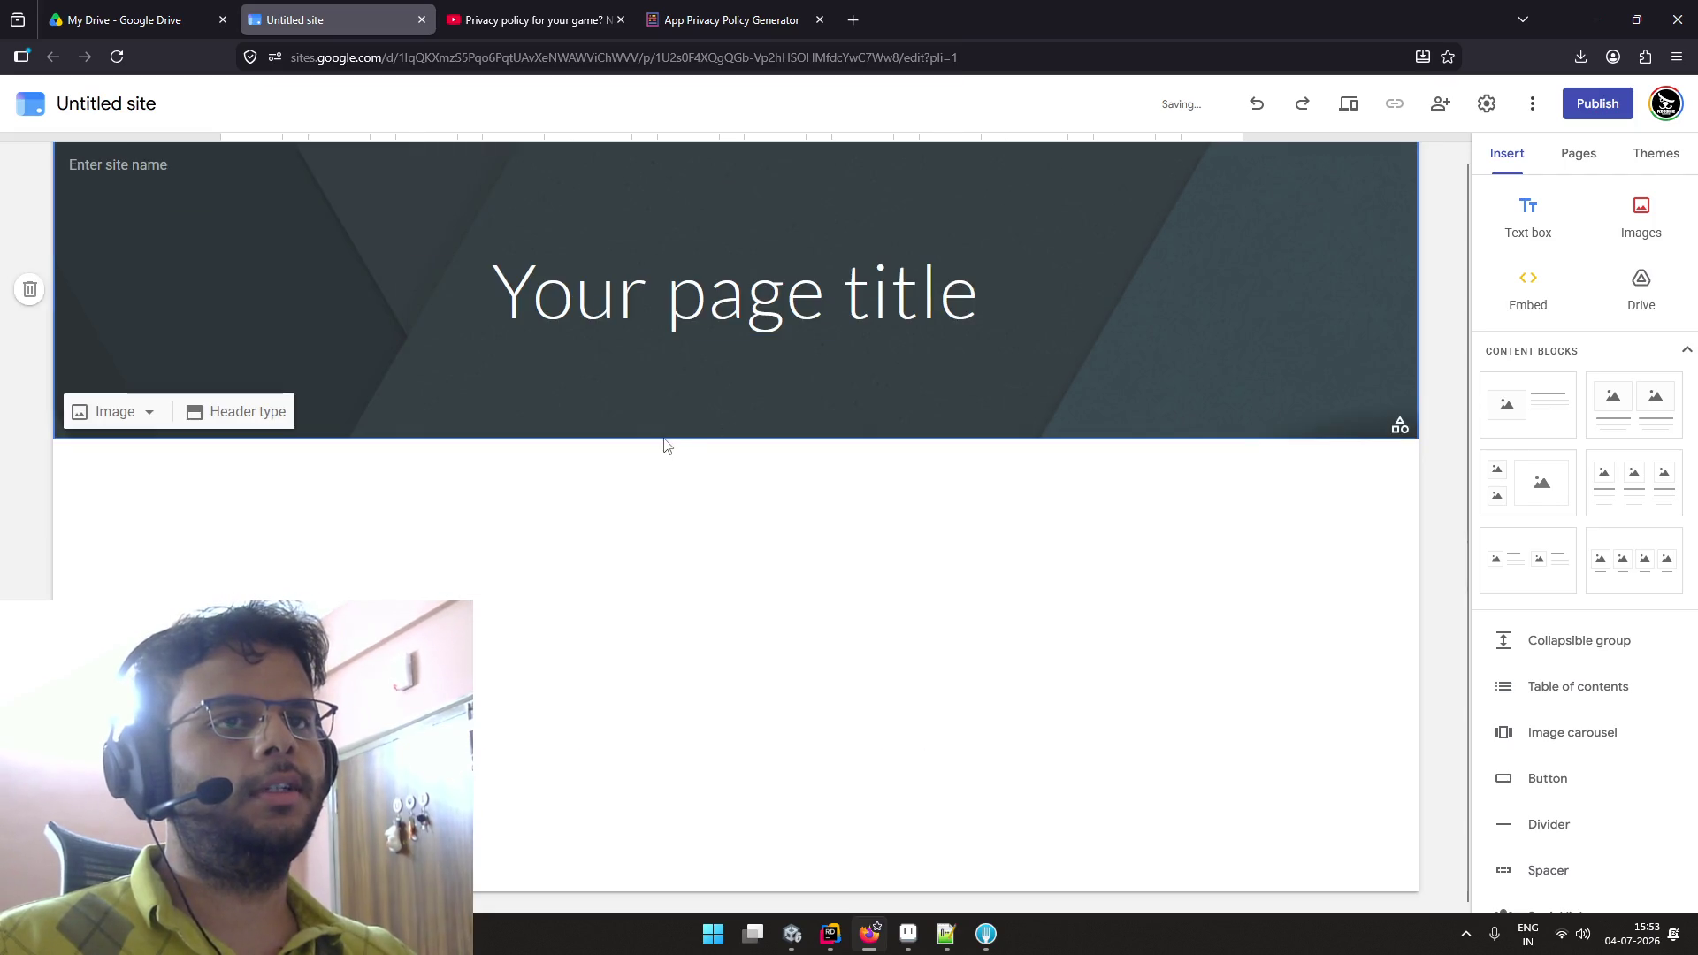
pyautogui.doubleClick(669, 486)
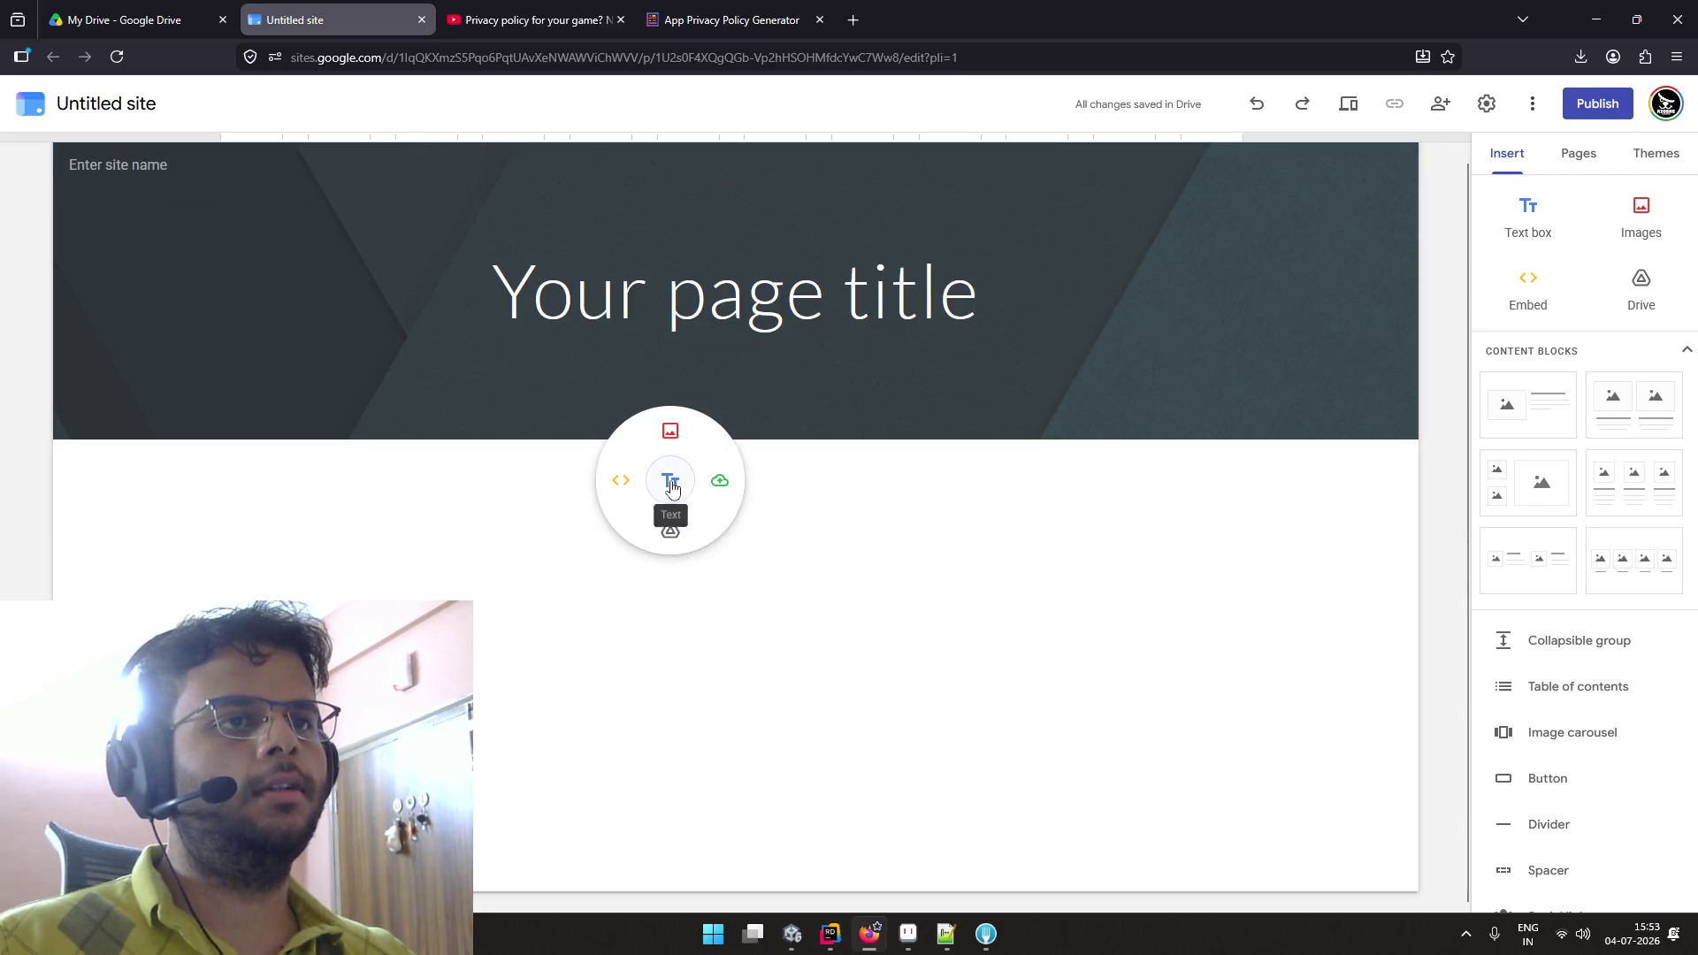
pyautogui.click(610, 482)
pyautogui.click(725, 447)
pyautogui.click(739, 505)
pyautogui.hotkey('ctrl', 'v')
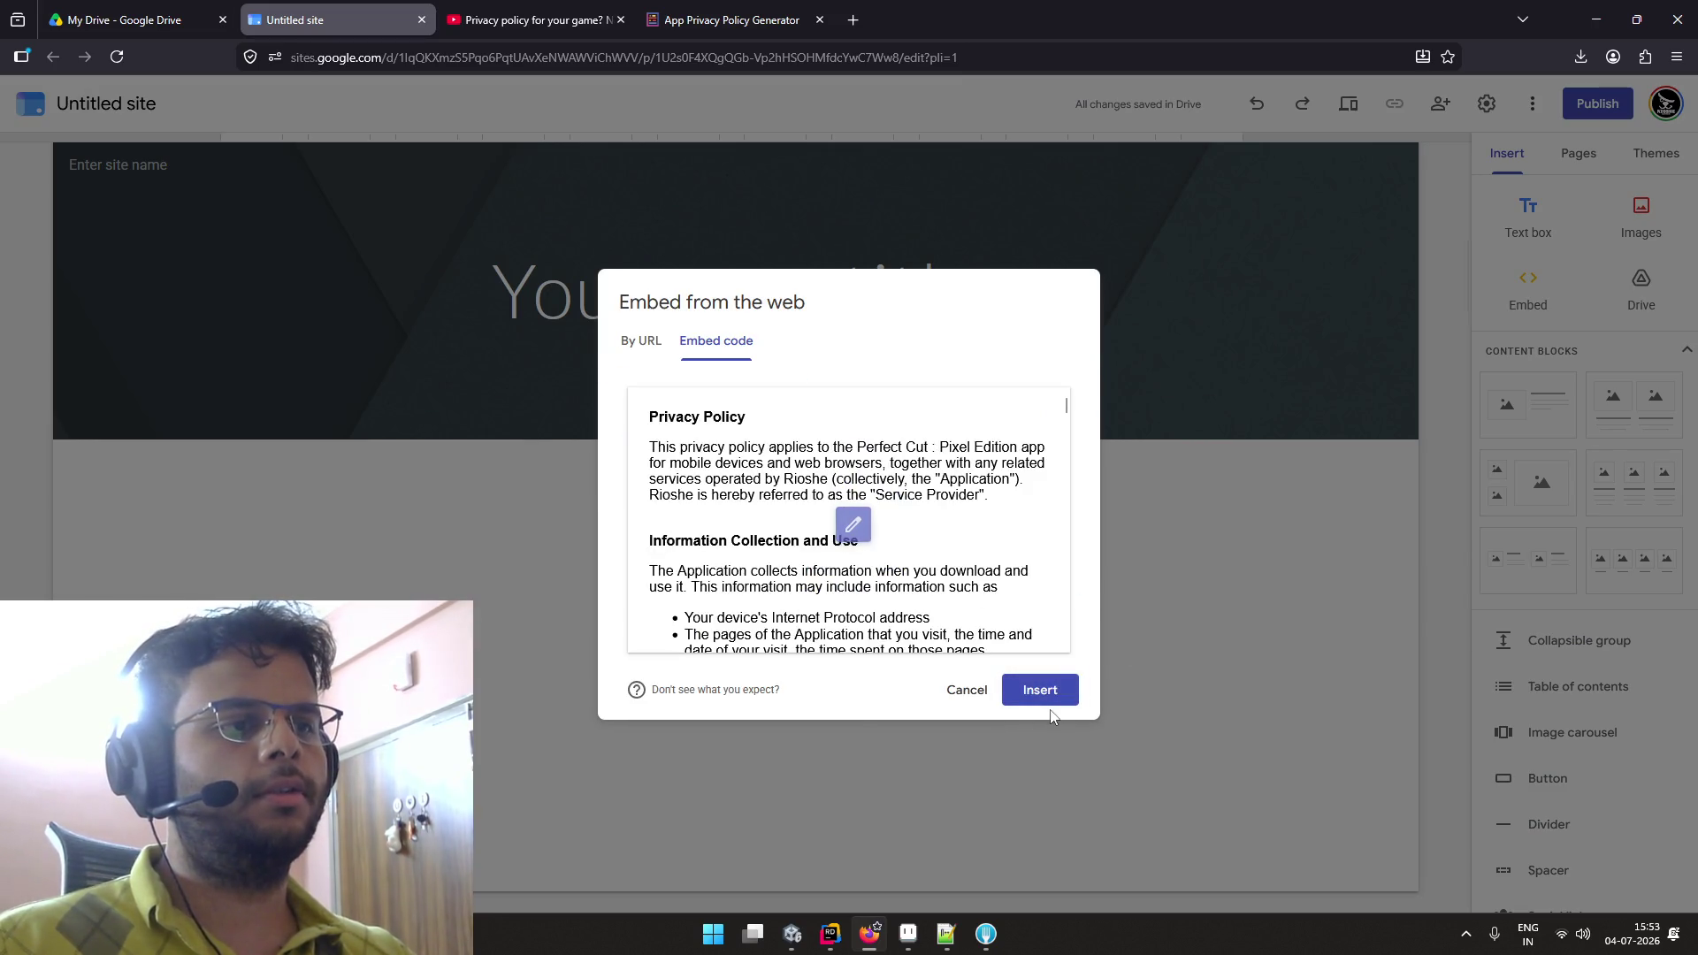
pyautogui.click(1053, 699)
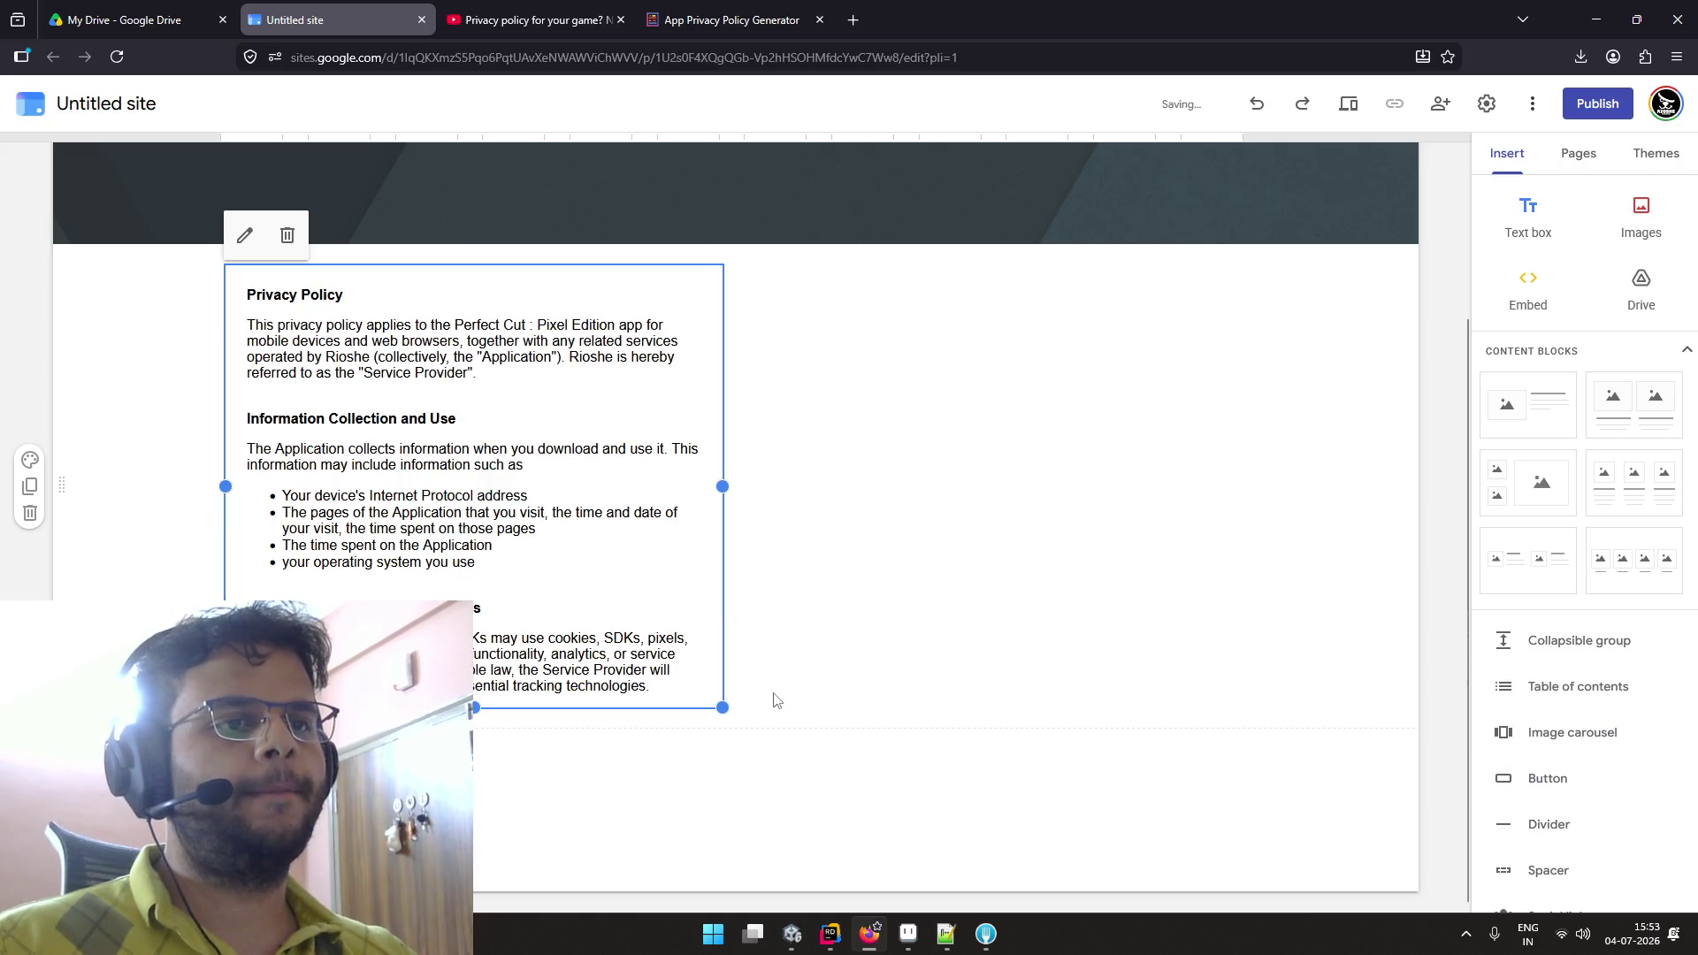
pyautogui.moveTo(723, 708)
pyautogui.mouseDown()
pyautogui.moveTo(1393, 768)
pyautogui.moveTo(1246, 759)
pyautogui.mouseUp()
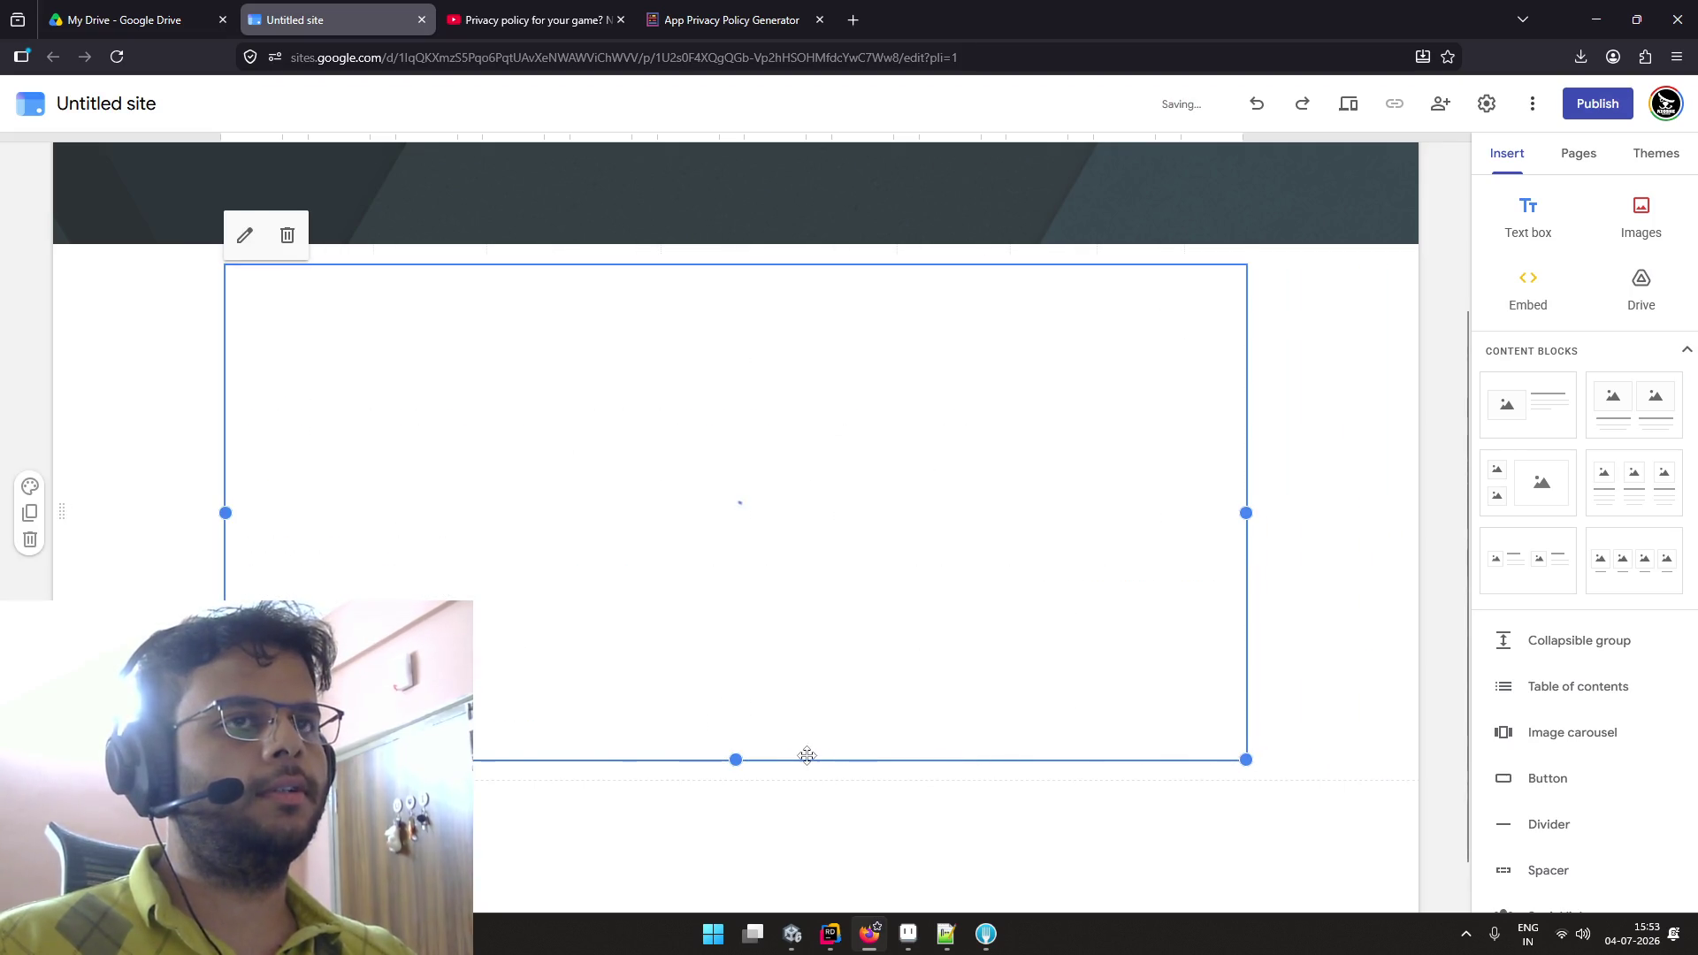
# Drag the embed's bottom edge down repeatedly until the whole policy, through its generator credit, shows.
pyautogui.scroll(-1, 750, 706)
pyautogui.moveTo(732, 713)
pyautogui.mouseDown()
pyautogui.moveTo(723, 946)
pyautogui.moveTo(736, 708)
pyautogui.moveTo(724, 897)
pyautogui.moveTo(747, 740)
pyautogui.moveTo(741, 853)
pyautogui.mouseUp()
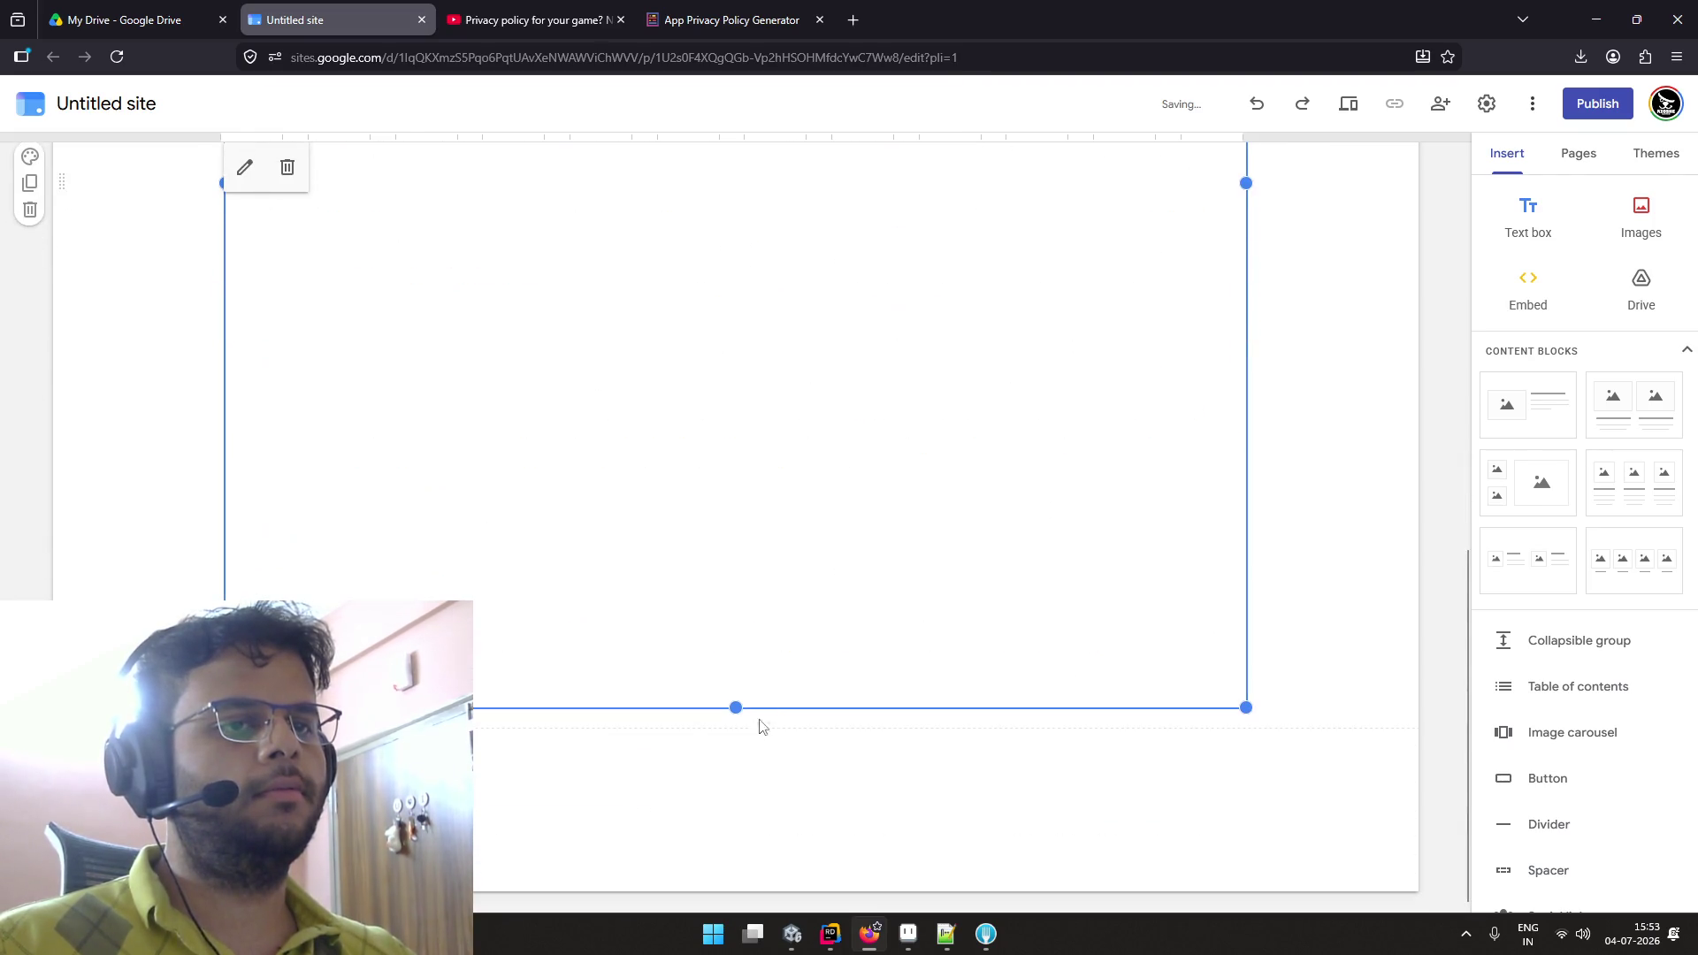
pyautogui.moveTo(735, 707)
pyautogui.mouseDown()
pyautogui.moveTo(735, 839)
pyautogui.moveTo(754, 720)
pyautogui.moveTo(739, 948)
pyautogui.moveTo(743, 884)
pyautogui.mouseUp()
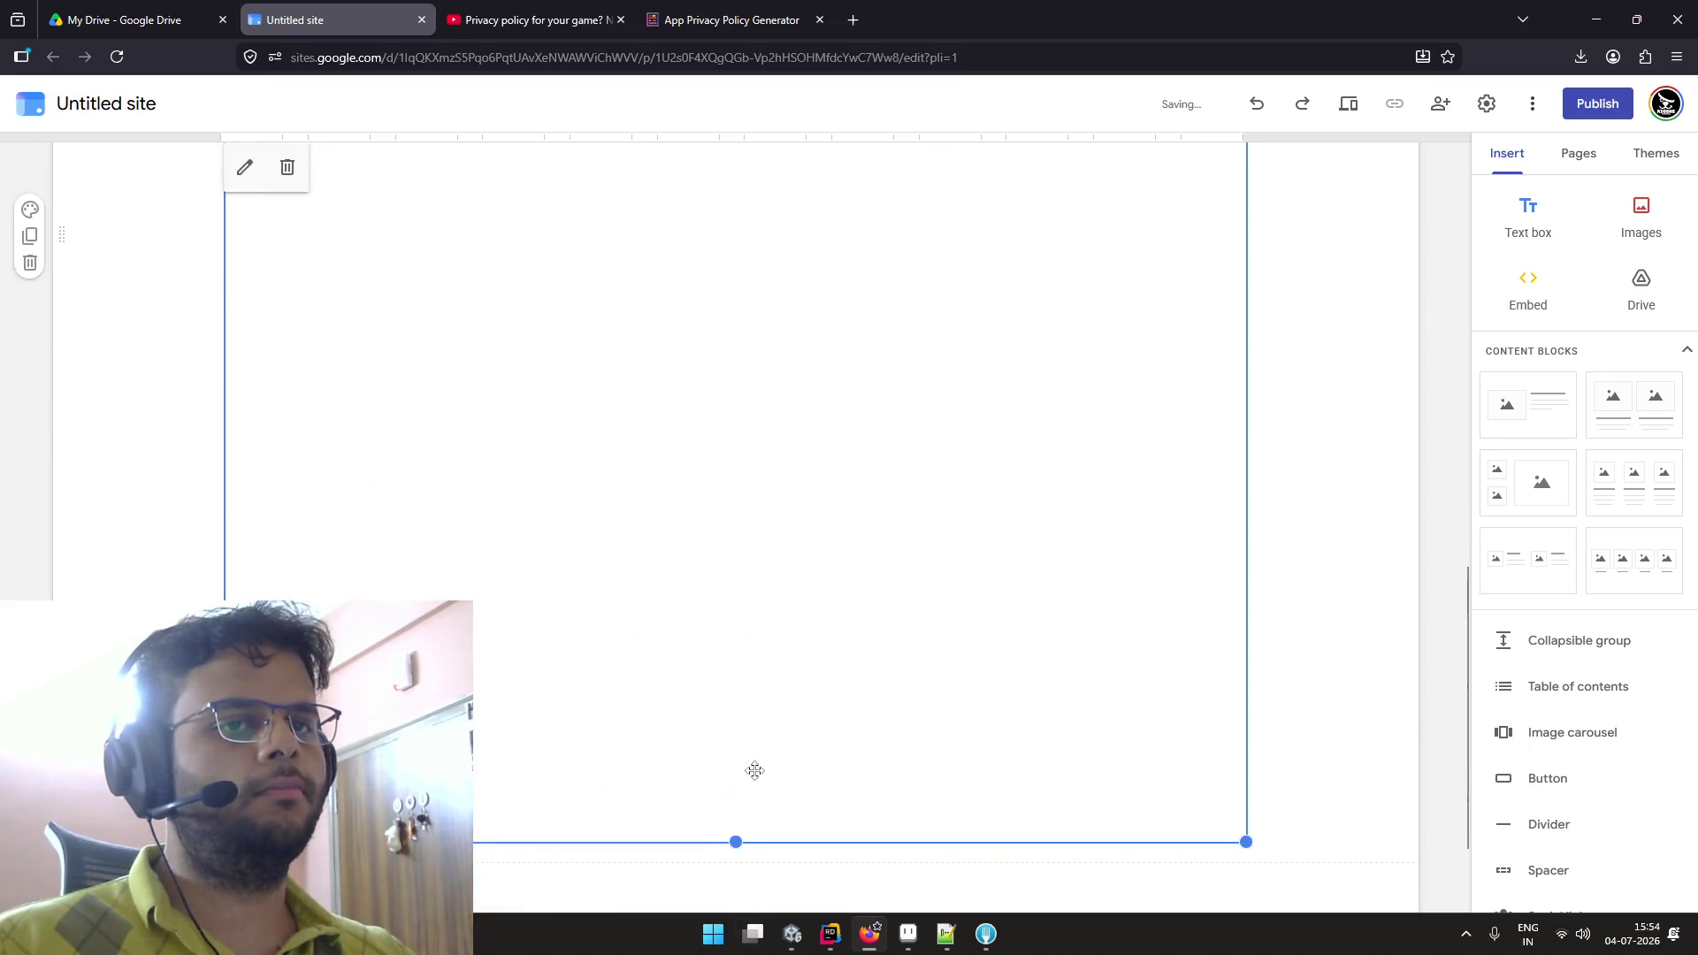
pyautogui.moveTo(735, 708)
pyautogui.mouseDown()
pyautogui.moveTo(721, 929)
pyautogui.moveTo(734, 885)
pyautogui.mouseUp()
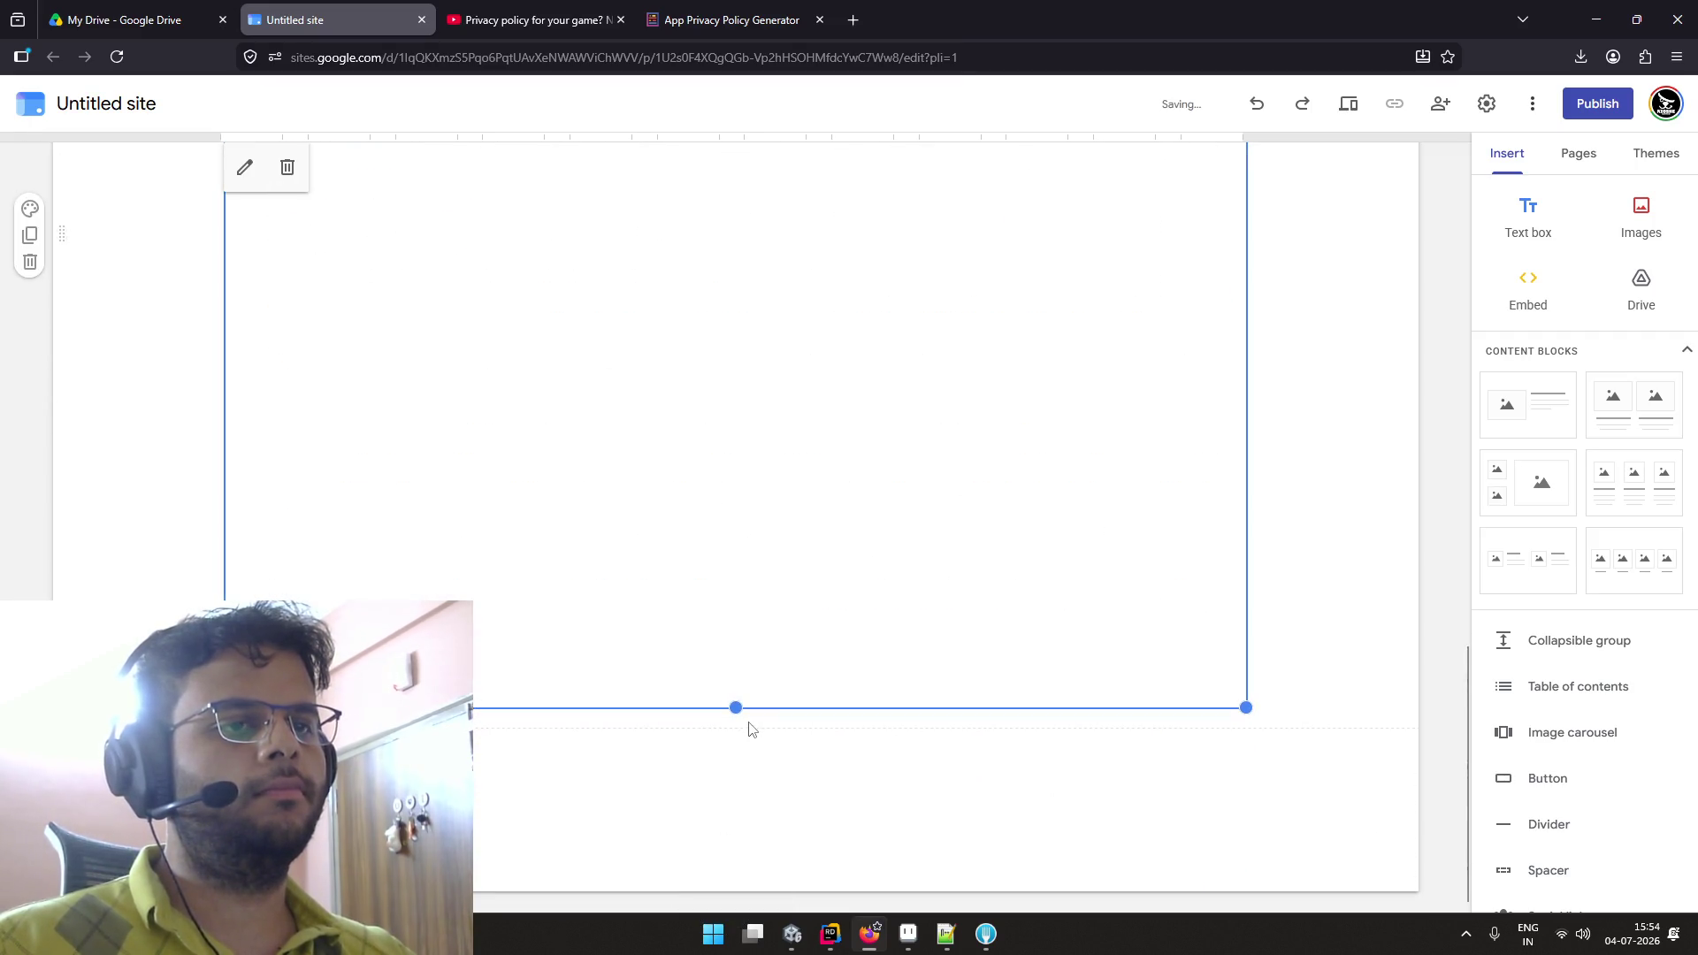
pyautogui.moveTo(736, 708)
pyautogui.mouseDown()
pyautogui.moveTo(732, 938)
pyautogui.moveTo(735, 705)
pyautogui.moveTo(743, 889)
pyautogui.moveTo(750, 849)
pyautogui.mouseUp()
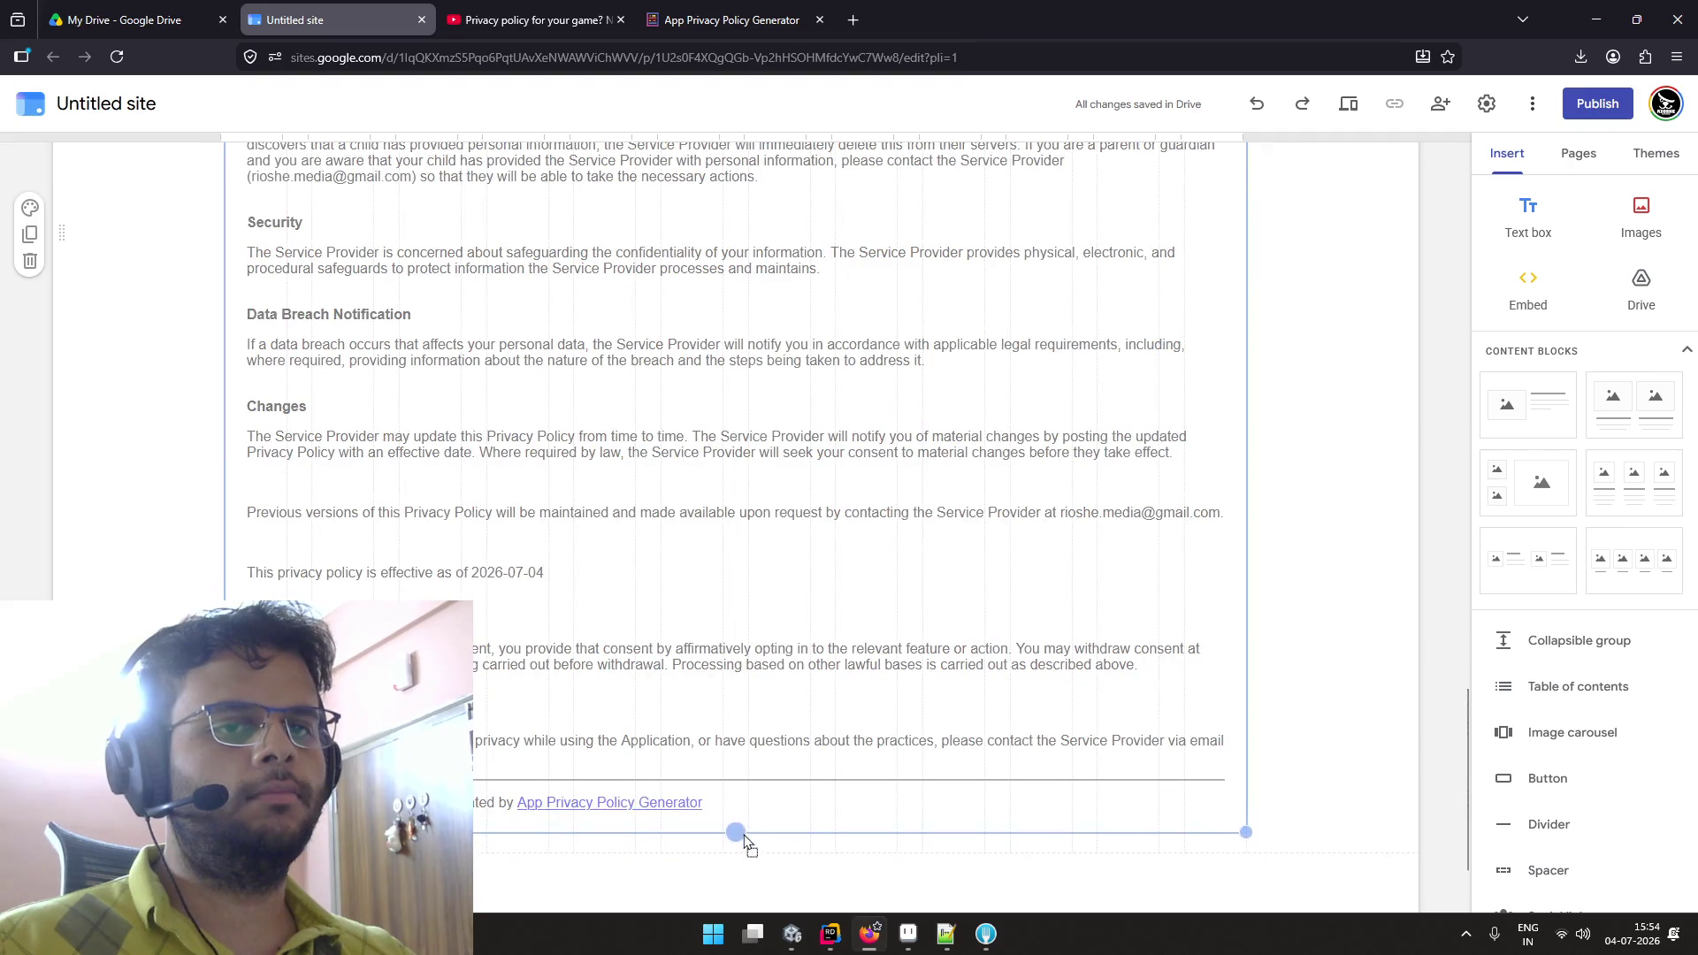
pyautogui.scroll(3, 805, 712)
pyautogui.scroll(2, 805, 704)
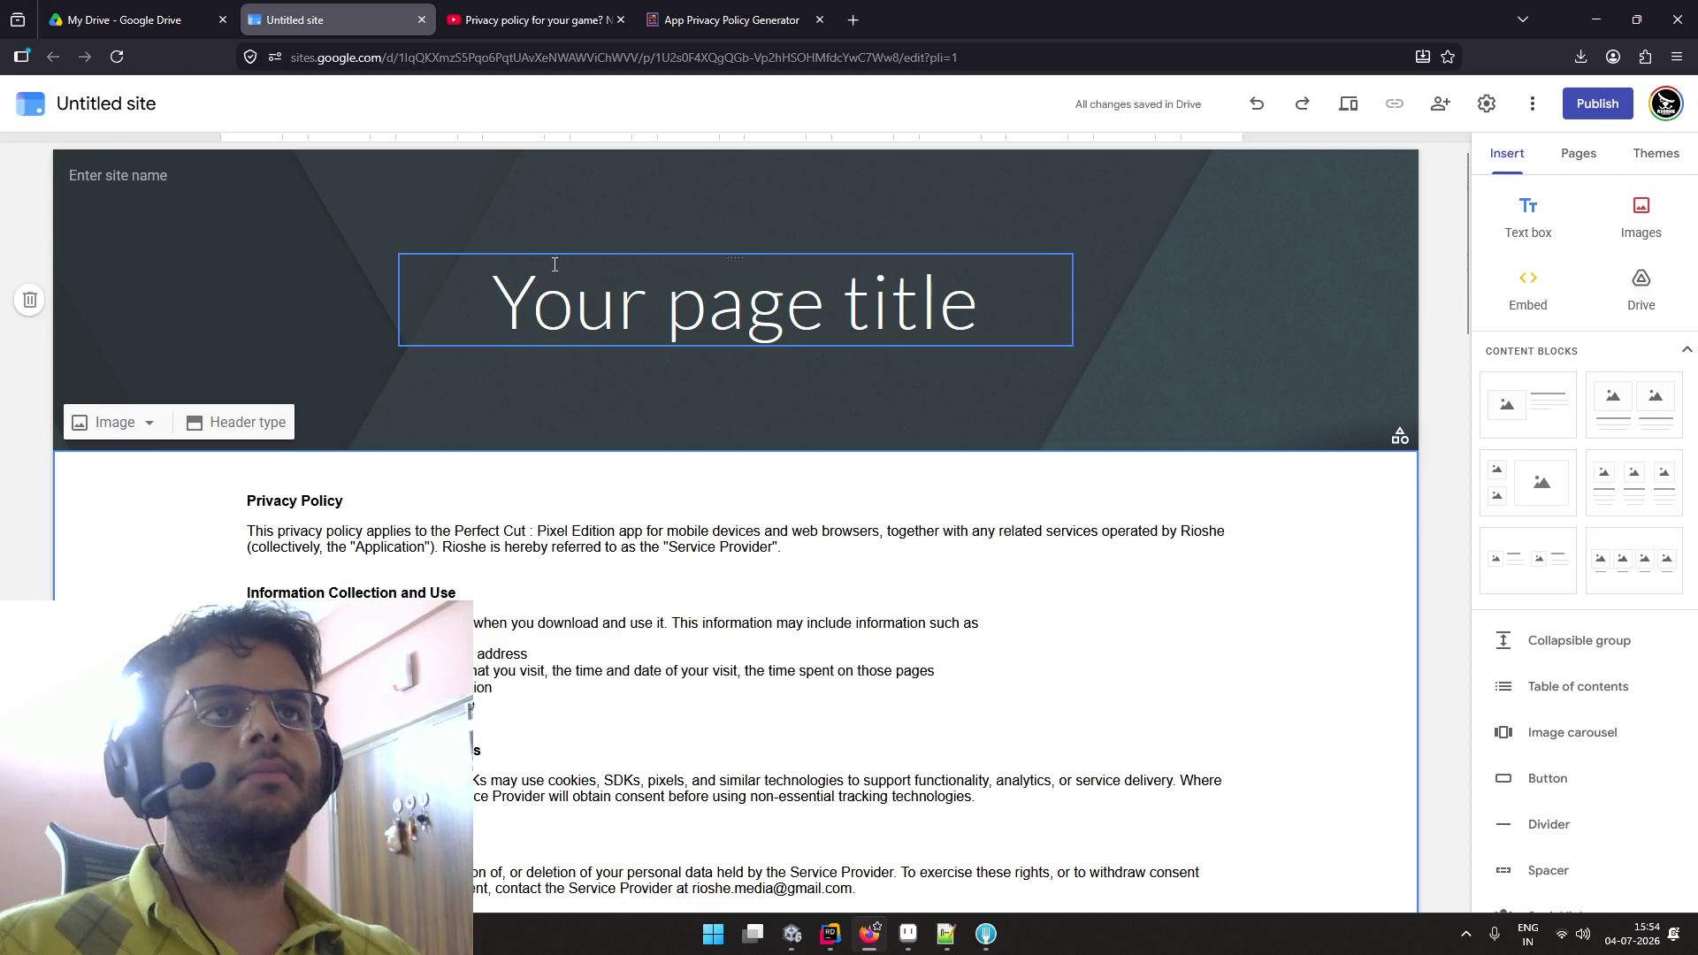
# Copy the Privacy Policy title from the Color Swift site into this page's title.
pyautogui.click(124, 19)
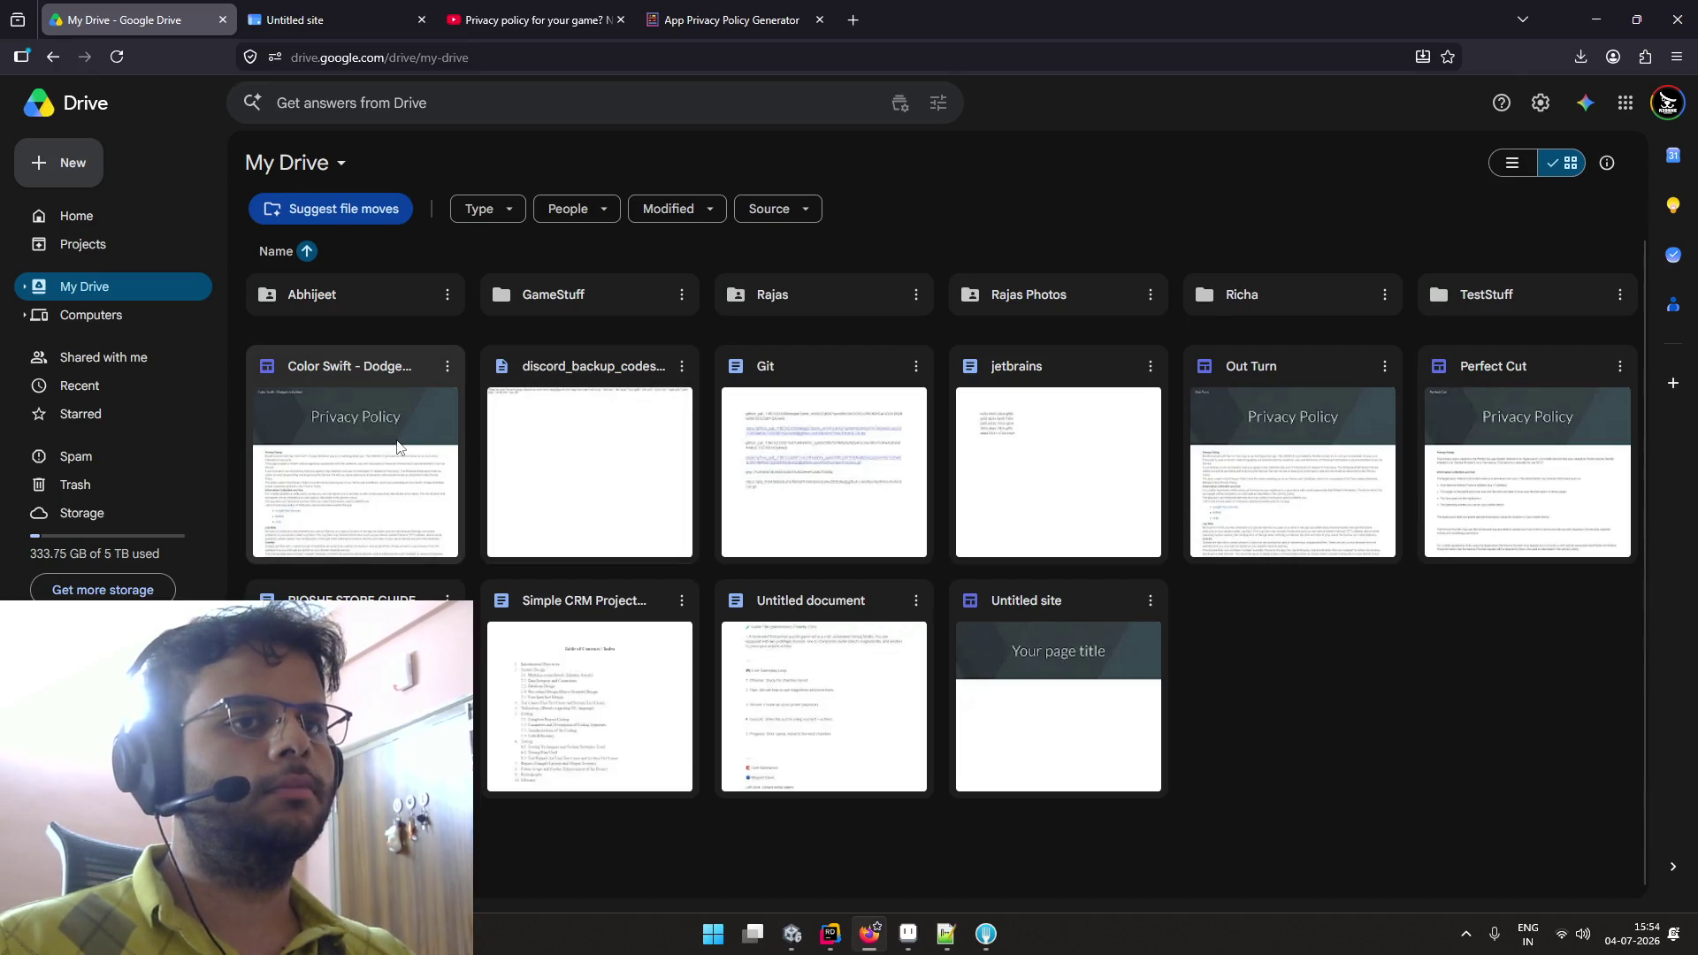
pyautogui.click(397, 447)
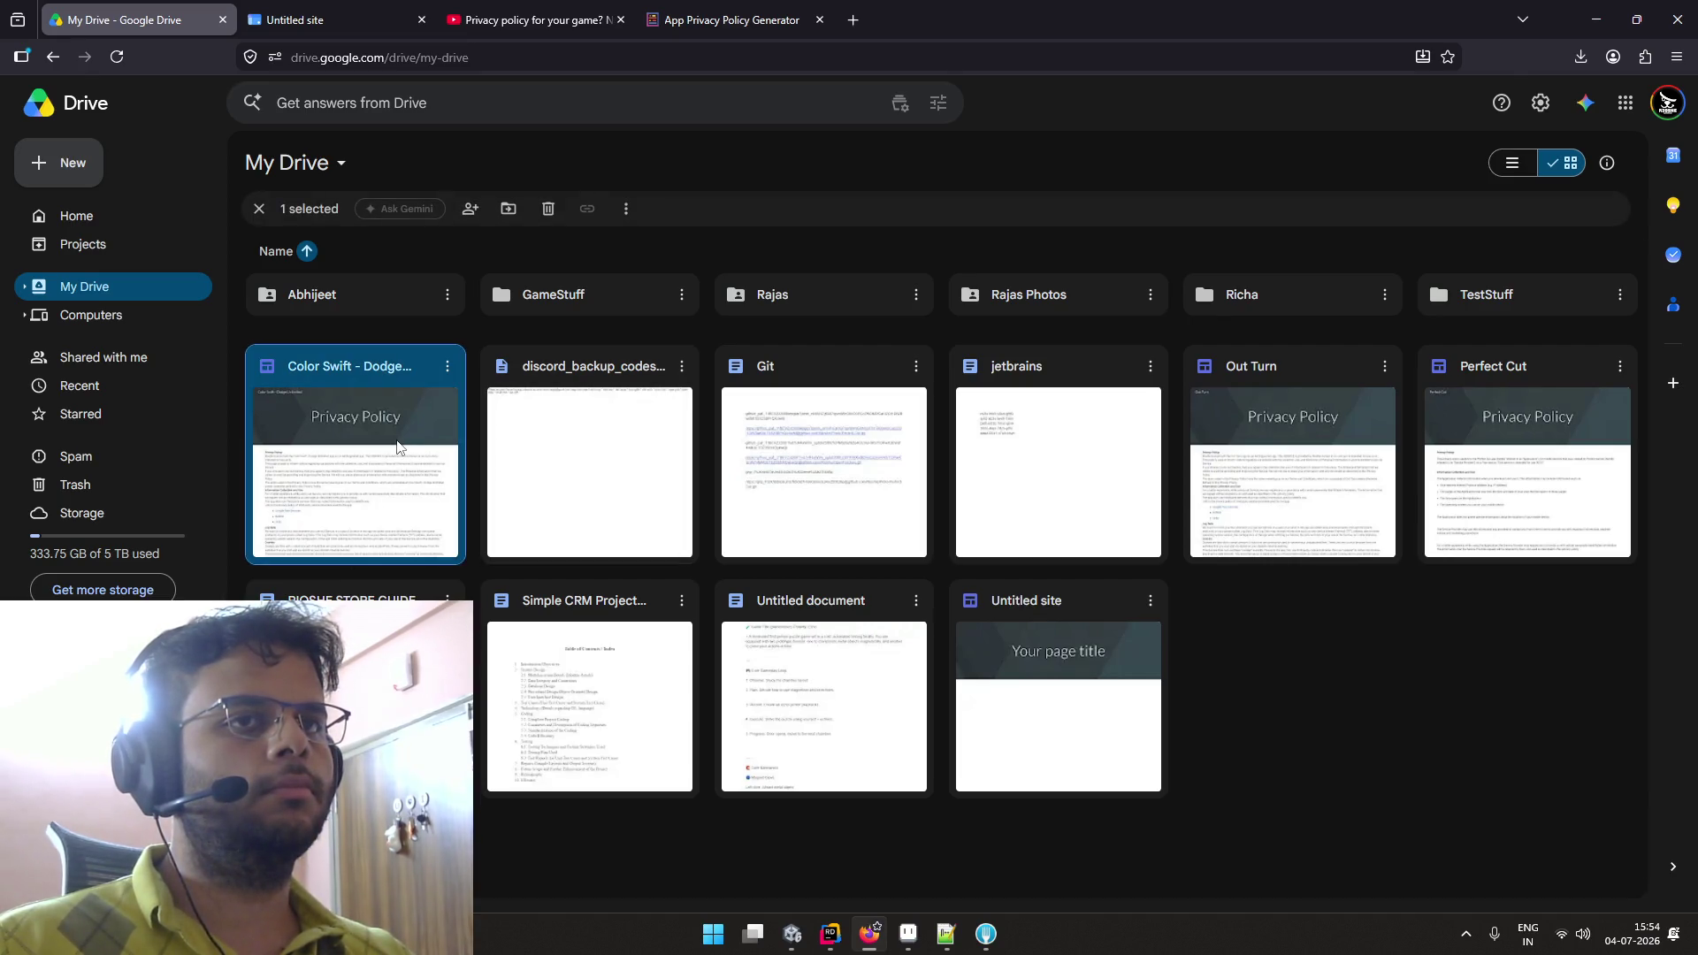
pyautogui.press('Escape')
pyautogui.doubleClick(354, 398)
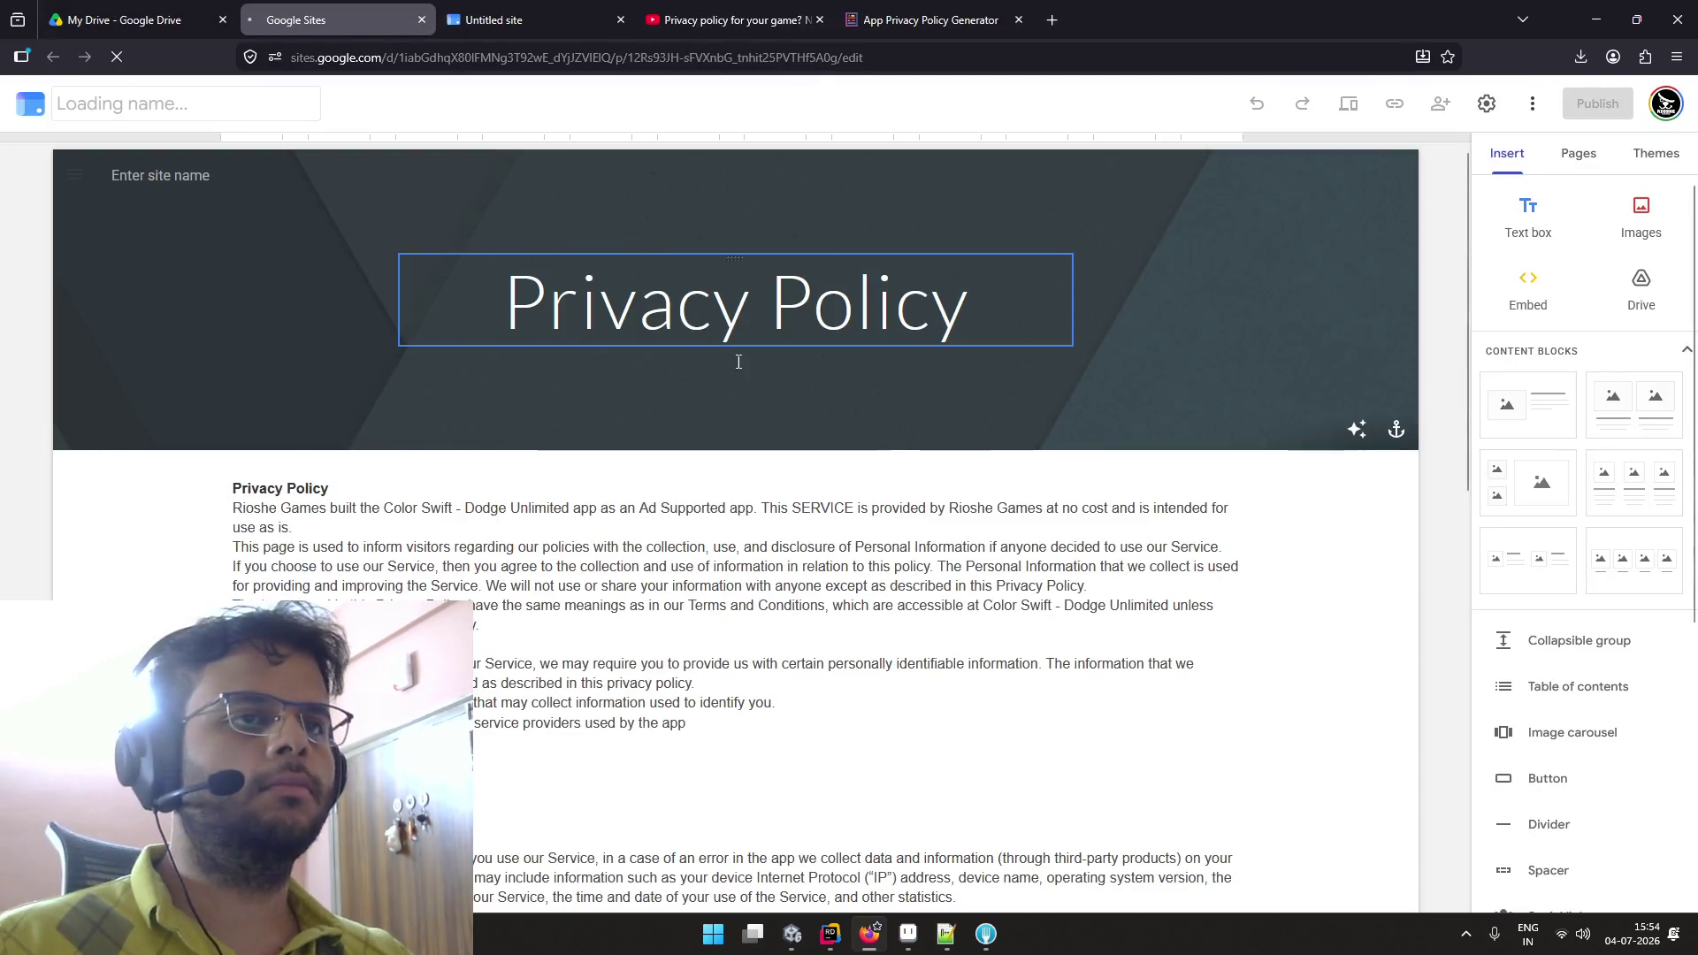
pyautogui.moveTo(973, 311); pyautogui.dragTo(461, 297)
pyautogui.hotkey('ctrl', 'c')
pyautogui.hotkey('ctrl', 'Tab')
pyautogui.click(702, 265)
pyautogui.hotkey('ctrl', 'a')
pyautogui.hotkey('ctrl', 'v')
pyautogui.click(354, 19)
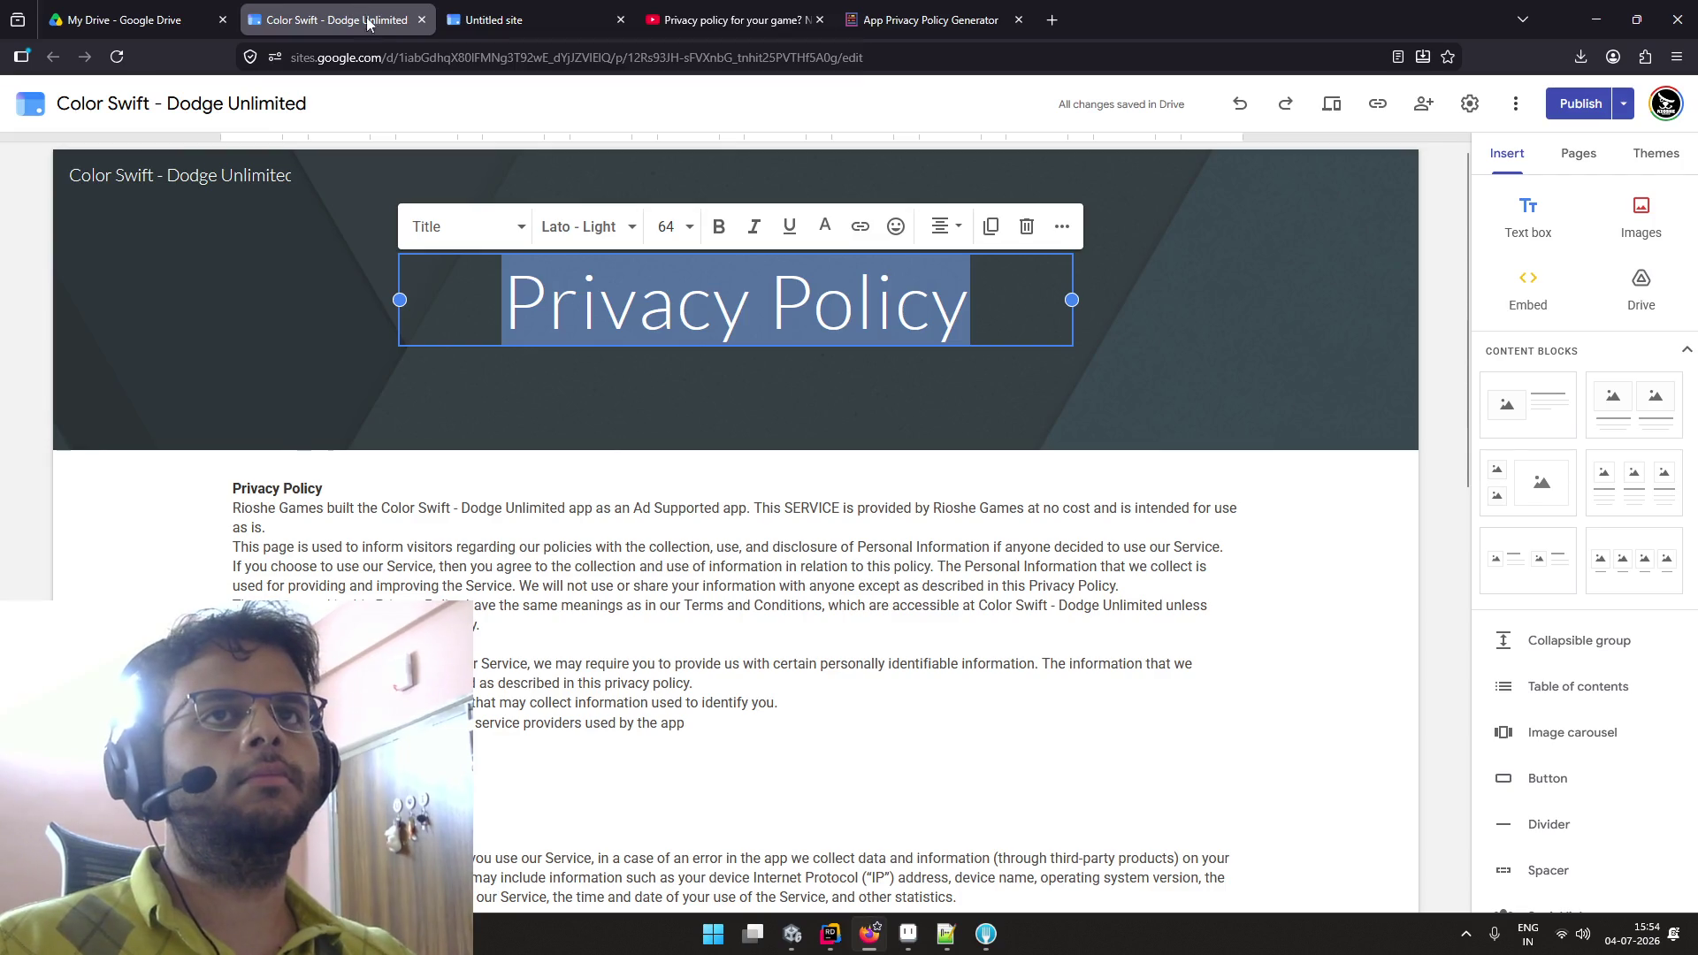
pyautogui.click(536, 30)
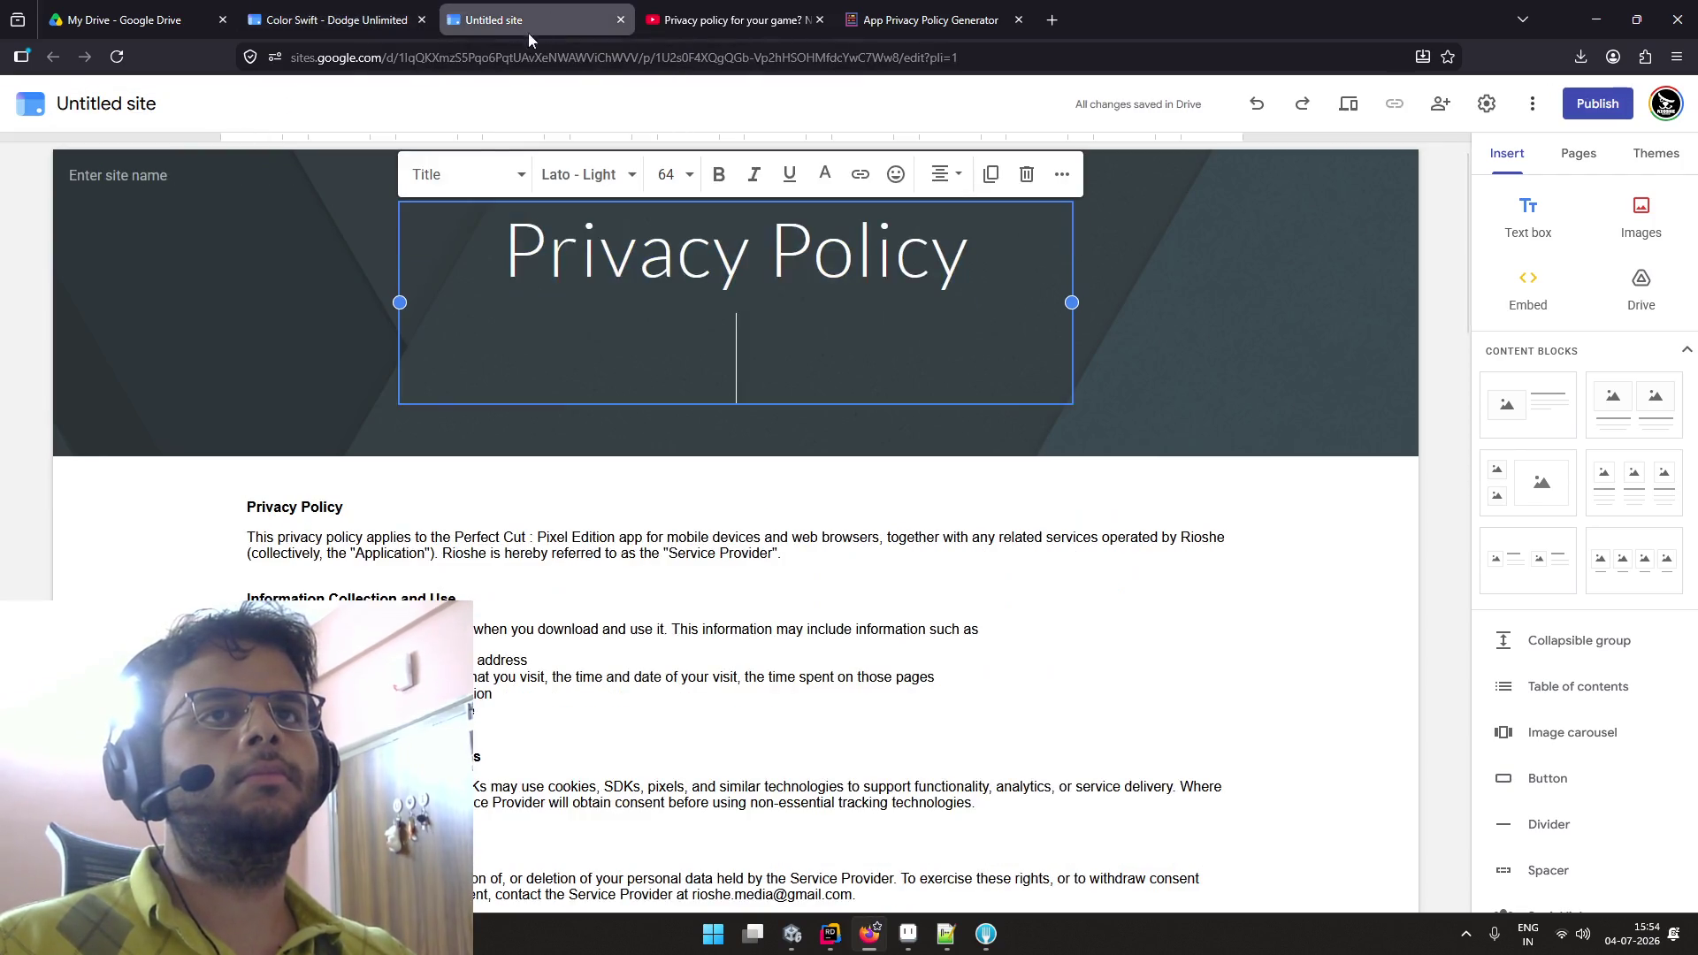
# Rename the site to Perfect Cut : Pixel Edition.
pyautogui.click(141, 106)
pyautogui.write('Perfect Cut : Pixel Edition')
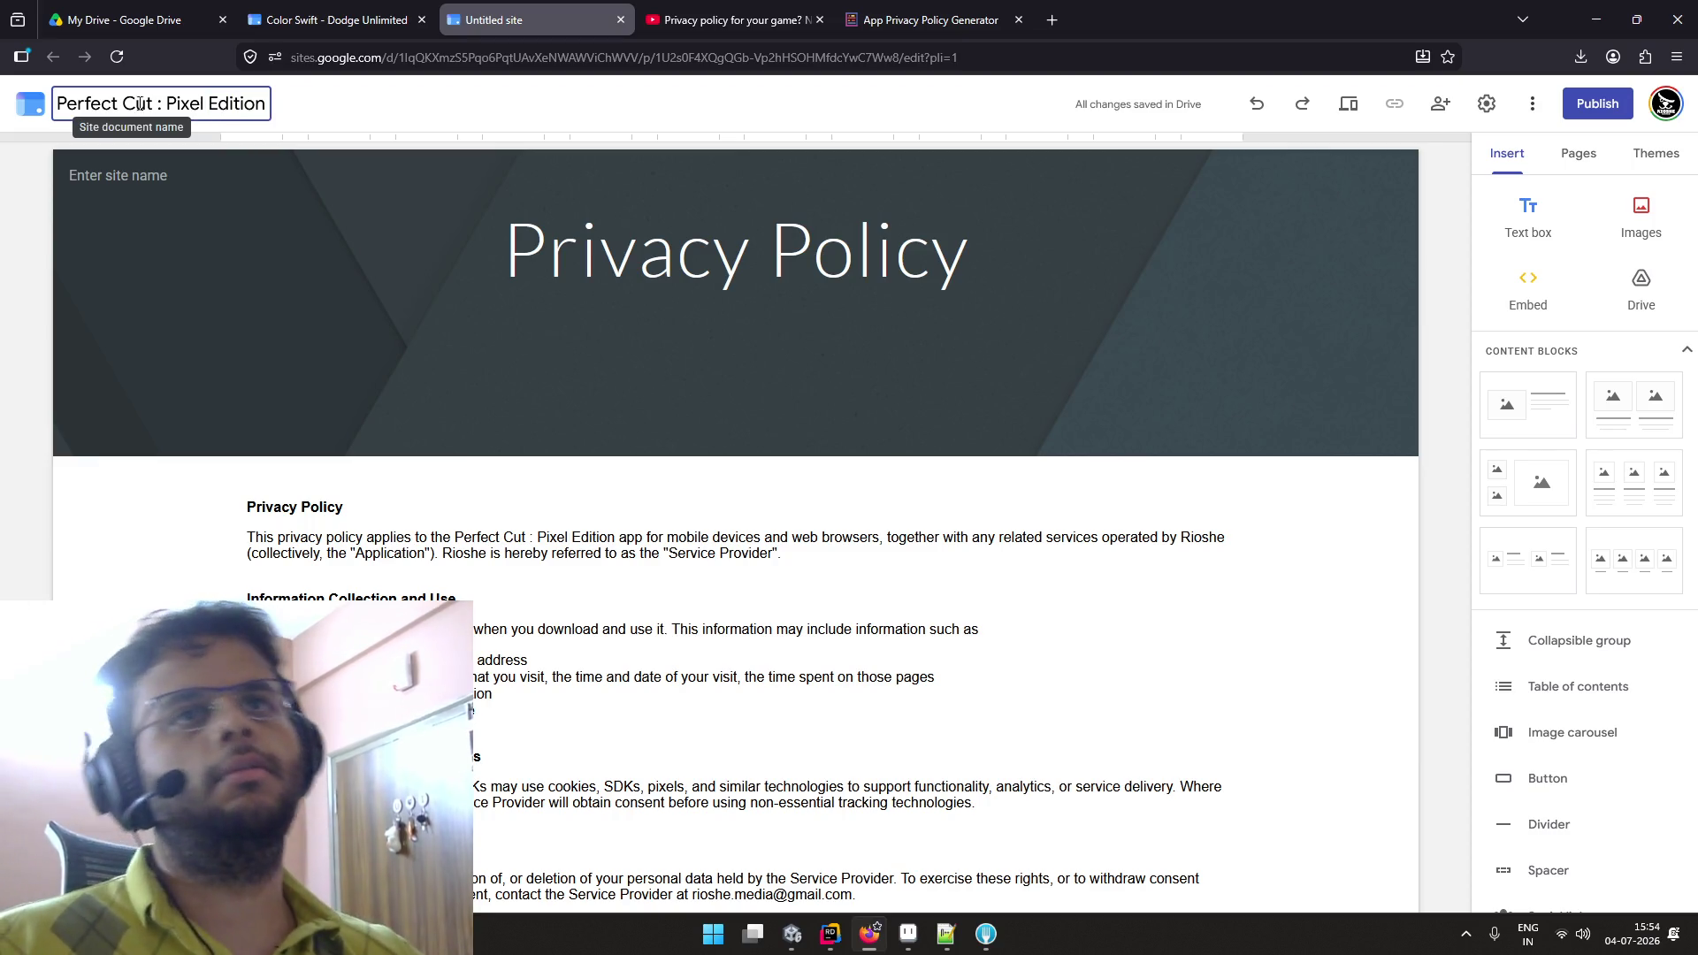
pyautogui.click(414, 109)
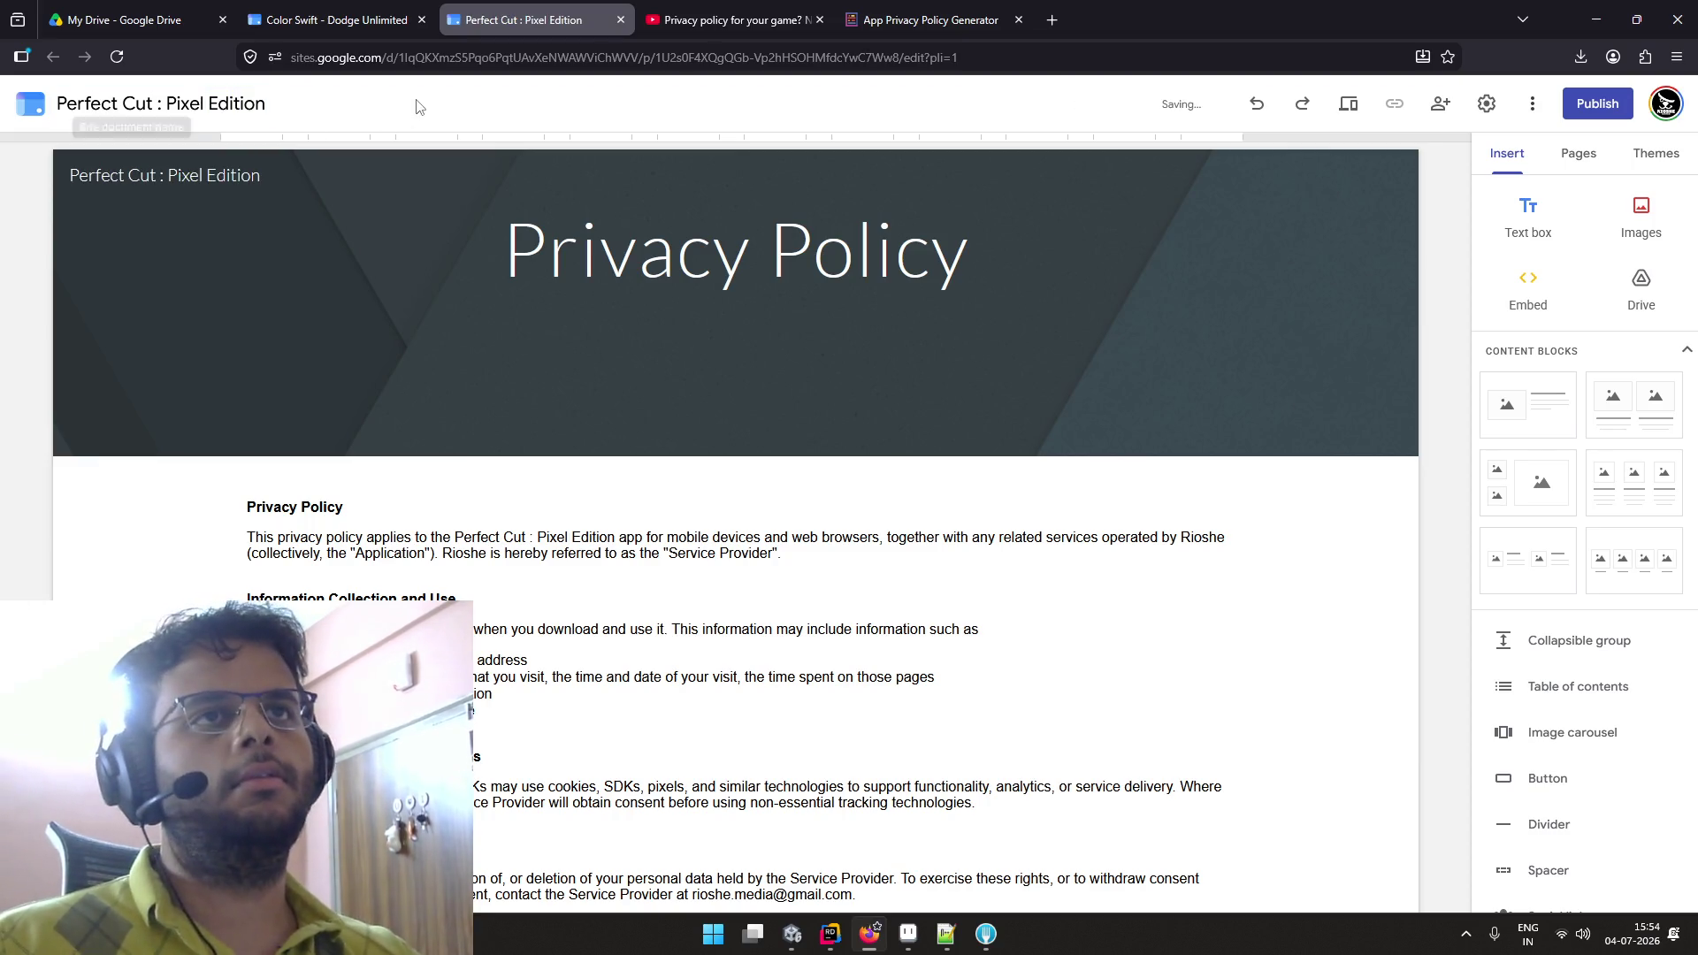
pyautogui.scroll(-8, 539, 381)
pyautogui.scroll(-10, 538, 382)
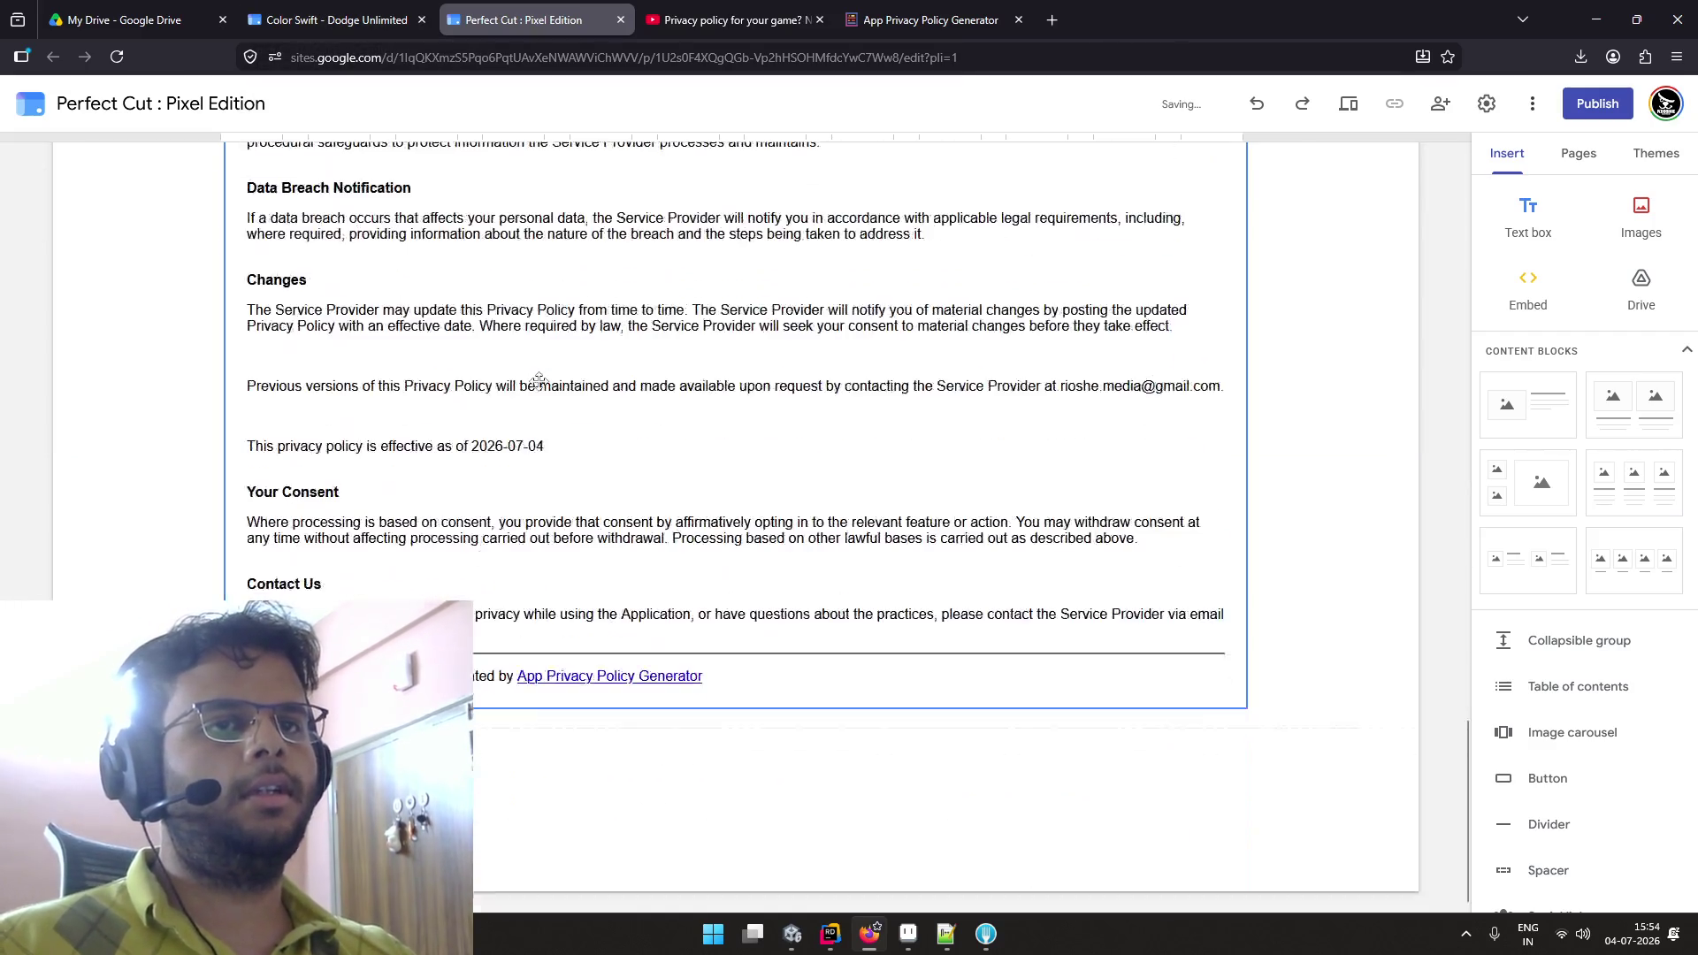
pyautogui.scroll(8, 540, 381)
pyautogui.scroll(10, 540, 381)
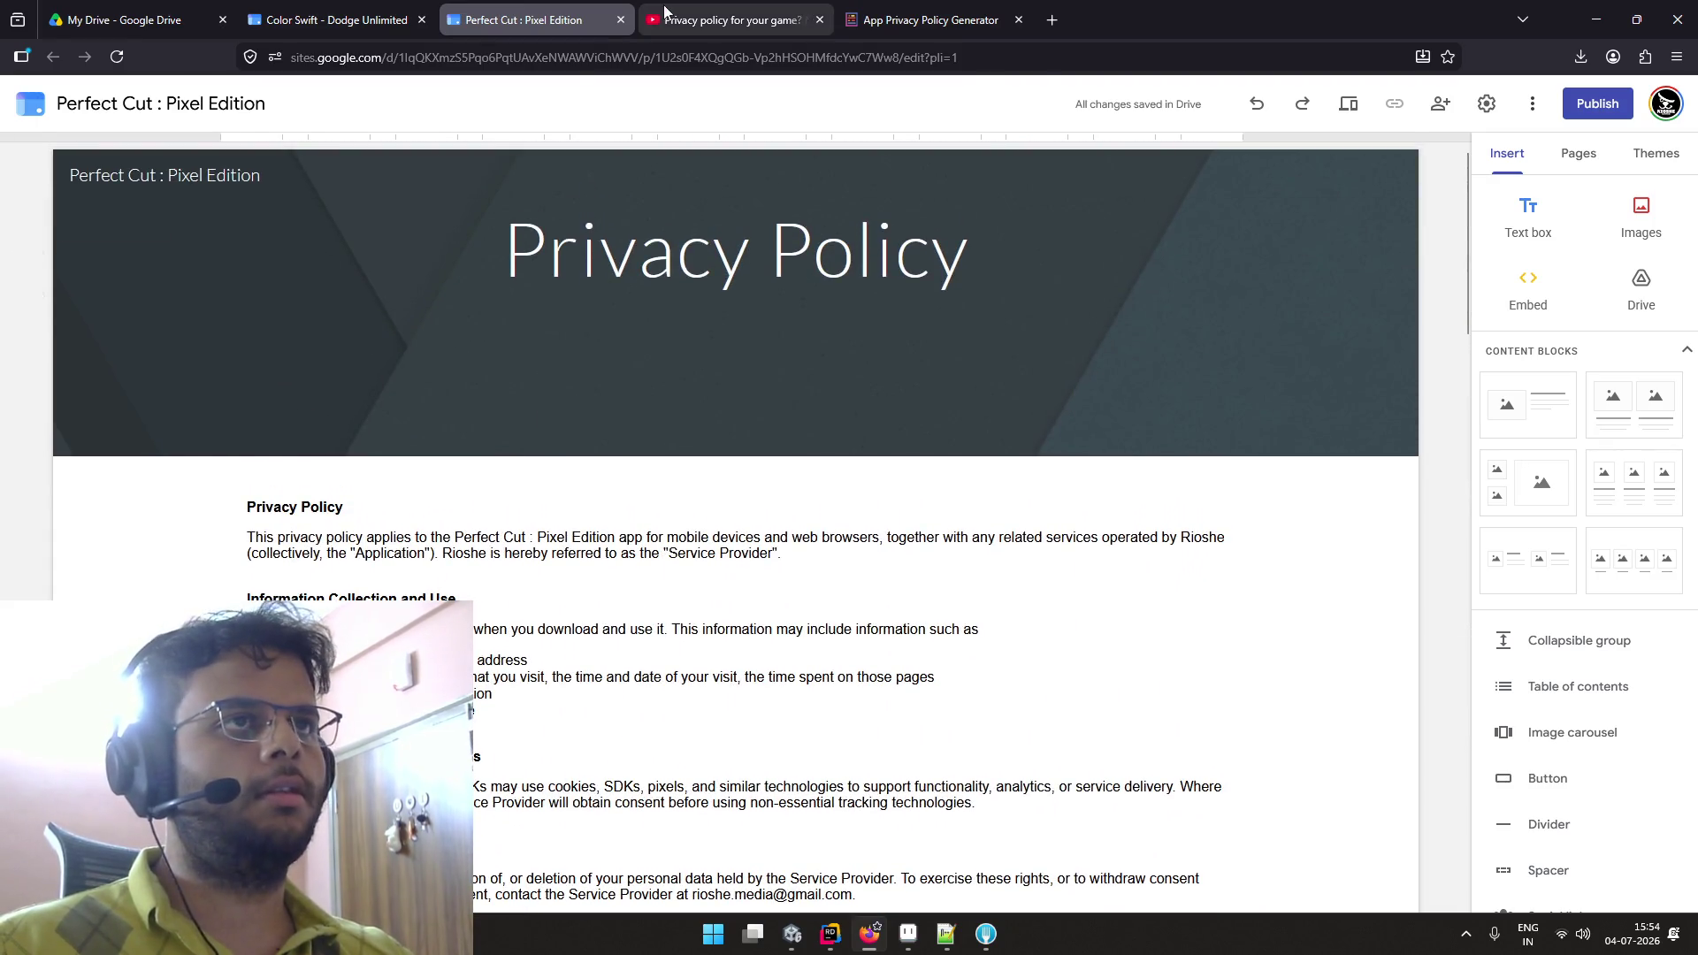
# Close the Color Swift and privacy policy generator tabs, returning to the YouTube tutorial.
pyautogui.click(732, 19)
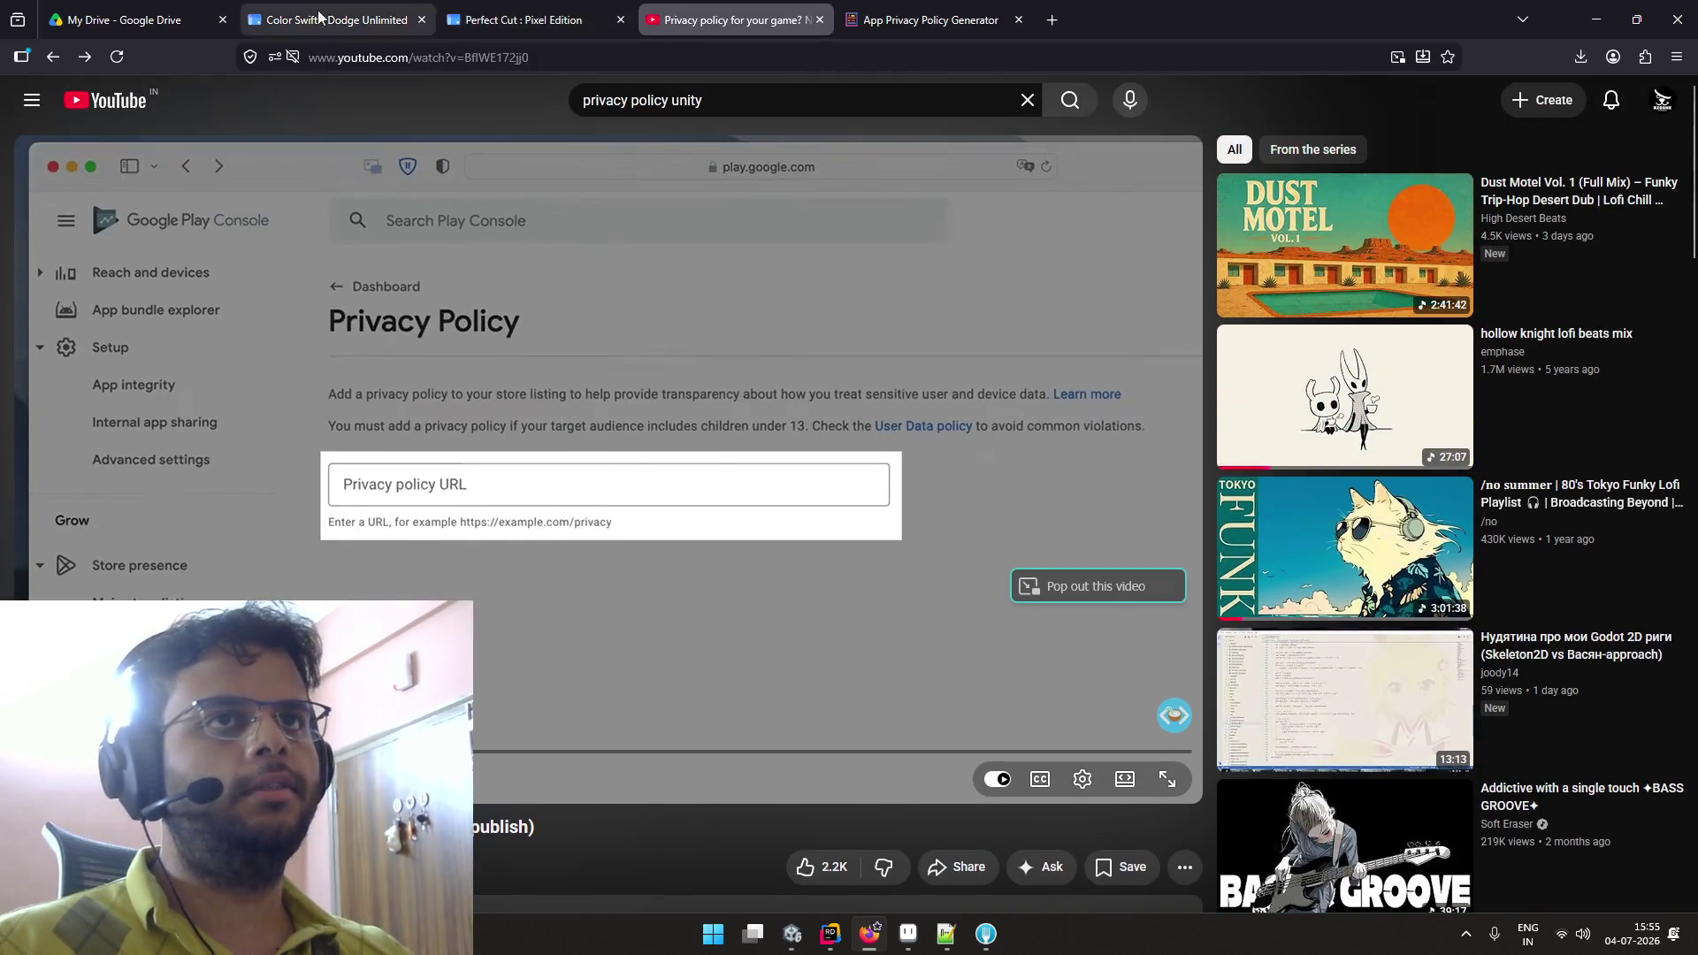
pyautogui.click(336, 19)
pyautogui.click(422, 20)
pyautogui.click(535, 20)
pyautogui.click(662, 274)
pyautogui.hotkey('ctrl', 'Tab')
pyautogui.hotkey('ctrl', 'w')
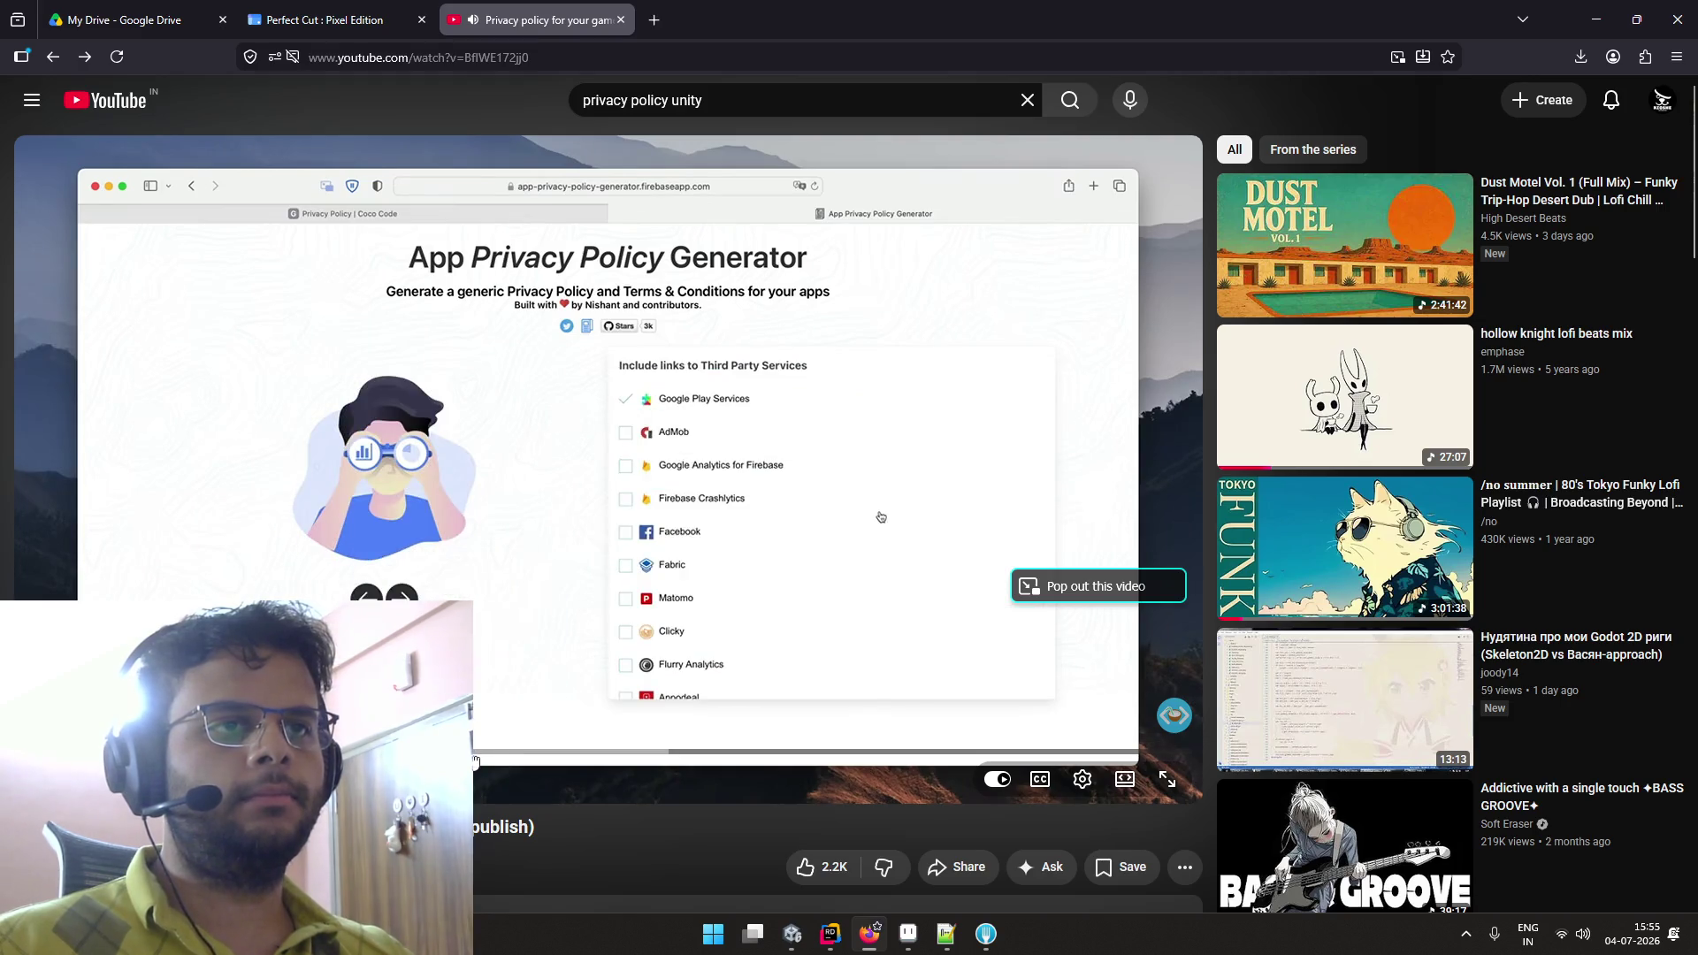
# Skip the tutorial to its publishing part, pause it, and return to the Perfect Cut site editor.
pyautogui.click(675, 753)
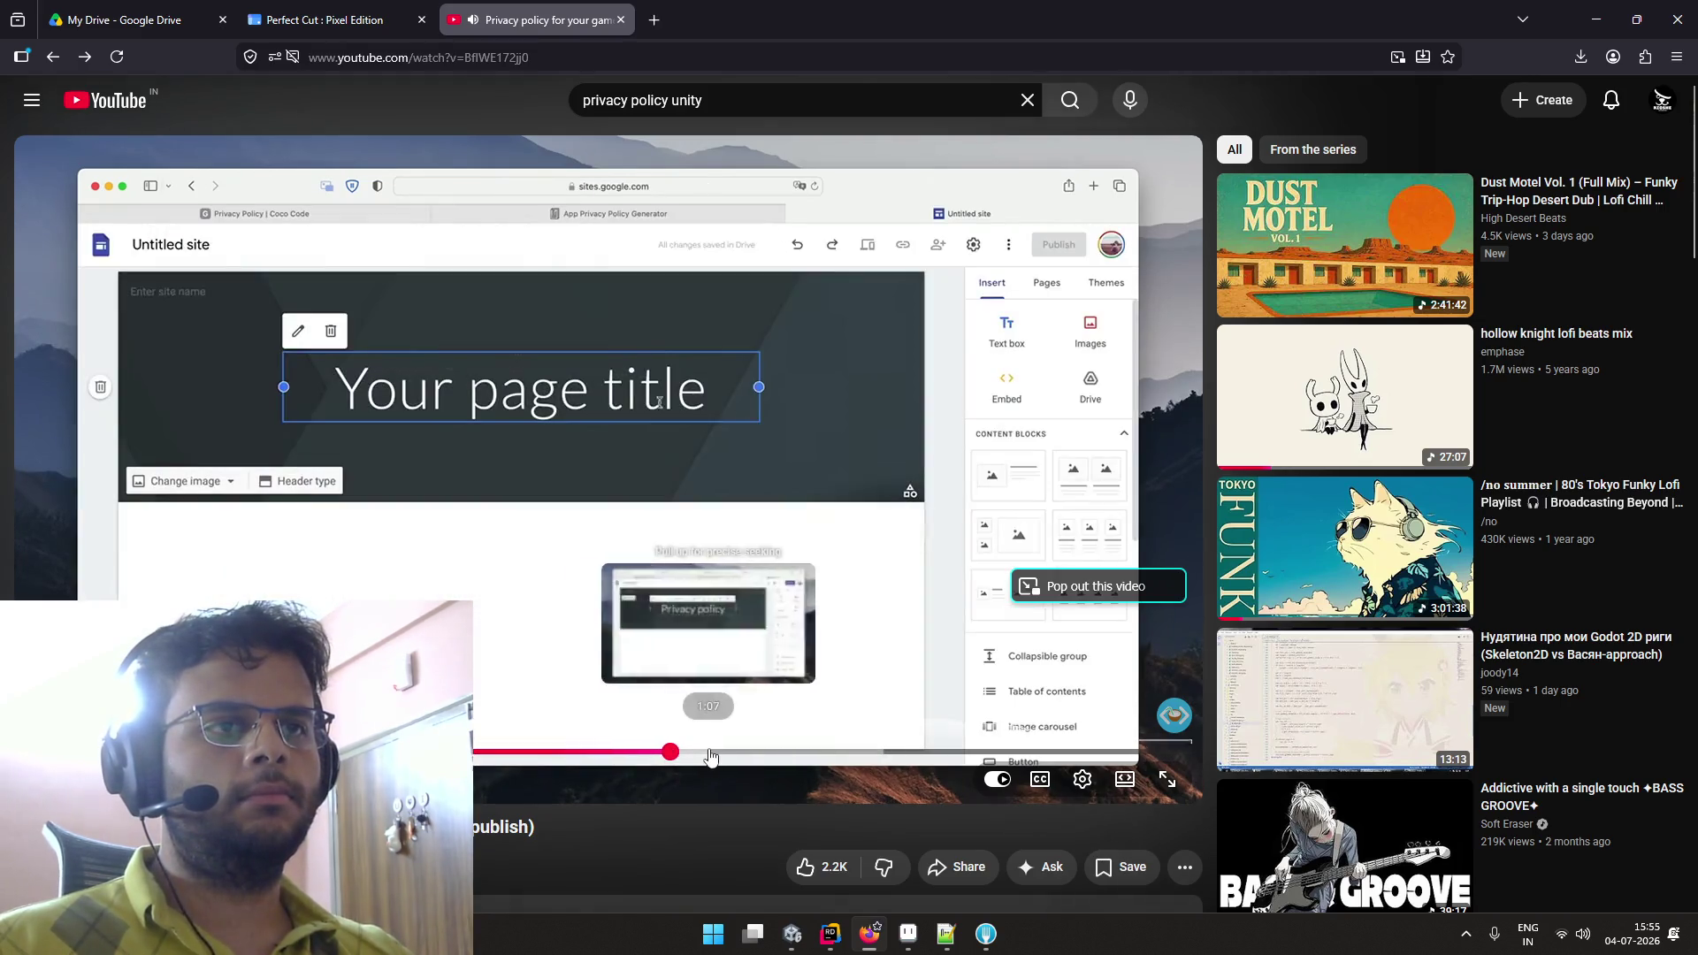
pyautogui.click(748, 752)
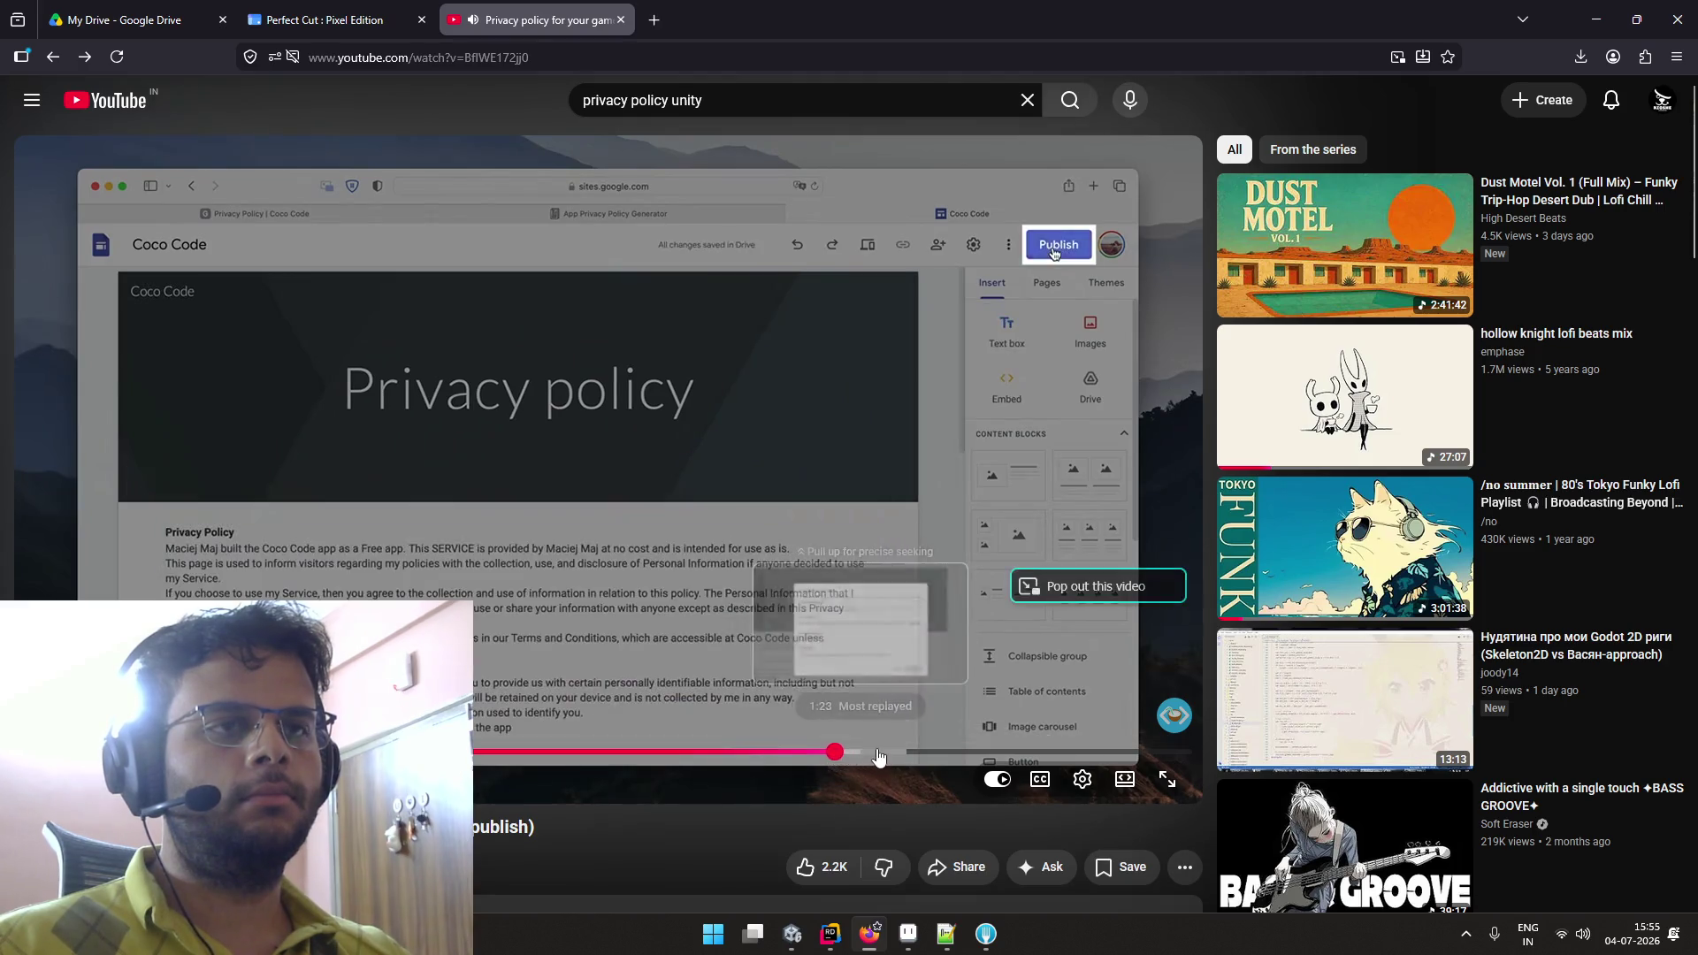
pyautogui.click(841, 752)
pyautogui.click(825, 752)
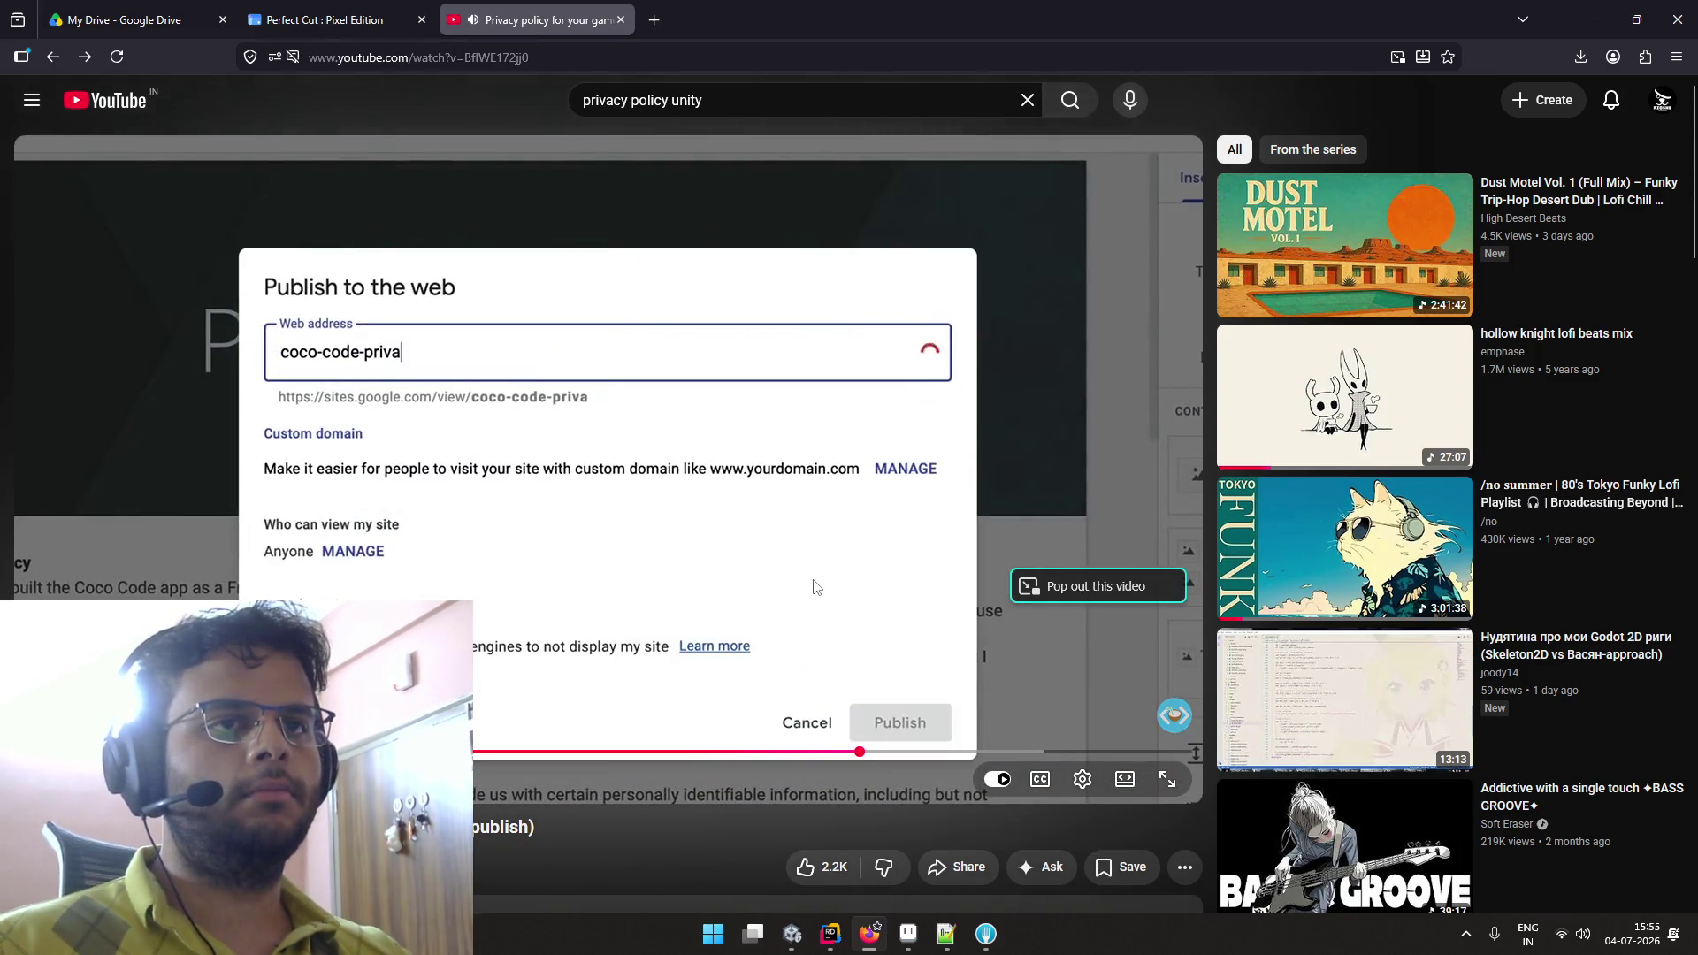
pyautogui.click(816, 587)
pyautogui.click(325, 20)
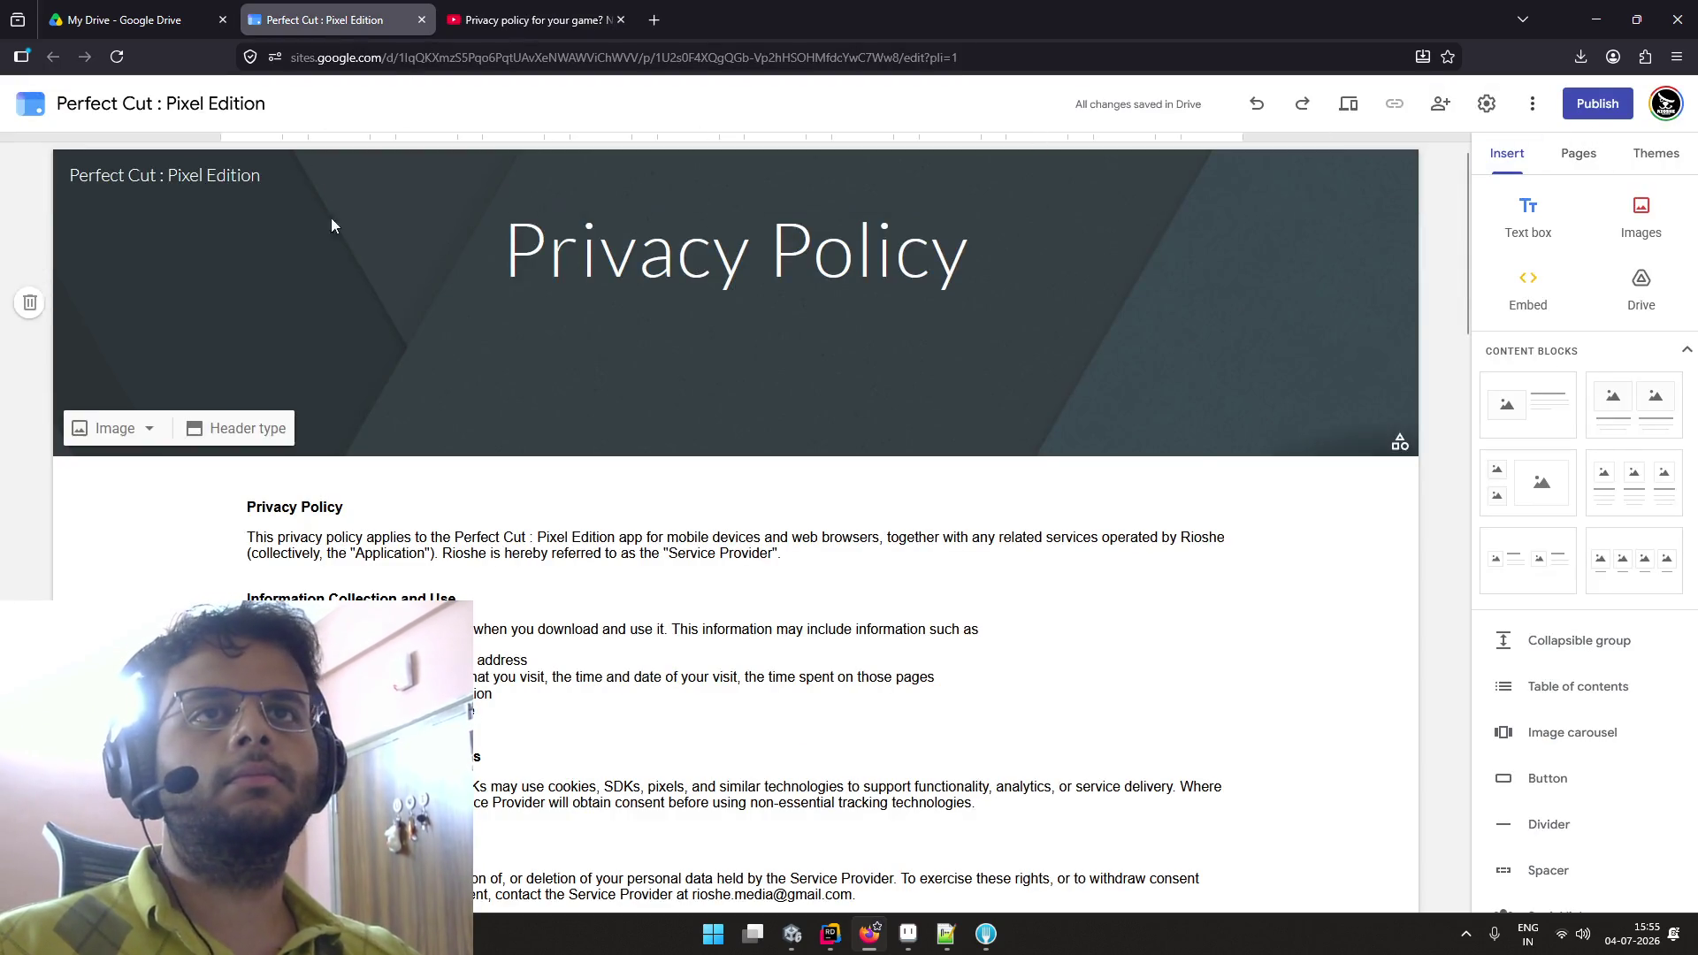
# Open the Color Swift - Dodge Unlimited site from My Drive and view its published Privacy Policy page.
pyautogui.click(170, 9)
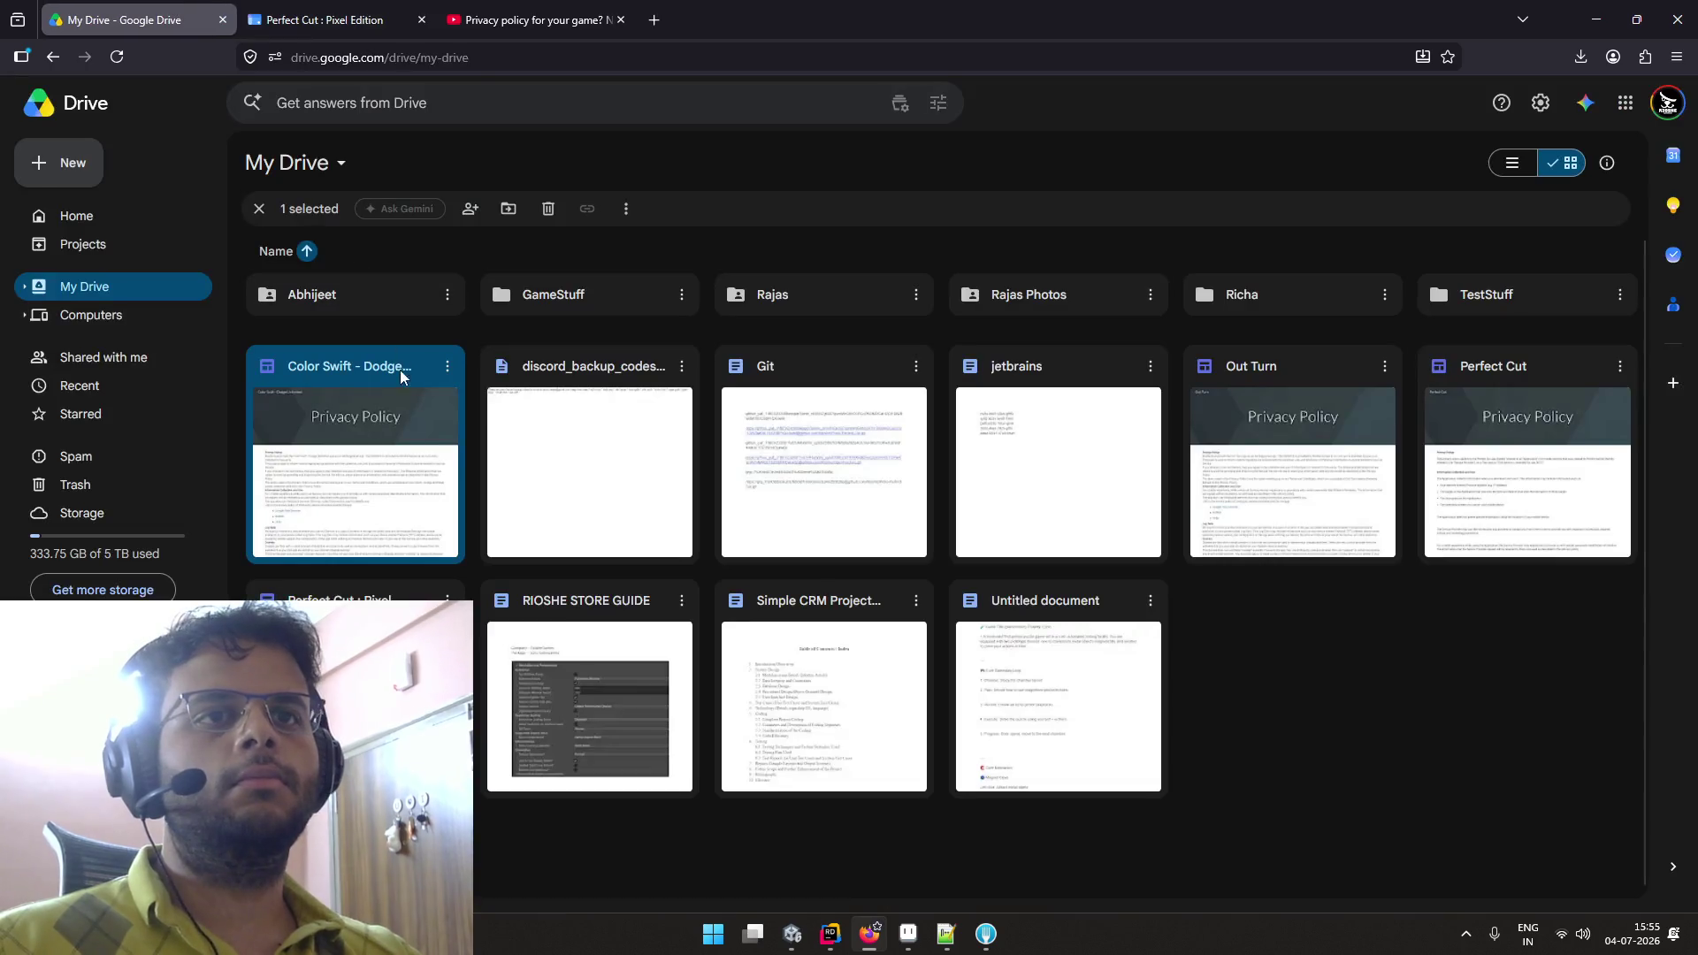
pyautogui.doubleClick(374, 407)
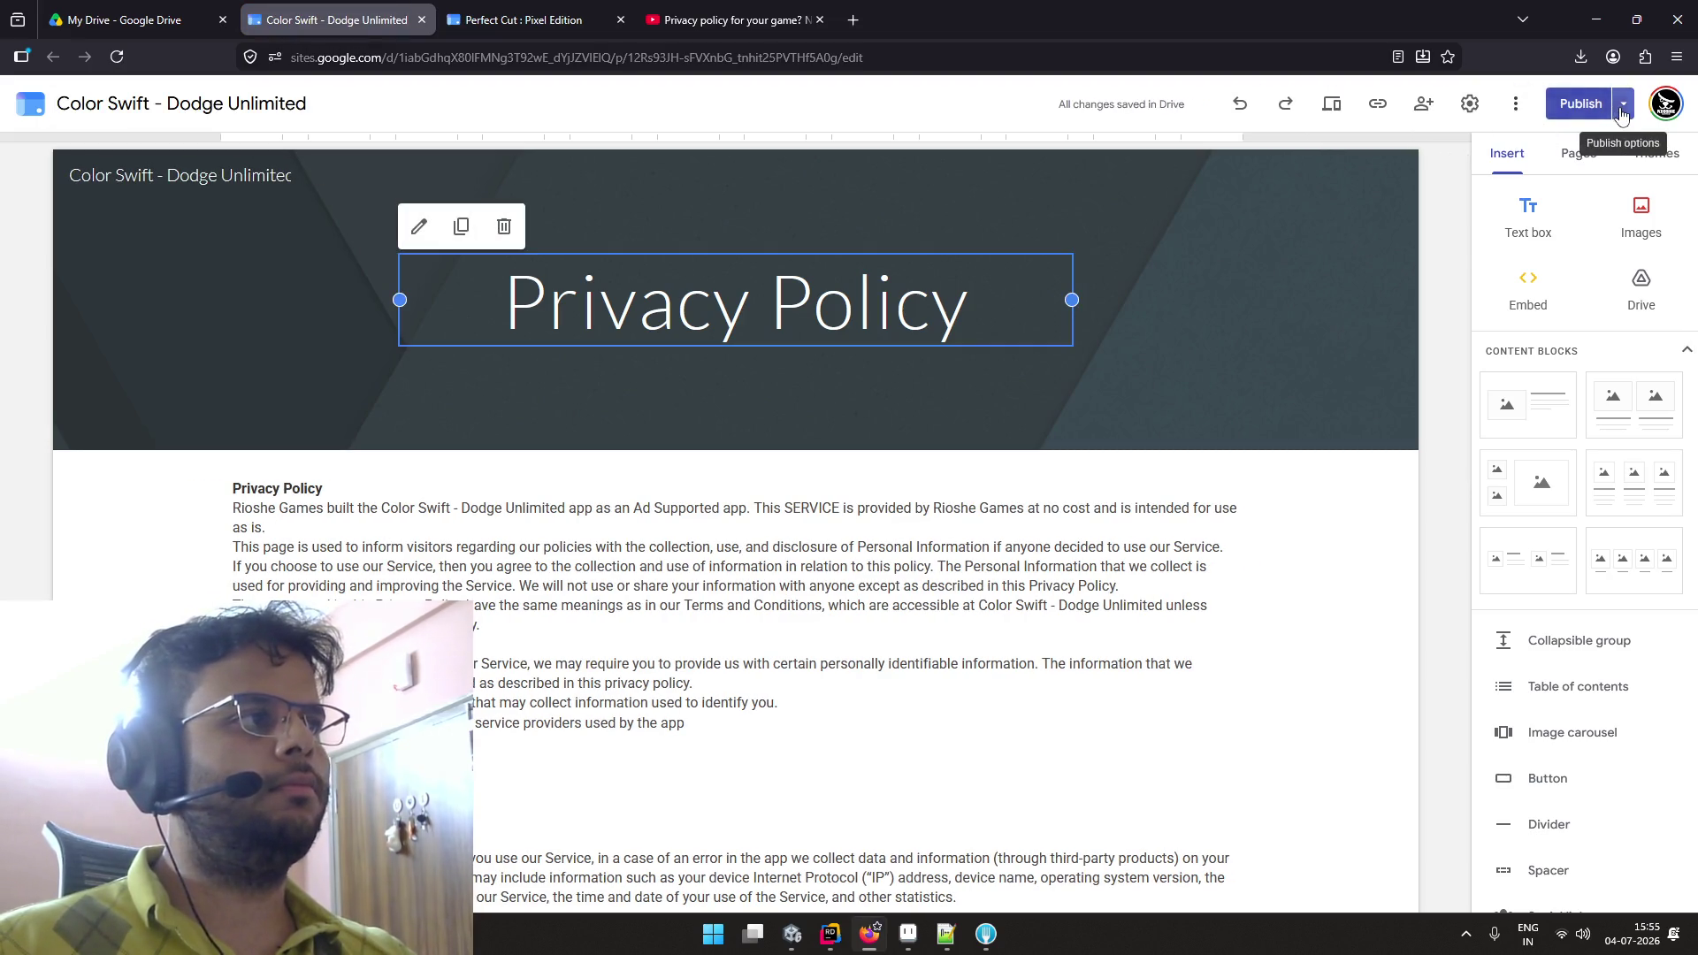
pyautogui.click(1621, 107)
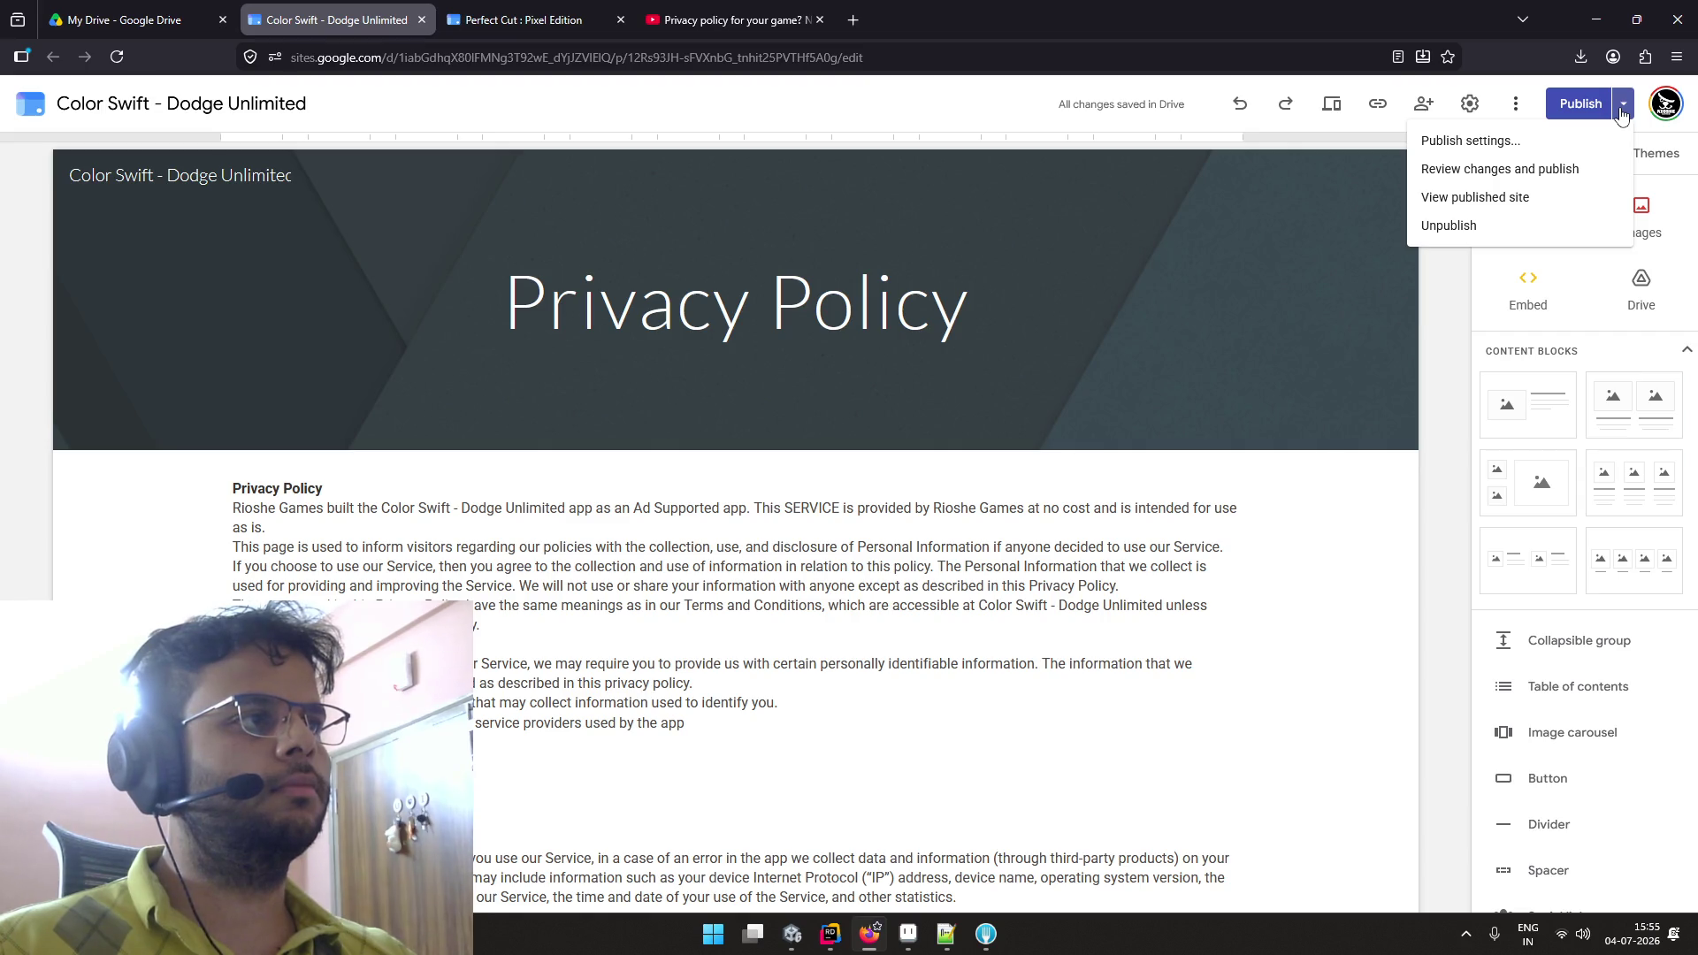
pyautogui.click(1503, 197)
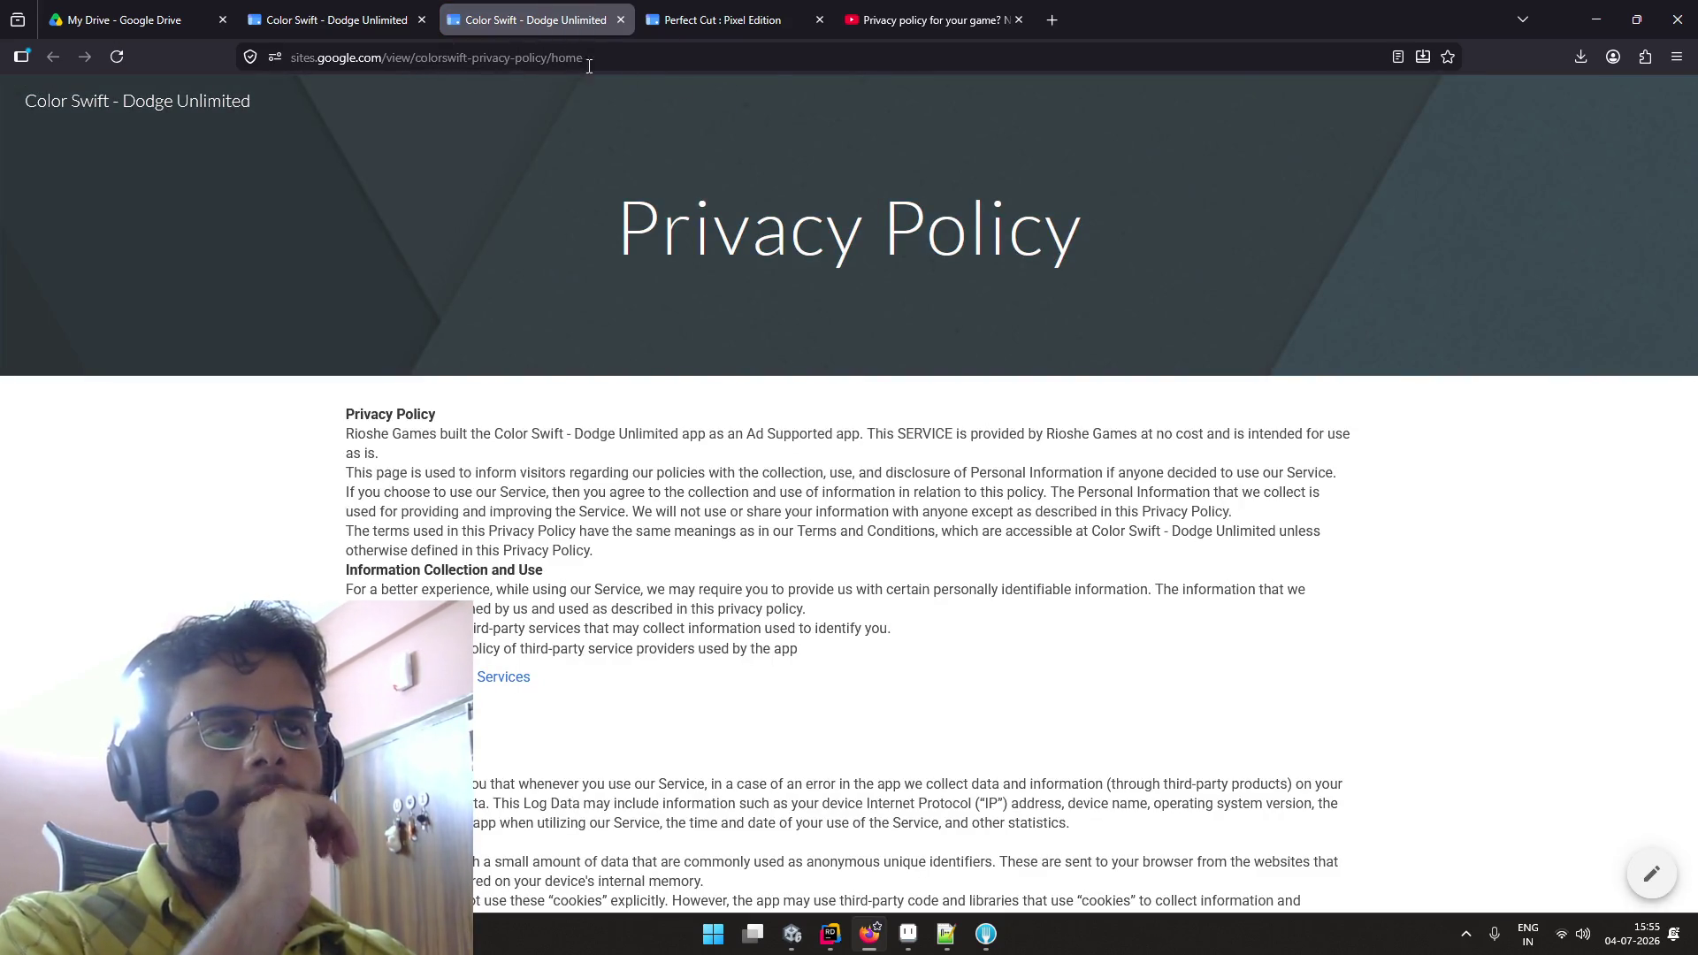
pyautogui.click(721, 19)
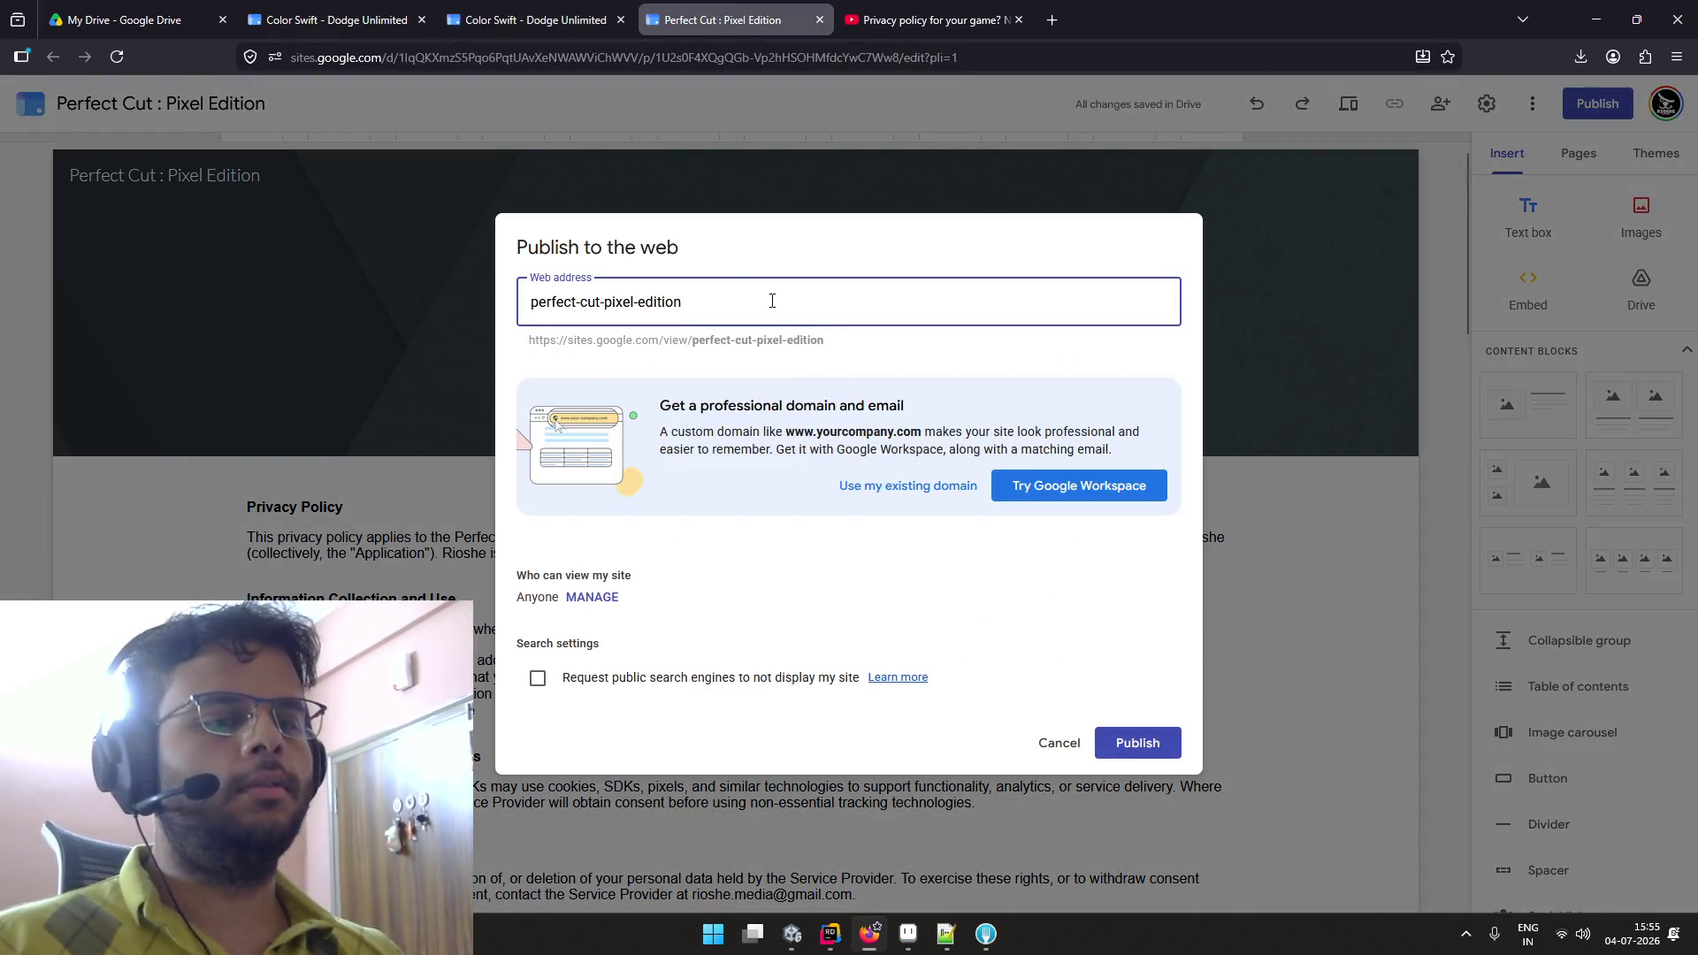
# Set the web address to perfect-cut-pe-privacy-policy, hide it from search engines, and publish.
pyautogui.write('-priva')
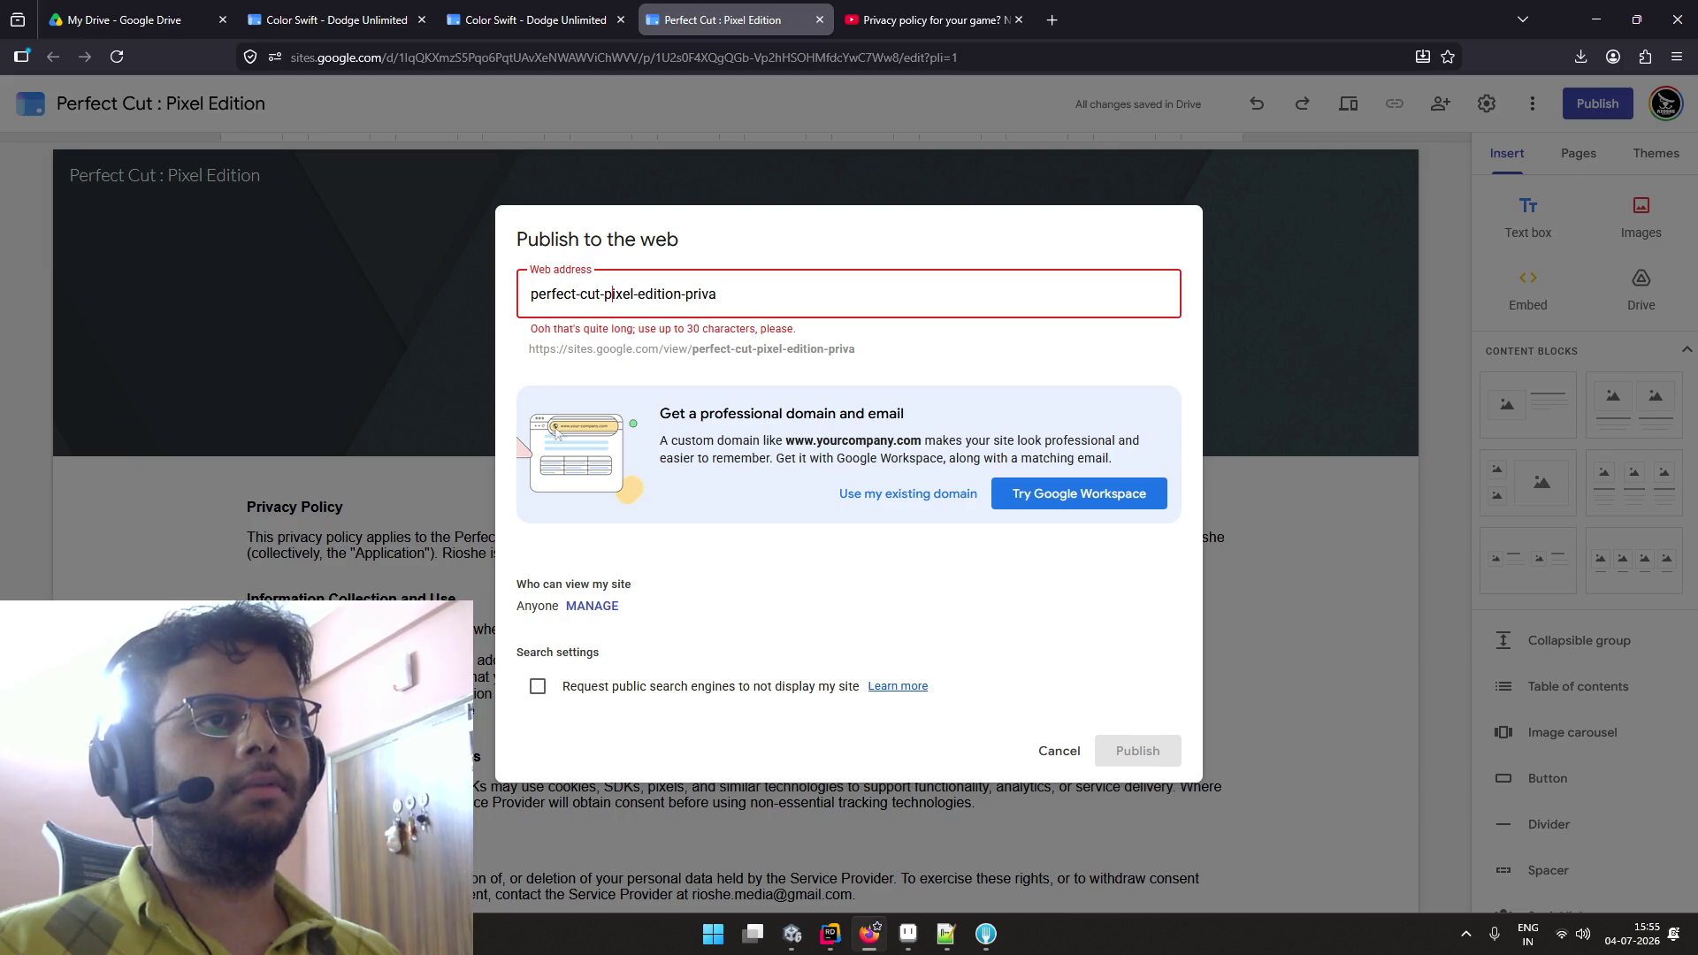
pyautogui.press('BackSpace')
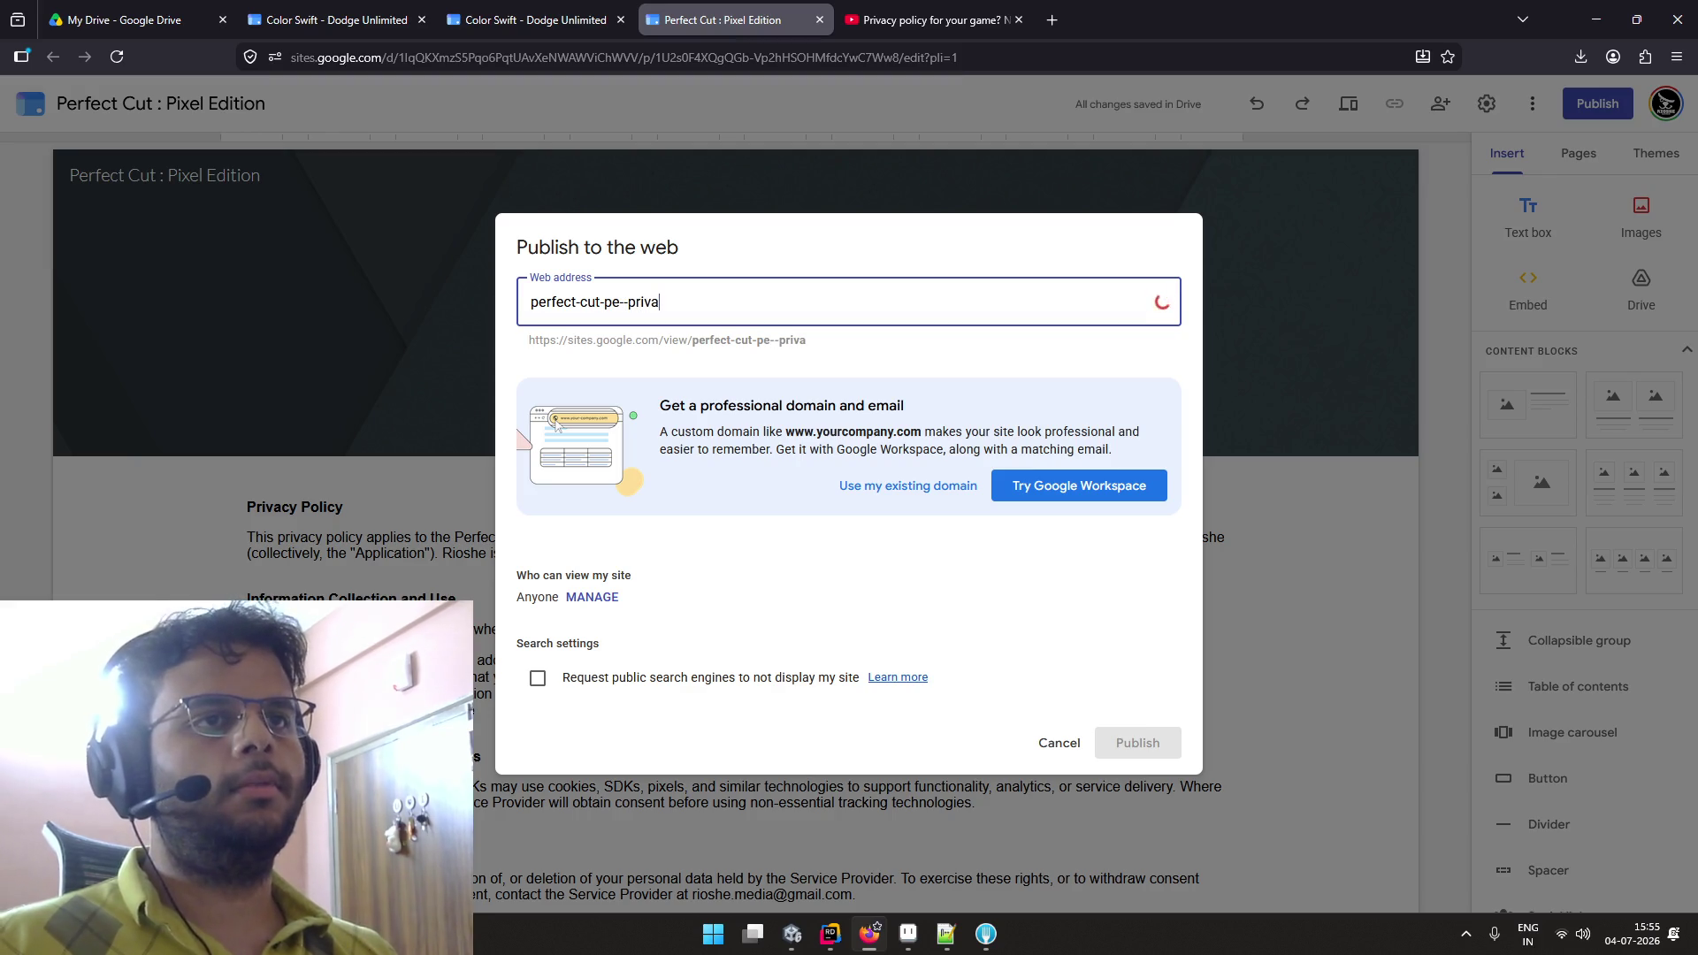
pyautogui.press('Left')
pyautogui.press('Left')
pyautogui.press('Left')
pyautogui.press('BackSpace')
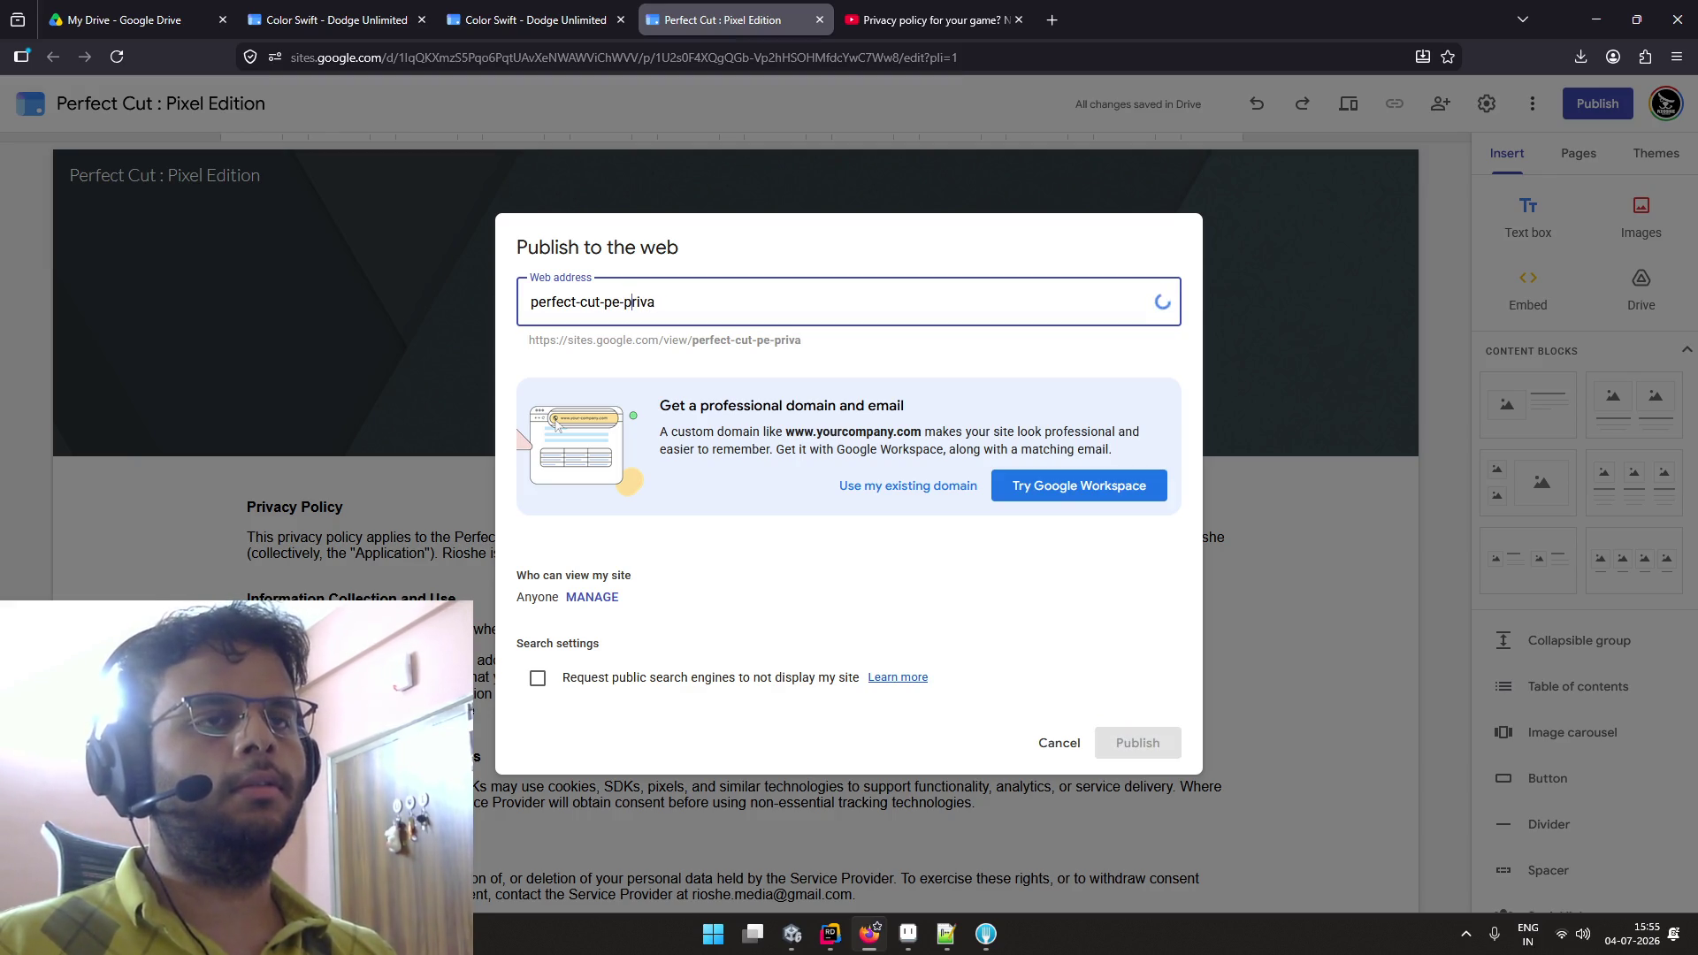
pyautogui.write('cy-policy')
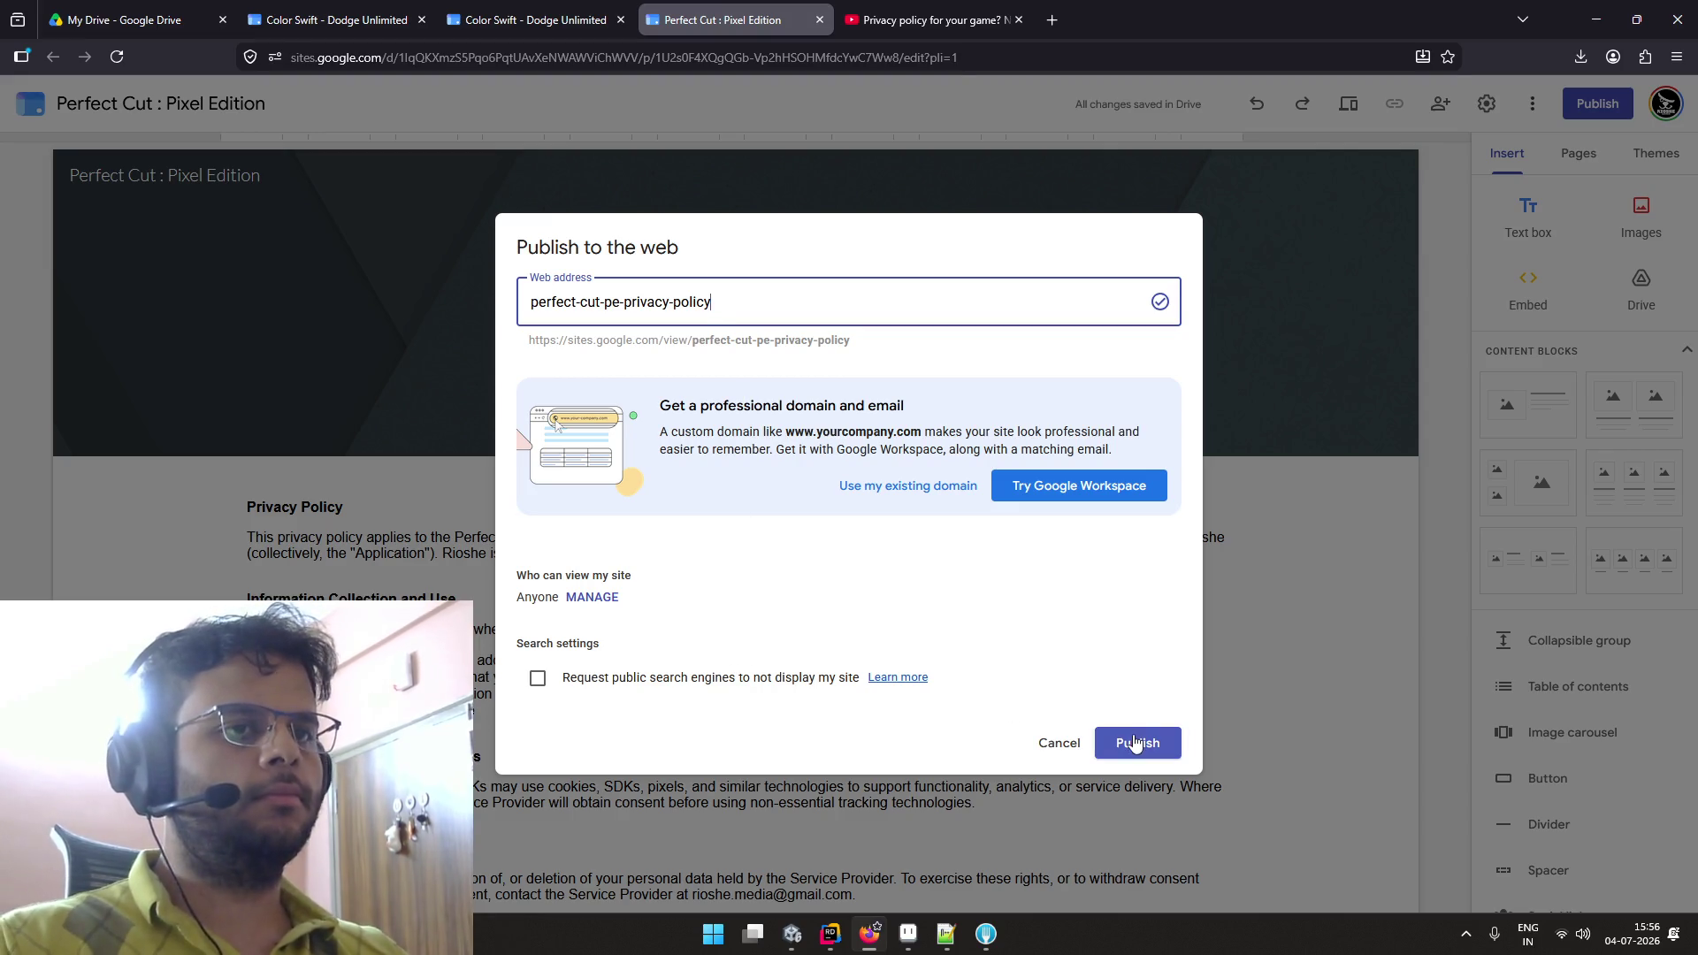
pyautogui.click(628, 679)
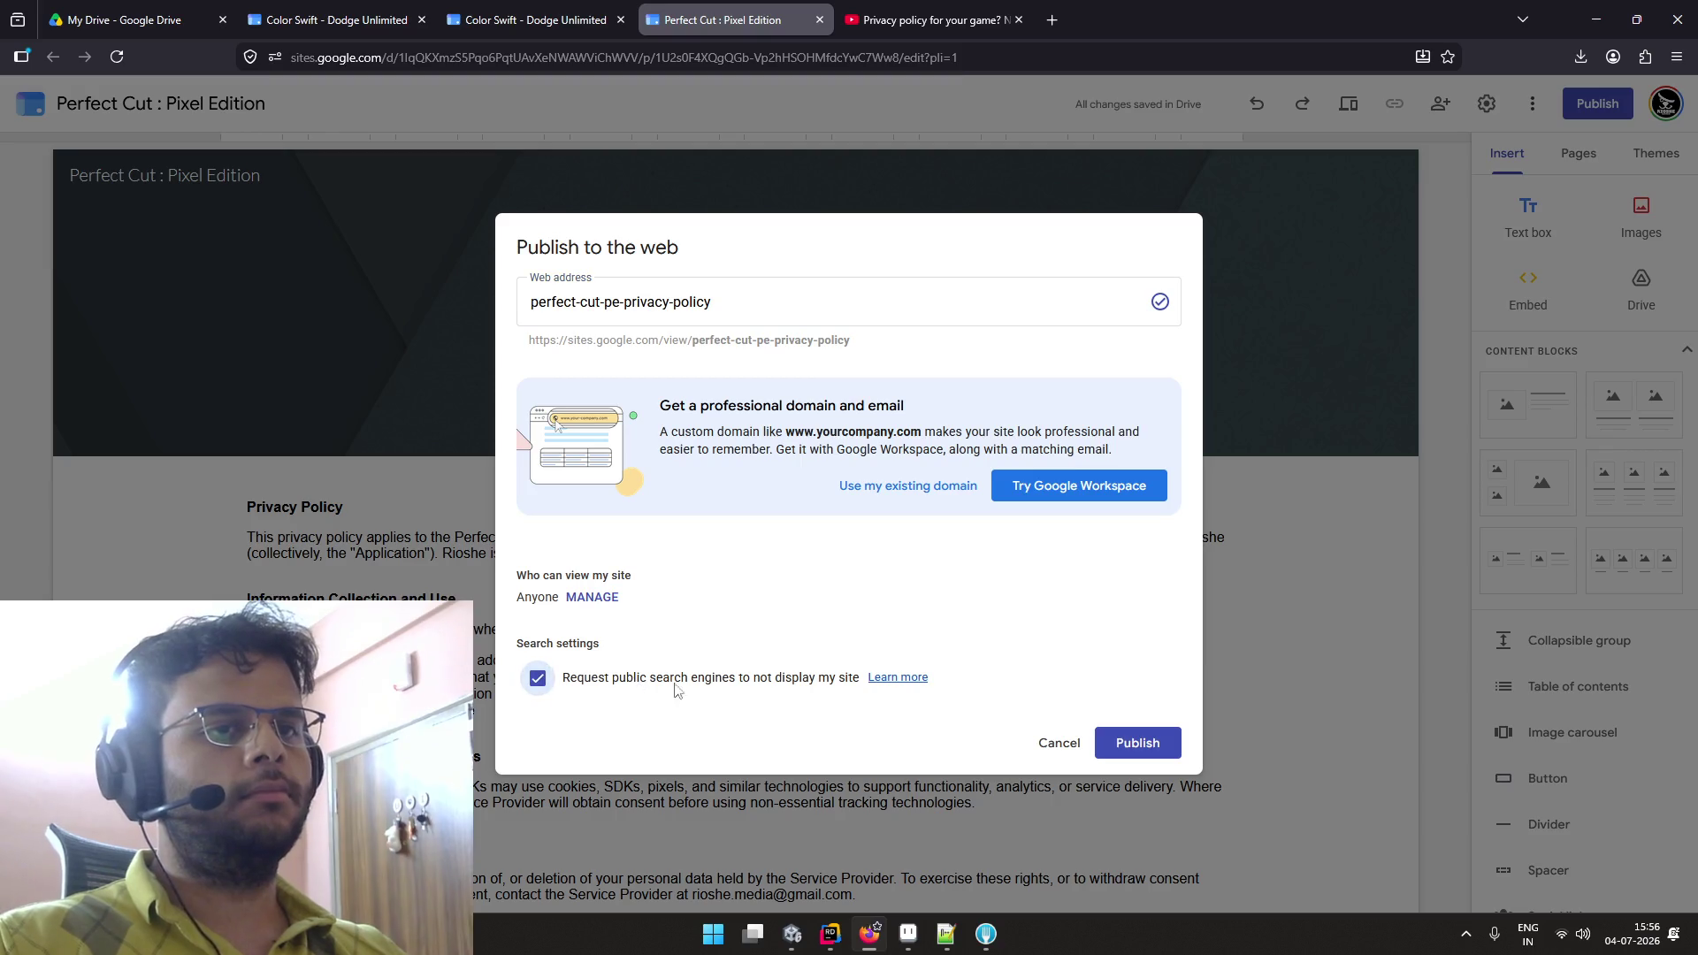
pyautogui.click(1139, 734)
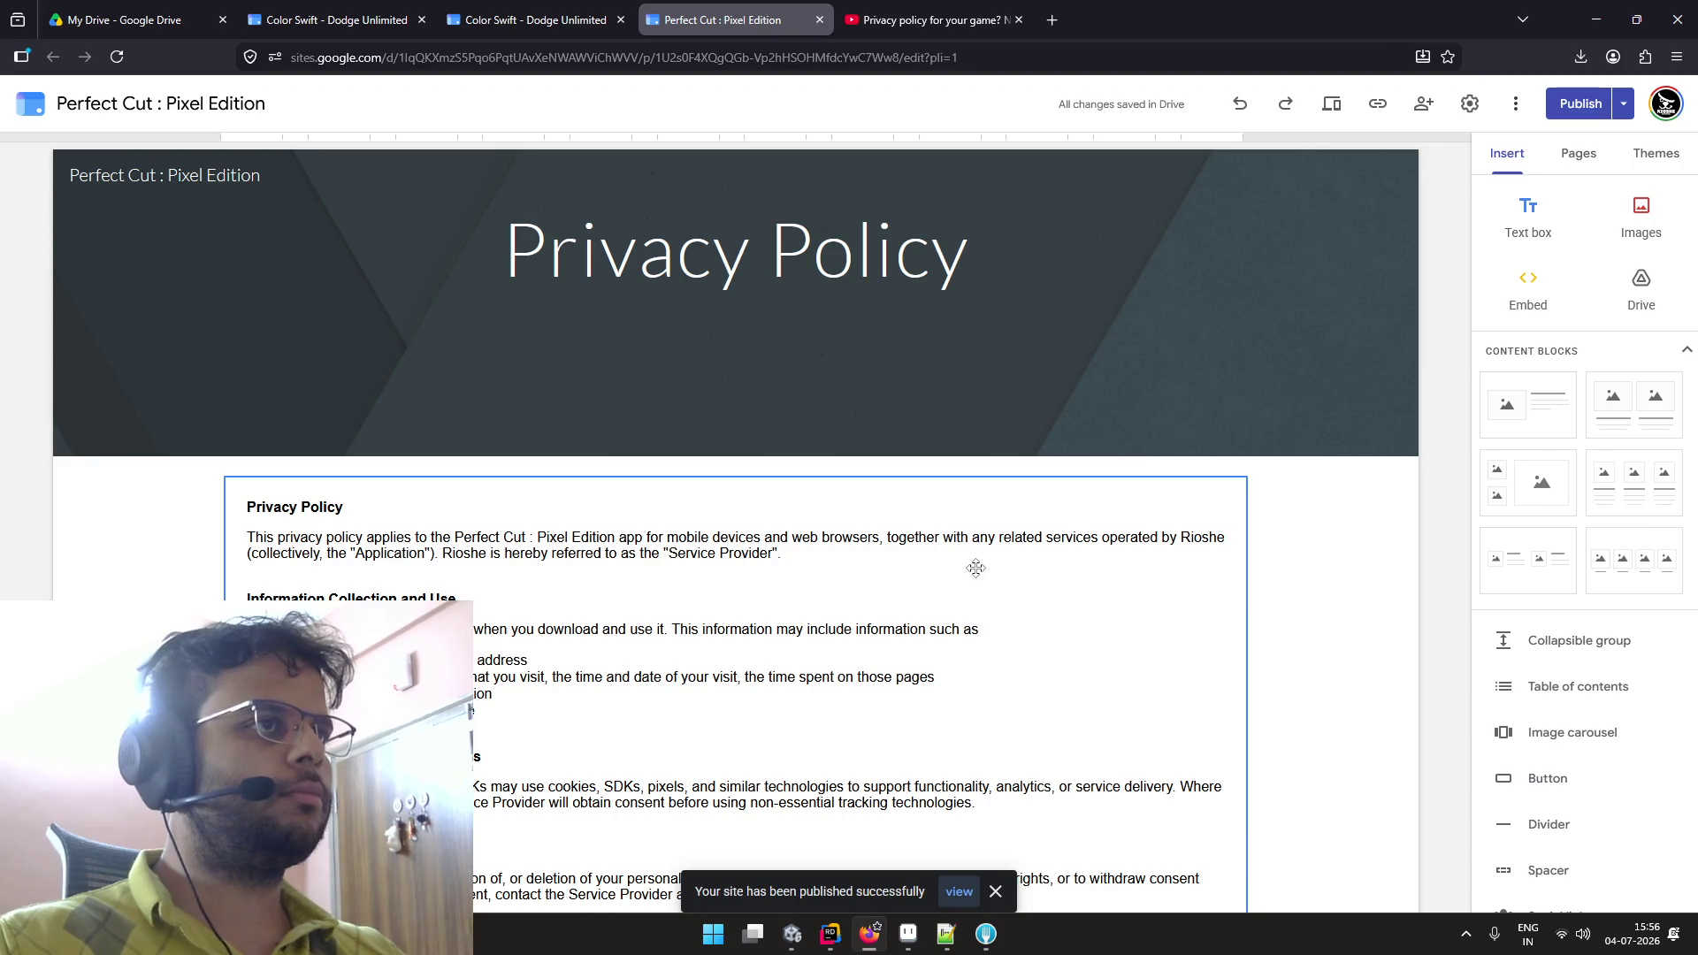
# View the published Perfect Cut site and copy its web address.
pyautogui.click(1624, 103)
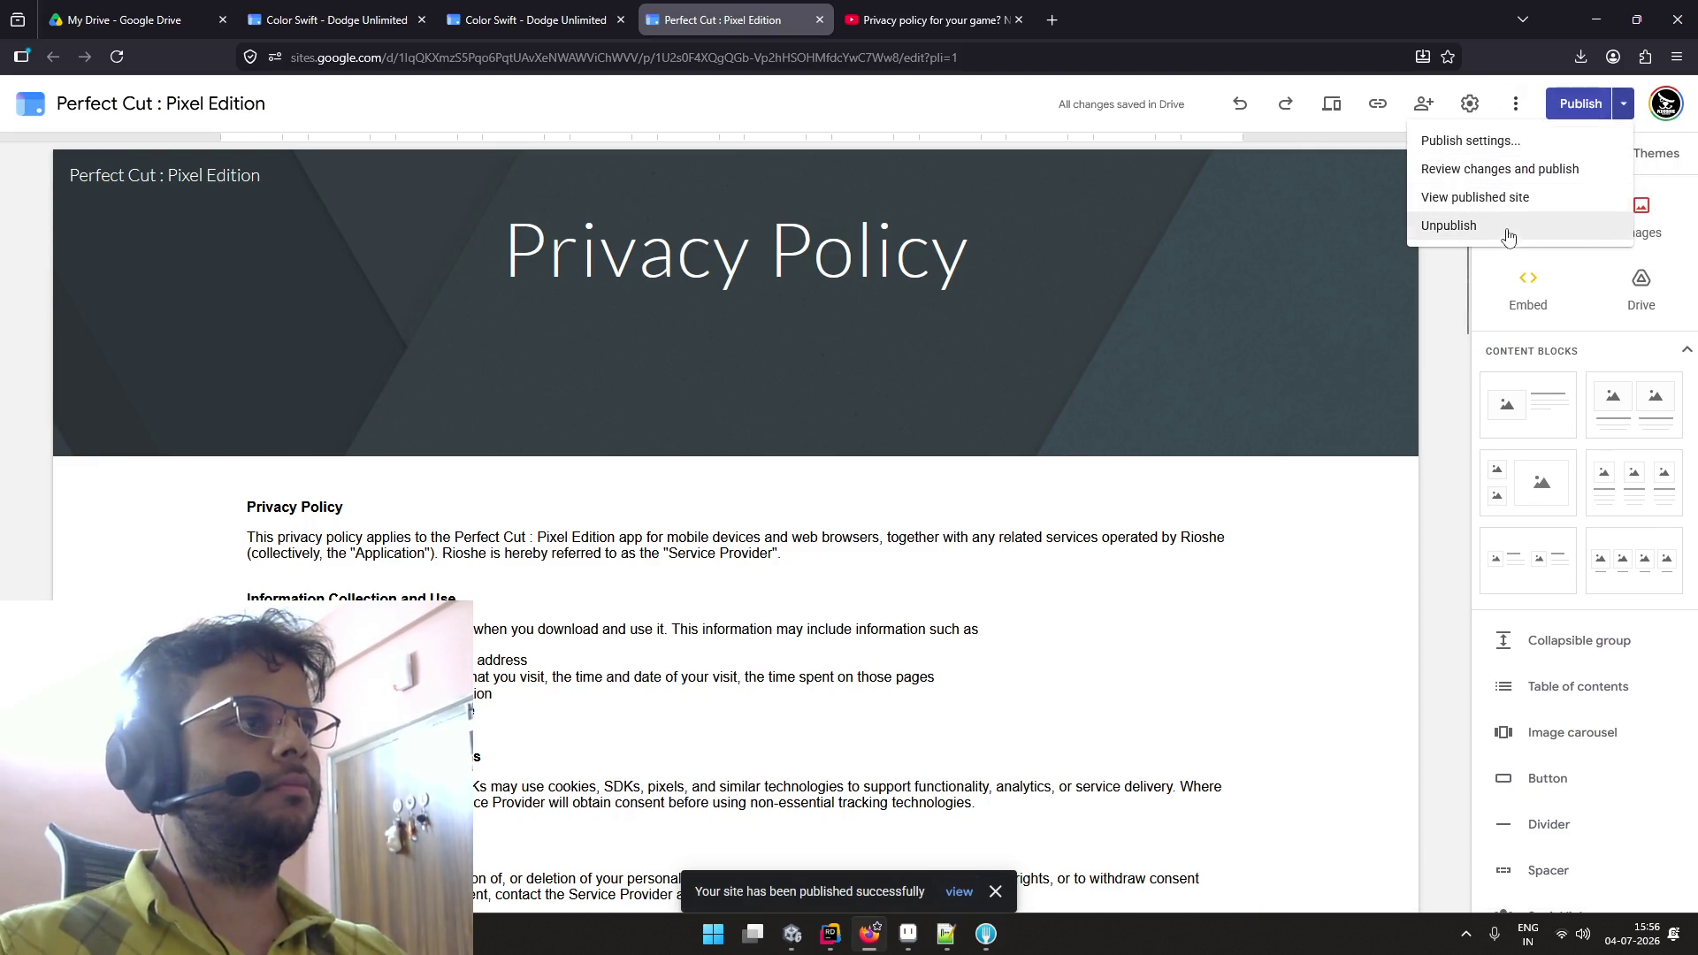
pyautogui.click(1491, 205)
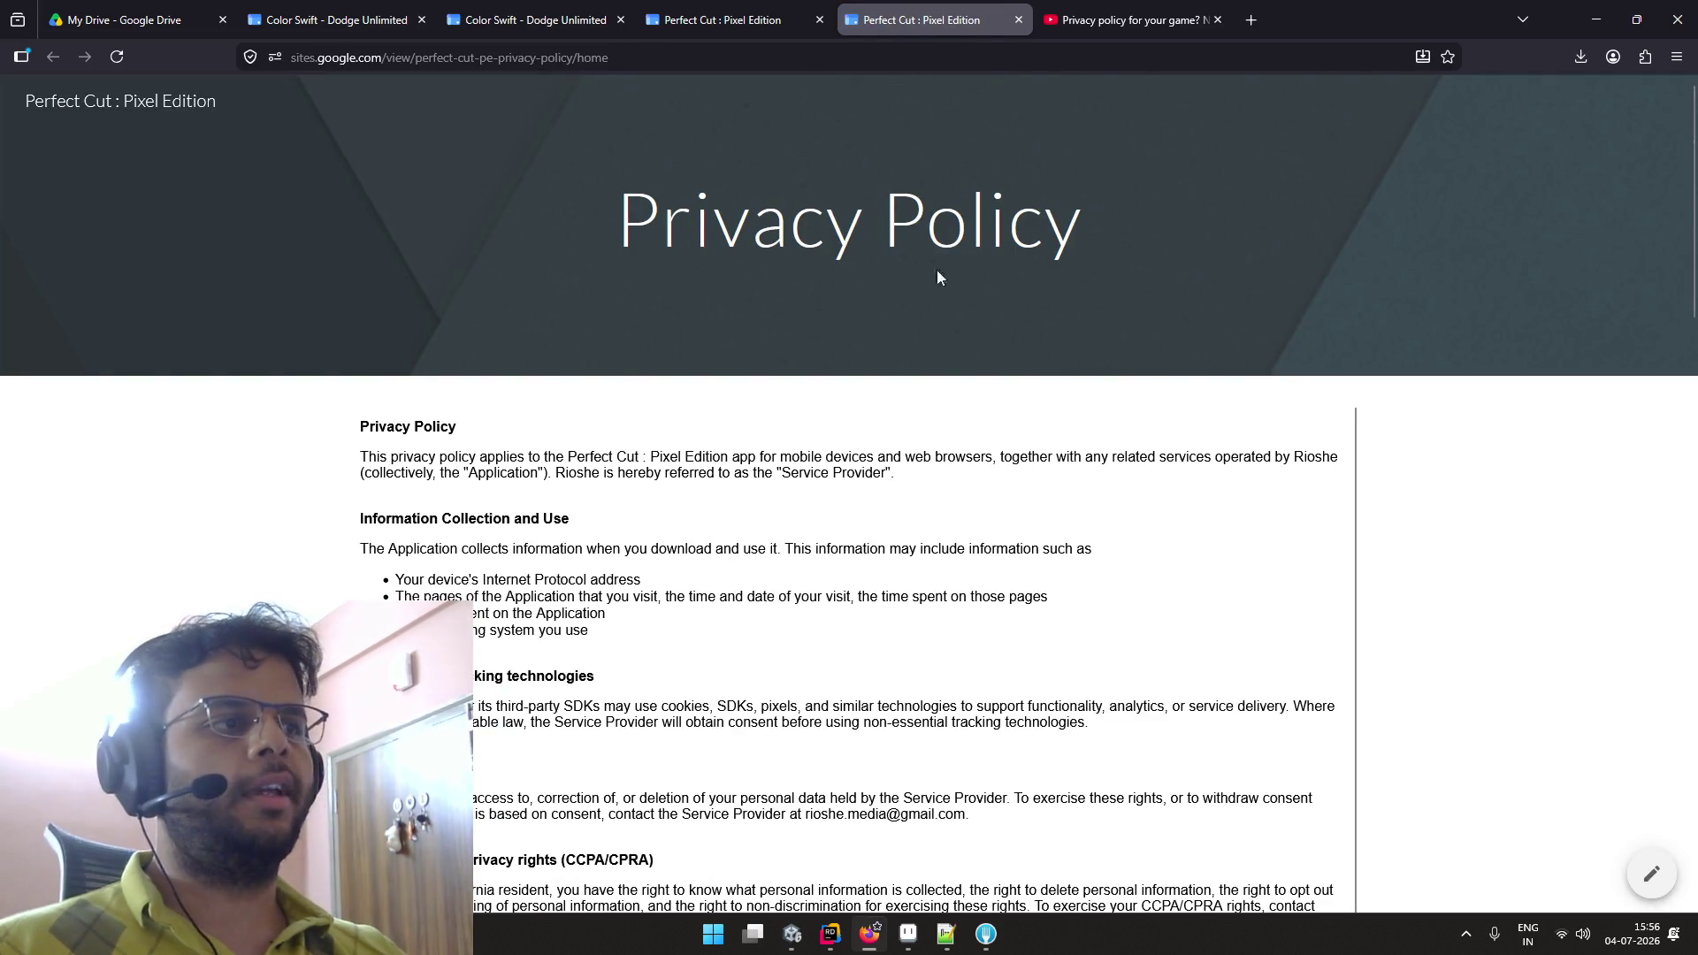
pyautogui.scroll(-10, 937, 415)
pyautogui.scroll(6, 937, 416)
pyautogui.scroll(-10, 946, 425)
pyautogui.scroll(-8, 951, 429)
pyautogui.scroll(8, 952, 429)
pyautogui.click(880, 52)
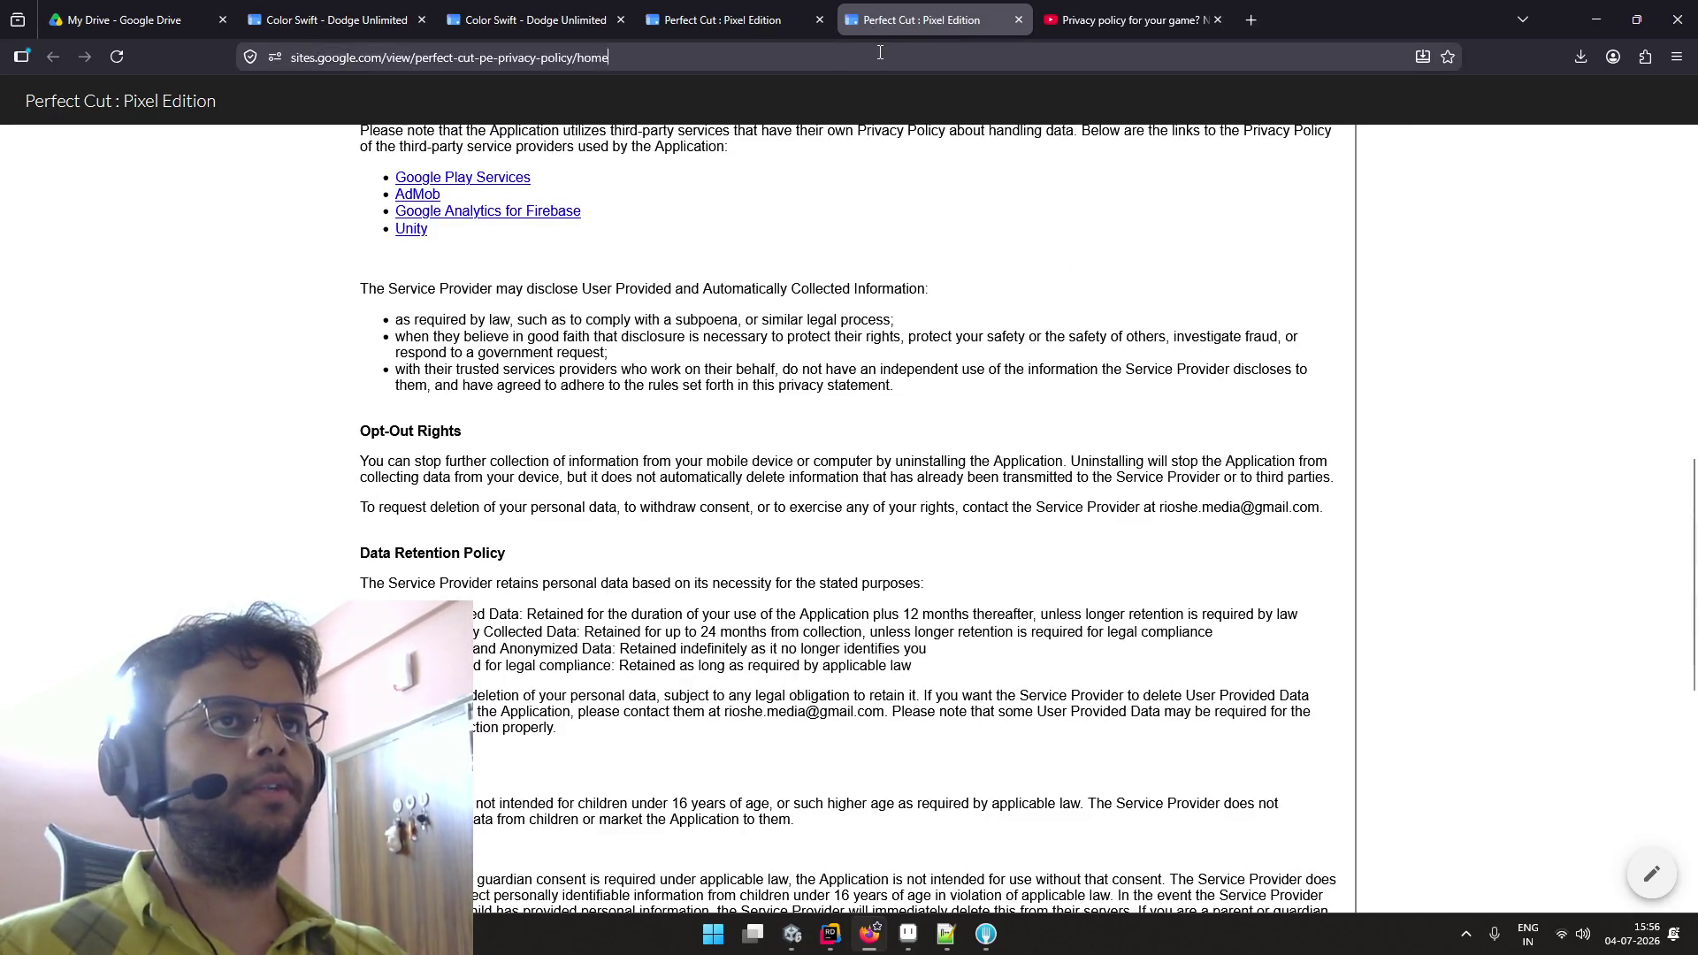
pyautogui.hotkey('ctrl', 'a')
pyautogui.press('BackSpace')
# Close the ArtStation window and load the published address in a private browsing window.
pyautogui.press('ctrl+super+Right')
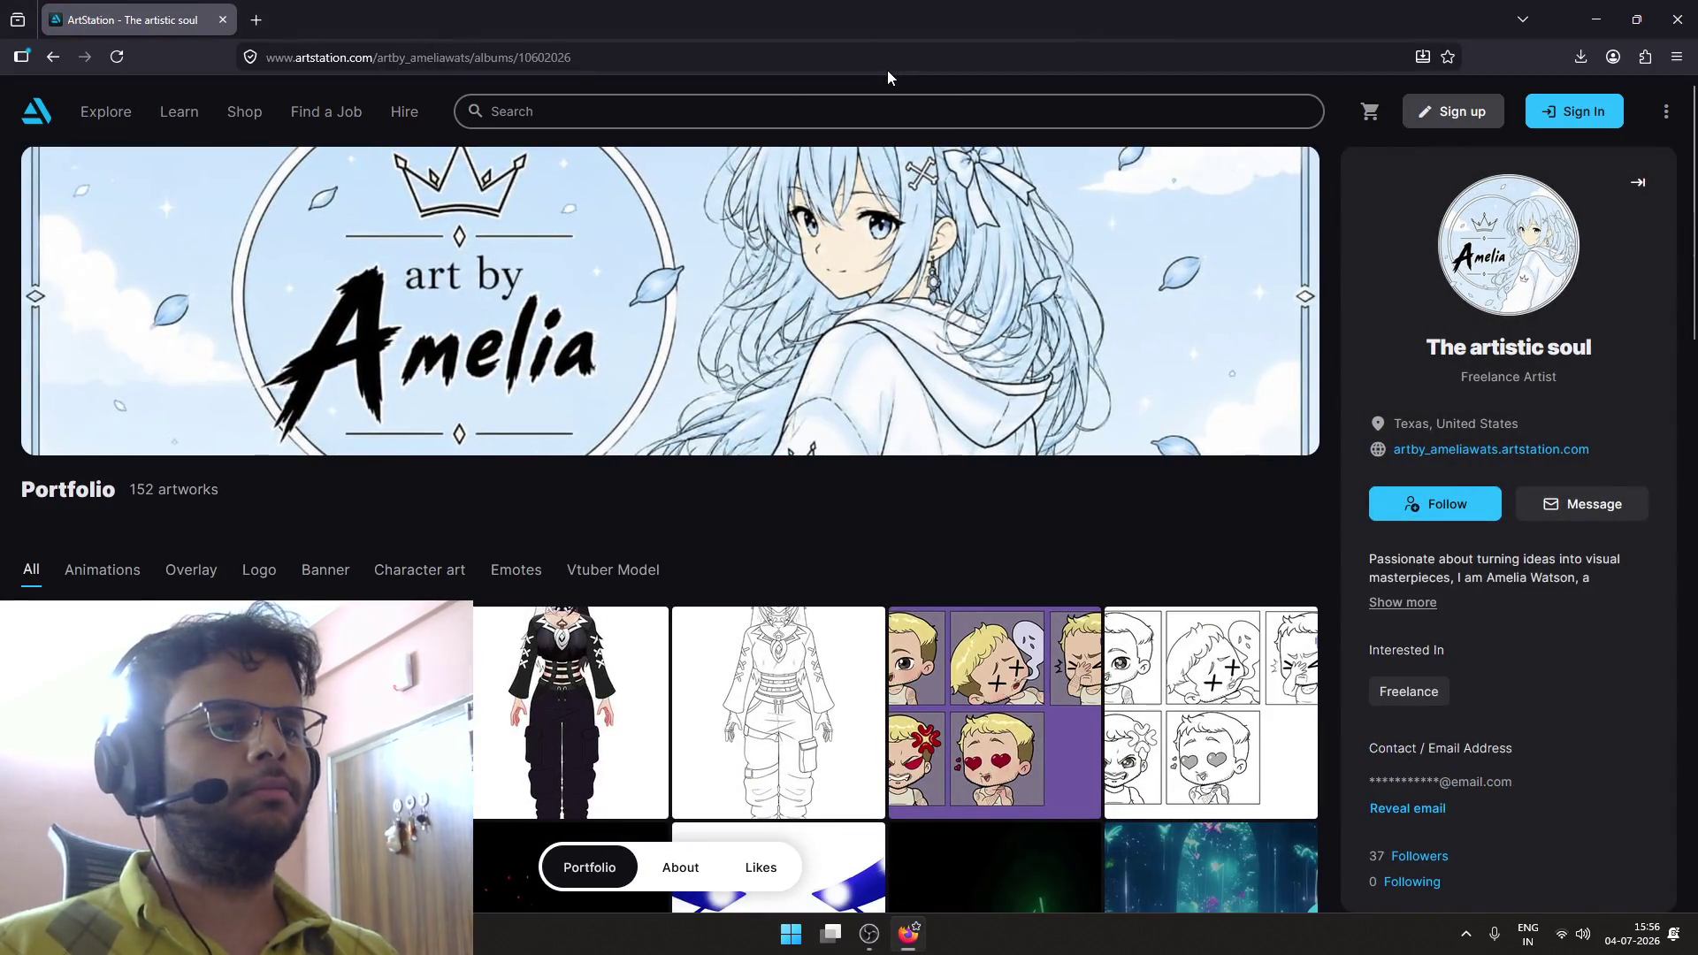
pyautogui.click(1677, 19)
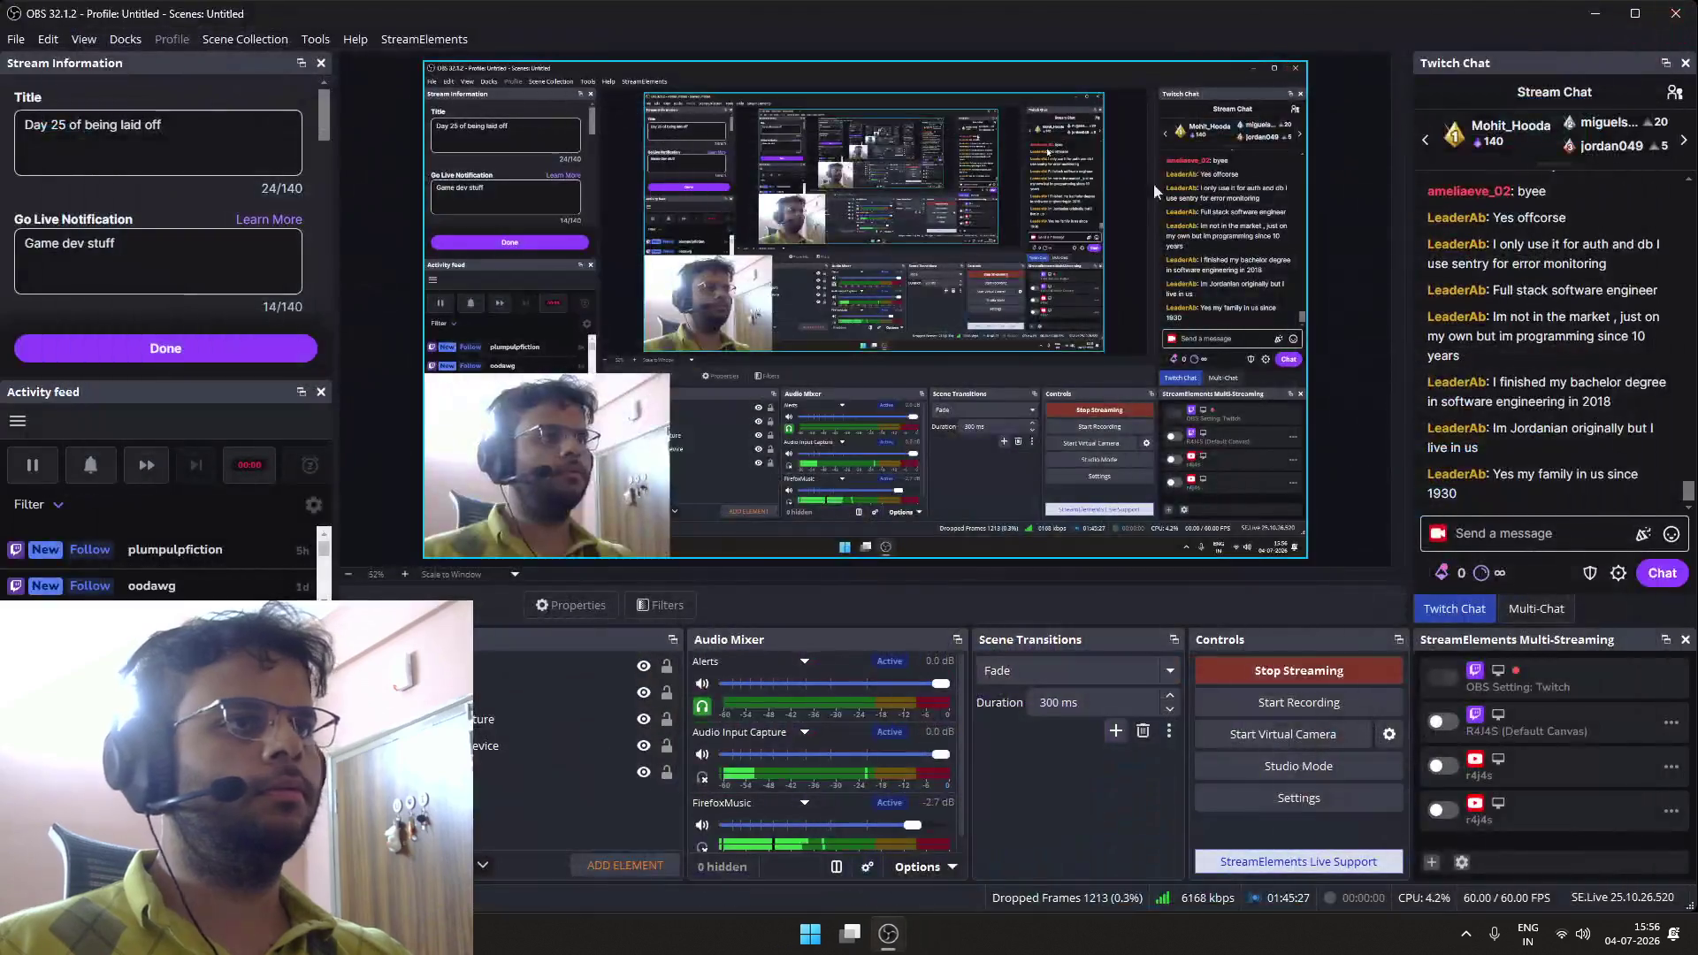
pyautogui.press('ctrl+super+Left')
pyautogui.press('ctrl+super+Left')
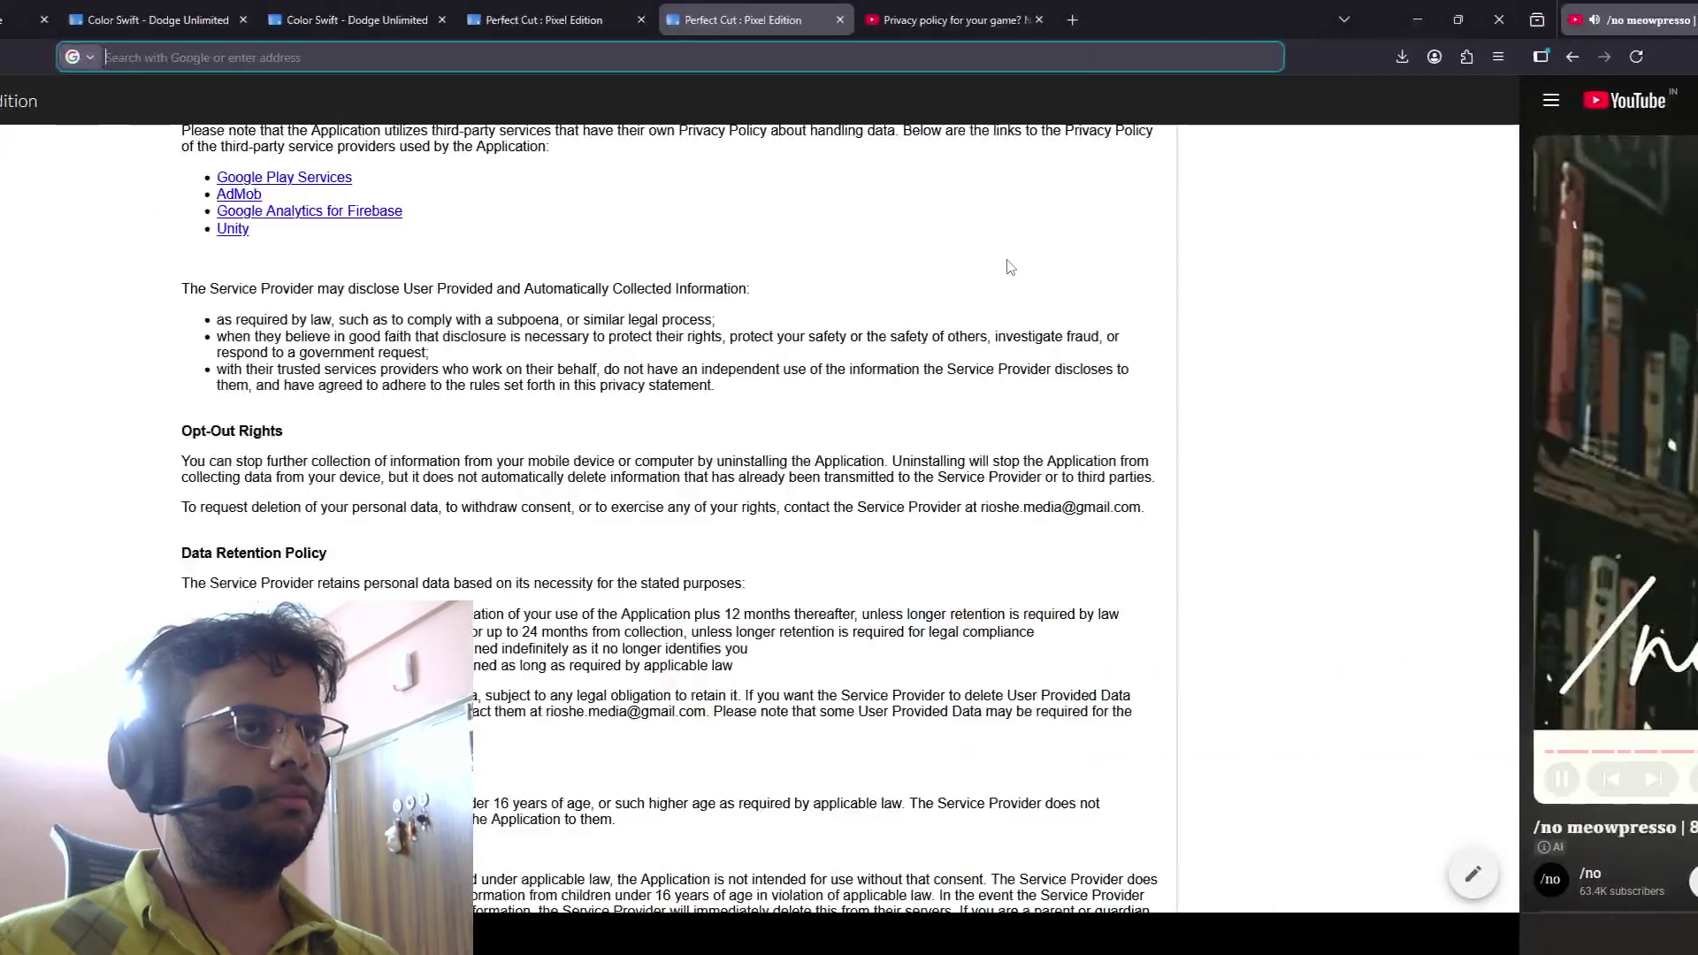
pyautogui.hotkey('ctrl', 'shift', 'p')
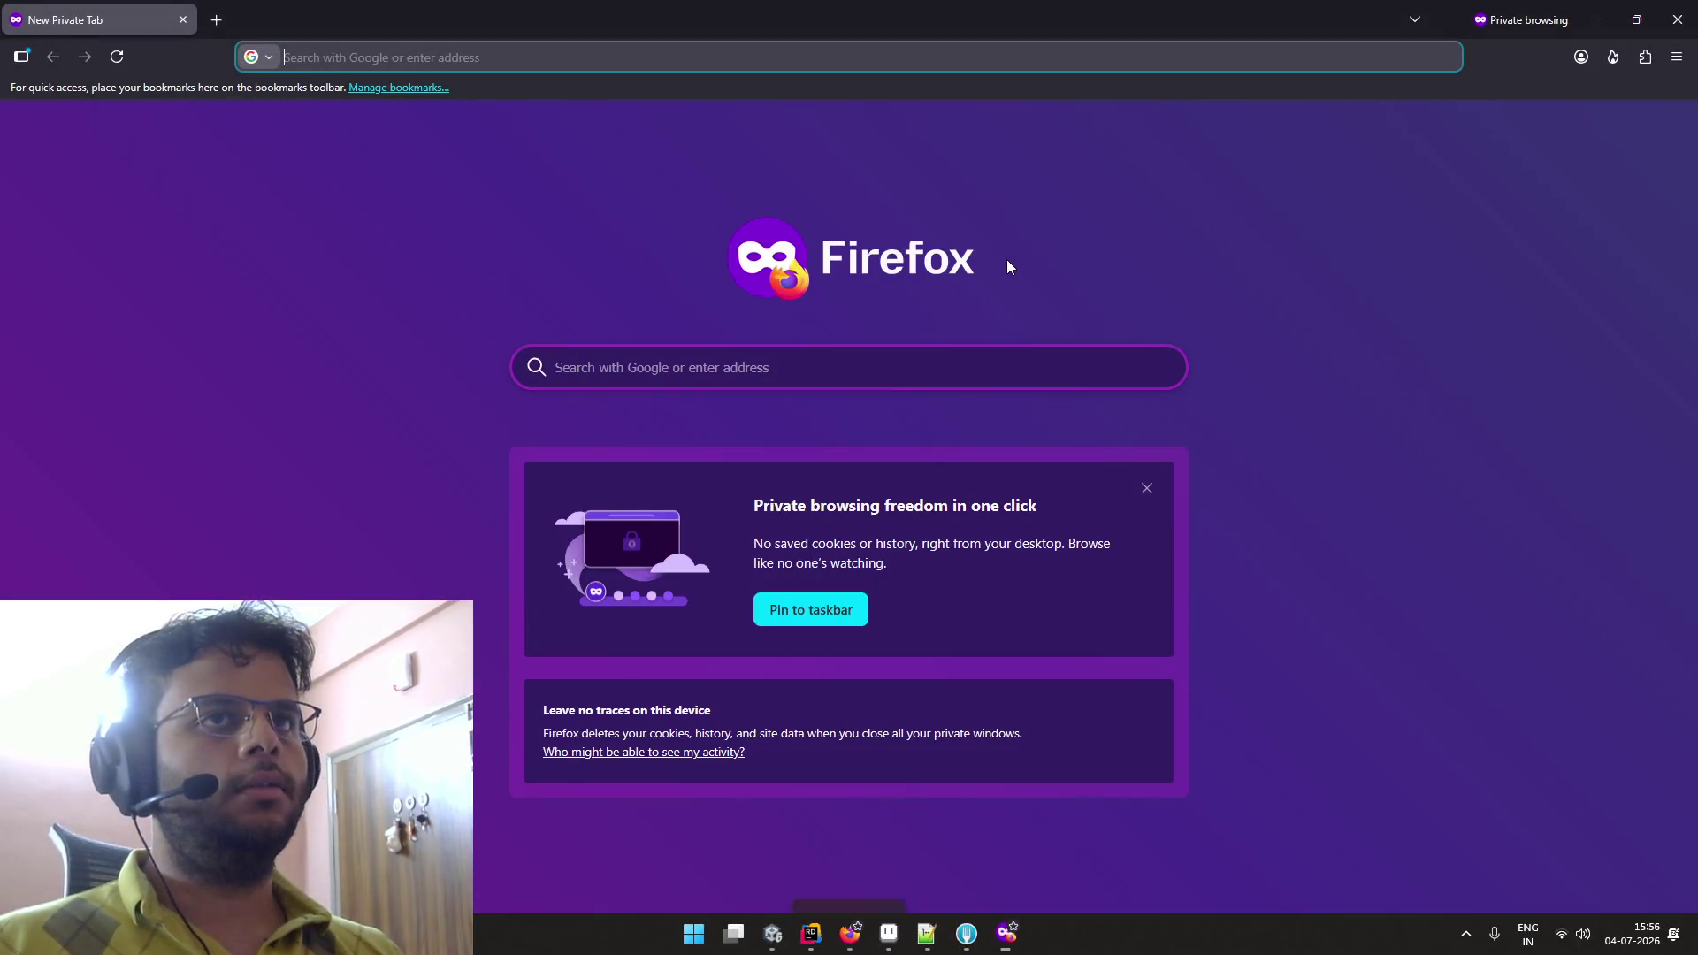
pyautogui.hotkey('ctrl', 'v')
pyautogui.press('Return')
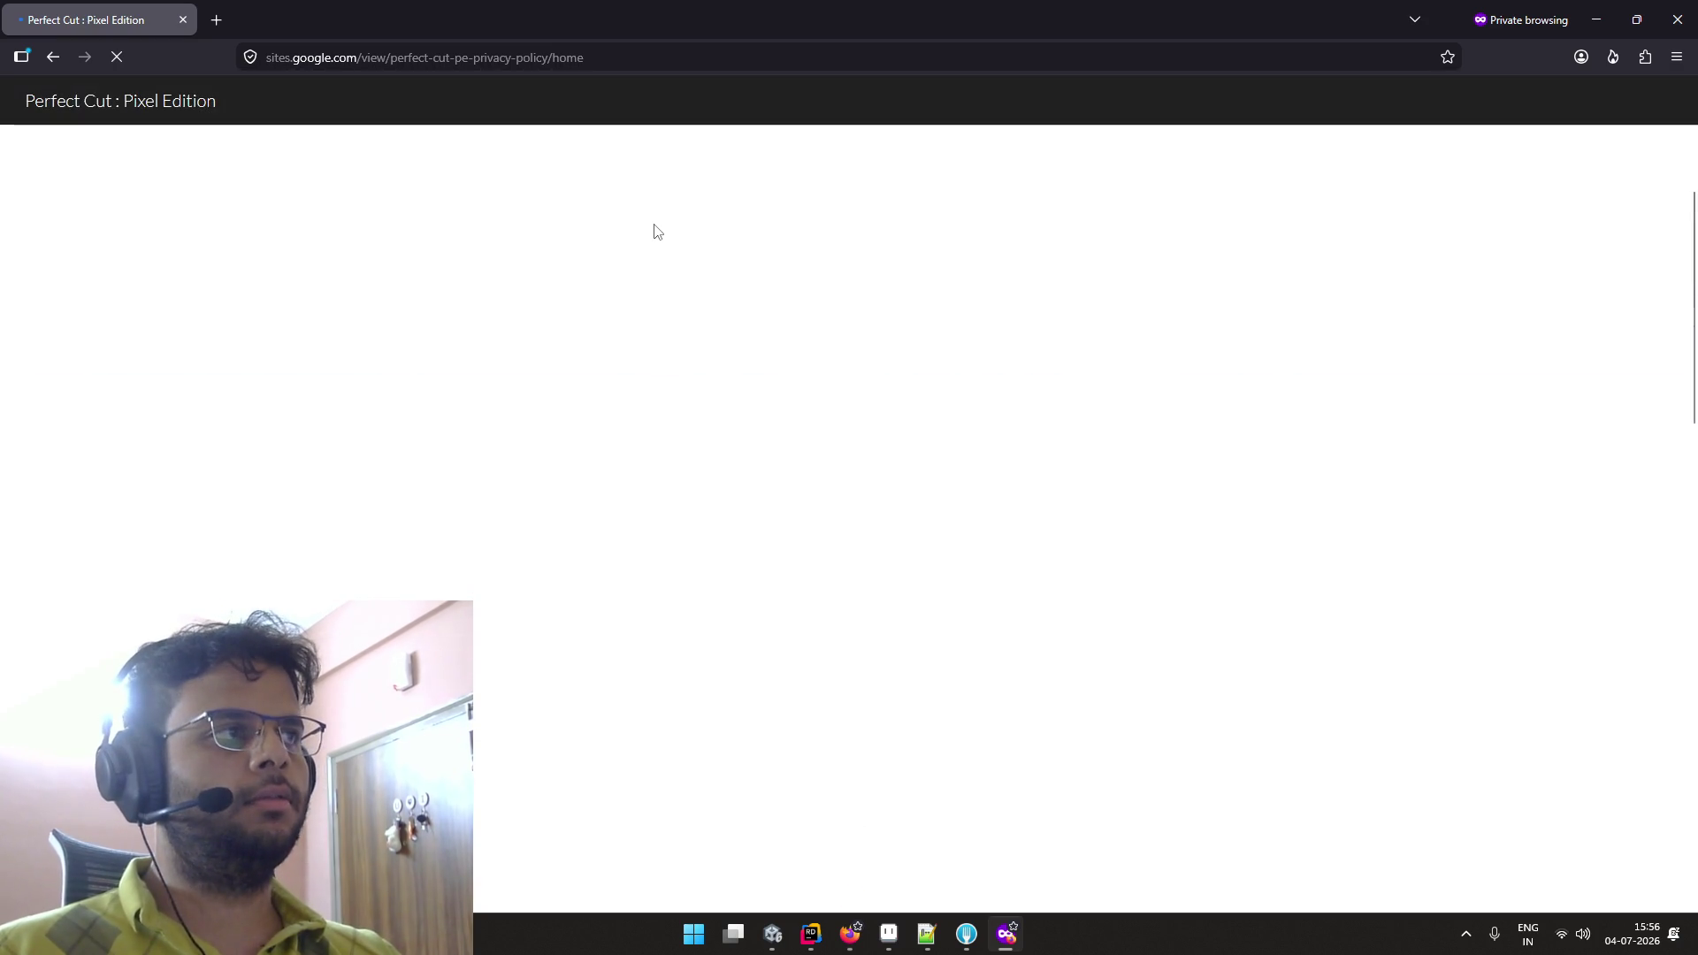
pyautogui.scroll(-2, 655, 223)
pyautogui.scroll(-15, 655, 223)
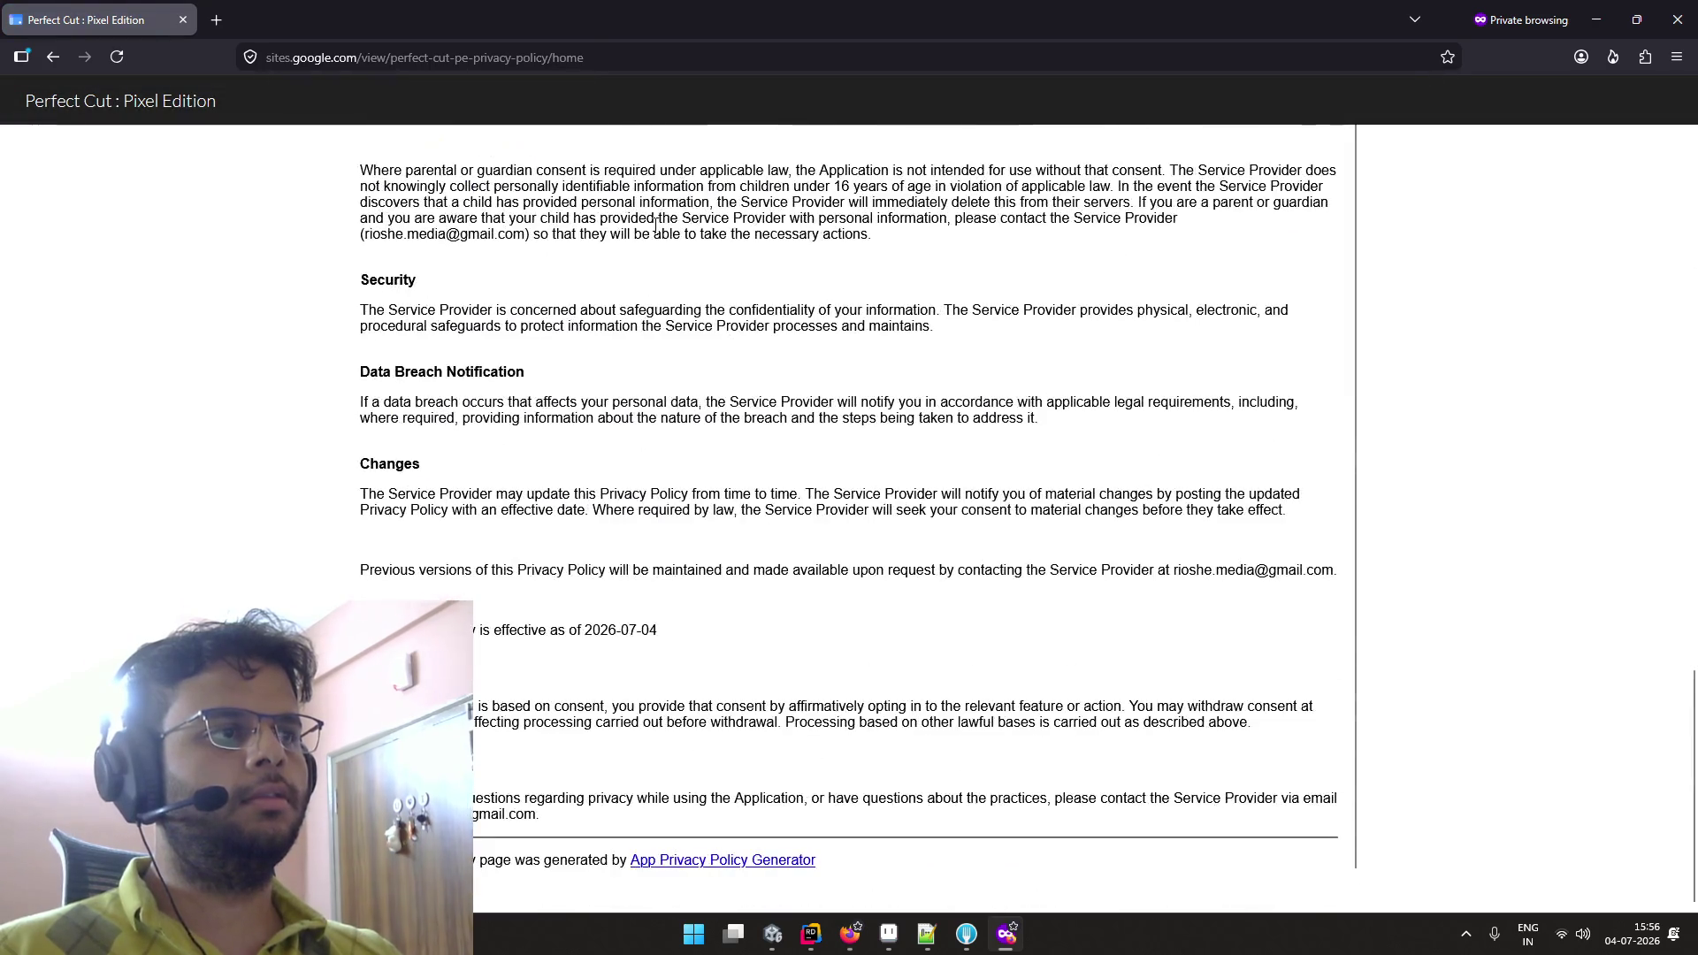
# Close the private window, reopen the published Perfect Cut site, copy its address, and close it.
pyautogui.click(1678, 19)
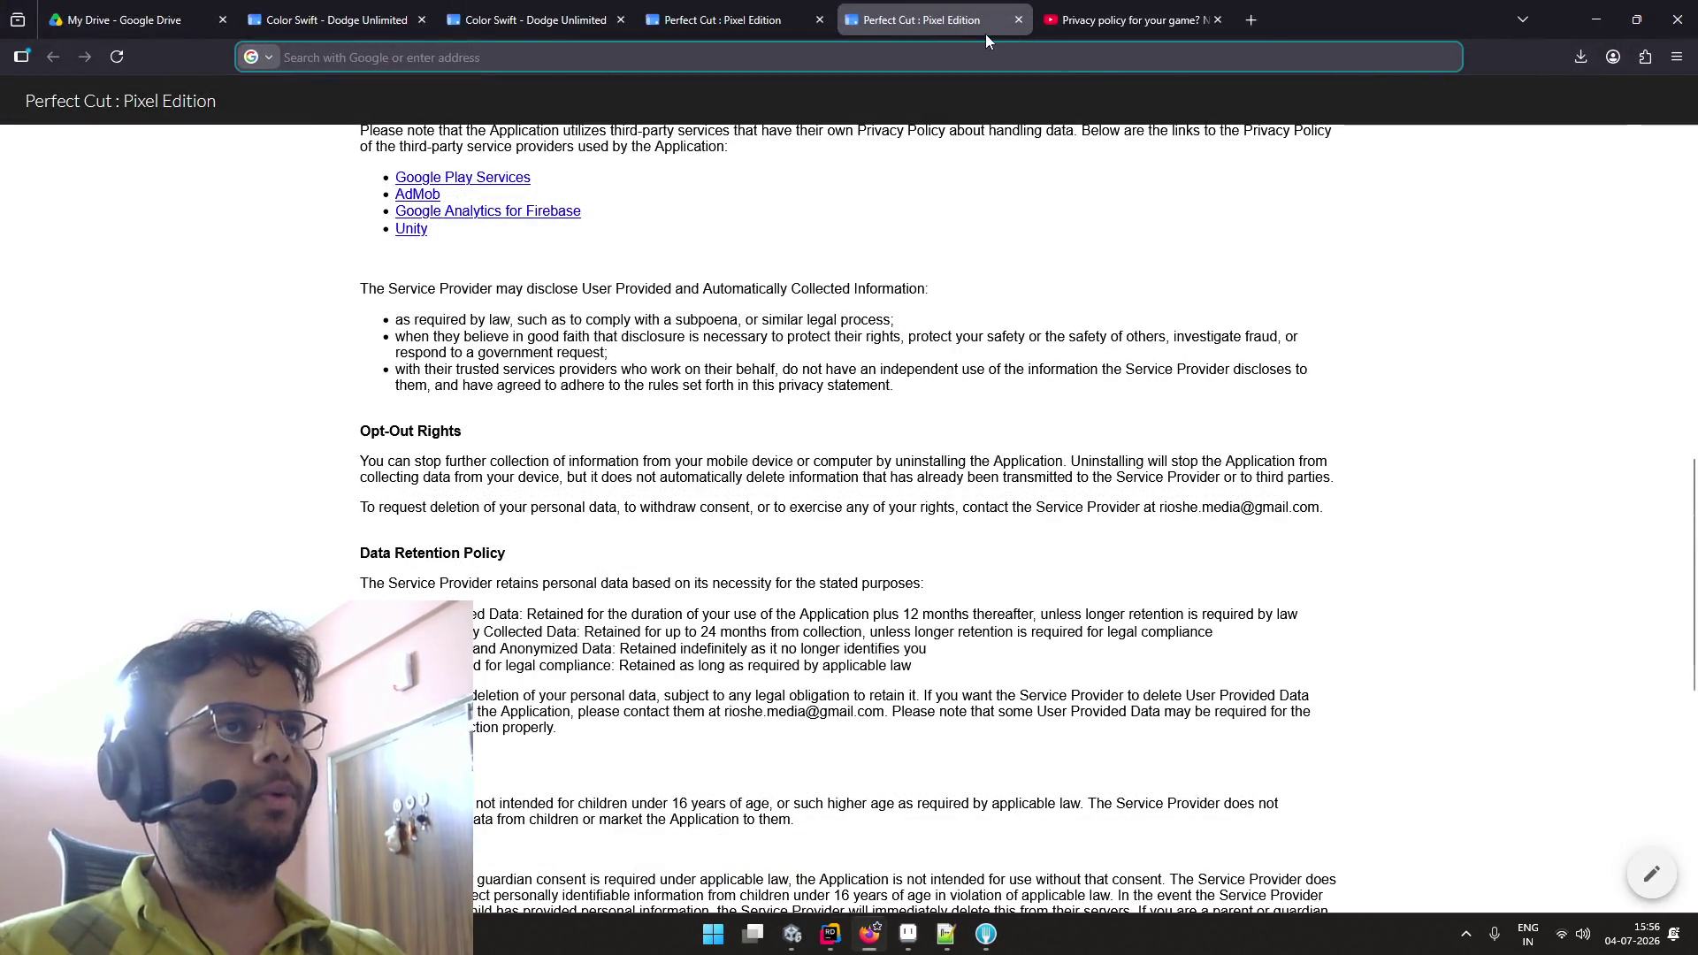
pyautogui.click(1017, 25)
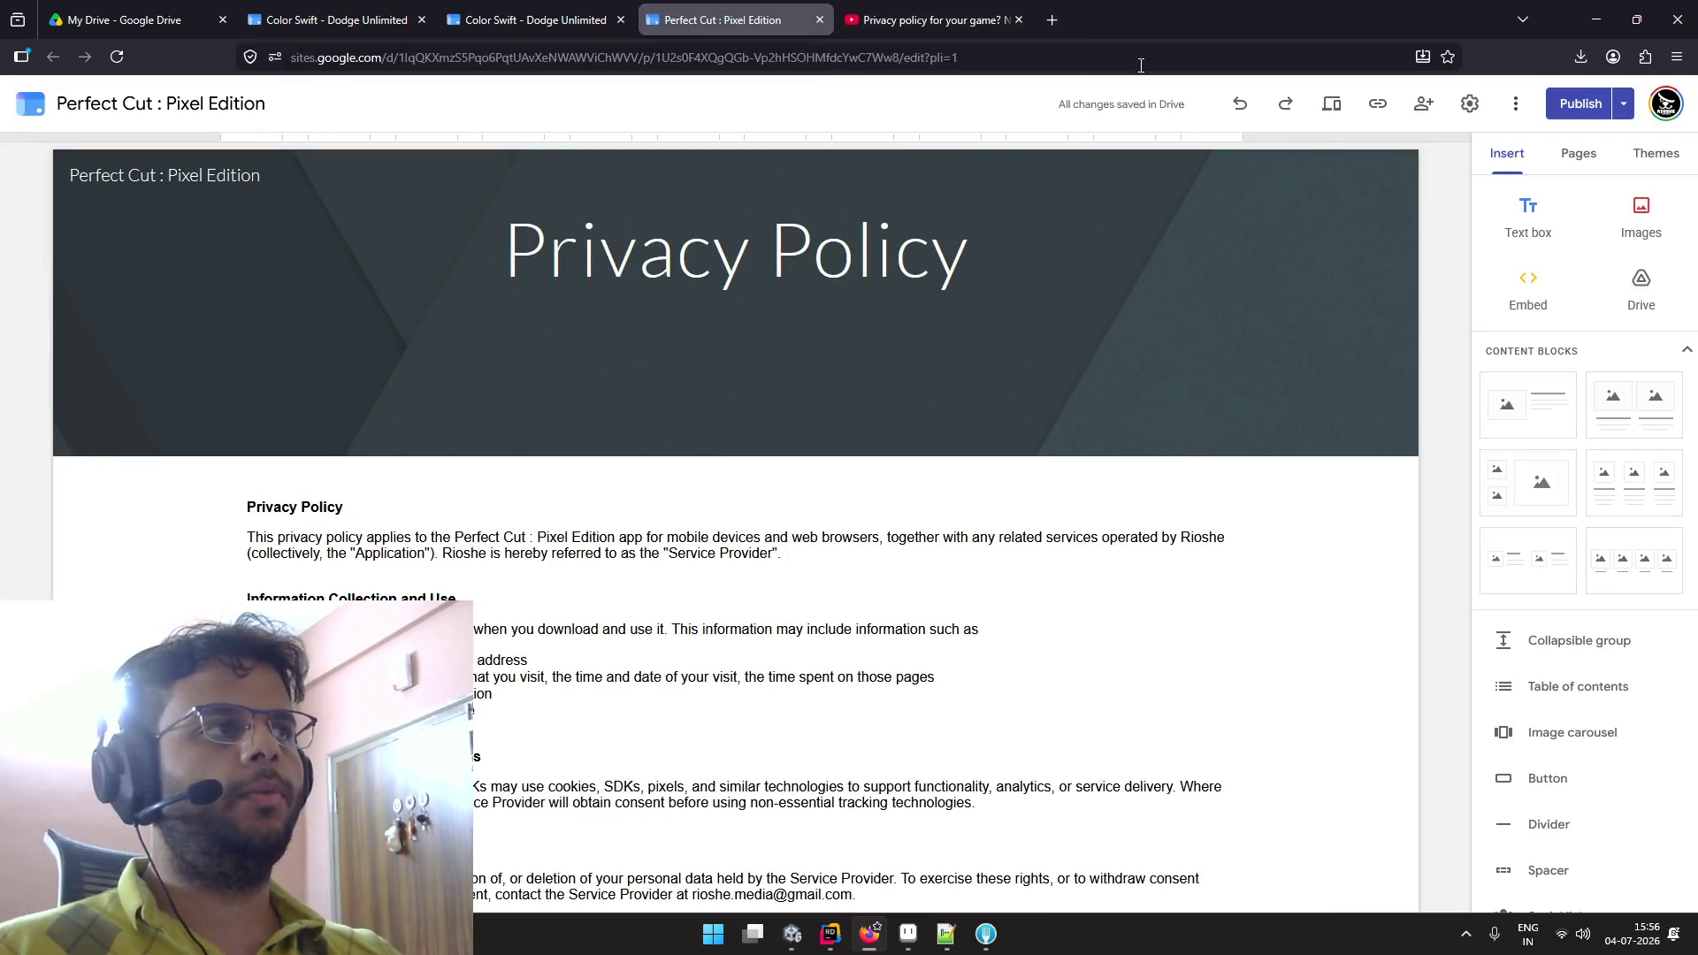
pyautogui.click(1624, 104)
pyautogui.click(1518, 199)
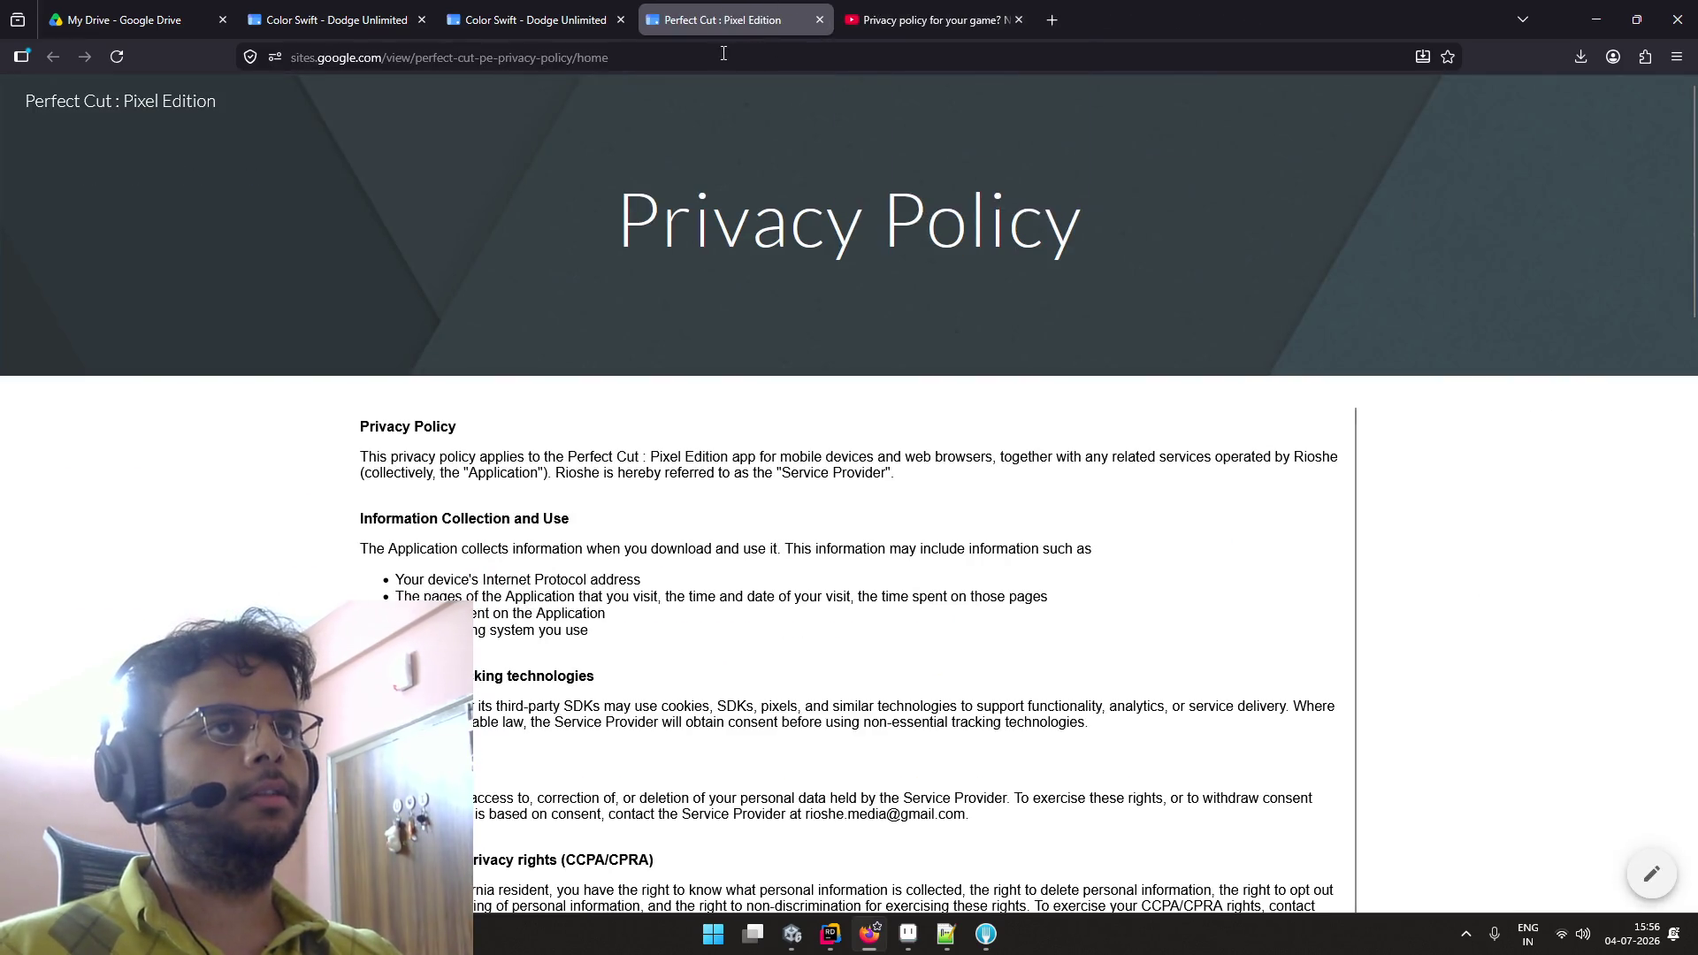
pyautogui.click(706, 59)
pyautogui.press('BackSpace')
pyautogui.hotkey('ctrl', 'w')
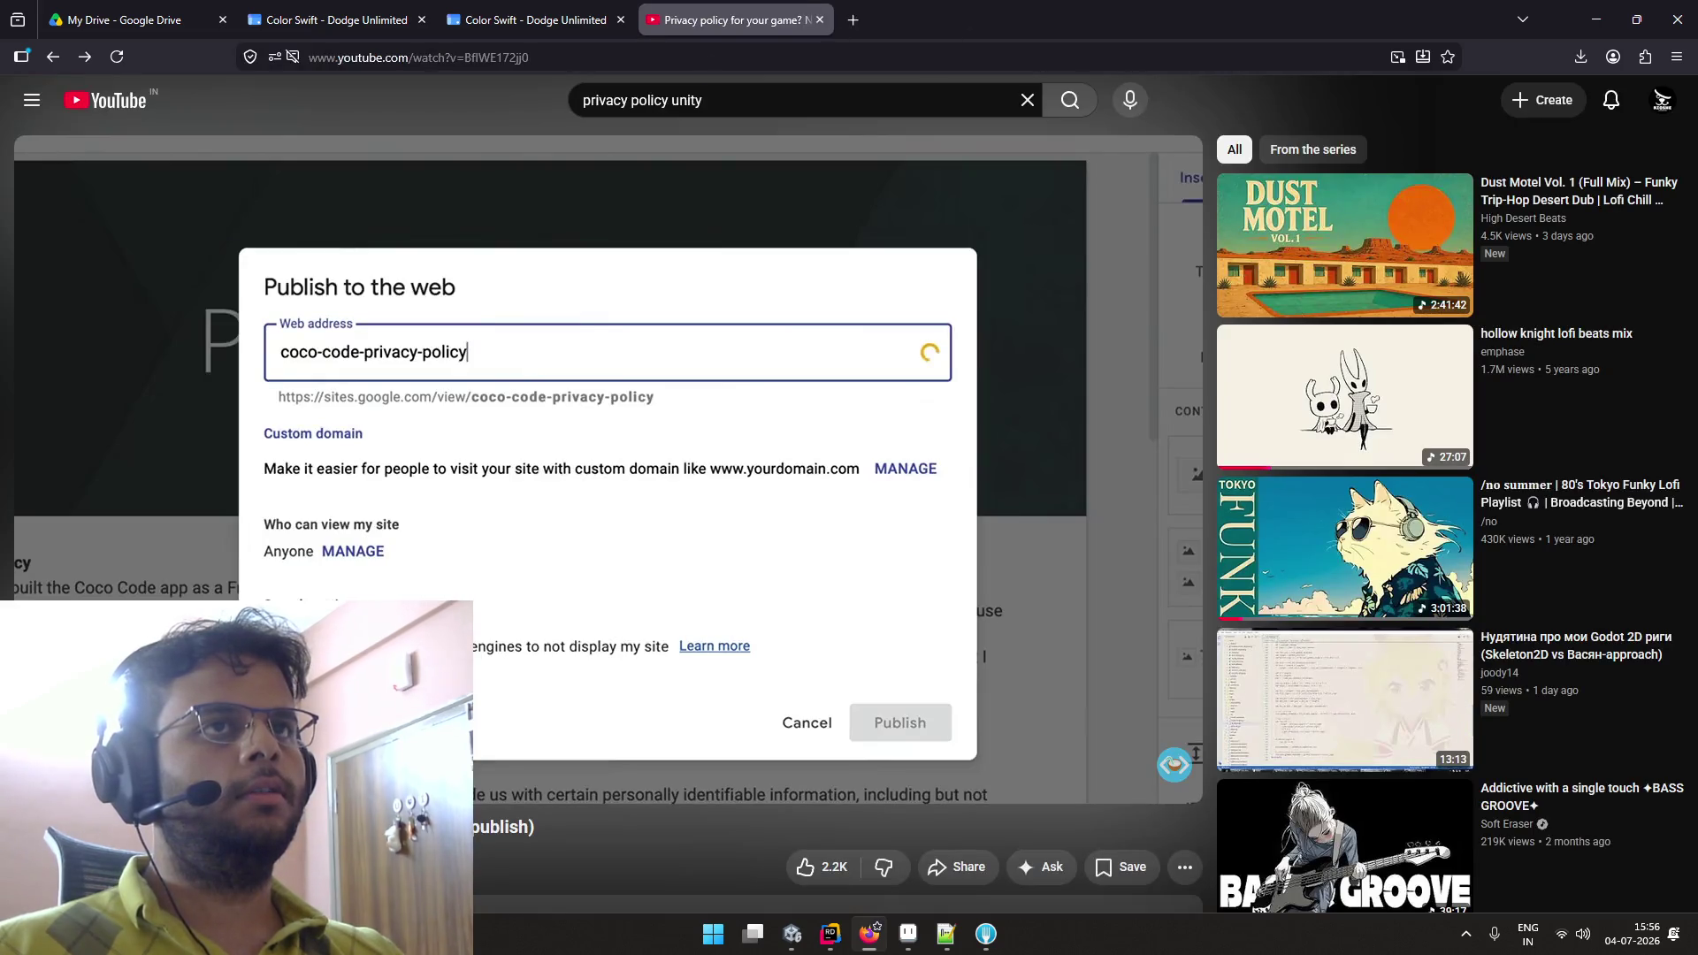
# Close the YouTube tutorial and both Color Swift tabs, leaving only My Drive.
pyautogui.click(720, 292)
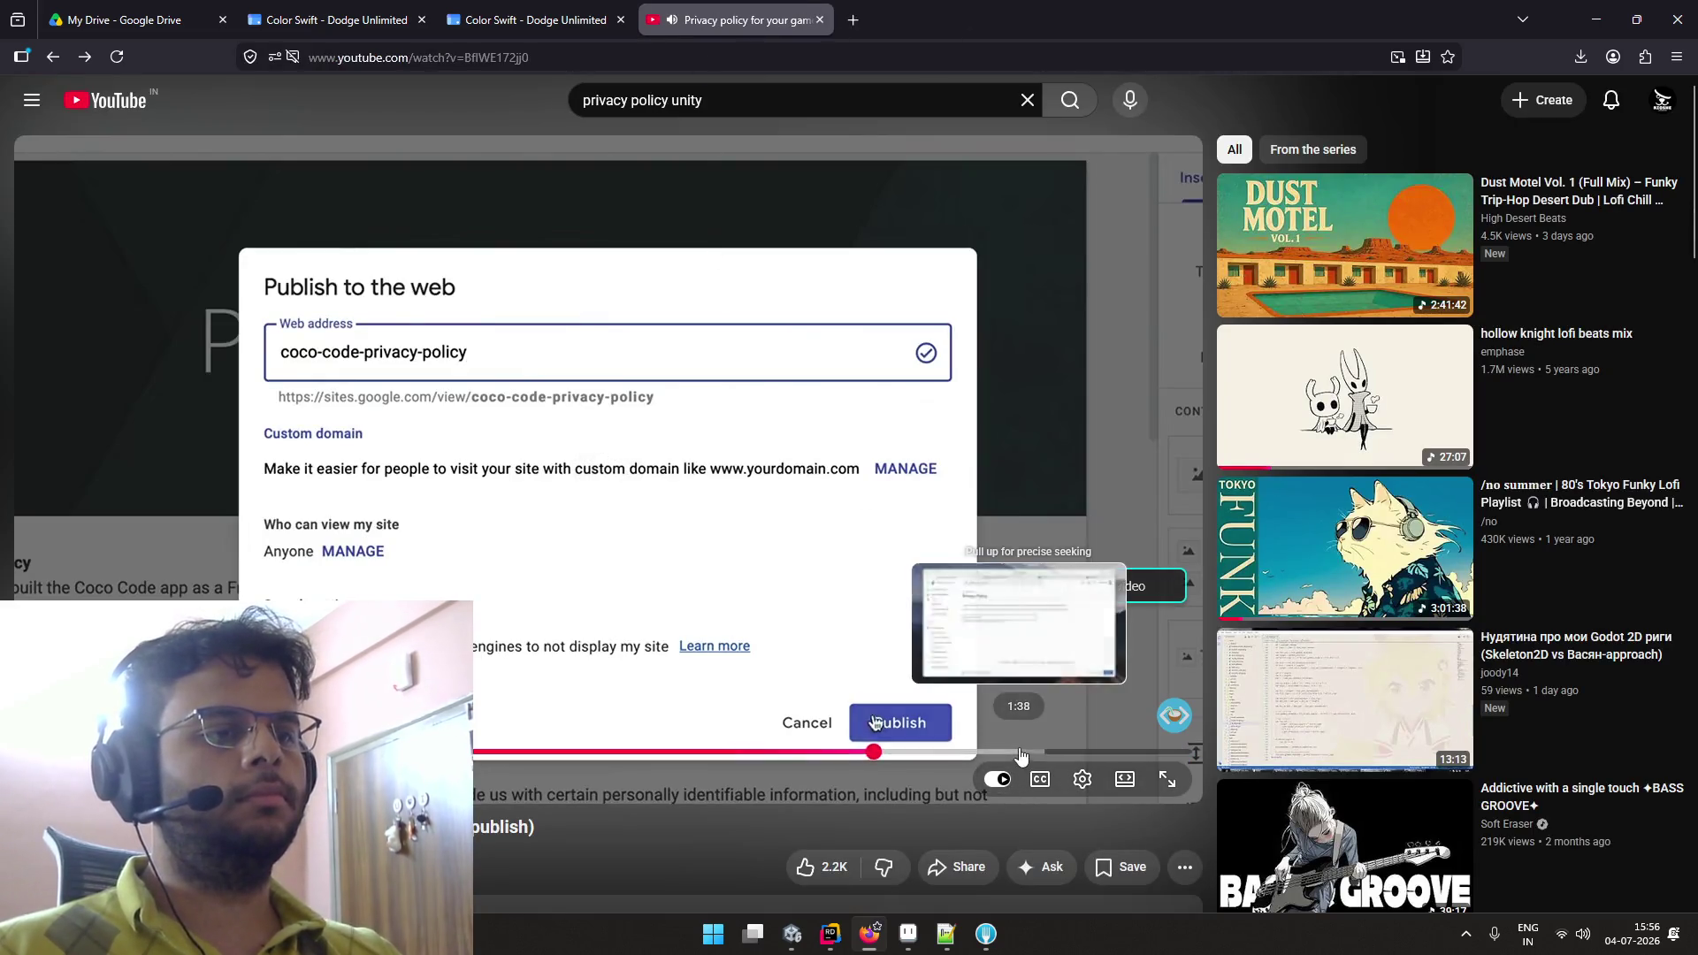
pyautogui.hotkey('ctrl', 'w')
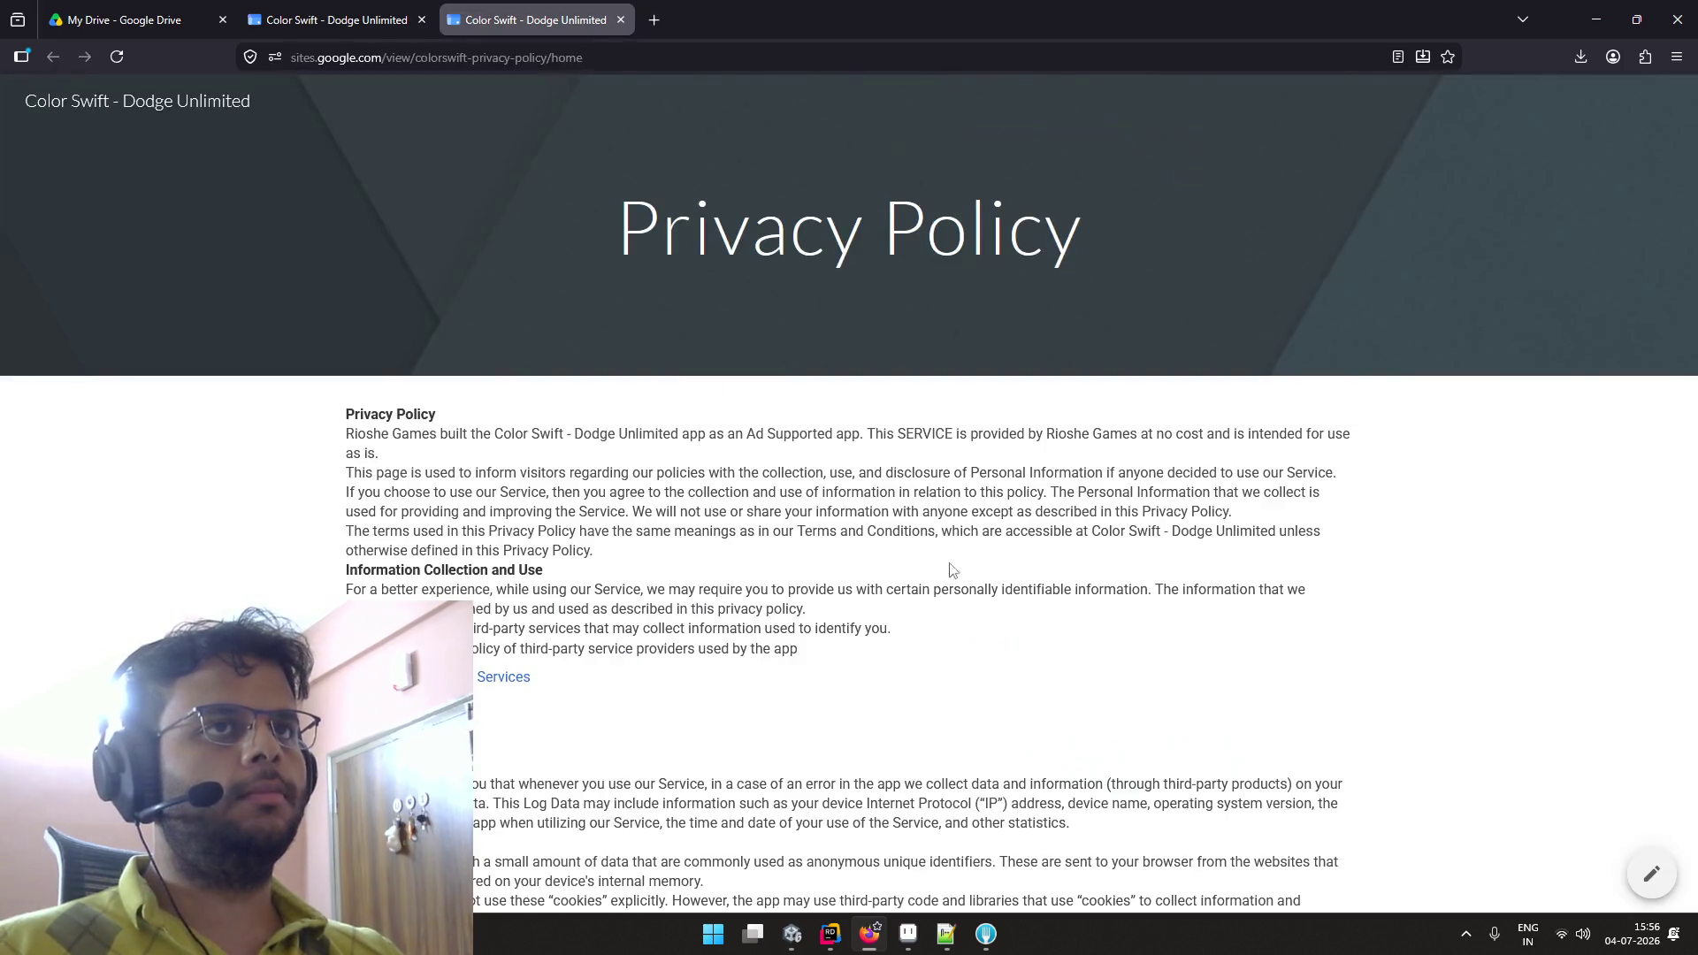
pyautogui.hotkey('ctrl', 'w')
pyautogui.hotkey('ctrl', 'w')
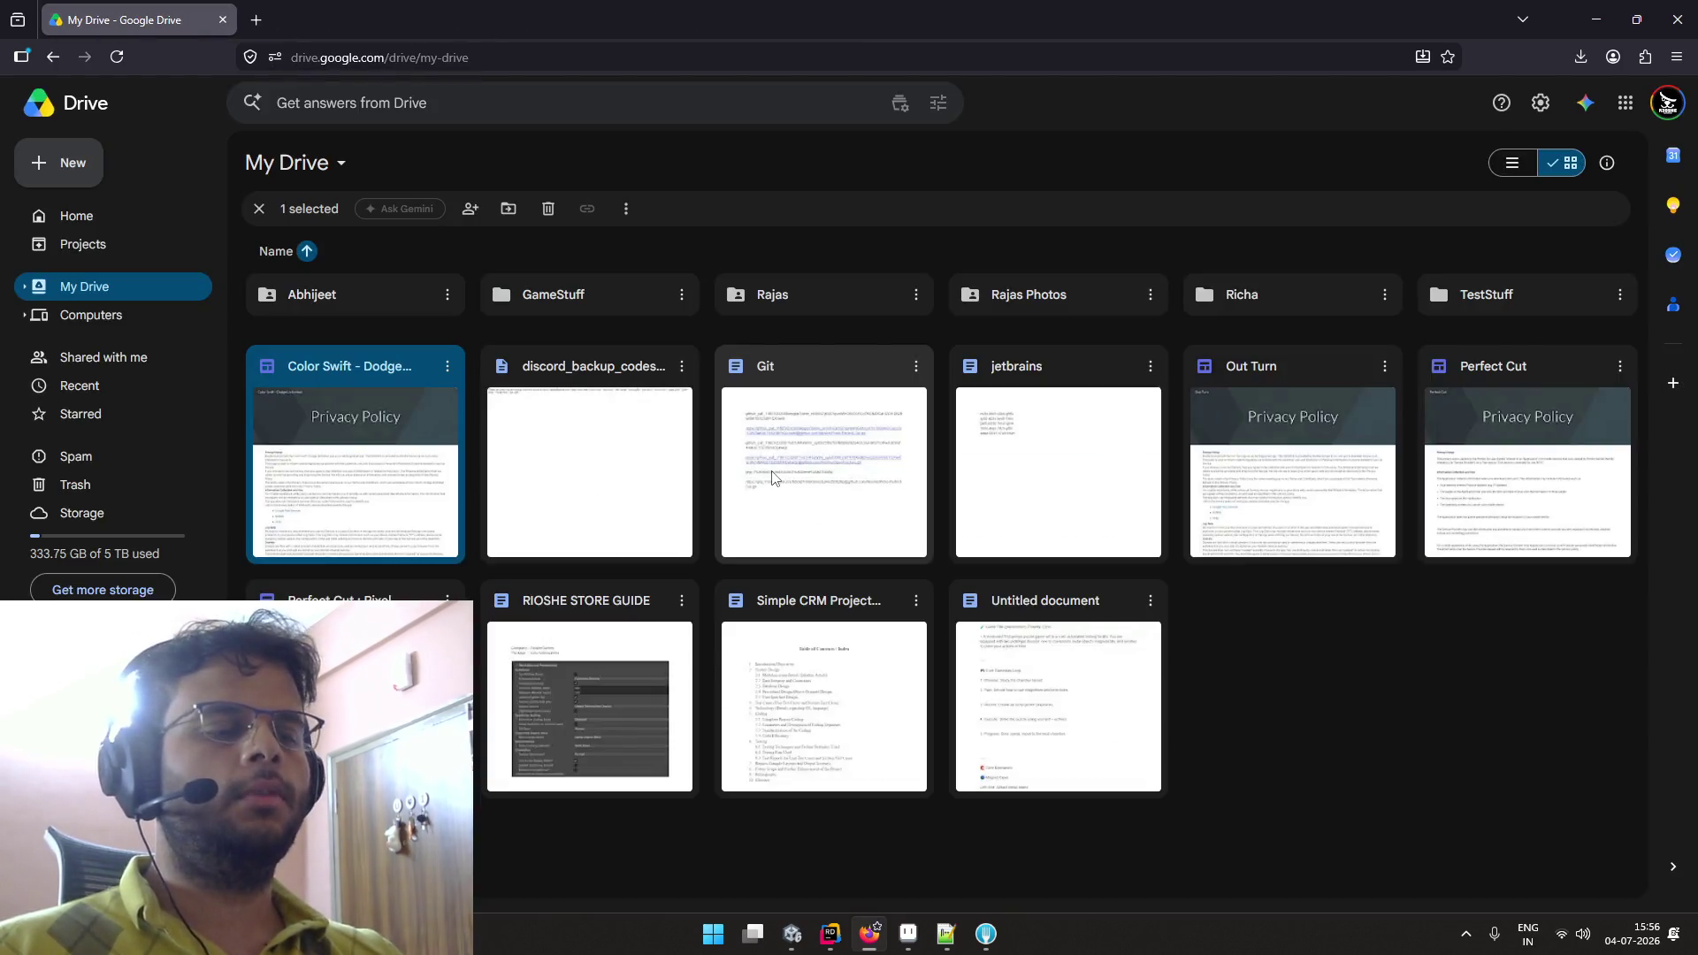
pyautogui.hotkey('alt', 'Tab')
# In Rider, search 'settings' with Search Everywhere and open SettingsButton.cs.
pyautogui.click(771, 469)
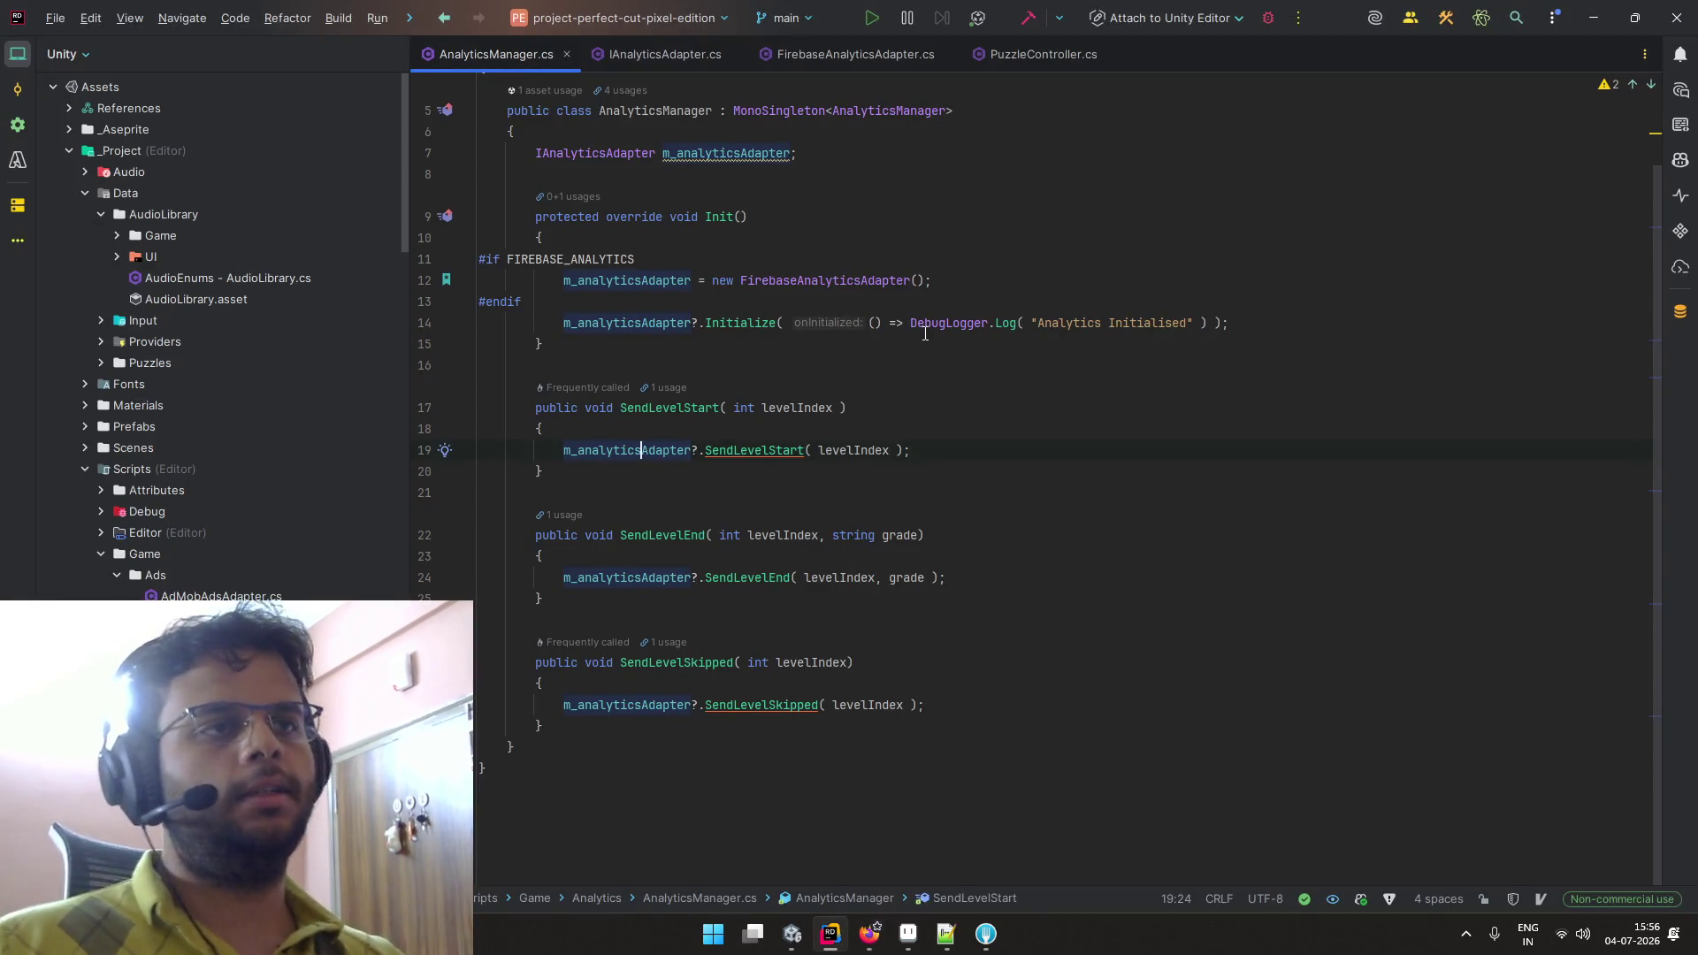
pyautogui.moveTo(926, 327); pyautogui.dragTo(957, 345)
pyautogui.press('shift')
pyautogui.press('shift')
pyautogui.write('settings')
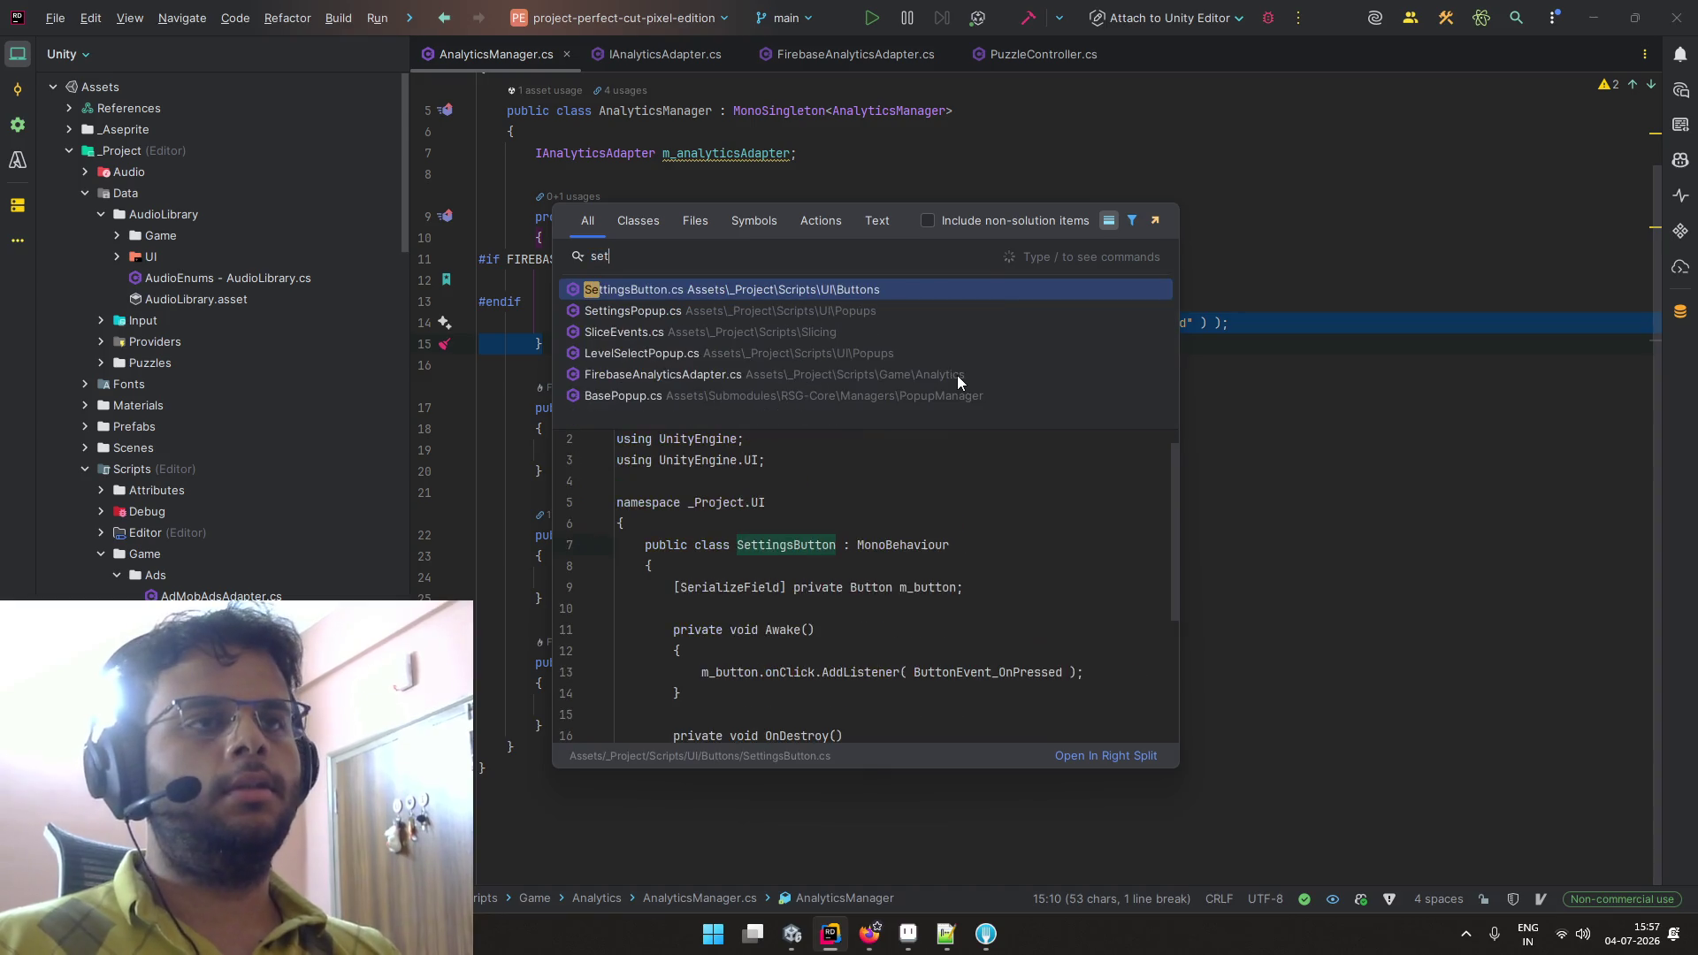
pyautogui.press('Return')
# Search 'settings' again and open SettingsPopup.cs.
pyautogui.press('shift')
pyautogui.press('shift')
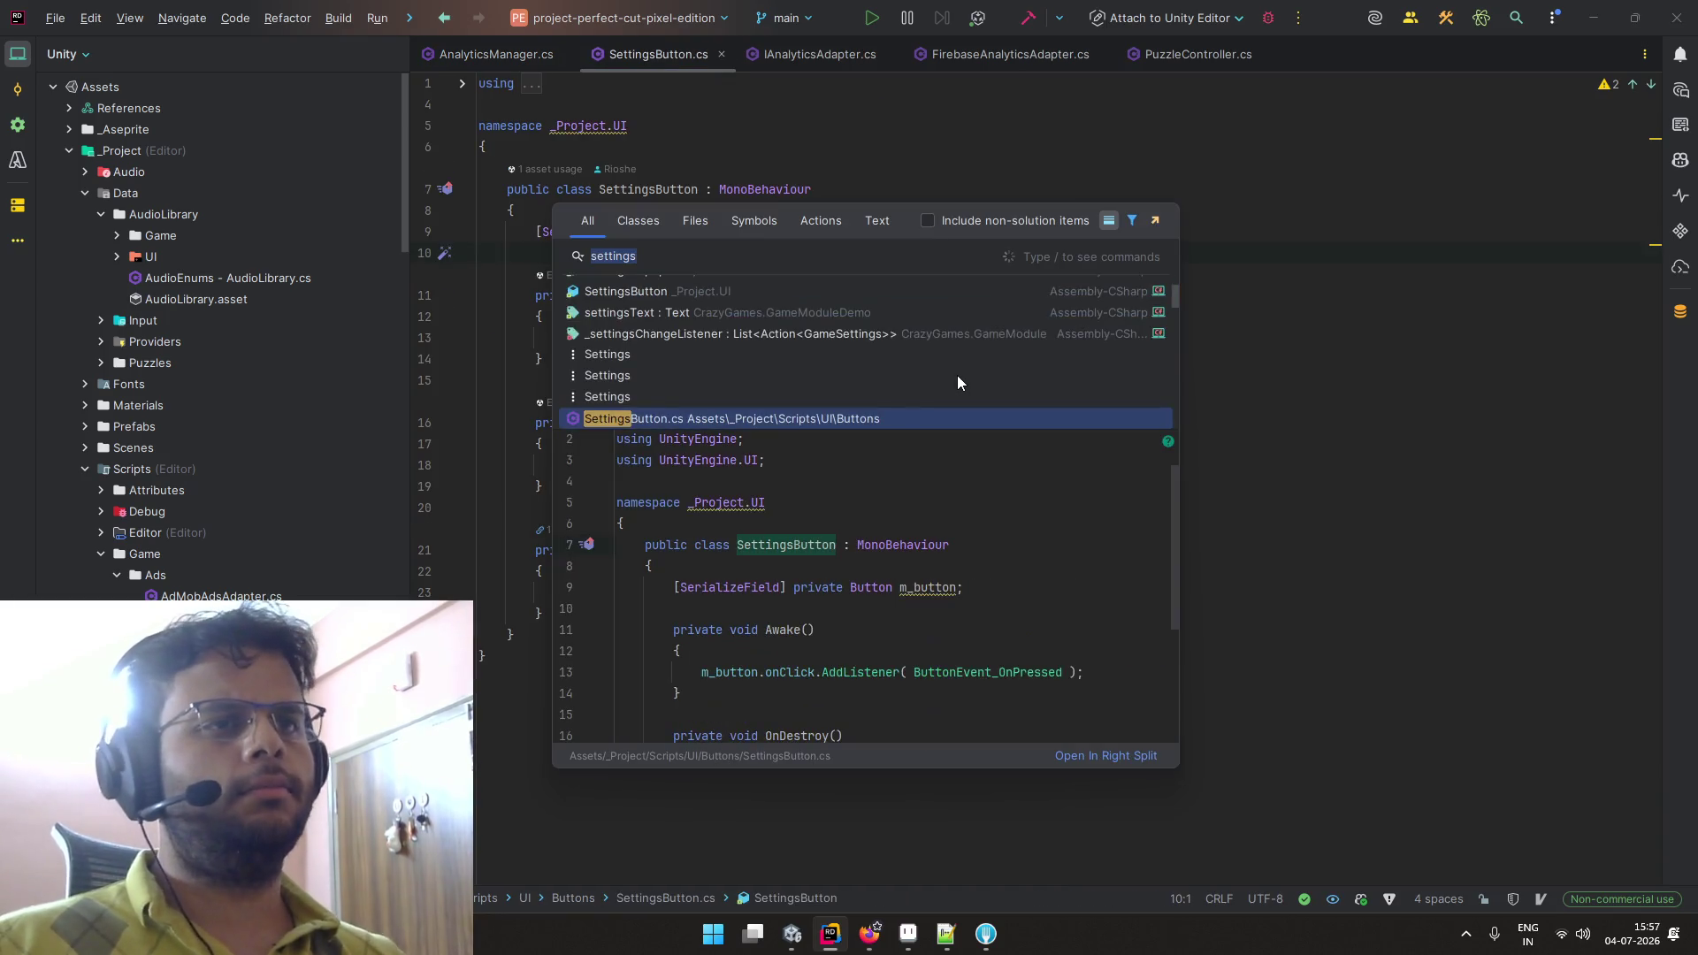
pyautogui.write('setto')
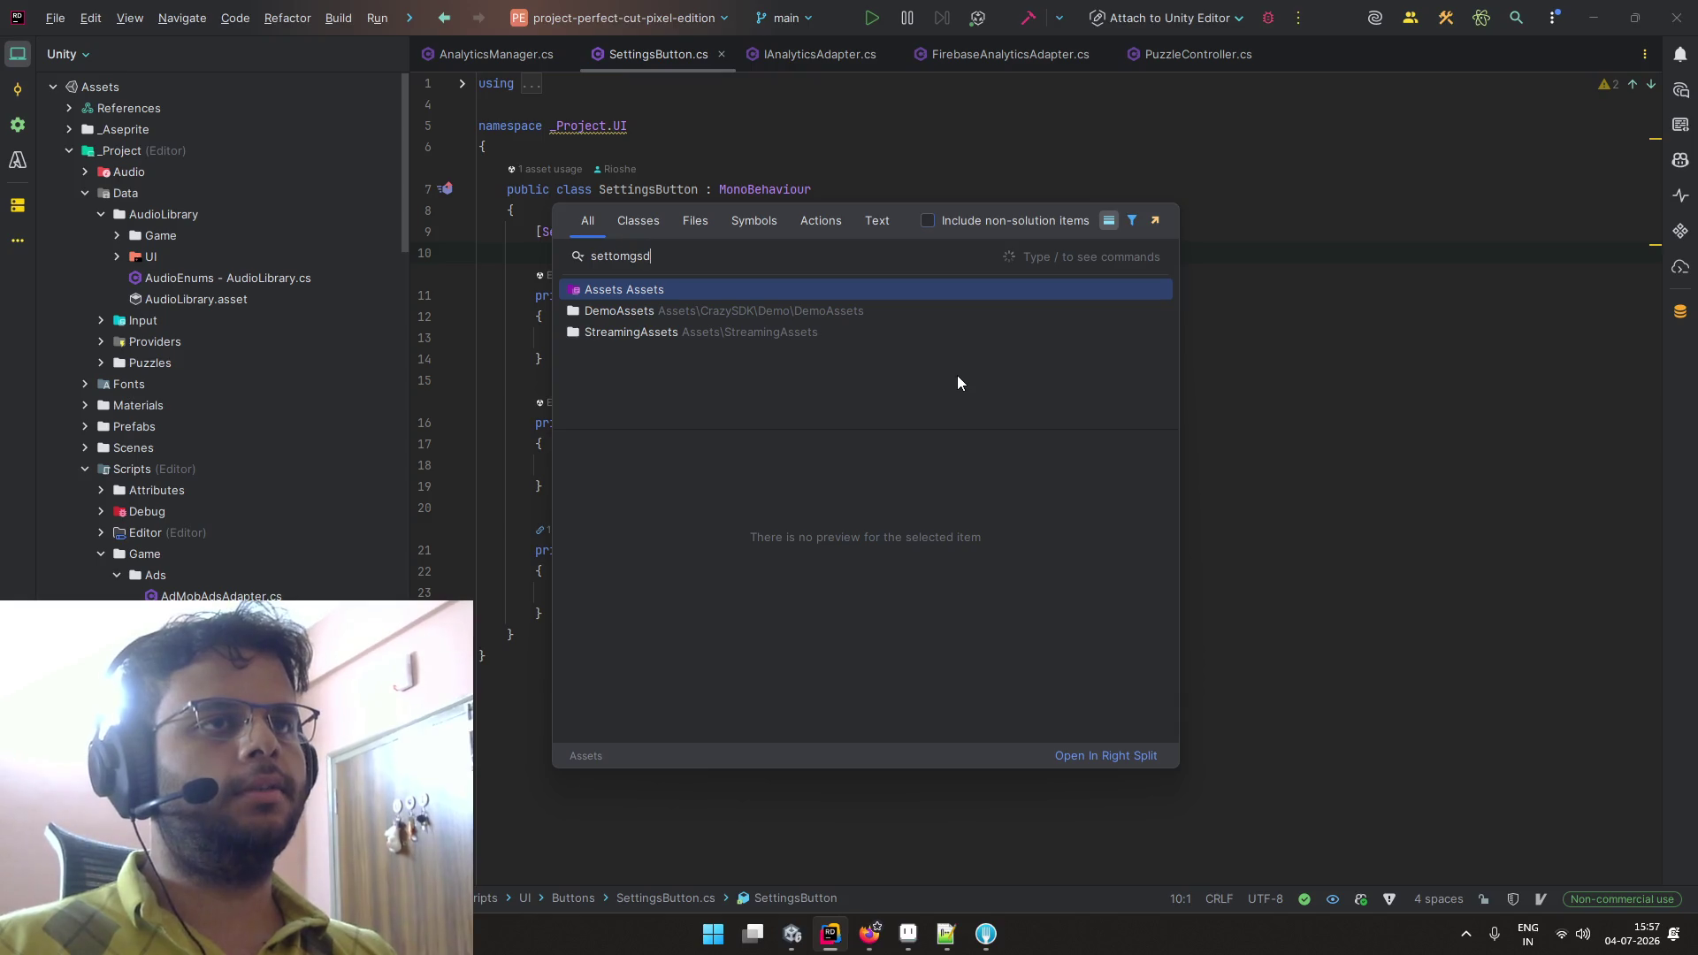
pyautogui.press('BackSpace')
pyautogui.write('ings')
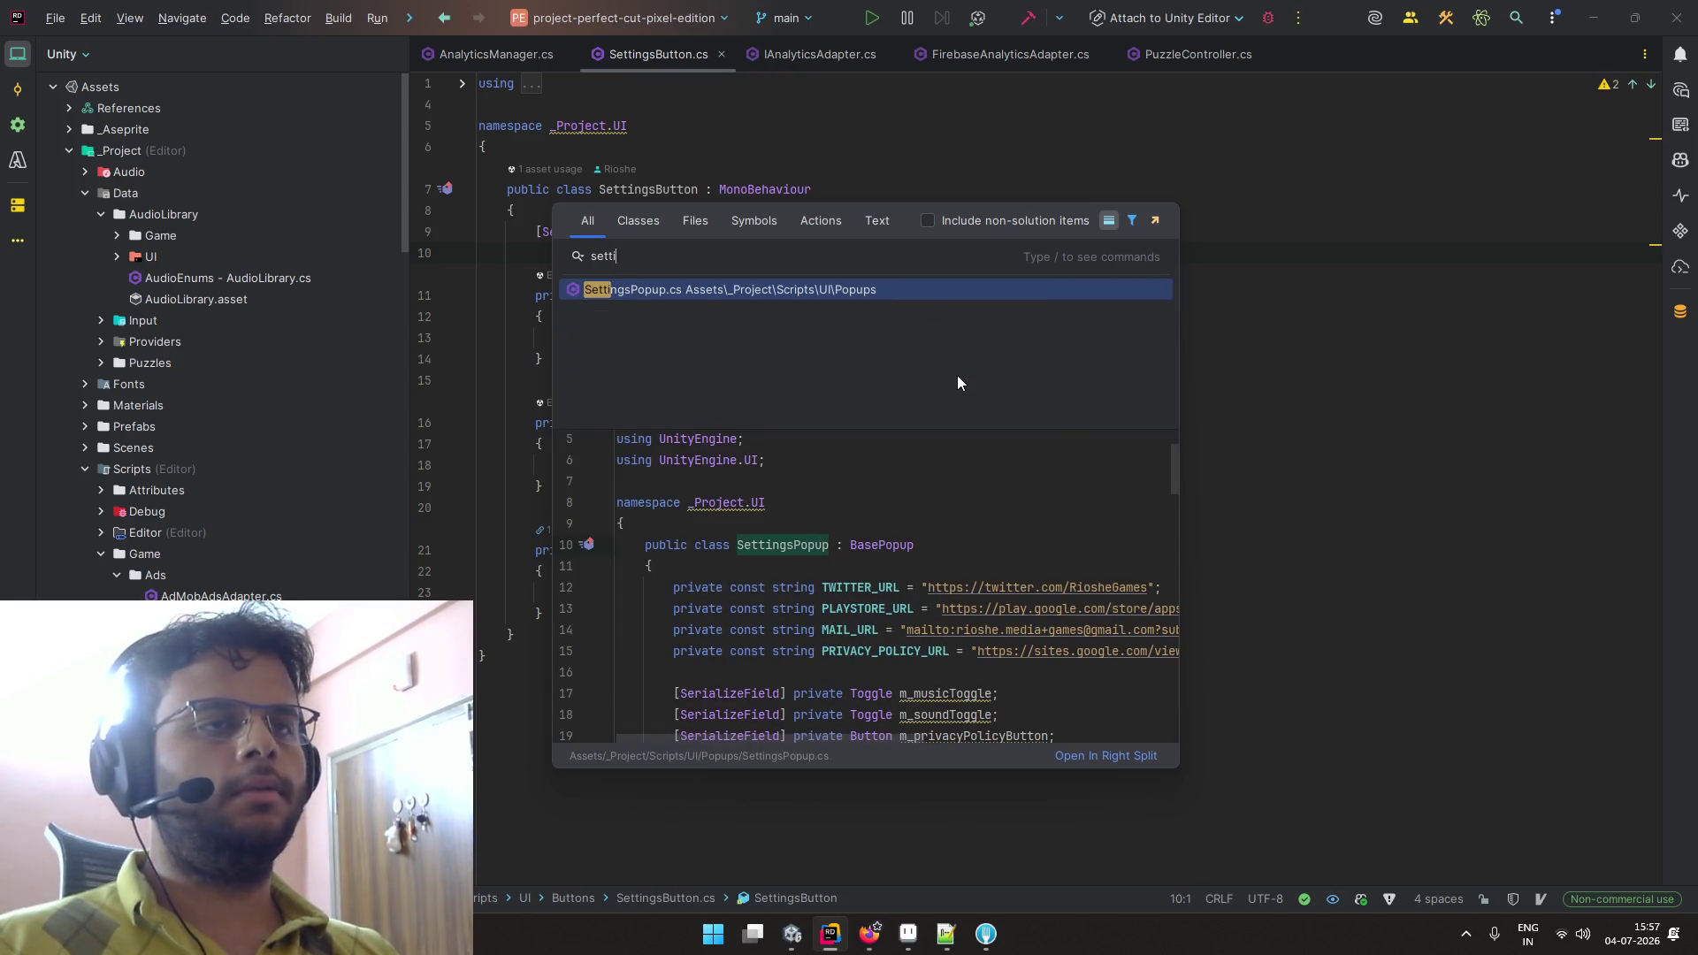
pyautogui.press('Return')
# Select the PRIVACY_POLICY_URL string on line 15, then close SettingsPopup.cs.
pyautogui.scroll(10, 874, 376)
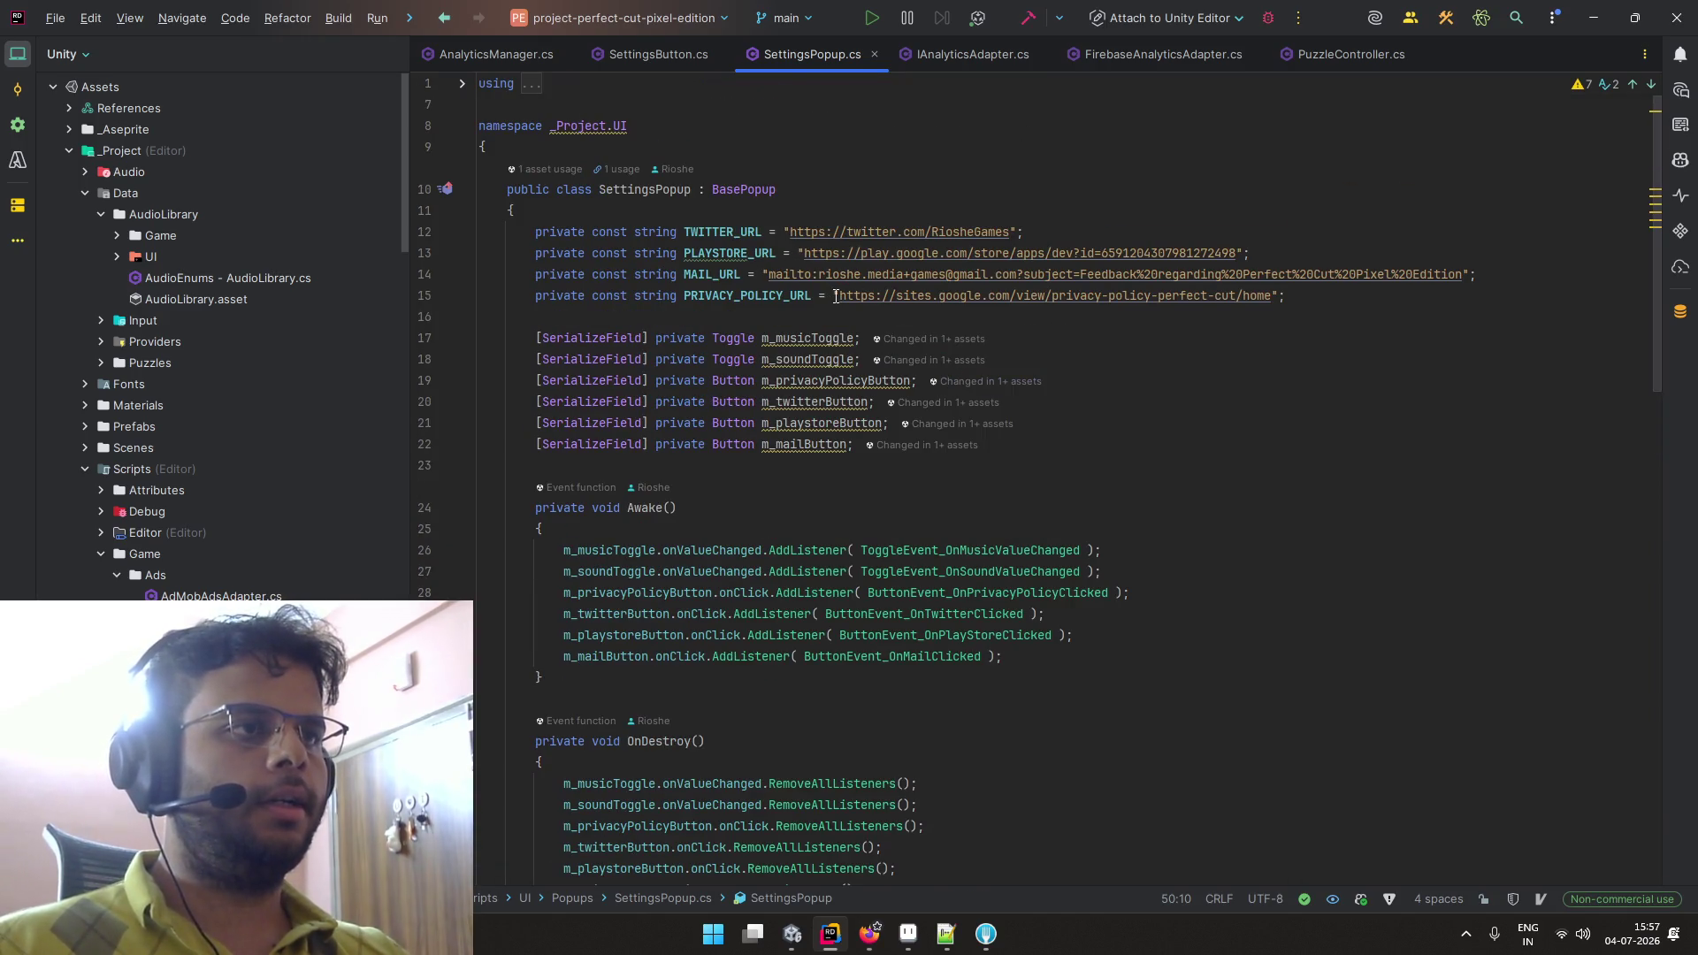
pyautogui.press('Down')
pyautogui.press('Down')
pyautogui.press('End')
pyautogui.moveTo(1078, 308); pyautogui.dragTo(865, 303)
pyautogui.scroll(-4, 849, 265)
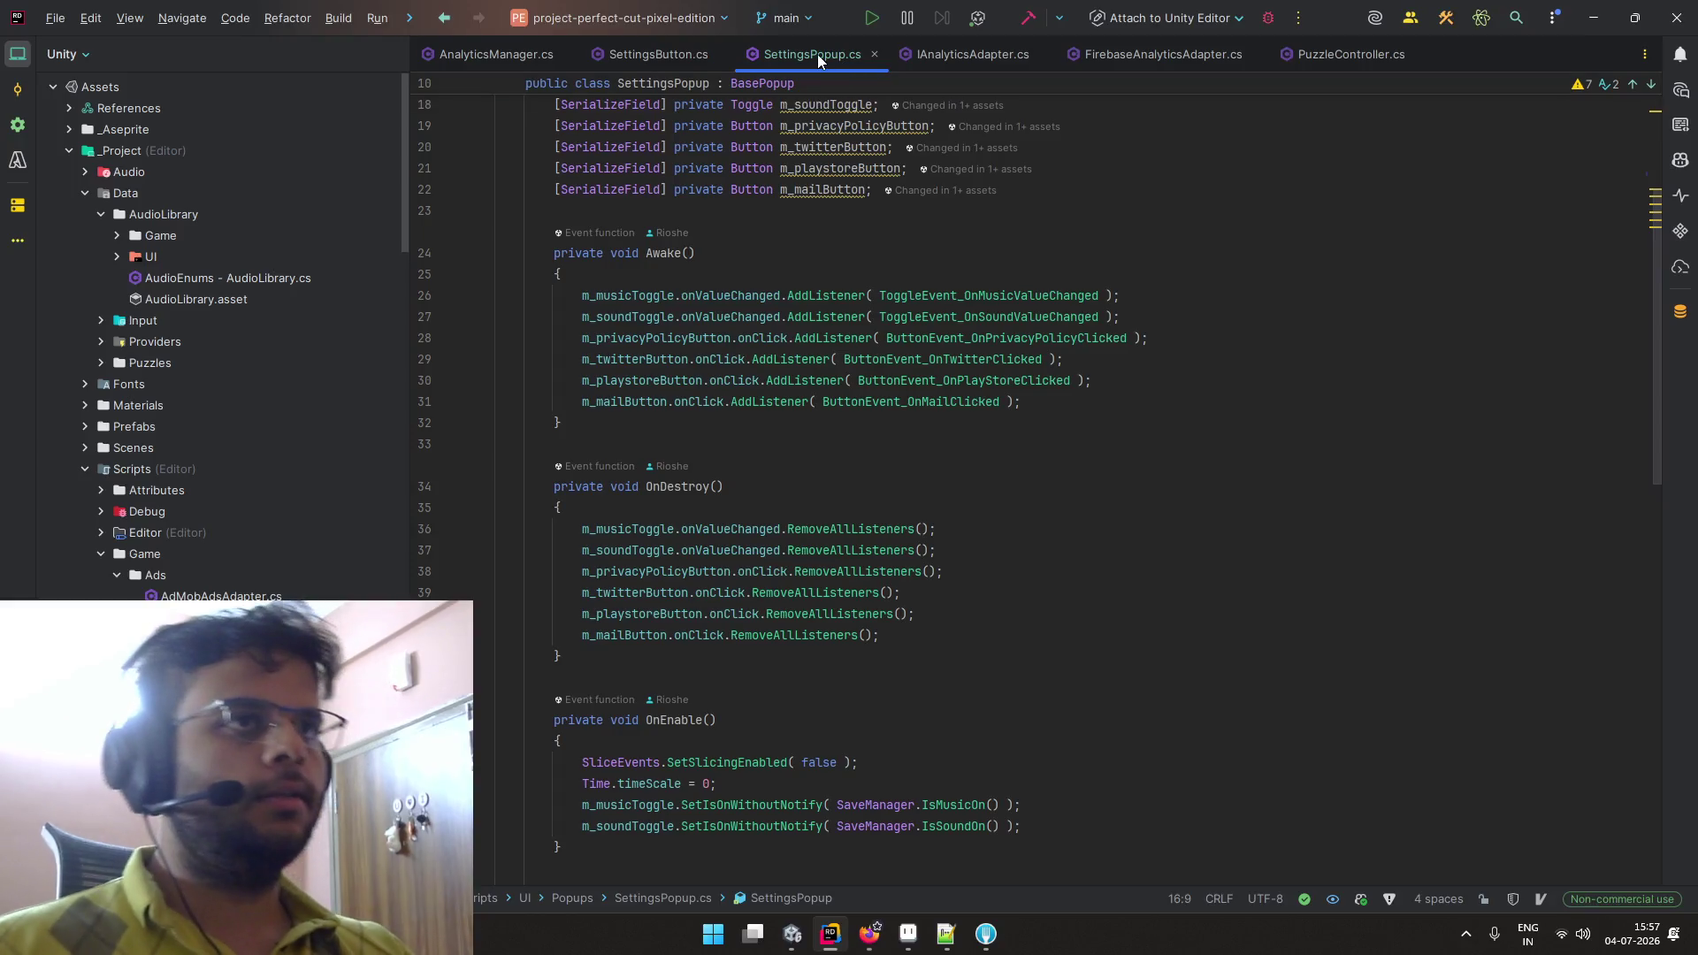
pyautogui.click(875, 54)
# Mark the 'Create a privacy policy website' to-do on line 11 done with an X.
pyautogui.hotkey('alt', 'Tab')
pyautogui.hotkey('alt', 'Tab')
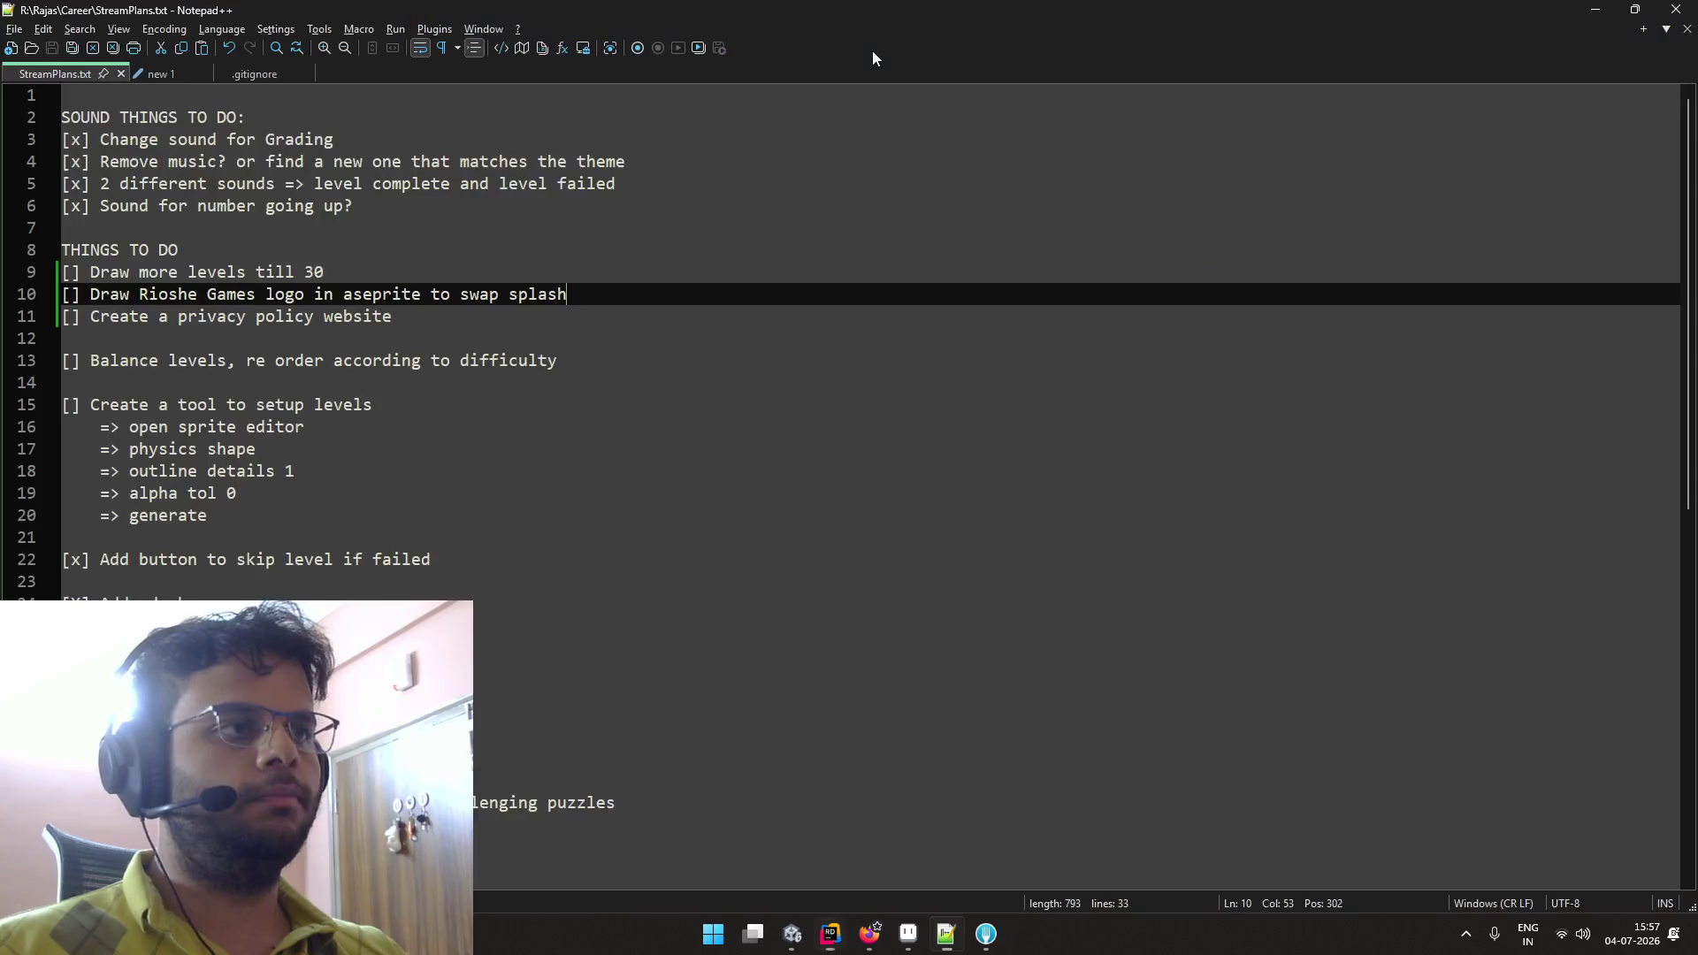
pyautogui.click(238, 250)
pyautogui.click(133, 316)
pyautogui.click(89, 271)
pyautogui.click(73, 316)
pyautogui.write('X')
# Switch through Unity to Google Drive and open the GameStuff folder.
pyautogui.hotkey('alt', 'Tab')
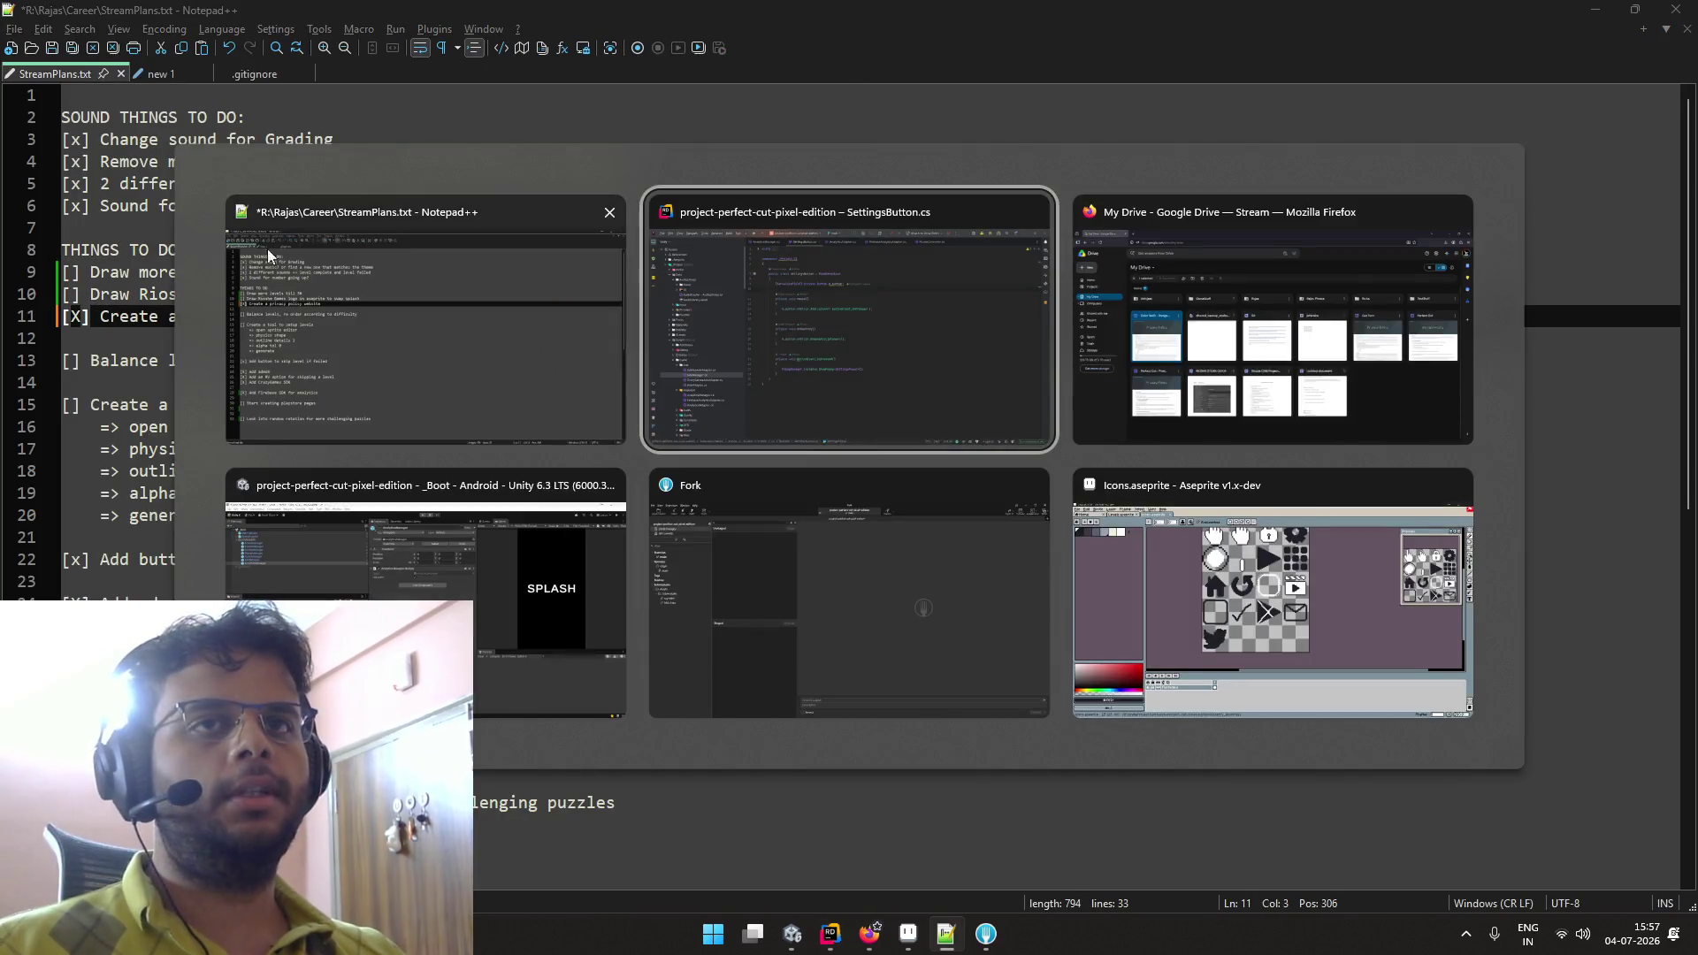
pyautogui.hotkey('alt', 'Tab')
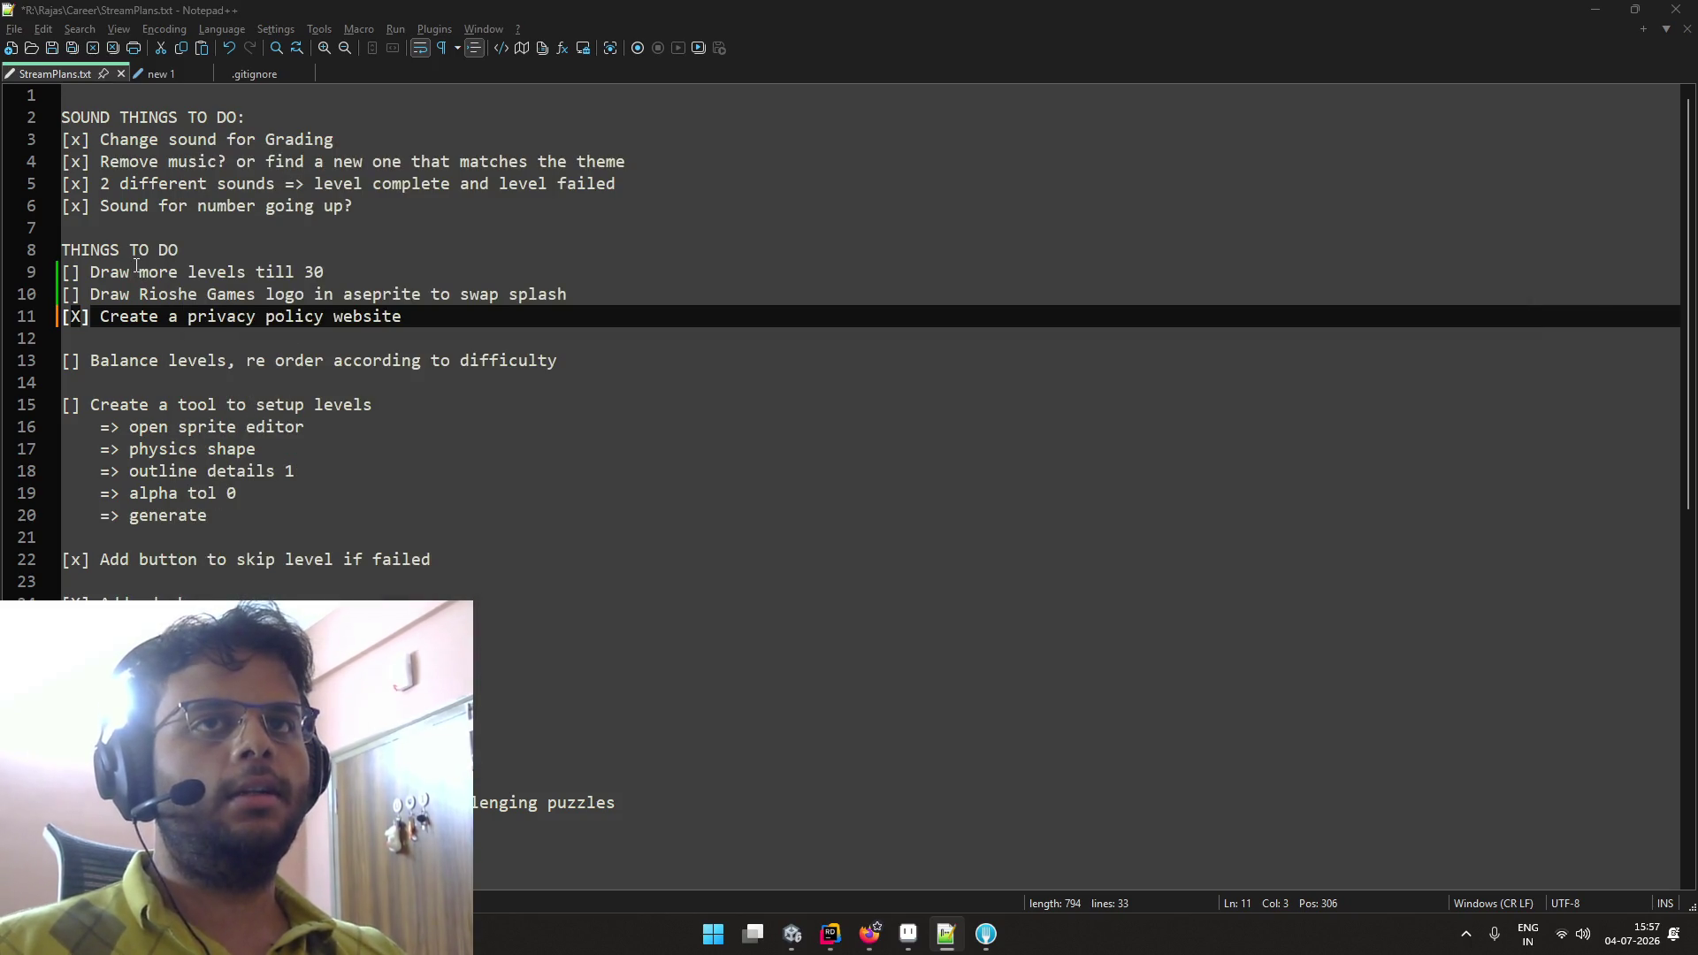
pyautogui.hotkey('alt', 'Tab')
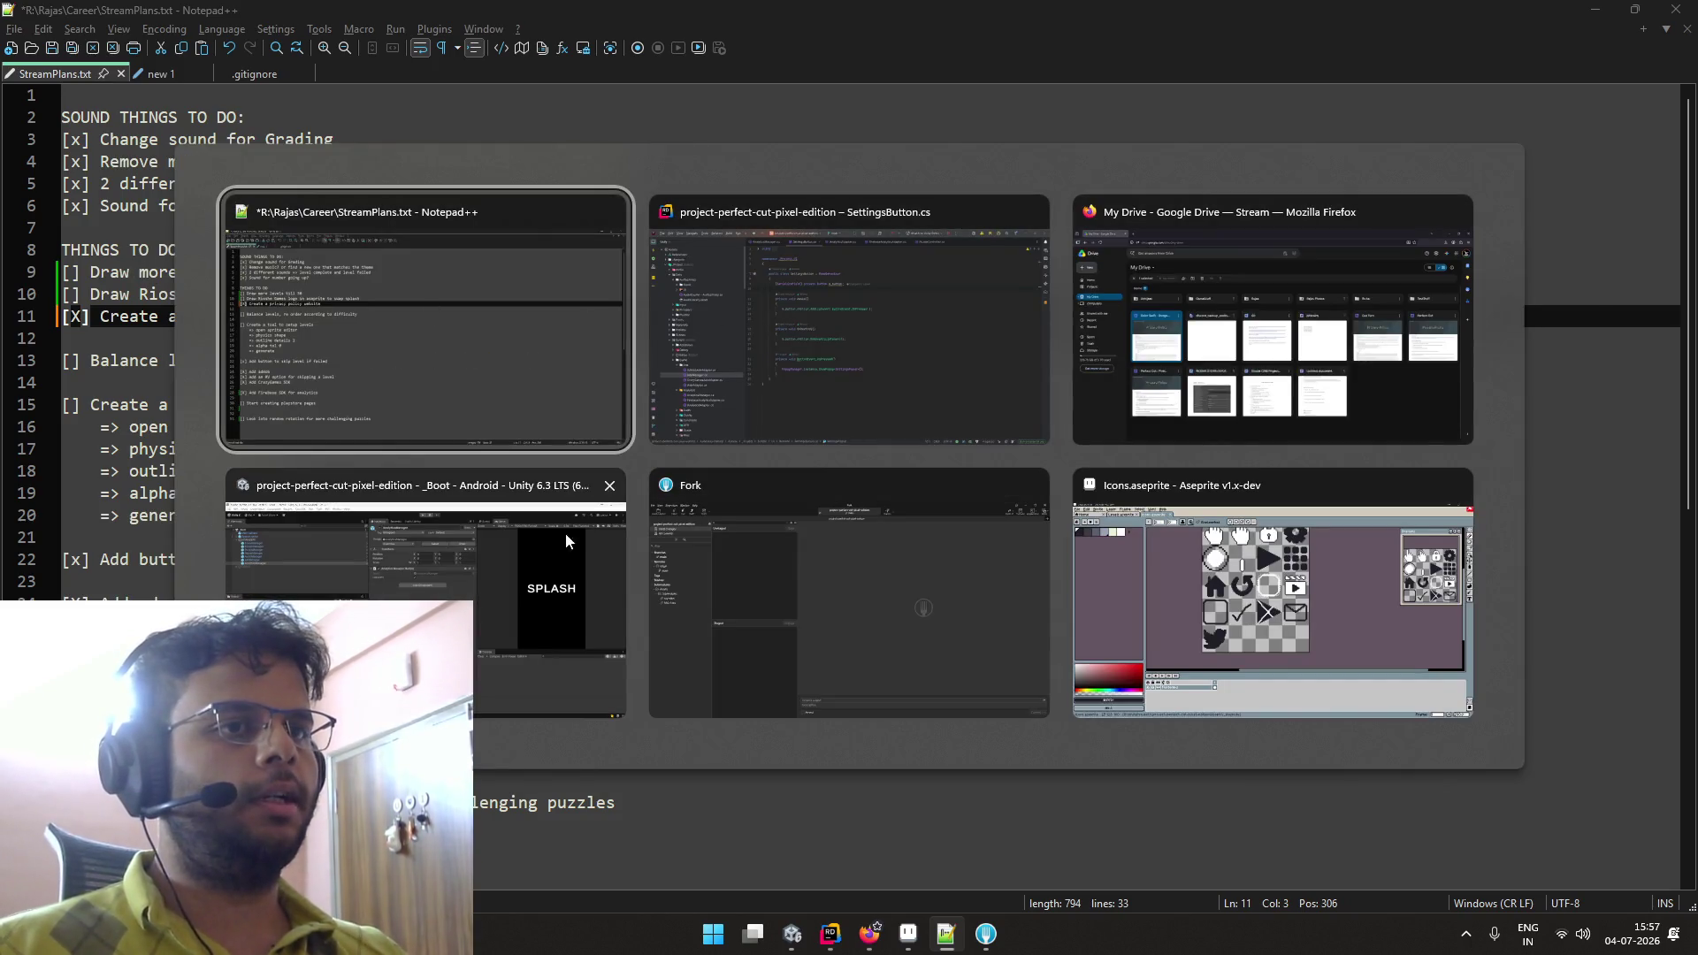
pyautogui.click(581, 527)
pyautogui.click(14, 28)
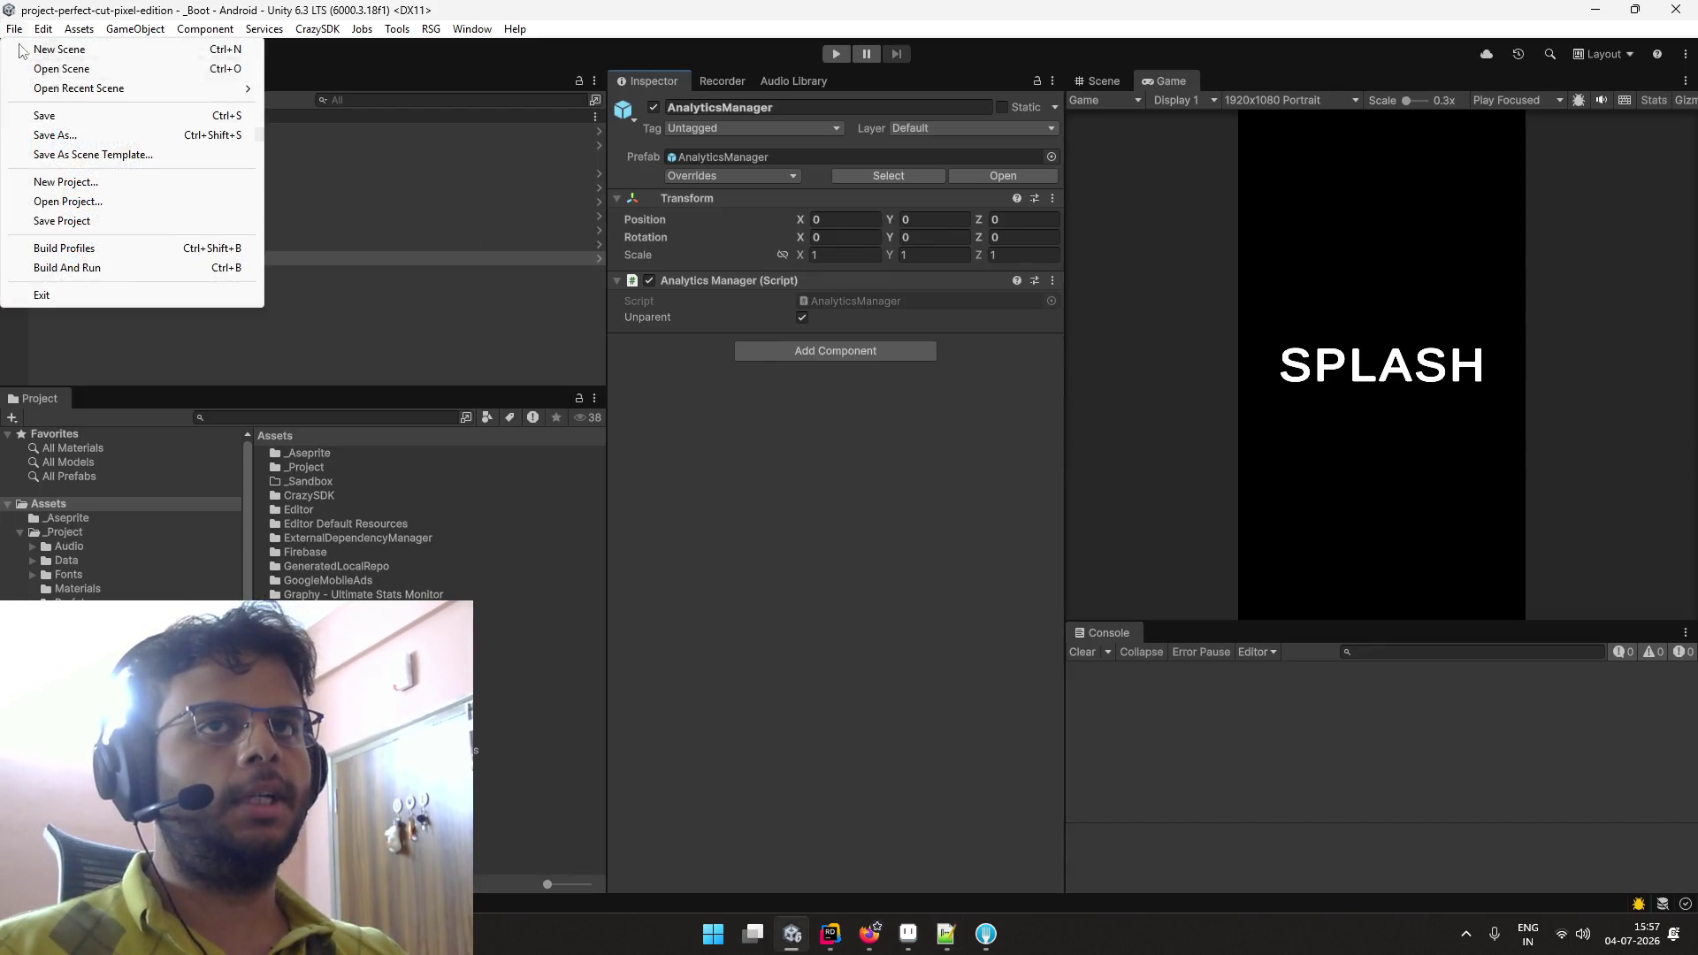
pyautogui.hotkey('alt', 'Tab')
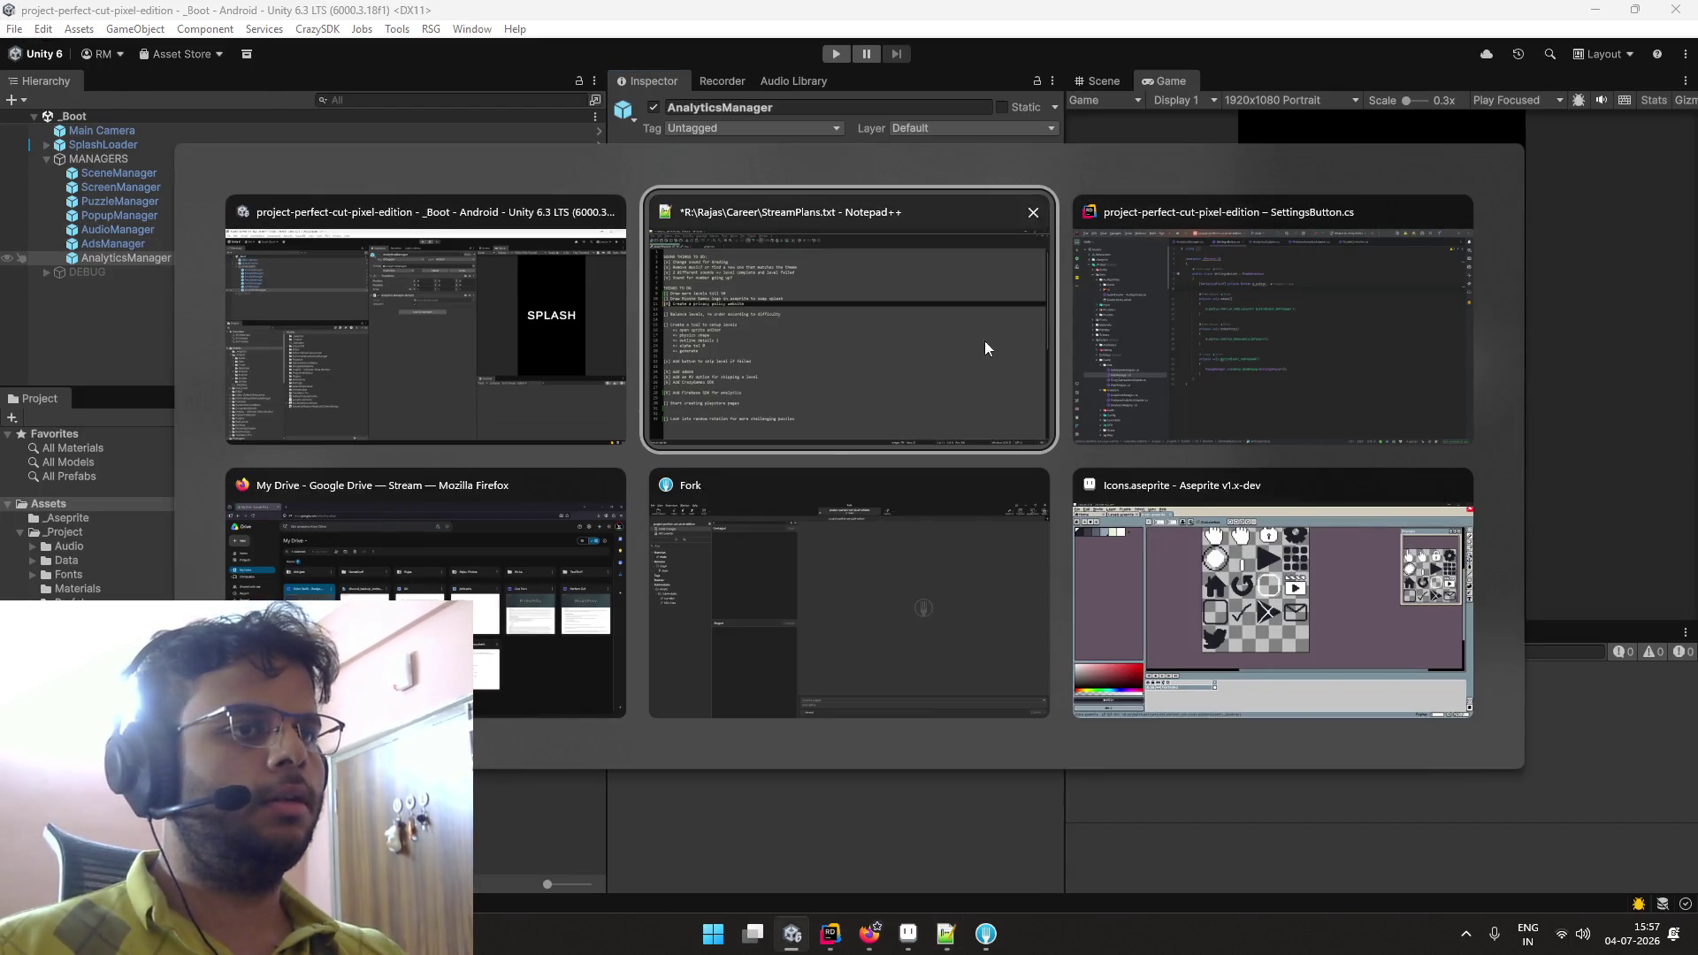
pyautogui.click(512, 630)
pyautogui.doubleClick(599, 276)
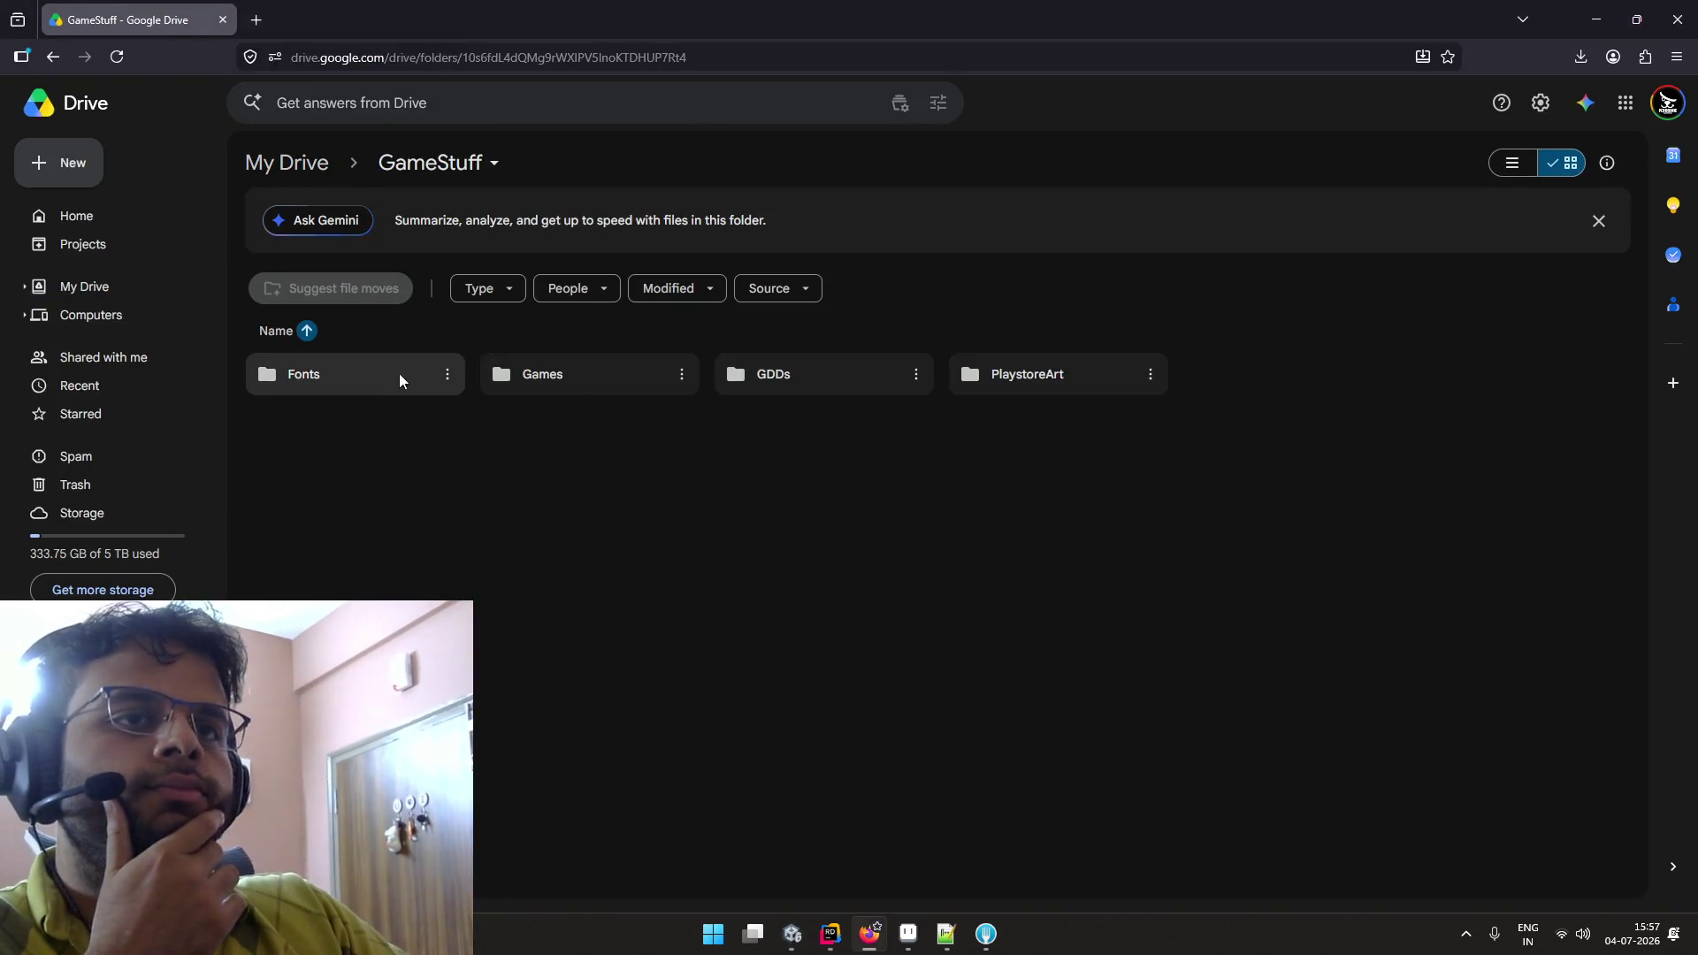
# Open PlaystoreArt and preview RiosheLogoLight.png and the dated RiosheGamesLogo.svg copy.
pyautogui.doubleClick(1012, 376)
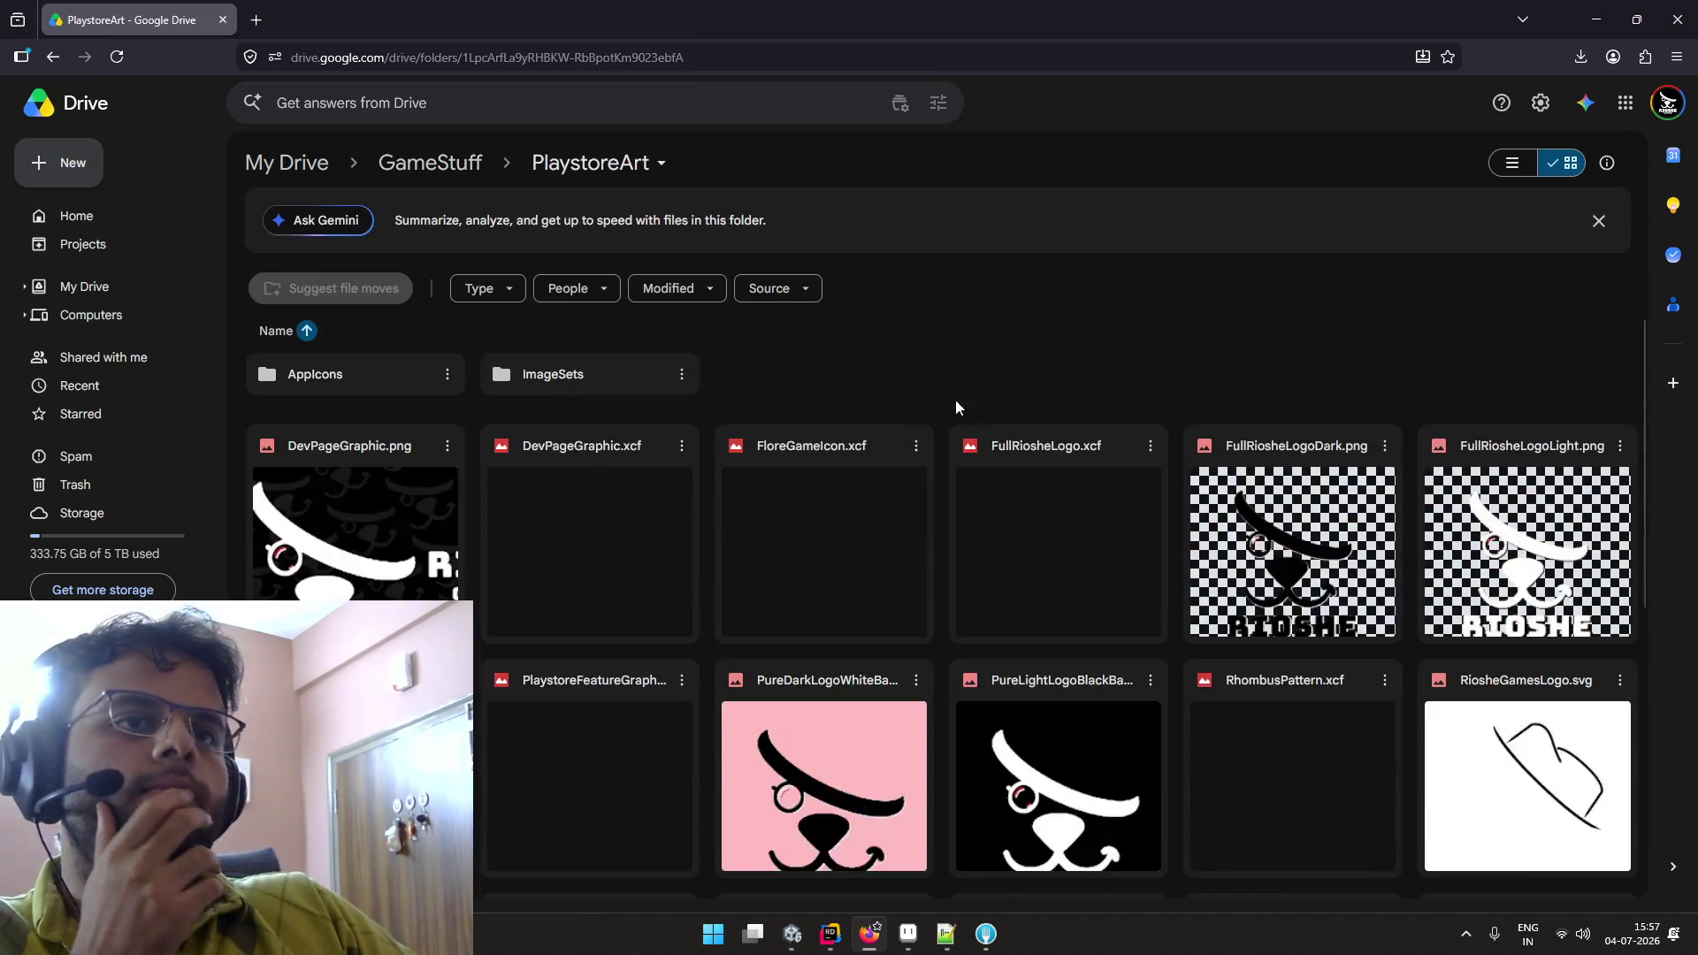
pyautogui.scroll(-6, 697, 385)
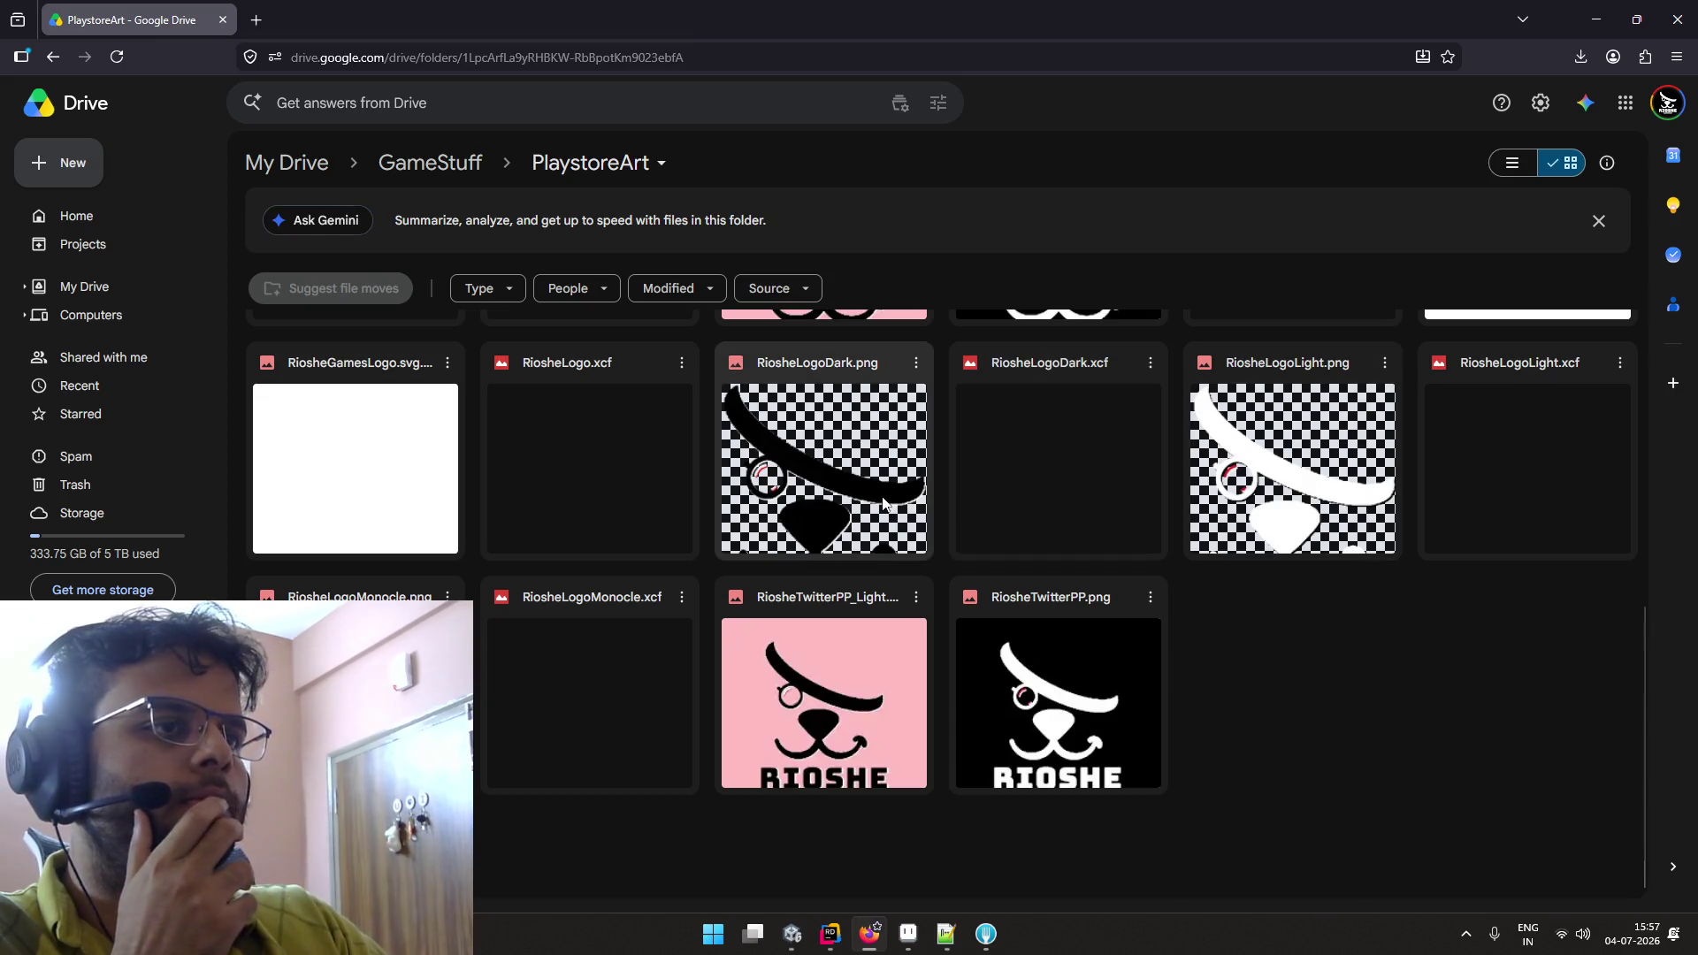
pyautogui.doubleClick(1343, 483)
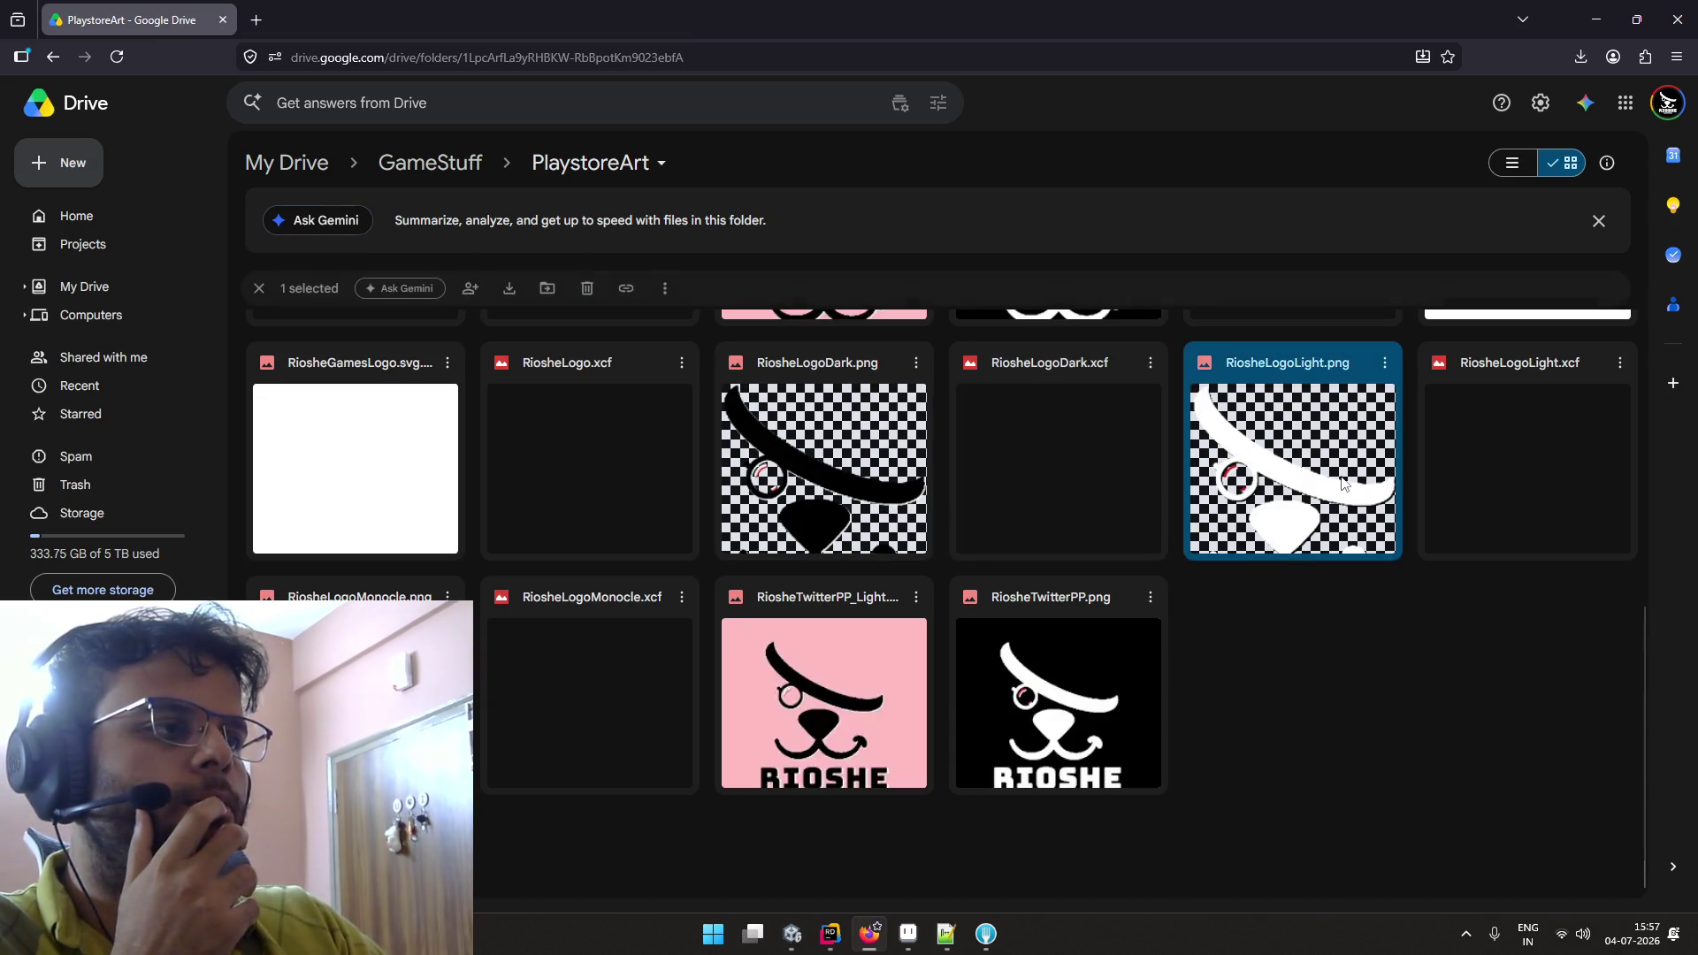
pyautogui.click(1325, 517)
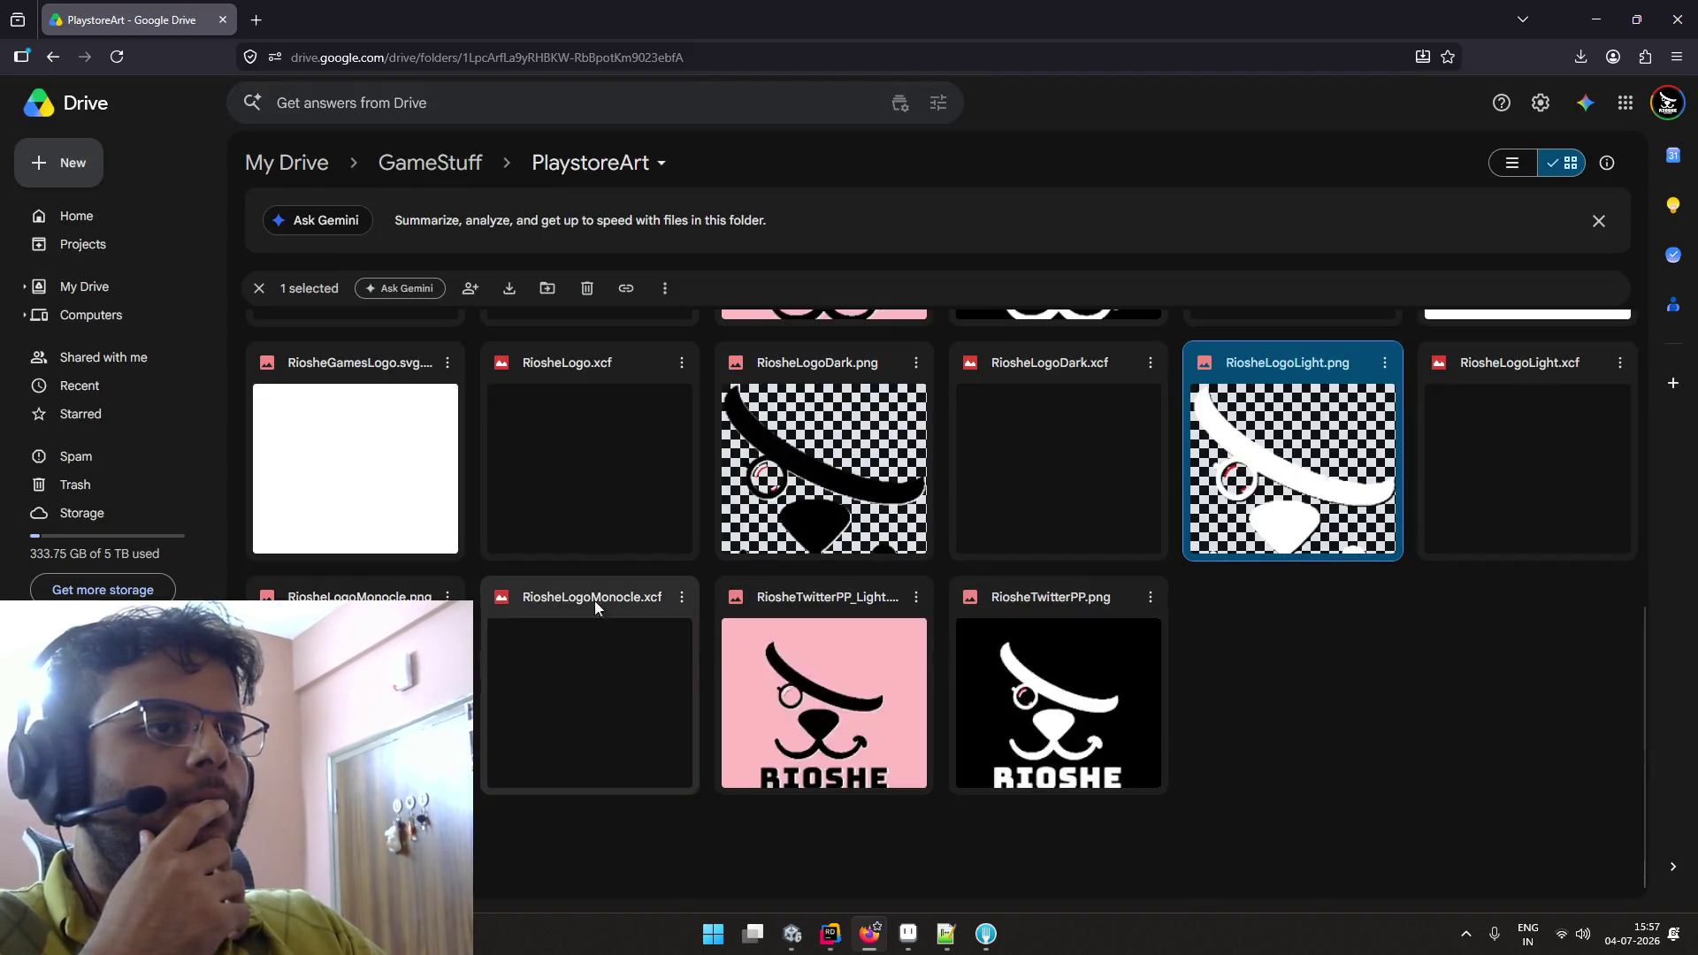
pyautogui.scroll(2, 1528, 456)
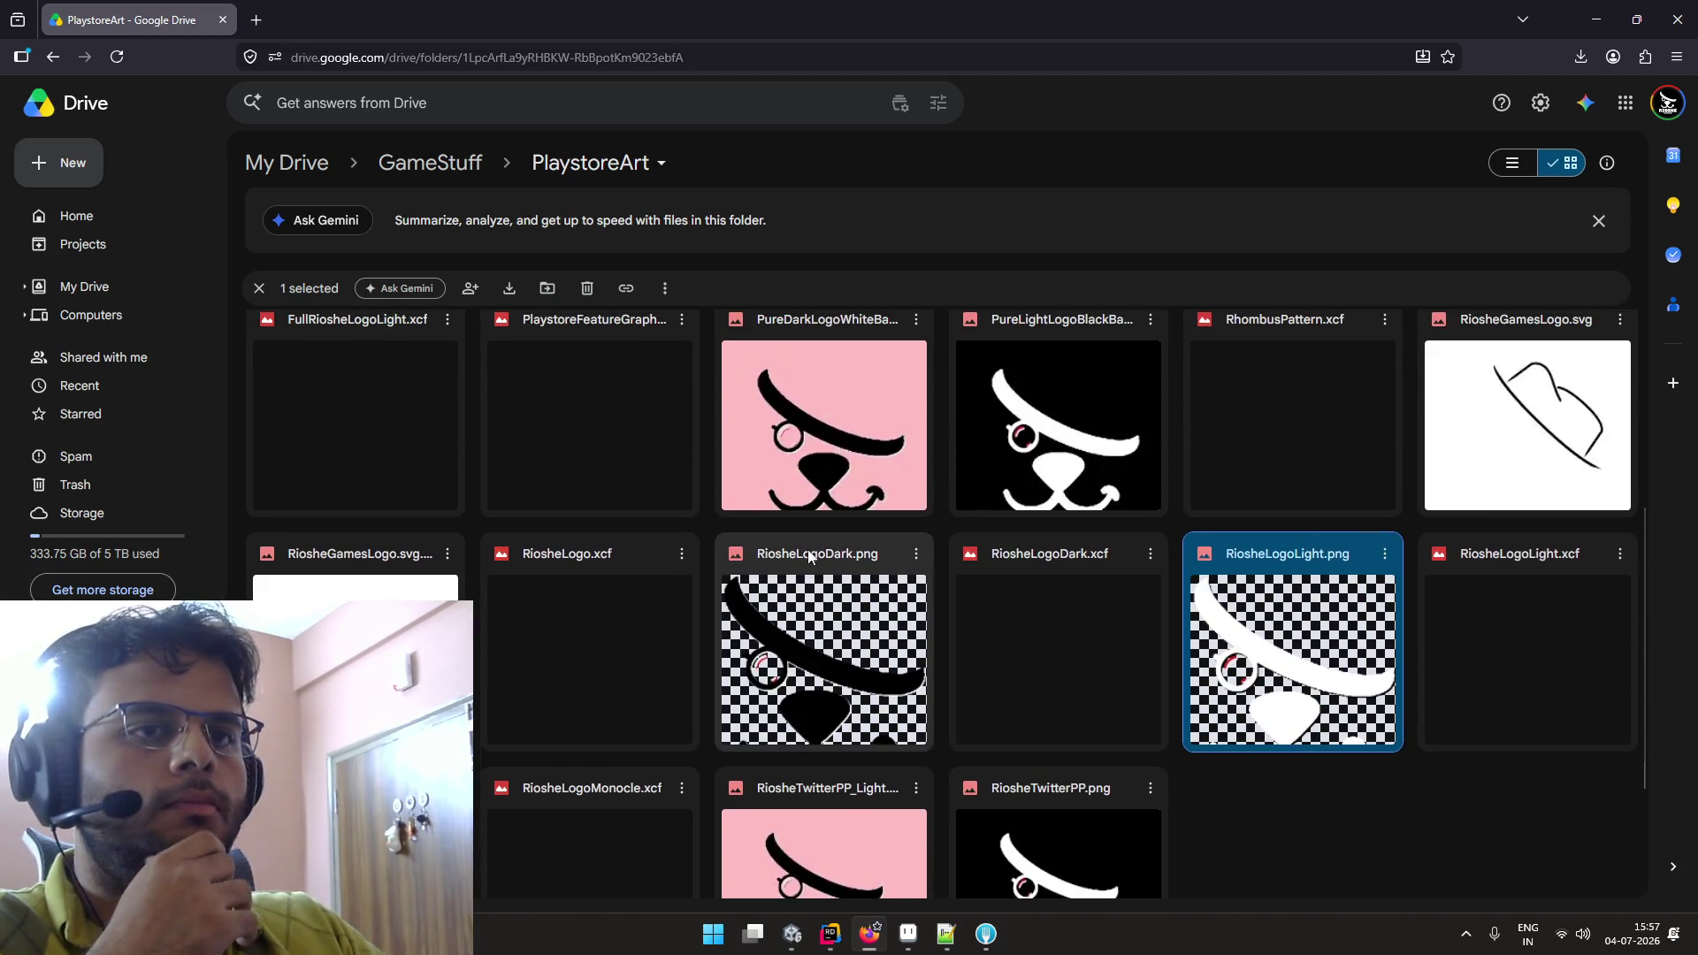
pyautogui.doubleClick(354, 566)
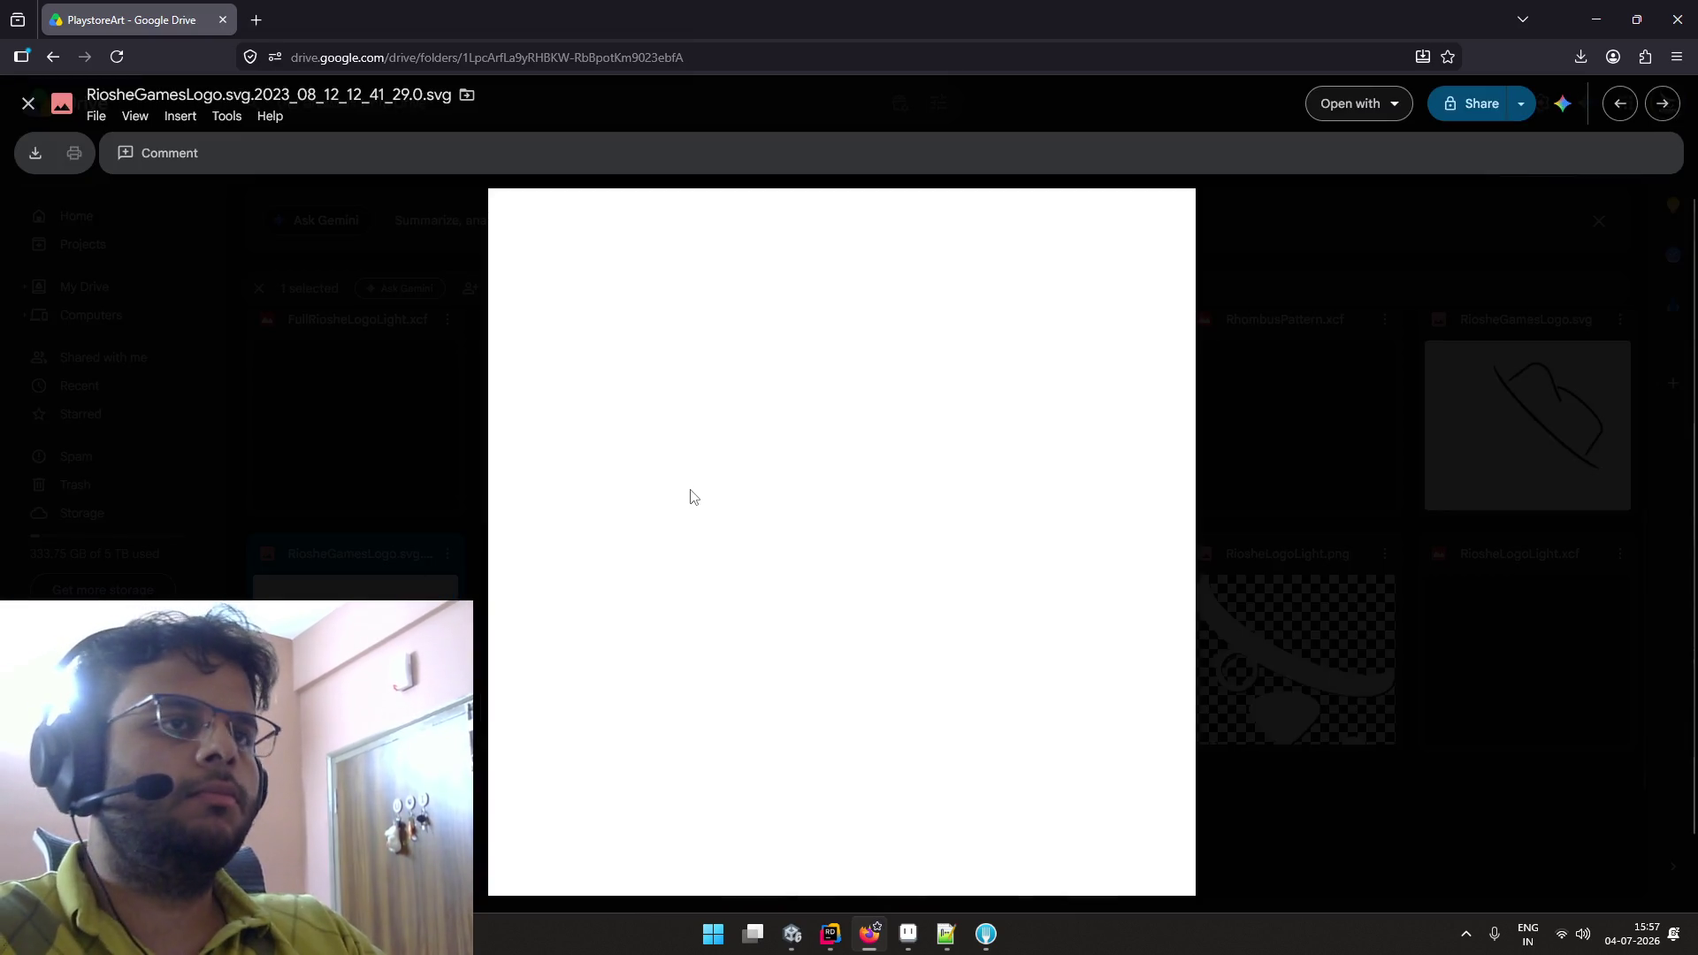
pyautogui.press('Escape')
# Try previewing RiosheLogo.xcf, then preview FullRiosheLogoLight.png at full size.
pyautogui.click(630, 629)
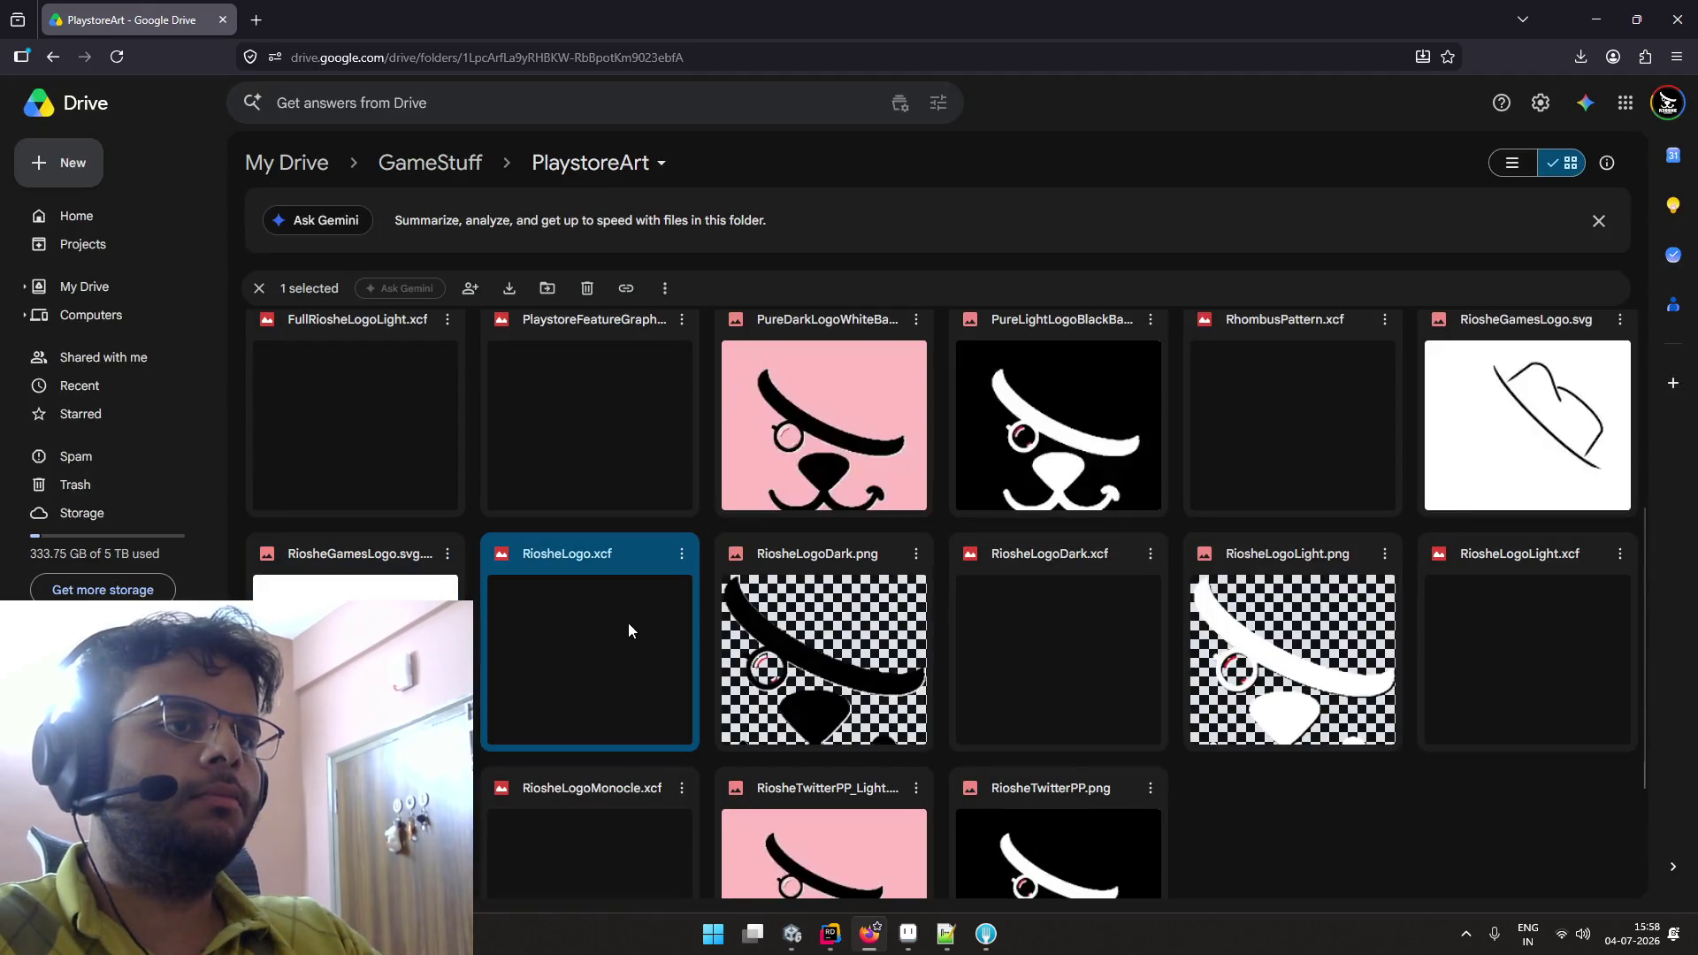
pyautogui.doubleClick(628, 630)
pyautogui.press('Escape')
pyautogui.scroll(3, 686, 566)
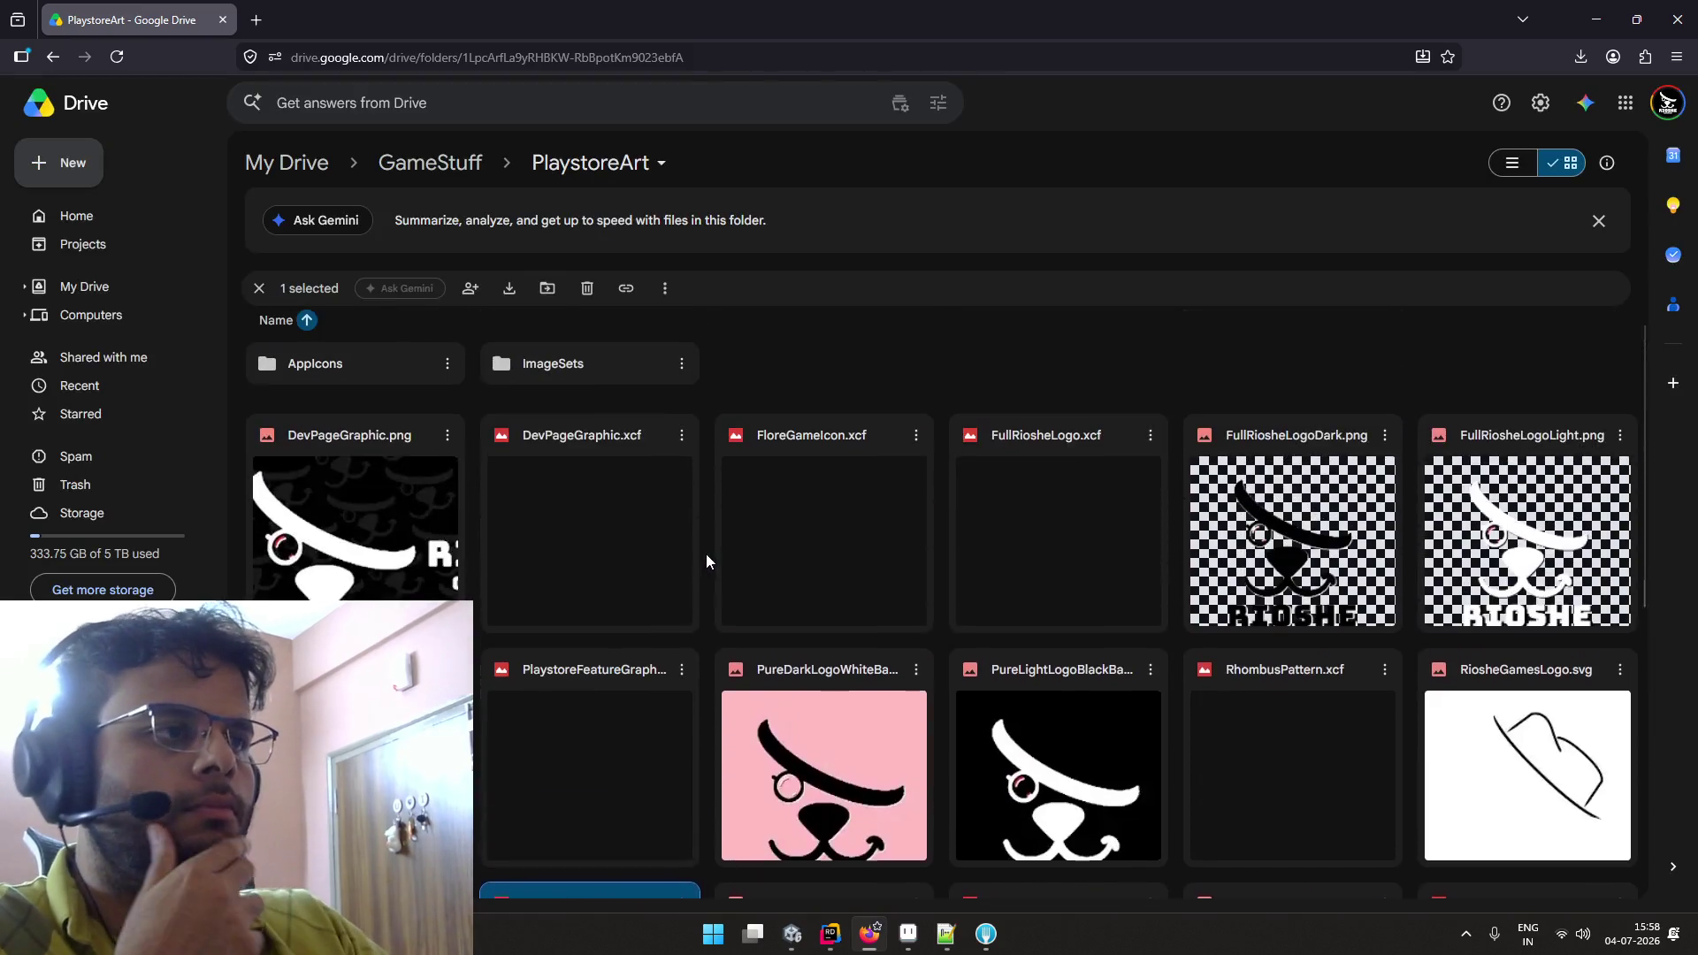
pyautogui.doubleClick(1484, 529)
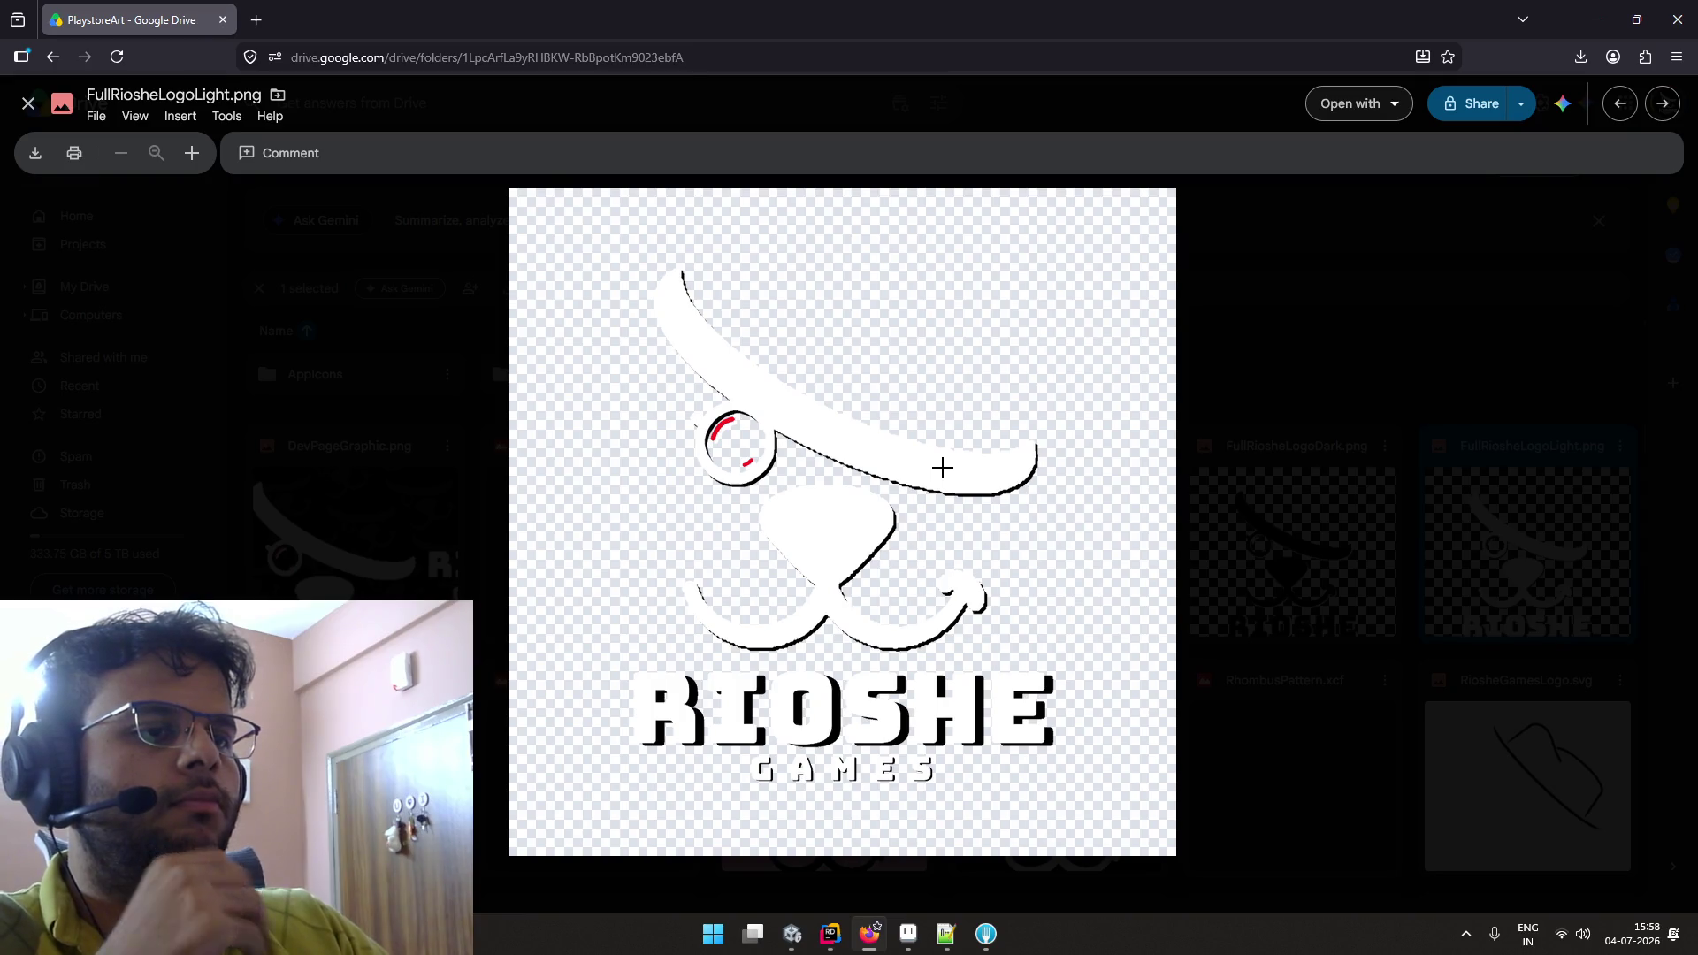
pyautogui.click(1299, 498)
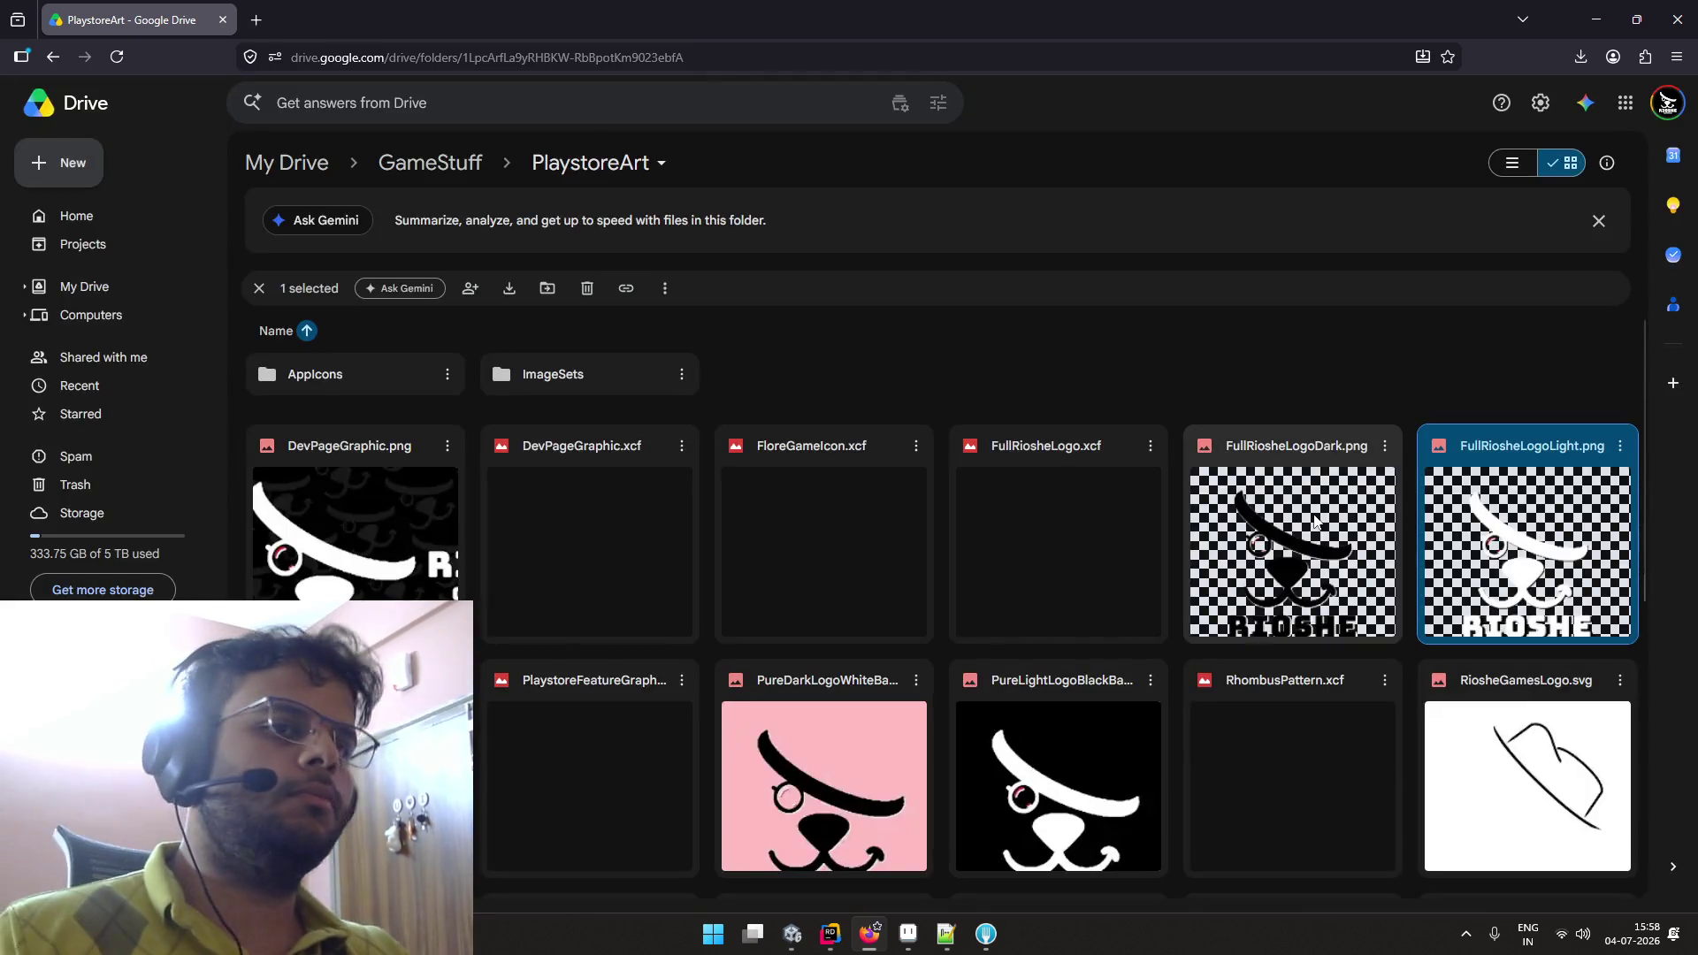
# Download FullRiosheLogoLight.png to the computer from its actions menu.
pyautogui.click(1614, 454)
pyautogui.click(1613, 454)
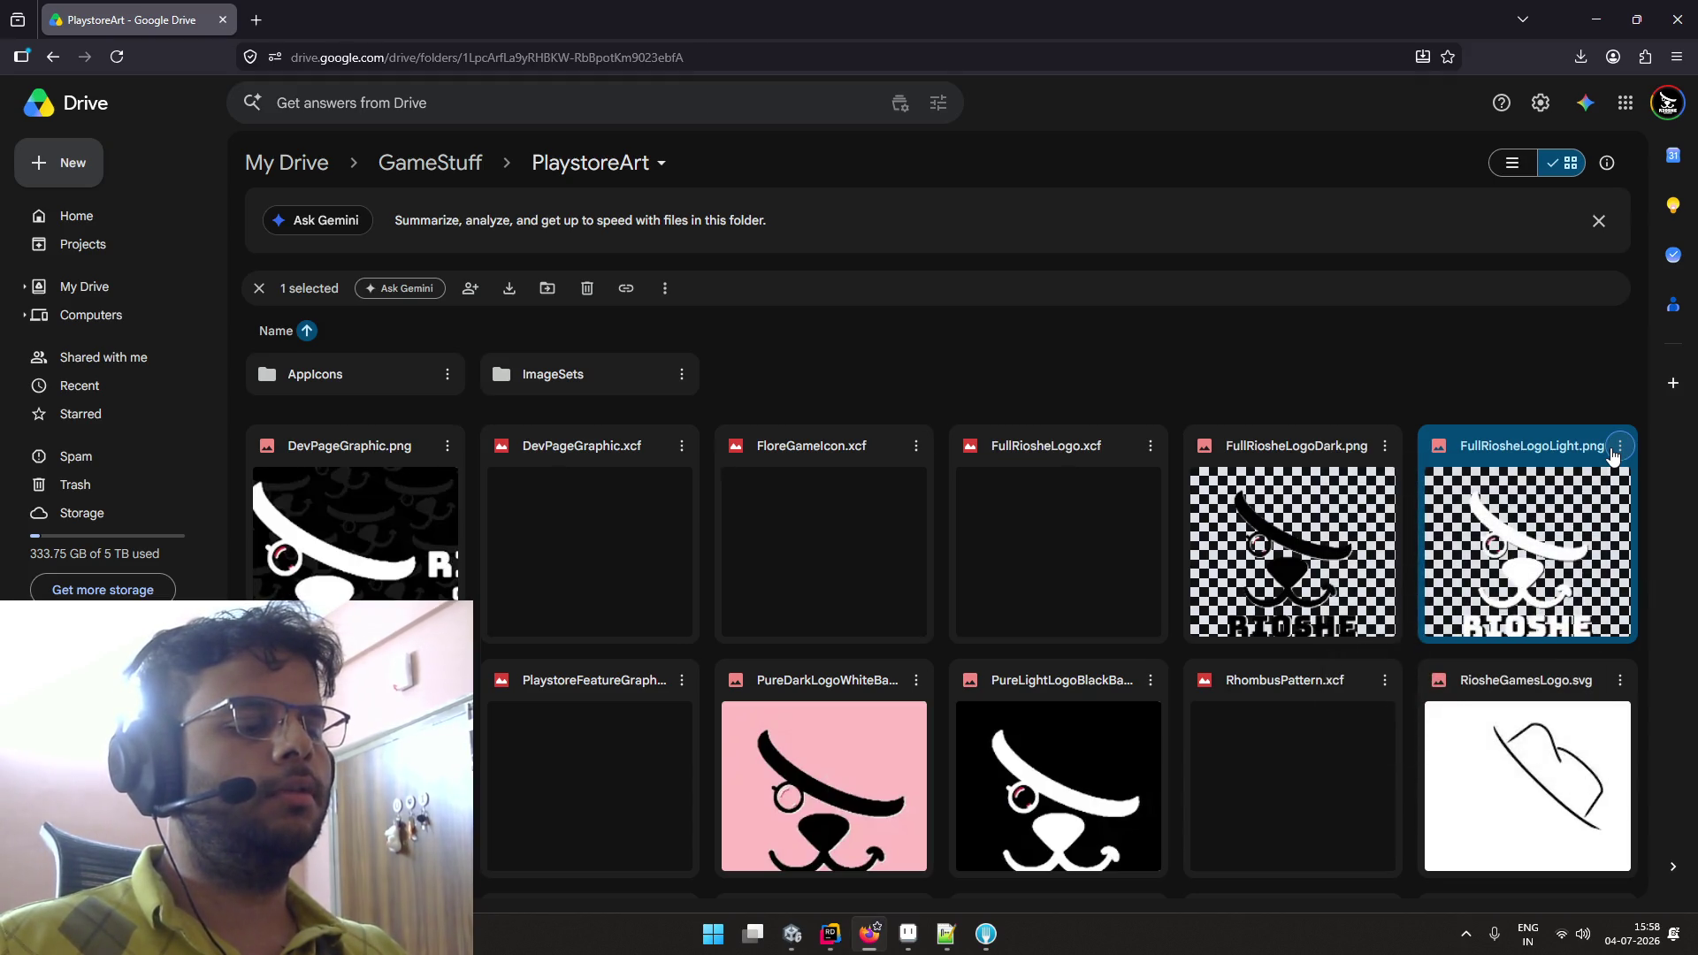
pyautogui.hotkey('alt', 'Tab')
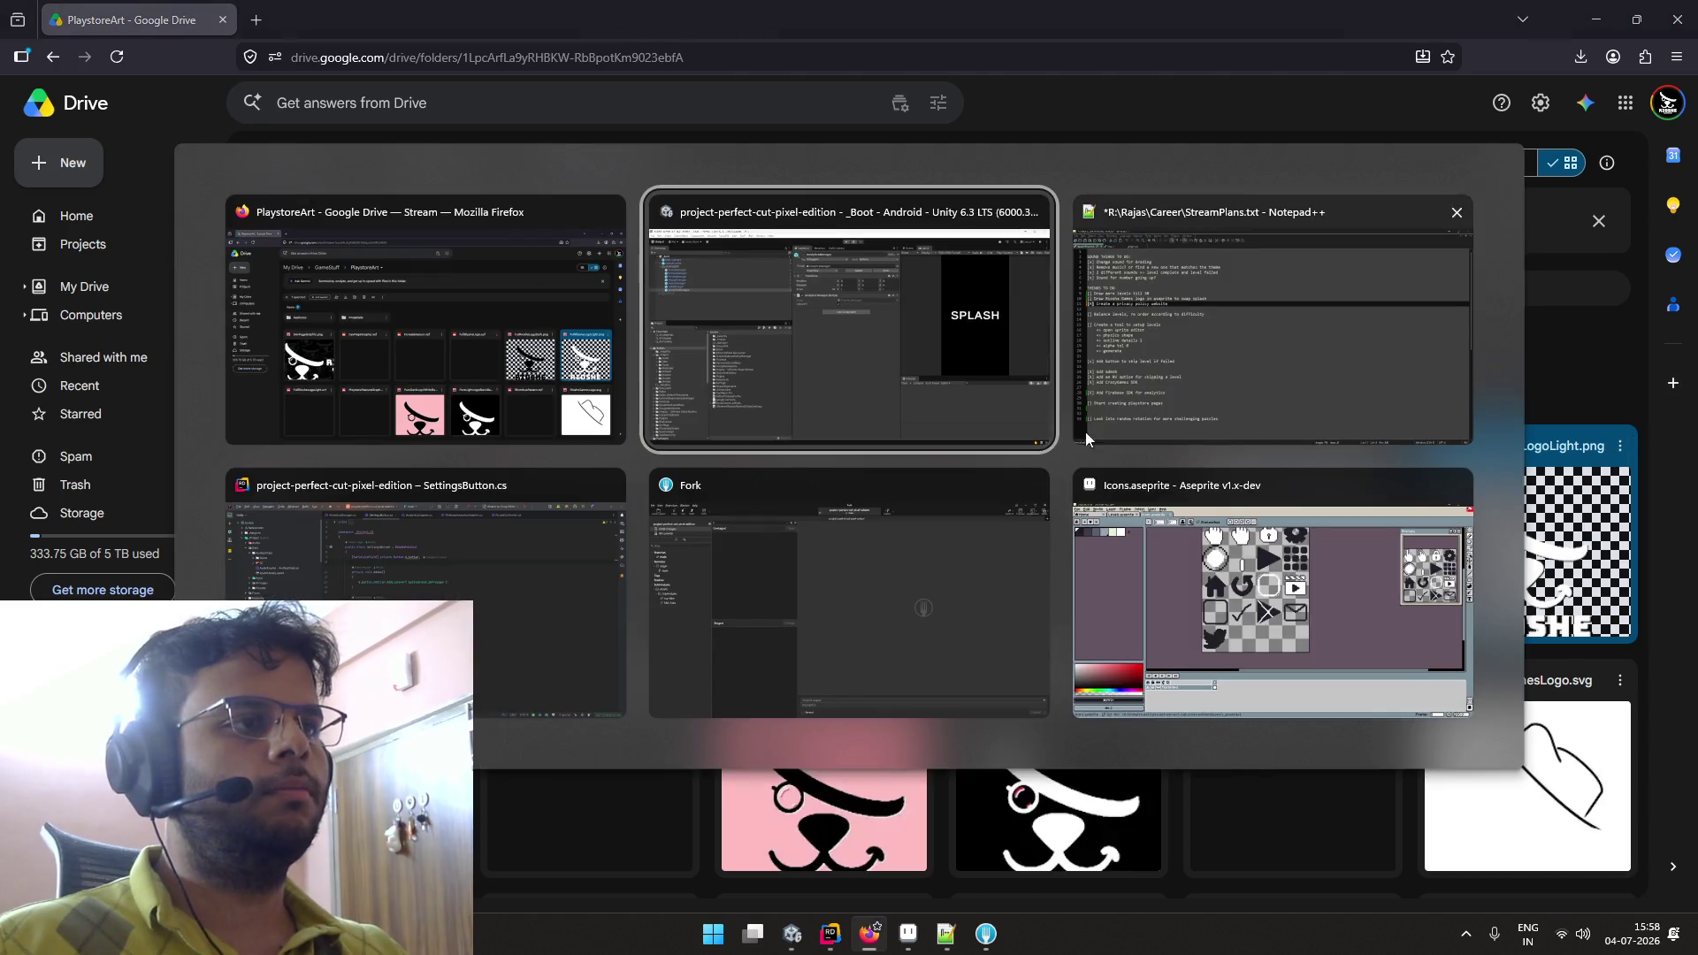
pyautogui.click(407, 582)
pyautogui.hotkey('alt', 'Tab')
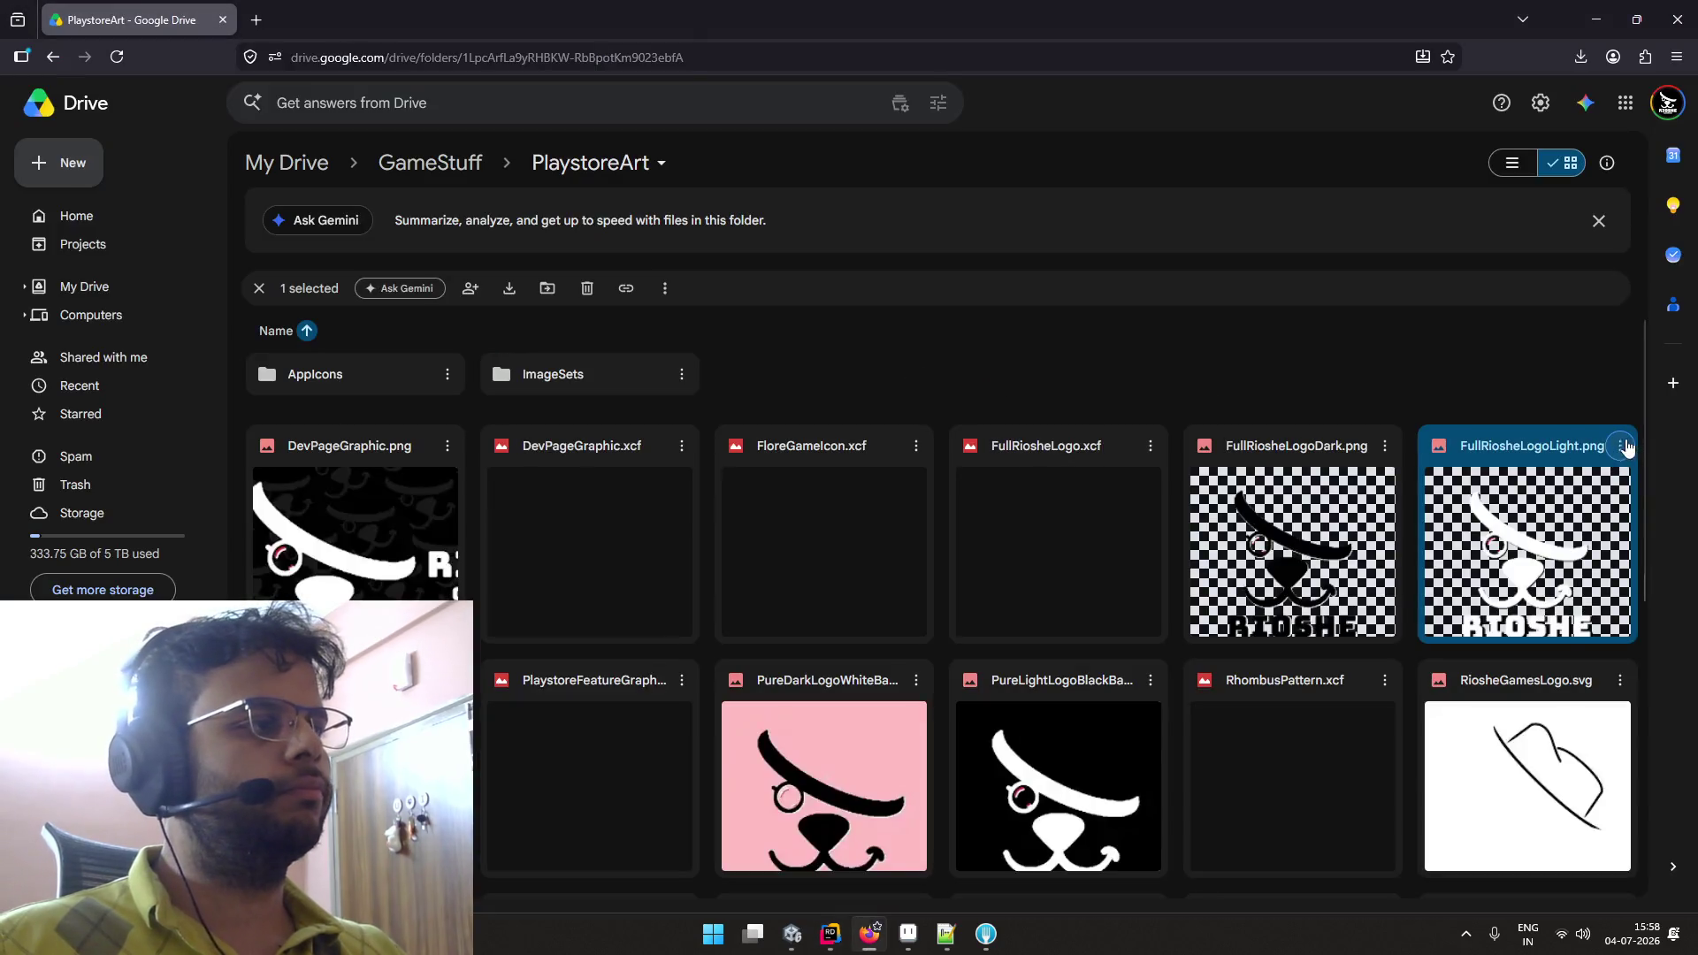
pyautogui.click(1624, 446)
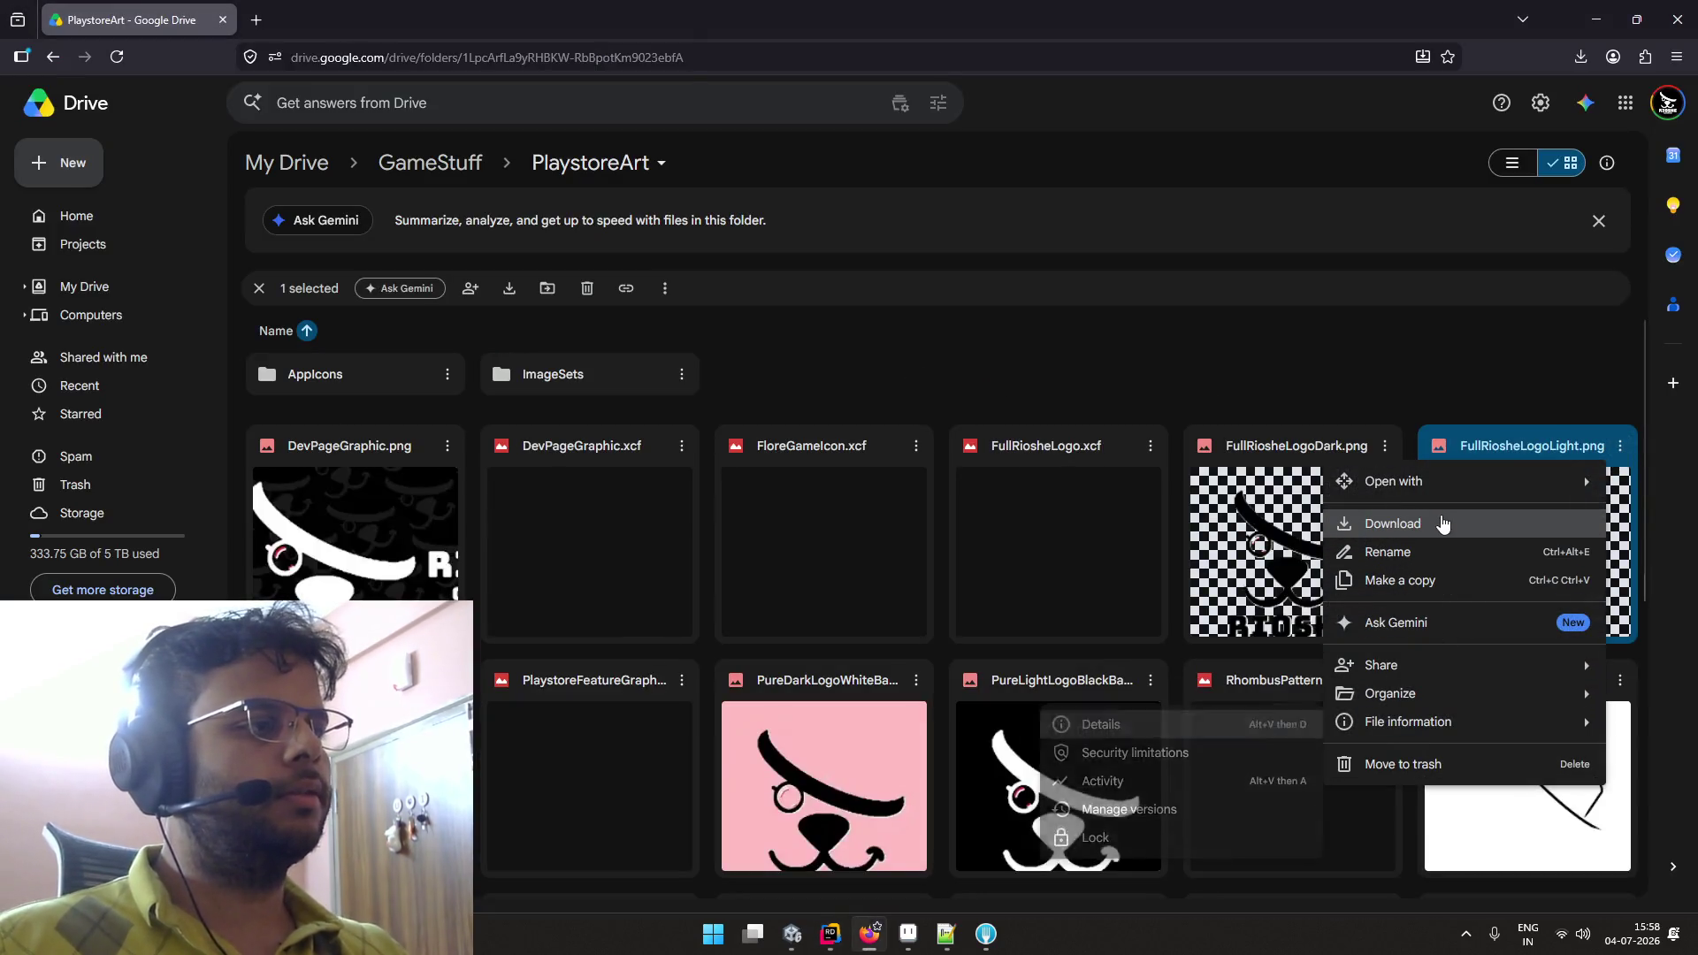
pyautogui.click(1443, 524)
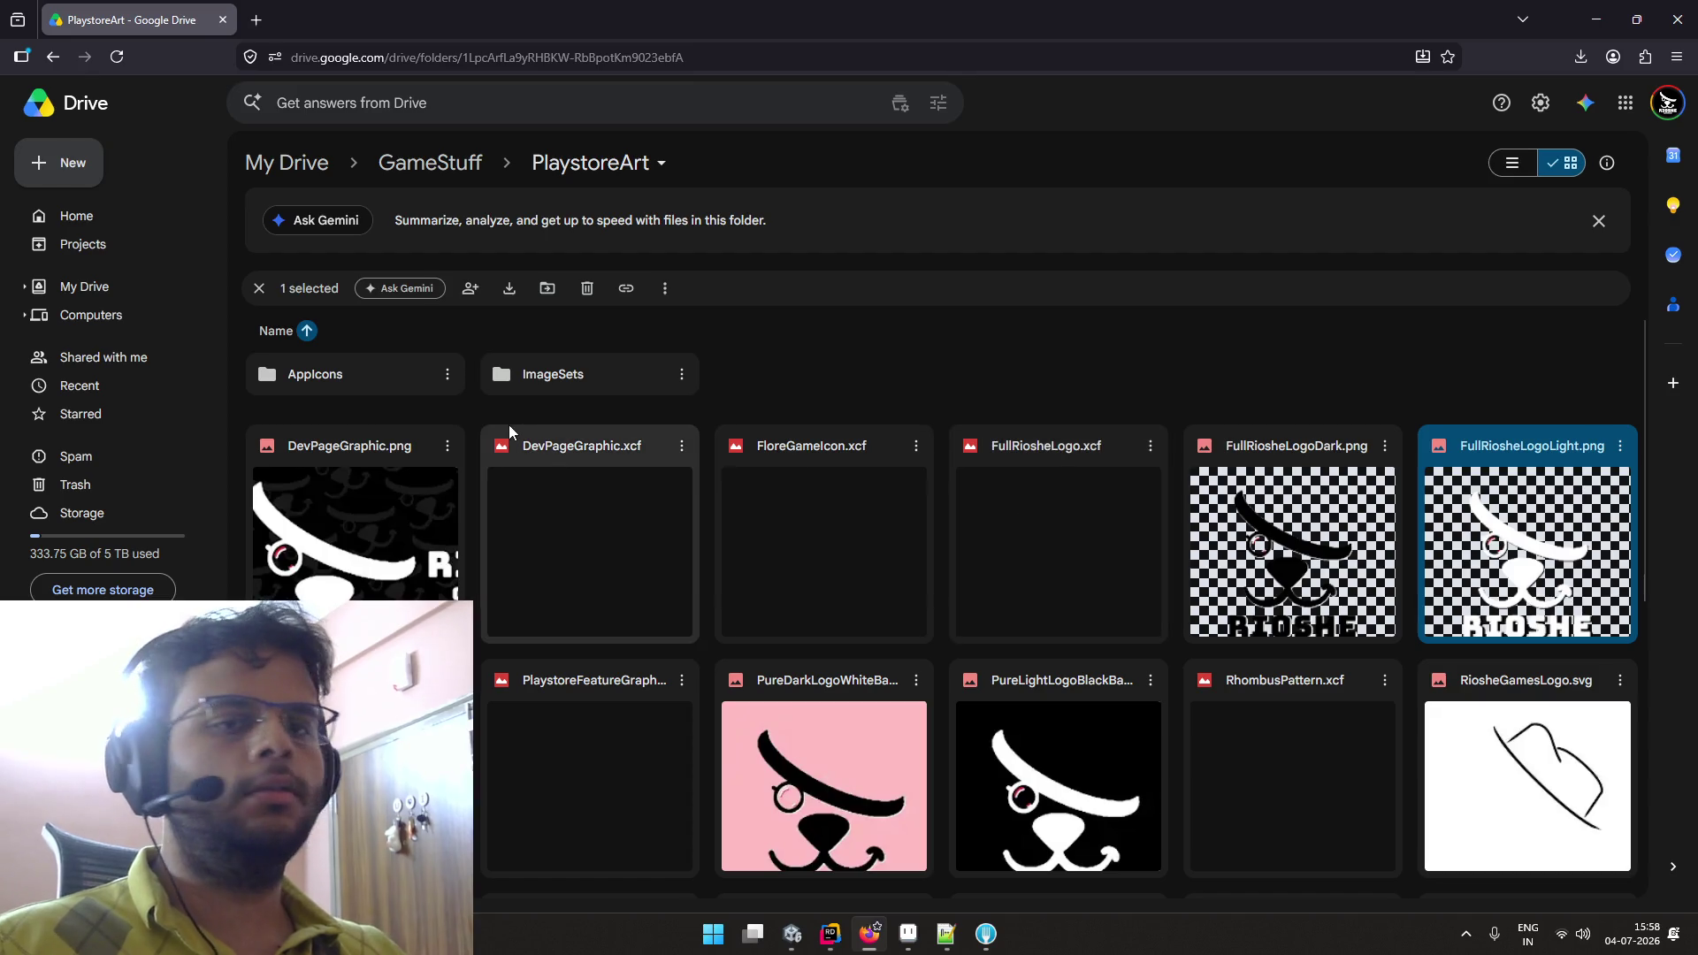
pyautogui.press('super+e')
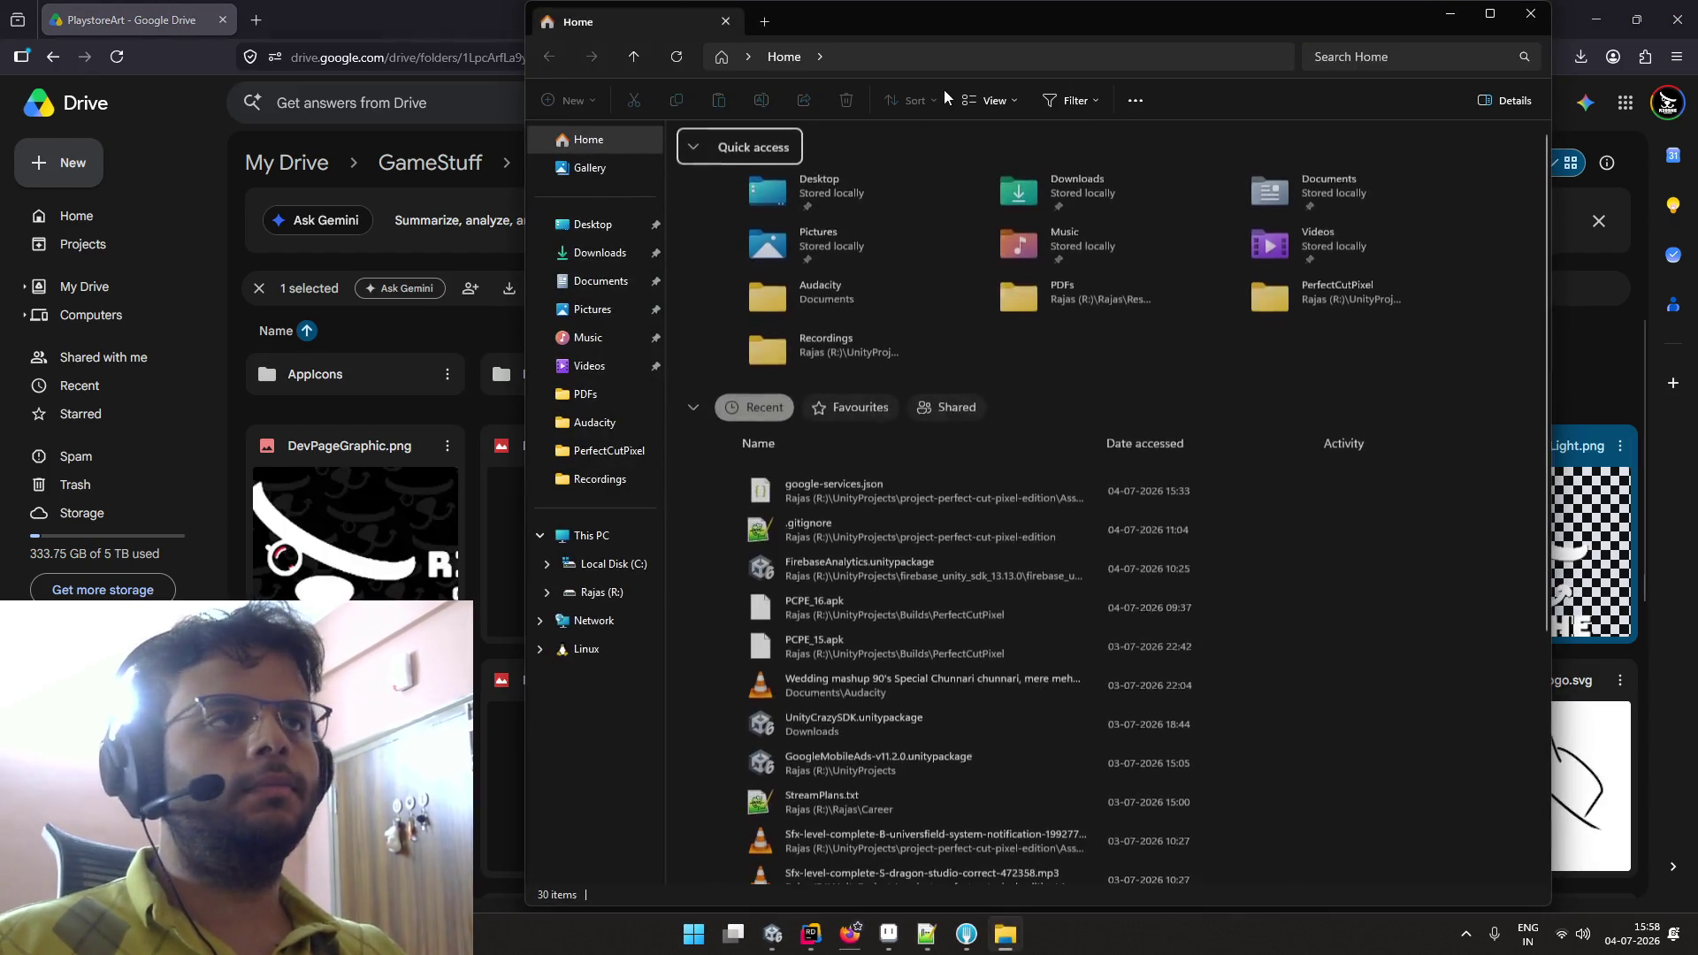
# Navigate File Explorer to project-Perfect-Cut/PerfectCut/Assets/_Project/Textures.
pyautogui.doubleClick(941, 28)
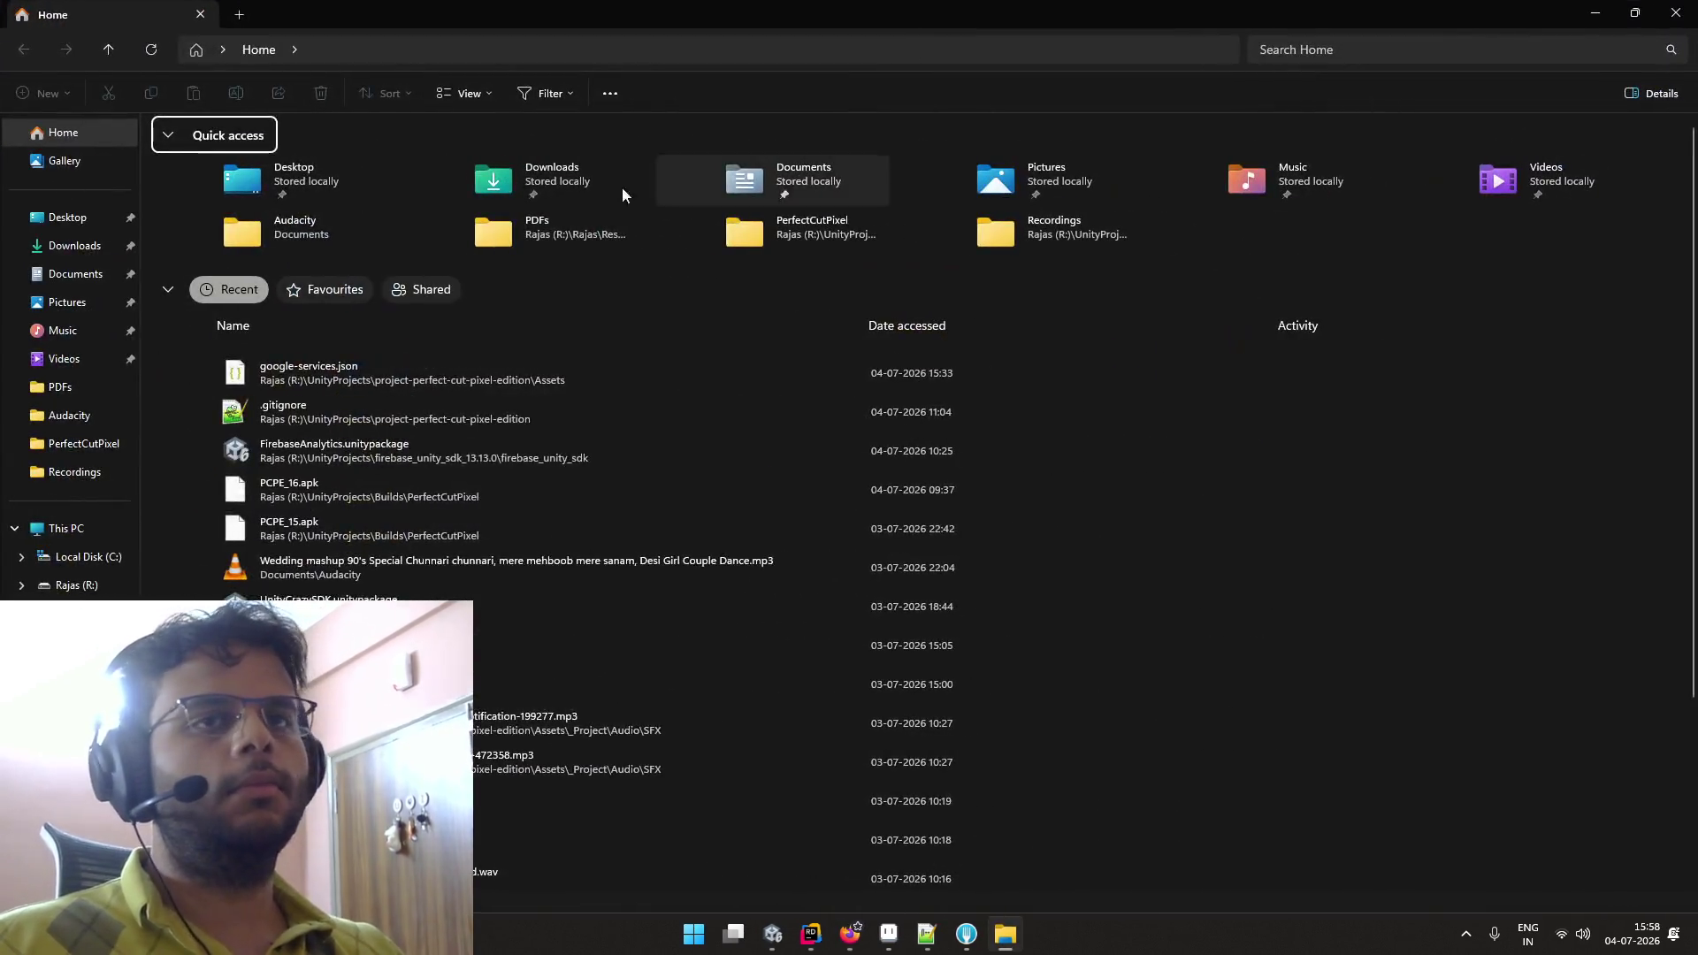
pyautogui.click(89, 445)
pyautogui.click(442, 50)
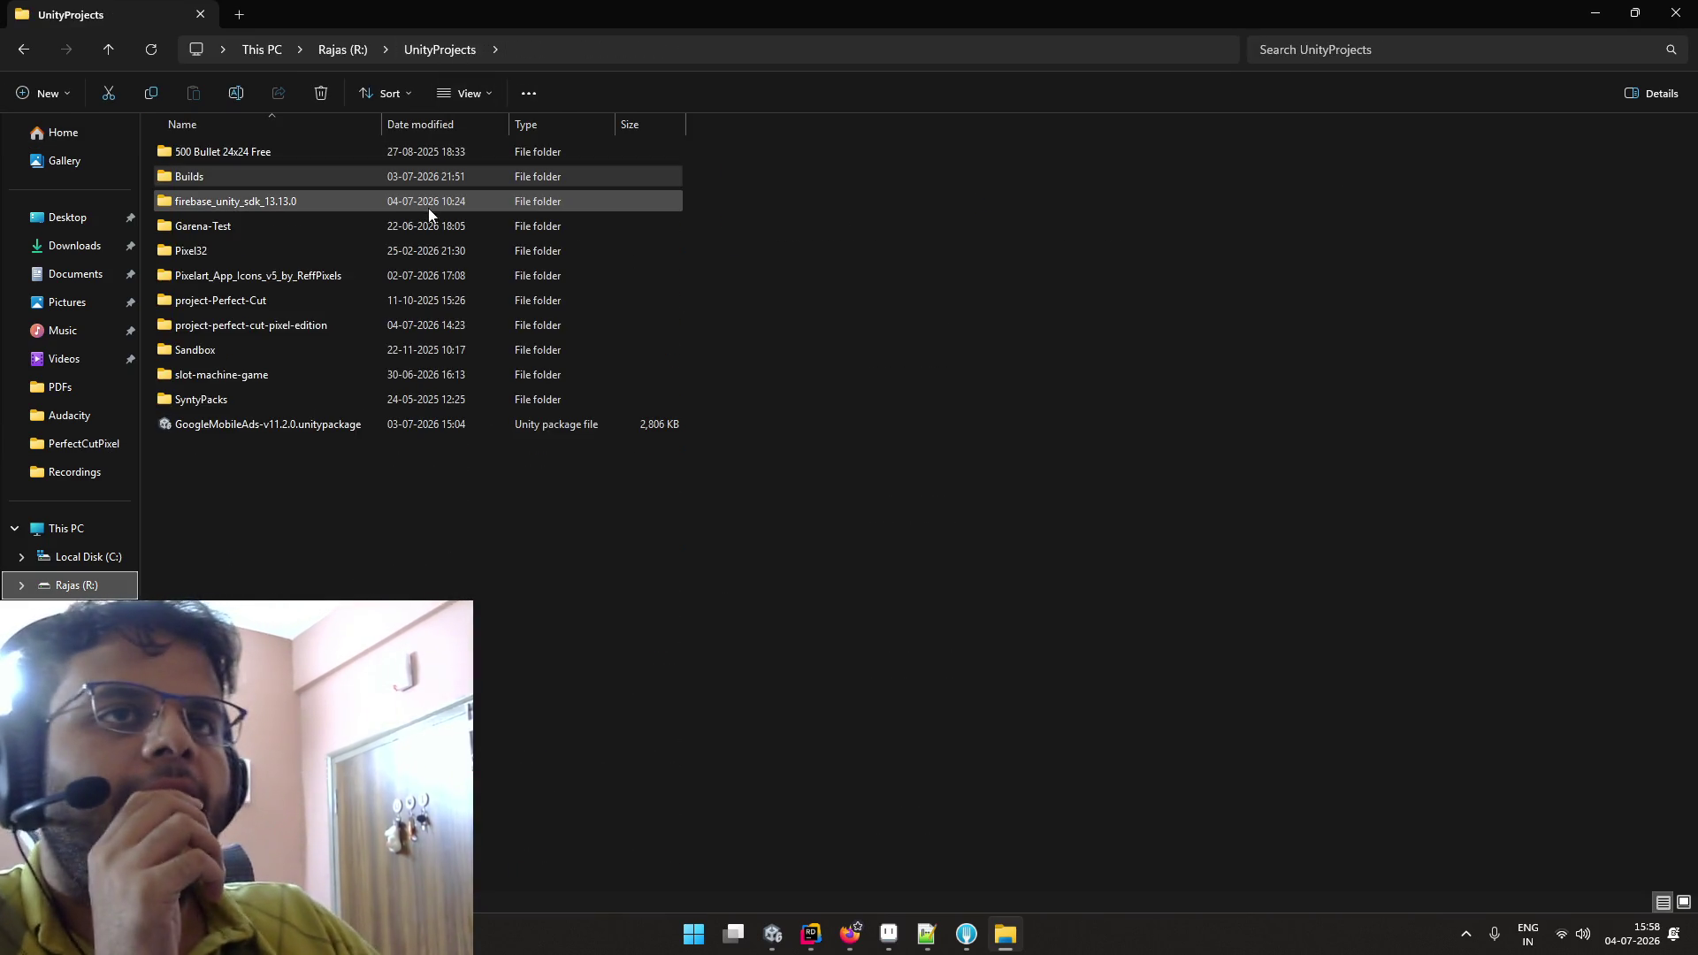
pyautogui.doubleClick(262, 301)
pyautogui.doubleClick(304, 203)
pyautogui.doubleClick(304, 203)
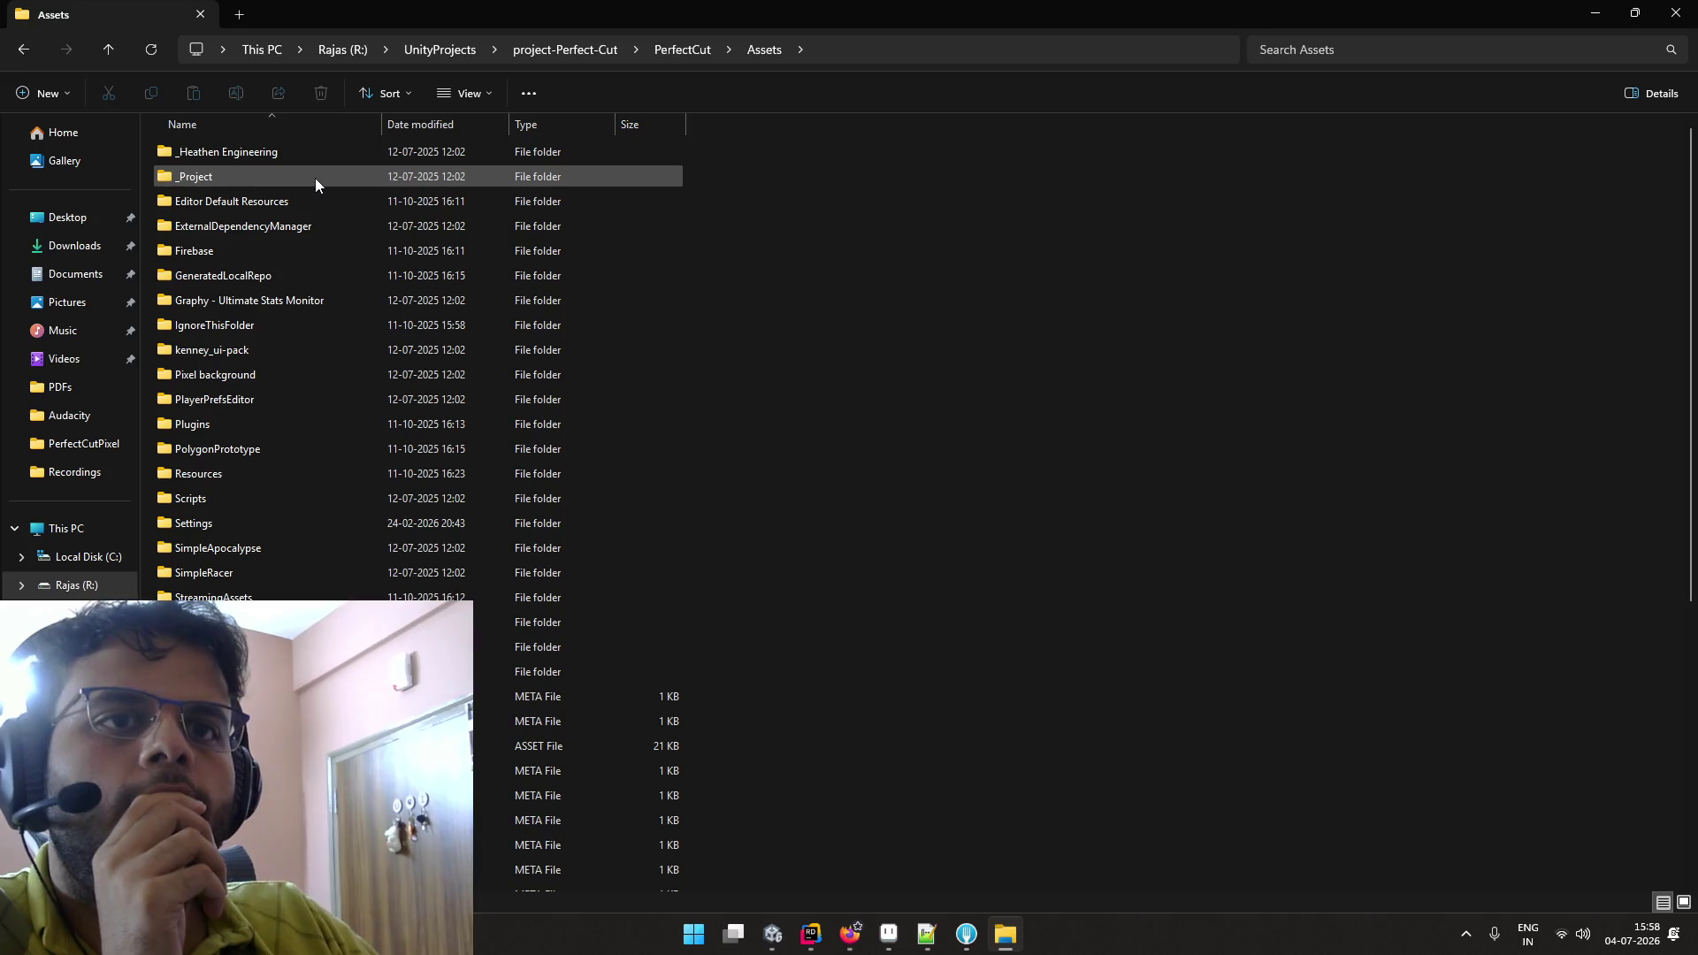
pyautogui.doubleClick(315, 178)
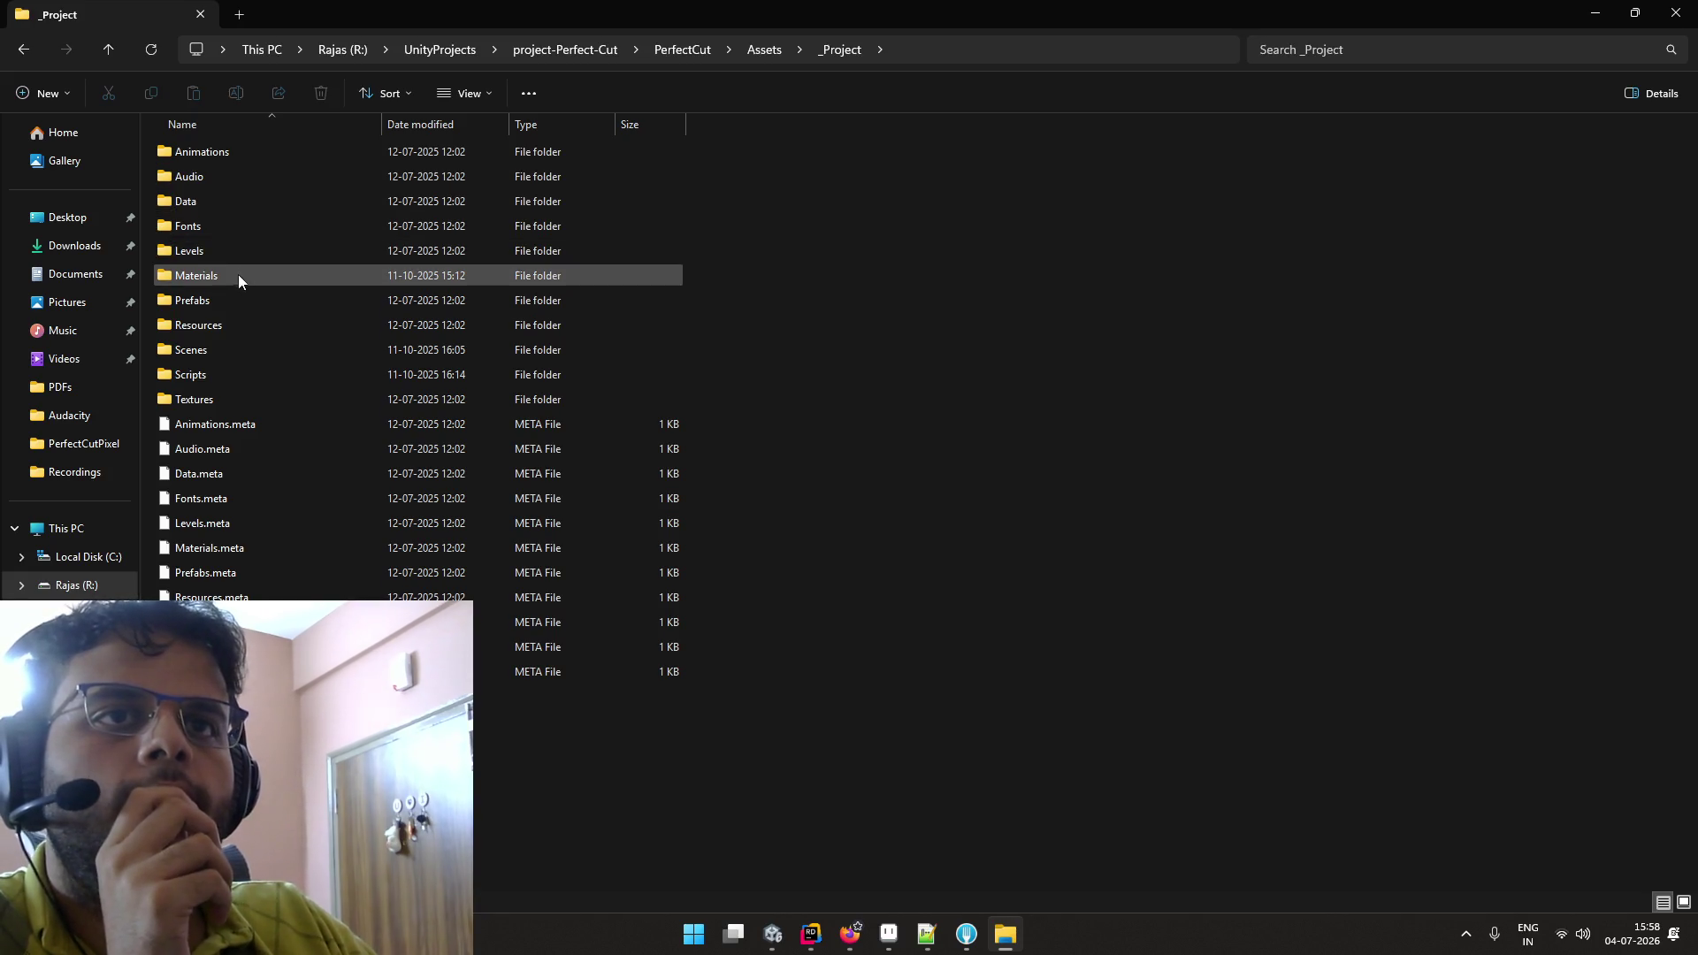
pyautogui.doubleClick(204, 400)
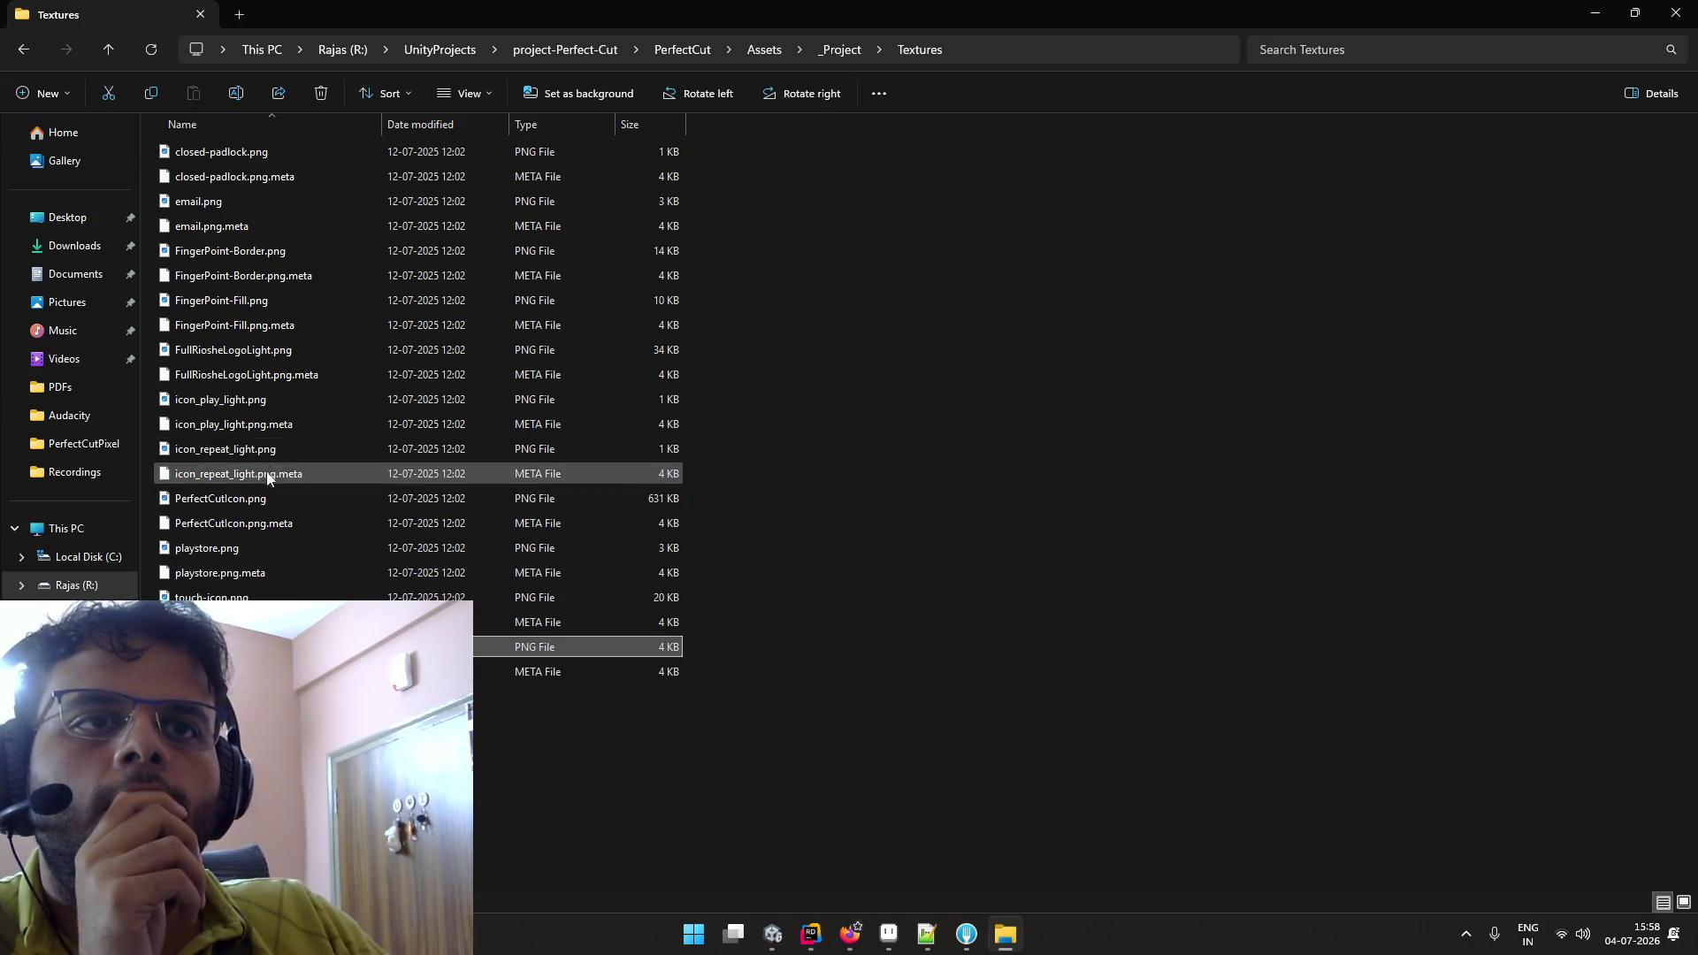
# Select FullRiosheLogoLight.png, switch to Large icons view, and close Explorer.
pyautogui.click(315, 350)
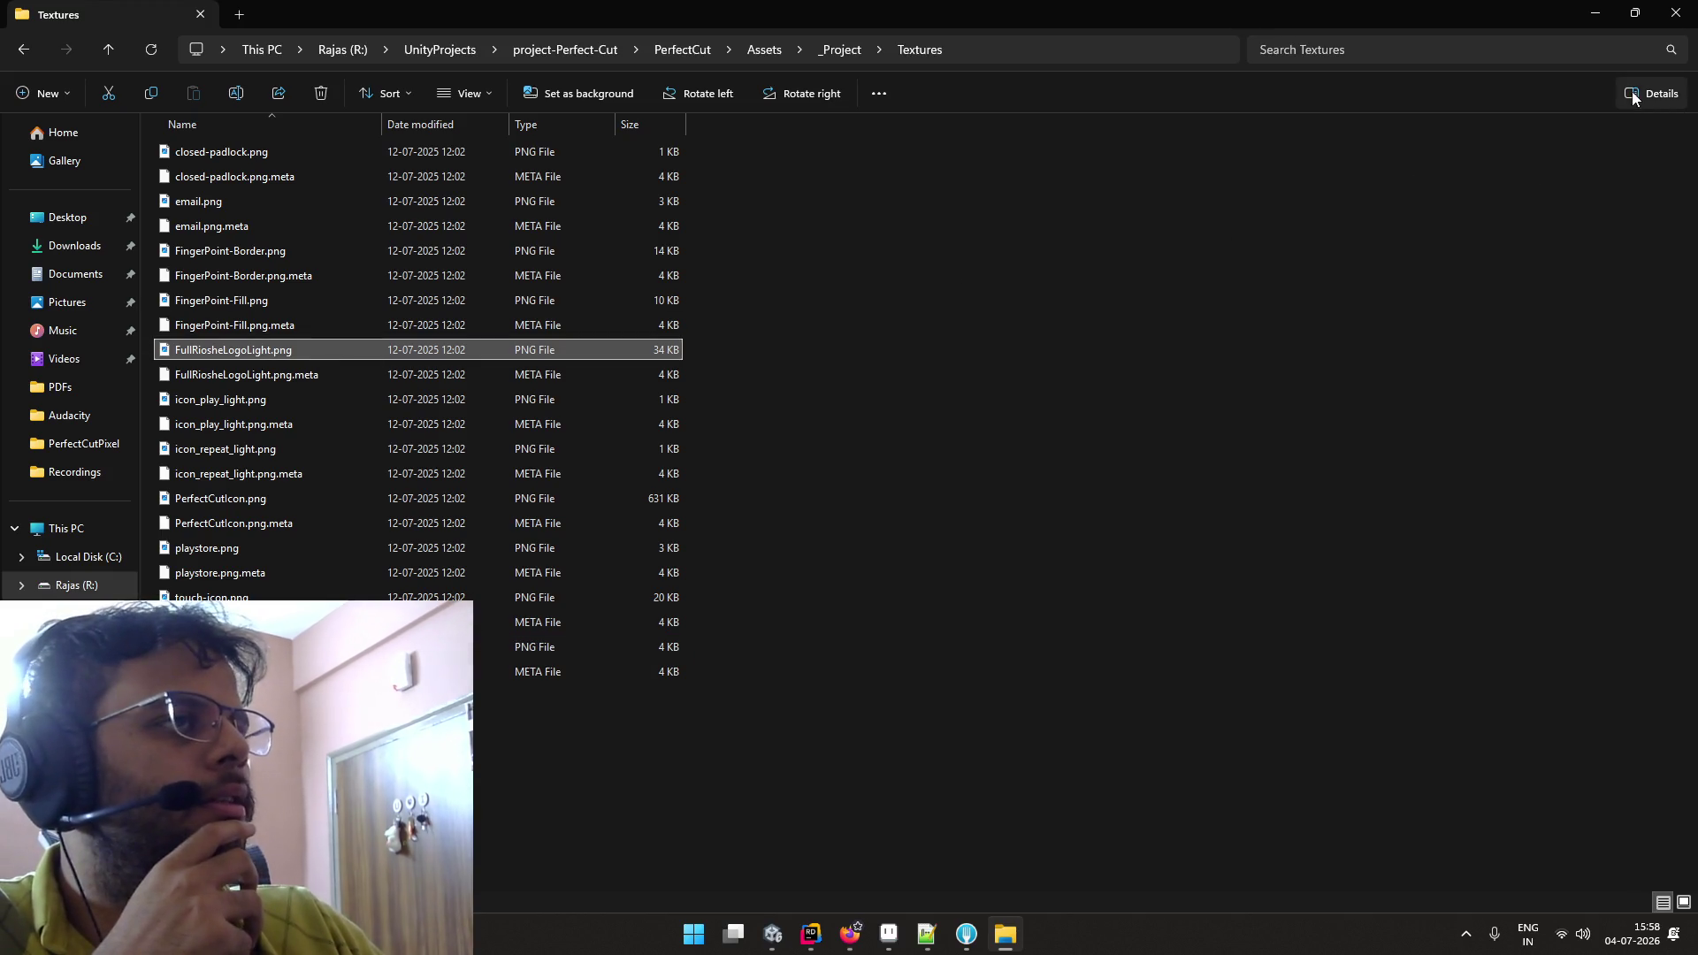
pyautogui.click(462, 93)
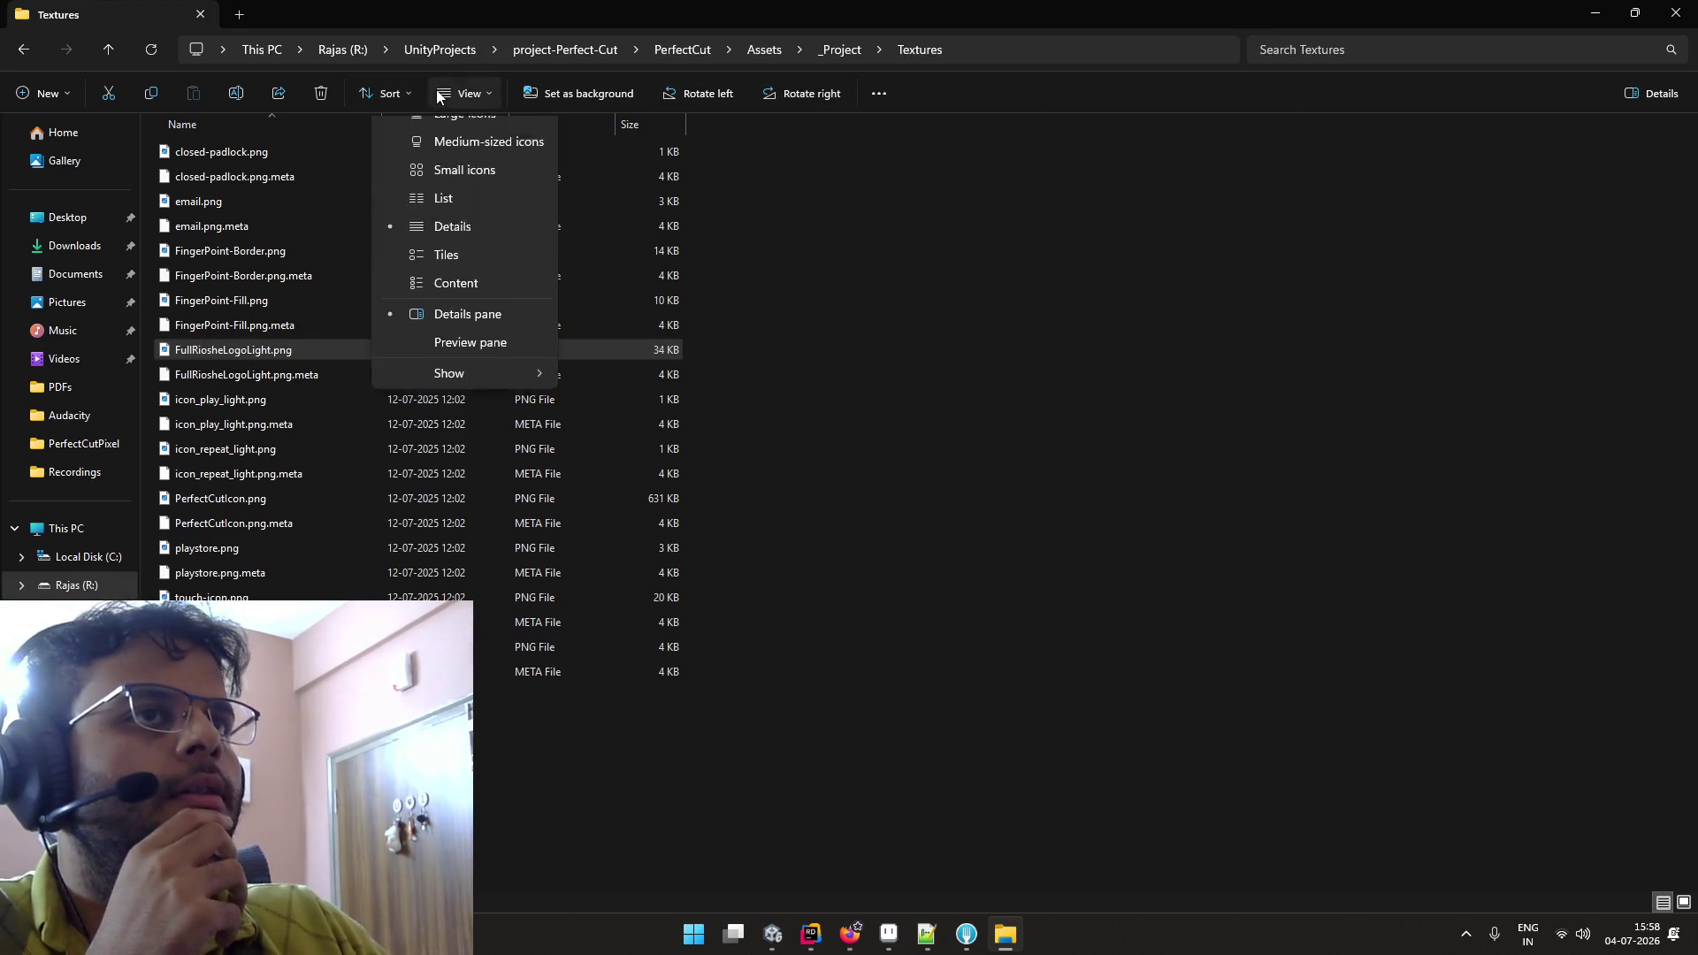
pyautogui.click(478, 162)
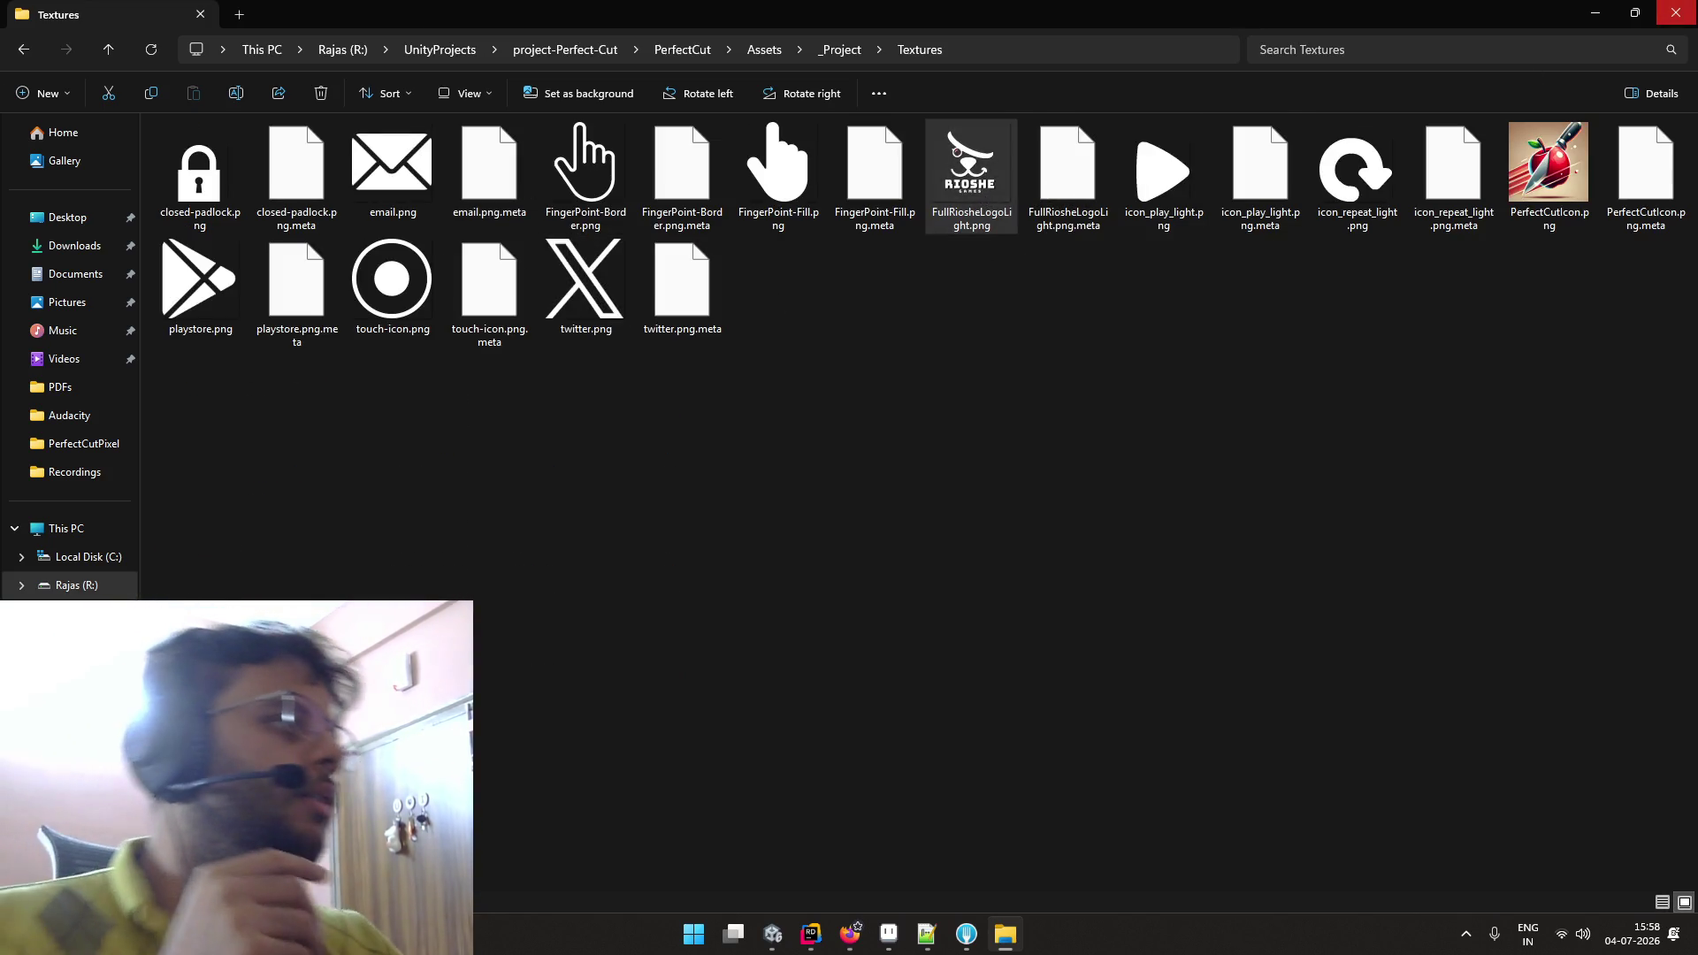
pyautogui.click(1685, 13)
pyautogui.hotkey('alt', 'Tab')
pyautogui.hotkey('alt', 'Tab')
pyautogui.hotkey('alt', 'Tab')
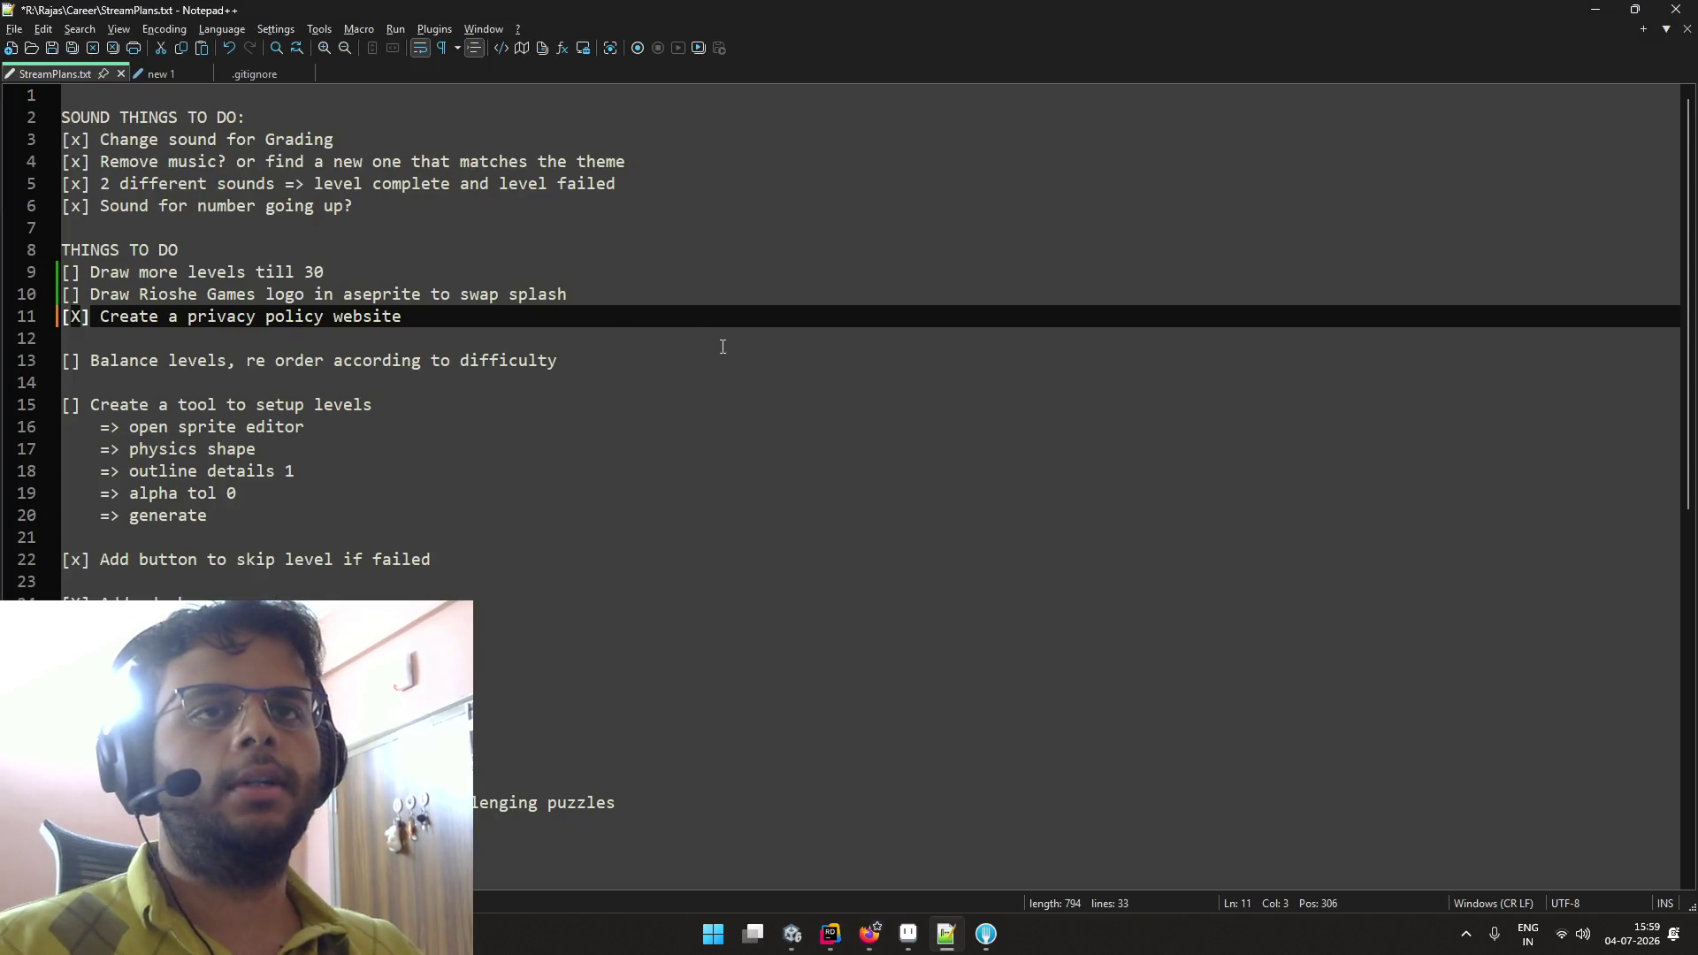
# Add a new to-do line 'Create app icon' below the privacy policy item.
pyautogui.click(682, 321)
pyautogui.press('Return')
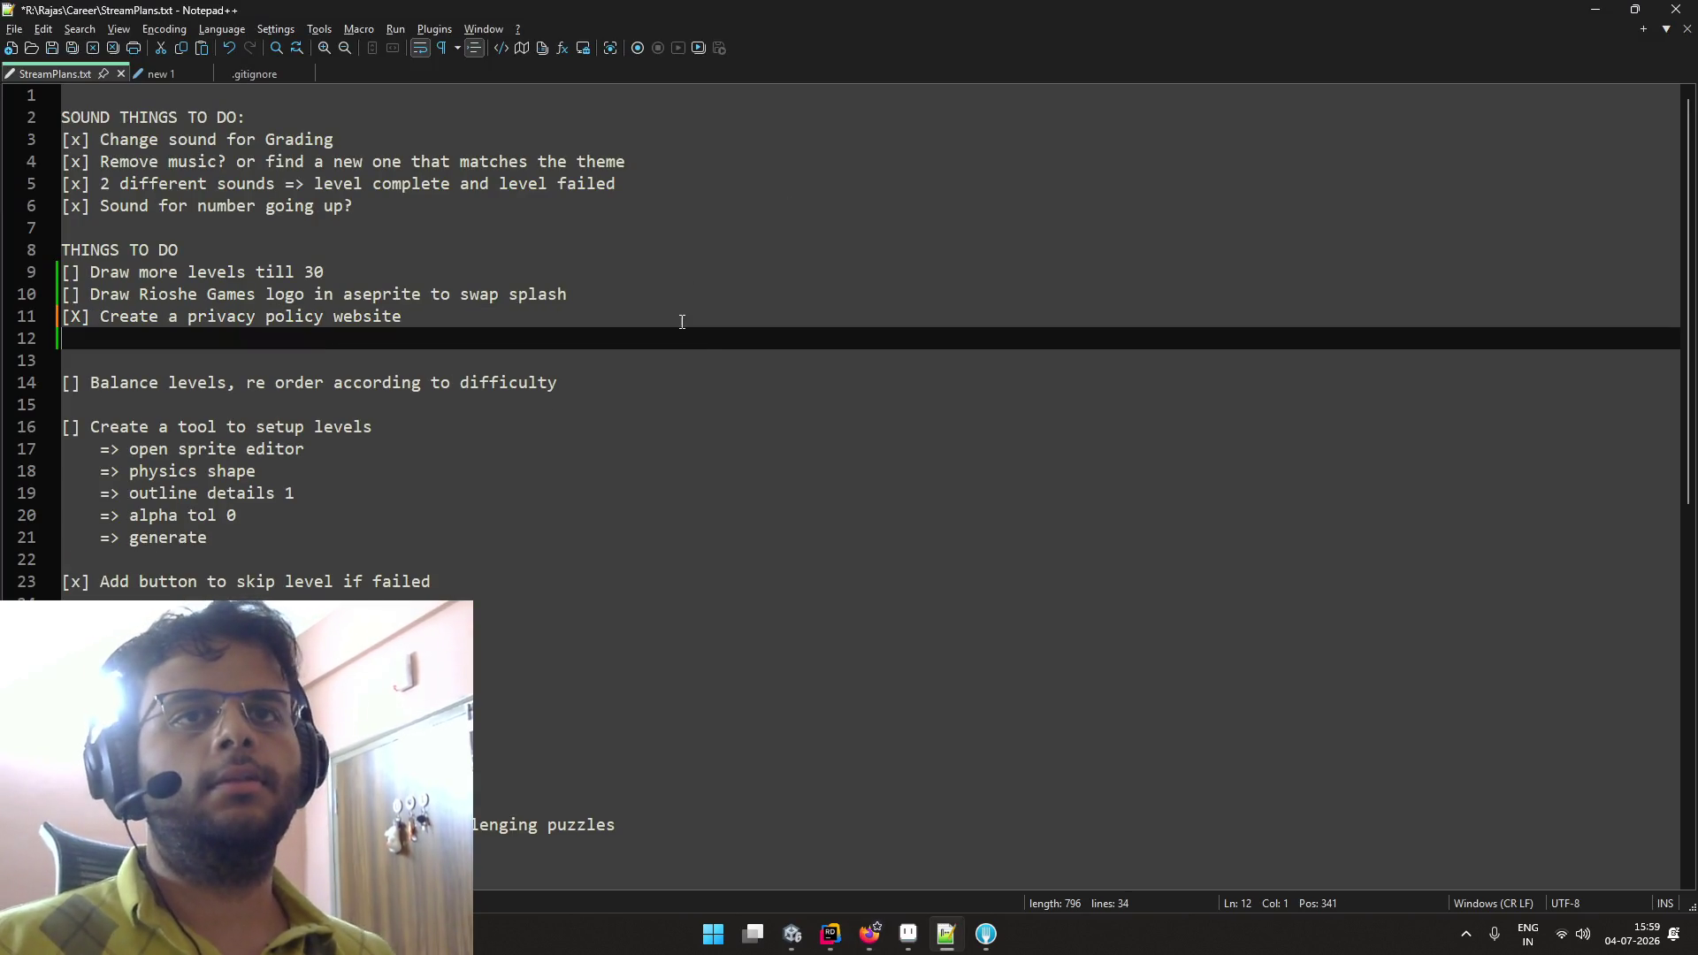
pyautogui.write('[Create app icon')
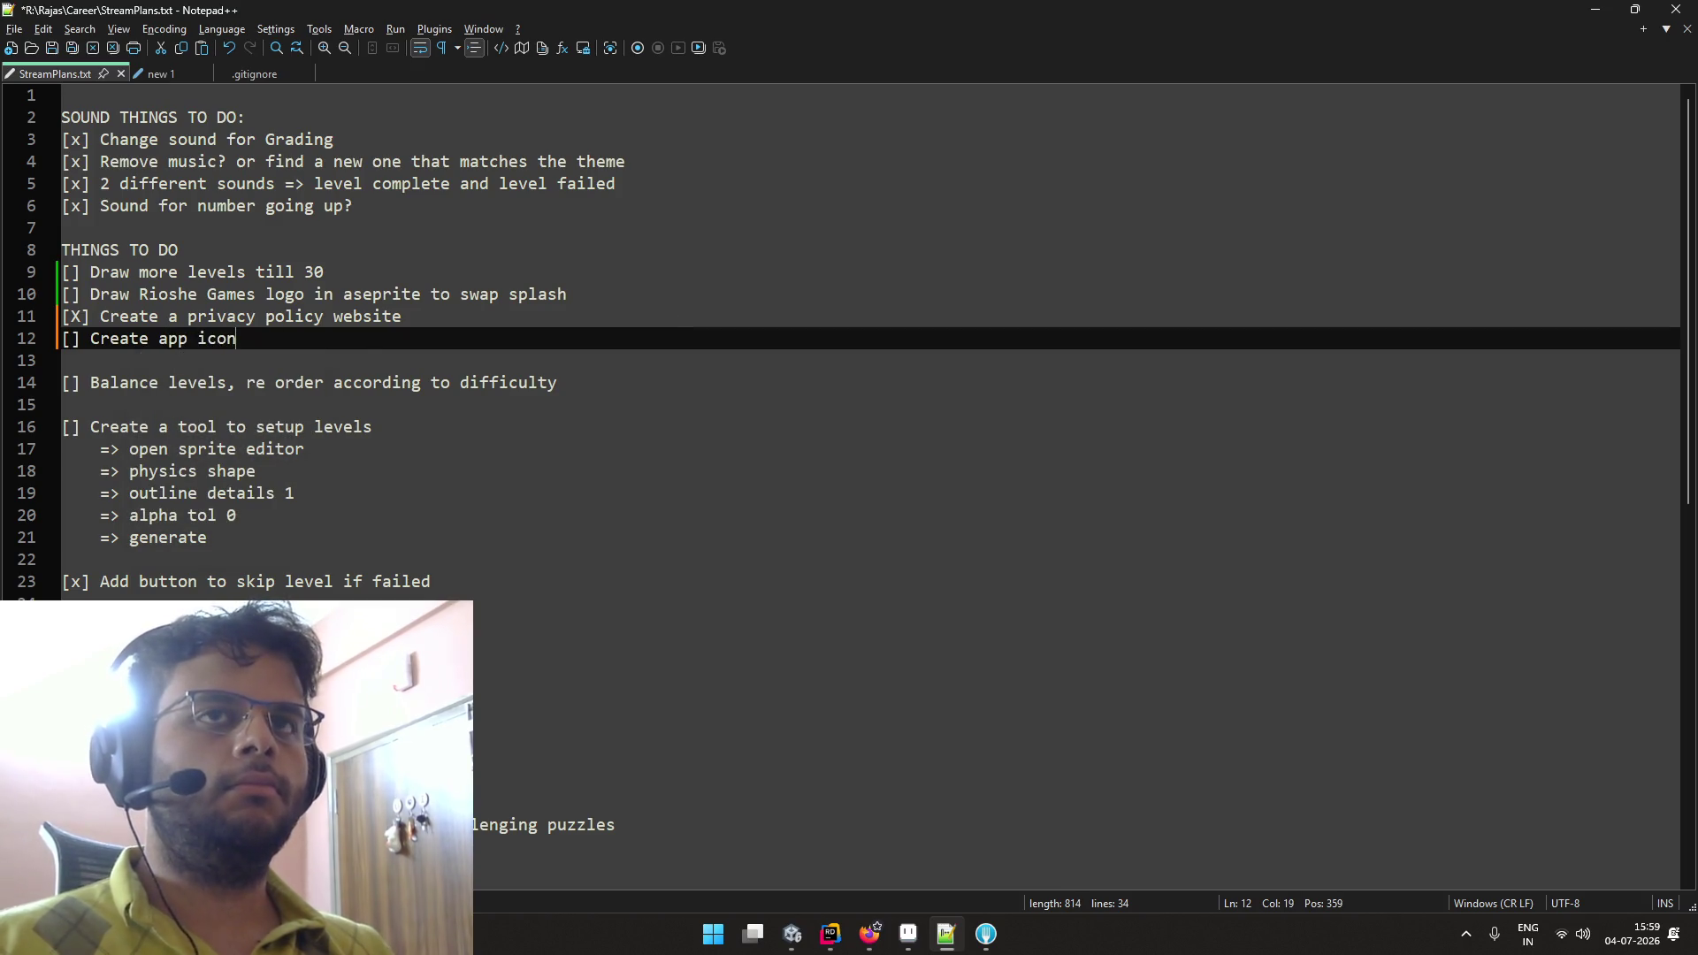
pyautogui.hotkey('alt', 'Tab')
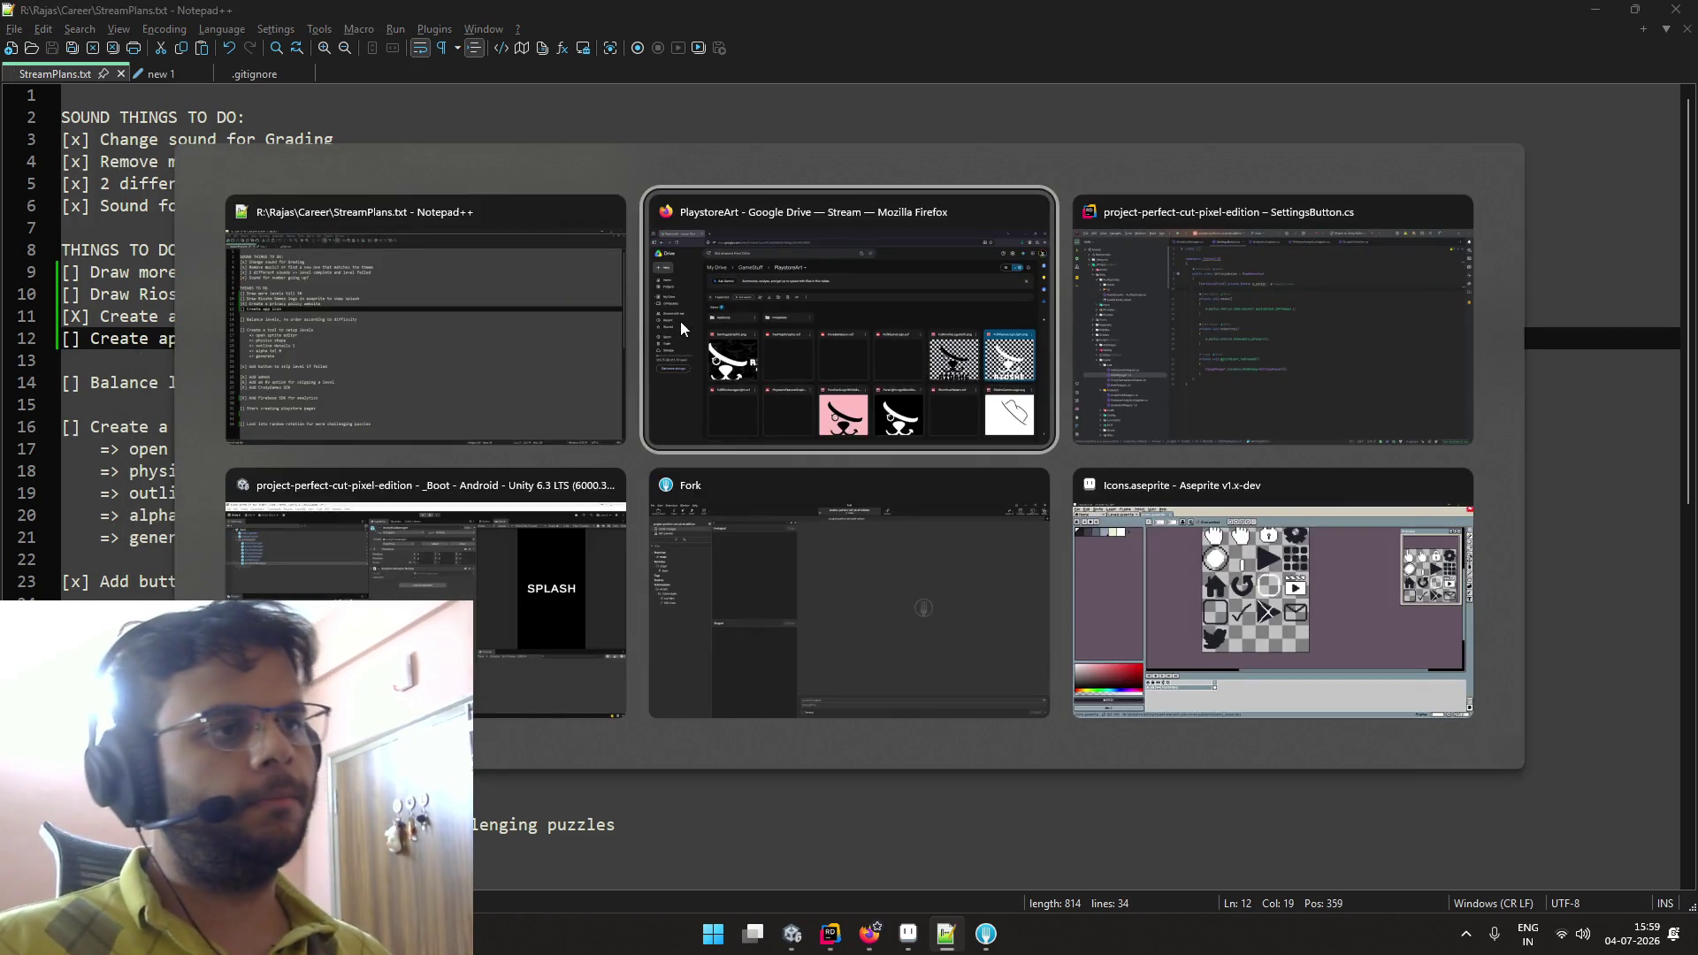
# Start a different suggested YouTube video on the other desktop, then return to Rider.
pyautogui.hotkey('alt', 'shift', 'Tab')
pyautogui.press('ctrl+super+Right')
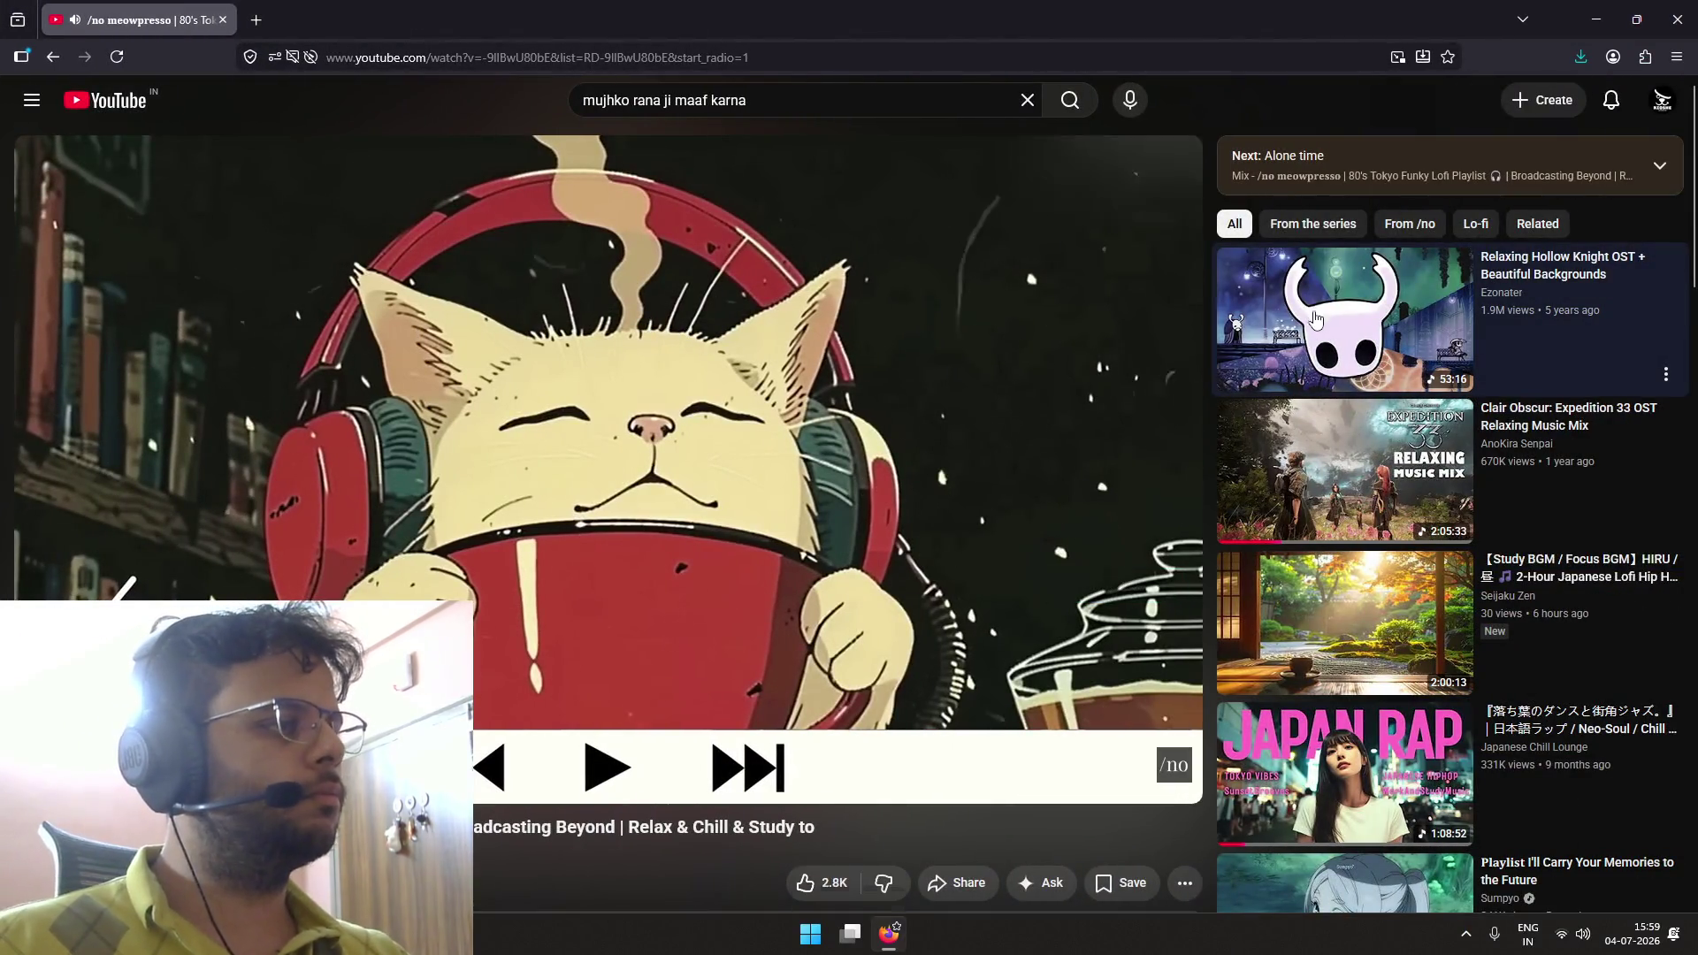
pyautogui.scroll(-6, 1169, 469)
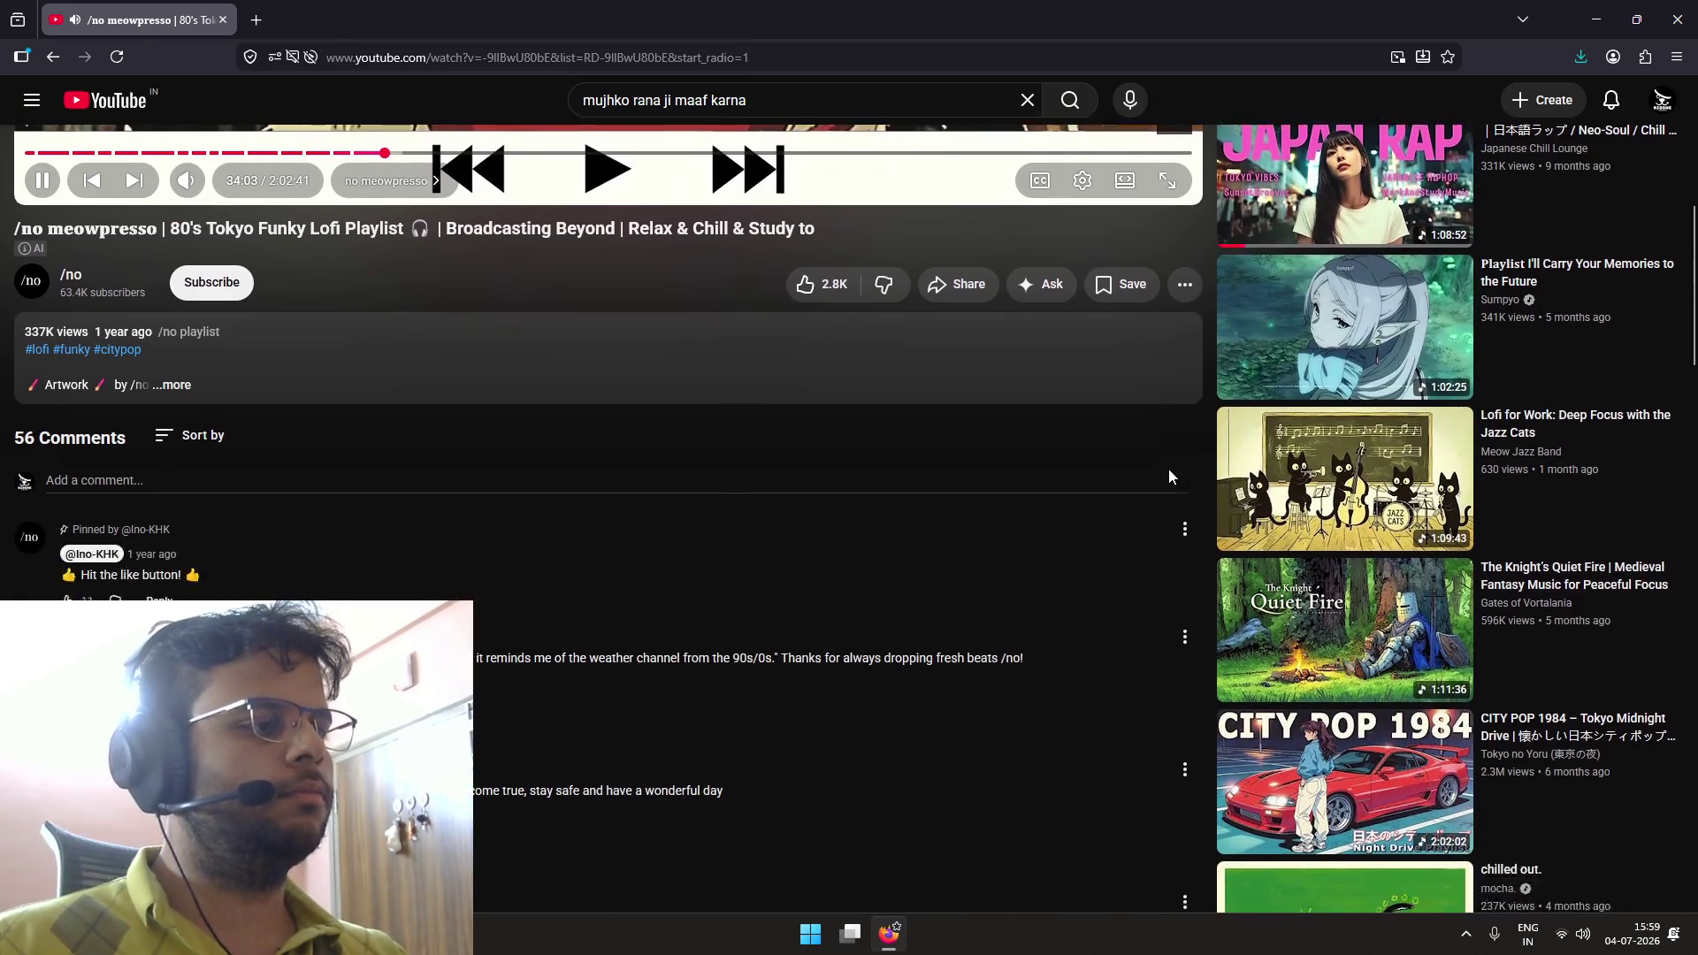
pyautogui.scroll(-5, 1169, 476)
pyautogui.click(1318, 473)
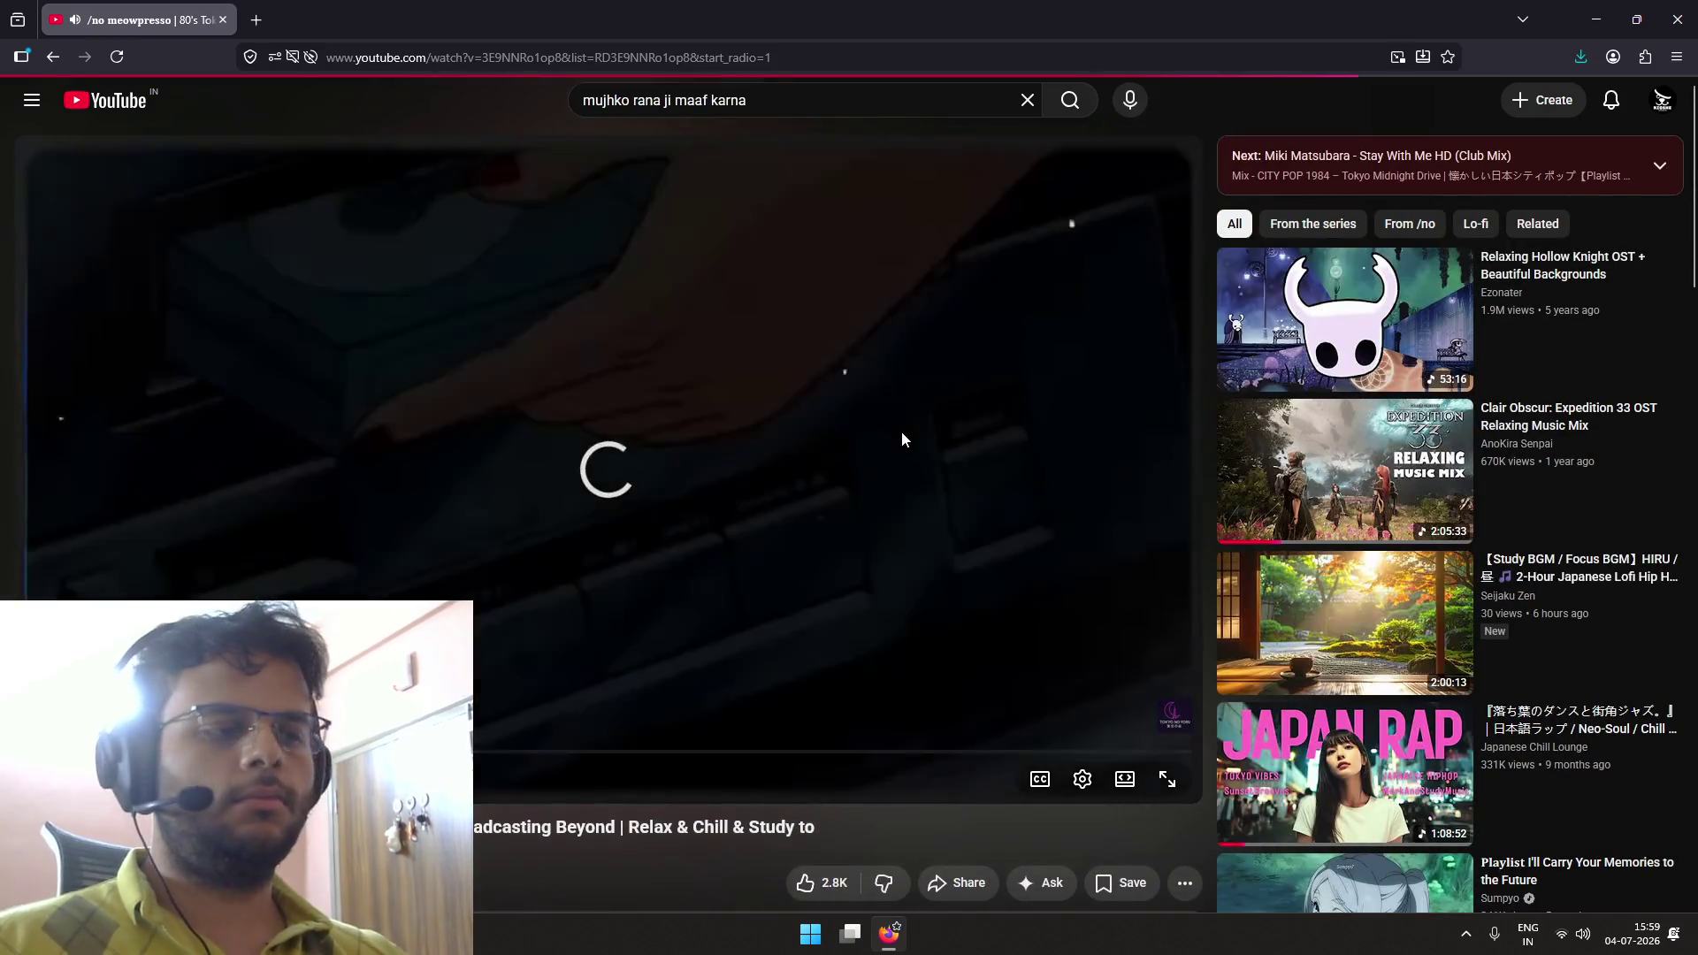
pyautogui.press('ctrl+super+Left')
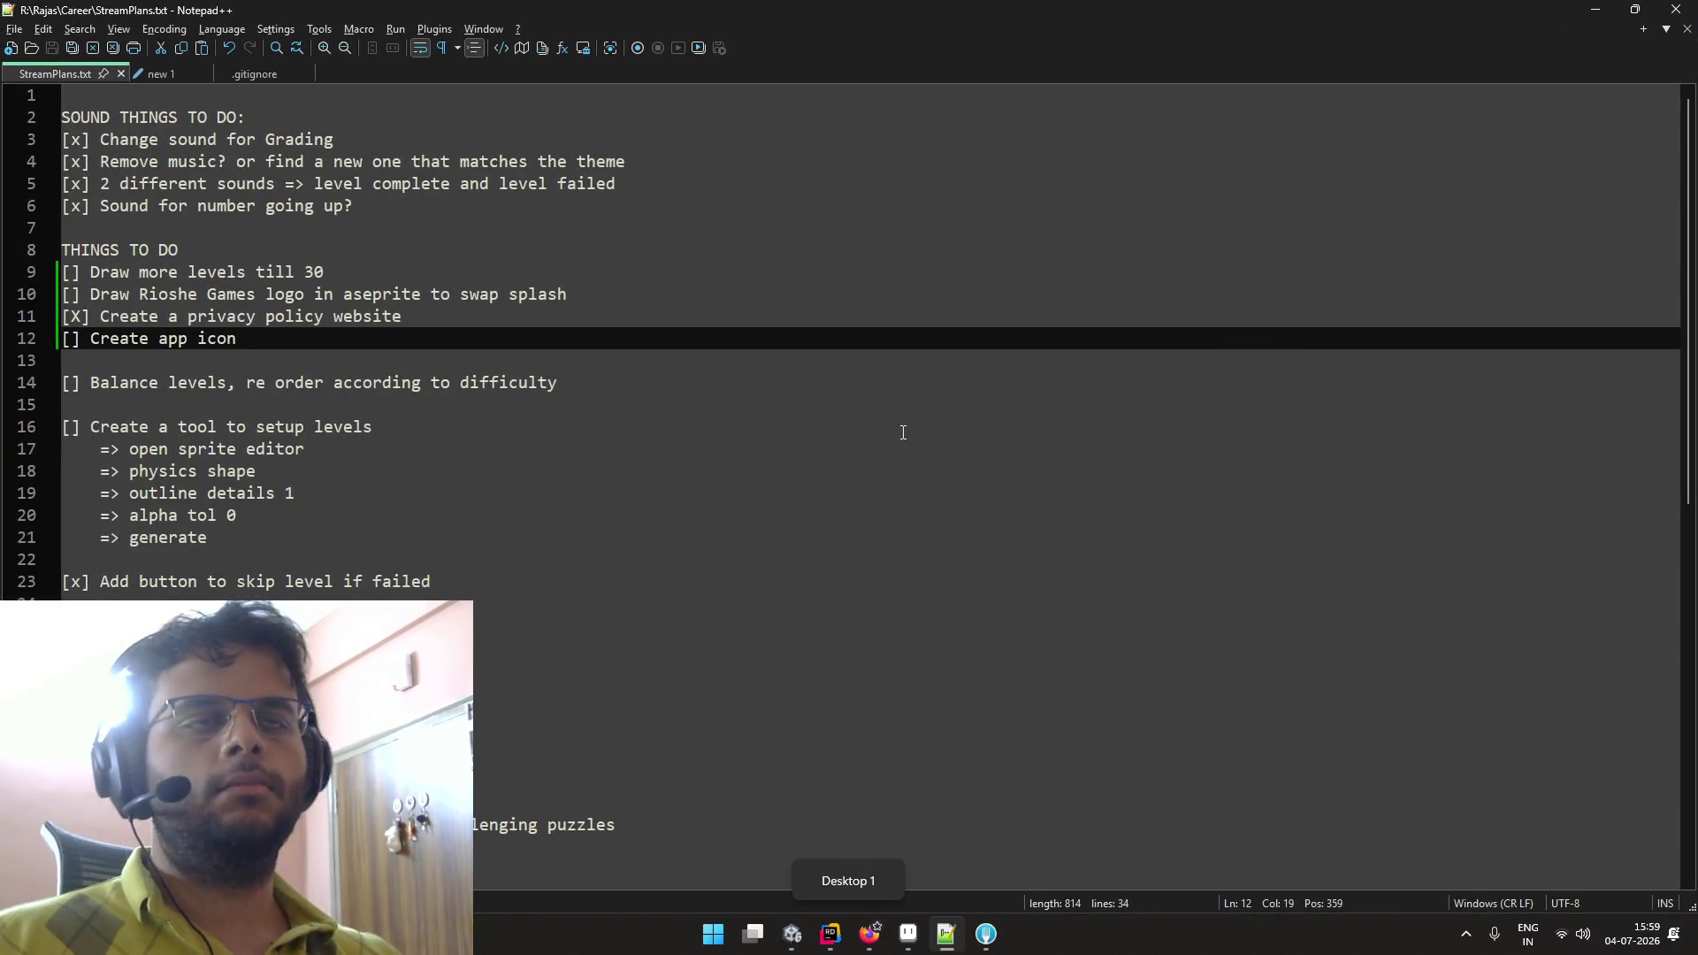
pyautogui.hotkey('alt', 'Tab')
pyautogui.hotkey('alt', 'Tab')
pyautogui.press('Tab')
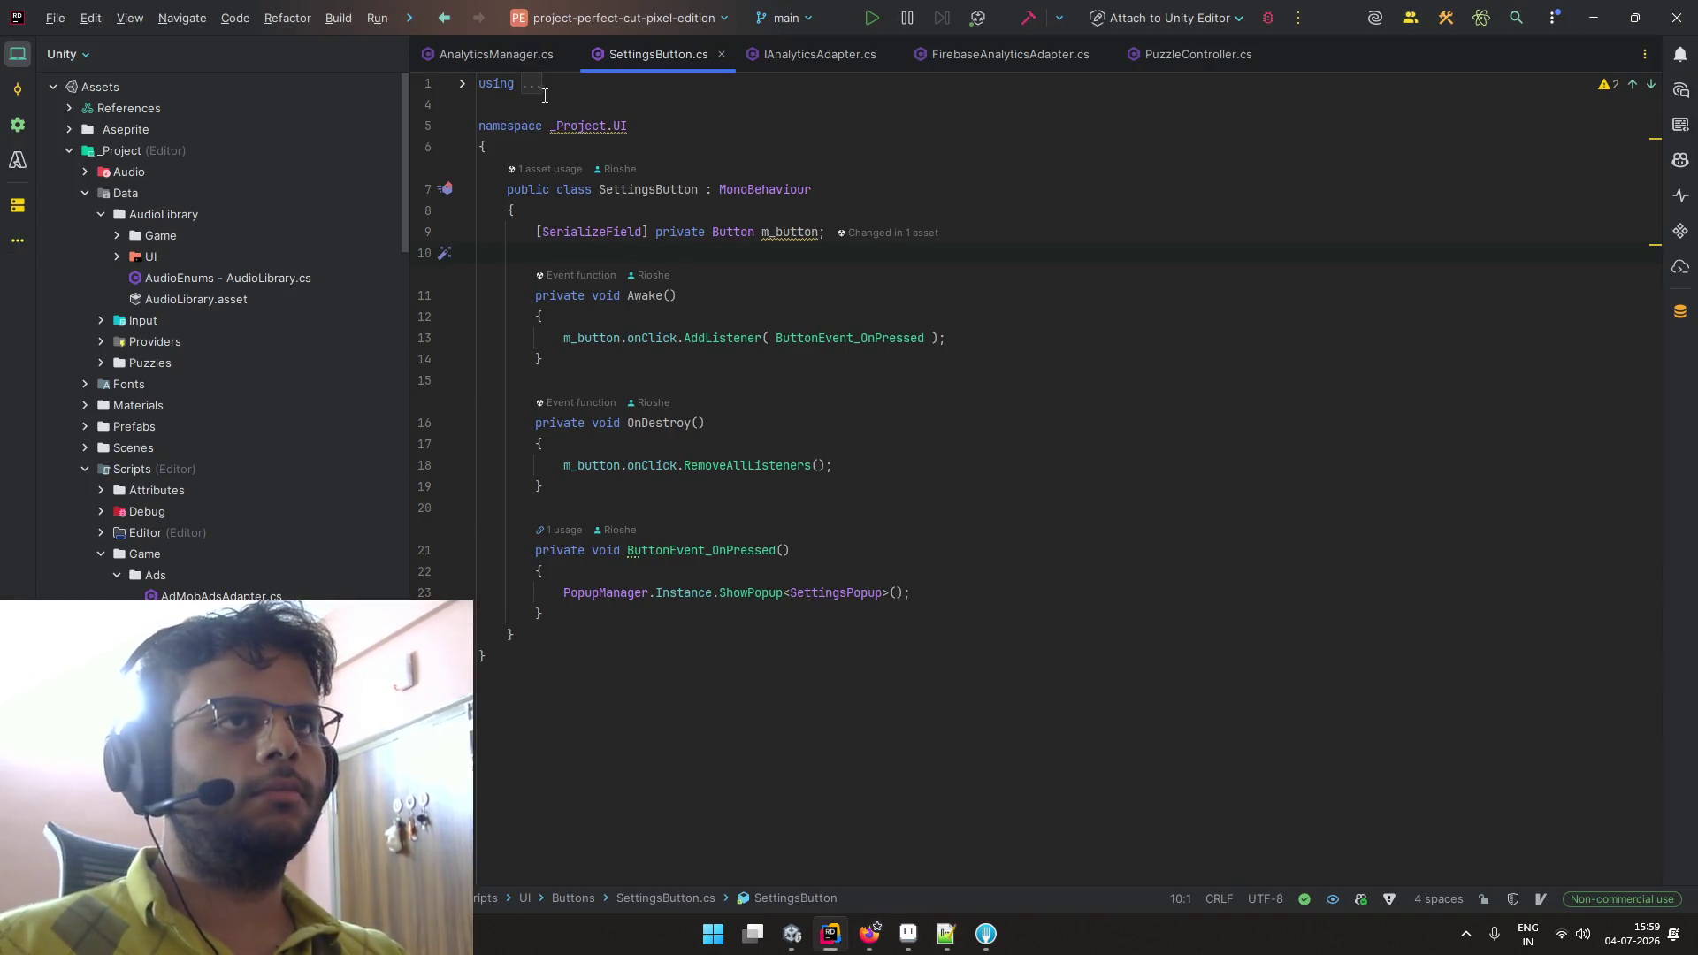
# Open AnalyticsManager.cs, convert the DebugLogger callback to a block body, then undo it.
pyautogui.click(533, 84)
pyautogui.click(532, 56)
pyautogui.click(719, 153)
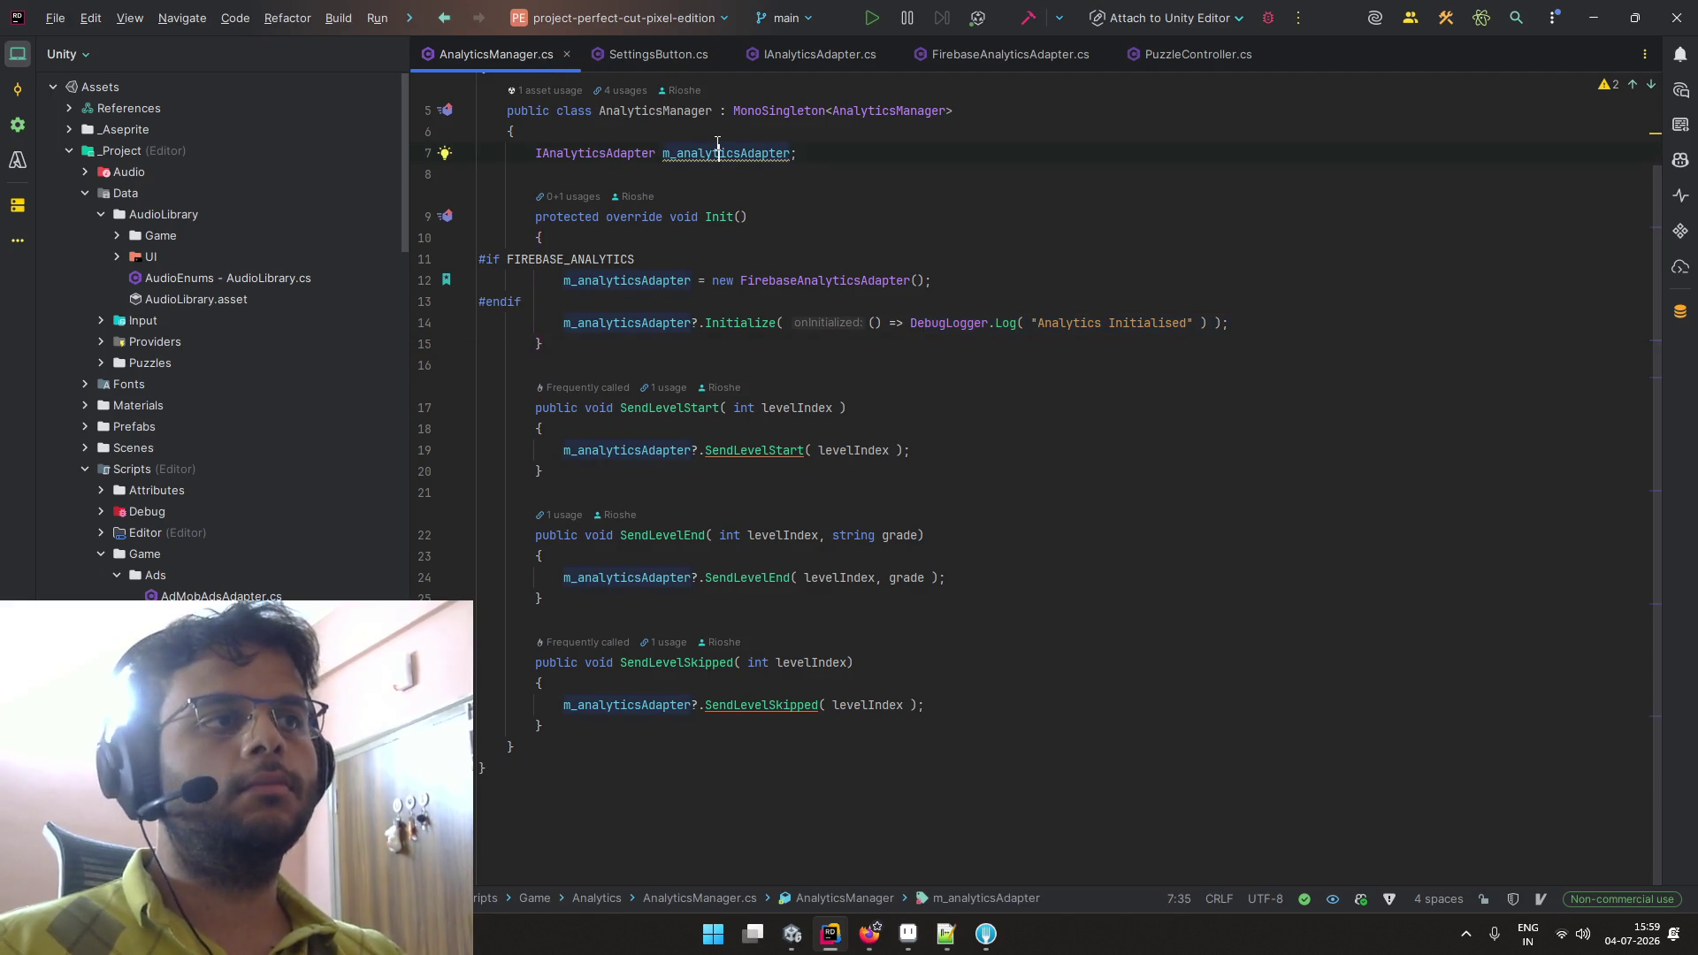
pyautogui.scroll(2, 717, 143)
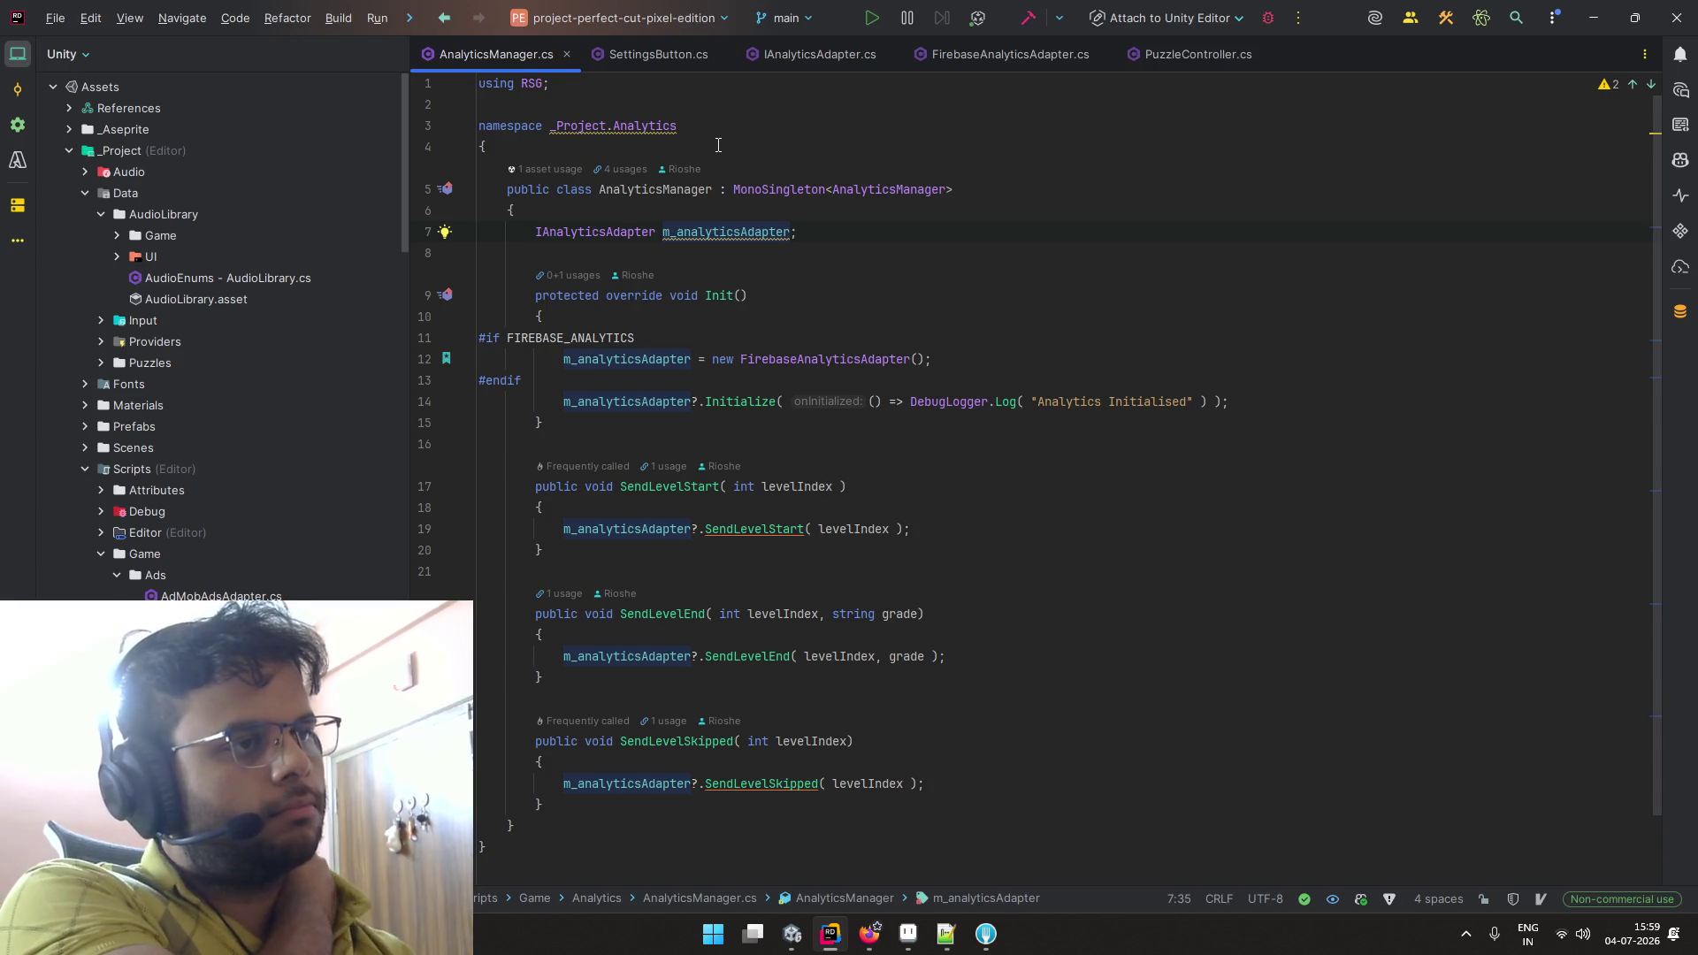
pyautogui.click(911, 404)
pyautogui.hotkey('alt', 'Return')
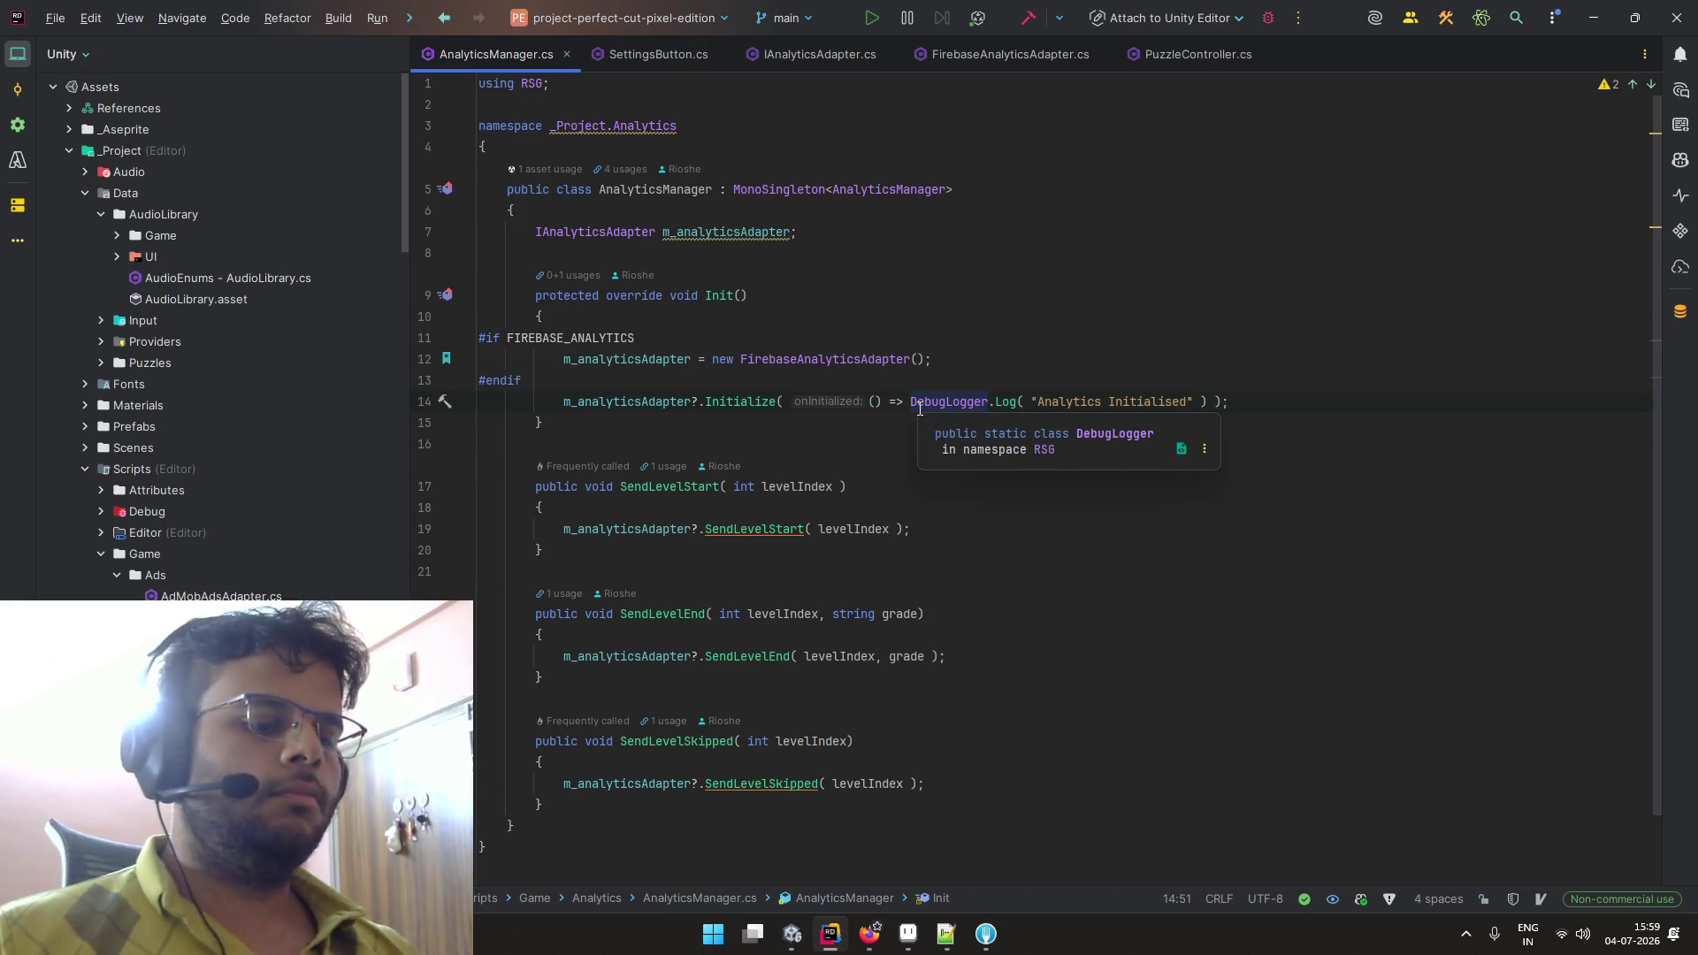
pyautogui.press('Return')
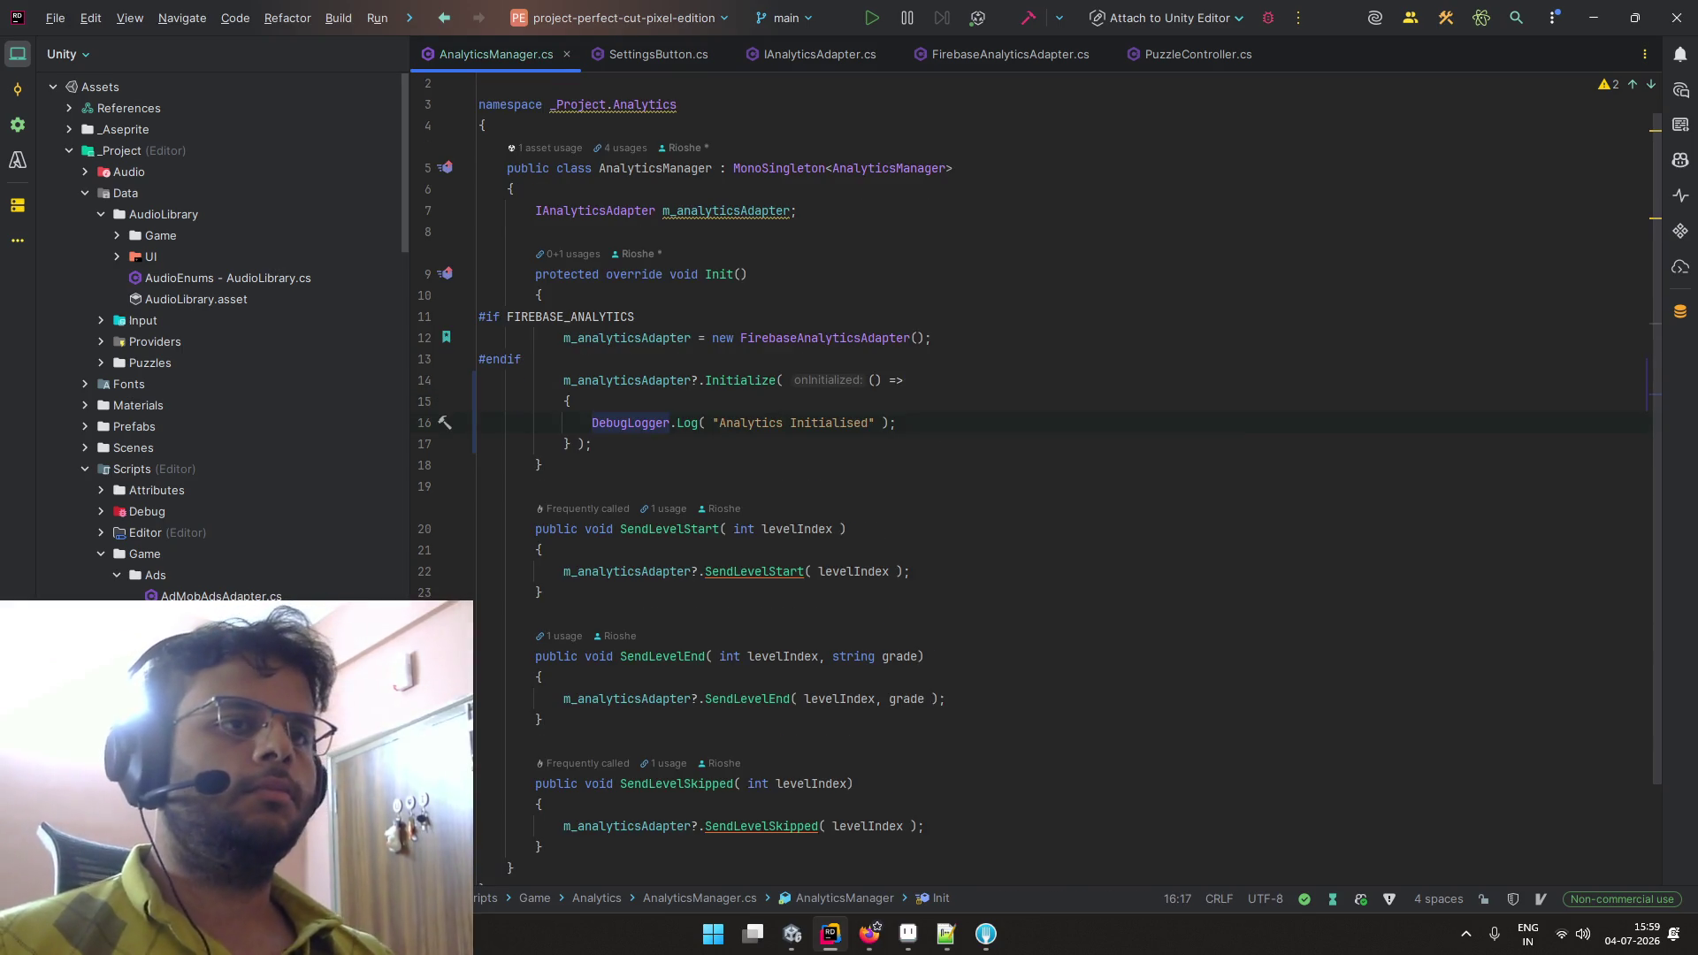
pyautogui.hotkey('ctrl', 'z')
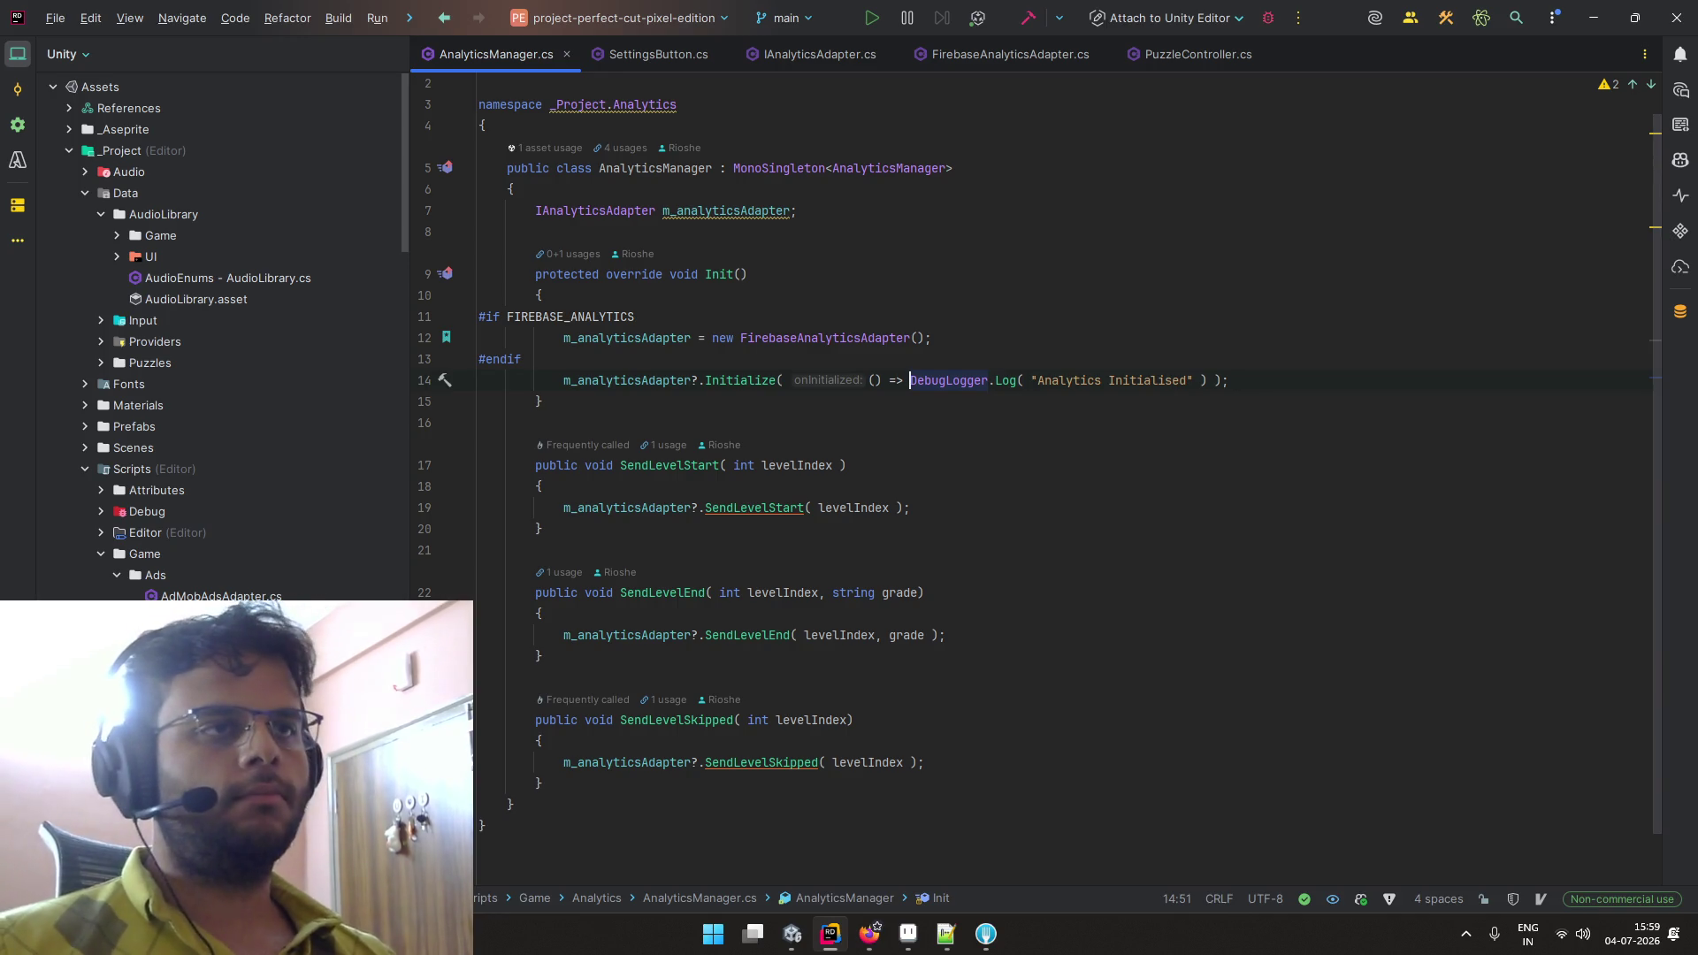
pyautogui.hotkey('alt', 'Tab')
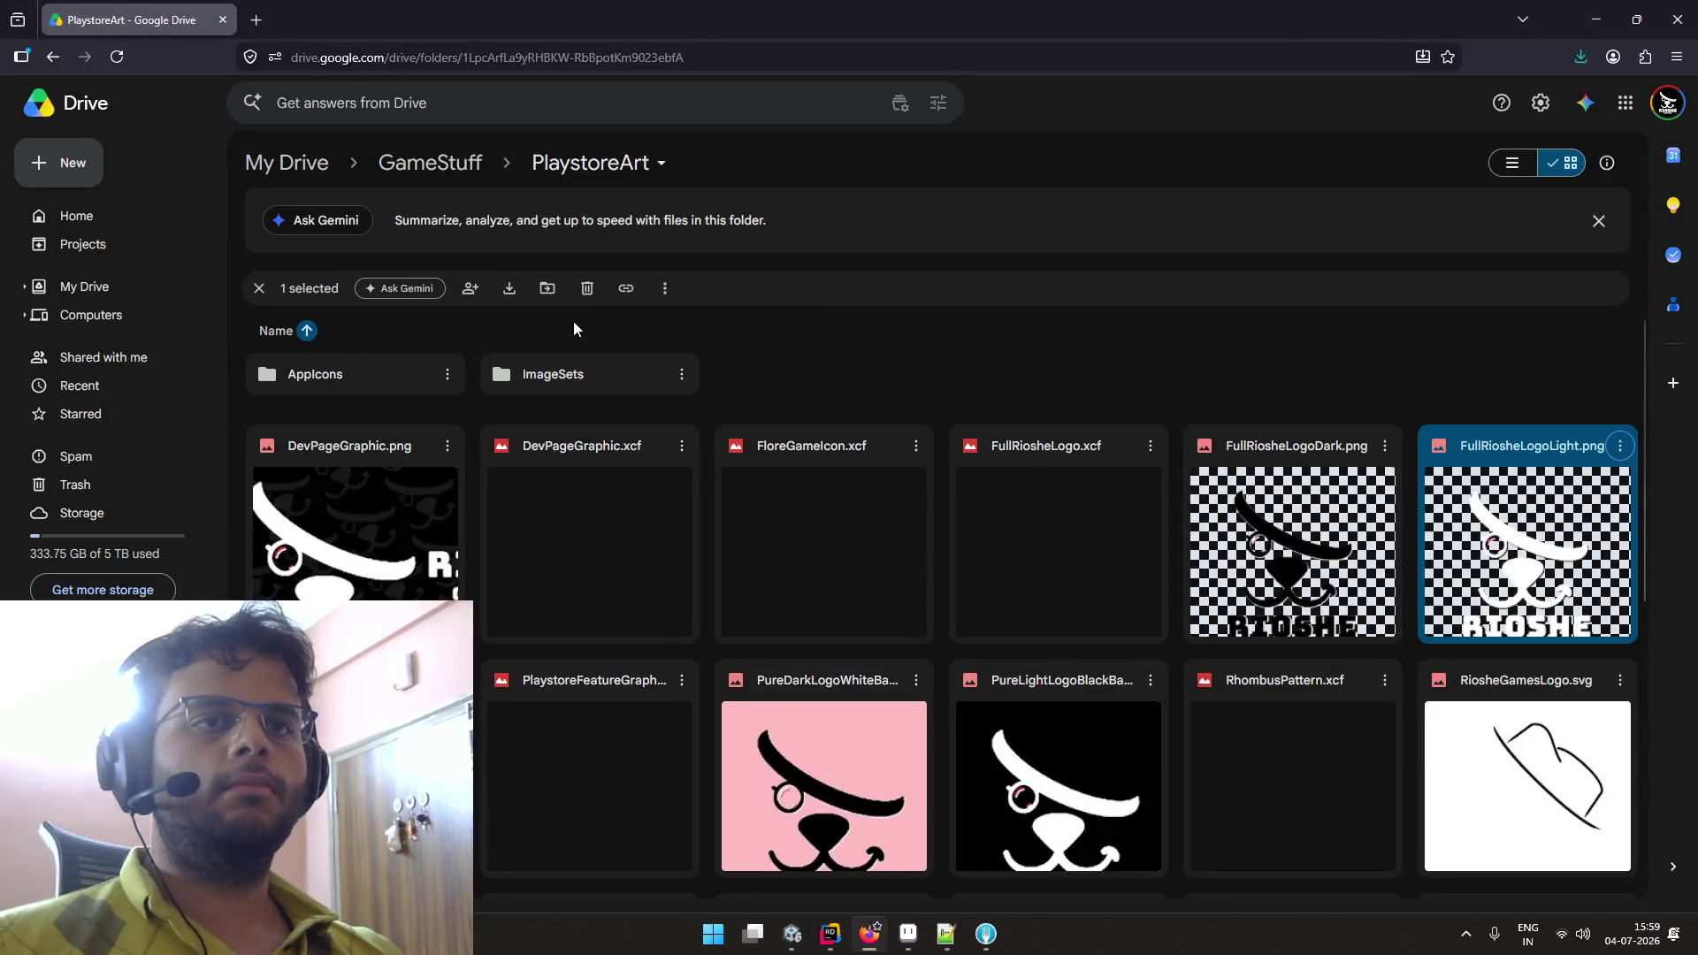
# In Unity's Project window, open _Project and show the Sprites folder in Explorer.
pyautogui.hotkey('alt', 'Tab')
pyautogui.hotkey('alt', 'Tab')
pyautogui.hotkey('alt', 'Tab')
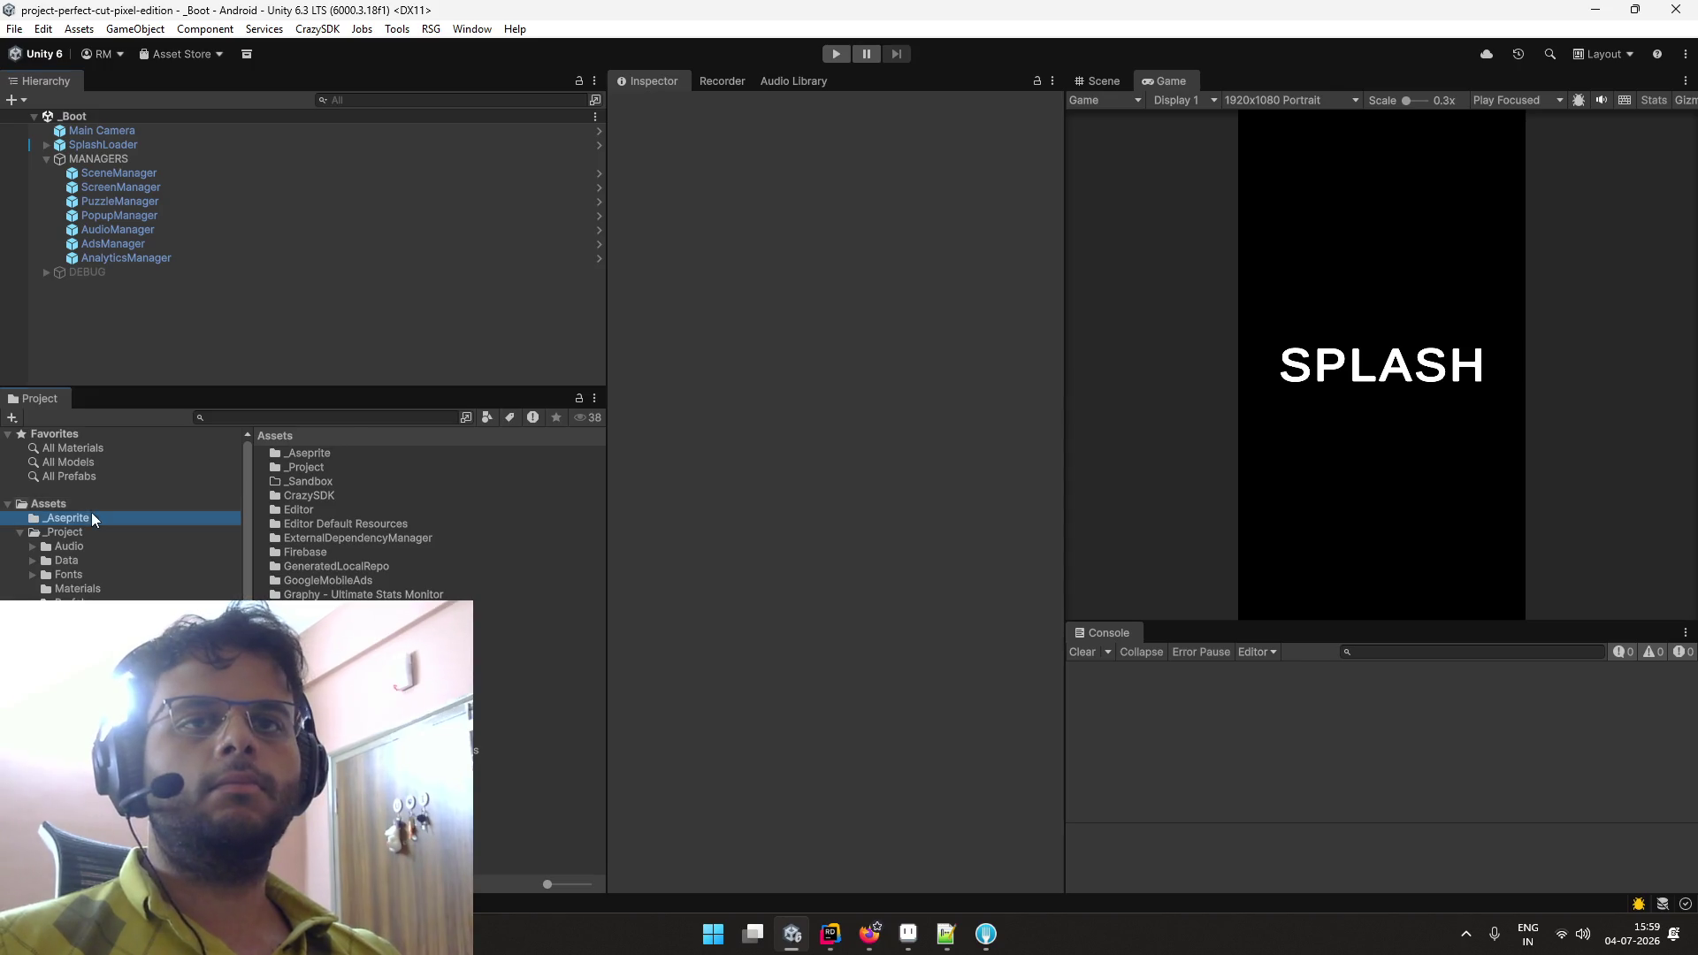
pyautogui.click(90, 534)
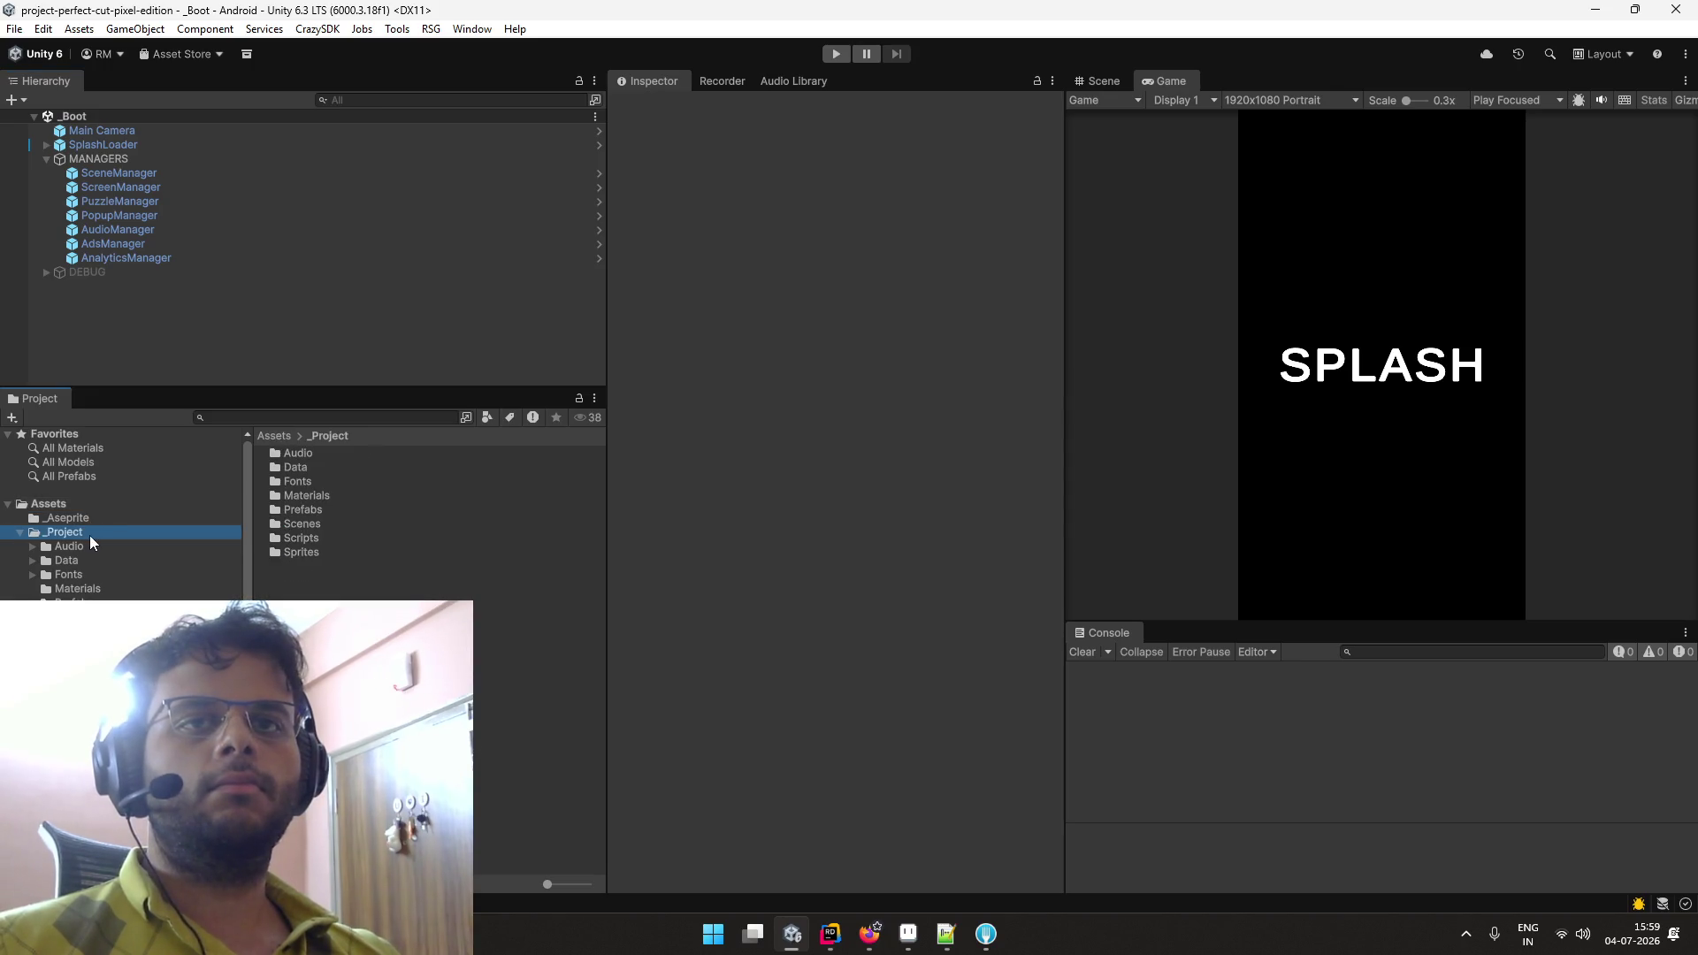
pyautogui.click(314, 553)
pyautogui.doubleClick(314, 553)
pyautogui.rightClick(376, 778)
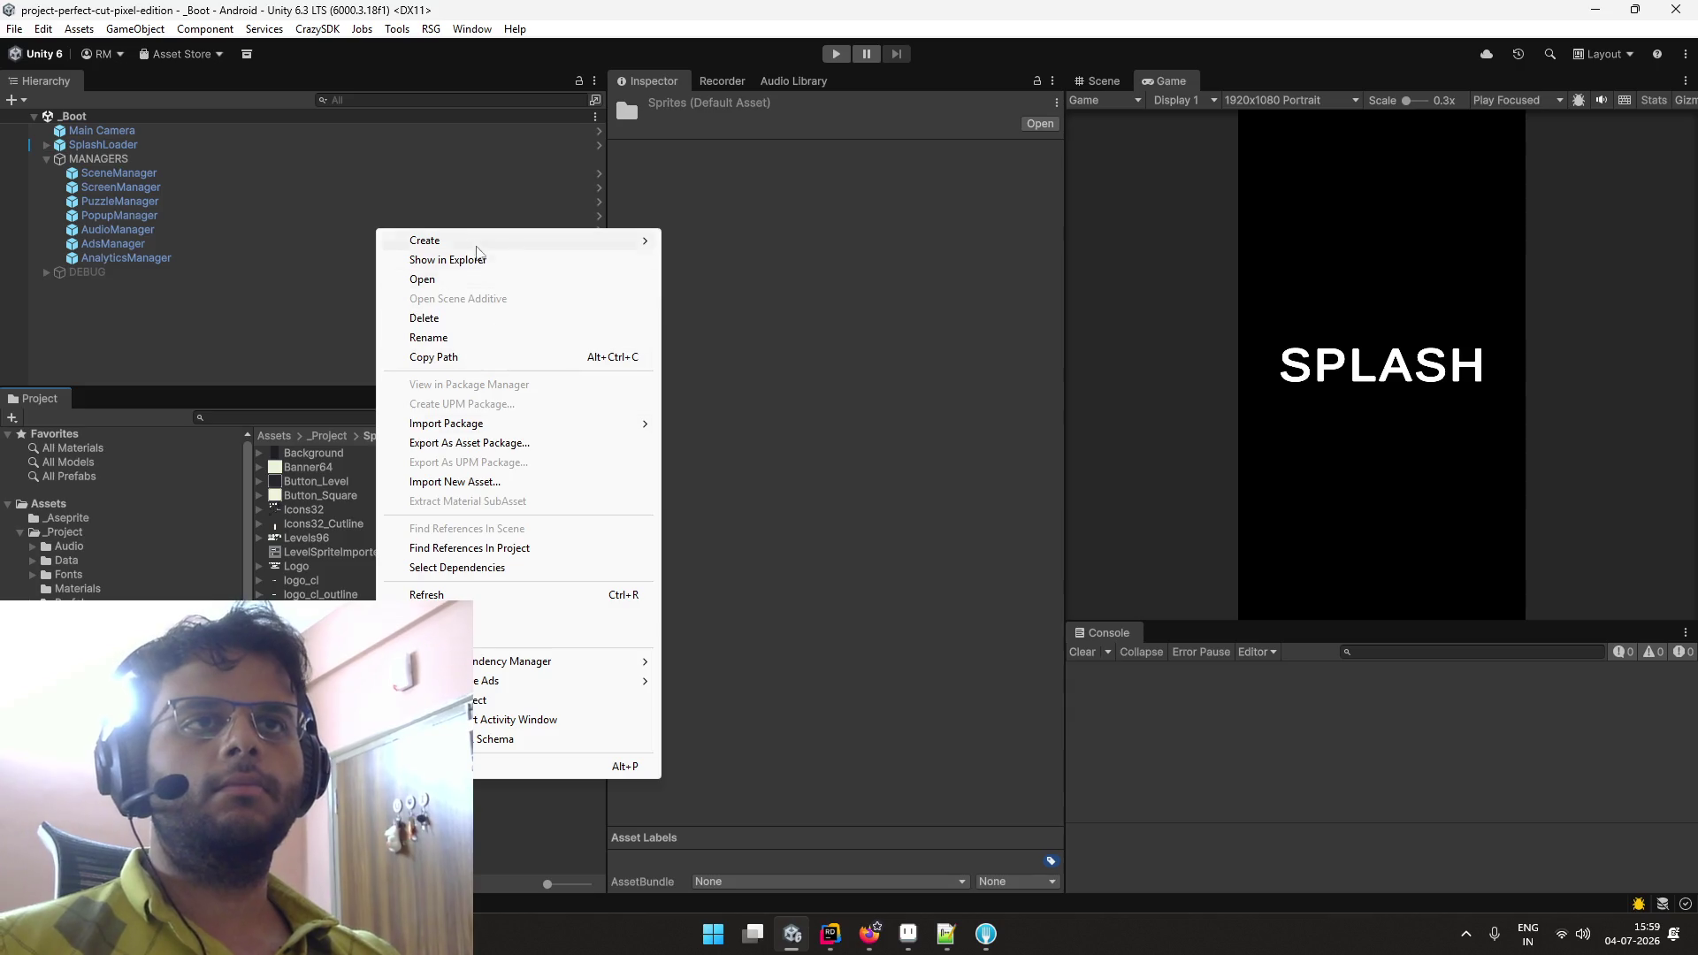
pyautogui.moveTo(610, 238)
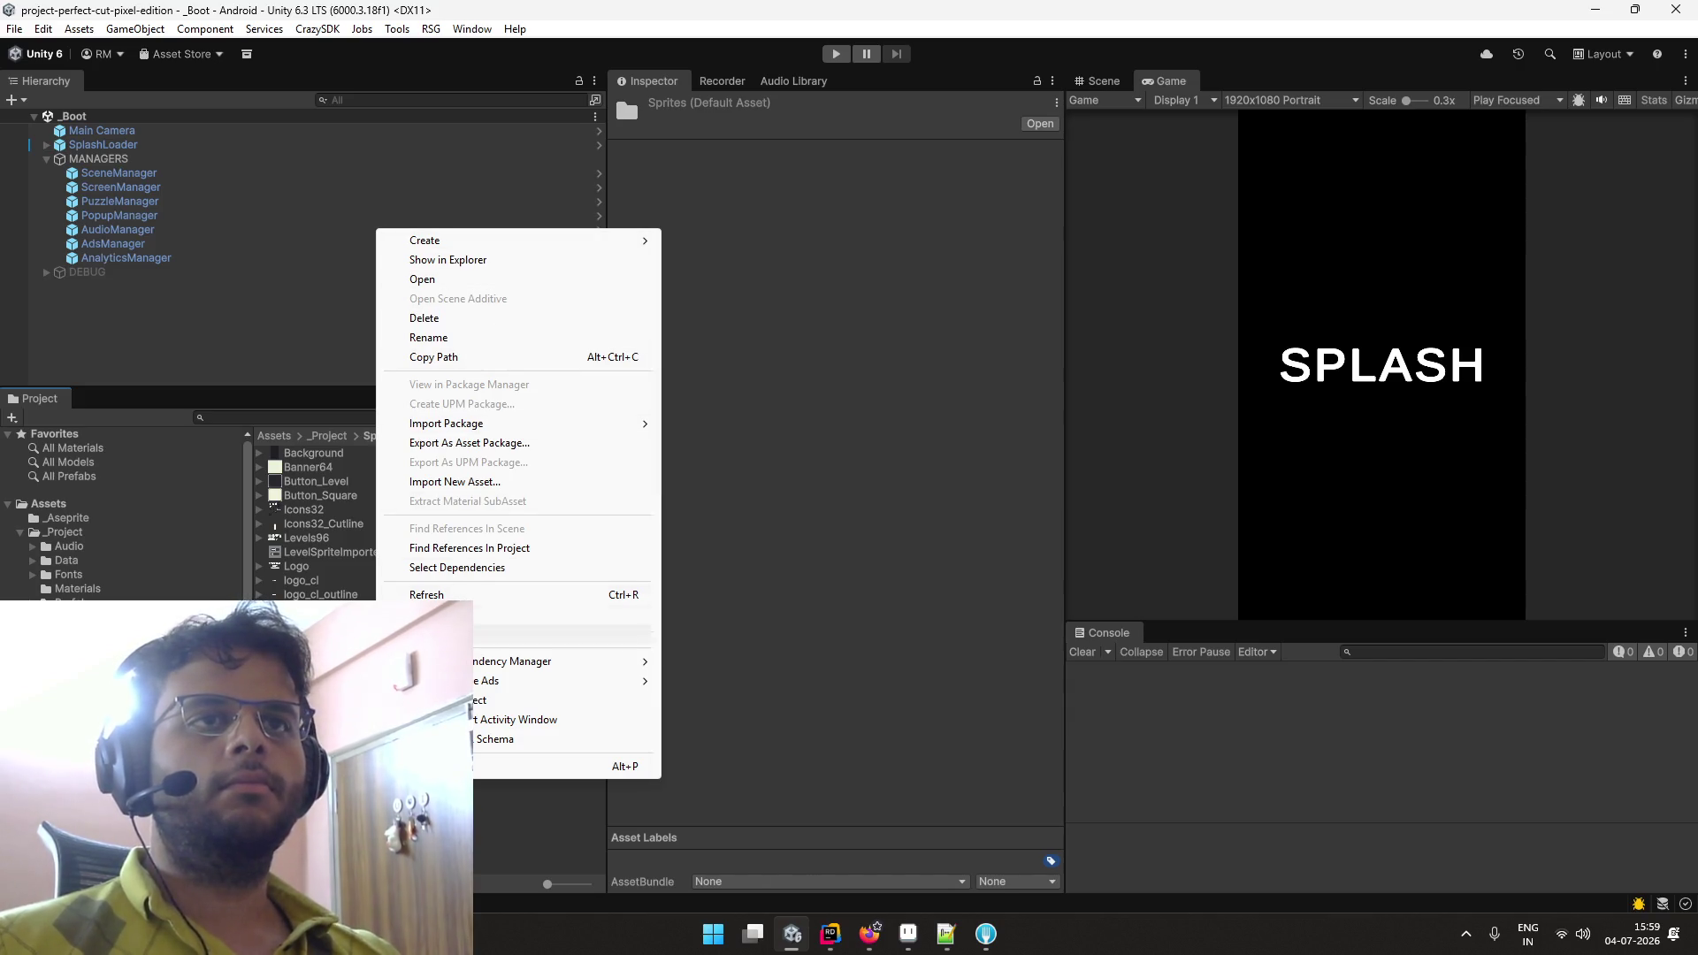
pyautogui.click(507, 259)
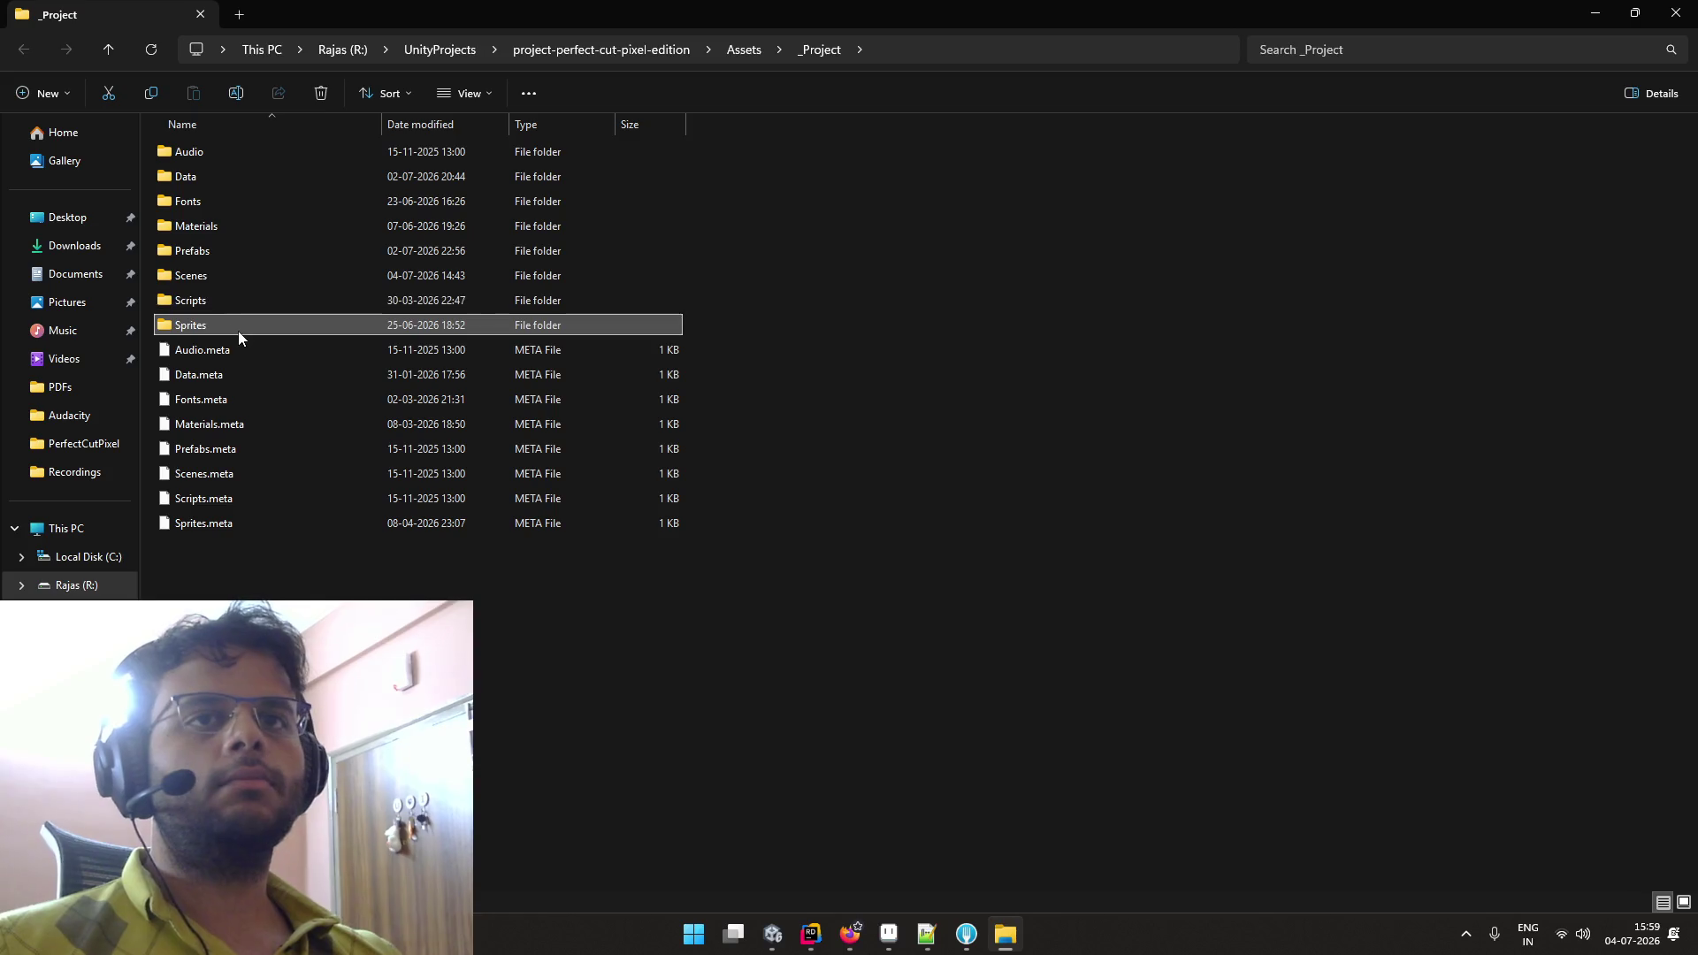
# Paste FullRiosheLogoLight.png from Downloads into the project's Sprites folder.
pyautogui.doubleClick(237, 327)
pyautogui.click(72, 246)
pyautogui.click(315, 177)
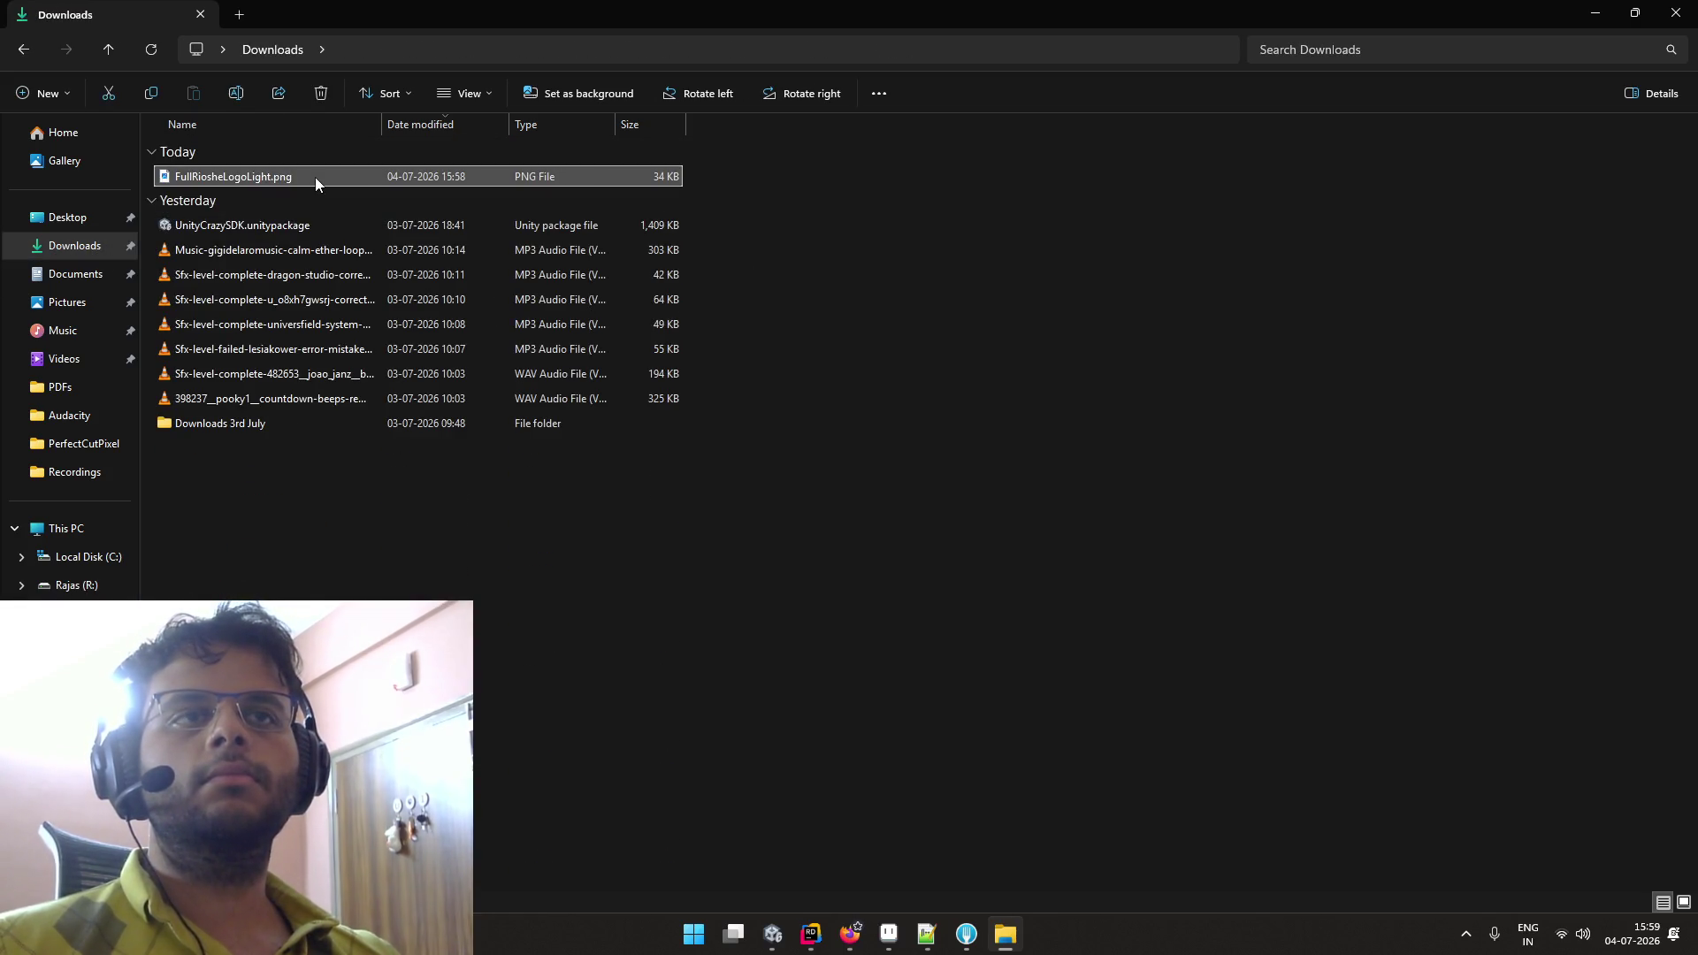
pyautogui.click(23, 50)
pyautogui.hotkey('ctrl', 'v')
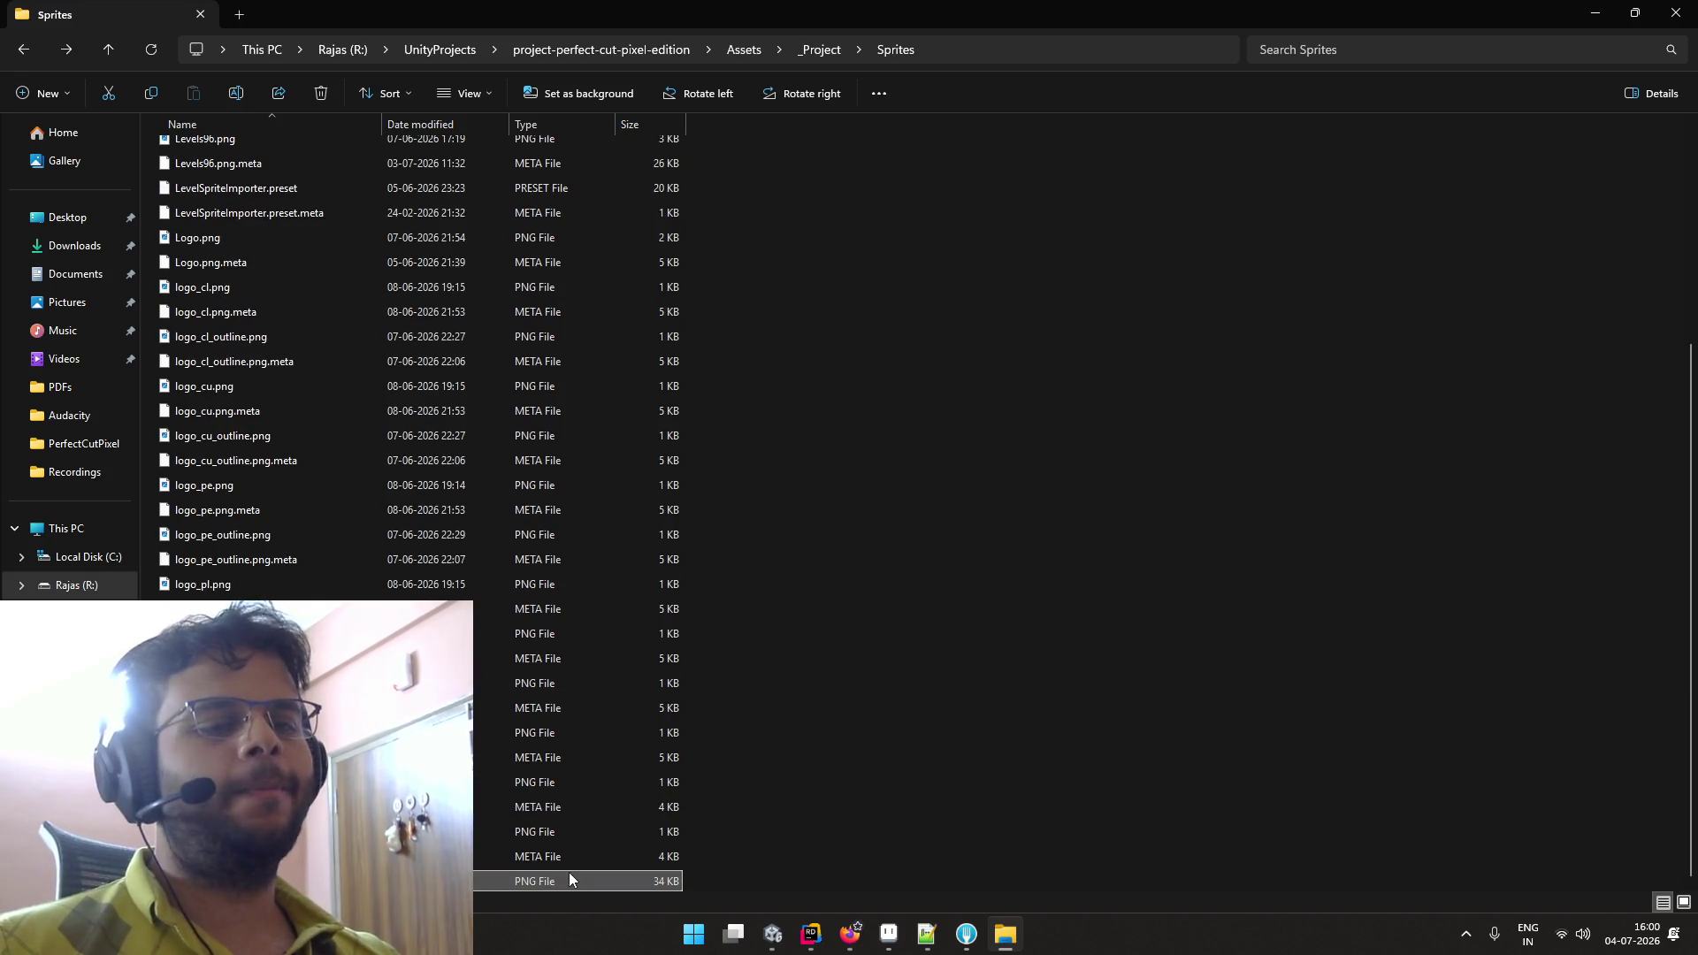
# Check the pasted logo in the Sprites listing and close the Explorer window.
pyautogui.scroll(4, 549, 686)
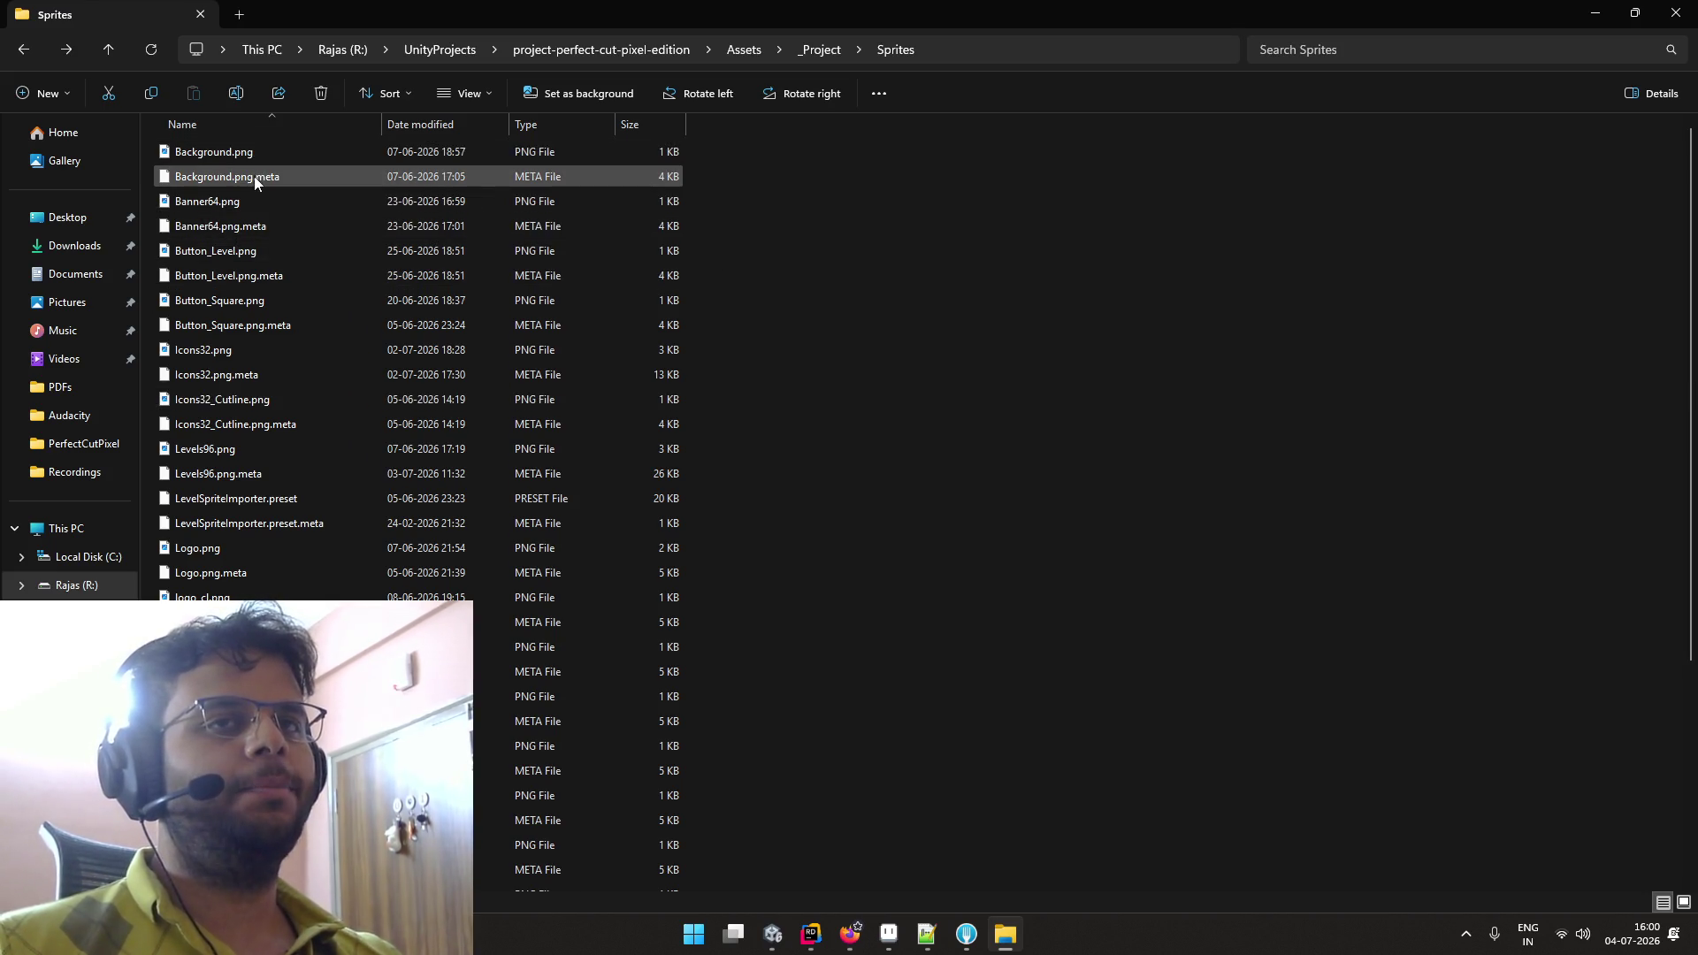
pyautogui.scroll(-4, 269, 437)
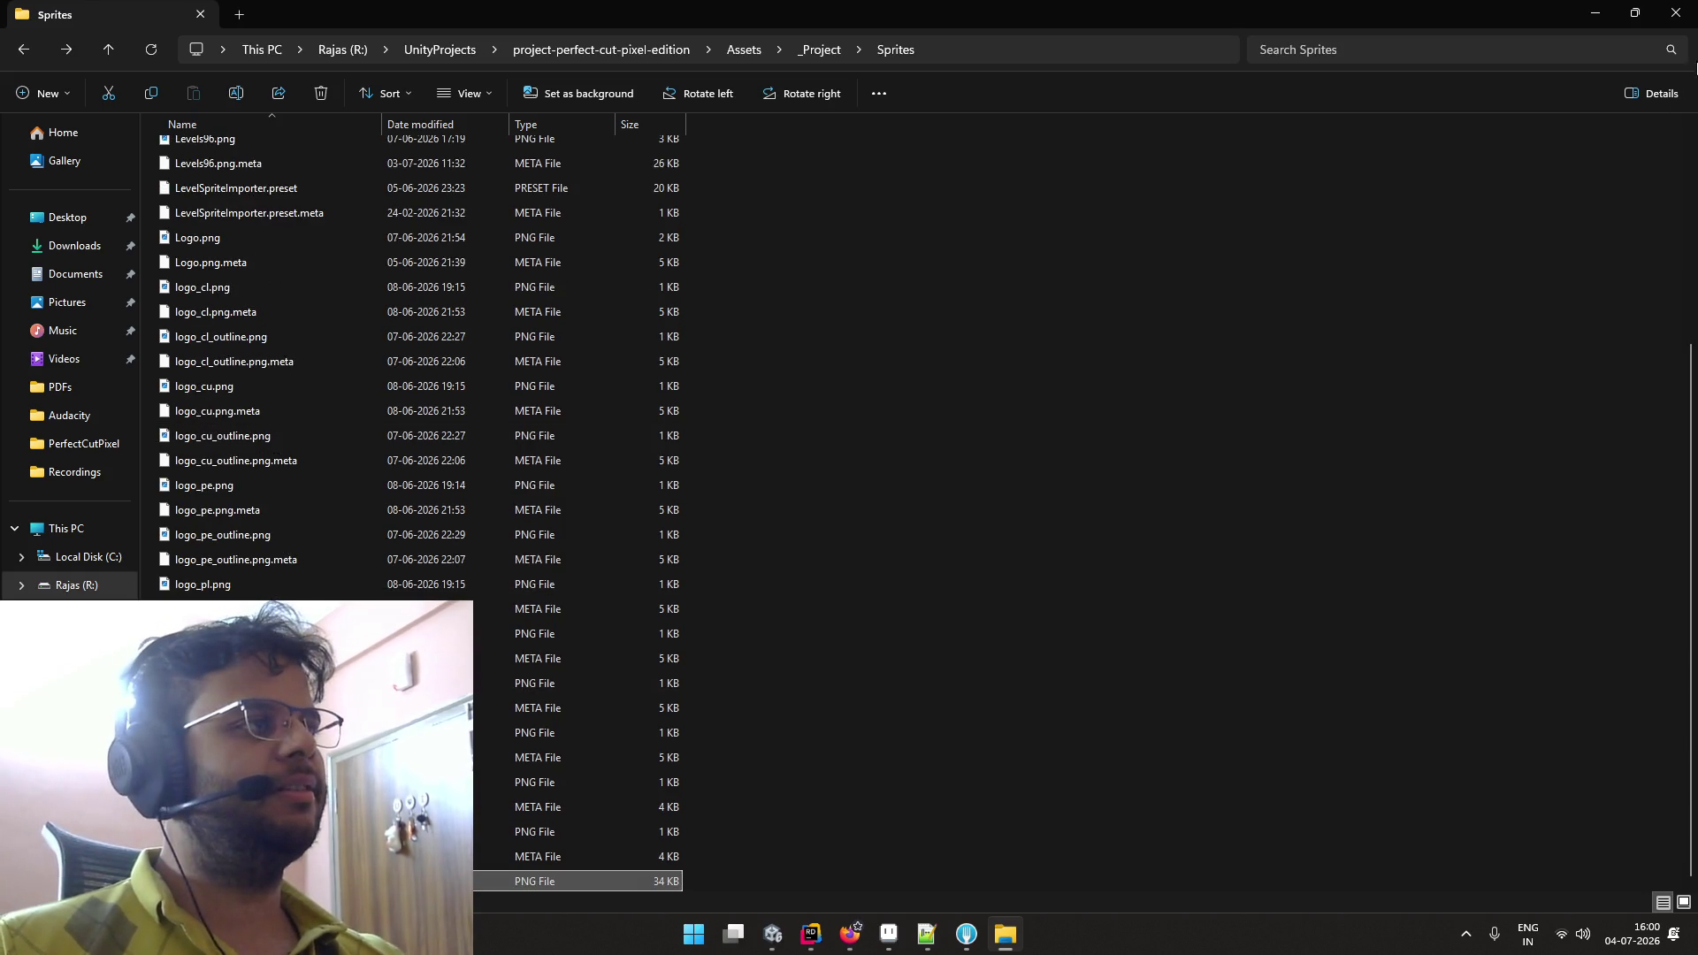
pyautogui.click(1677, 12)
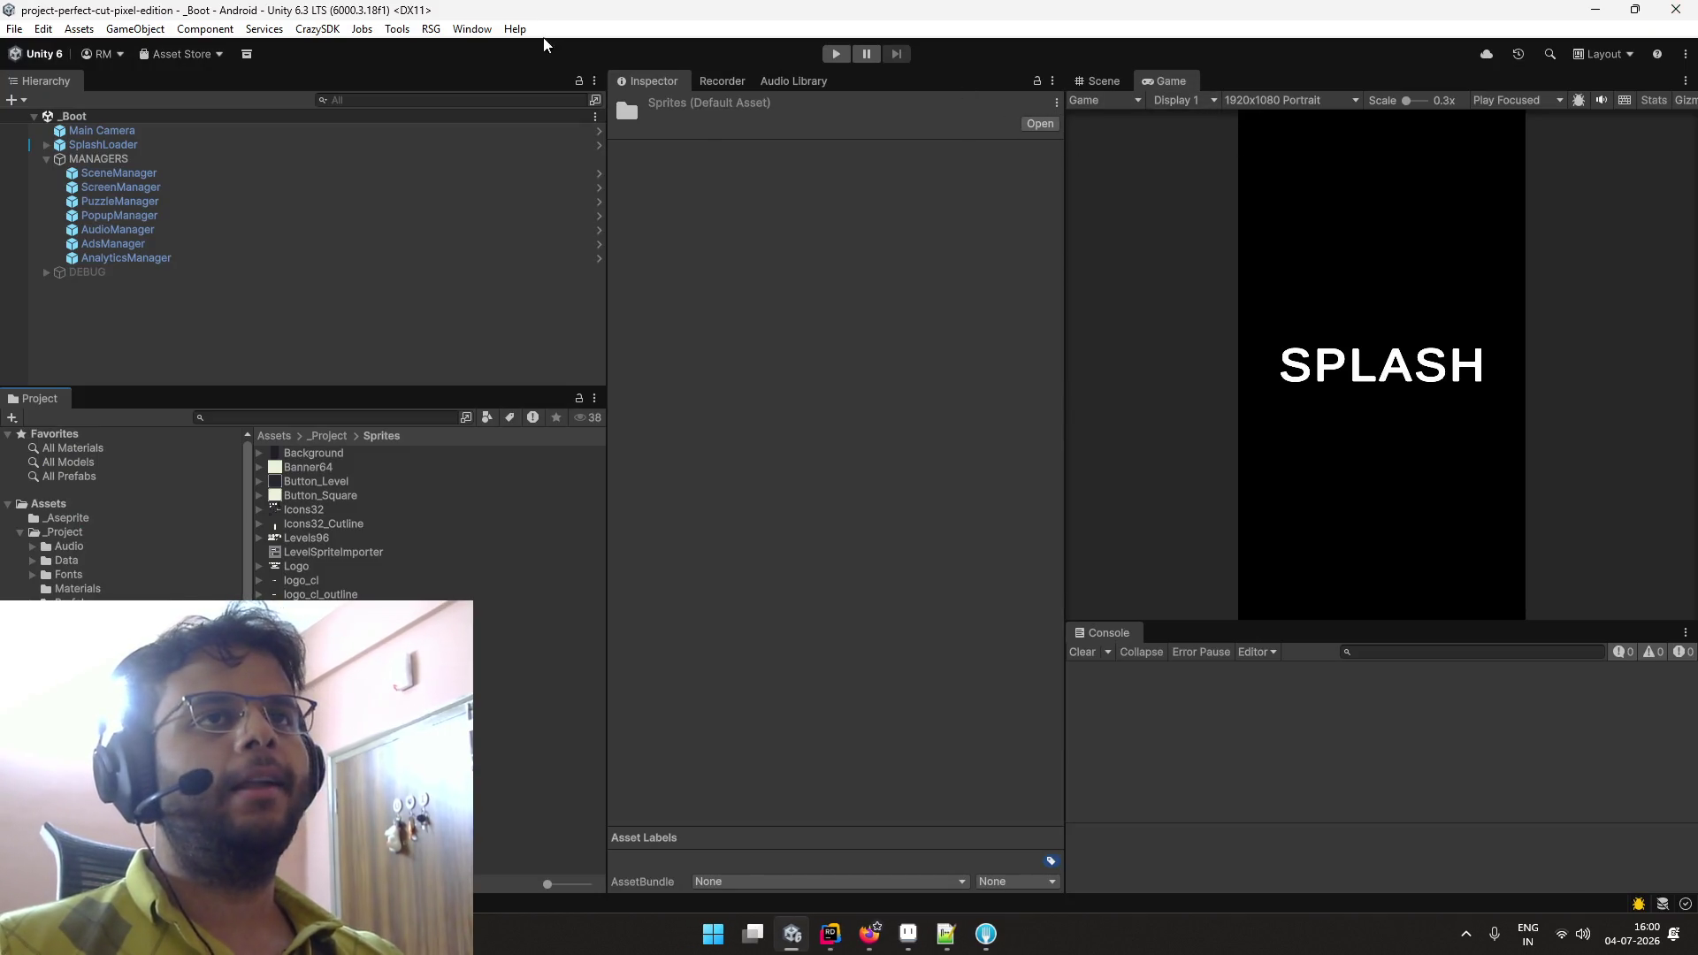
# Select the imported FullRiosheLogoLight texture in Sprites and switch off Generate Physics Shape.
pyautogui.click(472, 28)
pyautogui.click(295, 359)
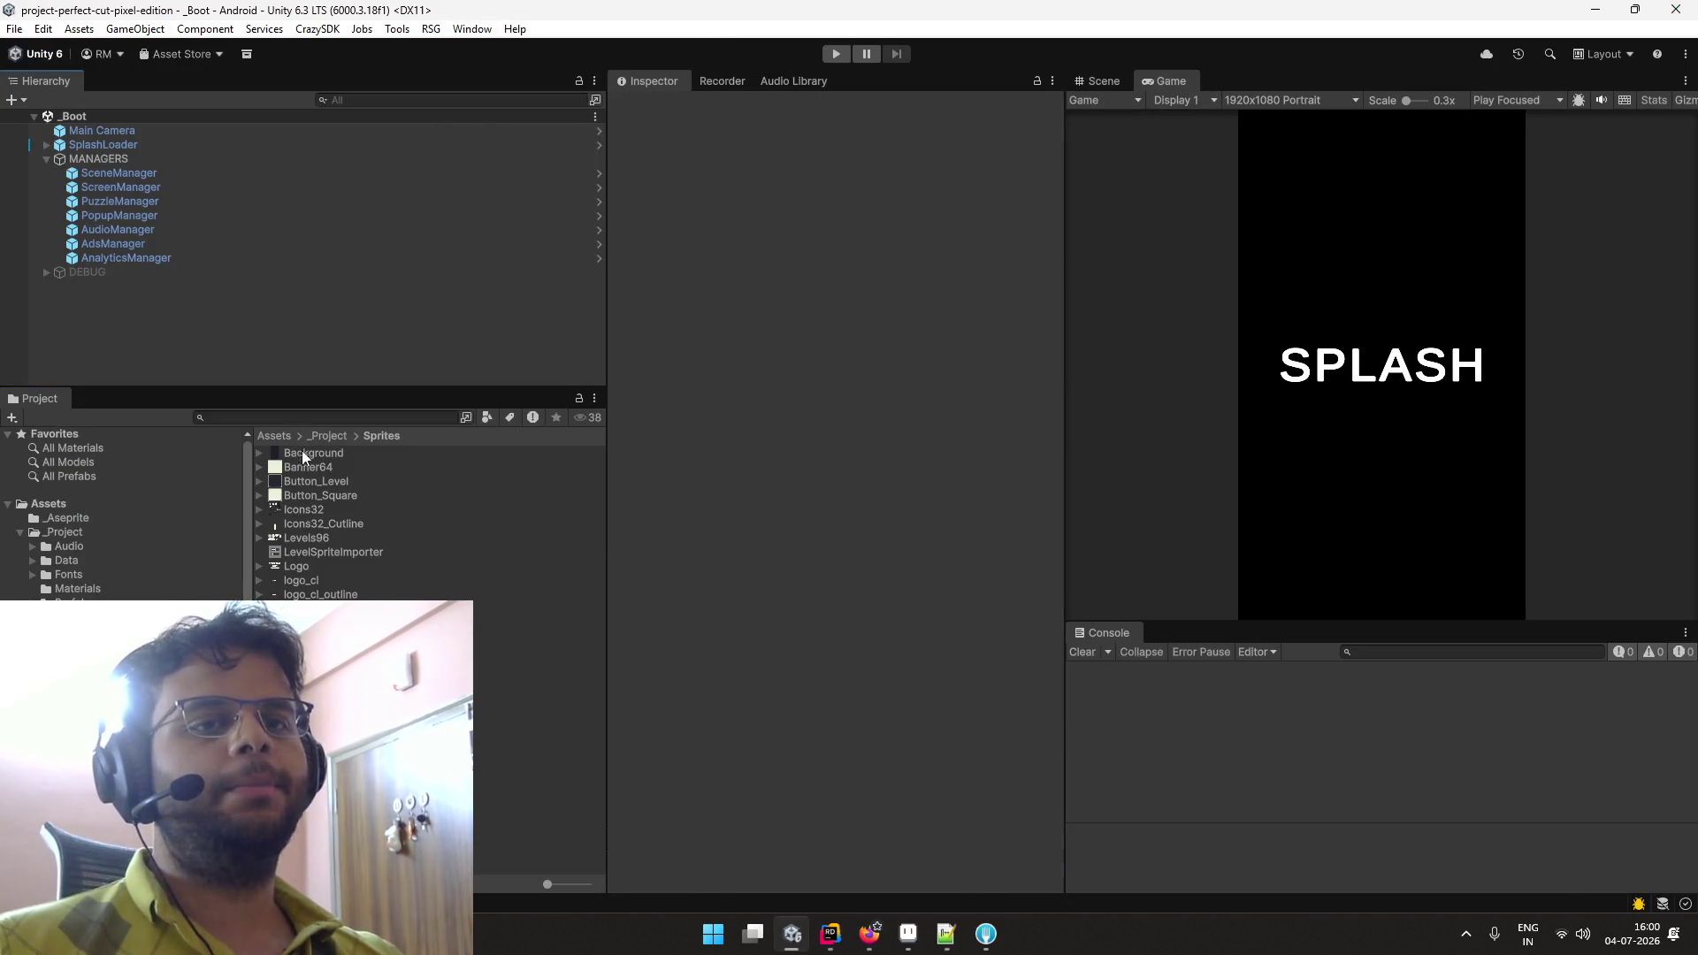
pyautogui.click(361, 512)
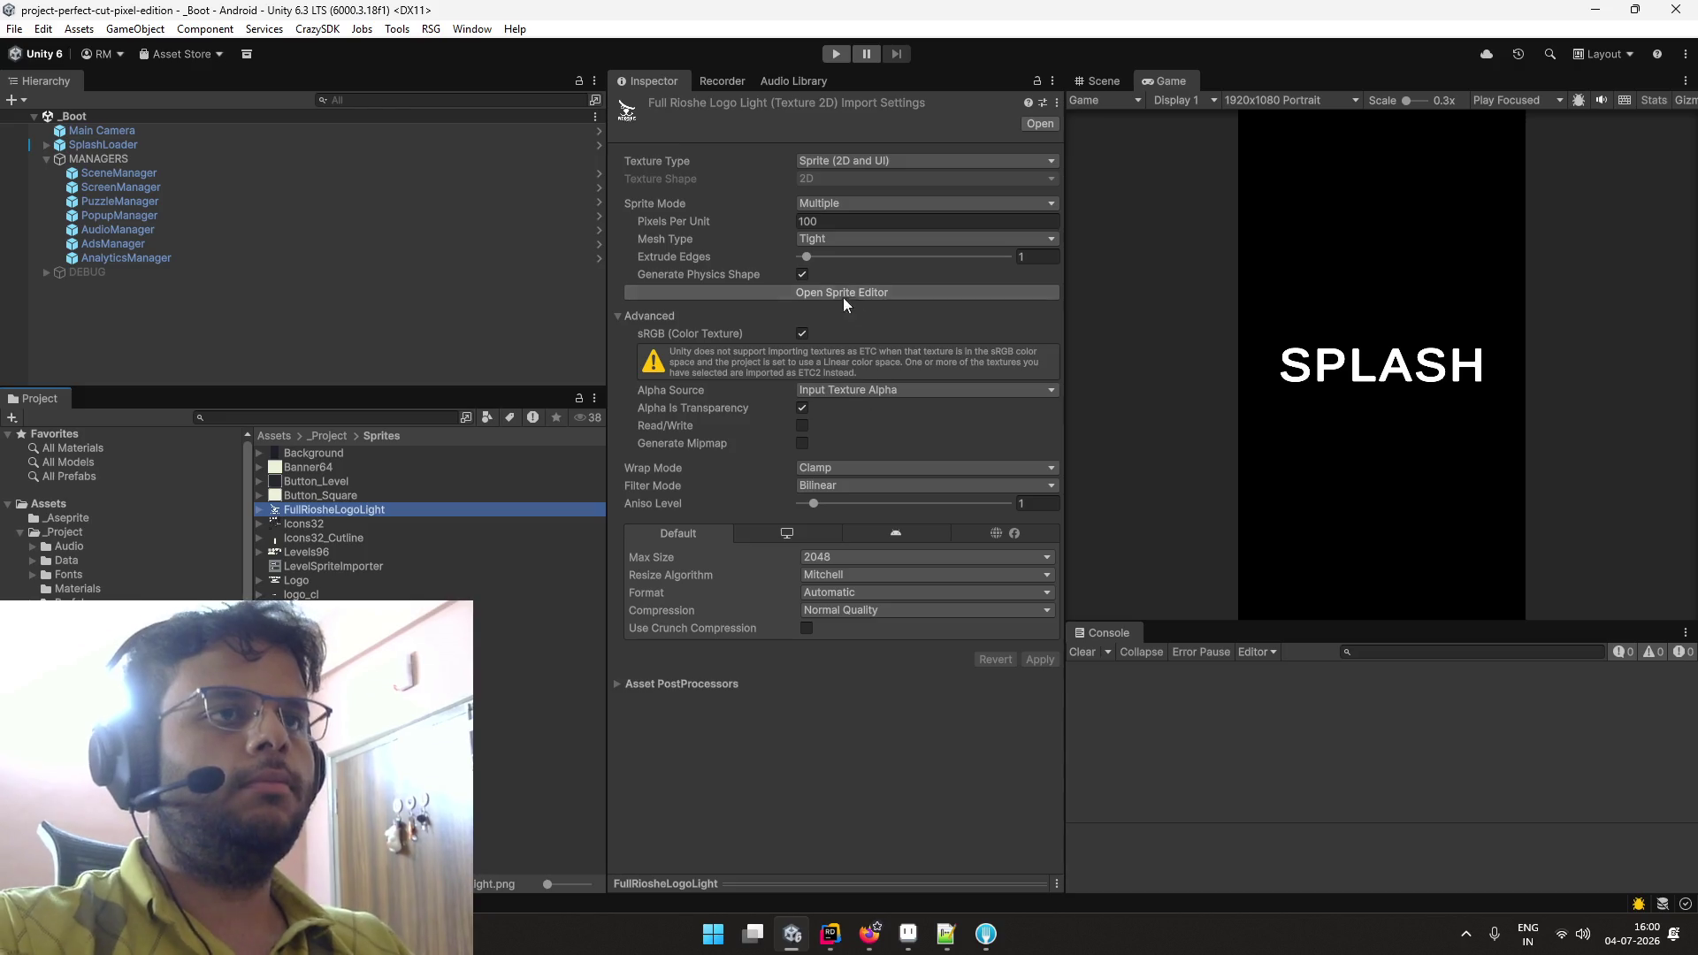
pyautogui.click(802, 274)
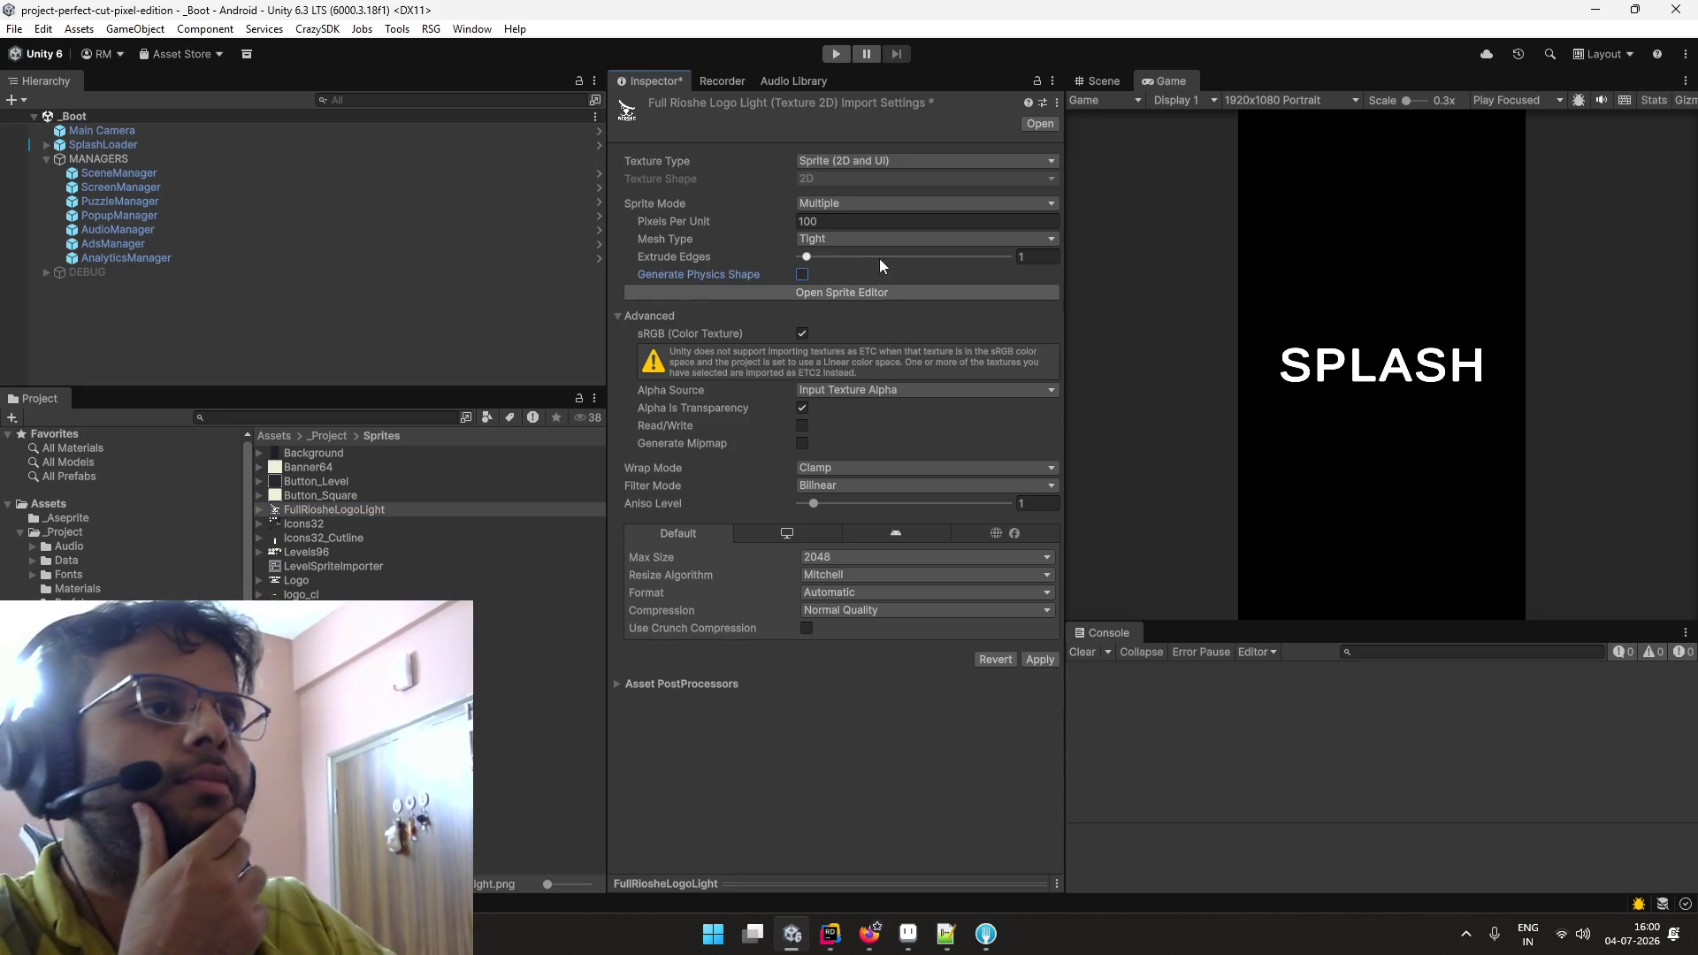
# Set Extrude Edges to 0 and Sprite Mode to Single for the logo texture.
pyautogui.hotkey('shift', 'Tab')
pyautogui.write('0')
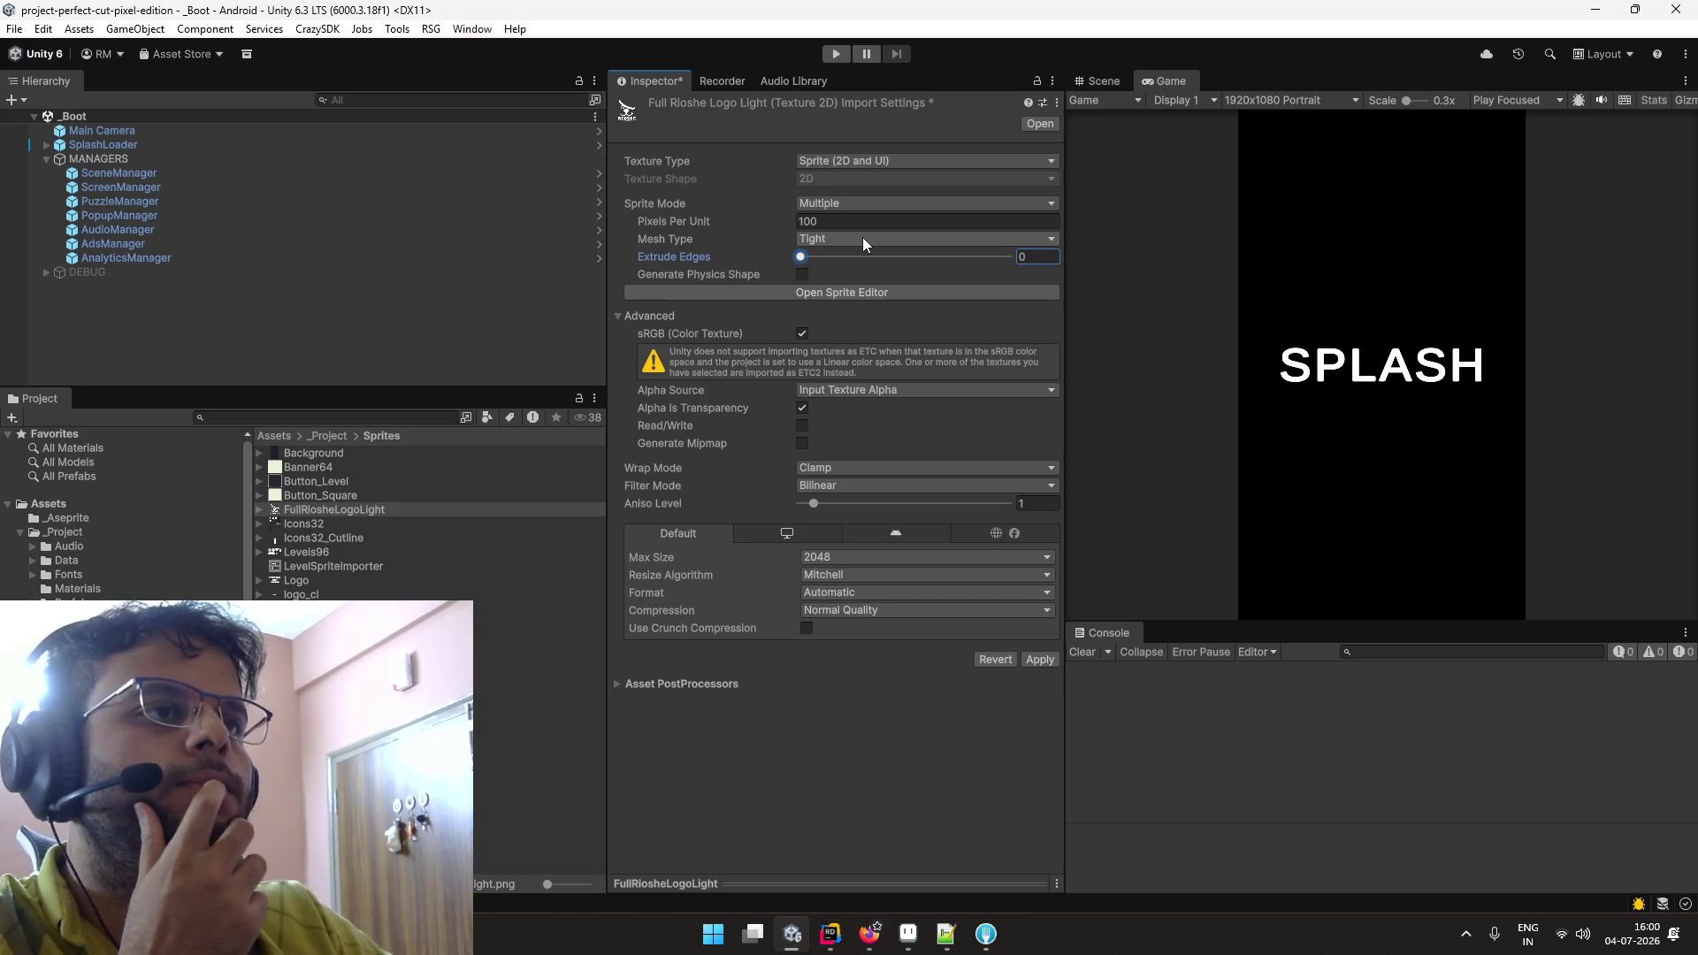
pyautogui.click(867, 209)
pyautogui.click(876, 224)
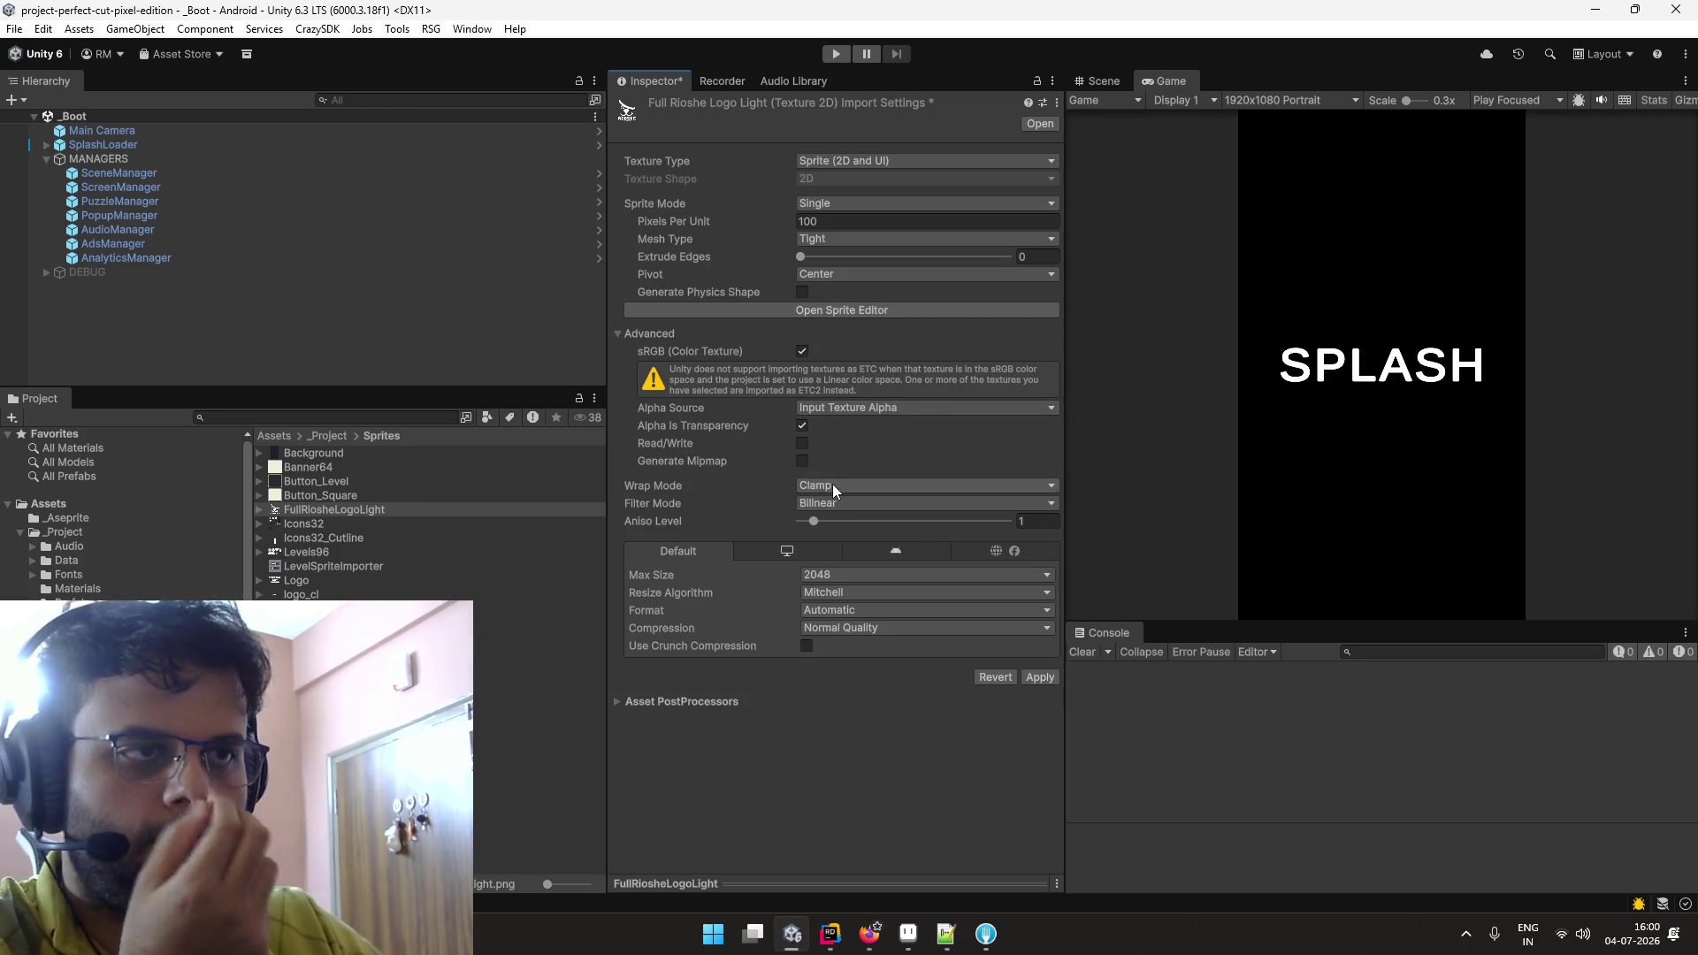
# Set compression to Low Quality with crunch compression at 80, then apply.
pyautogui.click(819, 503)
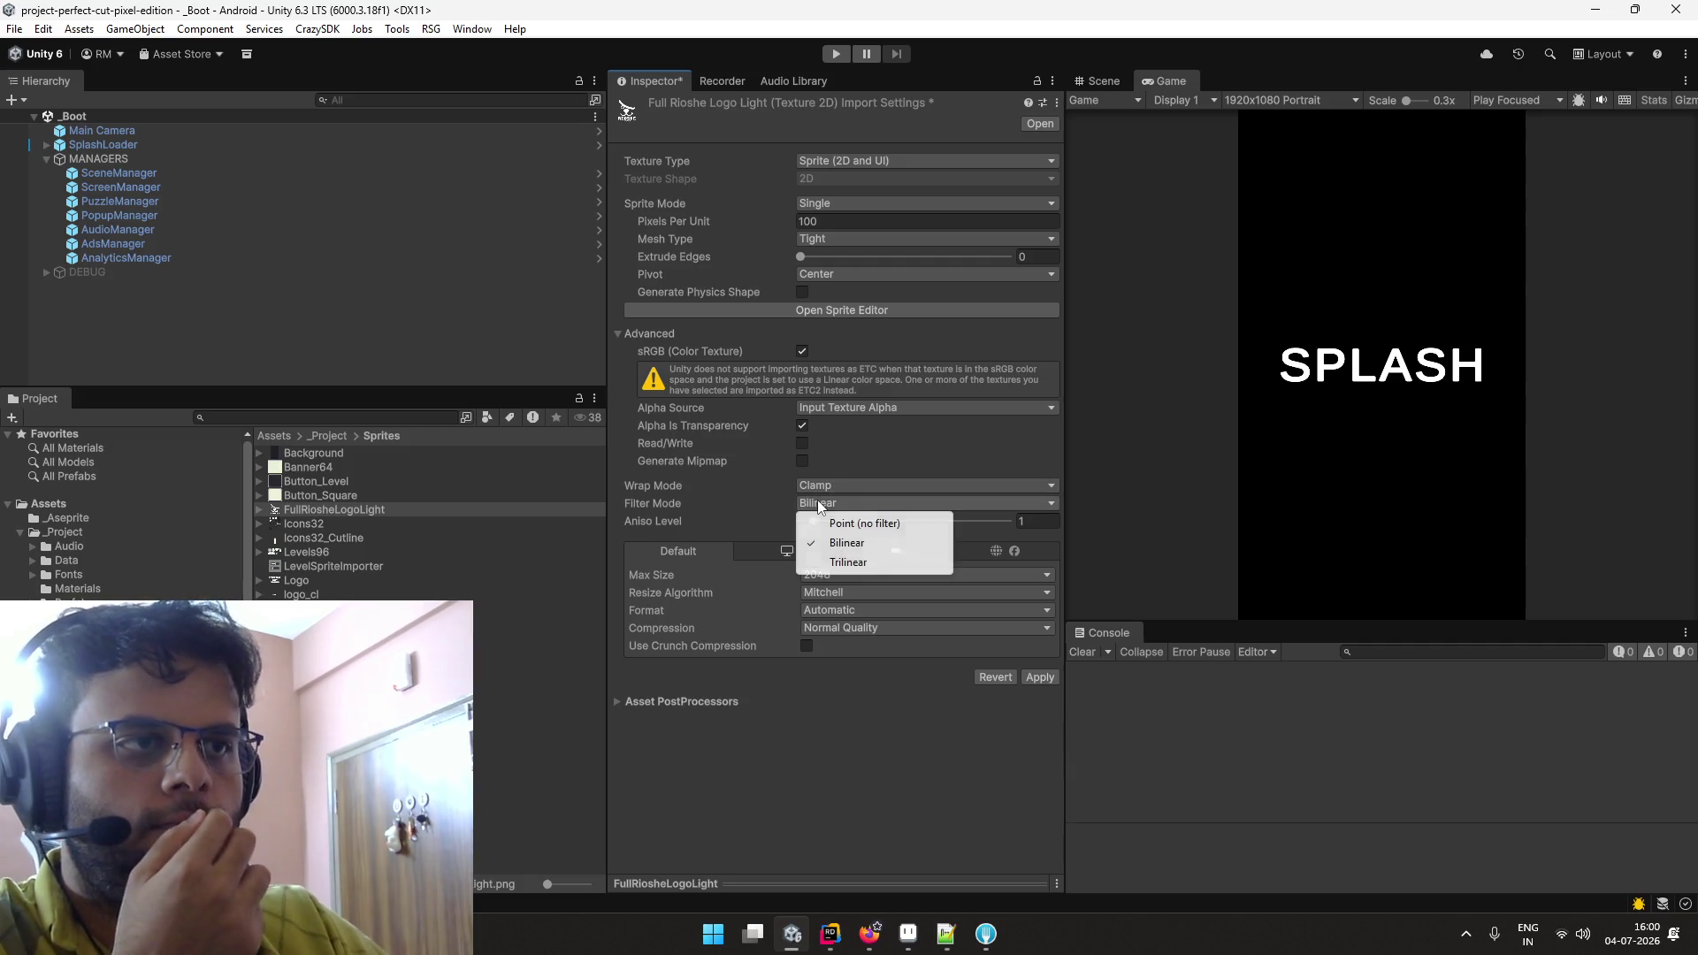
pyautogui.click(854, 703)
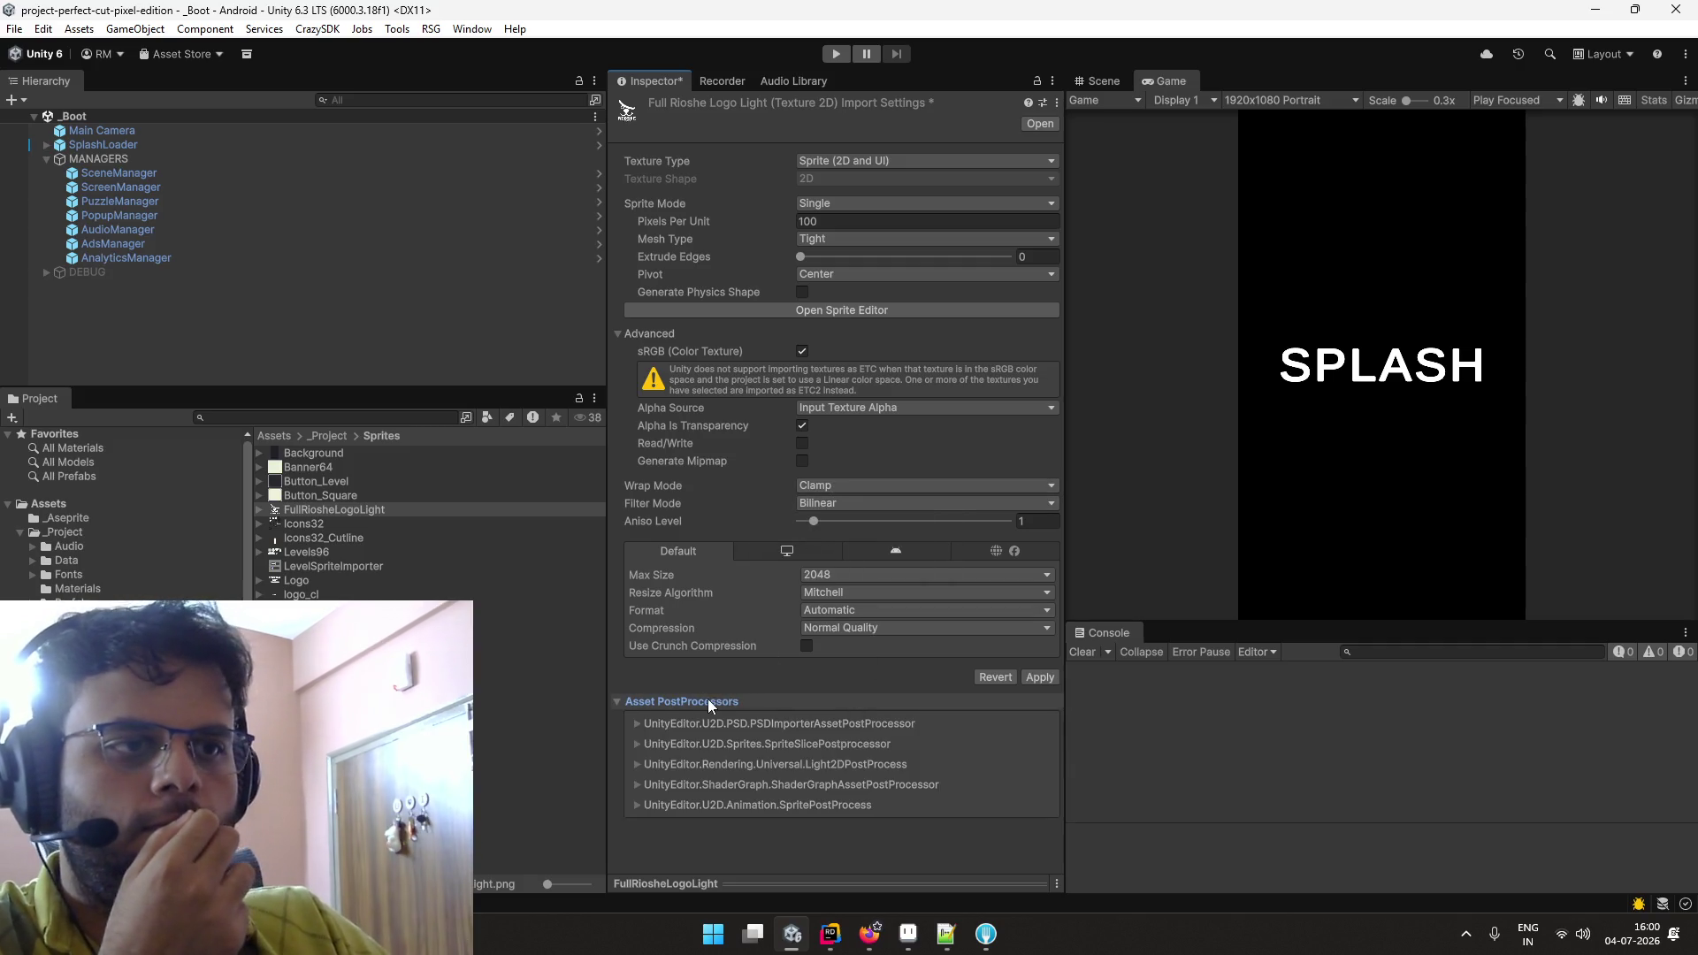
pyautogui.click(707, 700)
pyautogui.click(877, 626)
pyautogui.click(886, 708)
pyautogui.click(849, 629)
pyautogui.click(863, 668)
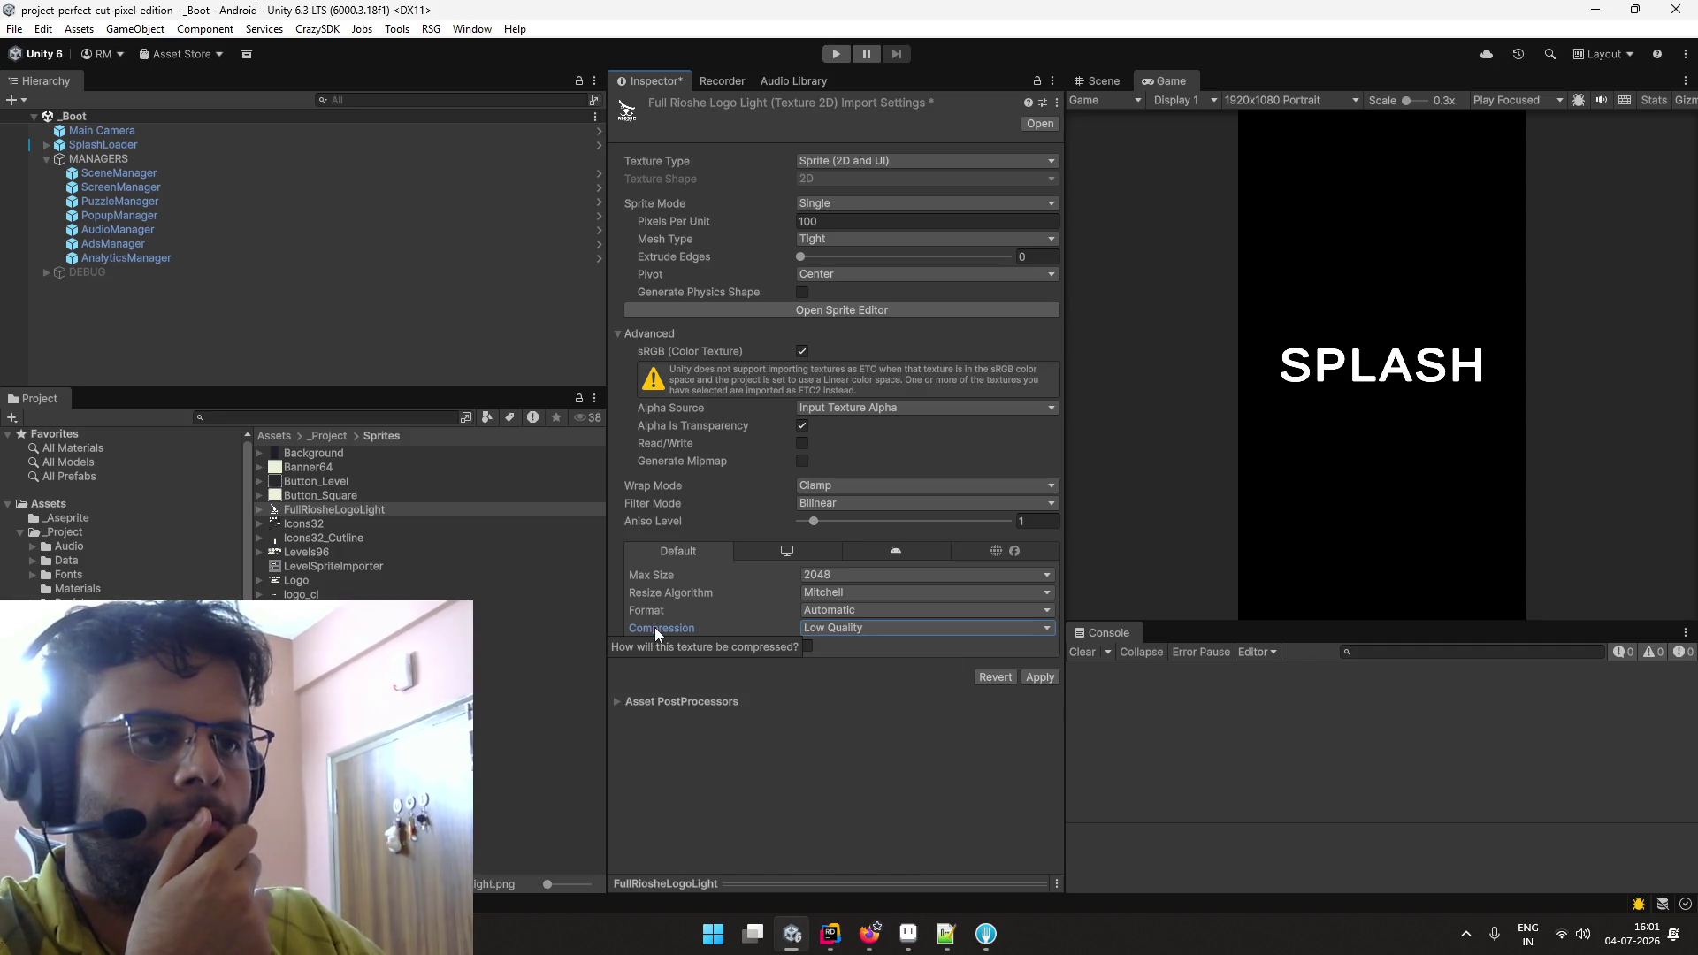
pyautogui.click(818, 626)
pyautogui.click(837, 628)
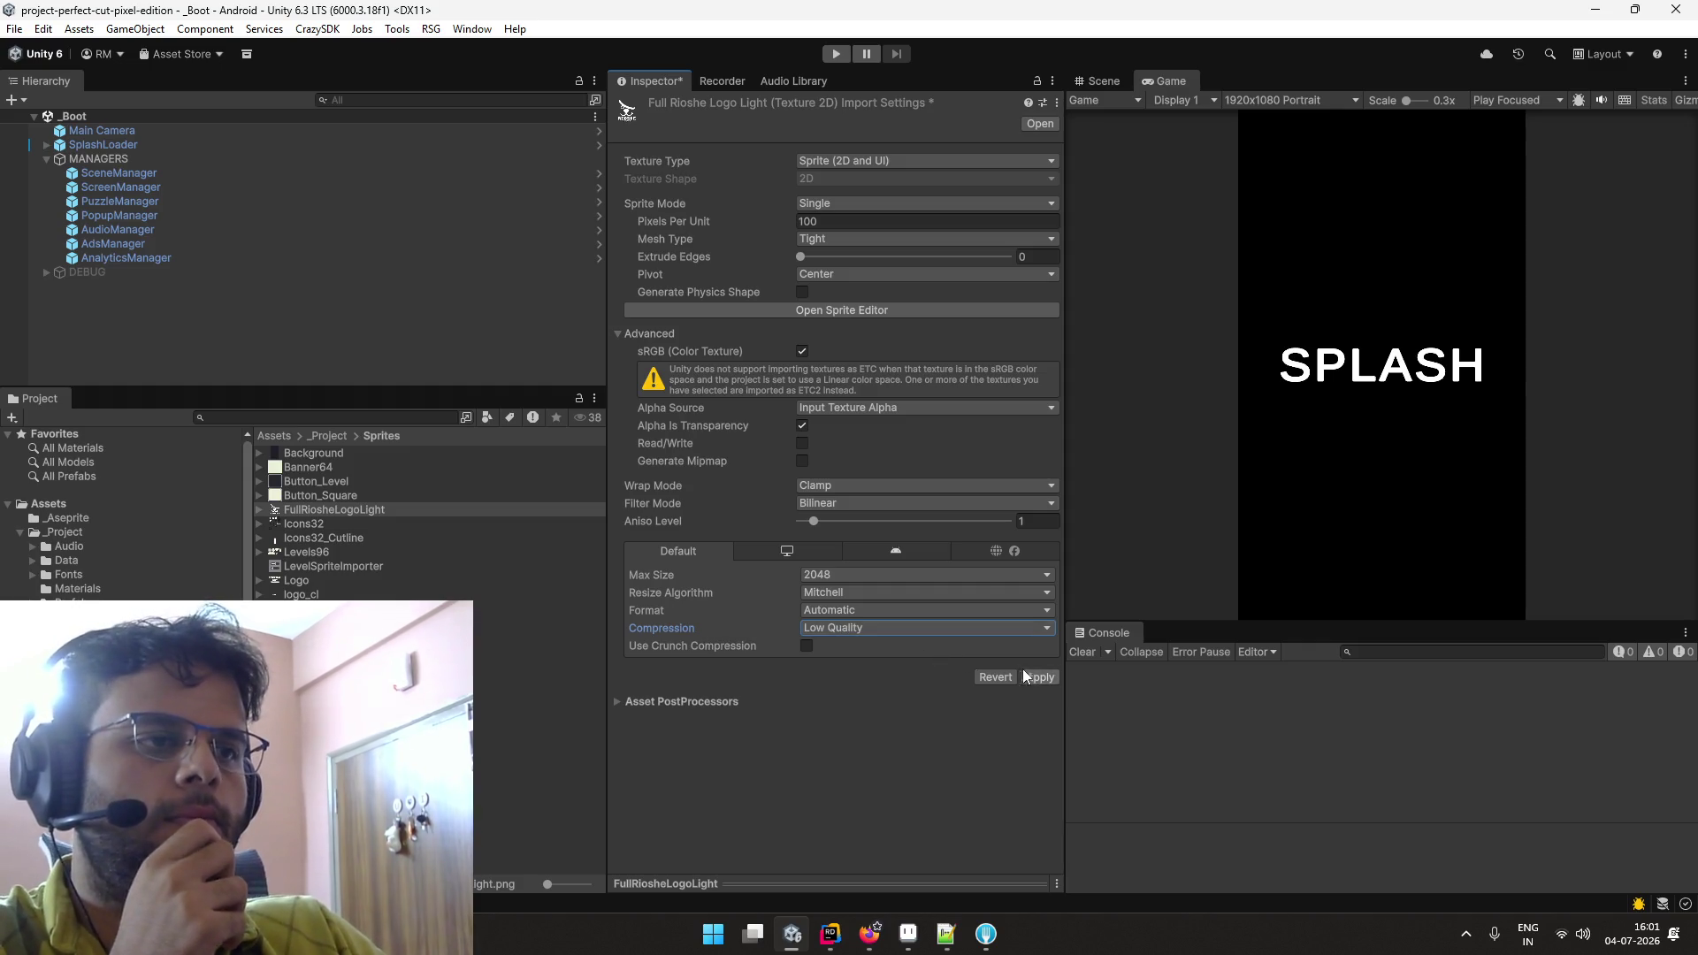
pyautogui.click(807, 646)
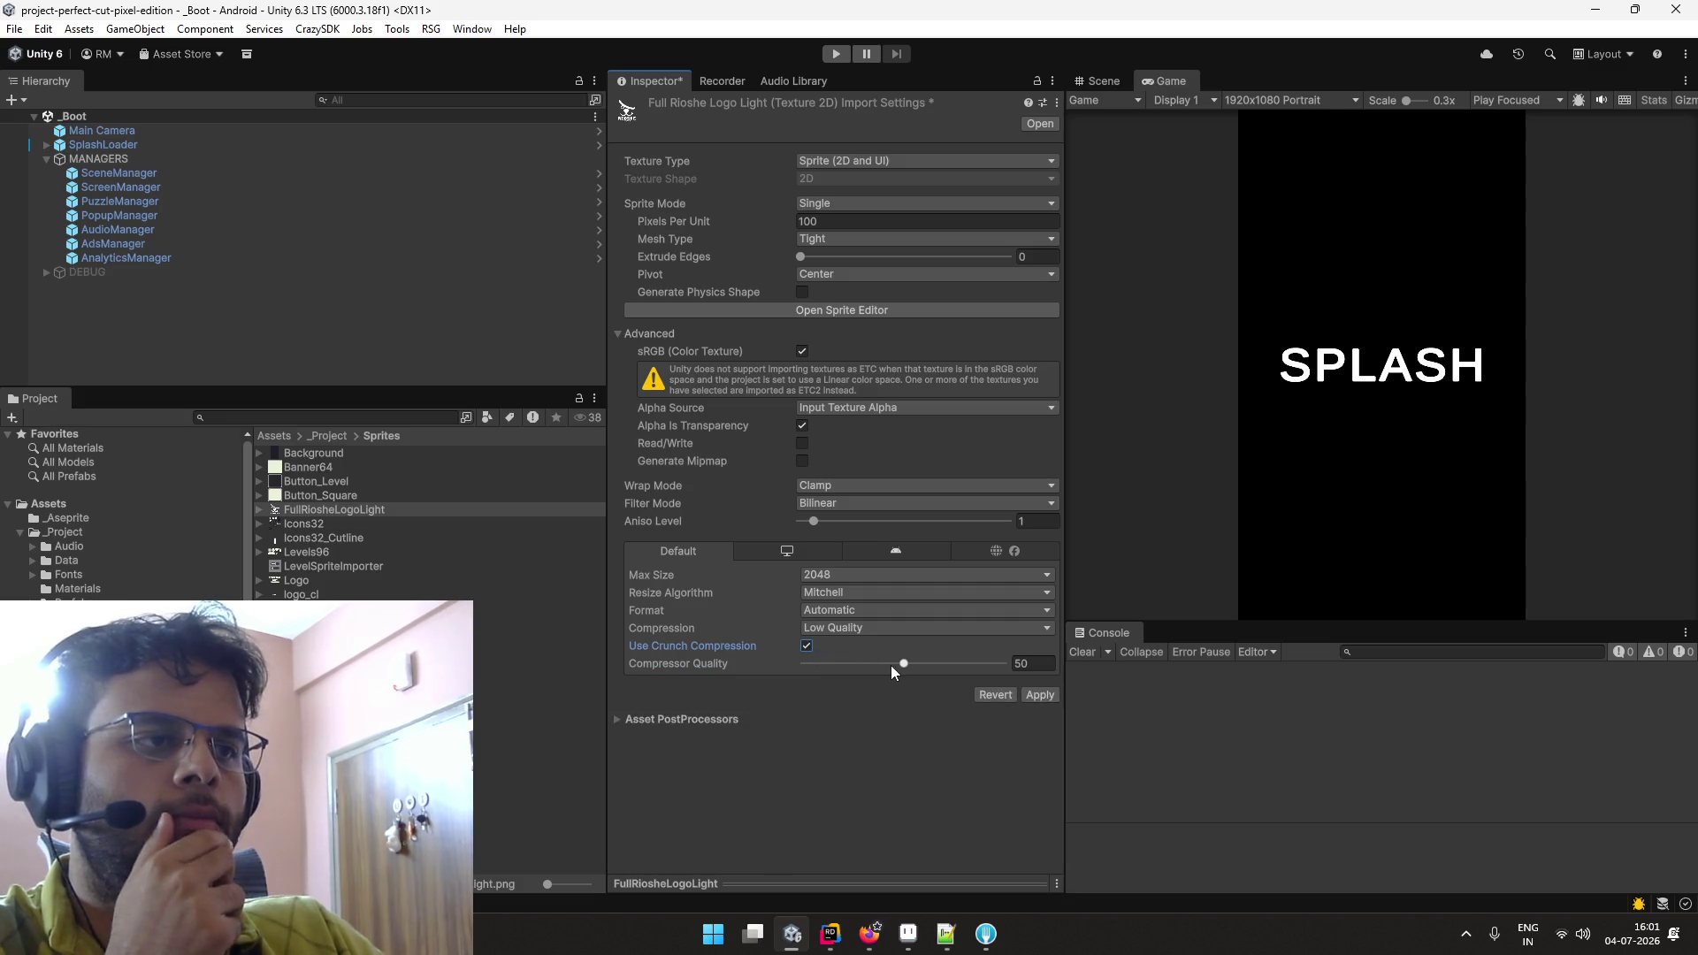
pyautogui.moveTo(904, 664); pyautogui.dragTo(964, 664)
pyautogui.click(1040, 695)
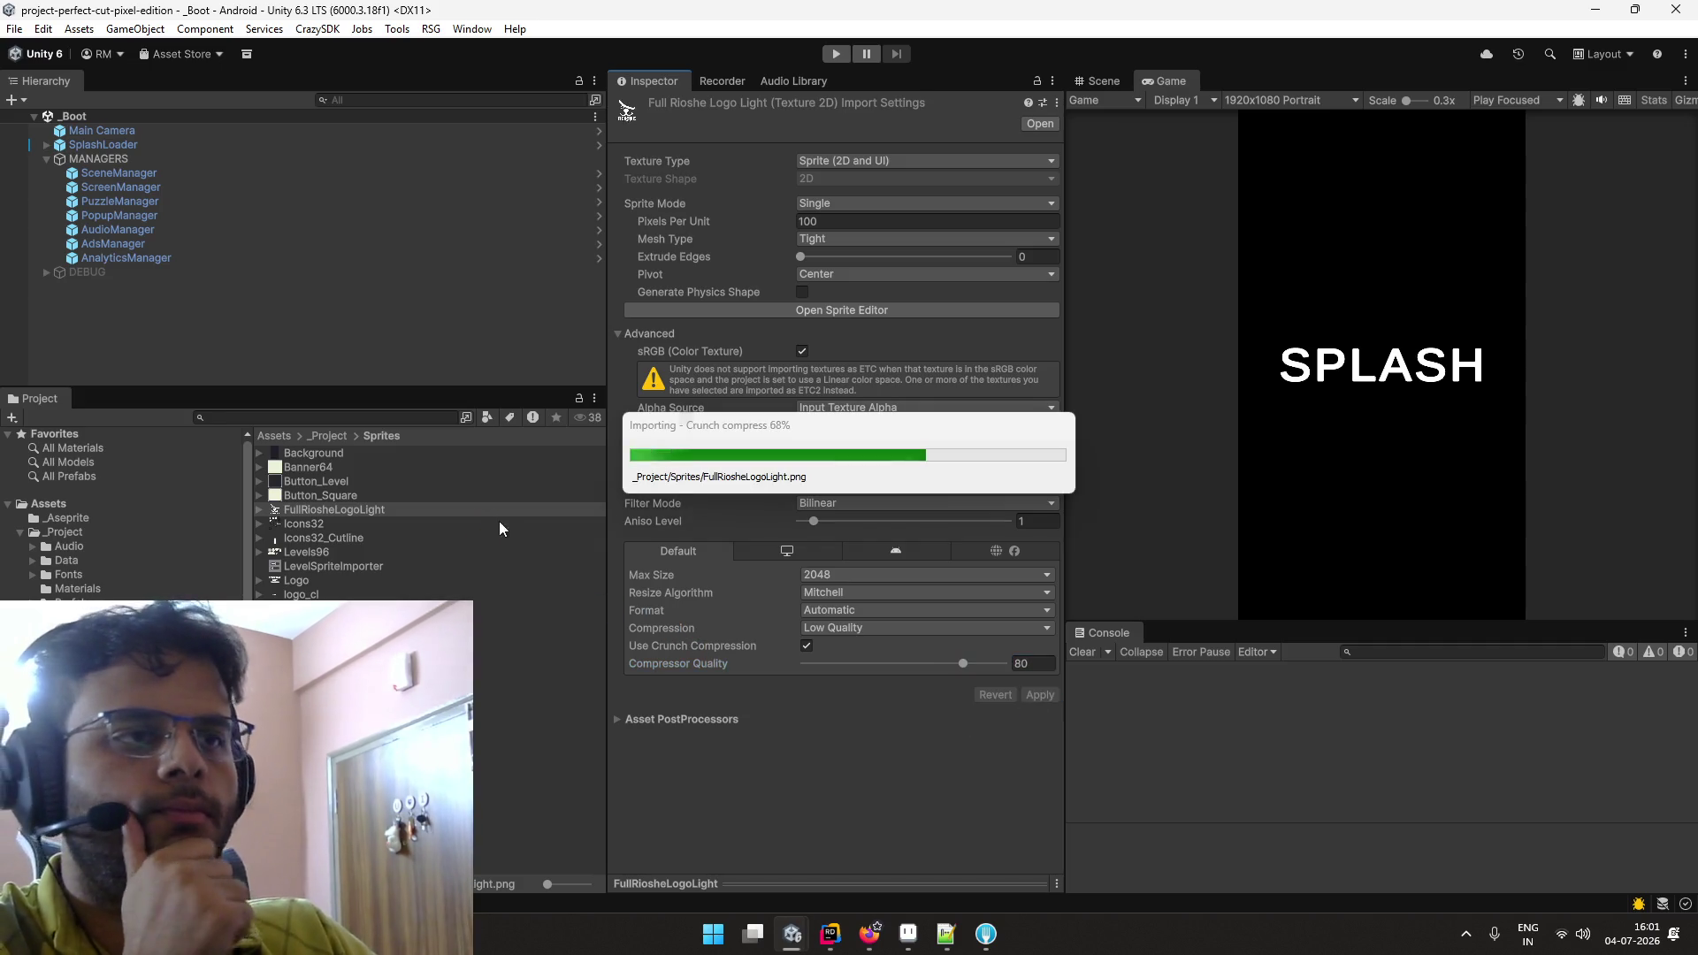
# Limit the logo texture's Max Size to 256 and apply, then switch to the OBS desktop.
pyautogui.click(333, 510)
pyautogui.moveTo(734, 884)
pyautogui.mouseDown()
pyautogui.moveTo(730, 536)
pyautogui.moveTo(727, 699)
pyautogui.mouseUp()
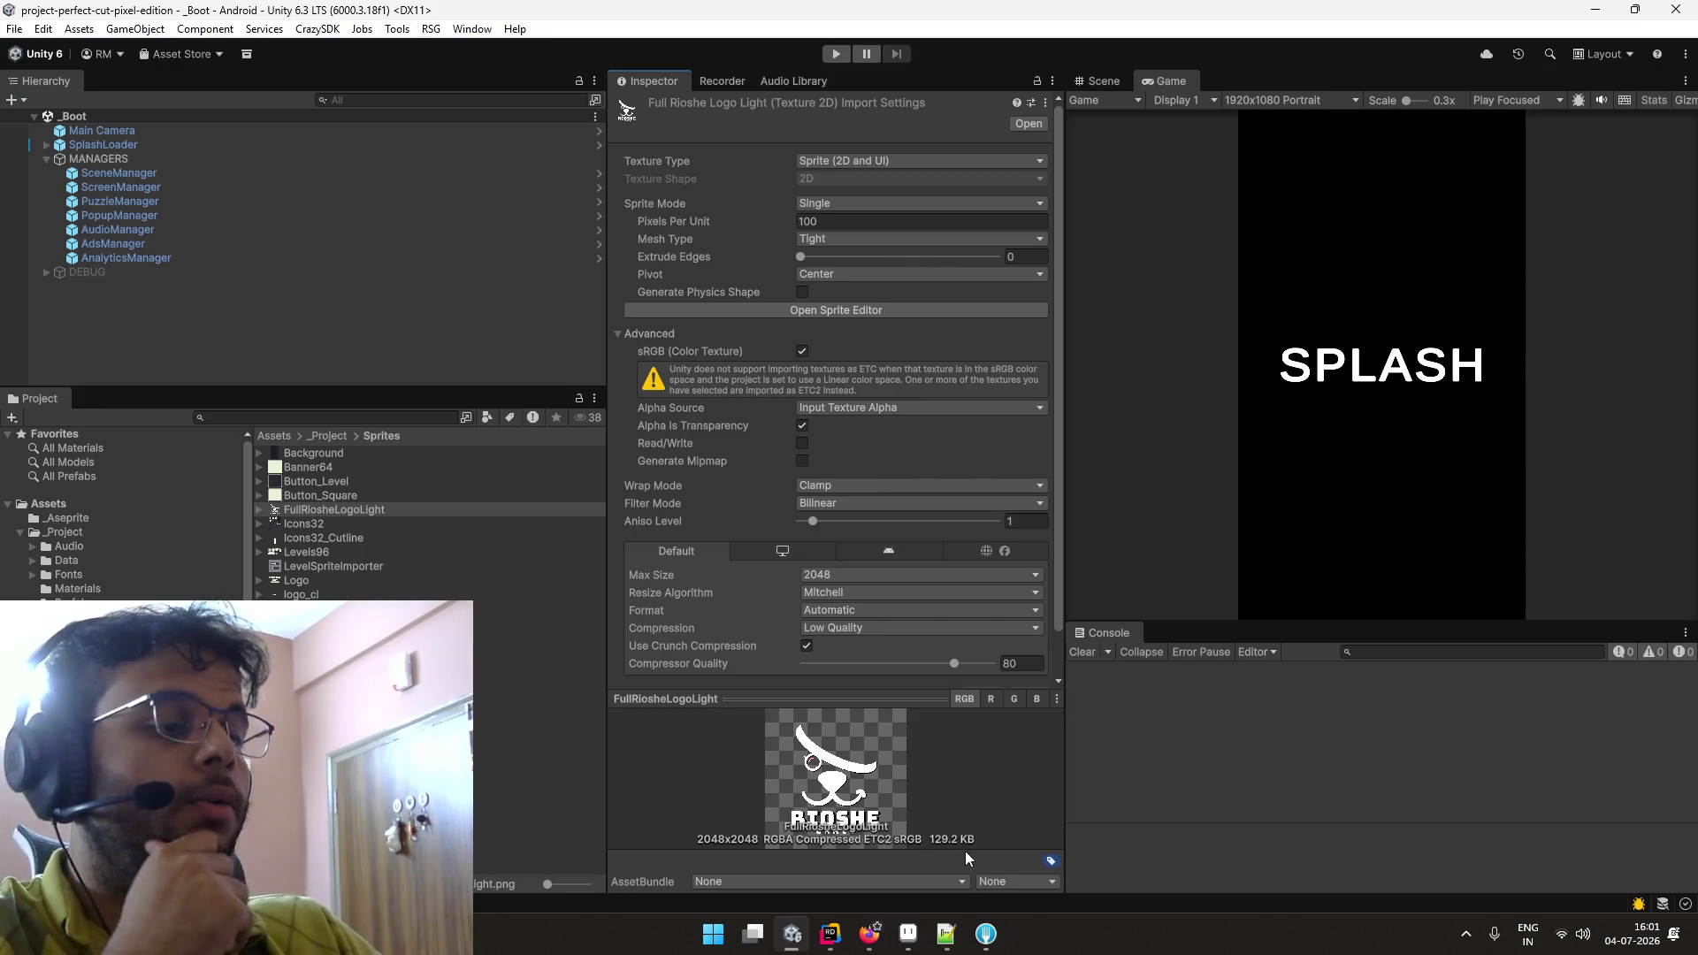
pyautogui.click(826, 575)
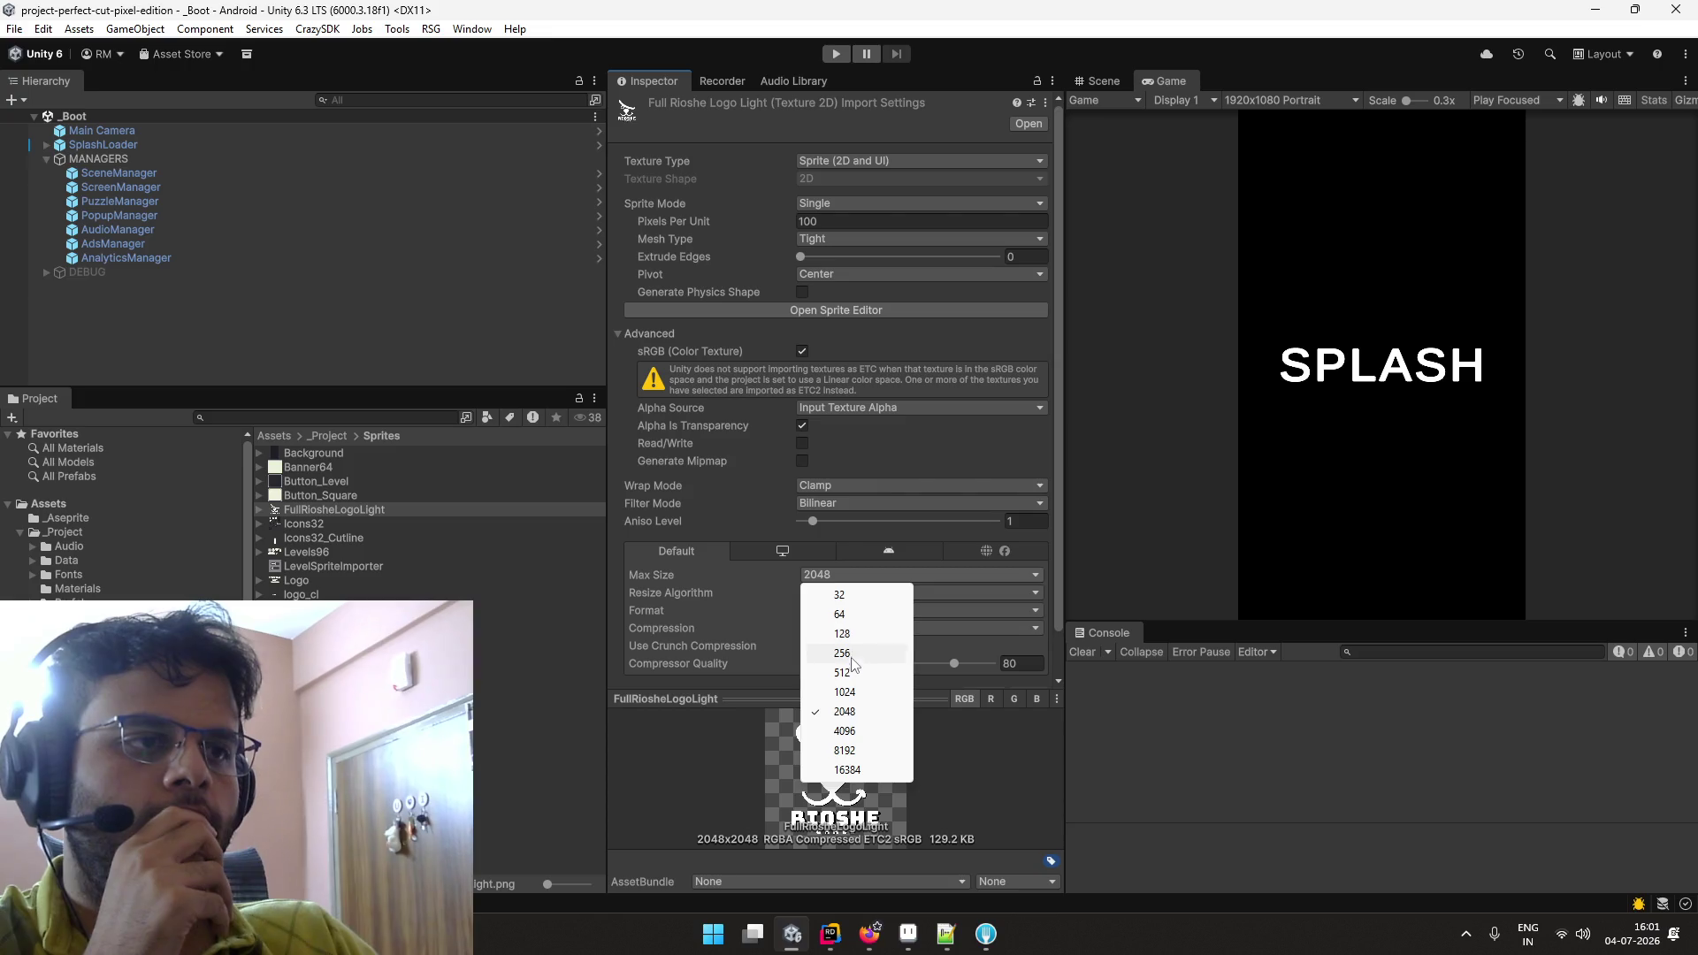
pyautogui.click(851, 655)
pyautogui.scroll(-1, 907, 619)
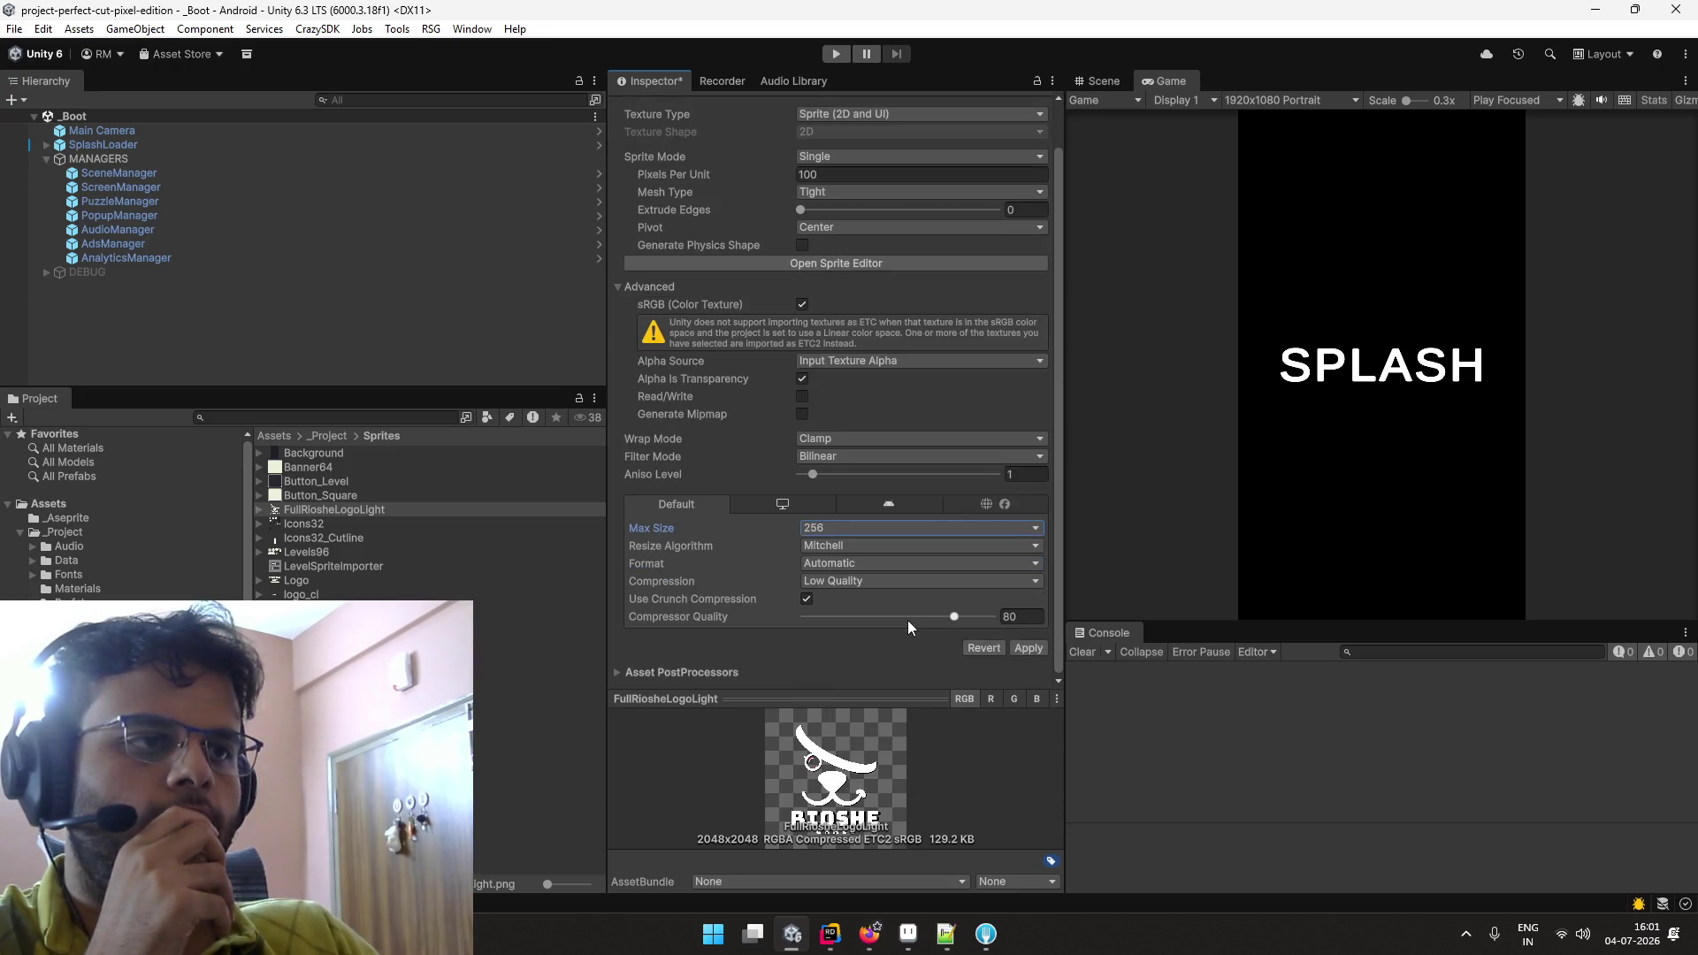
pyautogui.click(1035, 651)
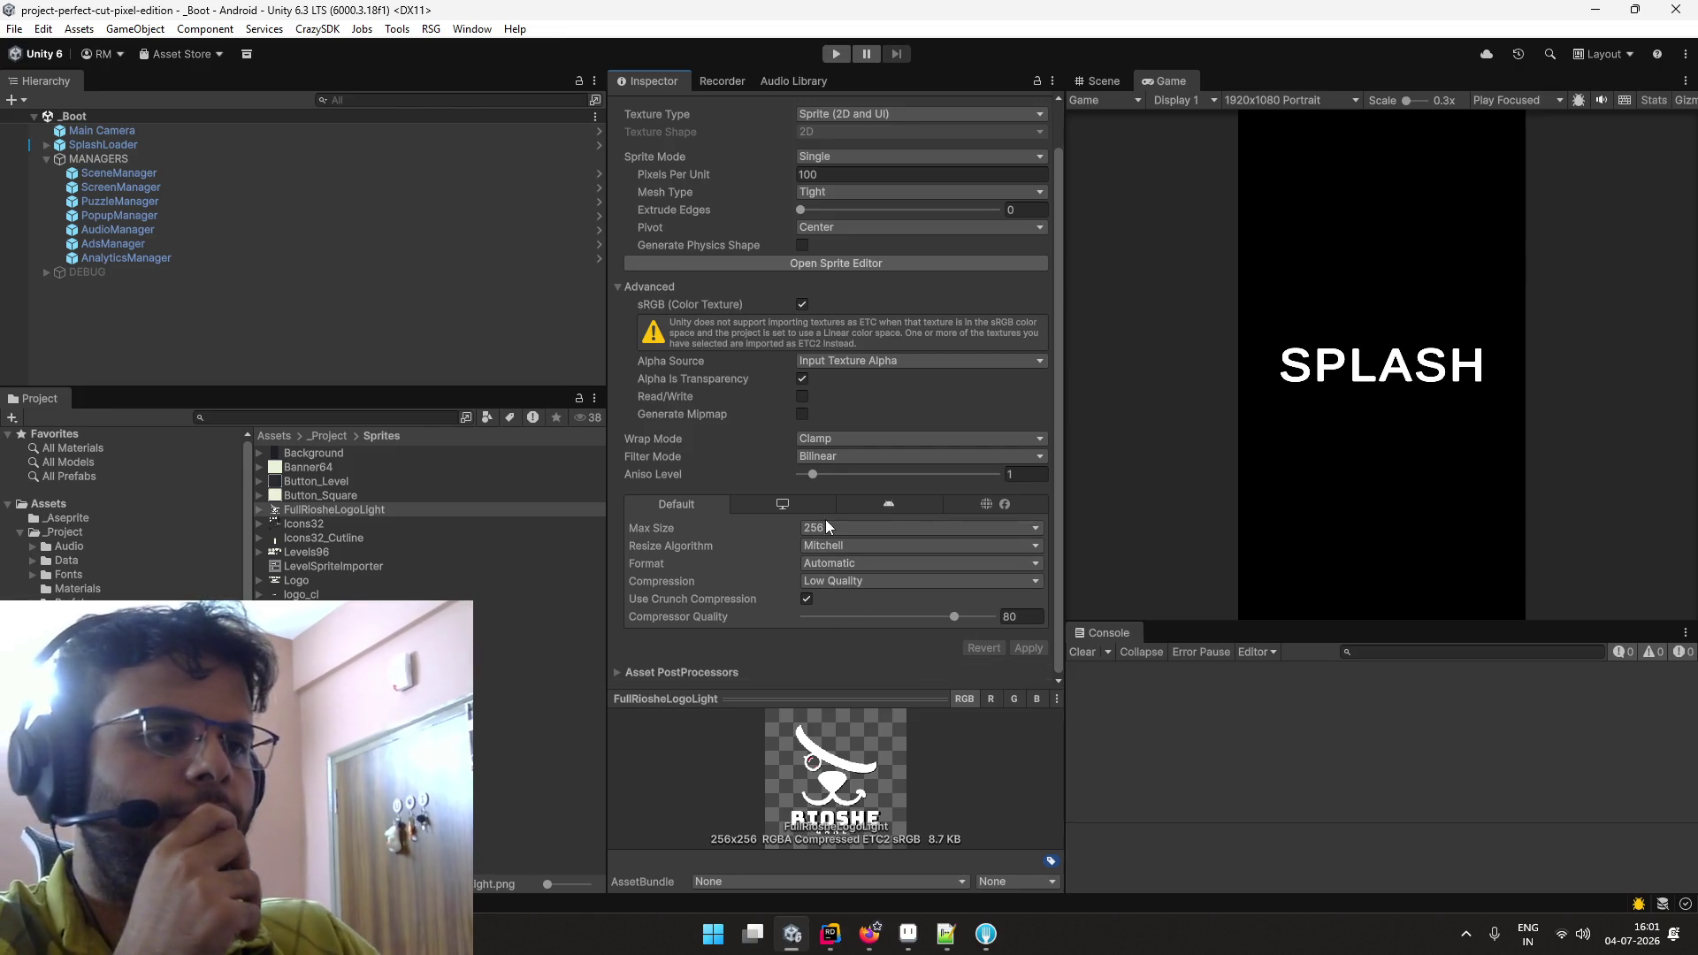
pyautogui.click(398, 497)
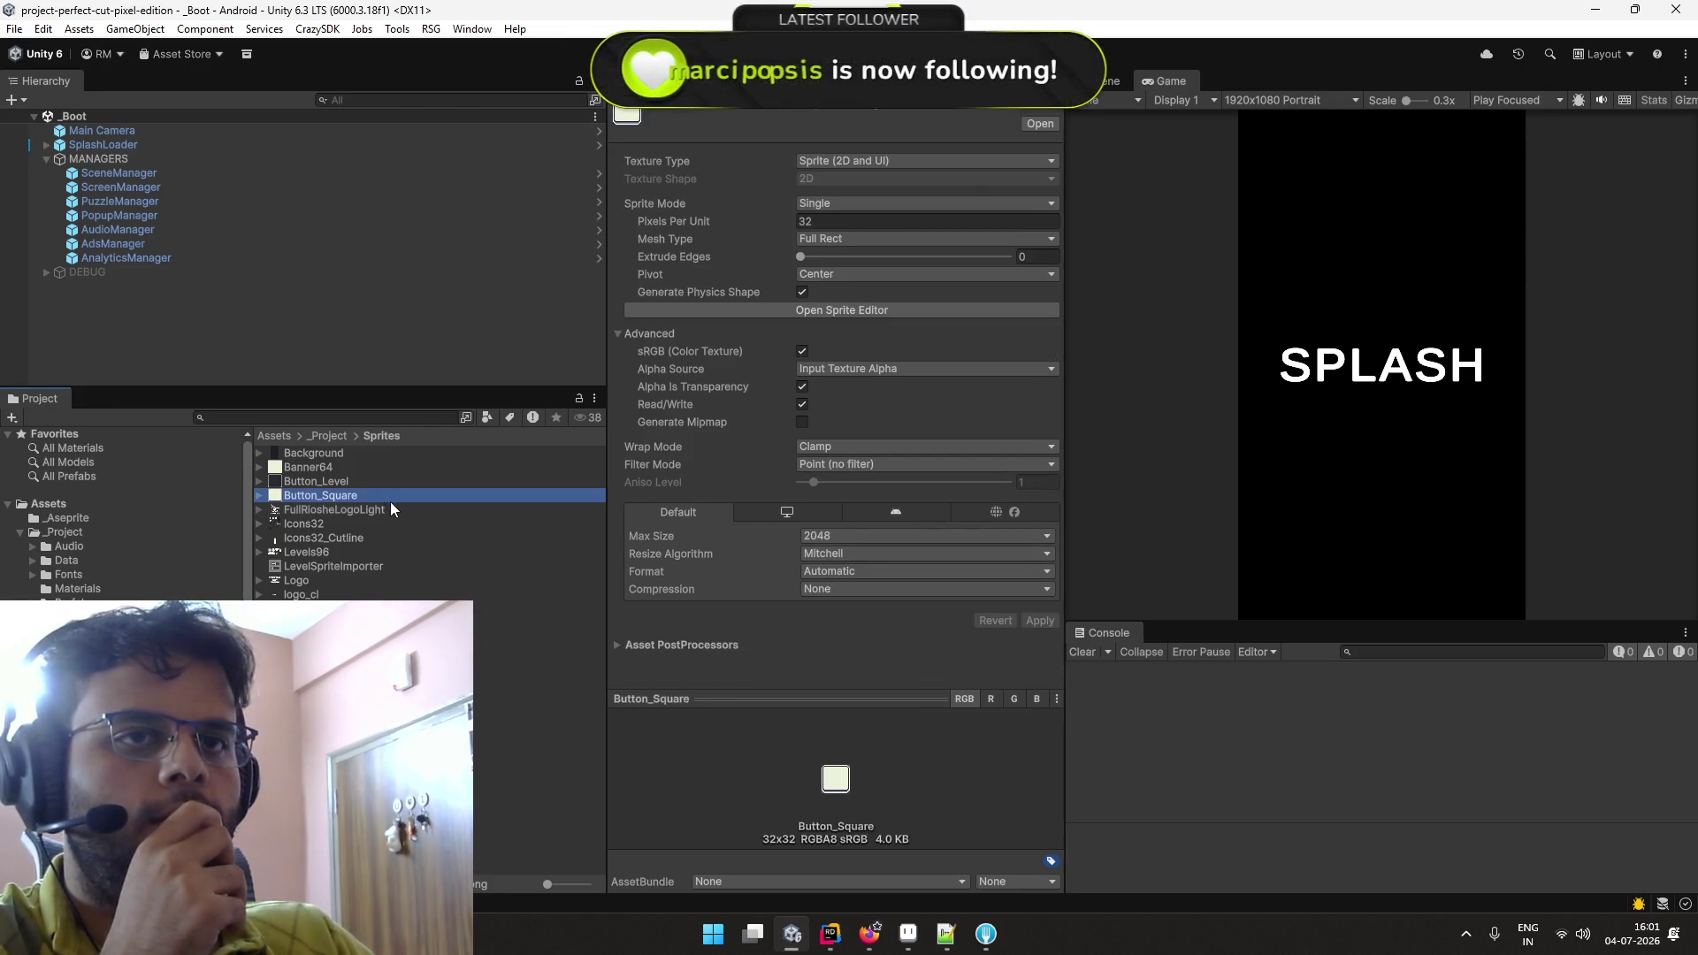
pyautogui.click(395, 509)
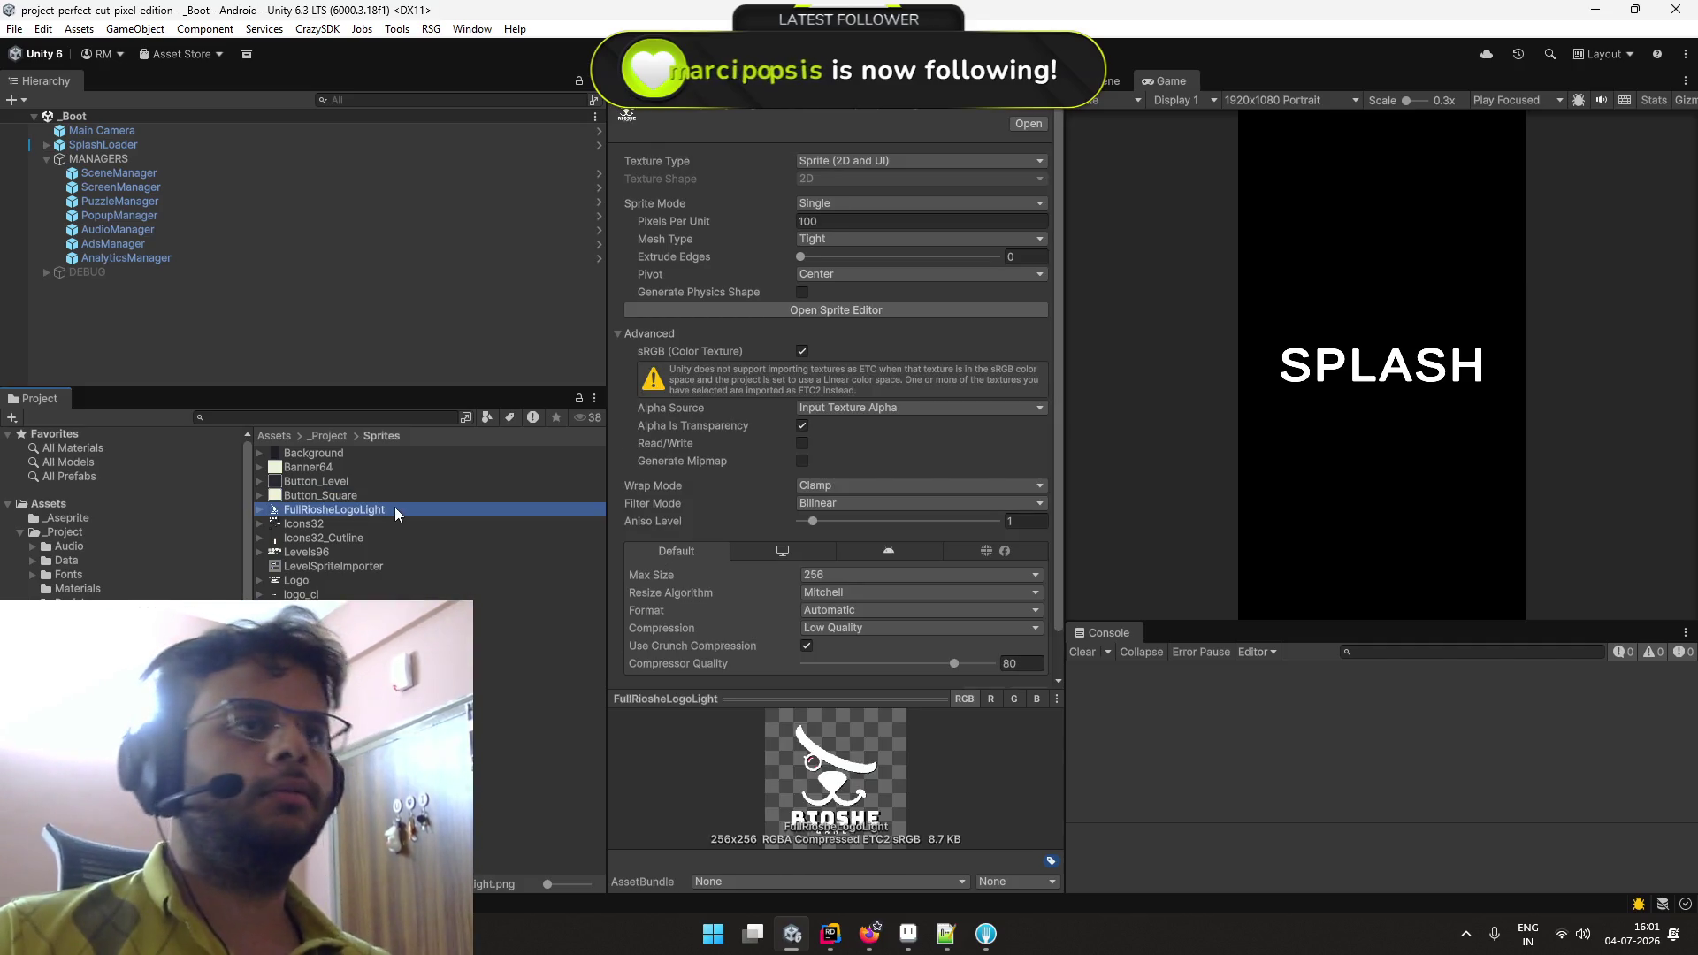
pyautogui.press('ctrl+super+Right')
pyautogui.press('ctrl+super+Right')
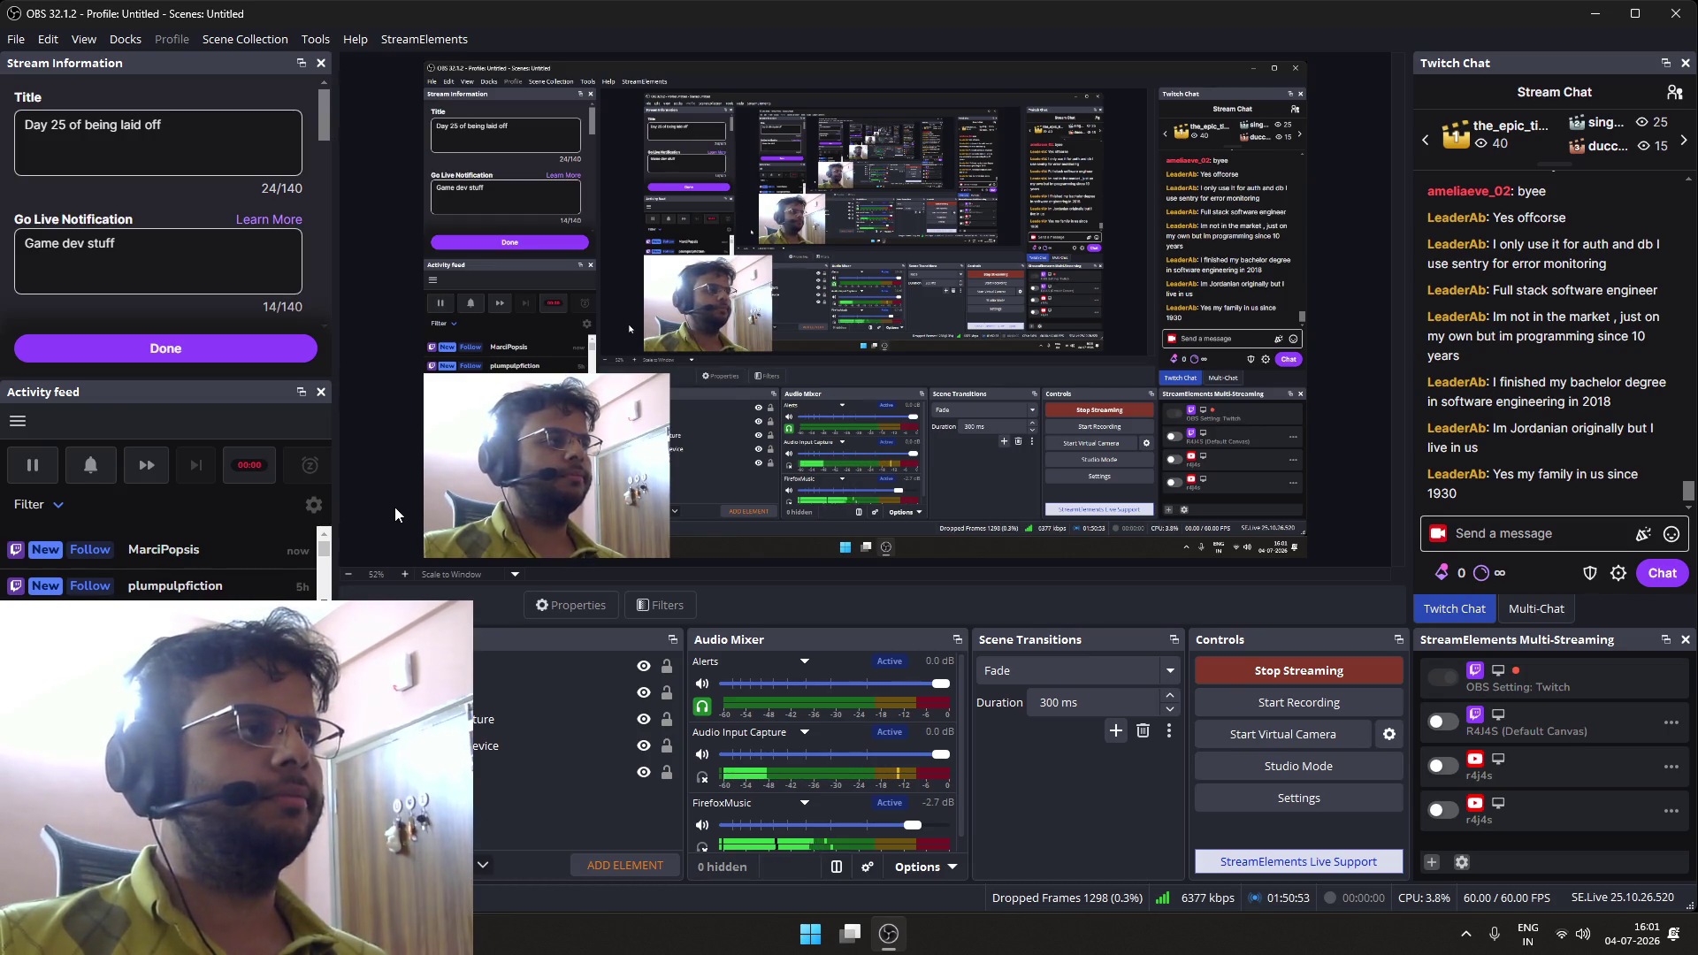
# Switch virtual desktops from OBS back to the Unity editor.
pyautogui.press('ctrl+super+Left')
pyautogui.press('ctrl+super+Left')
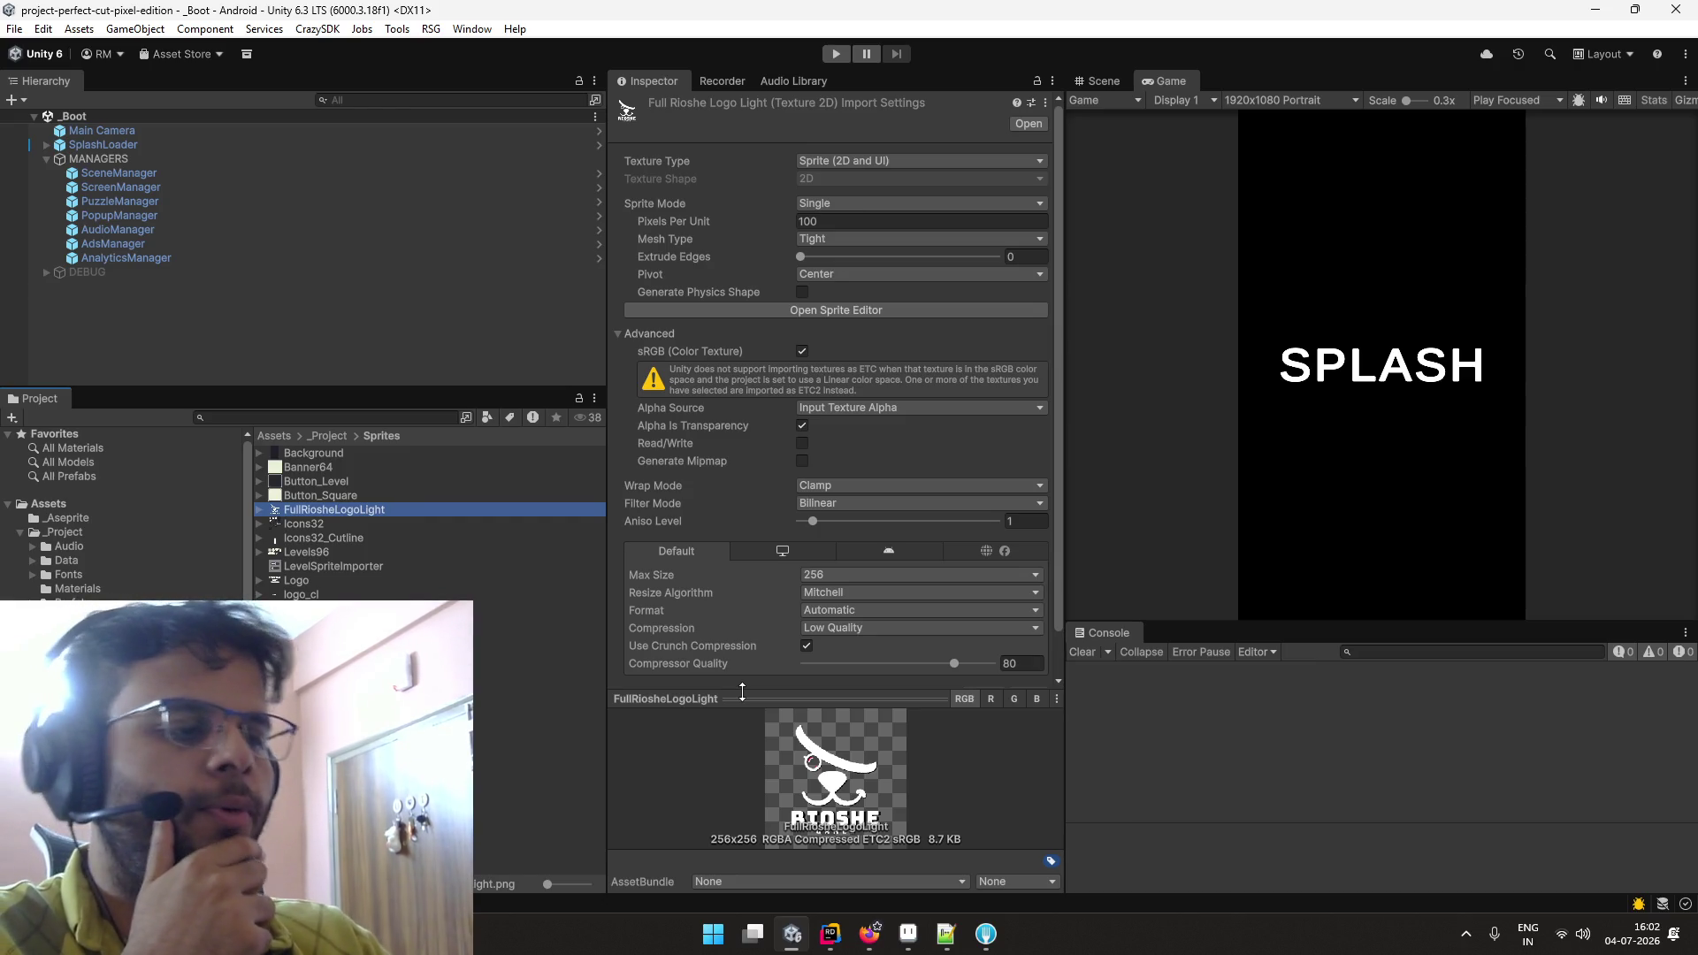
# Deselect the FullRiosheLogoLight texture in the Project window and move to the YouTube desktop.
pyautogui.moveTo(732, 709); pyautogui.dragTo(738, 707)
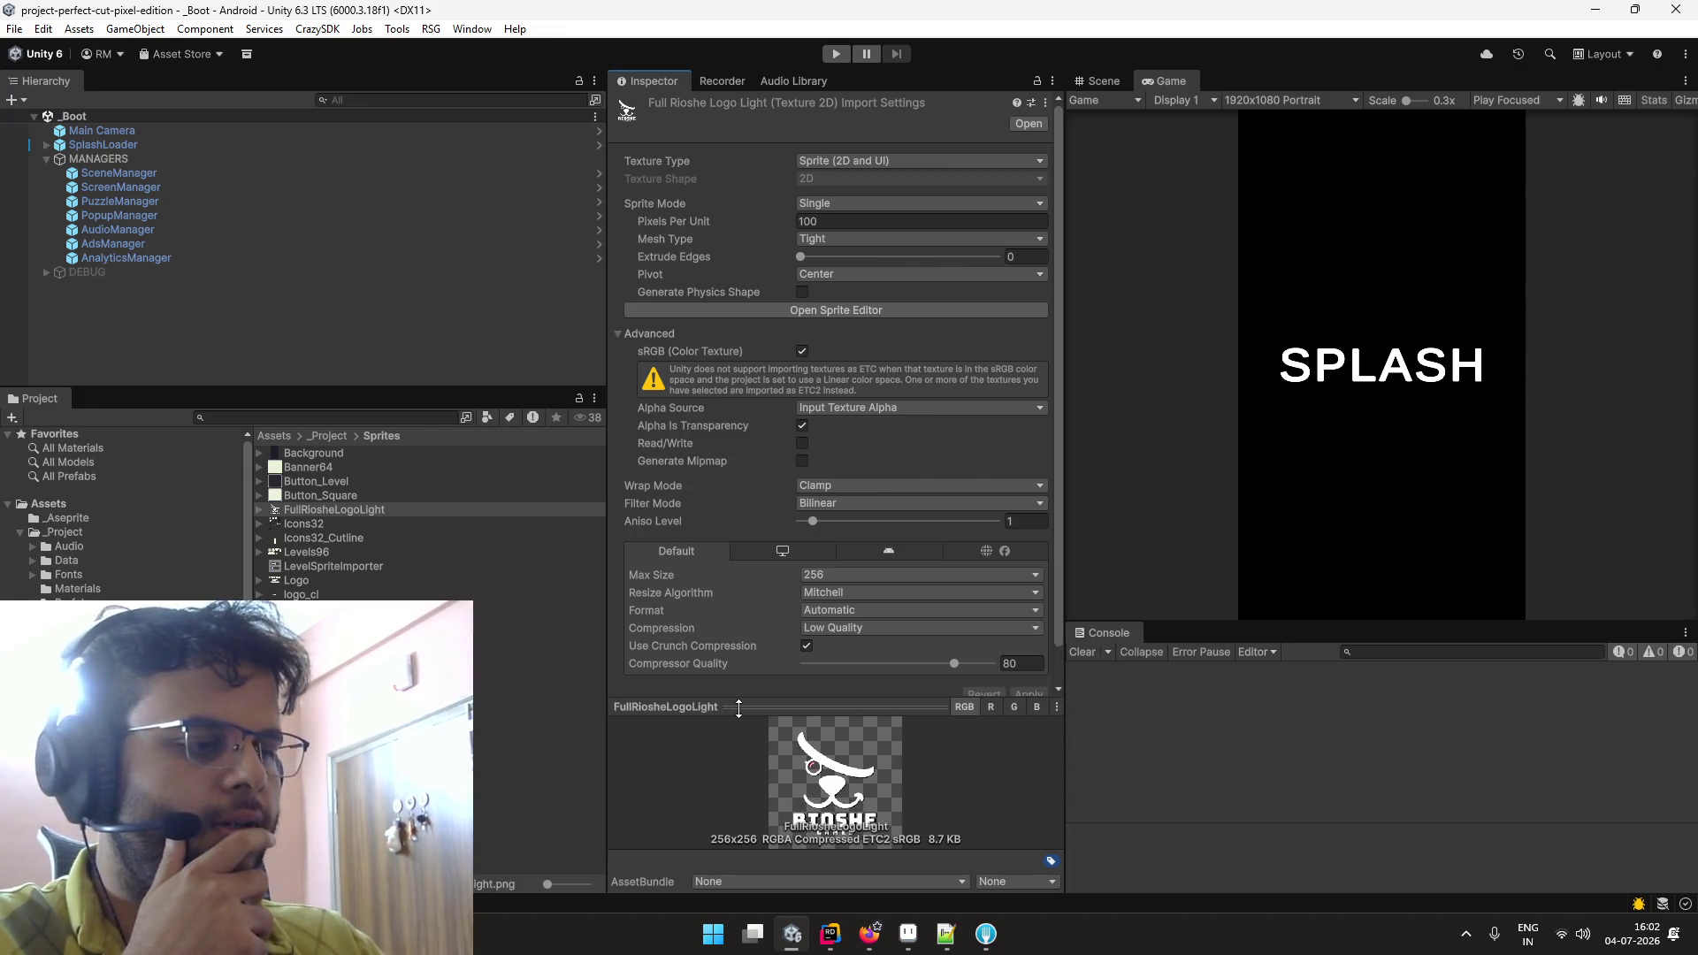
pyautogui.click(355, 524)
pyautogui.click(347, 507)
pyautogui.click(260, 510)
pyautogui.click(262, 511)
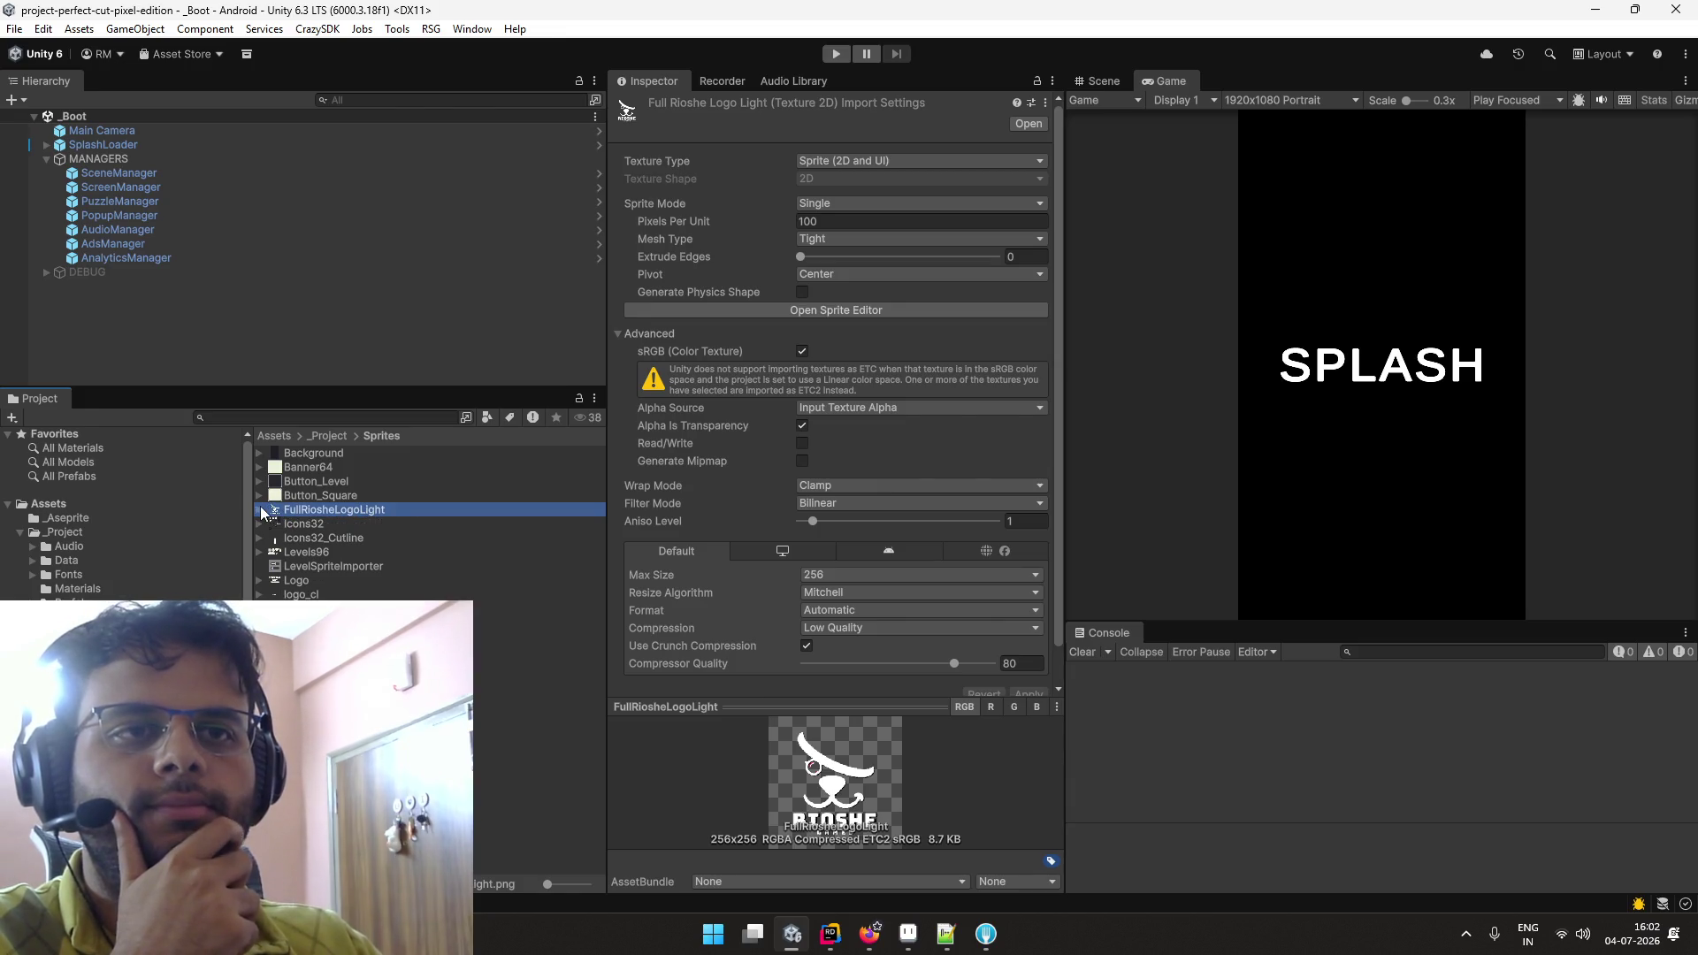
pyautogui.click(347, 366)
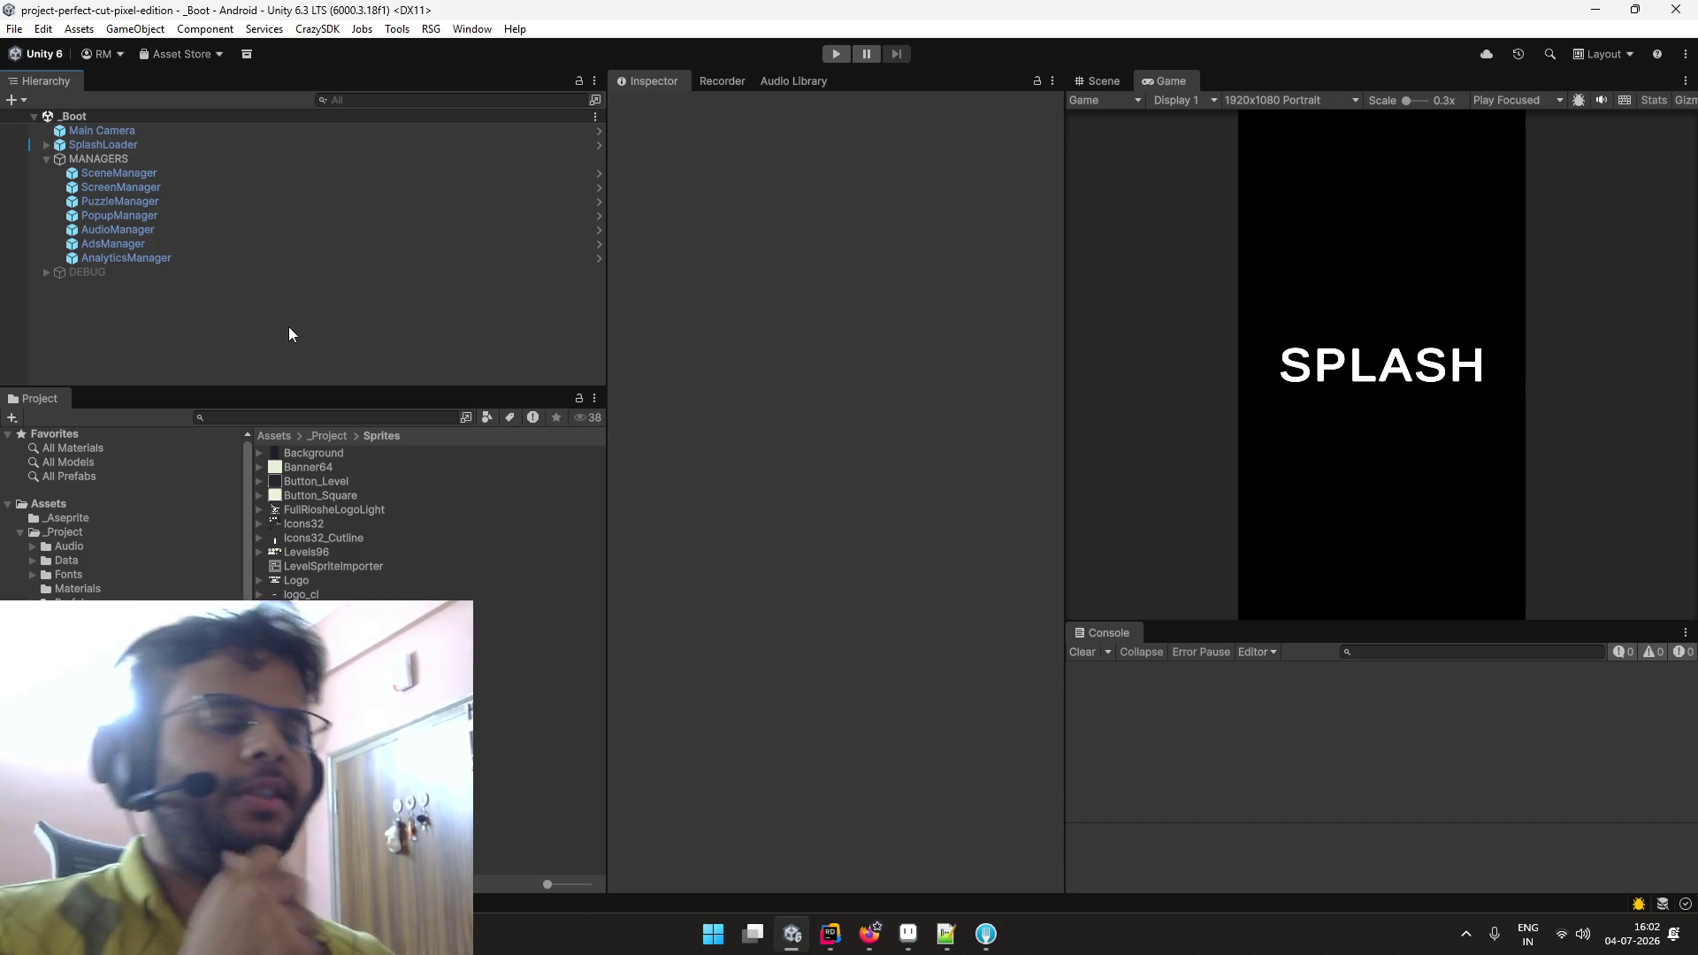
pyautogui.press('ctrl+super+Right')
pyautogui.moveTo(289, 328)
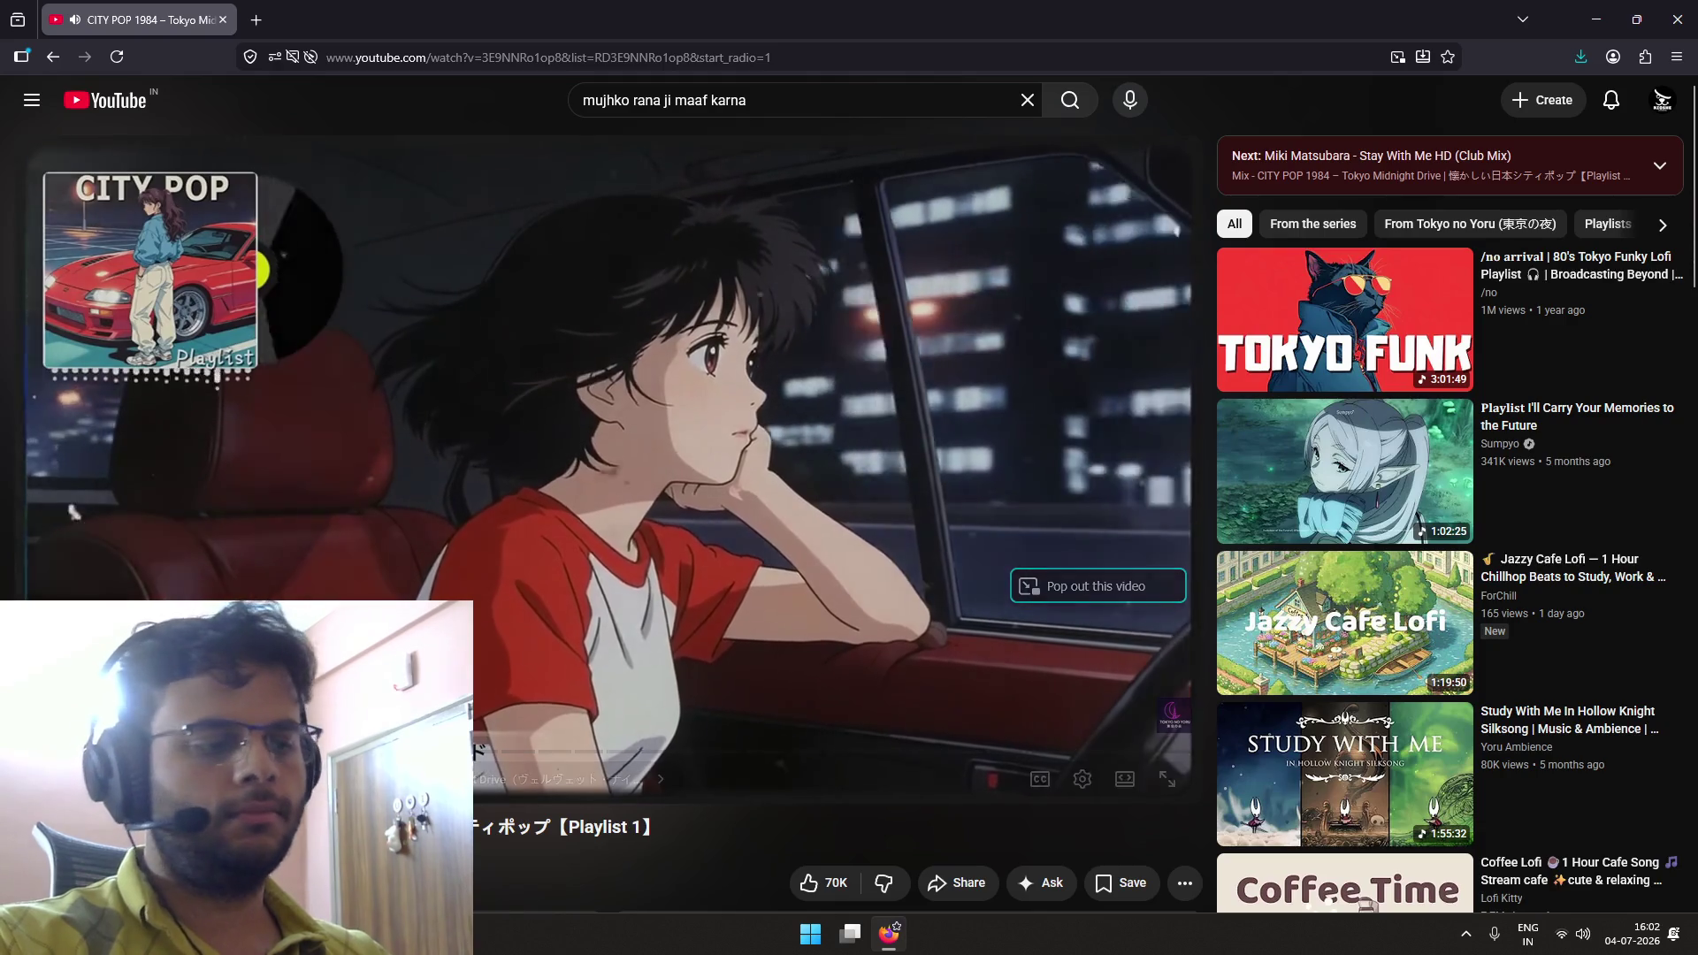
# Switch from the YouTube desktop back to the Unity editor.
pyautogui.press('ctrl+super+Left')
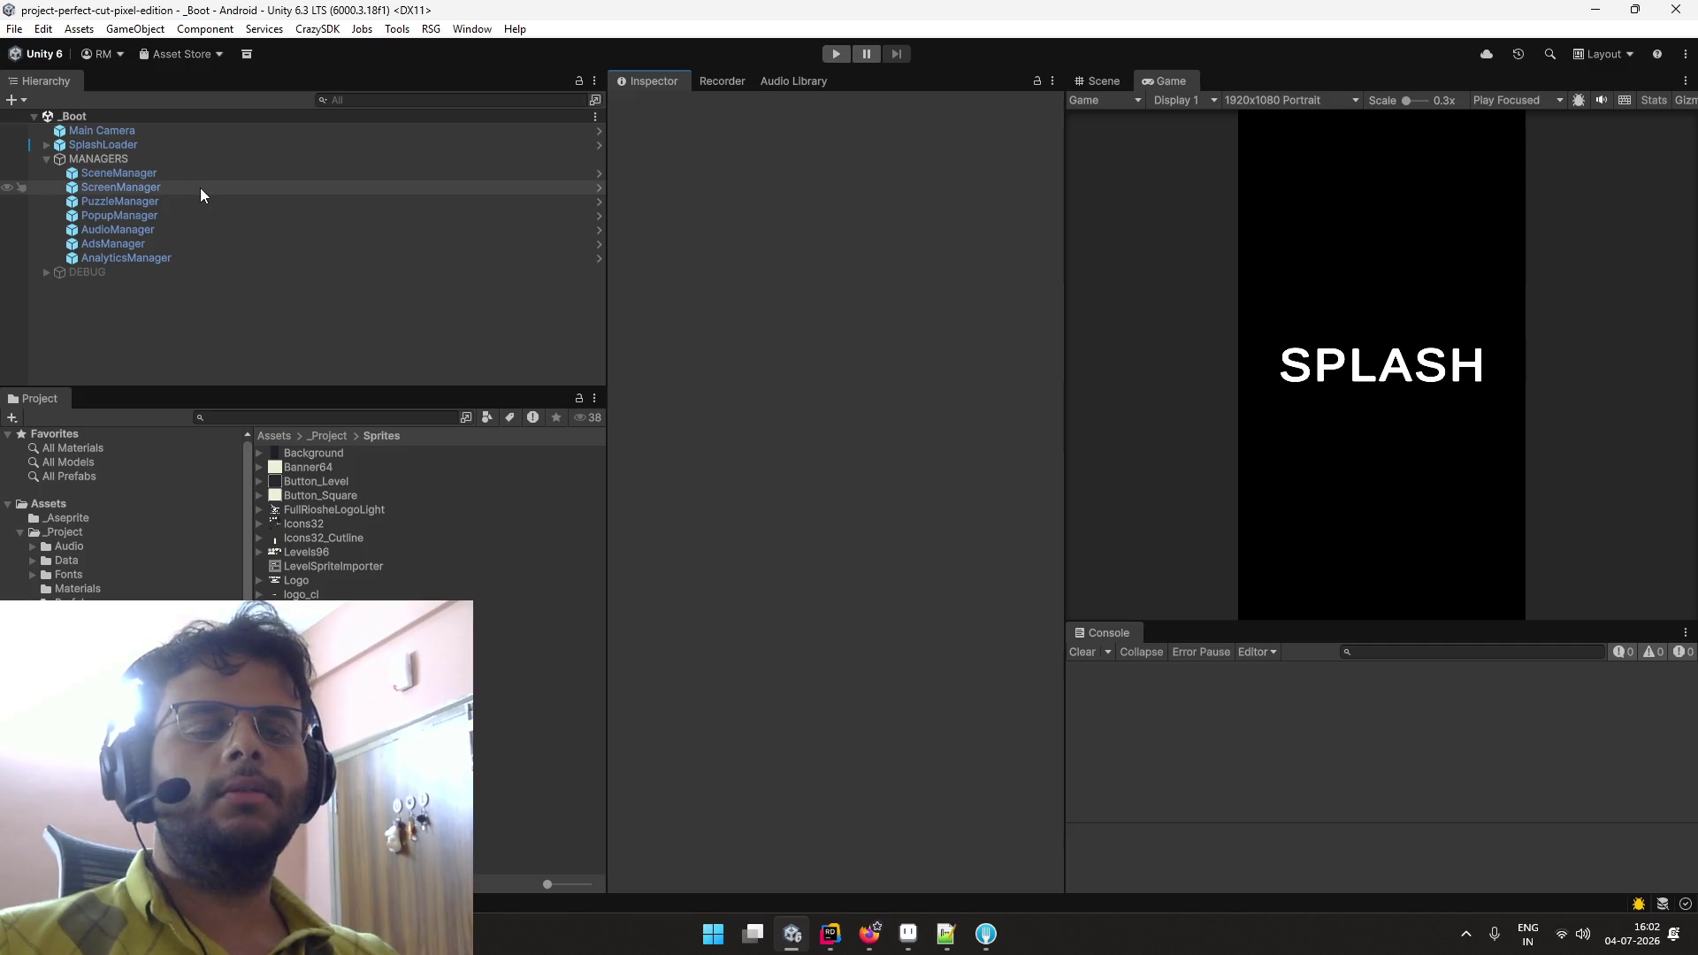
# Open Android Player settings via Build Profiles and collapse the Icon, Other Settings and Resolution sections.
pyautogui.click(14, 28)
pyautogui.click(107, 248)
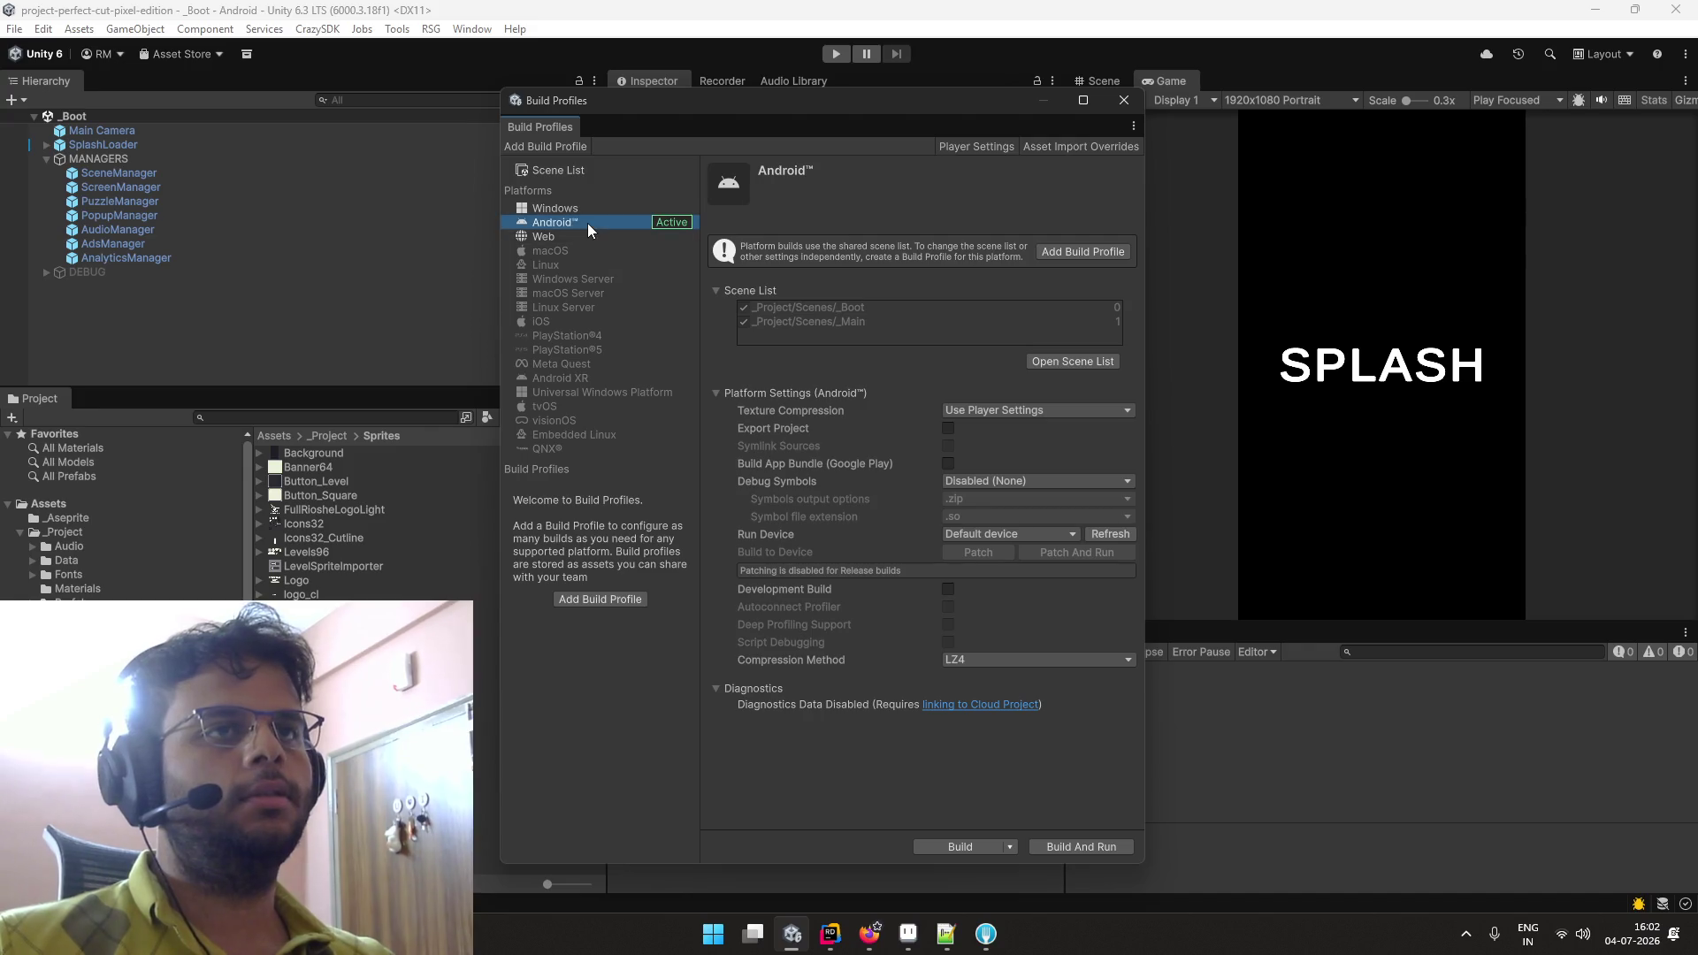
pyautogui.click(972, 147)
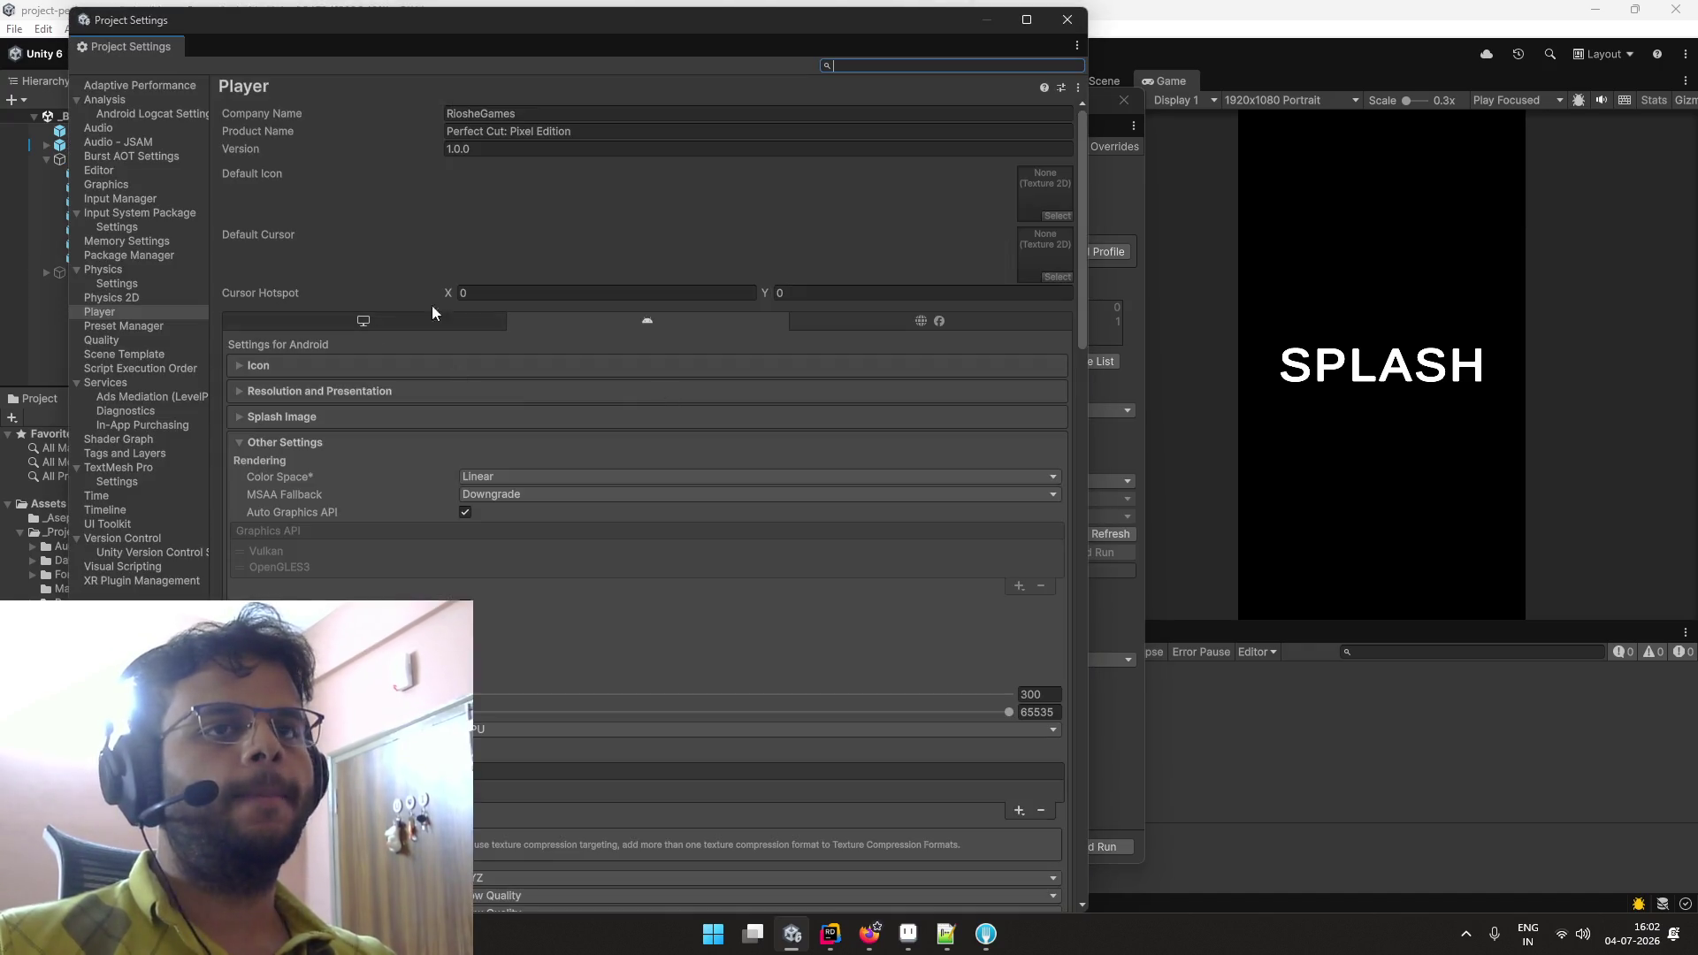
pyautogui.click(283, 377)
pyautogui.click(292, 534)
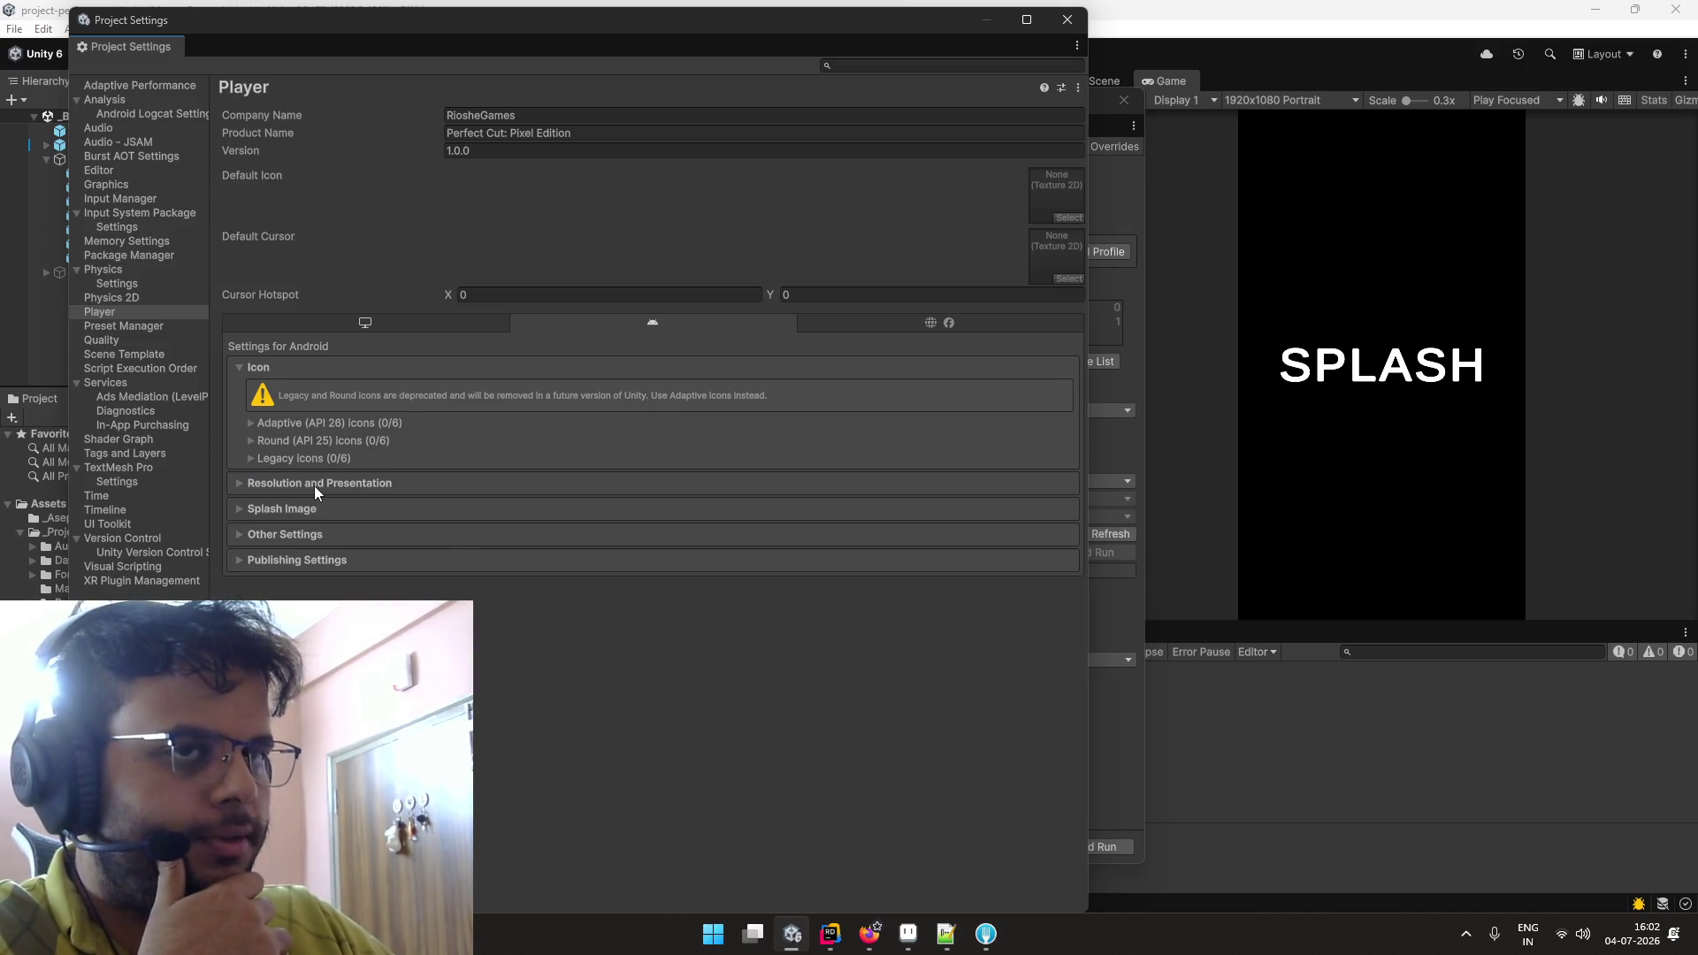
pyautogui.click(315, 485)
pyautogui.click(322, 394)
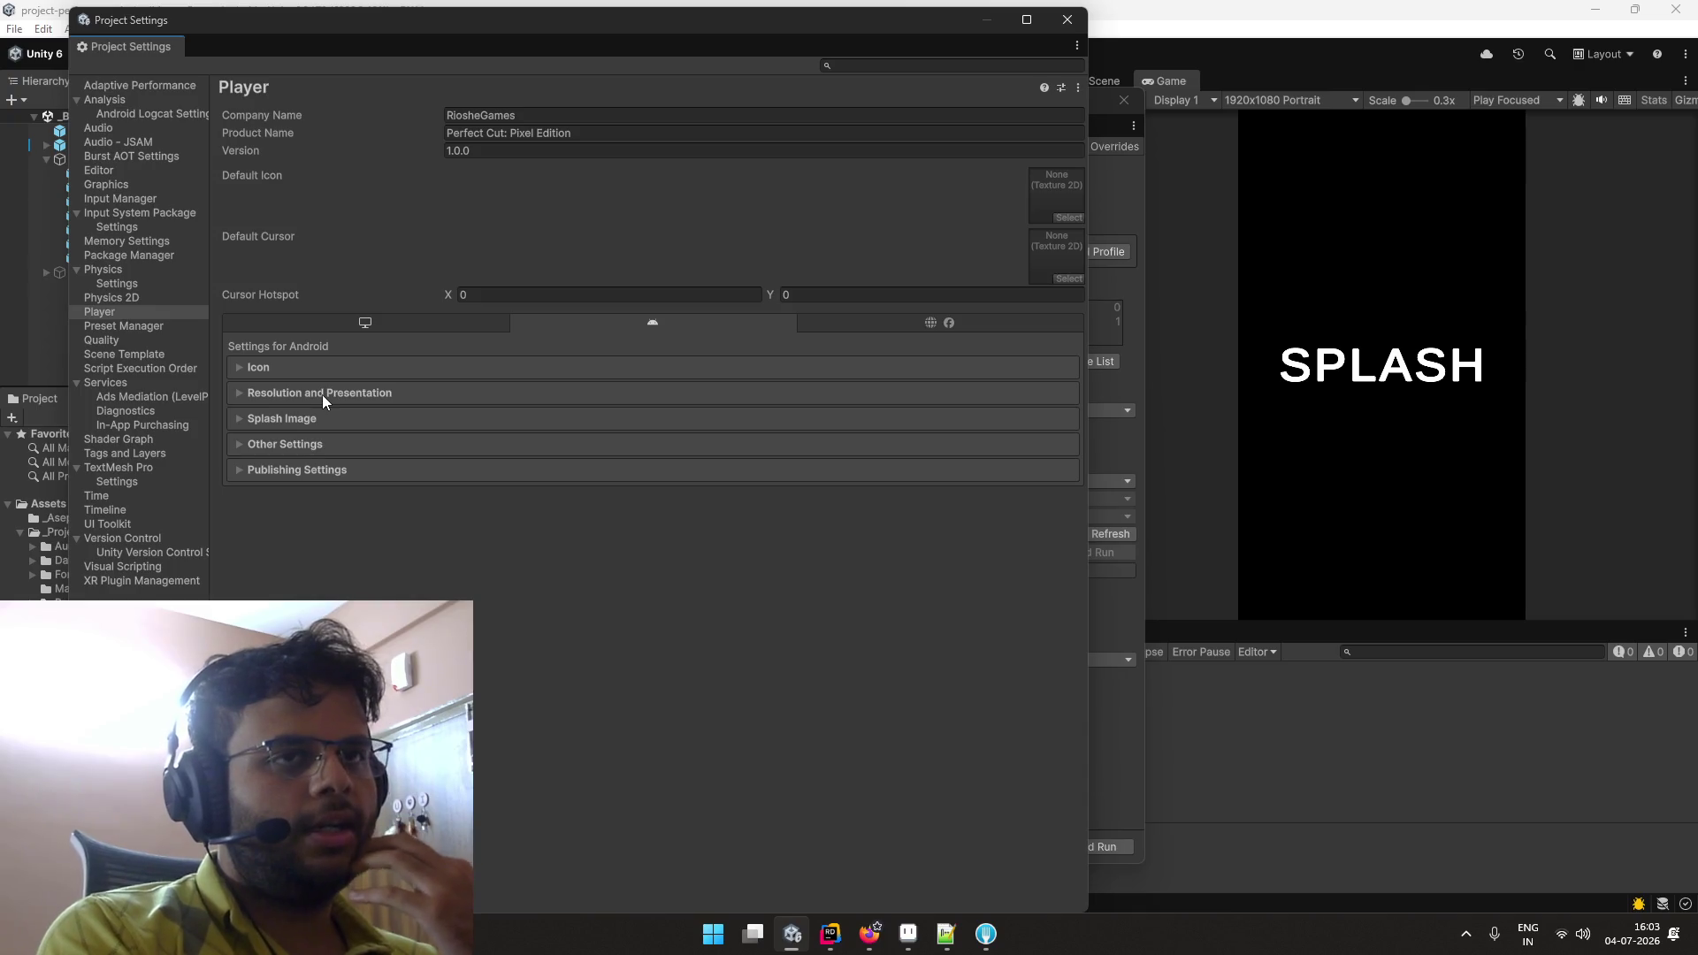
pyautogui.click(322, 395)
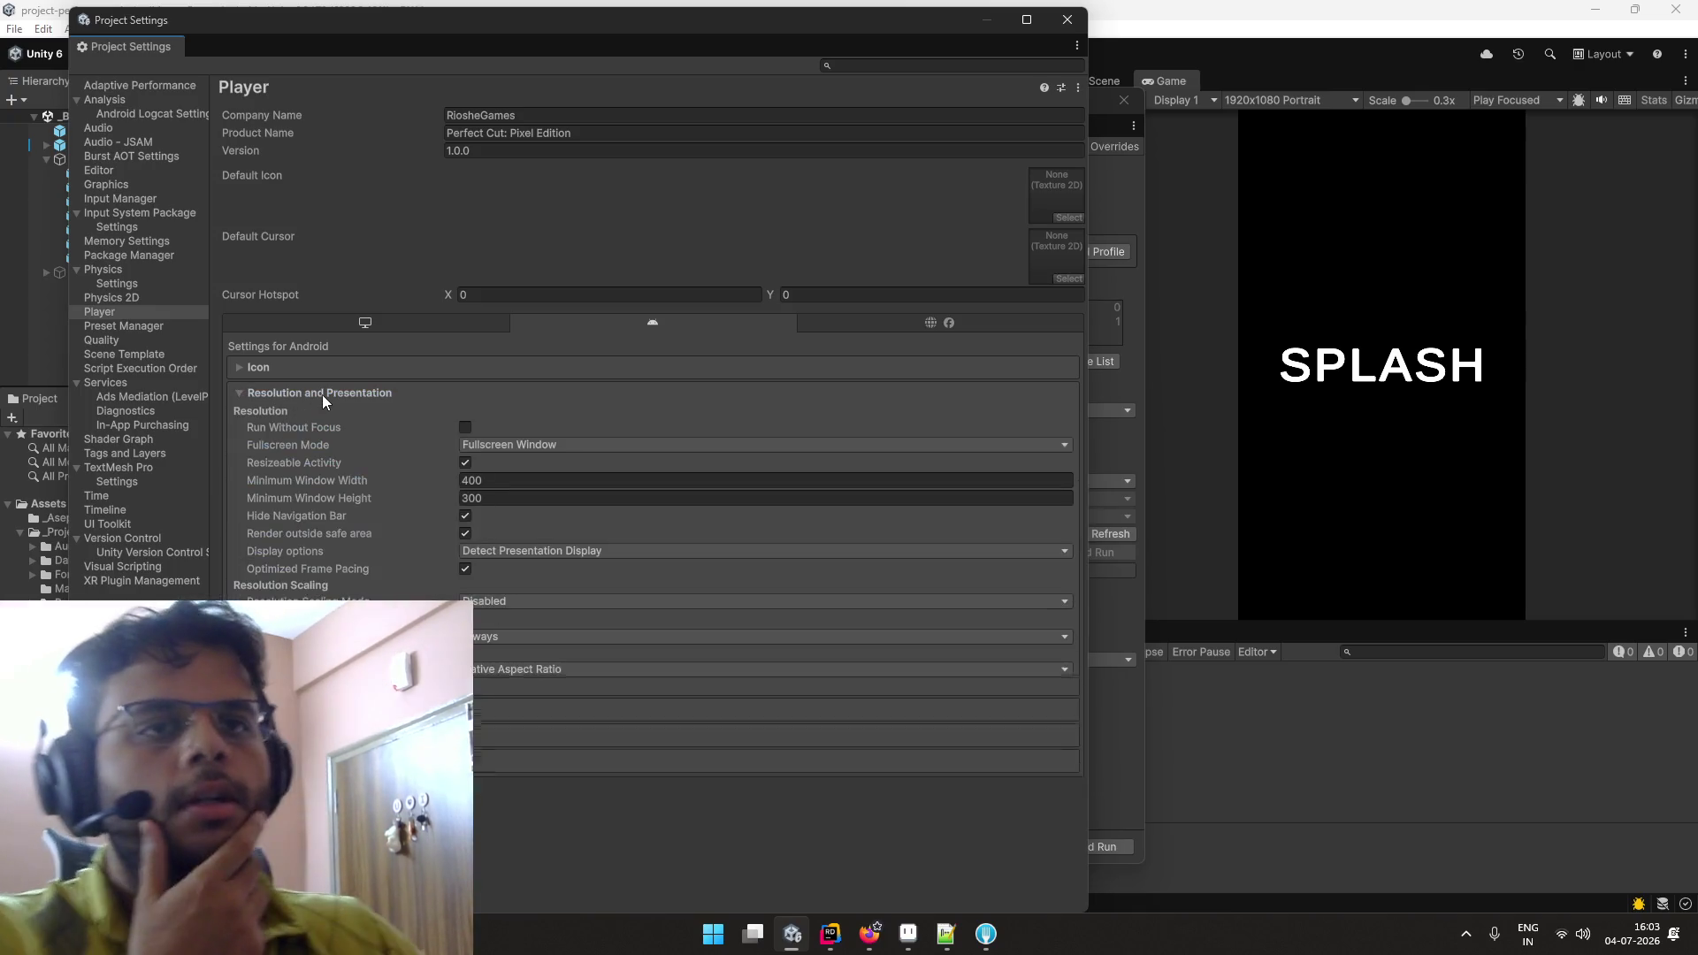
pyautogui.click(322, 395)
pyautogui.click(299, 370)
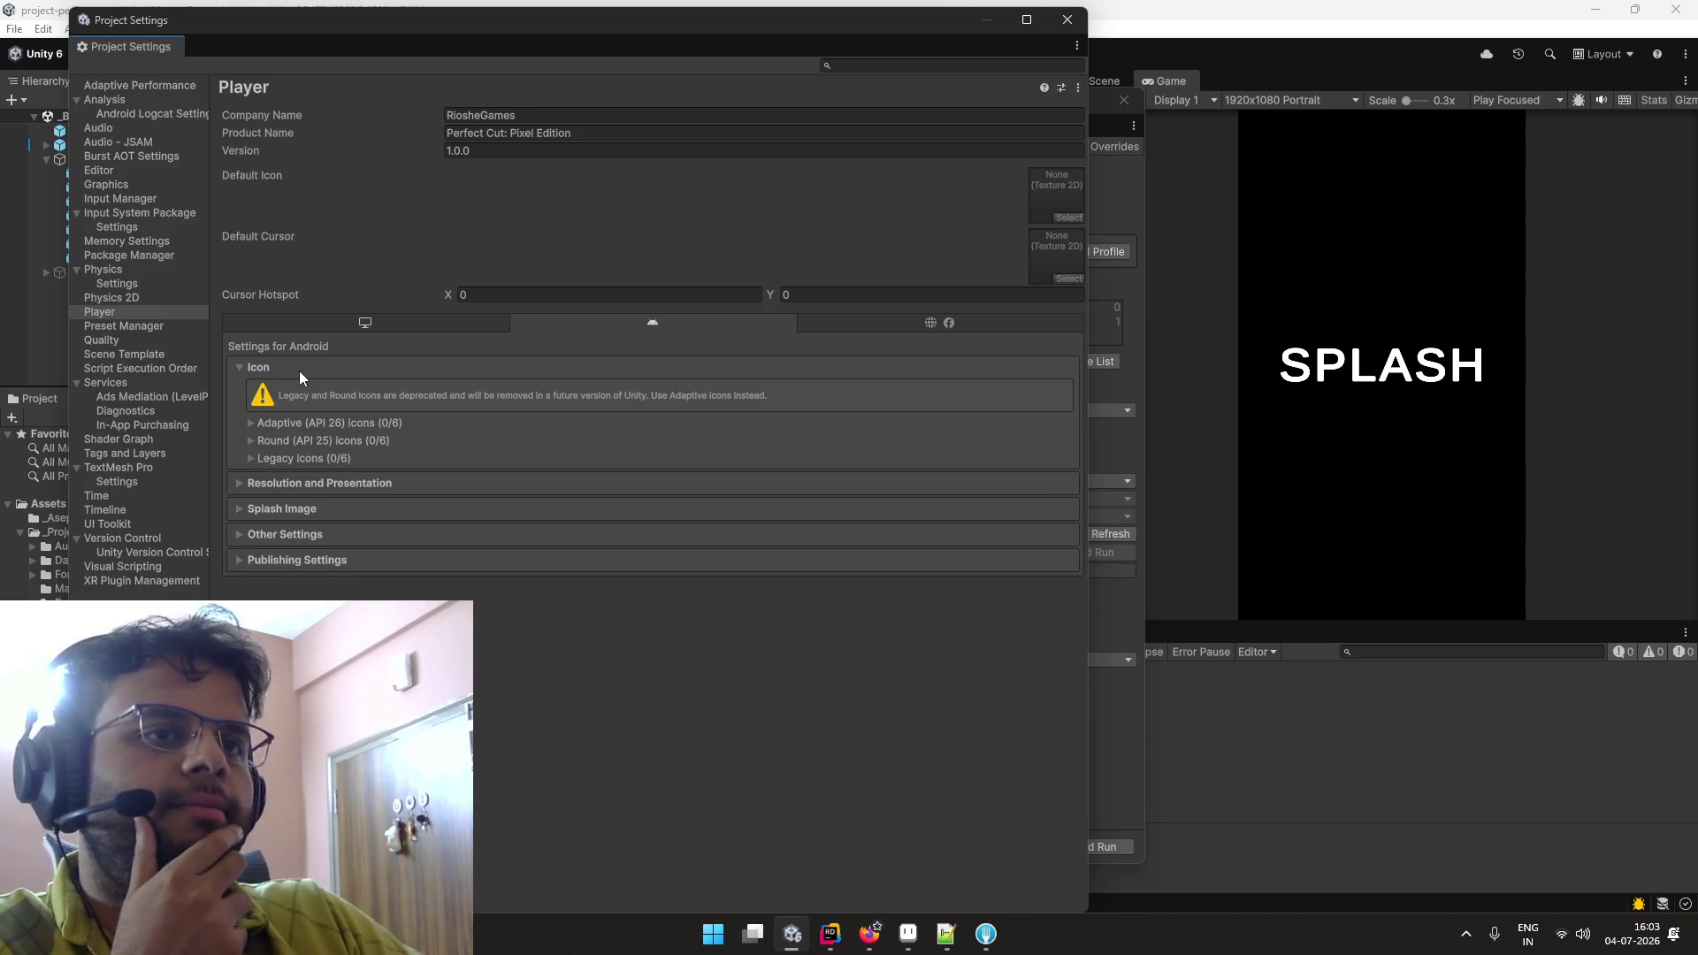
pyautogui.click(299, 370)
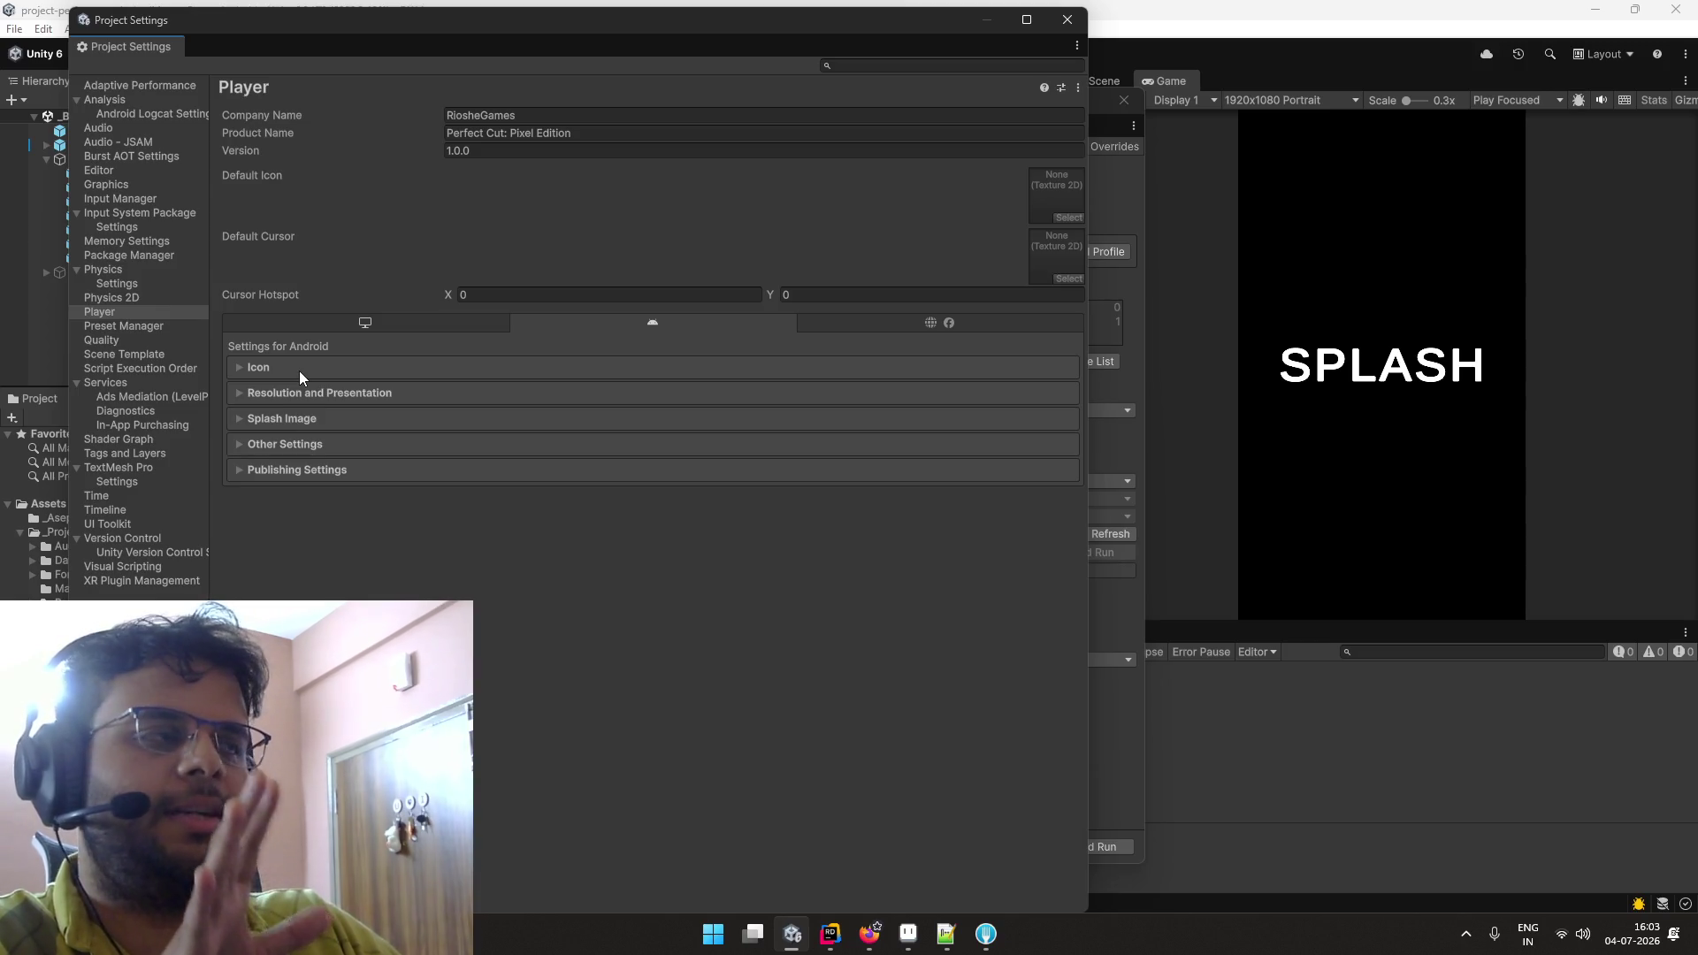
pyautogui.click(298, 390)
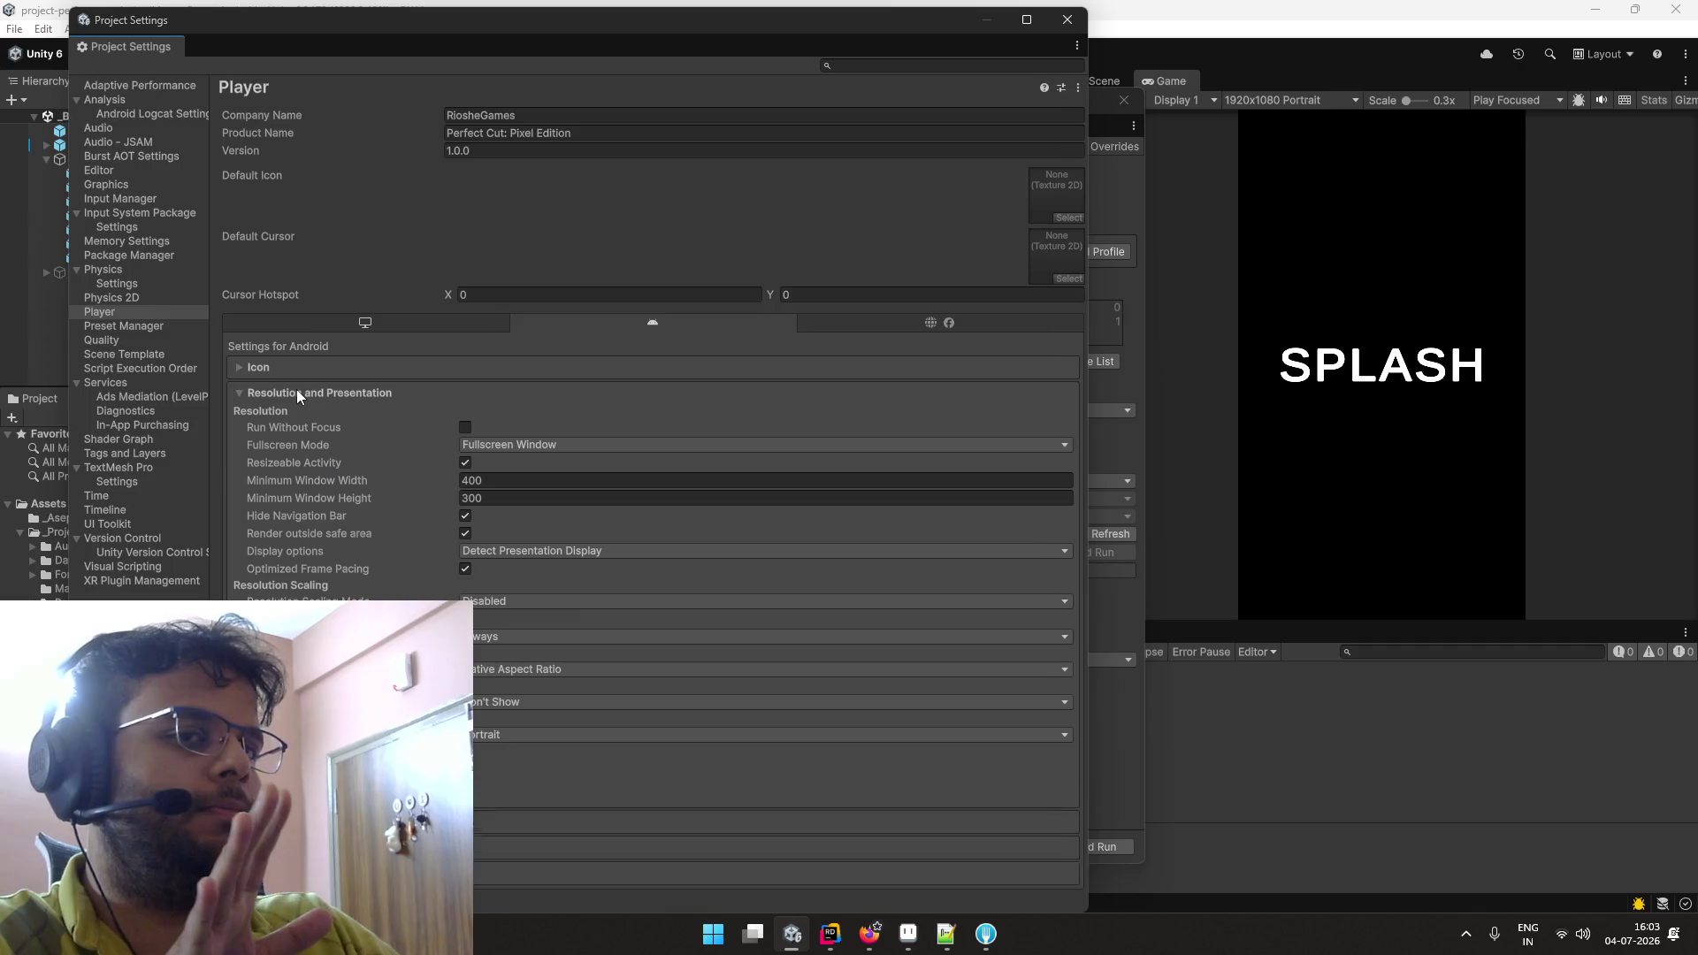
pyautogui.click(297, 390)
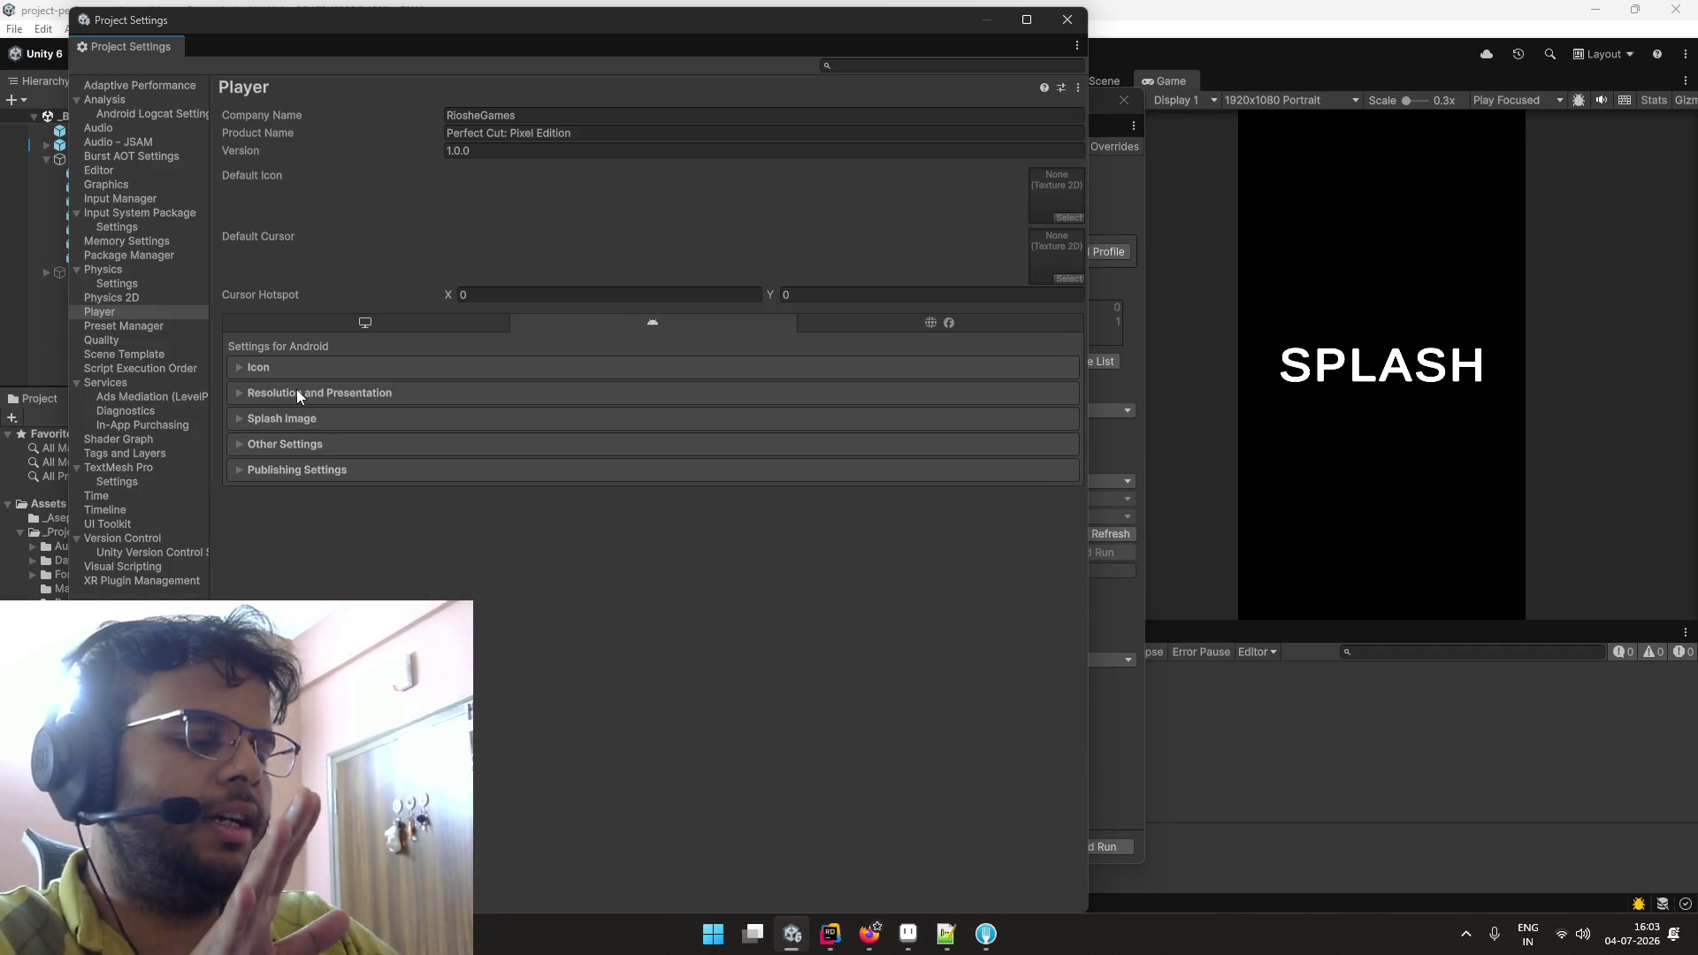
pyautogui.click(298, 391)
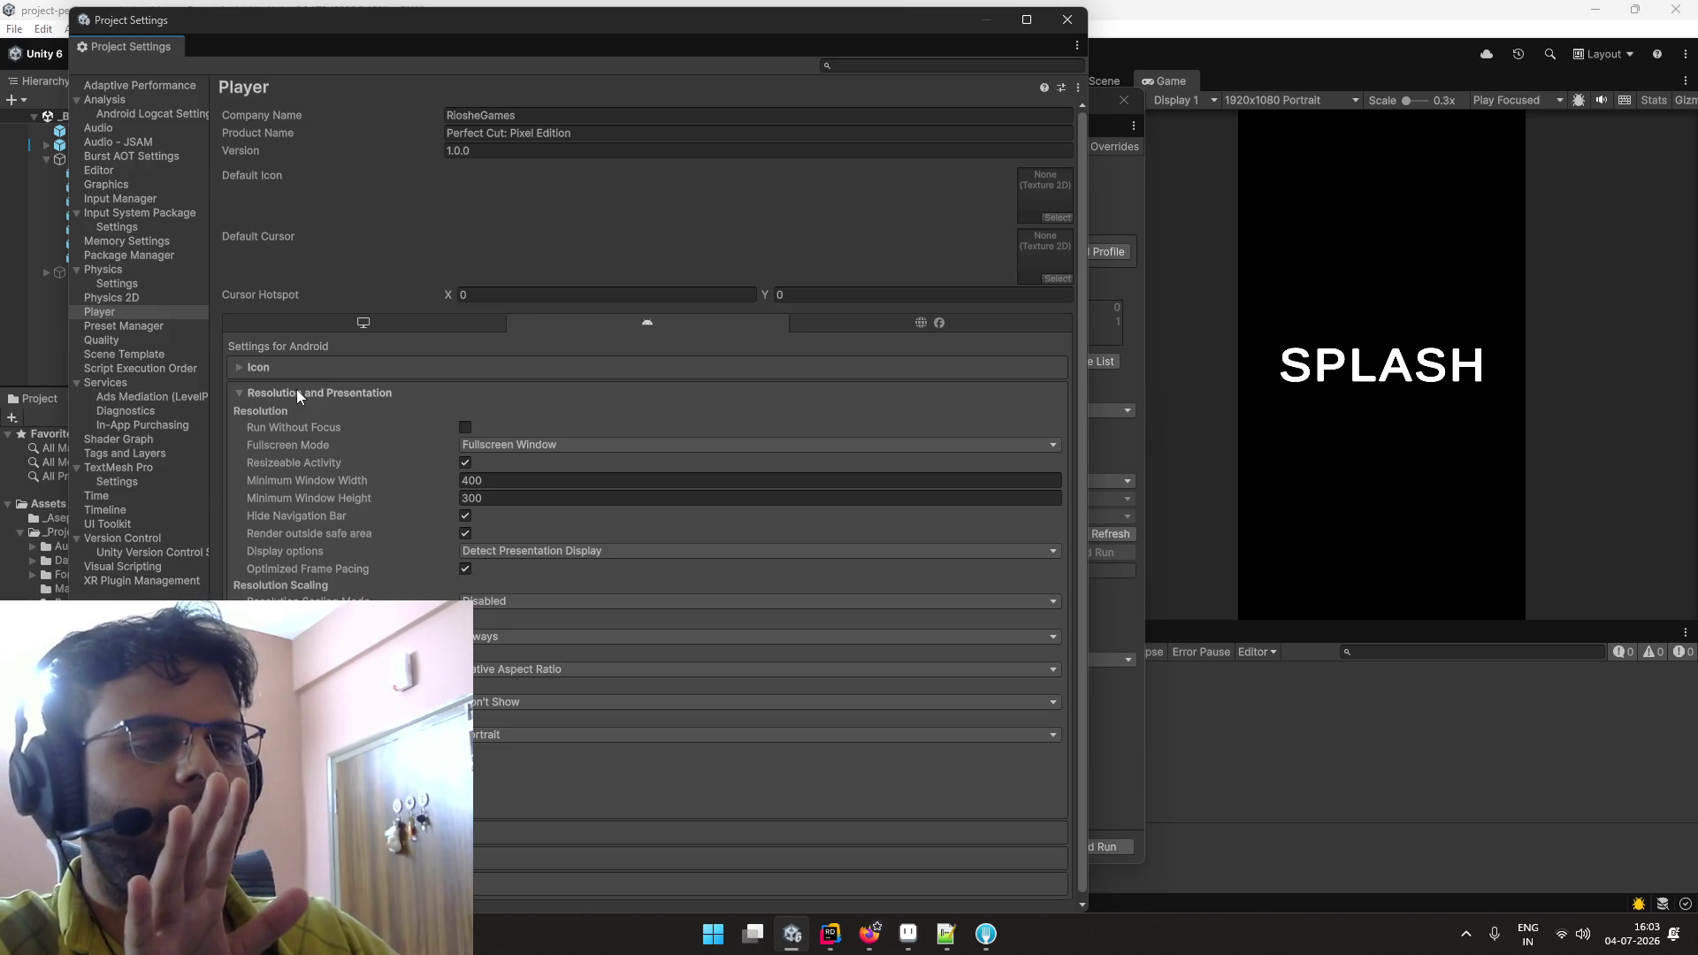
pyautogui.click(296, 389)
pyautogui.click(296, 390)
pyautogui.click(297, 391)
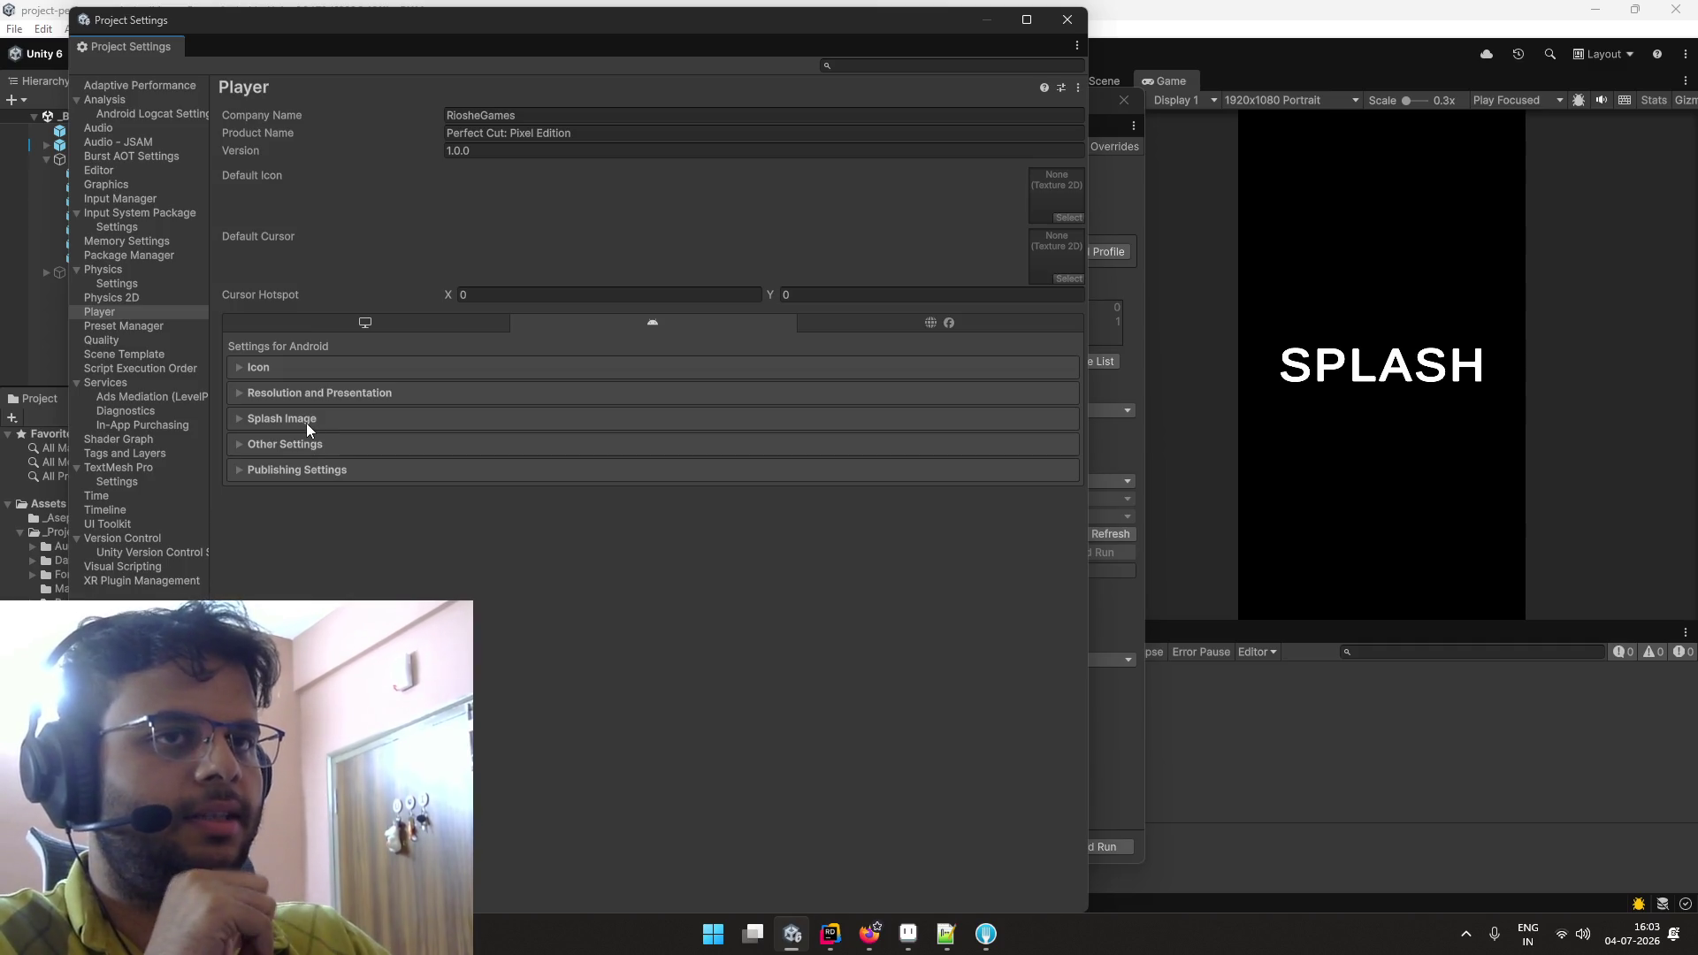
# Expand the Android Splash Image section and switch on Show Splash Screen to reveal its options.
pyautogui.click(306, 423)
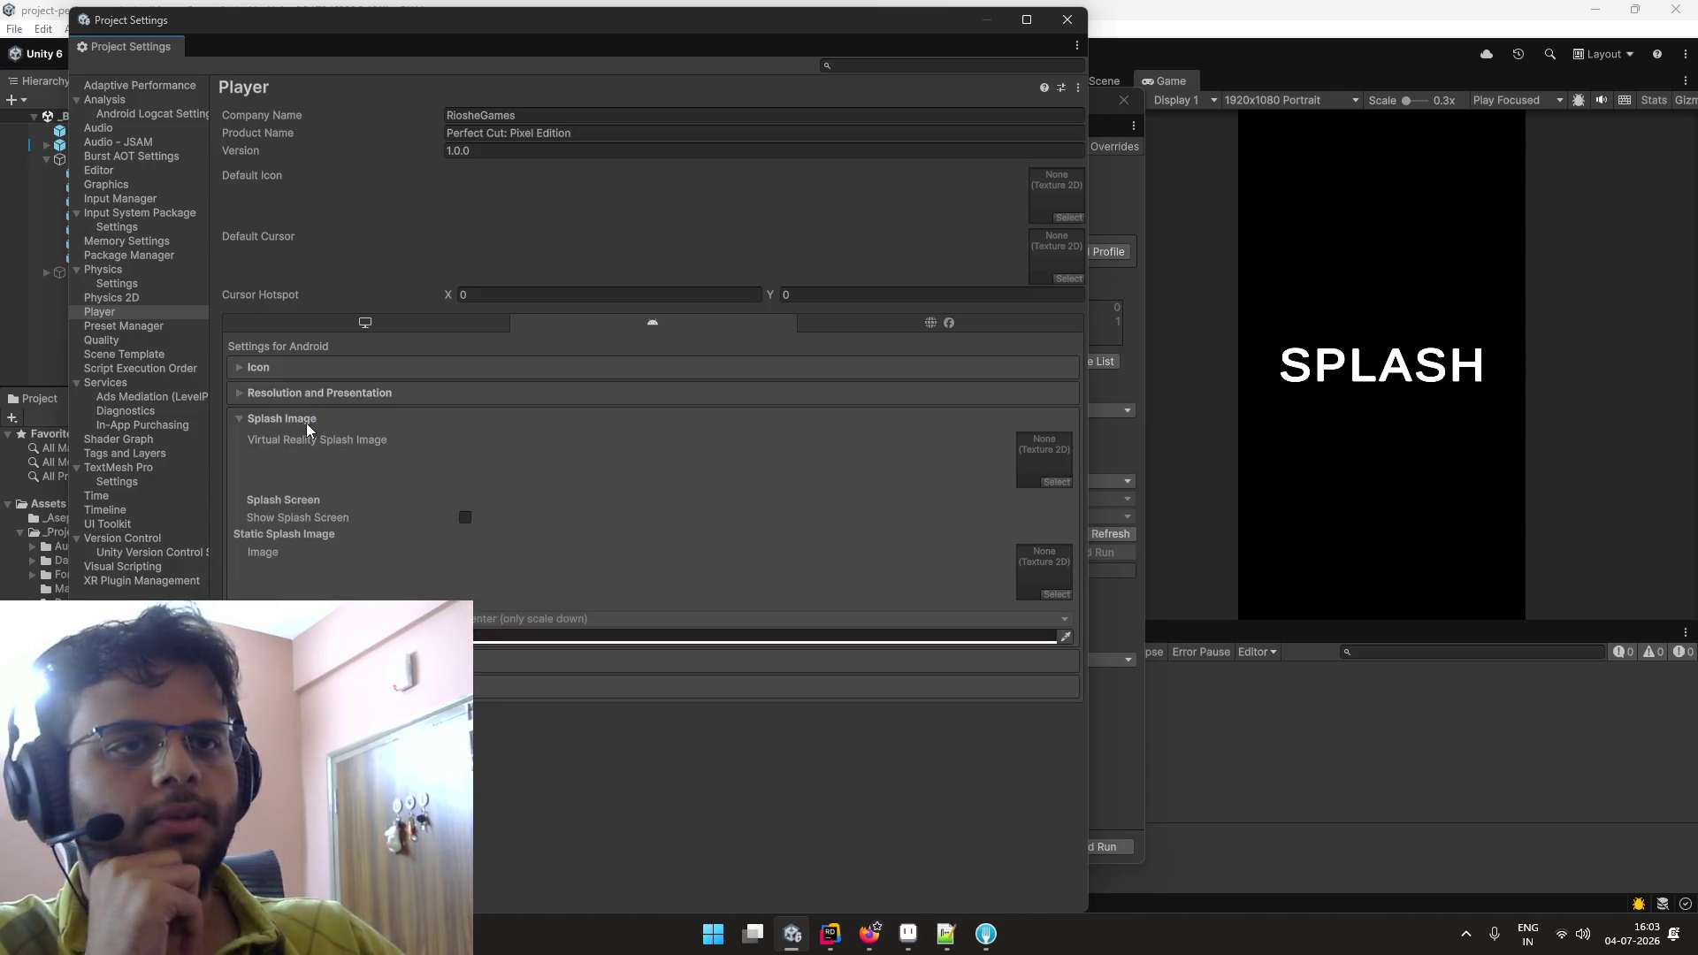
pyautogui.click(306, 423)
pyautogui.click(306, 423)
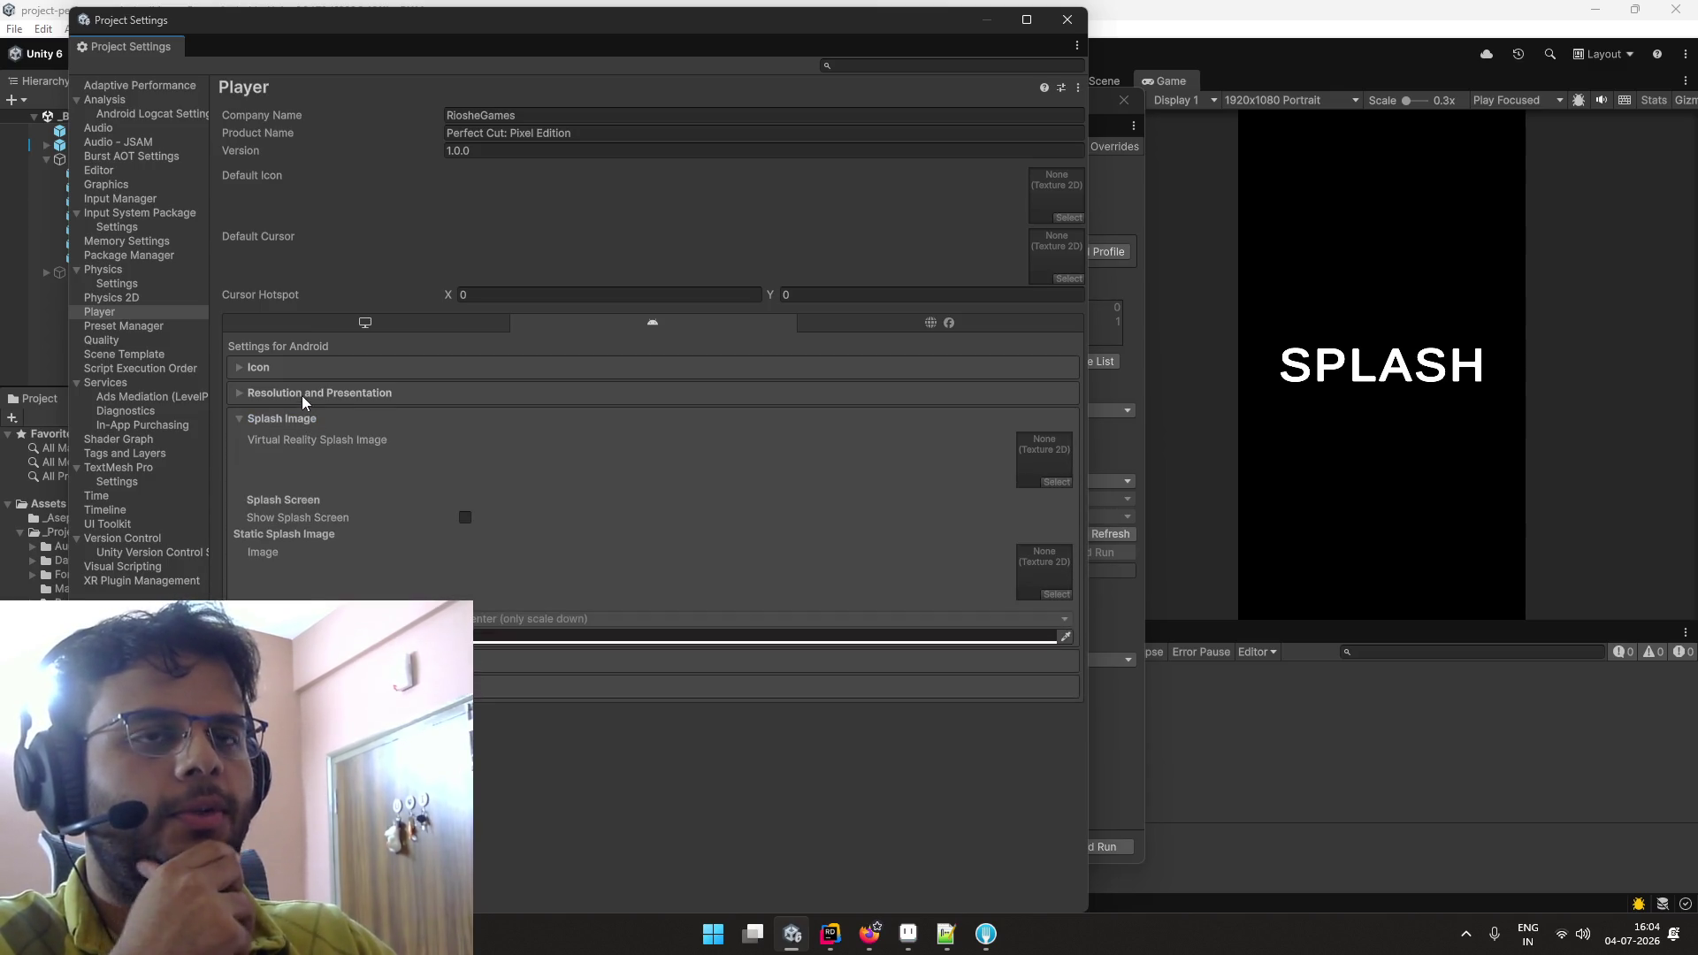
pyautogui.click(301, 396)
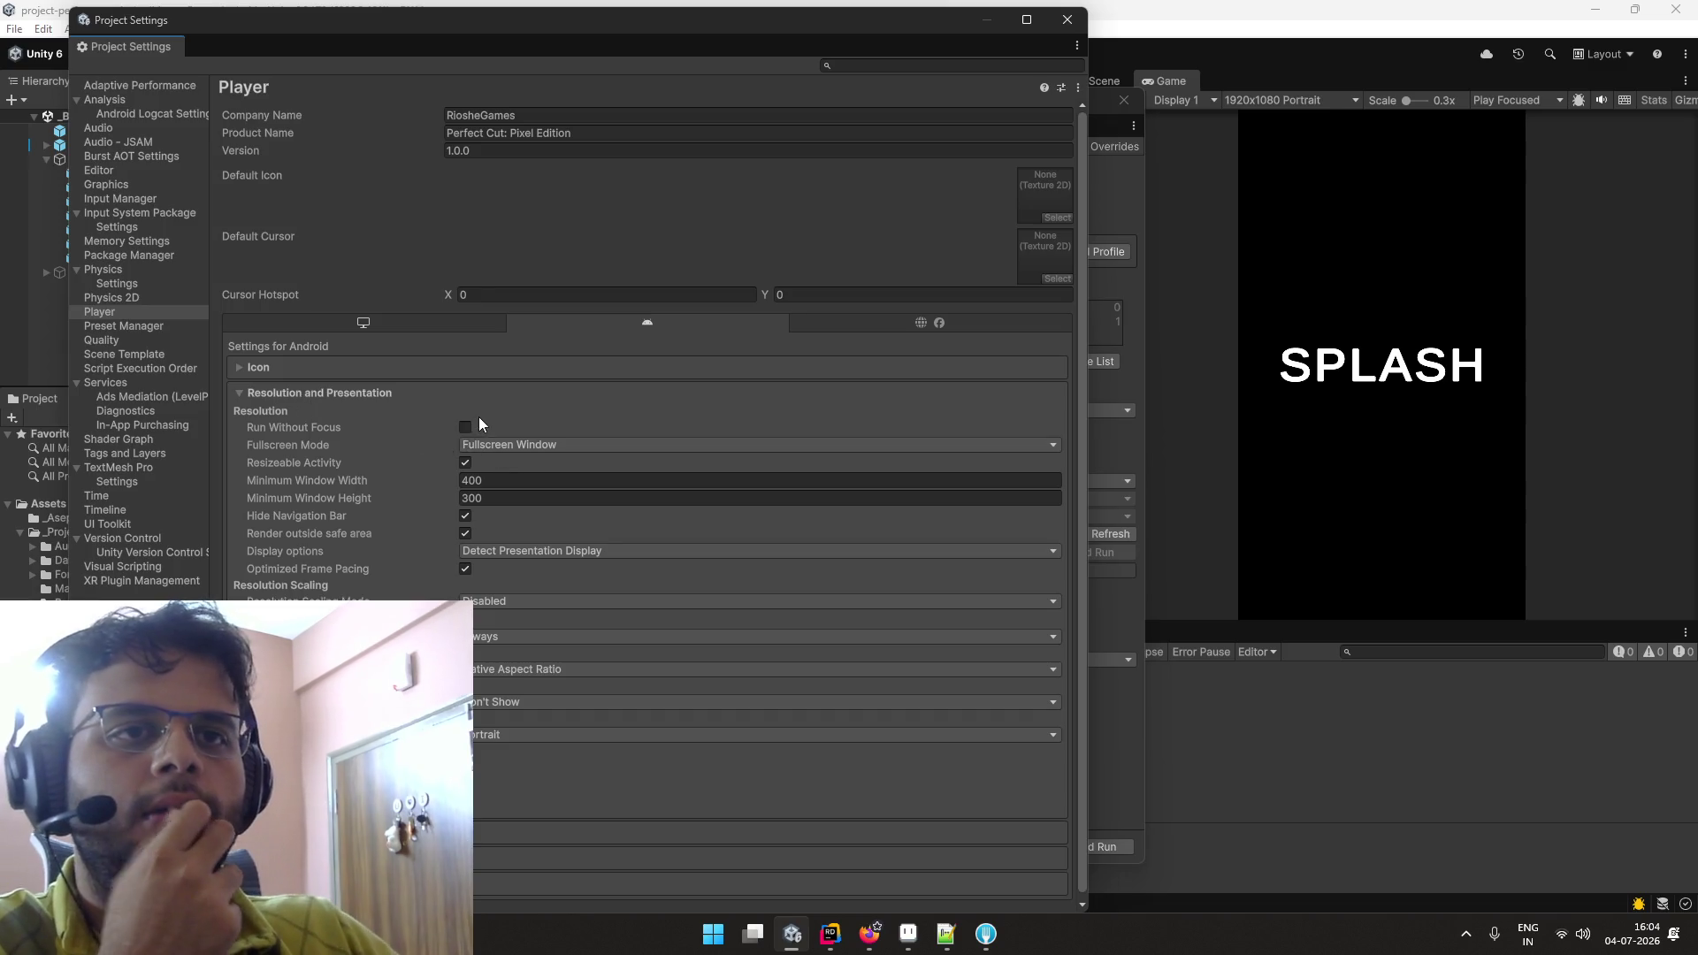
pyautogui.scroll(-1, 511, 471)
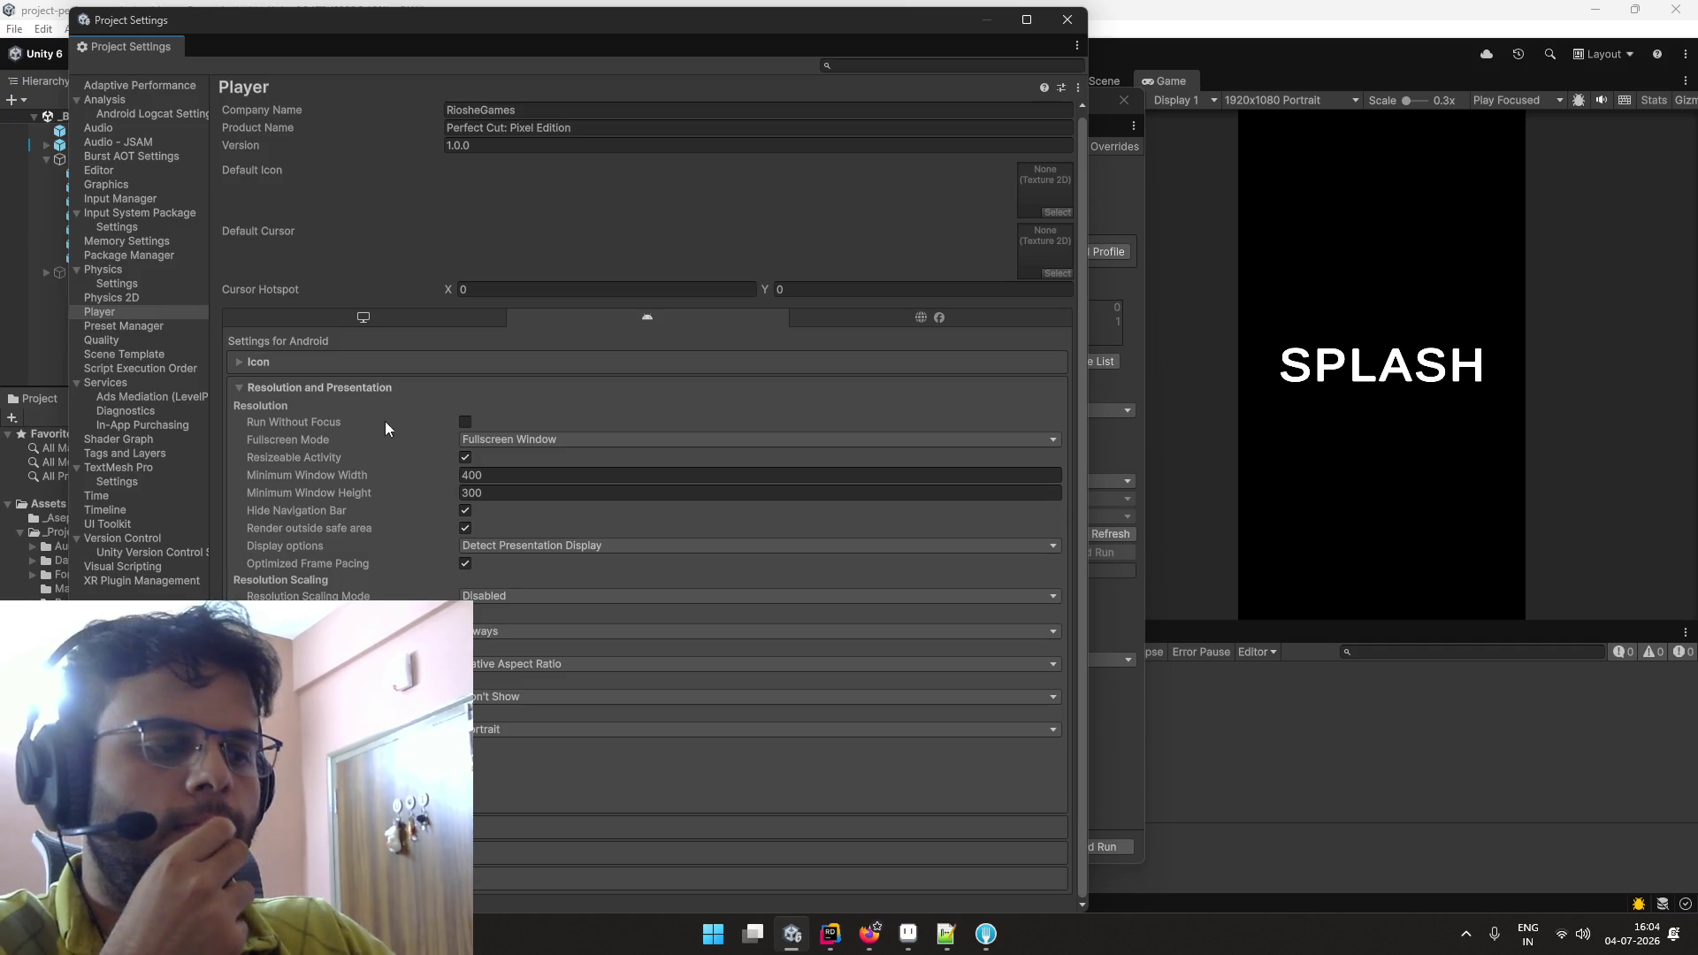
pyautogui.click(326, 386)
pyautogui.click(326, 370)
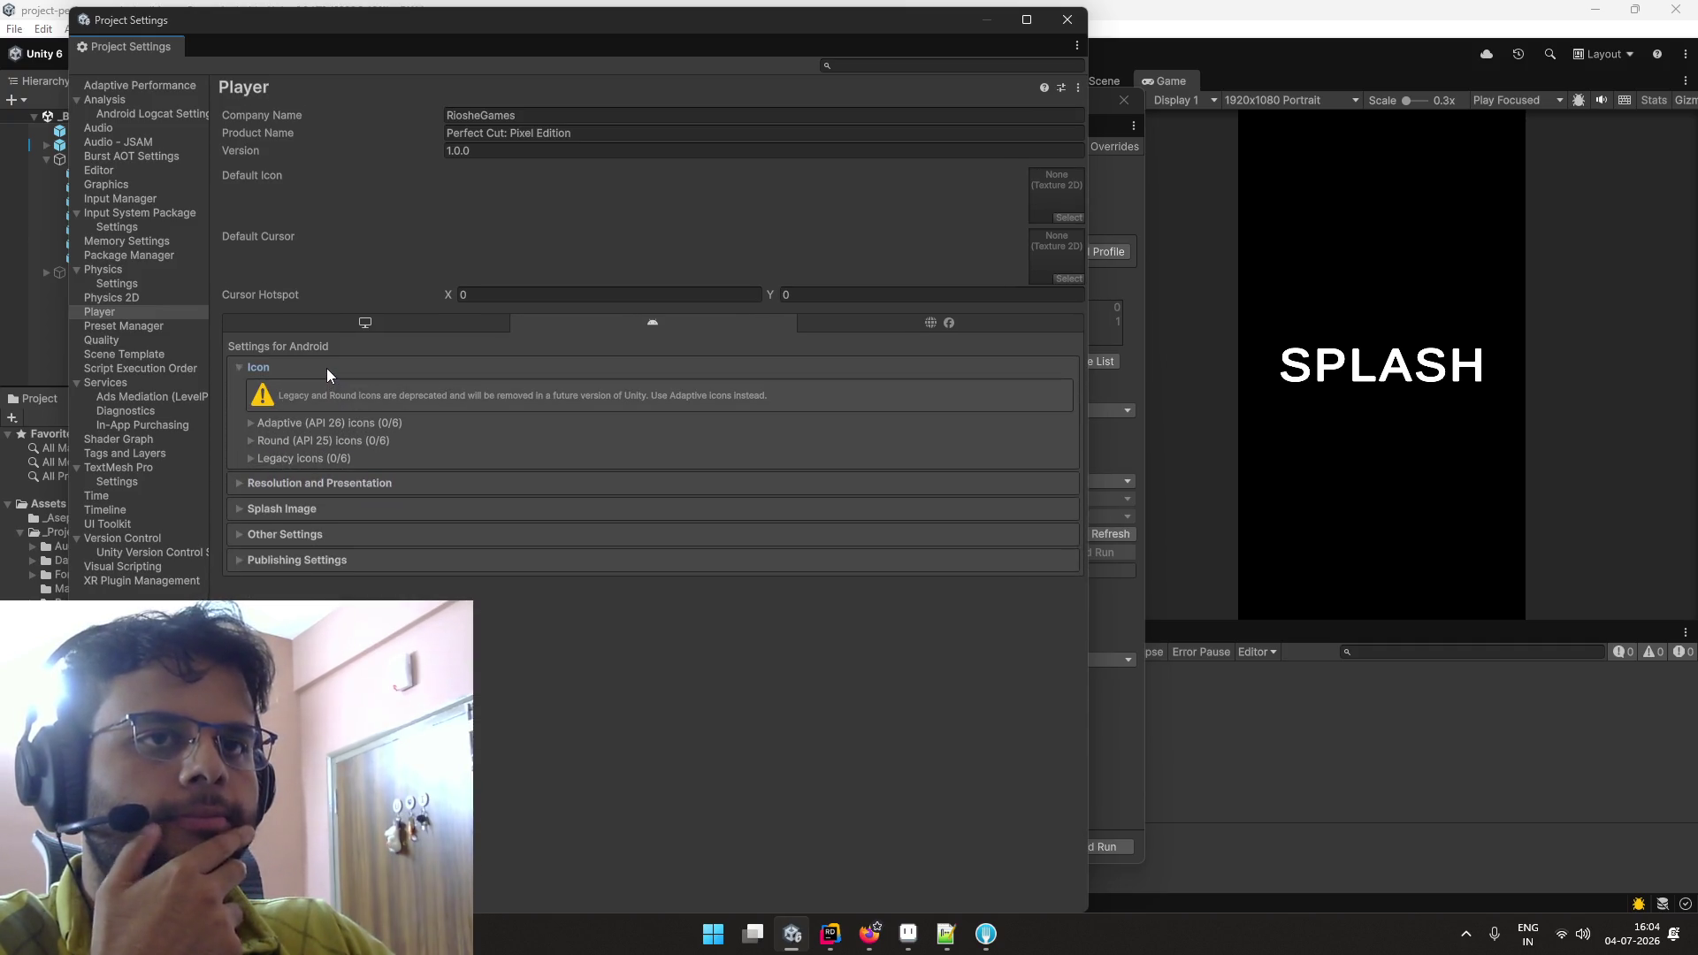
pyautogui.click(326, 368)
pyautogui.click(333, 400)
pyautogui.click(332, 400)
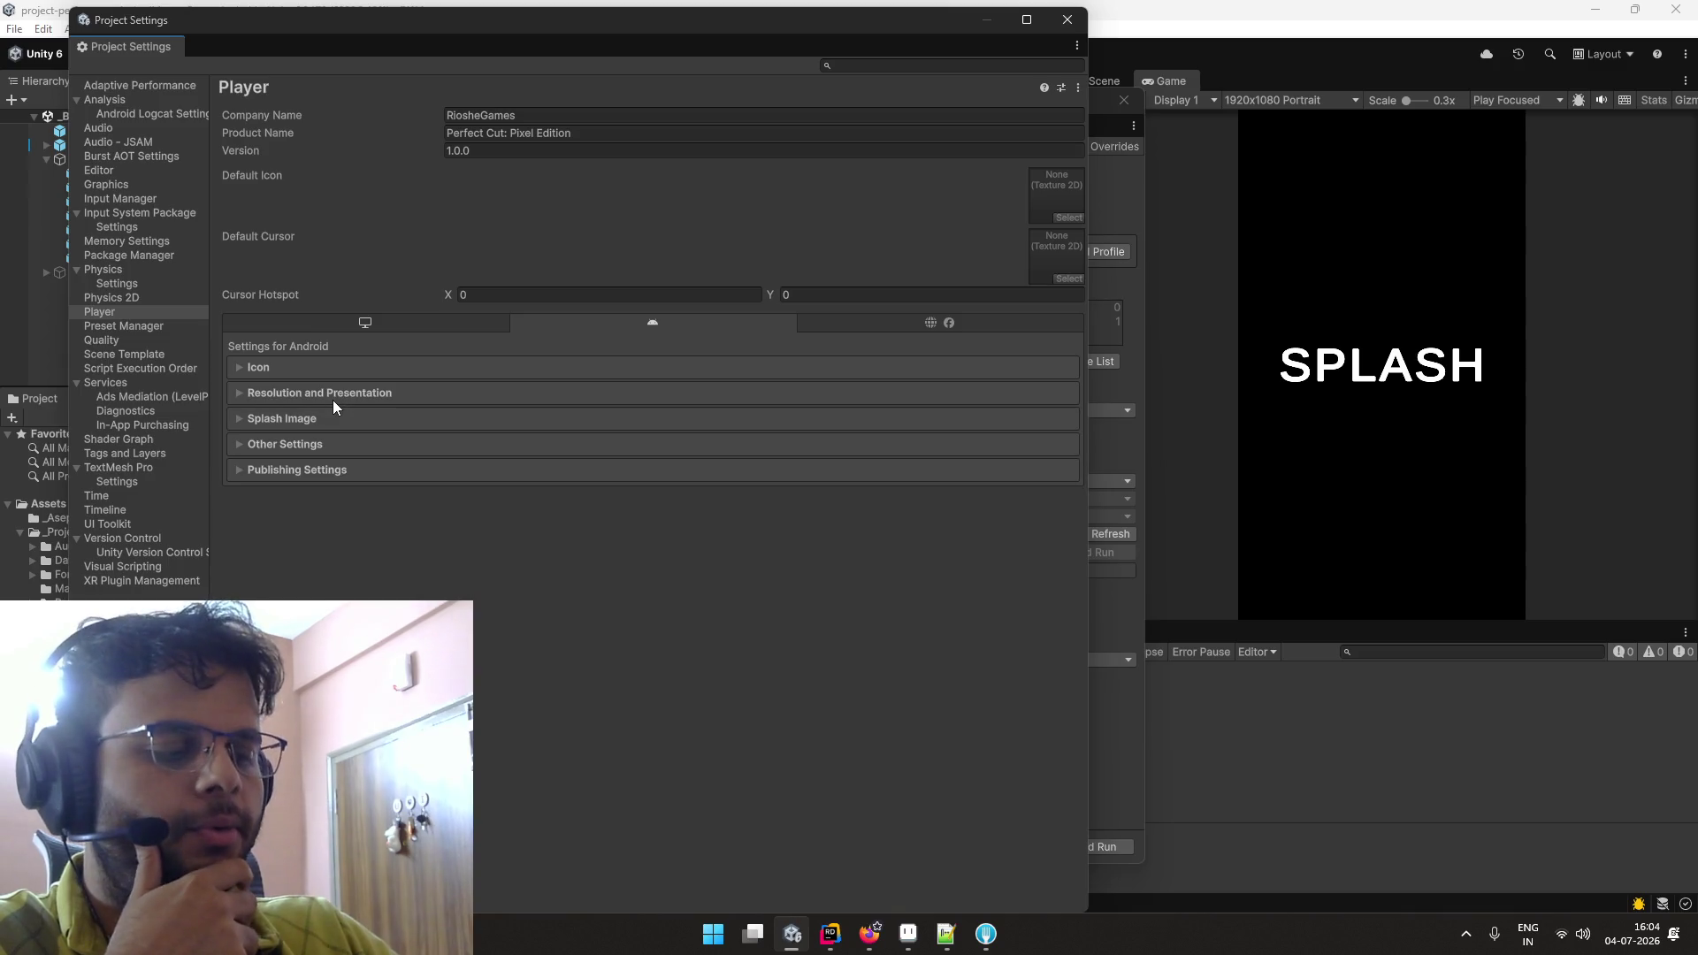
pyautogui.click(314, 416)
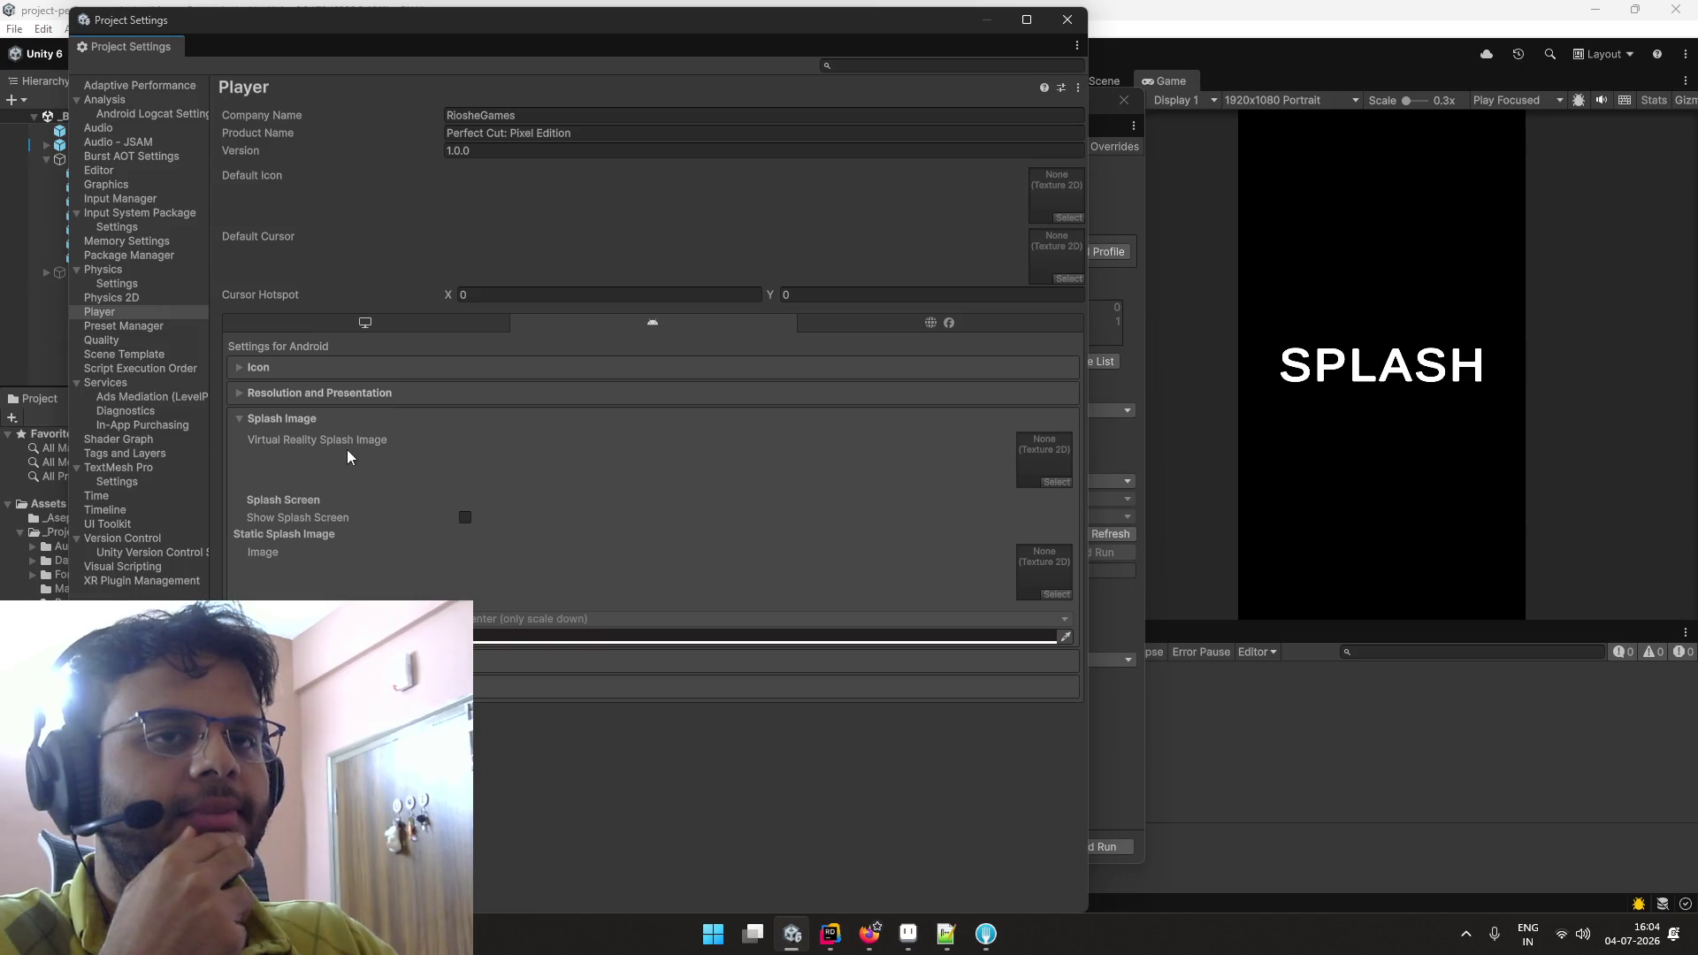
pyautogui.click(464, 517)
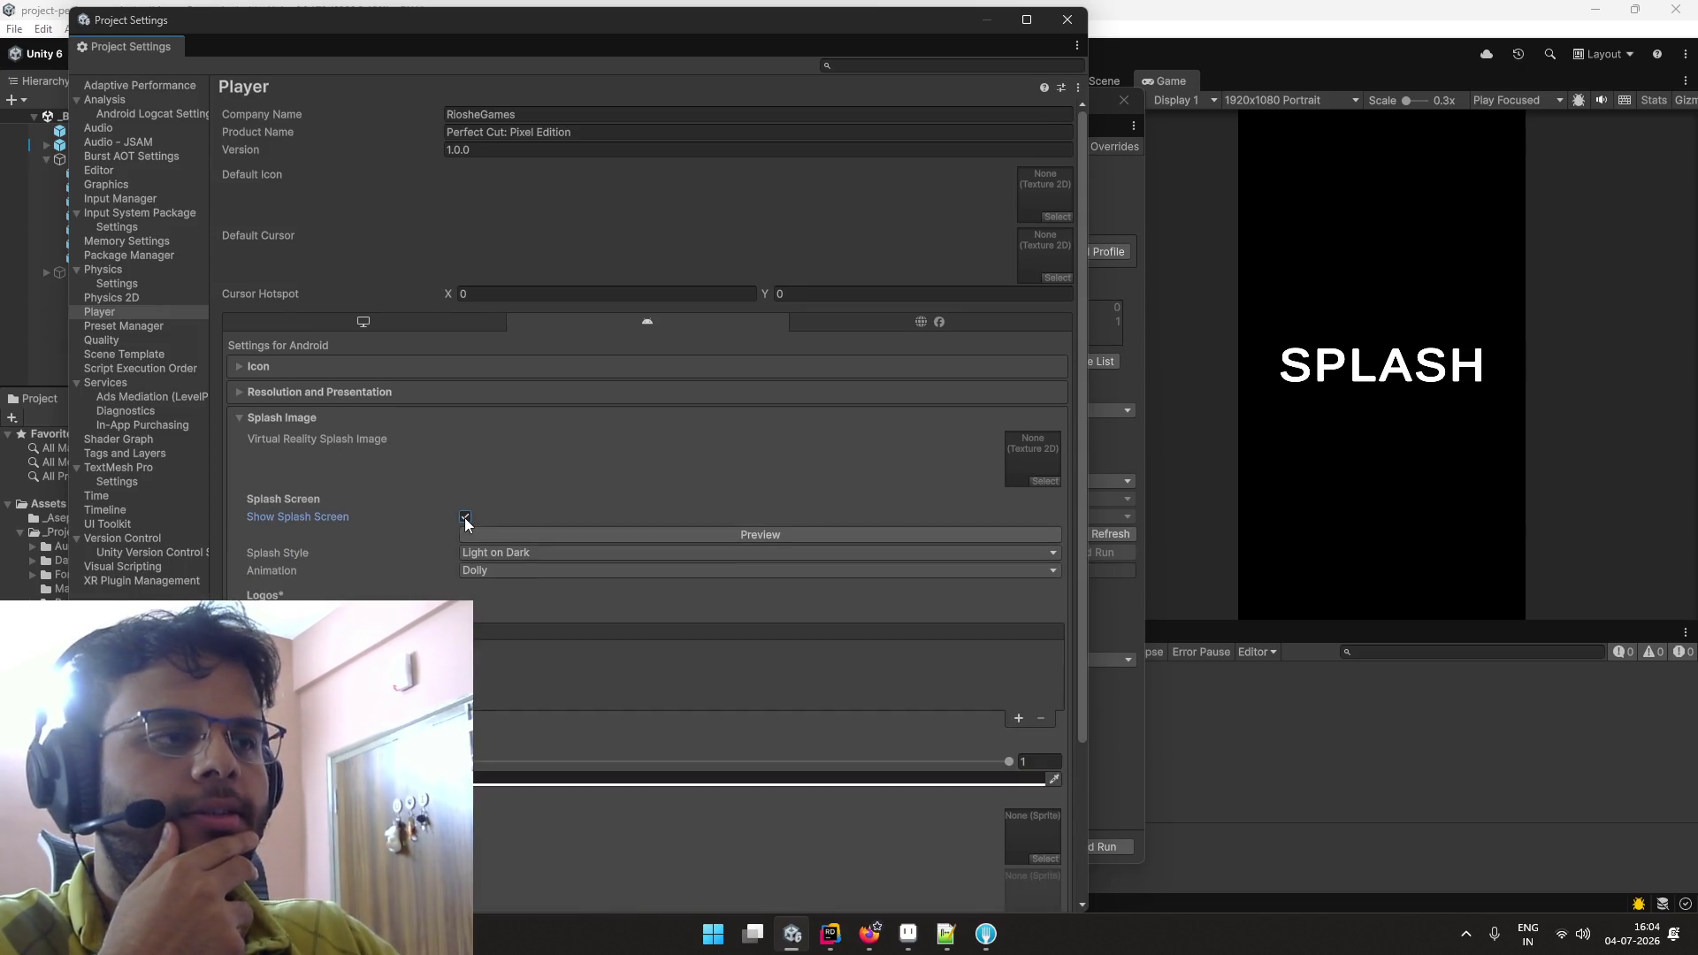
pyautogui.click(464, 518)
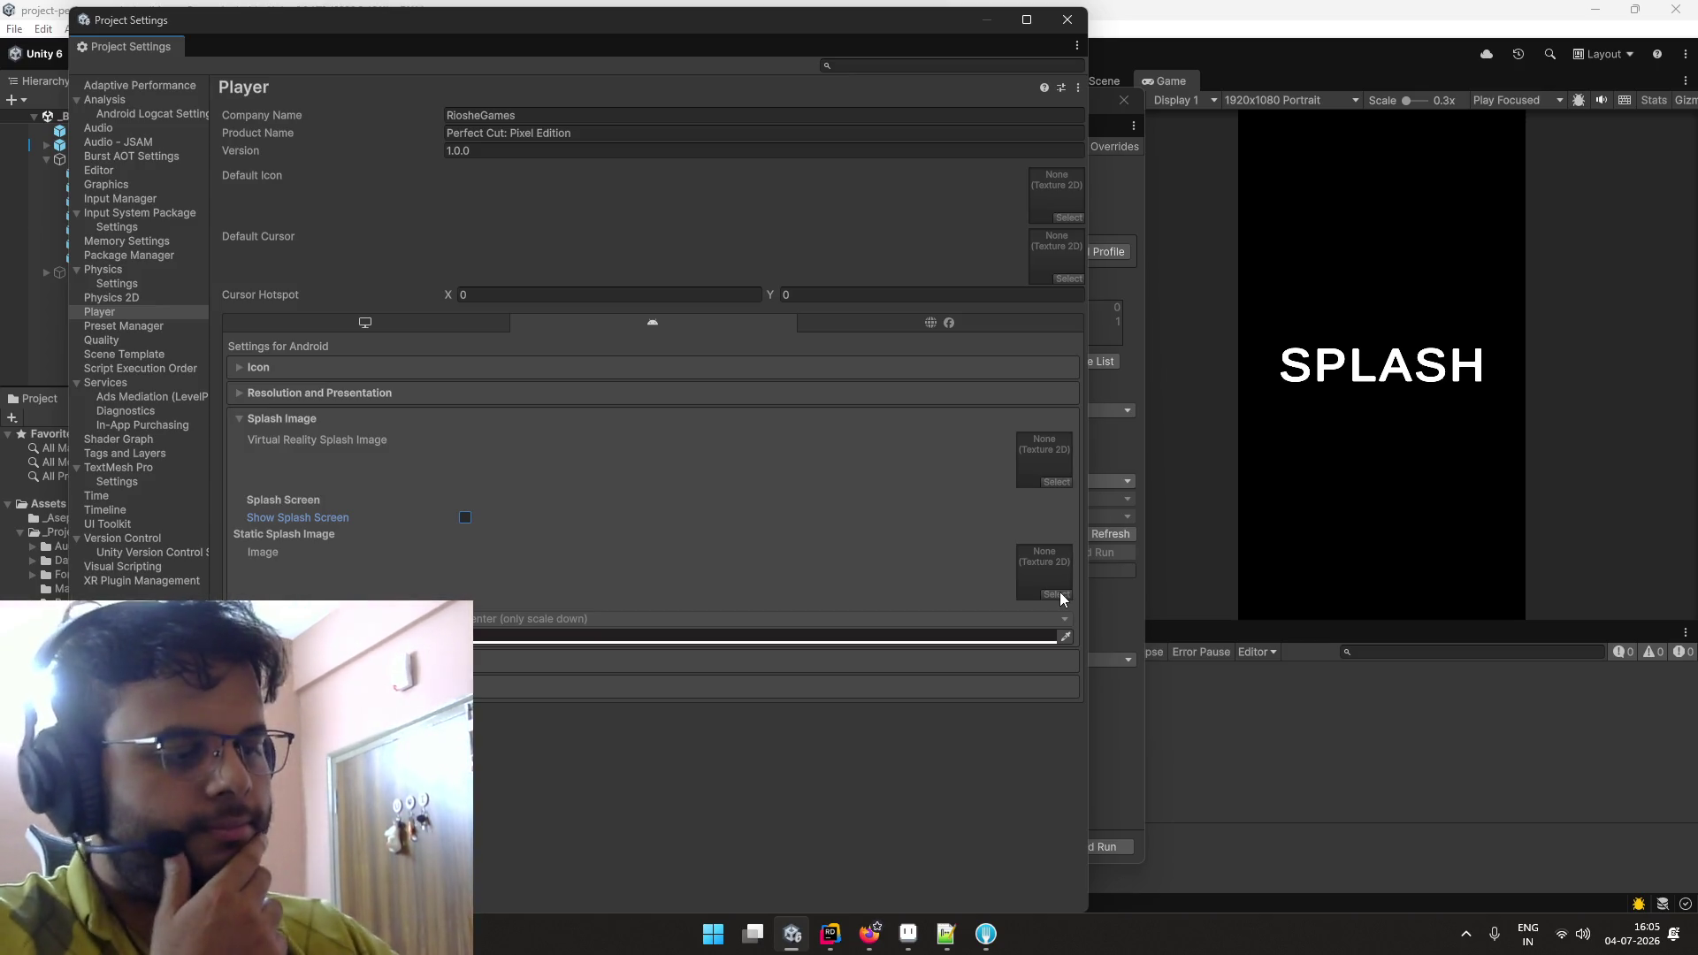
pyautogui.click(465, 518)
pyautogui.click(466, 519)
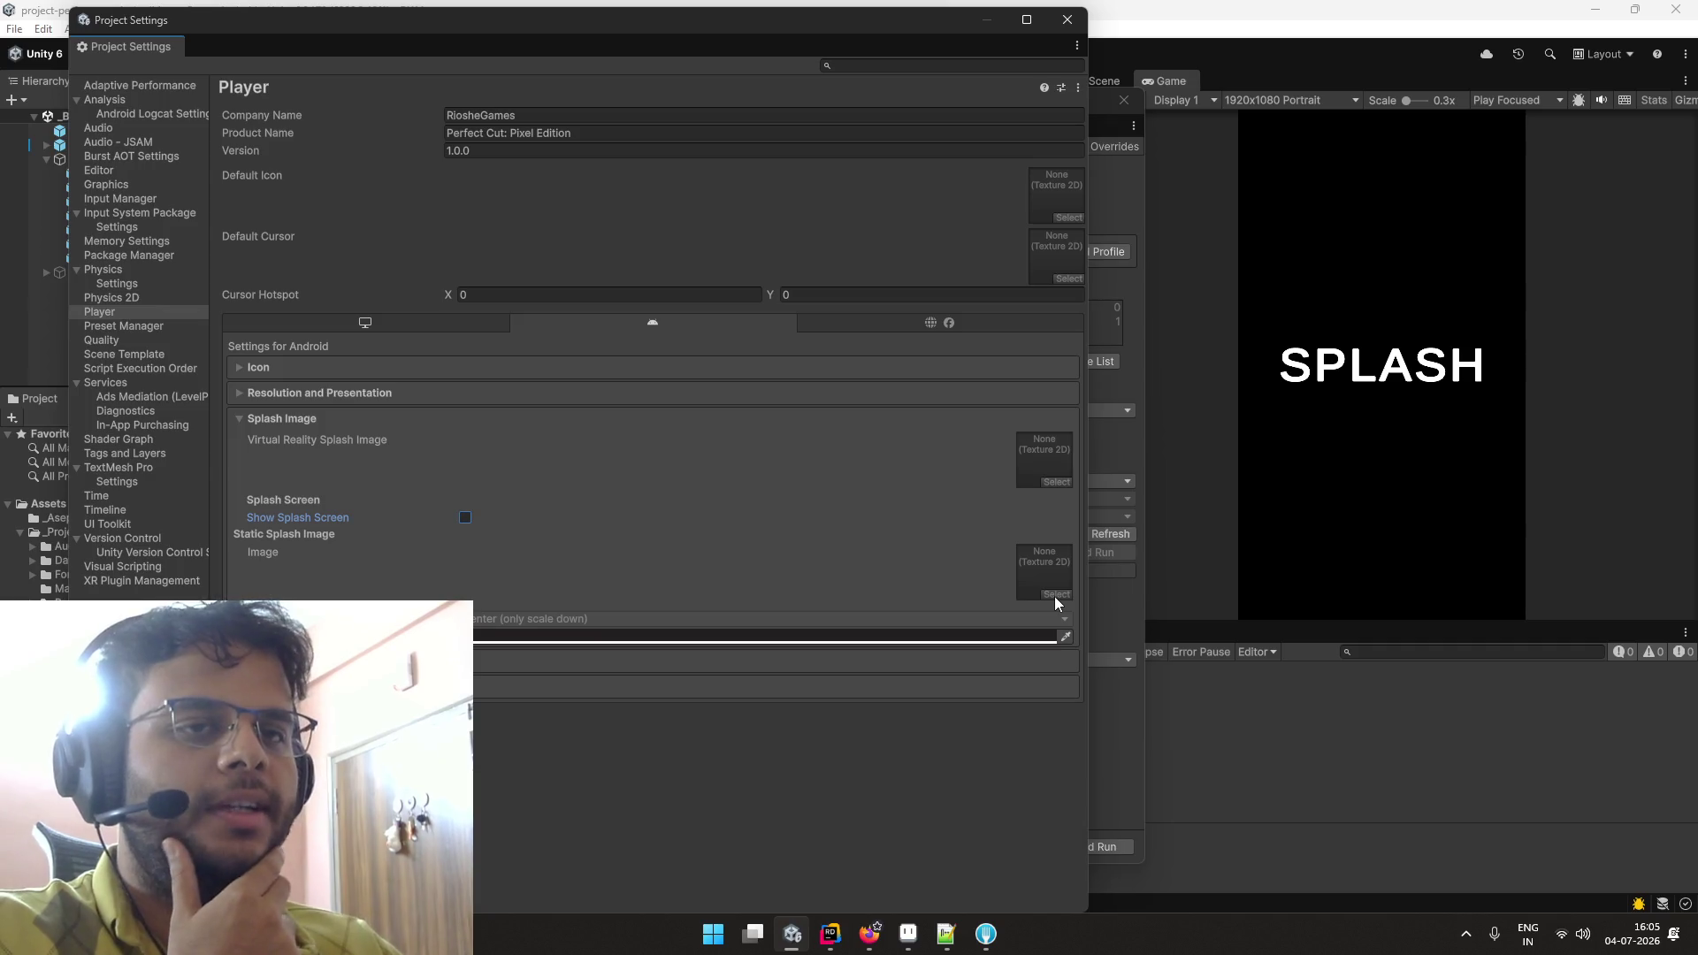
# Assign FullRiosheLogoLight as the Static Splash Image by searching 'rioshe' in the texture picker.
pyautogui.click(1055, 597)
pyautogui.moveTo(1148, 557); pyautogui.dragTo(1007, 421)
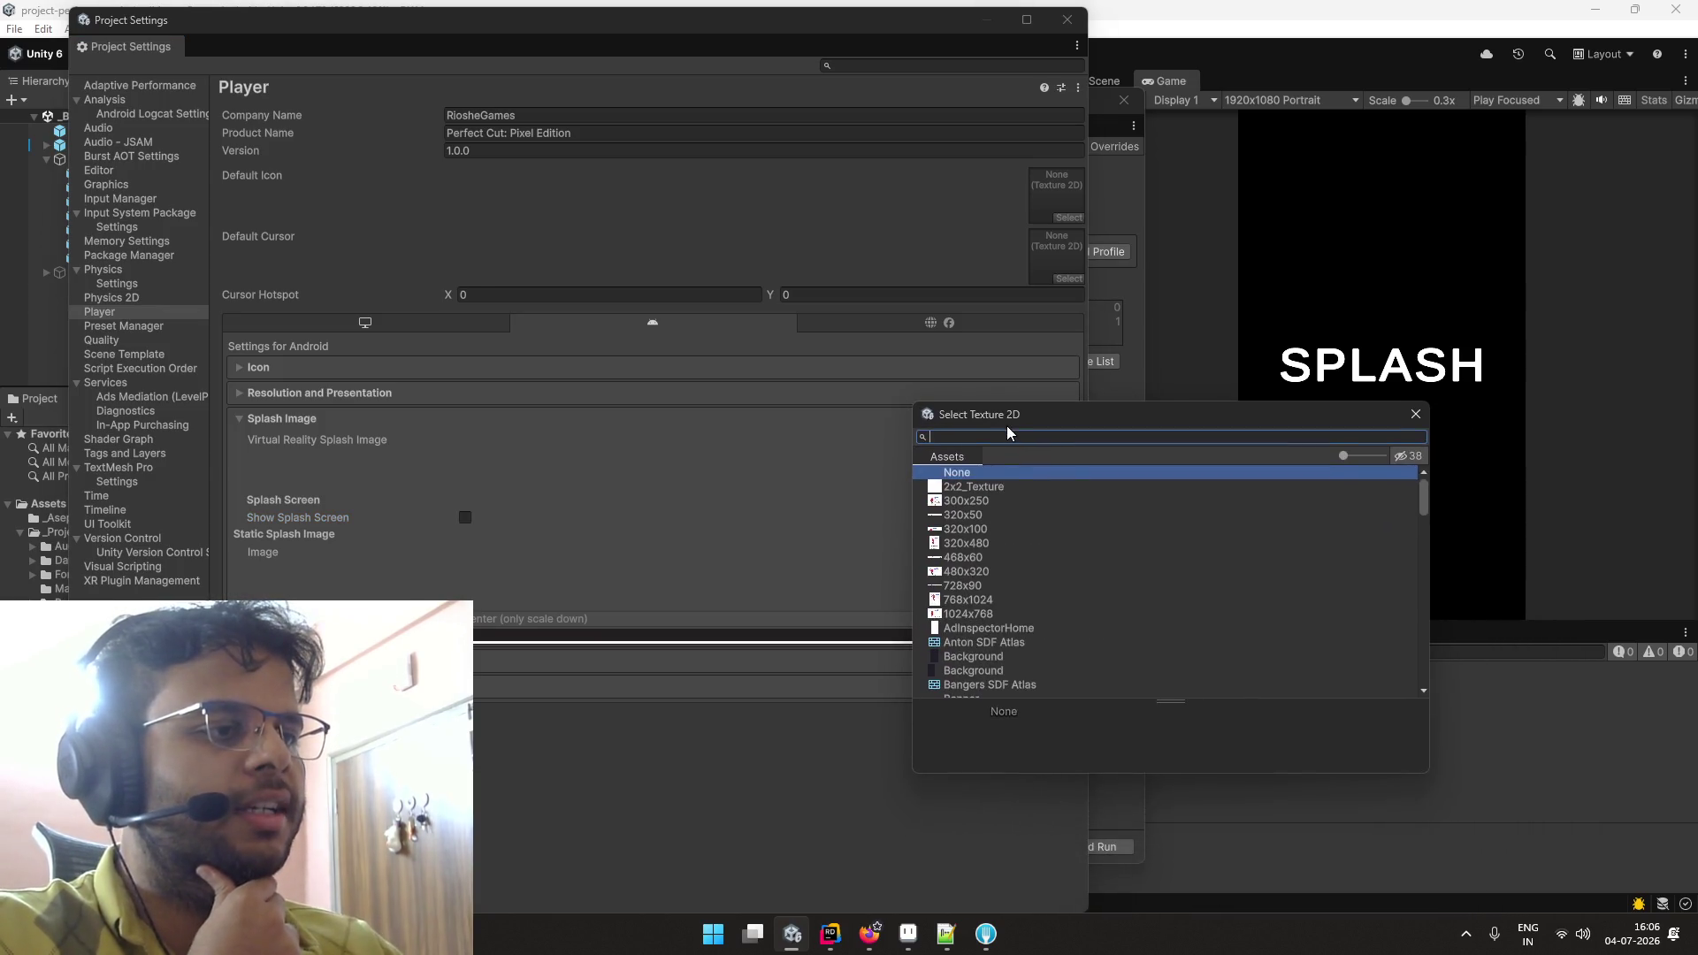
pyautogui.write('rioshe')
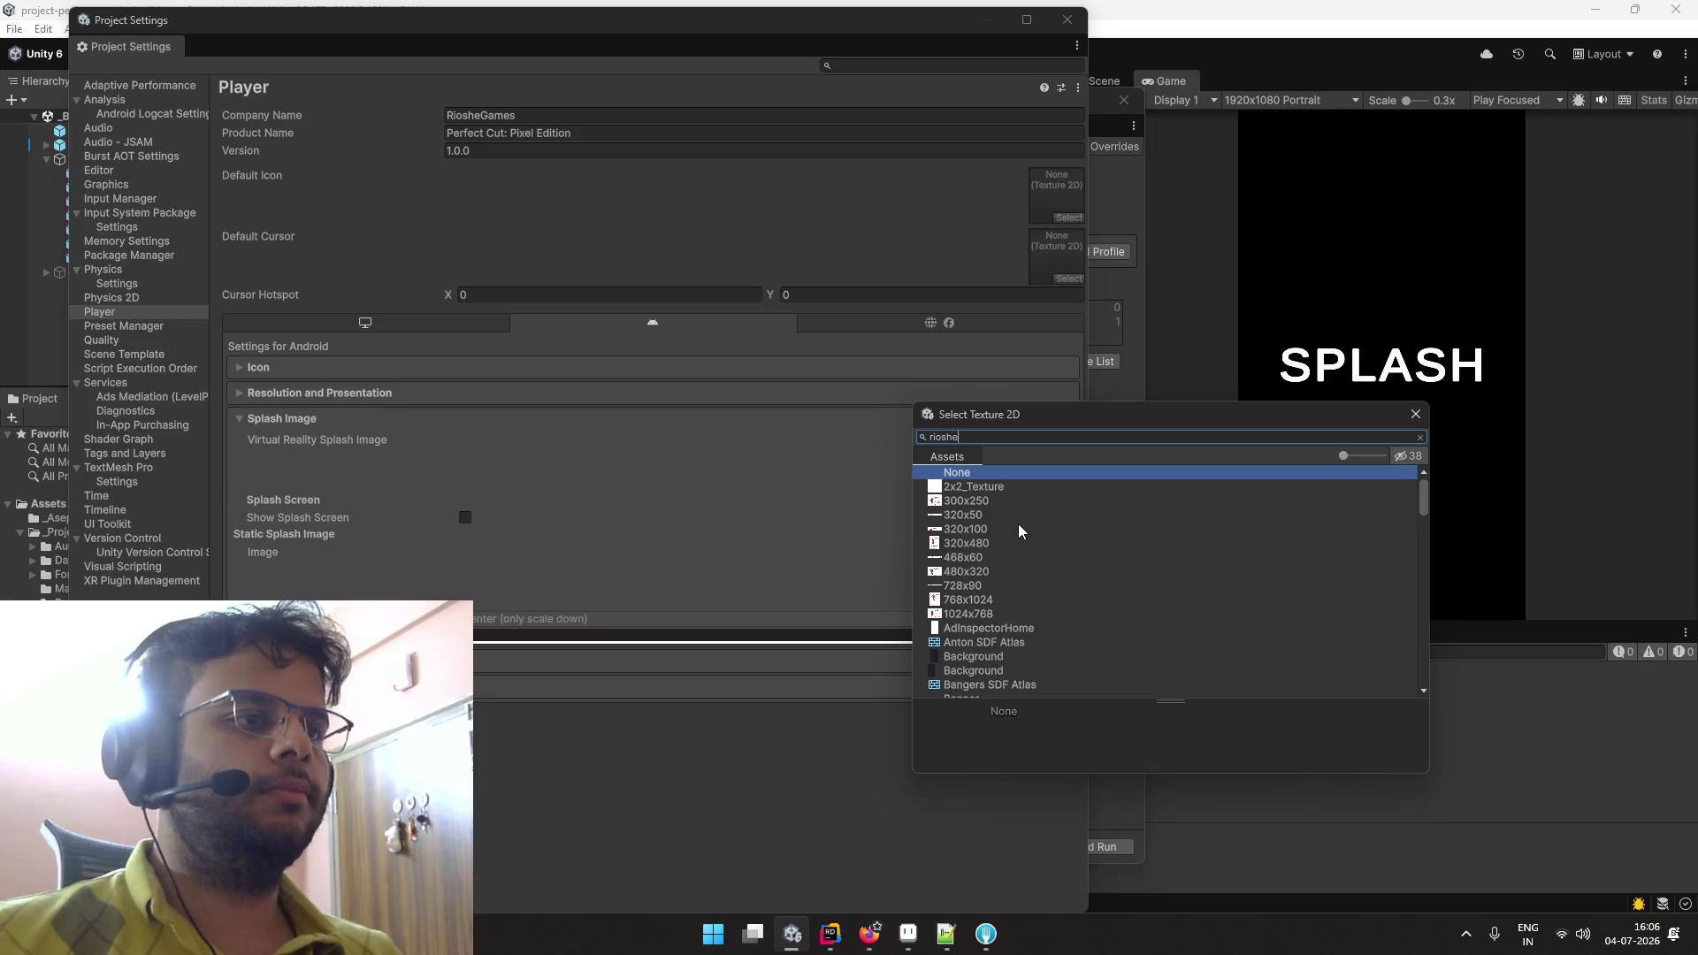
pyautogui.press('Down')
pyautogui.press('Return')
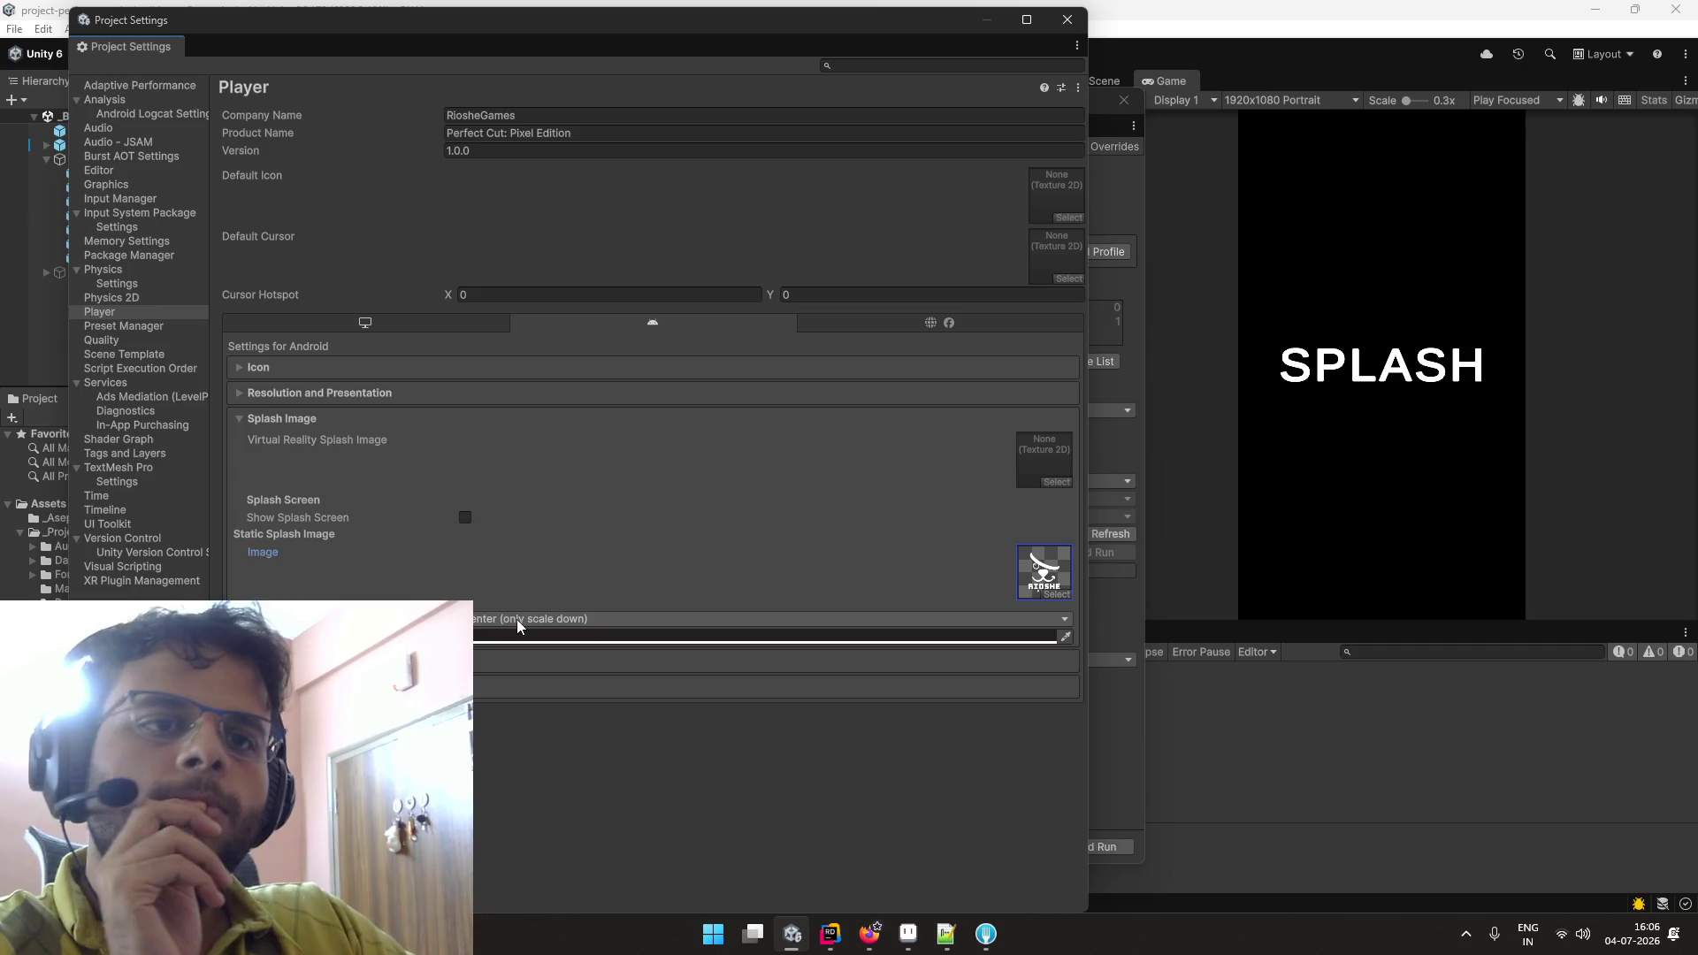
# Collapse and reopen the Player sections, leaving Show Splash Screen switched off.
pyautogui.click(282, 419)
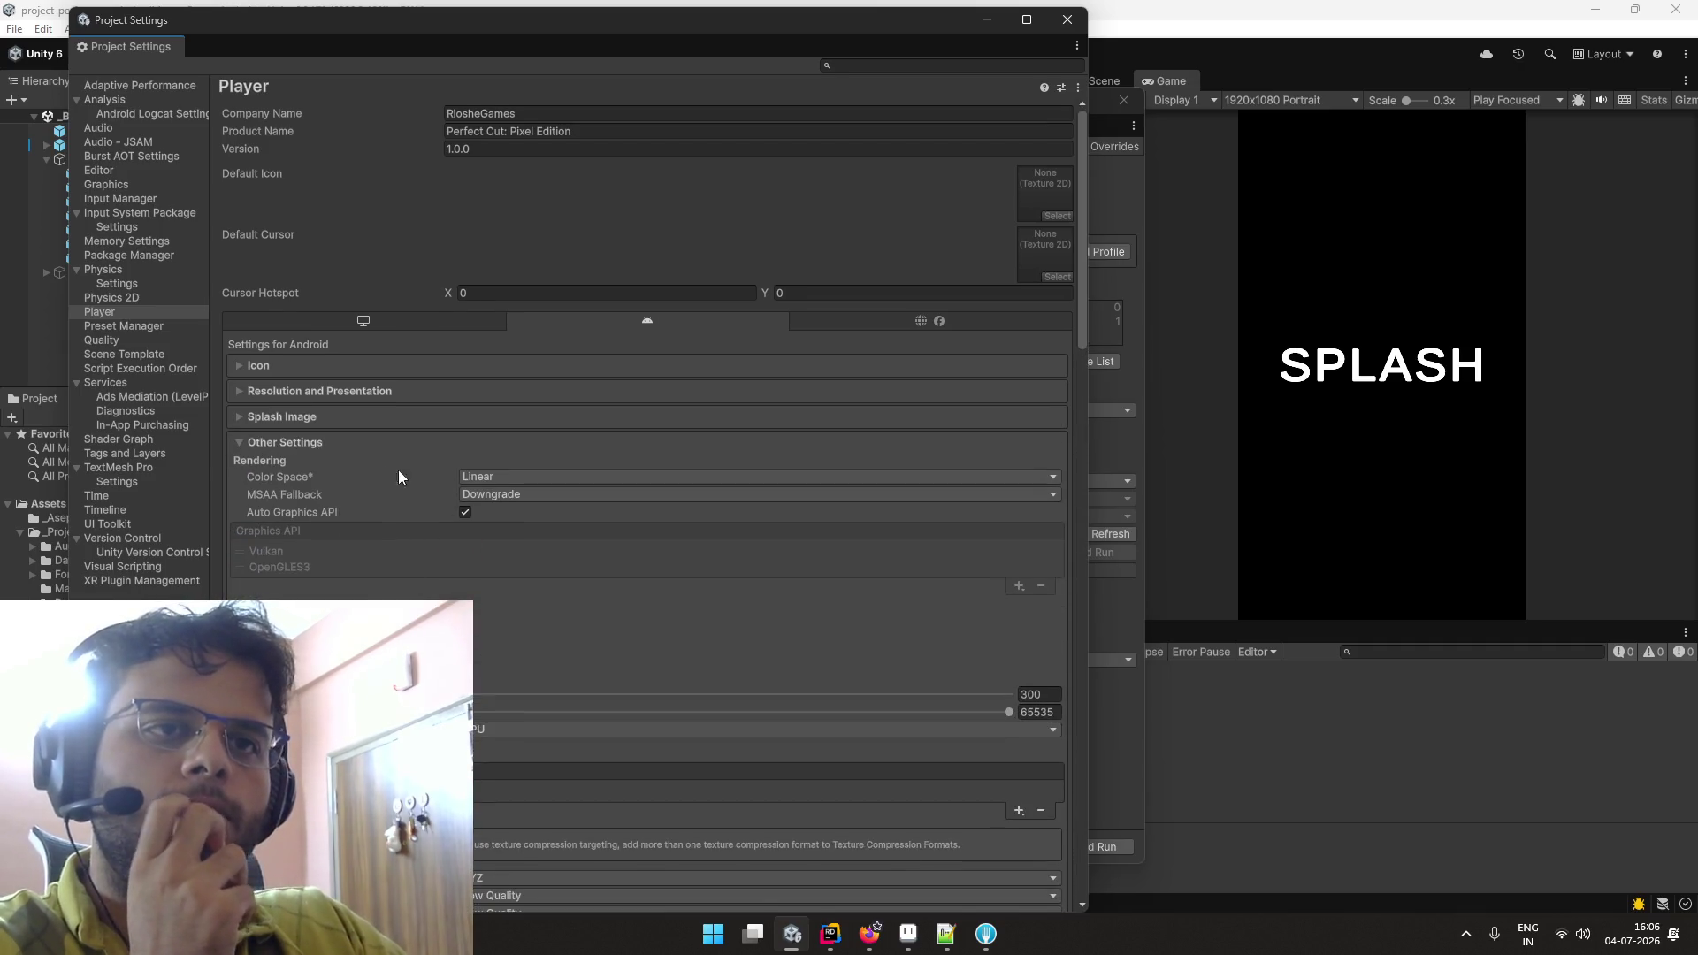
pyautogui.click(320, 444)
pyautogui.click(337, 471)
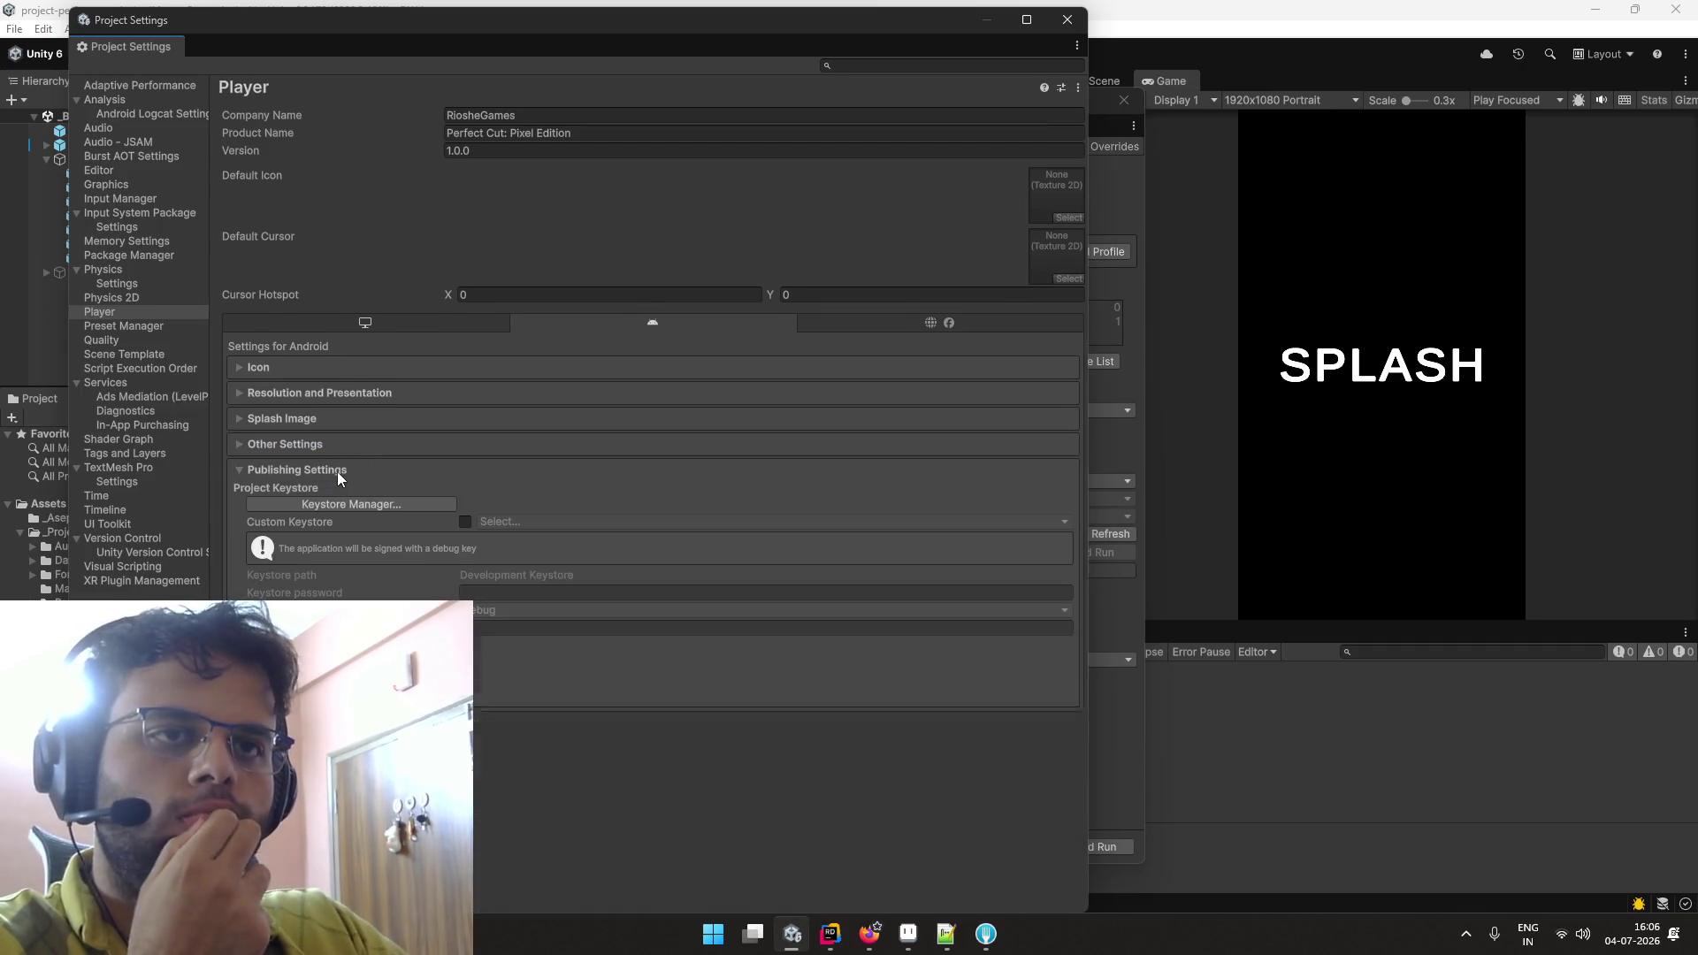
pyautogui.click(337, 470)
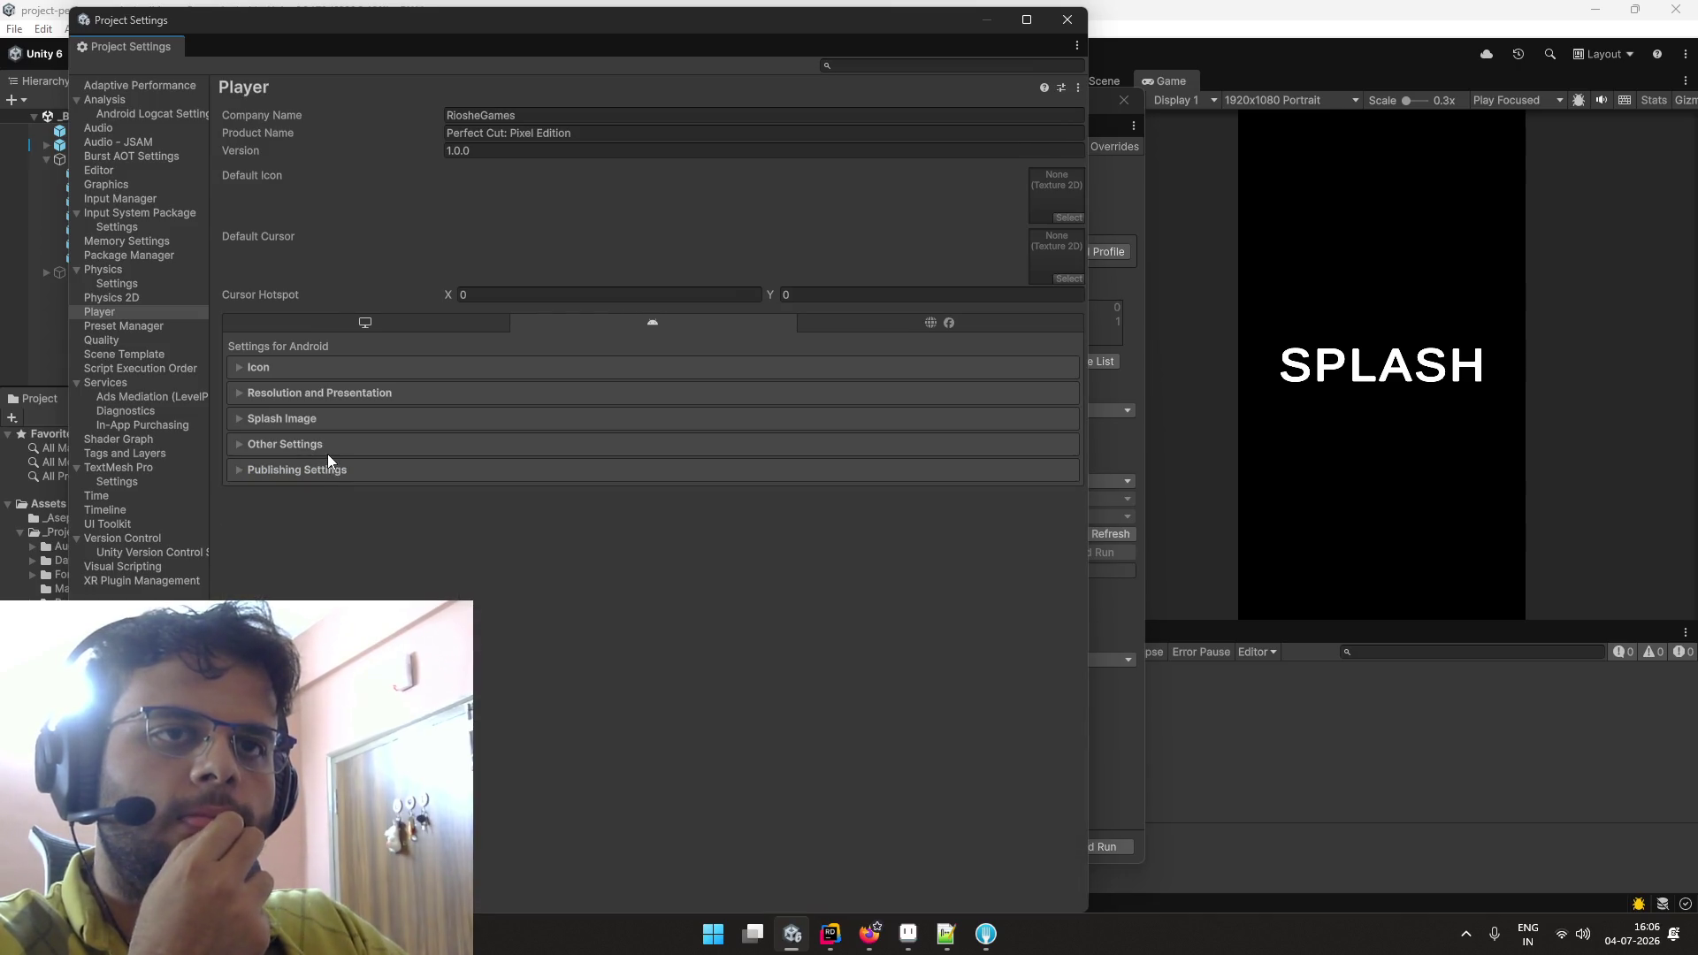
pyautogui.click(329, 447)
pyautogui.click(329, 448)
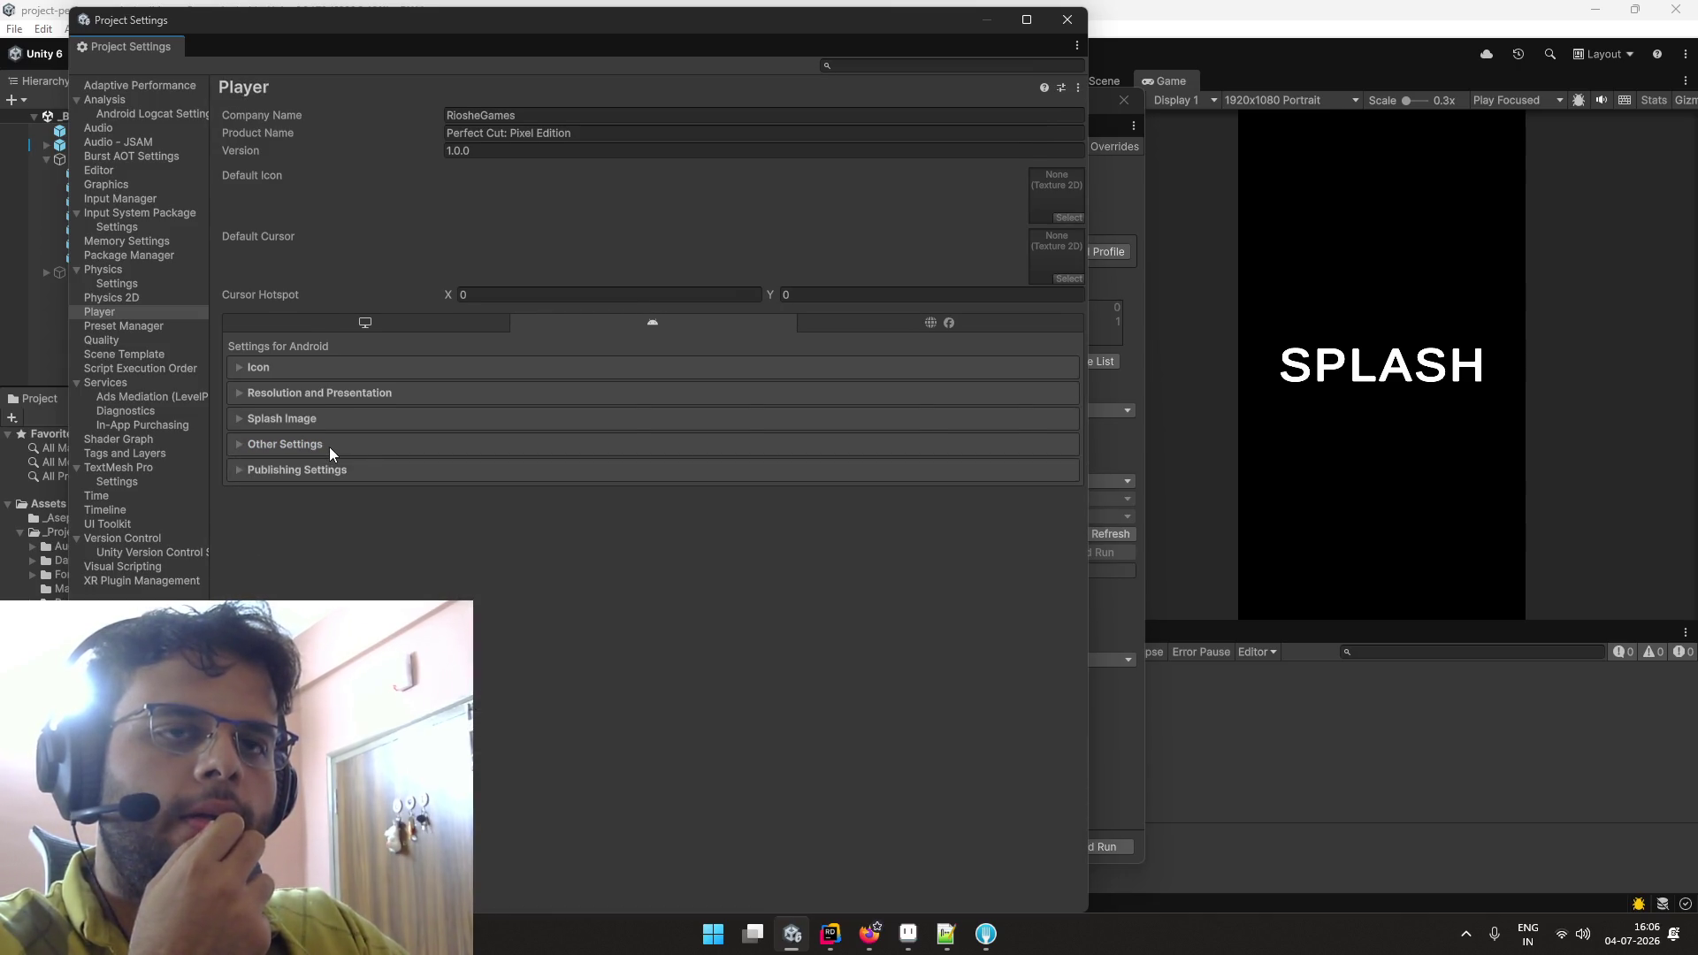
pyautogui.click(275, 419)
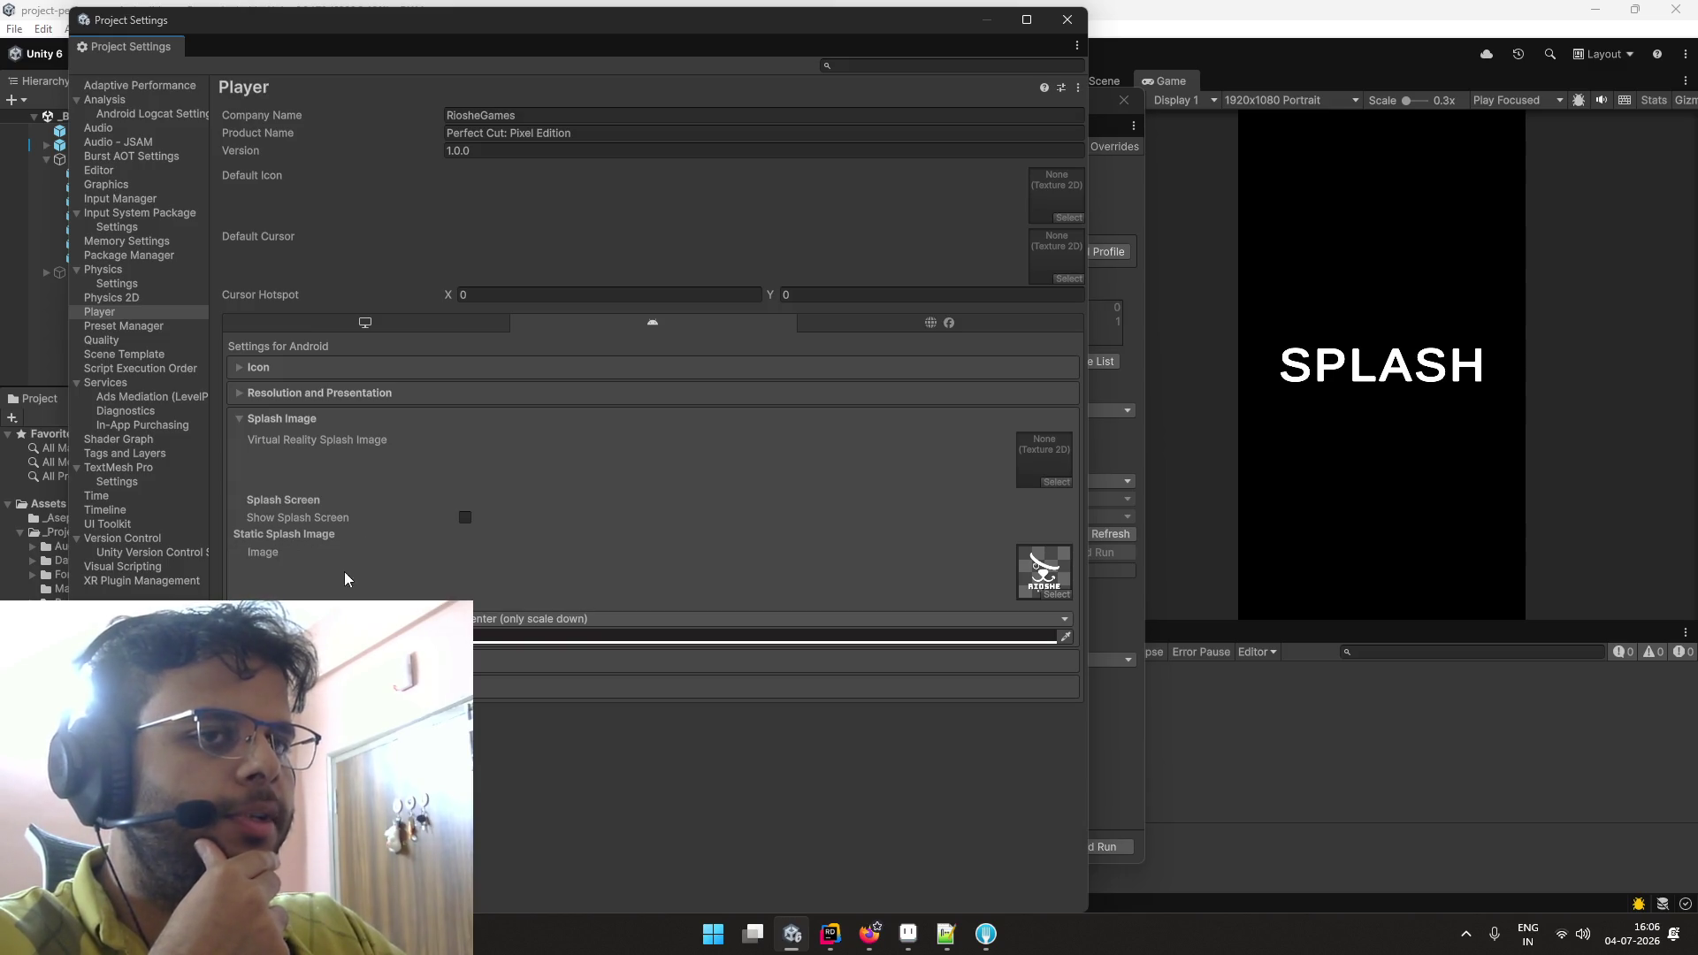
pyautogui.click(469, 522)
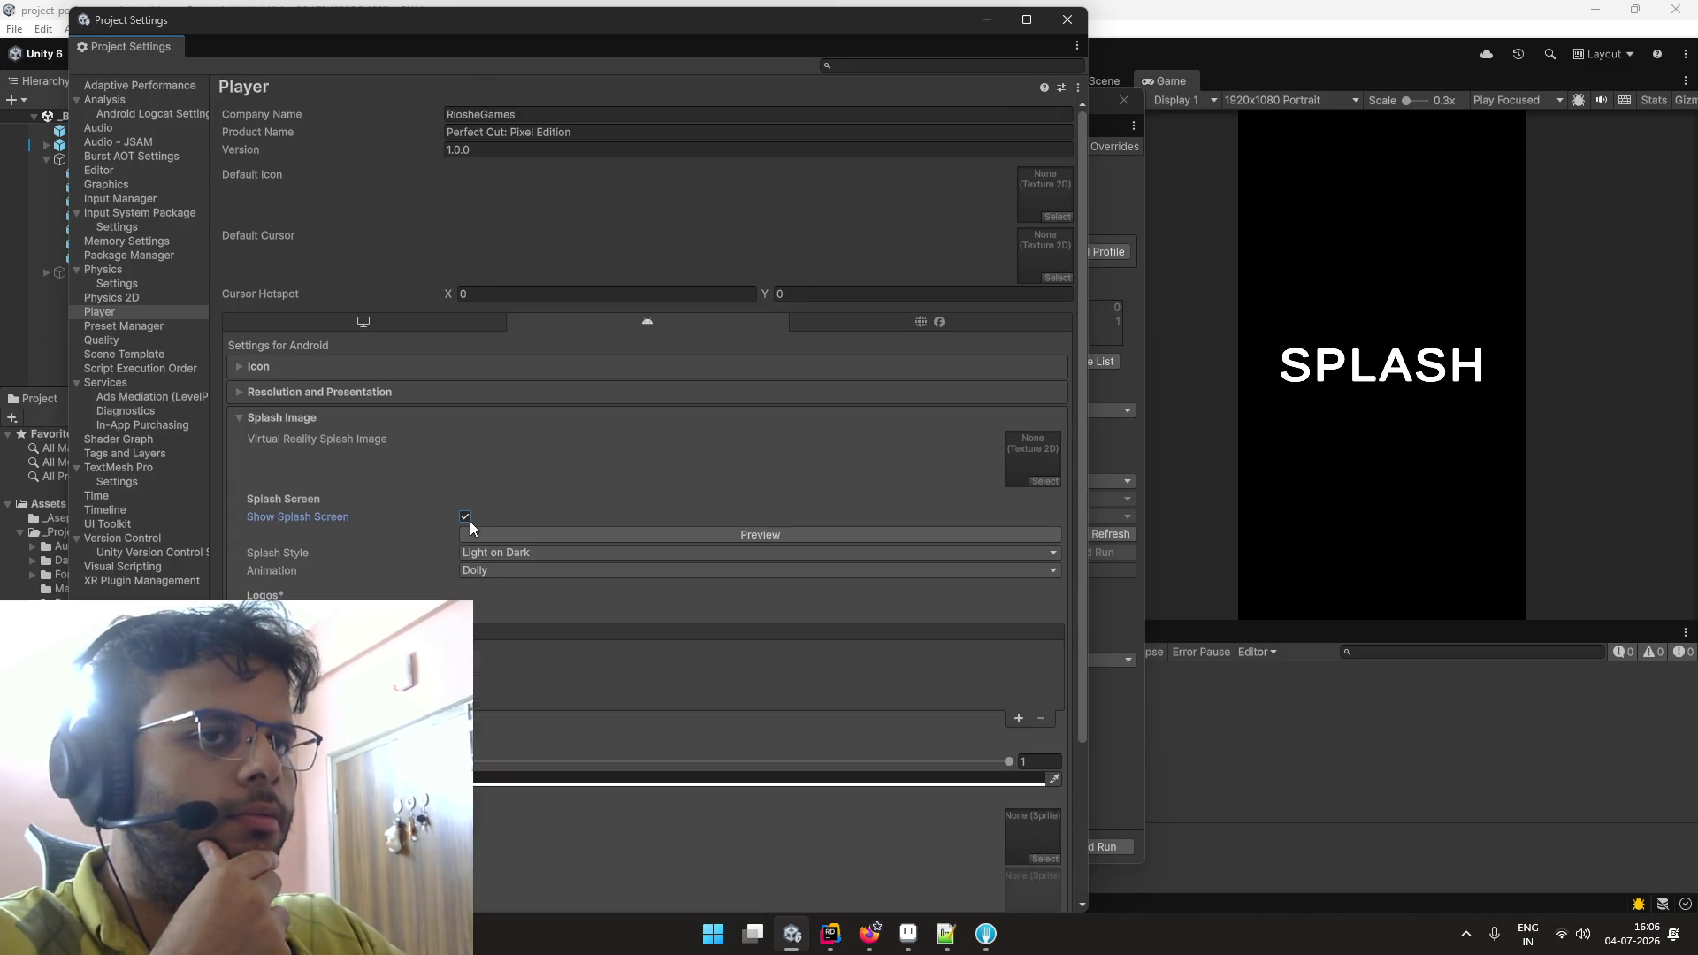
pyautogui.click(470, 518)
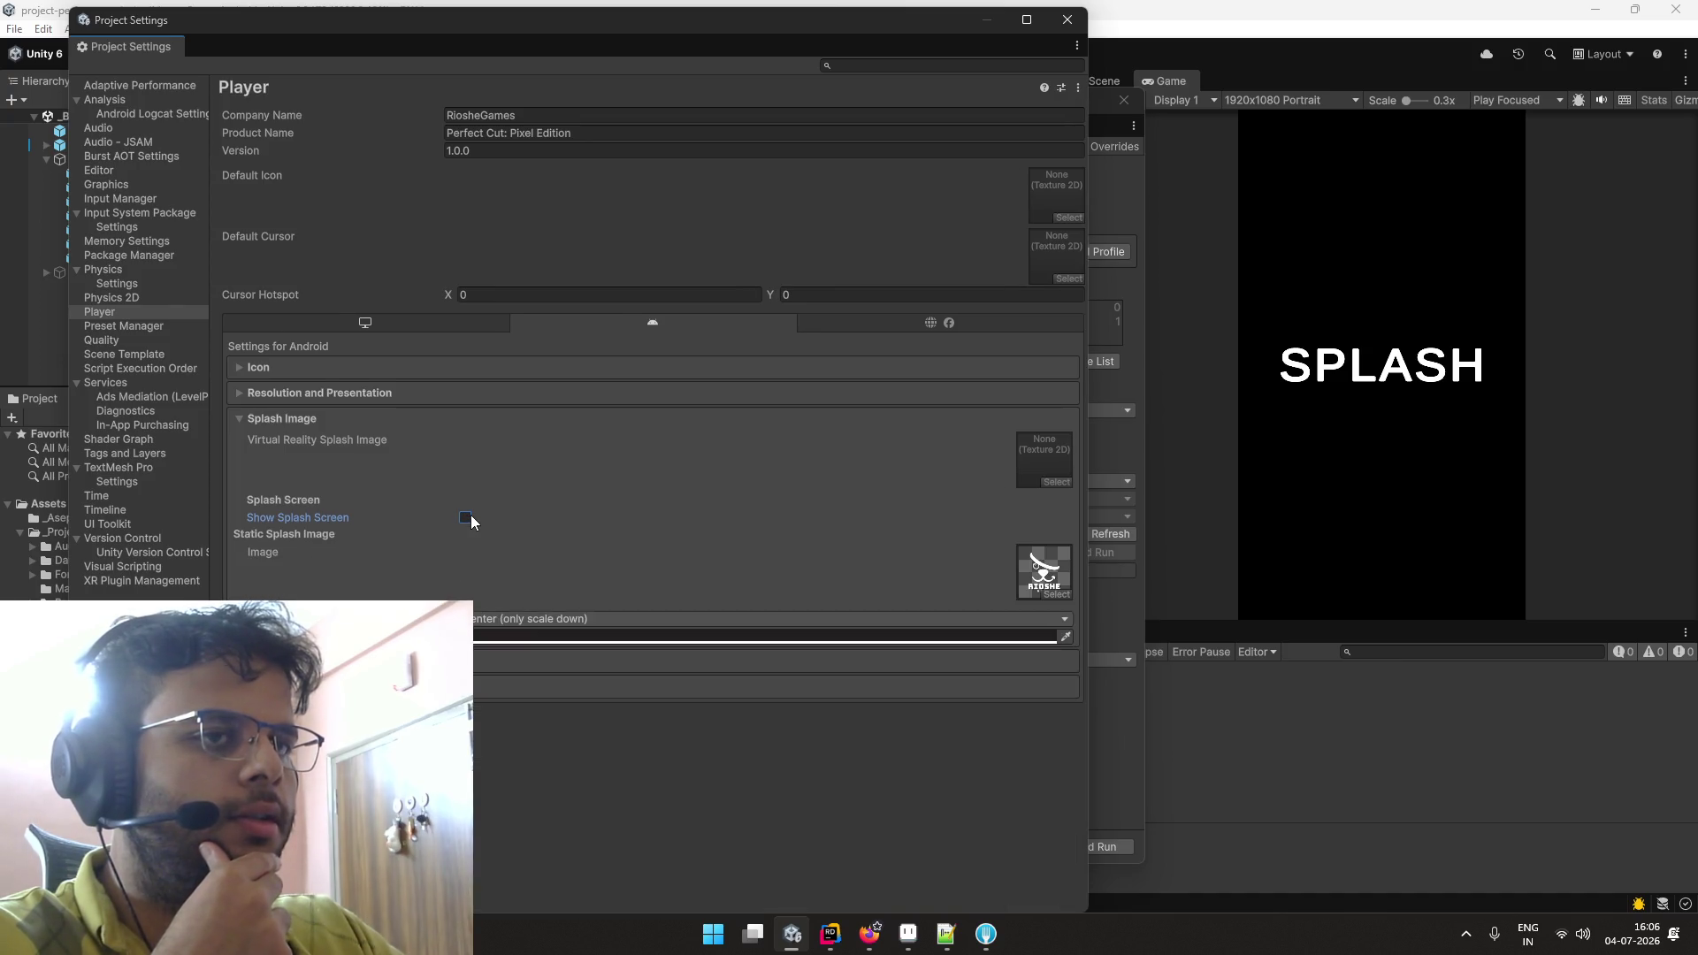